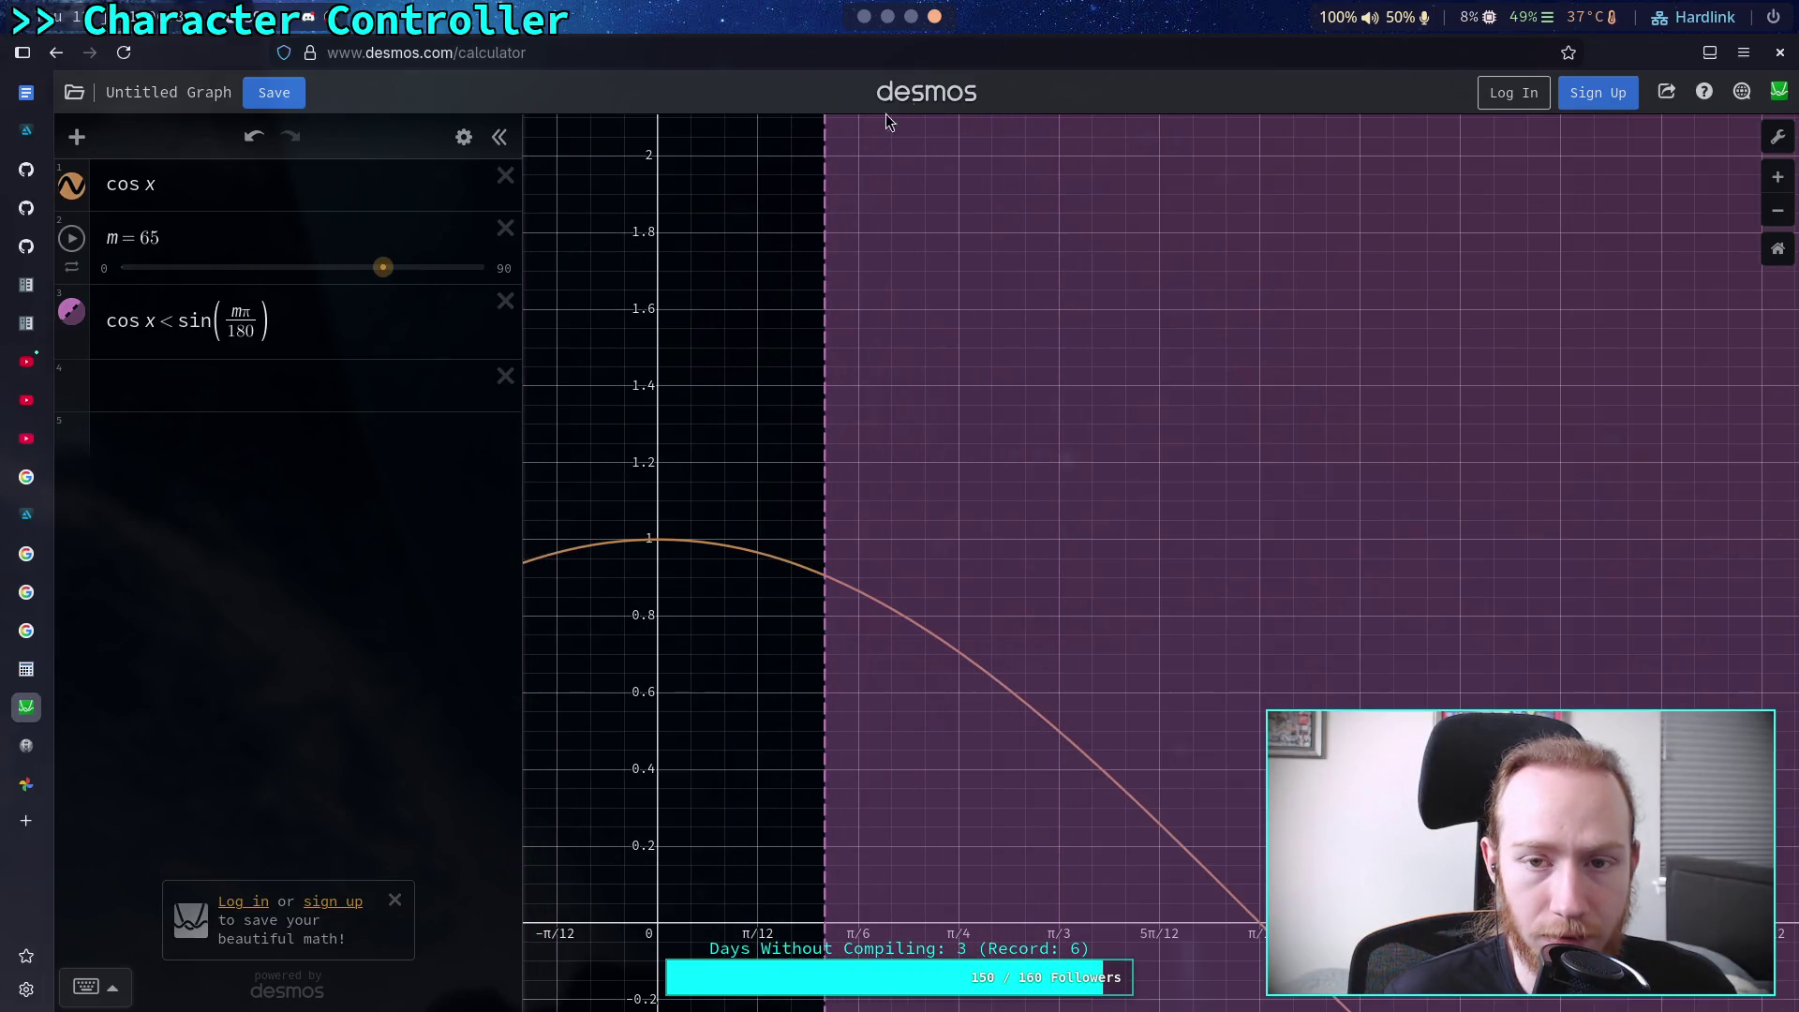
# Replace cos with sin in the line 207 slope check, then go back to Desmos
pyautogui.click(869, 21)
pyautogui.doubleClick(507, 518)
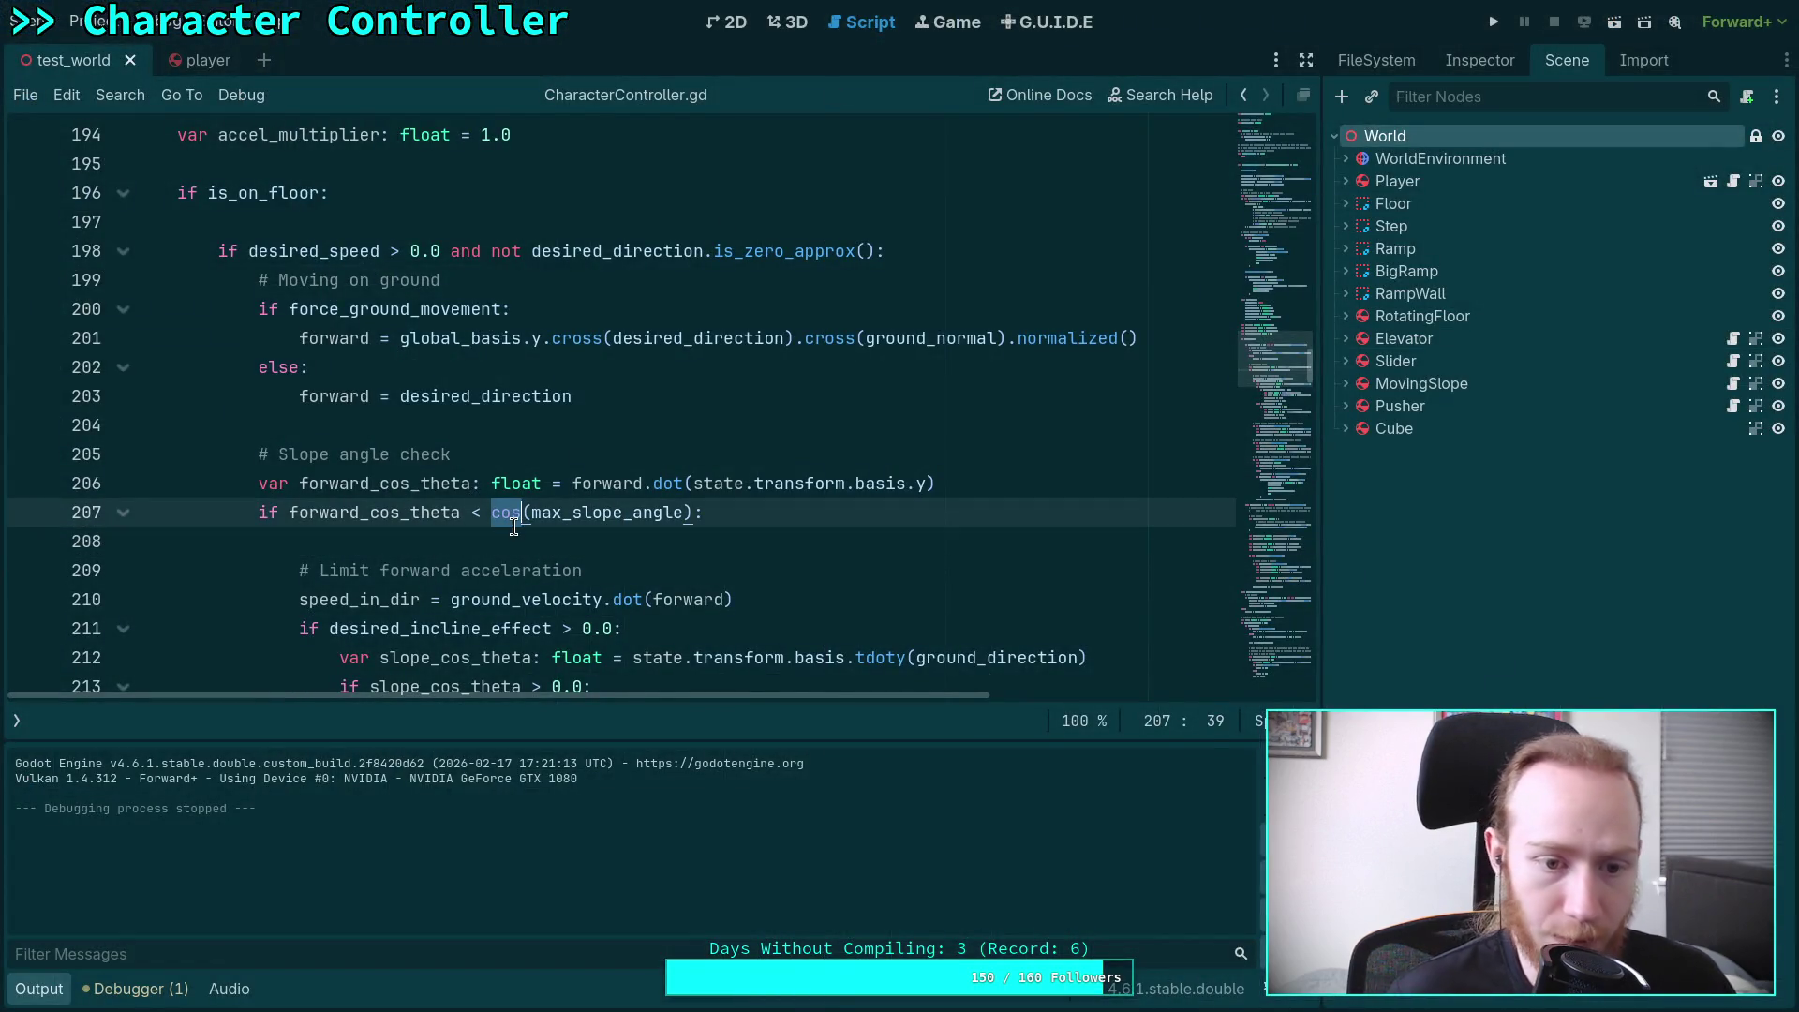
pyautogui.write('sin')
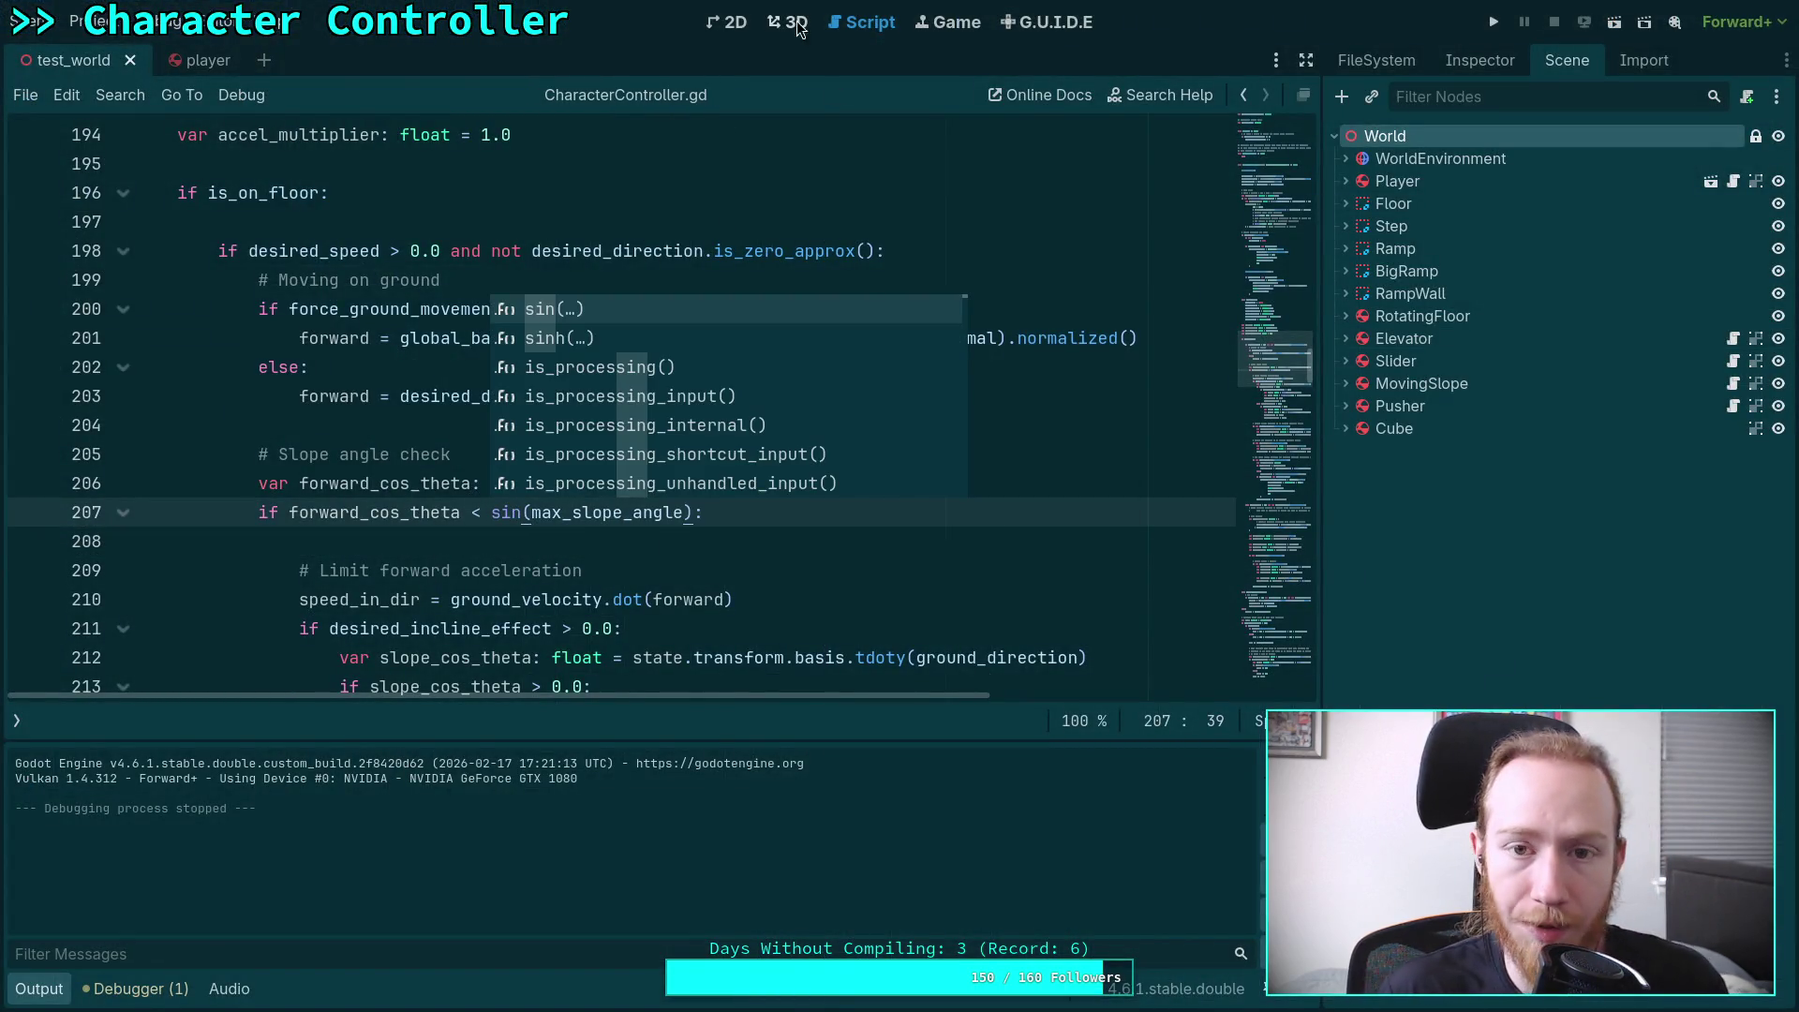
pyautogui.hotkey('alt', 'Tab')
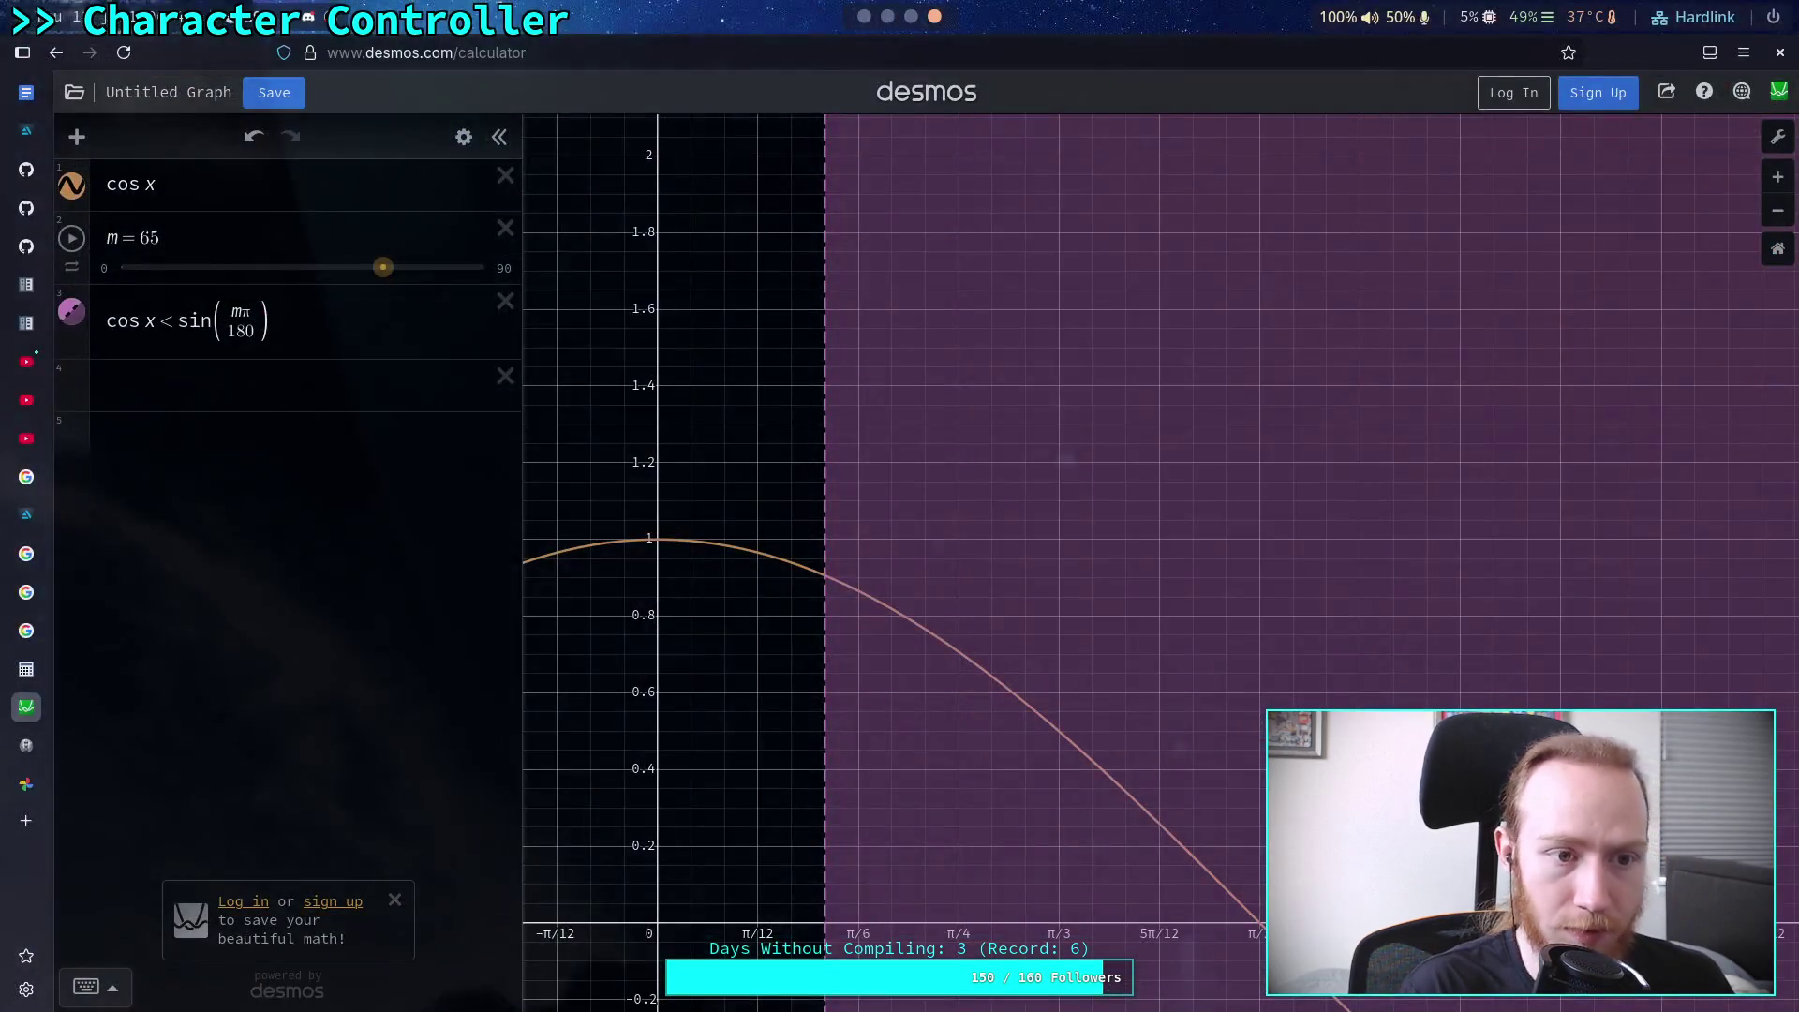
# Trace the cos x curve near the boundary and drag slider m to 30, moving the boundary to π/3
pyautogui.moveTo(392, 273)
pyautogui.mouseDown()
pyautogui.moveTo(362, 281)
pyautogui.moveTo(470, 281)
pyautogui.moveTo(369, 290)
pyautogui.mouseUp()
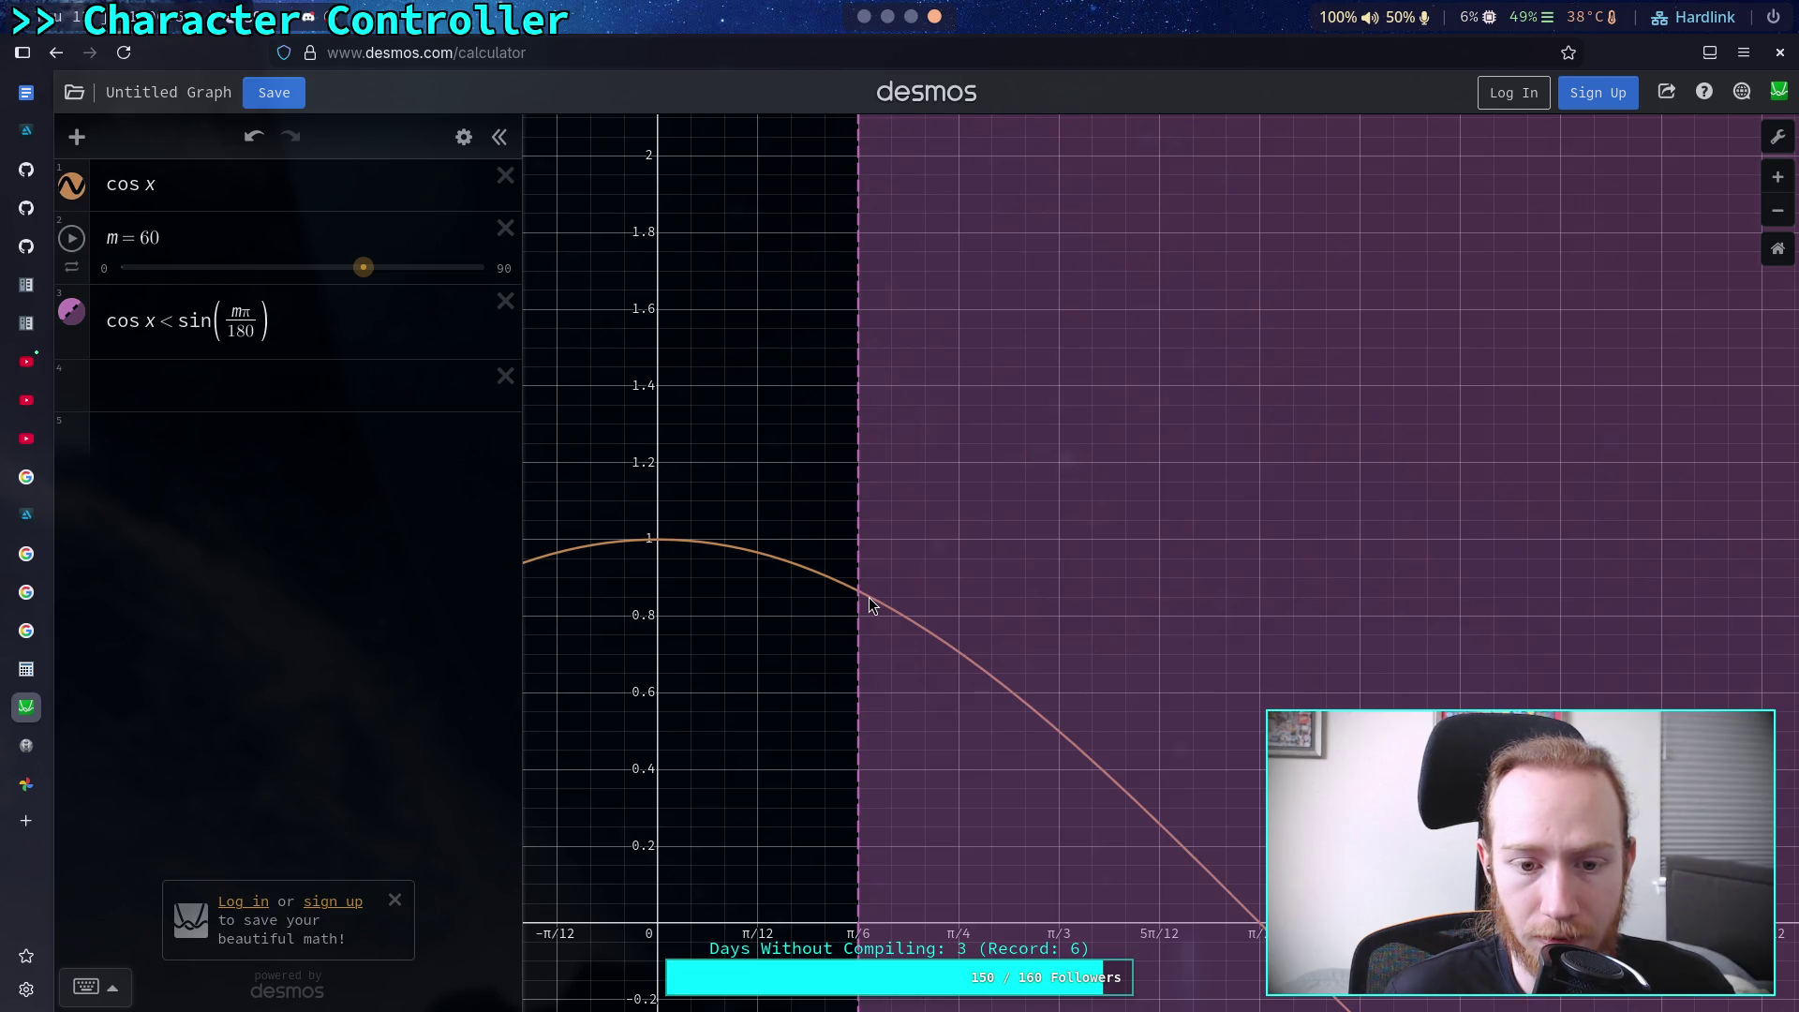
pyautogui.click(859, 594)
pyautogui.moveTo(858, 598); pyautogui.dragTo(857, 601)
pyautogui.click(208, 323)
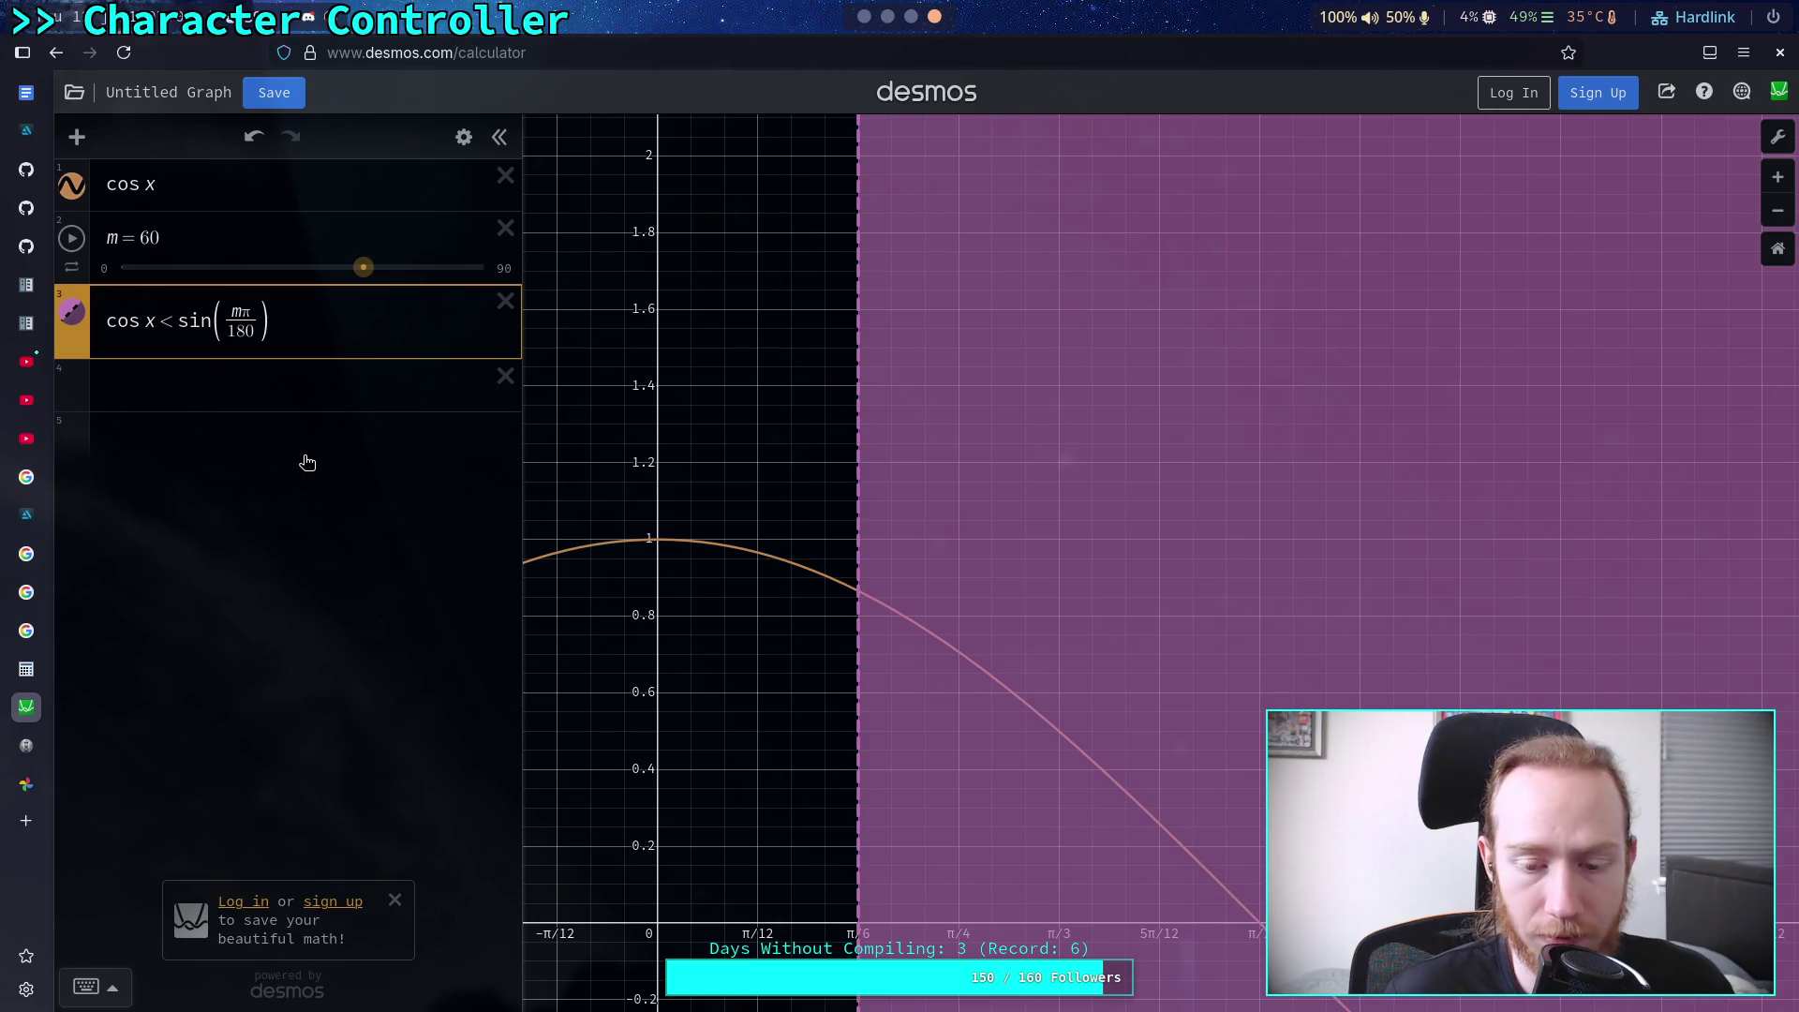
pyautogui.moveTo(364, 268)
pyautogui.mouseDown()
pyautogui.moveTo(121, 290)
pyautogui.moveTo(245, 300)
pyautogui.mouseUp()
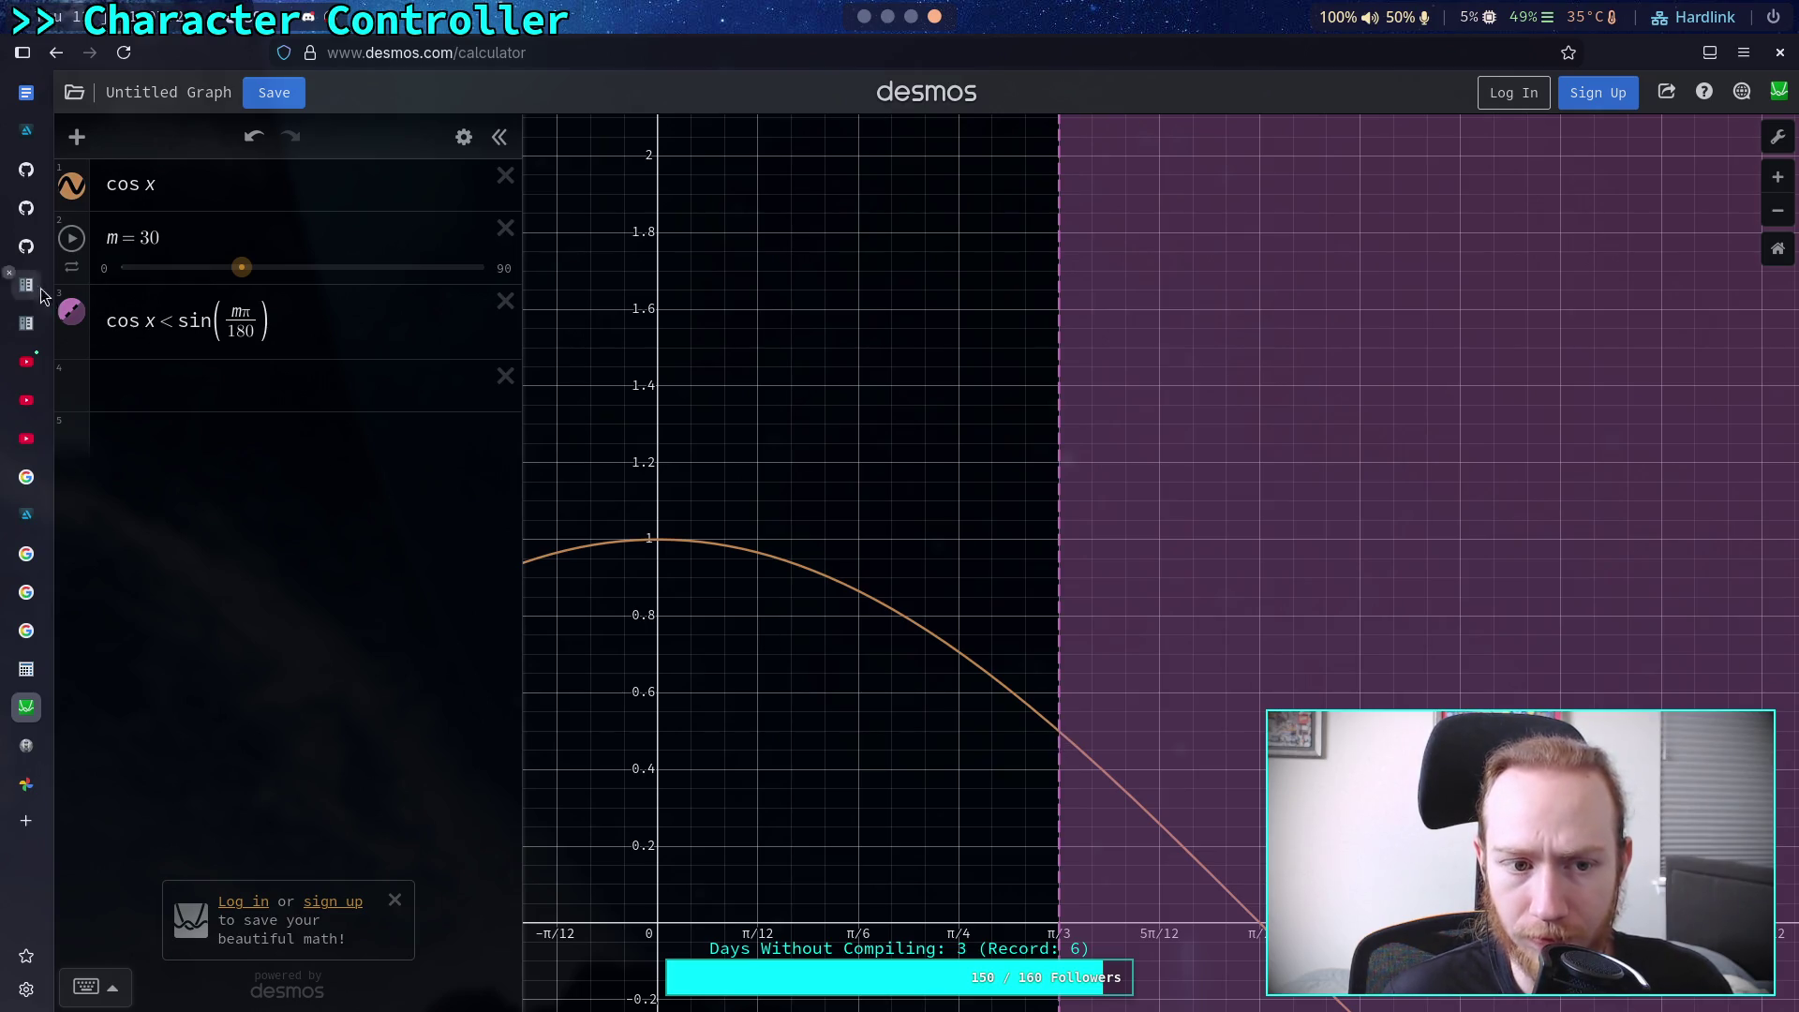
# Swap sin for cos and back in the inequality, dismiss the login prompt, and leave m at 60
pyautogui.click(195, 318)
pyautogui.doubleClick(194, 320)
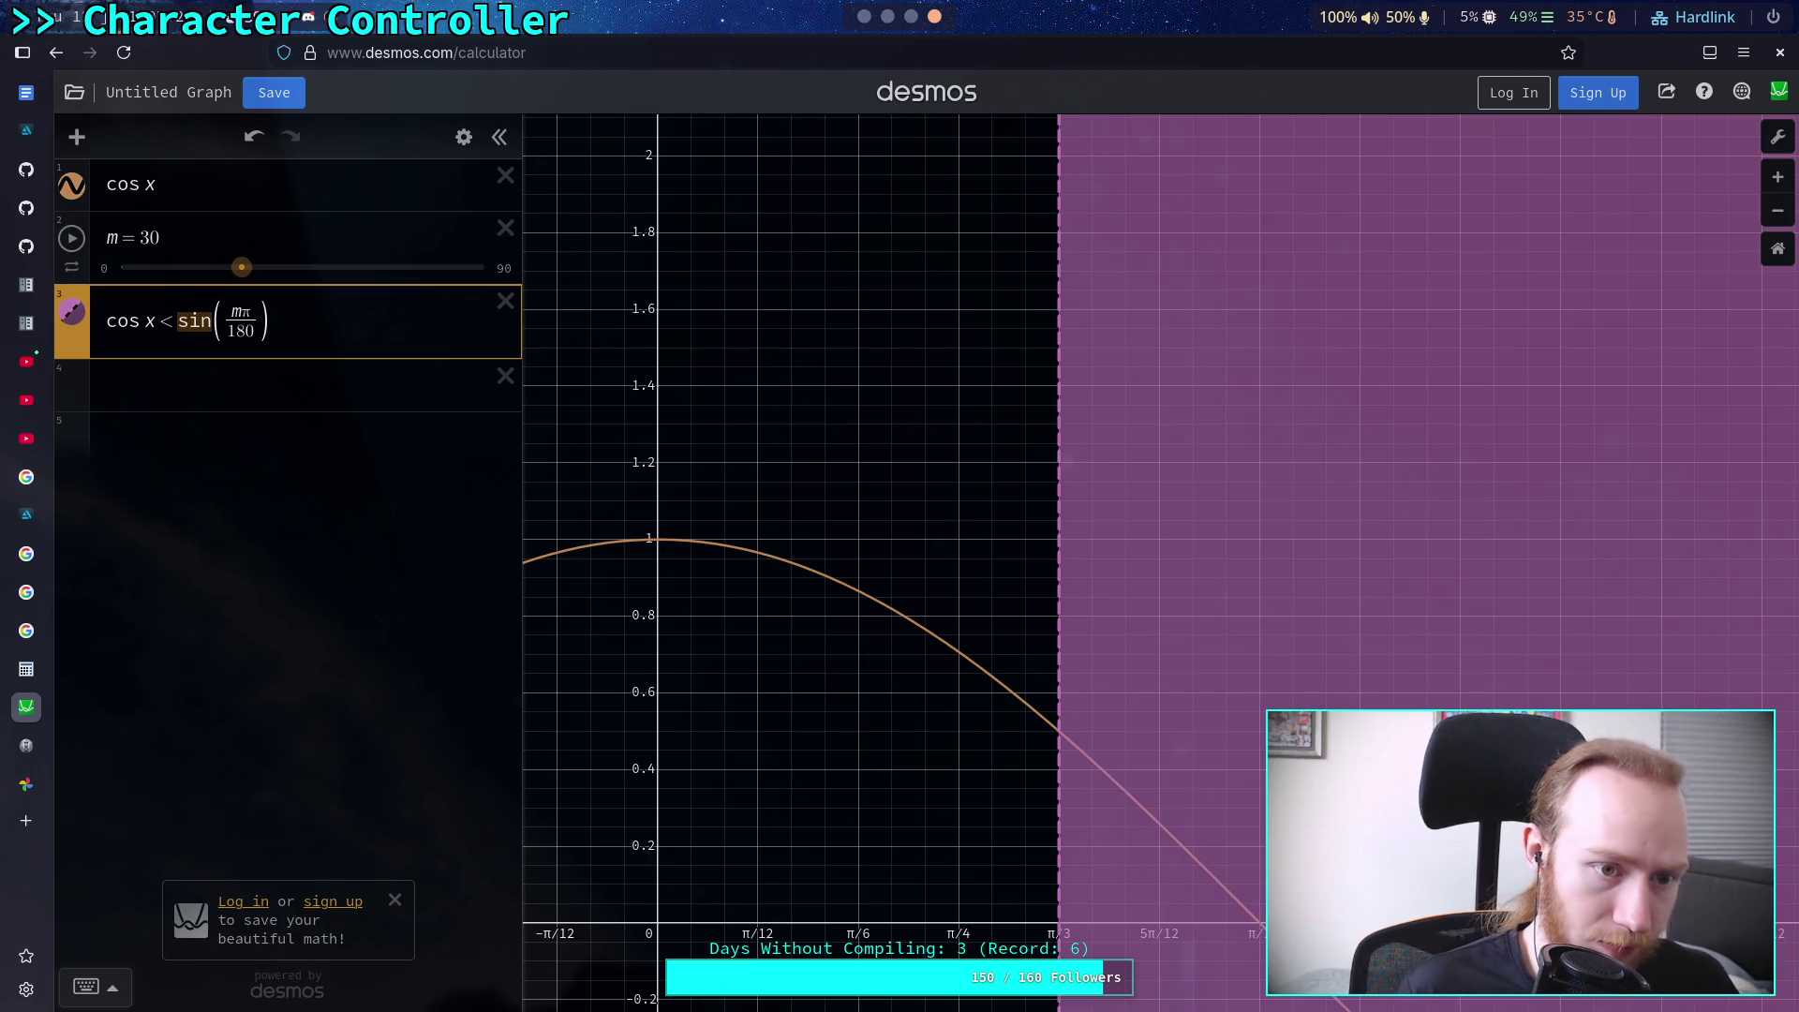
pyautogui.write('cos')
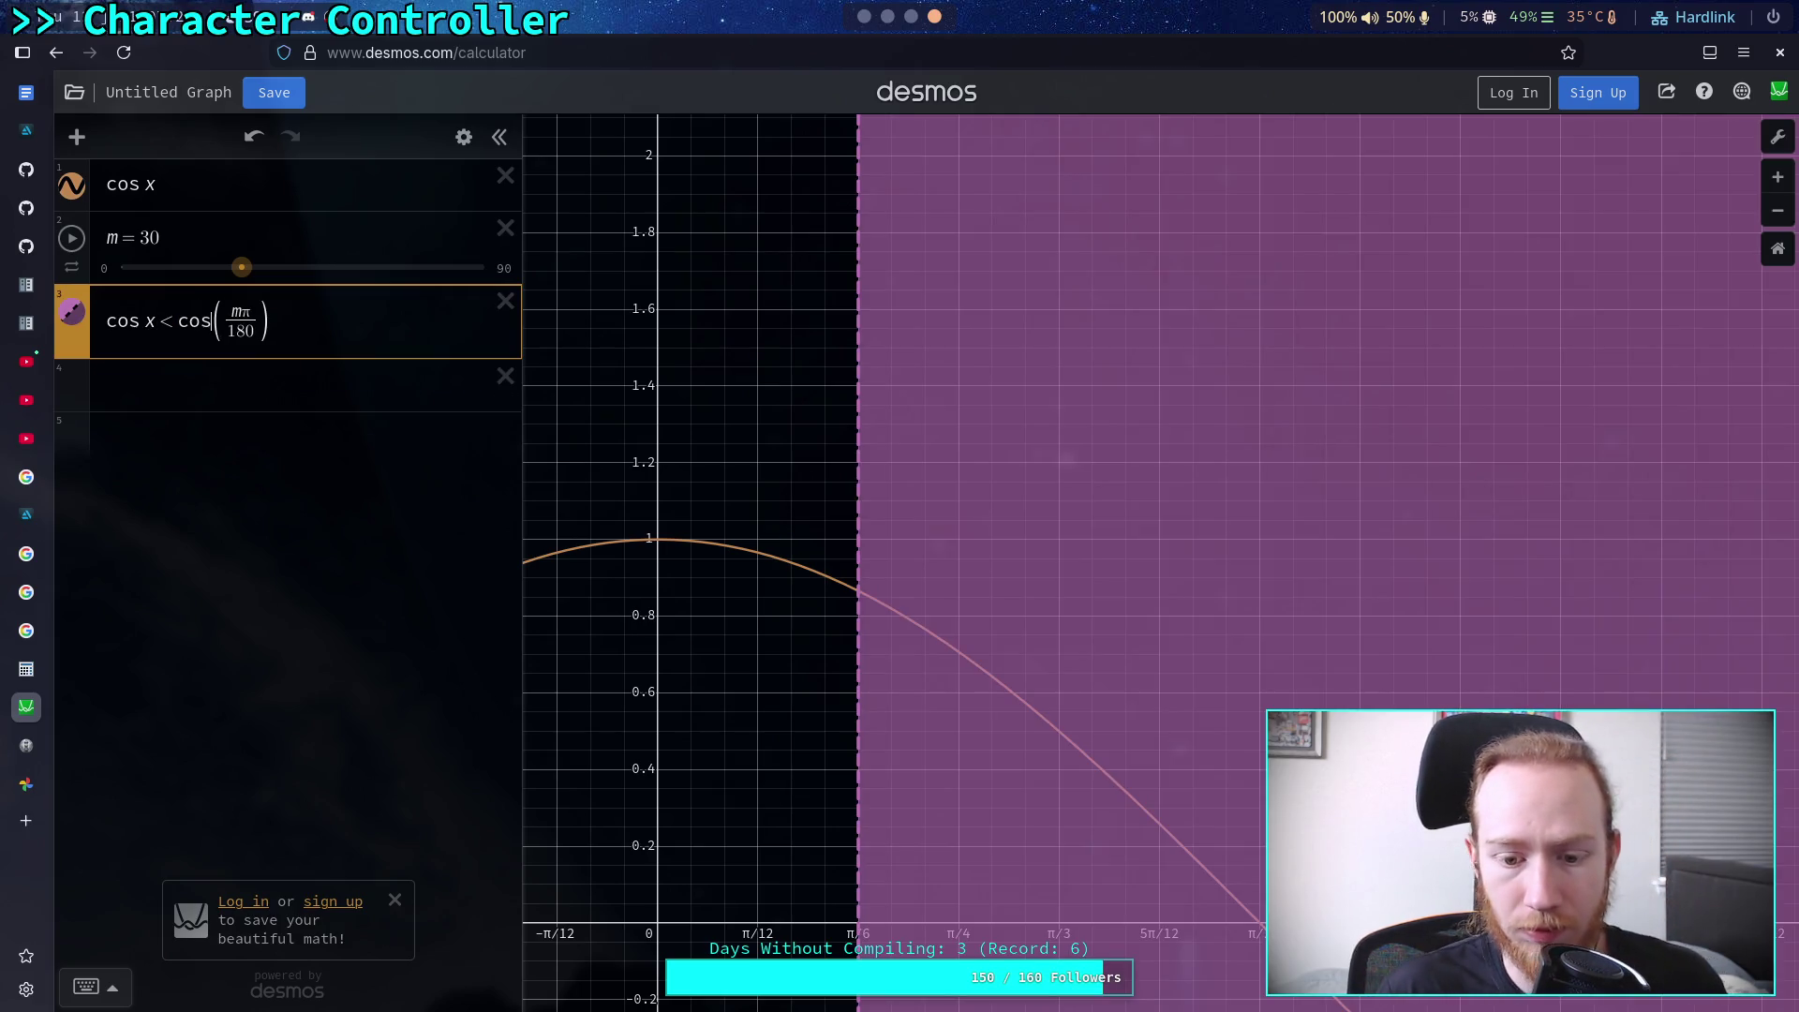
pyautogui.moveTo(241, 271)
pyautogui.mouseDown()
pyautogui.moveTo(144, 276)
pyautogui.moveTo(409, 294)
pyautogui.mouseUp()
pyautogui.doubleClick(180, 320)
pyautogui.write('sin')
pyautogui.hotkey('ctrl', 's')
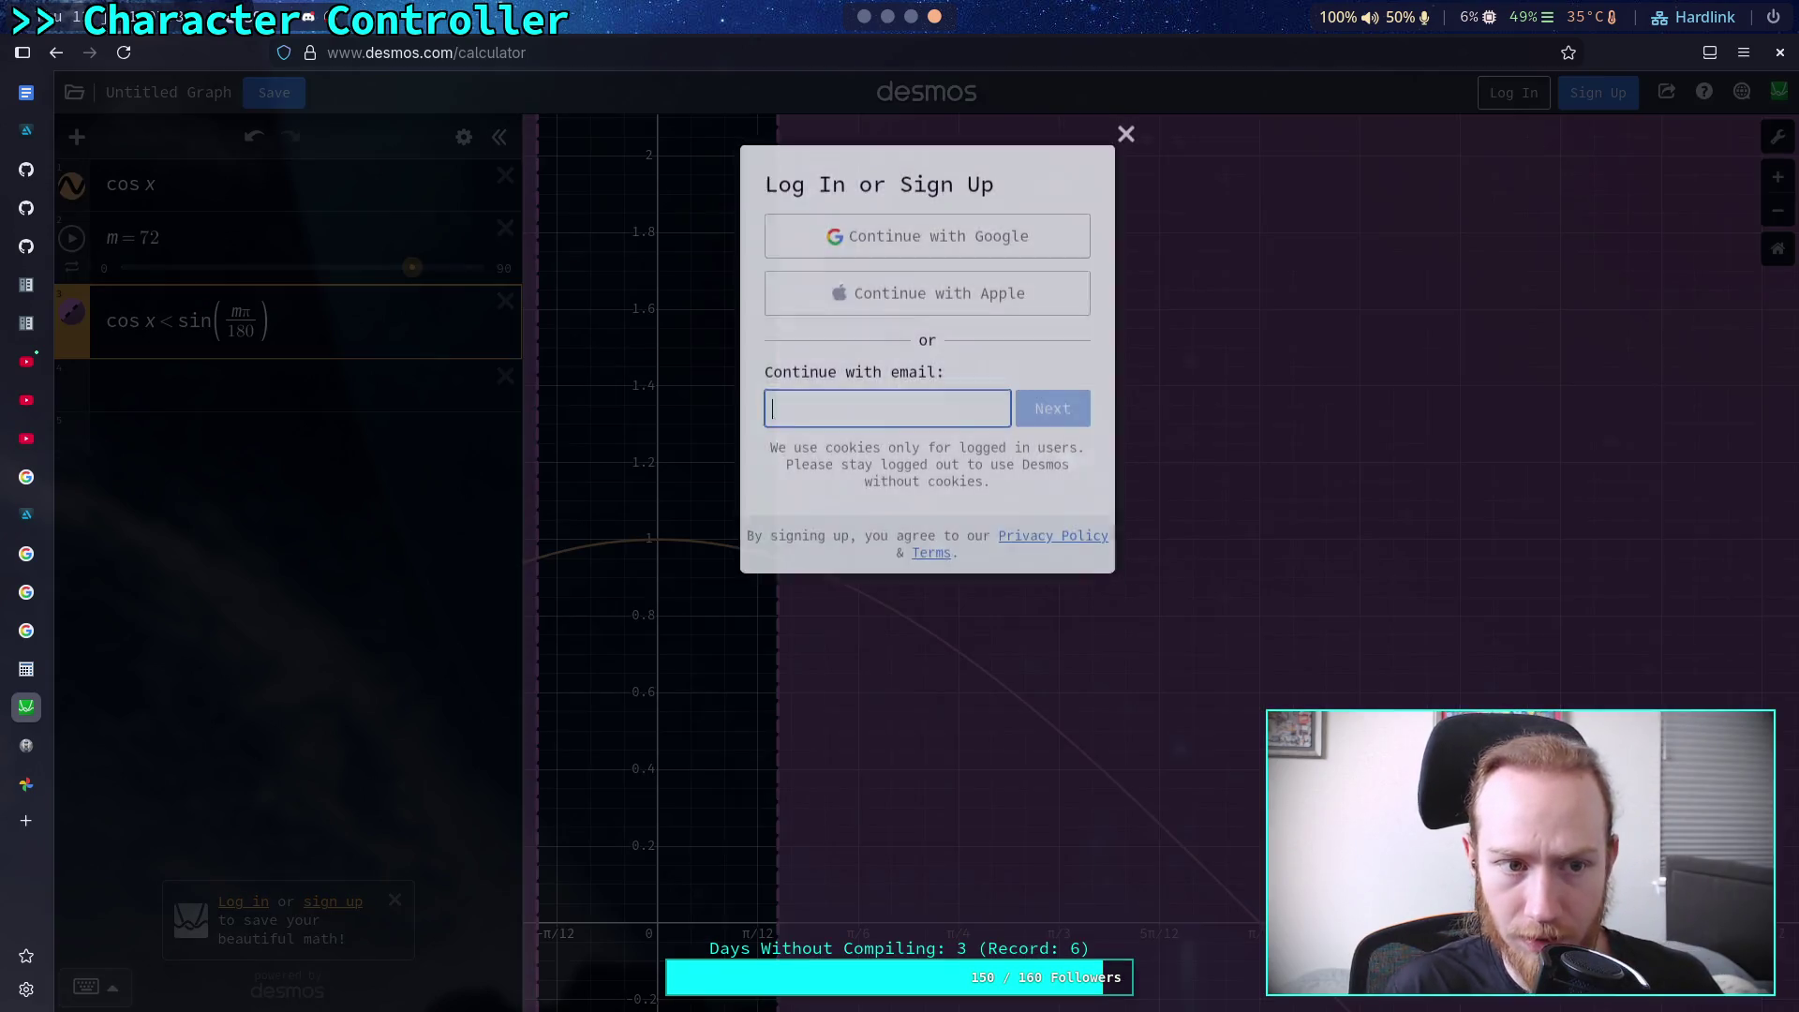
pyautogui.click(1124, 137)
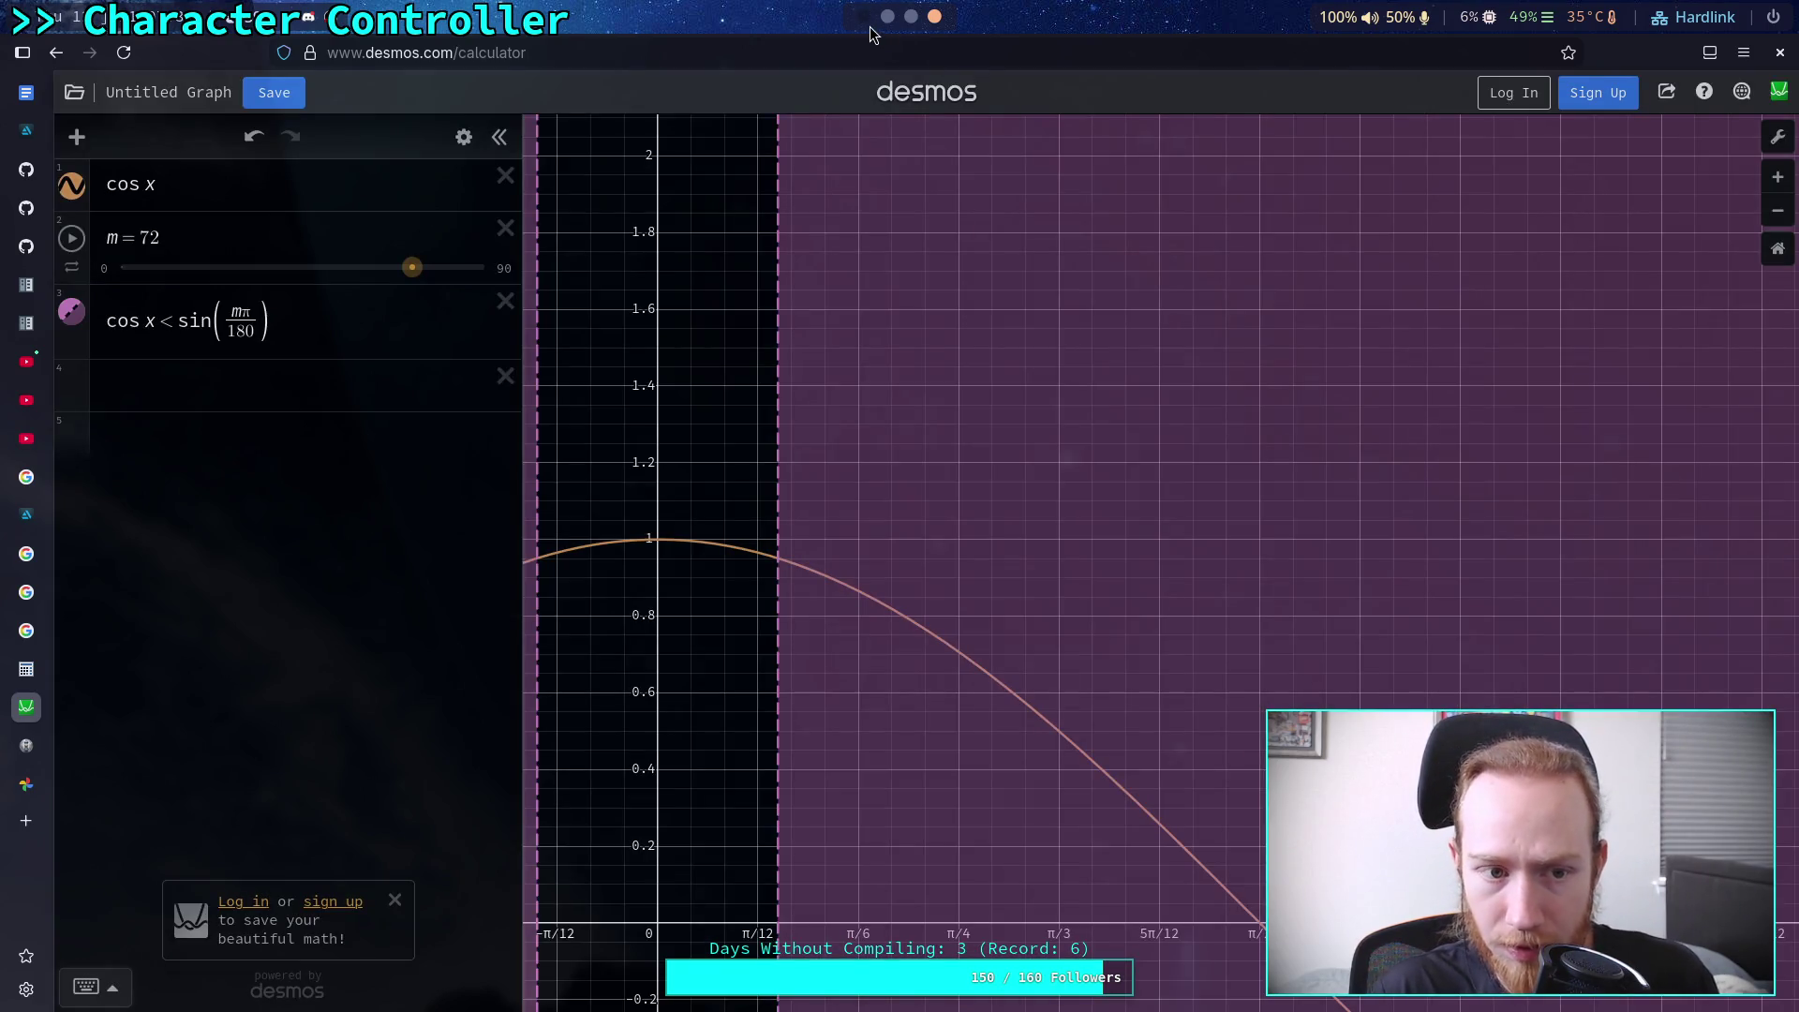
pyautogui.moveTo(412, 268)
pyautogui.mouseDown()
pyautogui.moveTo(487, 283)
pyautogui.moveTo(365, 279)
pyautogui.mouseUp()
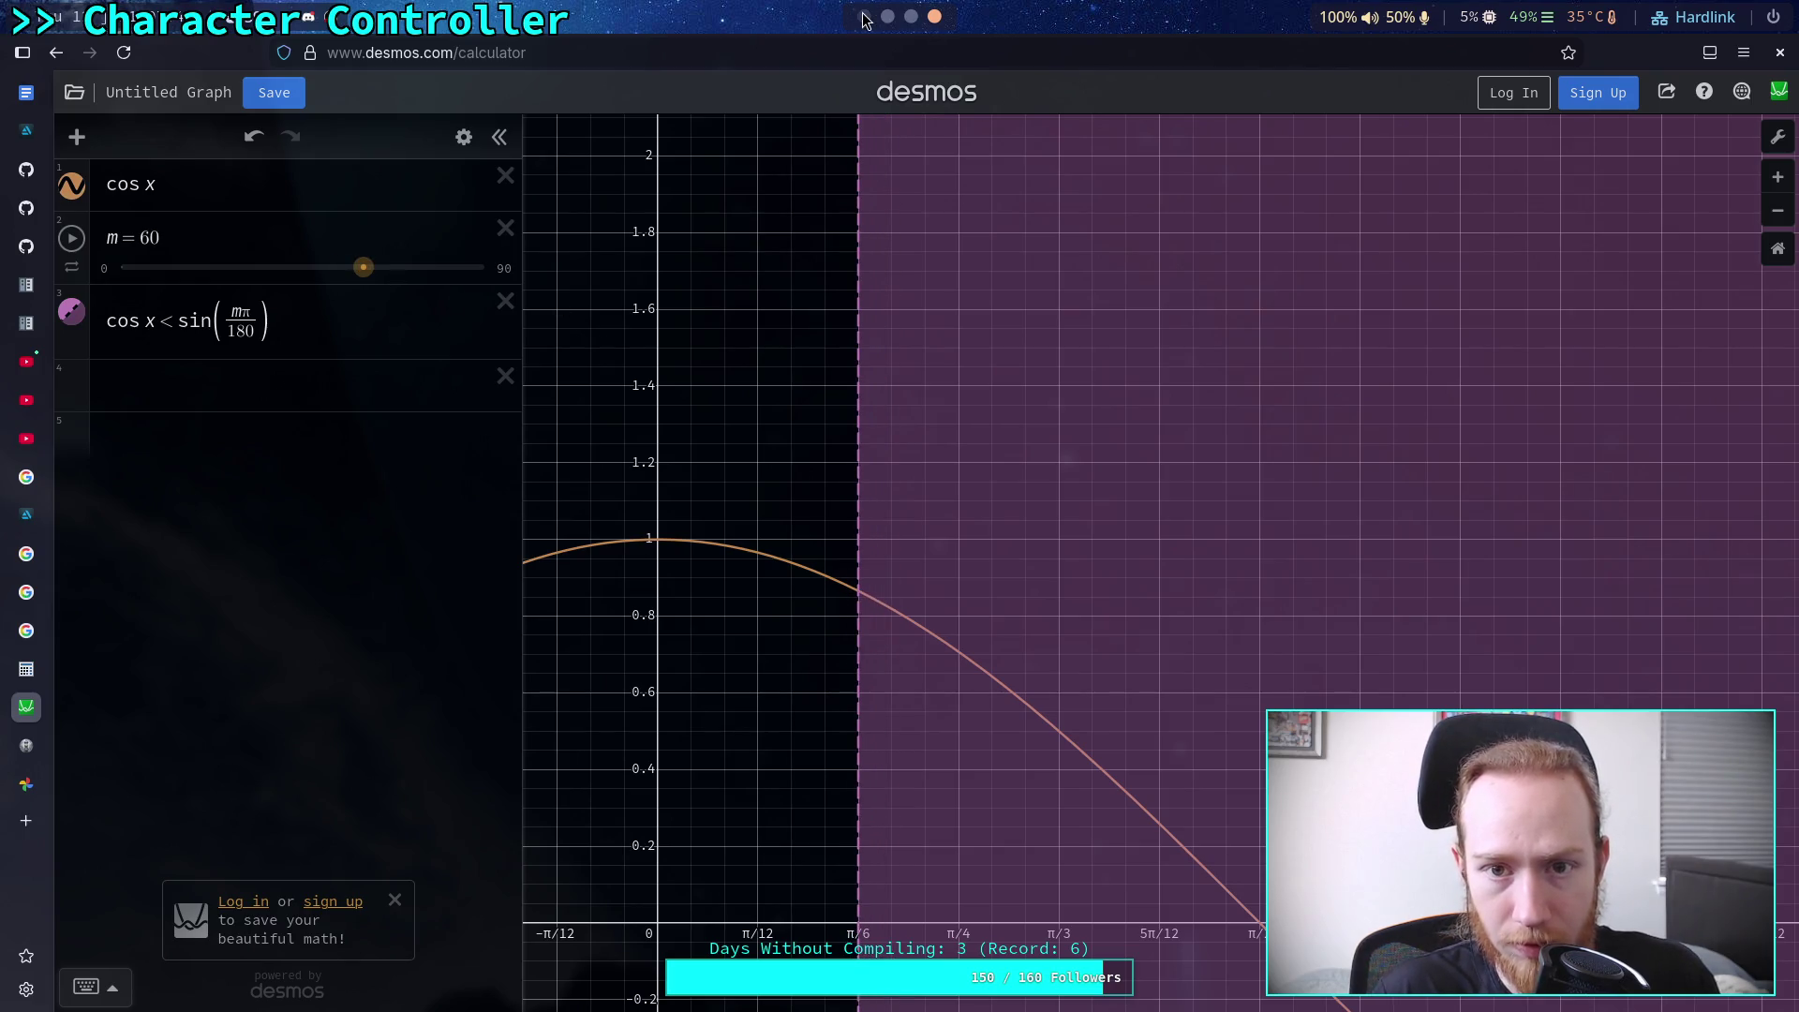
# In the Godot script, scroll up to the max_slope_angle export on line 21
pyautogui.click(864, 19)
pyautogui.click(663, 613)
pyautogui.scroll(10, 668, 609)
pyautogui.scroll(20, 668, 609)
pyautogui.scroll(17, 668, 609)
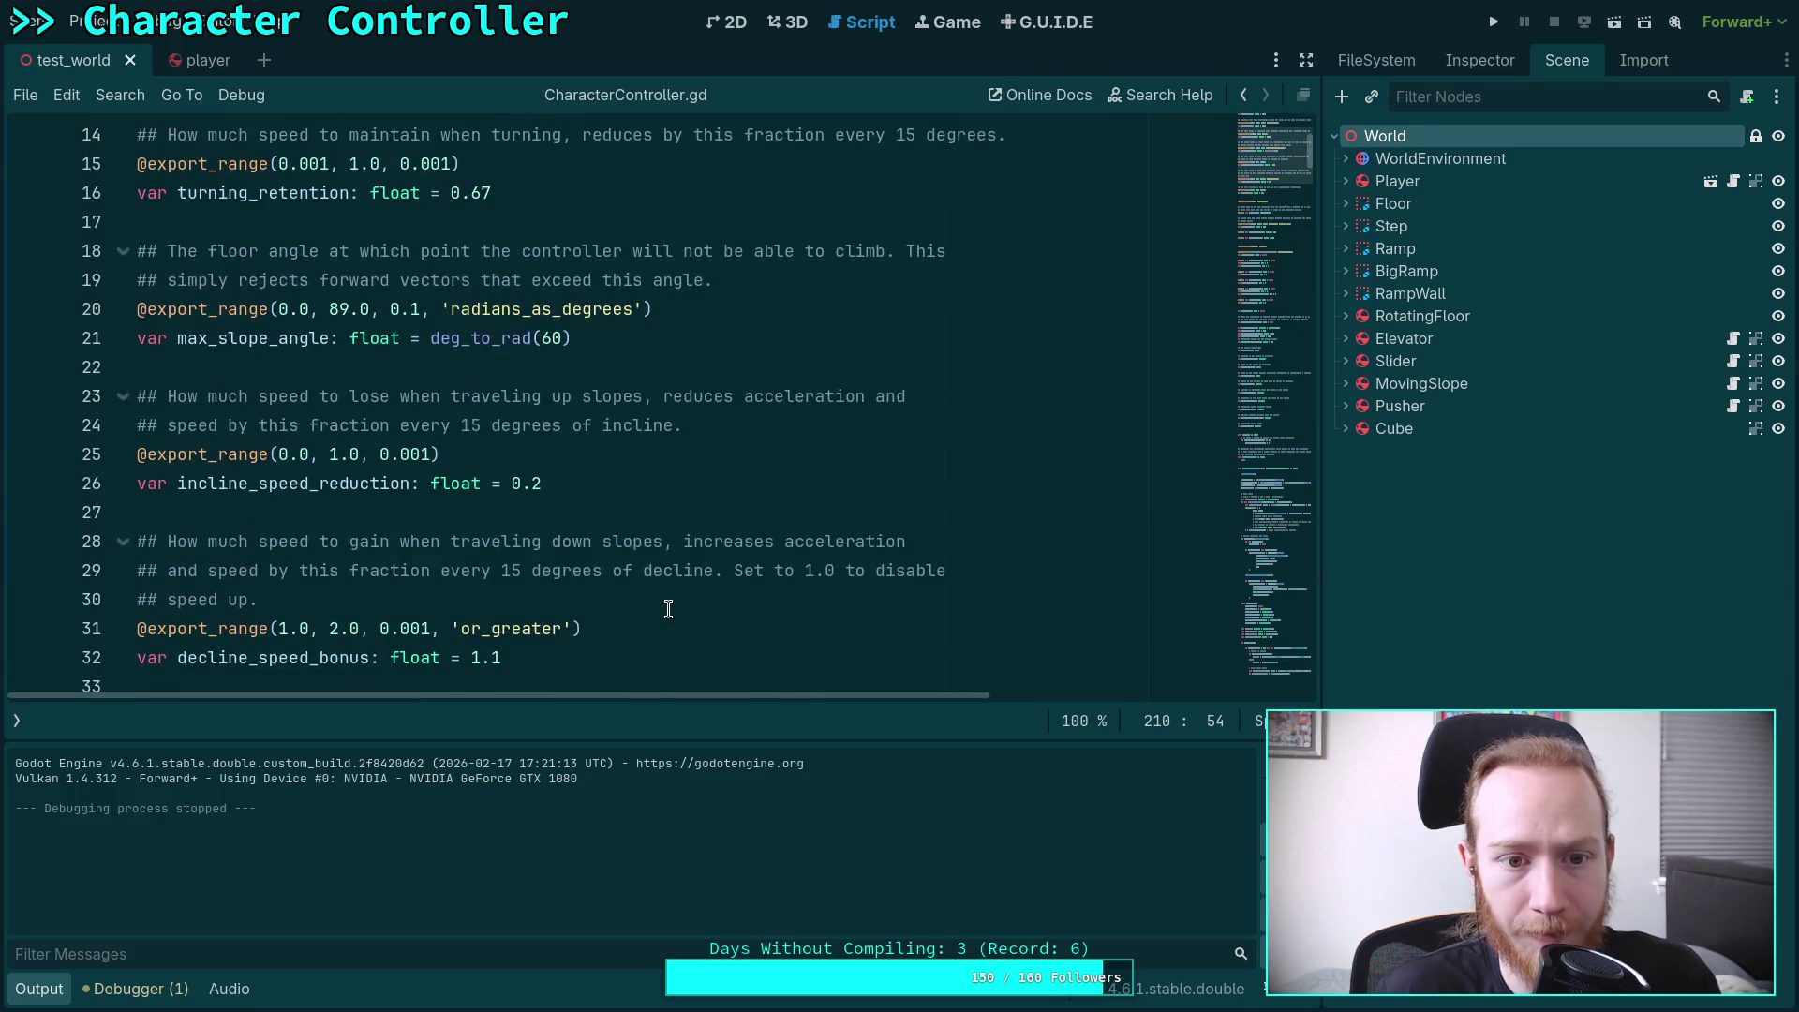
# Open the player scene and check that the Inspector shows Max Slope Angle at 60°
pyautogui.click(623, 333)
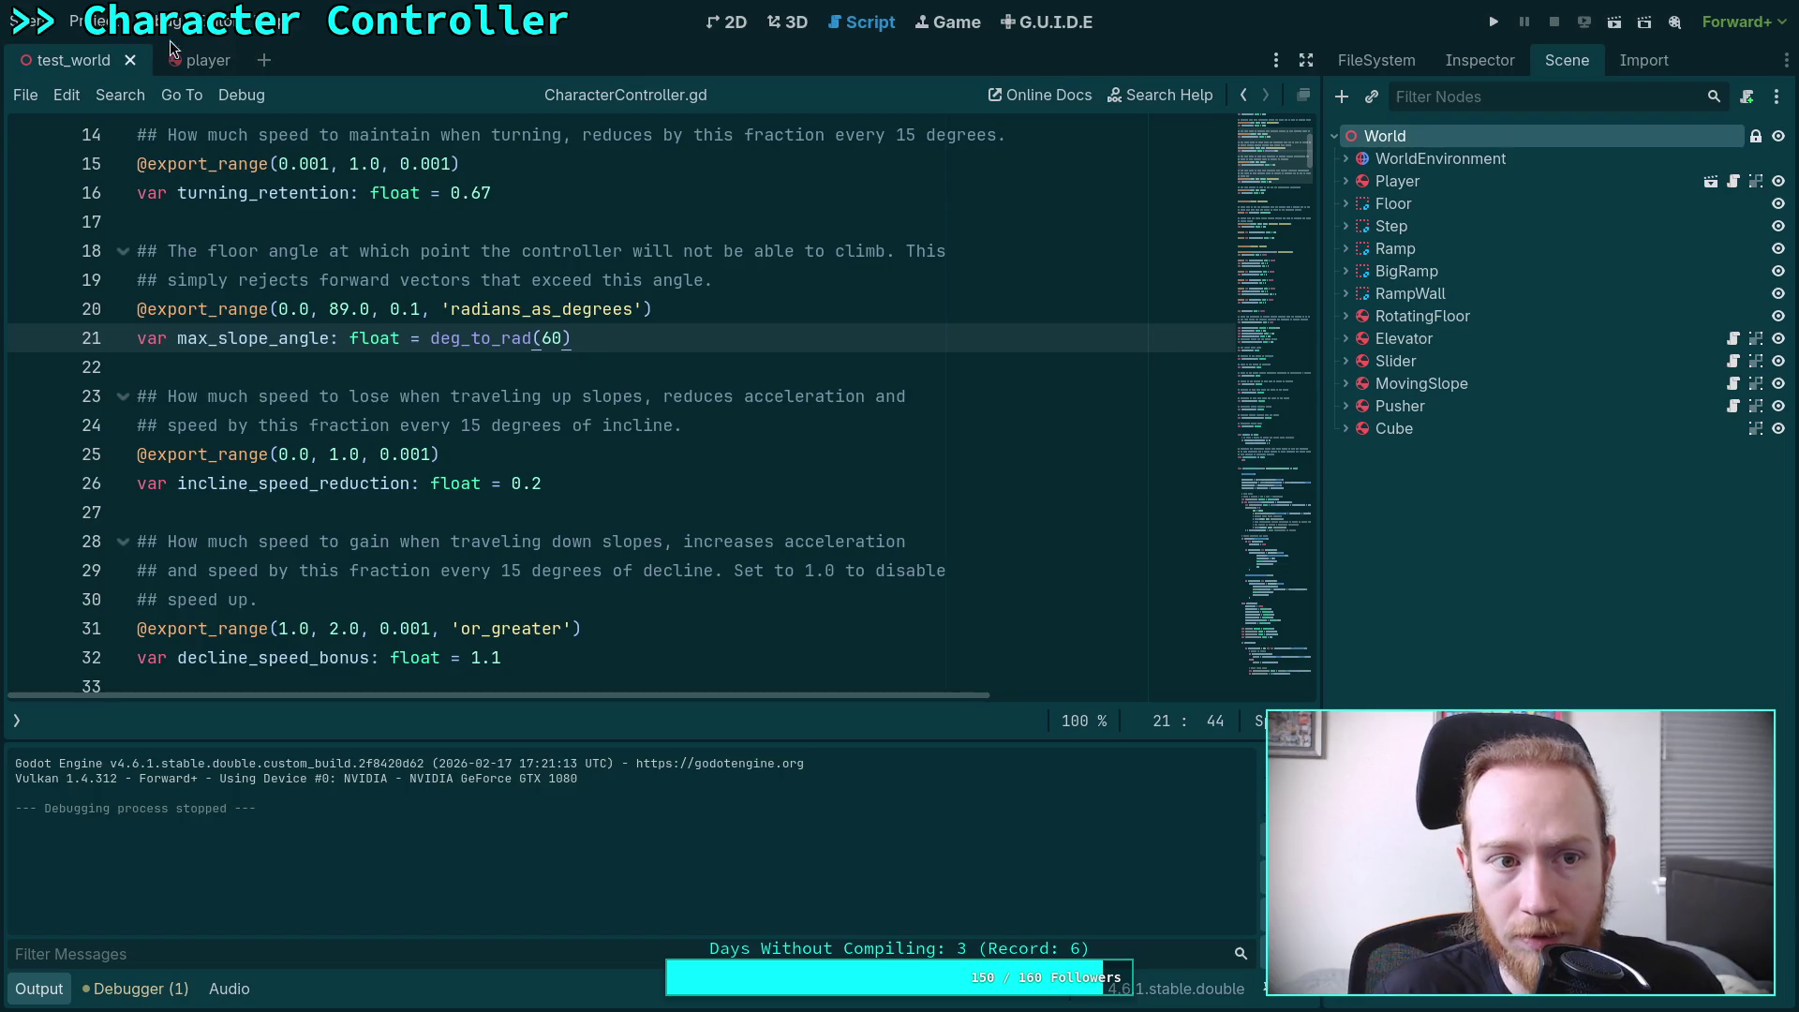
pyautogui.click(195, 61)
pyautogui.click(1449, 68)
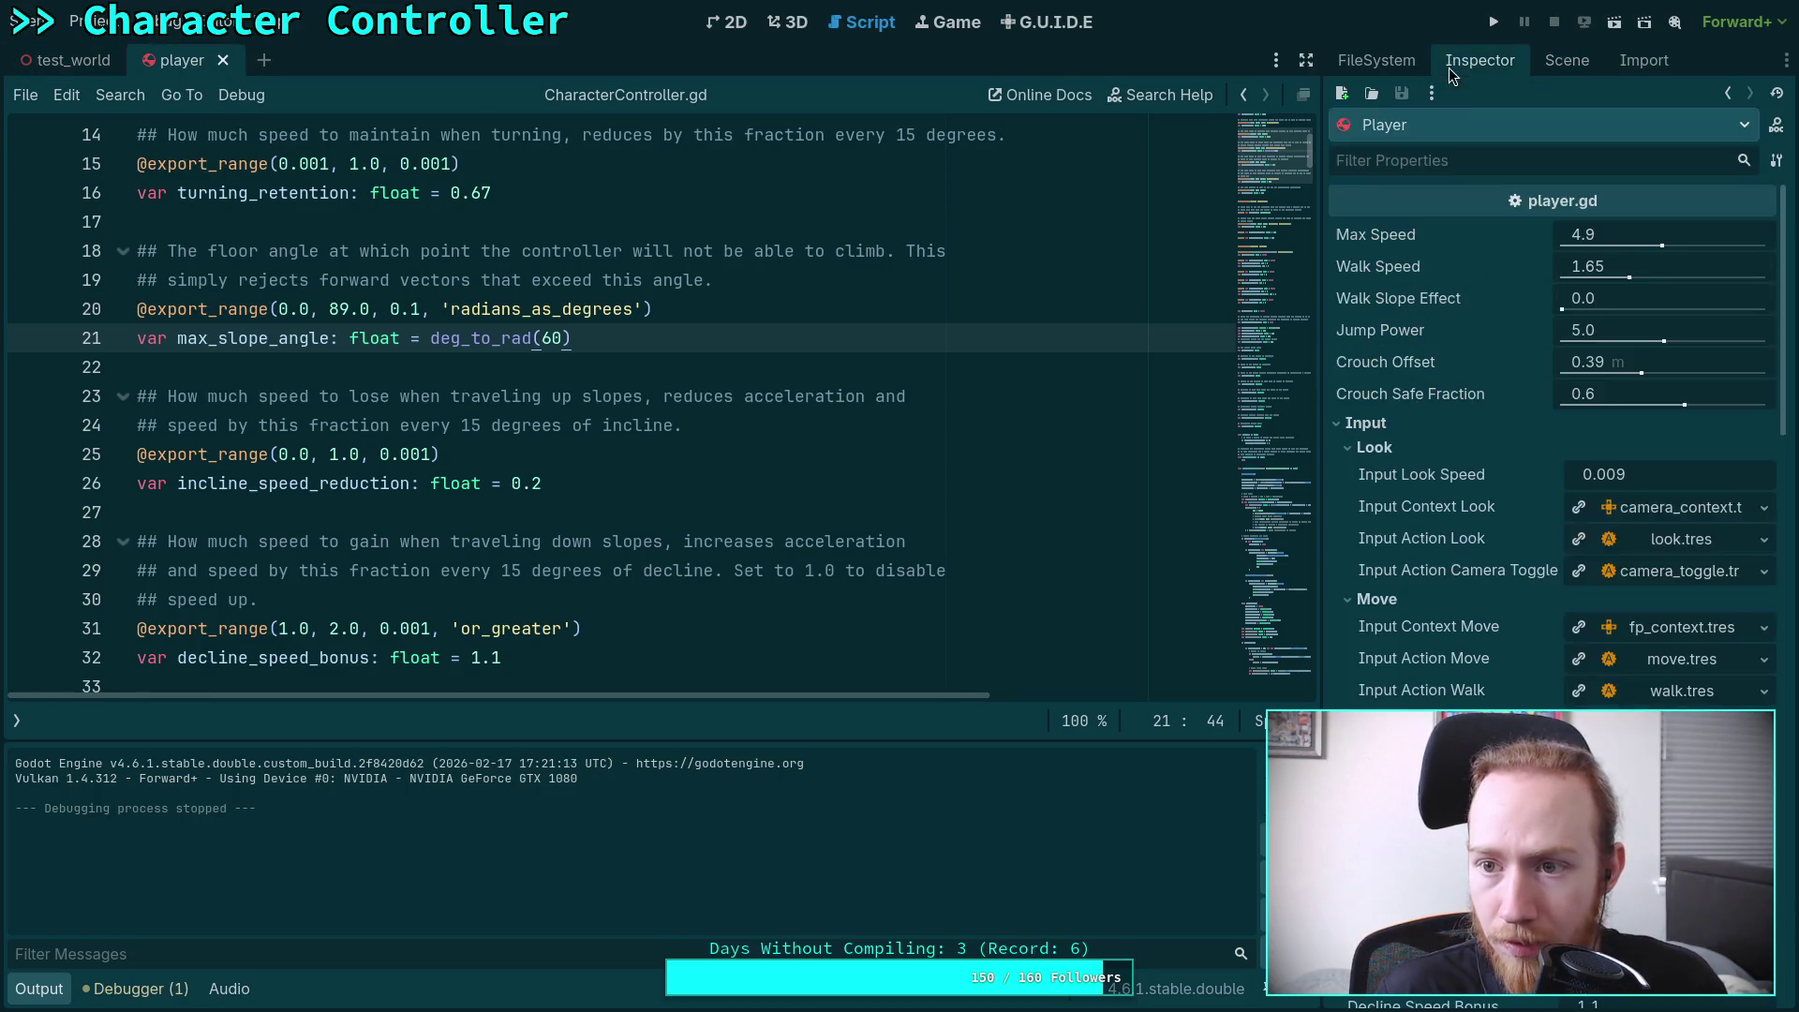
pyautogui.click(1370, 422)
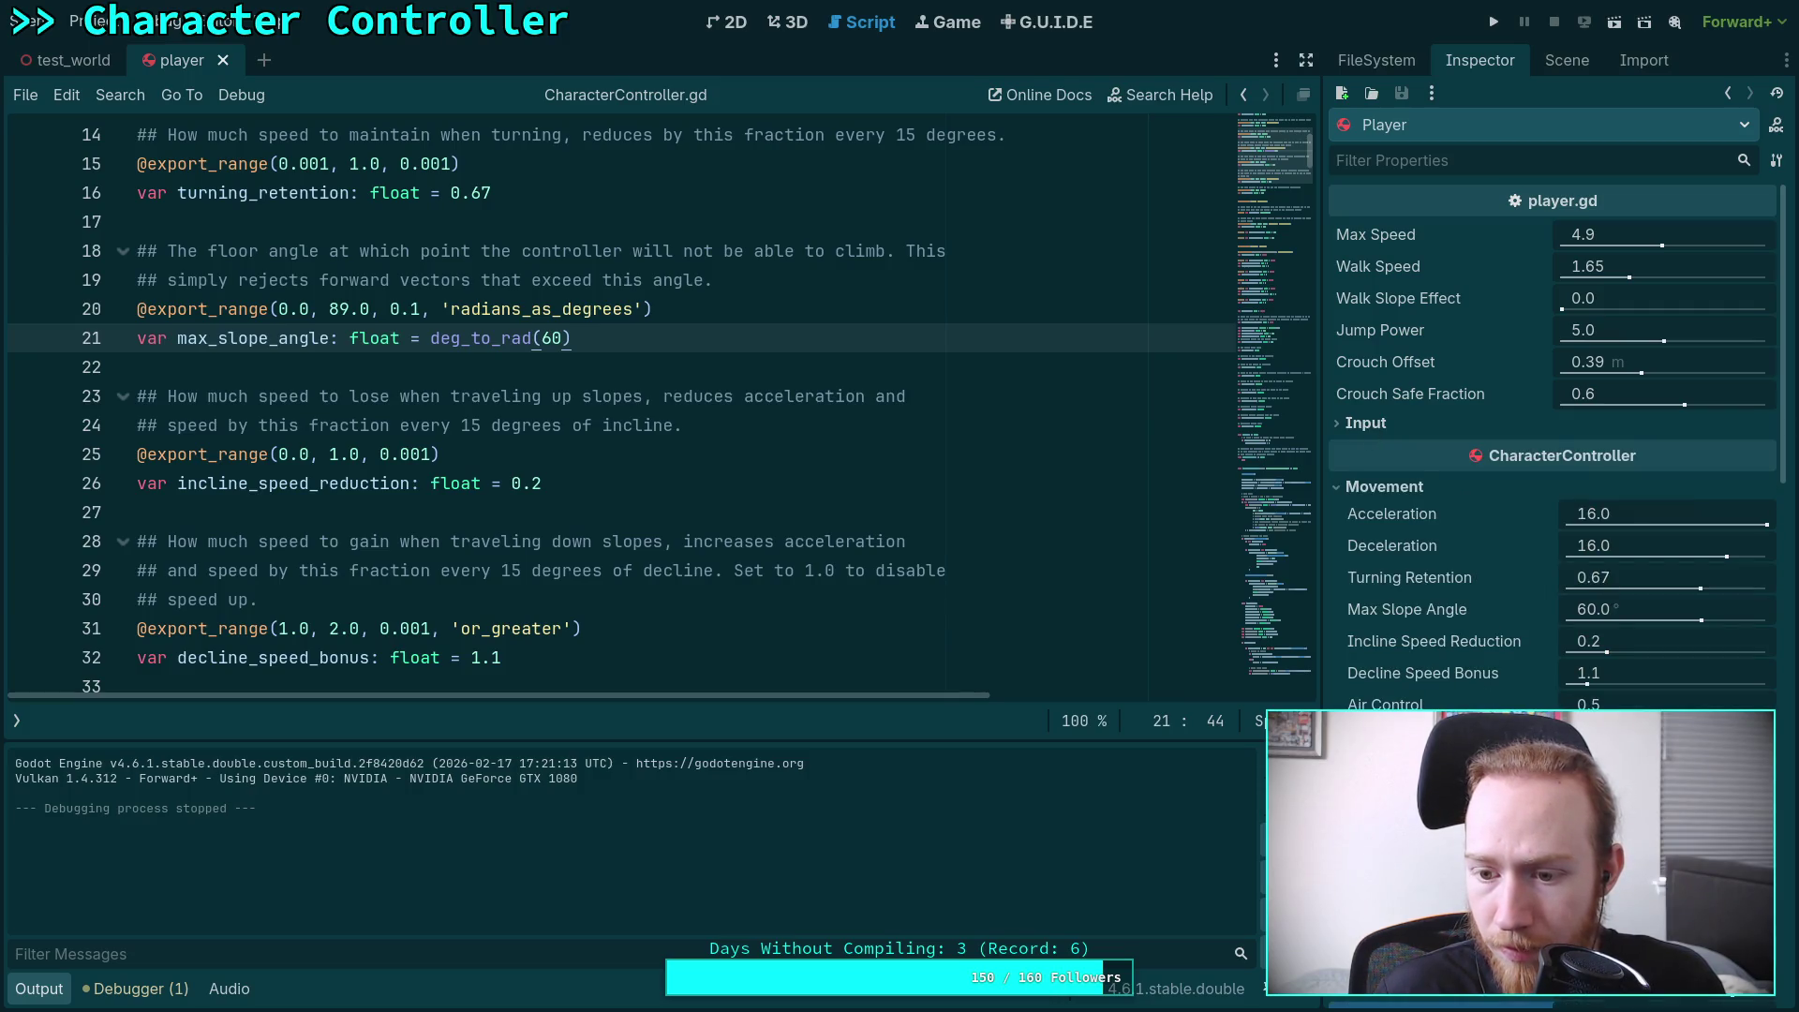
# Scroll down past the incline speed settings in the script, then return to Desmos
pyautogui.click(880, 465)
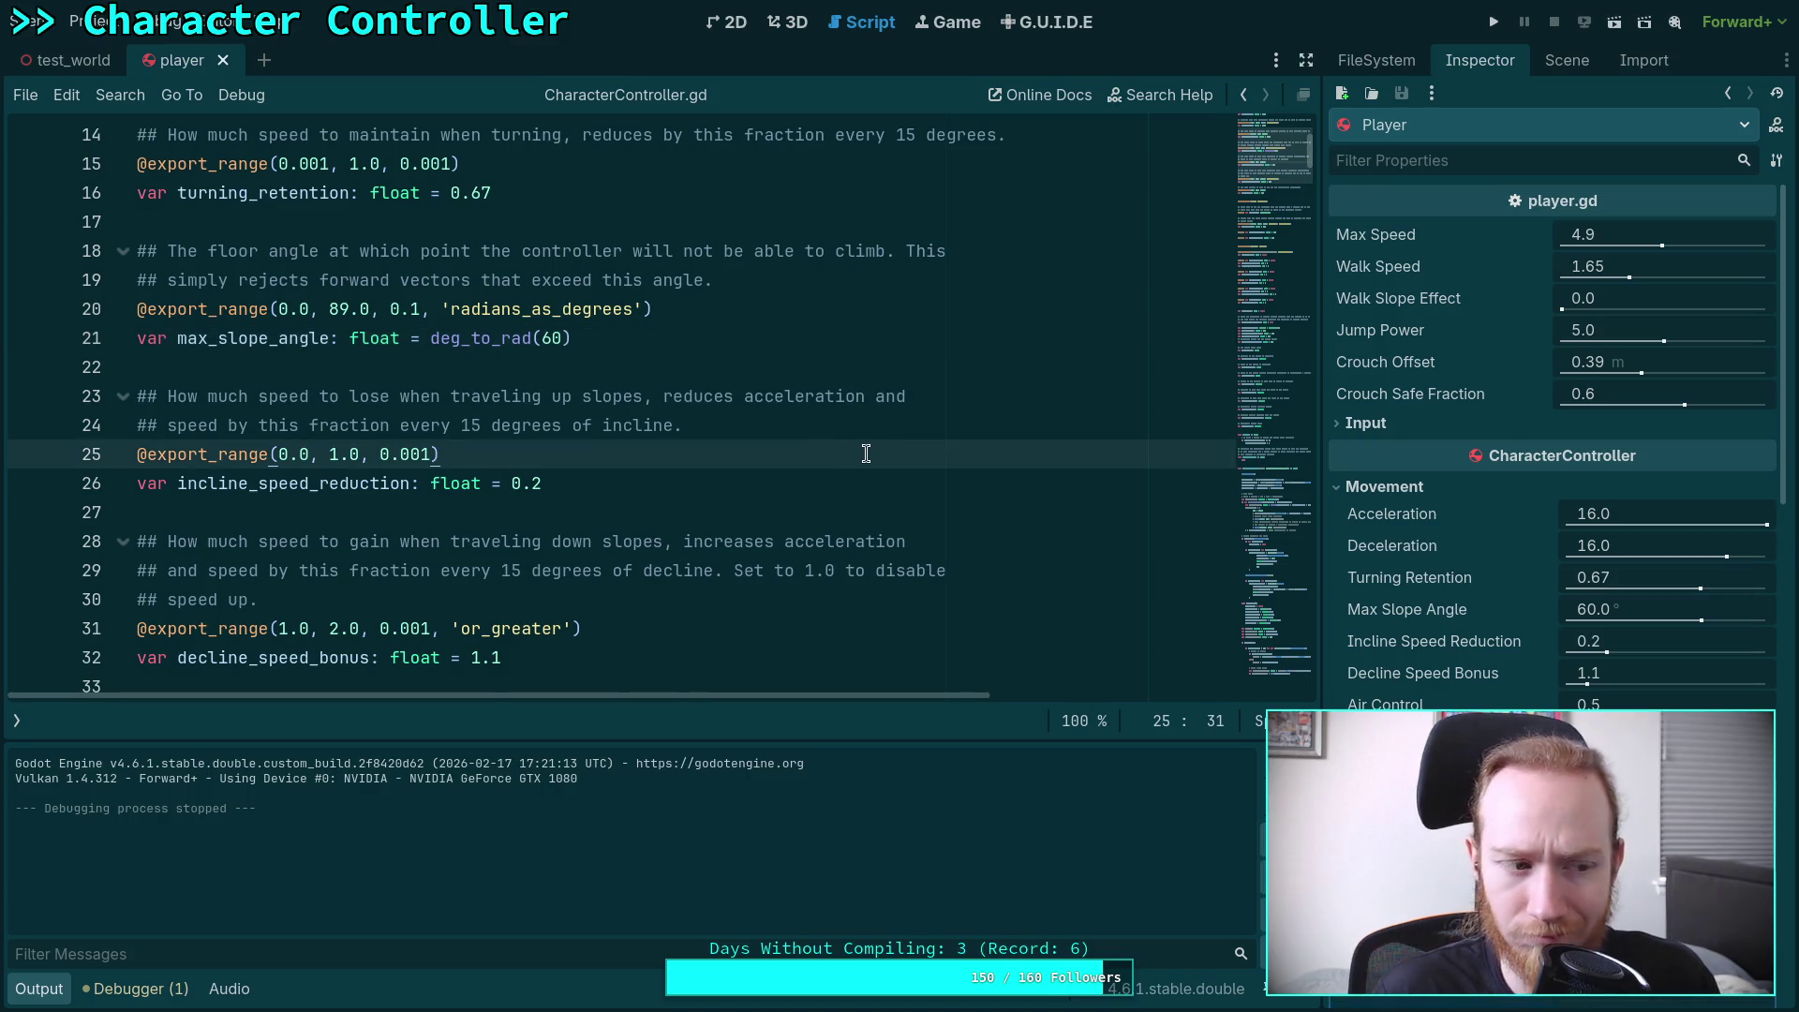
pyautogui.click(623, 426)
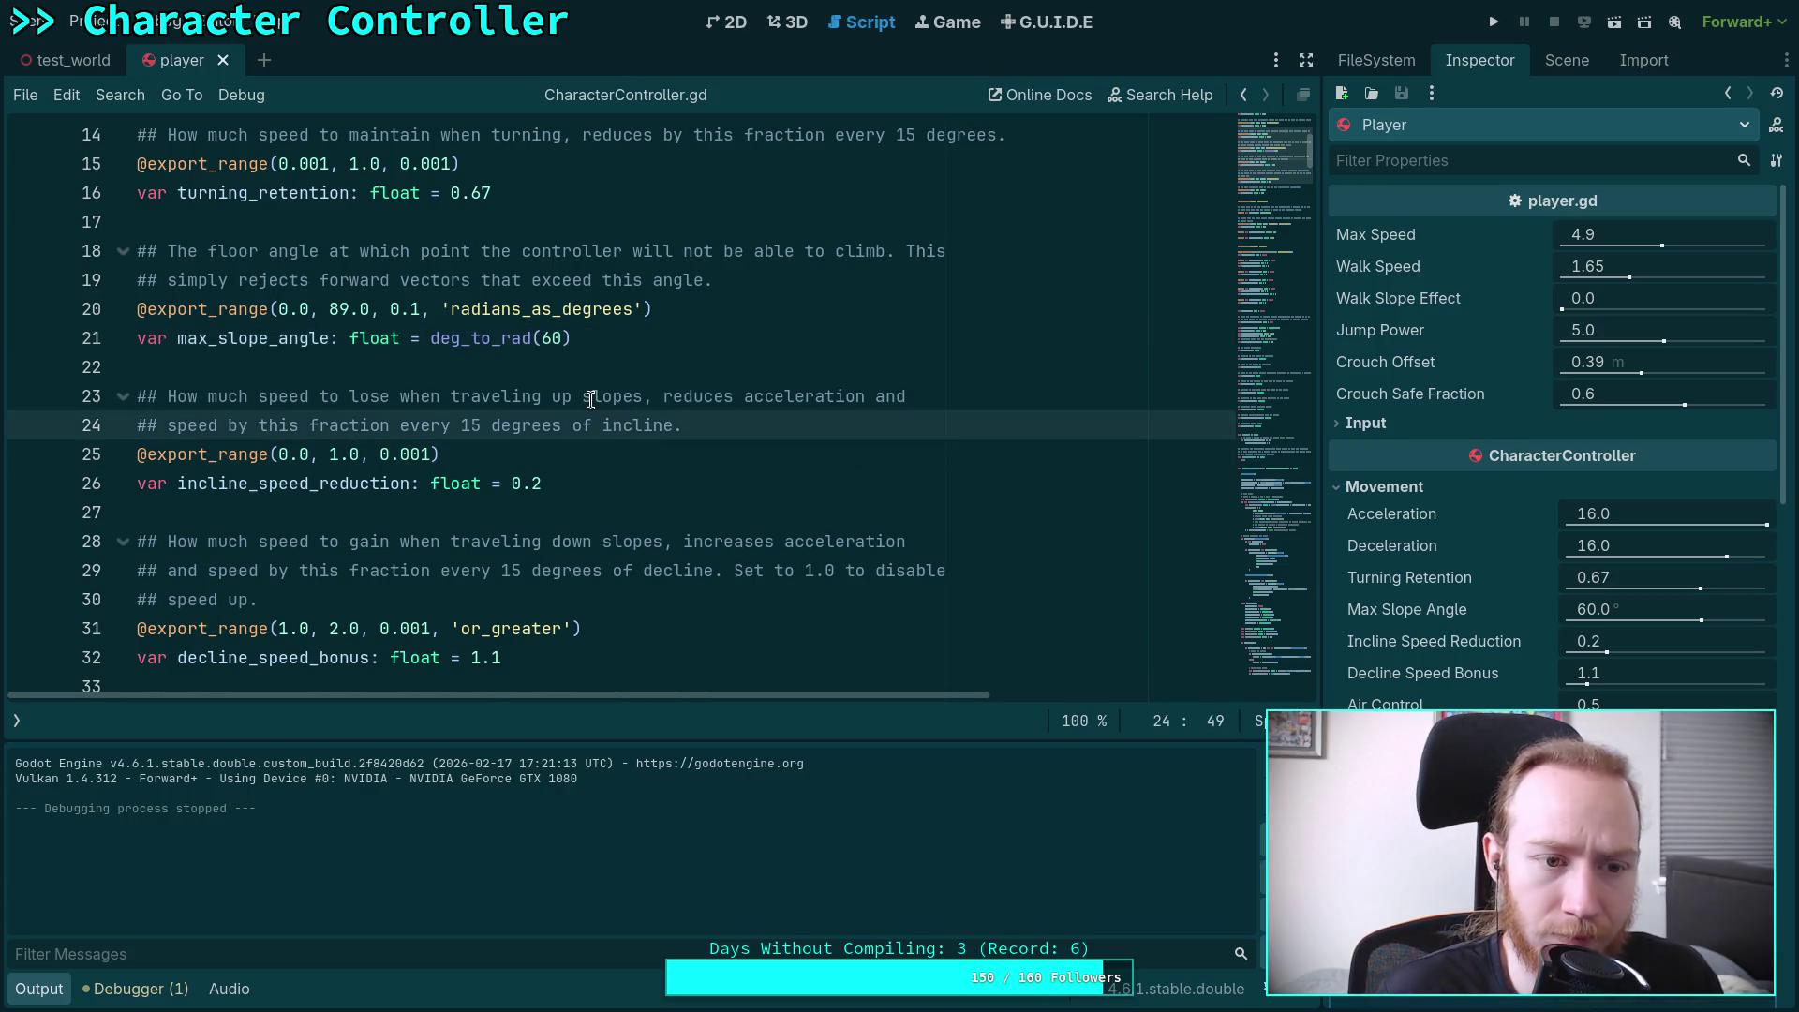
pyautogui.scroll(-20, 585, 402)
pyautogui.scroll(-3, 590, 400)
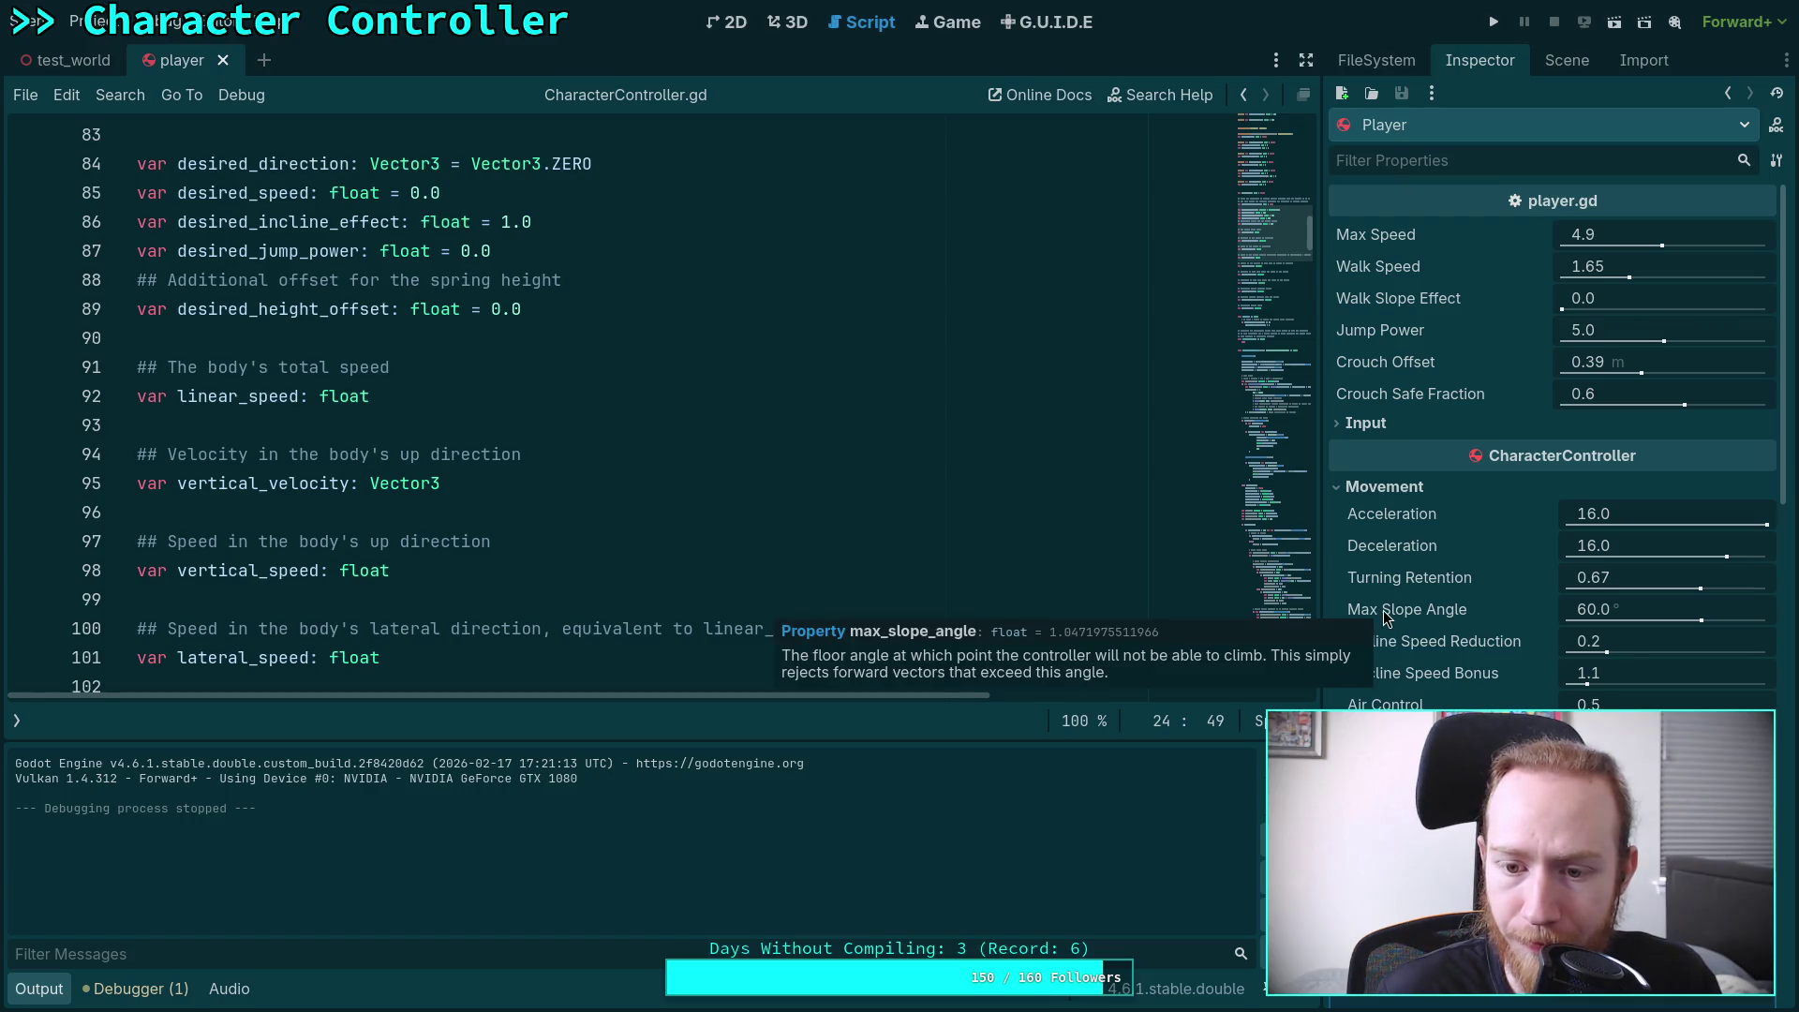
pyautogui.scroll(-7, 686, 444)
pyautogui.scroll(-17, 686, 441)
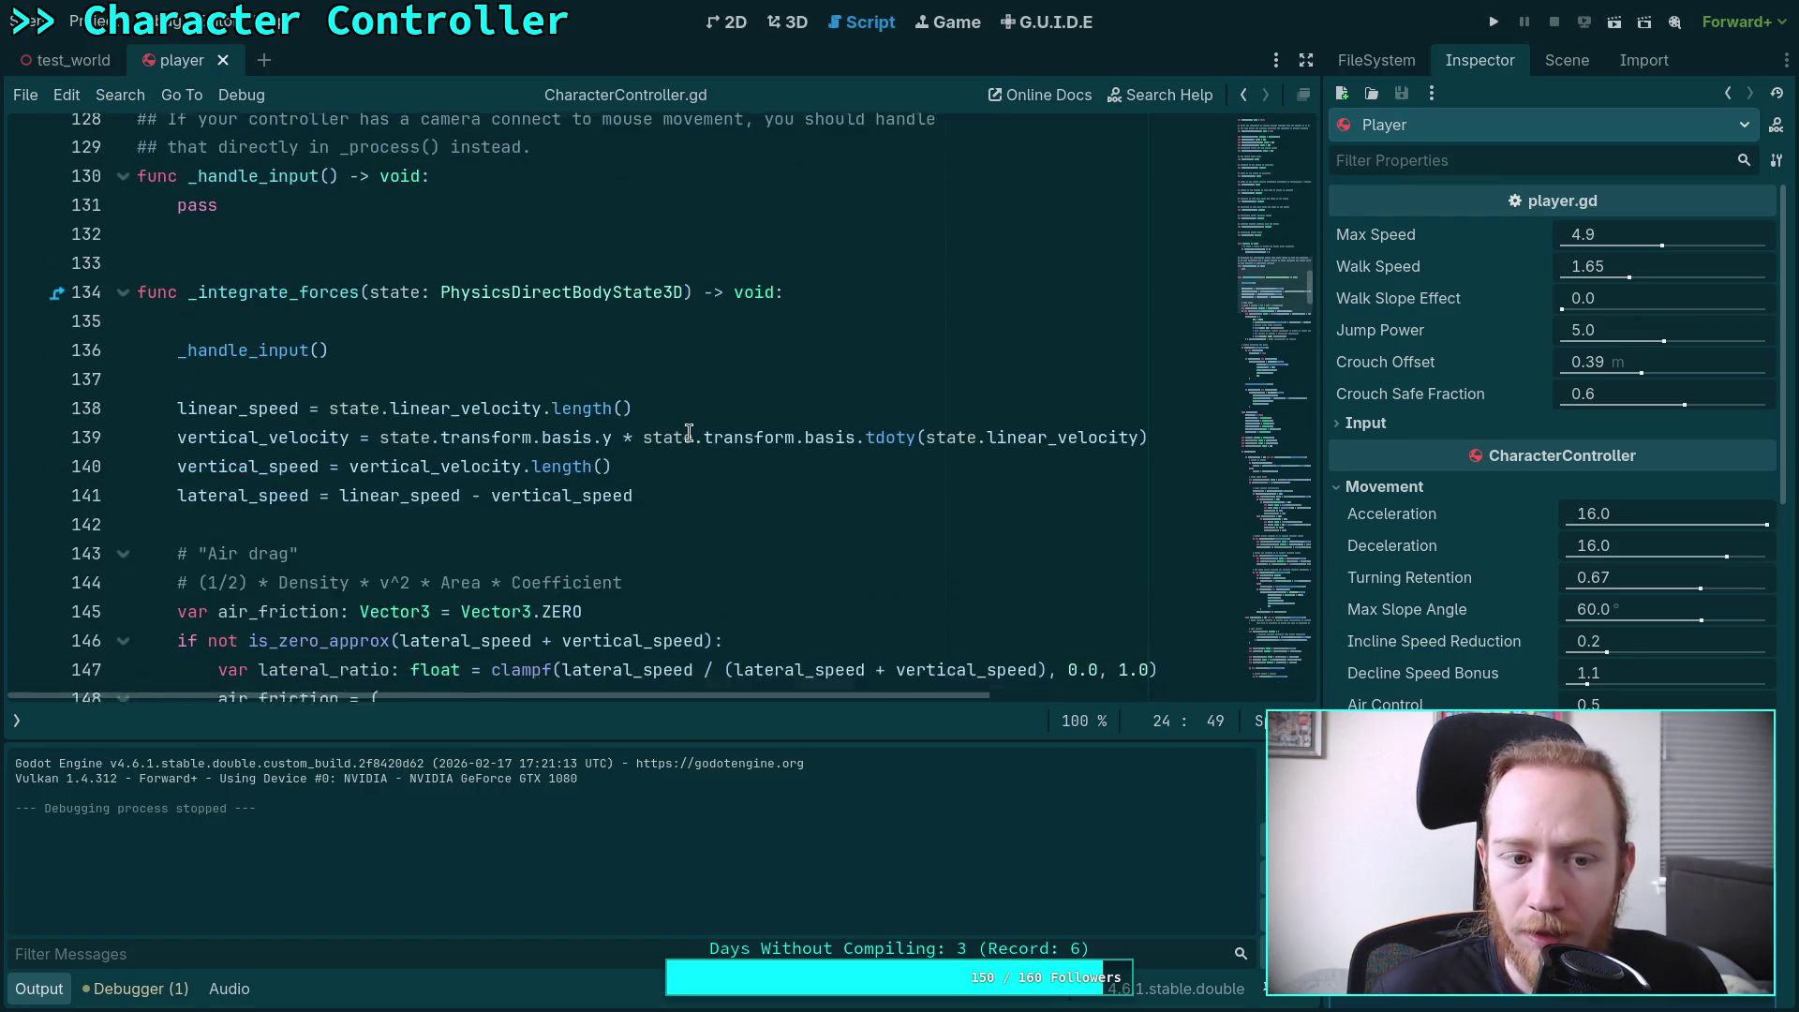
pyautogui.scroll(-5, 688, 432)
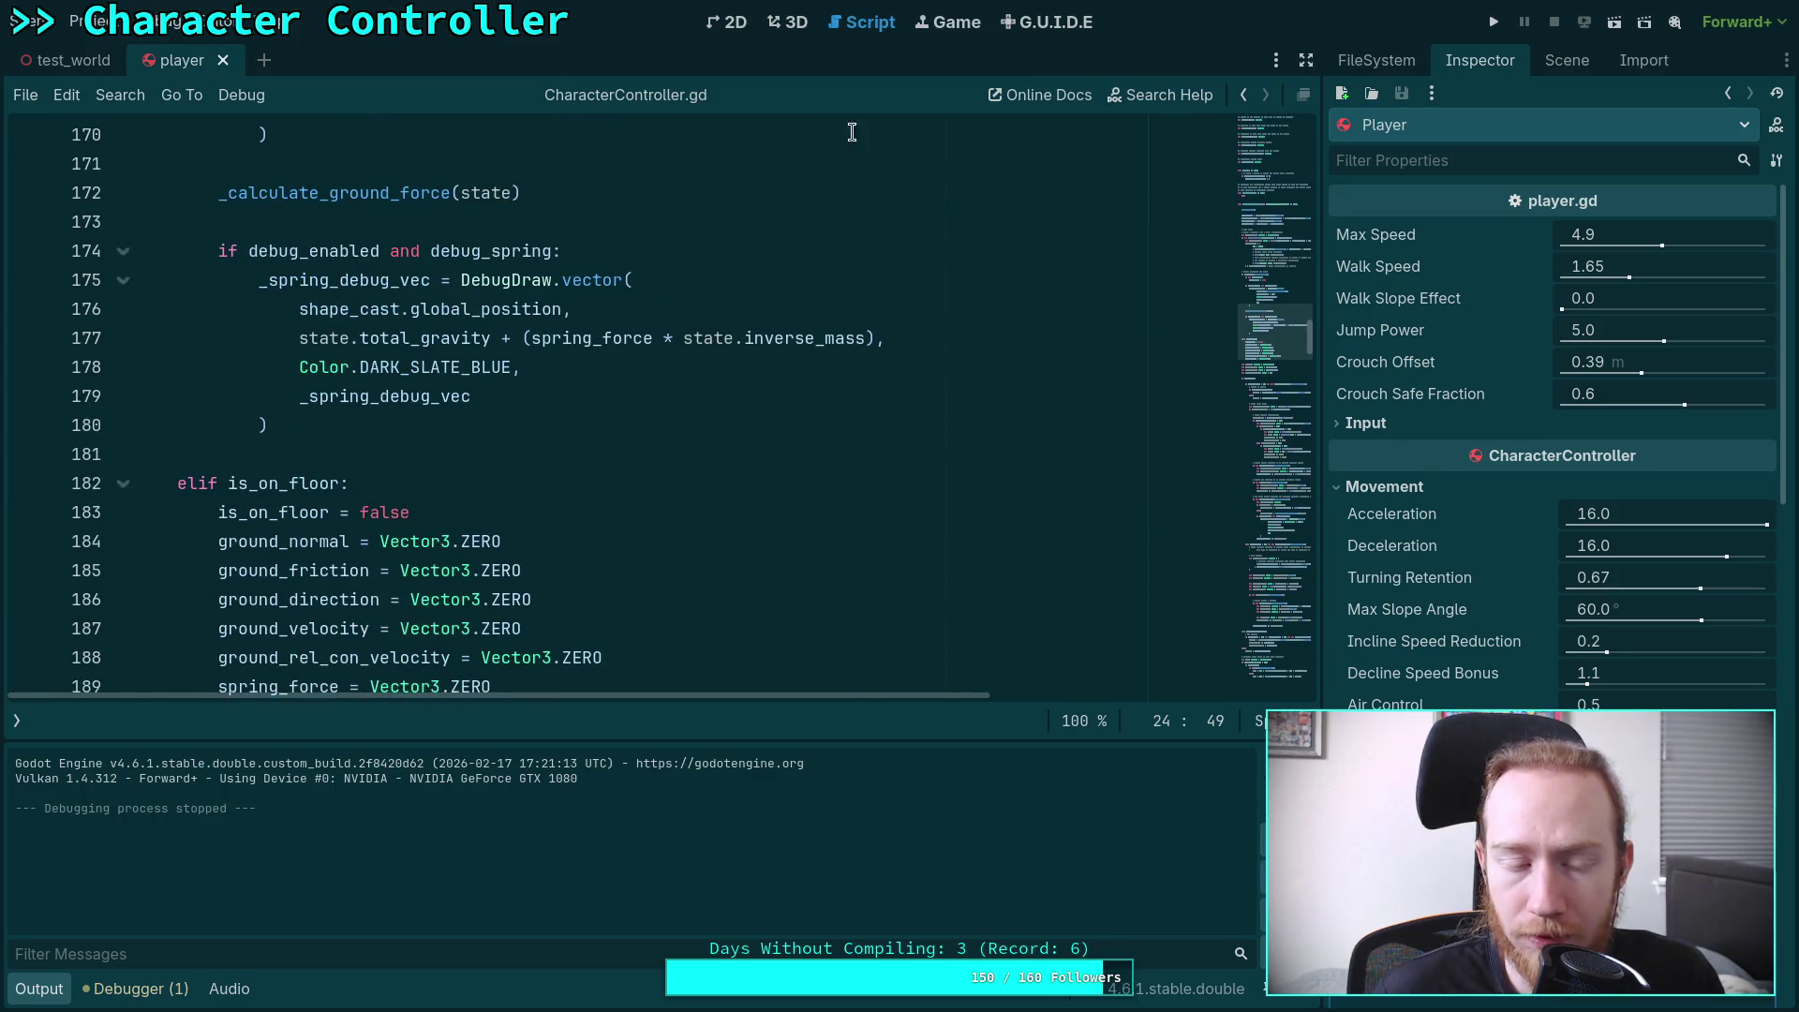
pyautogui.press('super+4')
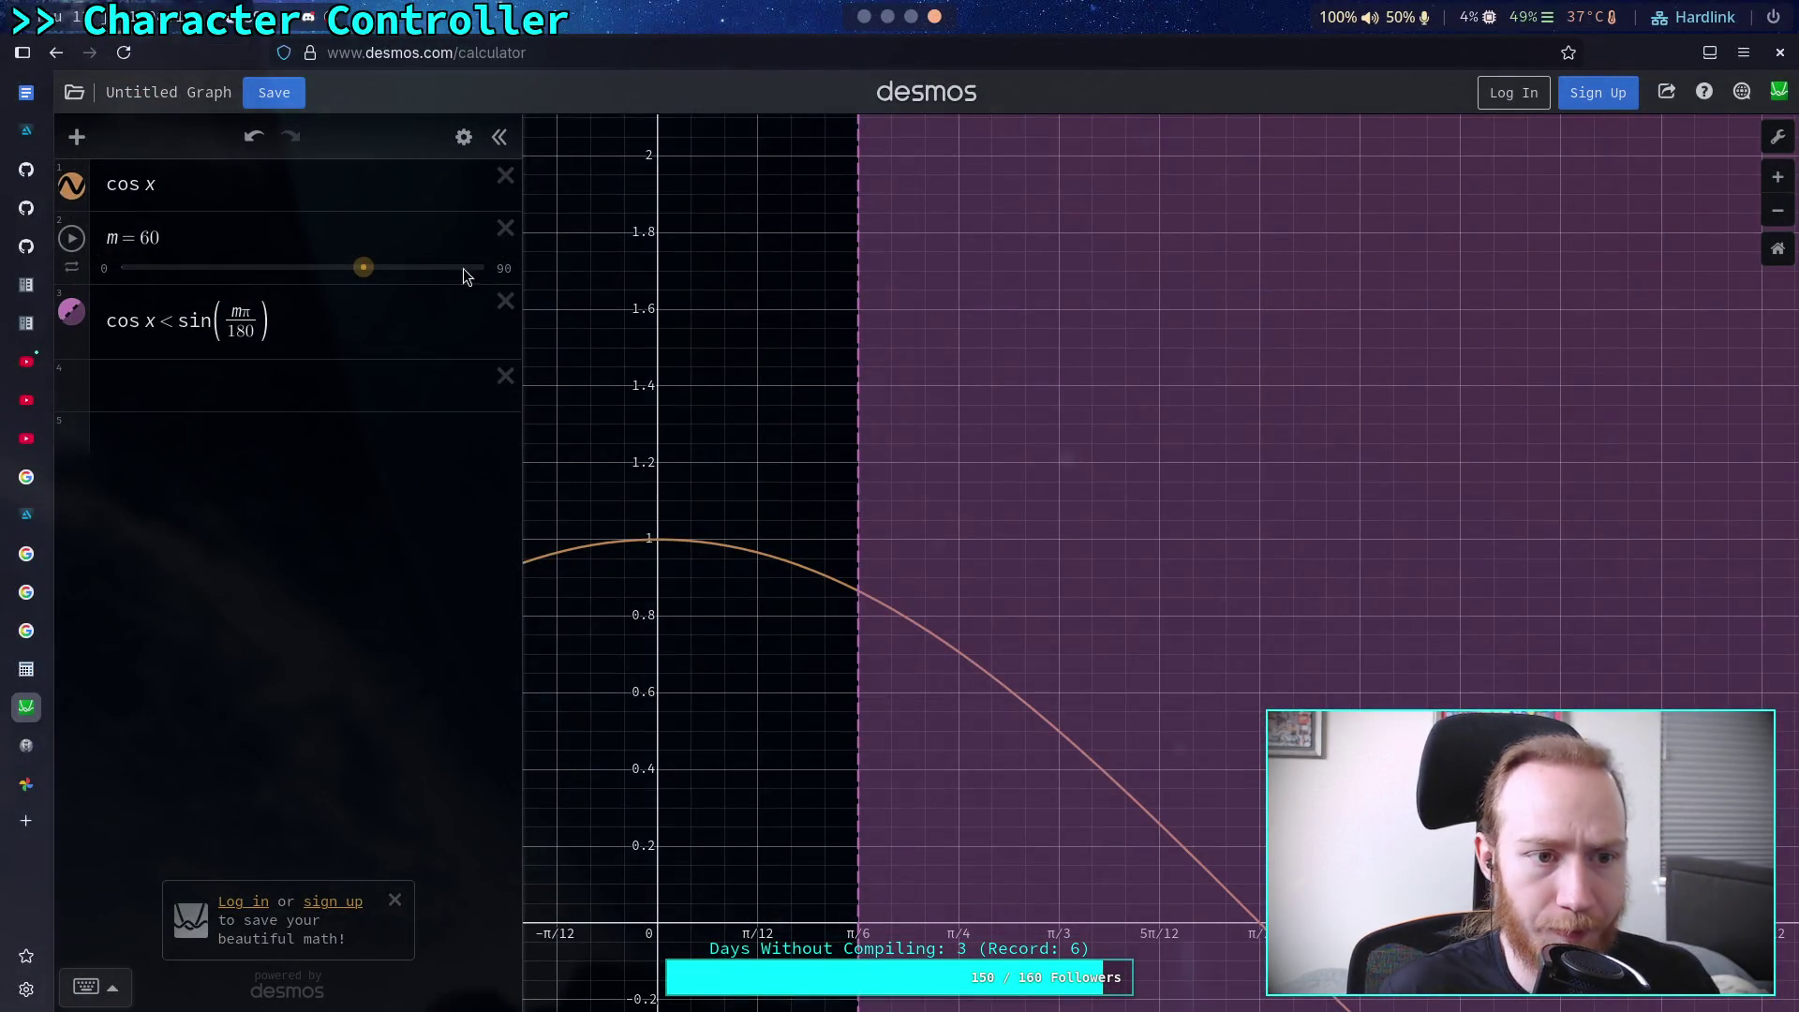
# Move the m slider to the top and add a hidden expression r = mπ/180 below it
pyautogui.click(338, 232)
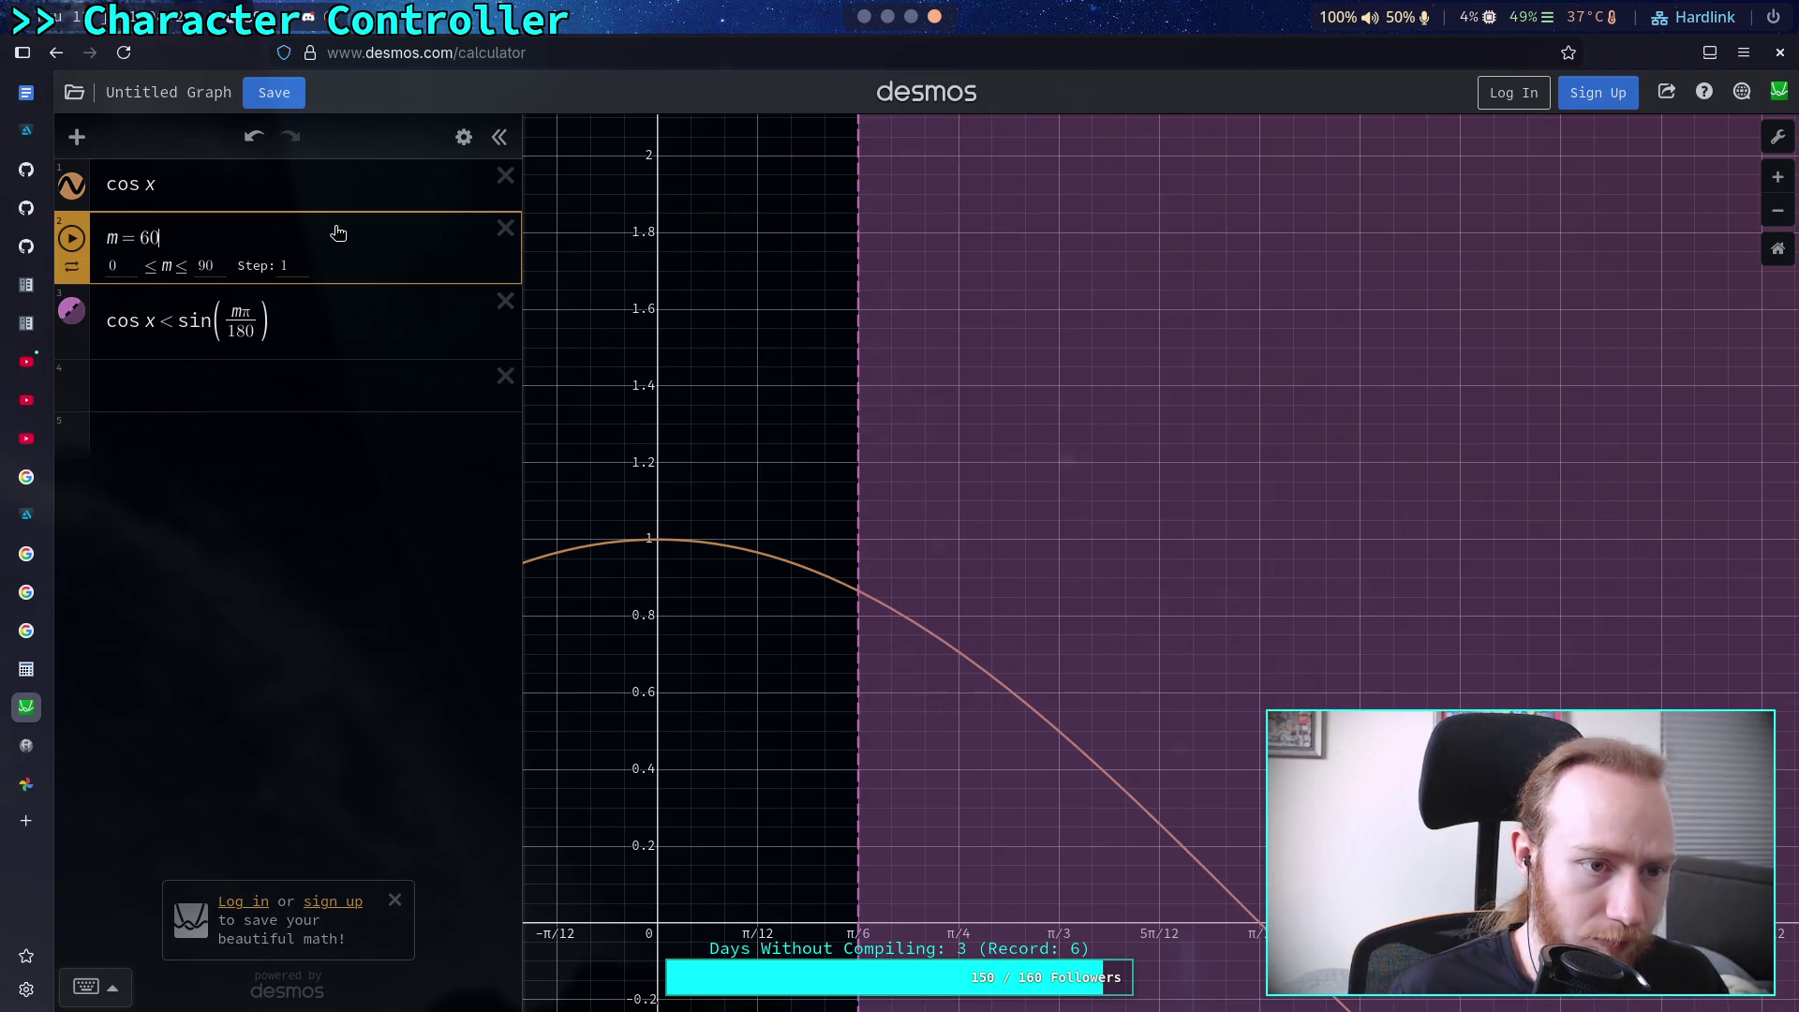
pyautogui.moveTo(77, 220); pyautogui.dragTo(77, 173)
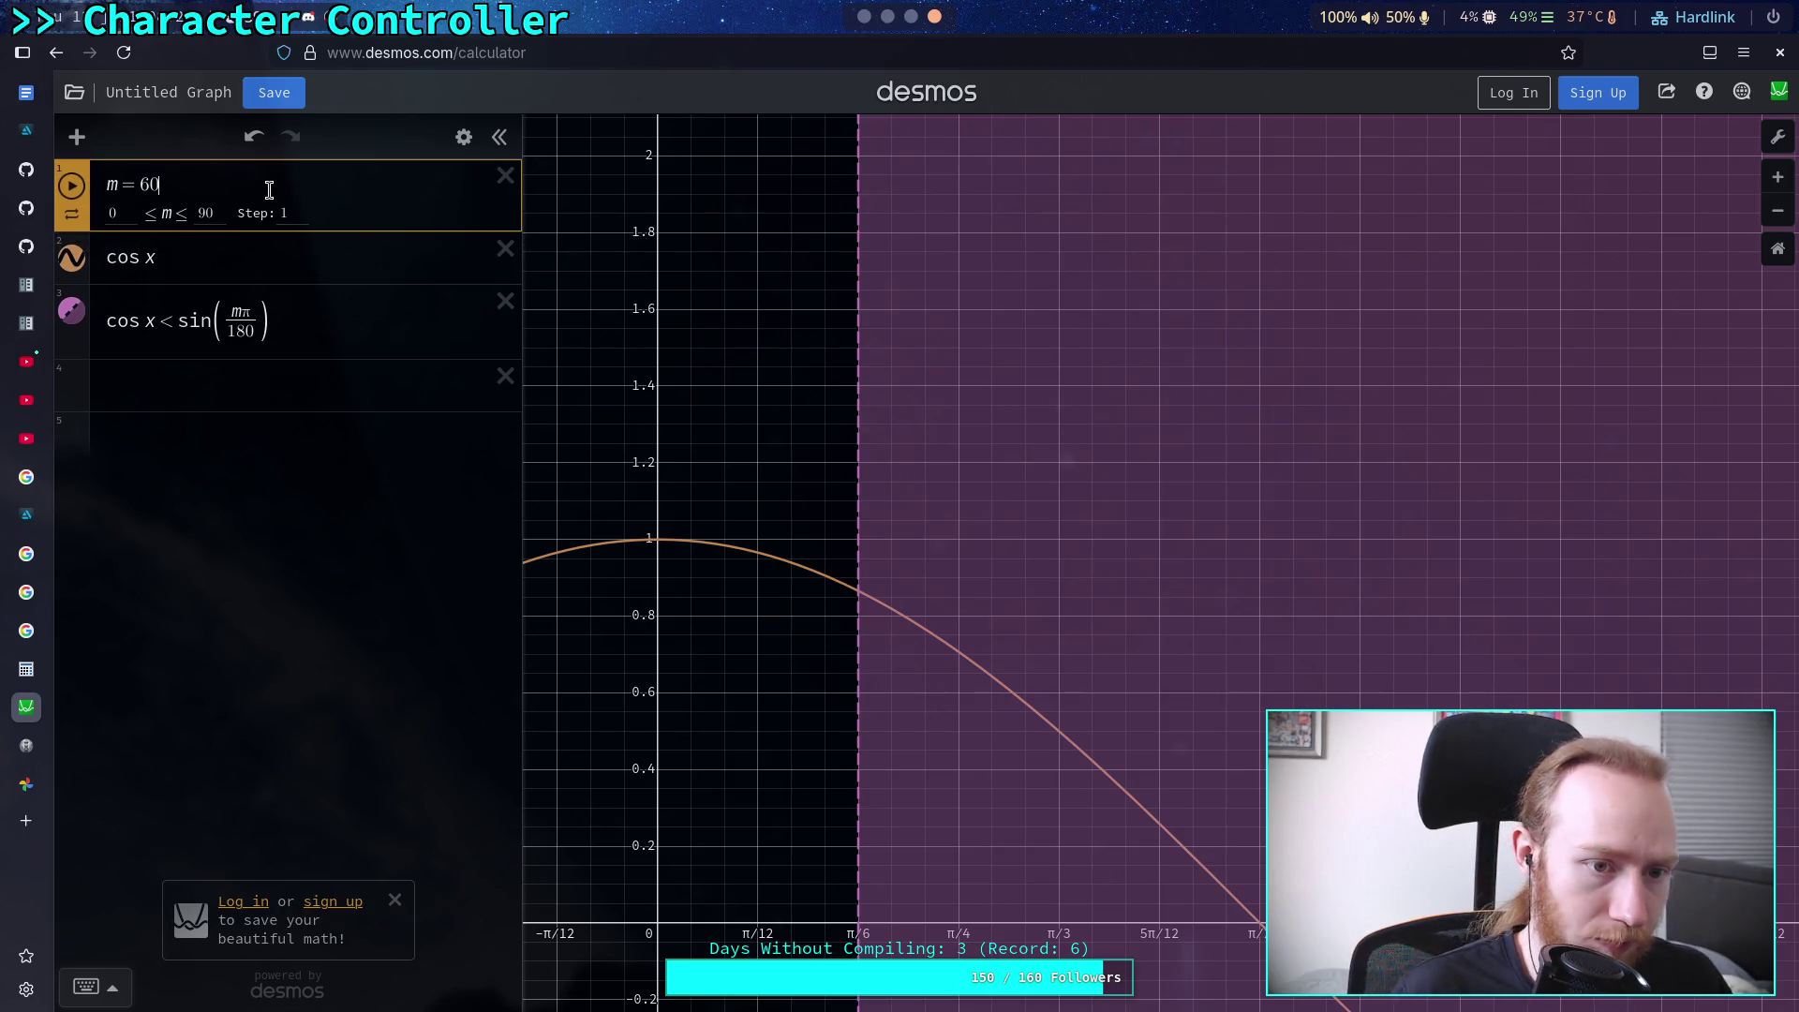
pyautogui.press('Return')
pyautogui.write('r =')
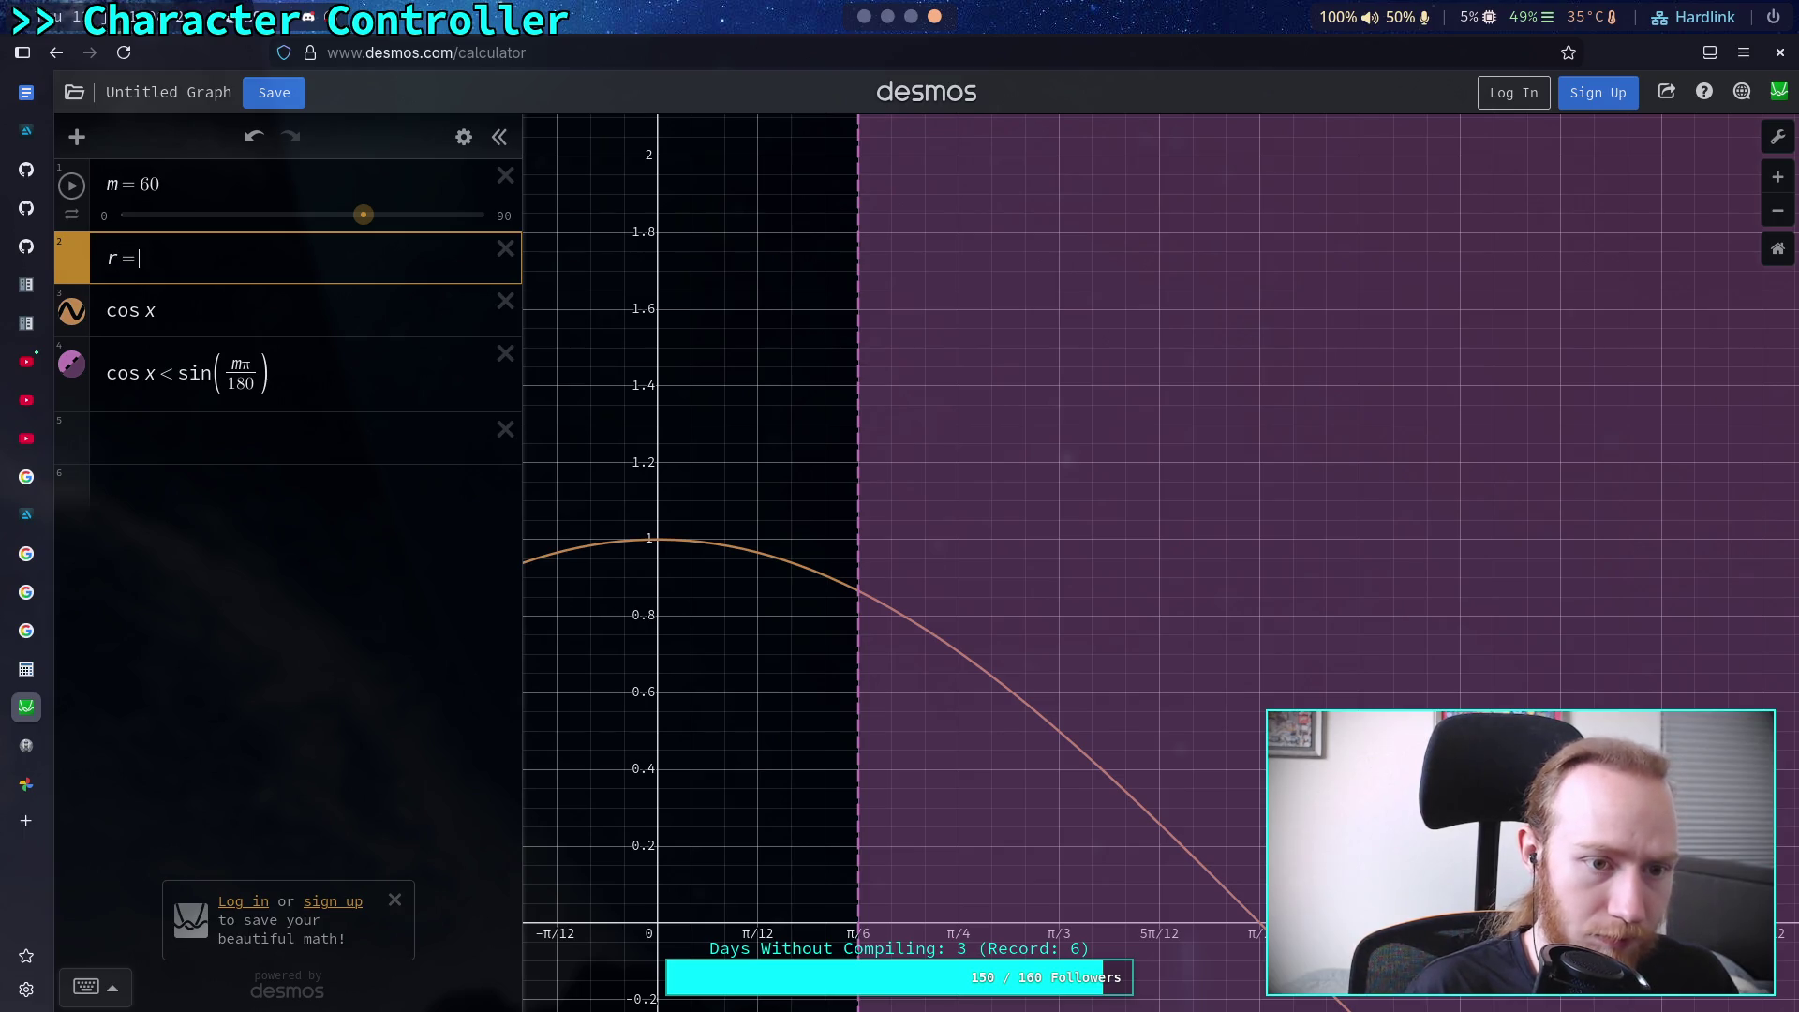
pyautogui.write(' m')
pyautogui.write('pi/')
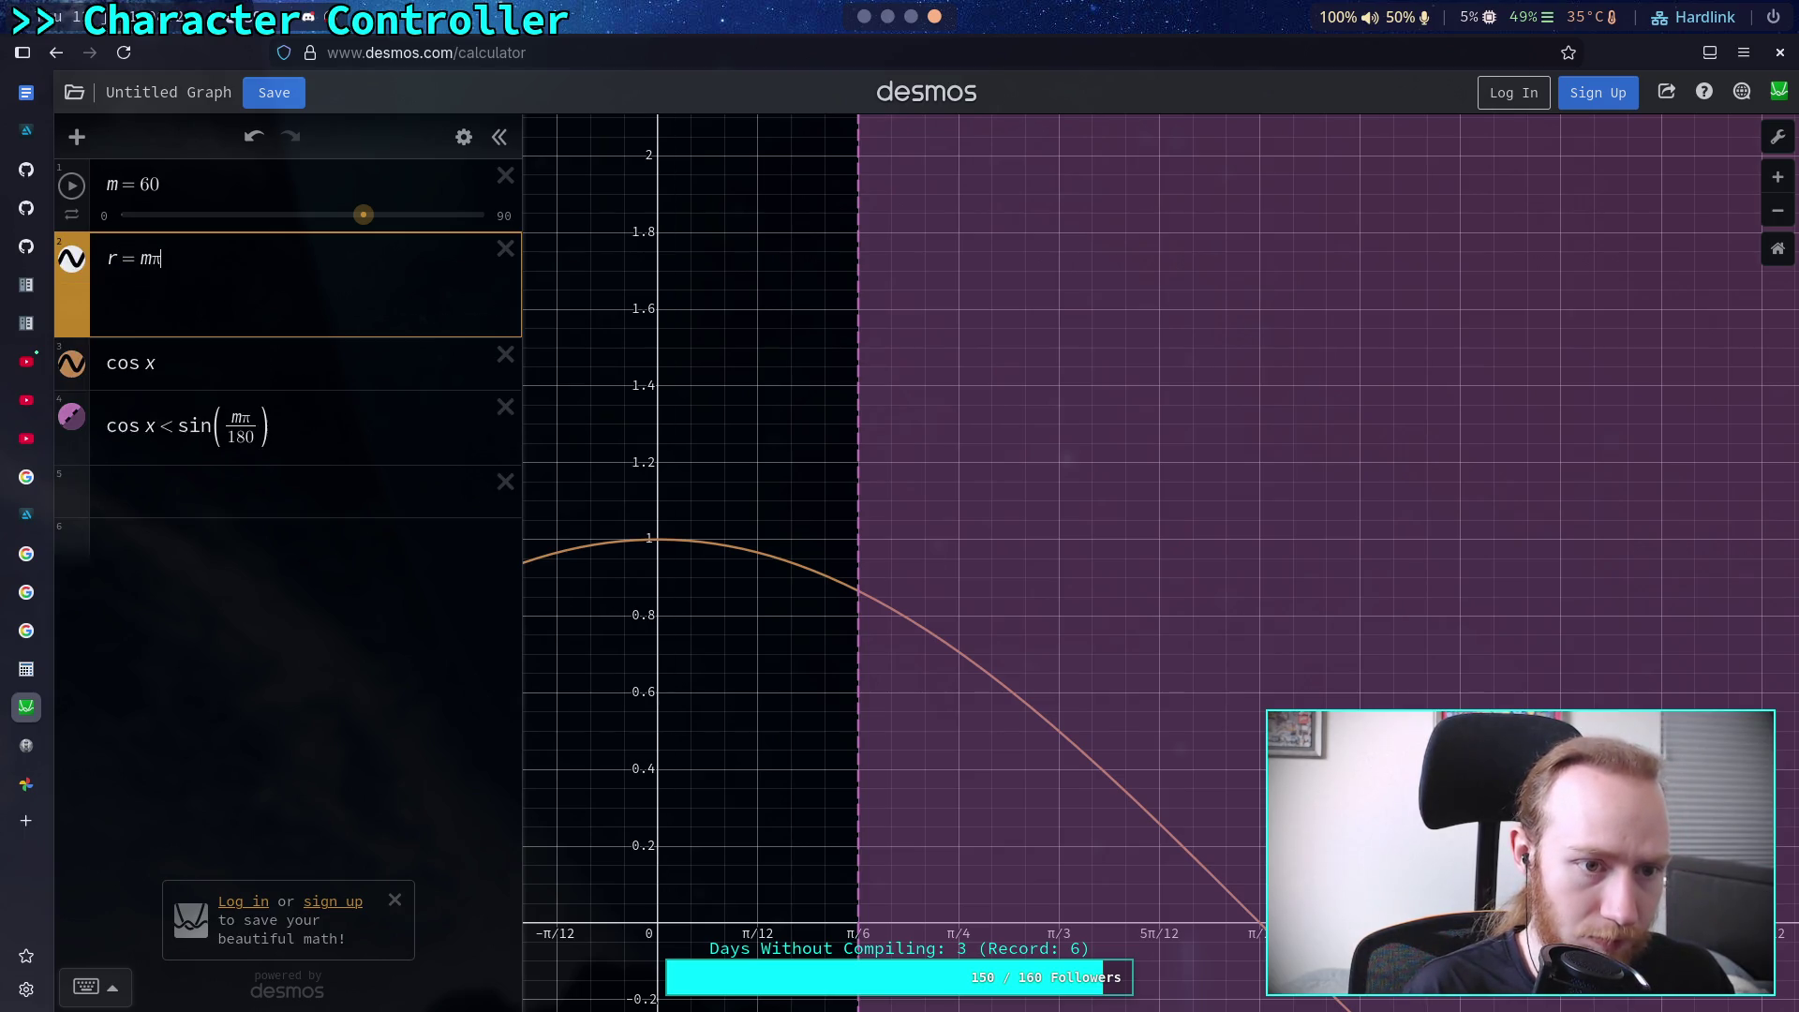
pyautogui.write('180')
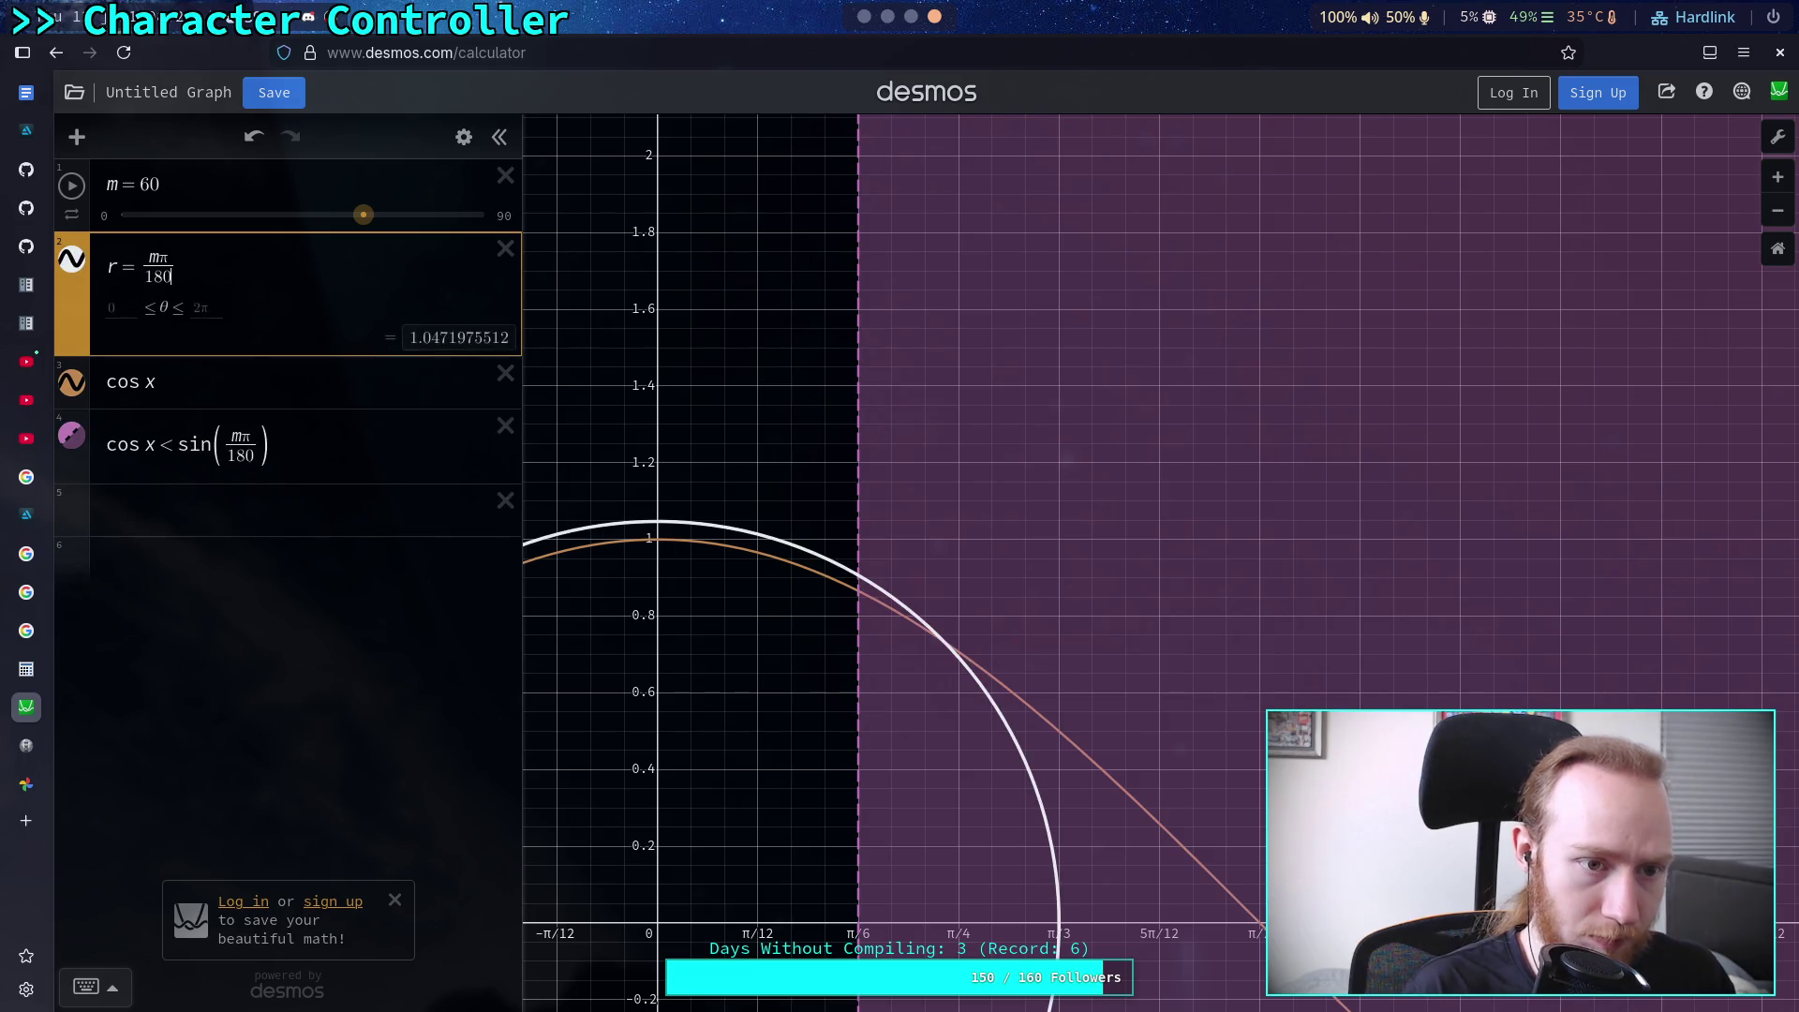
pyautogui.click(195, 393)
pyautogui.click(72, 261)
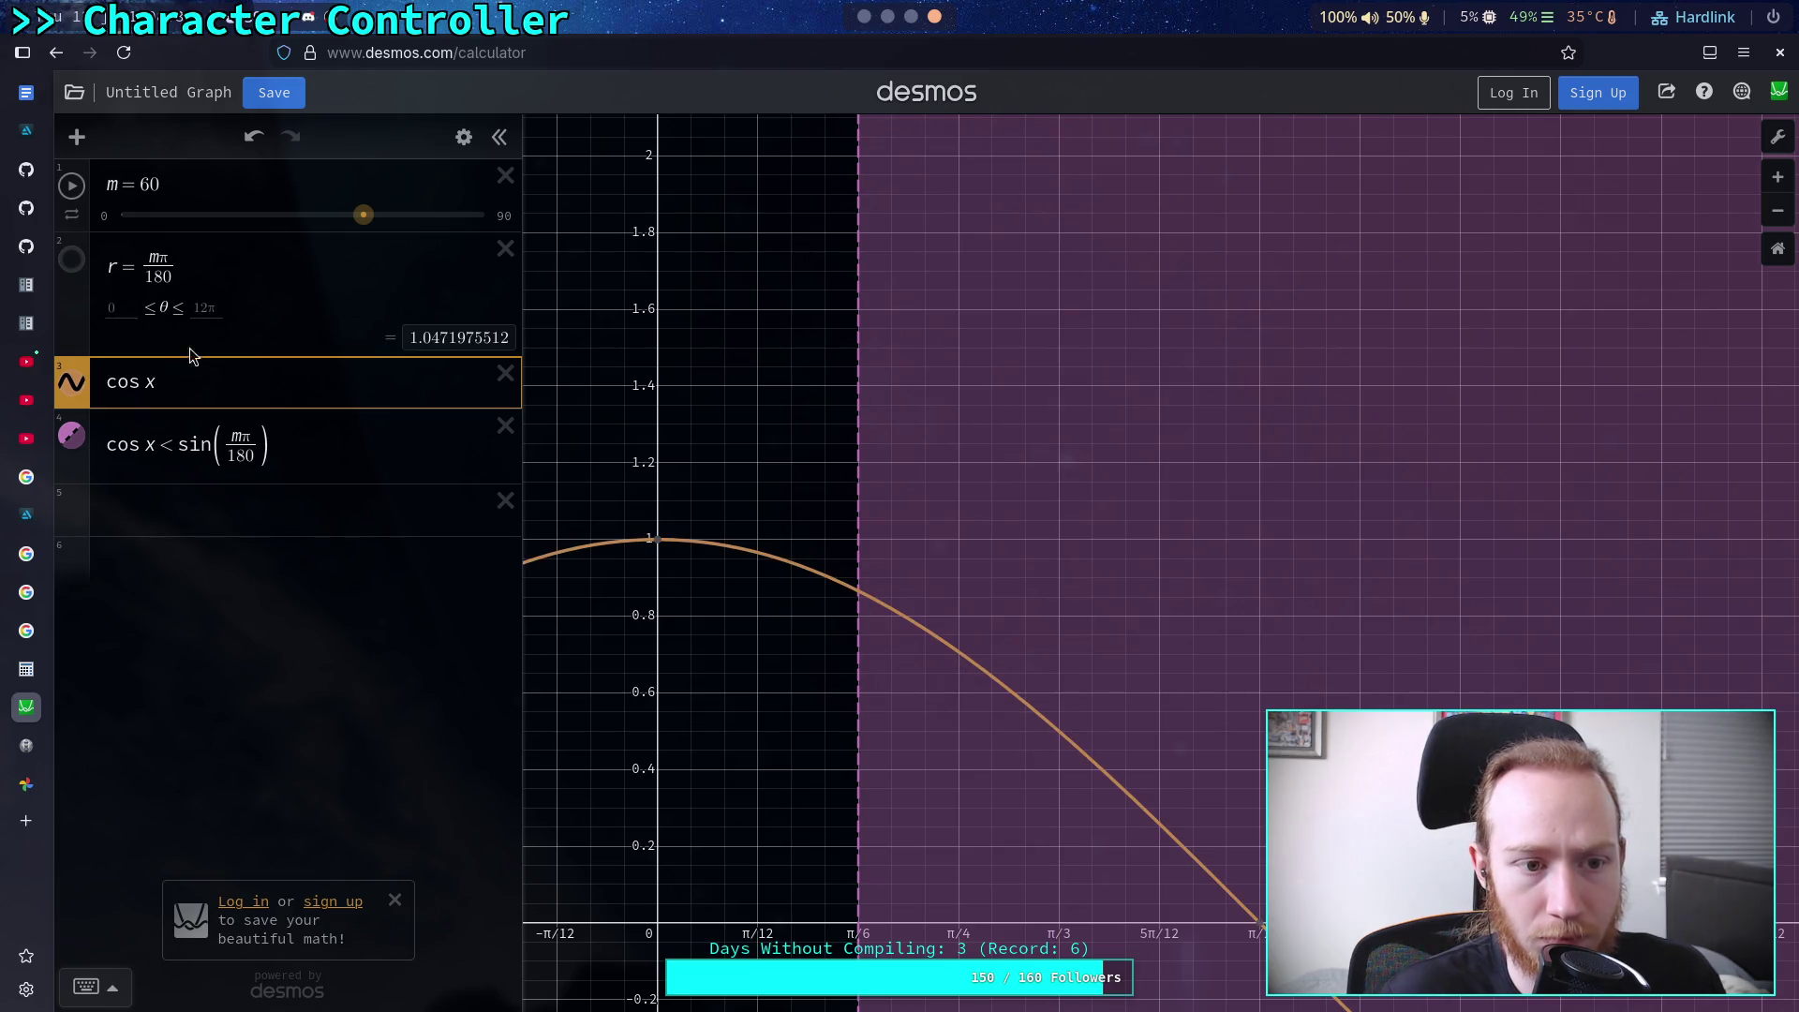
# Rewrite the inequality as cos x < sin(r), set m to 12, and return to the Godot script
pyautogui.click(228, 454)
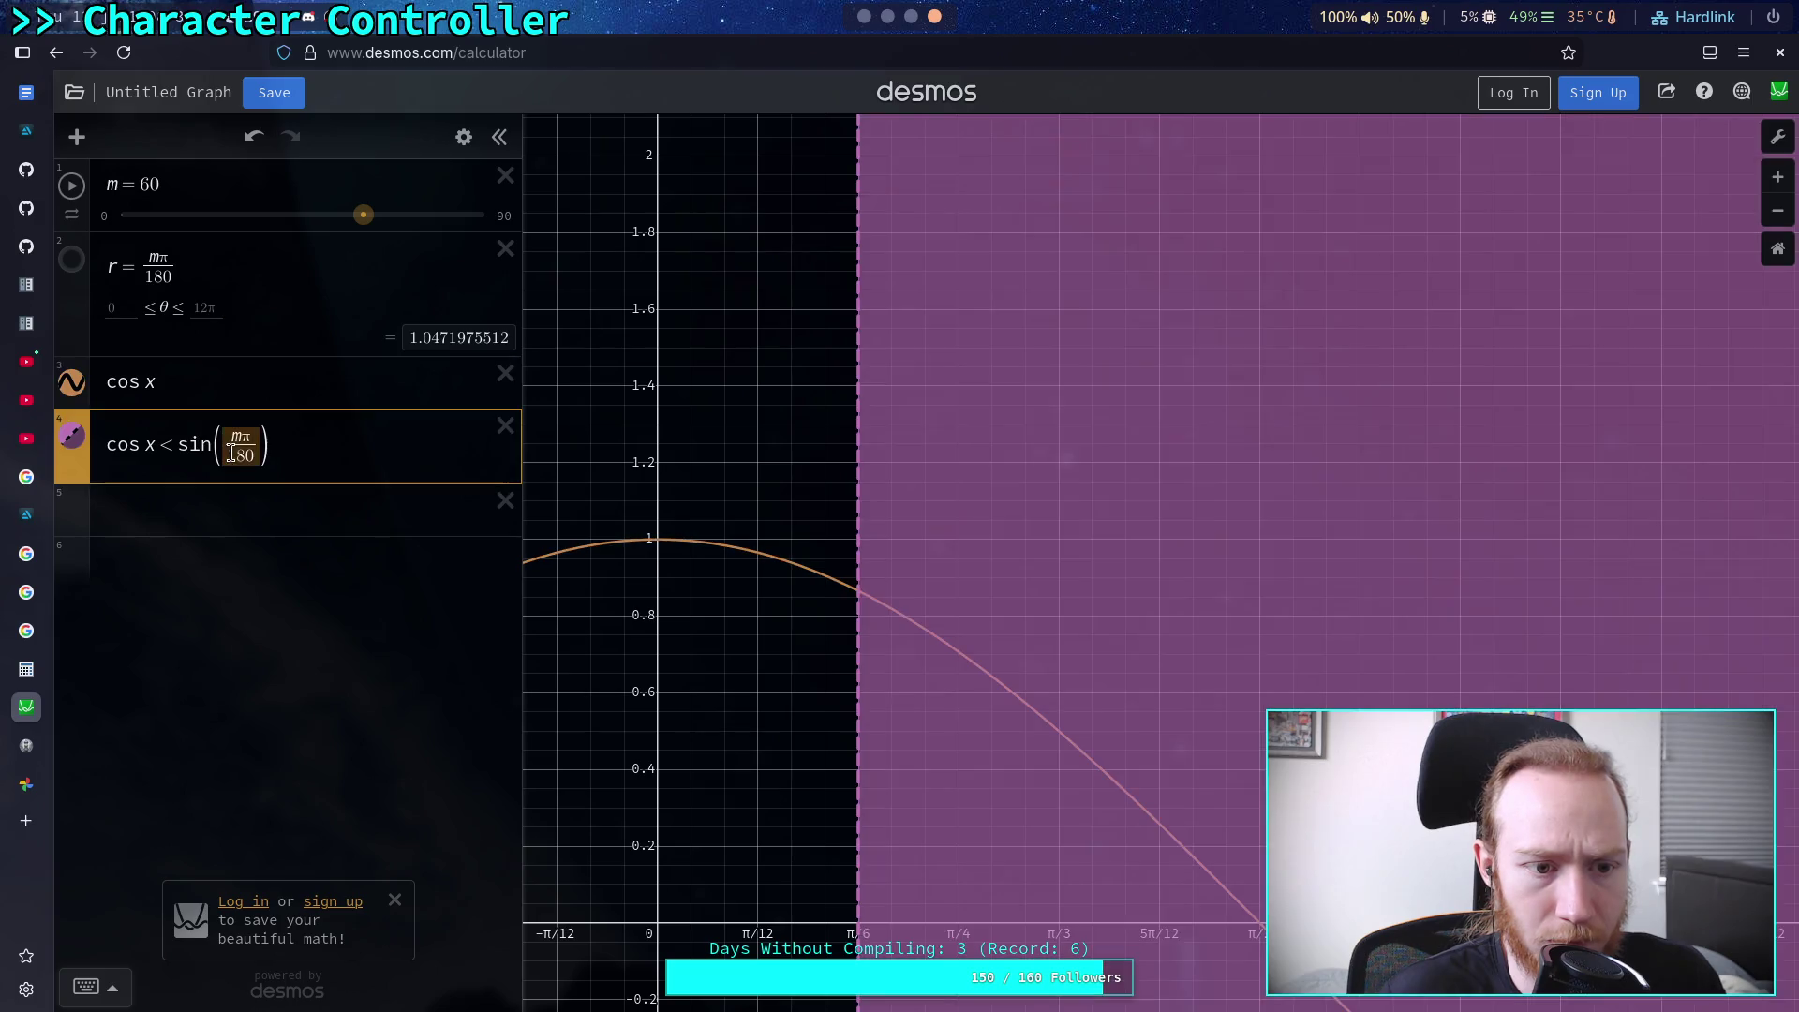
pyautogui.write('r')
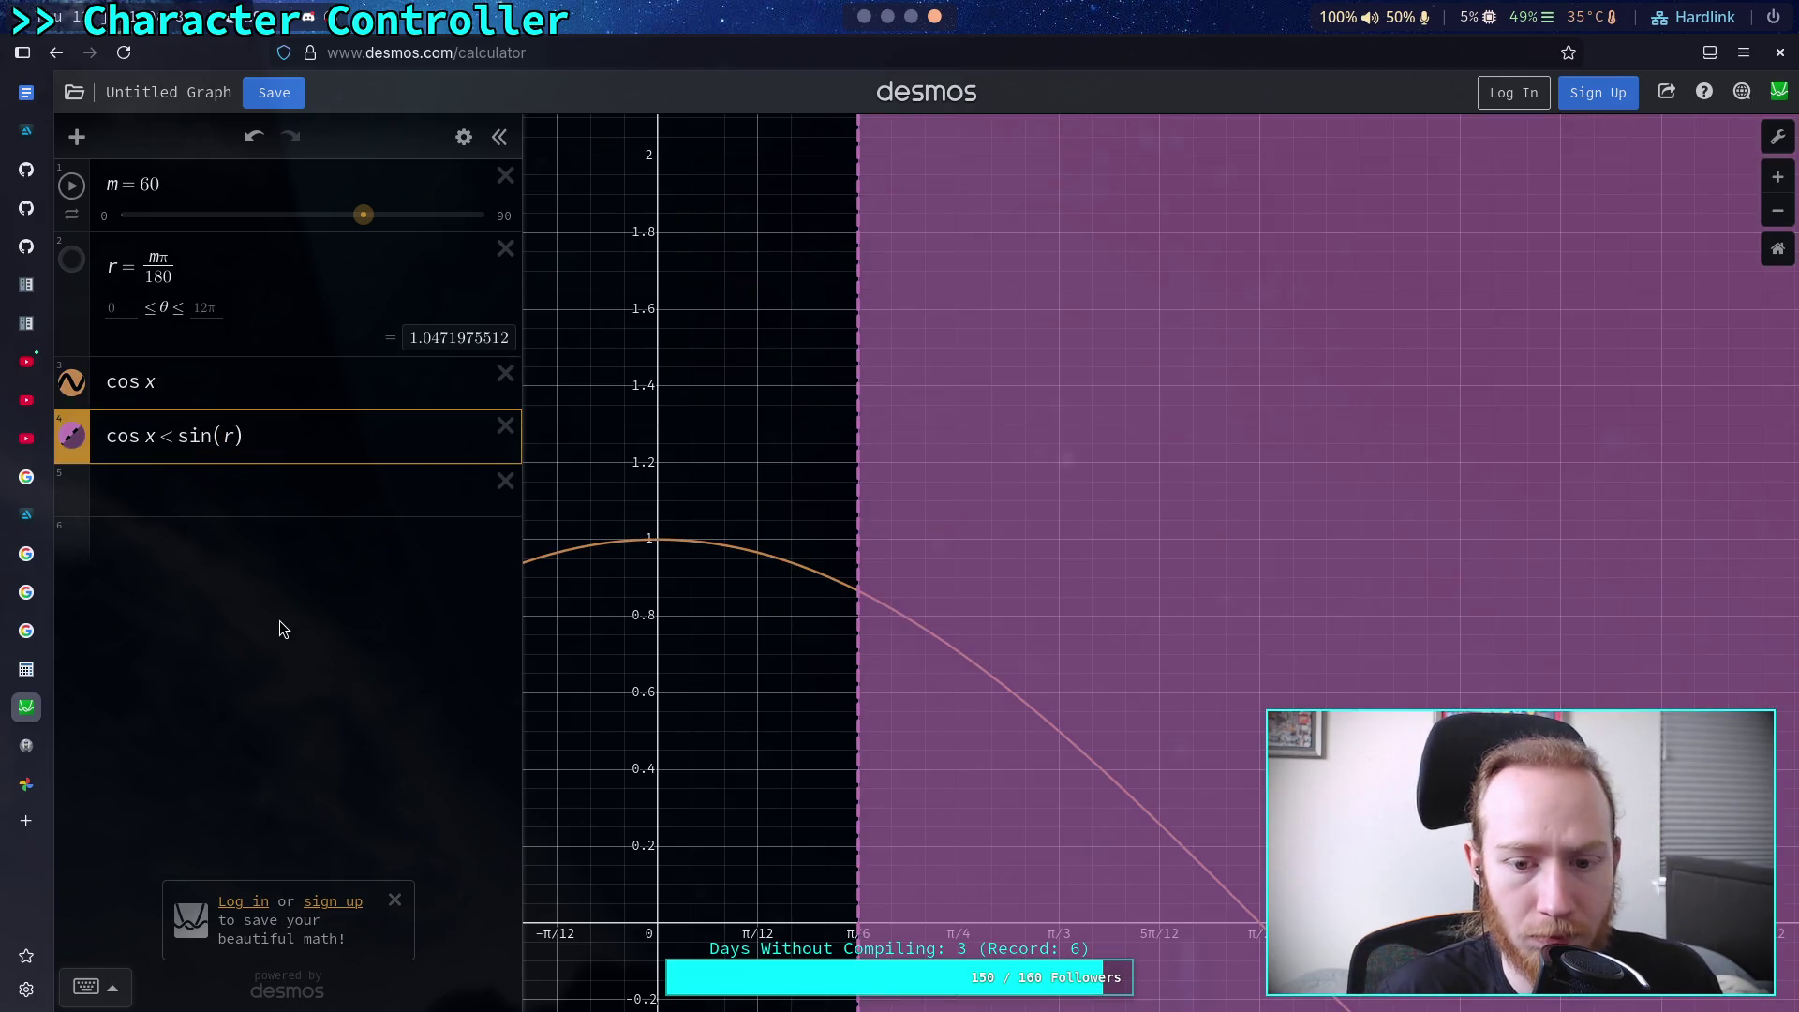
pyautogui.click(272, 496)
pyautogui.moveTo(363, 215)
pyautogui.mouseDown()
pyautogui.moveTo(188, 221)
pyautogui.moveTo(178, 244)
pyautogui.mouseUp()
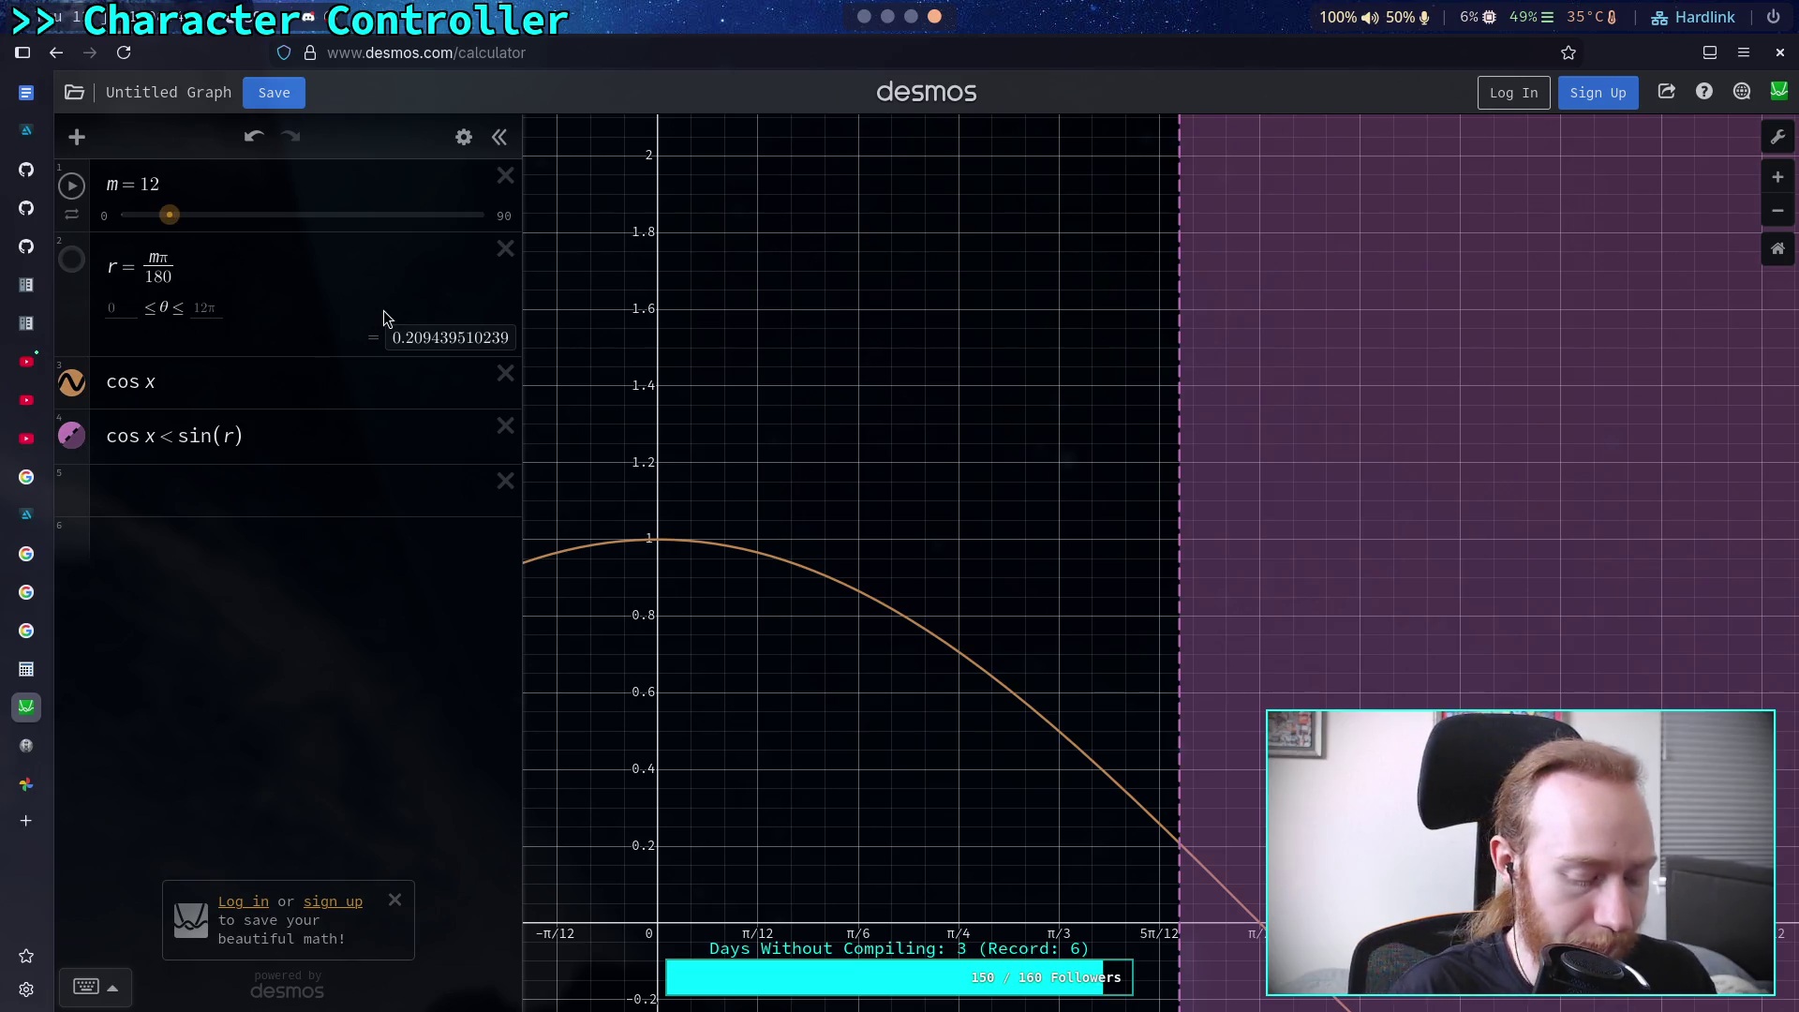
pyautogui.hotkey('alt', 'Tab')
pyautogui.scroll(-19, 401, 514)
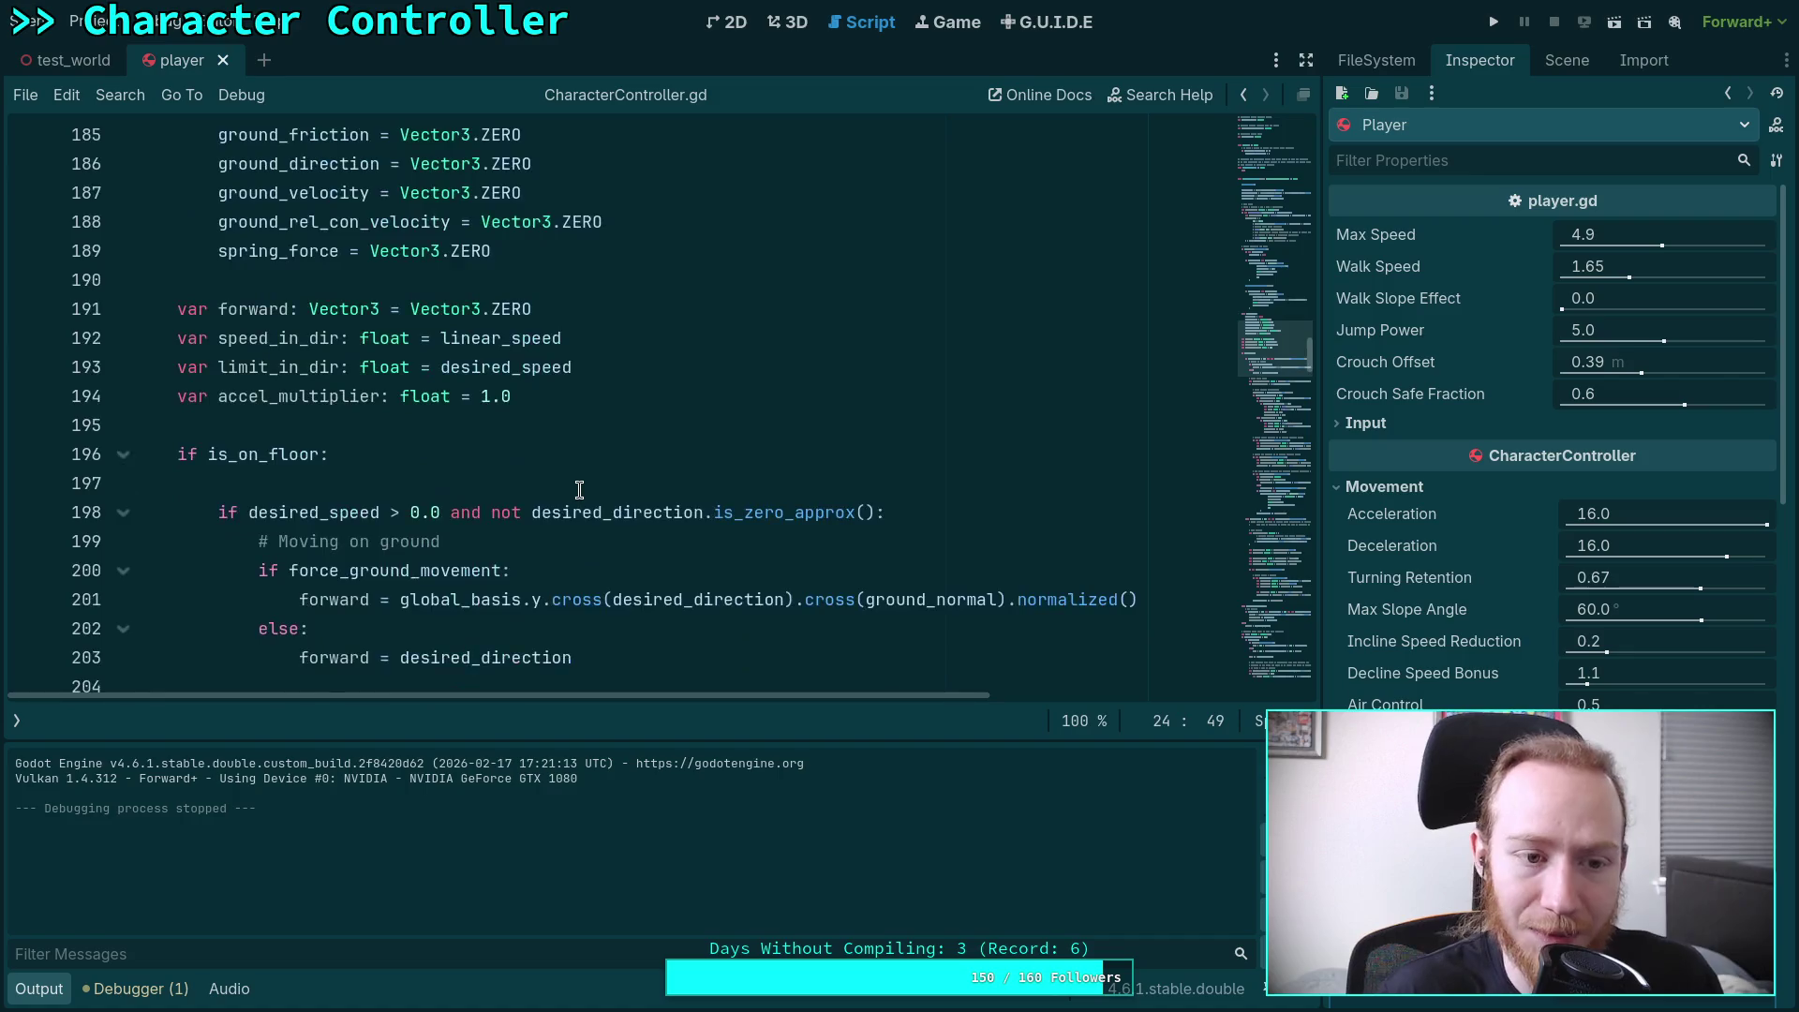
# Hide the output log and change the line 207 slope comparison from < to >=
pyautogui.scroll(4, 581, 490)
pyautogui.scroll(6, 581, 491)
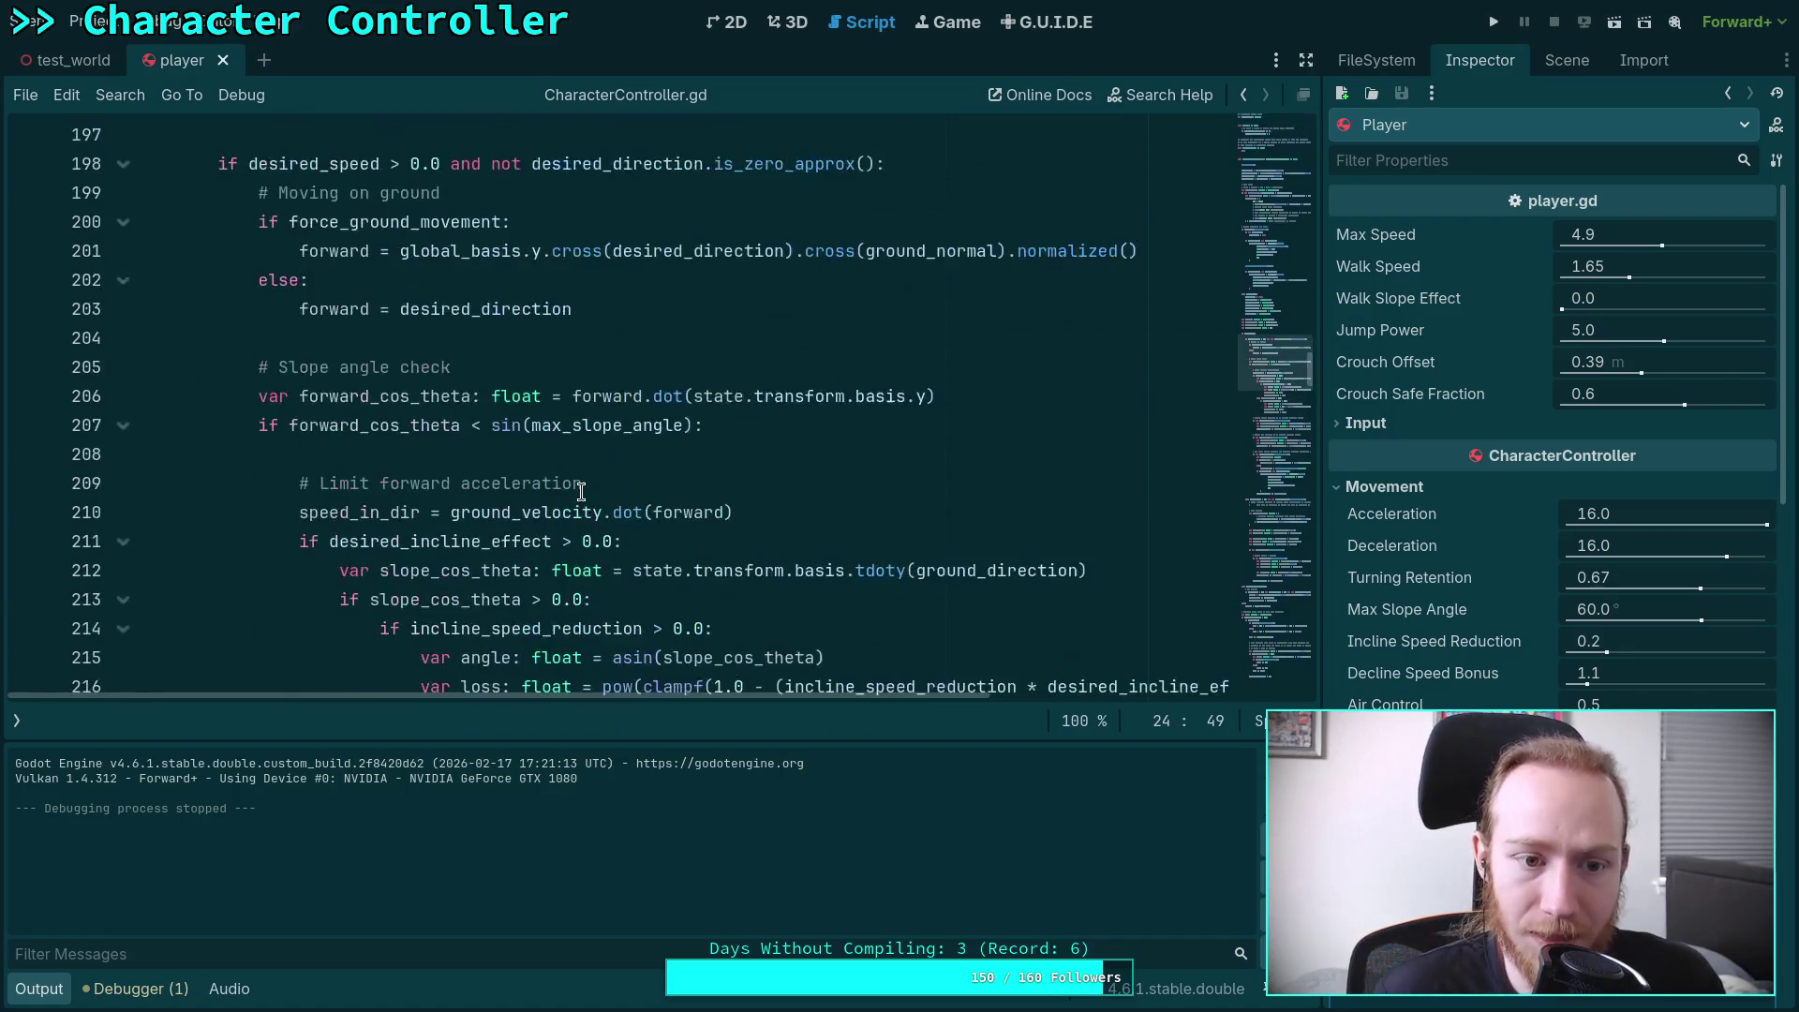
pyautogui.click(456, 452)
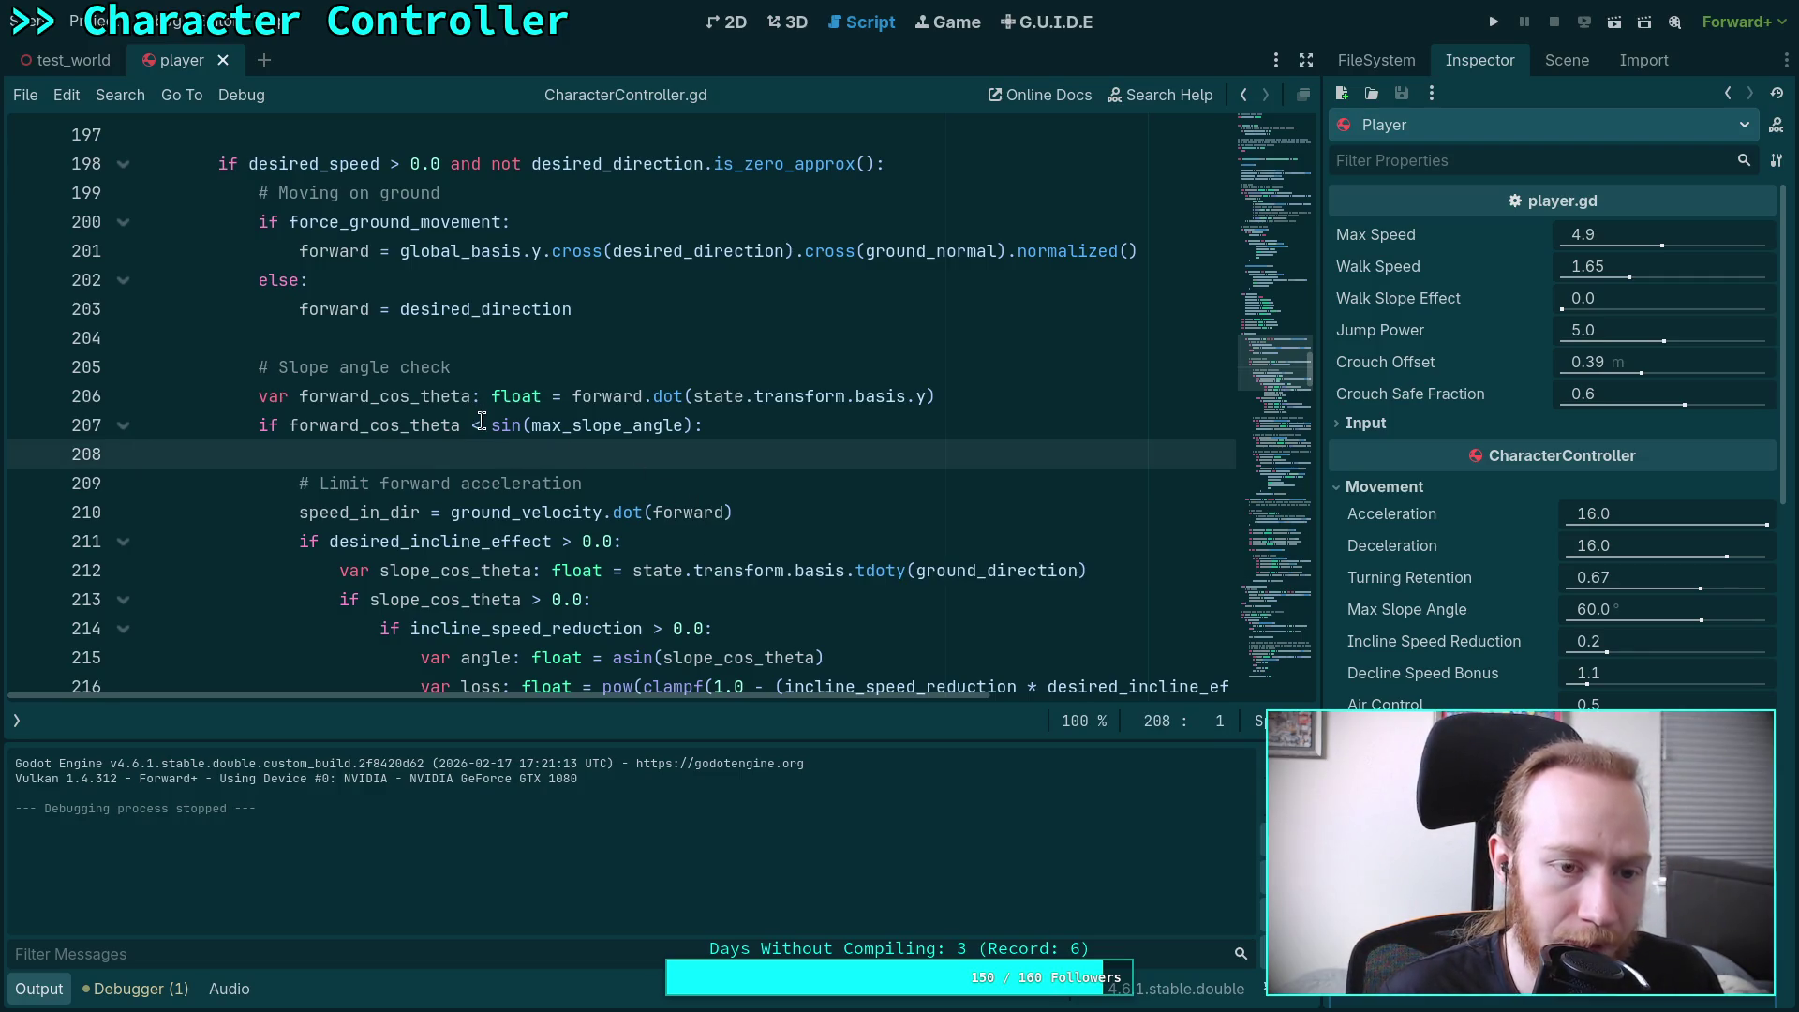
pyautogui.click(58, 989)
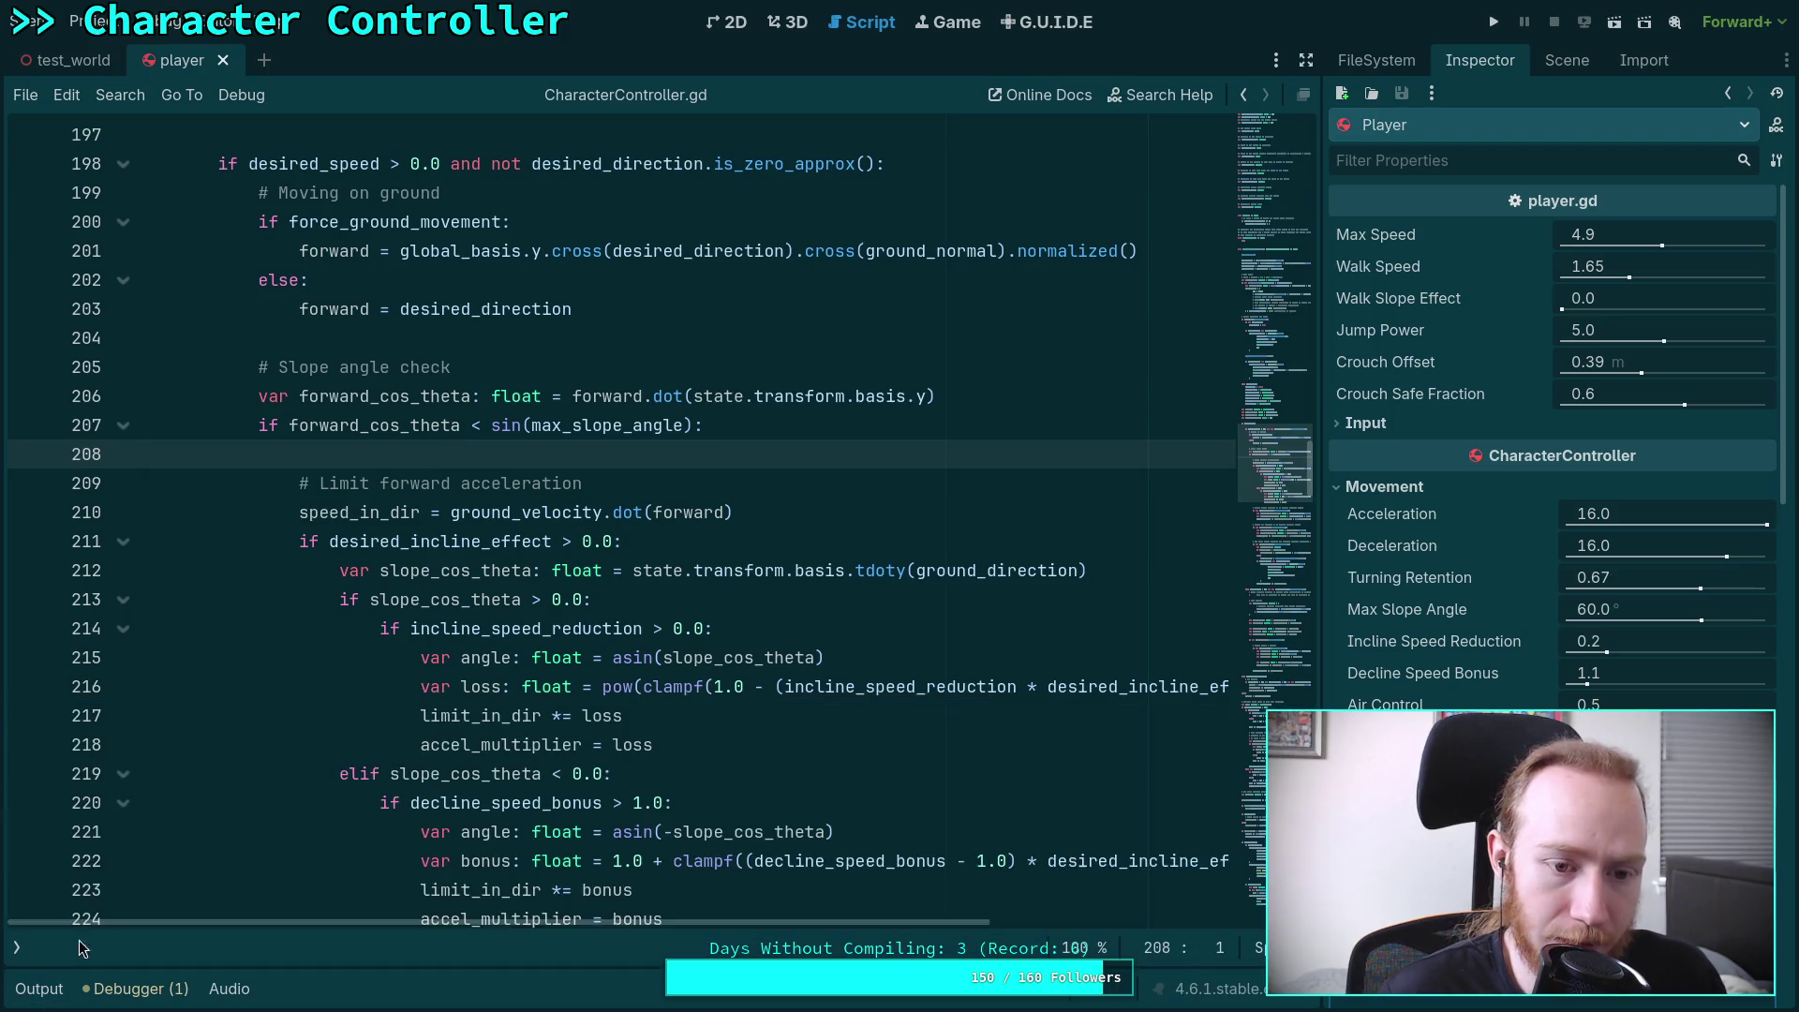
pyautogui.doubleClick(473, 428)
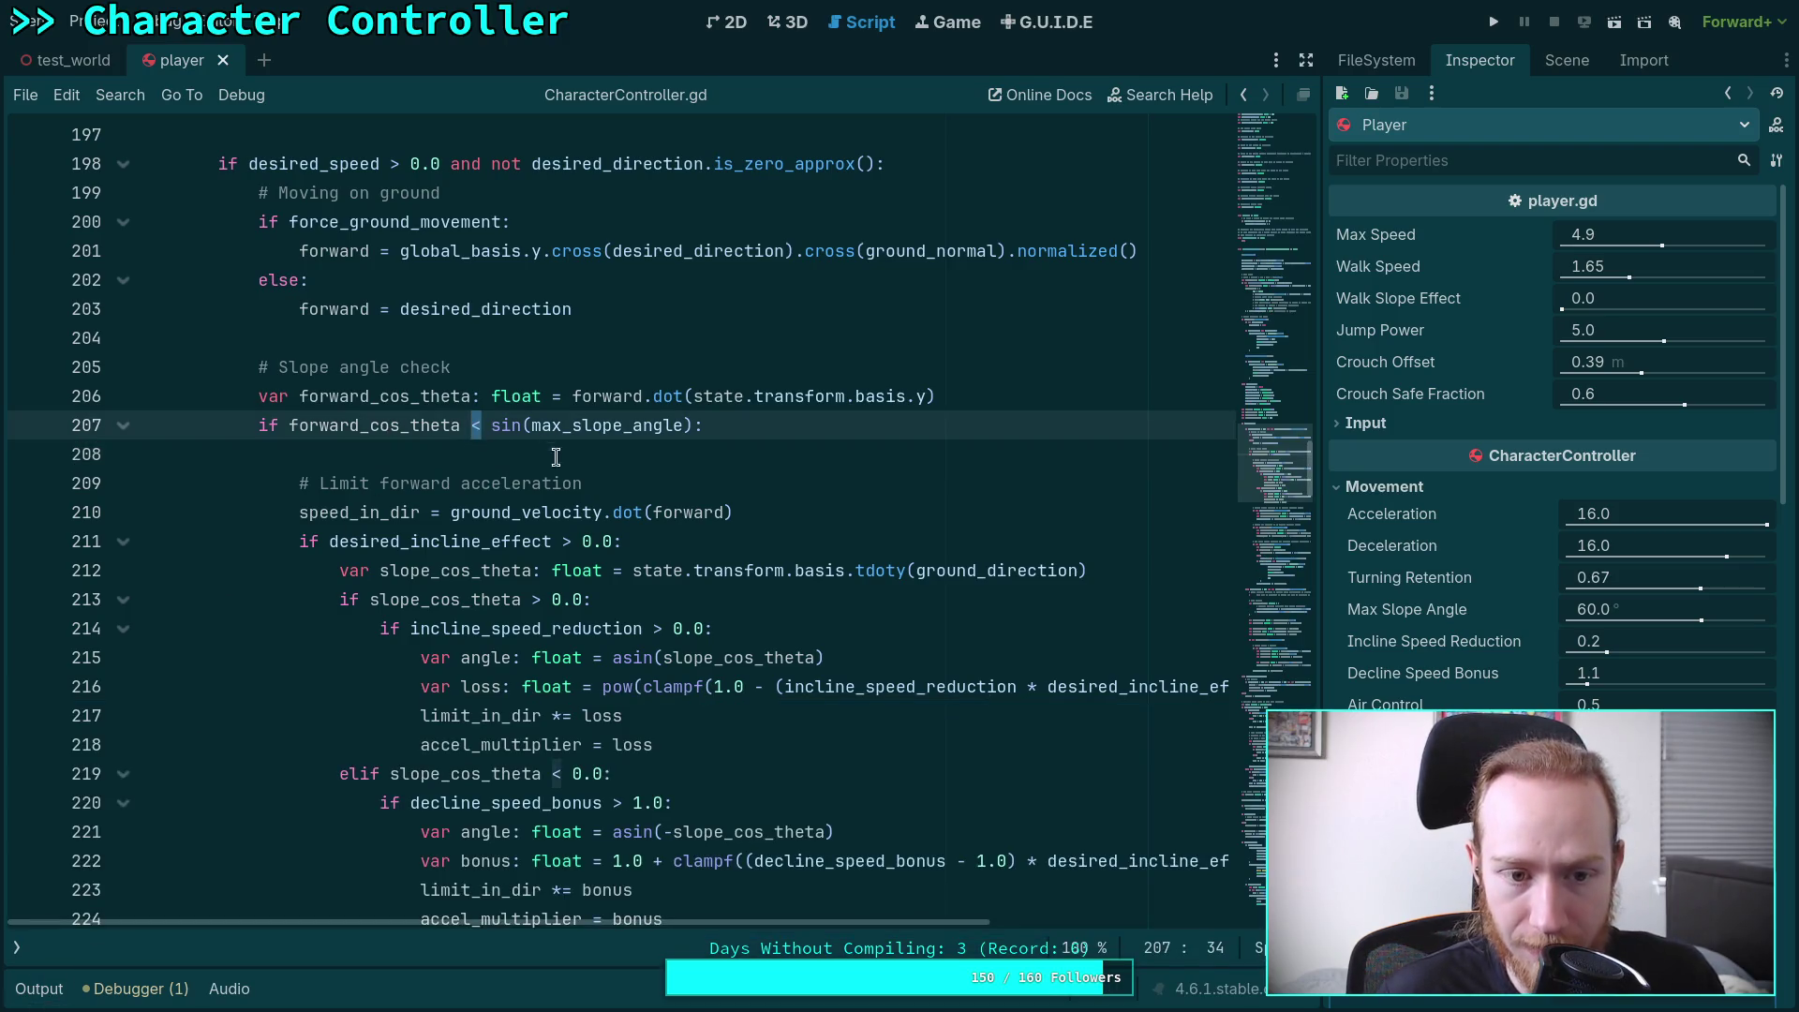
pyautogui.moveTo(626, 501)
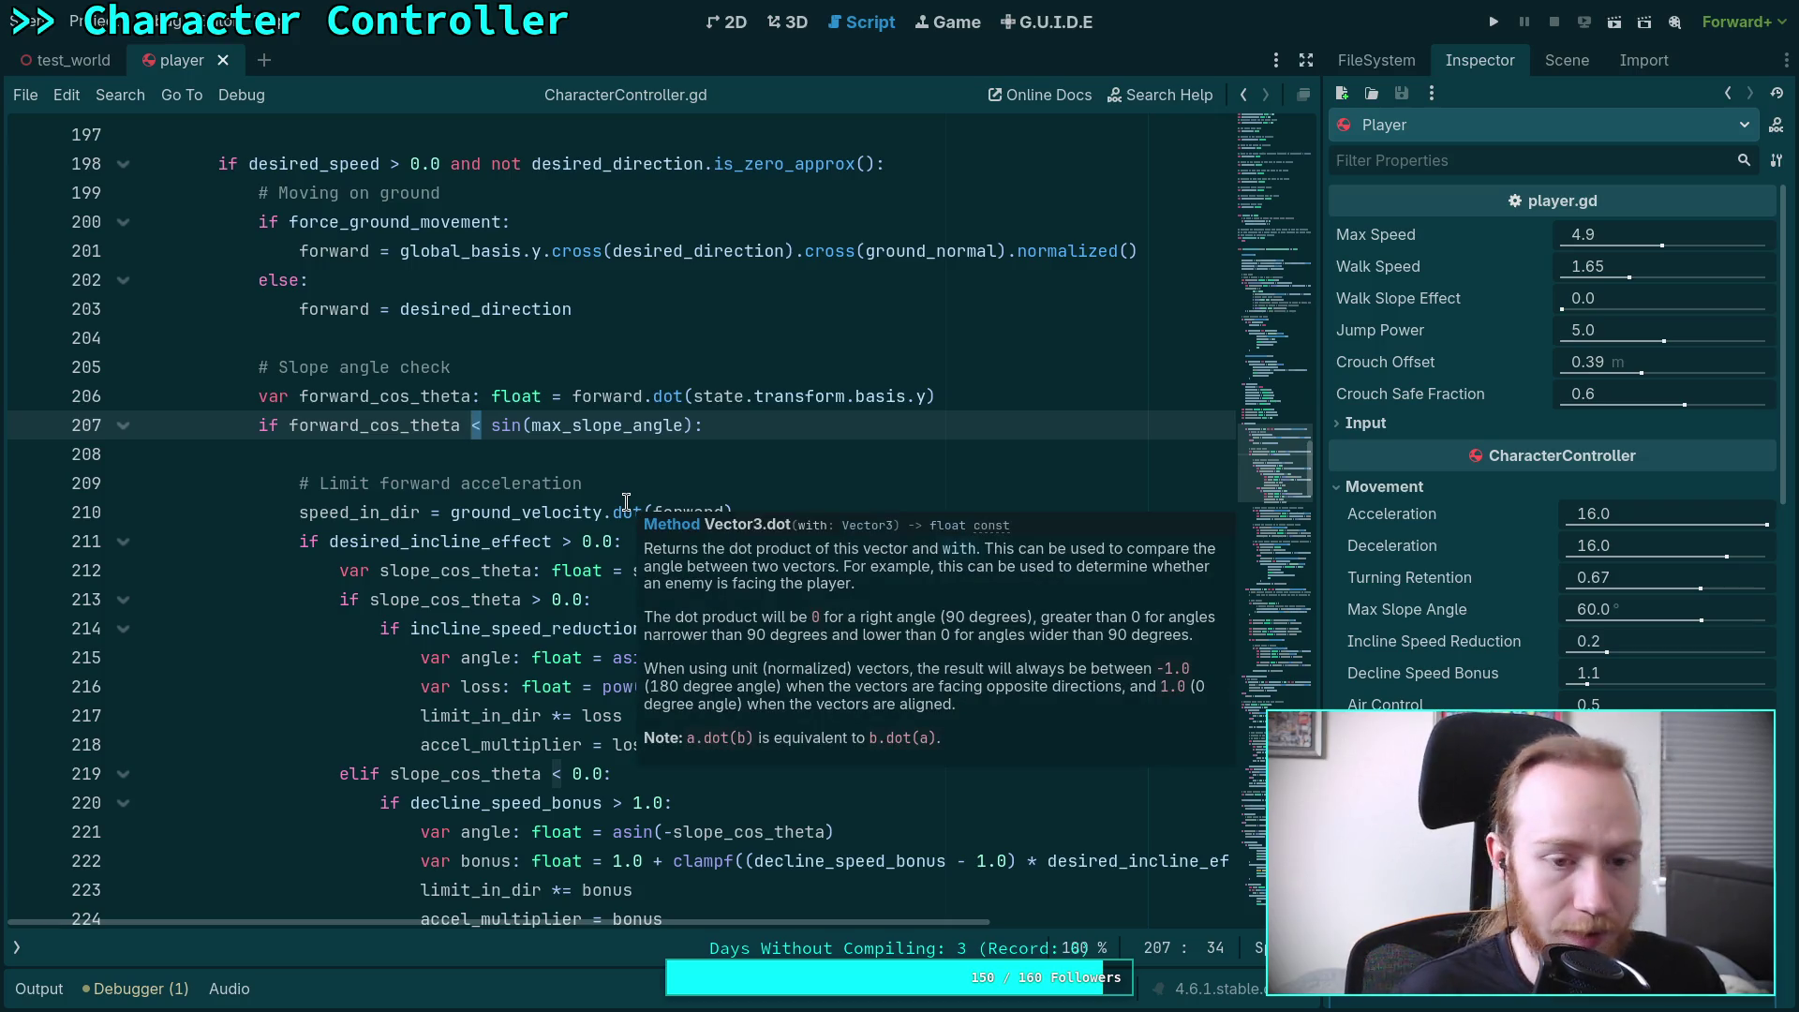
pyautogui.press('BackSpace')
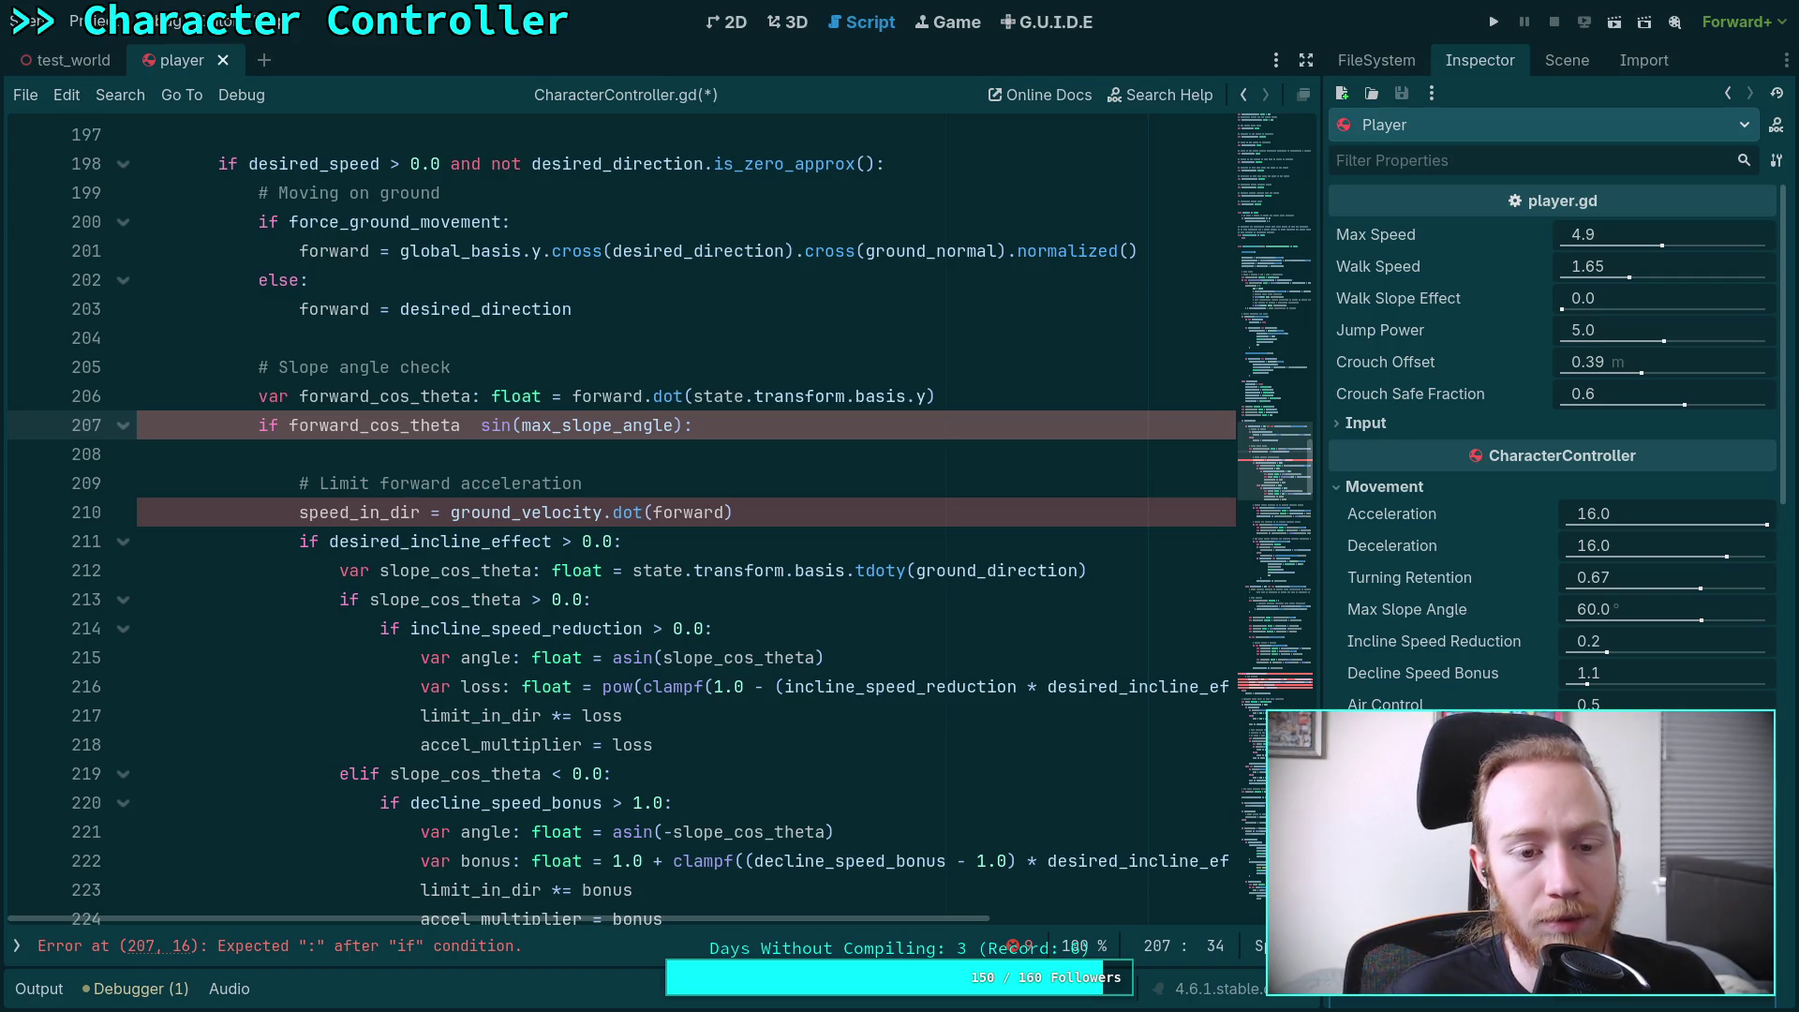
pyautogui.write('>=')
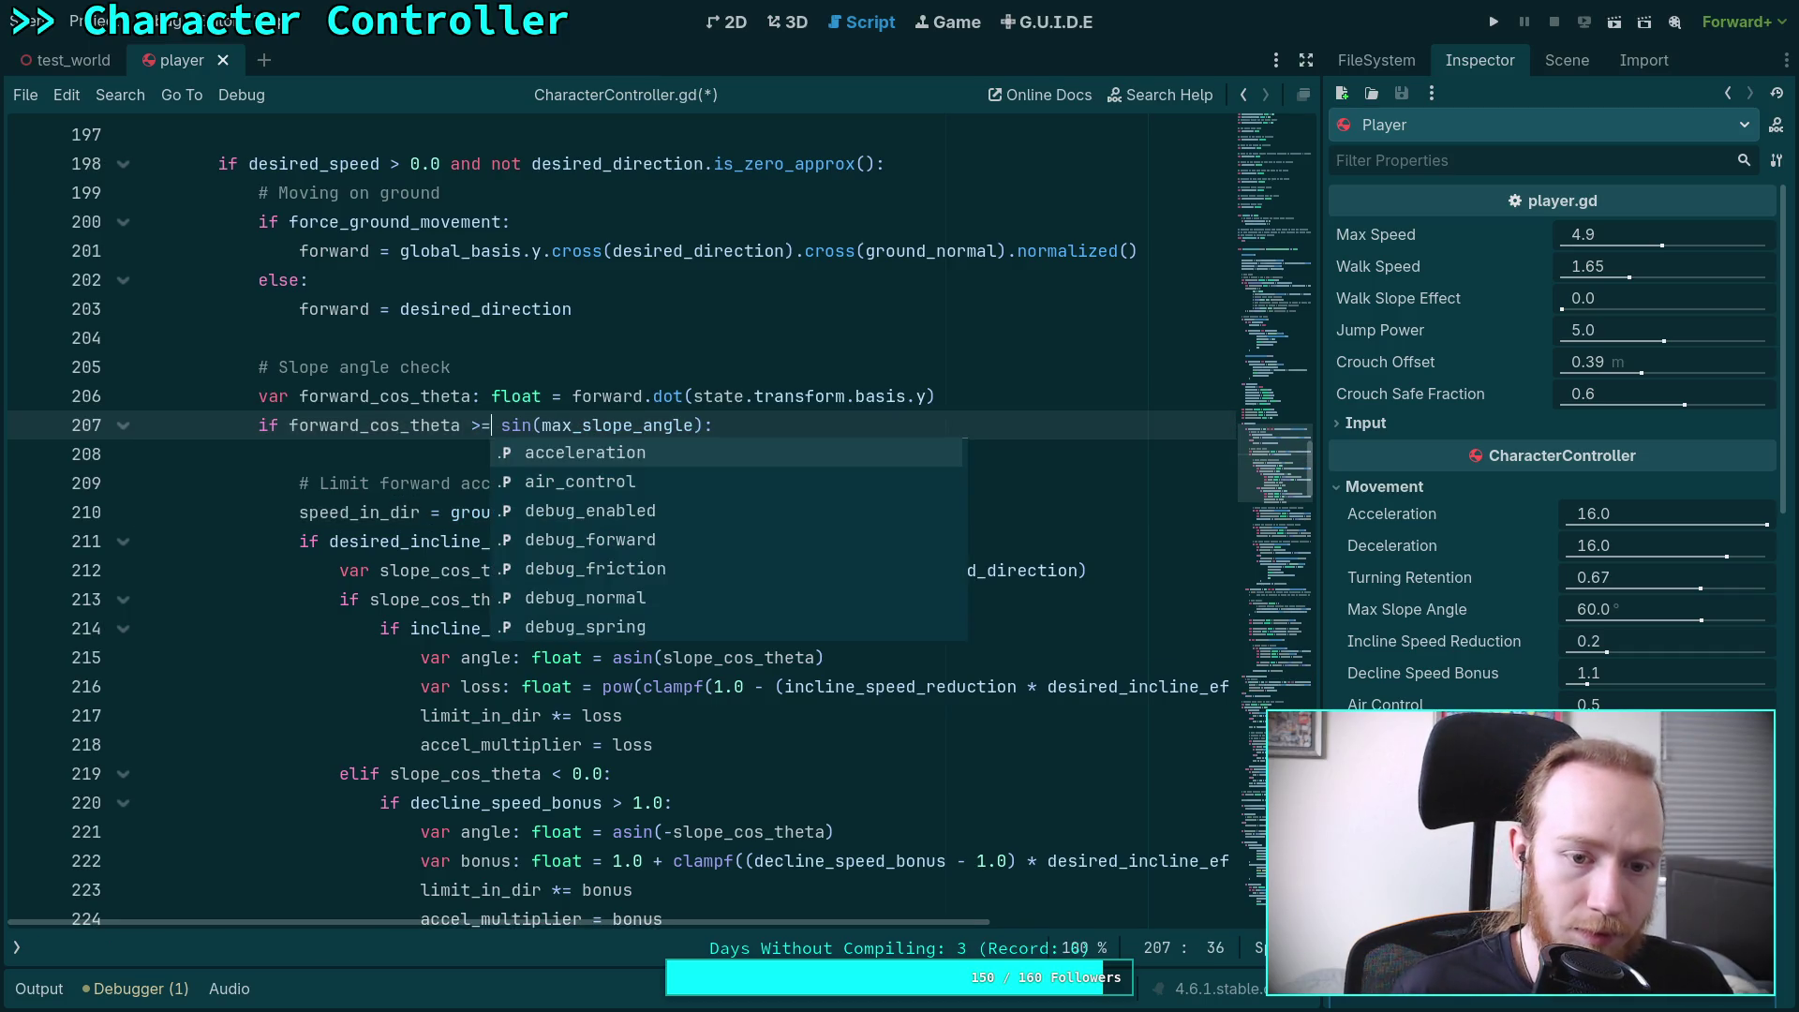
# Set forward = Vector3.ZERO under the steep-slope check, save the script, and start a test run
pyautogui.click(137, 454)
pyautogui.write('forward = V')
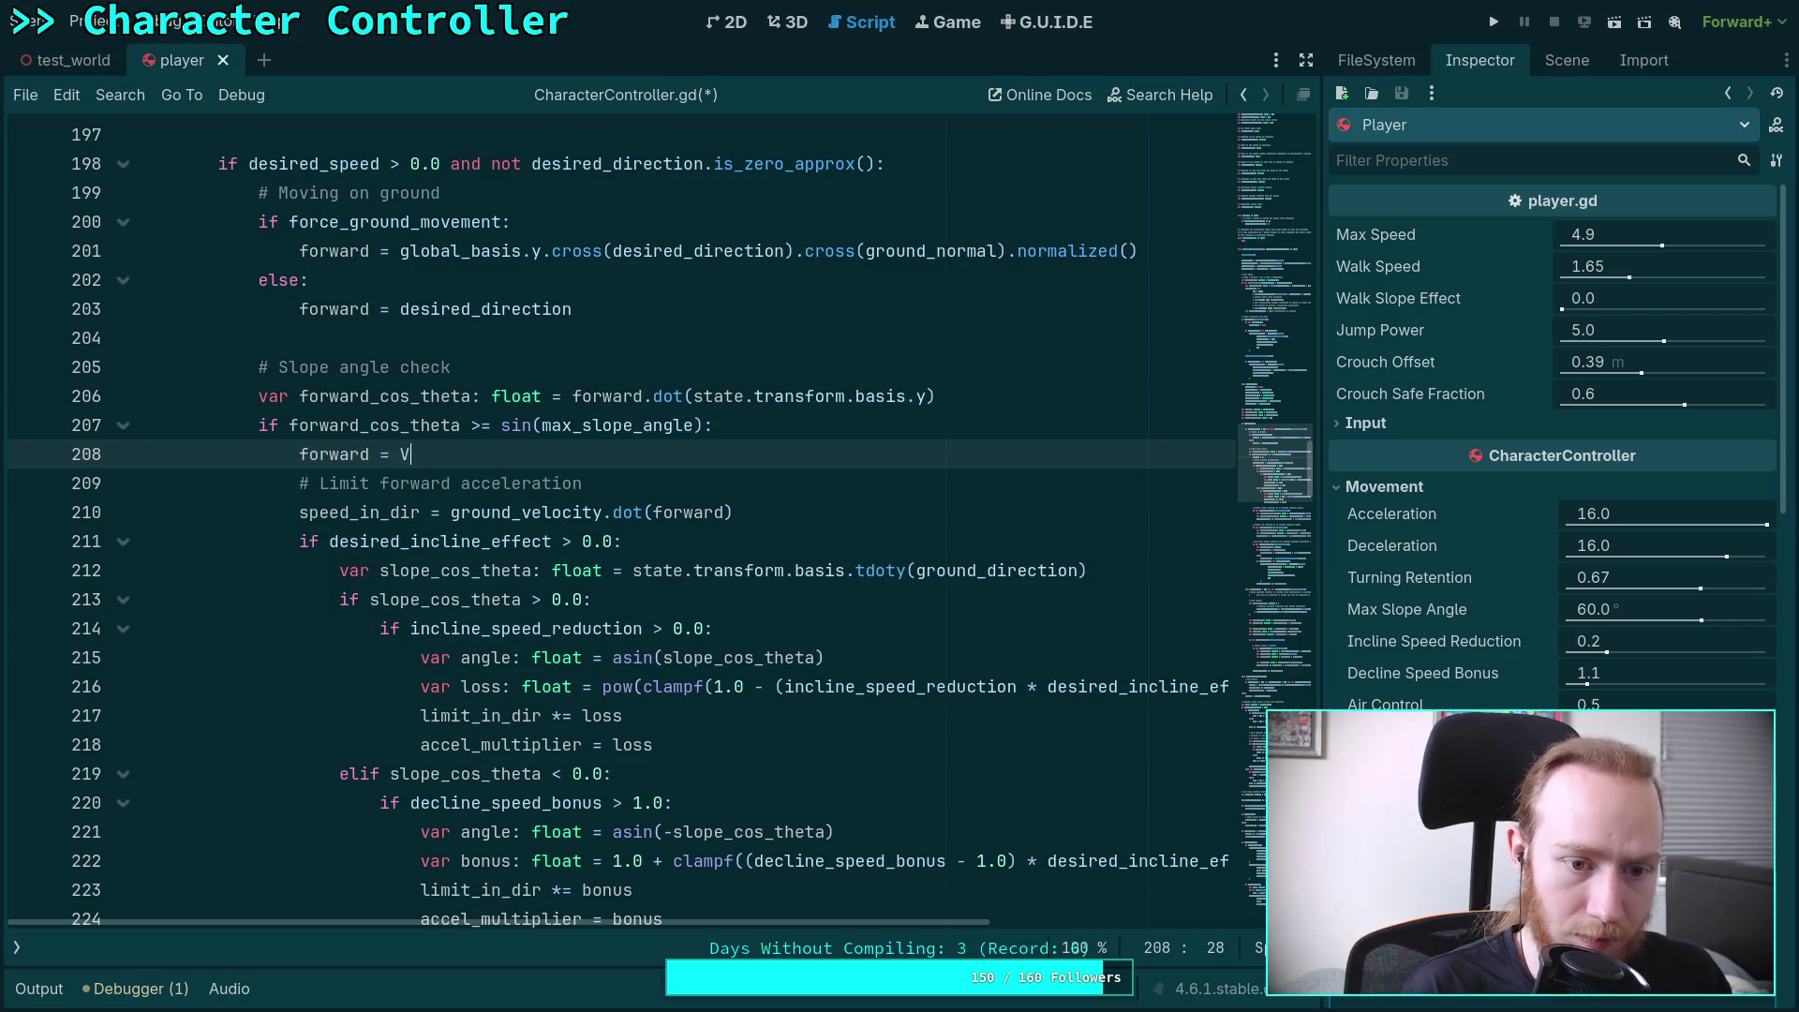
pyautogui.write('ector3p')
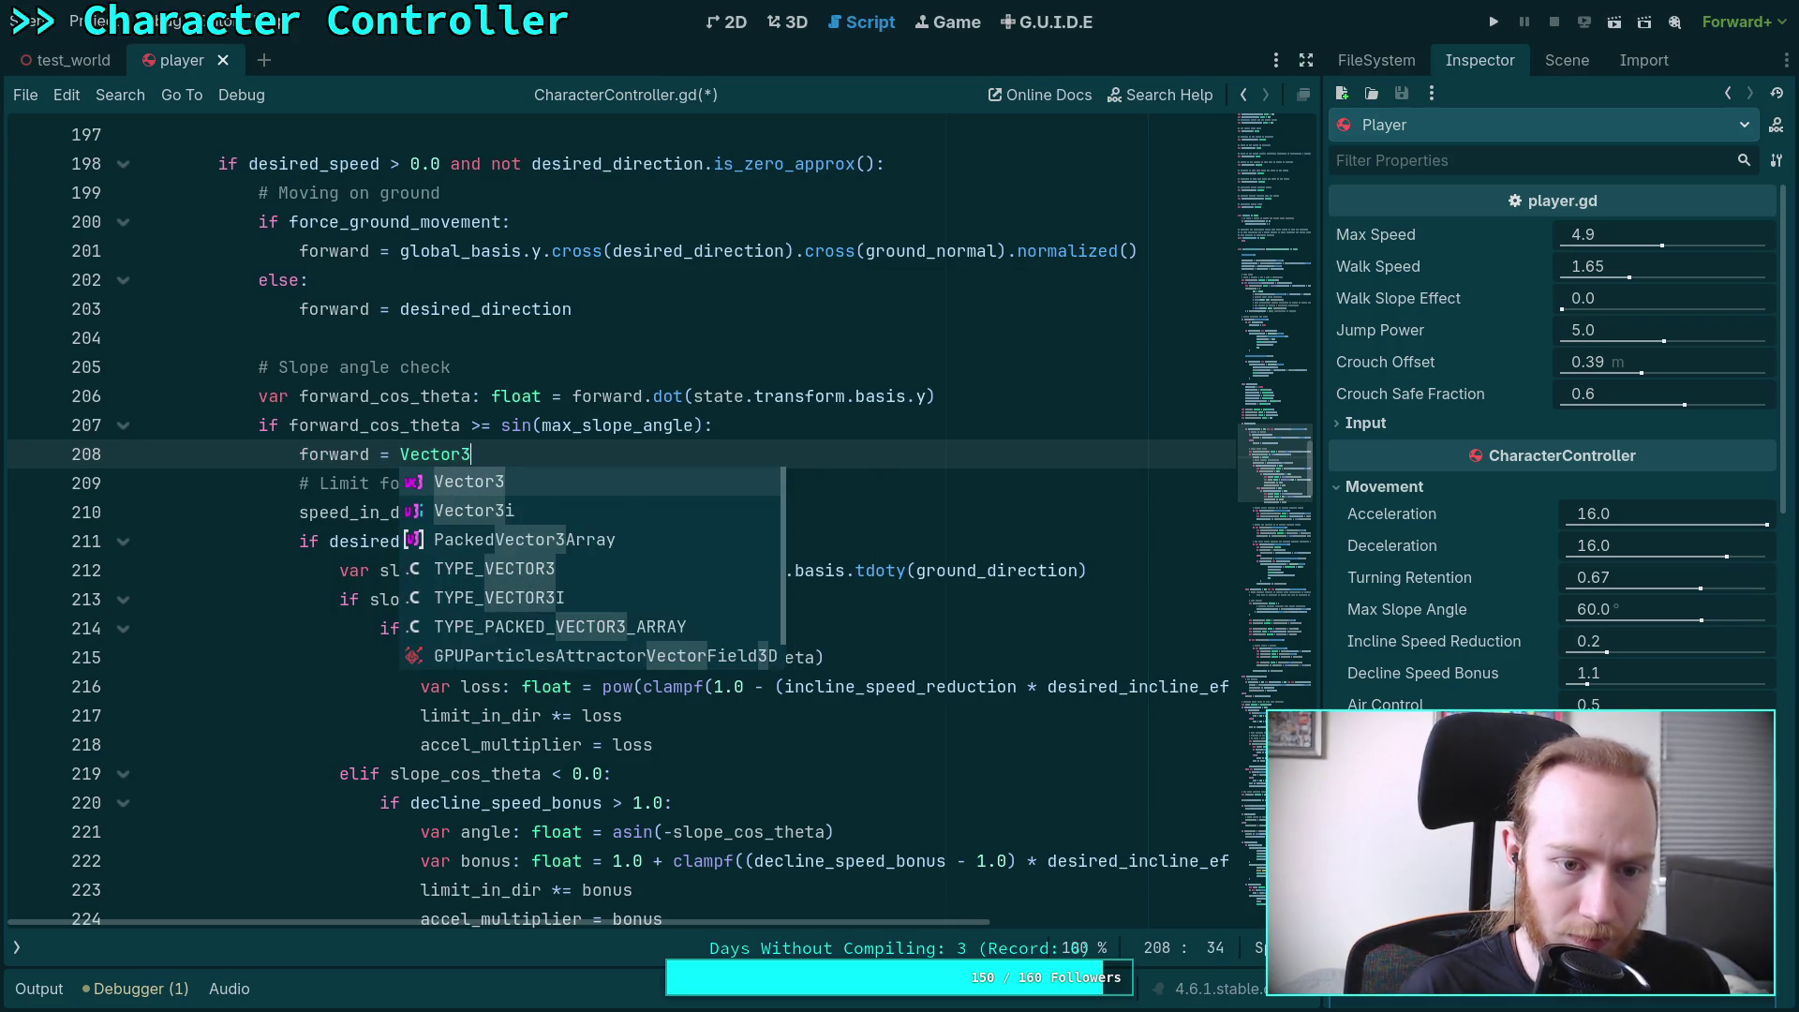
pyautogui.write('ER')
pyautogui.press('Return')
pyautogui.press('Return')
pyautogui.write('else:')
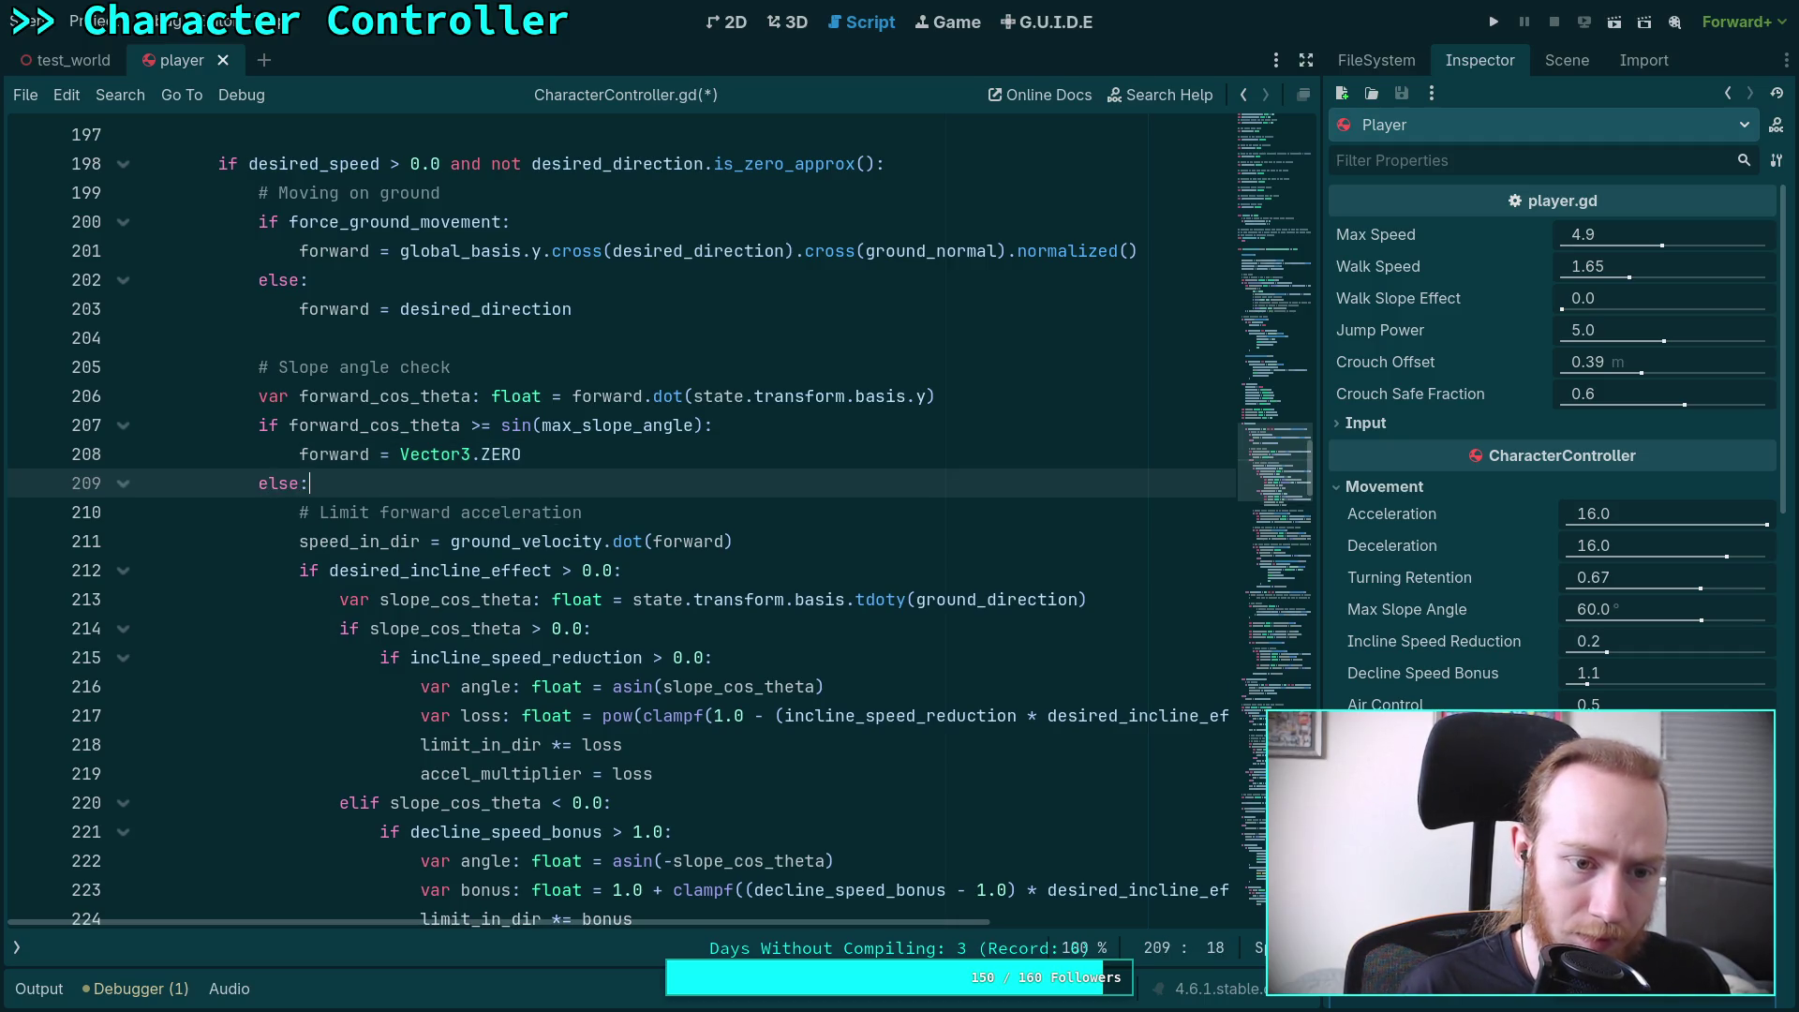
pyautogui.hotkey('ctrl', 'Tab')
pyautogui.hotkey('ctrl', 's')
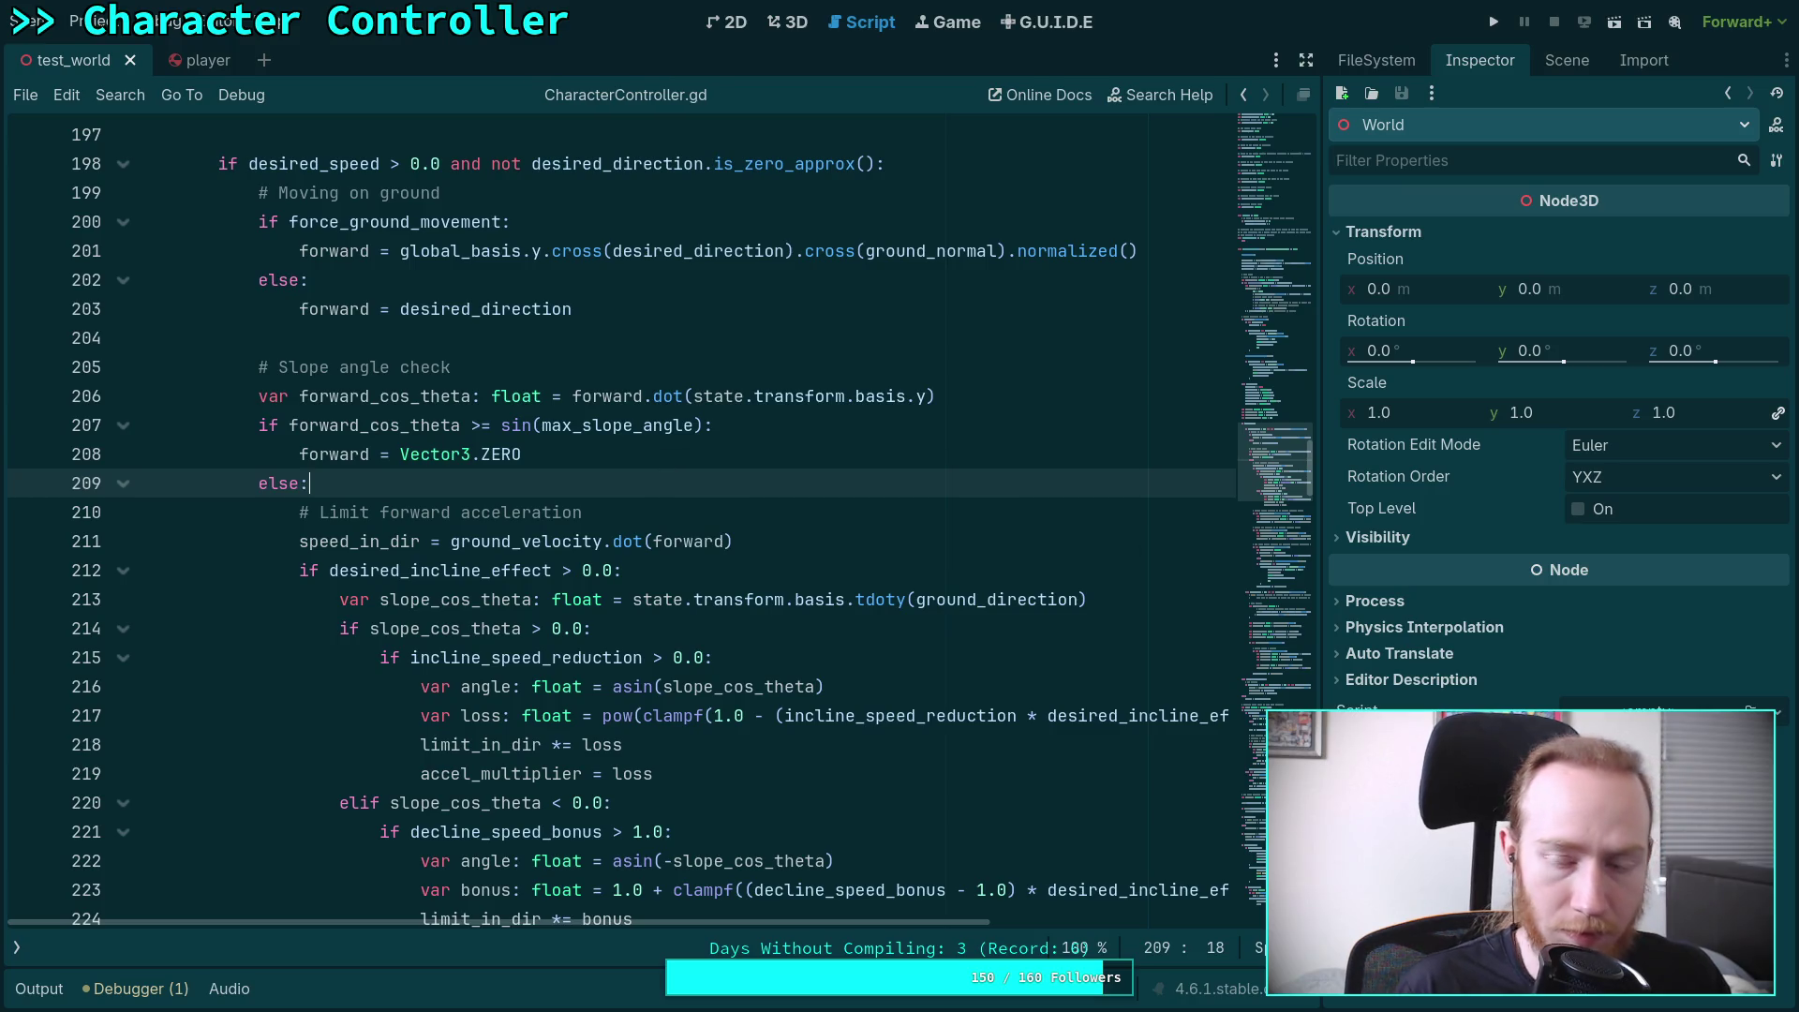
pyautogui.click(691, 511)
pyautogui.click(1504, 26)
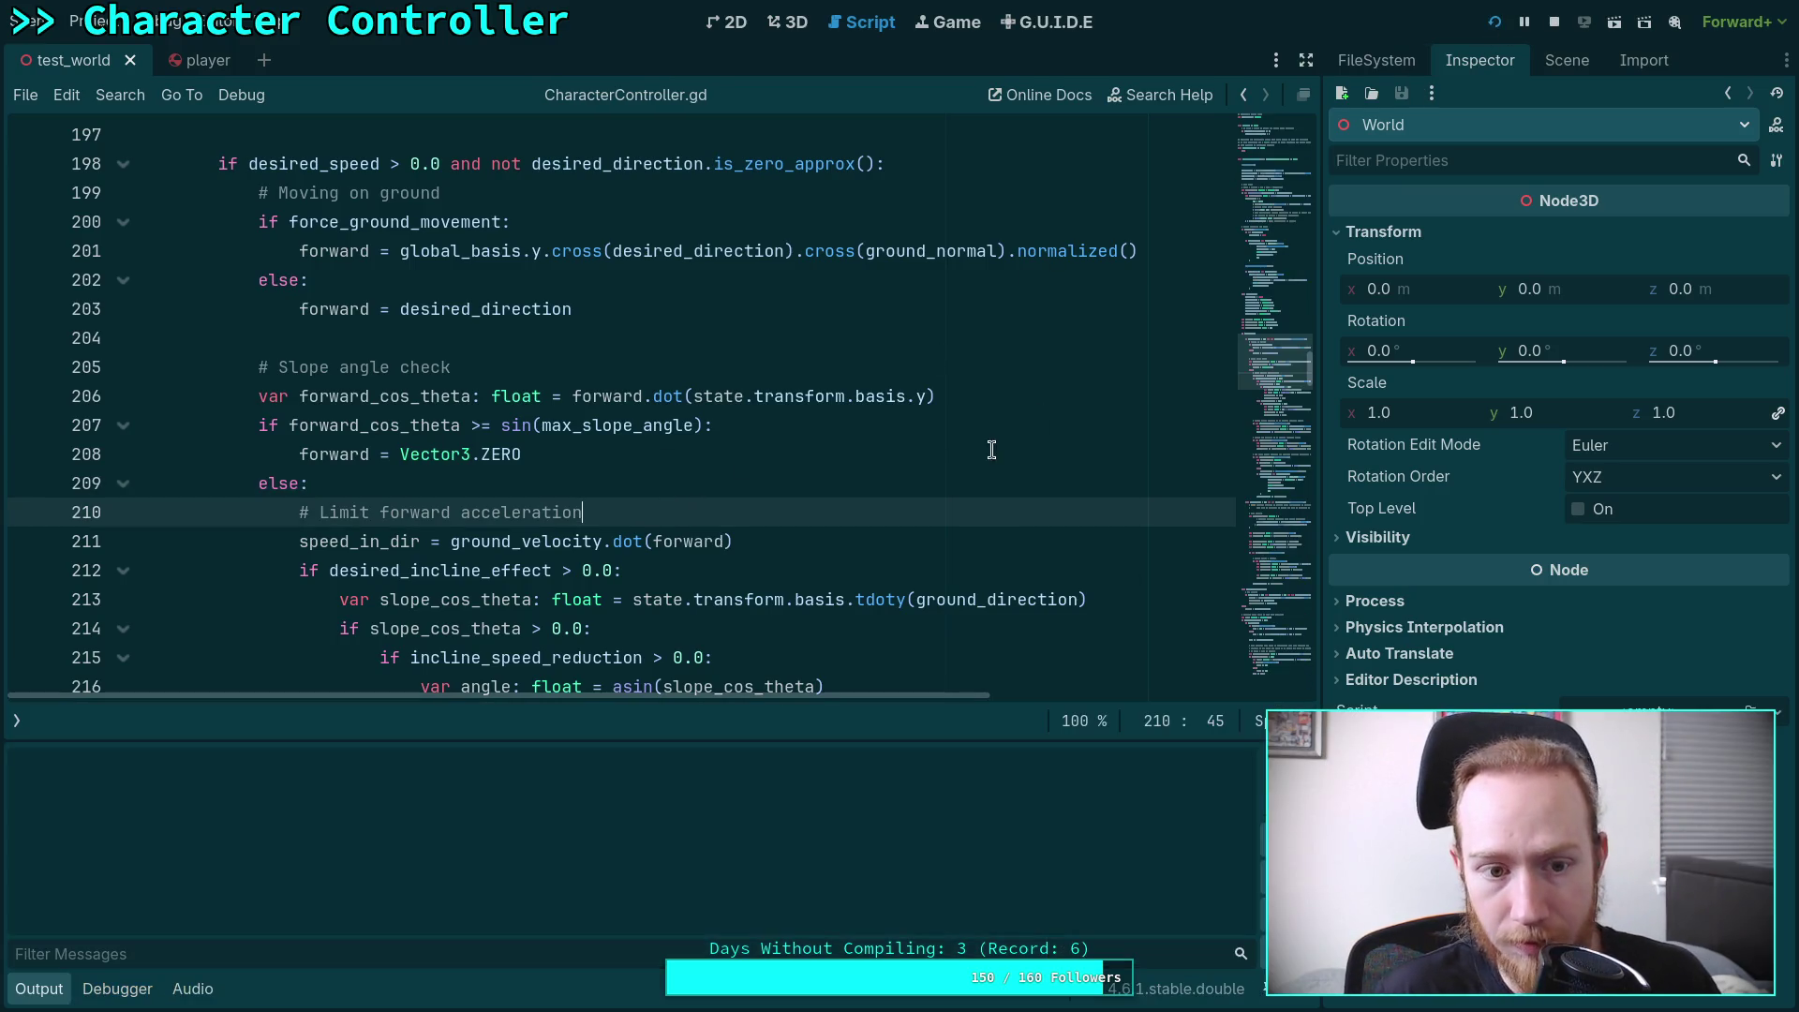
pyautogui.press('w')
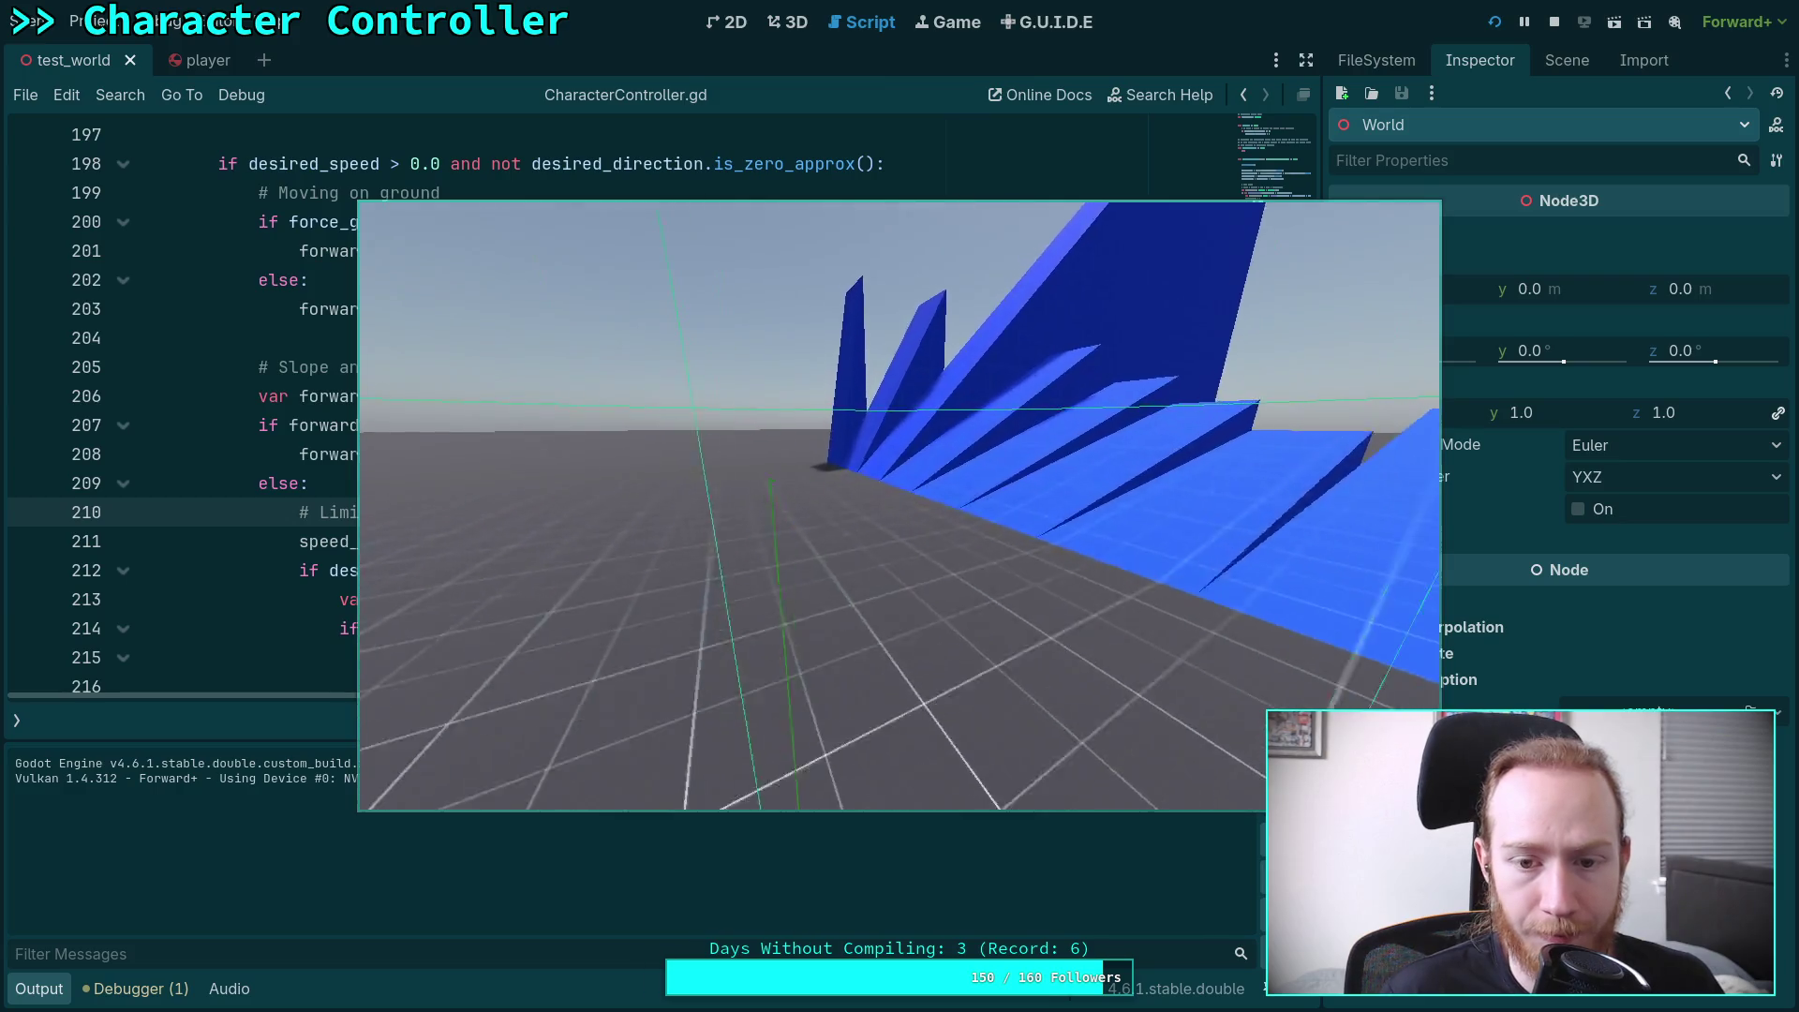
pyautogui.press('w')
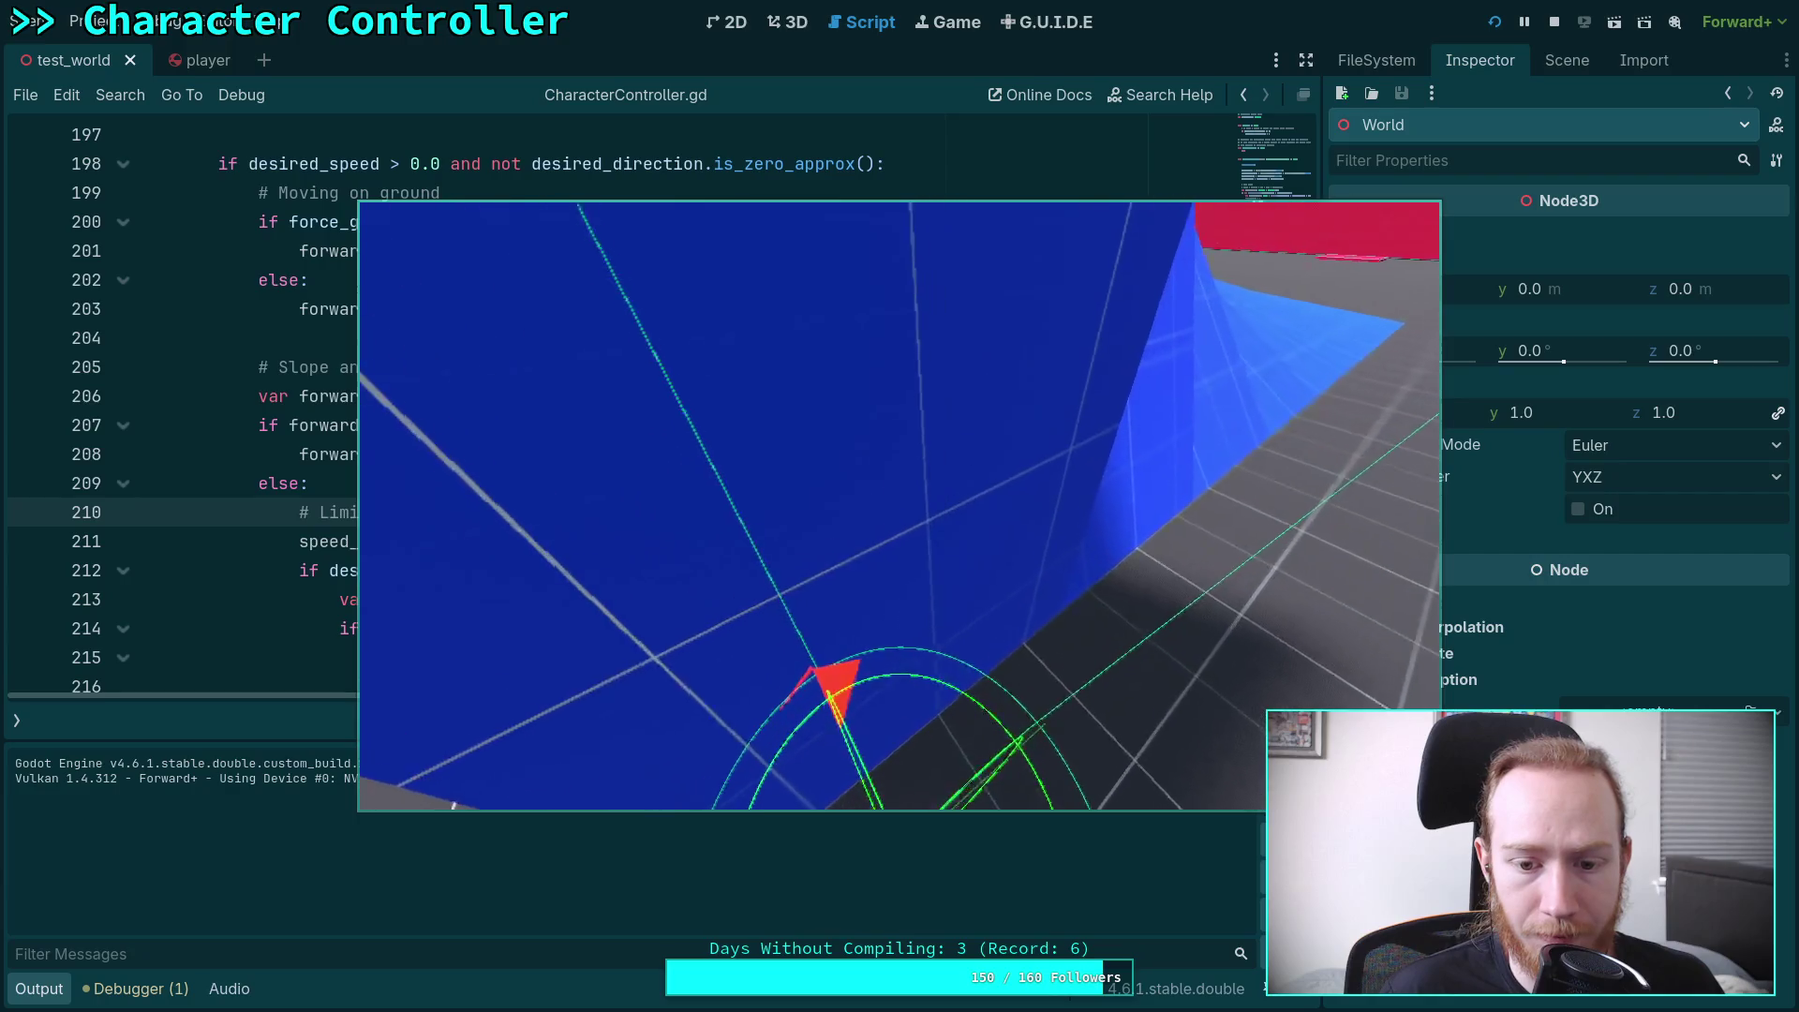
pyautogui.press('w')
pyautogui.press('w')
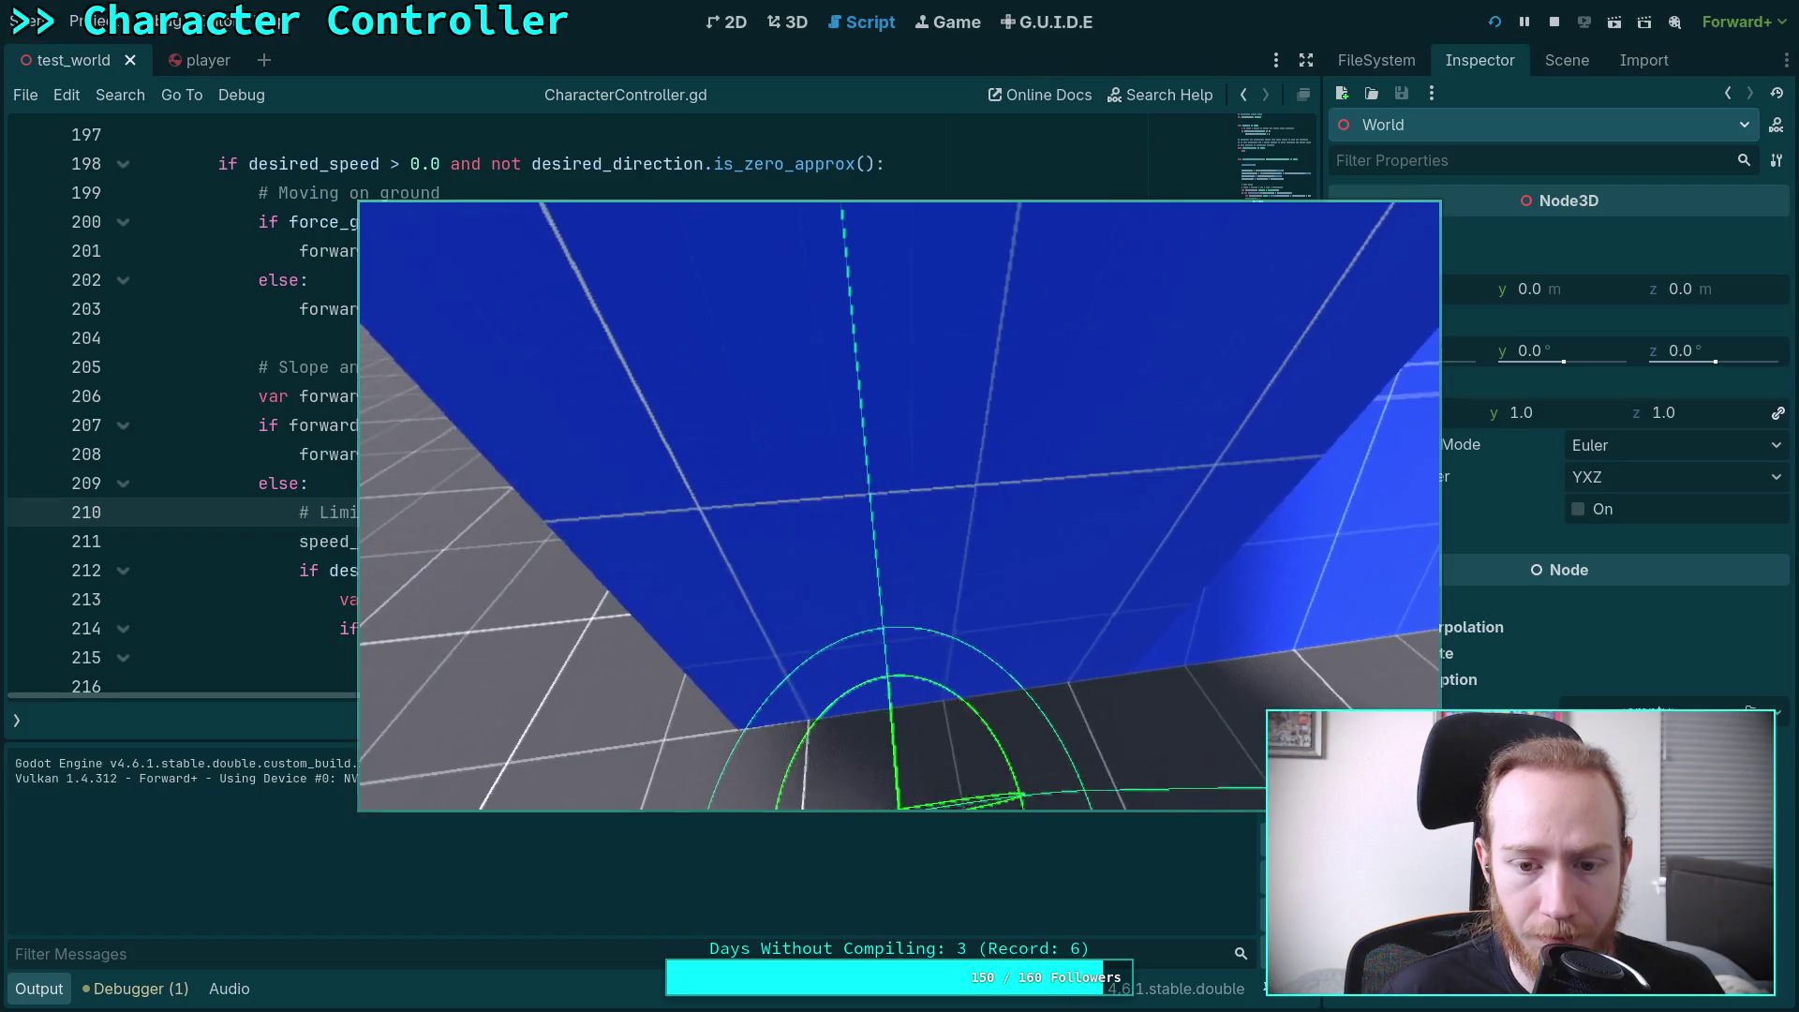
pyautogui.press('w')
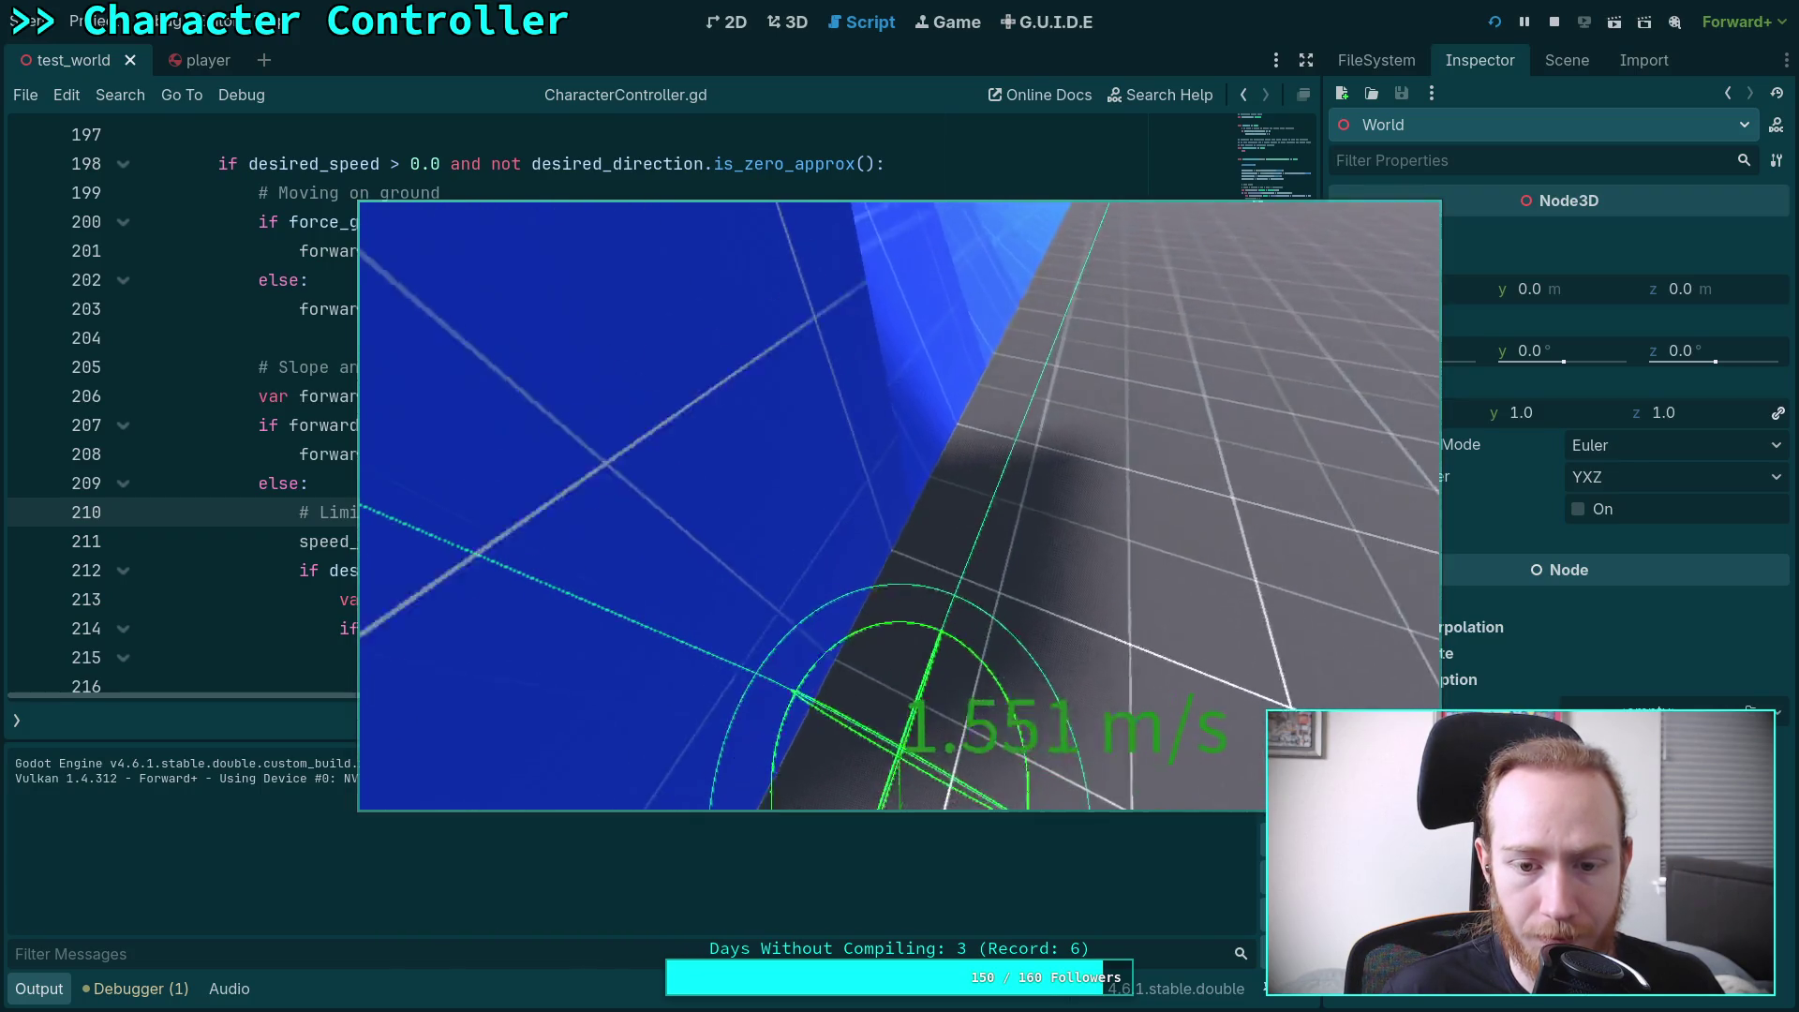
pyautogui.press('w')
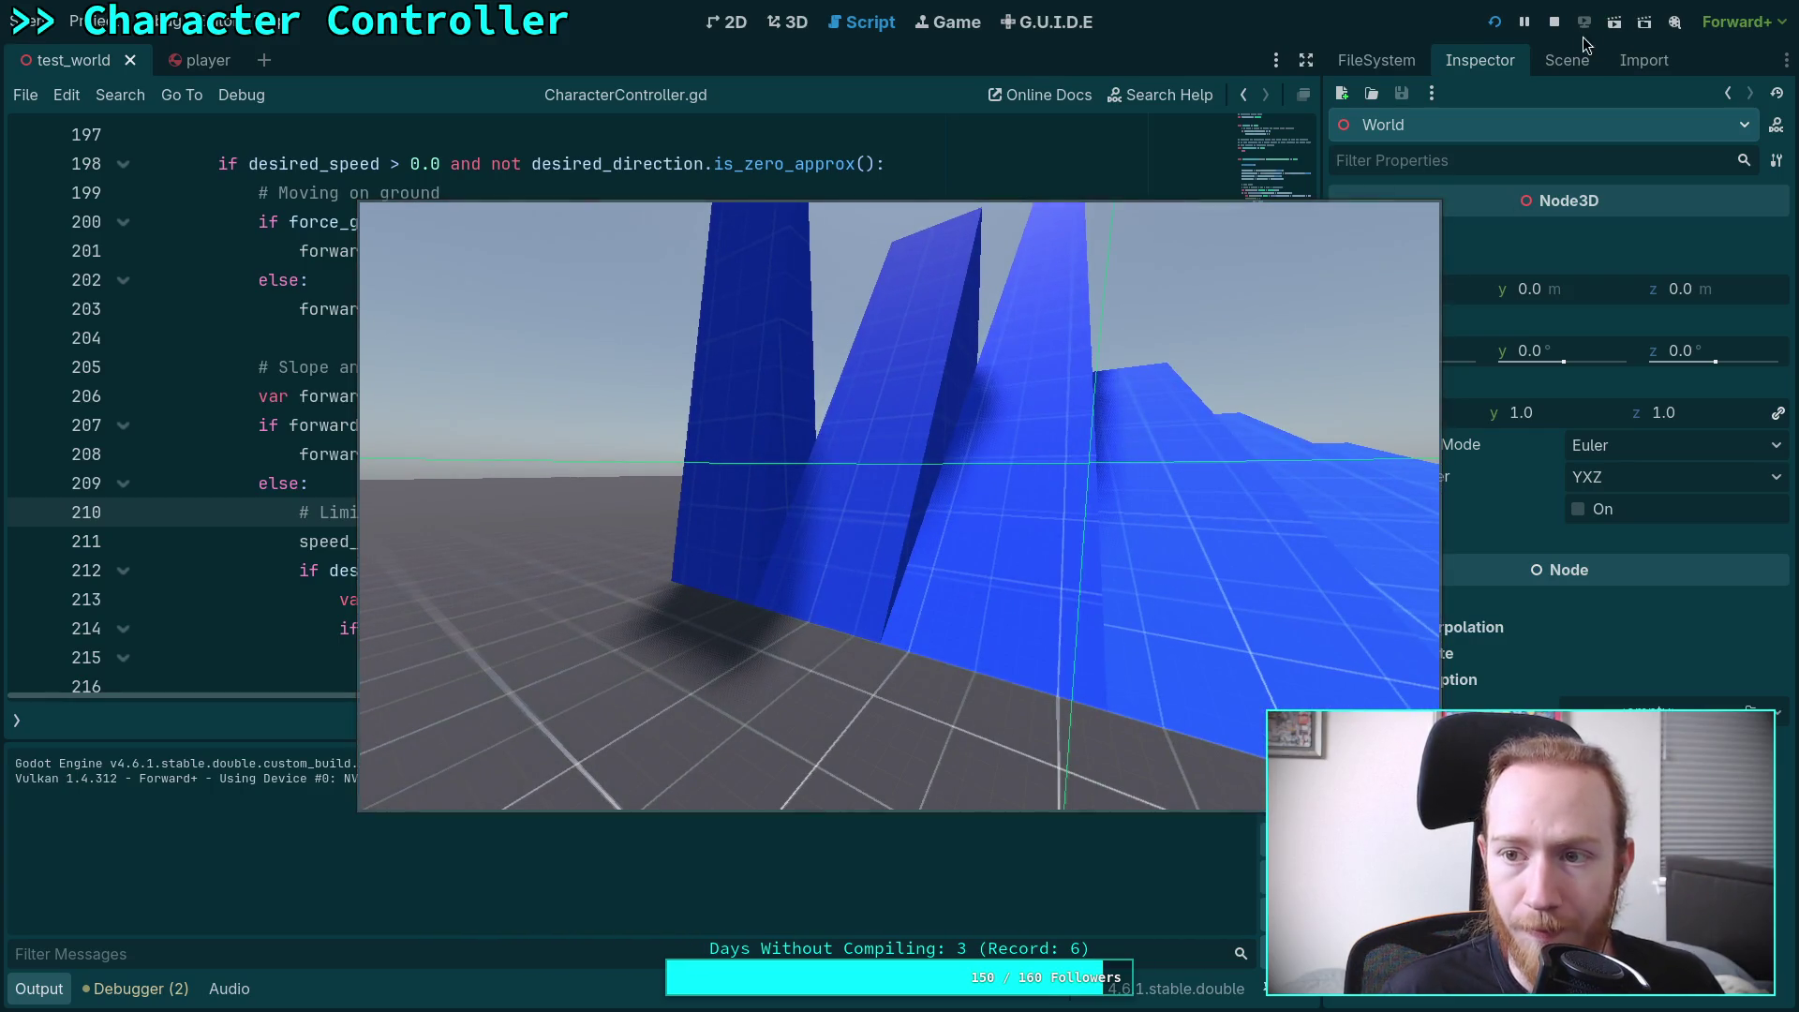
pyautogui.click(1555, 22)
pyautogui.scroll(5, 712, 470)
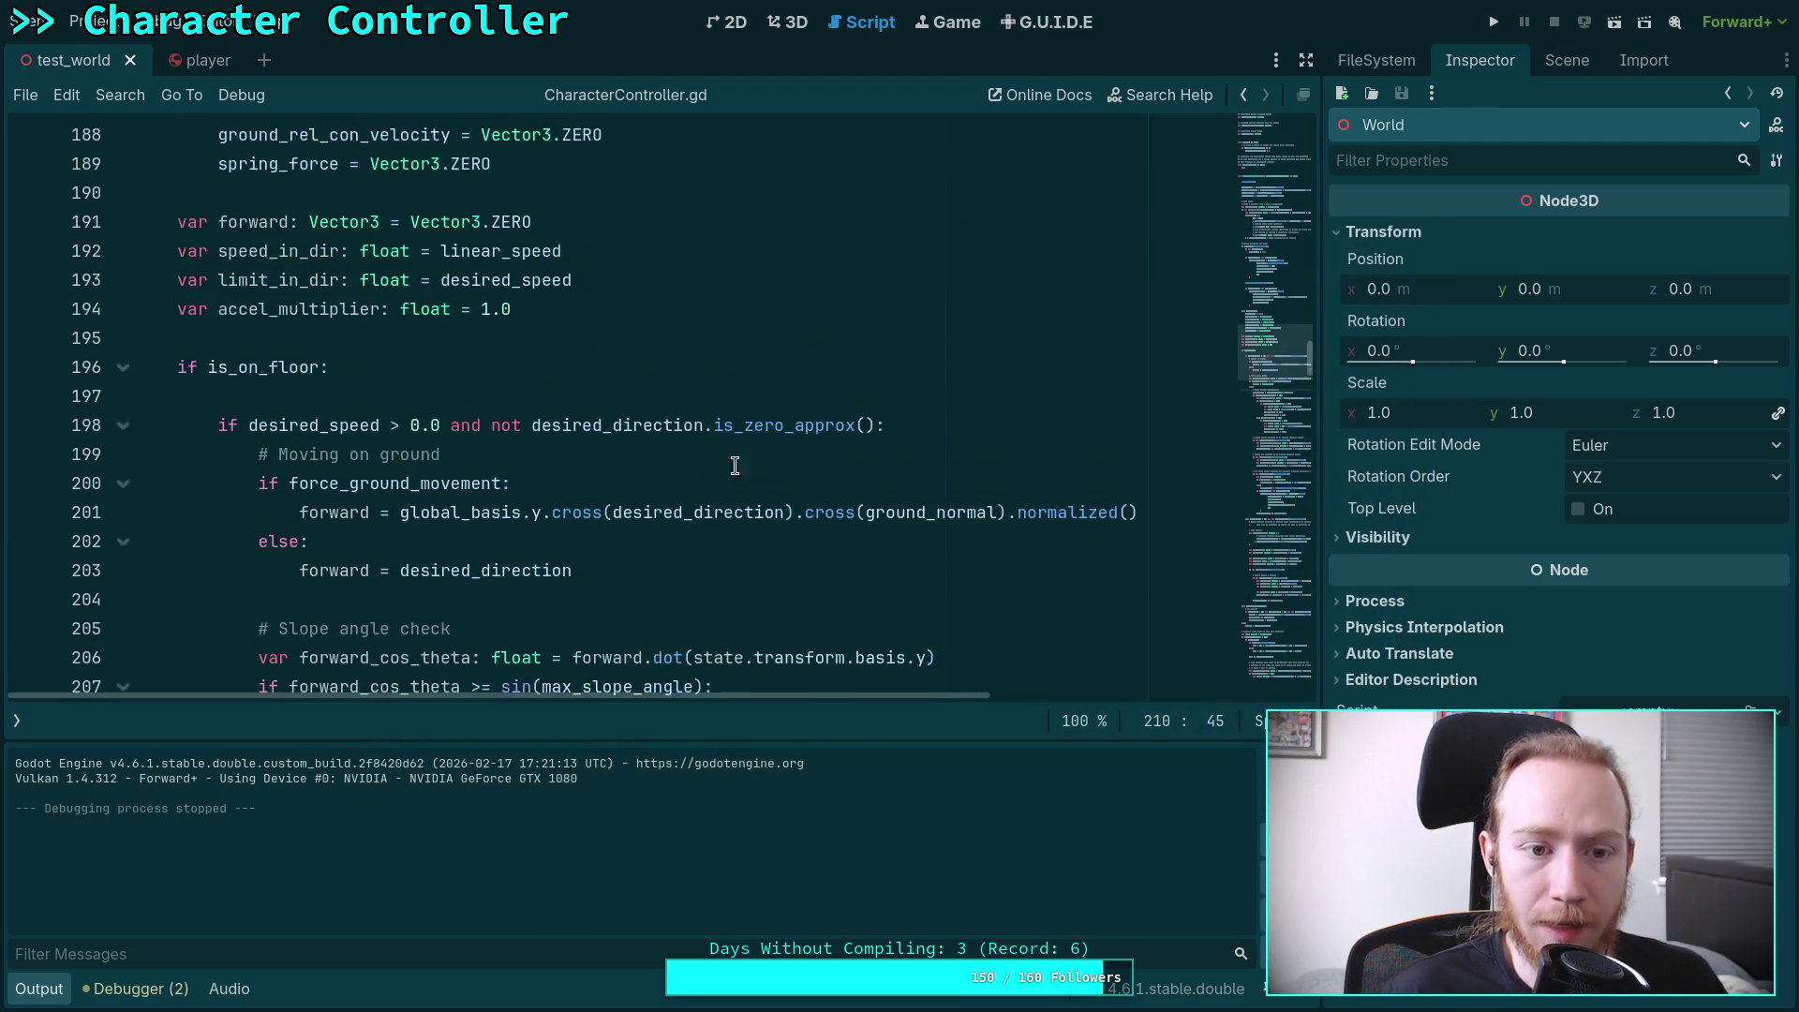
# Change the max_slope_angle default from deg_to_rad(60) to deg_to_rad(55), save, and run the game
pyautogui.moveTo(1306, 336)
pyautogui.mouseDown()
pyautogui.moveTo(1301, 187)
pyautogui.moveTo(1289, 204)
pyautogui.mouseUp()
pyautogui.scroll(-5, 807, 417)
pyautogui.scroll(15, 802, 413)
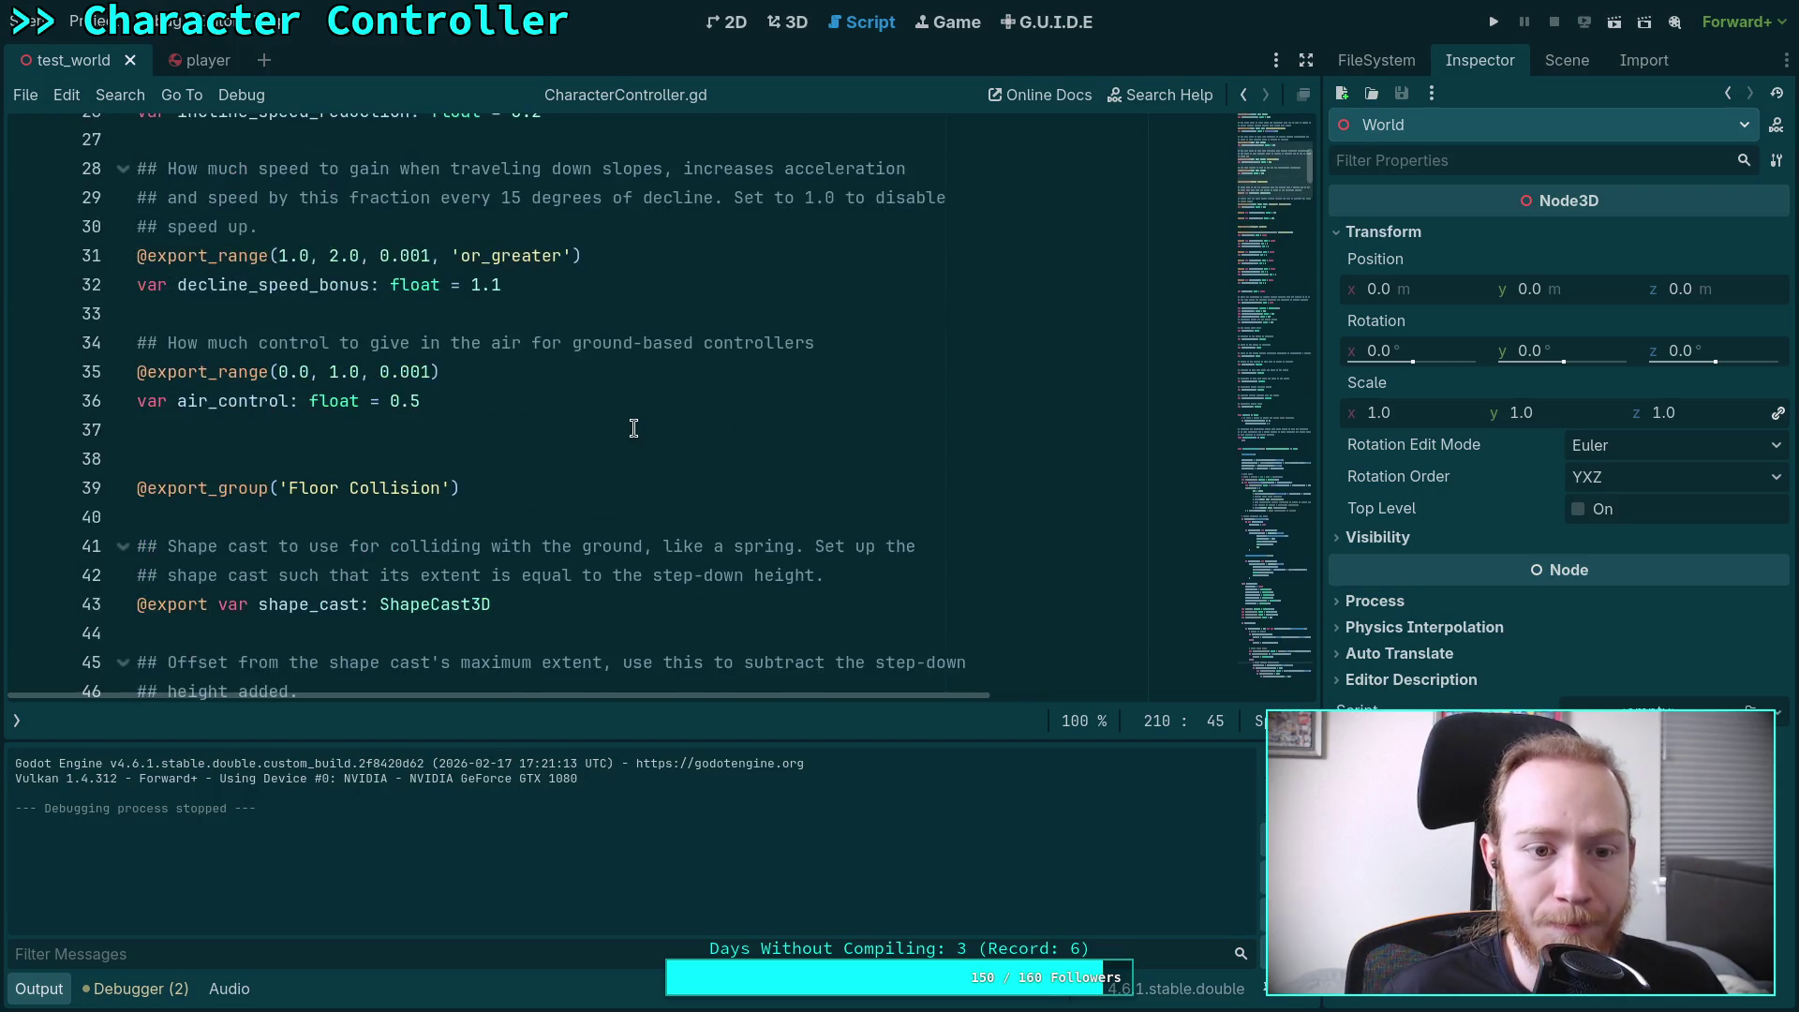
pyautogui.scroll(4, 633, 428)
pyautogui.doubleClick(552, 312)
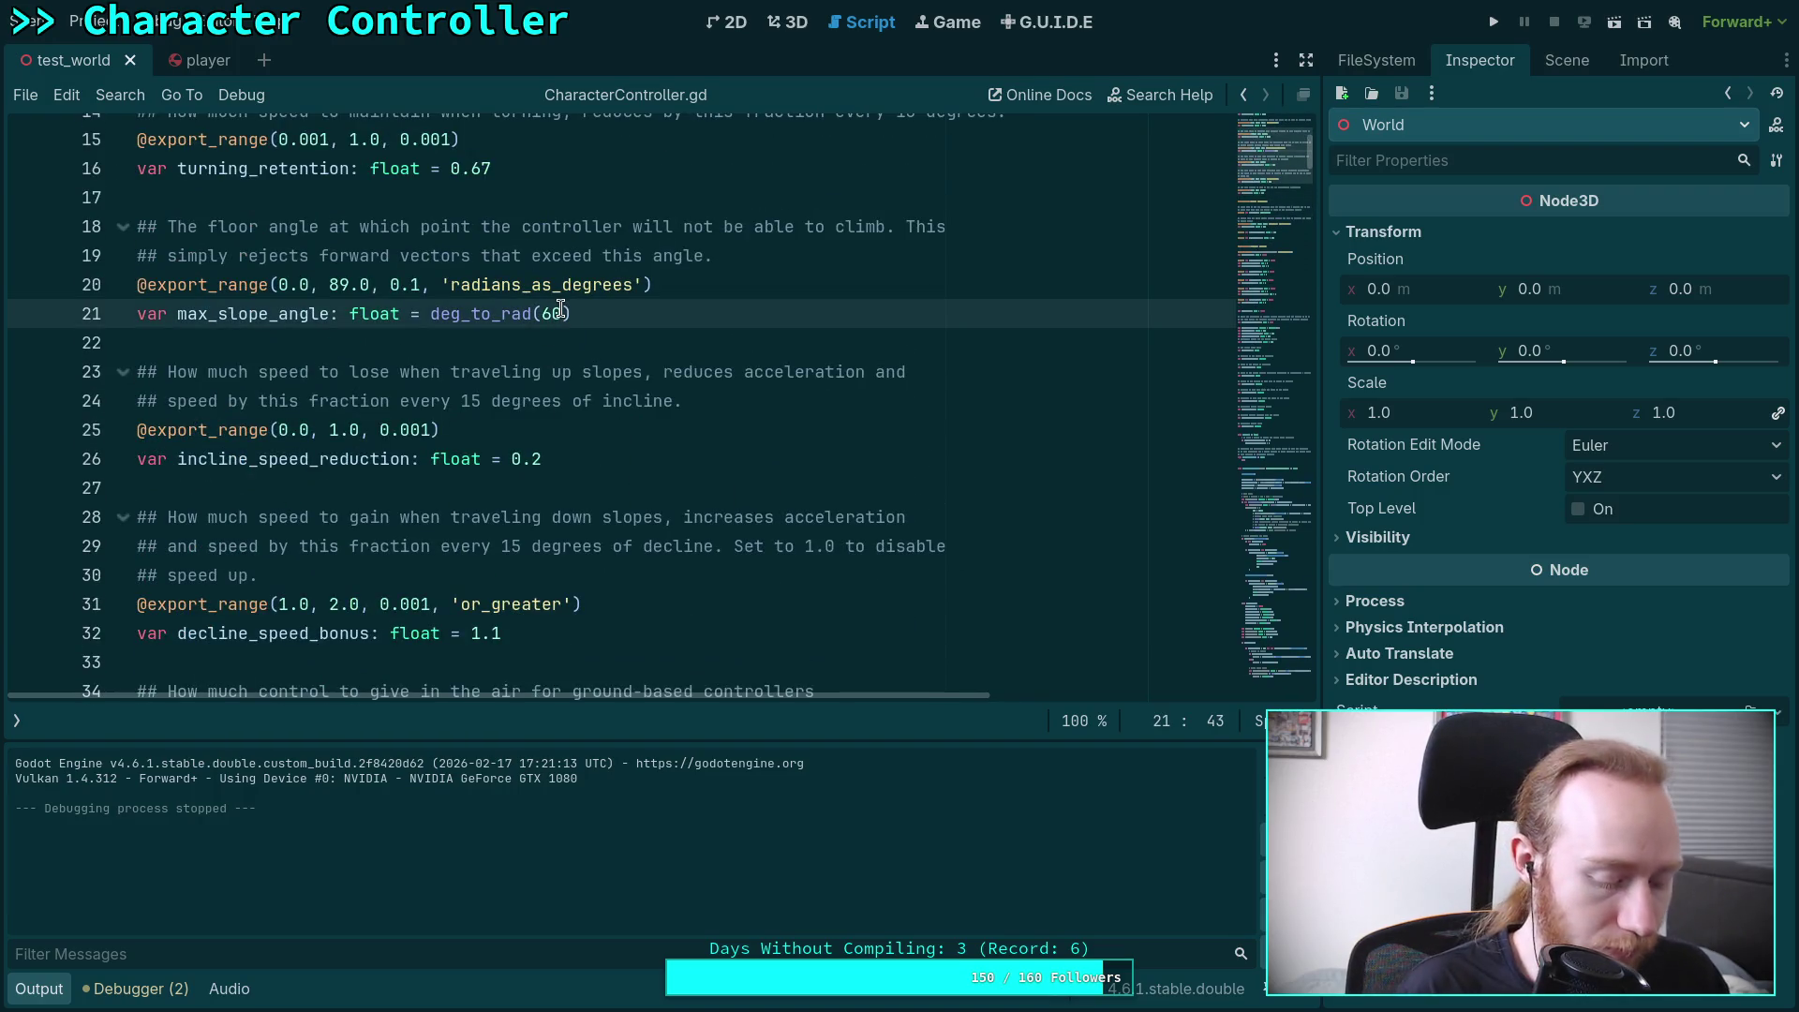
pyautogui.write('59')
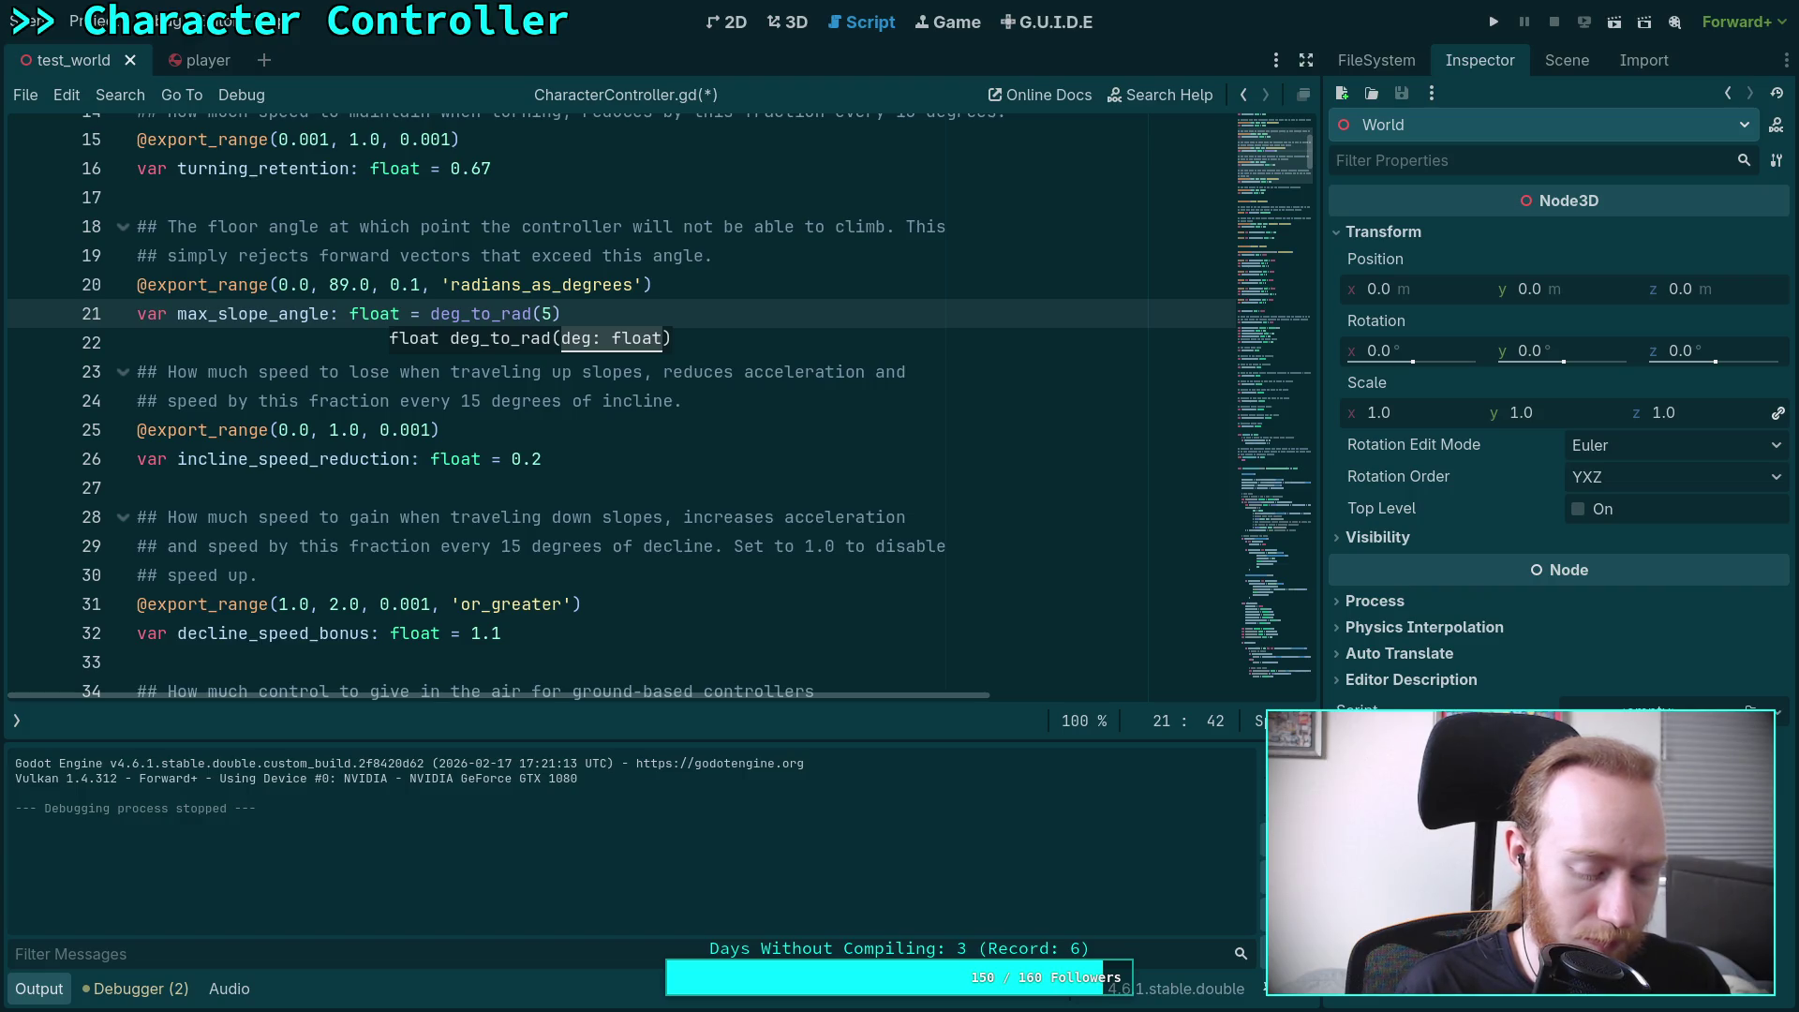
pyautogui.hotkey('ctrl', 's')
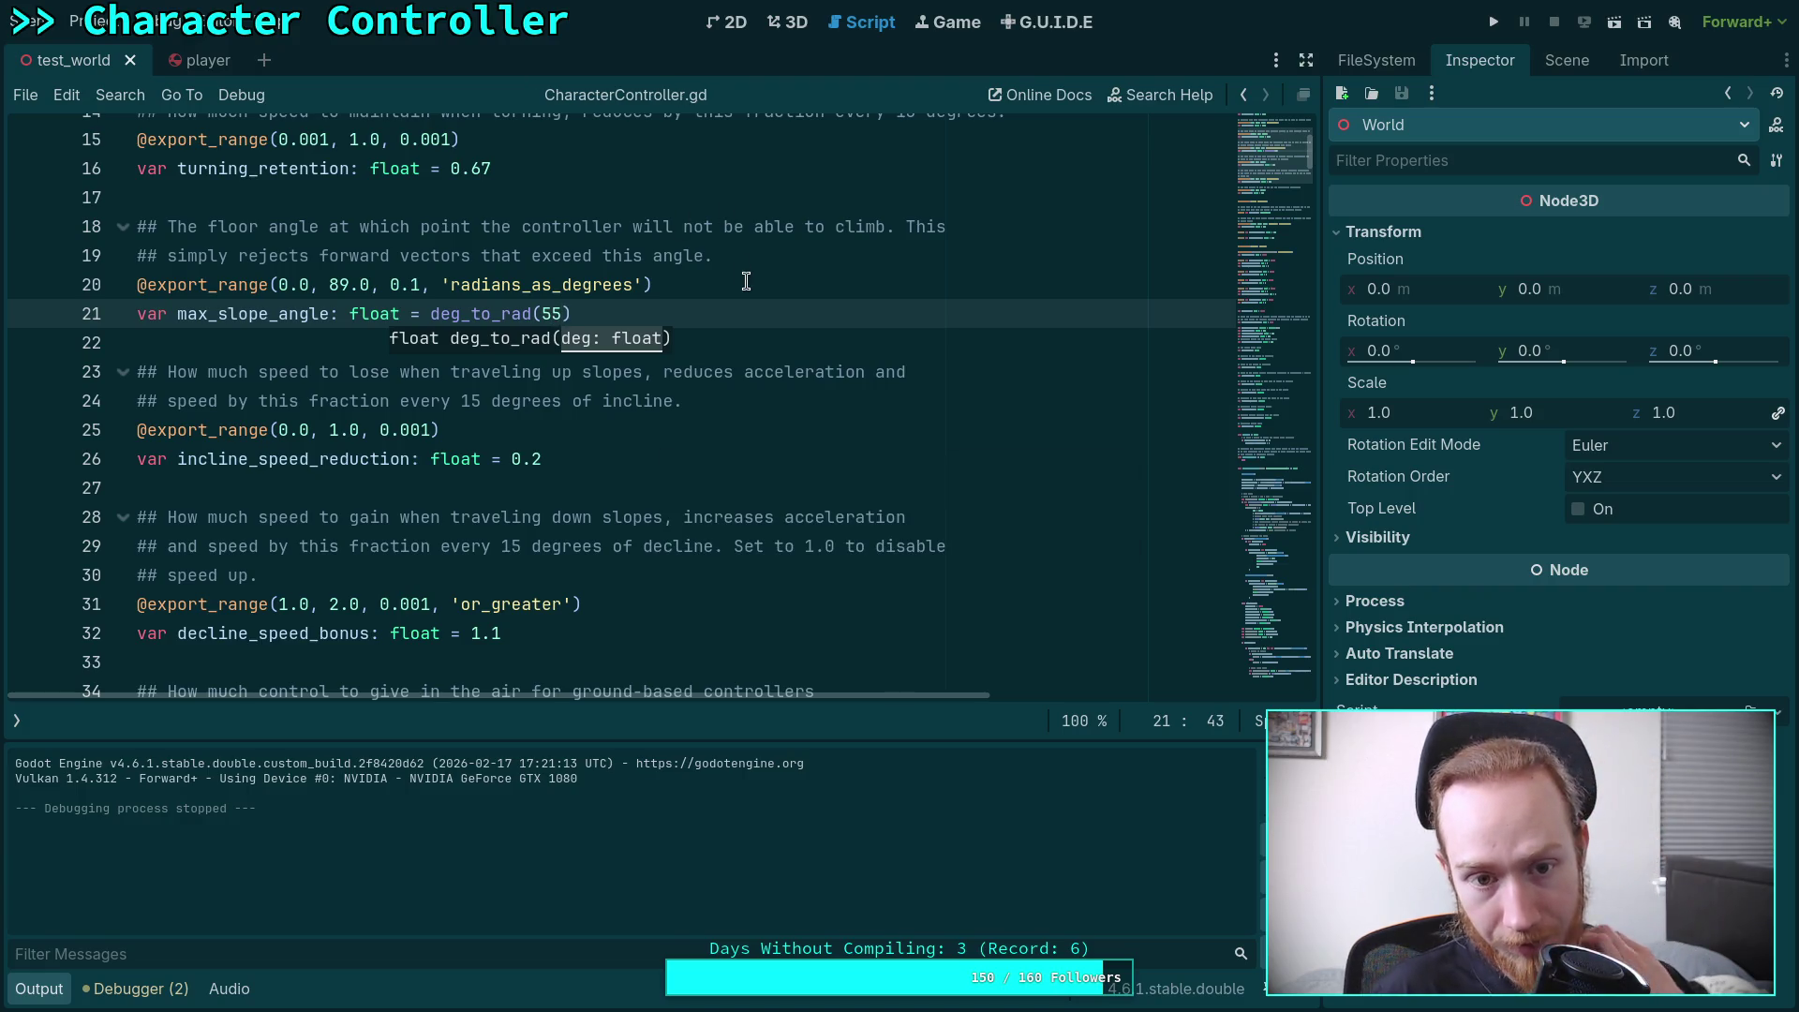
pyautogui.click(746, 281)
pyautogui.click(1493, 22)
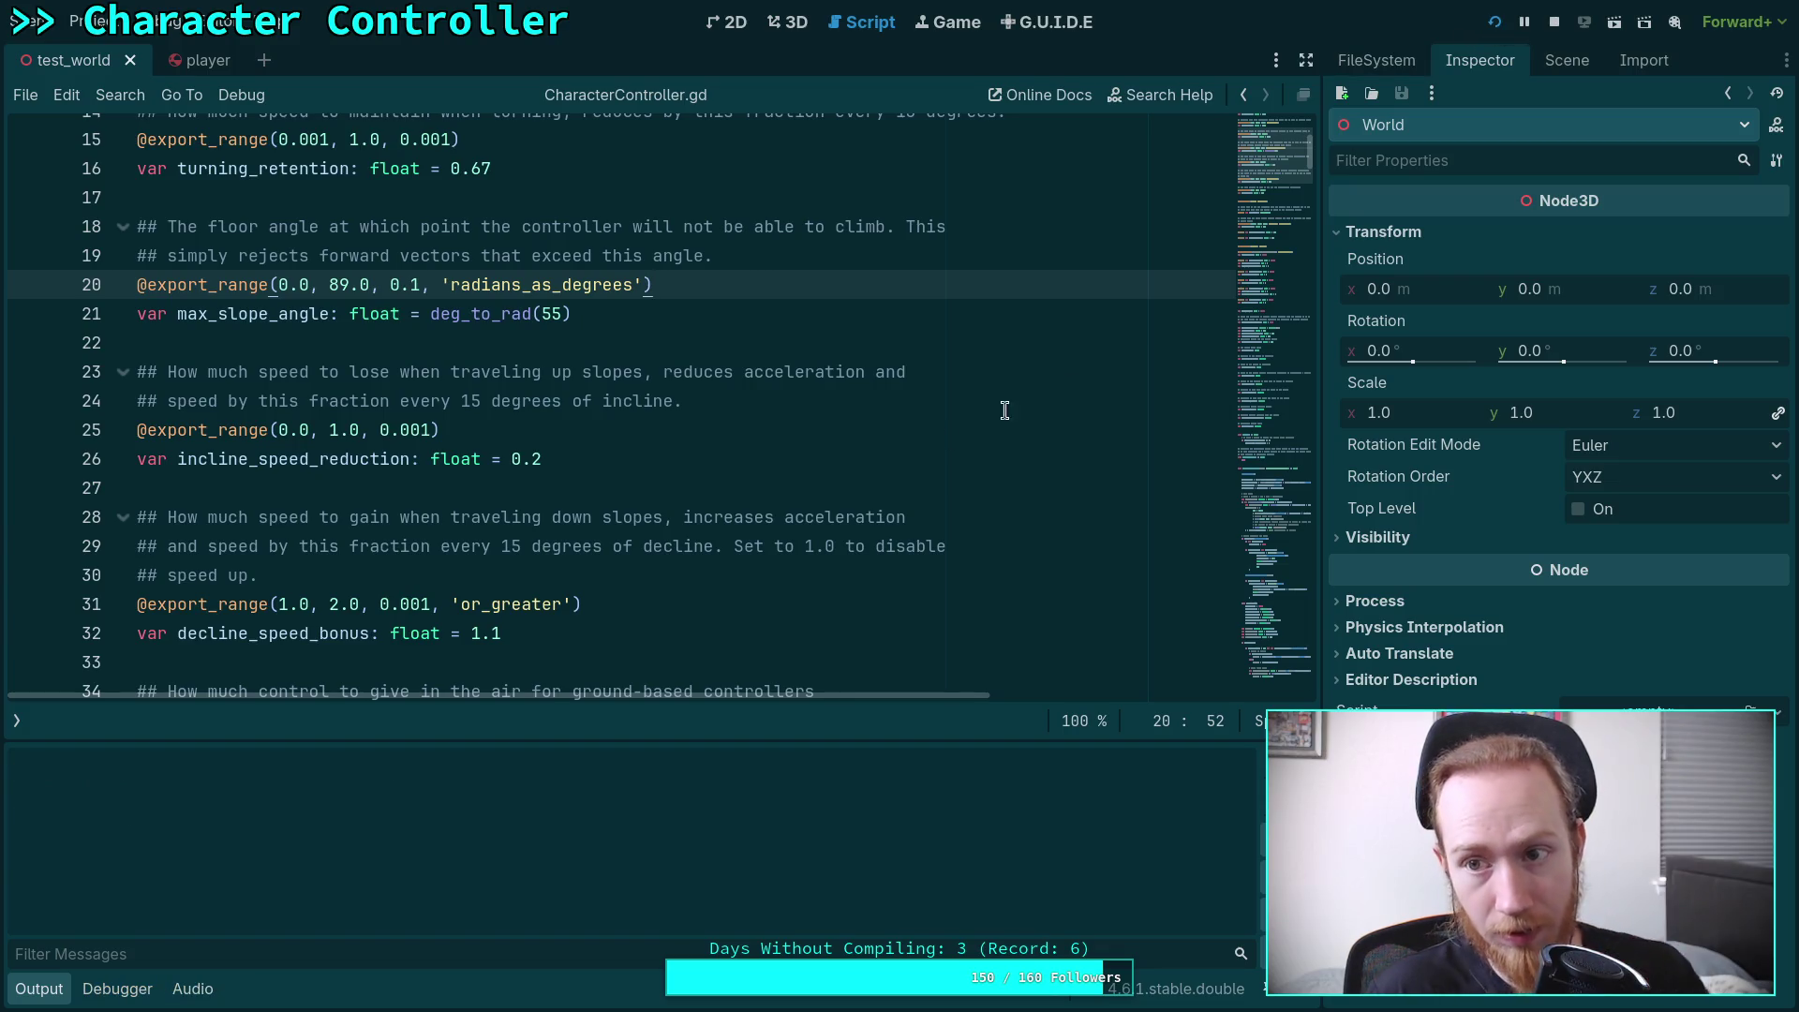
# Walk the character into the blue slopes, stop the game, hide the output log, and switch to the 3D view
pyautogui.press('w')
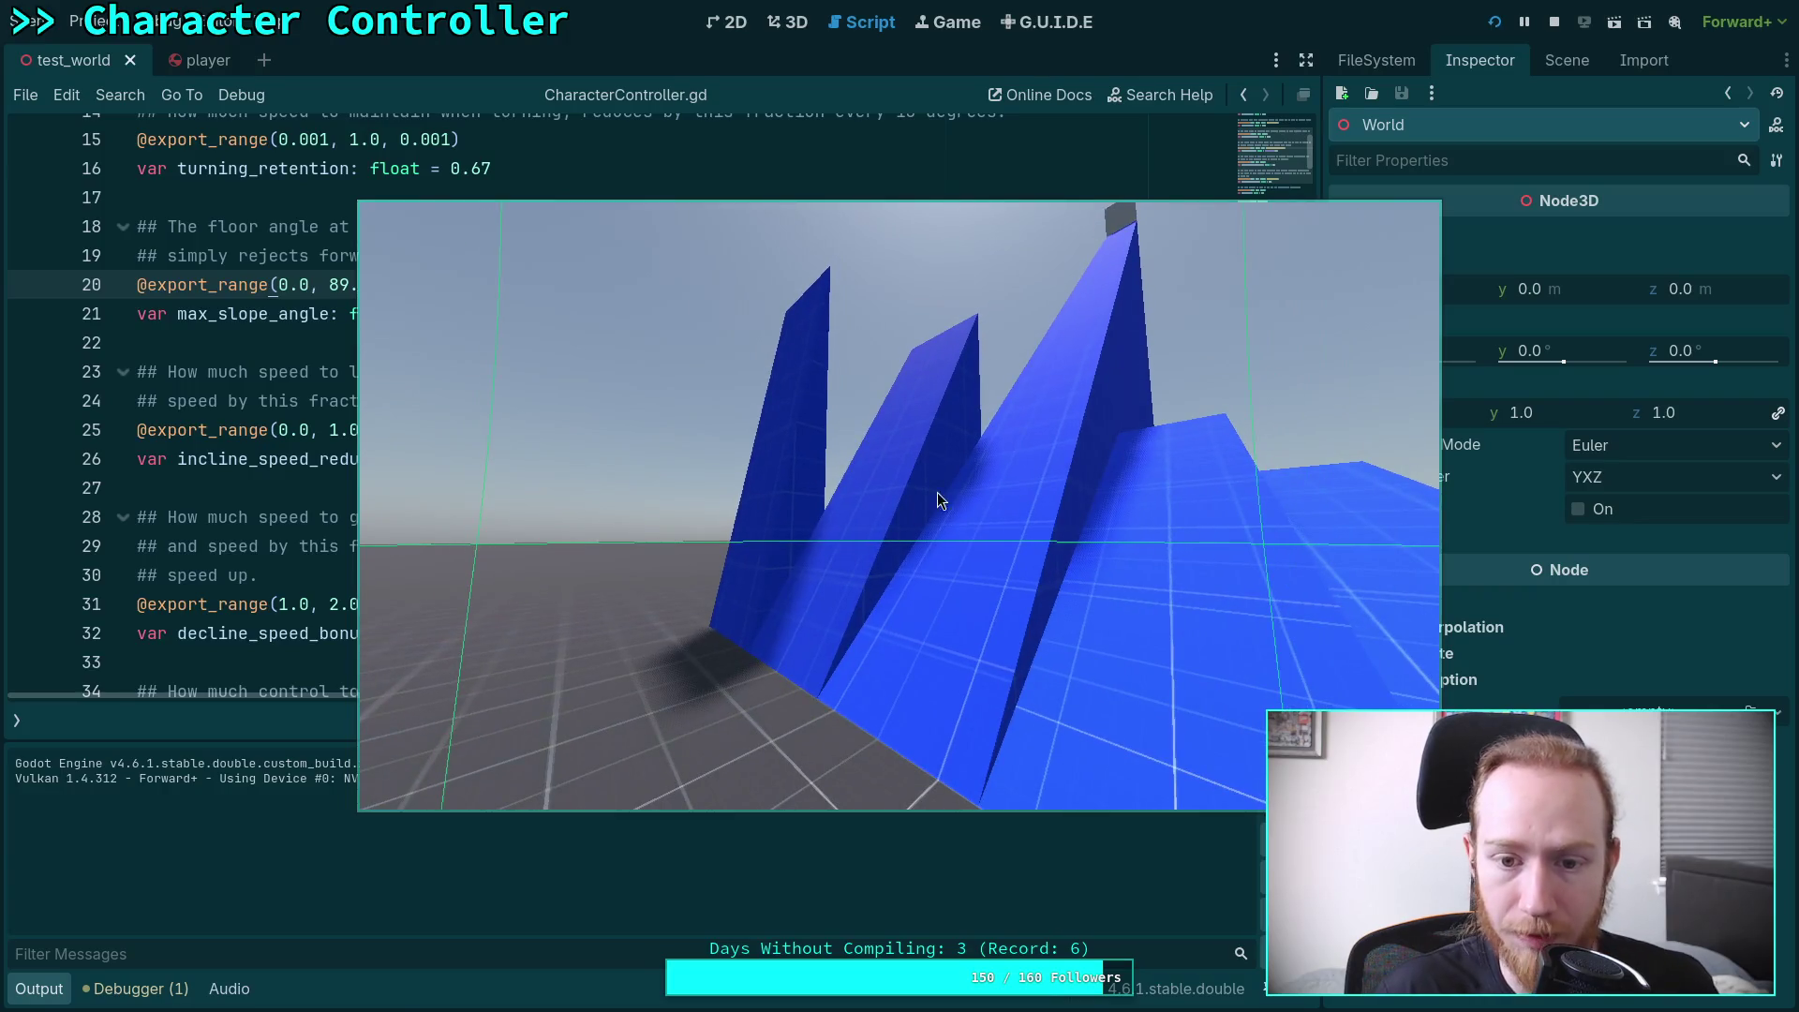
pyautogui.press('F8')
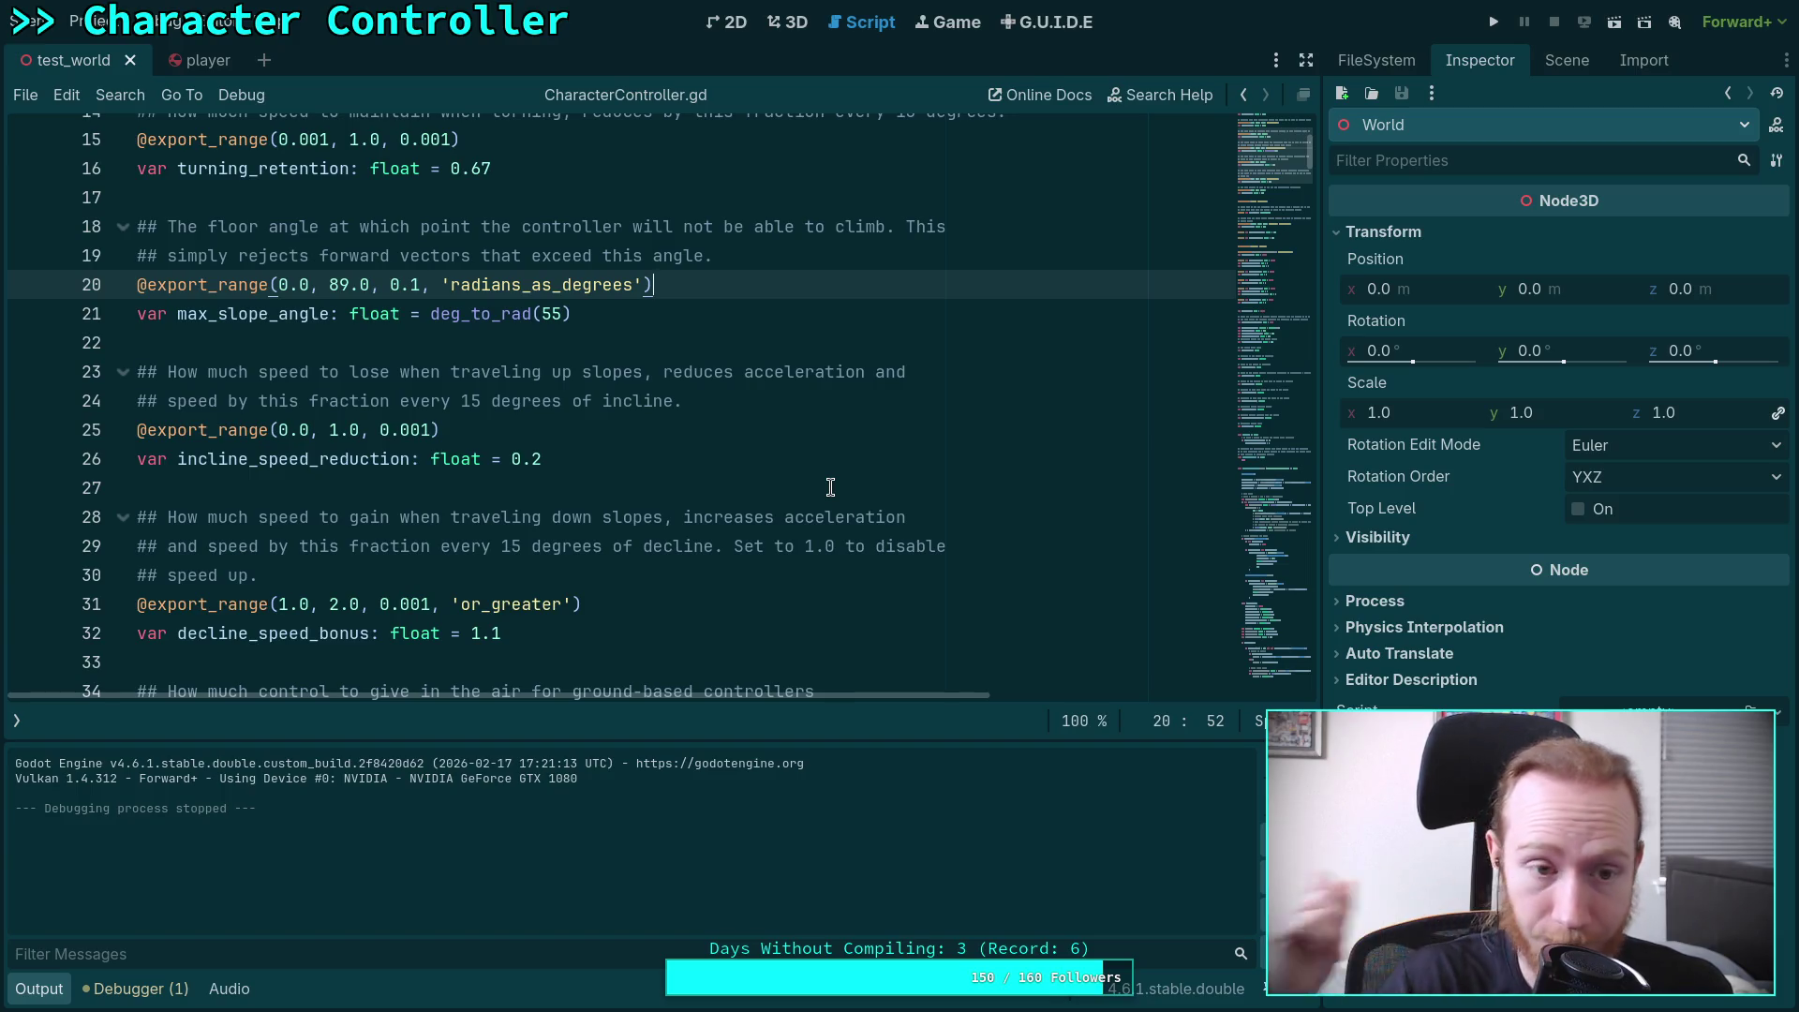
pyautogui.click(44, 994)
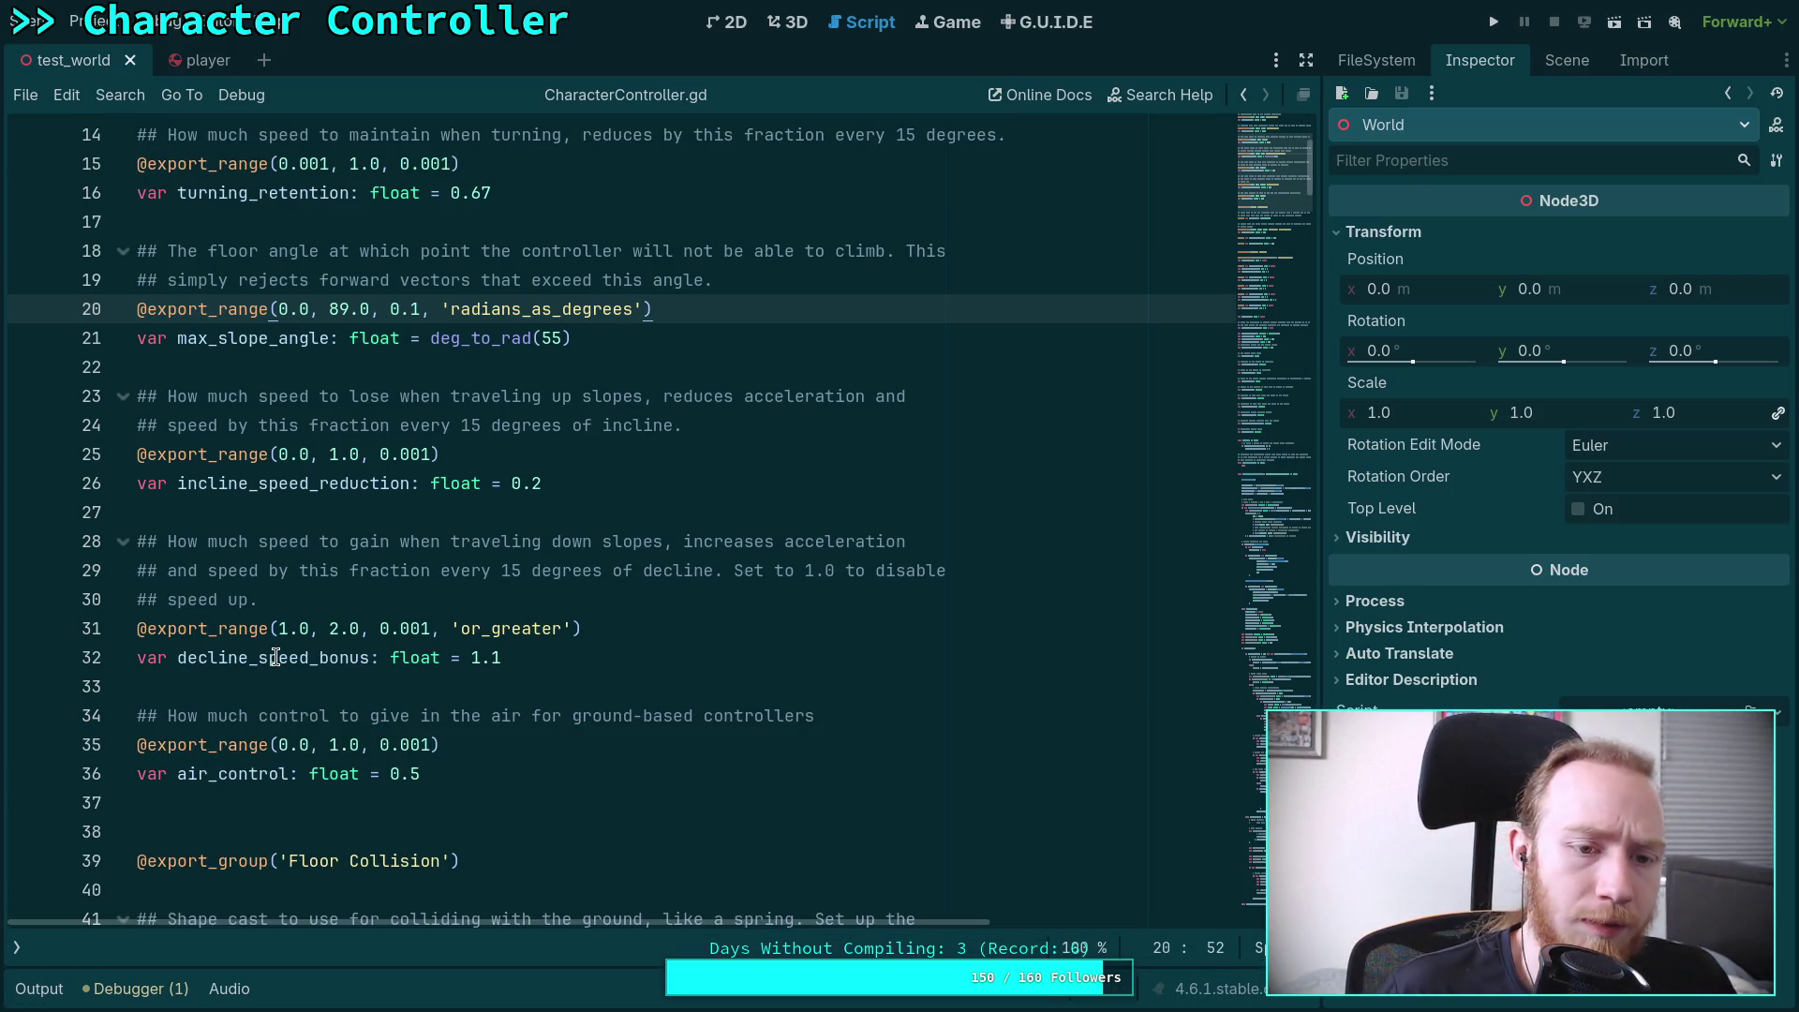
pyautogui.click(789, 23)
# Fly to the ramps, confirm the 60_deg ramp's slope is 59.999°, and return to the controller script
pyautogui.moveTo(789, 425)
pyautogui.mouseDown()
pyautogui.moveTo(515, 445)
pyautogui.moveTo(605, 454)
pyautogui.mouseUp()
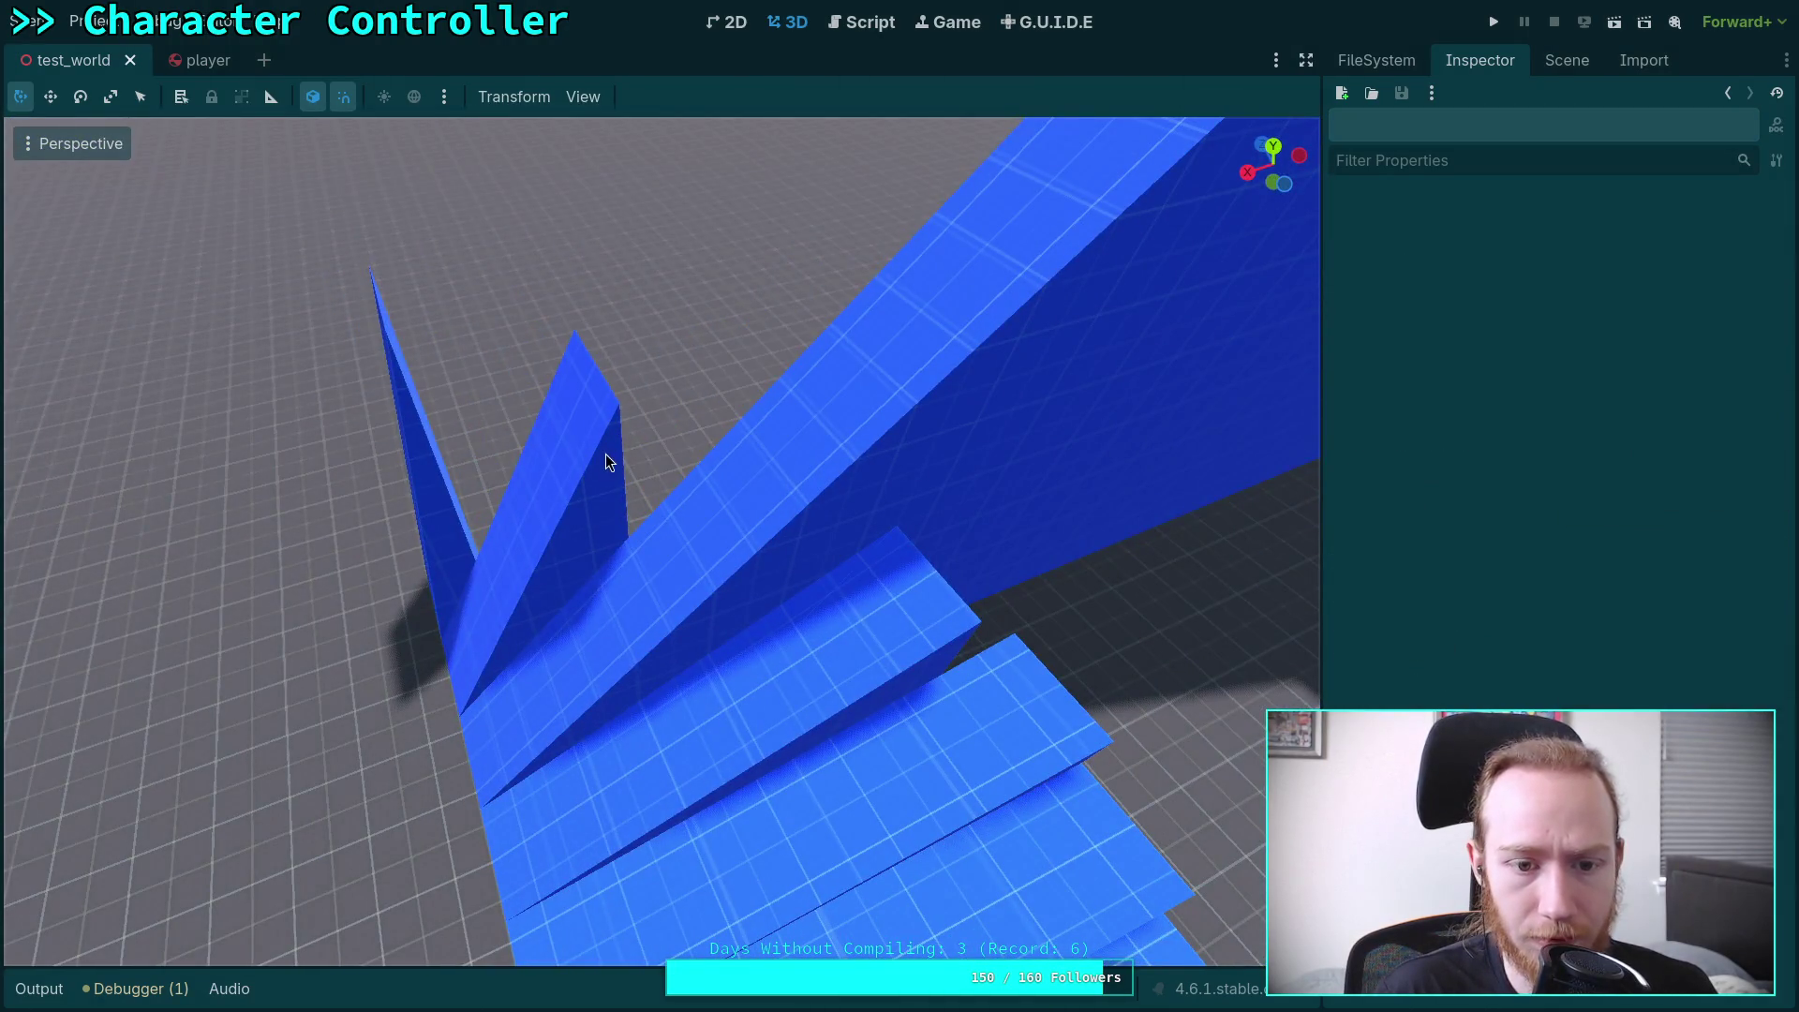
pyautogui.click(605, 453)
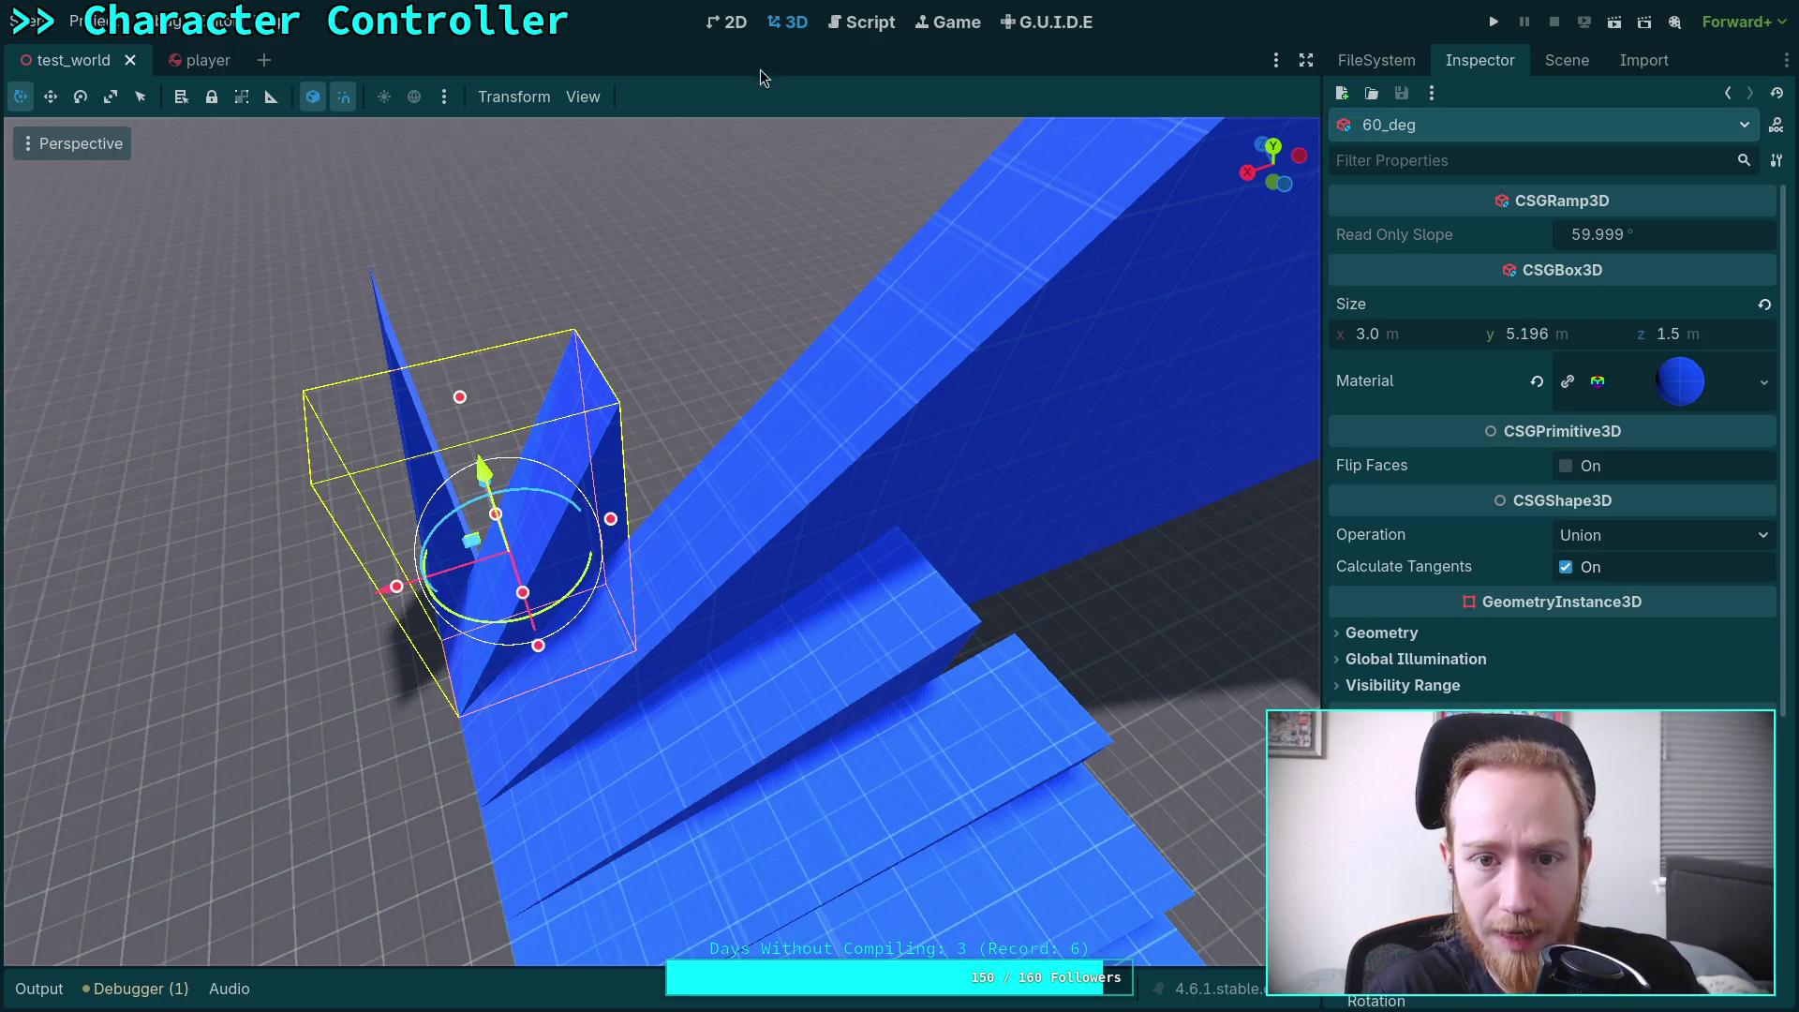
pyautogui.click(861, 28)
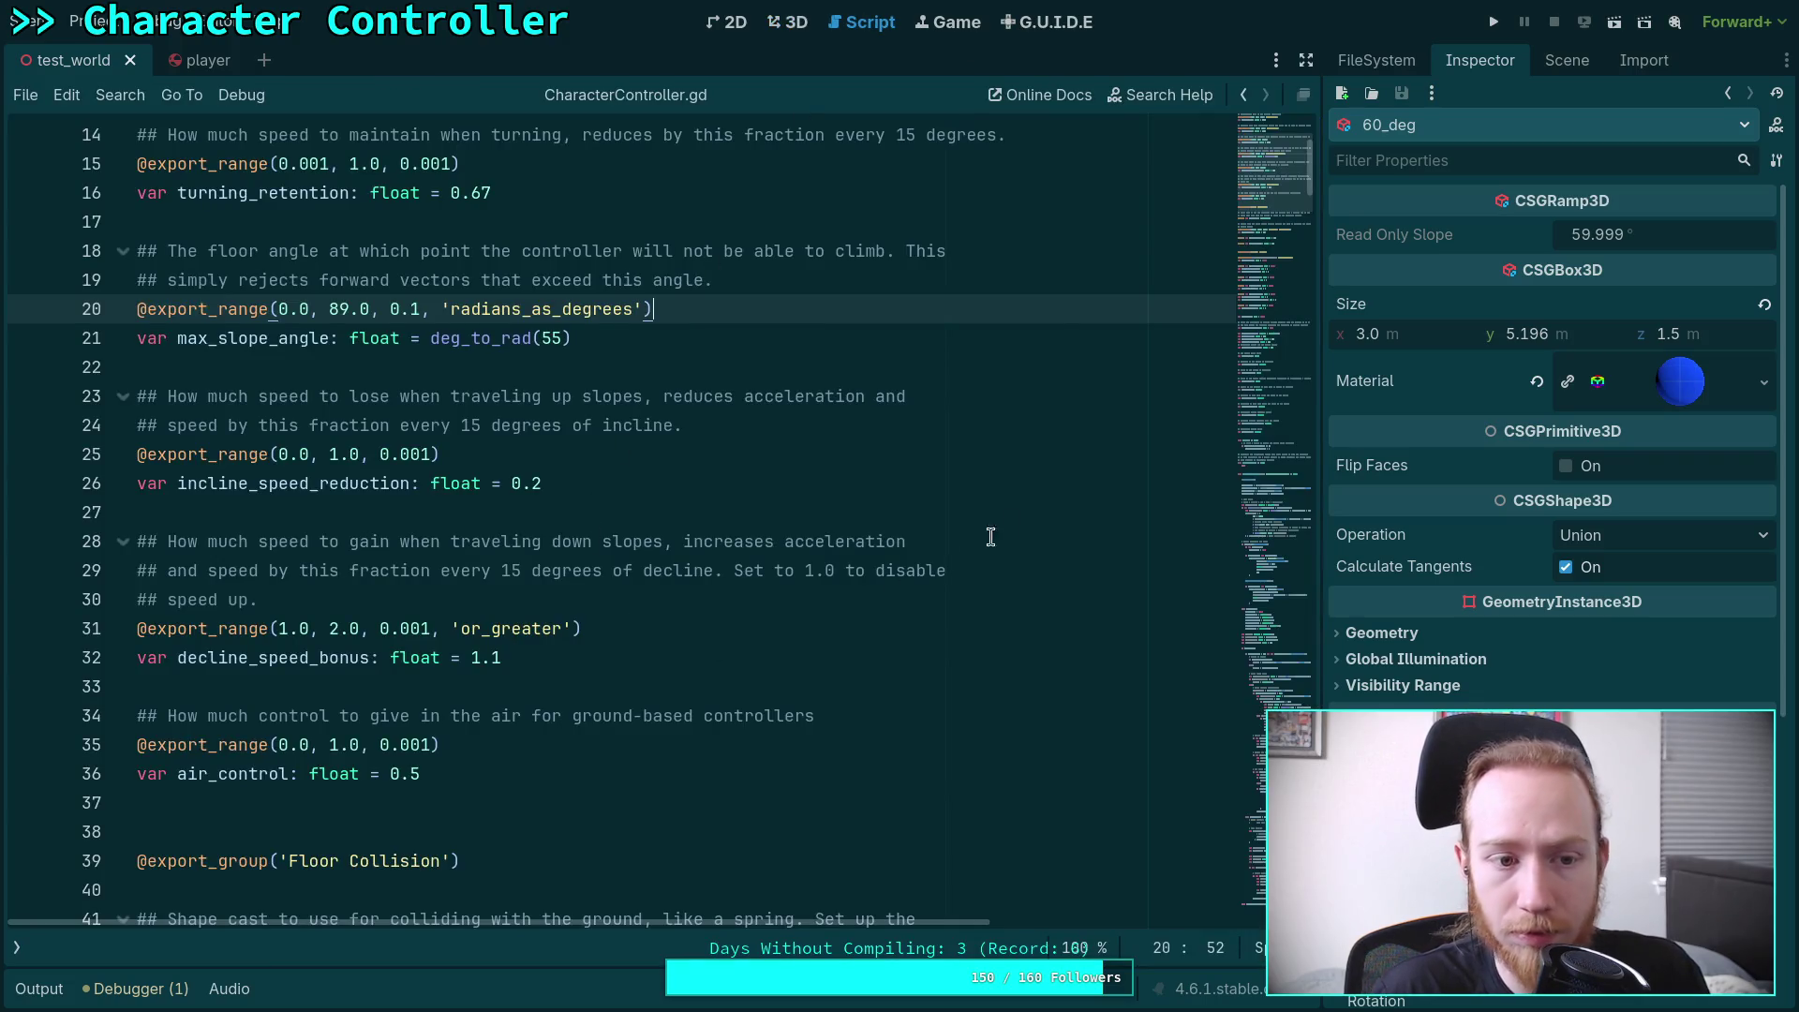
pyautogui.click(1252, 454)
# Add print('max slope: %.2f' % rad_to_deg(acos(forward_cos_theta))) below line 208, save, and run the game
pyautogui.scroll(-5, 1252, 454)
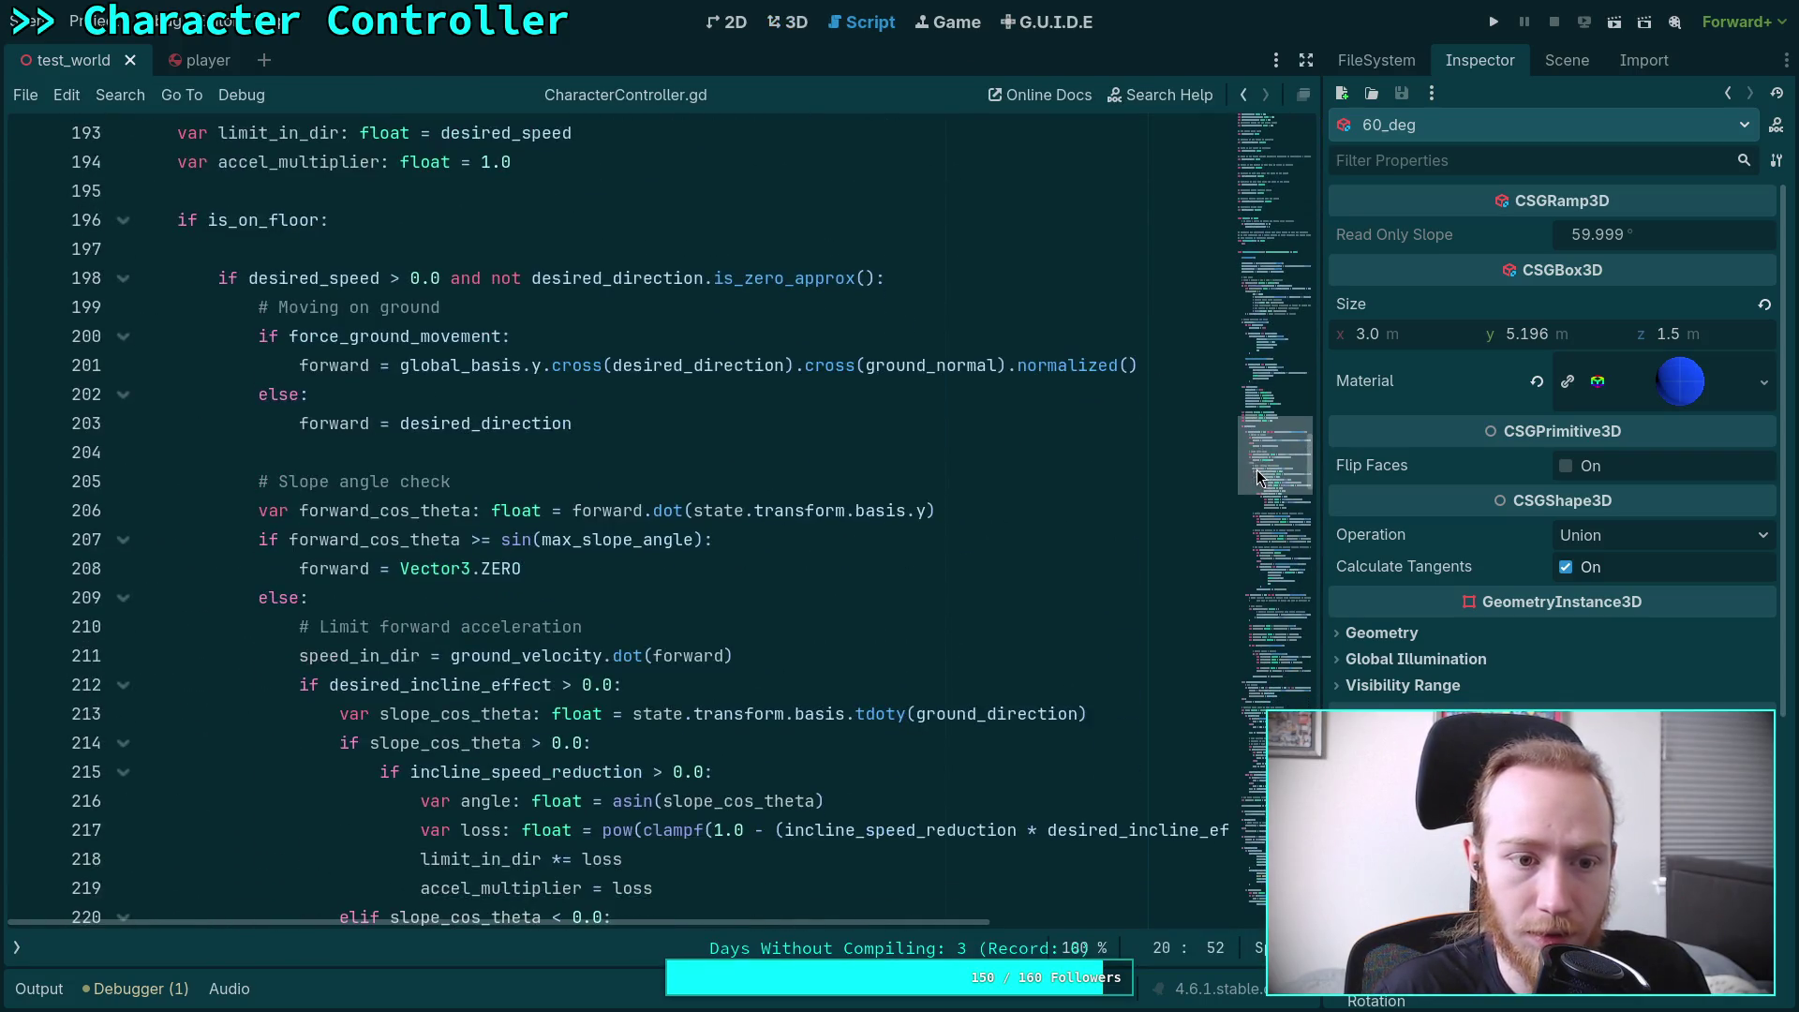
pyautogui.click(826, 564)
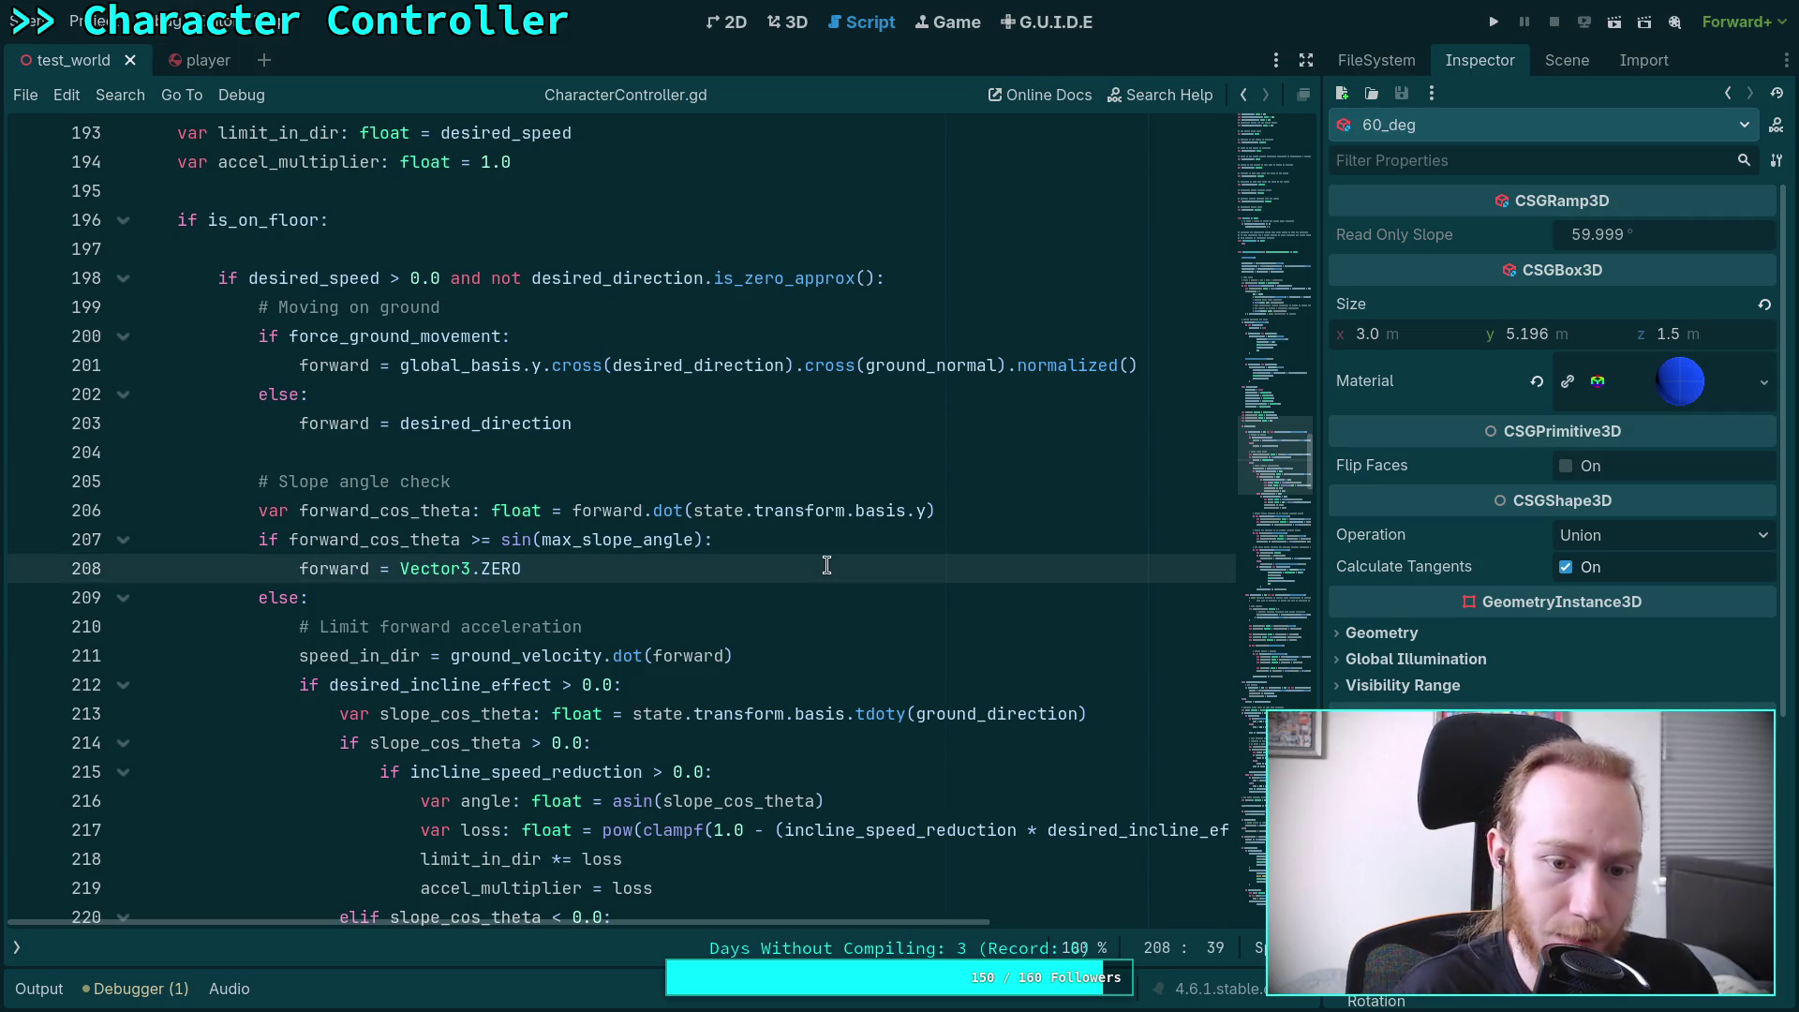
pyautogui.press('Return')
pyautogui.write('pr')
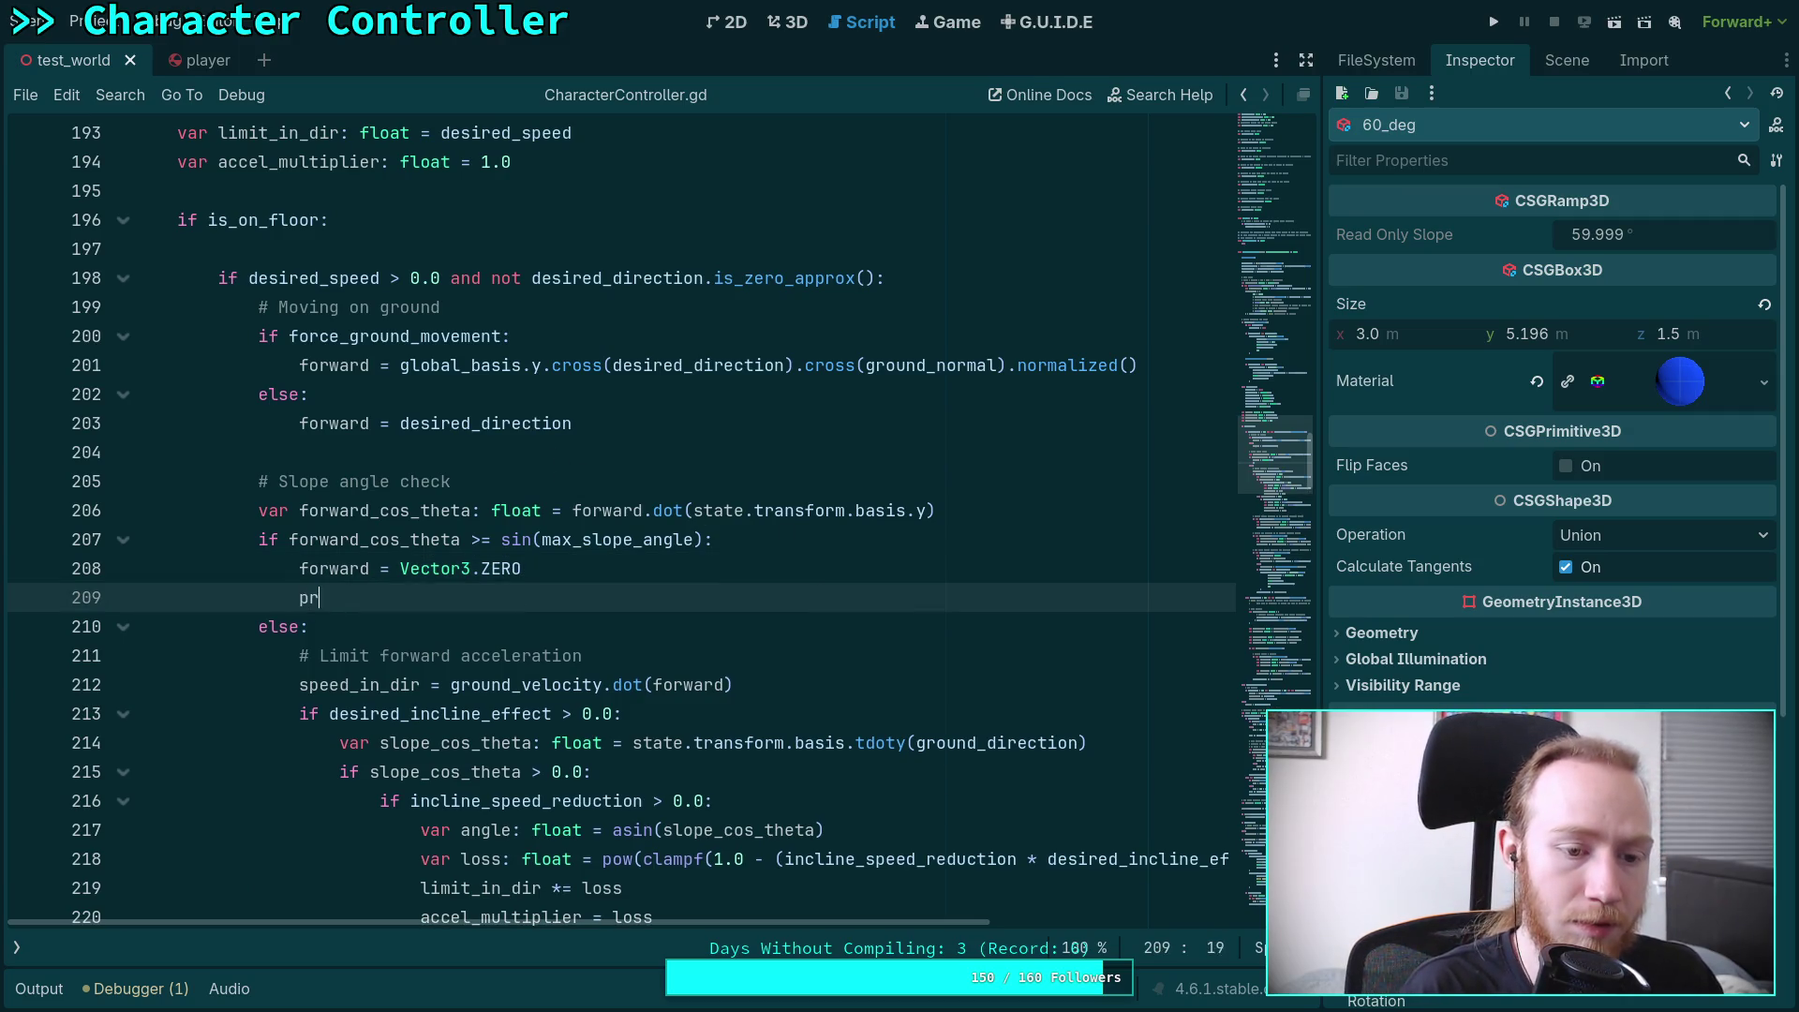
pyautogui.write("int('max slope!")
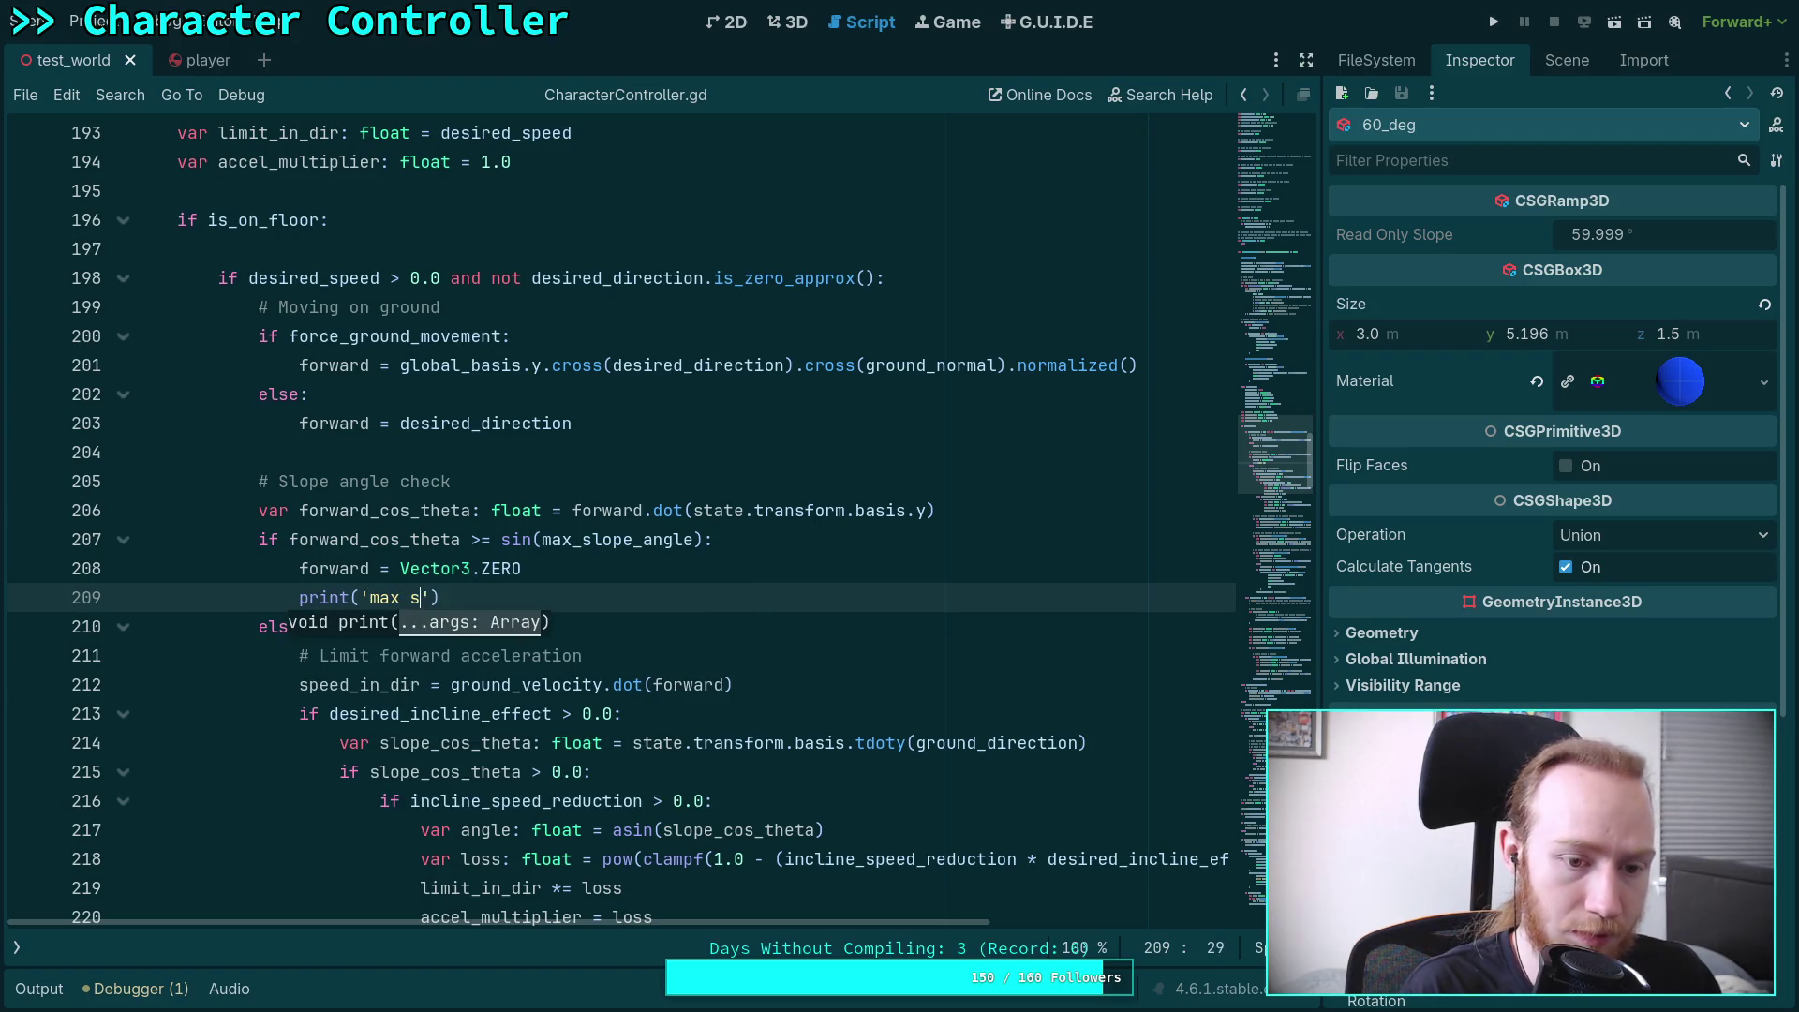
pyautogui.press('BackSpace')
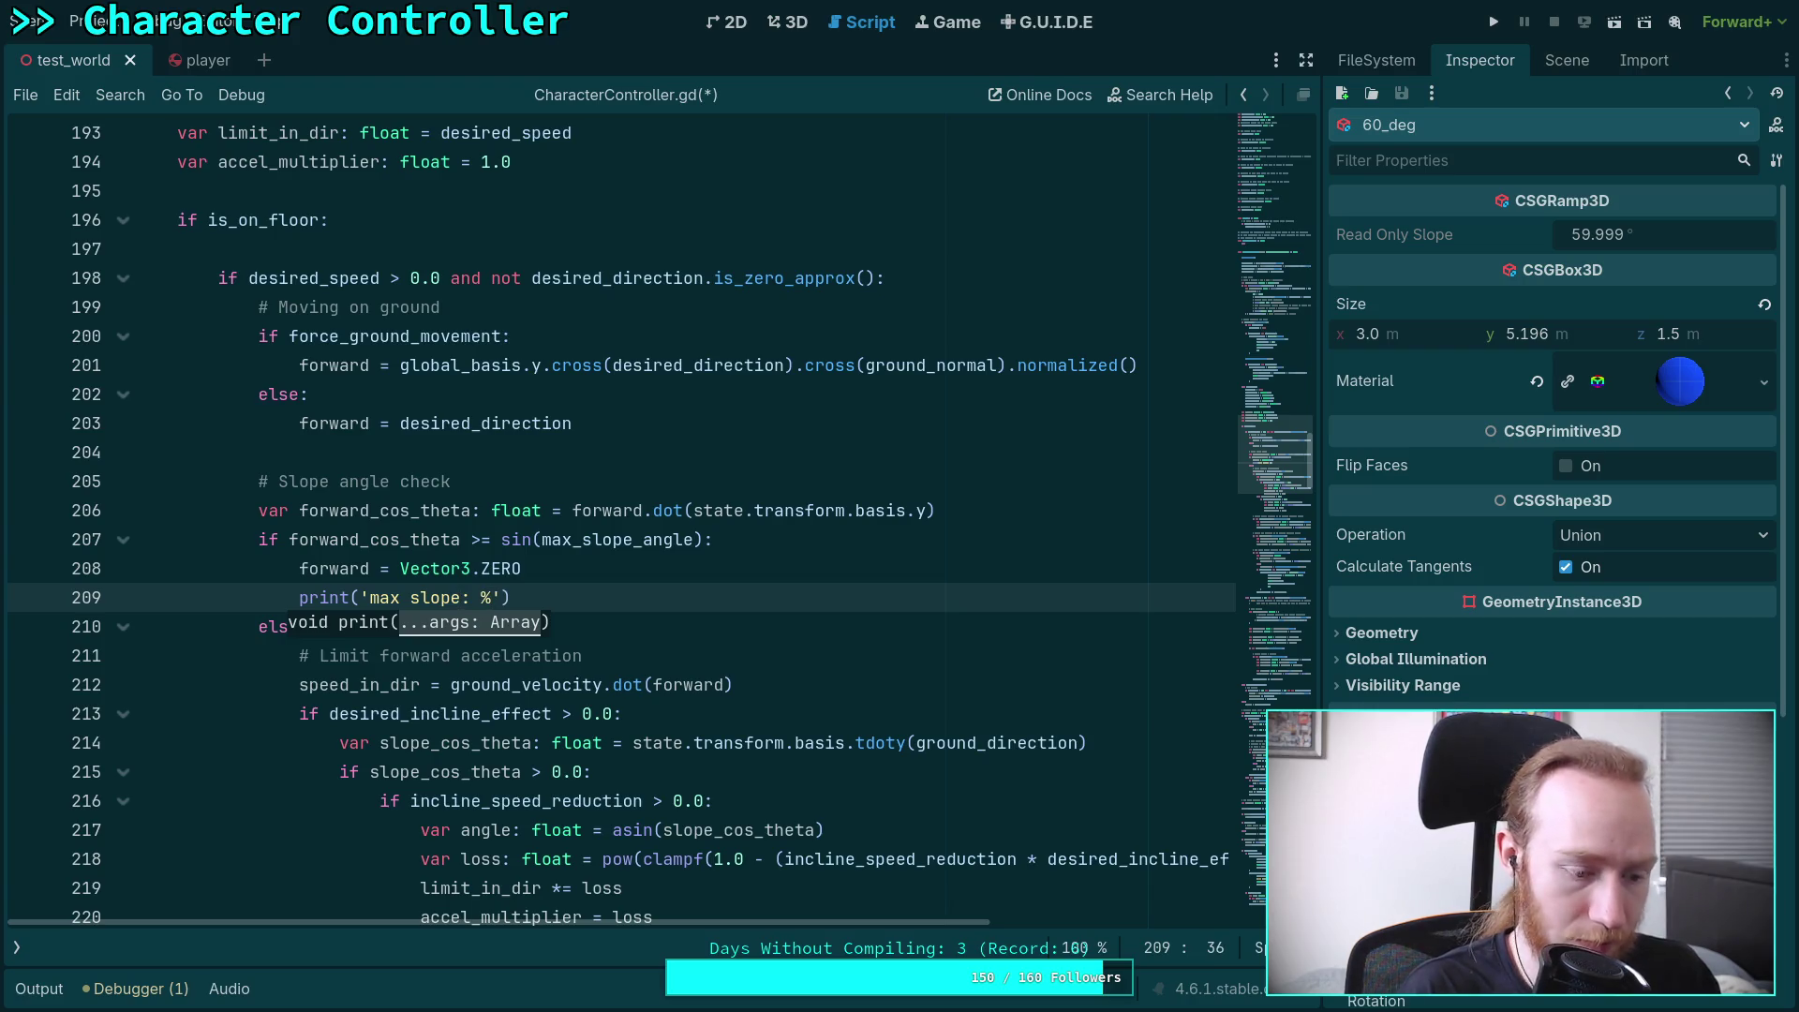
pyautogui.write('.')
pyautogui.write("2f' ")
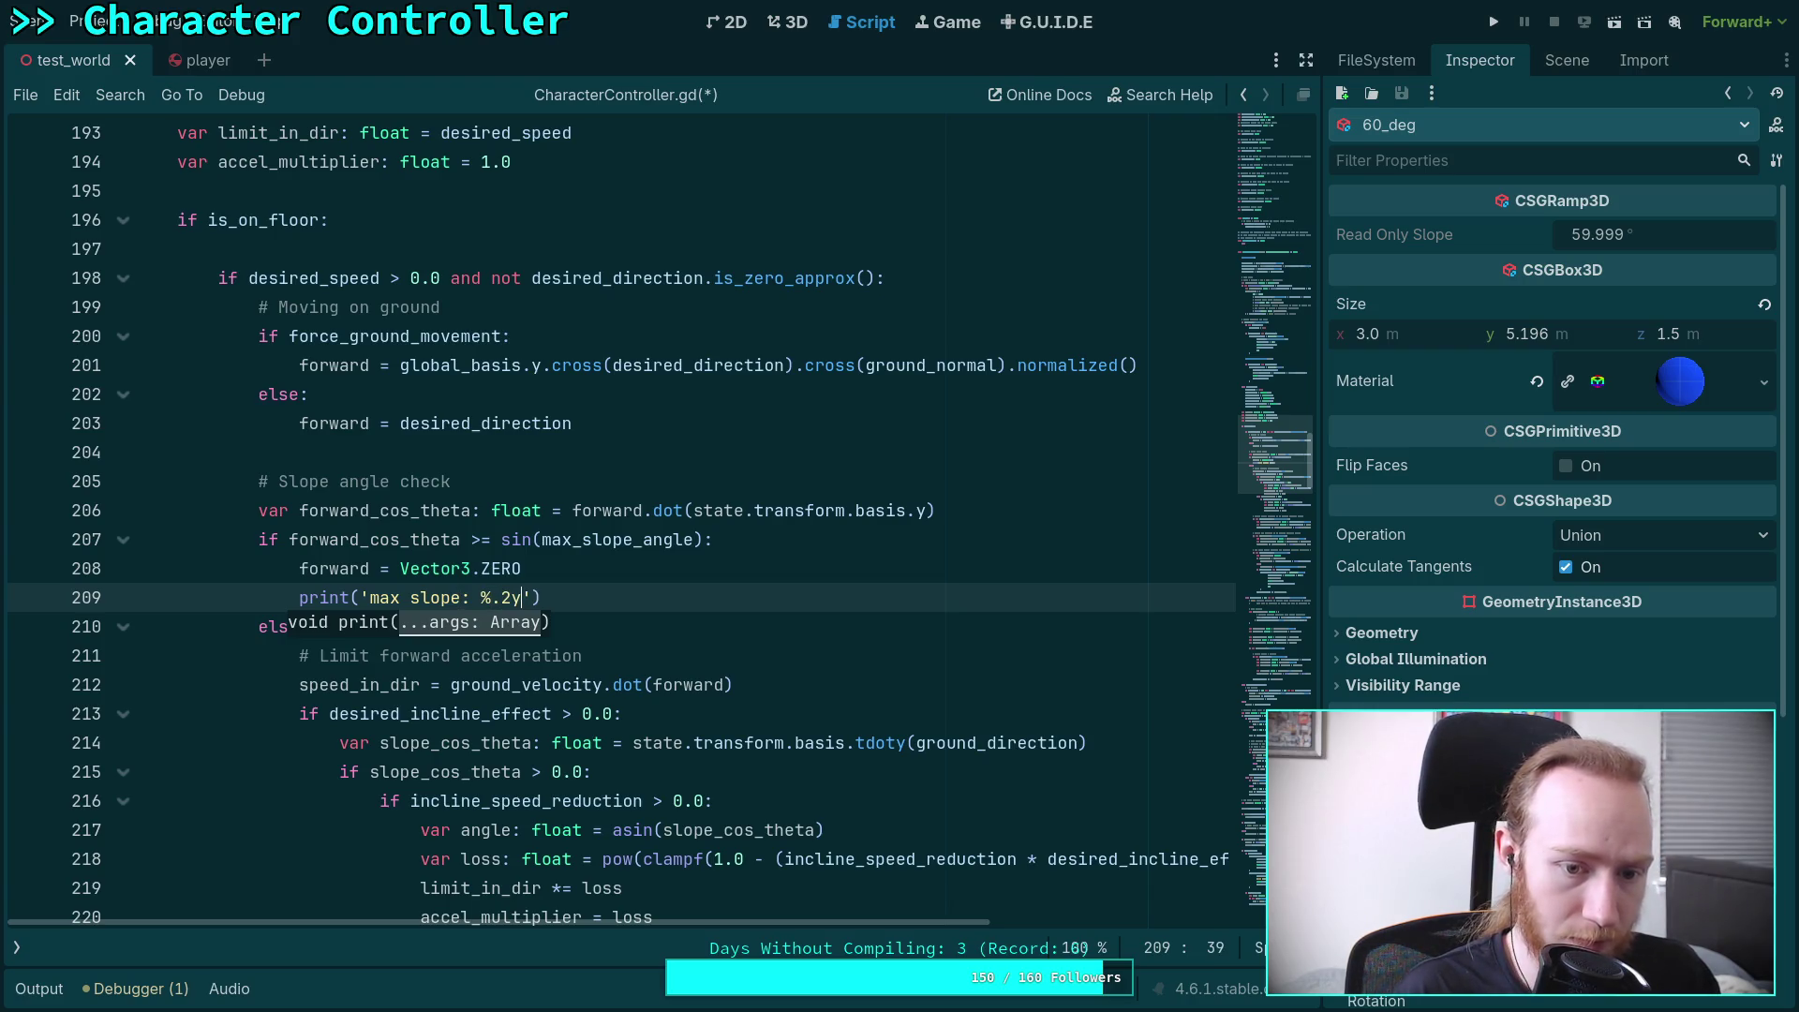
pyautogui.write('% ')
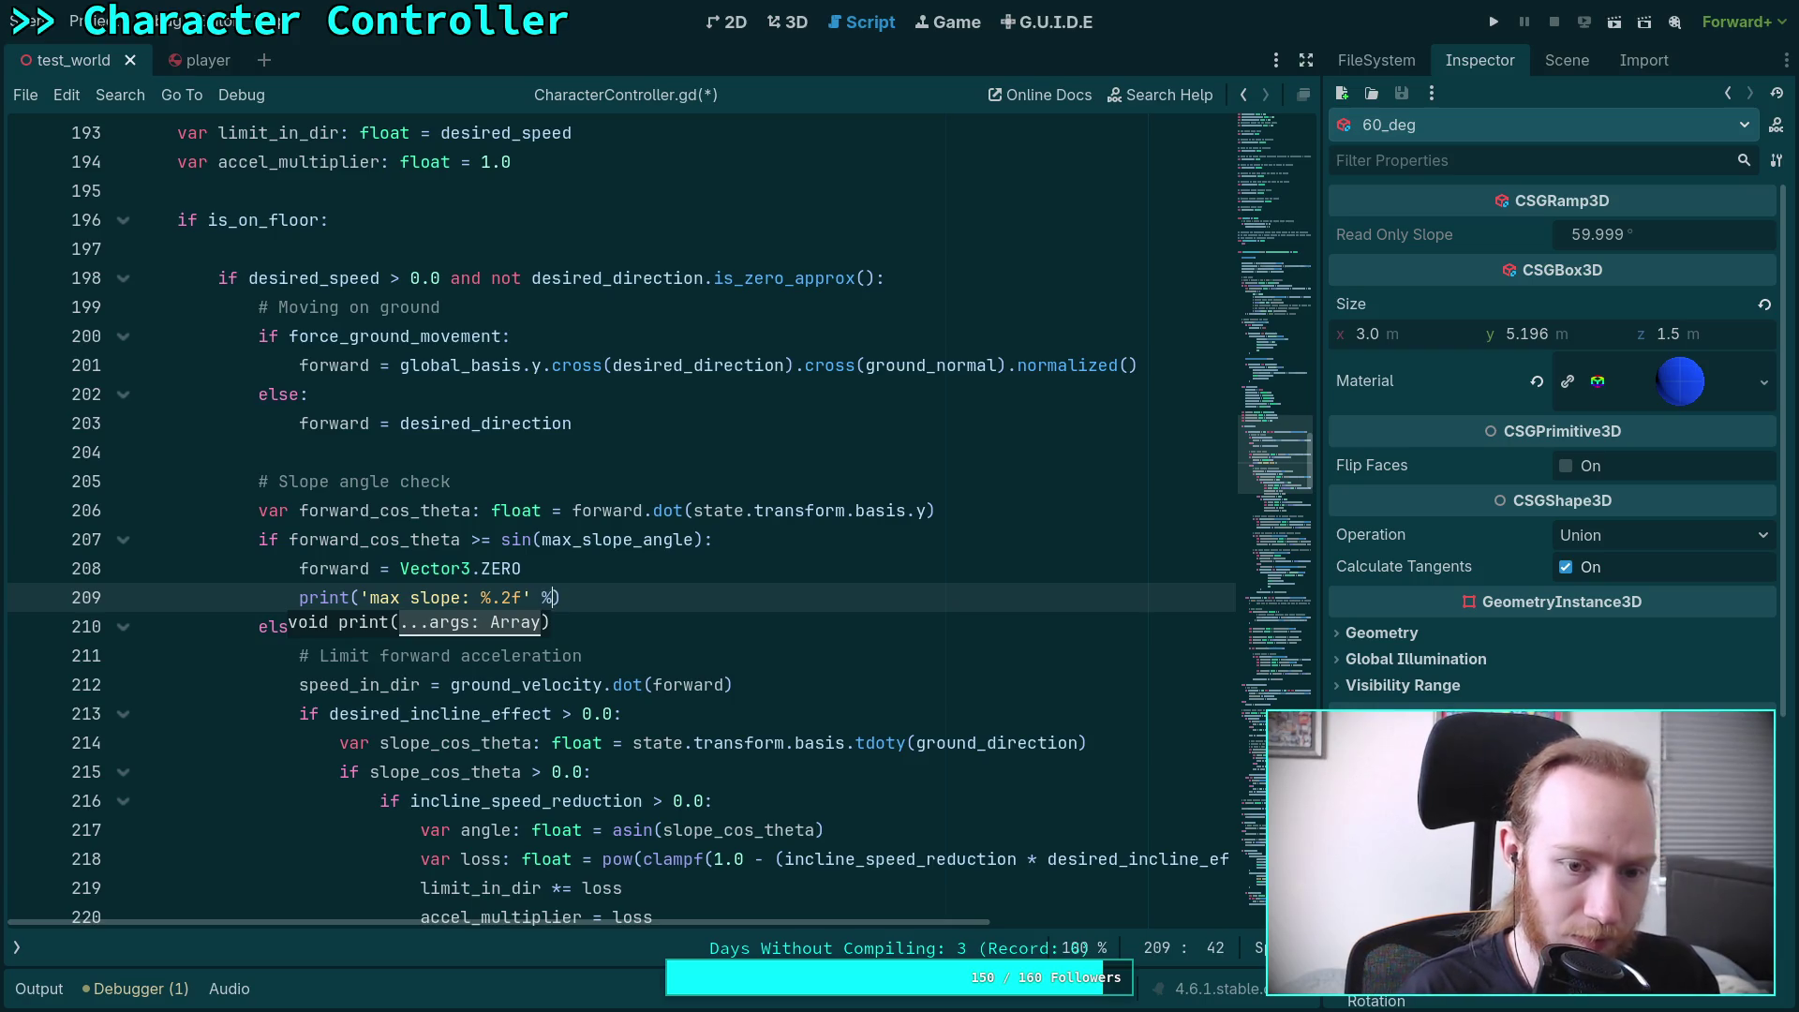
pyautogui.write('rad_t')
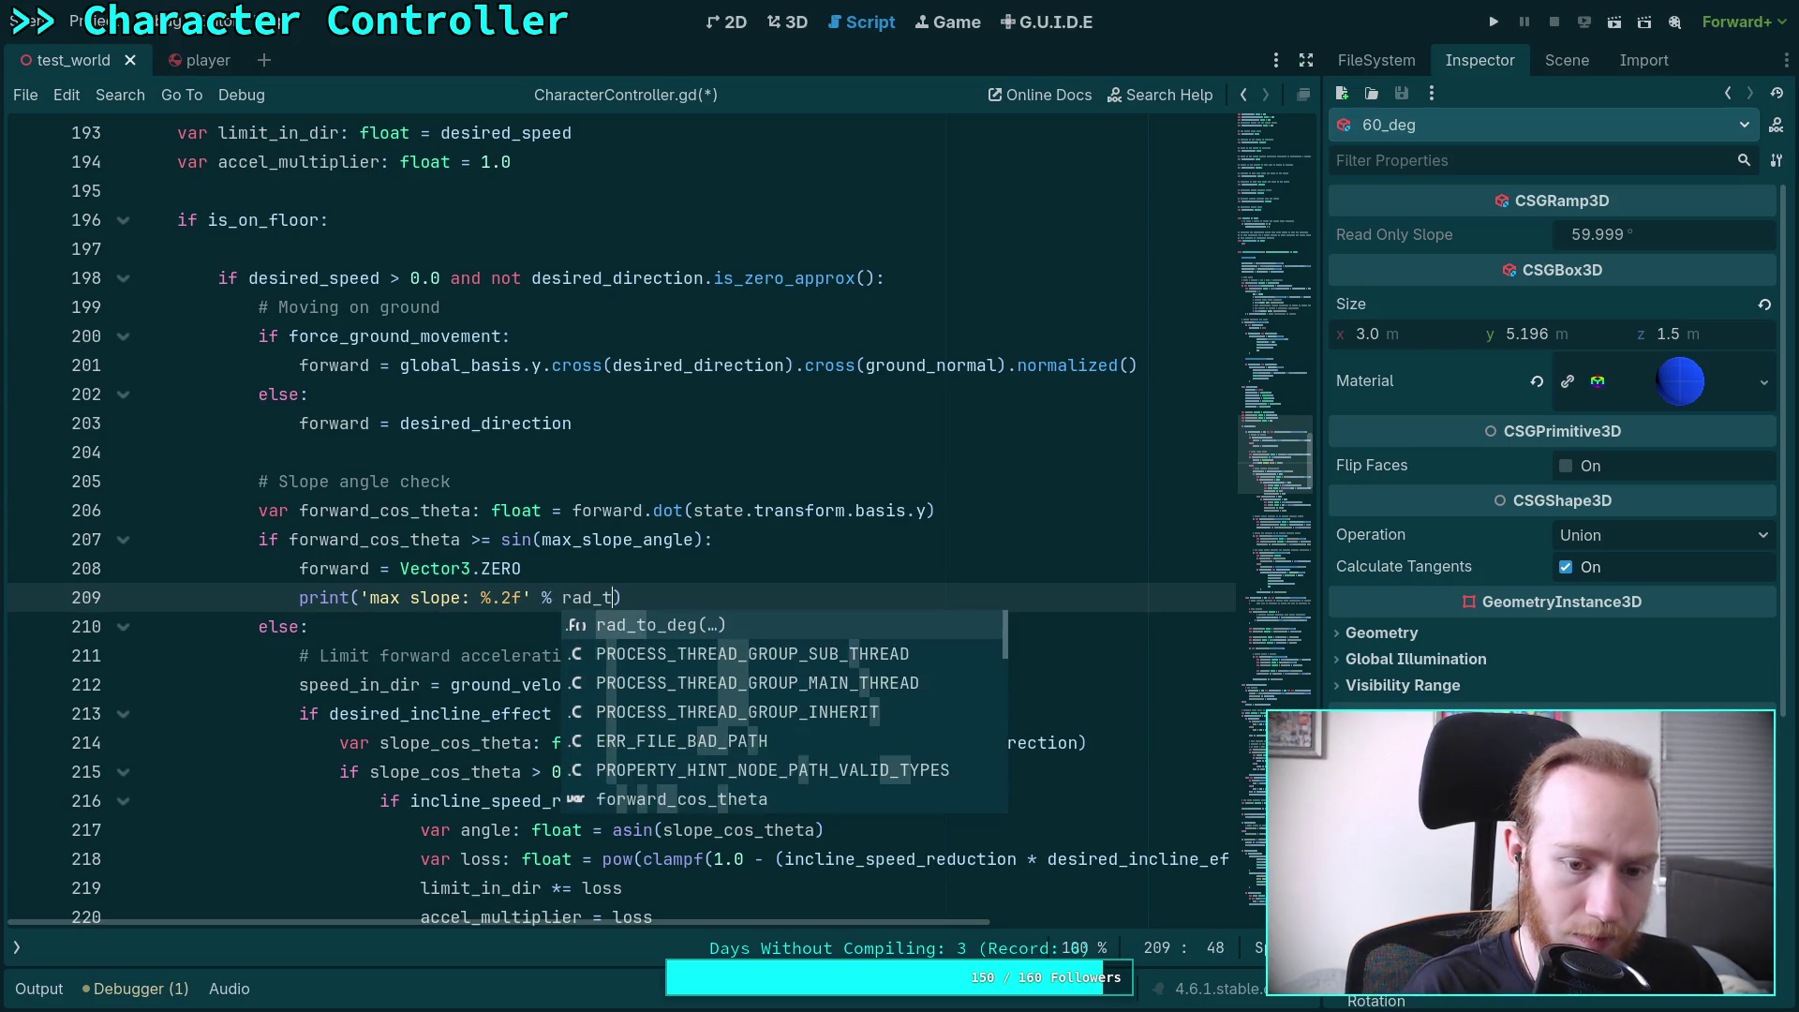
pyautogui.press('Return')
pyautogui.write('acos(for')
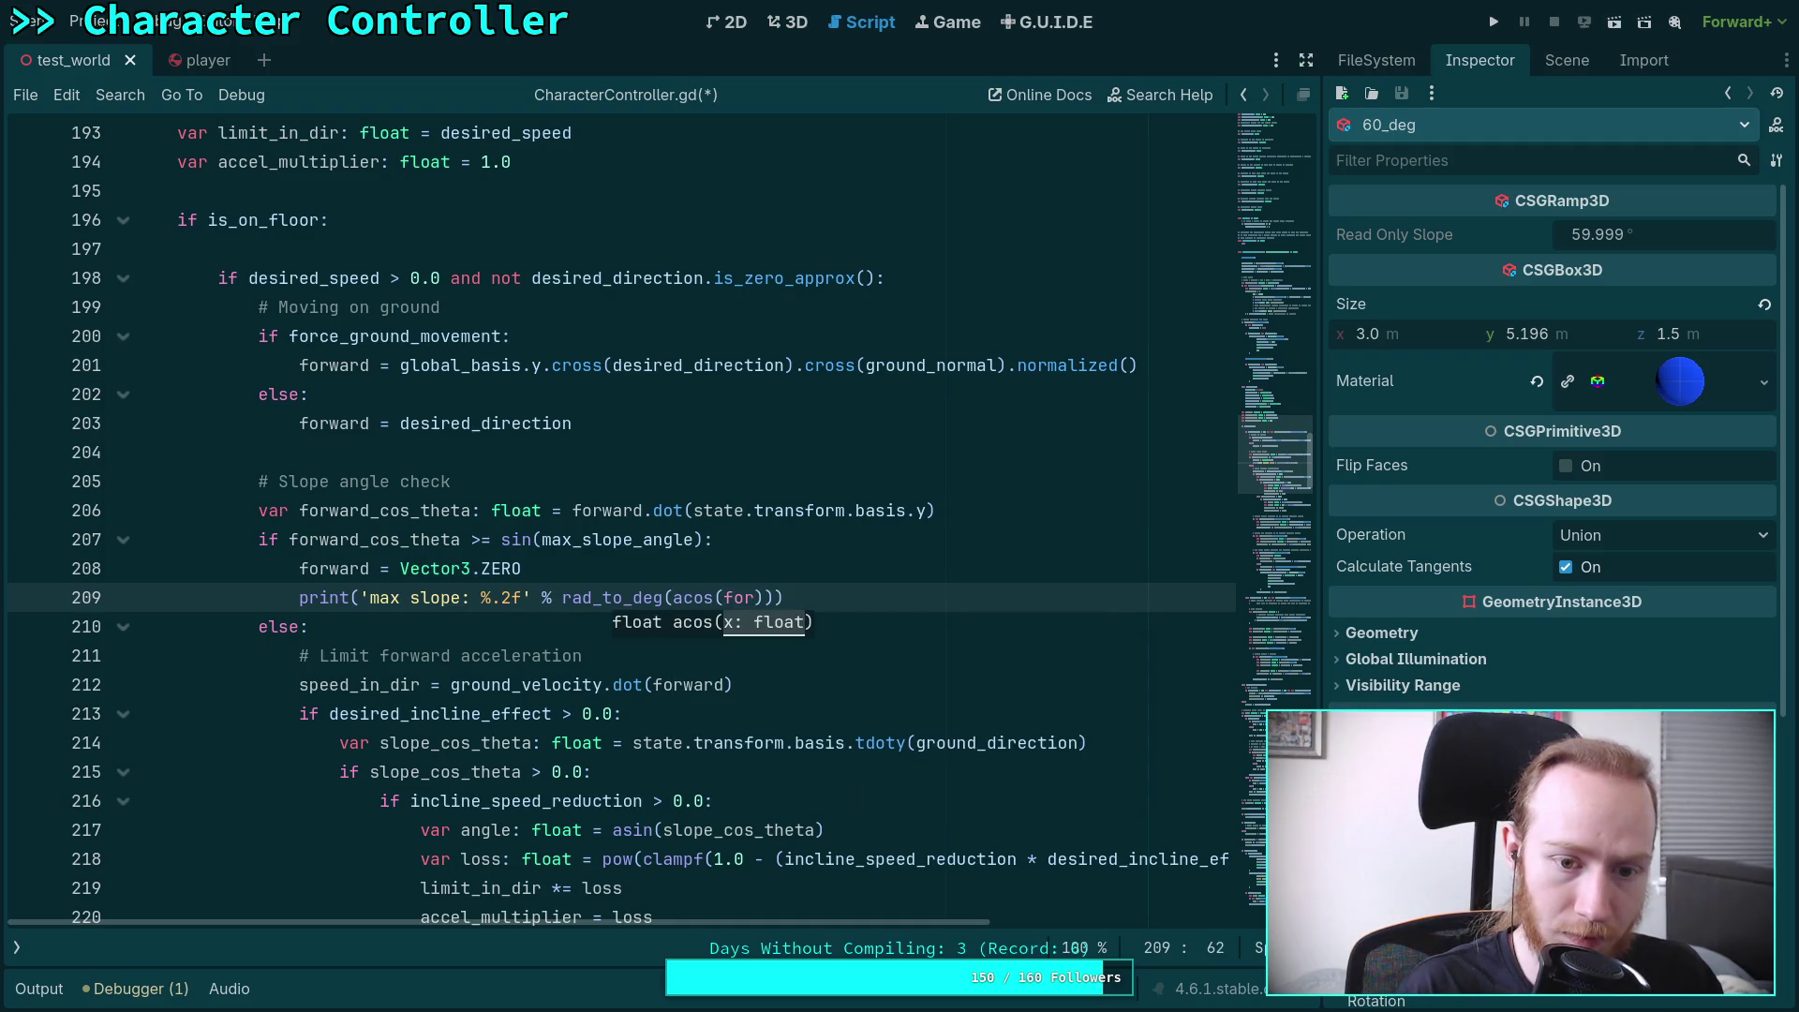
pyautogui.write('w')
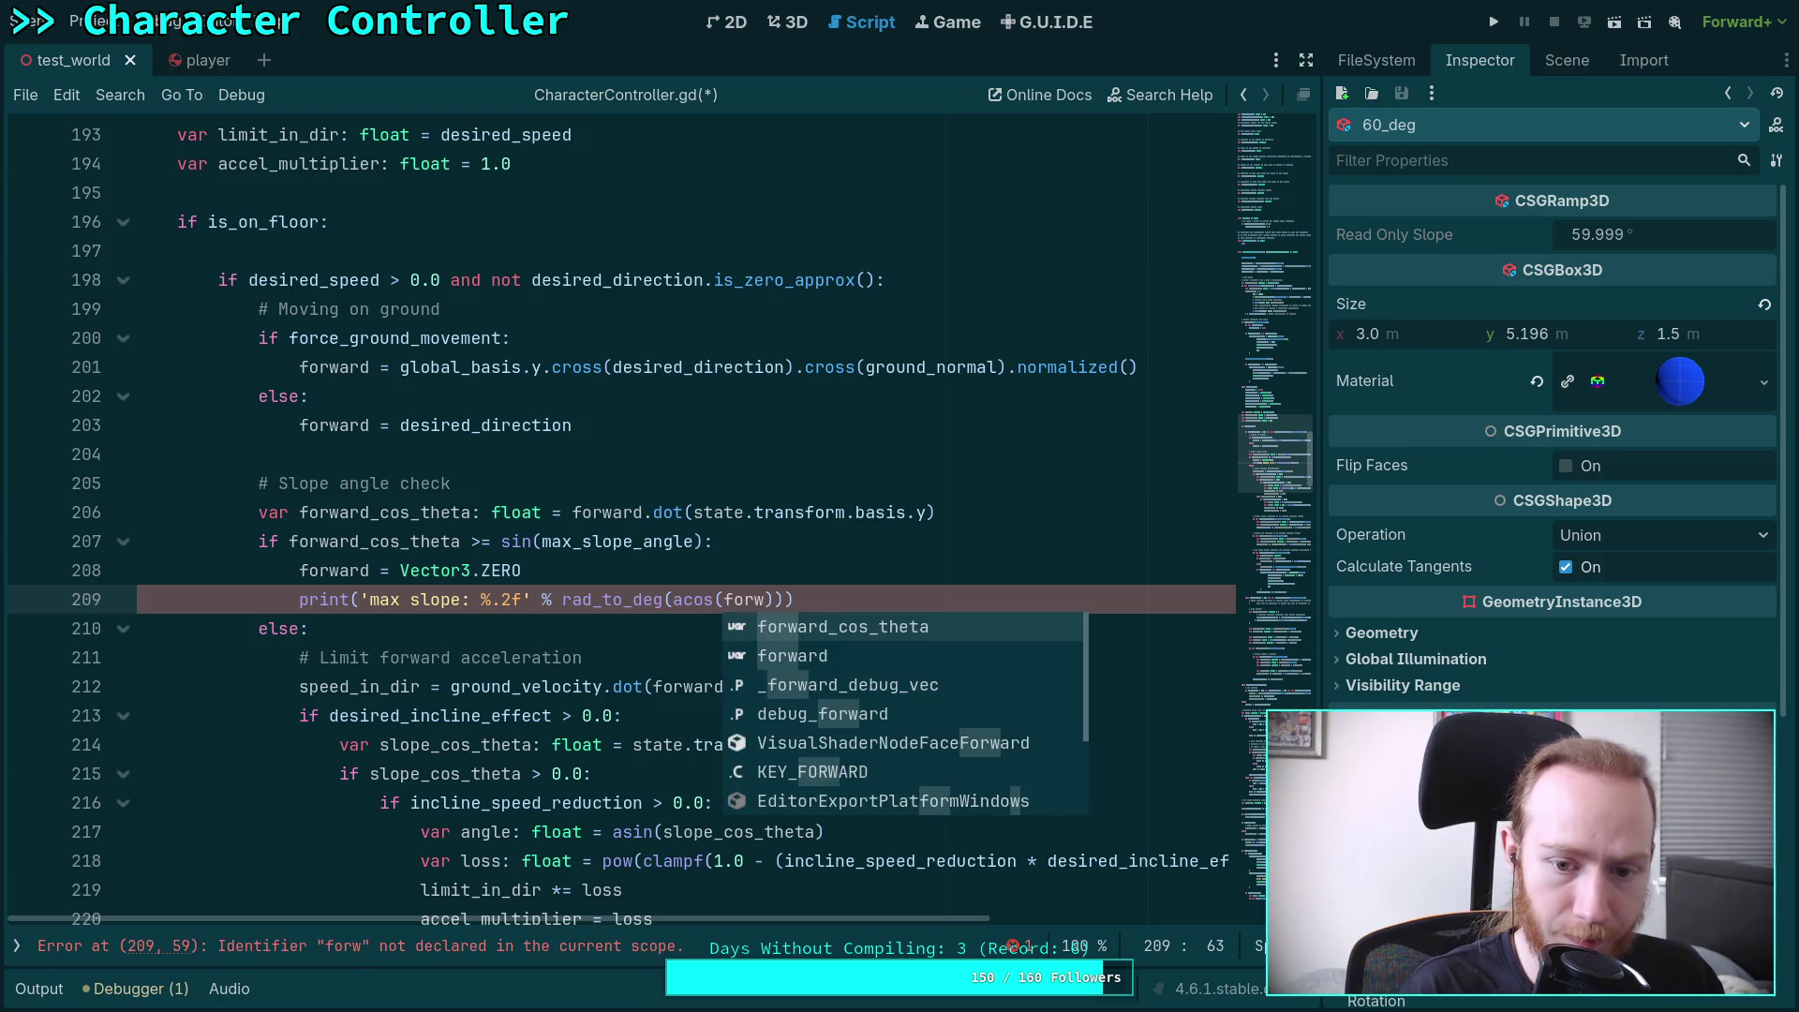
pyautogui.press('Return')
pyautogui.hotkey('ctrl', 's')
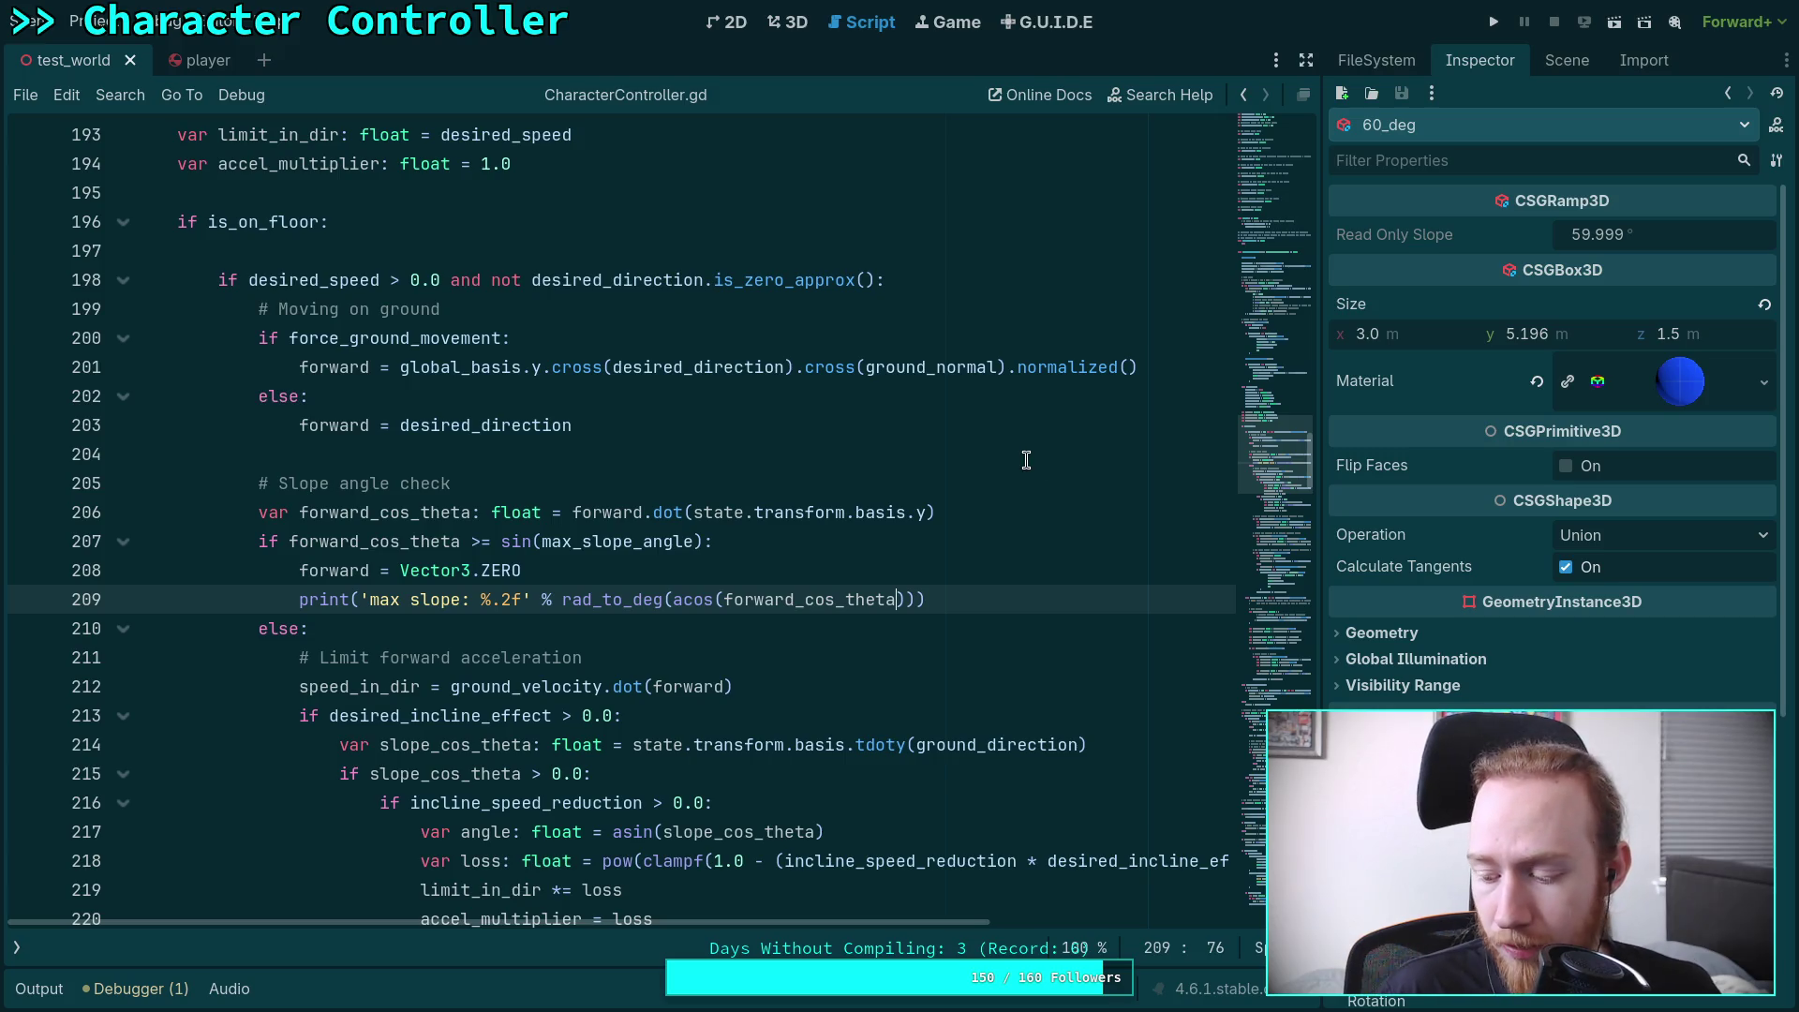
pyautogui.click(1494, 21)
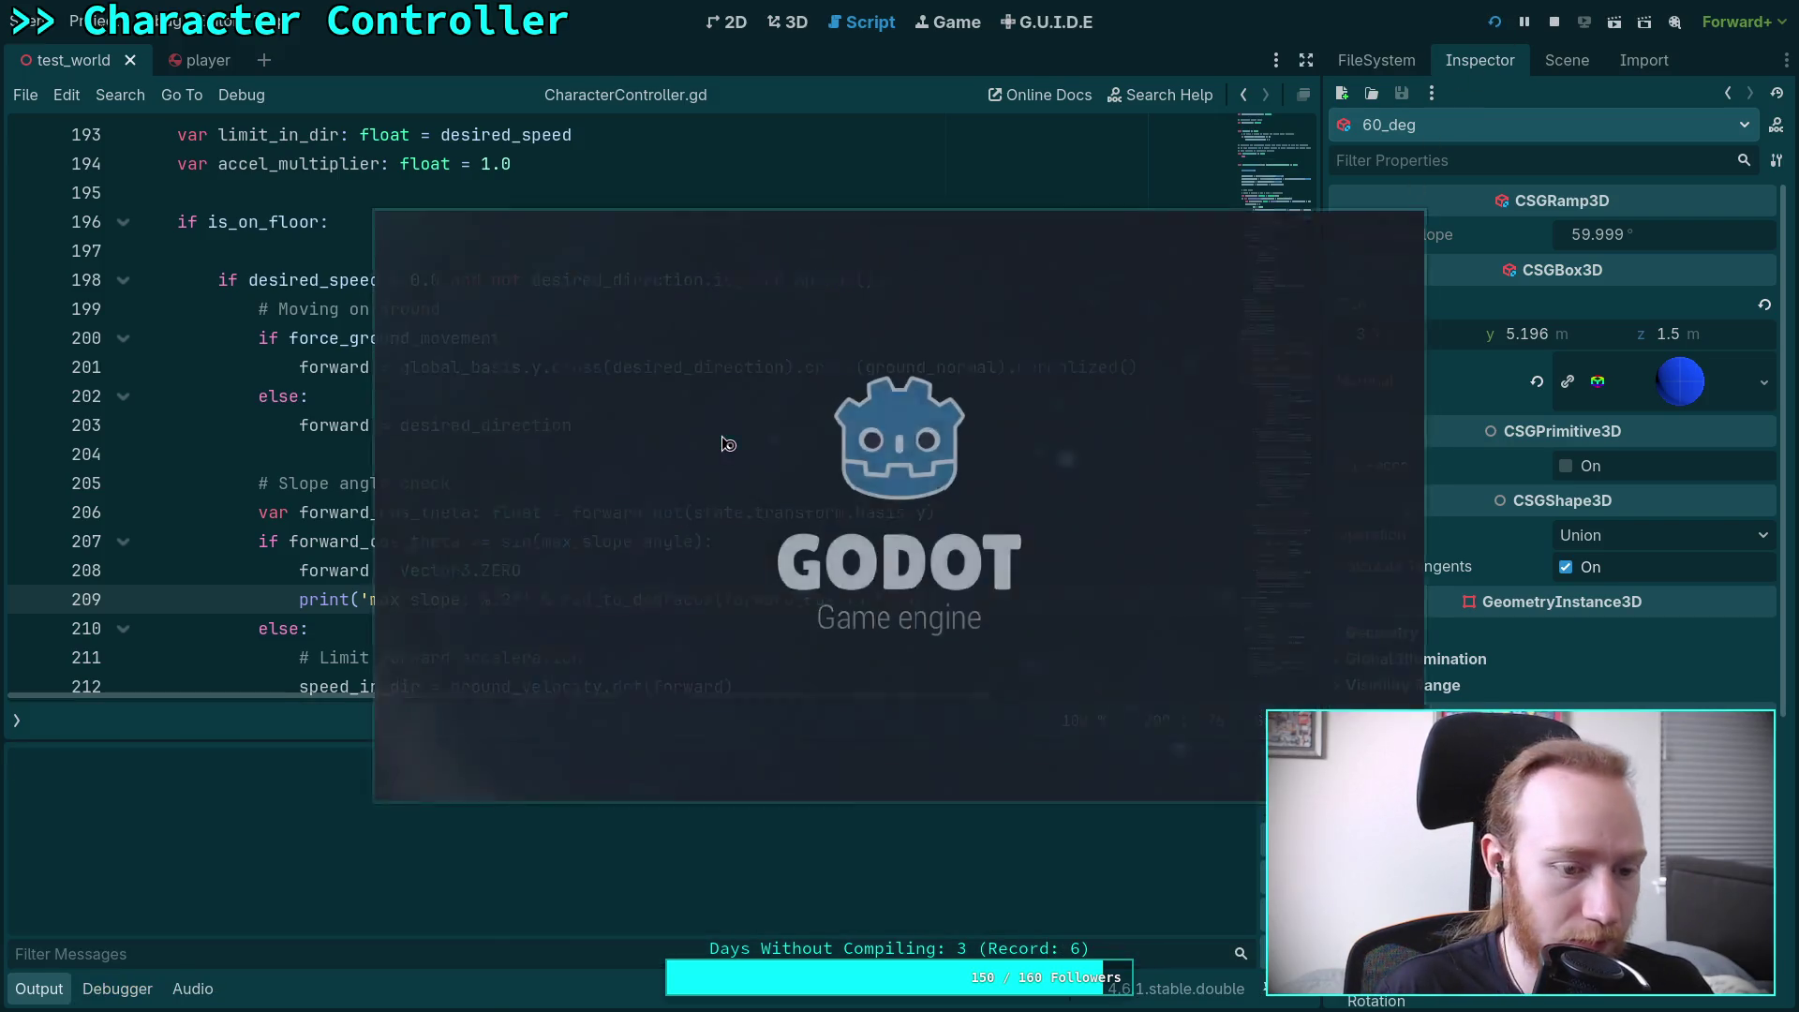
# Walk the player into the blue ramps, confirm Output logs 'max slope: 30.01', then stop the game
pyautogui.press('w')
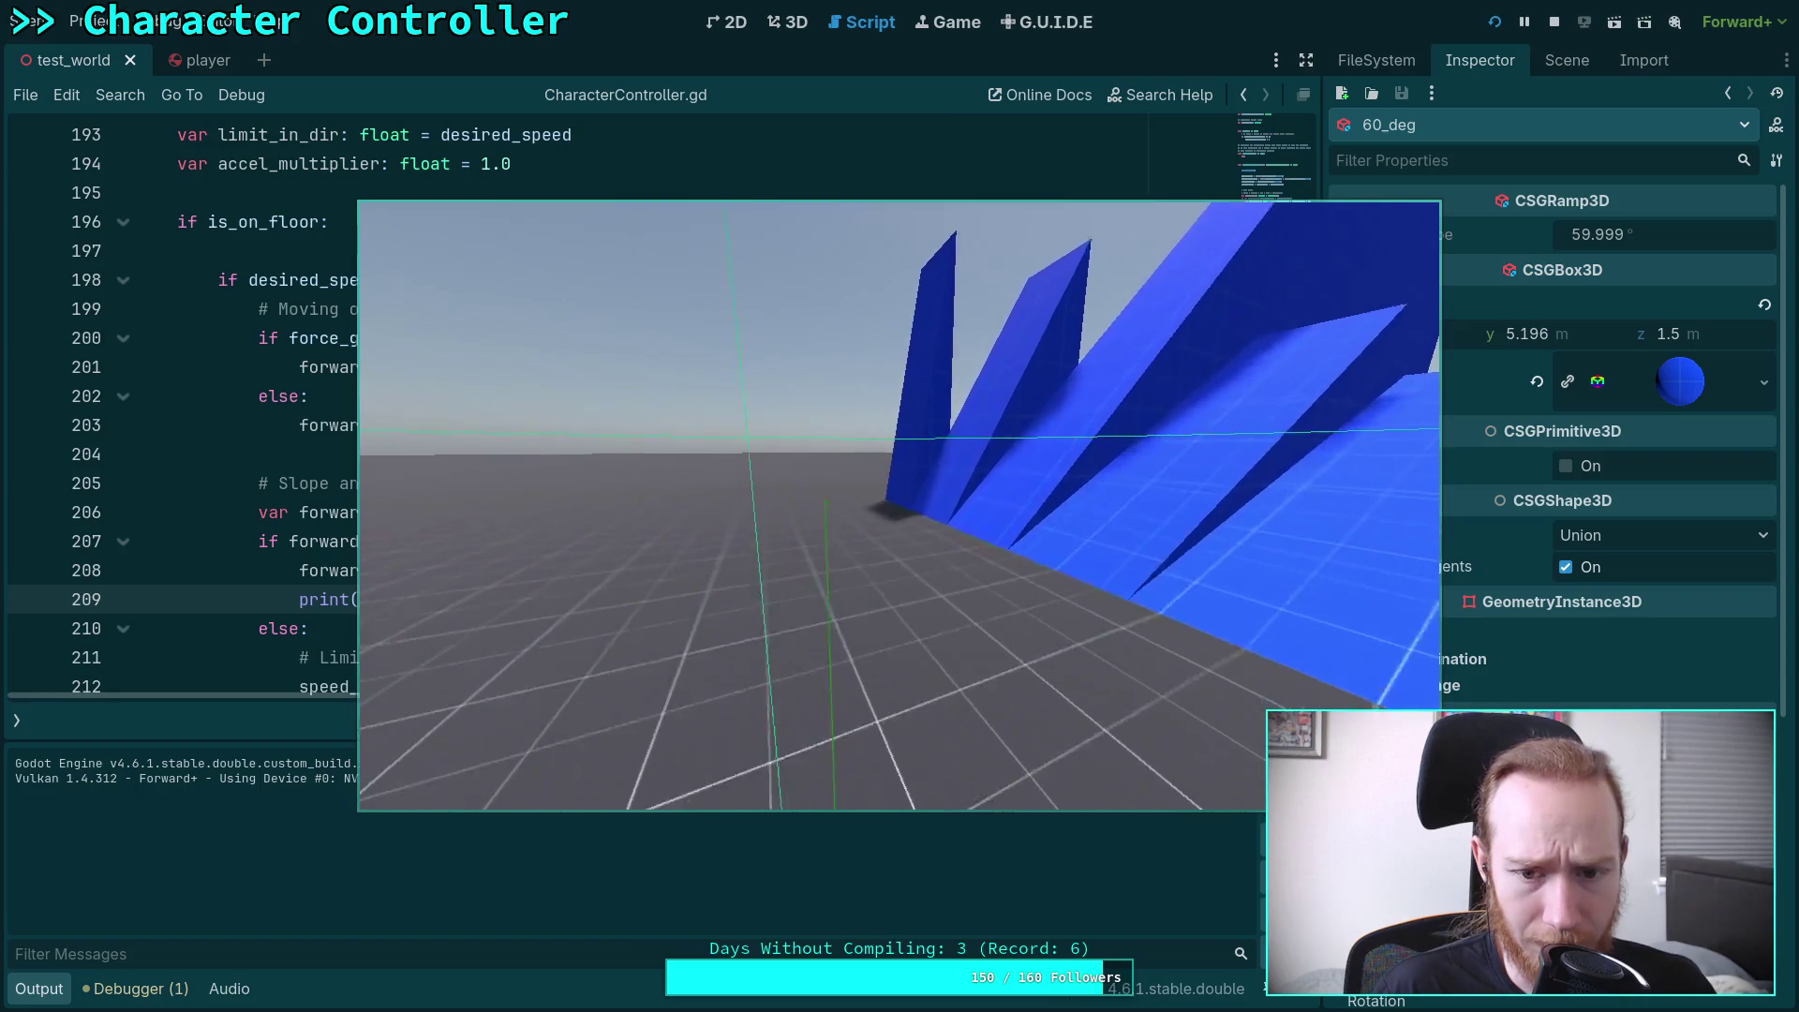
pyautogui.press('w')
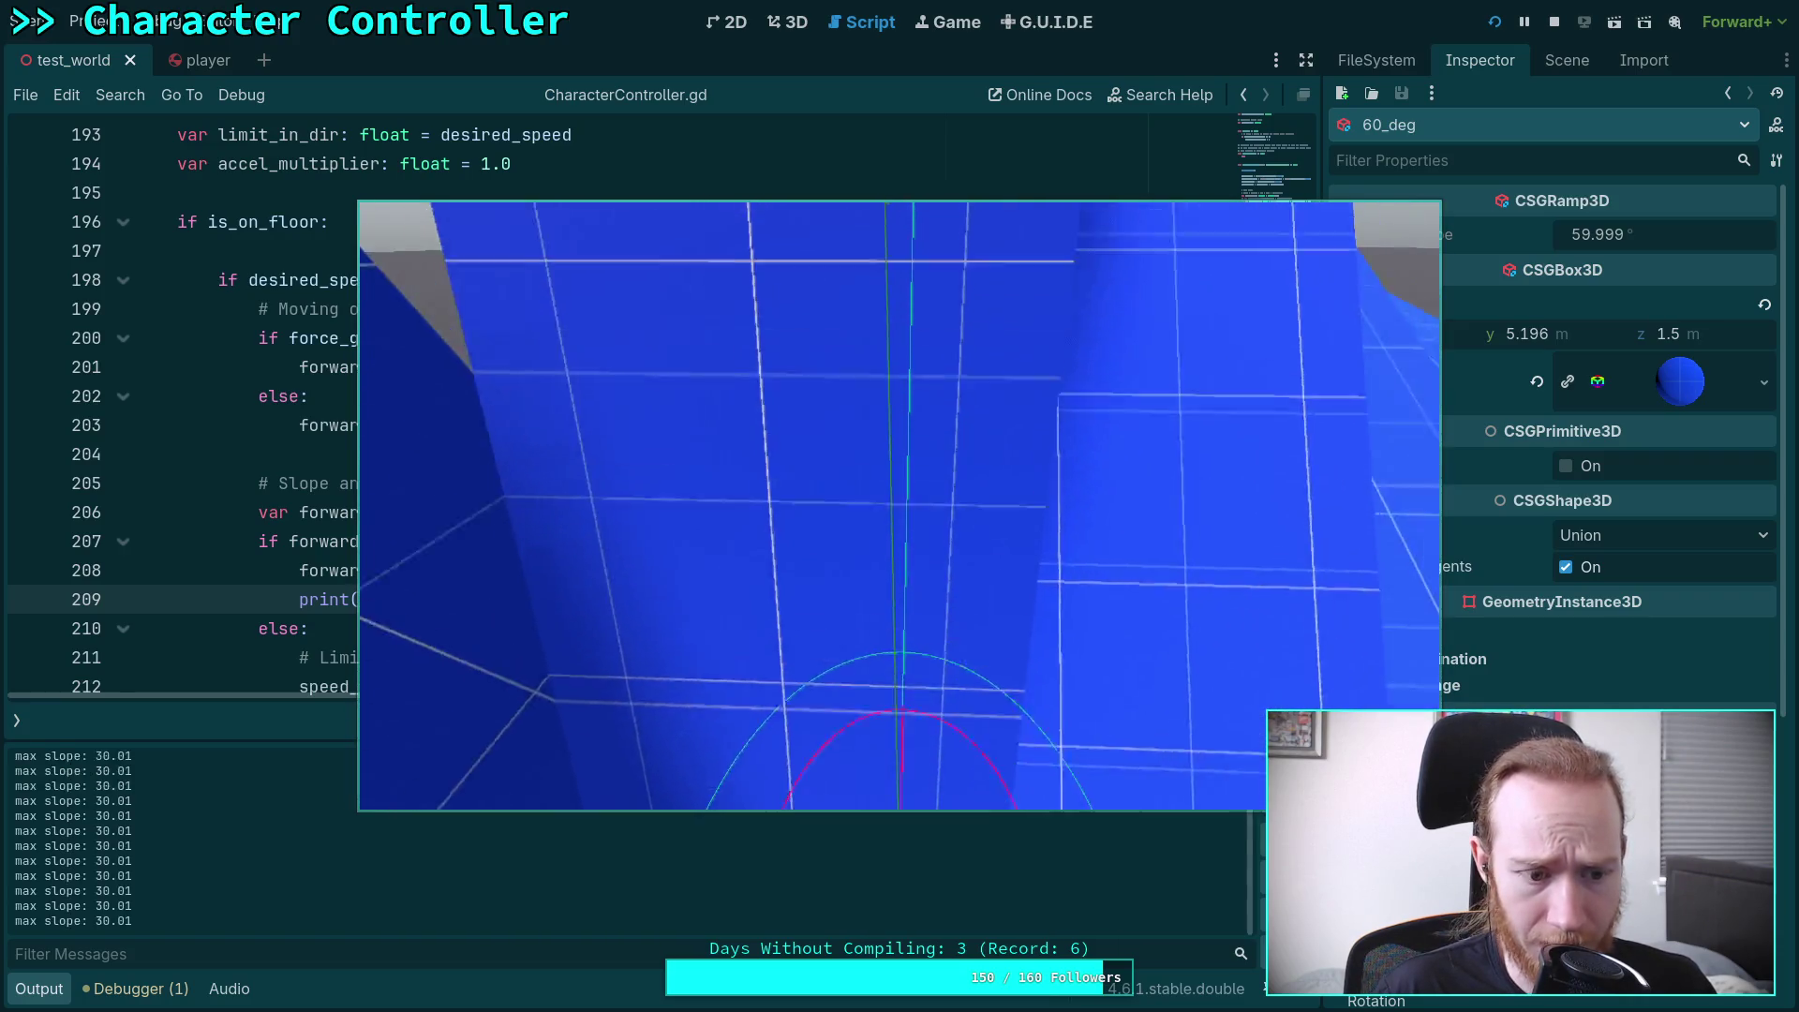
pyautogui.press('Escape')
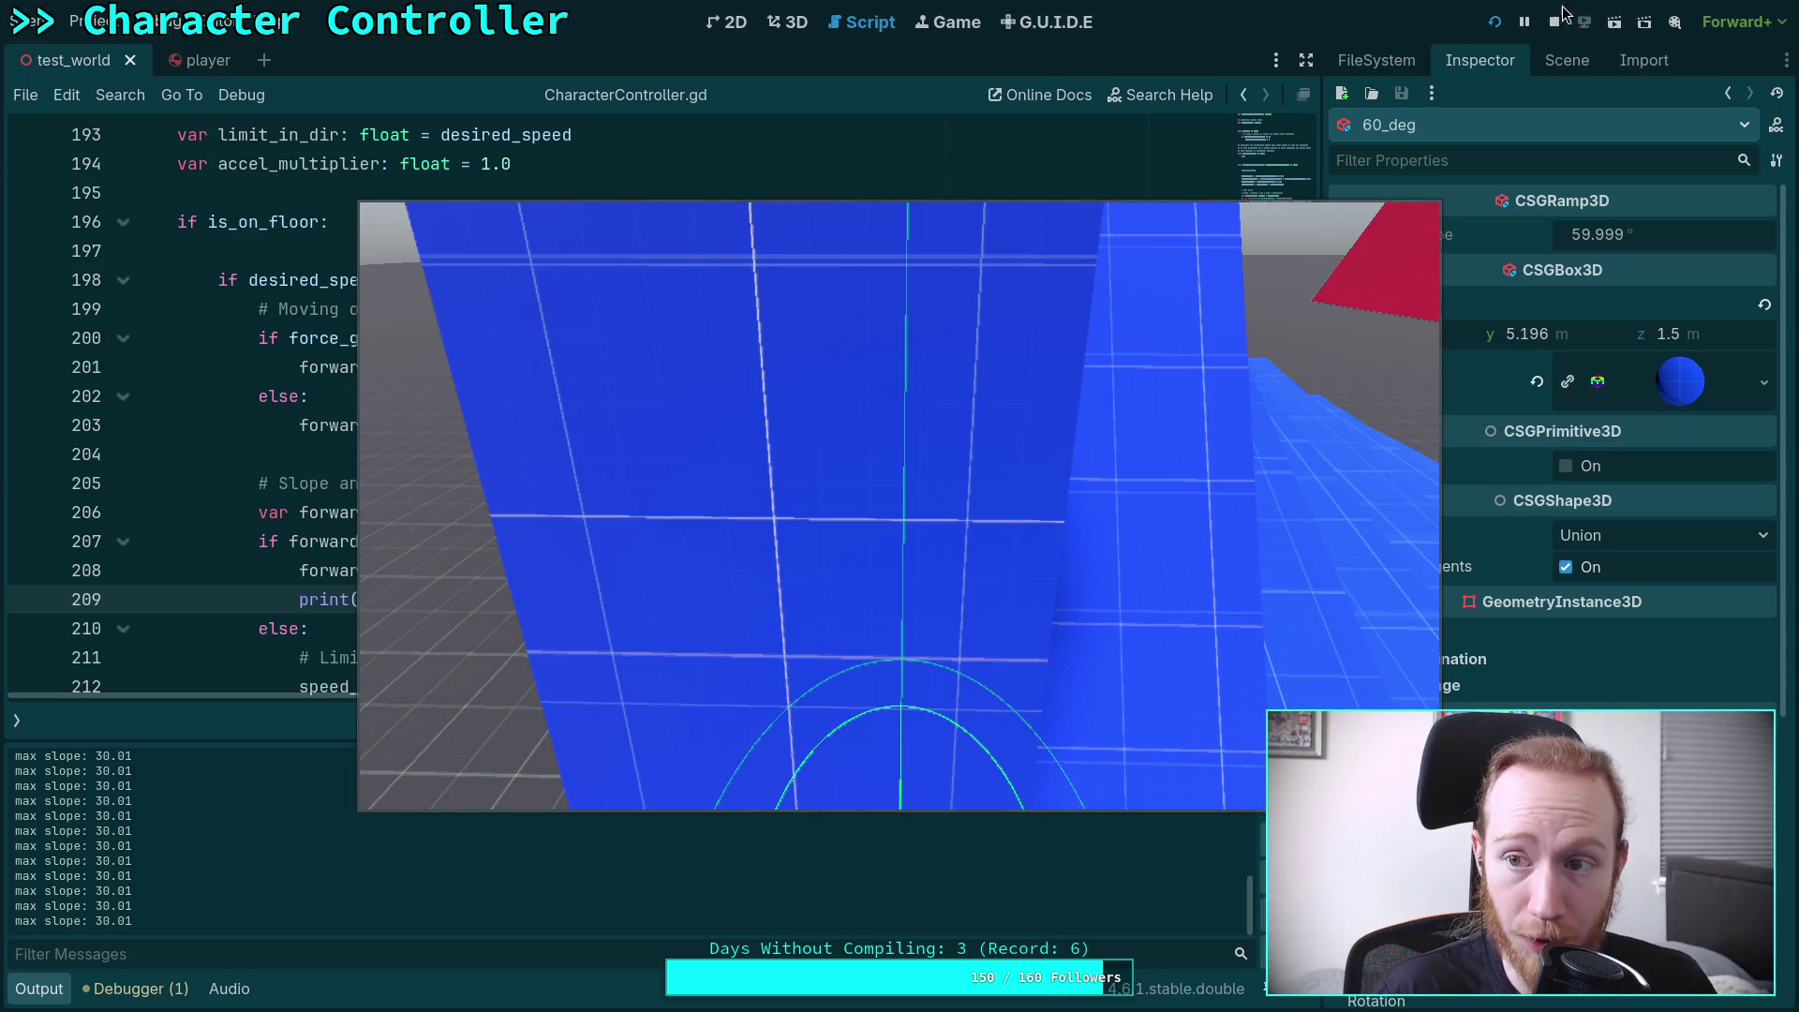
pyautogui.click(1554, 21)
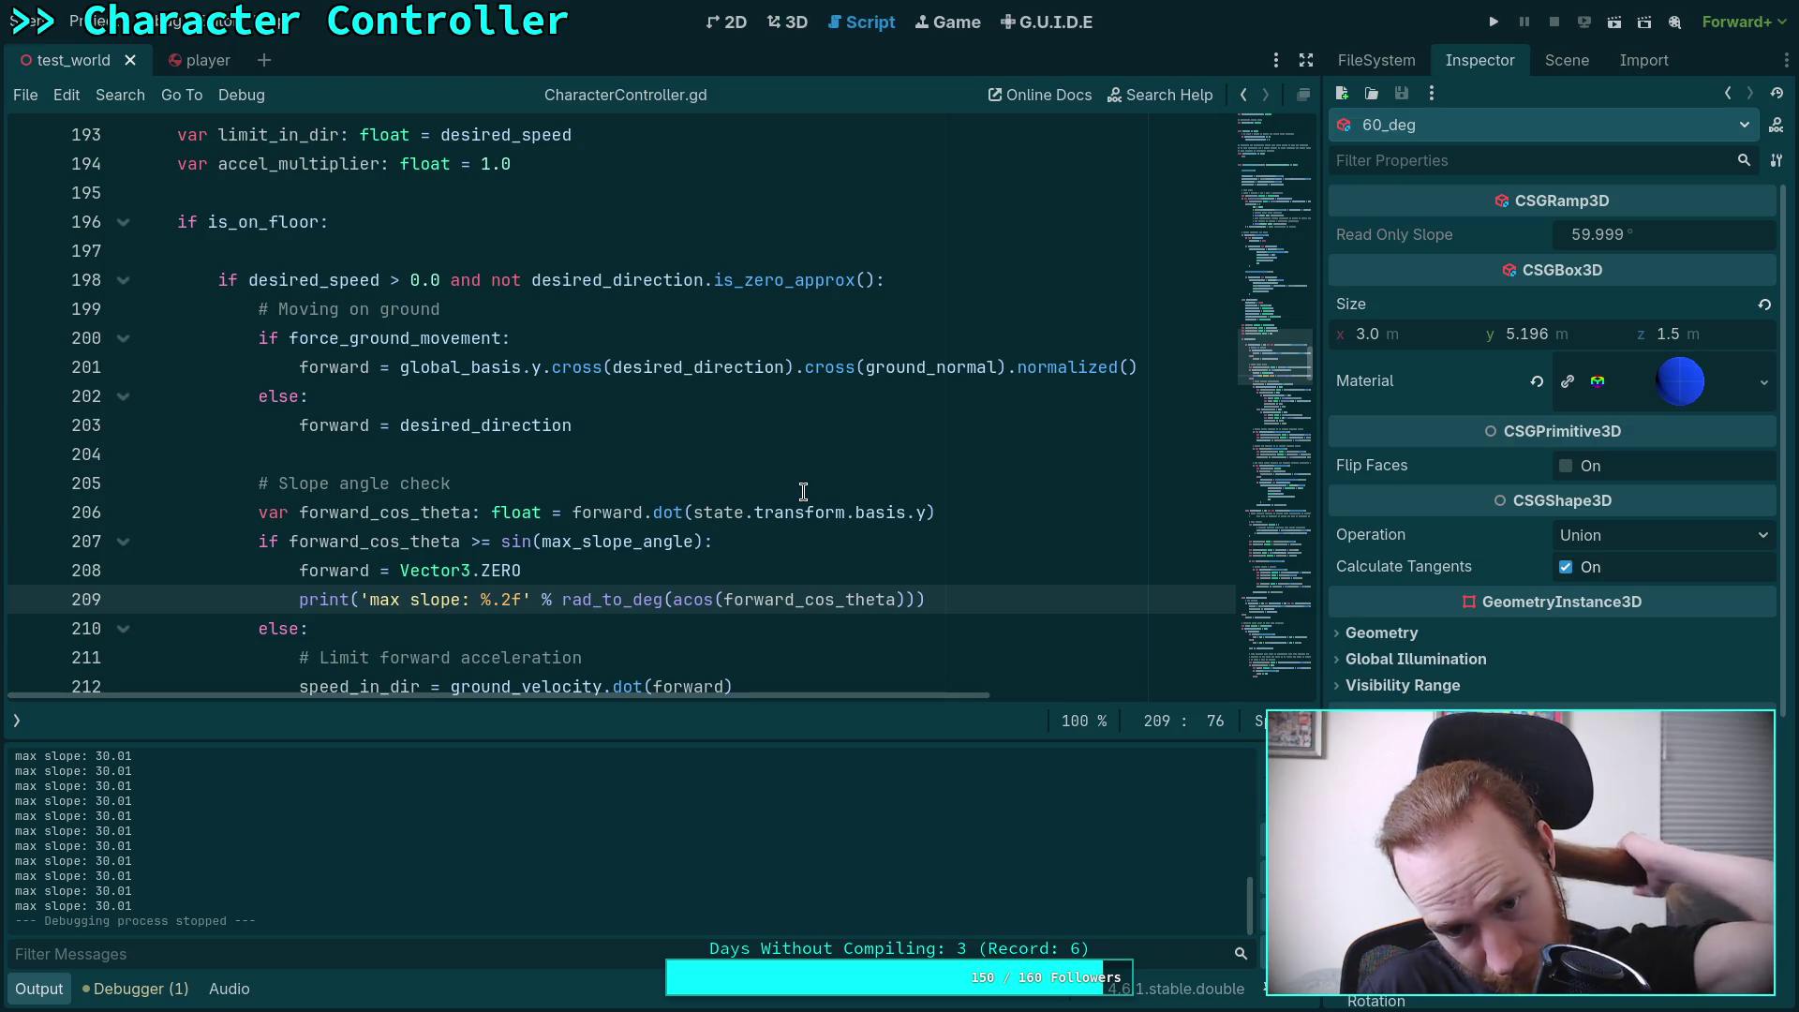
# Make line 209 print [90.0 - rad_to_deg(acos(forward_cos_theta))], save the script, and rerun the game
pyautogui.click(671, 600)
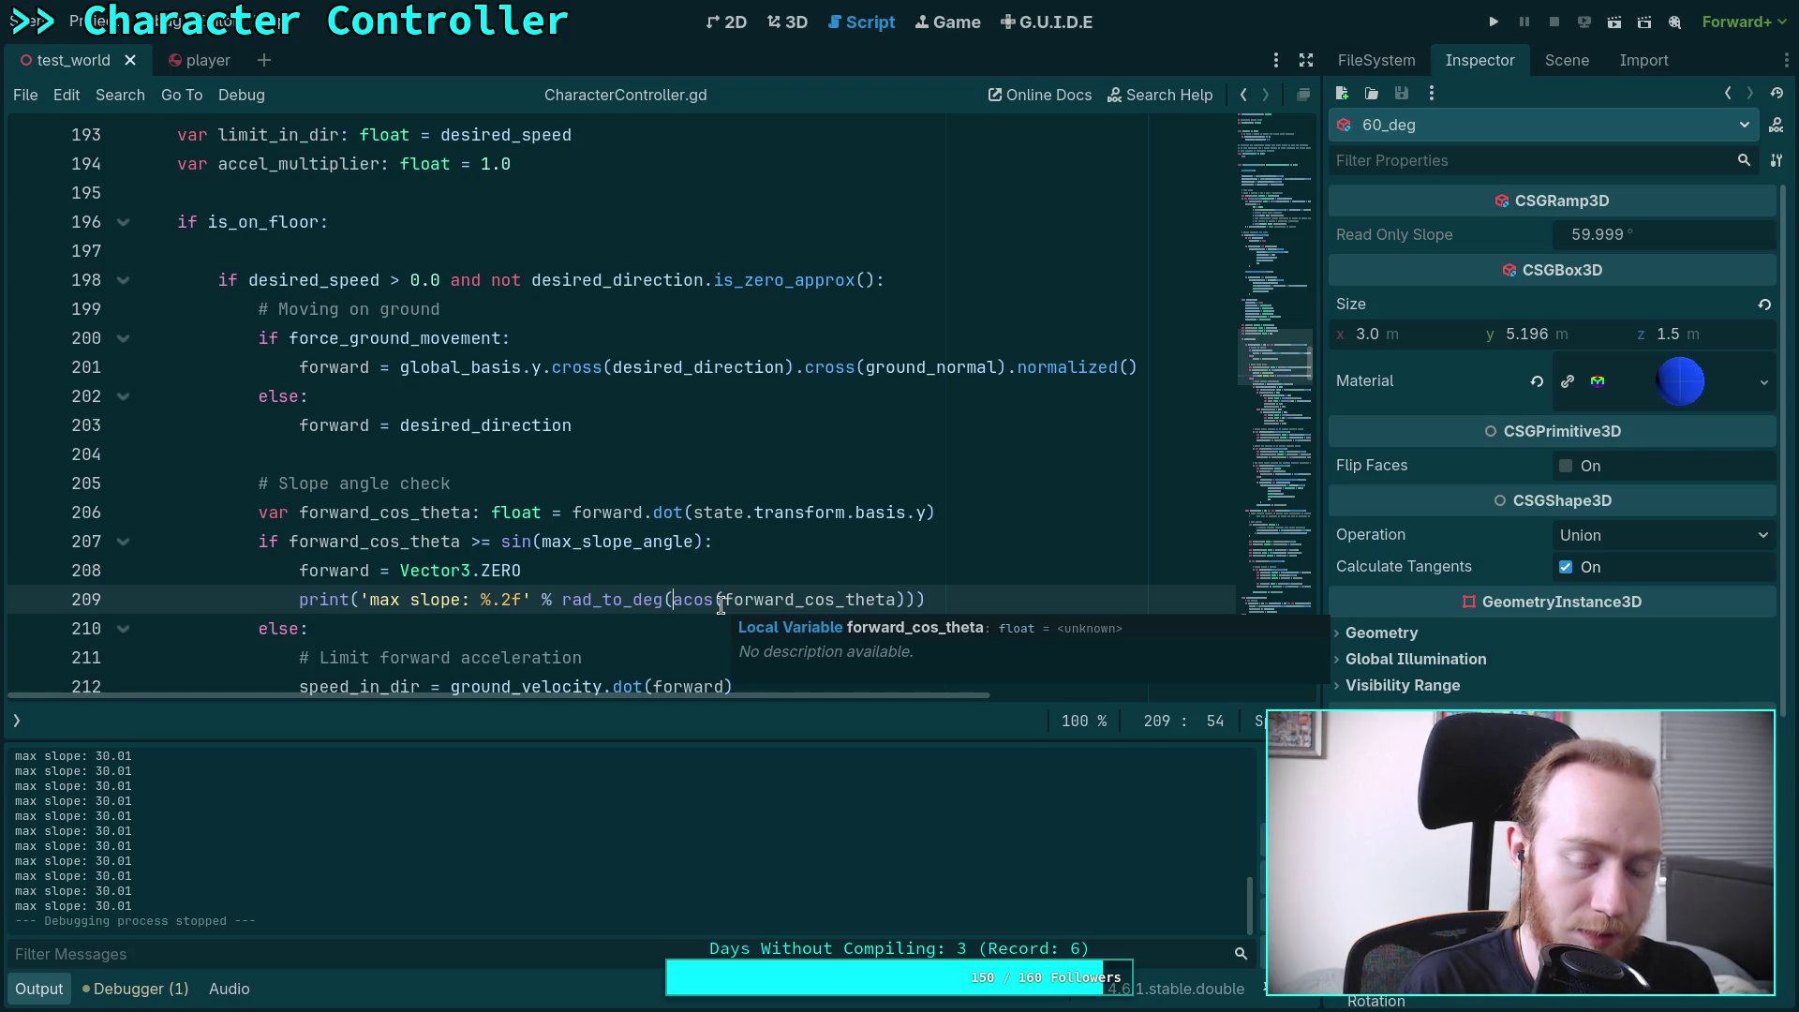
pyautogui.click(592, 599)
pyautogui.write('[90,0')
pyautogui.press('BackSpace')
pyautogui.press('BackSpace')
pyautogui.write('.0 -')
pyautogui.click(995, 600)
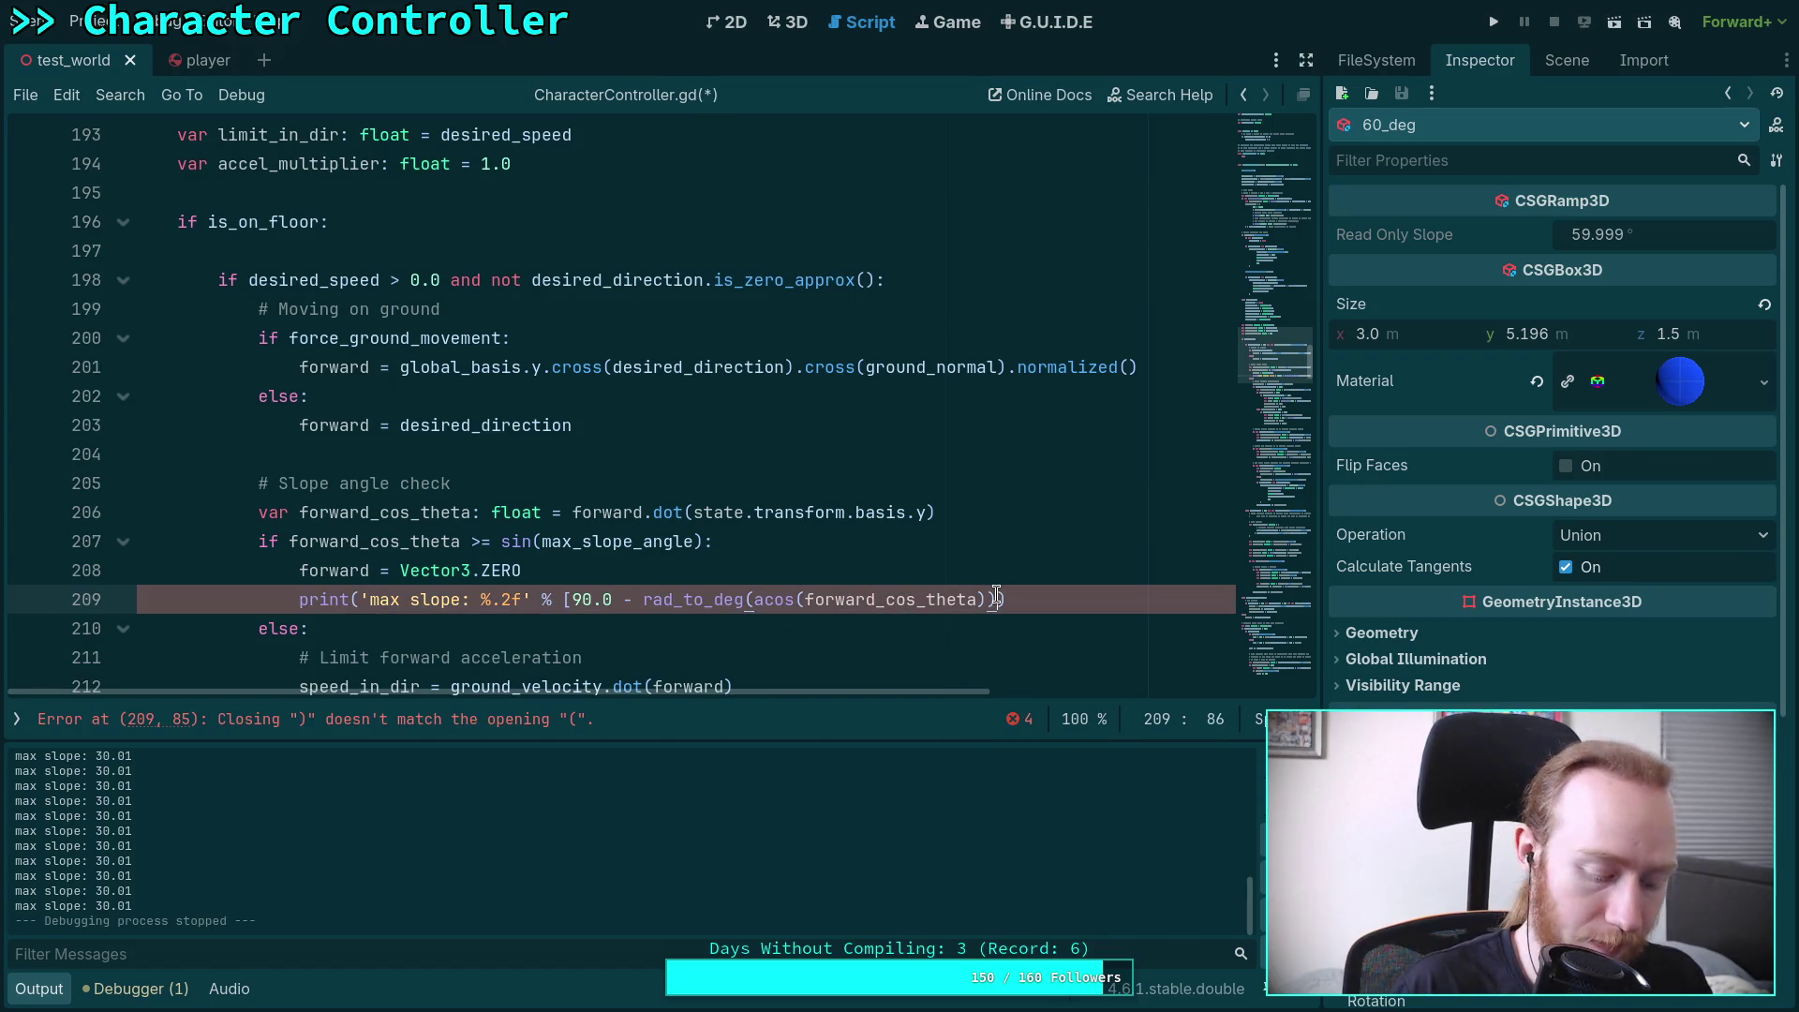
pyautogui.write(']')
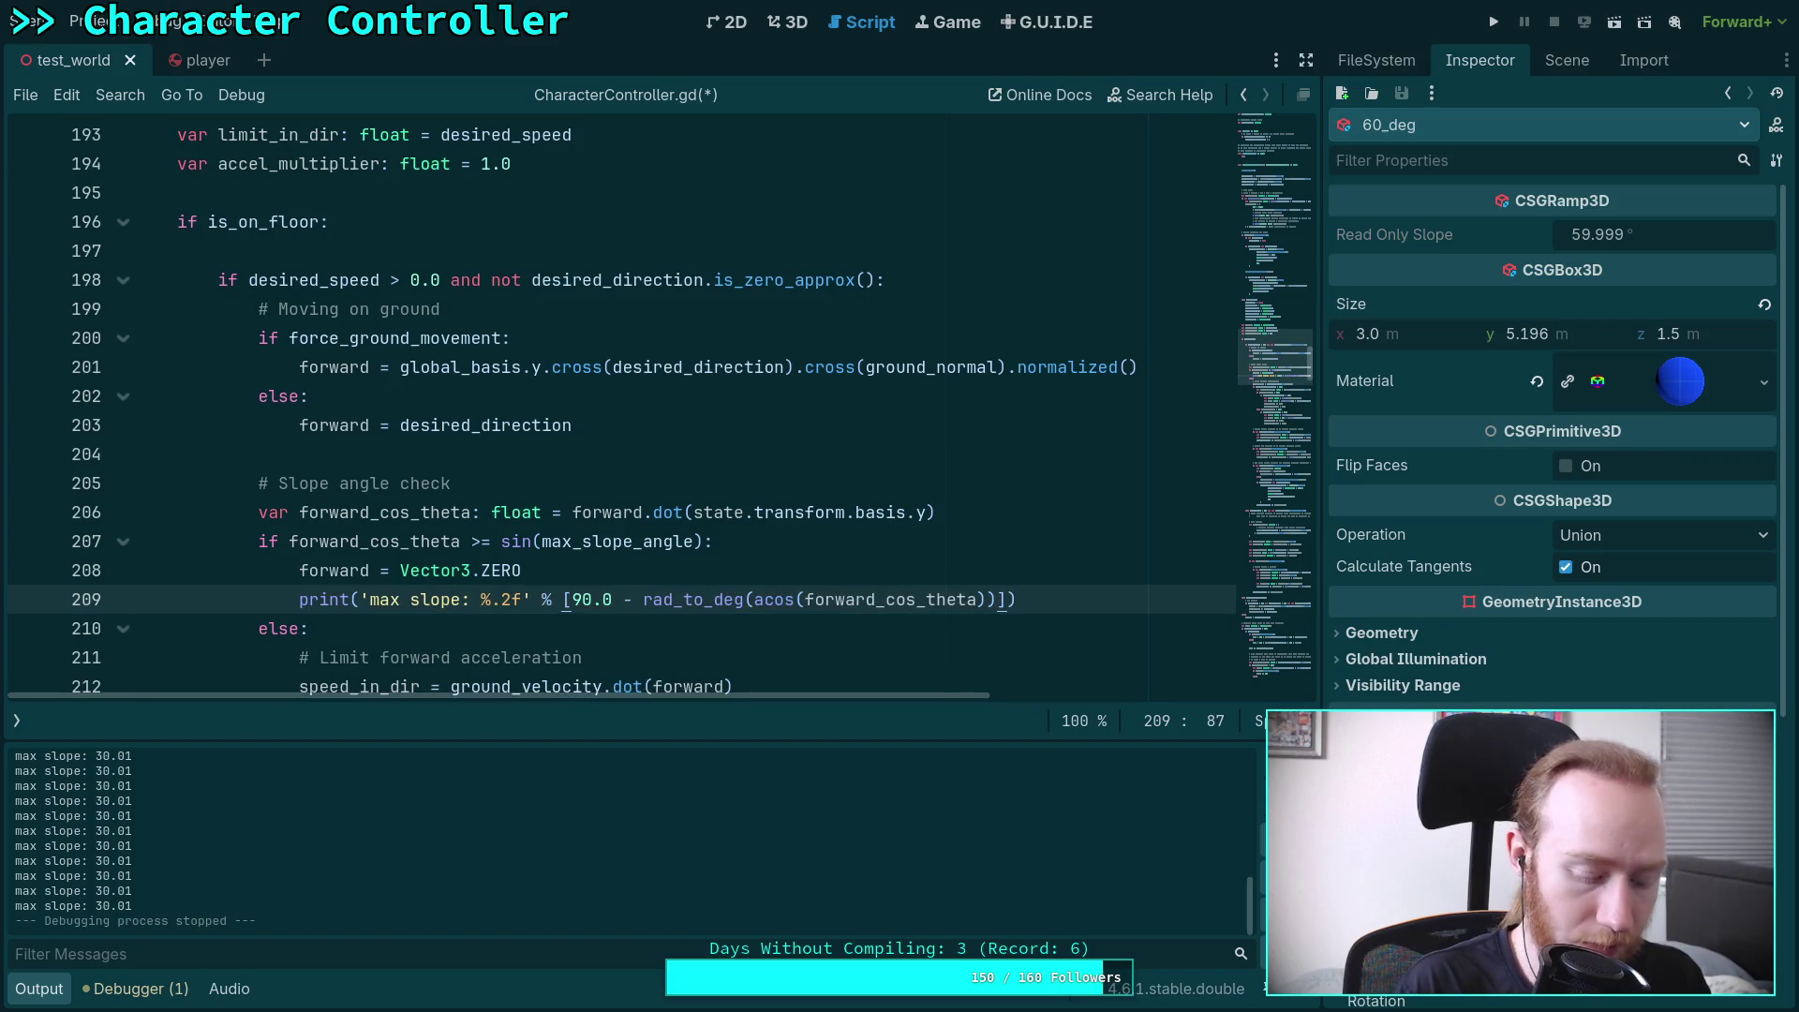
pyautogui.hotkey('ctrl', 's')
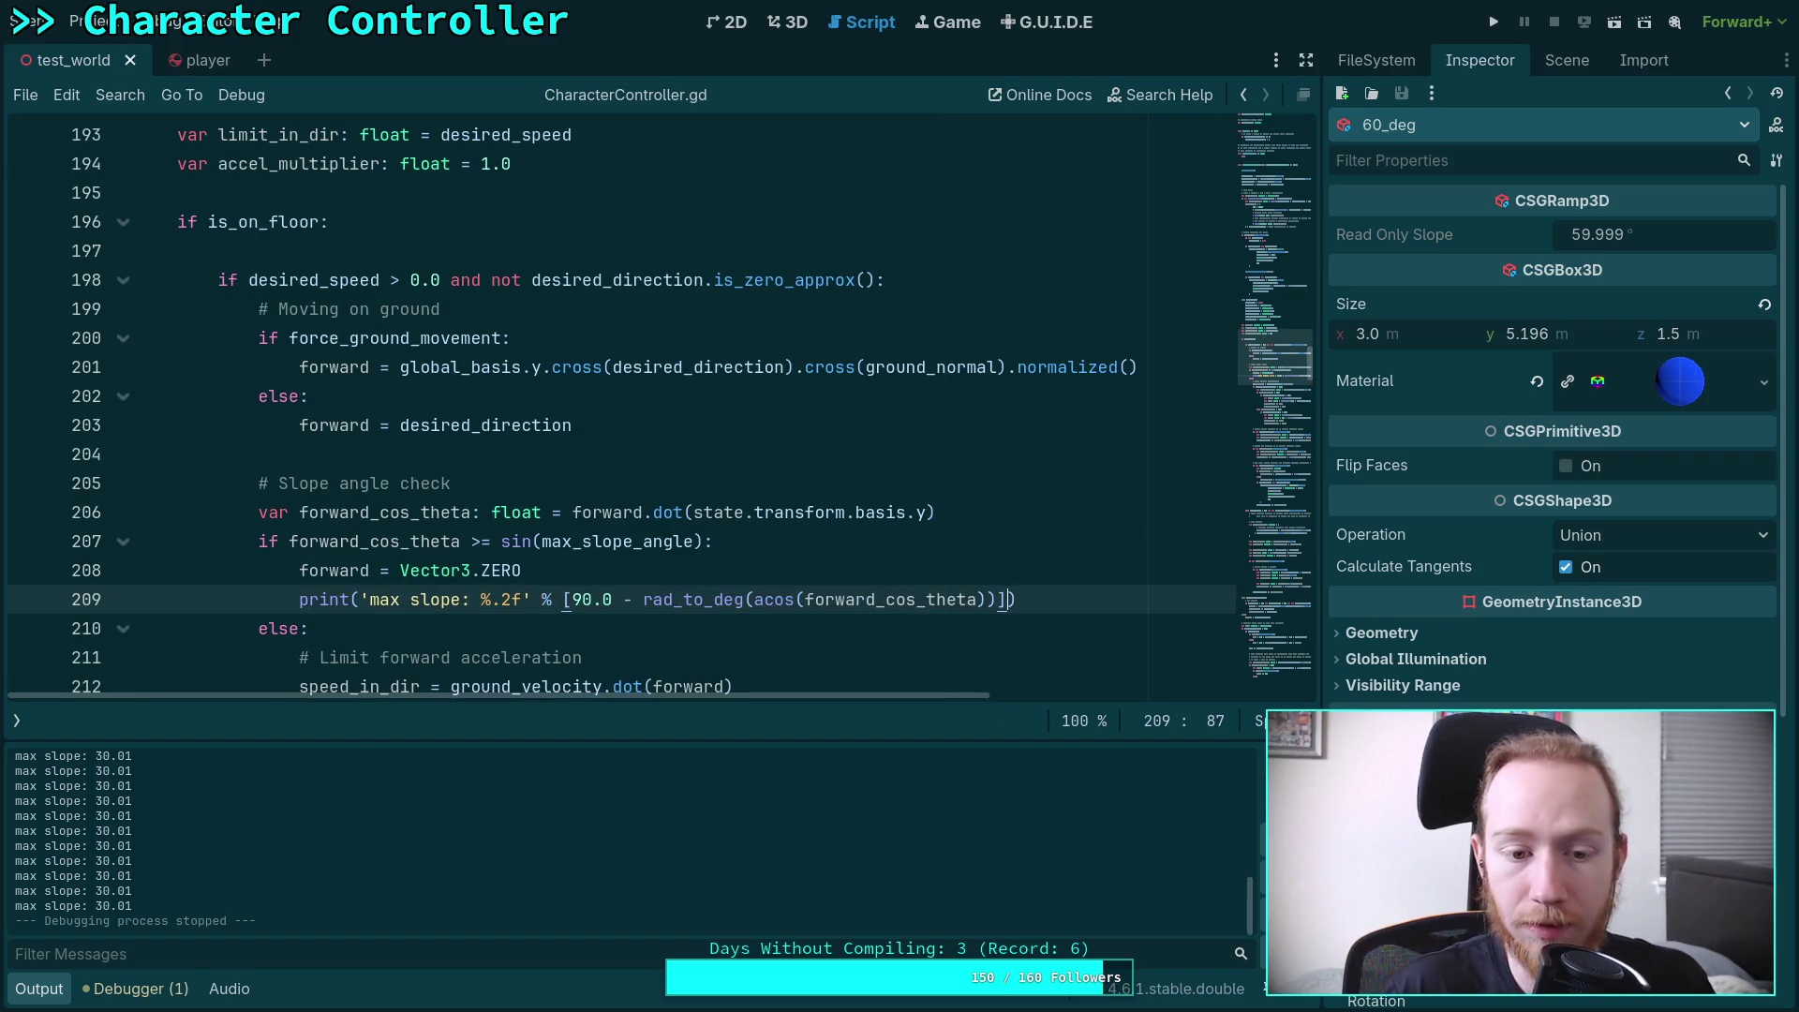
pyautogui.press('F5')
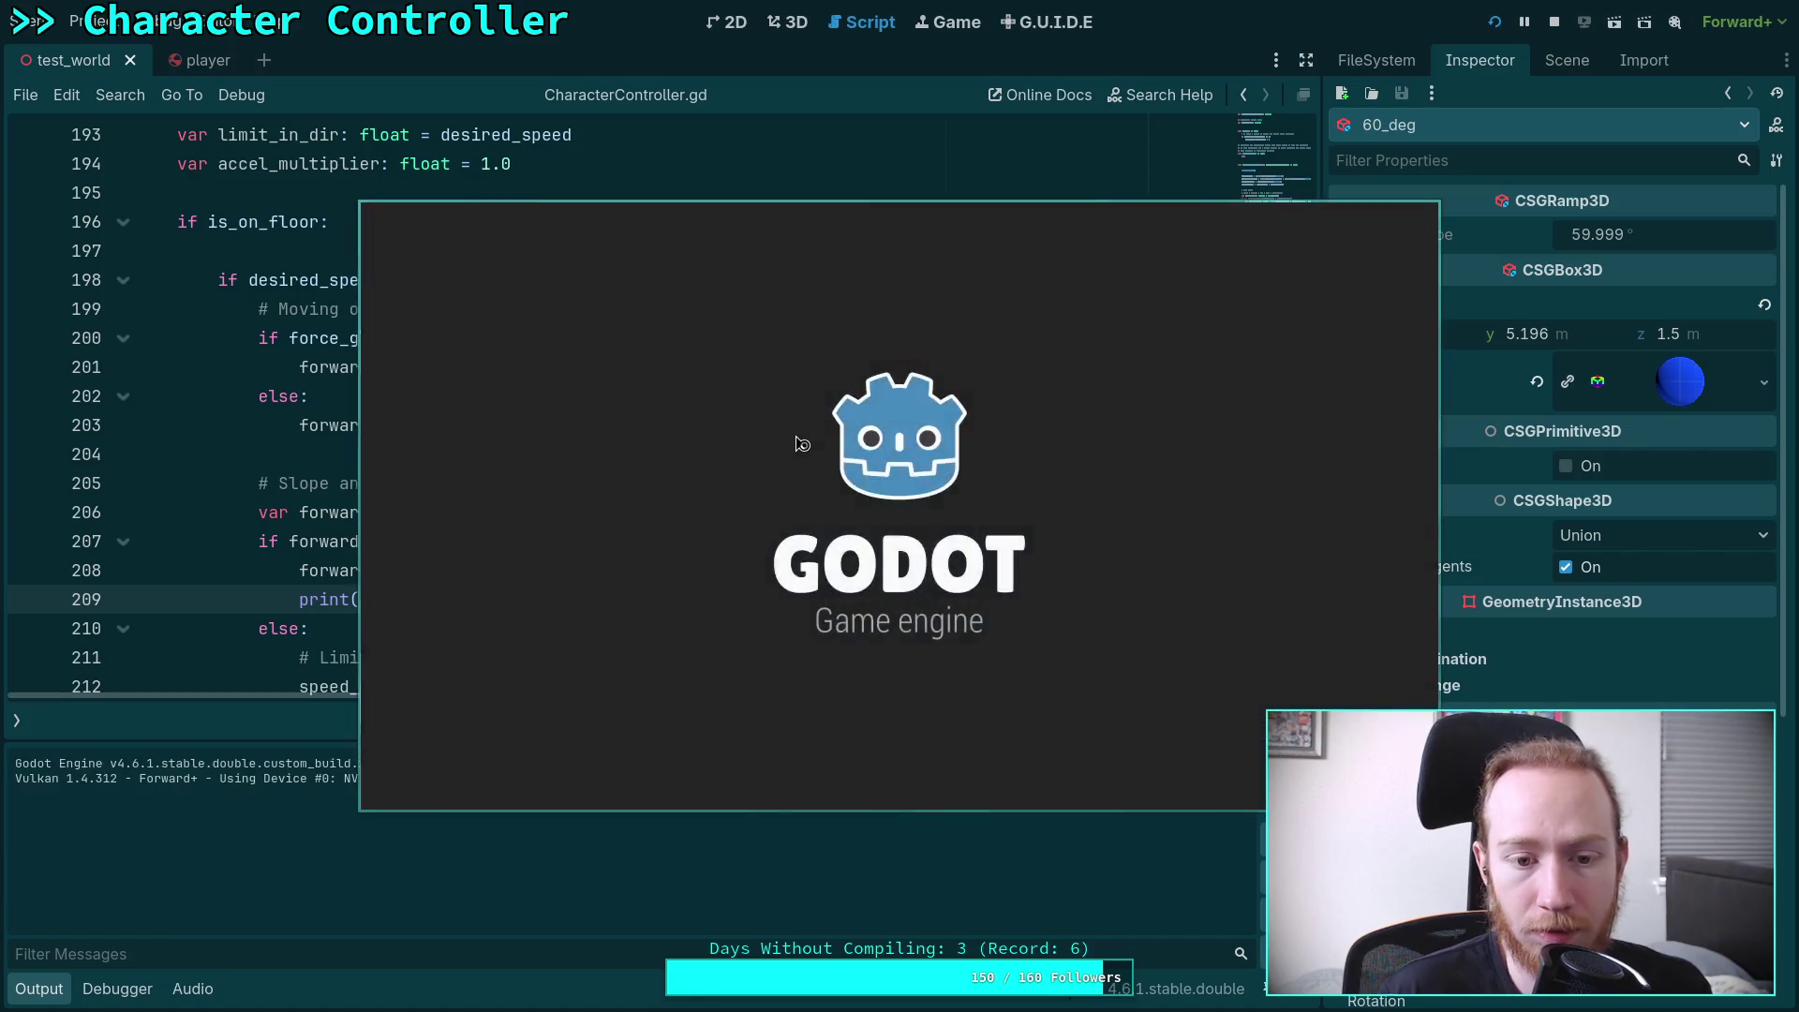
# Walk the player up the 60° ramp until Output logs 'max slope: 60.00', then stop the game
pyautogui.press('w')
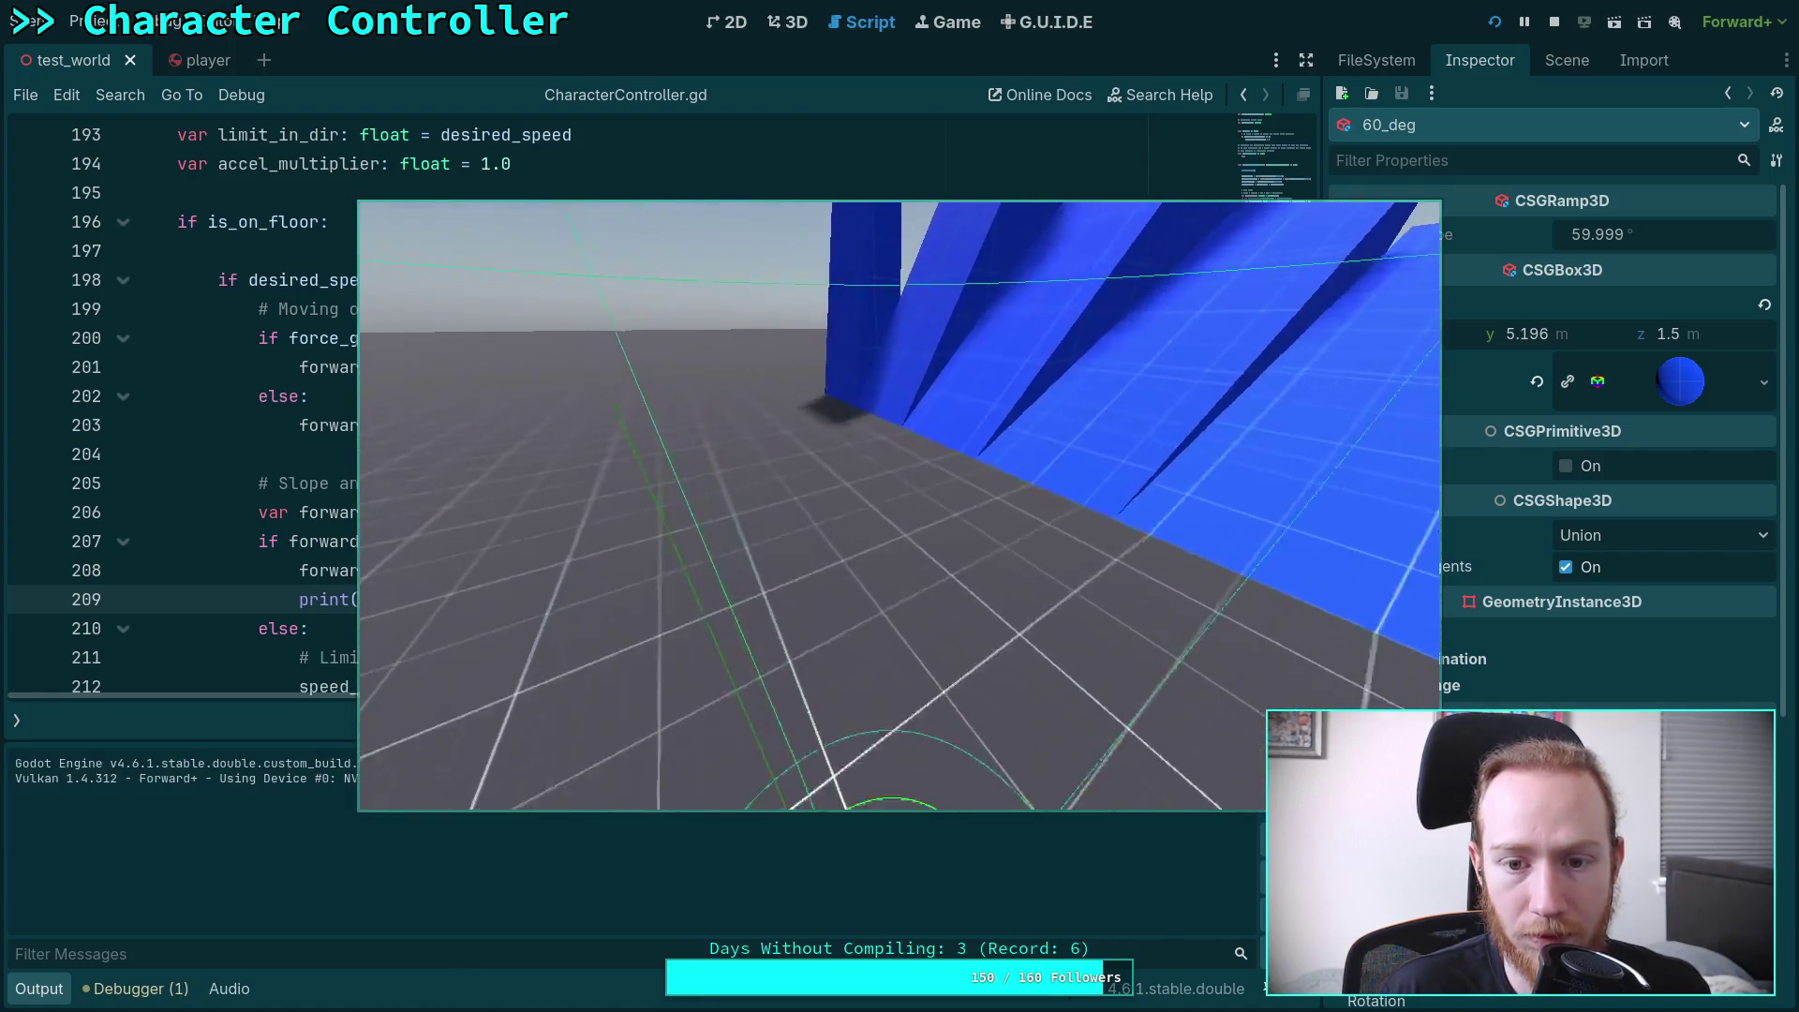
pyautogui.press('w')
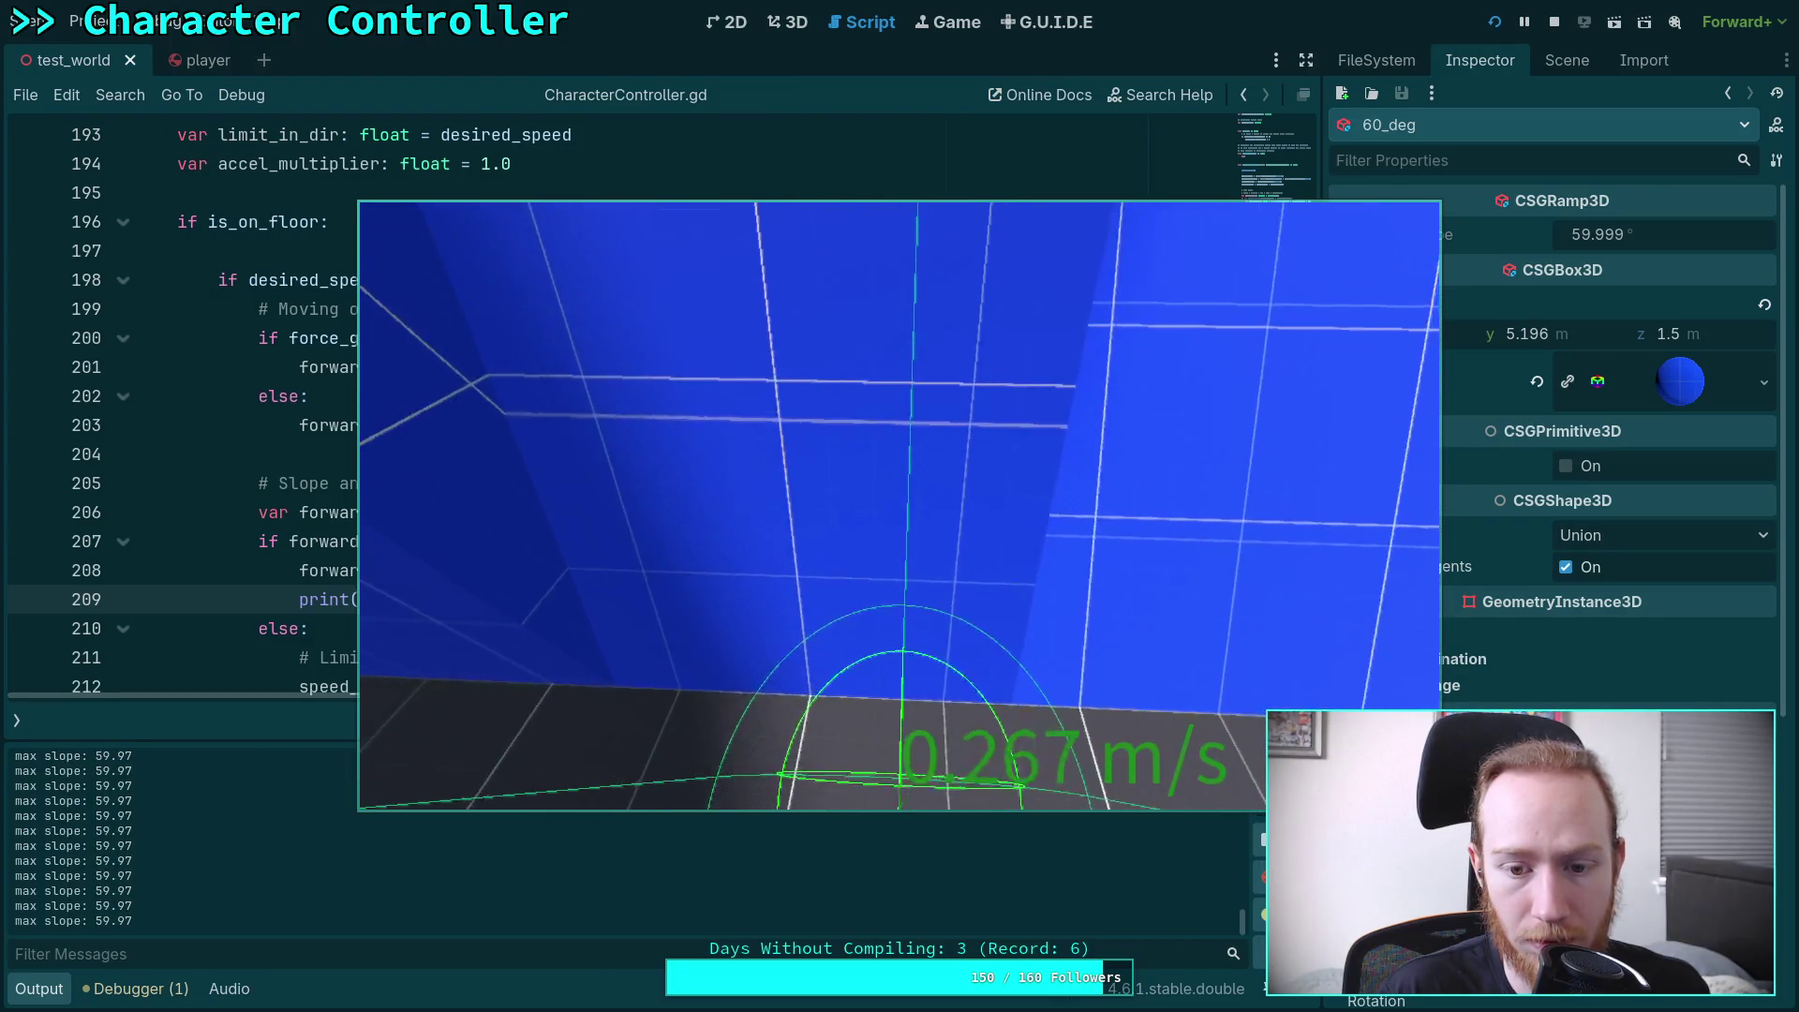
pyautogui.press('w')
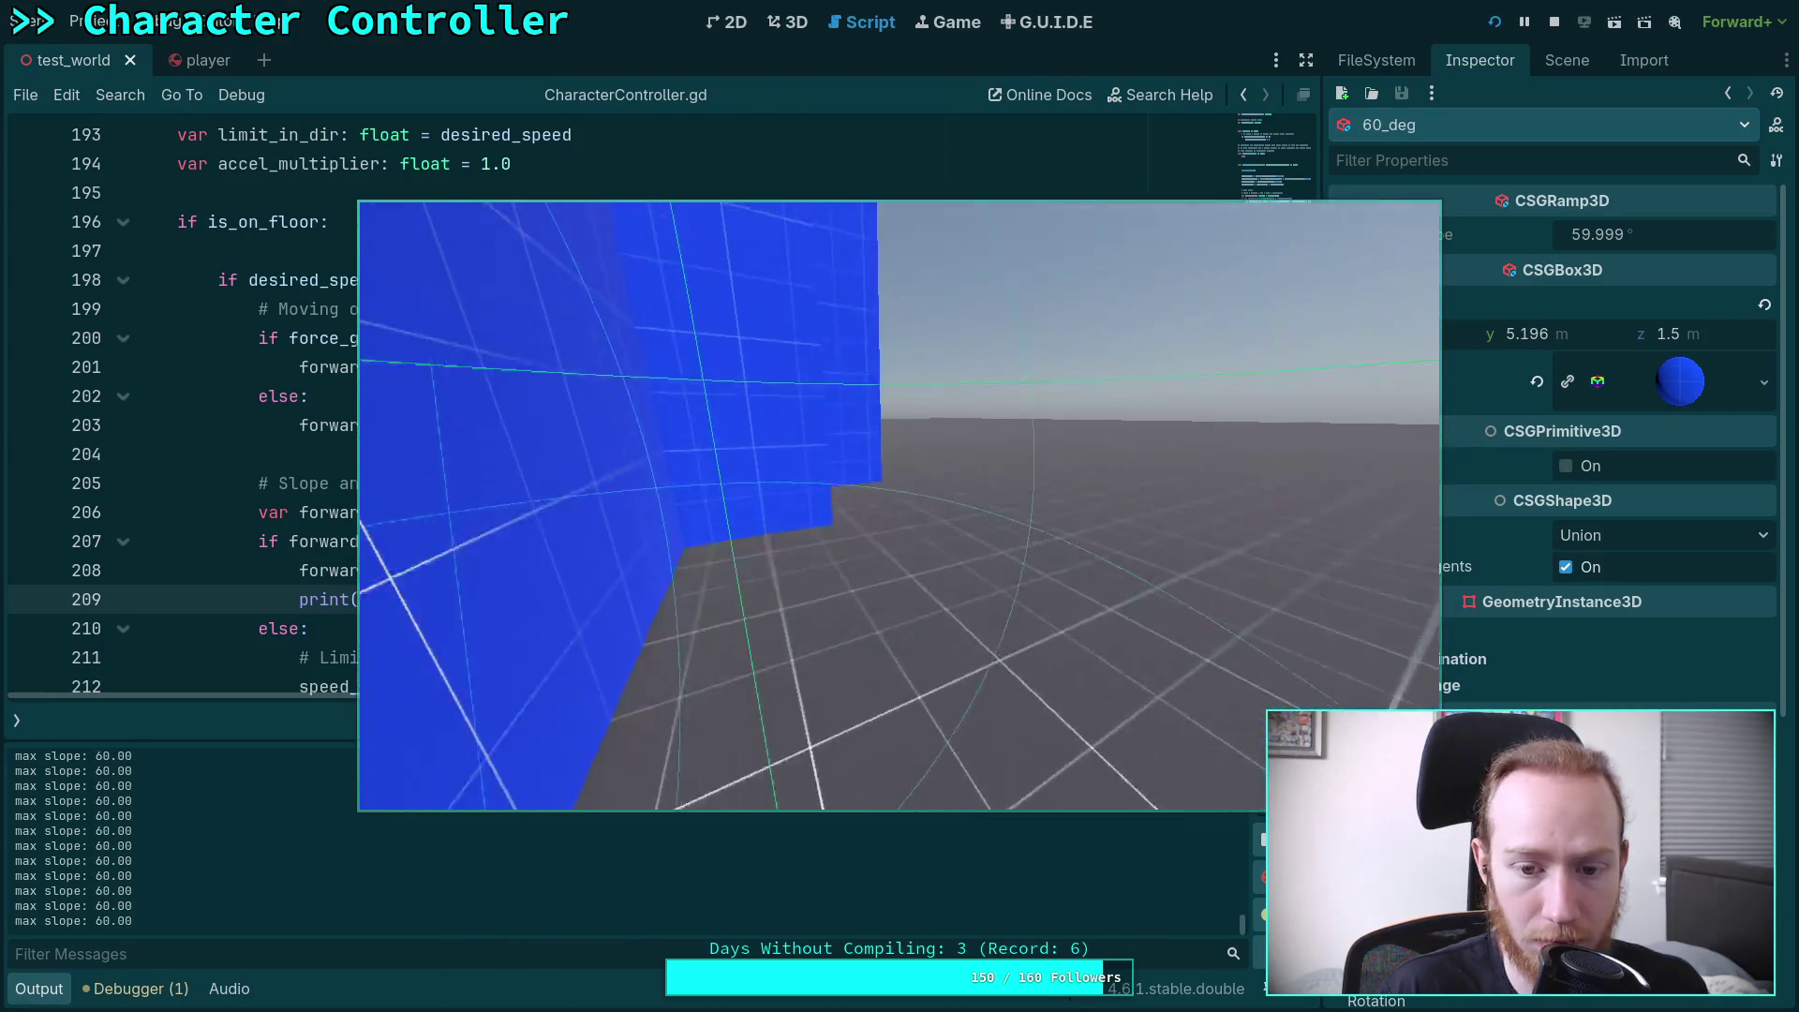
pyautogui.click(1554, 22)
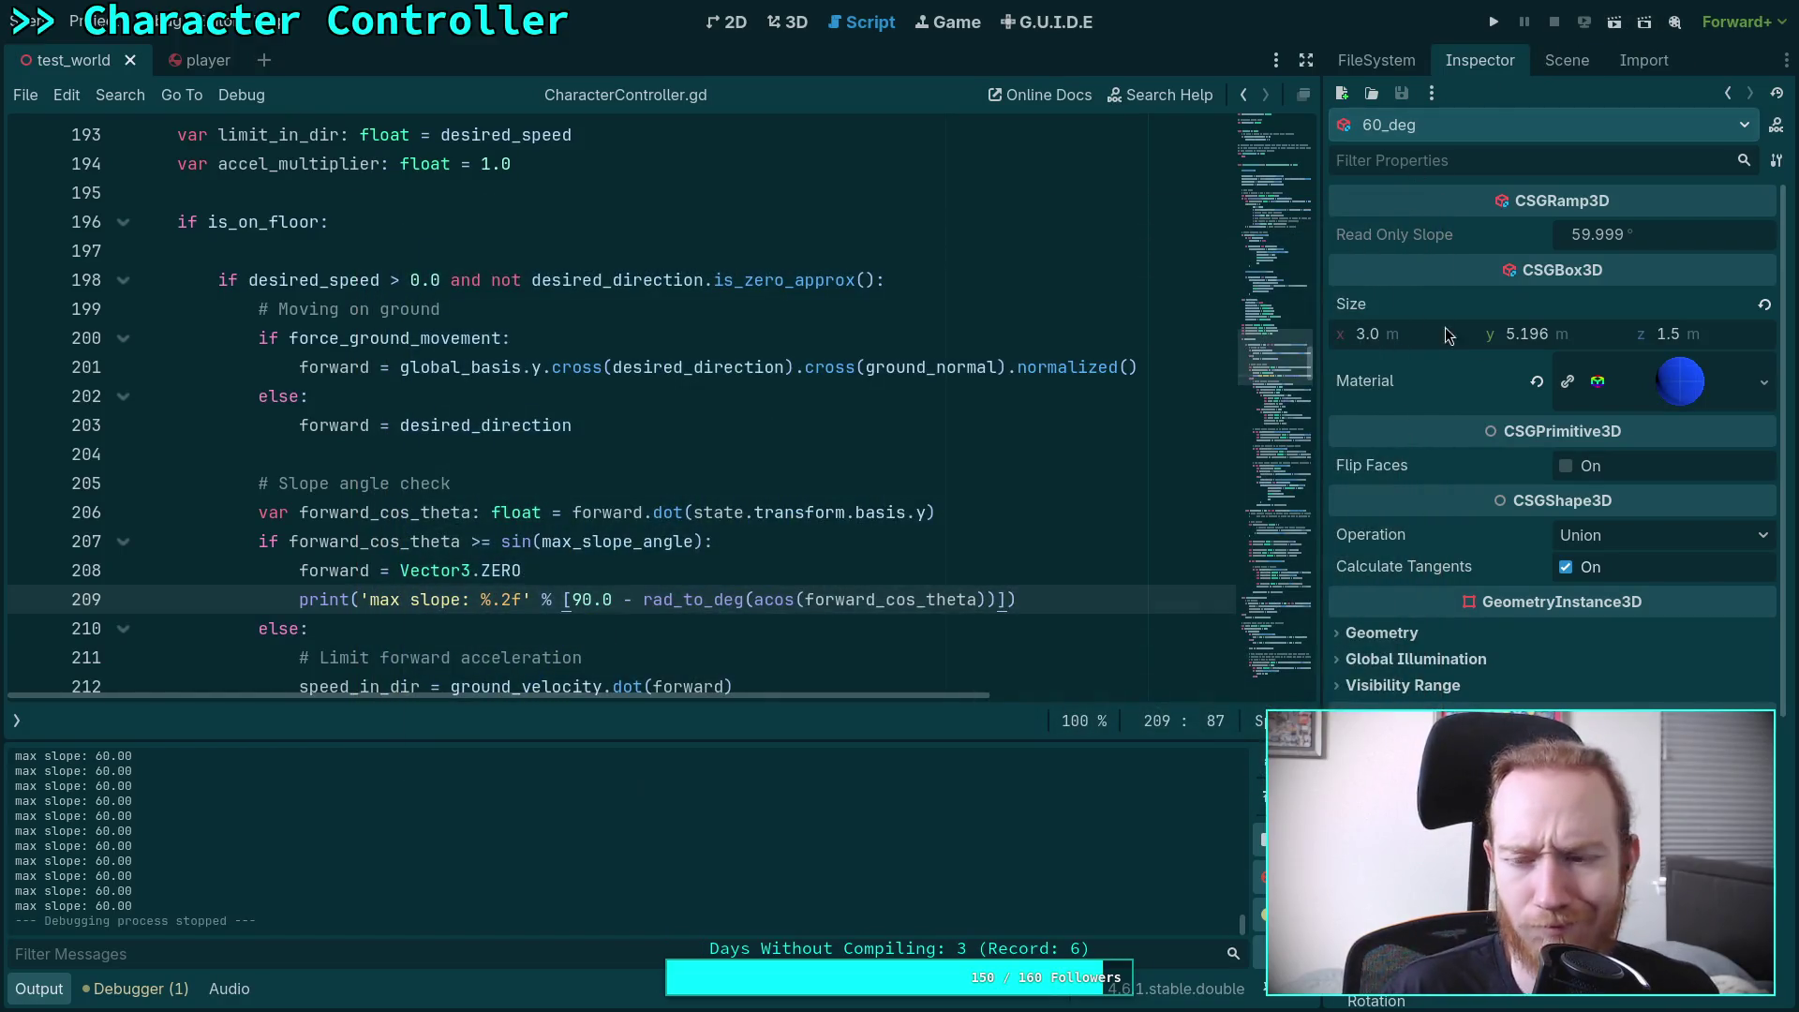
# Select the Player node, enable Debug > Forward in the Inspector, and run the game
pyautogui.click(1570, 58)
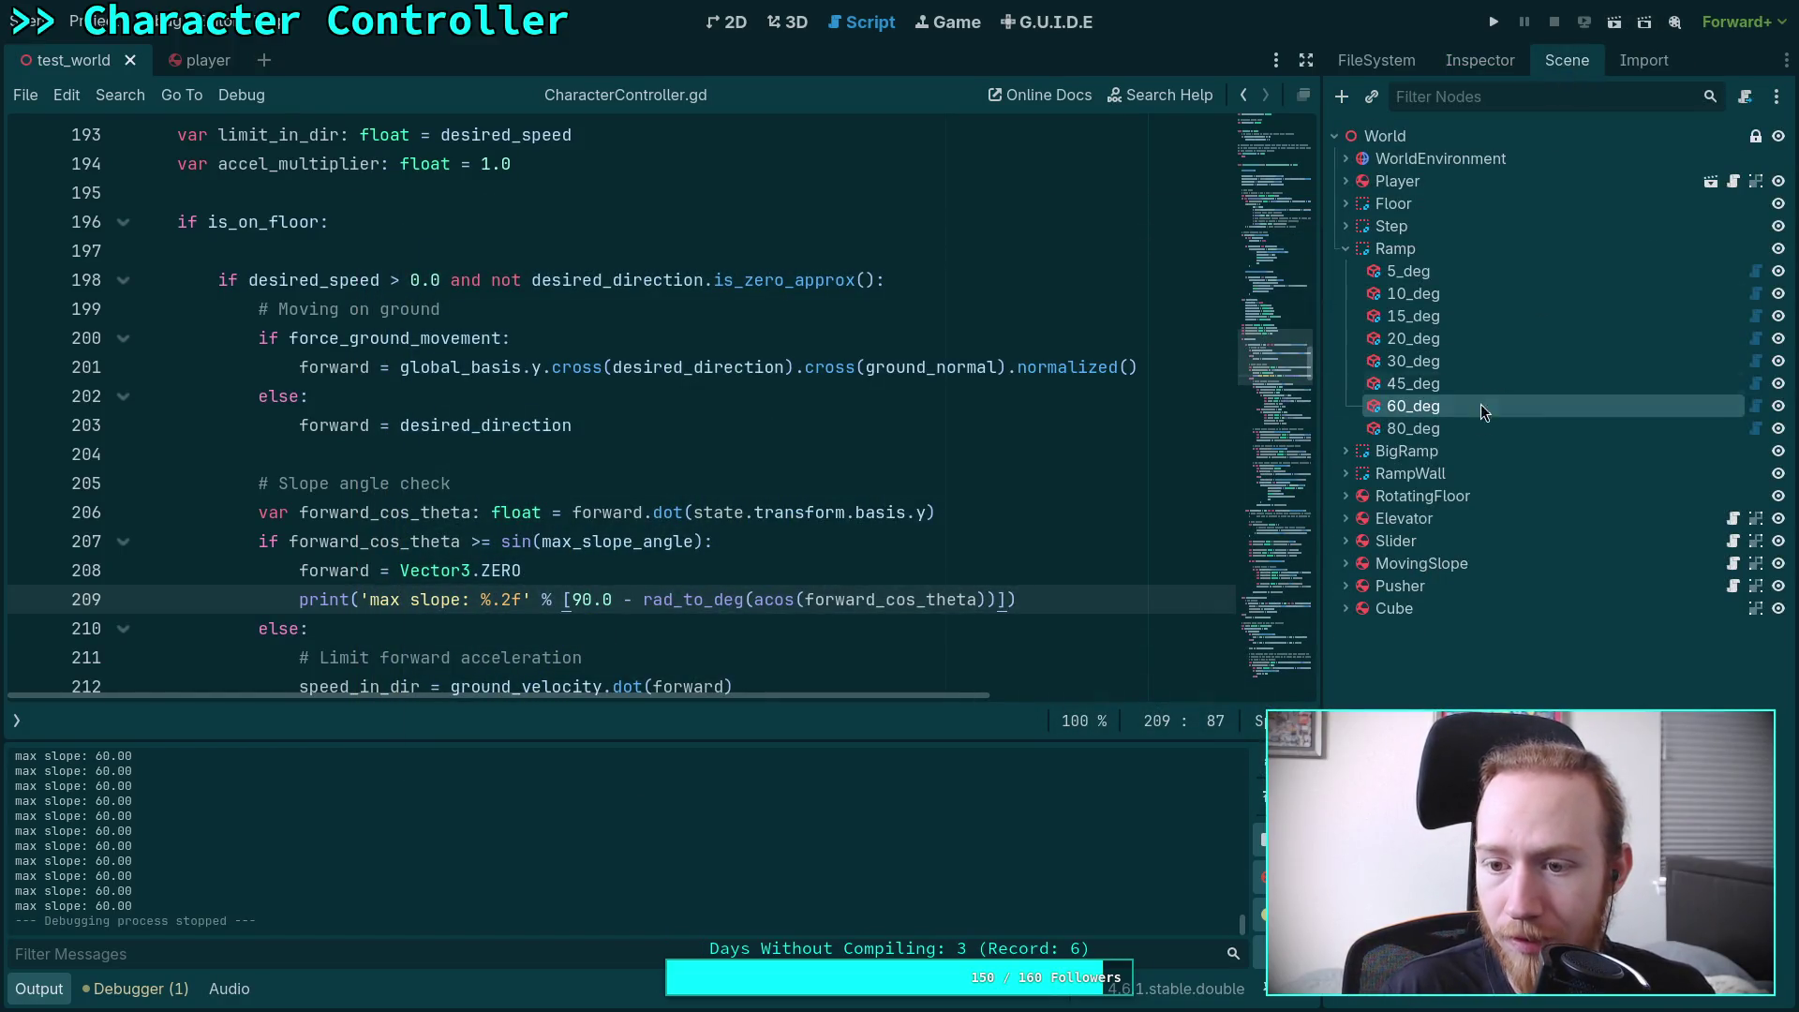
pyautogui.click(1461, 181)
pyautogui.click(1490, 60)
pyautogui.scroll(-5, 1555, 581)
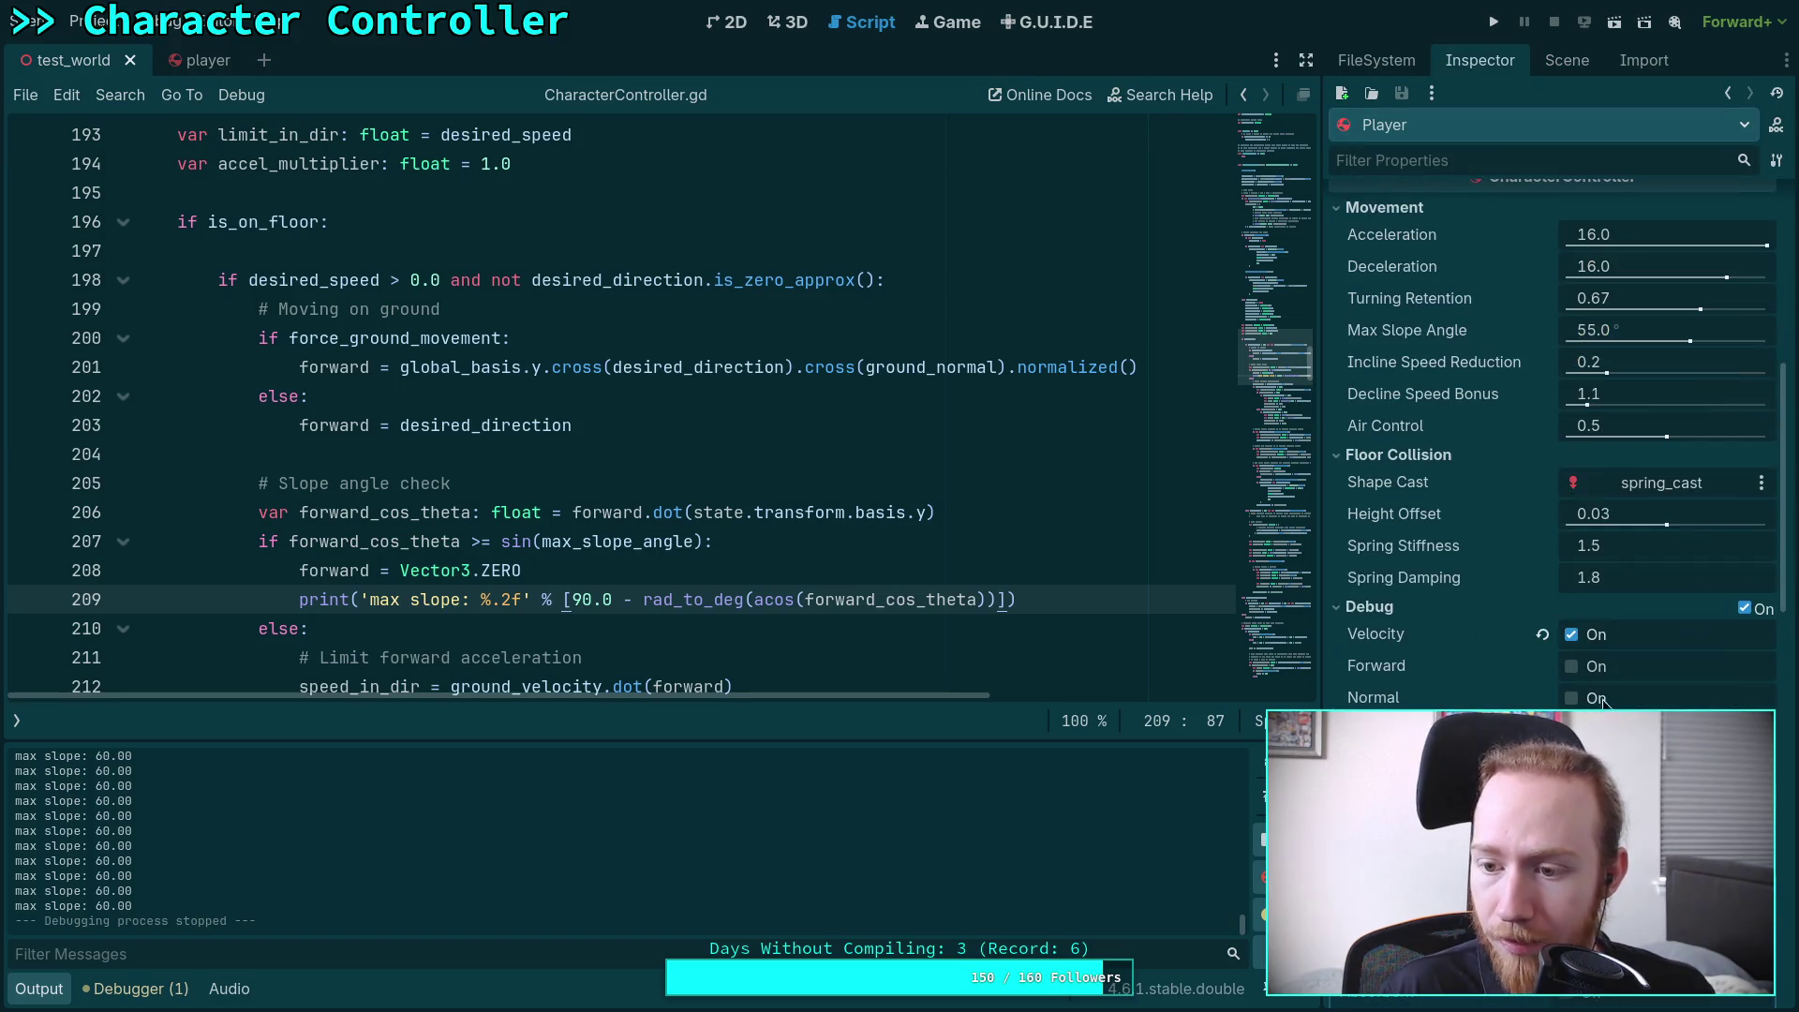
pyautogui.click(1573, 667)
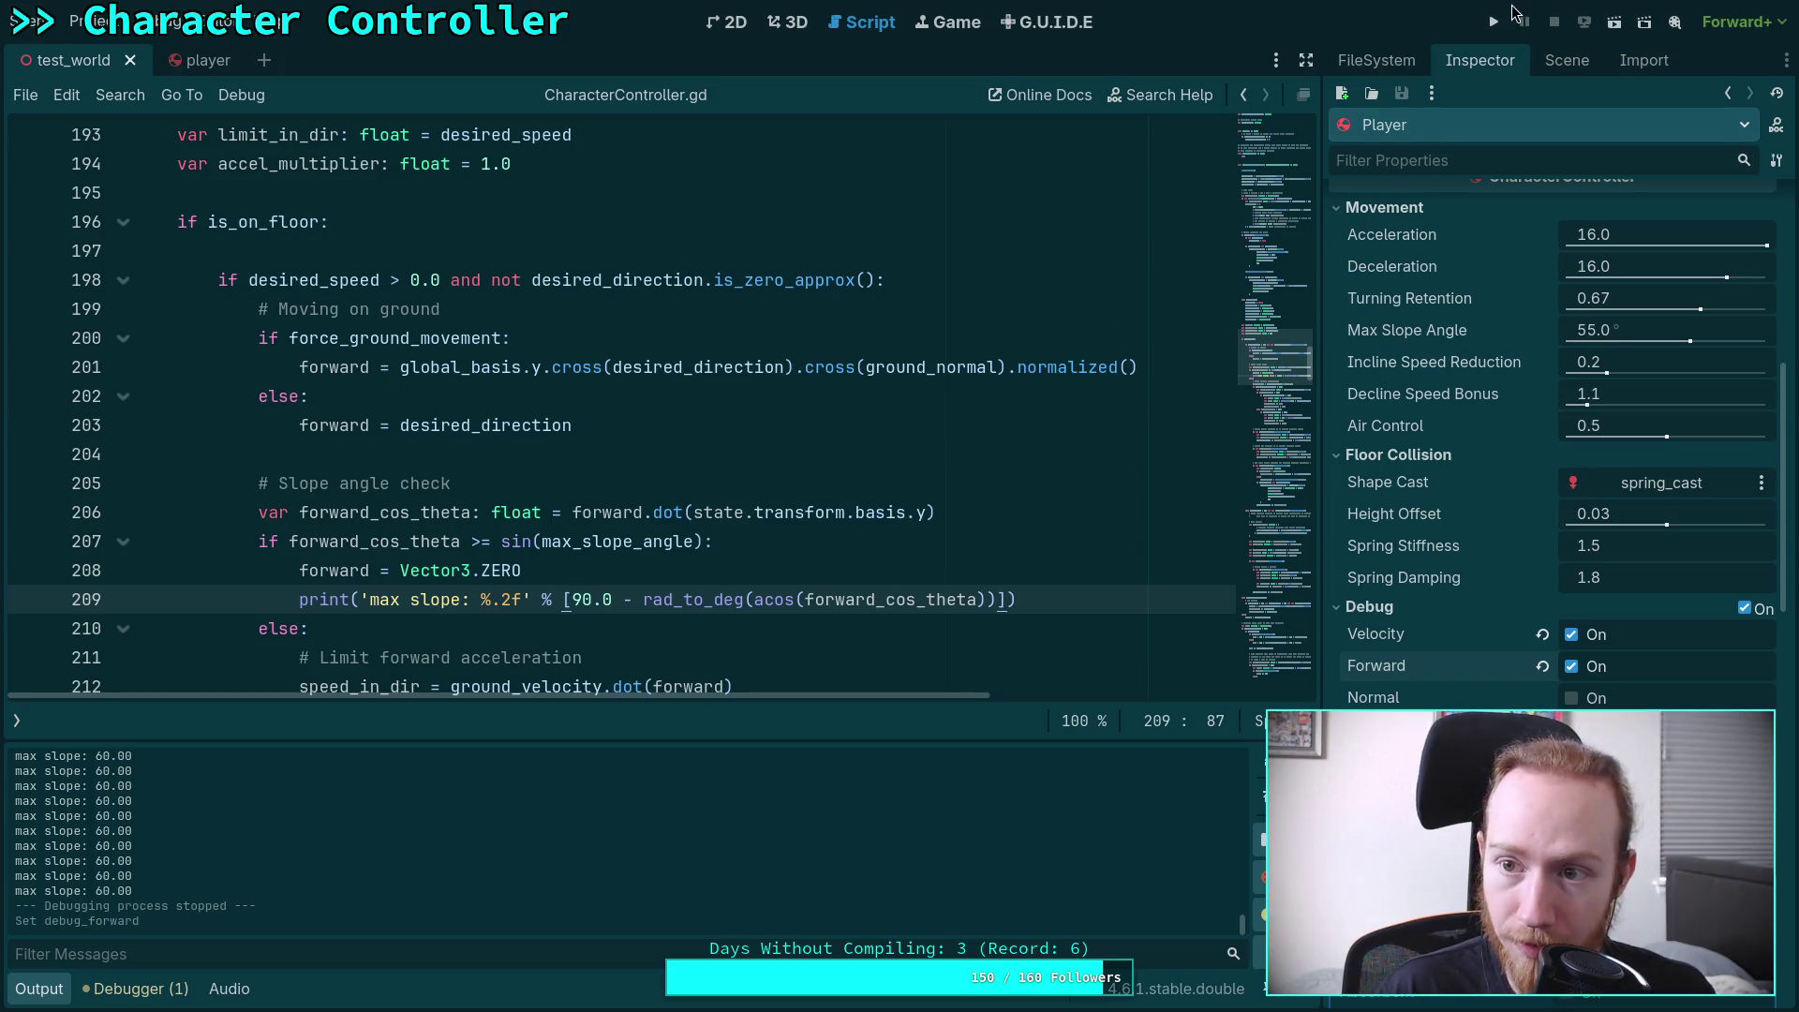
pyautogui.click(1493, 21)
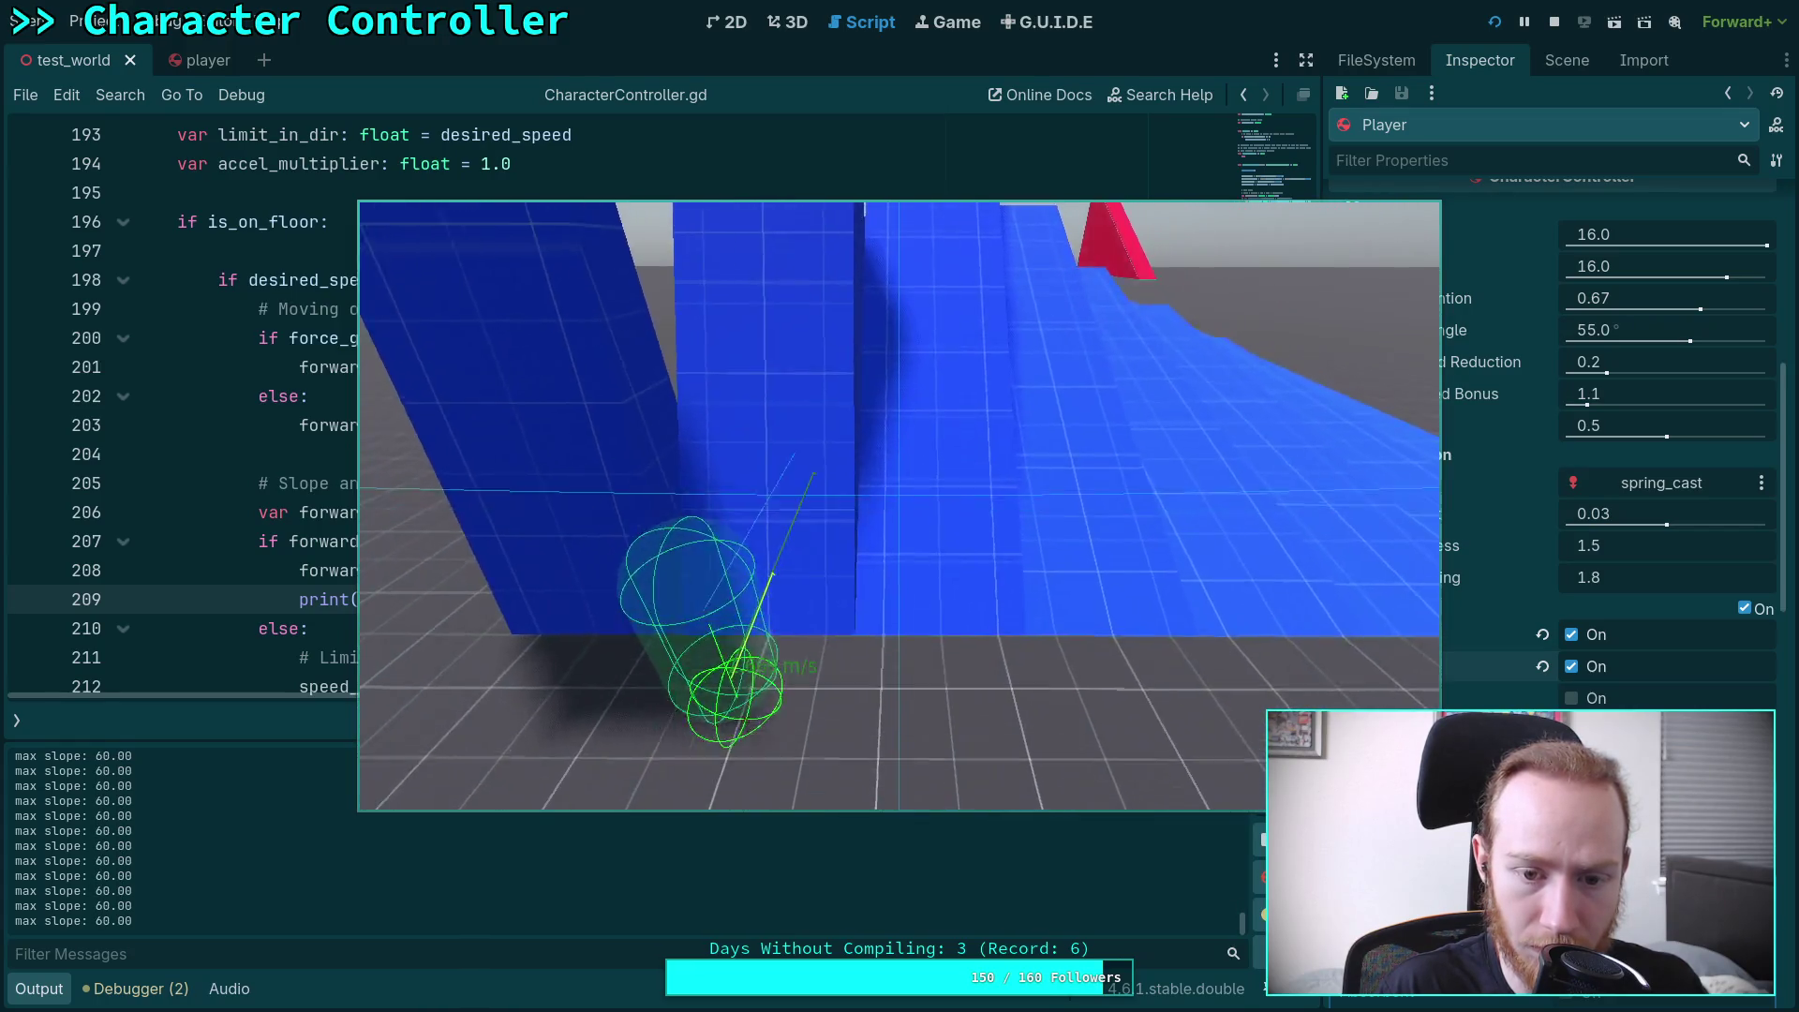
# After watching the forward debug line at the ramps, stop the game with F8
pyautogui.press('F8')
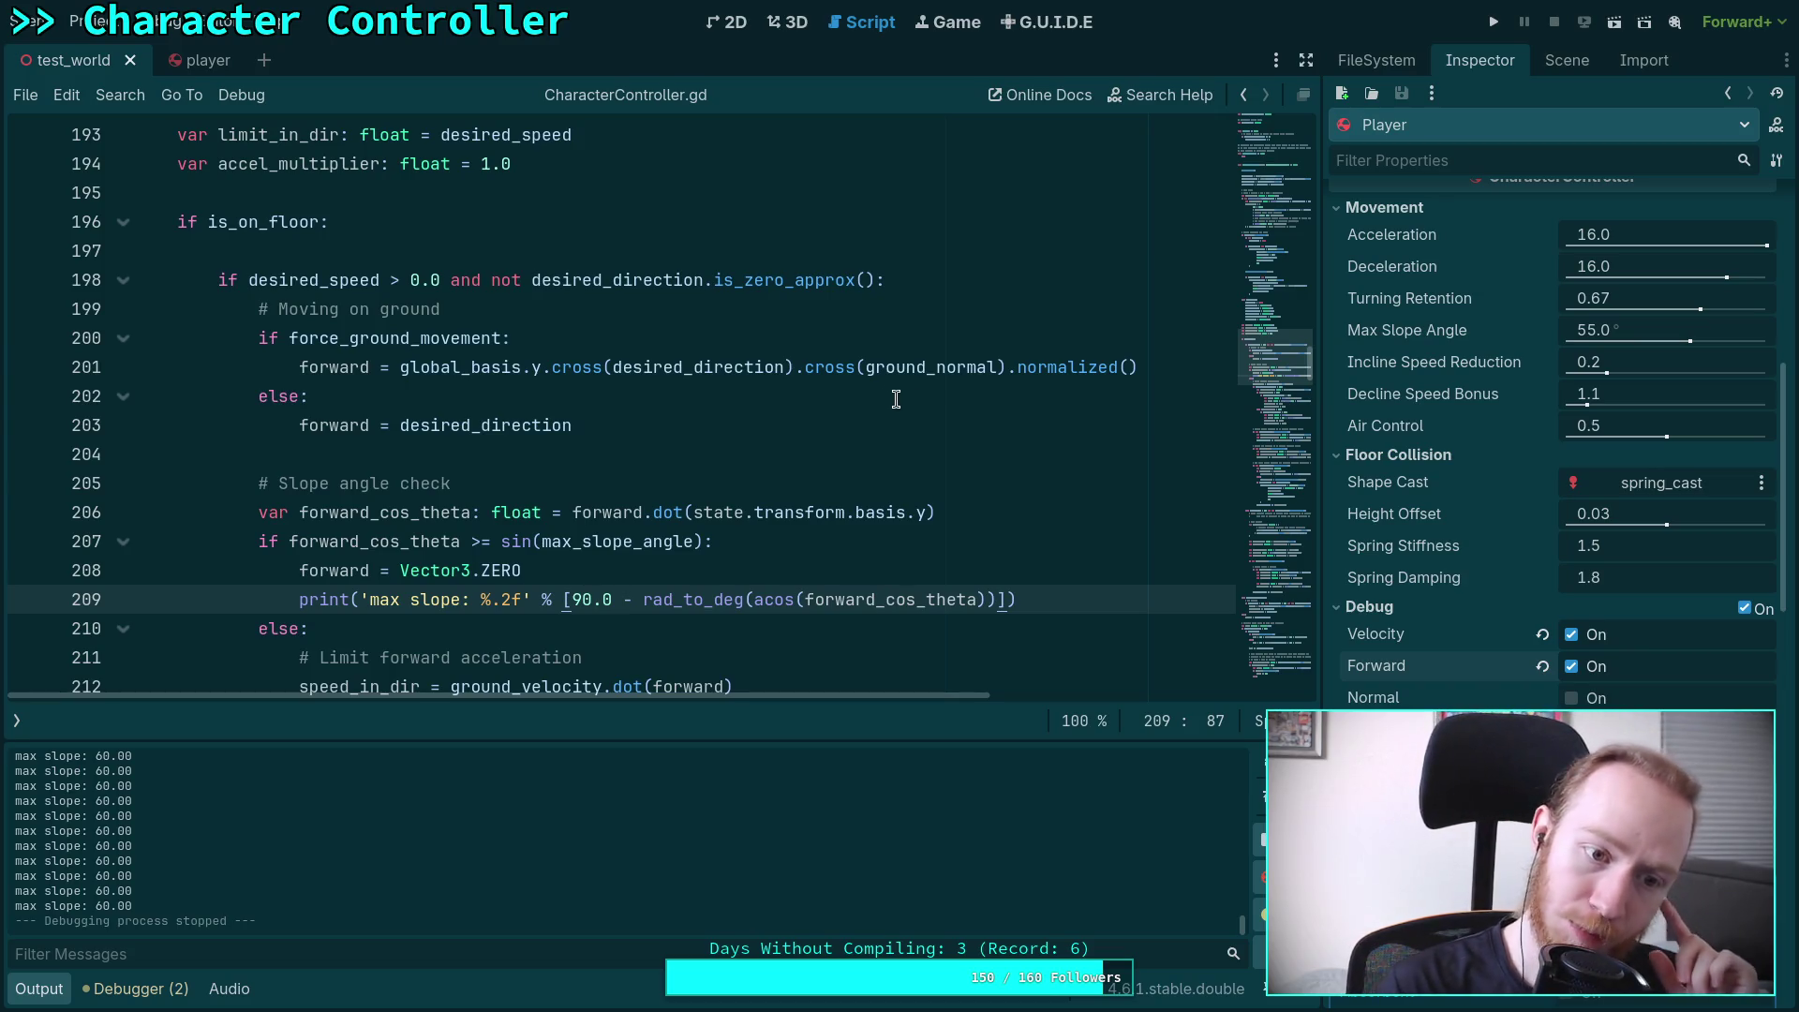
# Review the slope-check print on line 209 and launch another test run
pyautogui.scroll(-1, 932, 431)
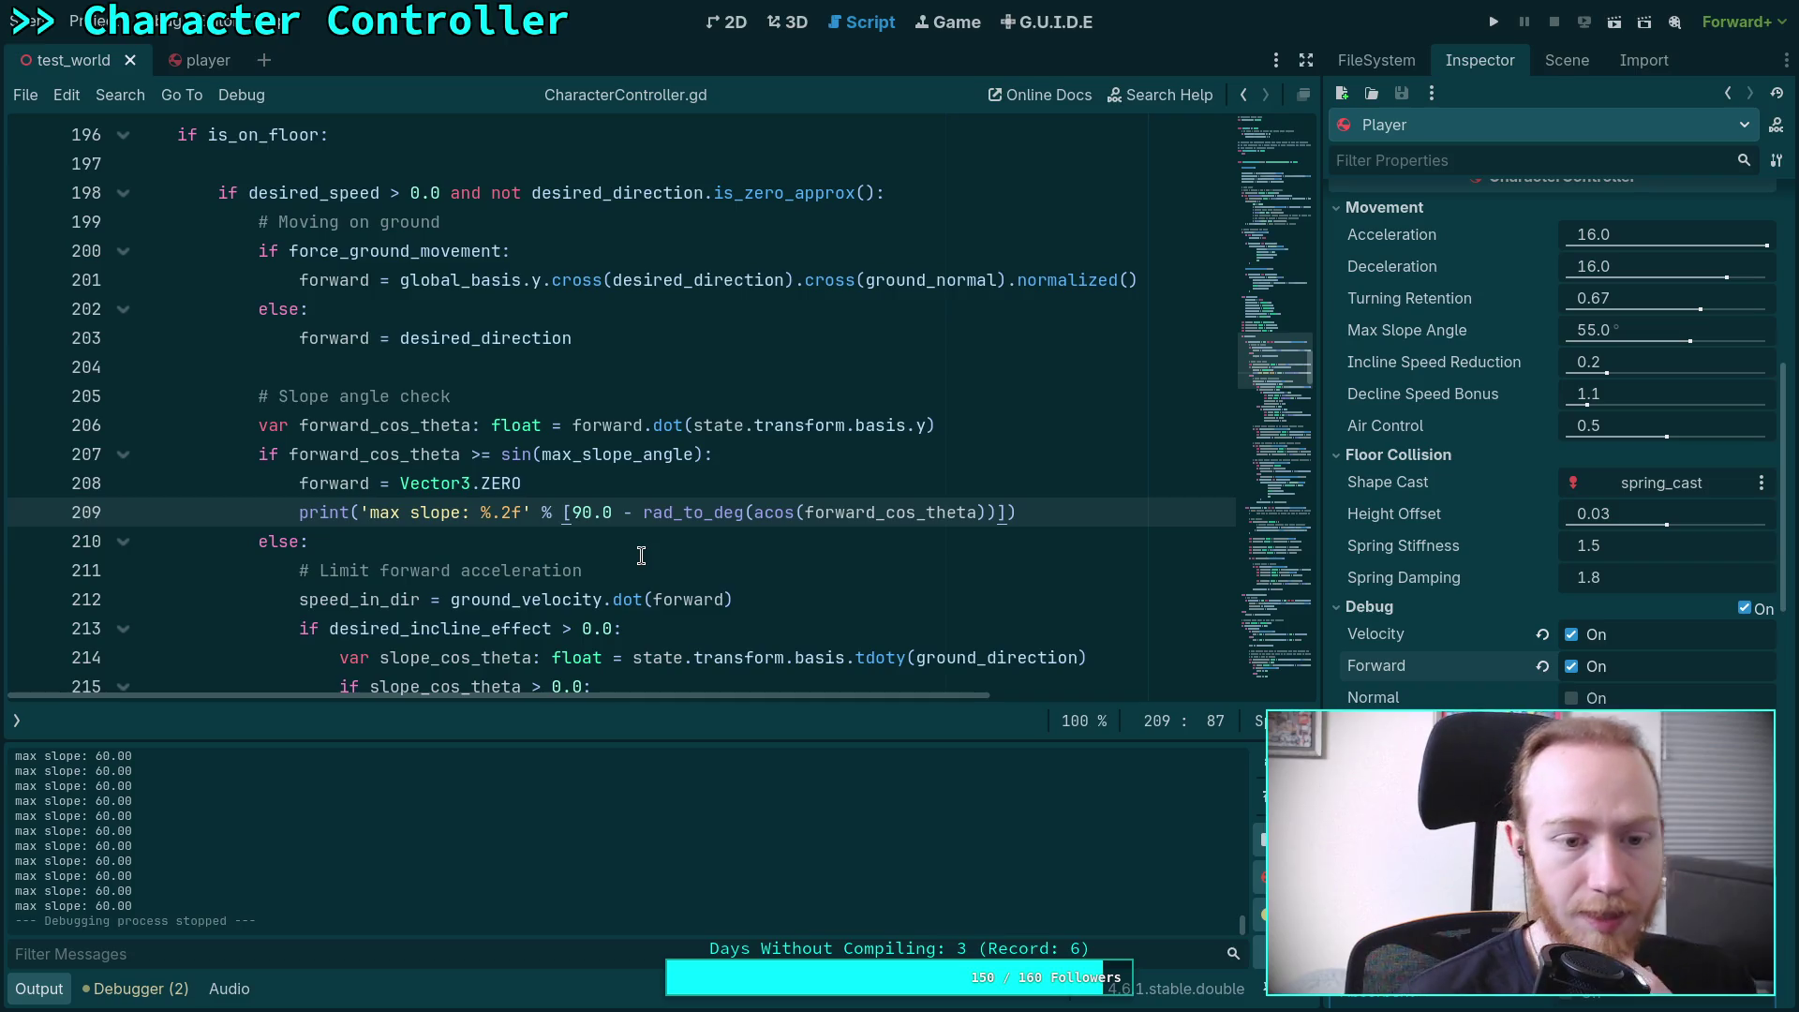
pyautogui.scroll(-2, 640, 554)
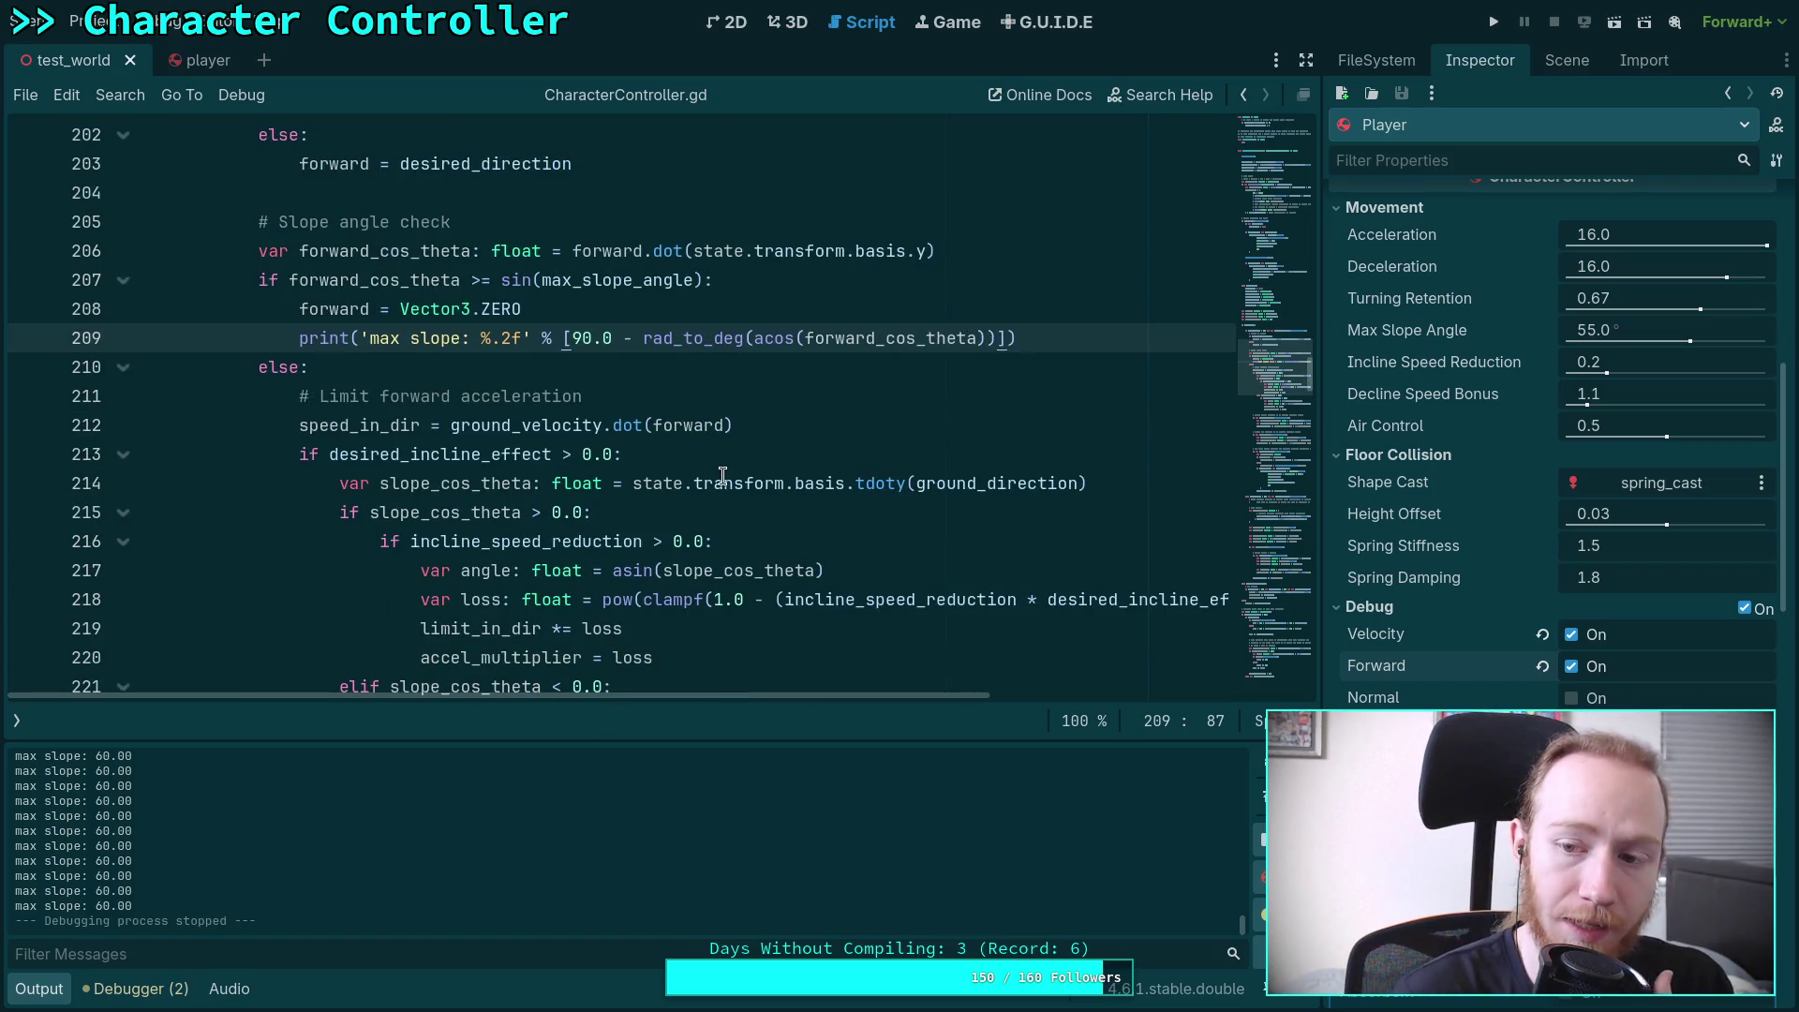
pyautogui.scroll(-1, 666, 487)
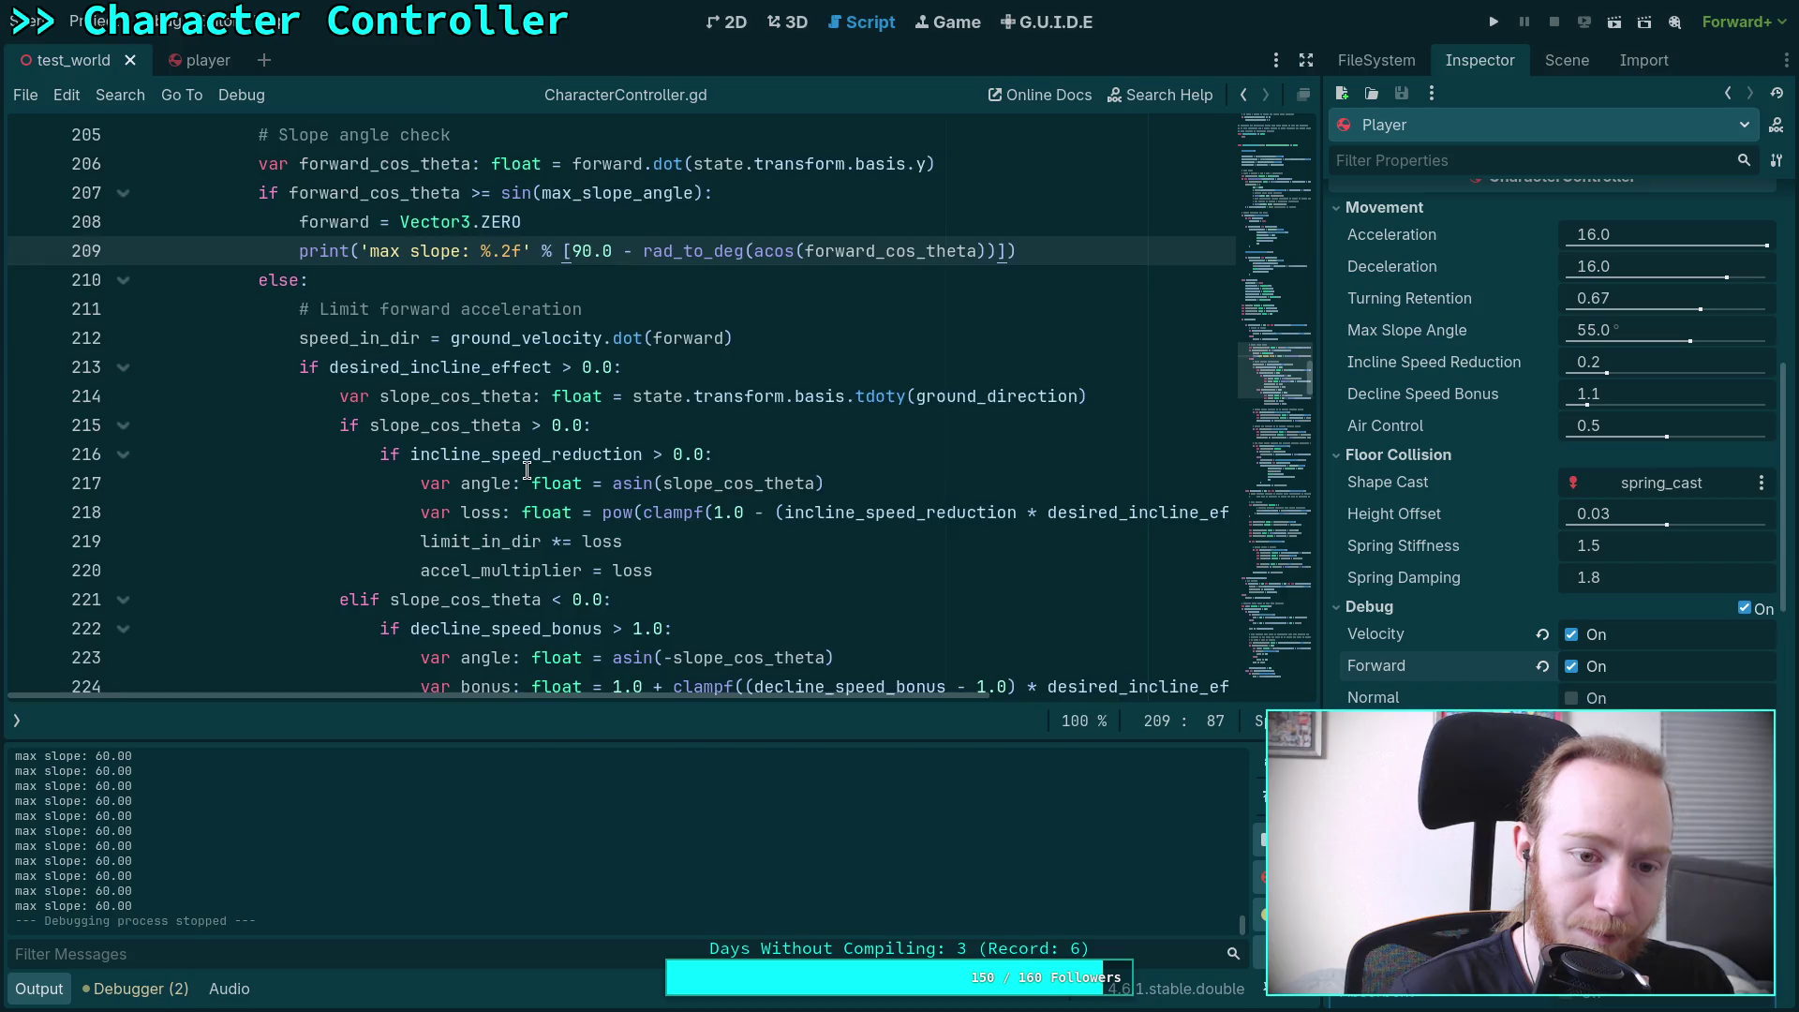
pyautogui.scroll(-1, 528, 468)
pyautogui.scroll(2, 527, 468)
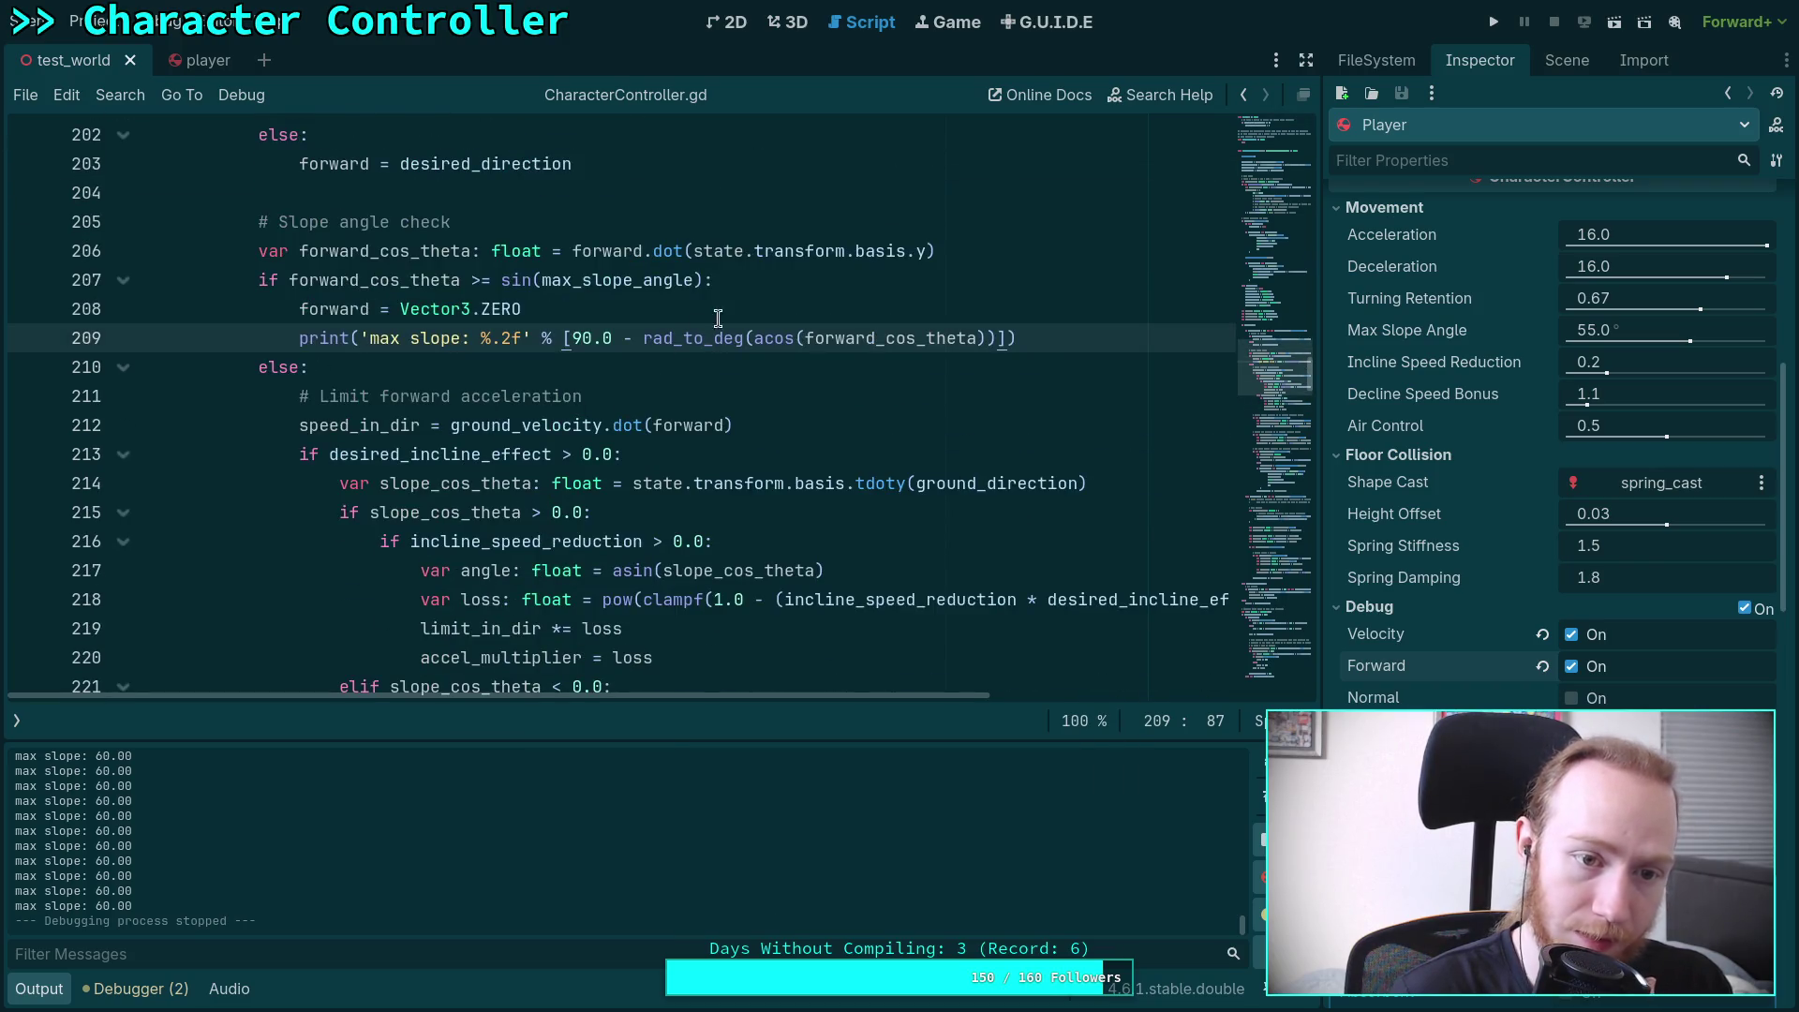
pyautogui.click(1494, 22)
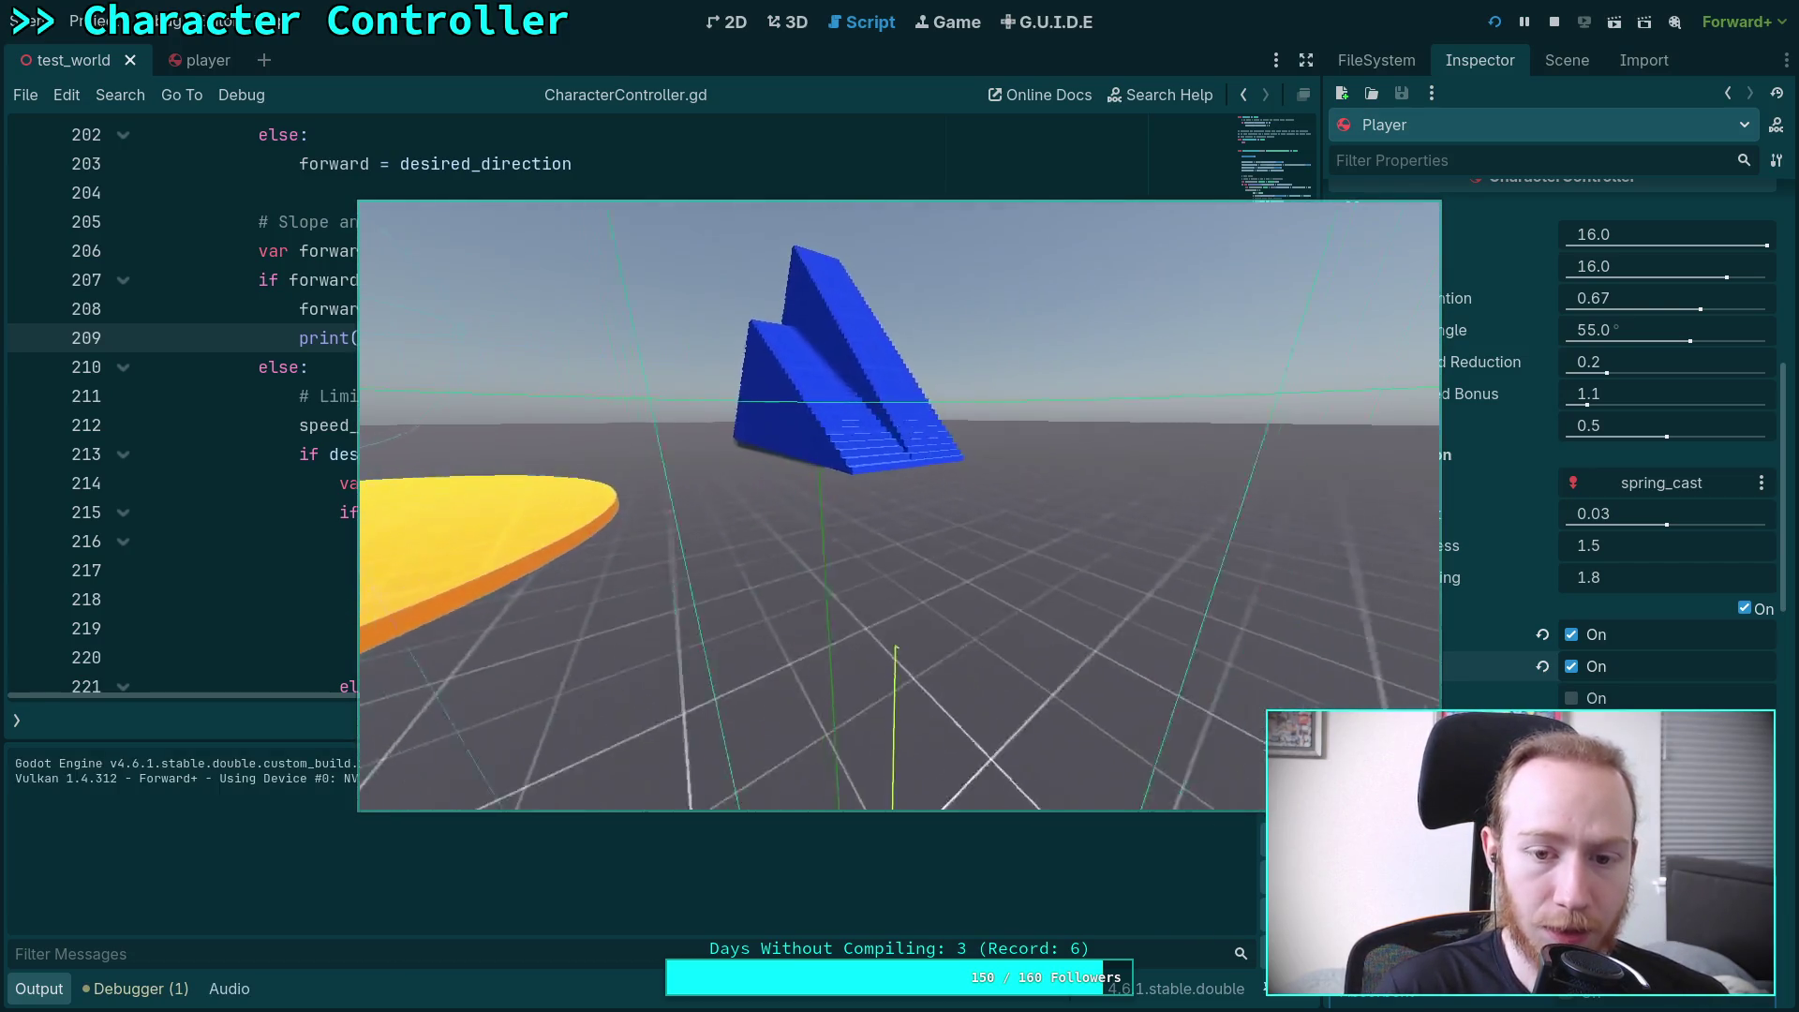
# Walk the capsule up the blue stairs while Output logs 'max slope: 61.73', then stop the game
pyautogui.press('w')
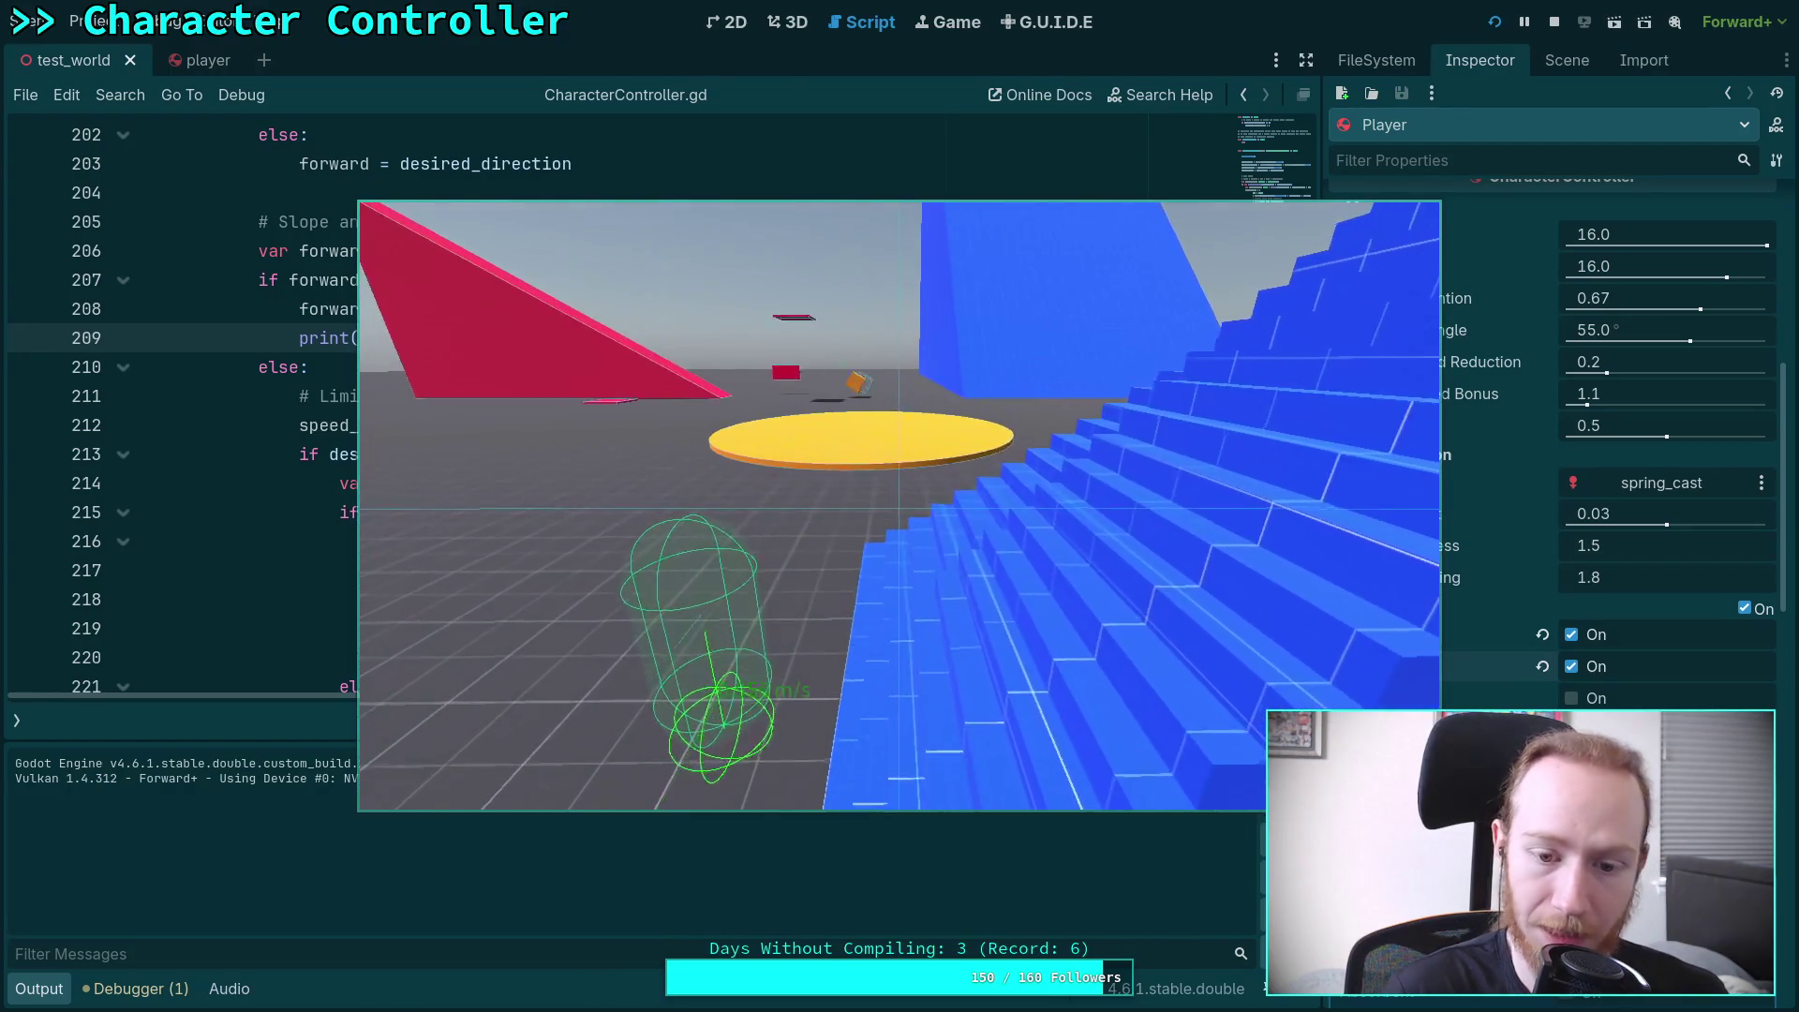
pyautogui.press('d')
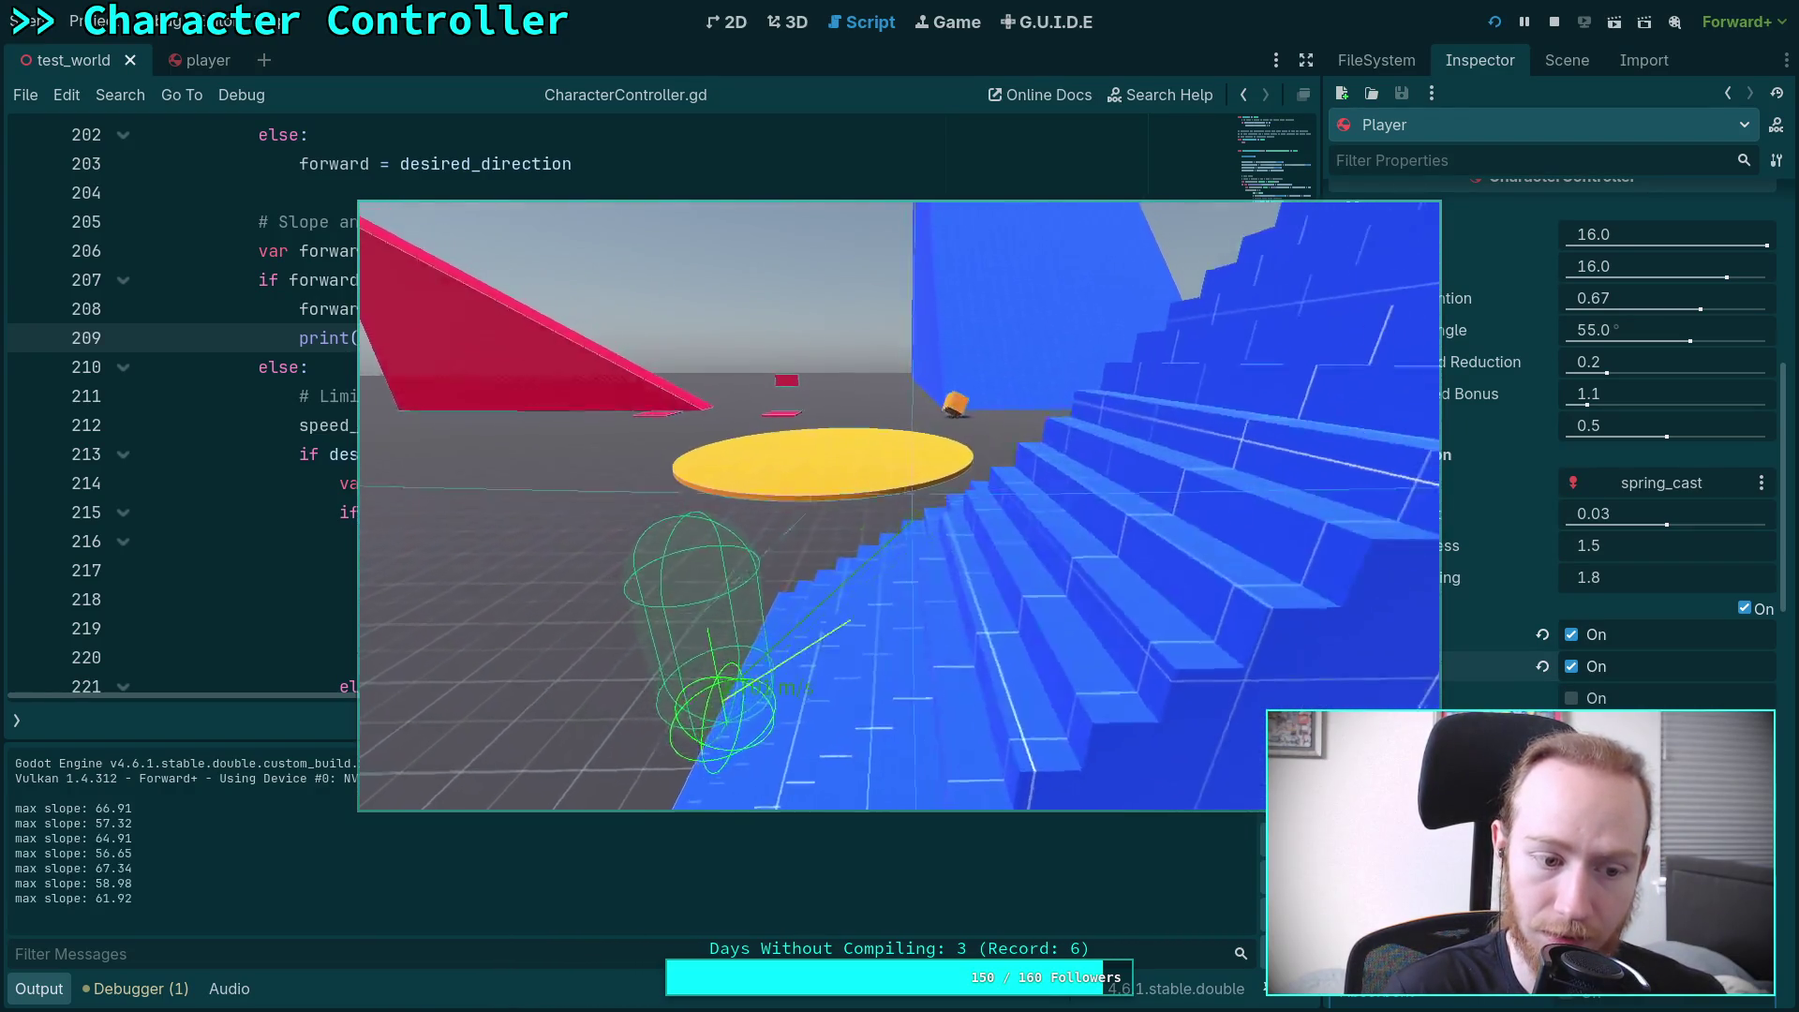
pyautogui.press('d')
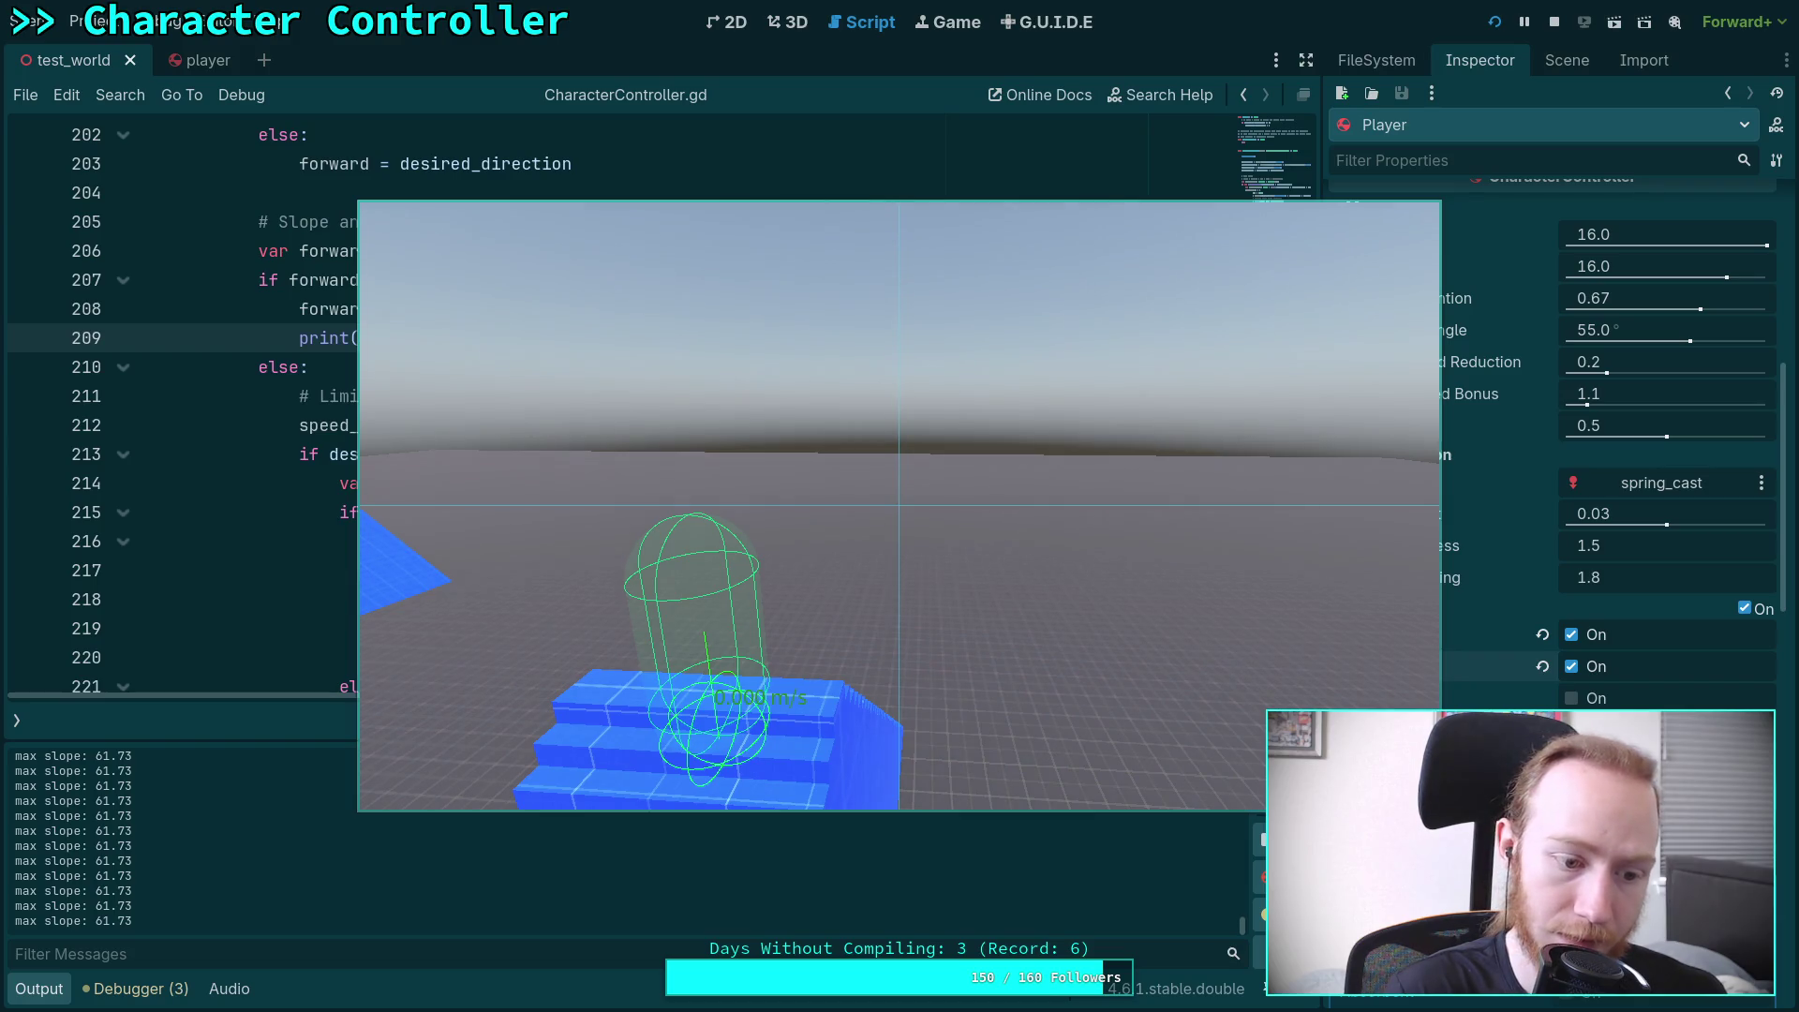
pyautogui.click(1552, 33)
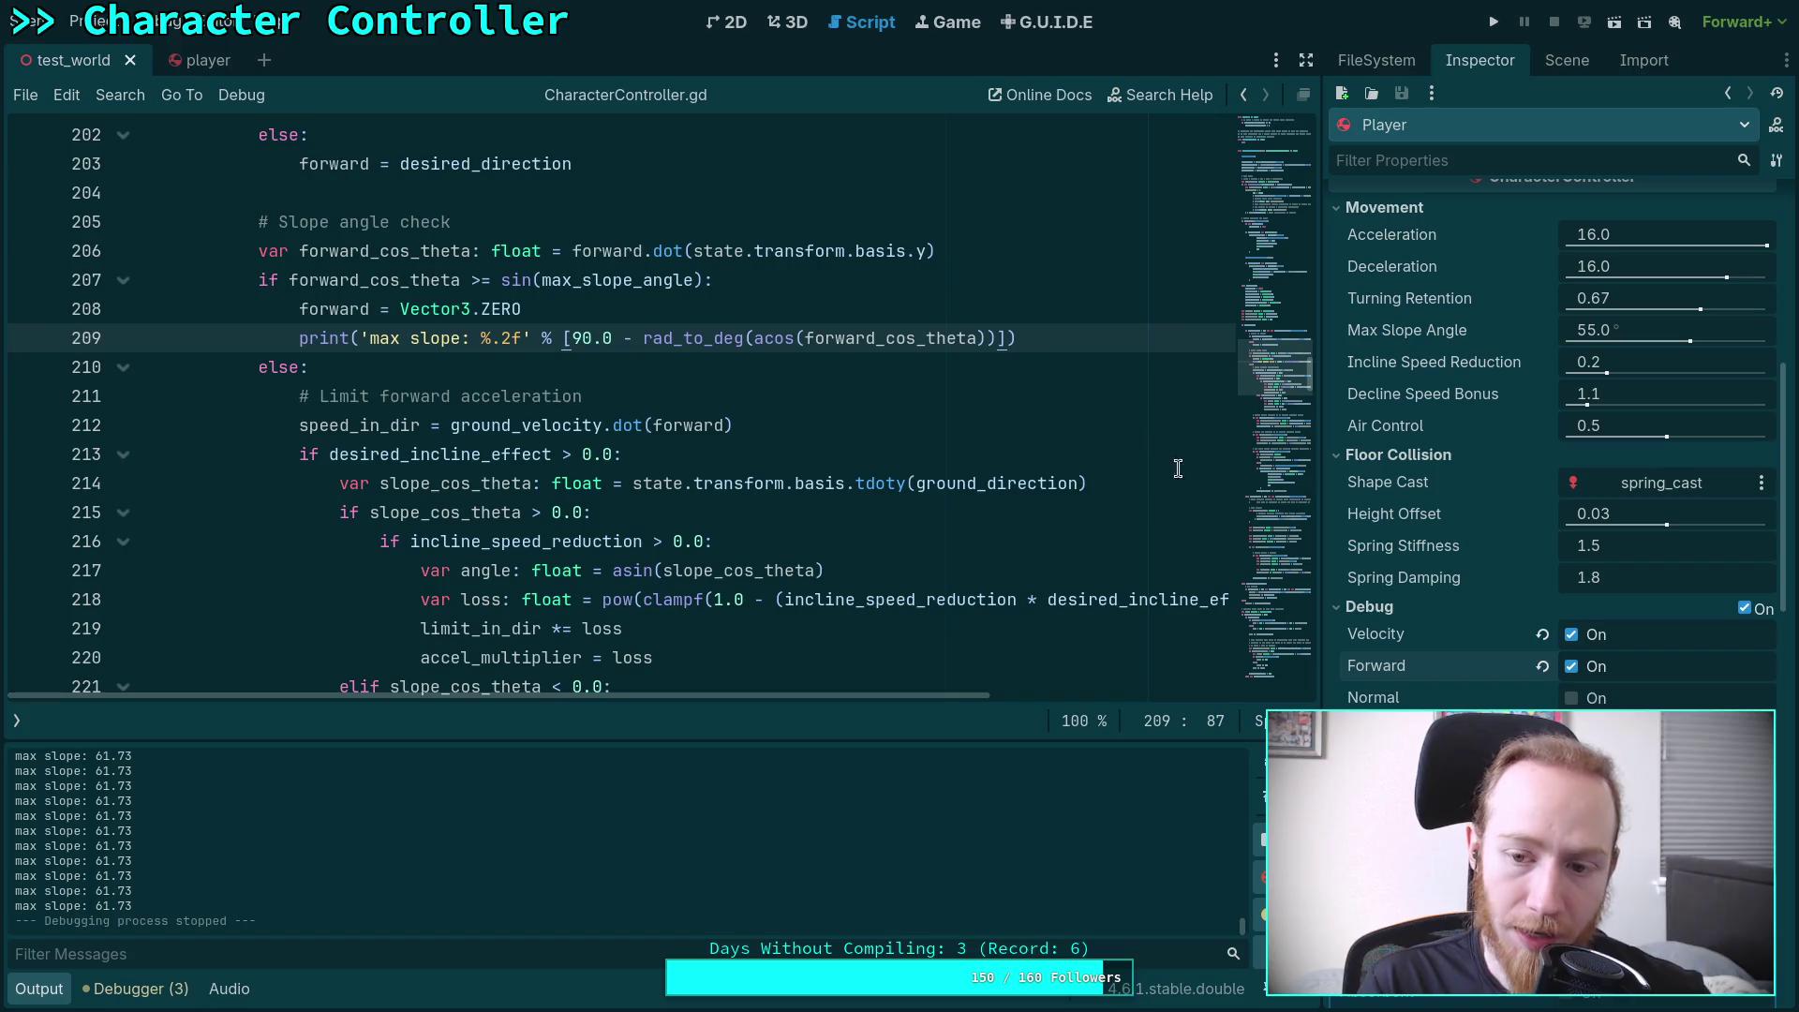
# Bring the speed and ground var declarations (lines 82–125) into view and collapse the Output panel
pyautogui.moveTo(1287, 379)
pyautogui.mouseDown()
pyautogui.moveTo(1283, 229)
pyautogui.moveTo(1262, 236)
pyautogui.mouseUp()
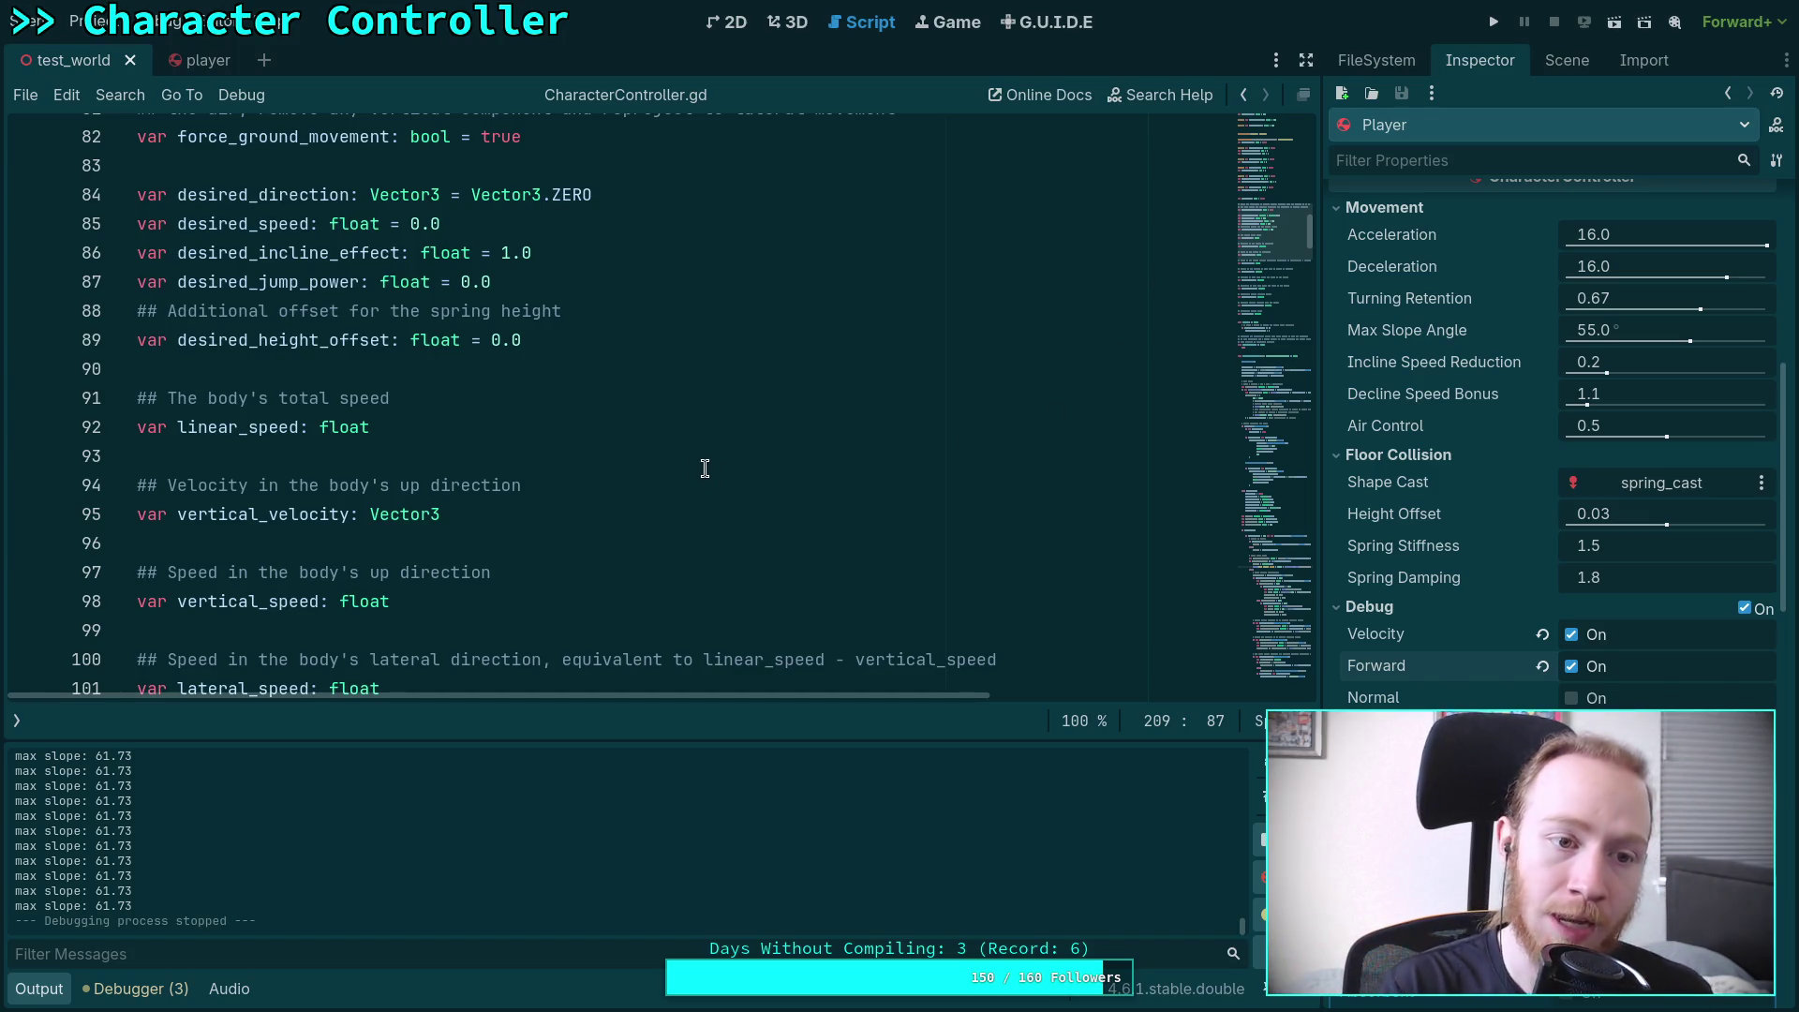
pyautogui.scroll(-2, 644, 508)
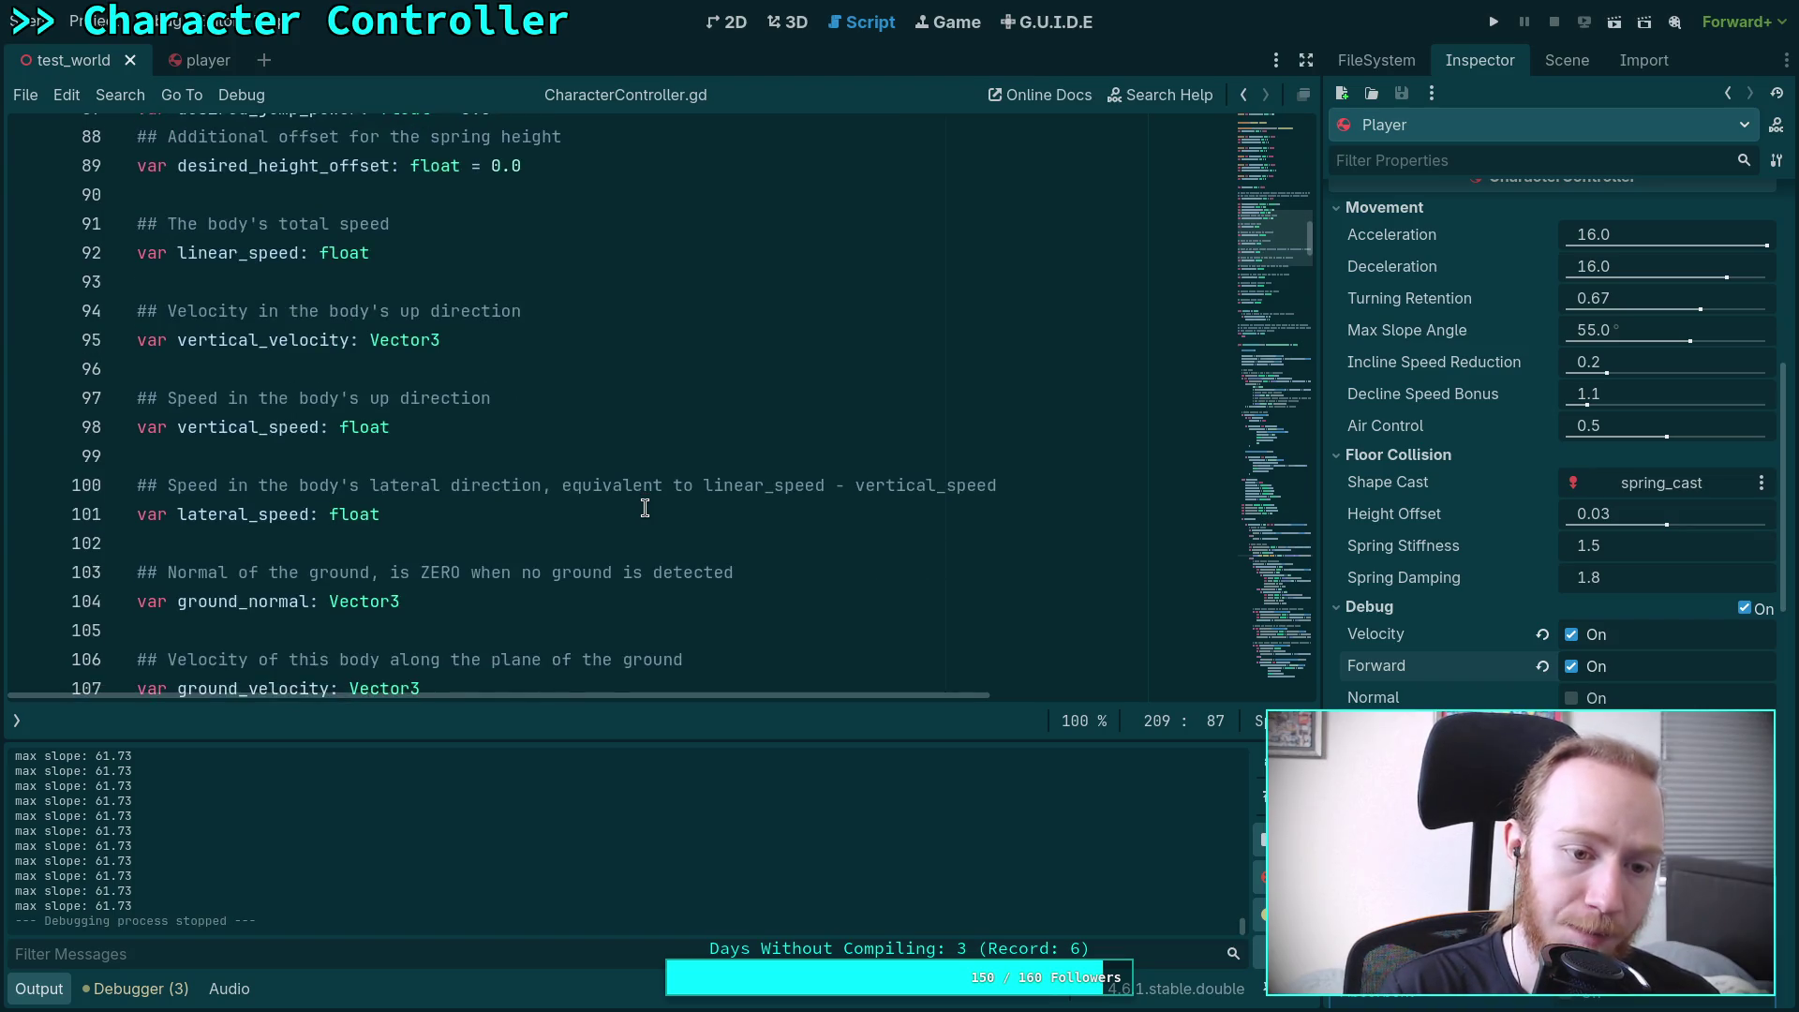
pyautogui.scroll(-2, 644, 507)
pyautogui.scroll(-3, 645, 488)
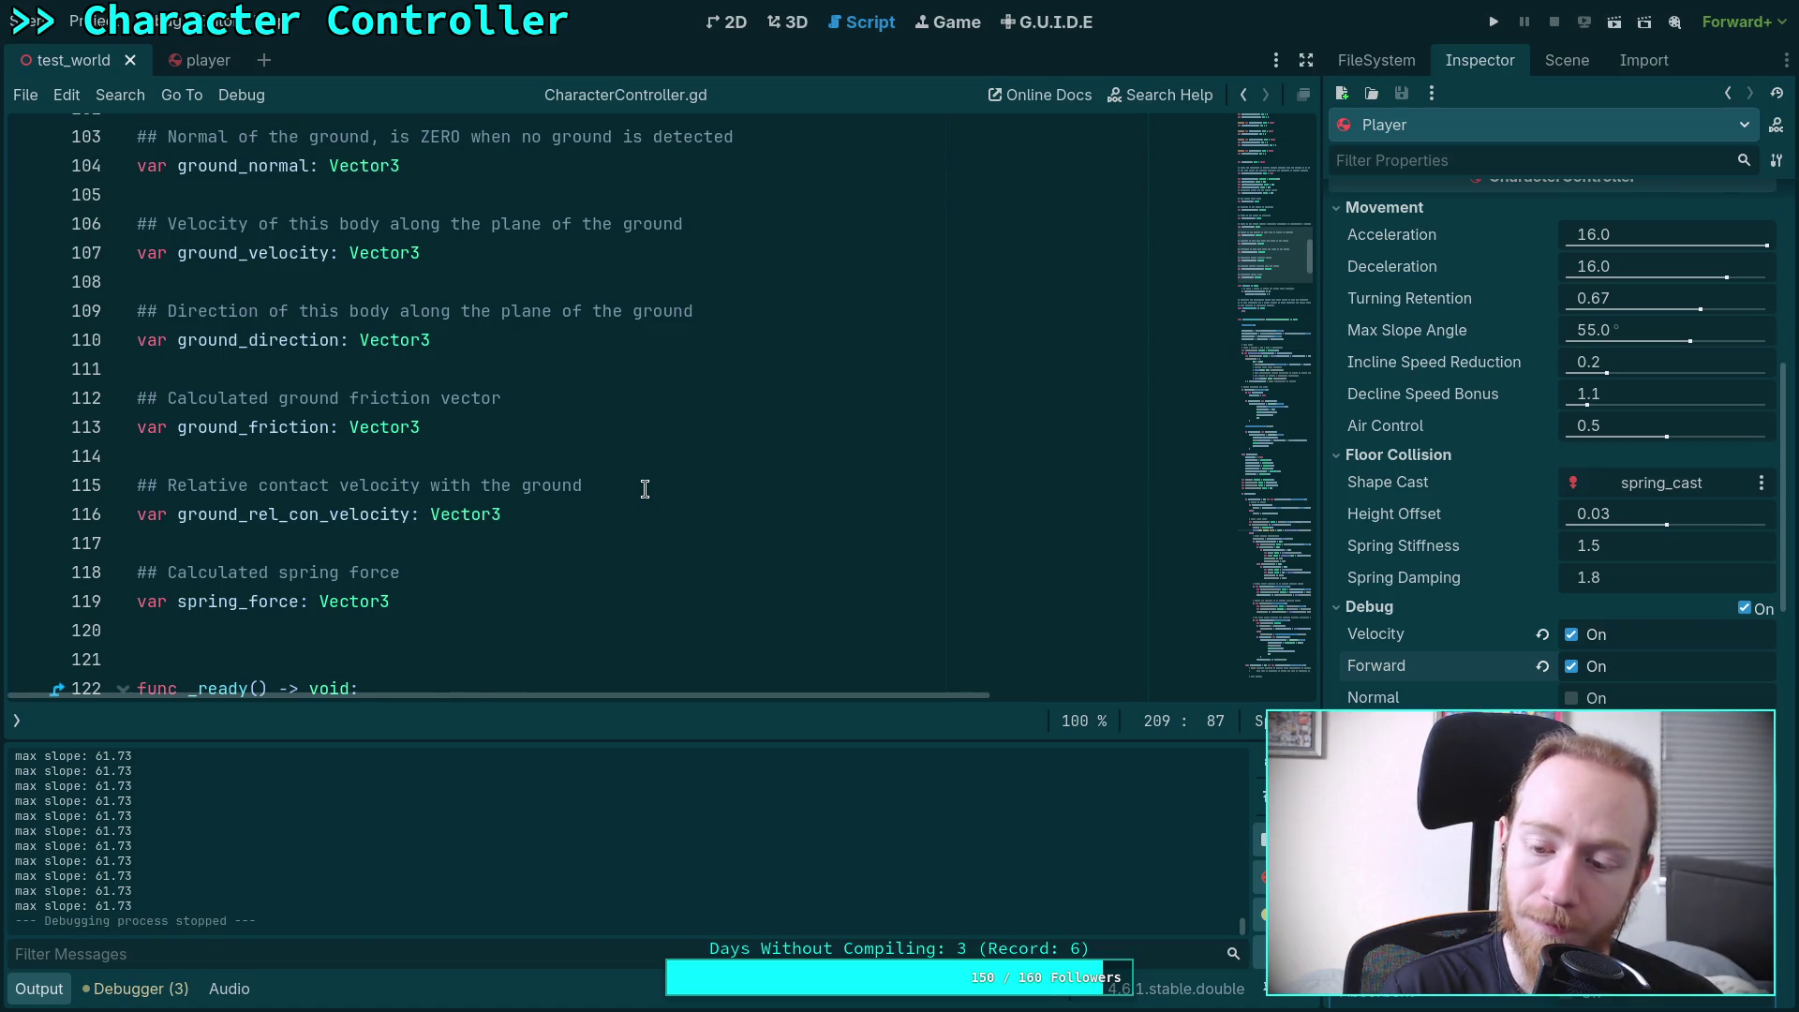
pyautogui.scroll(-1, 644, 488)
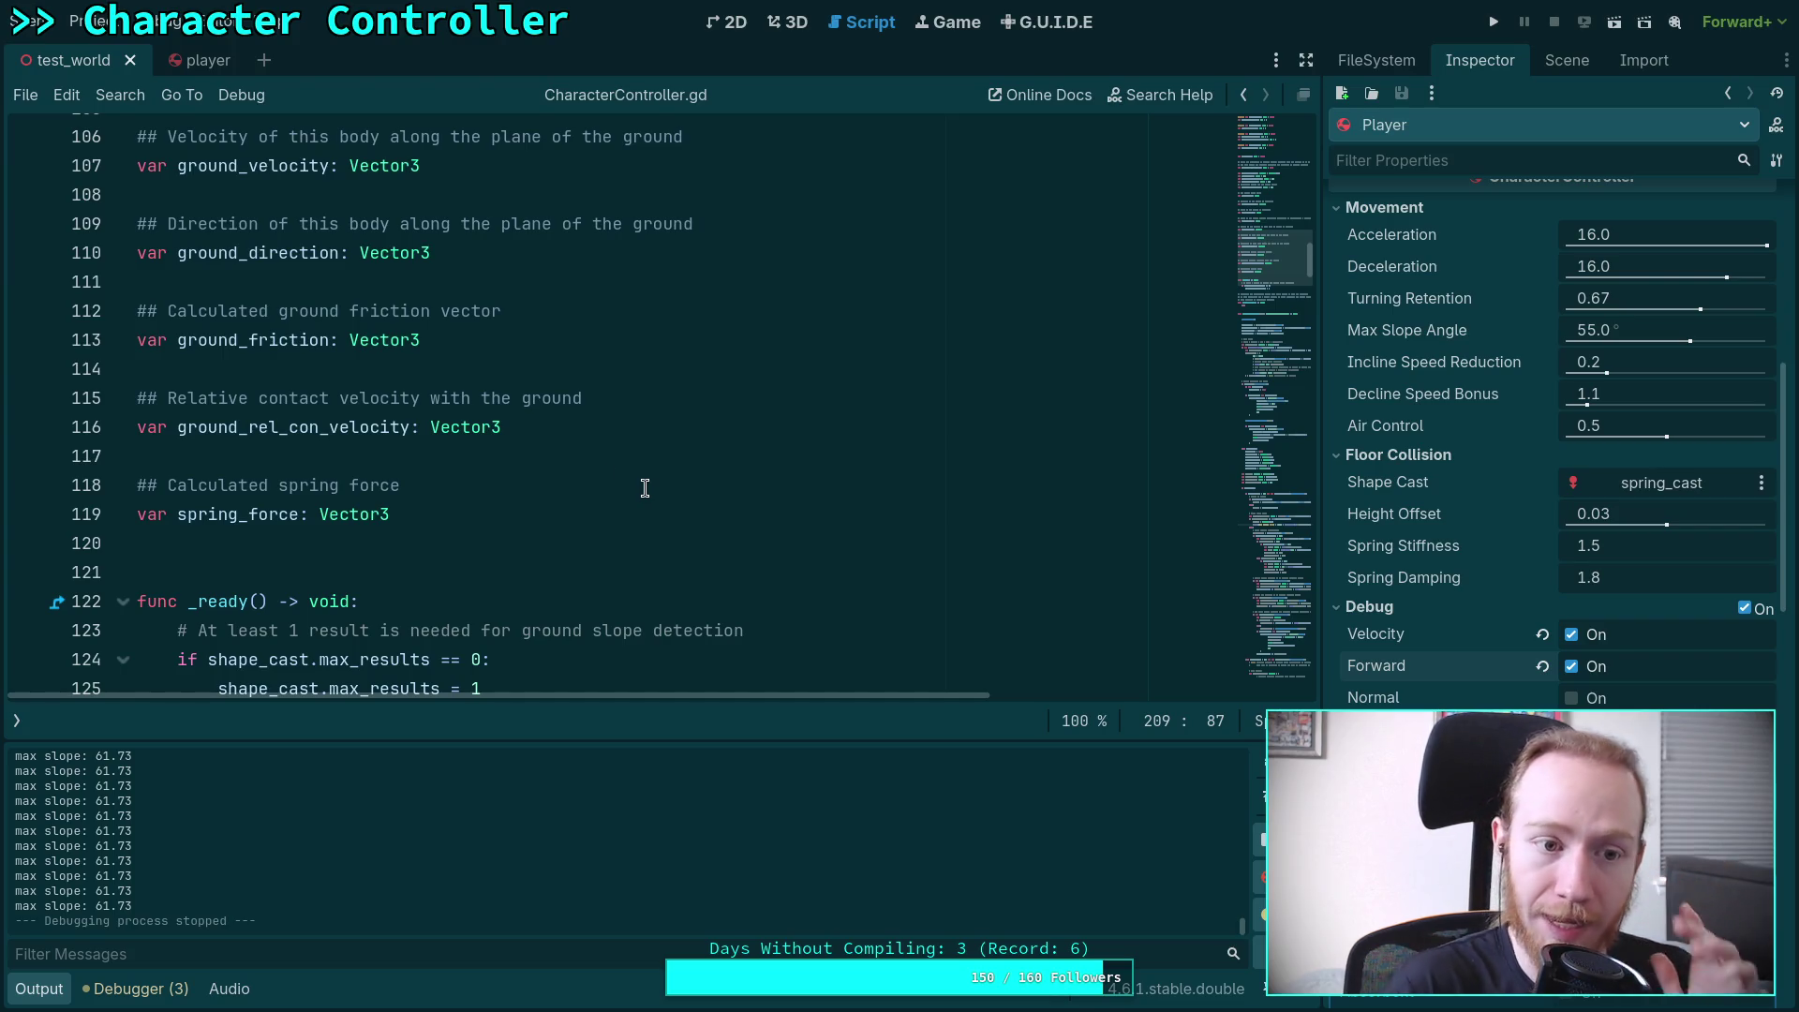
pyautogui.scroll(8, 645, 488)
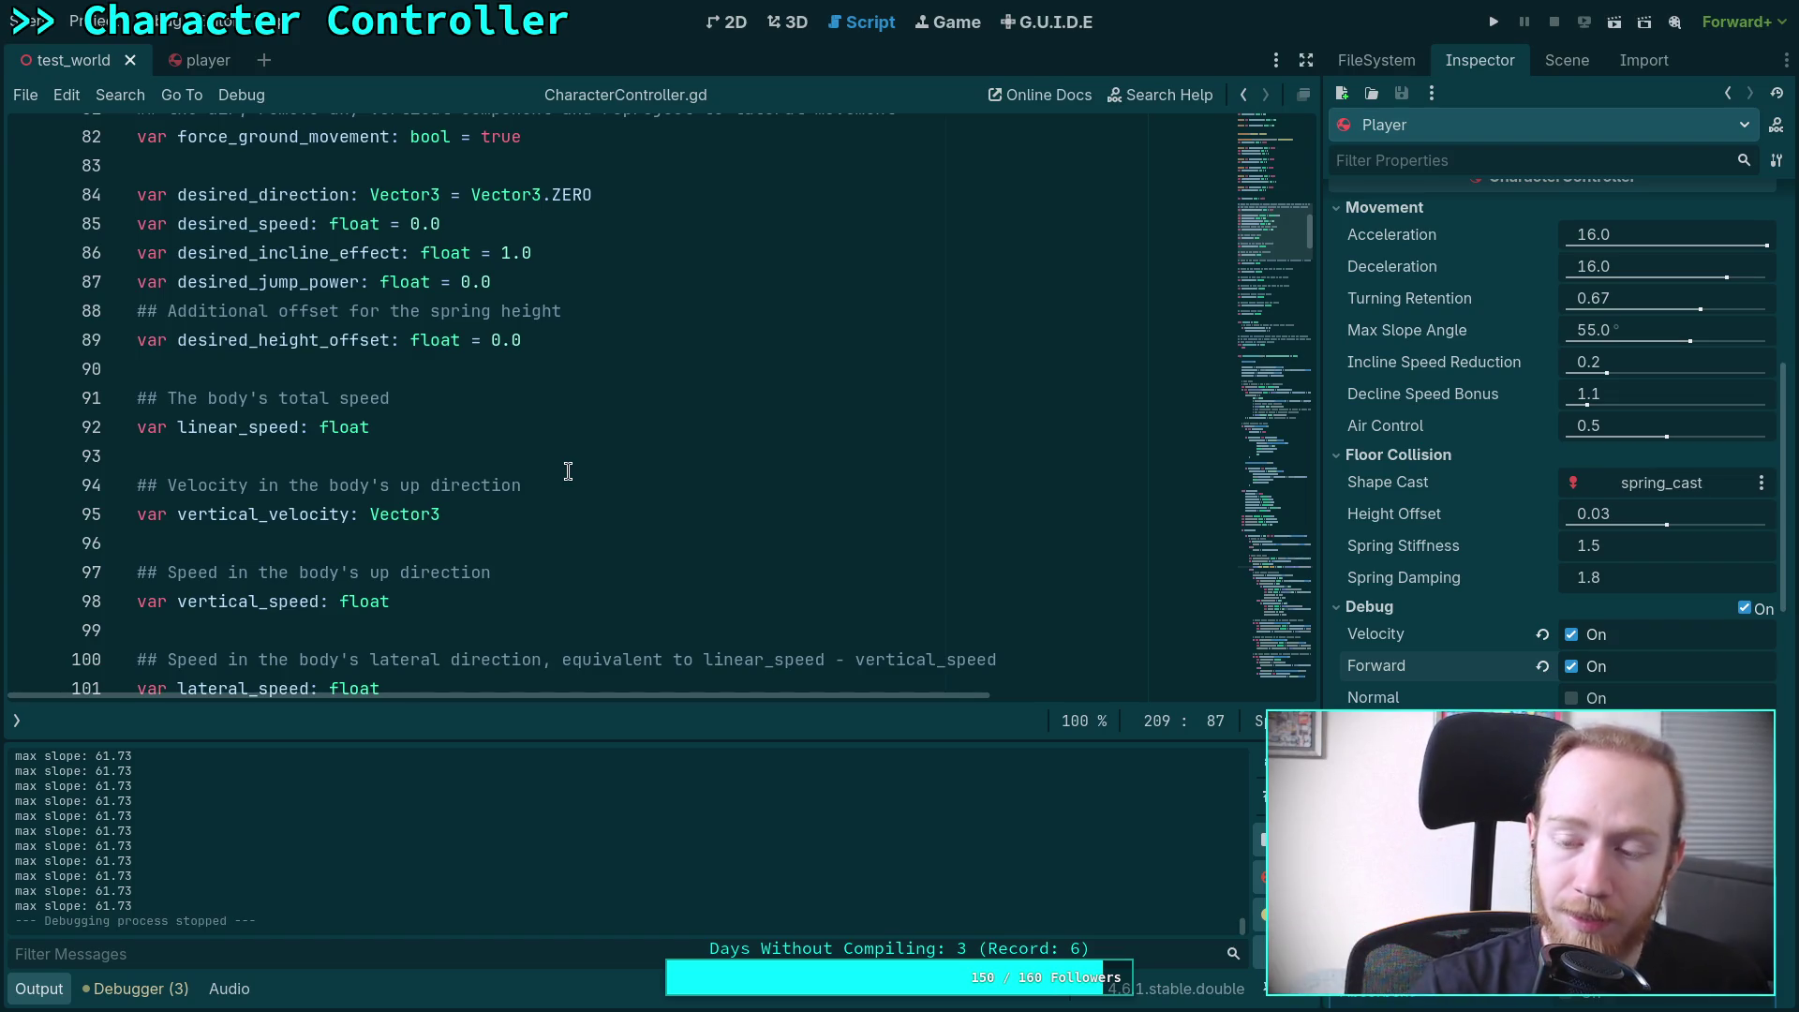
pyautogui.click(539, 459)
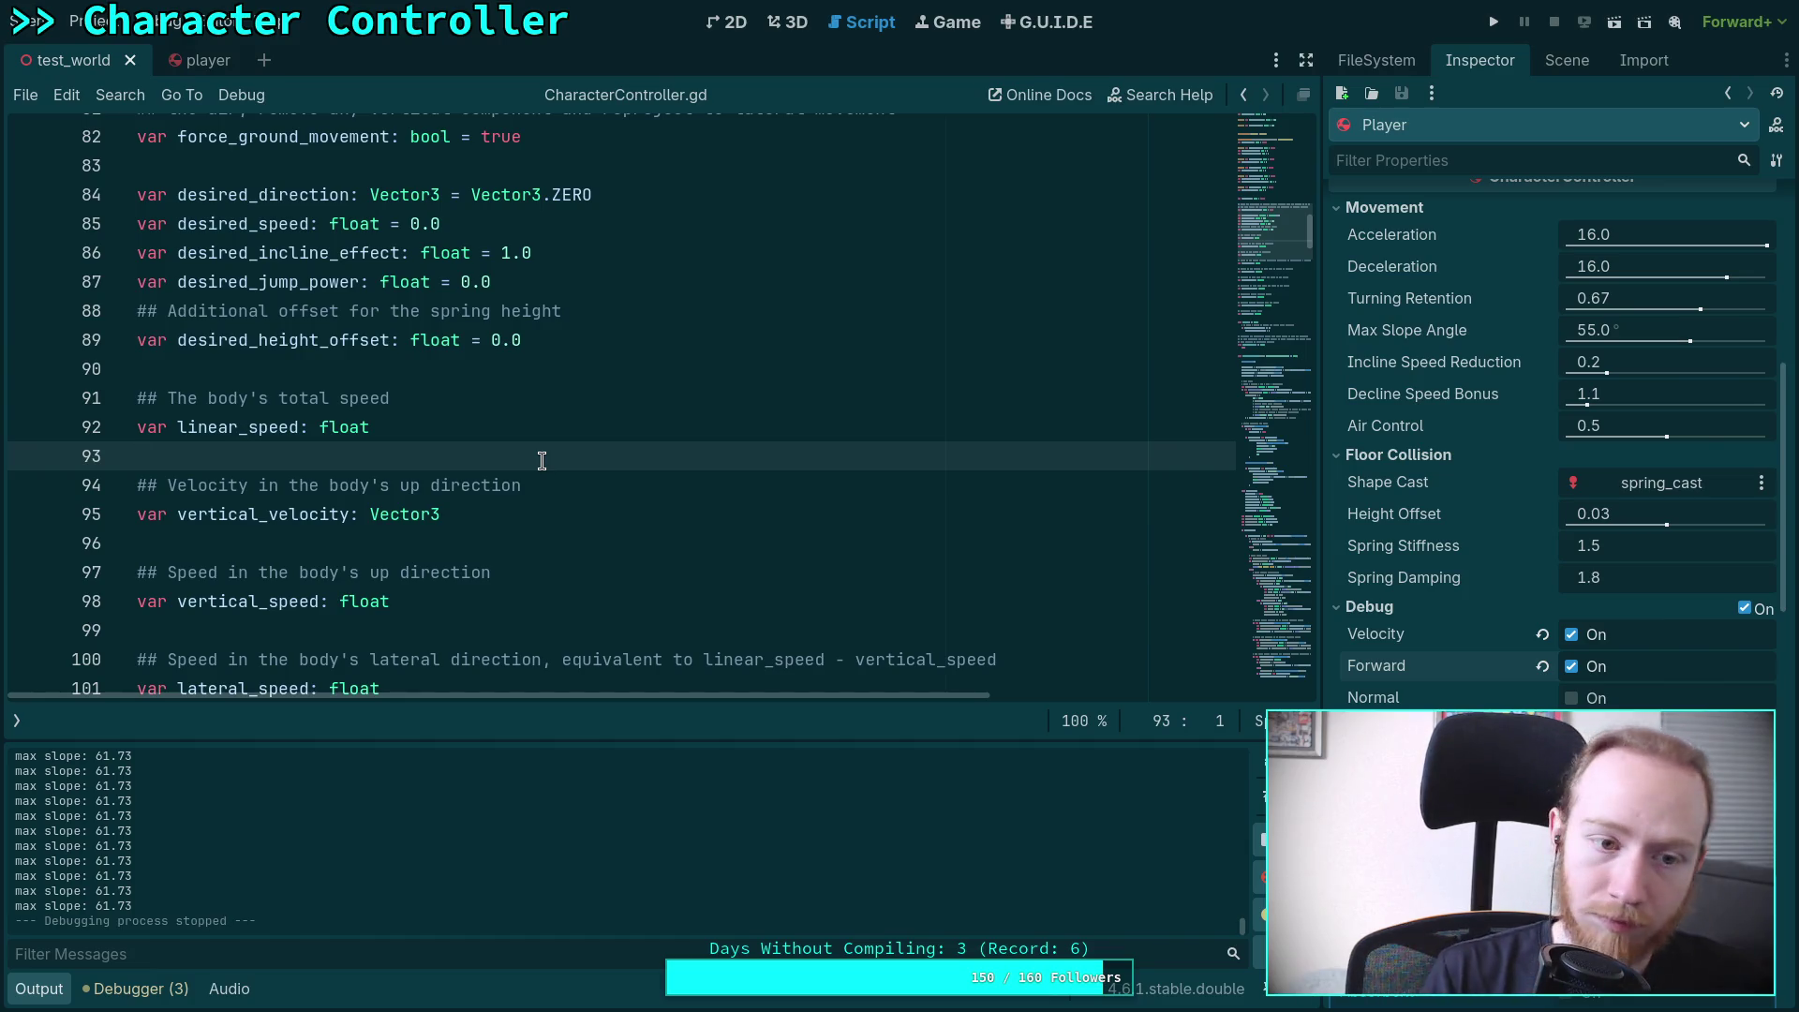
pyautogui.click(40, 988)
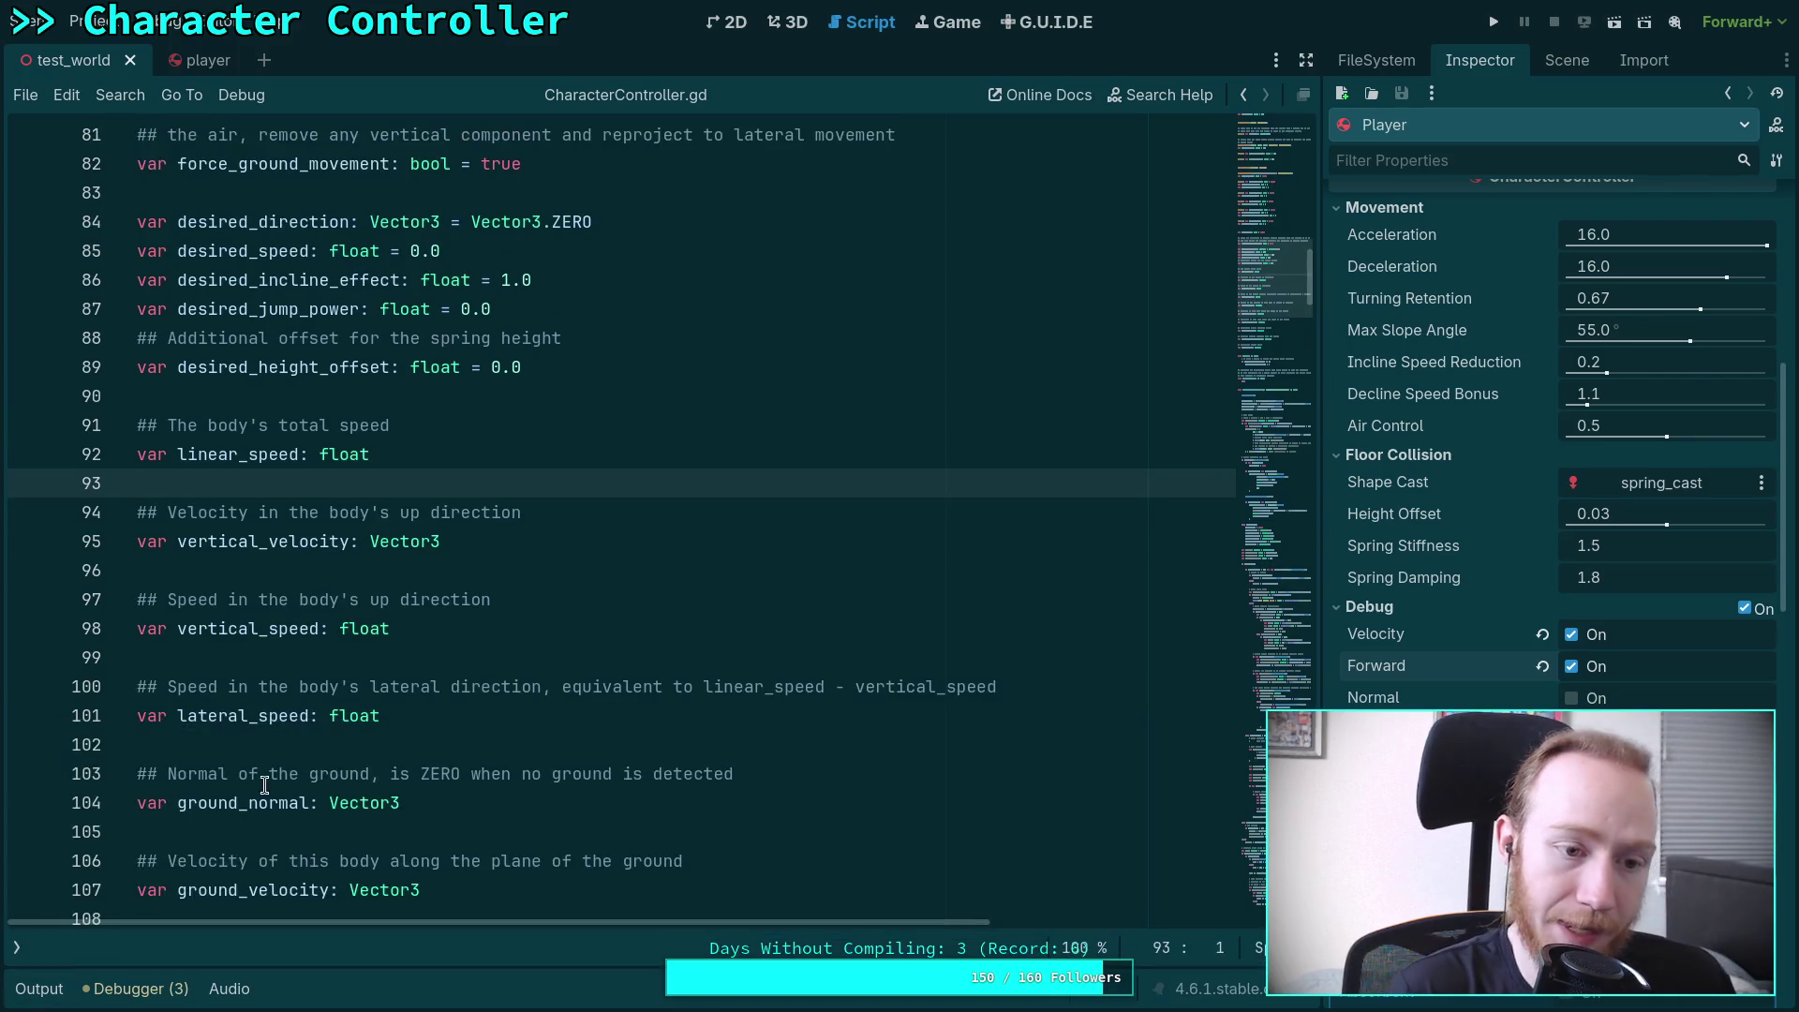
# Add a new doc comment line under line 18 starting 'This adds a "slip" force'
pyautogui.scroll(4, 489, 556)
pyautogui.scroll(-13, 712, 589)
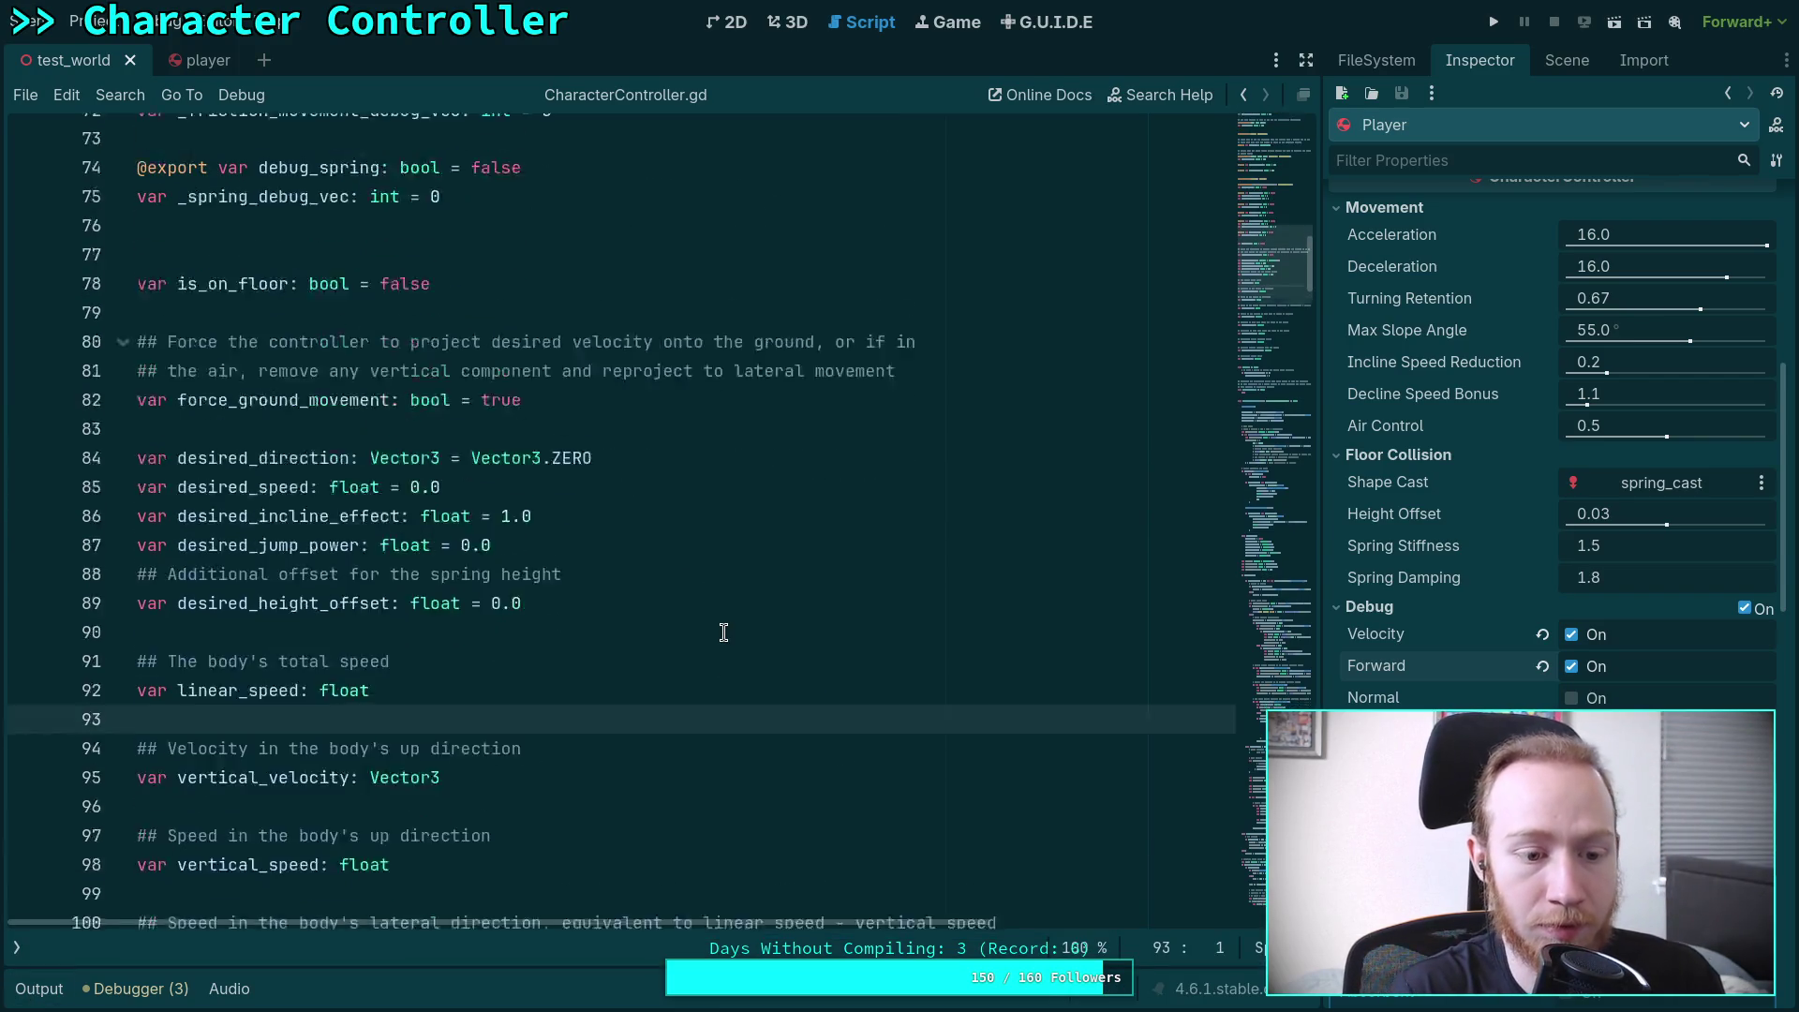
pyautogui.scroll(-10, 723, 632)
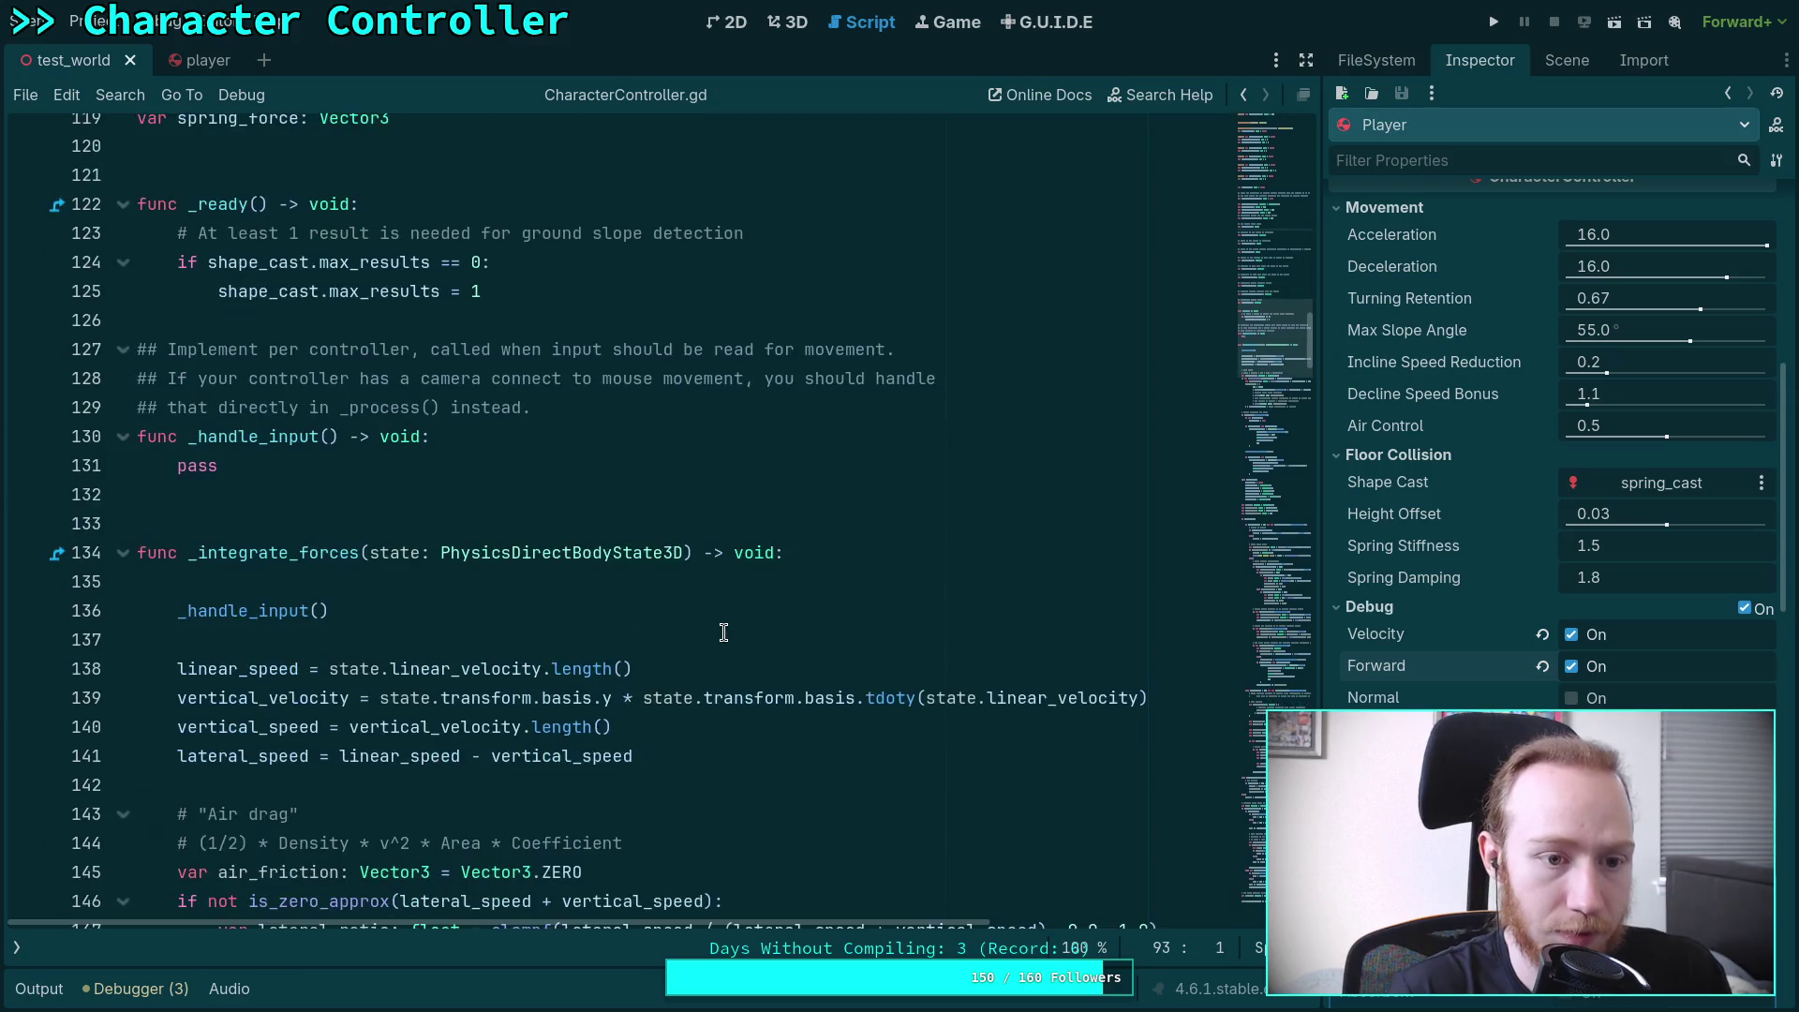
pyautogui.scroll(20, 725, 623)
pyautogui.scroll(14, 844, 455)
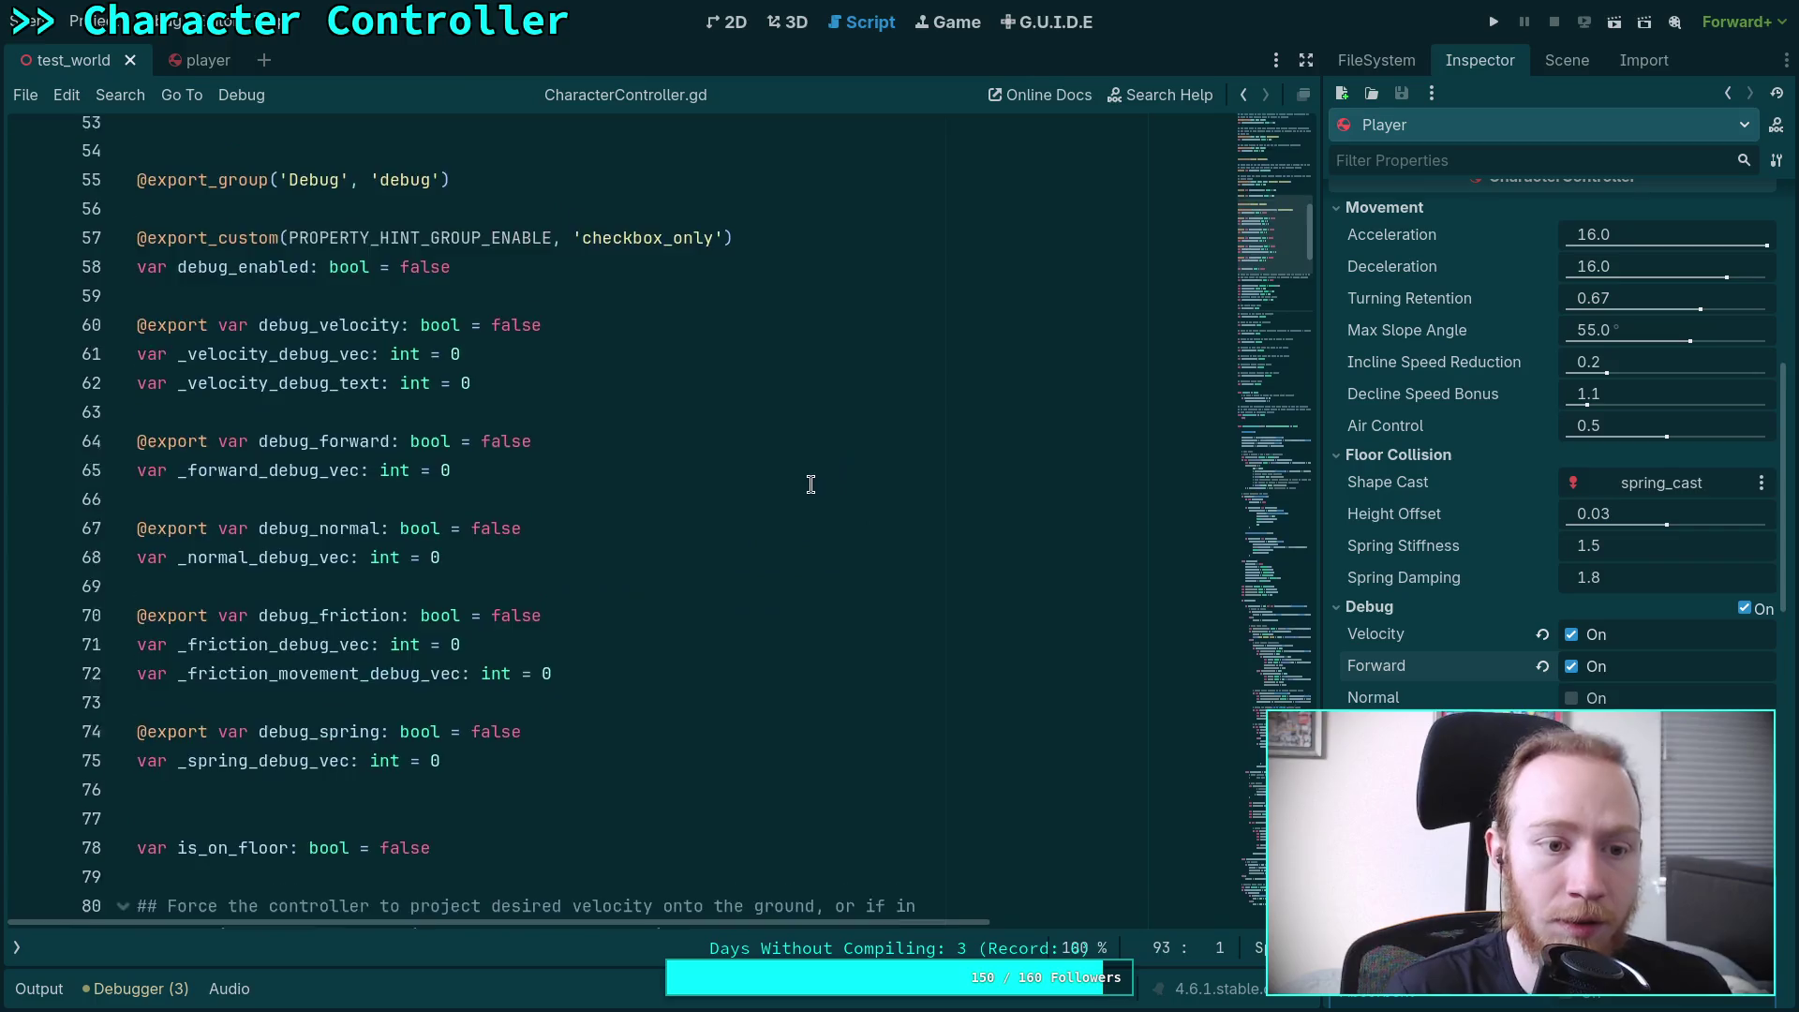
pyautogui.scroll(1, 562, 503)
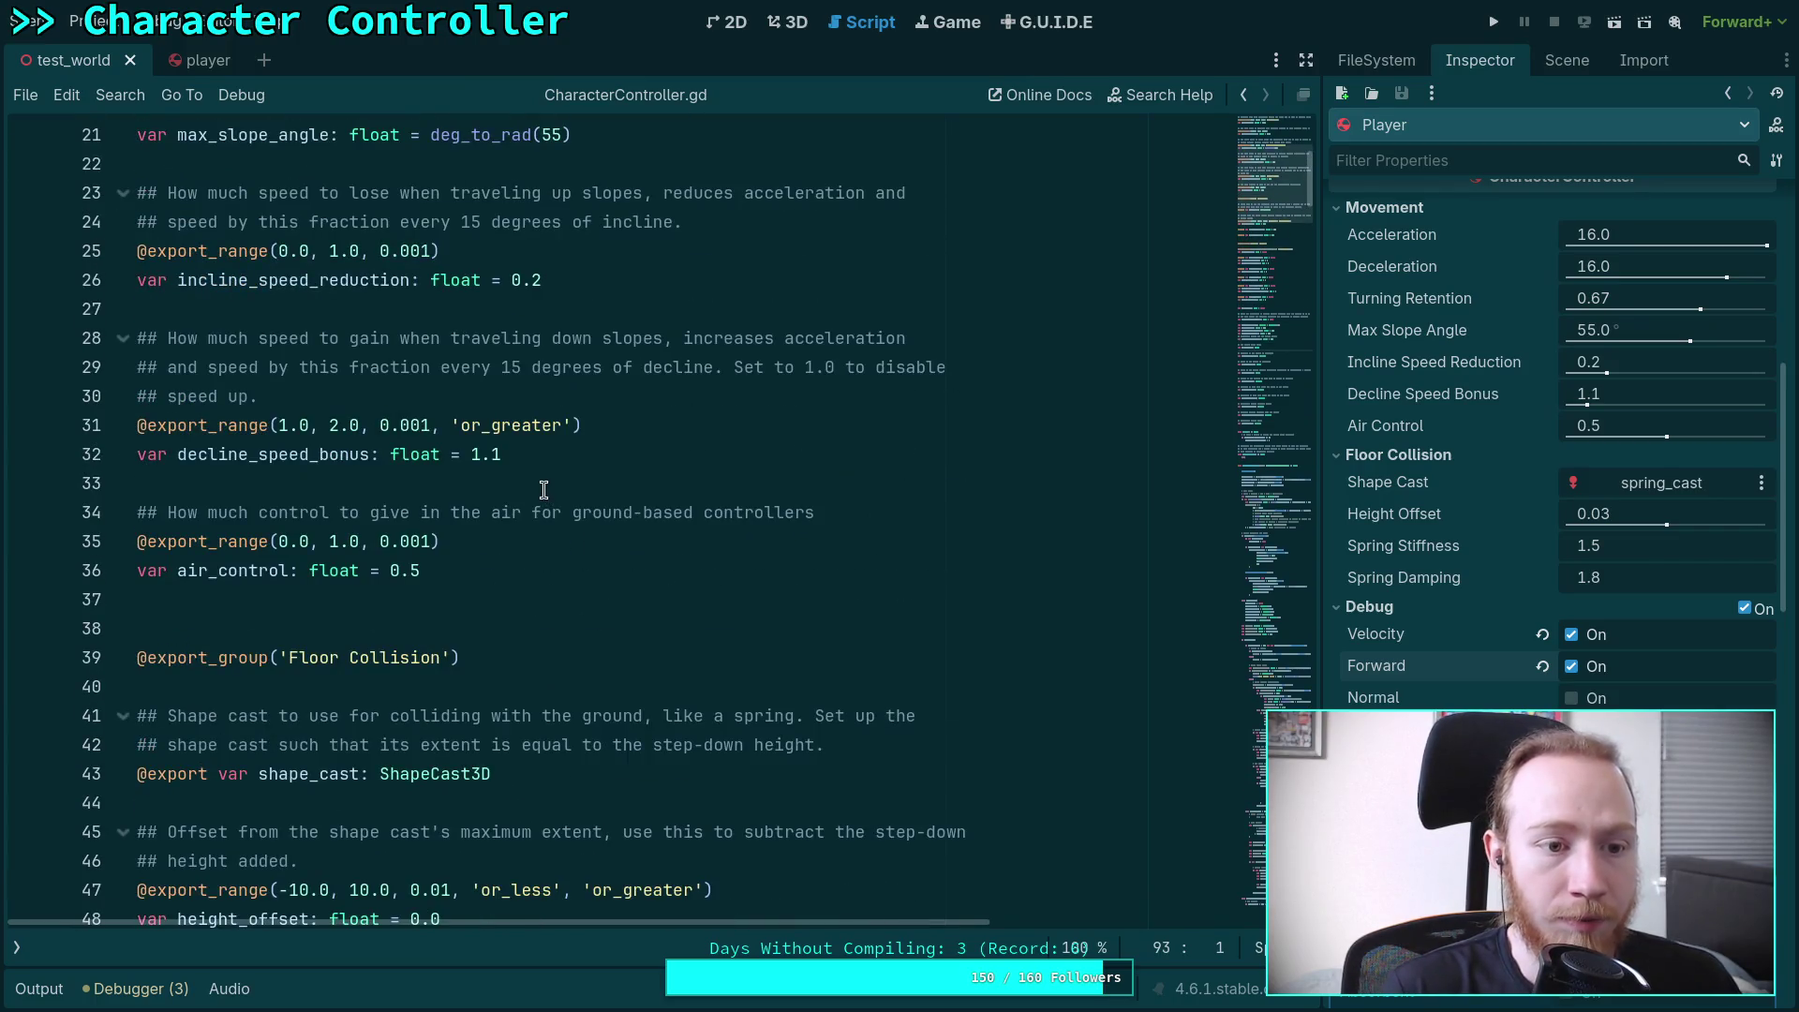
pyautogui.scroll(3, 524, 487)
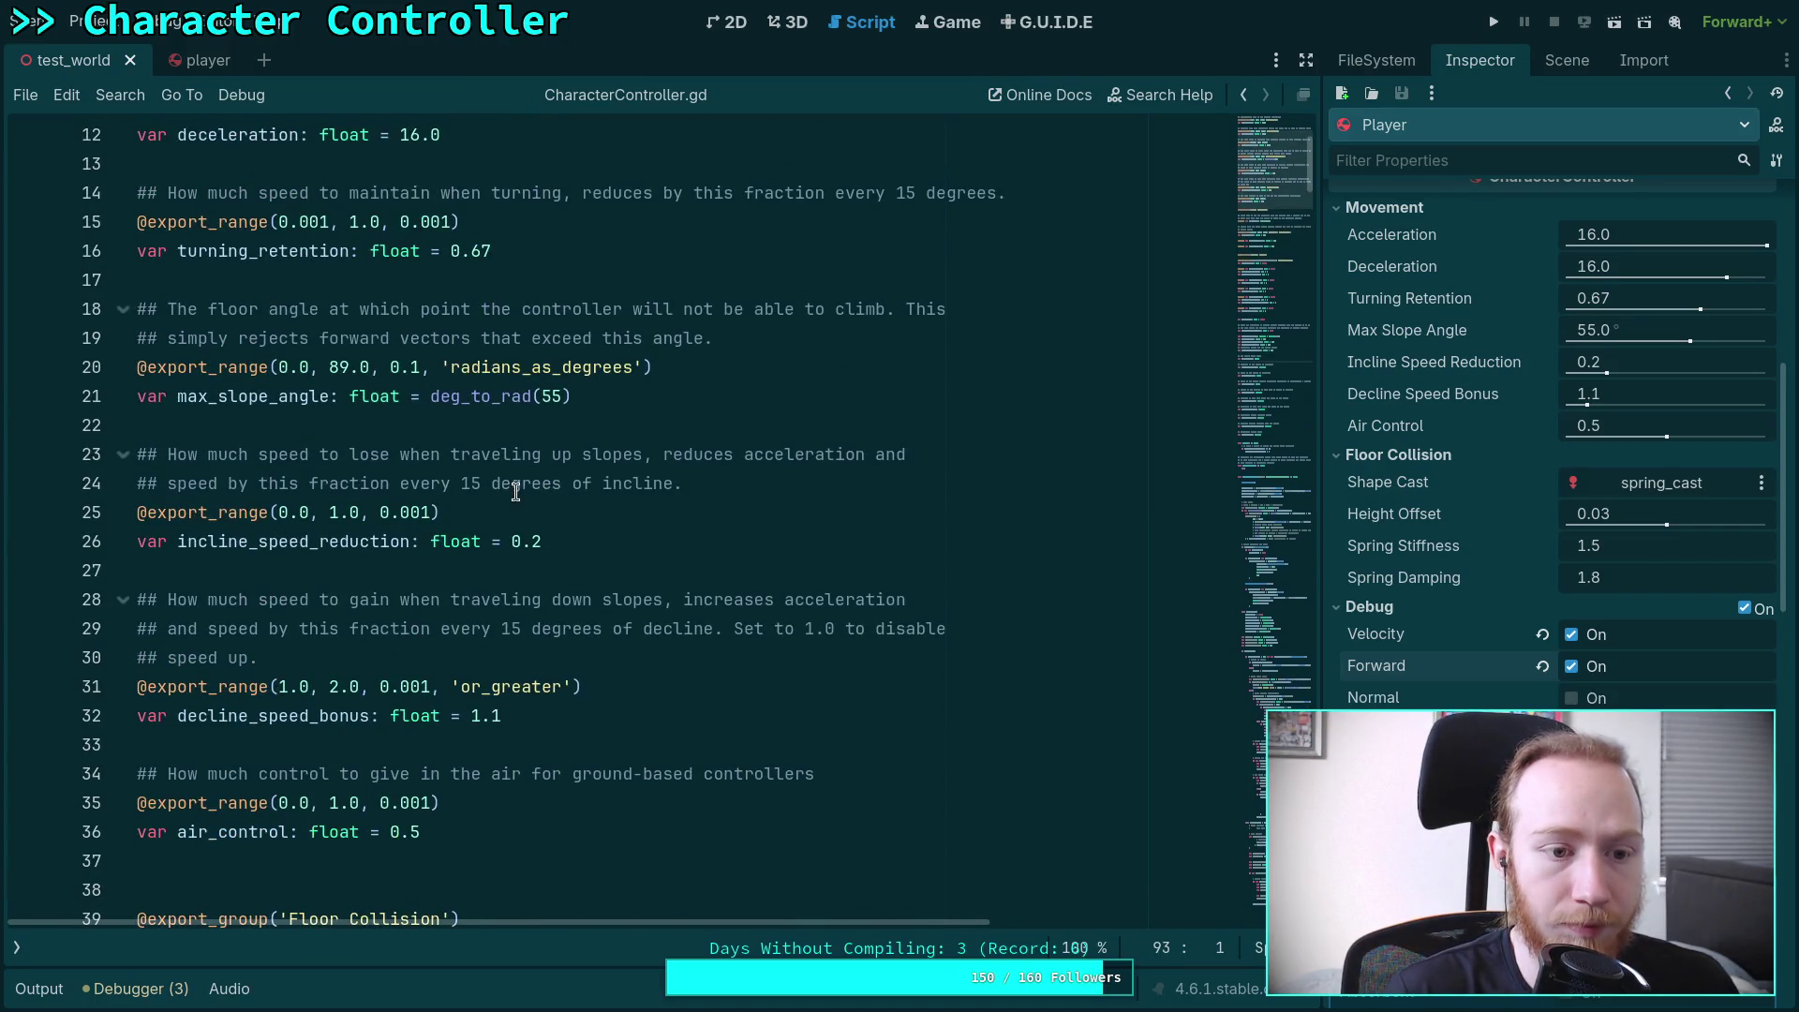
pyautogui.scroll(2, 515, 494)
pyautogui.moveTo(773, 512); pyautogui.dragTo(901, 491)
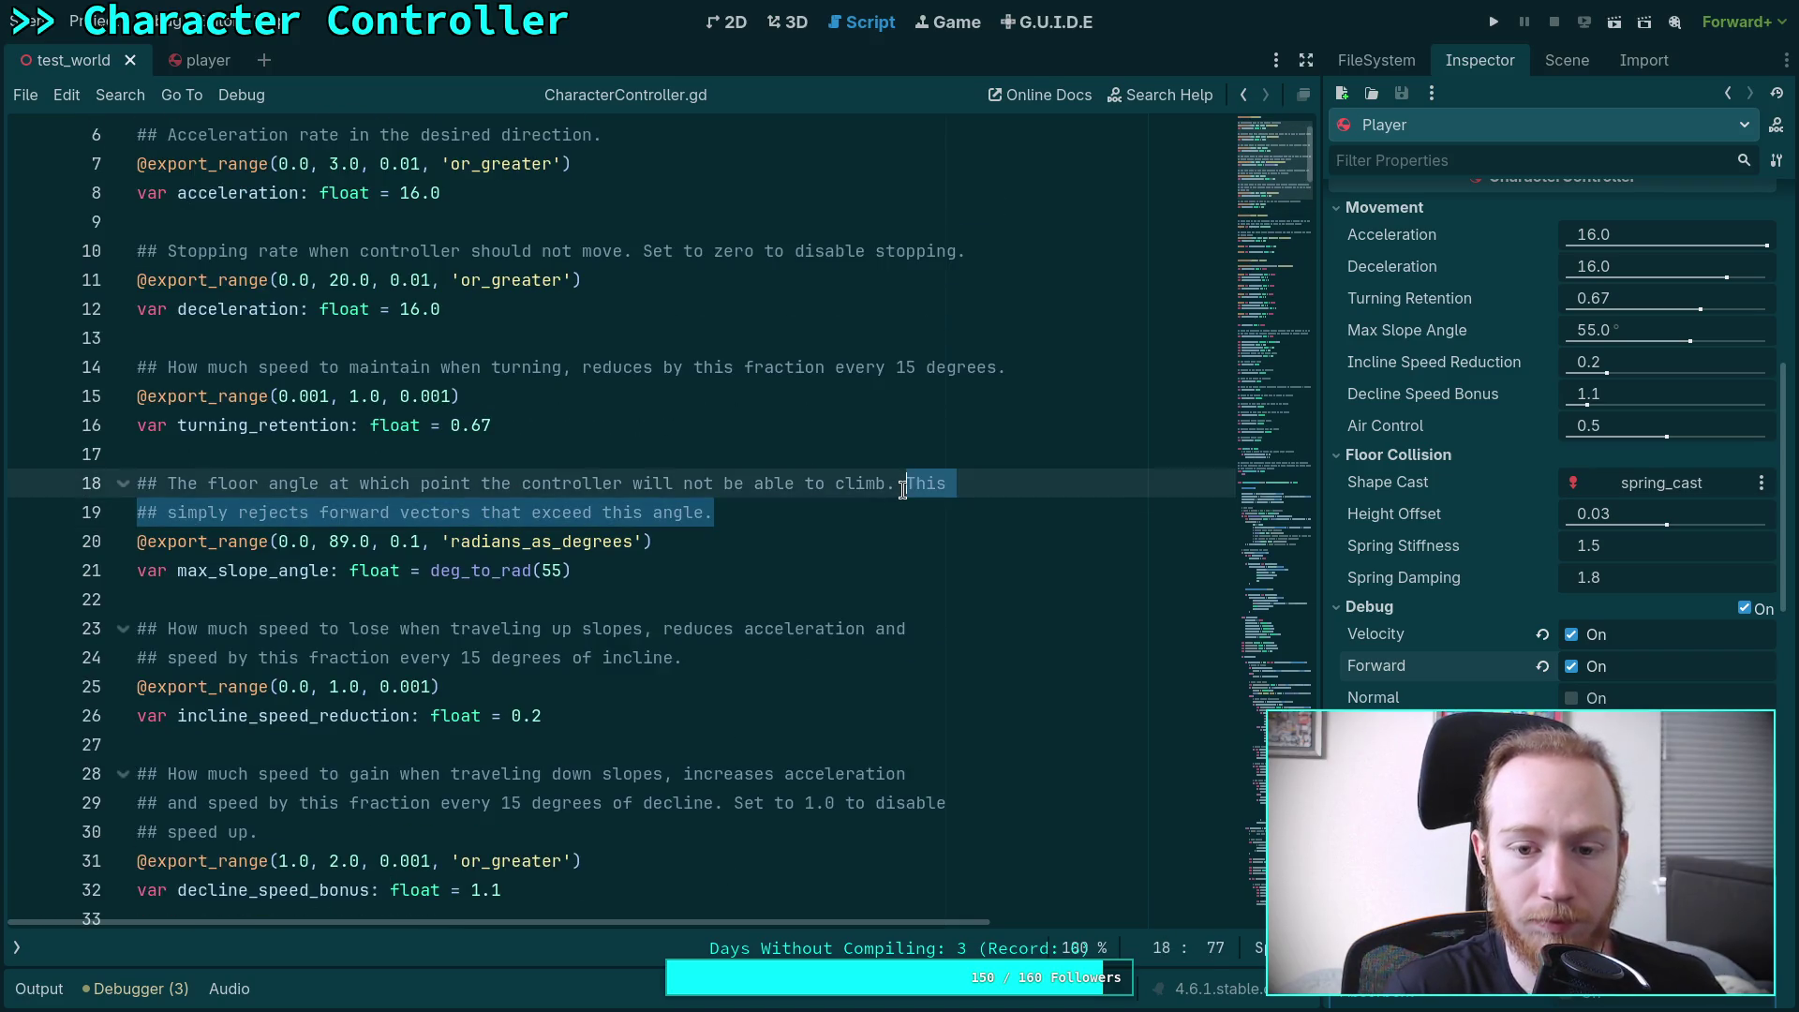
pyautogui.write('This')
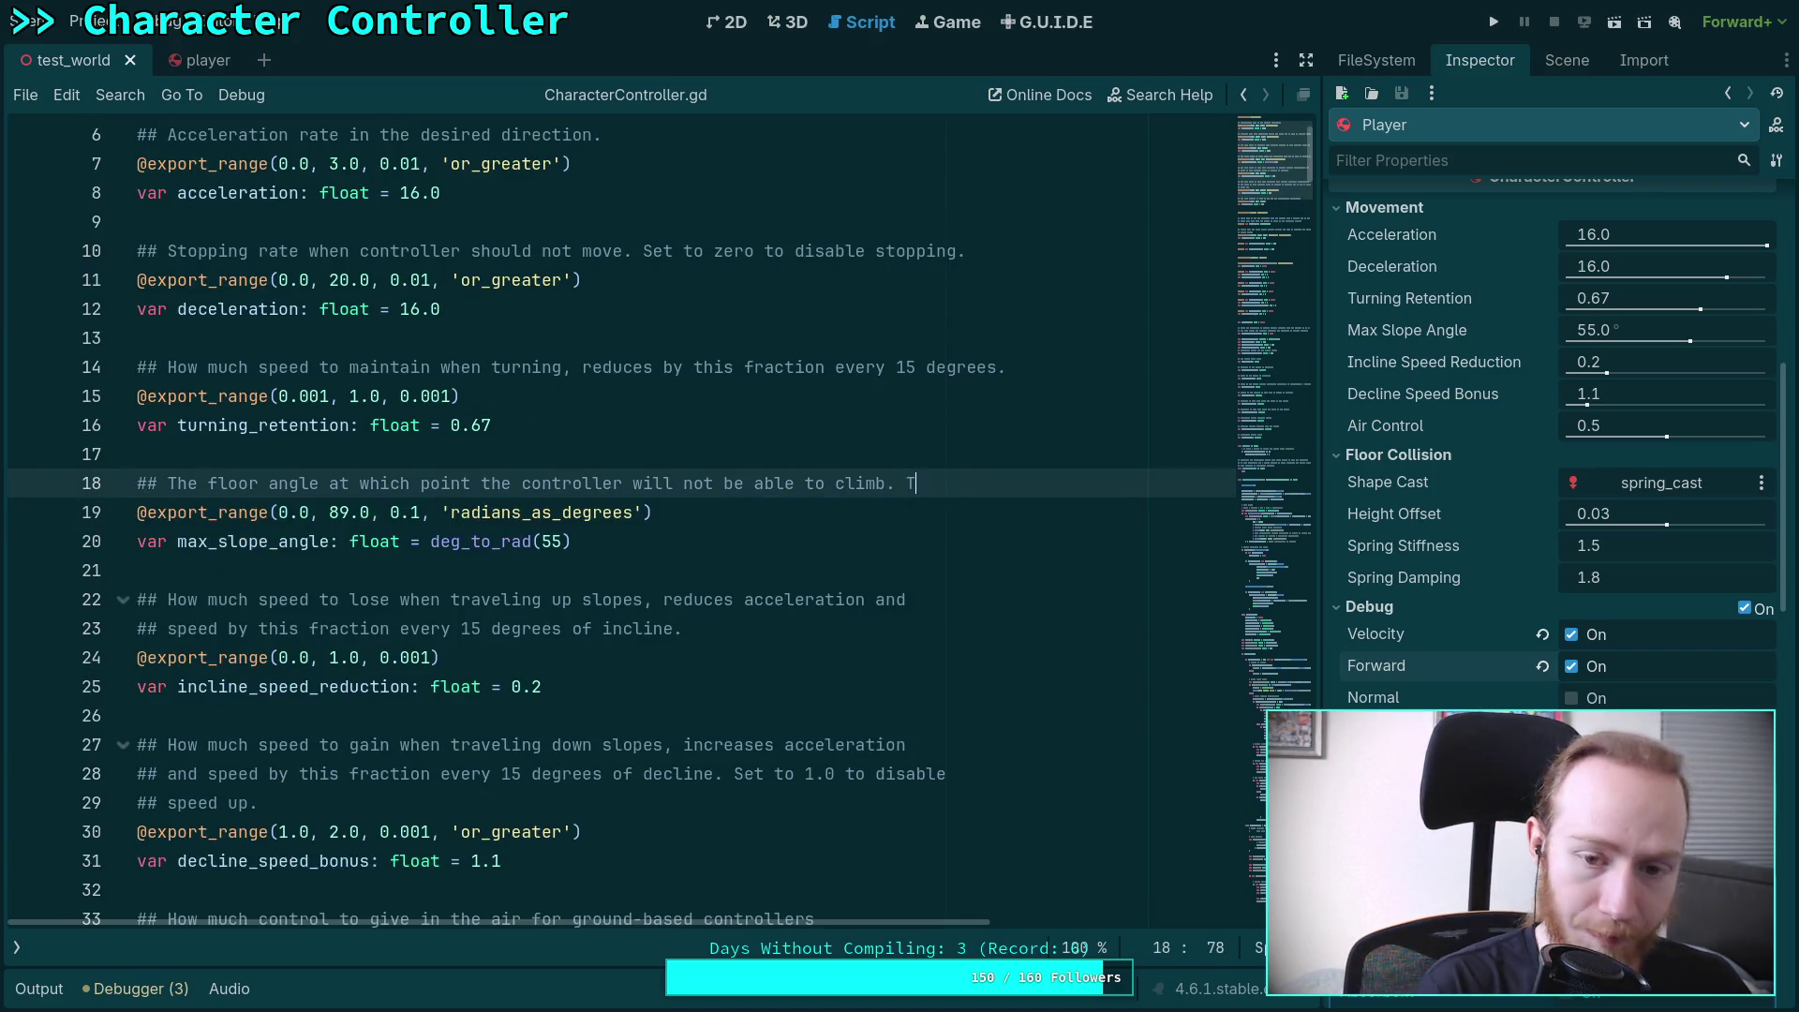
pyautogui.press('Return')
pyautogui.write('## ')
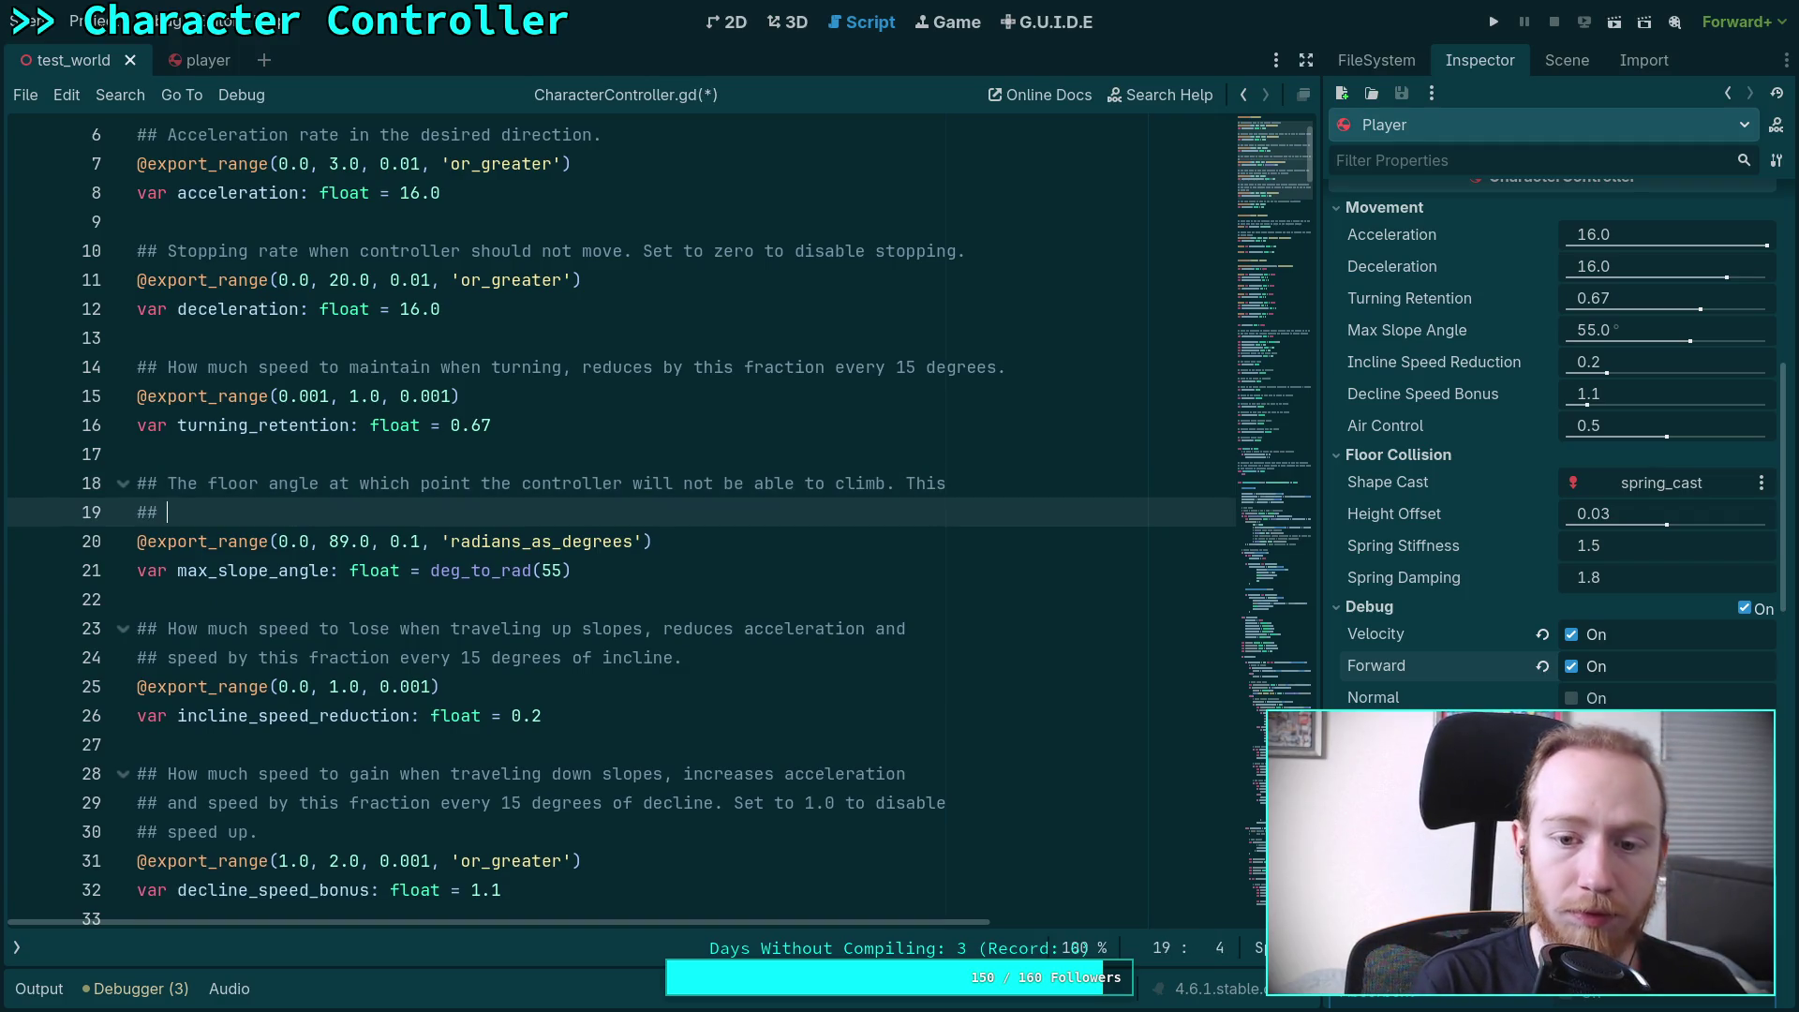
pyautogui.write('adds ')
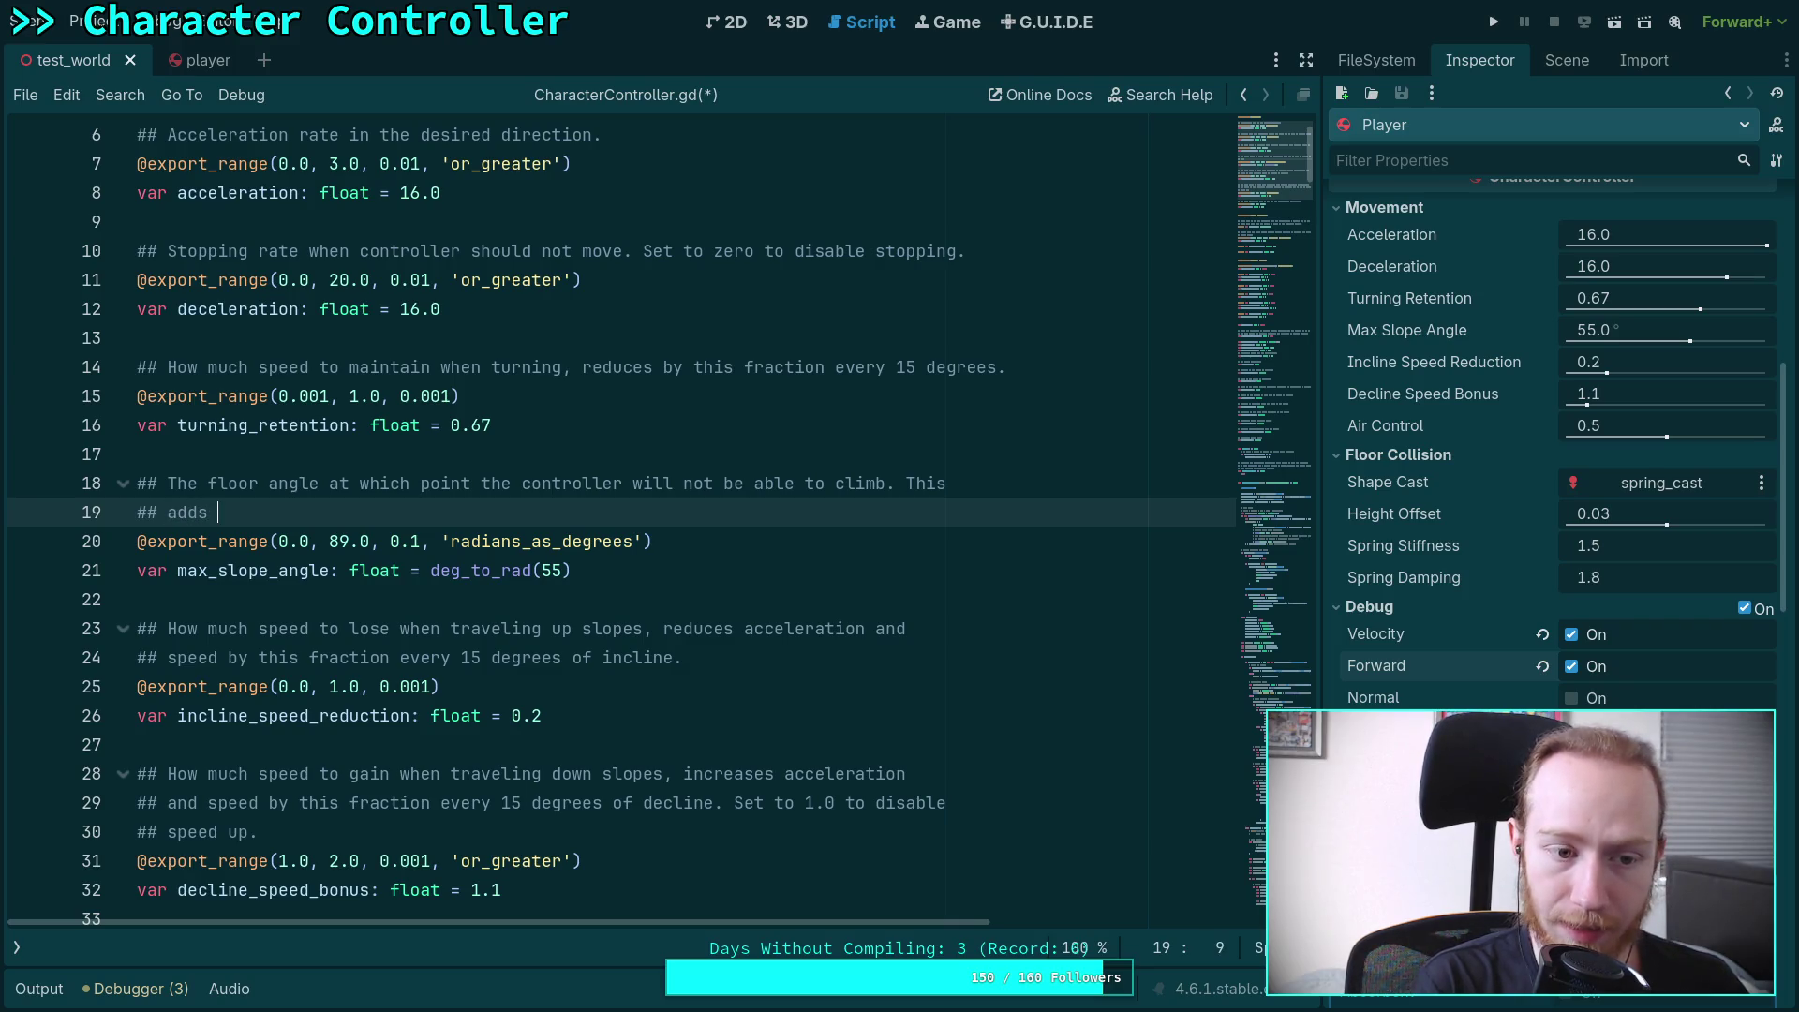
pyautogui.write('a "slip" force')
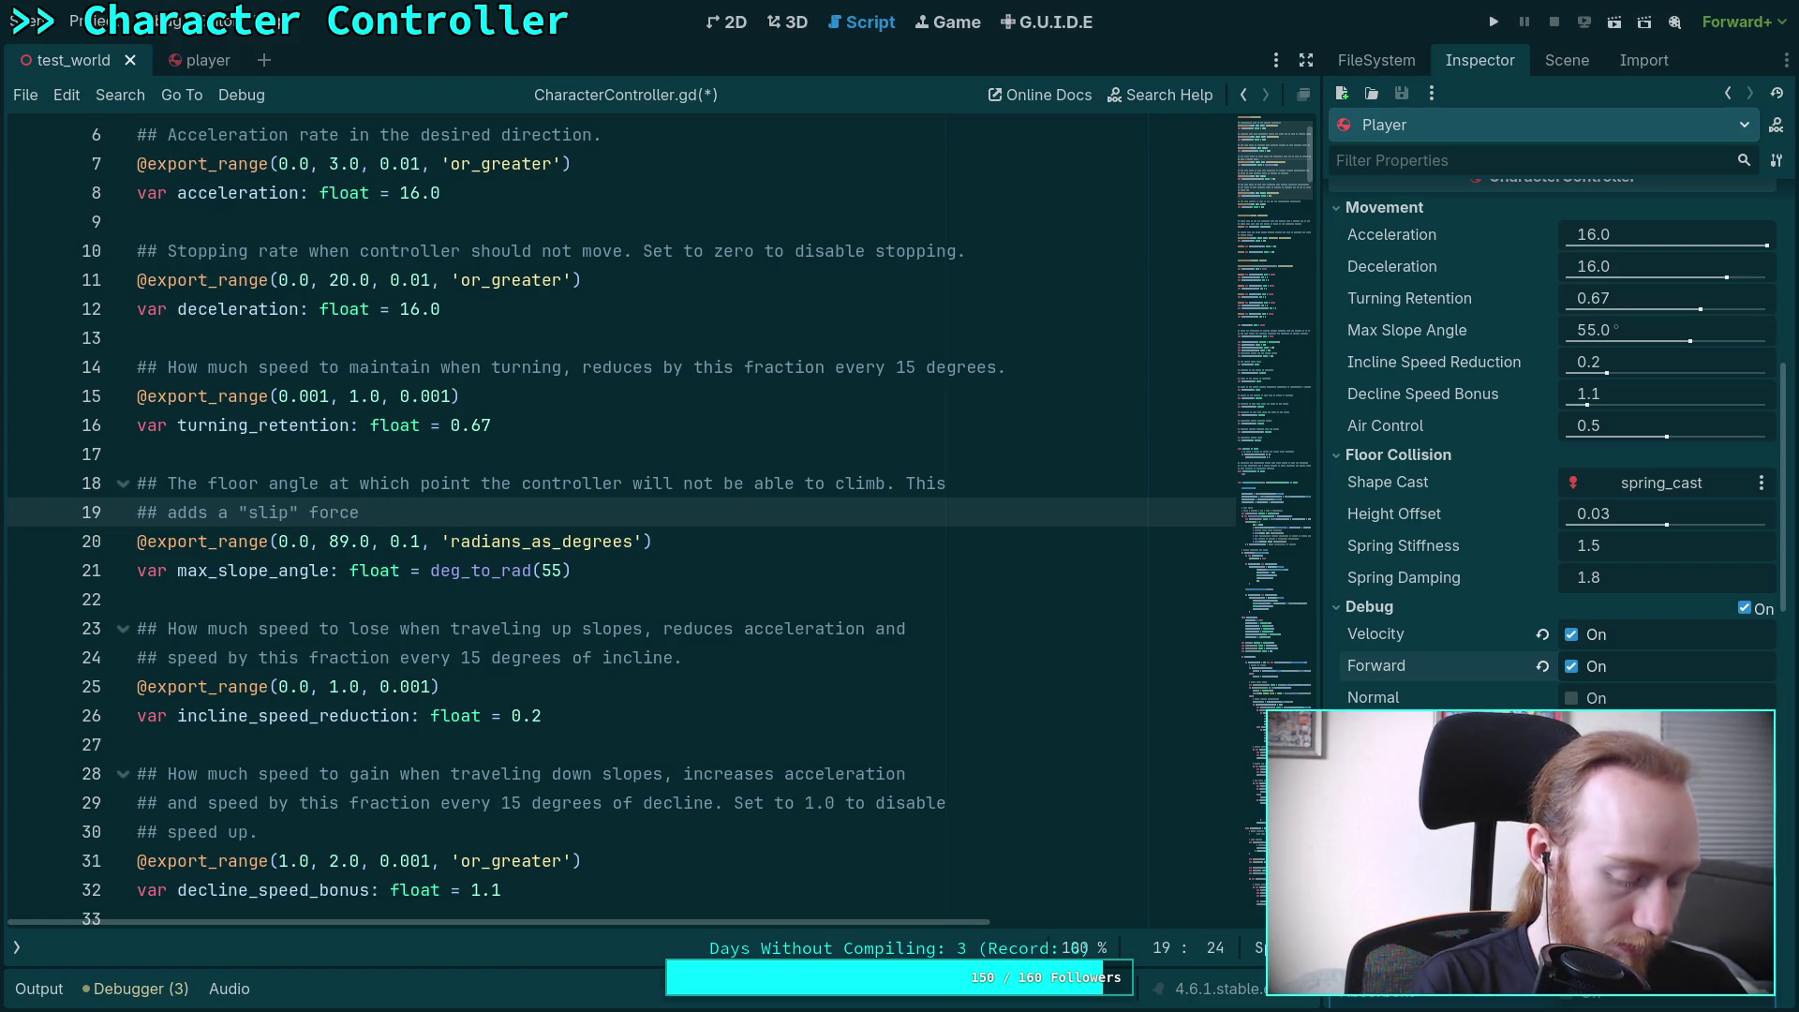
# Continue the comment with 'in the downhill direction', fixing a typo along the way
pyautogui.write('using teh')
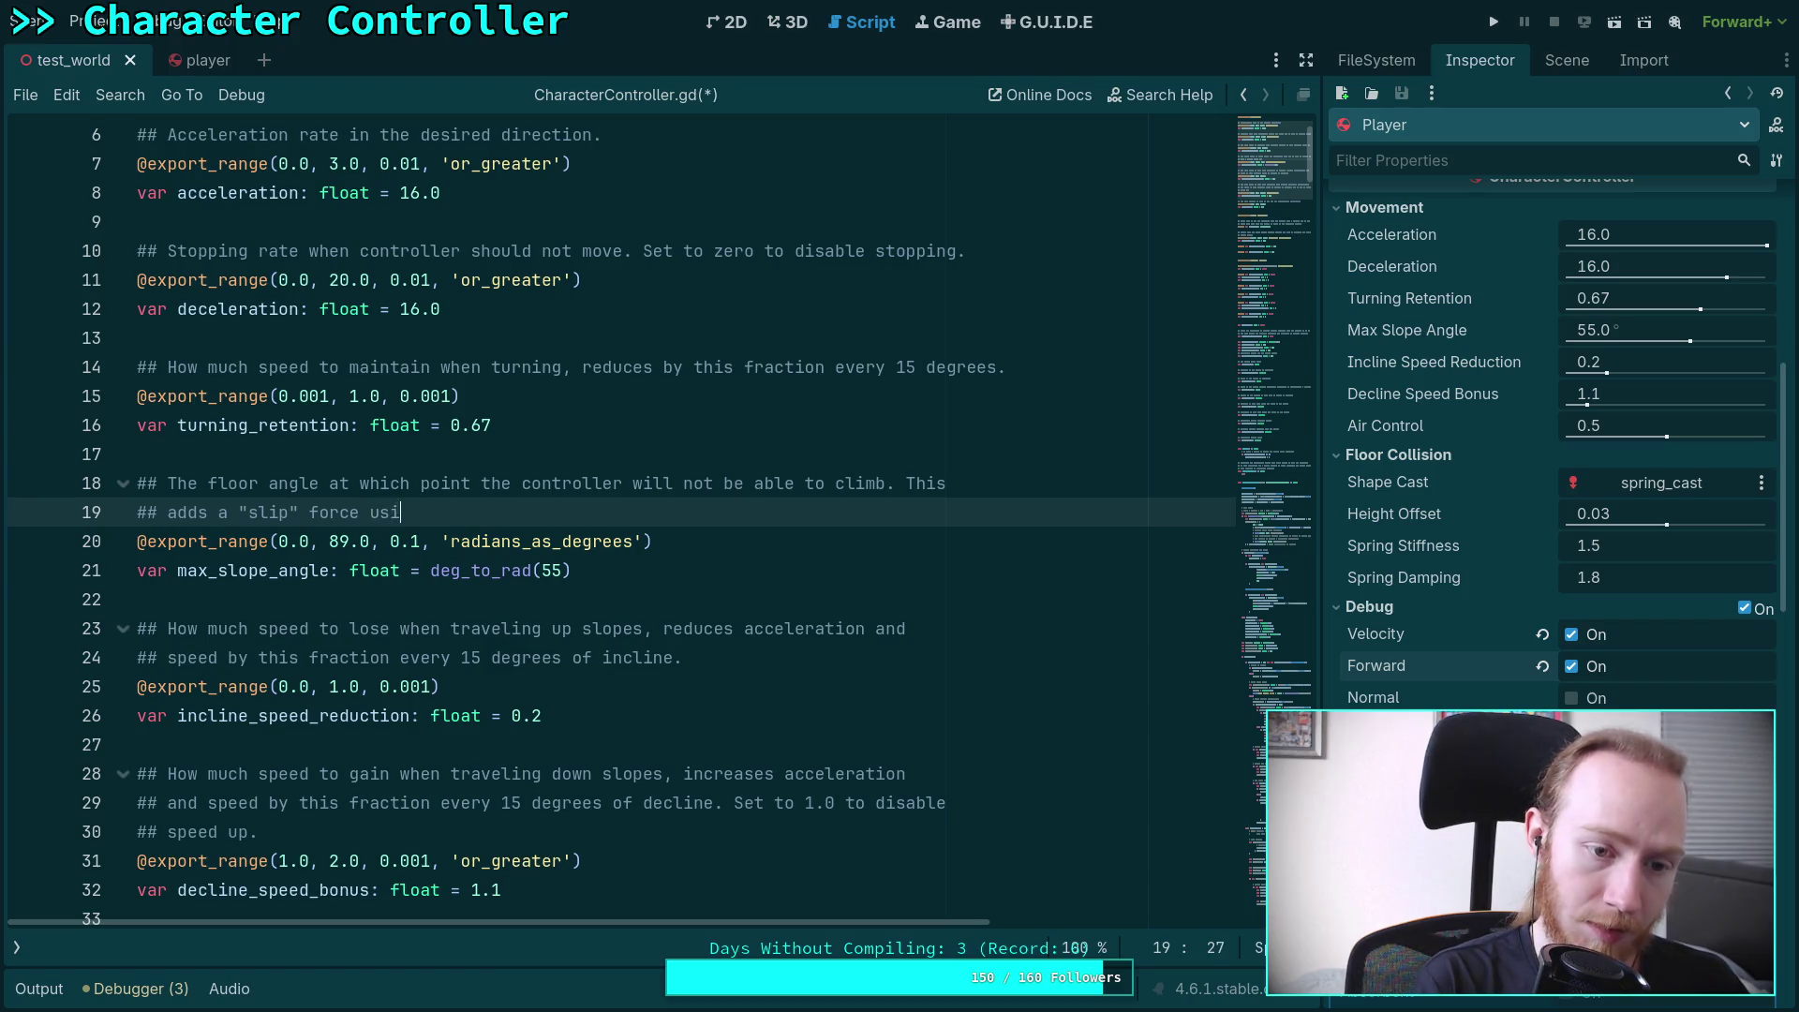
pyautogui.press('BackSpace')
pyautogui.press('BackSpace')
pyautogui.press('BackSpace')
pyautogui.write('h')
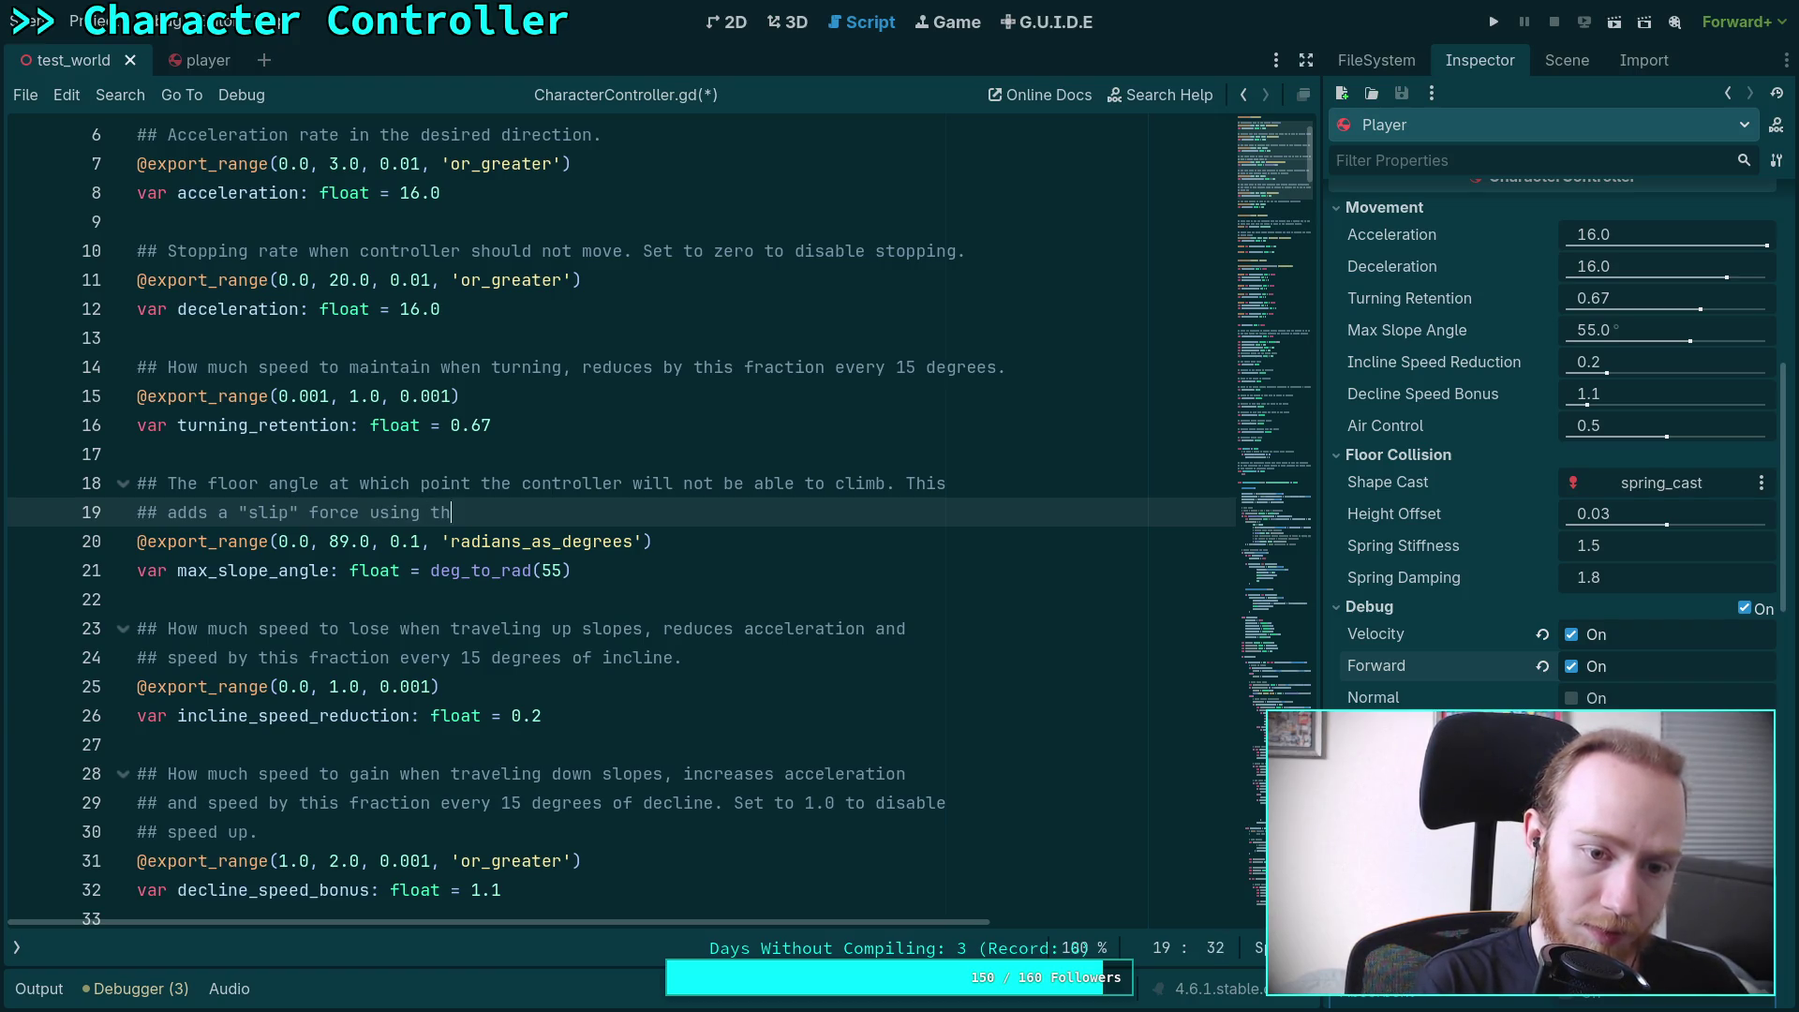
pyautogui.write('e')
pyautogui.hotkey('ctrl', 'BackSpace')
pyautogui.hotkey('ctrl', 'BackSpace')
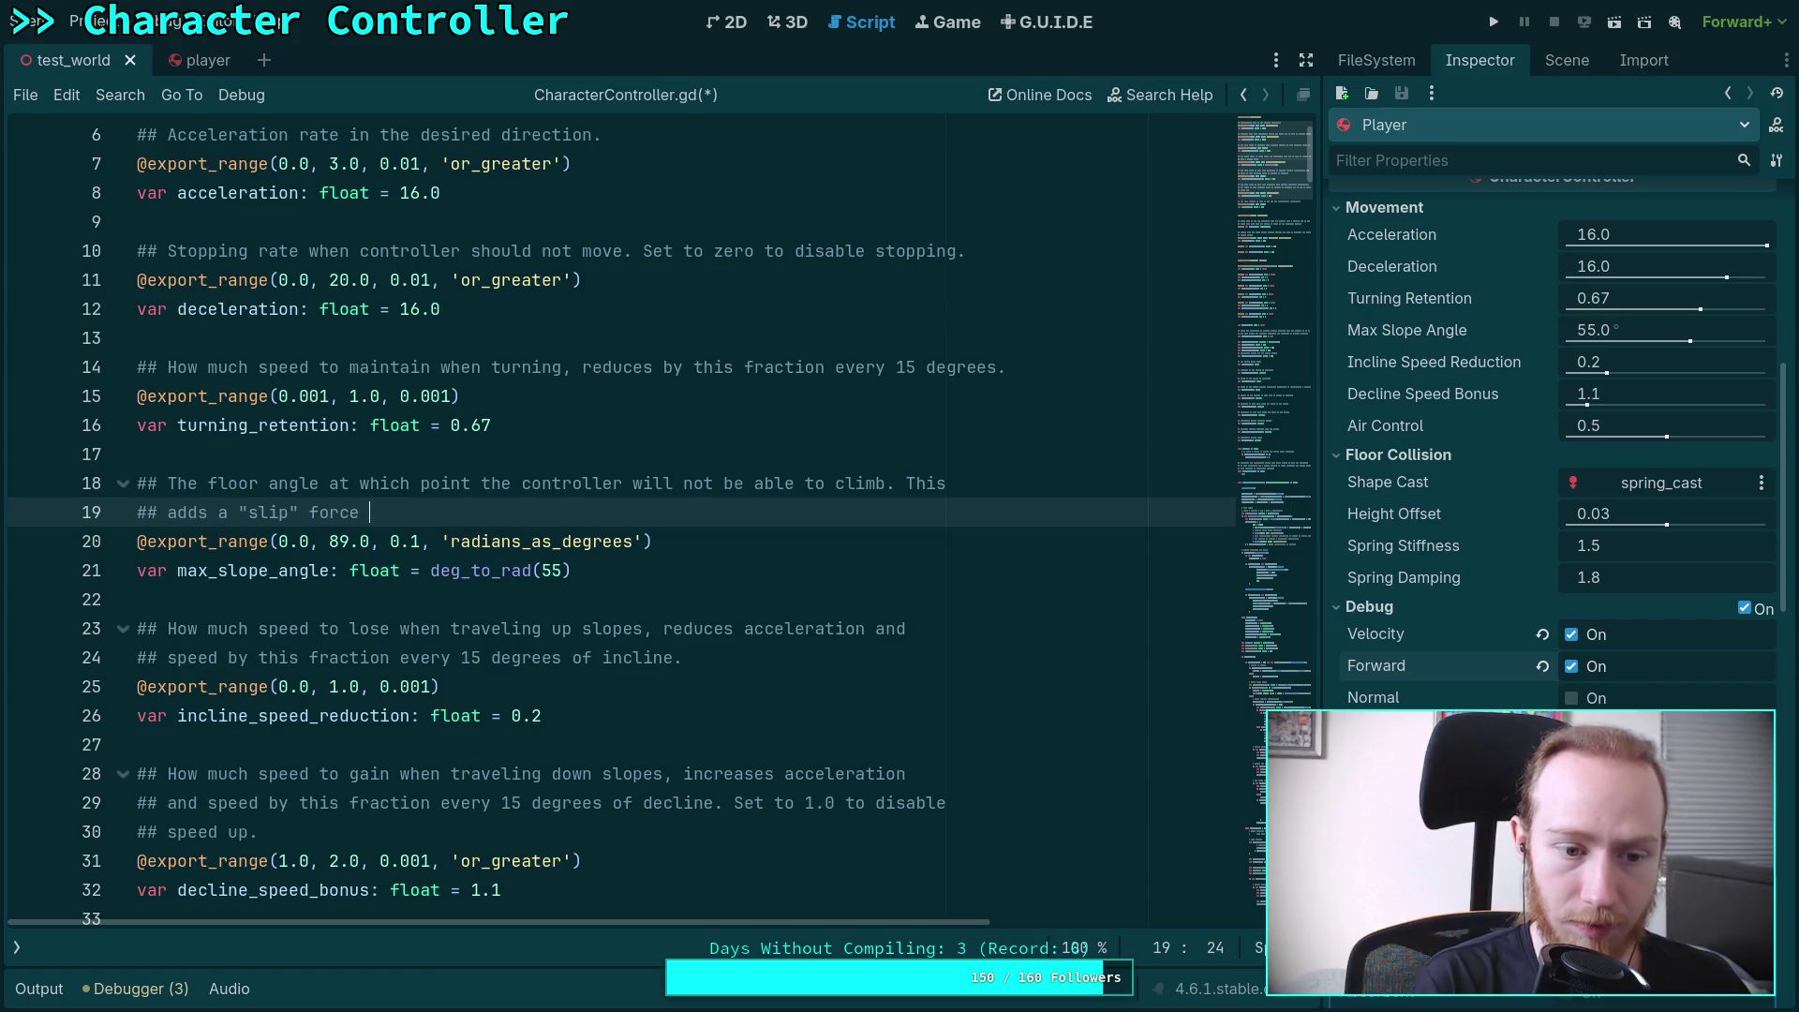
pyautogui.write('in the ')
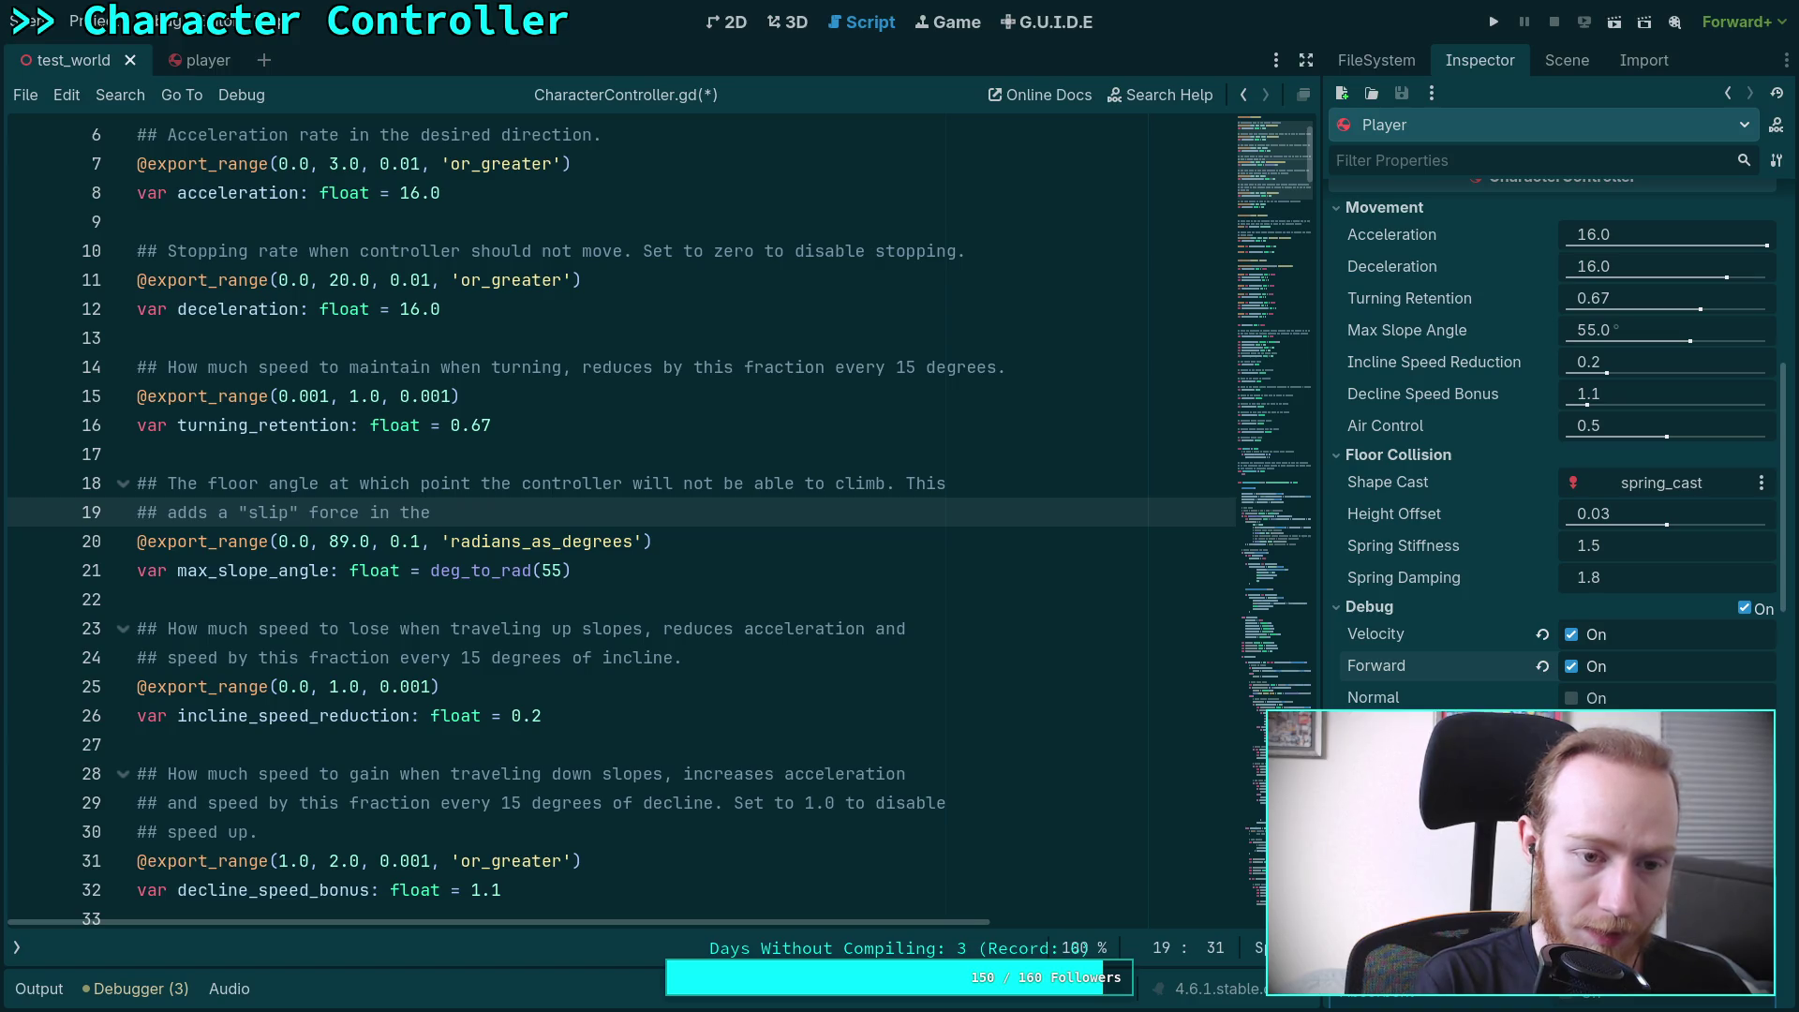
pyautogui.write('downhill direction')
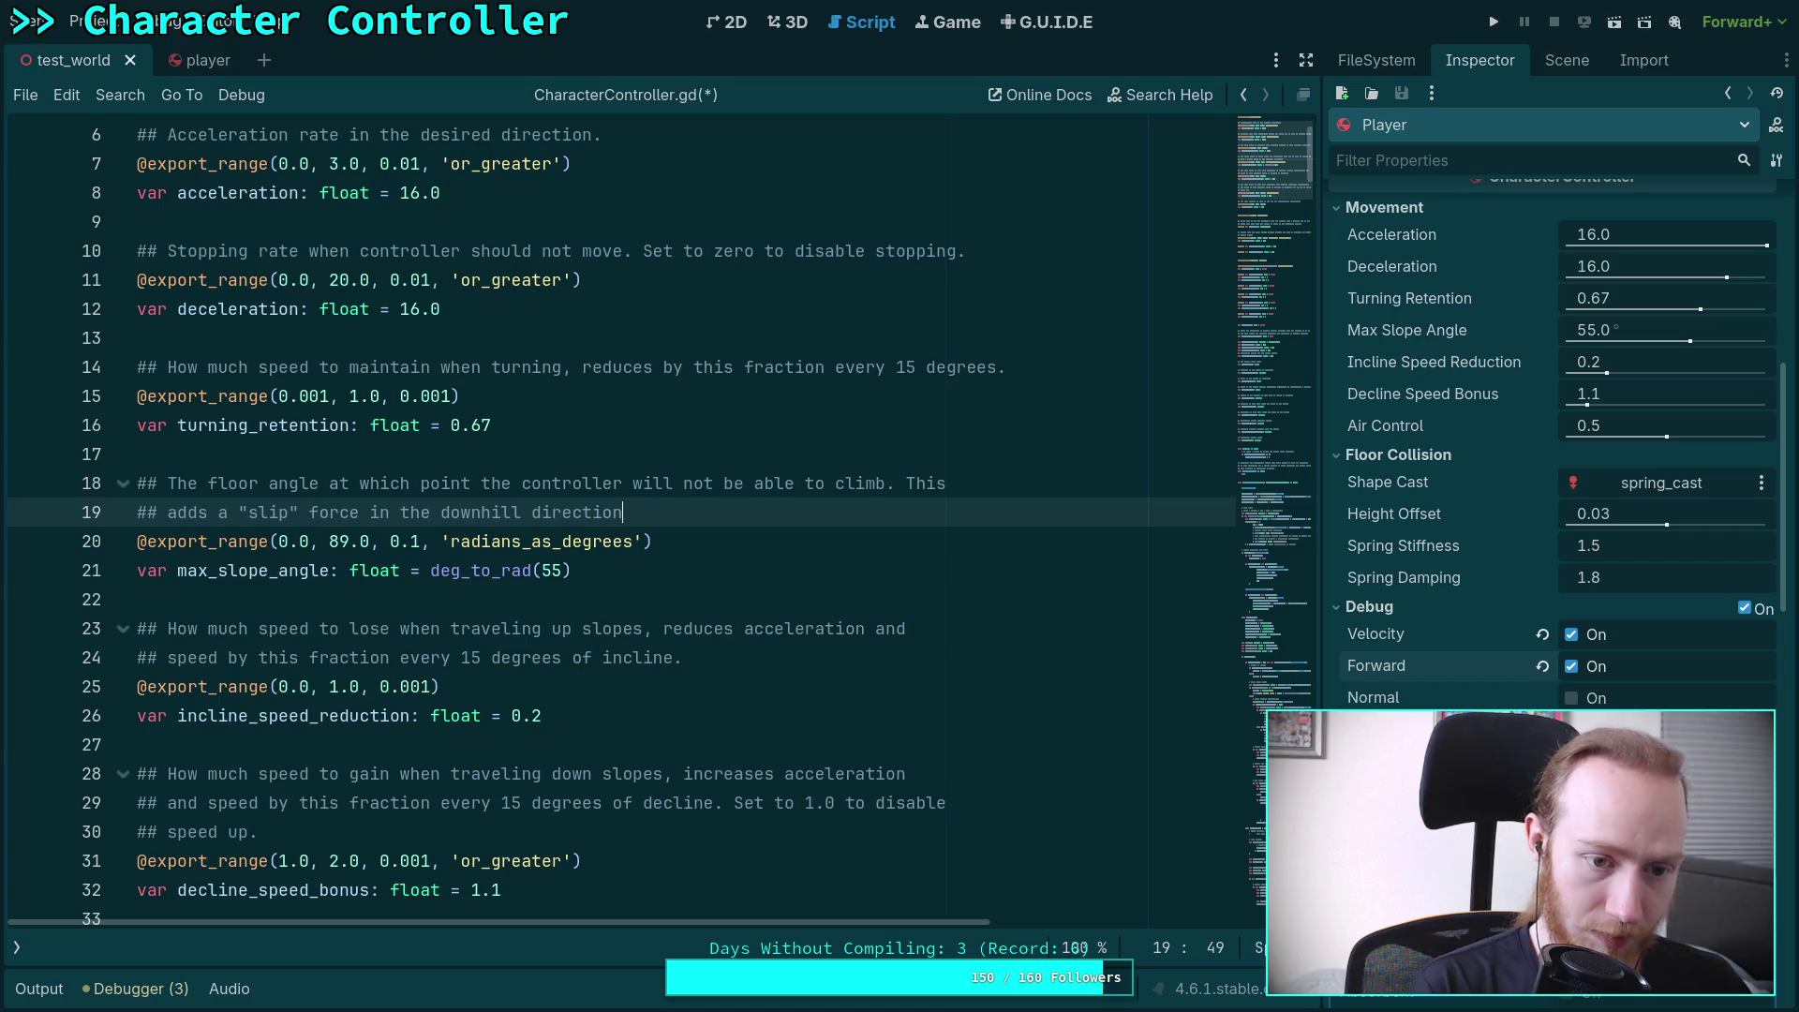
# Insert 'by projecting gravity' before 'in the downhill direction' in the comment
pyautogui.click(366, 513)
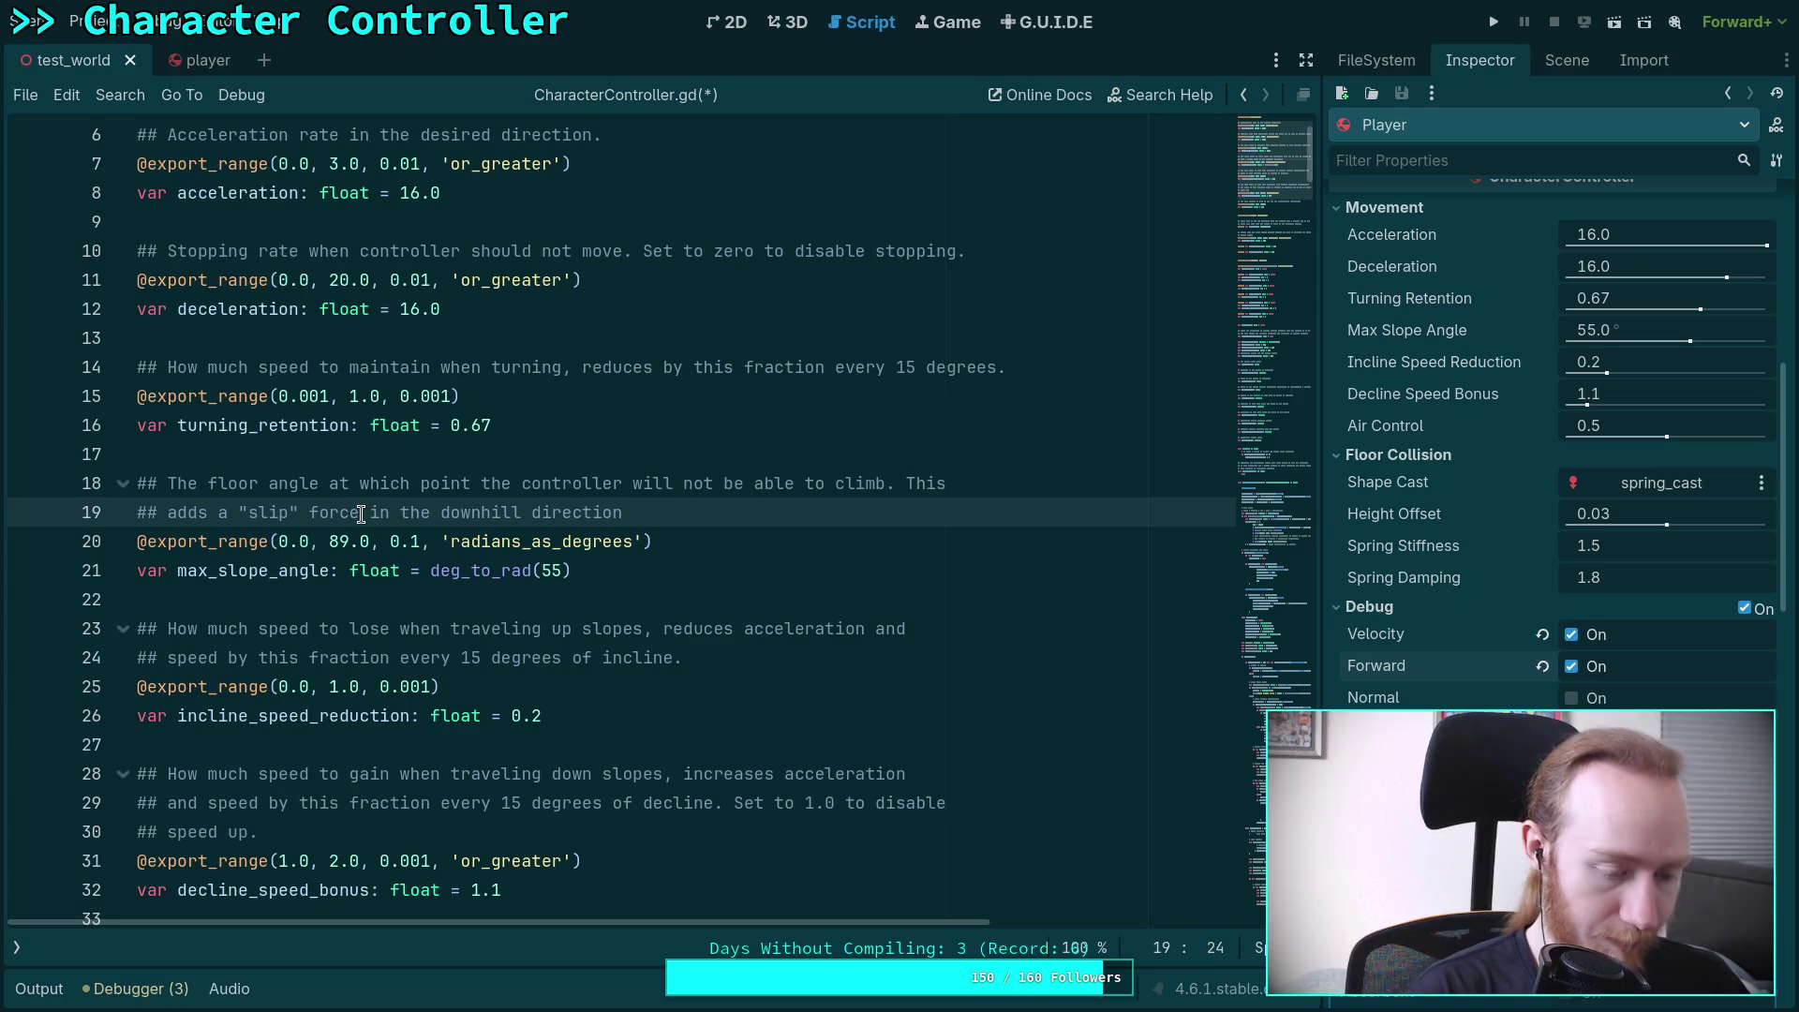
pyautogui.write('by')
pyautogui.press('BackSpace')
pyautogui.press('BackSpace')
pyautogui.press('BackSpace')
pyautogui.write('by projecting gravity')
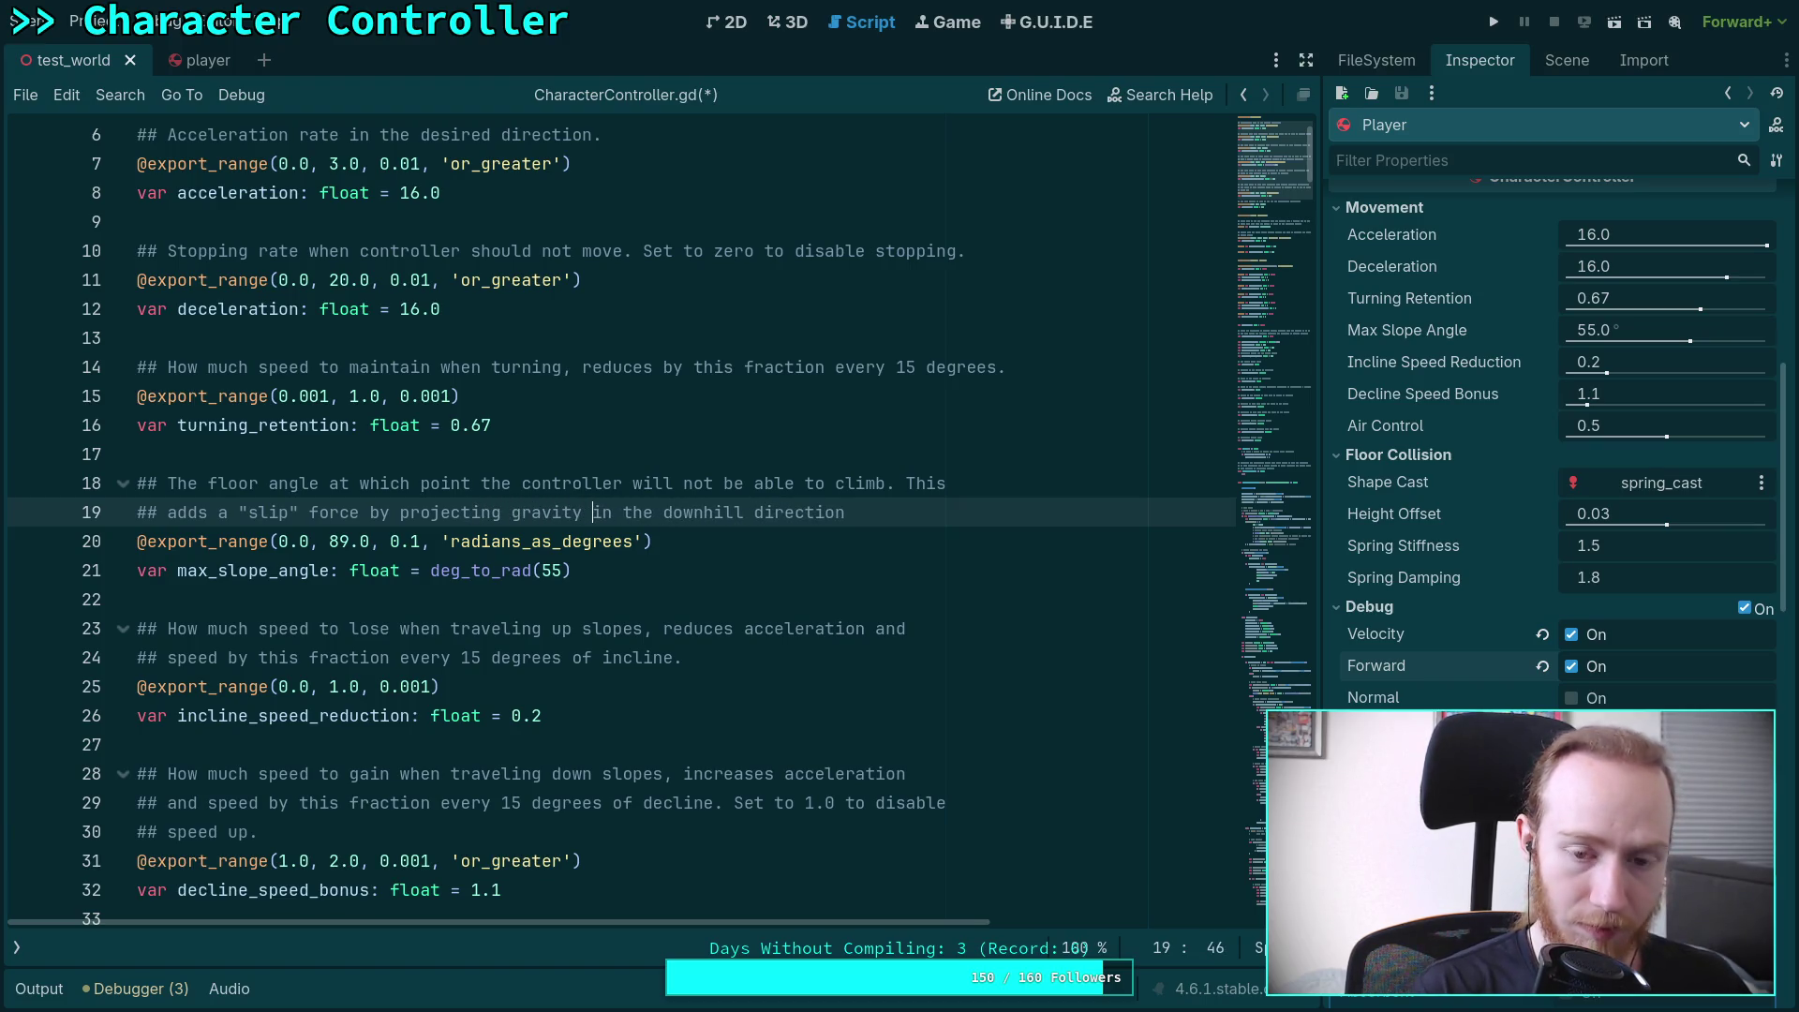
pyautogui.click(913, 515)
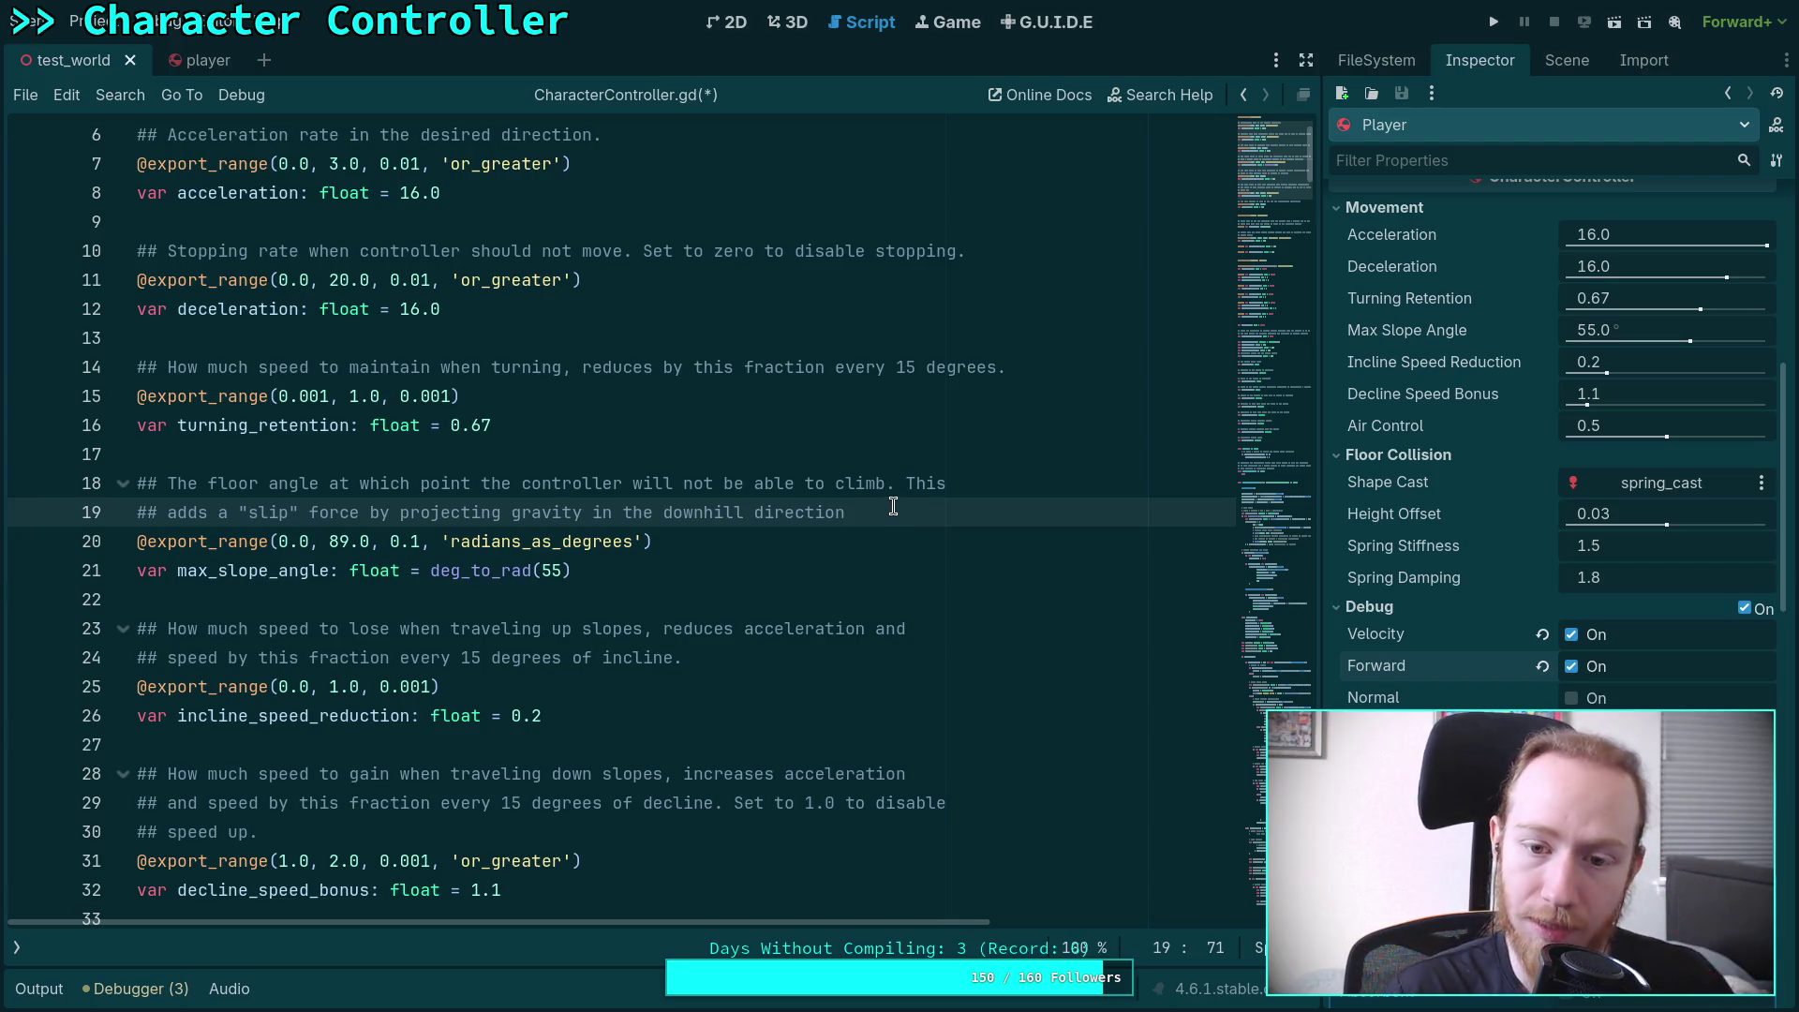
# Change 'projecting' to 'reprojecting' and end the comment with a period
pyautogui.click(396, 512)
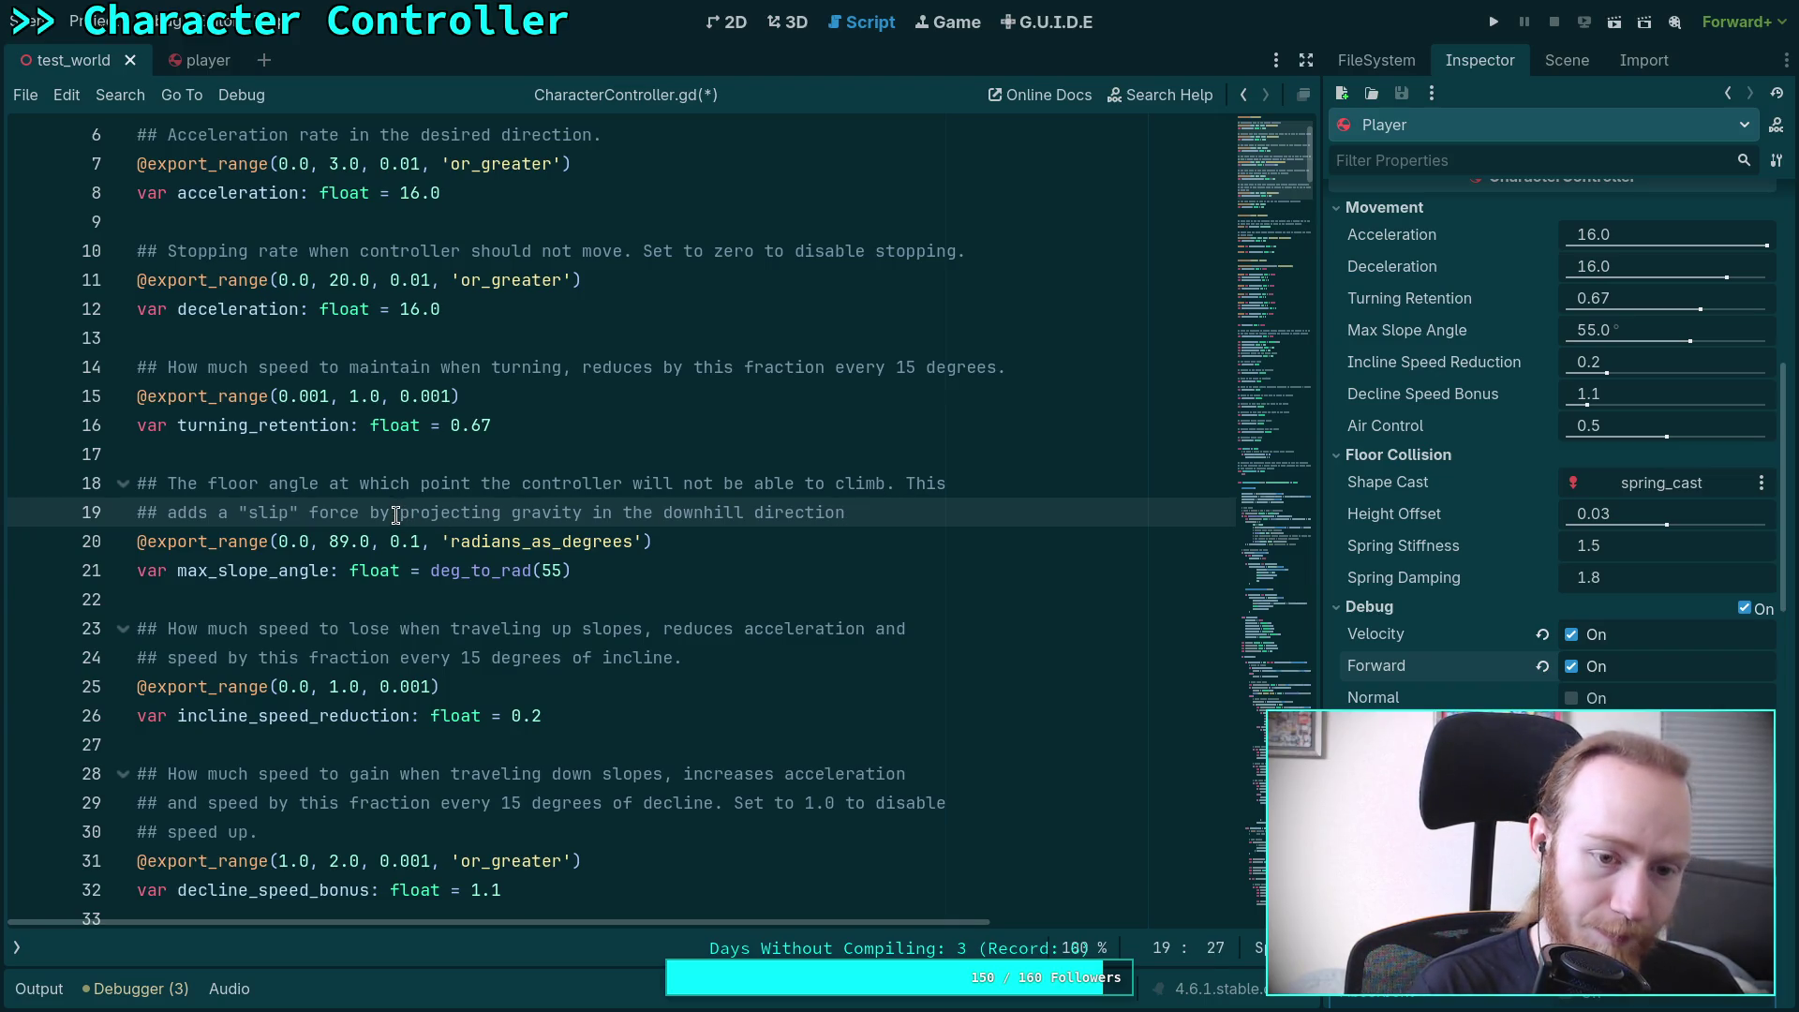
pyautogui.write('re')
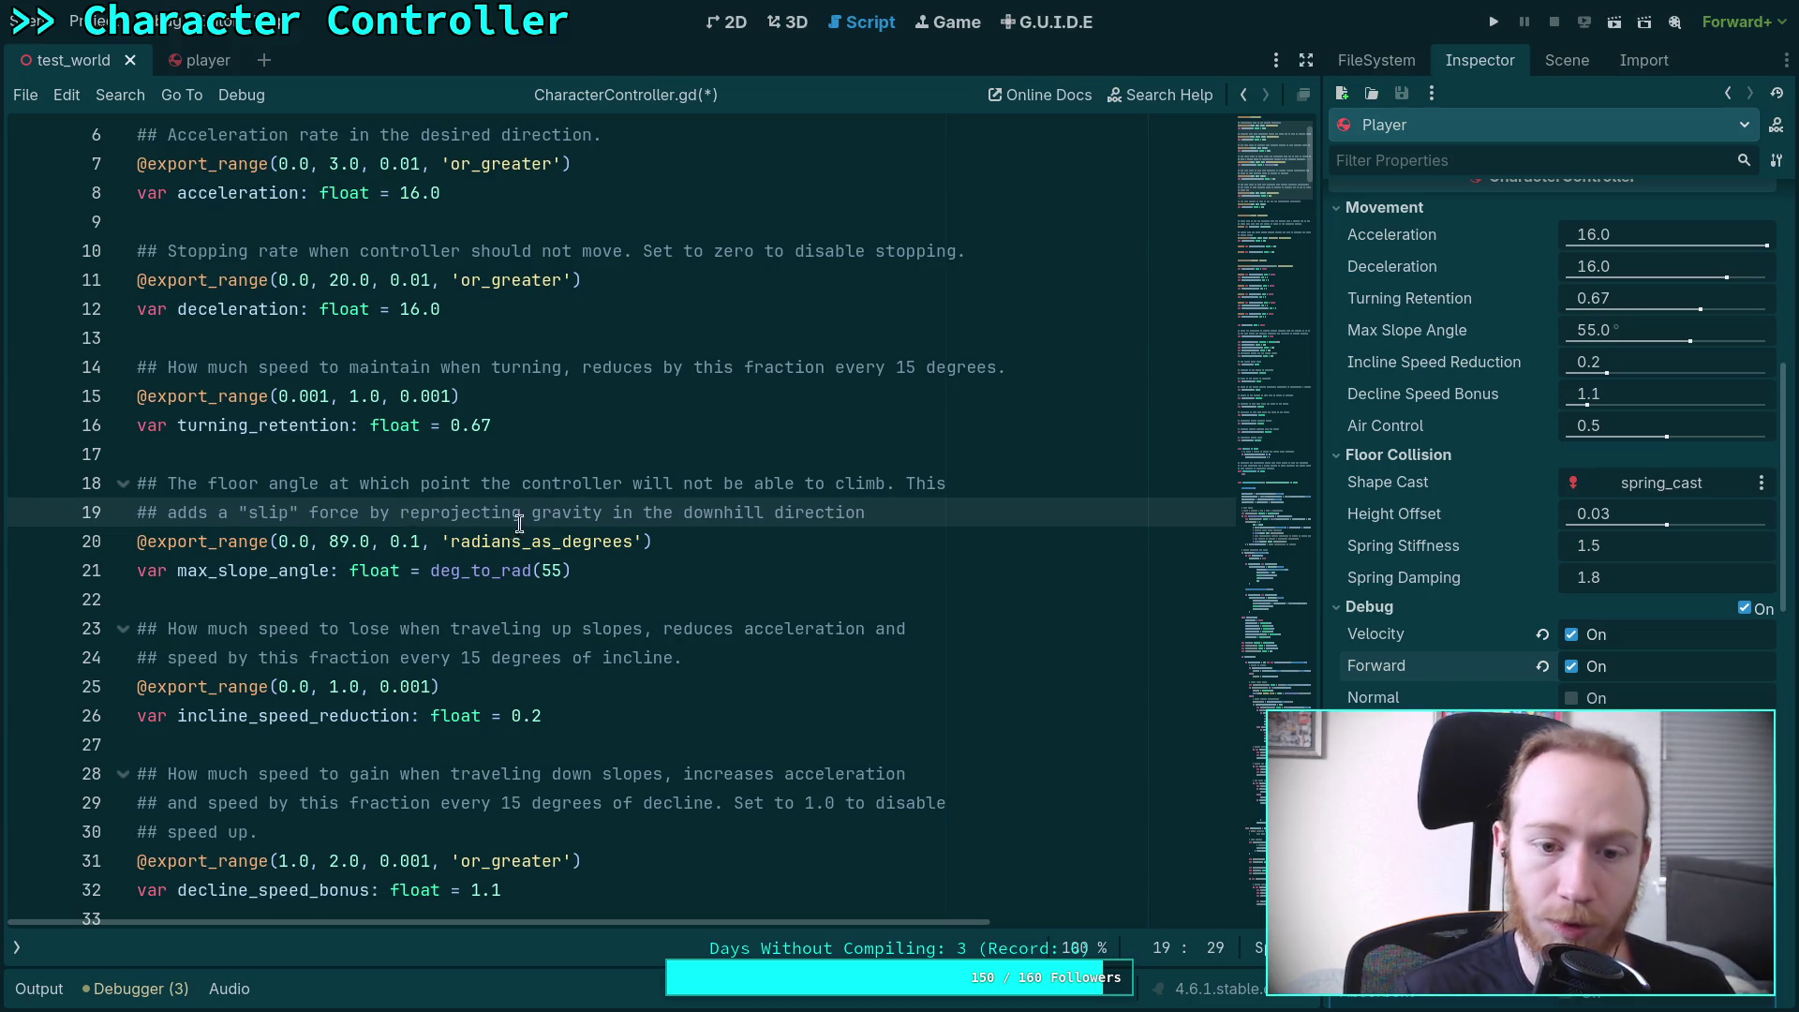
pyautogui.click(950, 517)
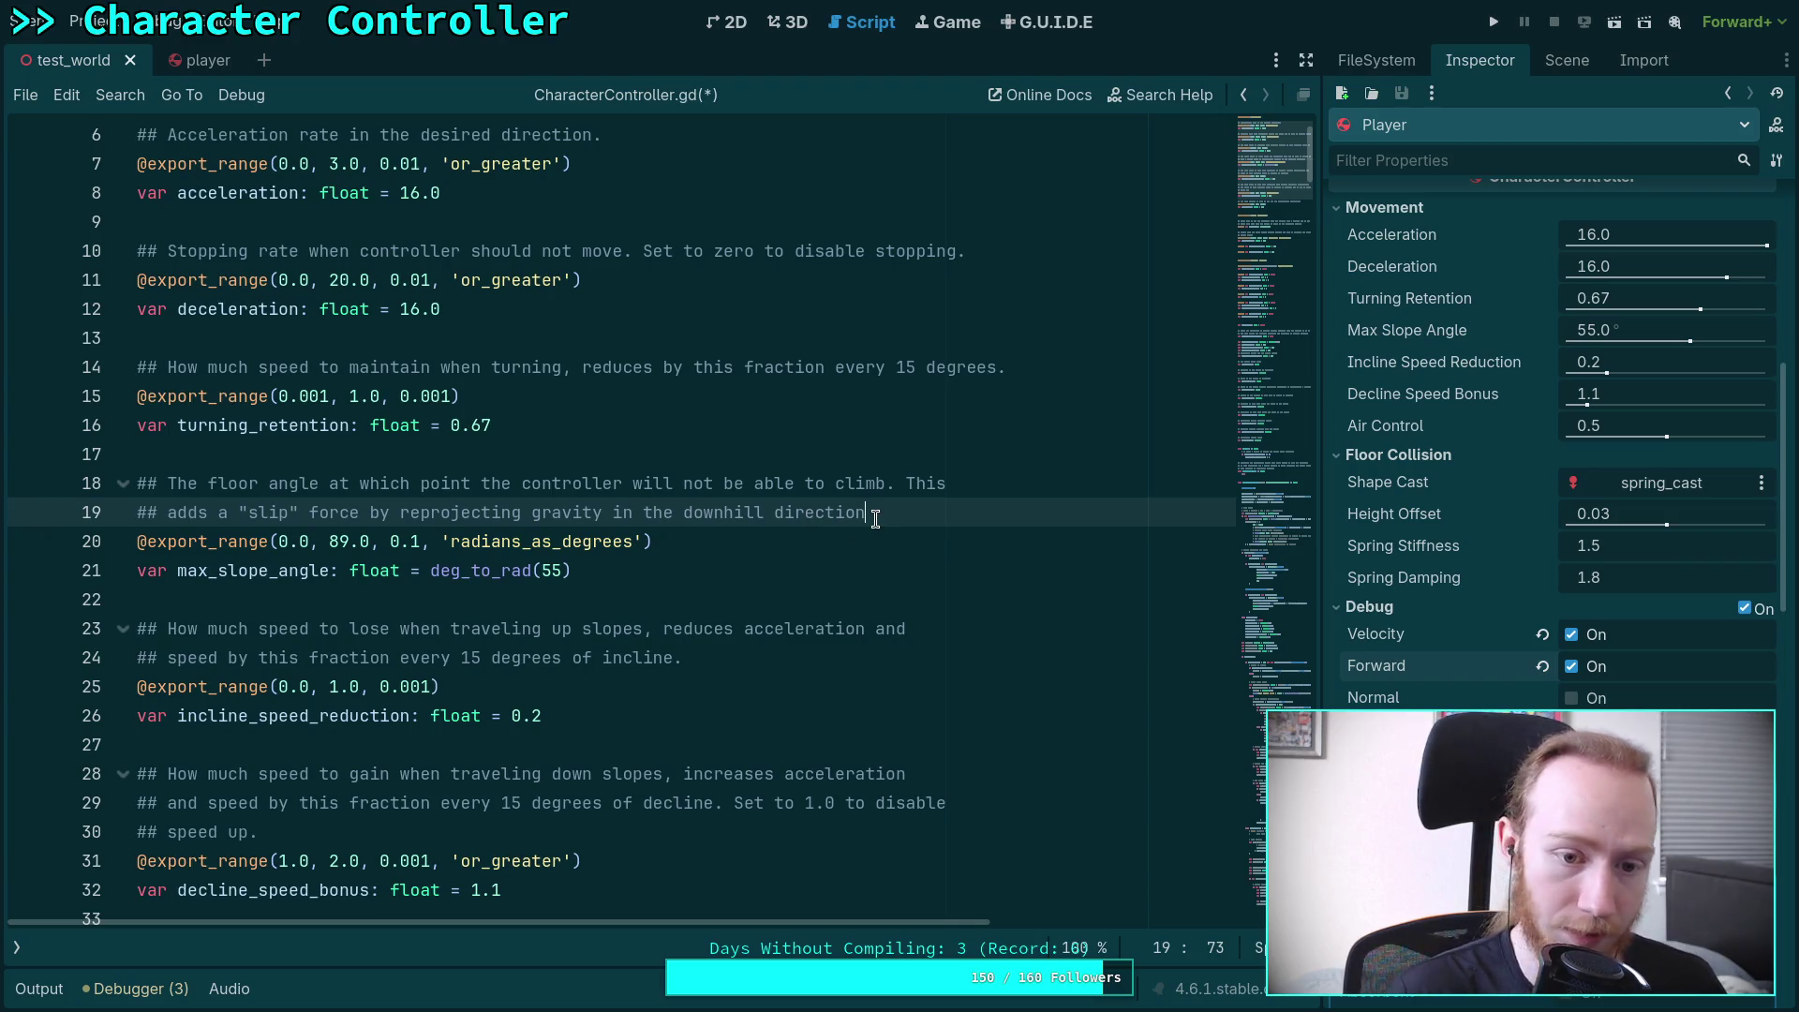
pyautogui.write('.')
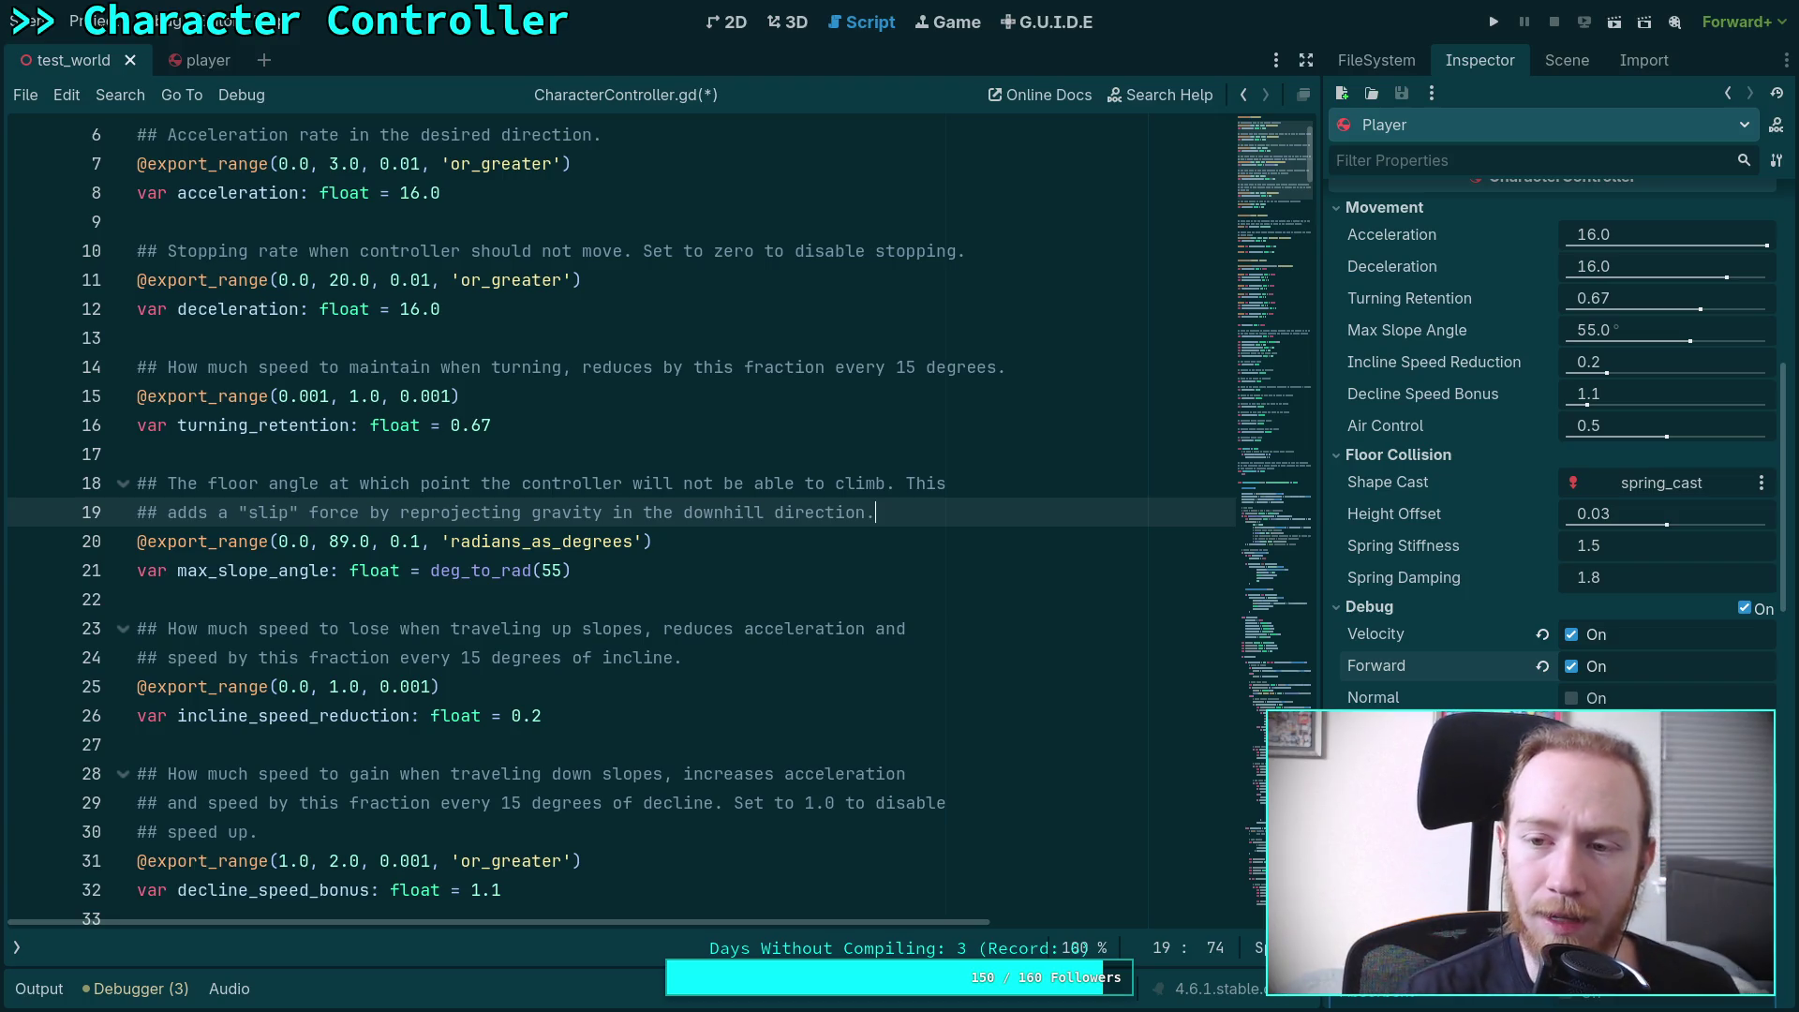
pyautogui.press('Down')
pyautogui.press('Down')
pyautogui.press('Down')
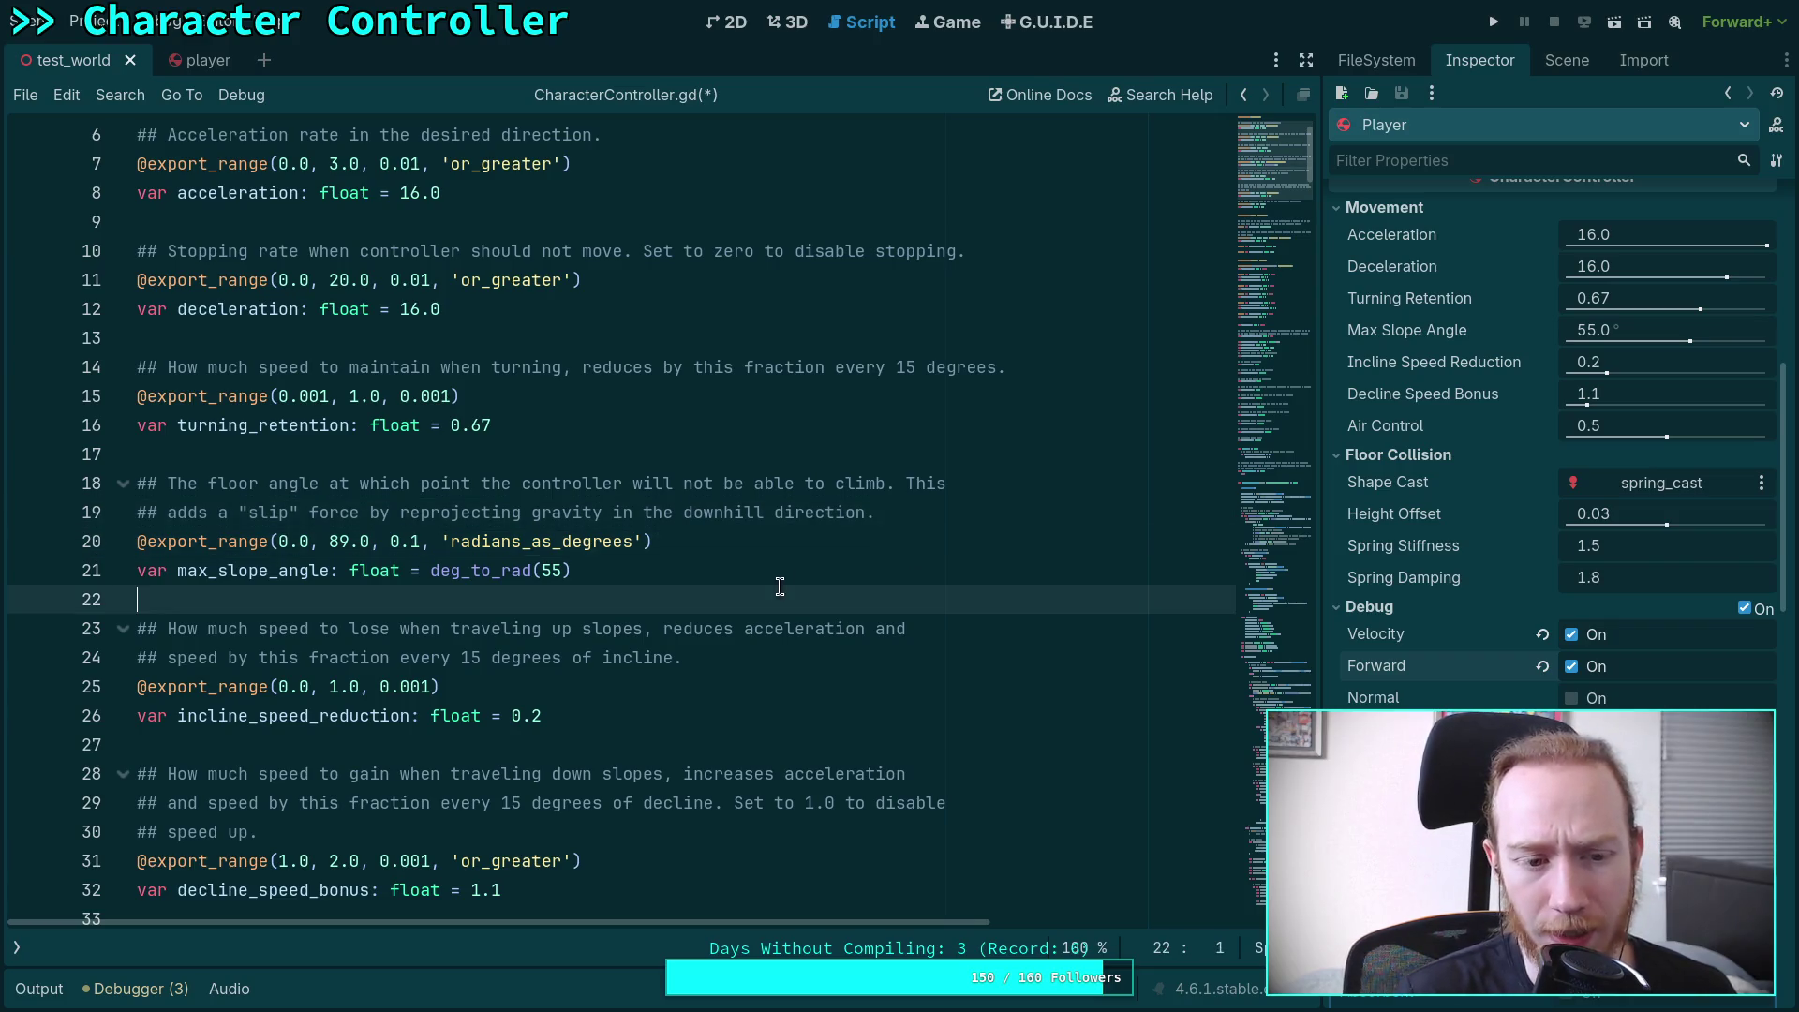
# Raise the Player along Y in the test_world 3D view, save the scene, and return to CharacterController.gd
pyautogui.scroll(-4, 850, 580)
pyautogui.scroll(-20, 849, 580)
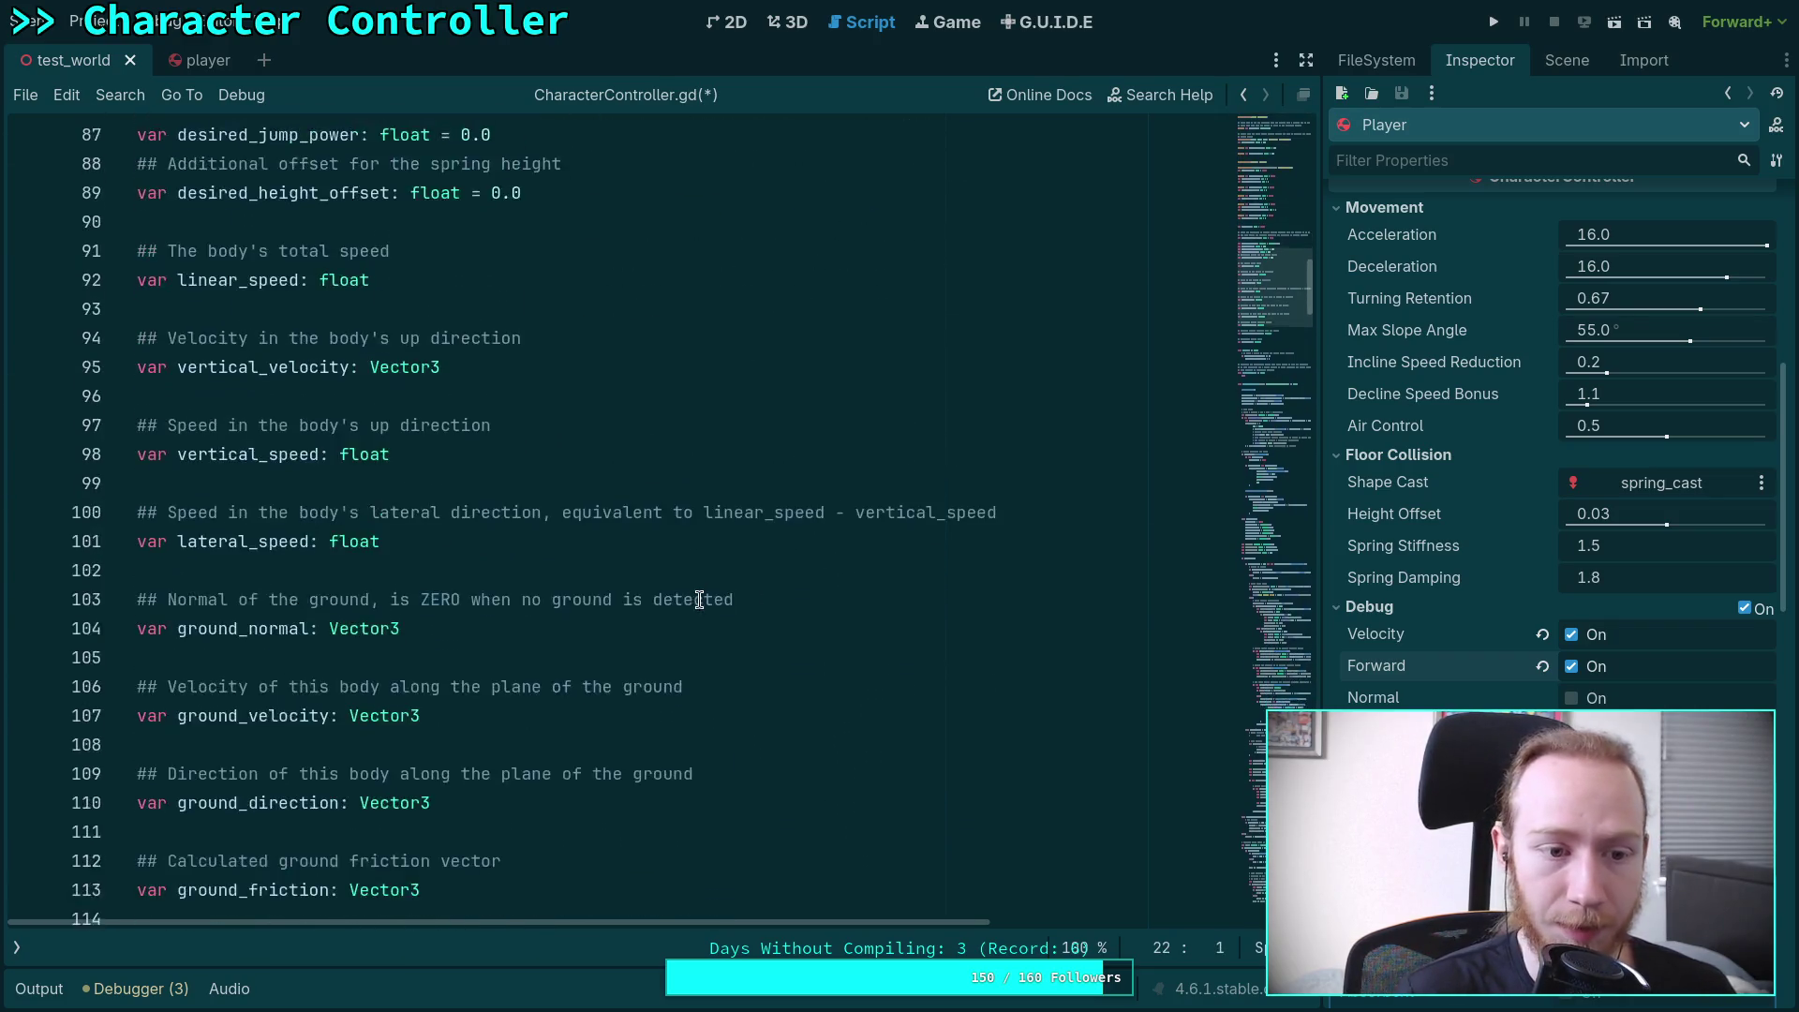
pyautogui.scroll(-3, 690, 596)
pyautogui.click(787, 22)
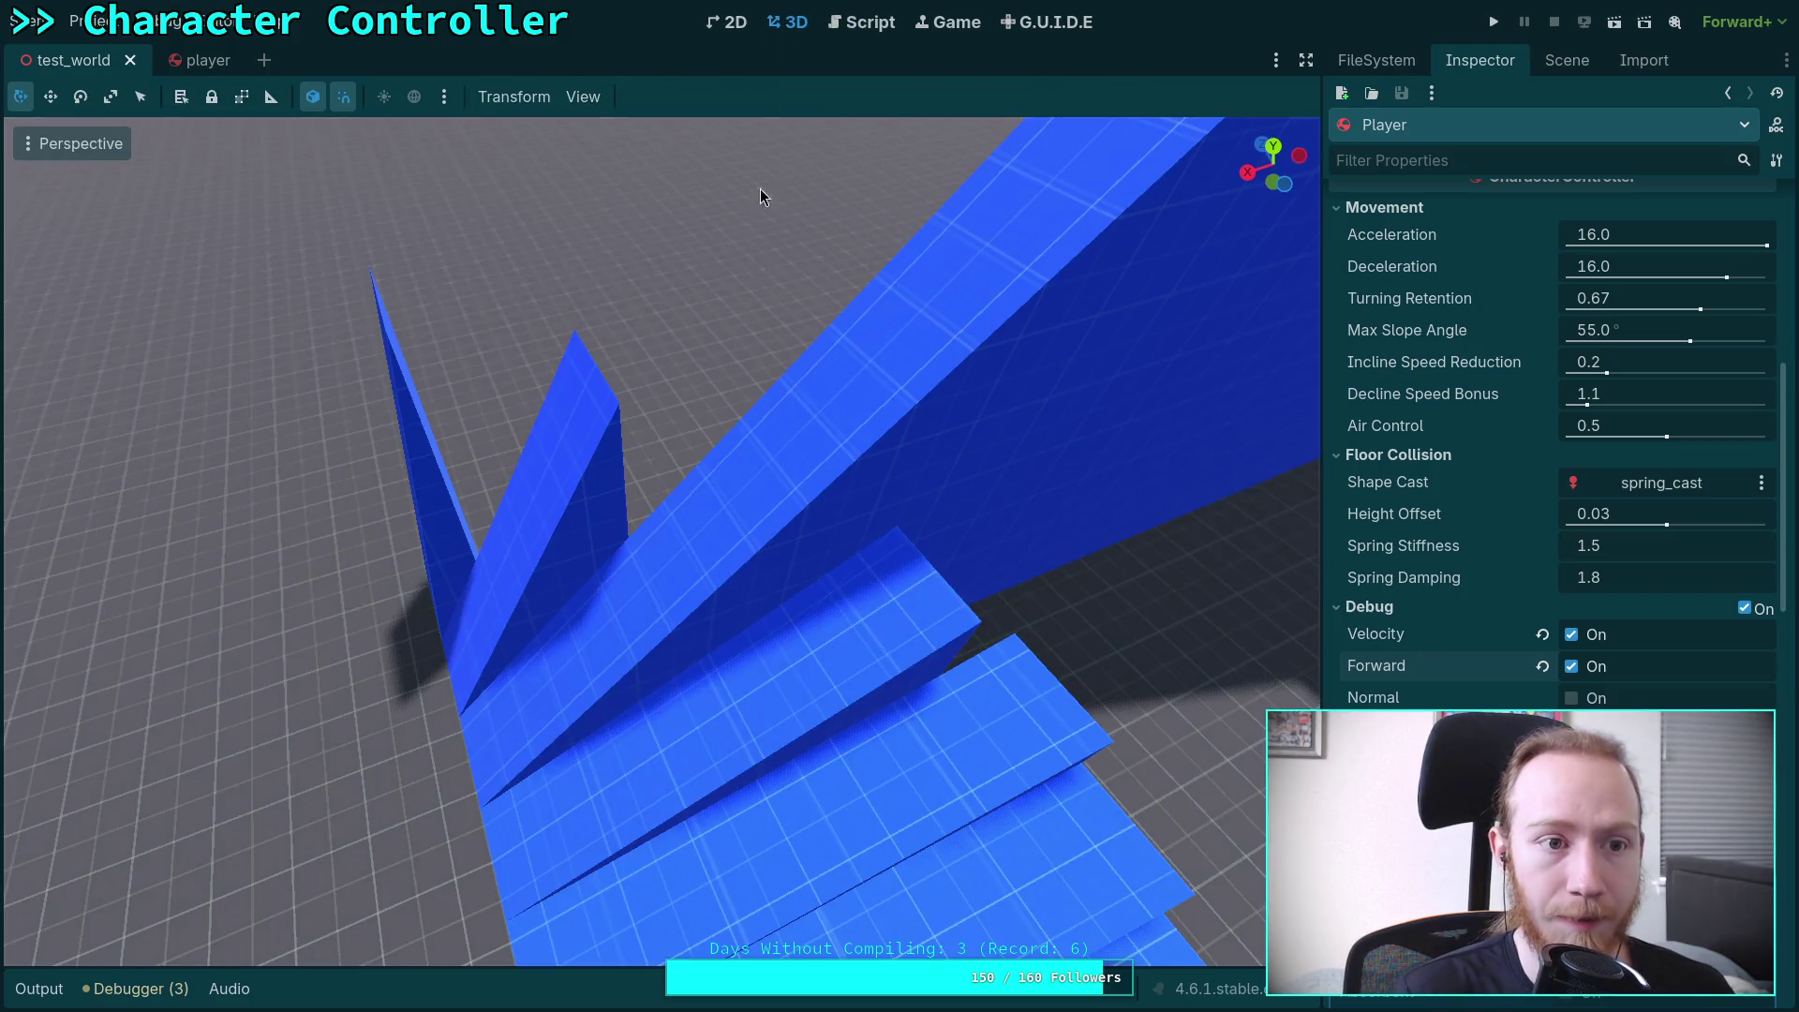
pyautogui.click(1555, 59)
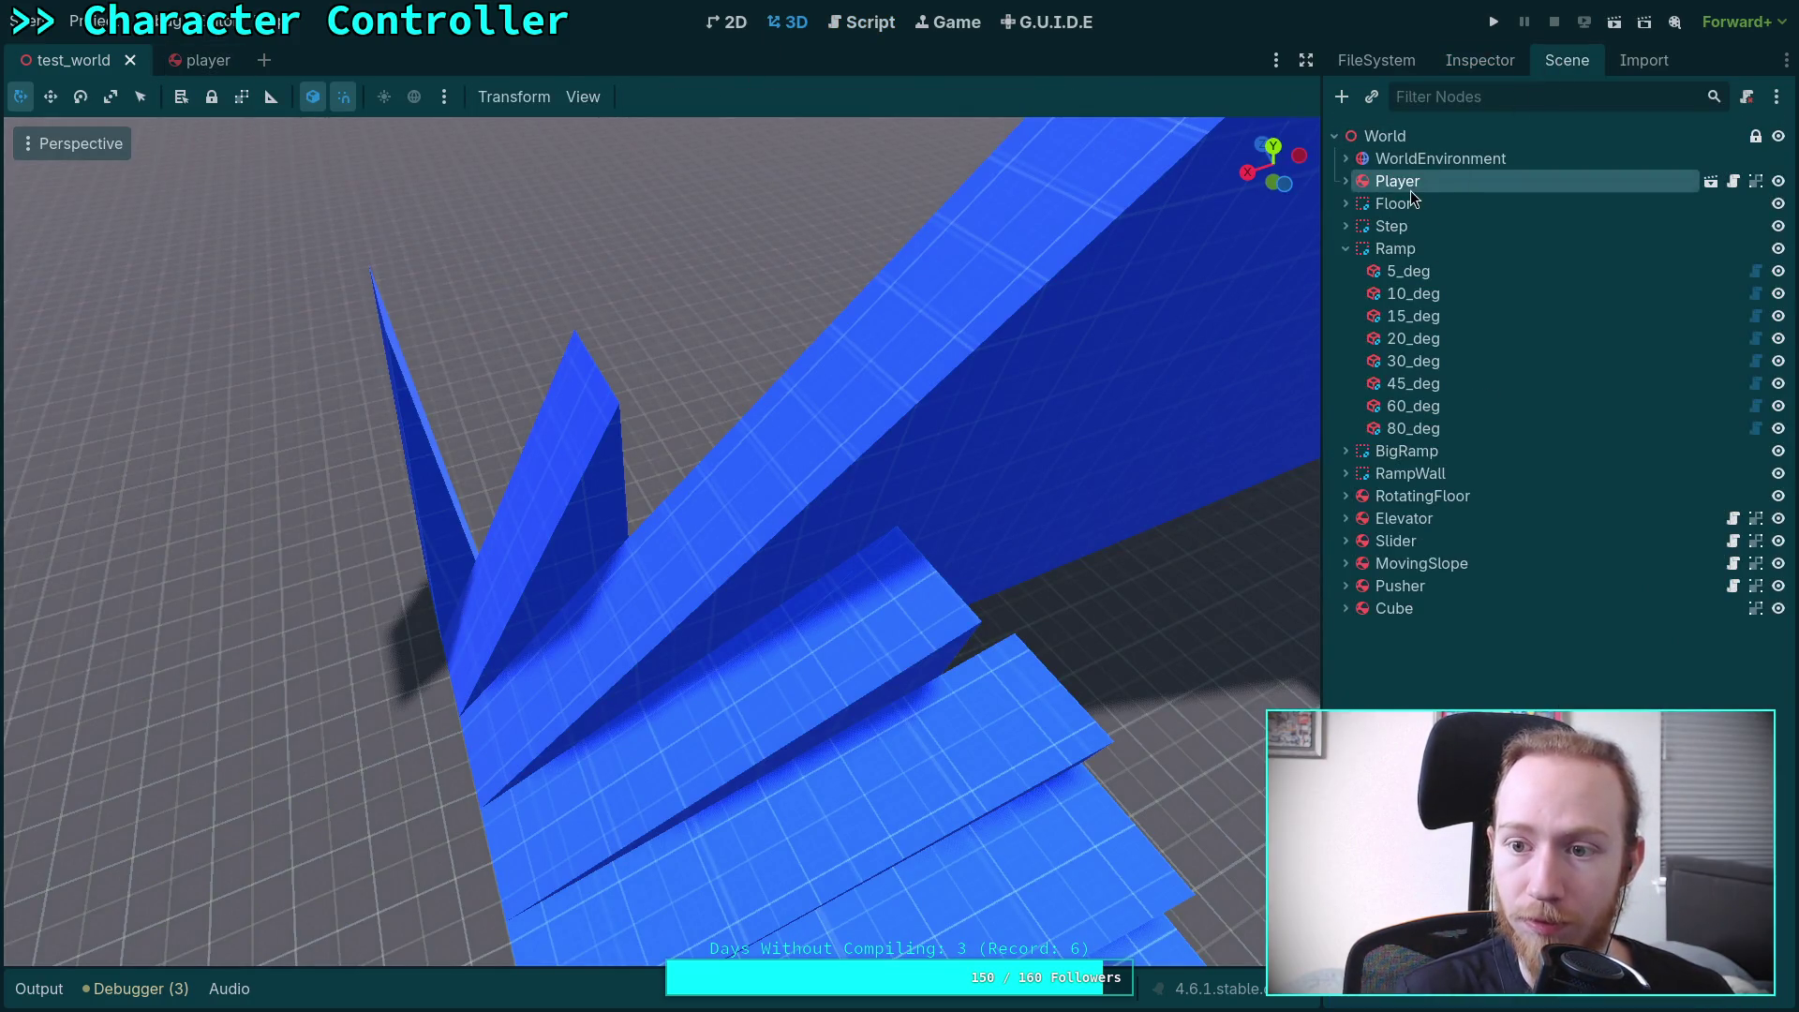
pyautogui.press('f')
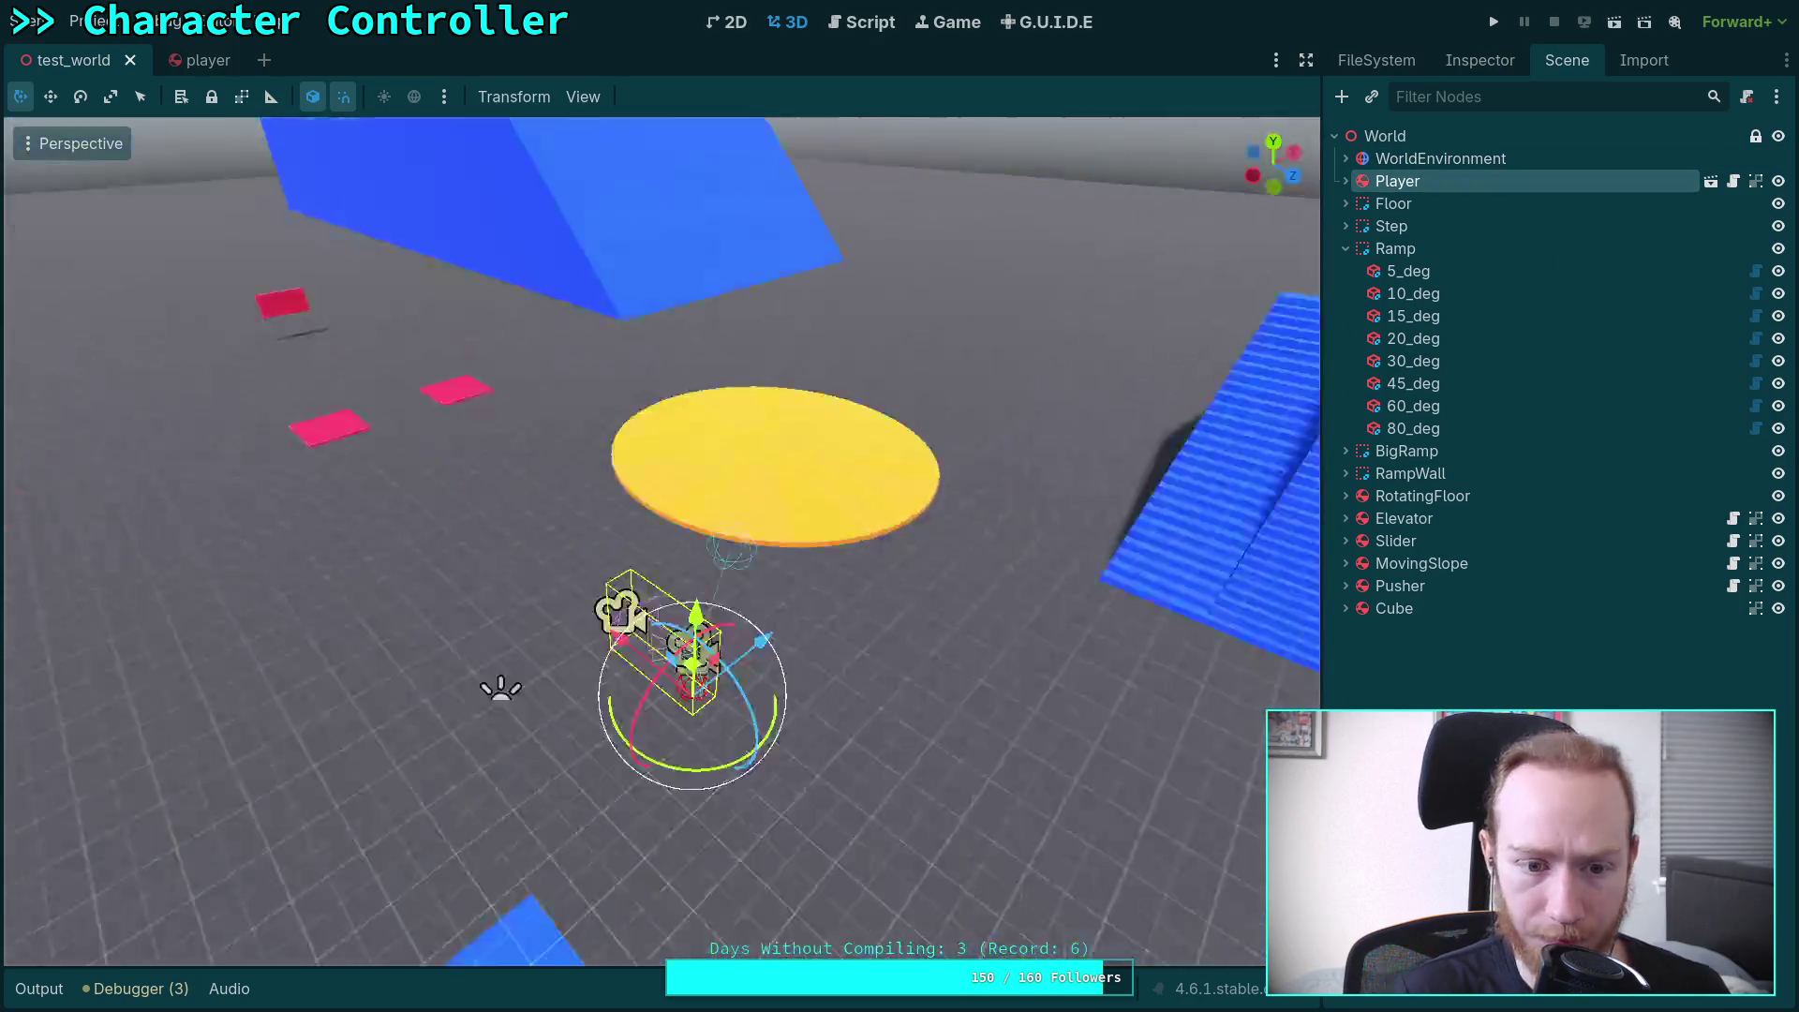
pyautogui.press('g')
pyautogui.press('y')
pyautogui.hotkey('ctrl', 's')
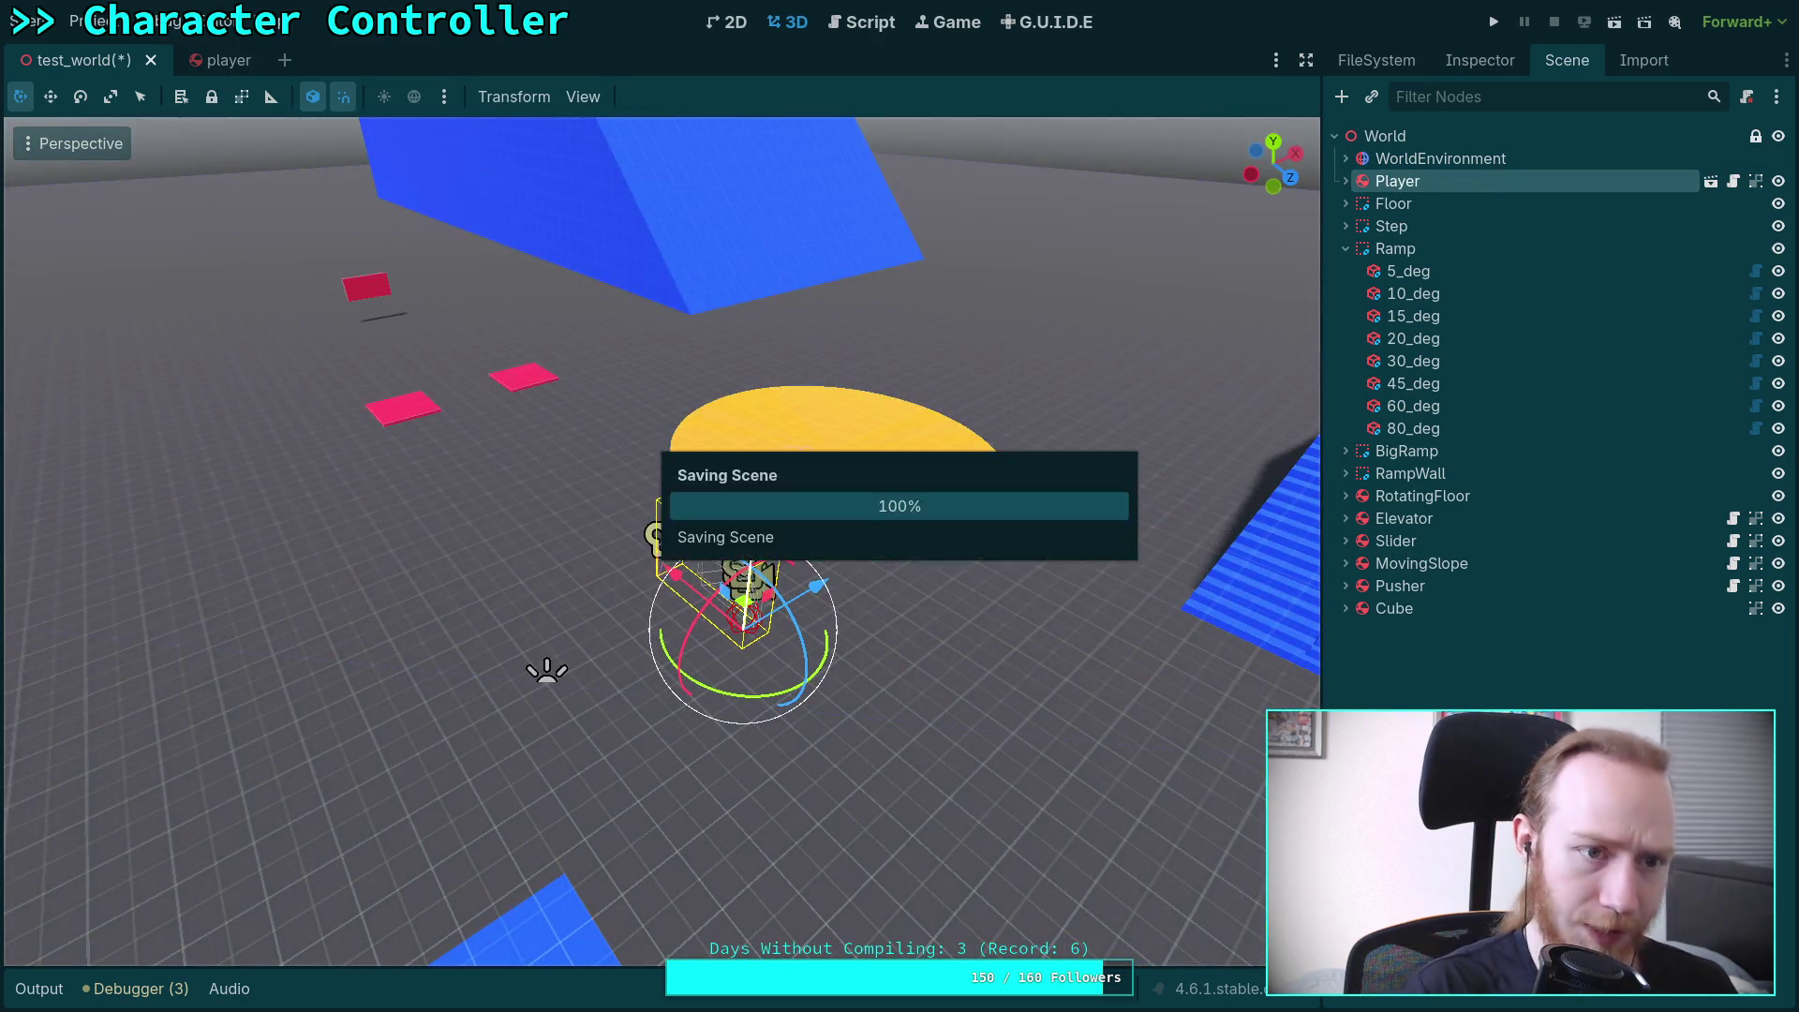
pyautogui.click(857, 22)
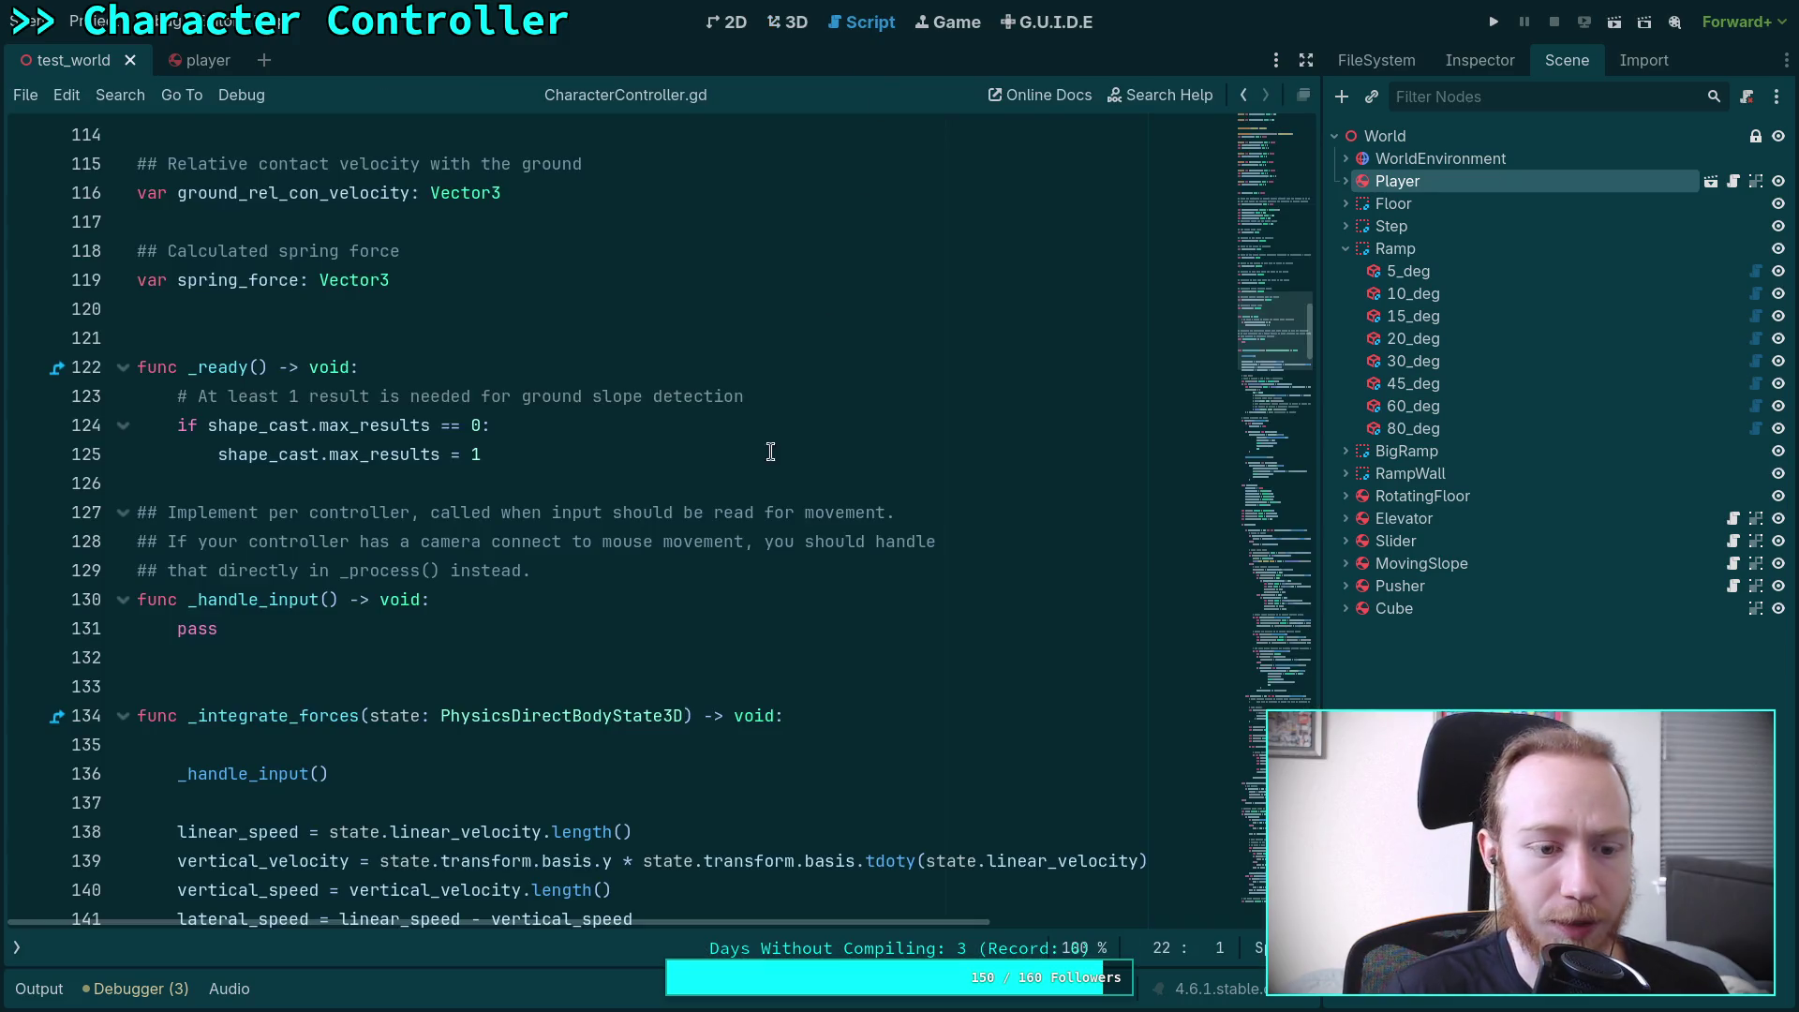
pyautogui.scroll(-2, 712, 519)
pyautogui.scroll(4, 719, 535)
pyautogui.click(312, 703)
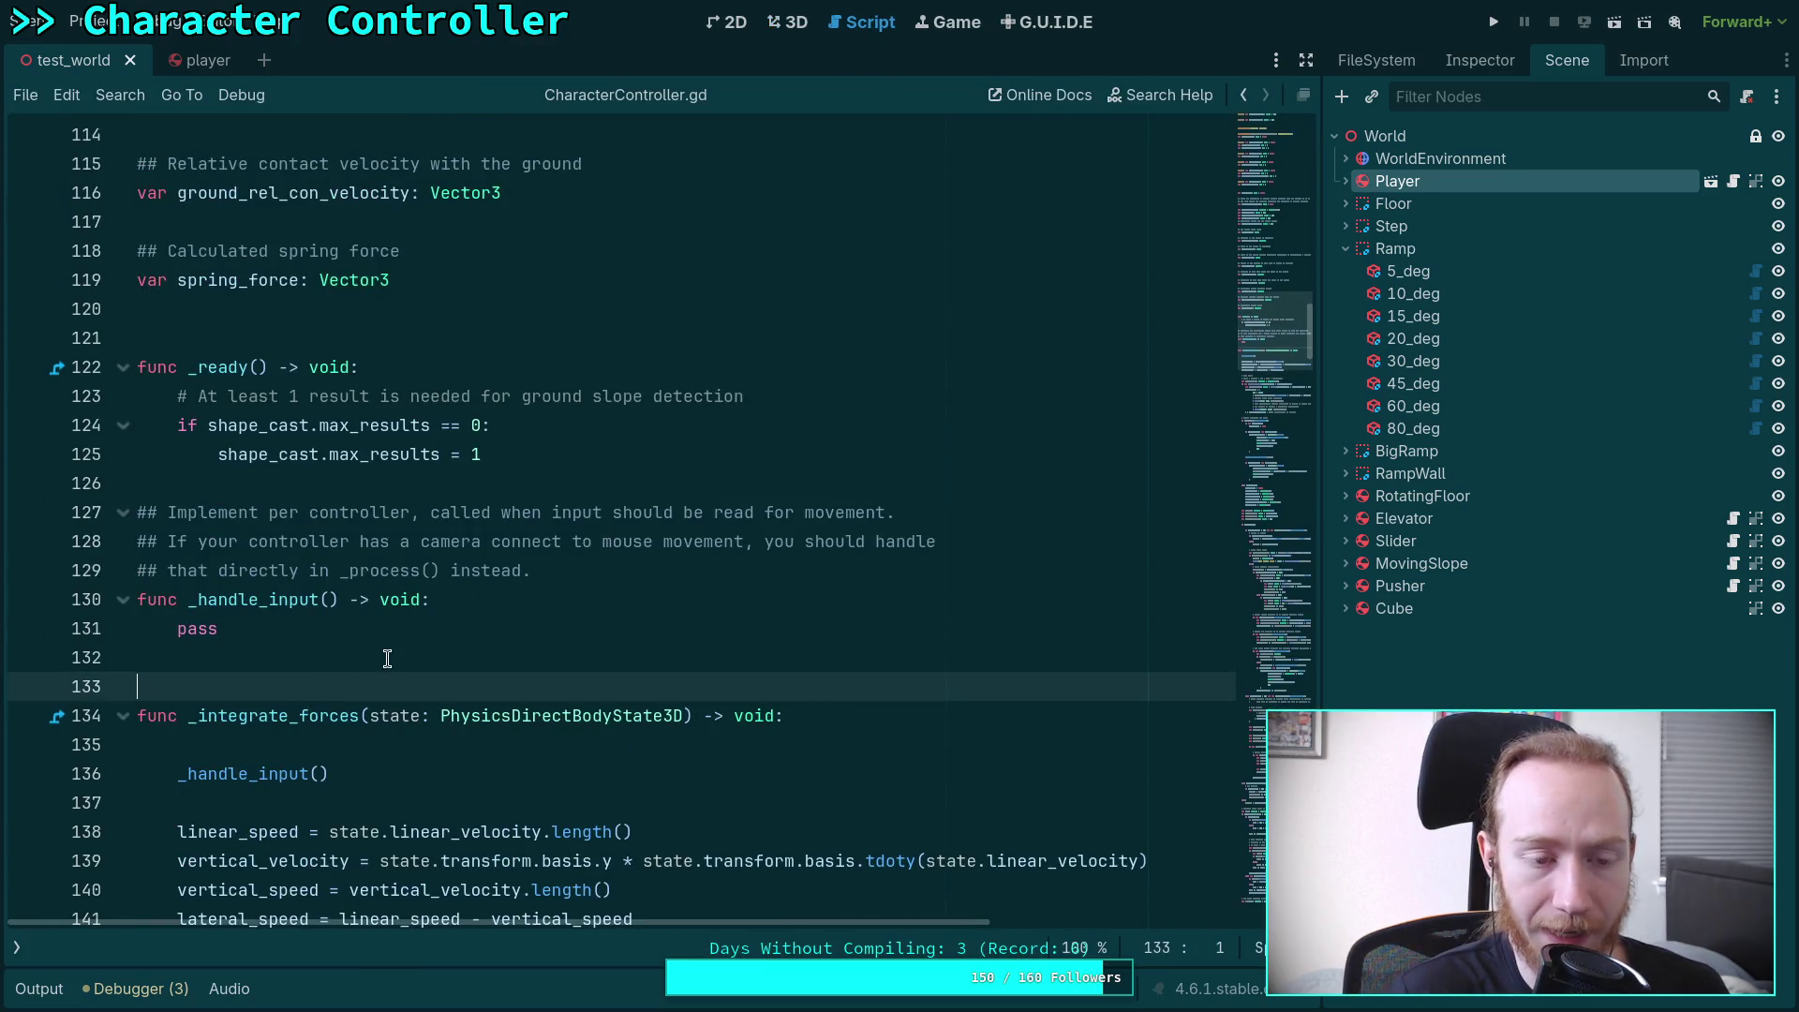
pyautogui.scroll(4, 387, 659)
pyautogui.scroll(2, 385, 651)
pyautogui.scroll(-10, 386, 651)
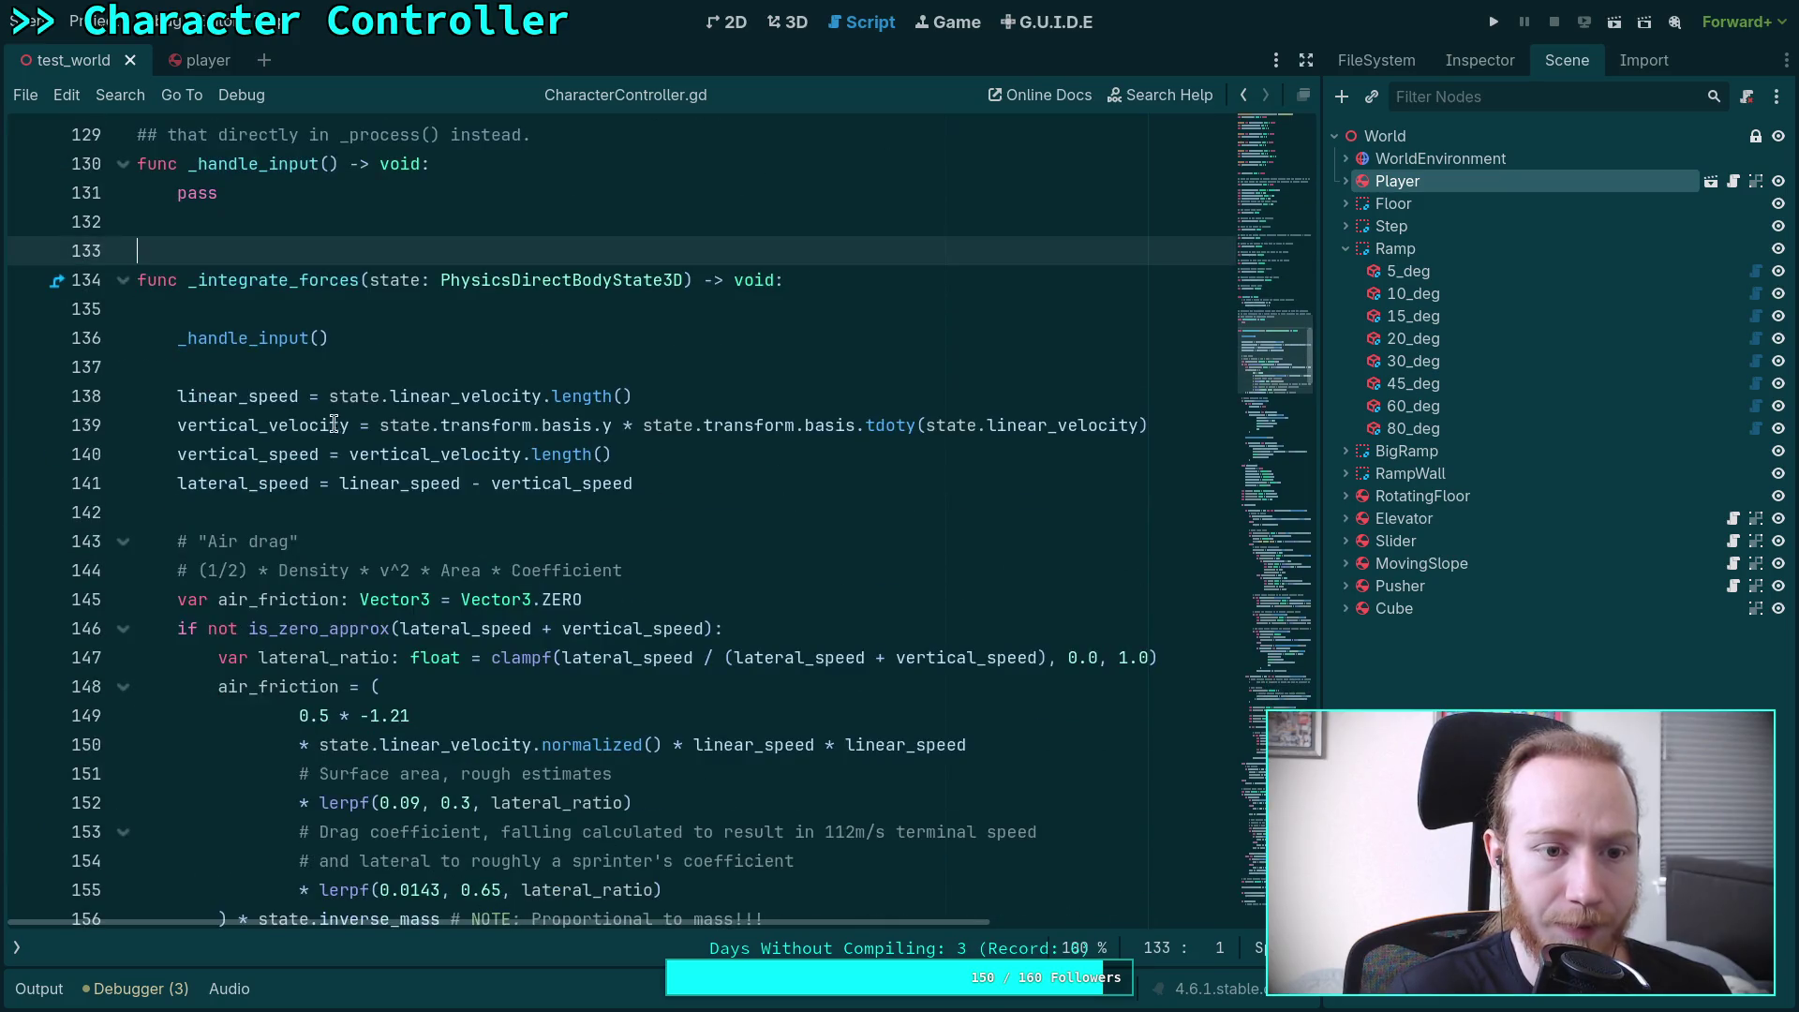
pyautogui.click(776, 362)
pyautogui.press('Return')
pyautogui.press('Return')
pyautogui.press('Up')
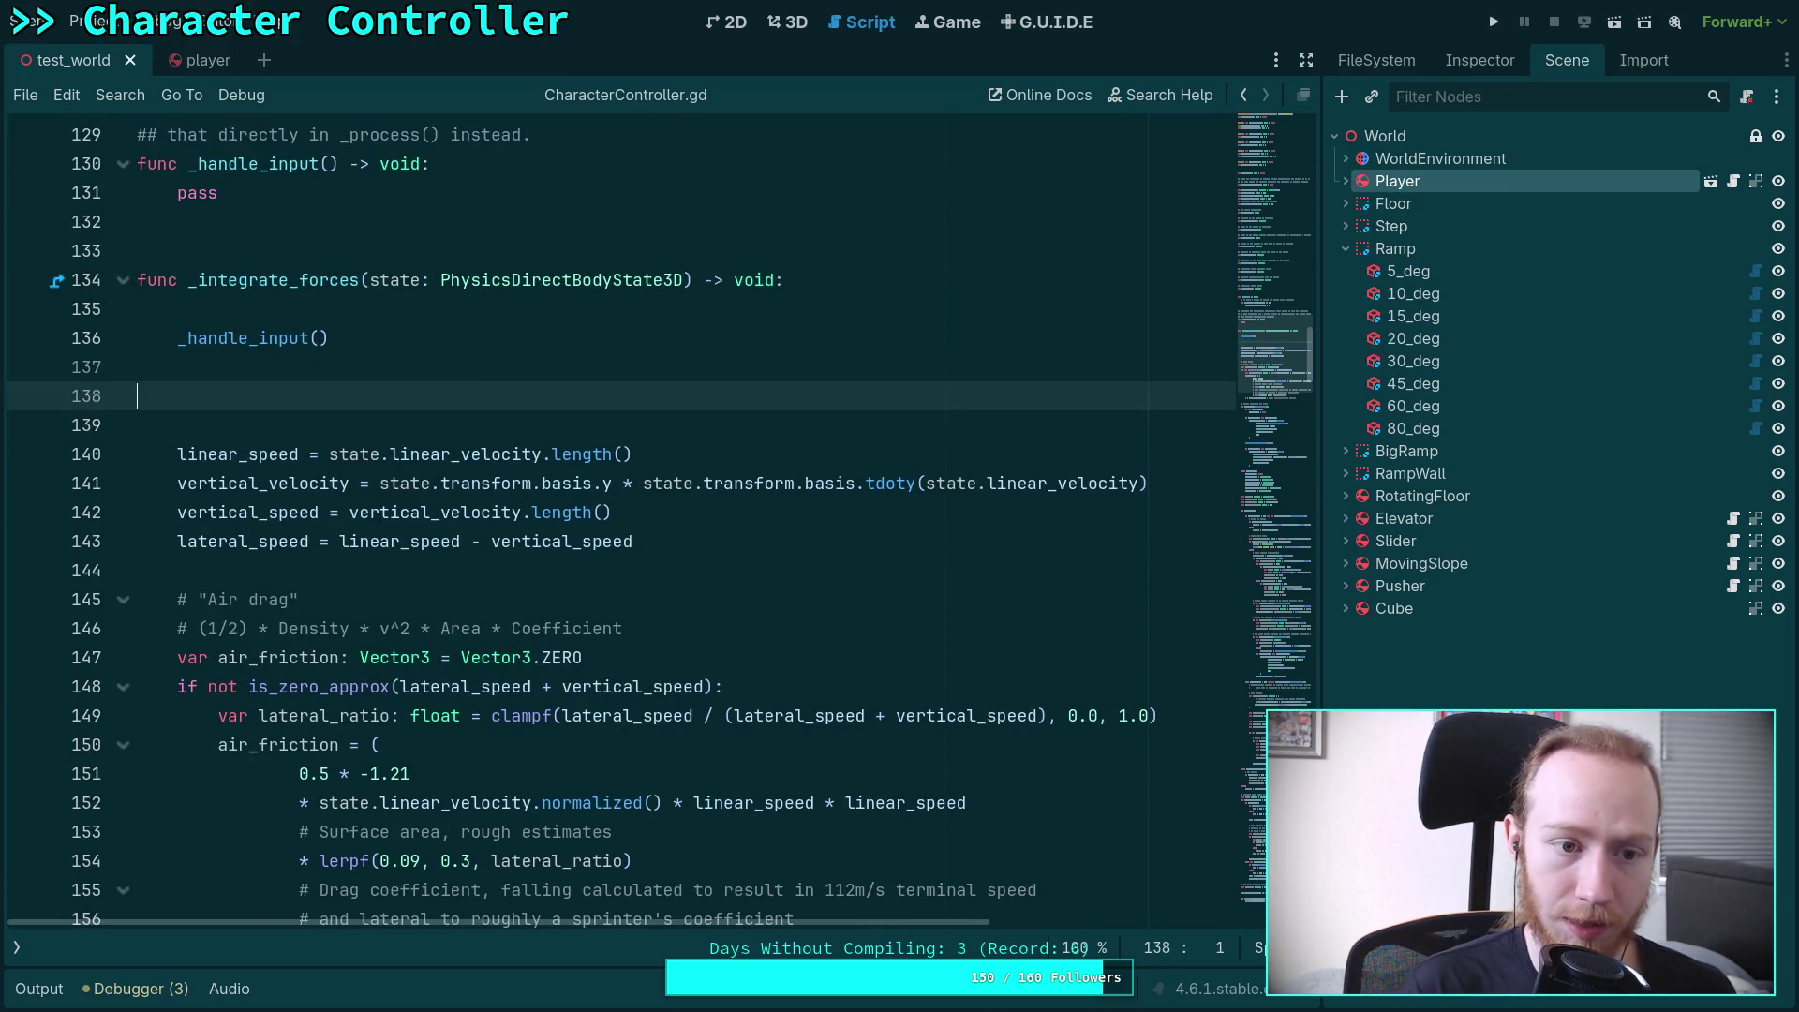
pyautogui.write('print(state.to')
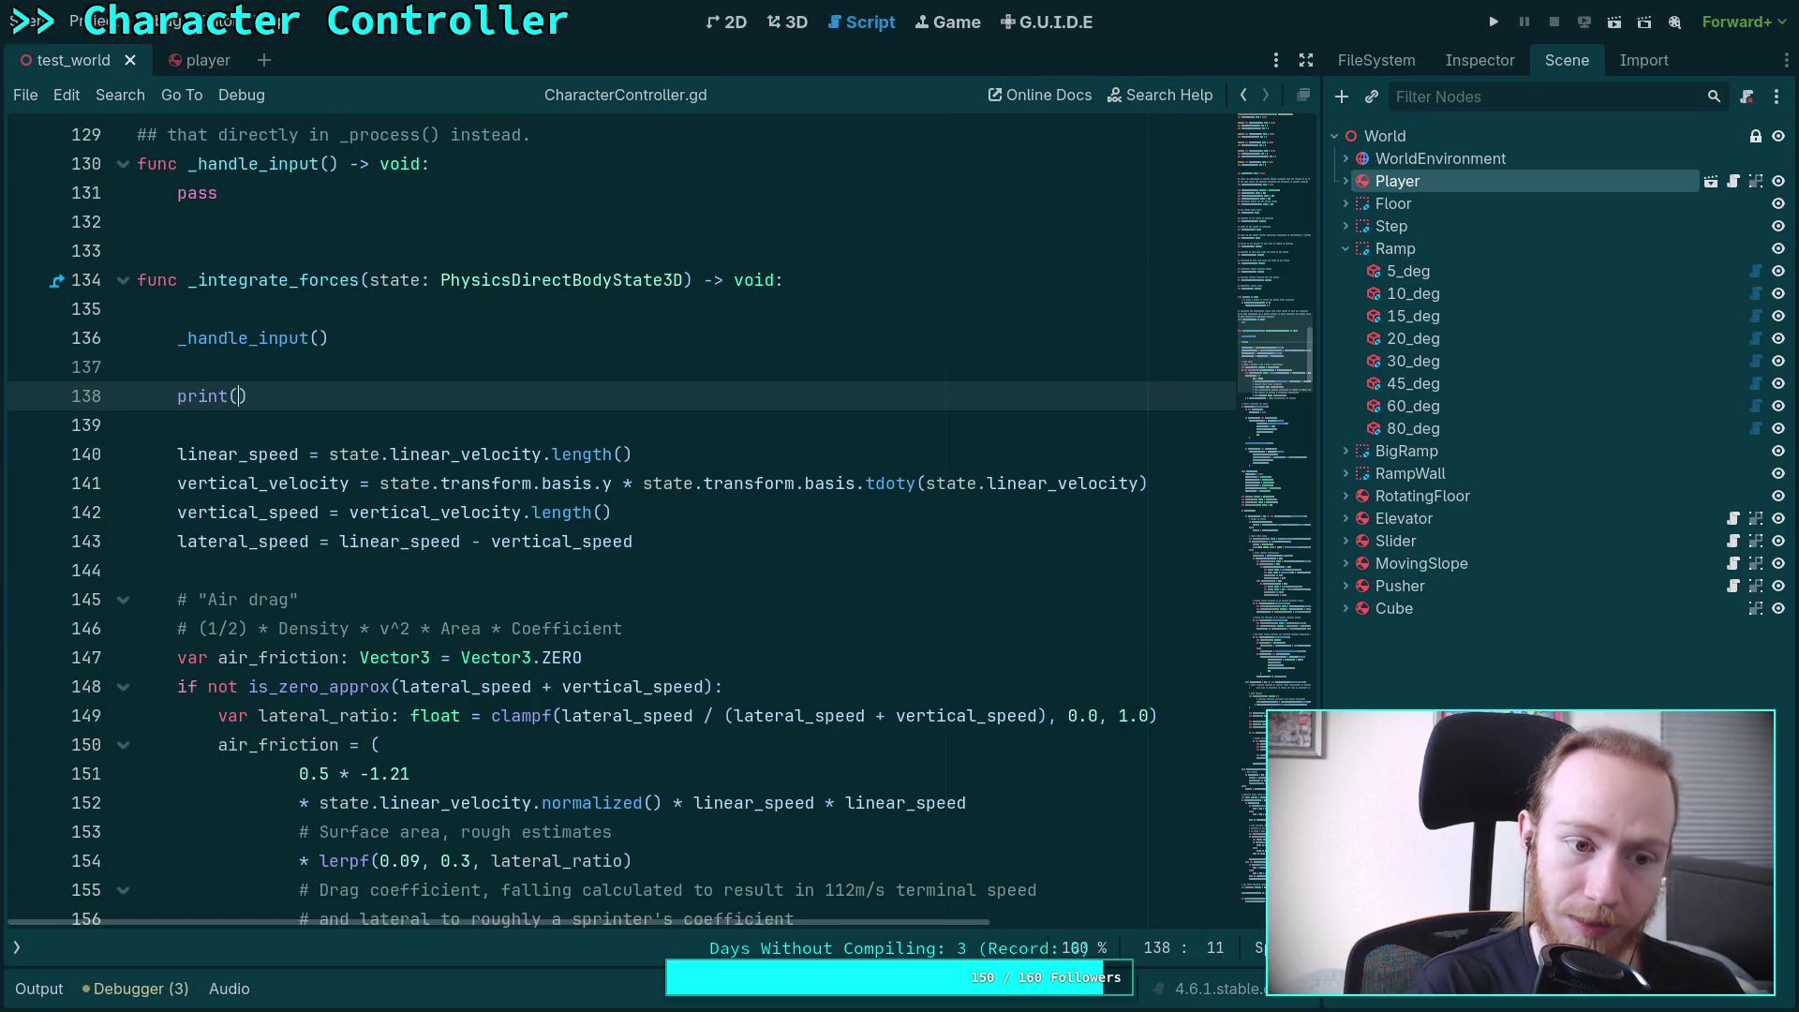
pyautogui.press('Down')
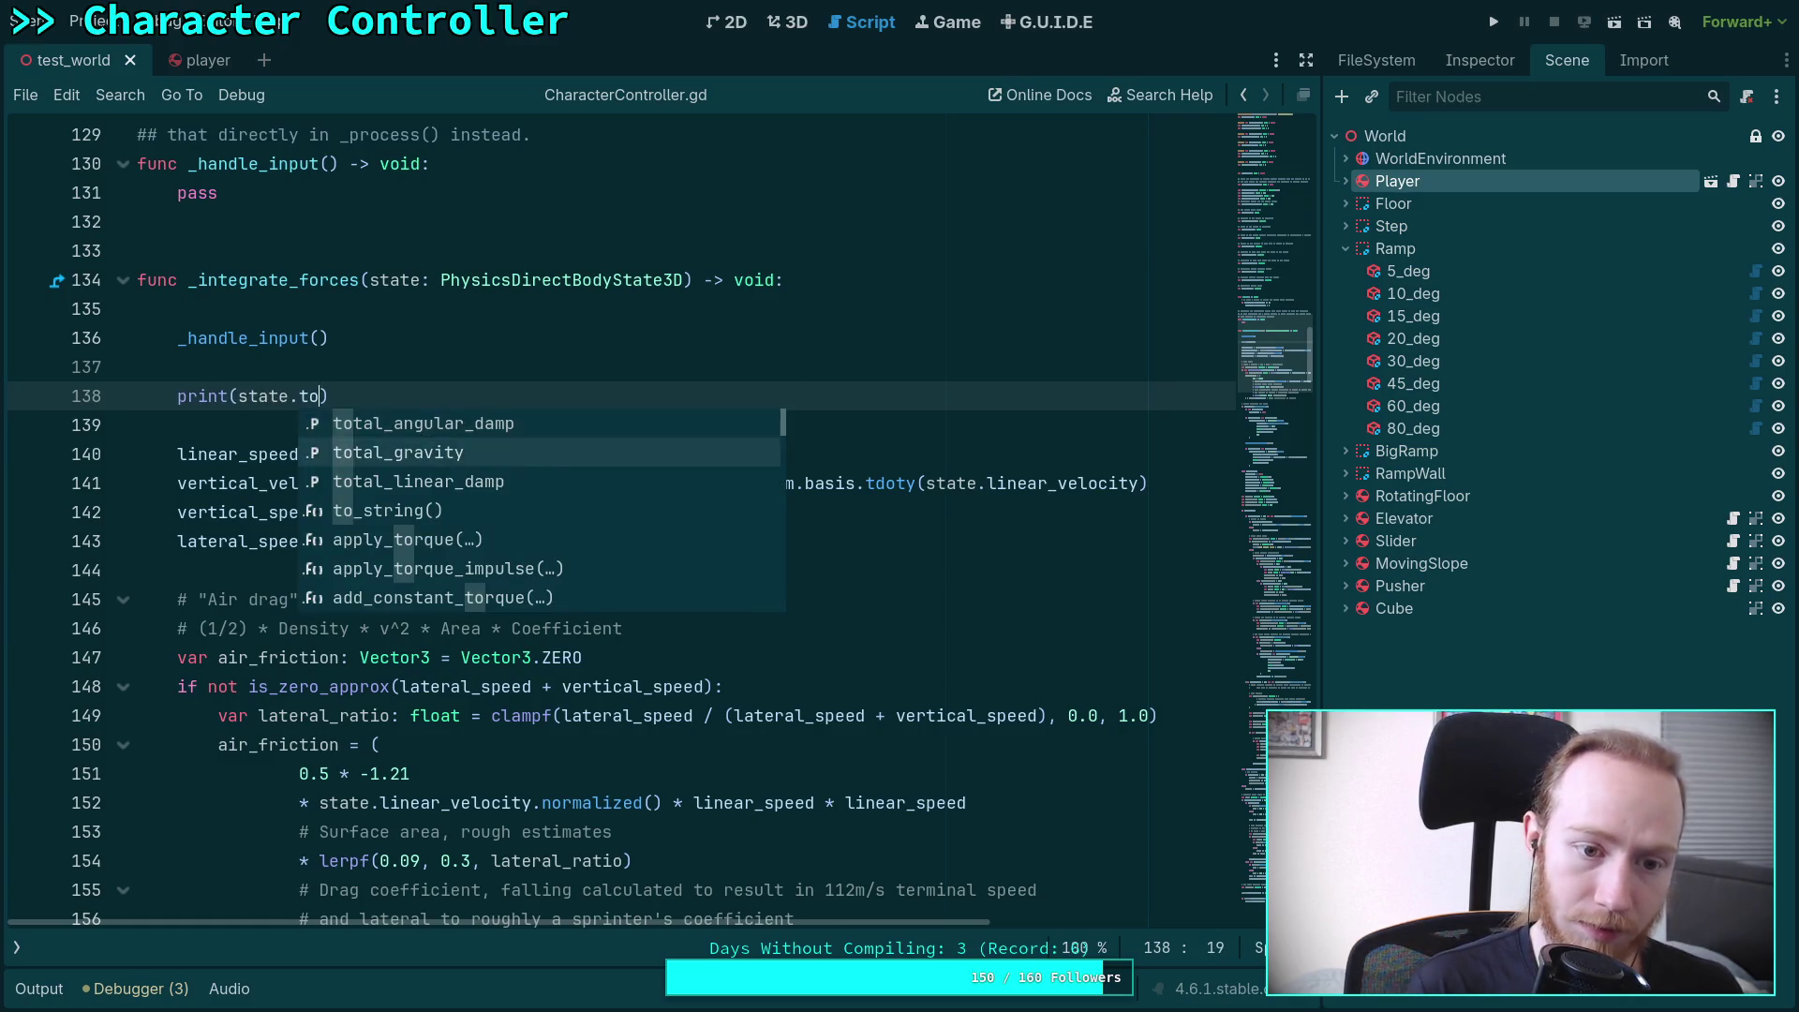
pyautogui.press('Return')
pyautogui.press('End')
pyautogui.press('Return')
pyautogui.write('state.tot')
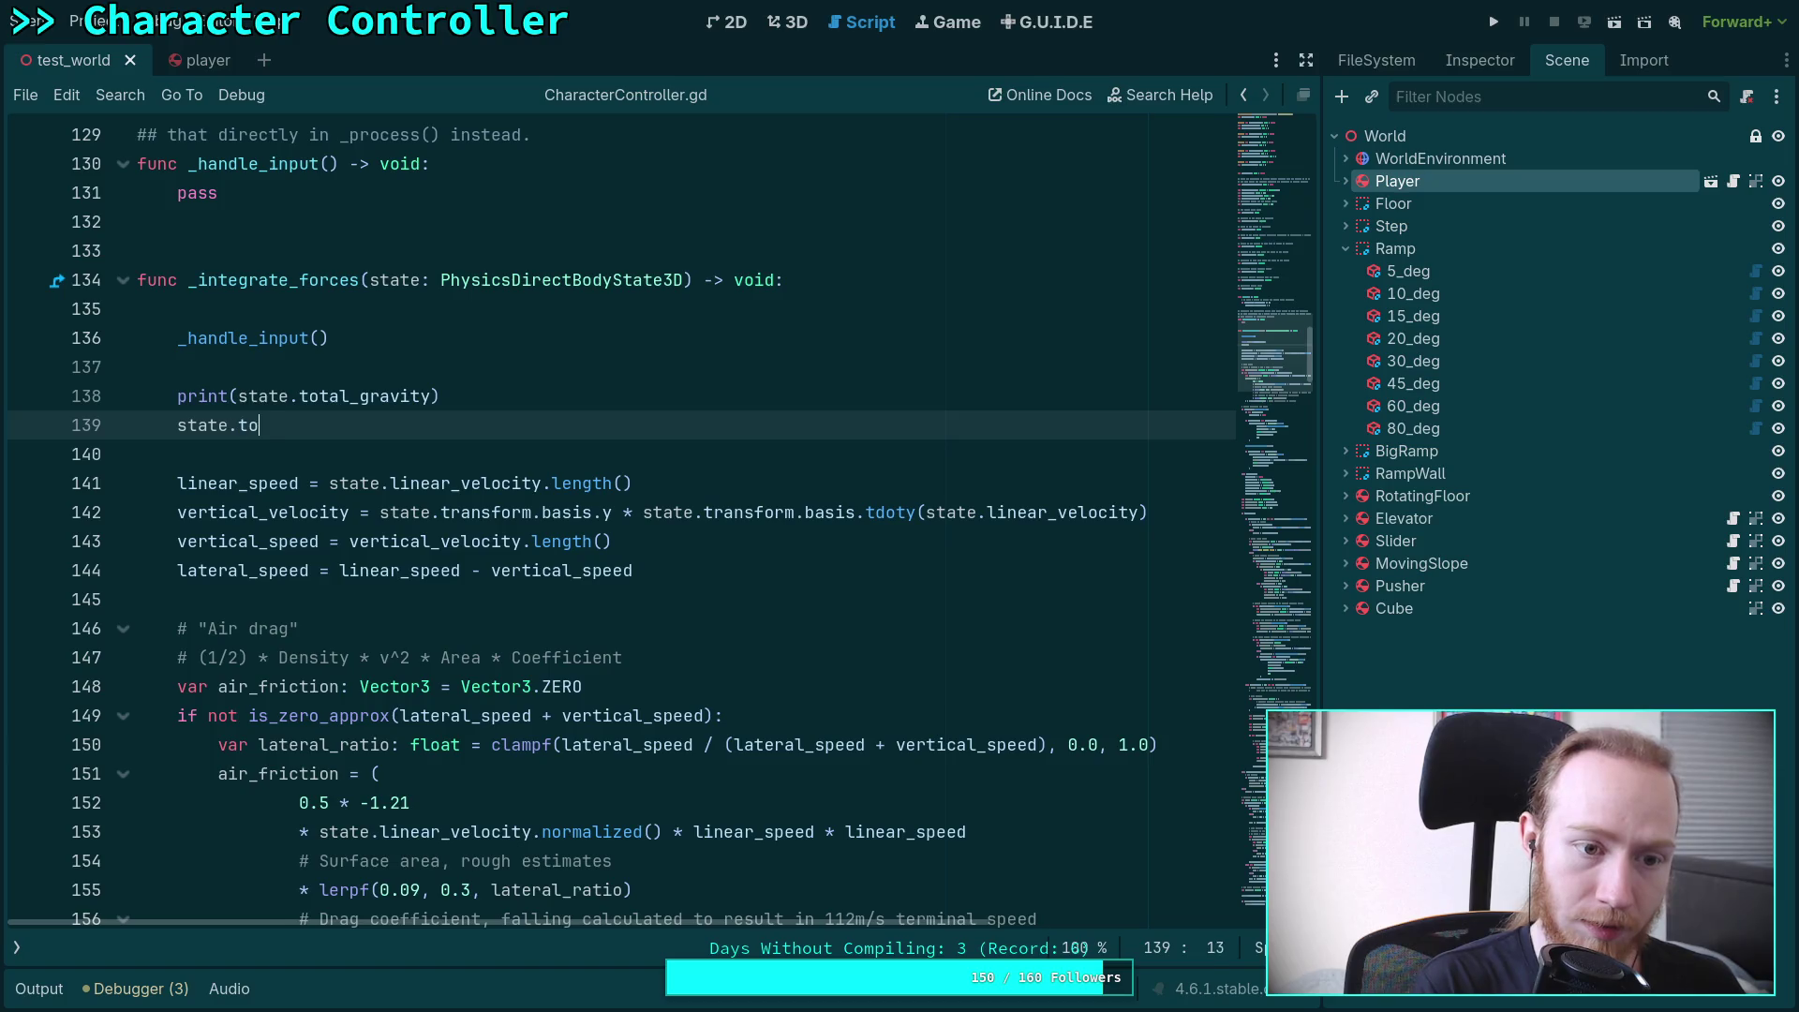
pyautogui.press('Down')
pyautogui.press('Return')
pyautogui.write('= Vector3')
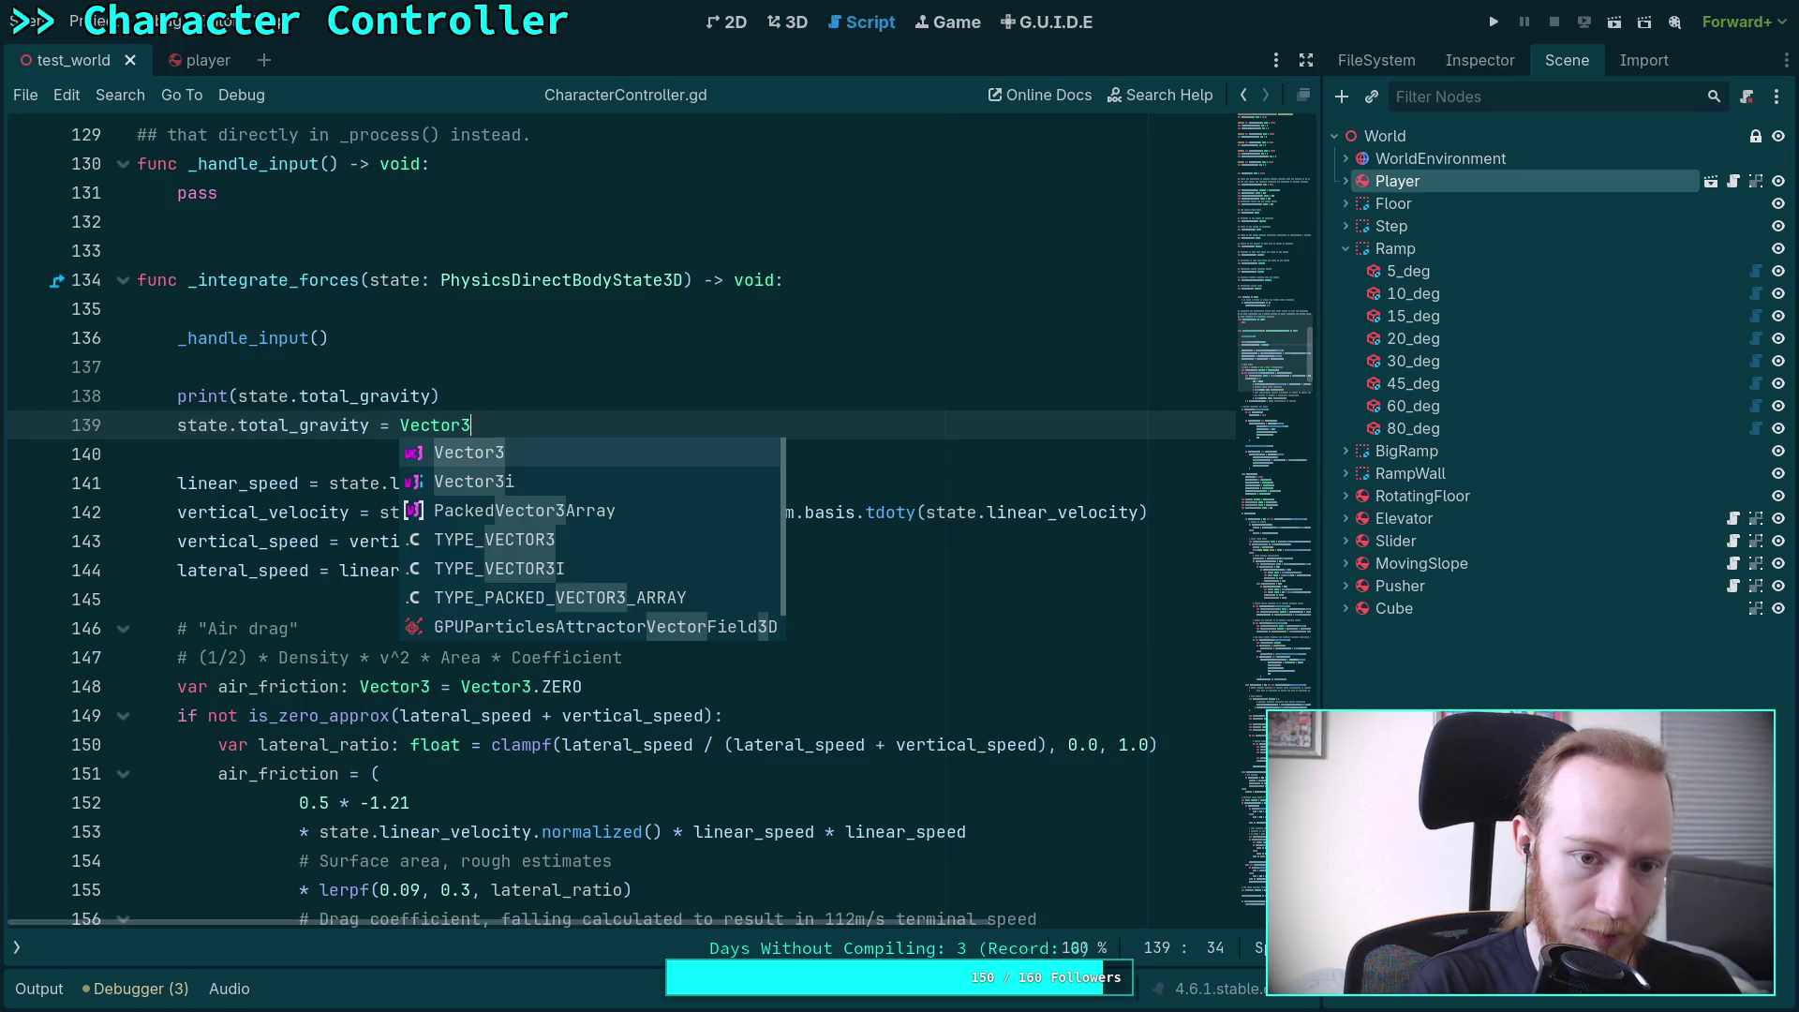
pyautogui.write('.')
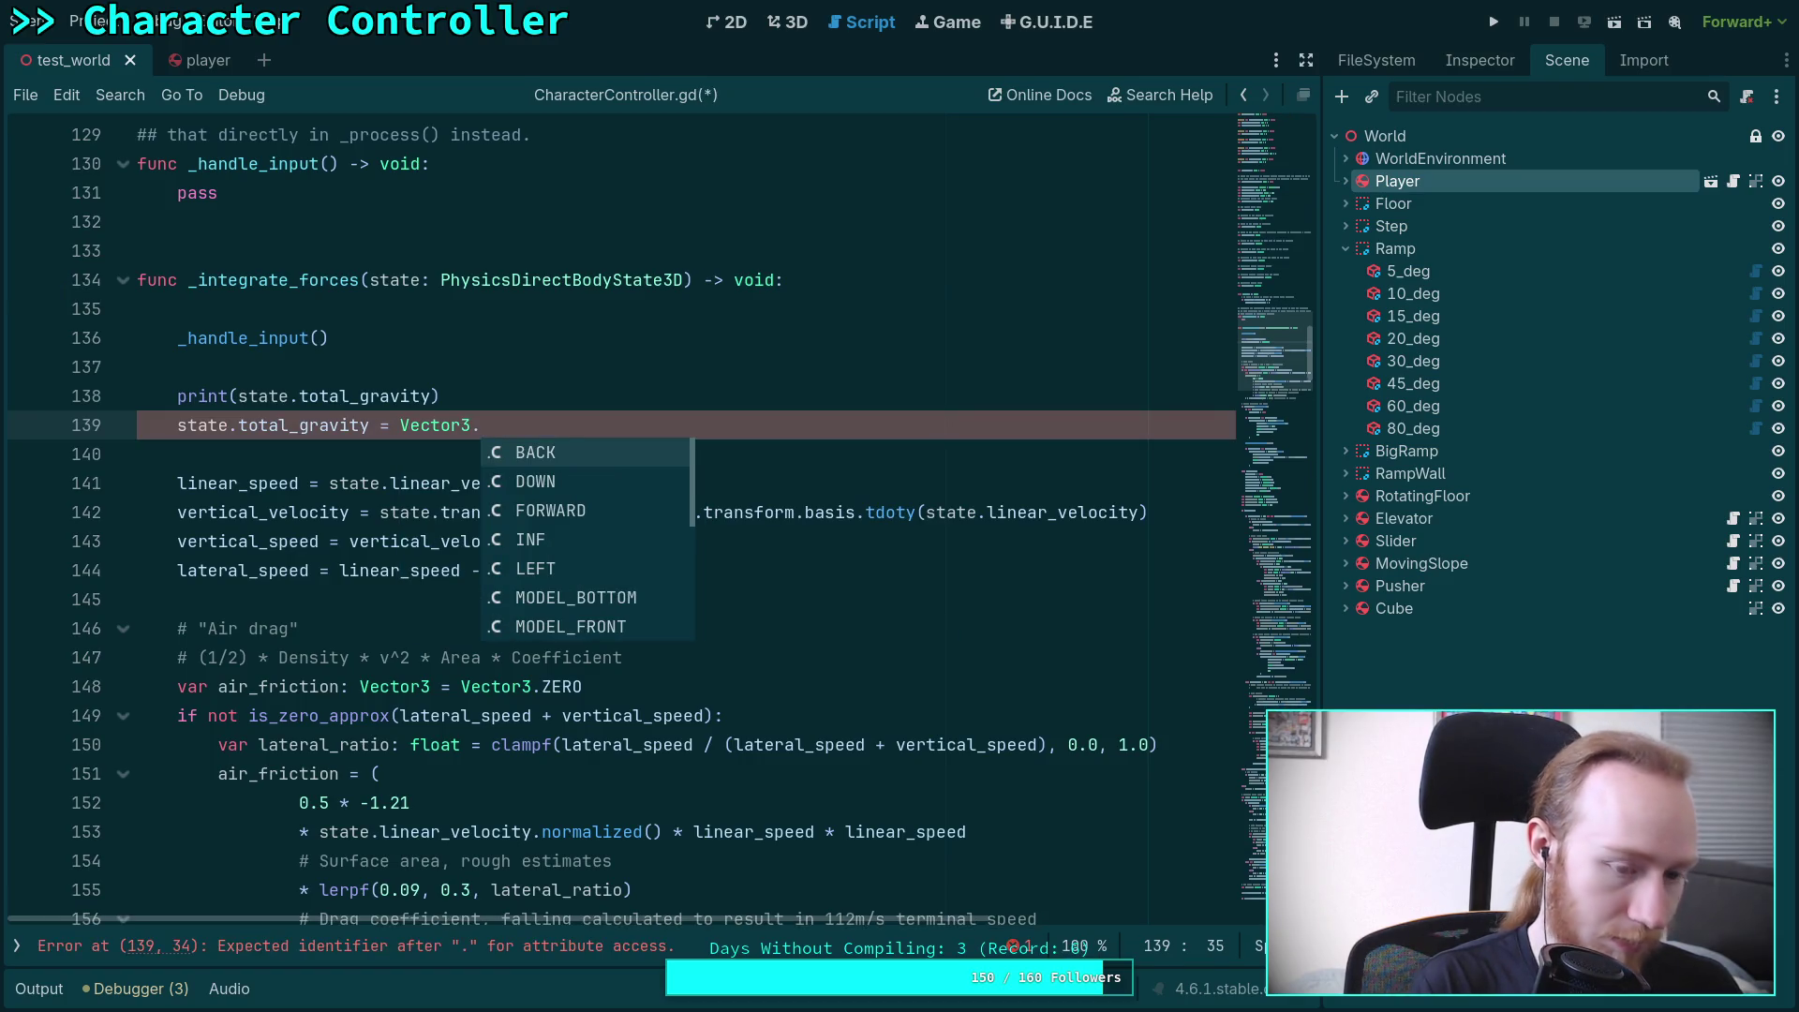
pyautogui.write('ZERO')
pyautogui.press('Return')
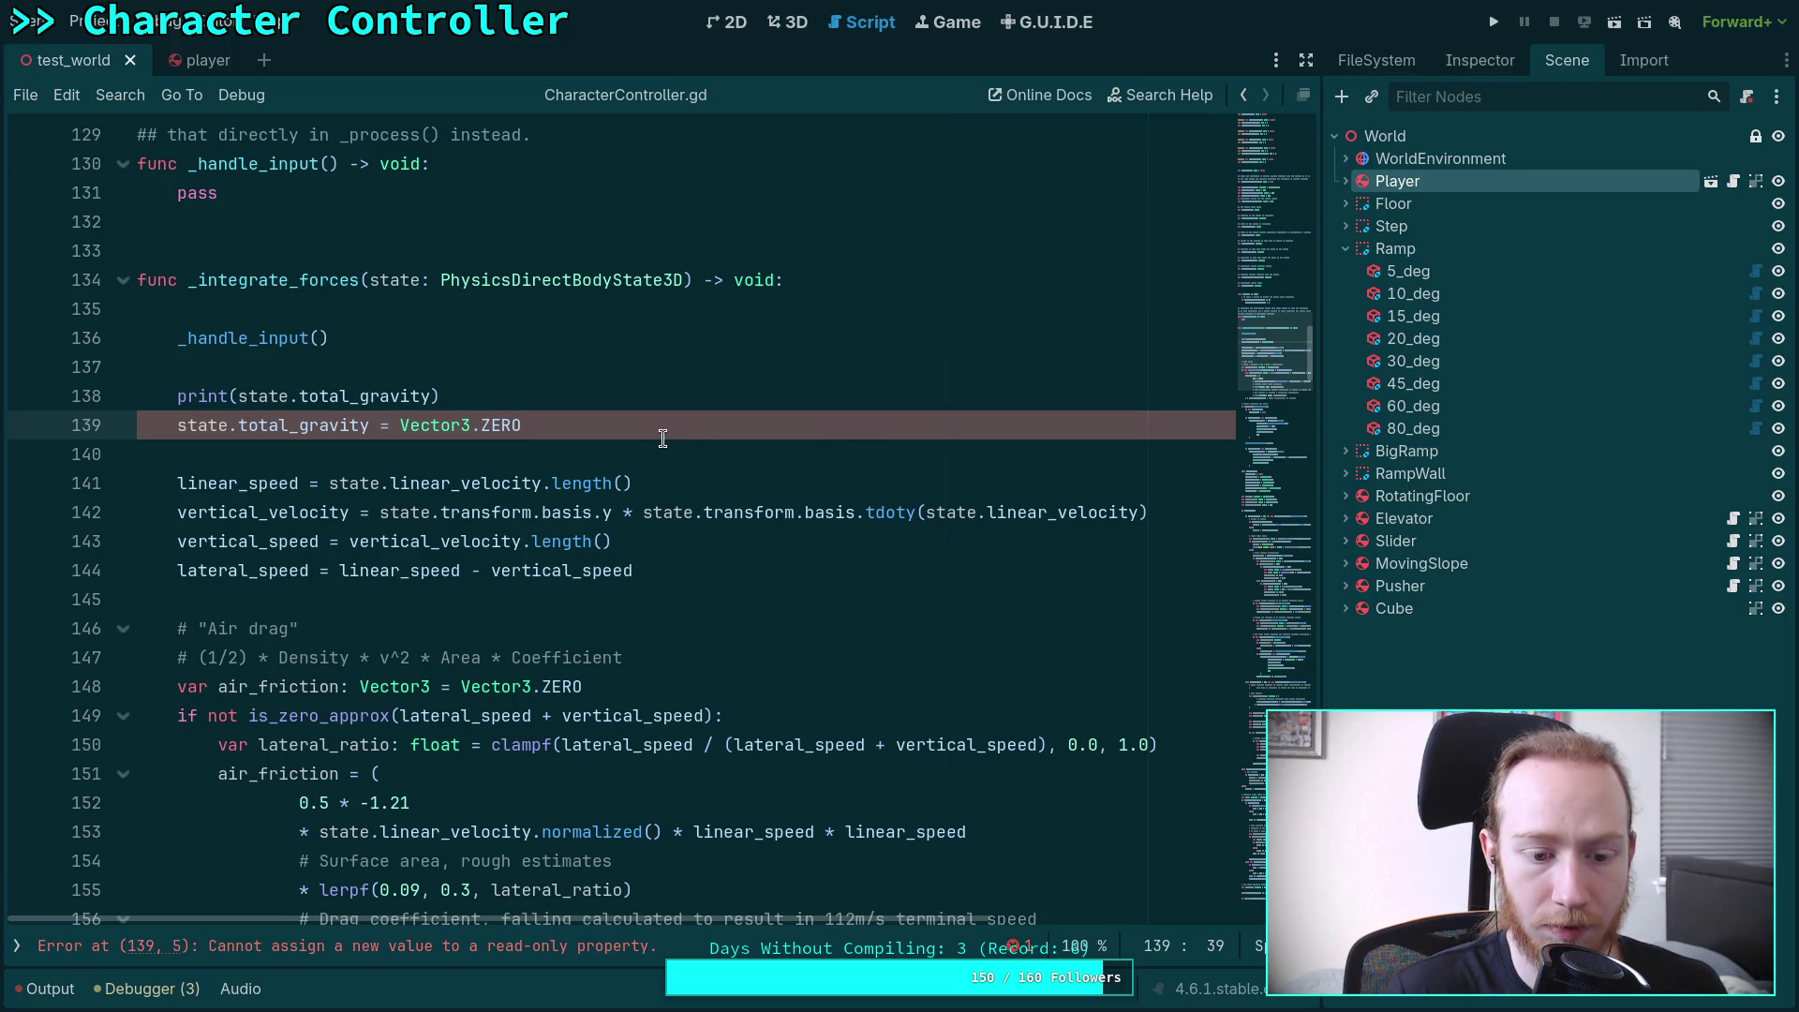
pyautogui.moveTo(573, 429); pyautogui.dragTo(176, 428)
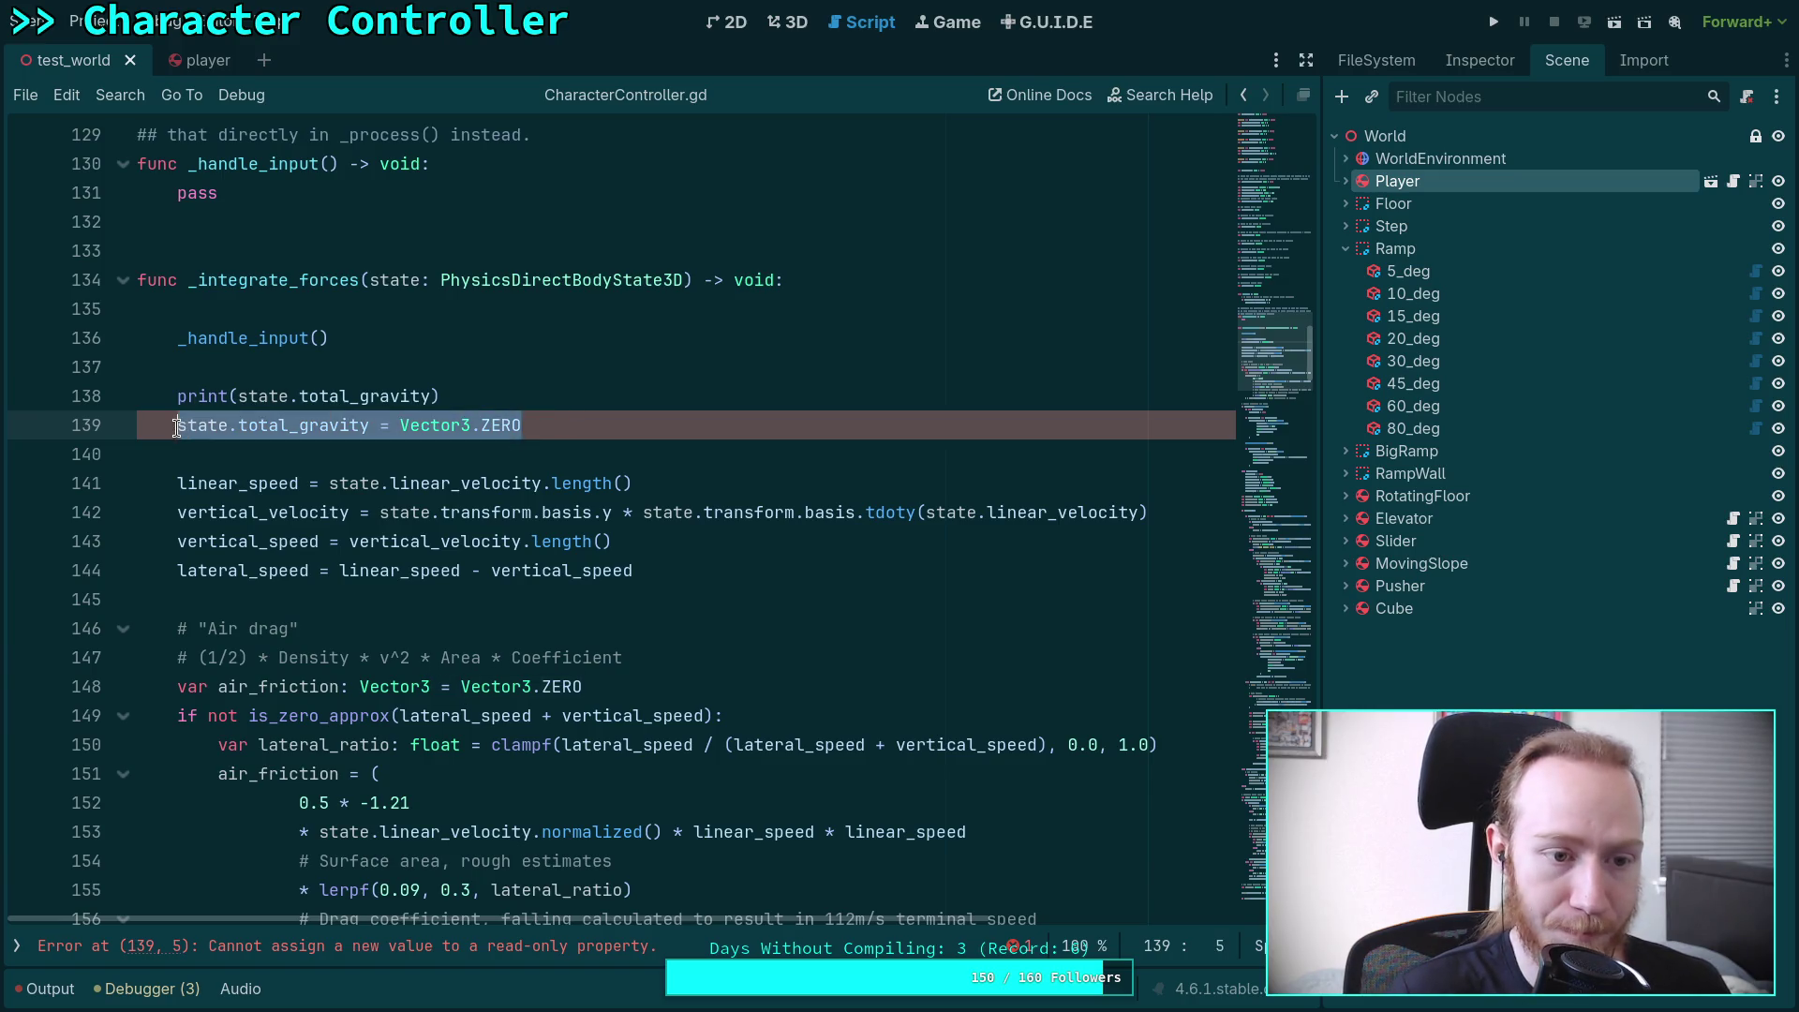
pyautogui.click(570, 459)
pyautogui.moveTo(270, 420)
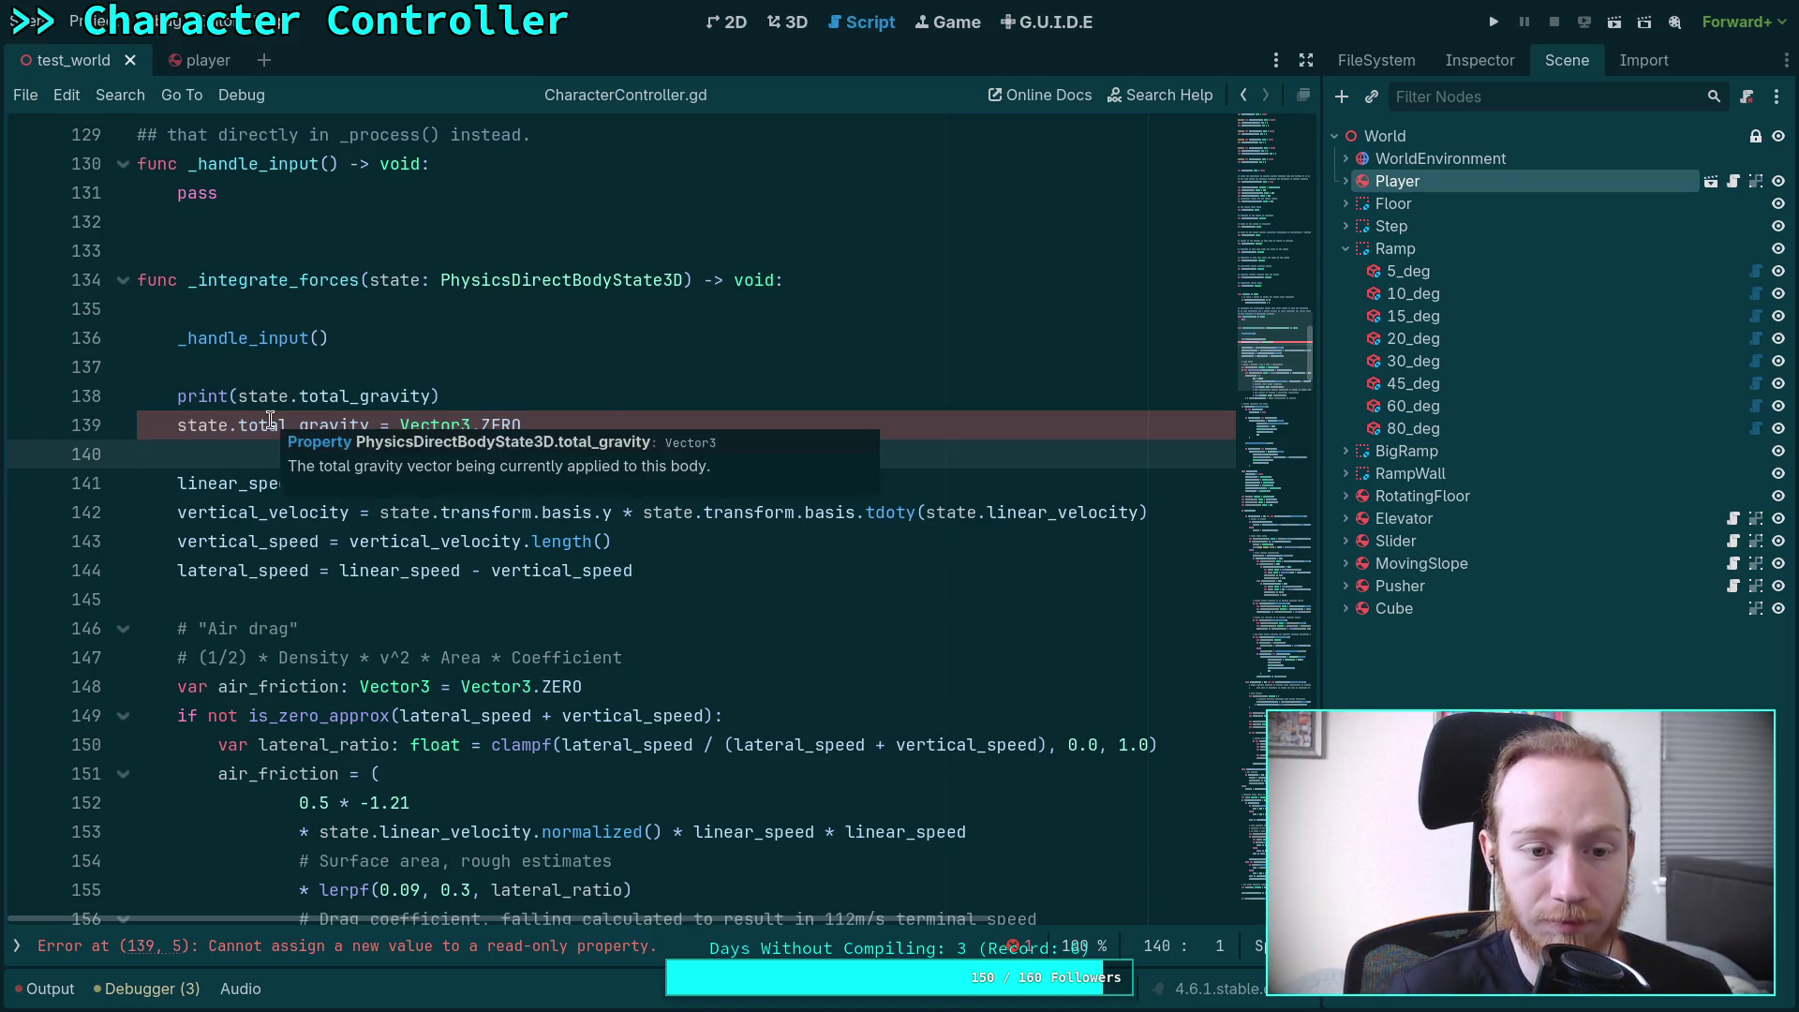
pyautogui.moveTo(568, 417); pyautogui.dragTo(567, 337)
pyautogui.press('BackSpace')
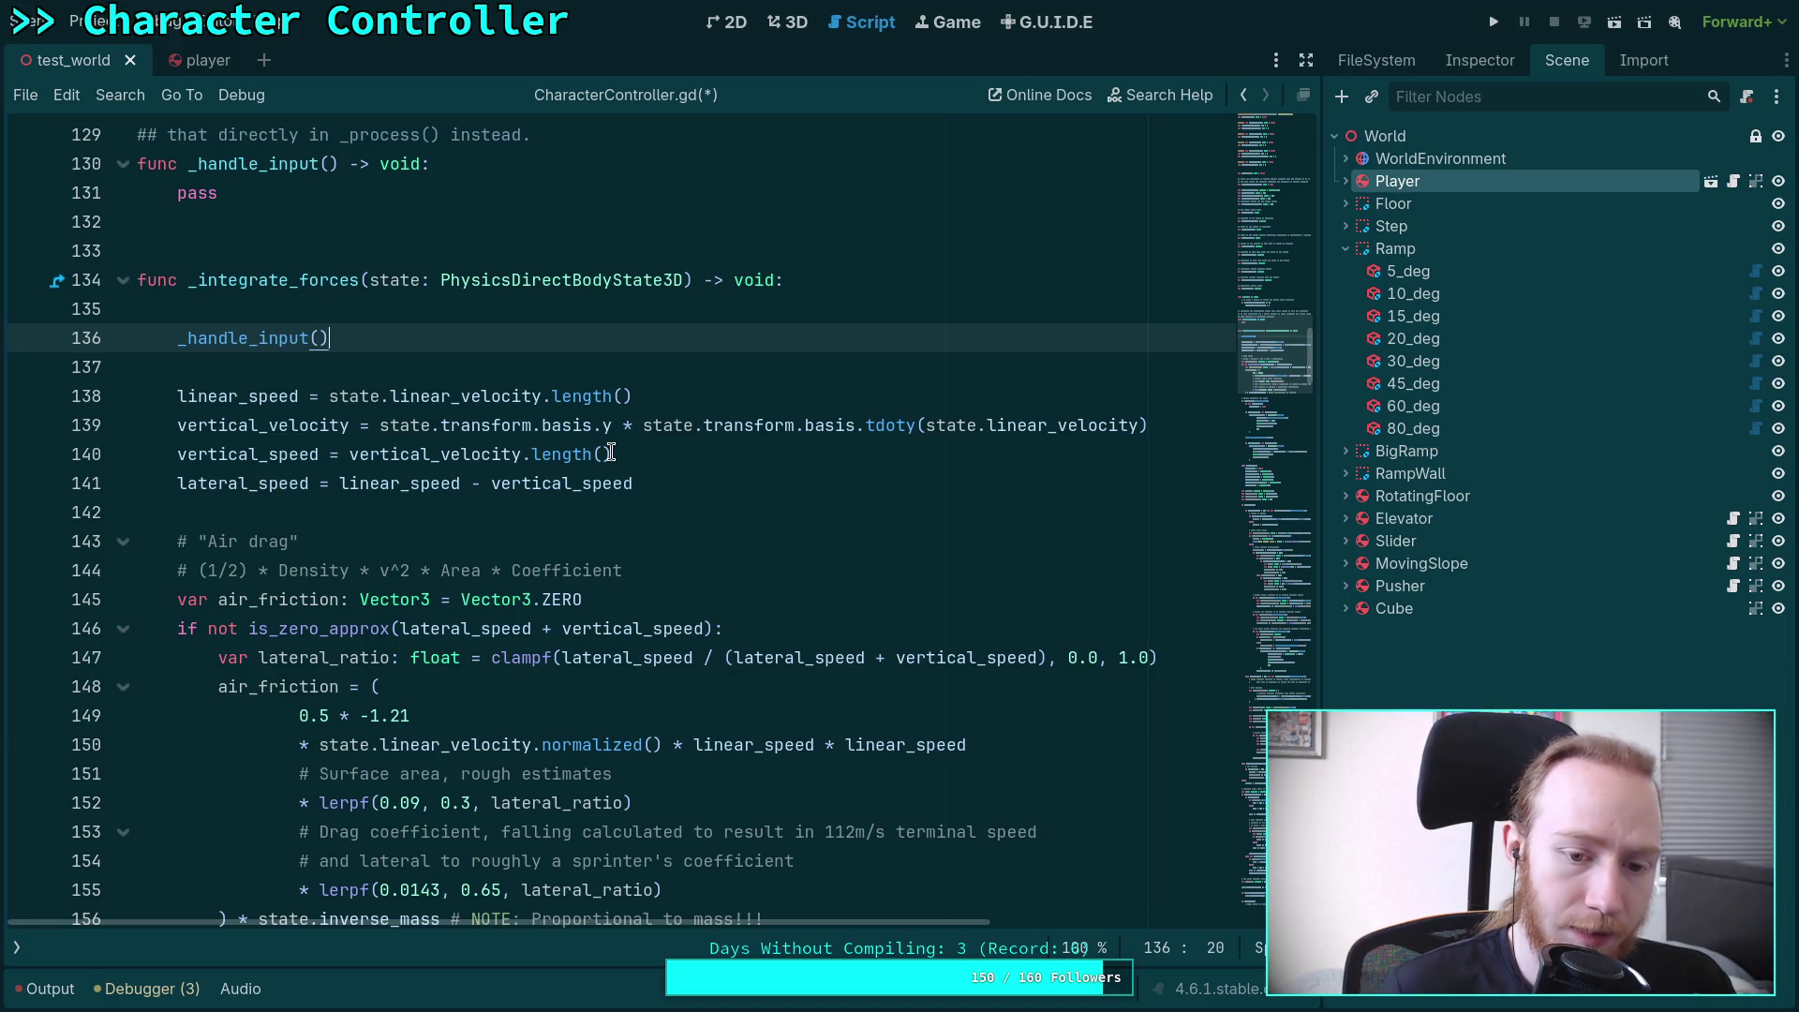
pyautogui.click(725, 483)
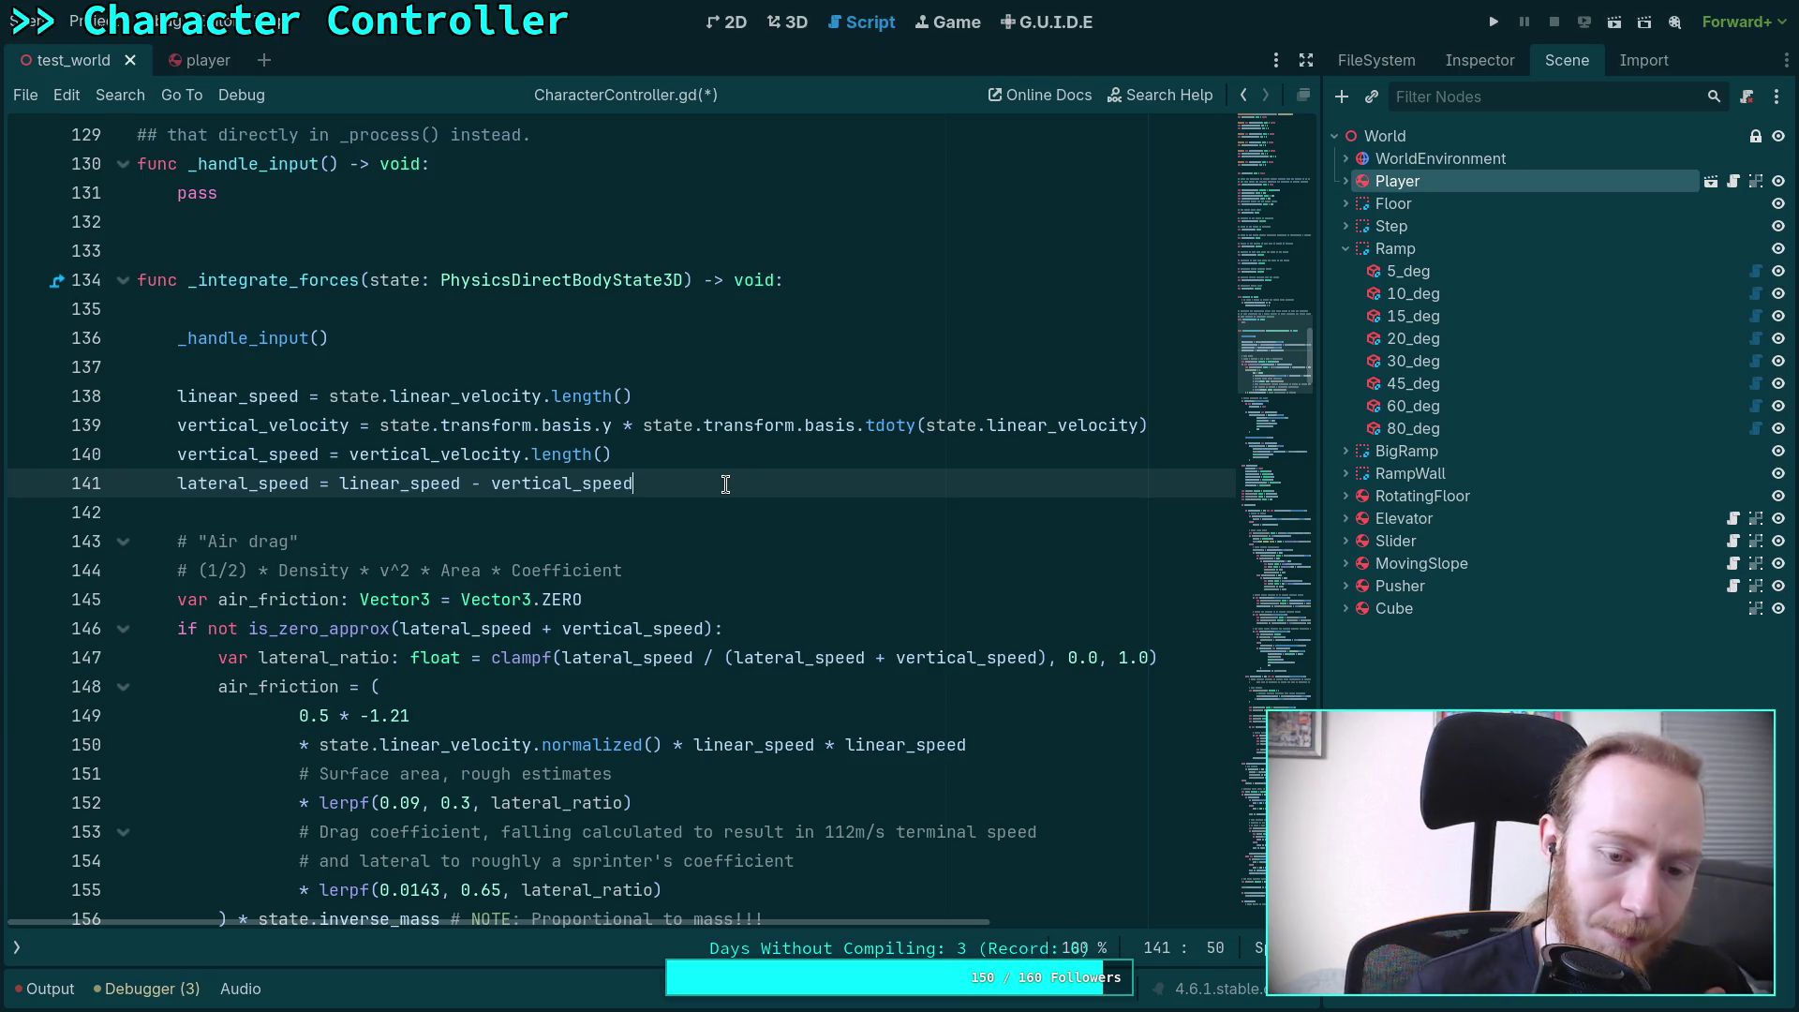
# Declare var gravity: Vector3 = state.total_gravity below accel_multiplier and save the script
pyautogui.scroll(-17, 725, 483)
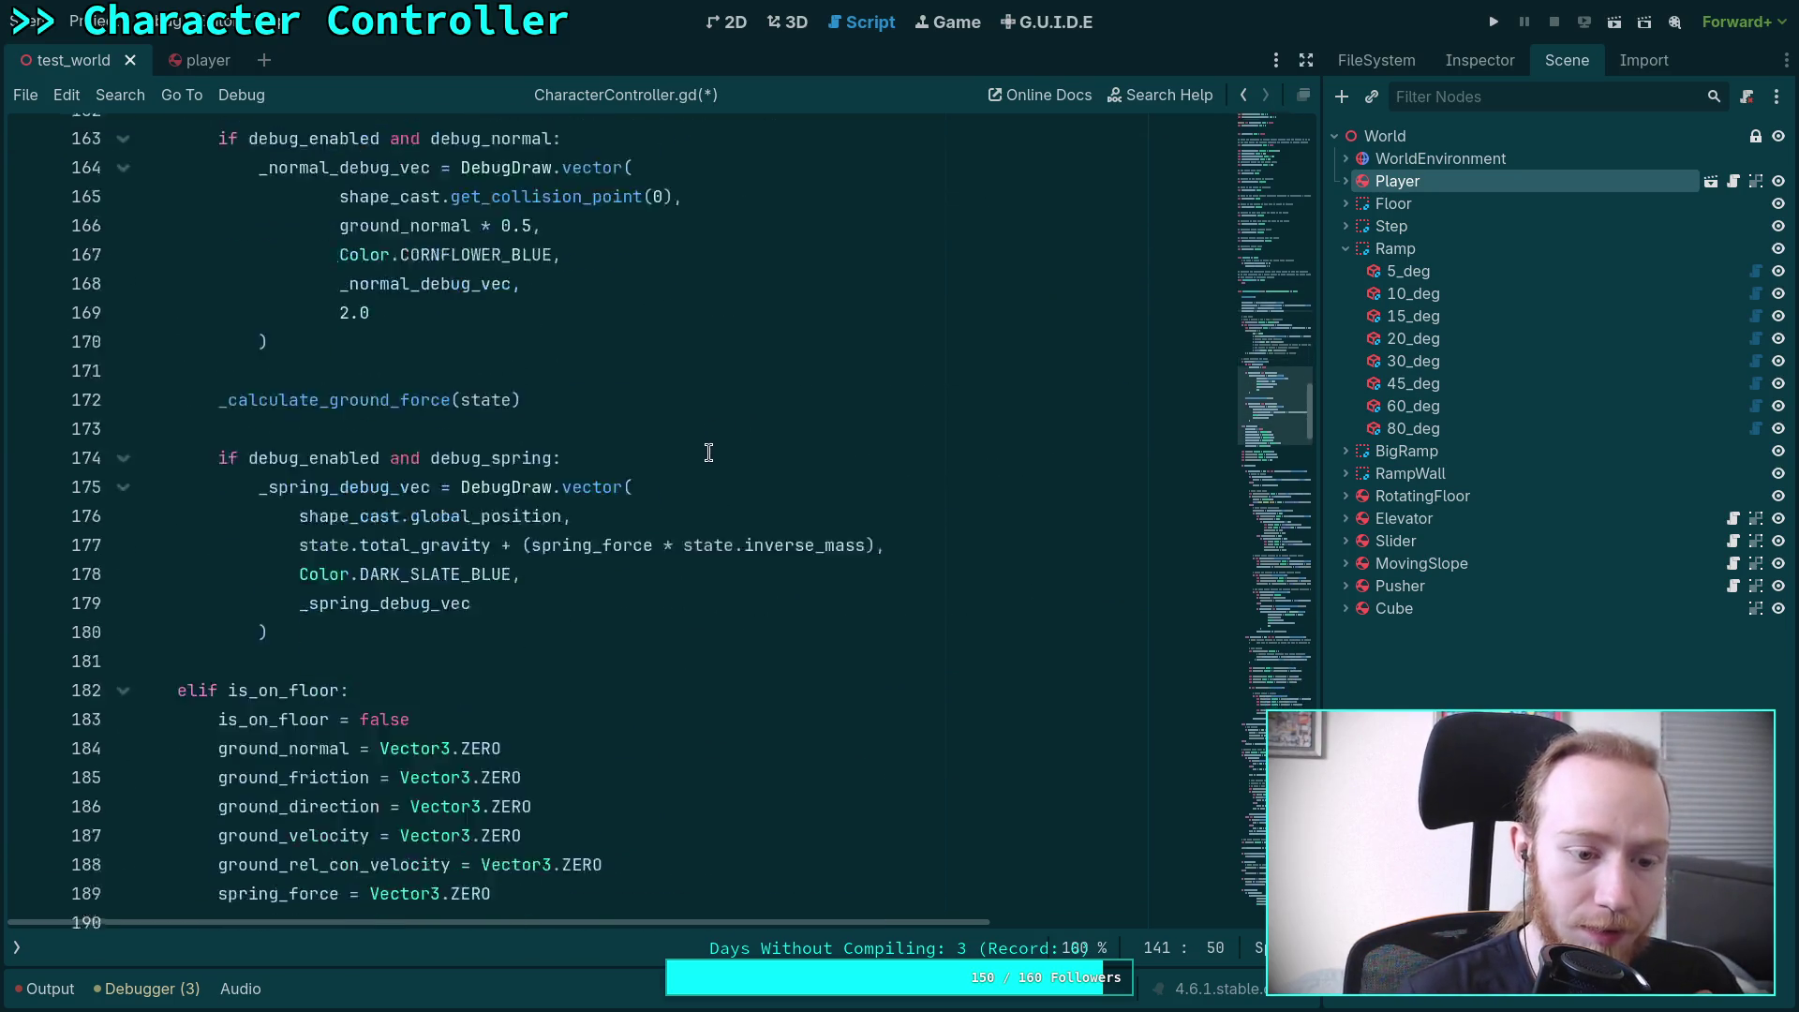
pyautogui.scroll(-2, 626, 485)
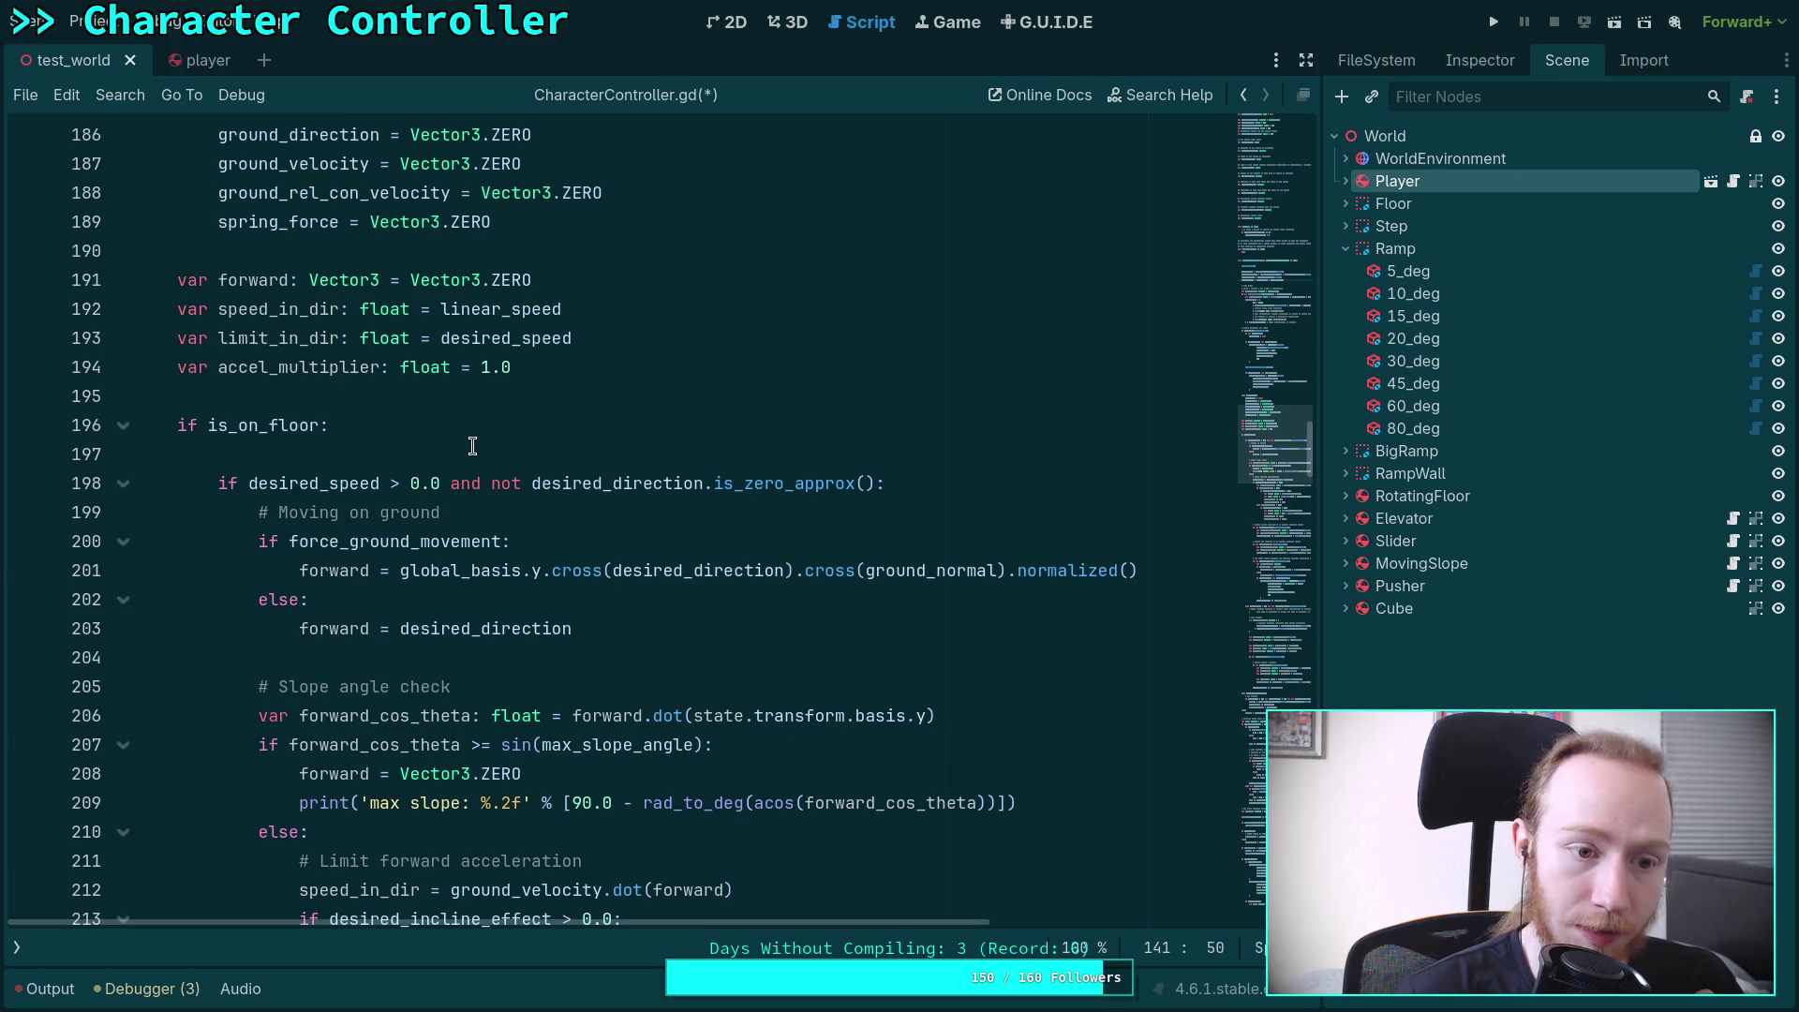
pyautogui.click(620, 365)
pyautogui.press('Return')
pyautogui.write('var f')
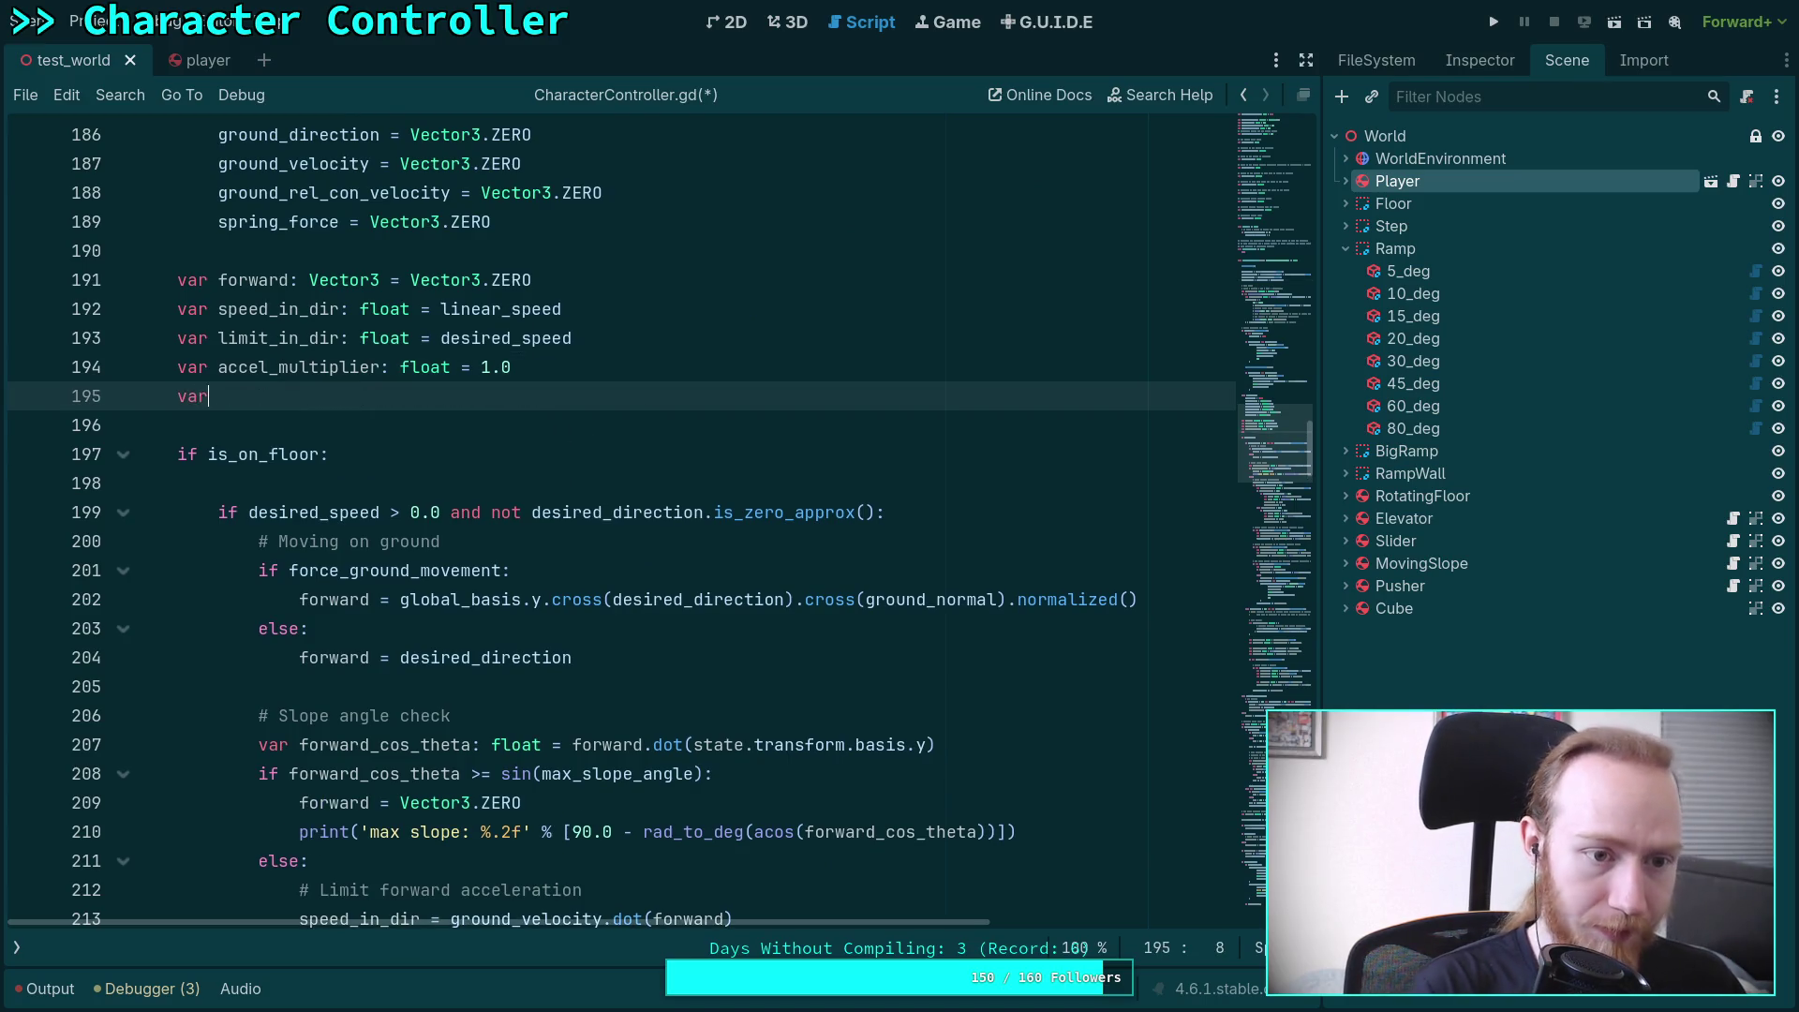
pyautogui.press('BackSpace')
pyautogui.write('gra')
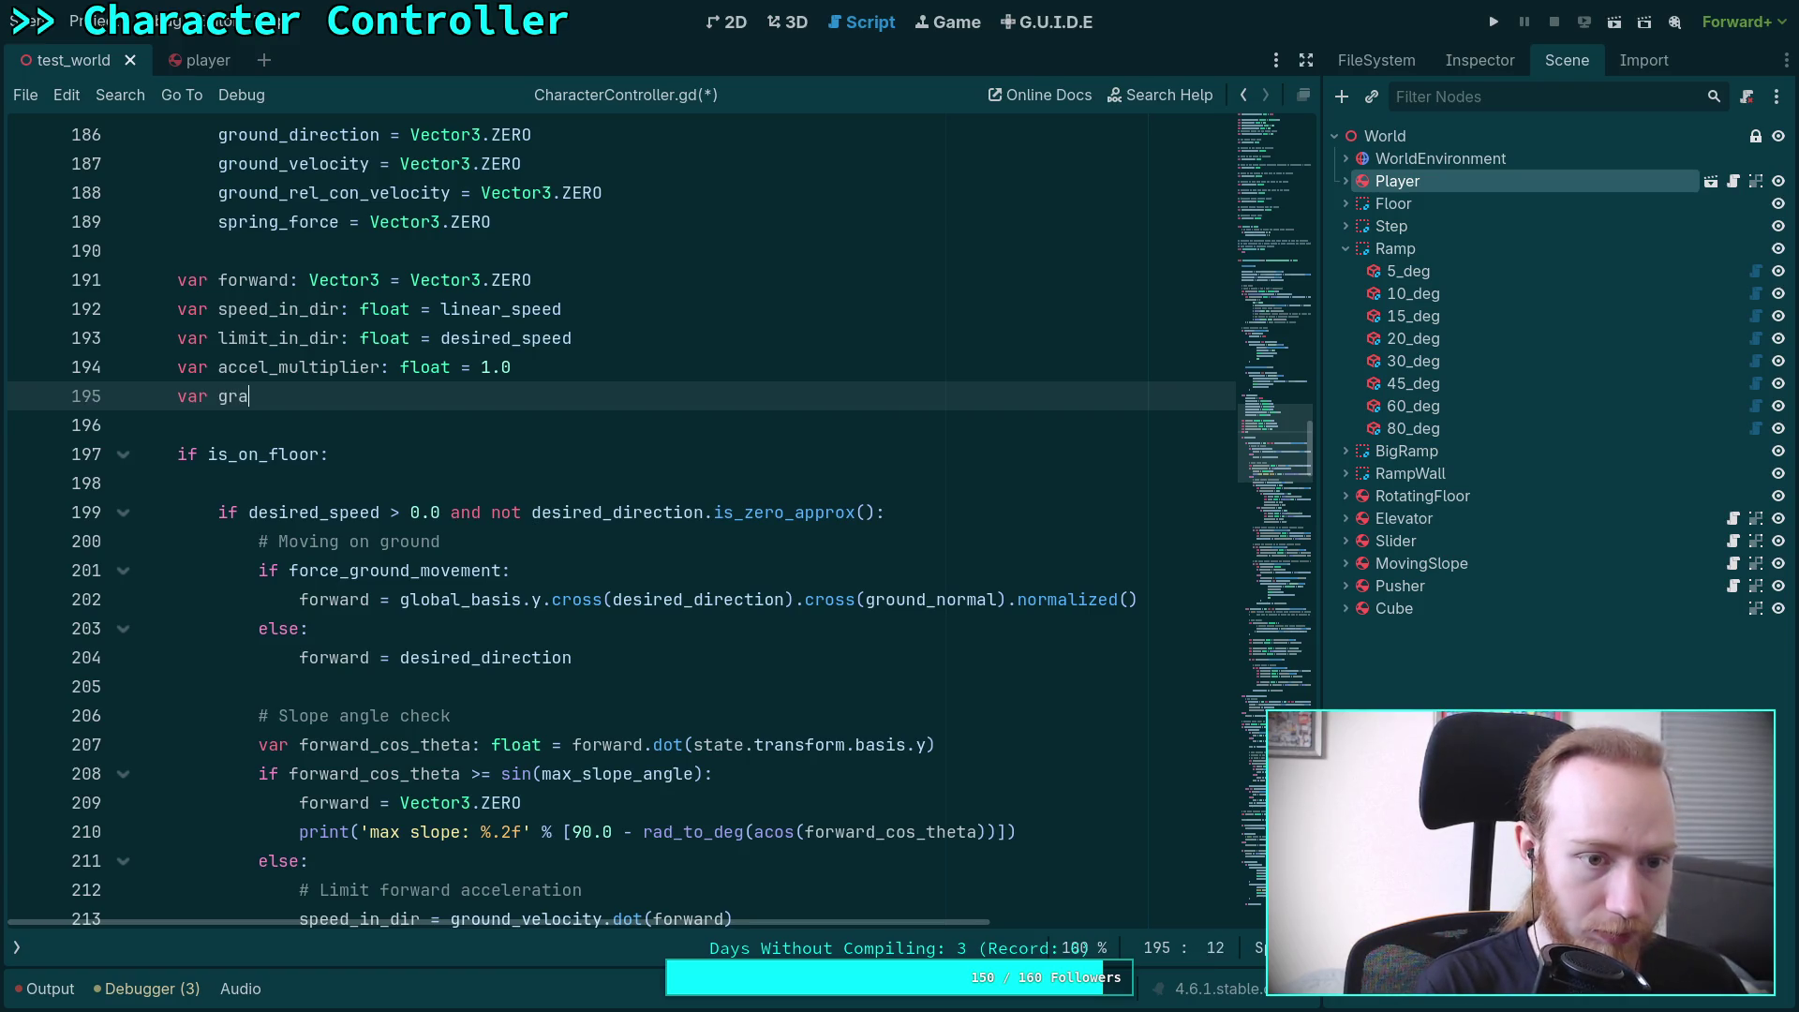
pyautogui.write('vity: Vector3')
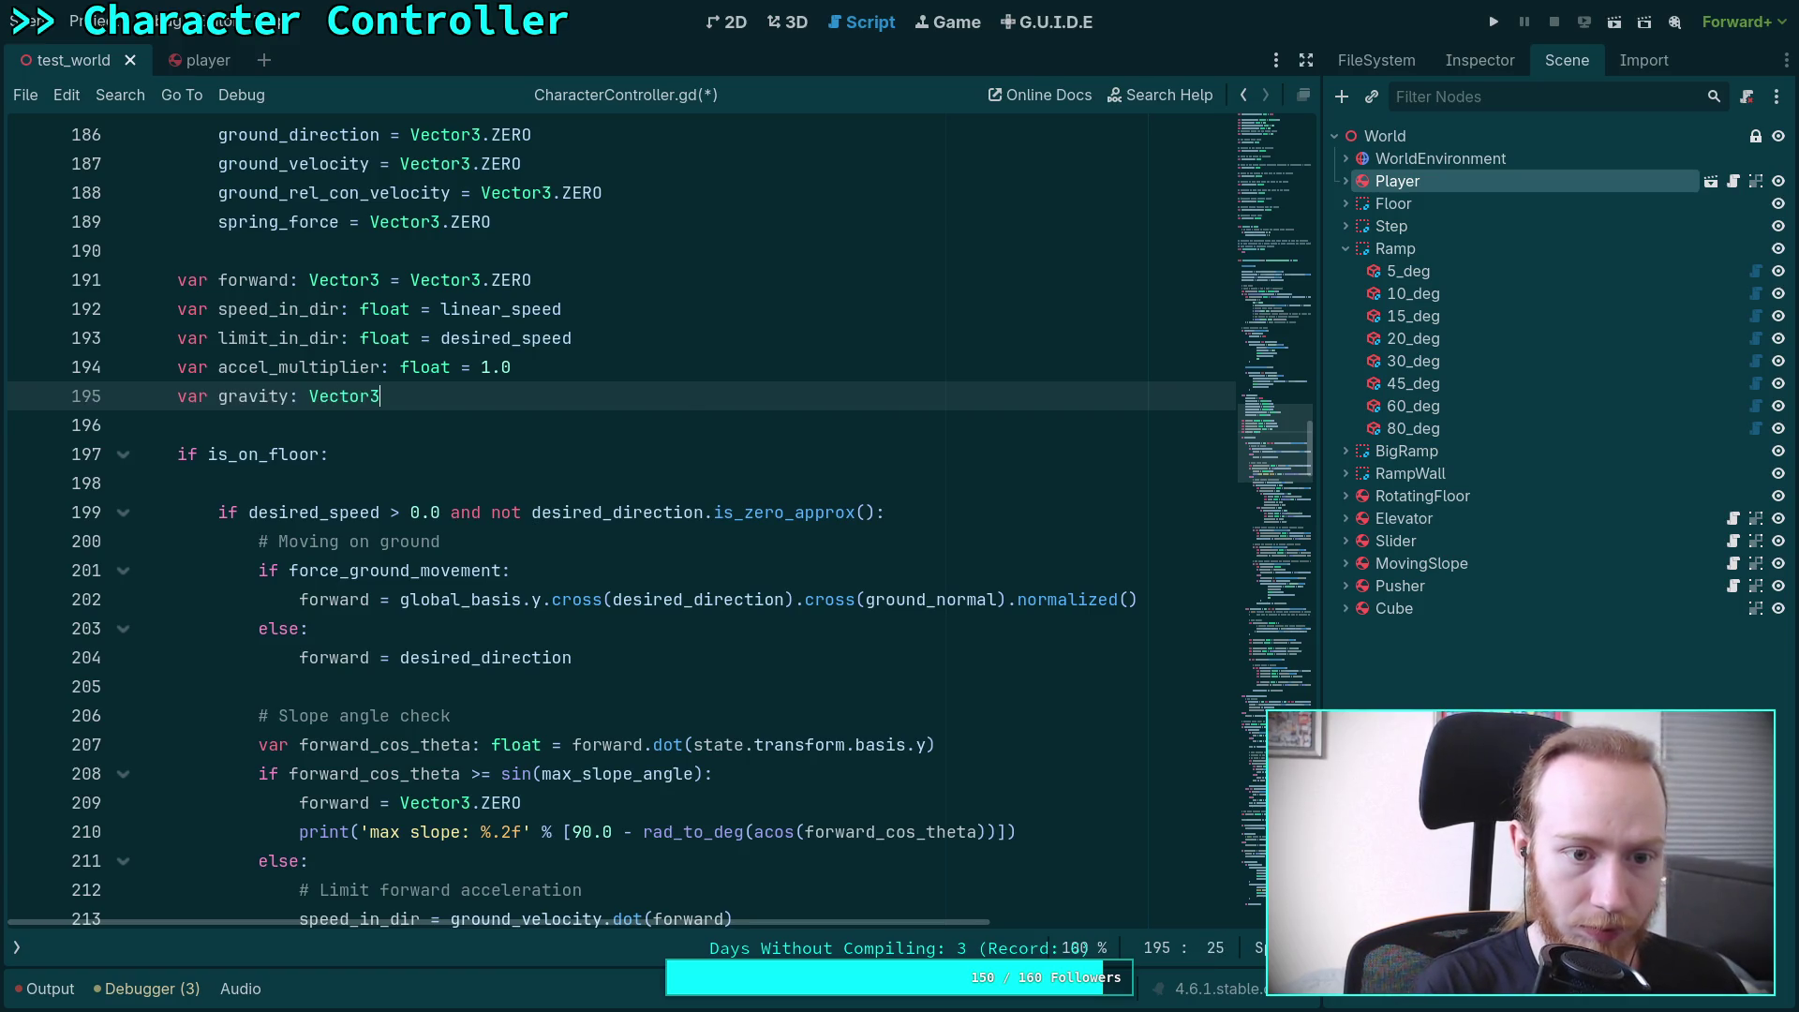
pyautogui.write(' = state.tot')
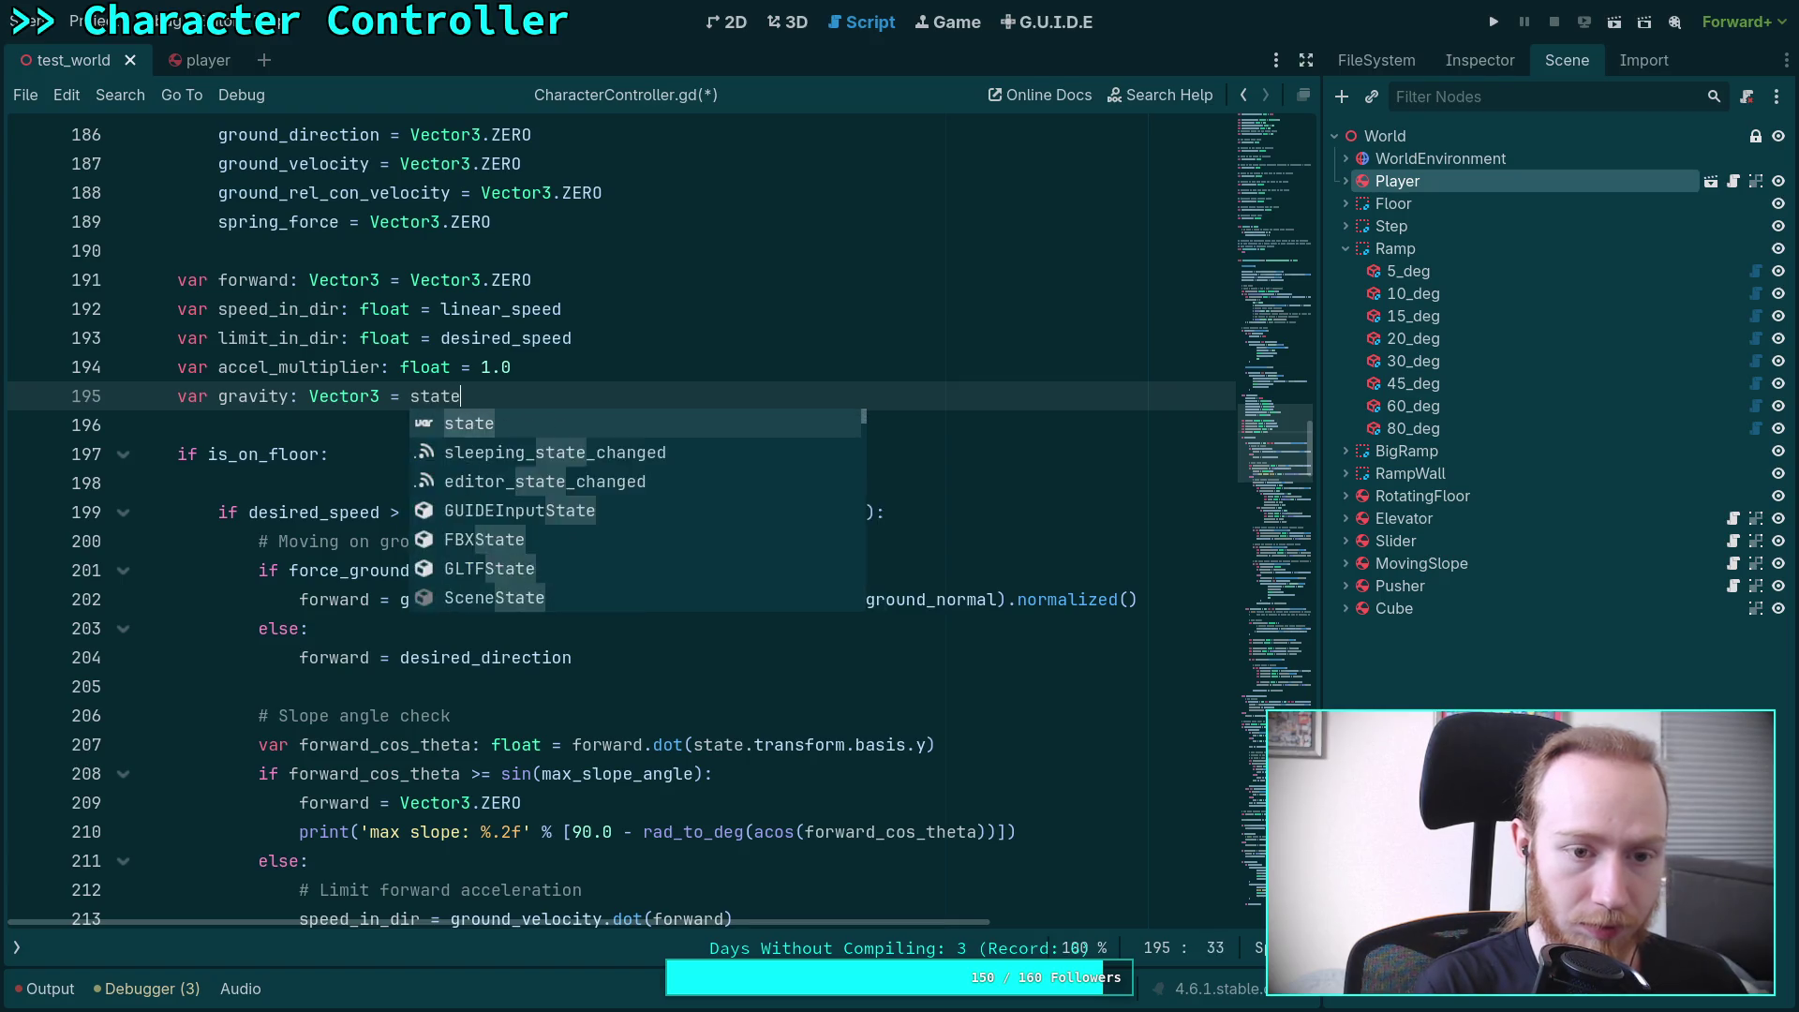
pyautogui.press('Down')
pyautogui.press('Return')
pyautogui.hotkey('ctrl', 's')
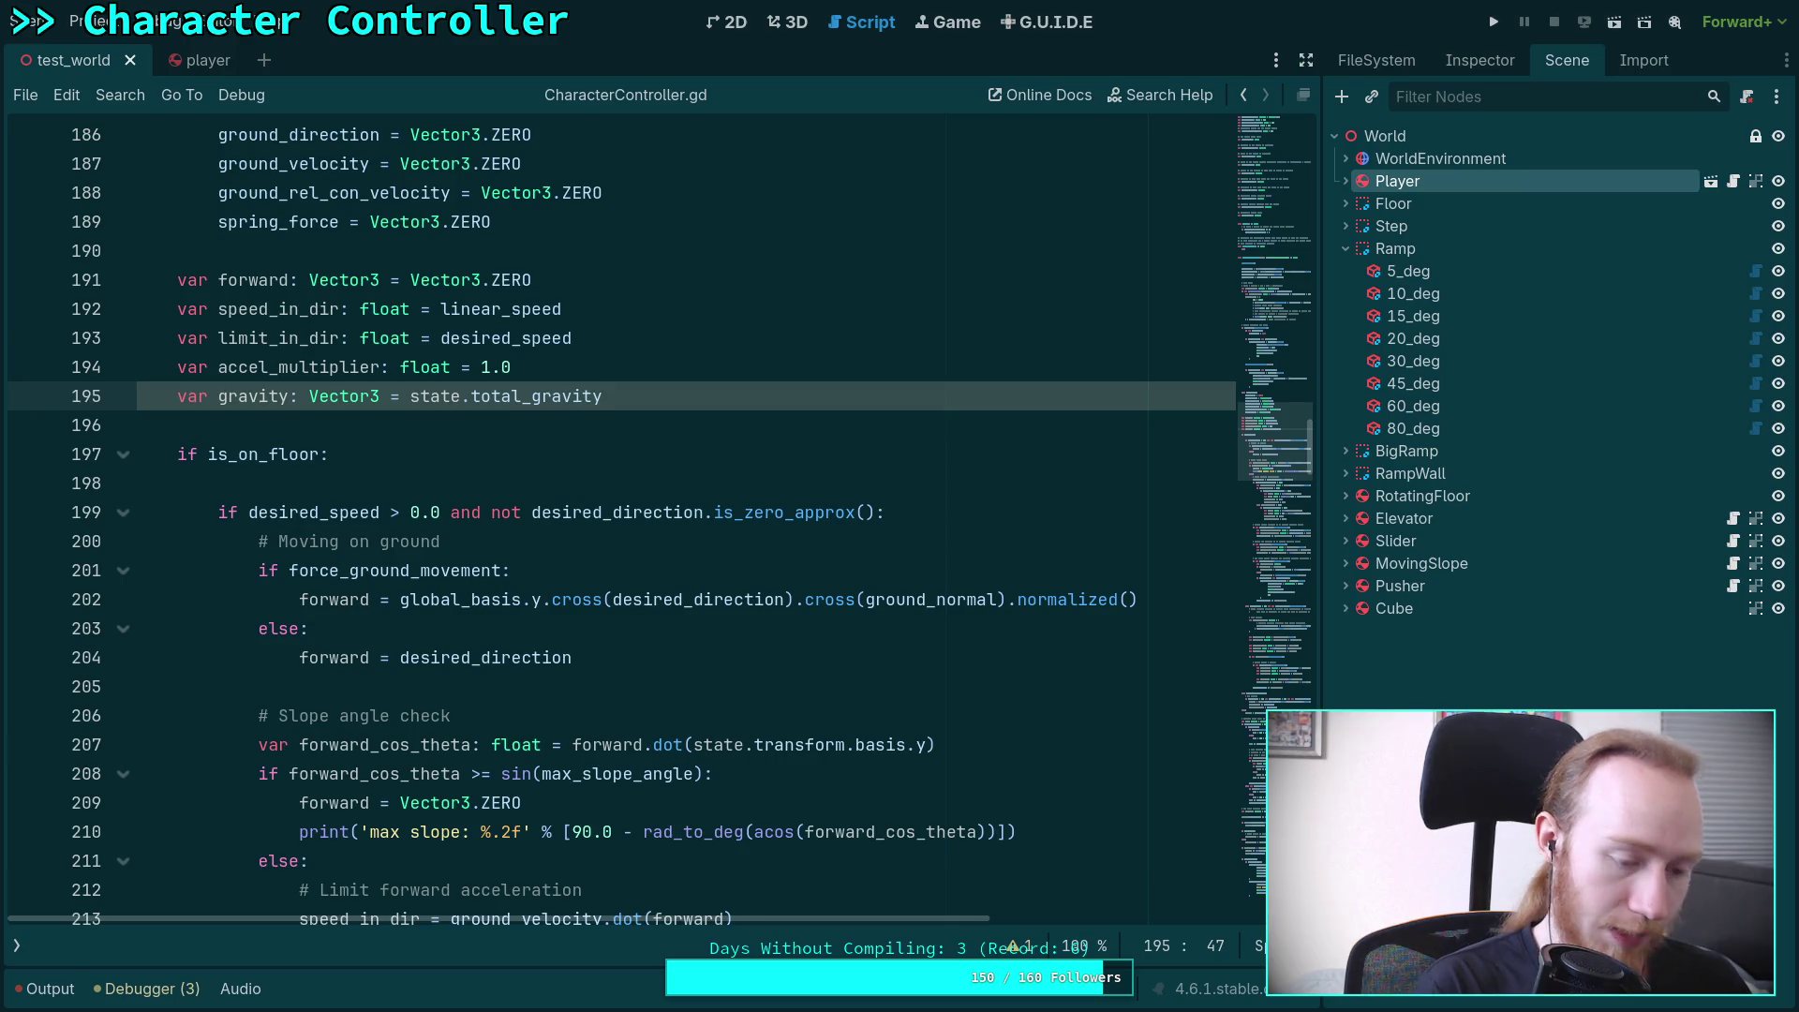
# Search for total_gravity and change line 280 to use gravity instead of state.total_gravity
pyautogui.hotkey('ctrl', 'f')
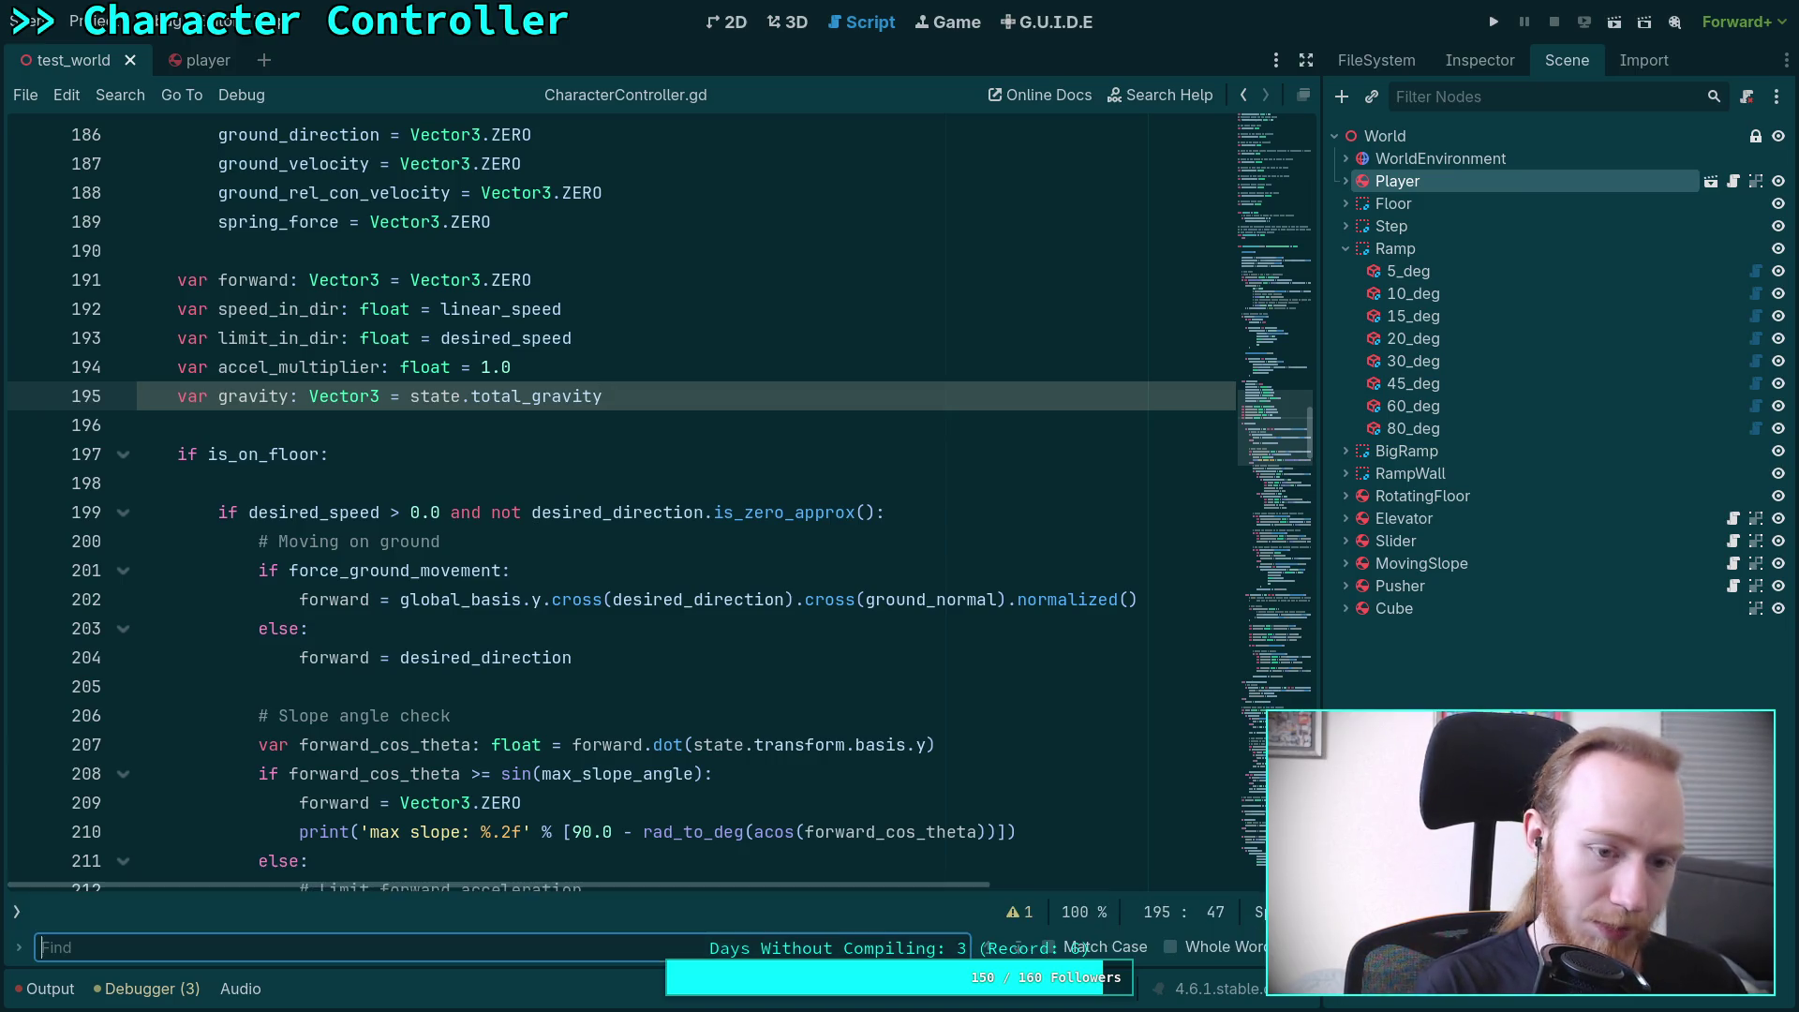
pyautogui.write('total_f')
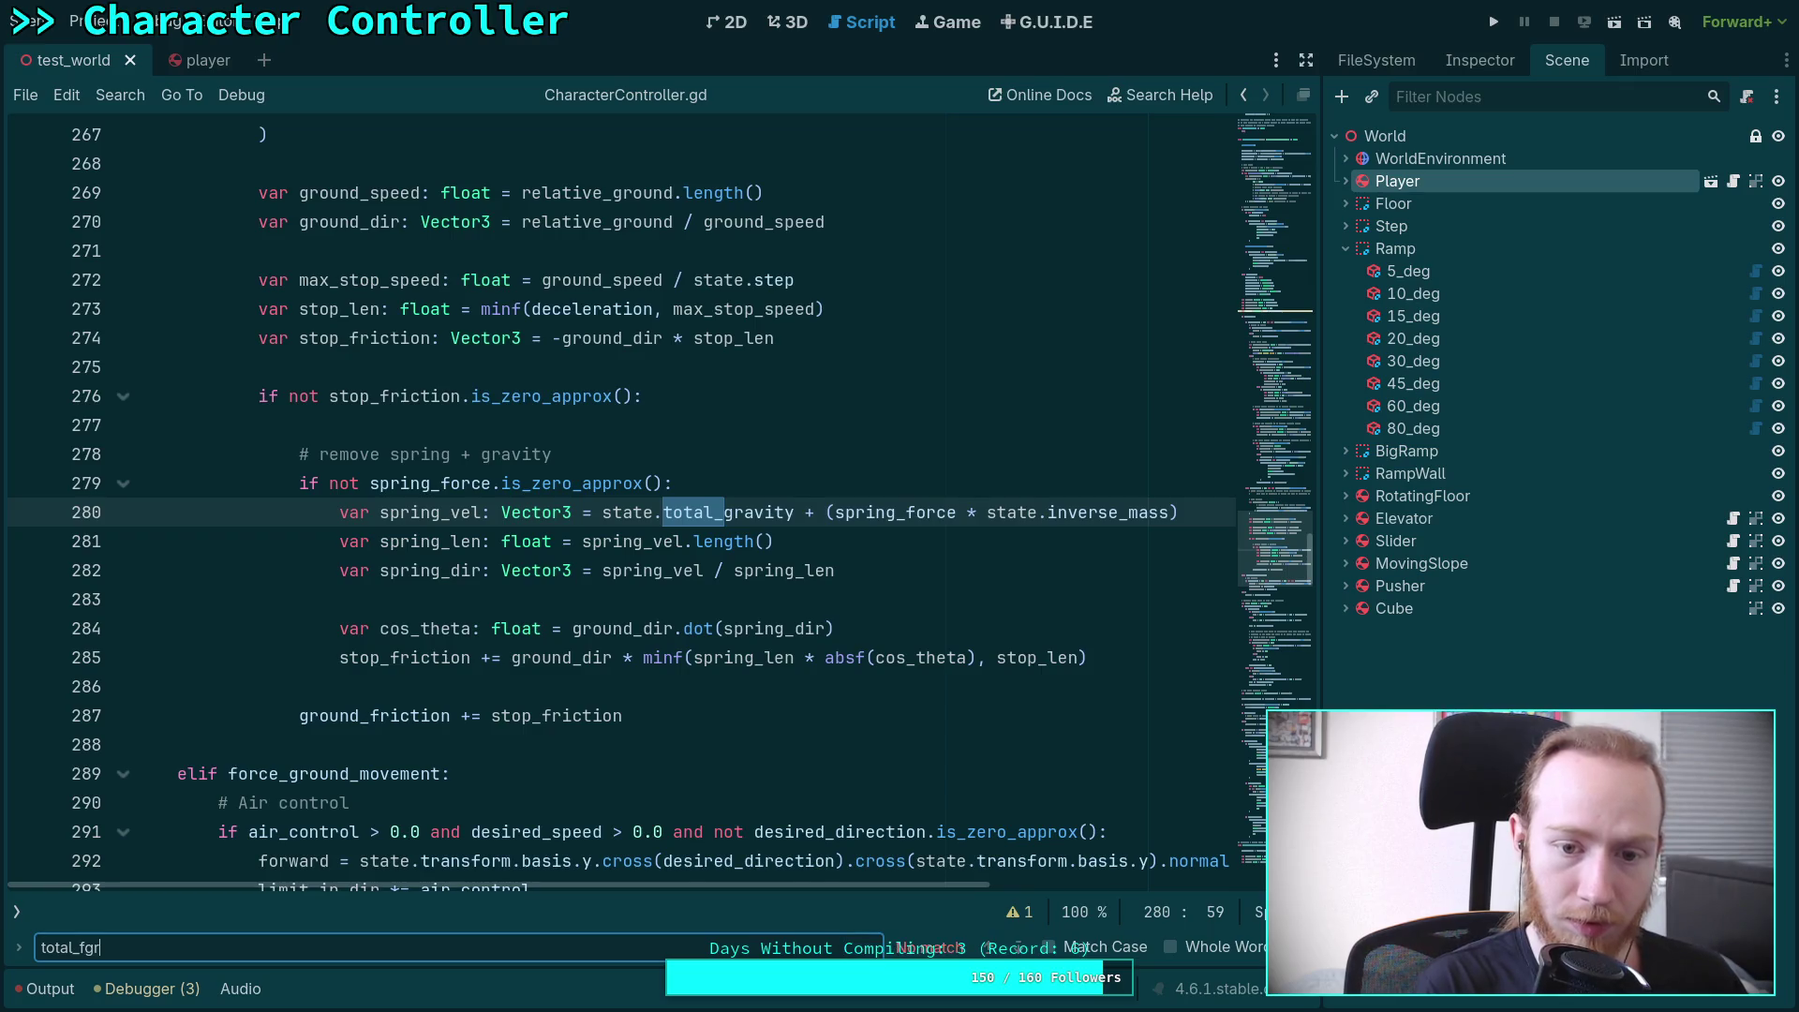
pyautogui.press('BackSpace')
pyautogui.write('gravity')
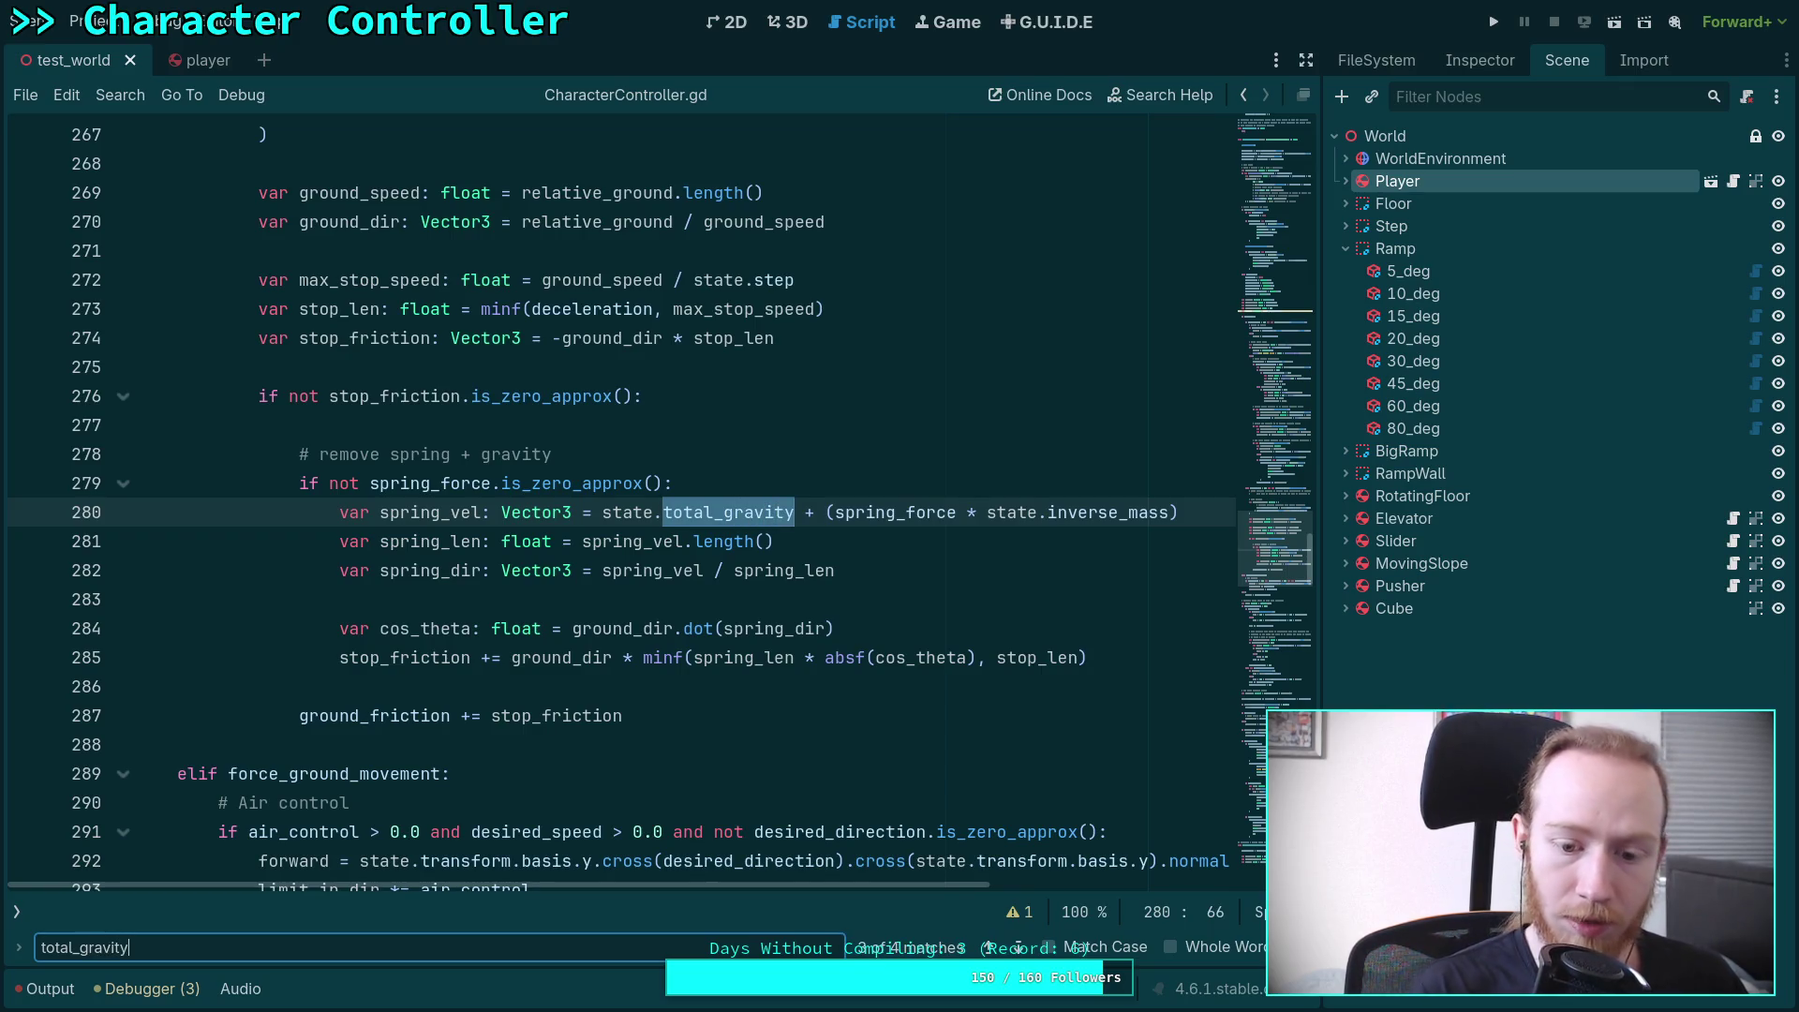
pyautogui.moveTo(604, 513); pyautogui.dragTo(727, 528)
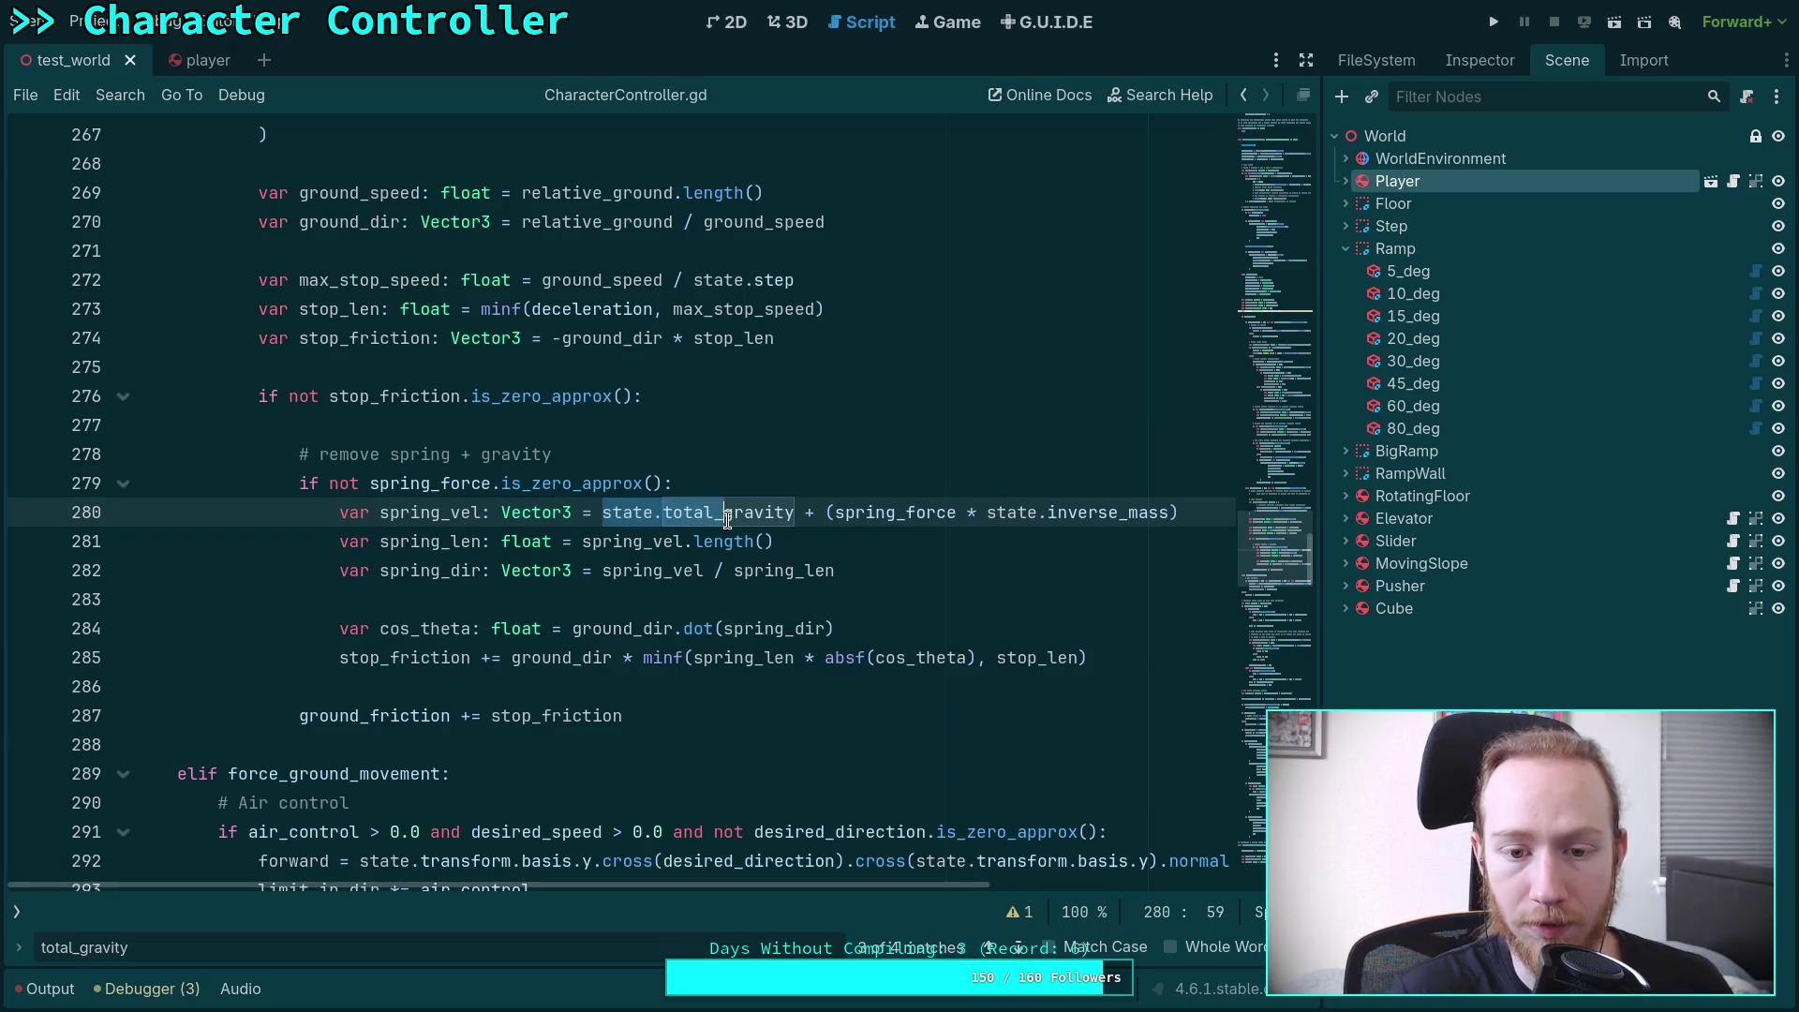
pyautogui.press('BackSpace')
# Replace state.total_gravity with gravity on lines 333 and 177
pyautogui.press('F3')
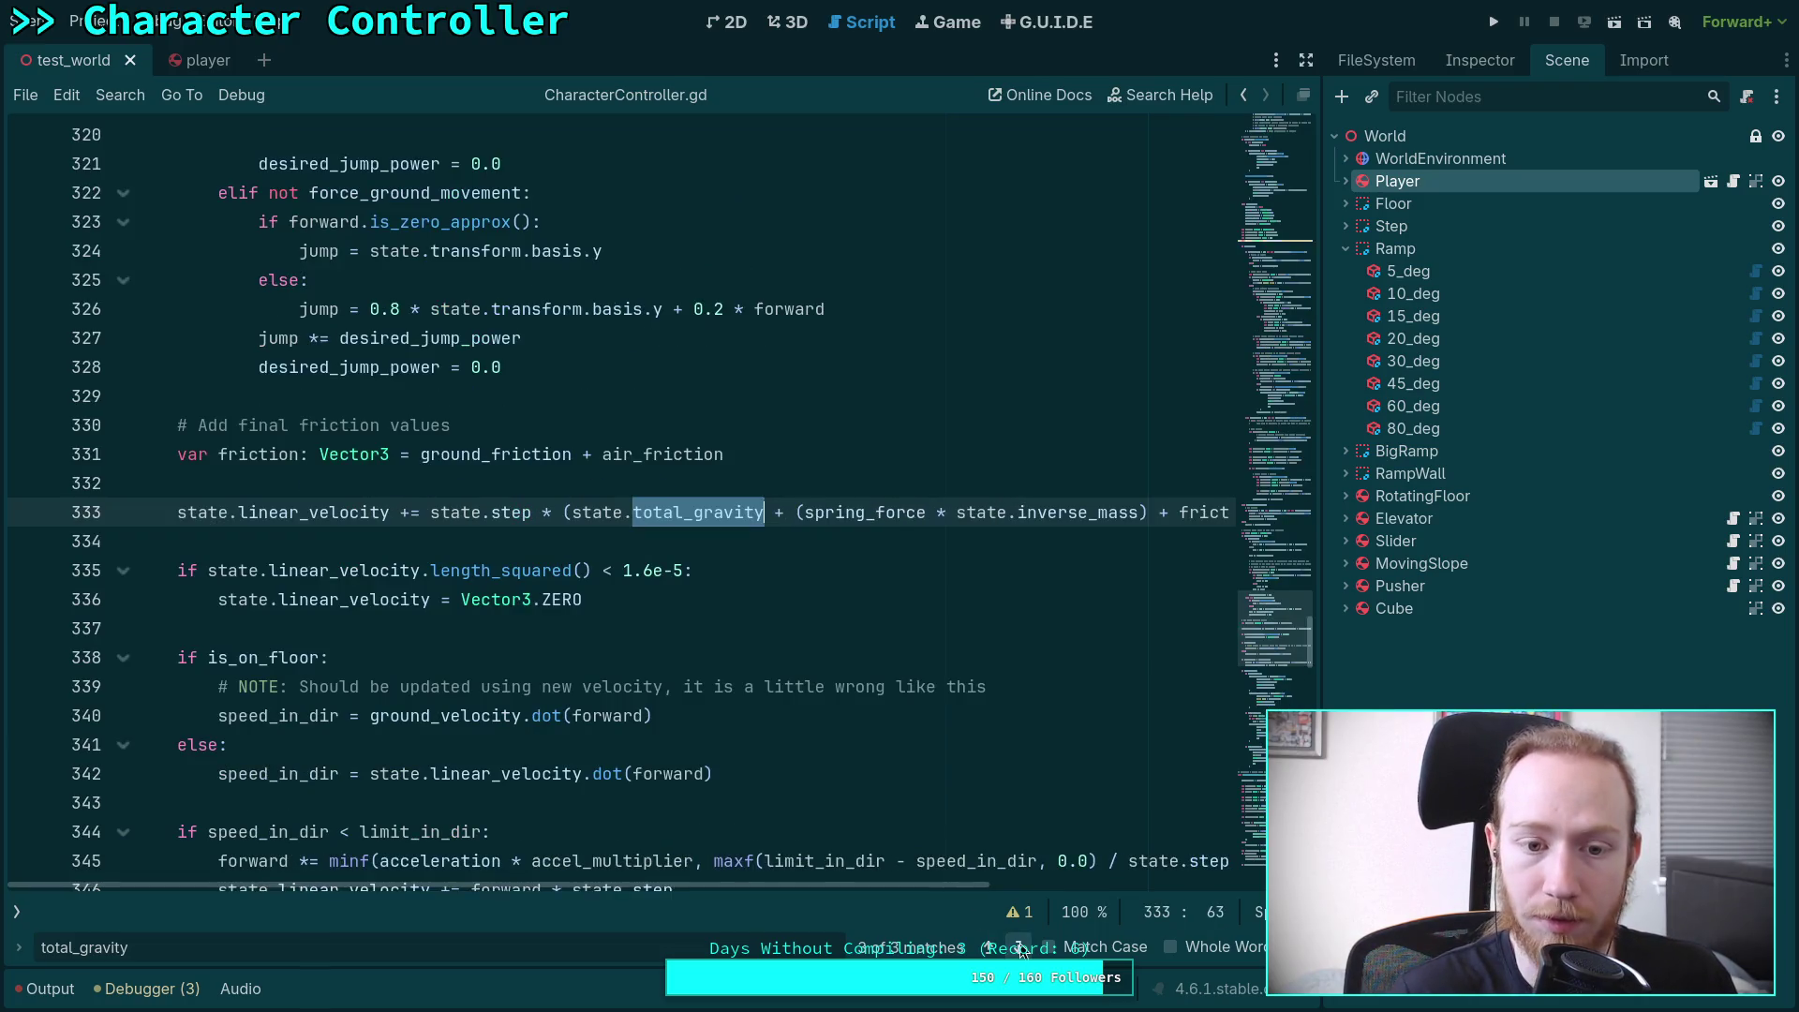
pyautogui.moveTo(578, 512); pyautogui.dragTo(697, 515)
pyautogui.press('BackSpace')
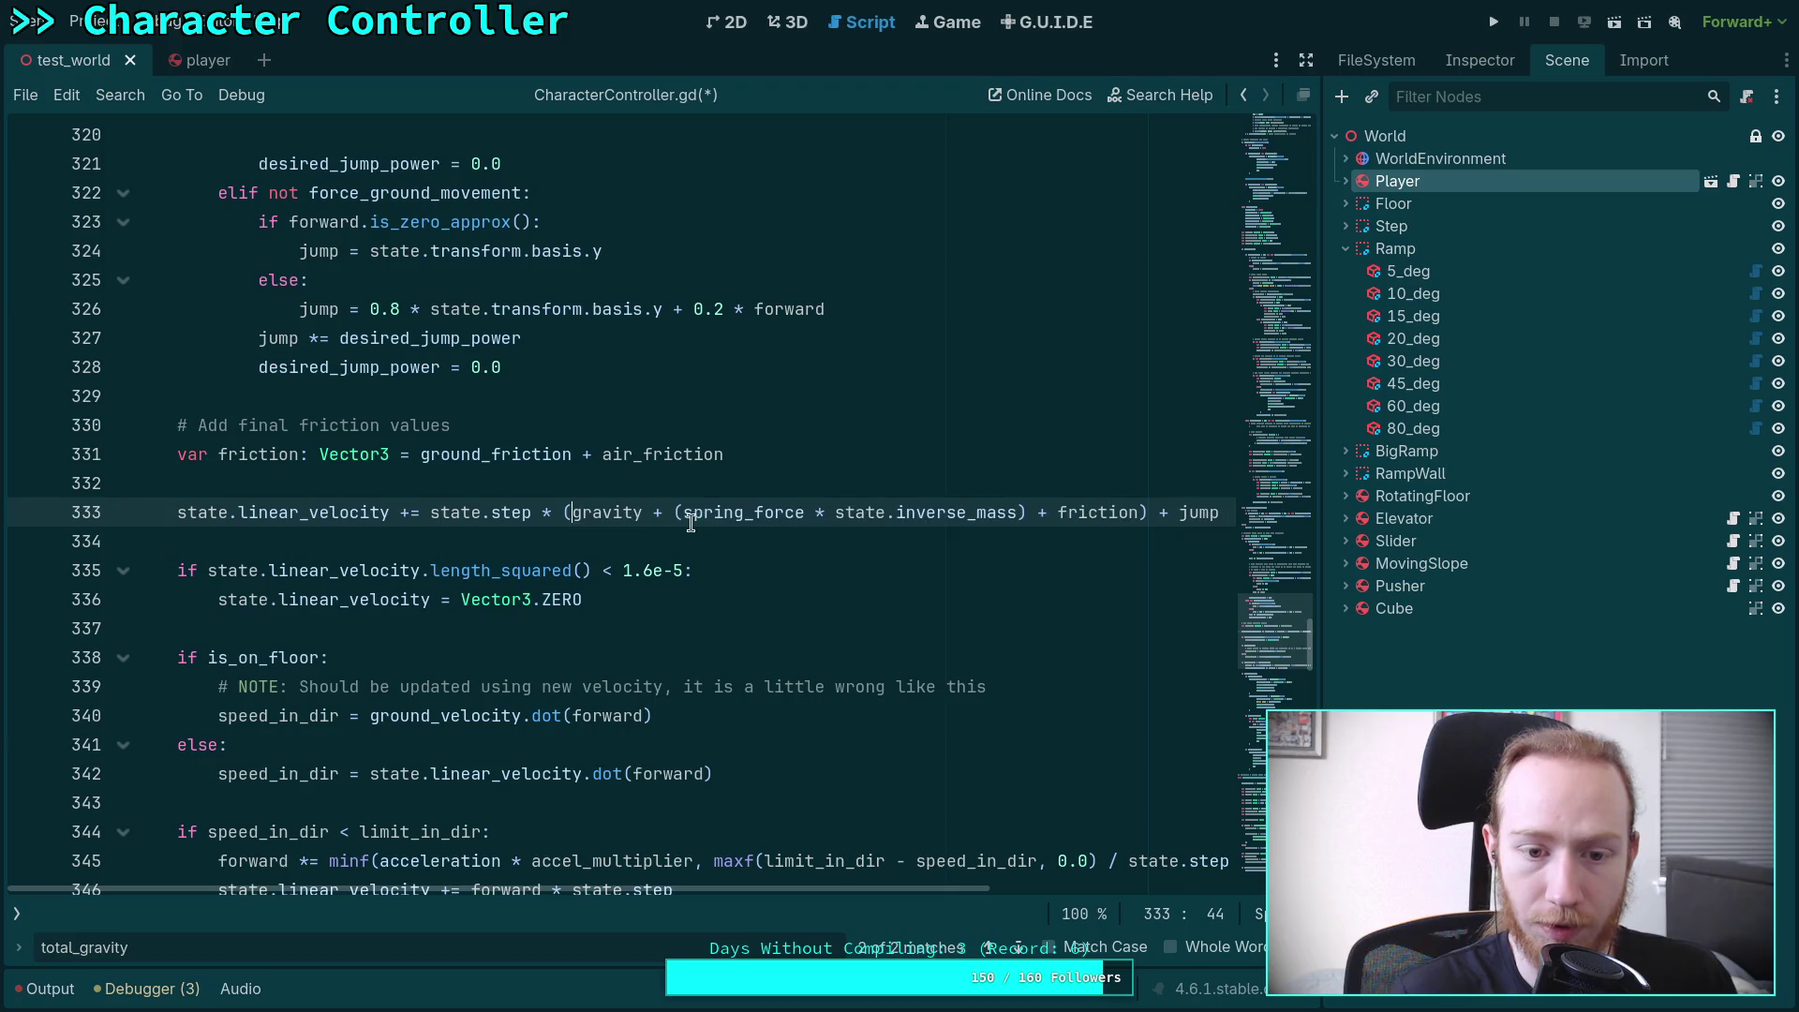
pyautogui.click(1019, 946)
pyautogui.click(354, 489)
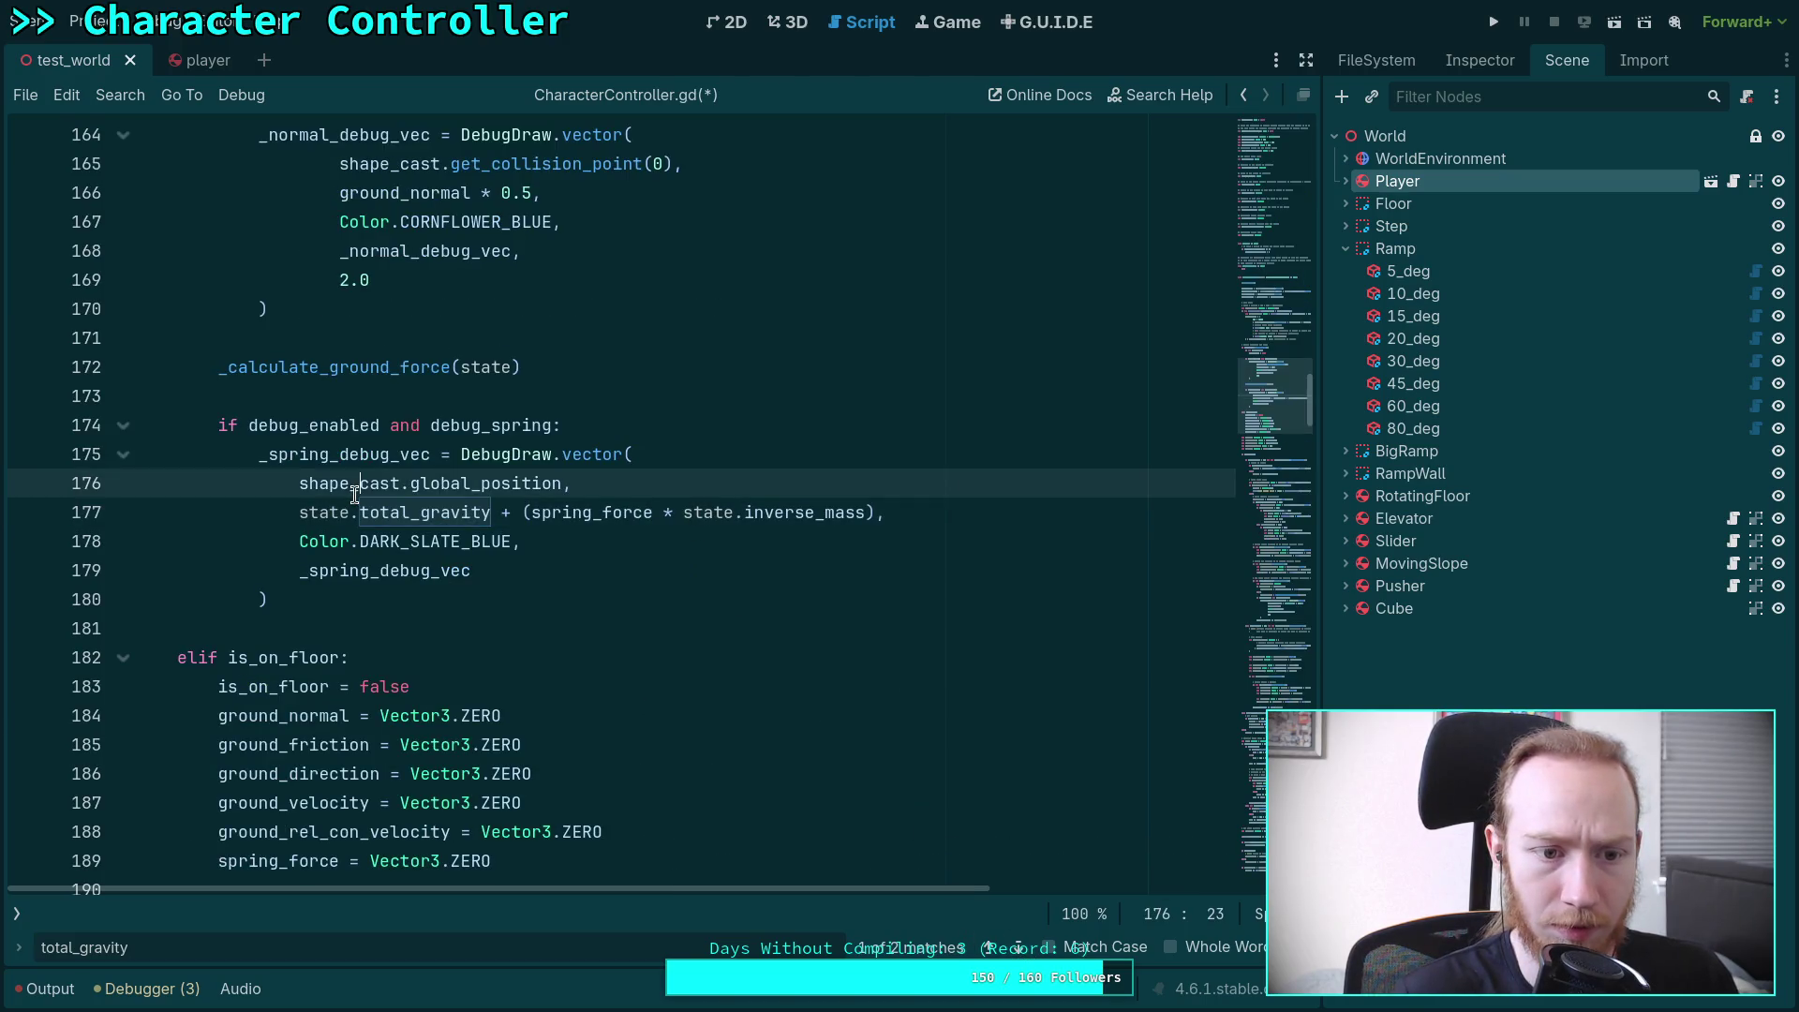
pyautogui.moveTo(299, 514); pyautogui.dragTo(420, 513)
pyautogui.press('BackSpace')
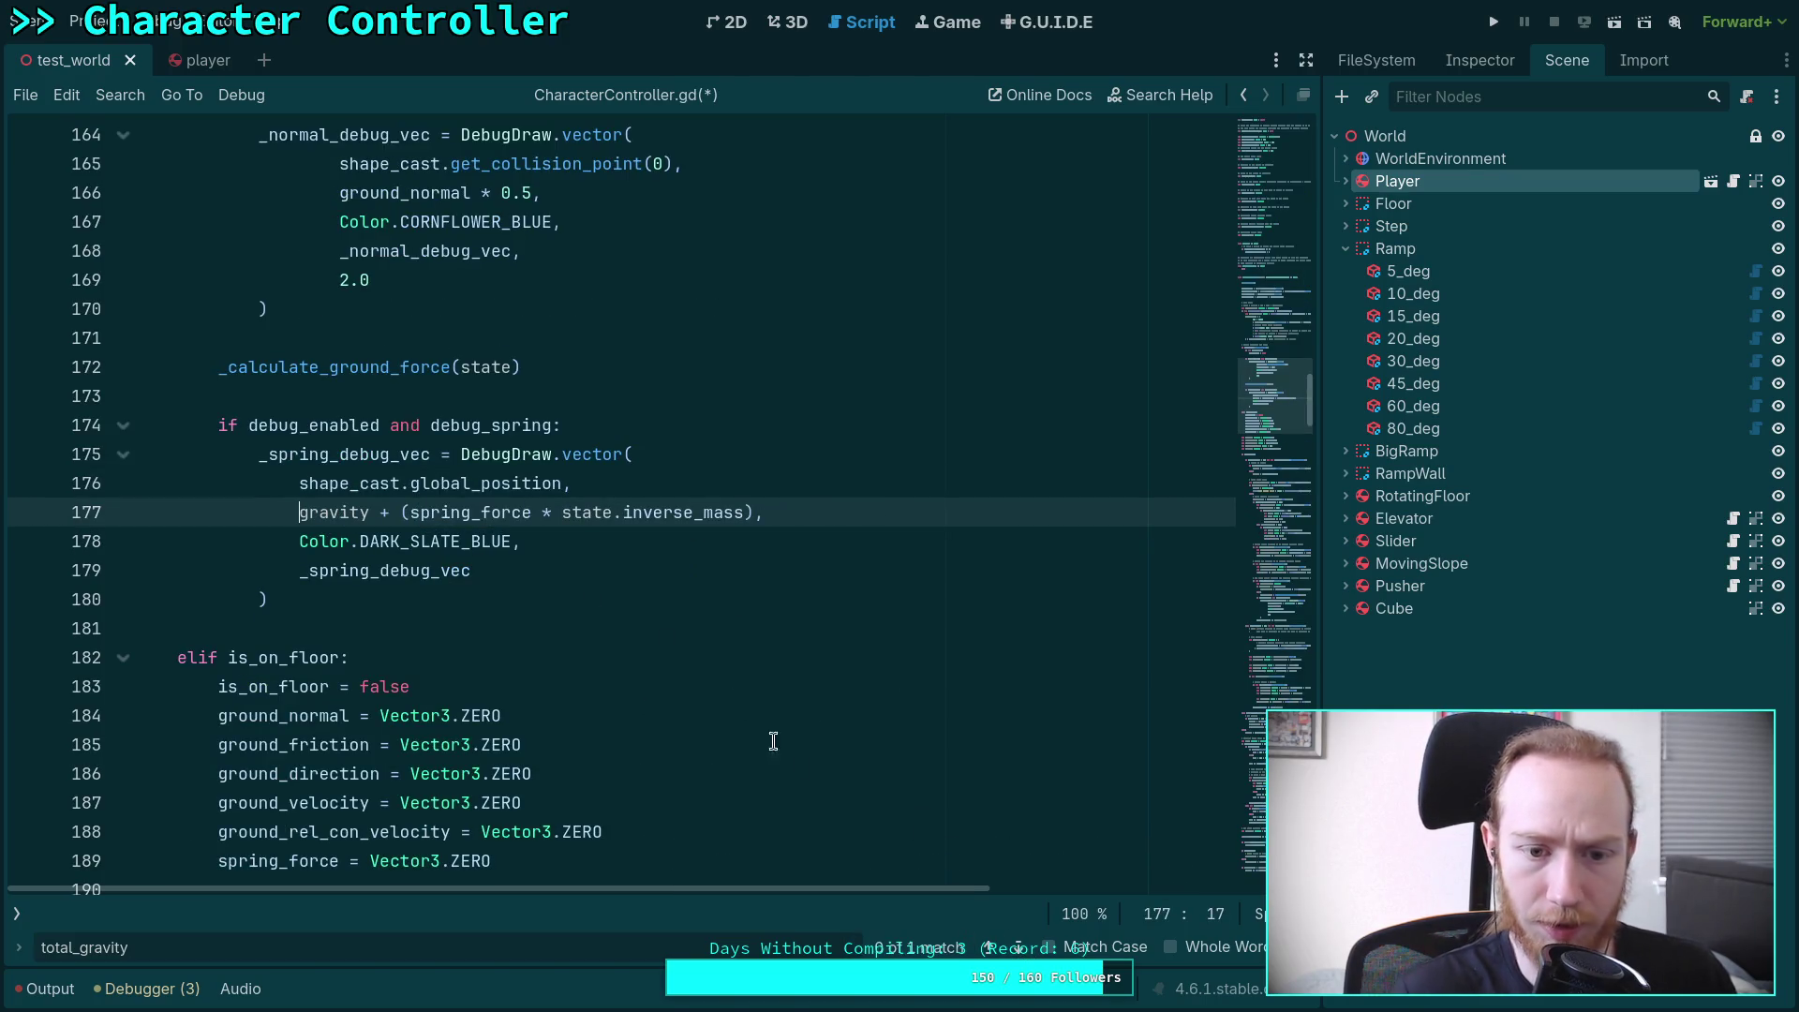
pyautogui.click(1018, 946)
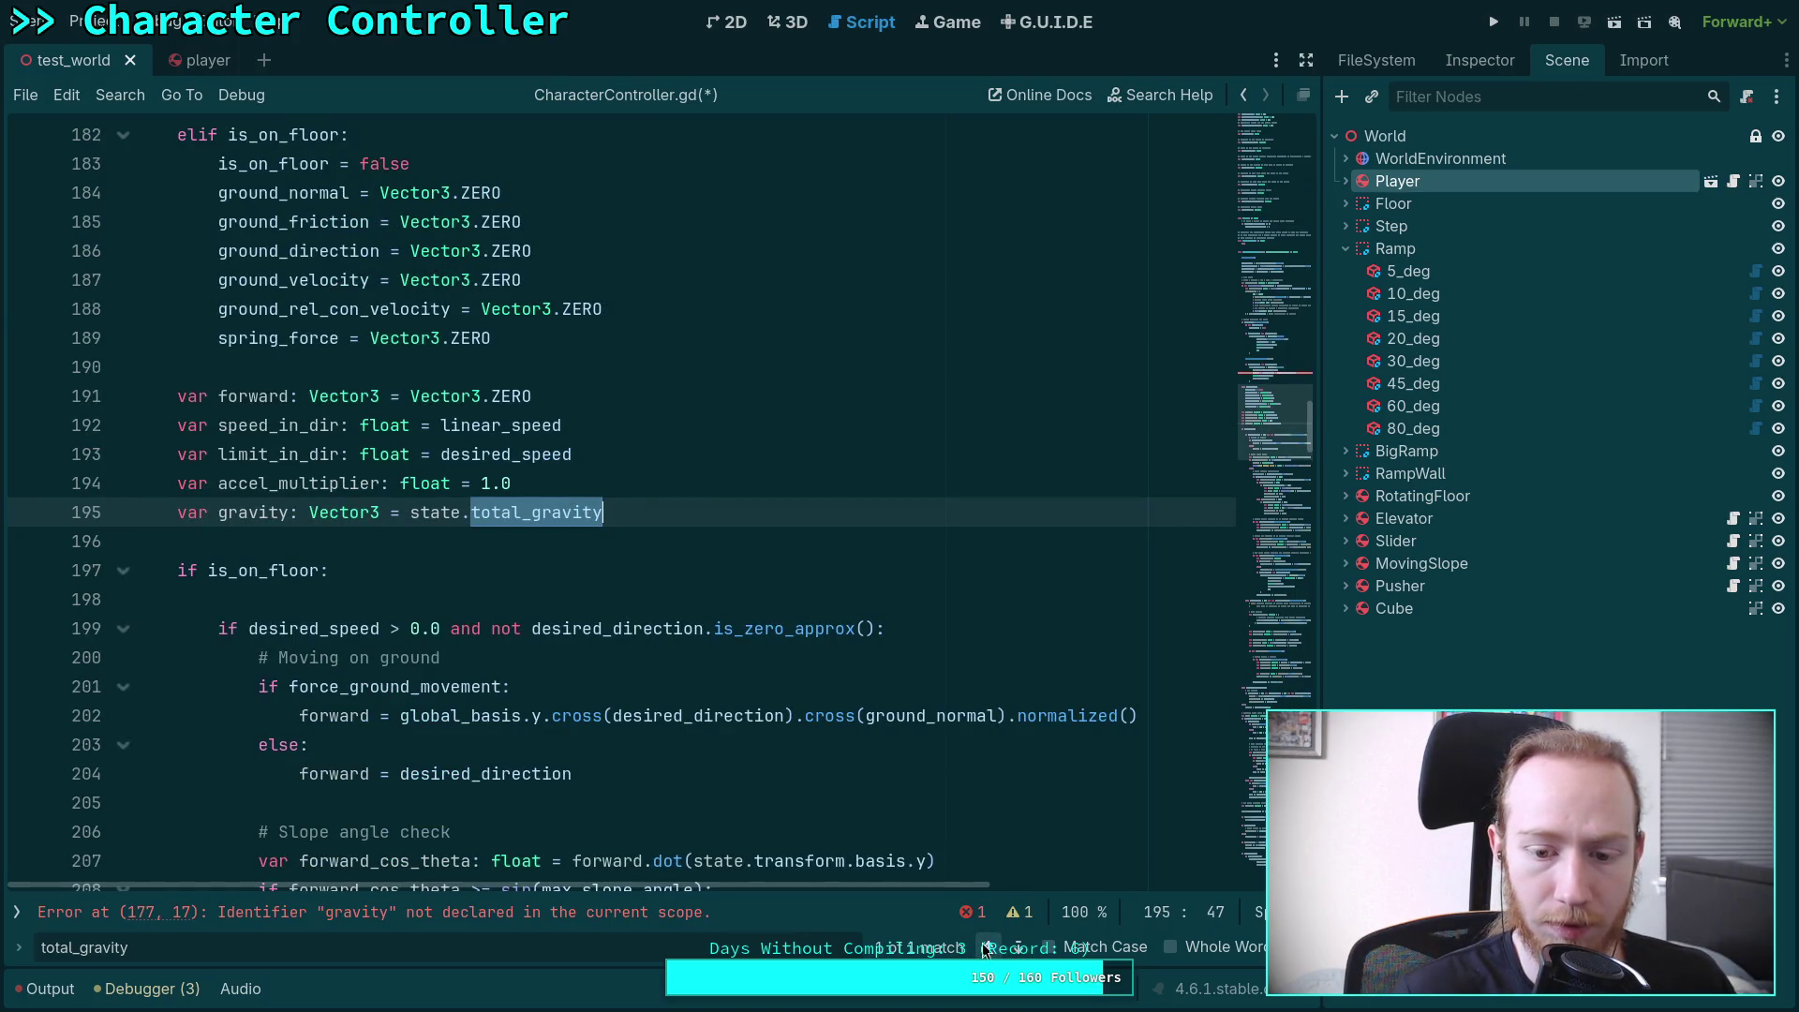
# Put state.total_gravity back in the spring debug vector on line 177 using autocomplete
pyautogui.scroll(-8, 610, 675)
pyautogui.scroll(-4, 610, 675)
pyautogui.scroll(15, 618, 665)
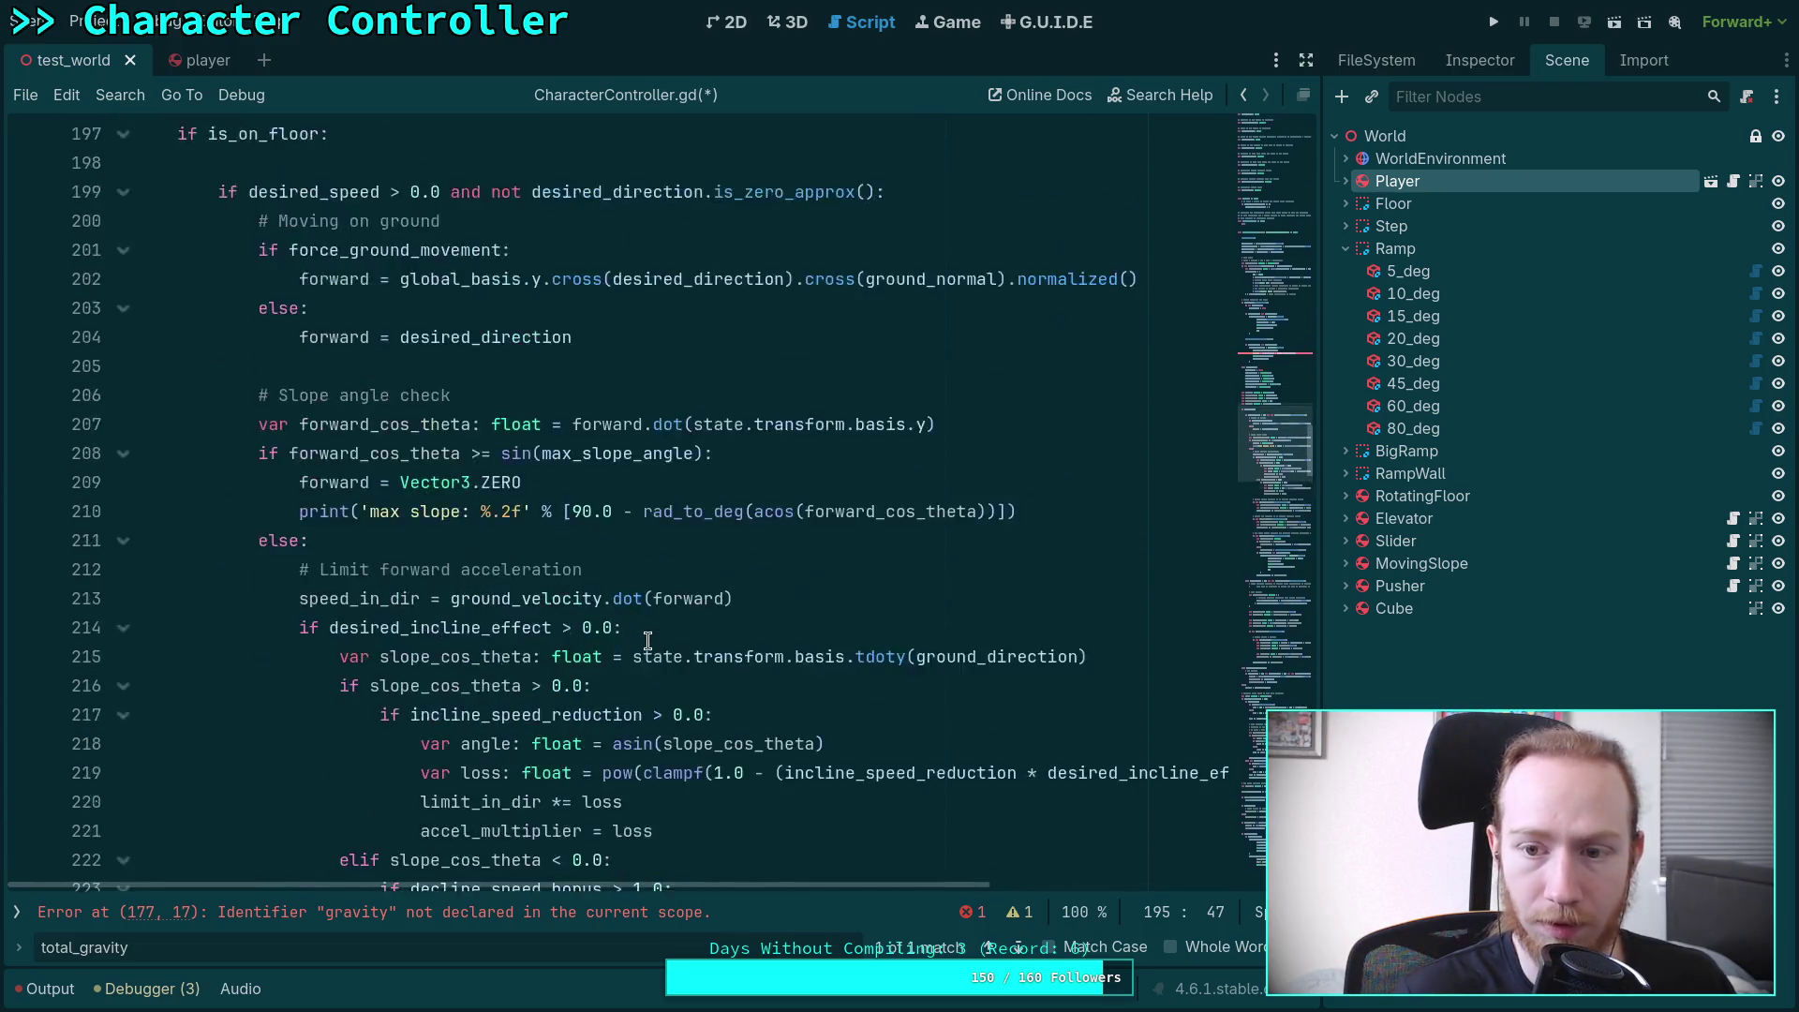
pyautogui.scroll(-1, 666, 687)
pyautogui.scroll(3, 600, 646)
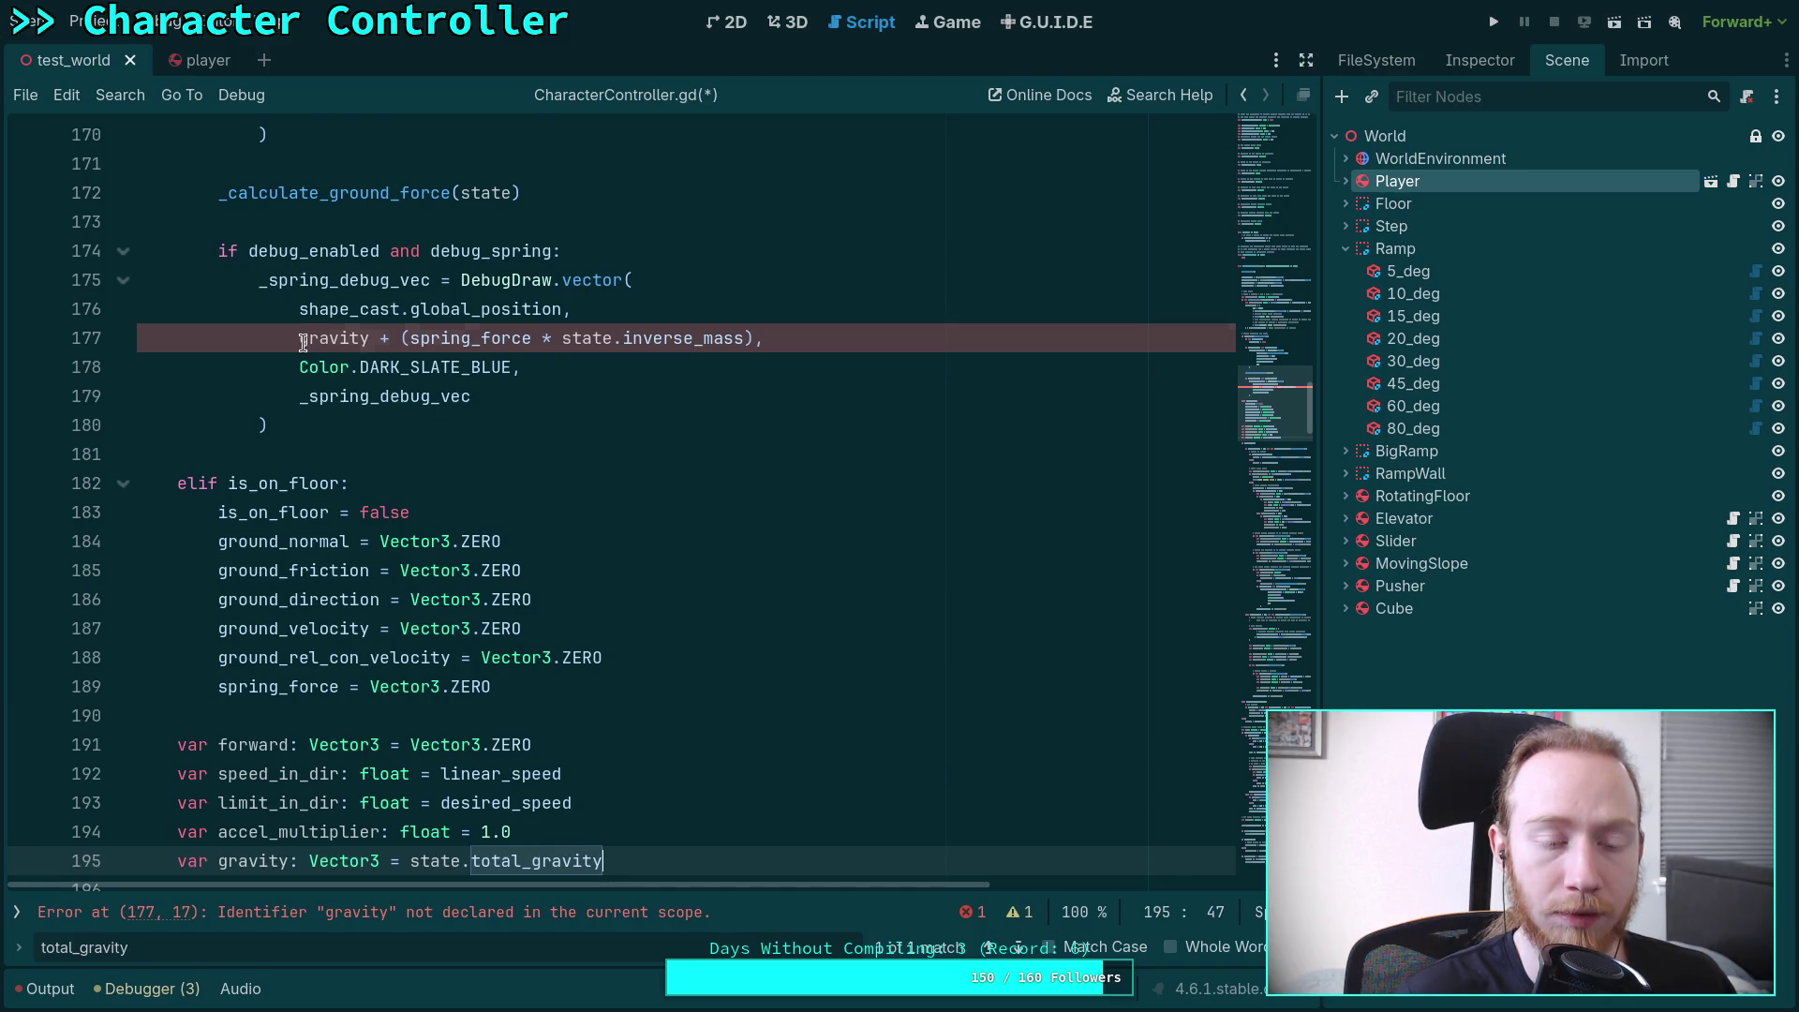
pyautogui.click(300, 340)
pyautogui.write('state.t')
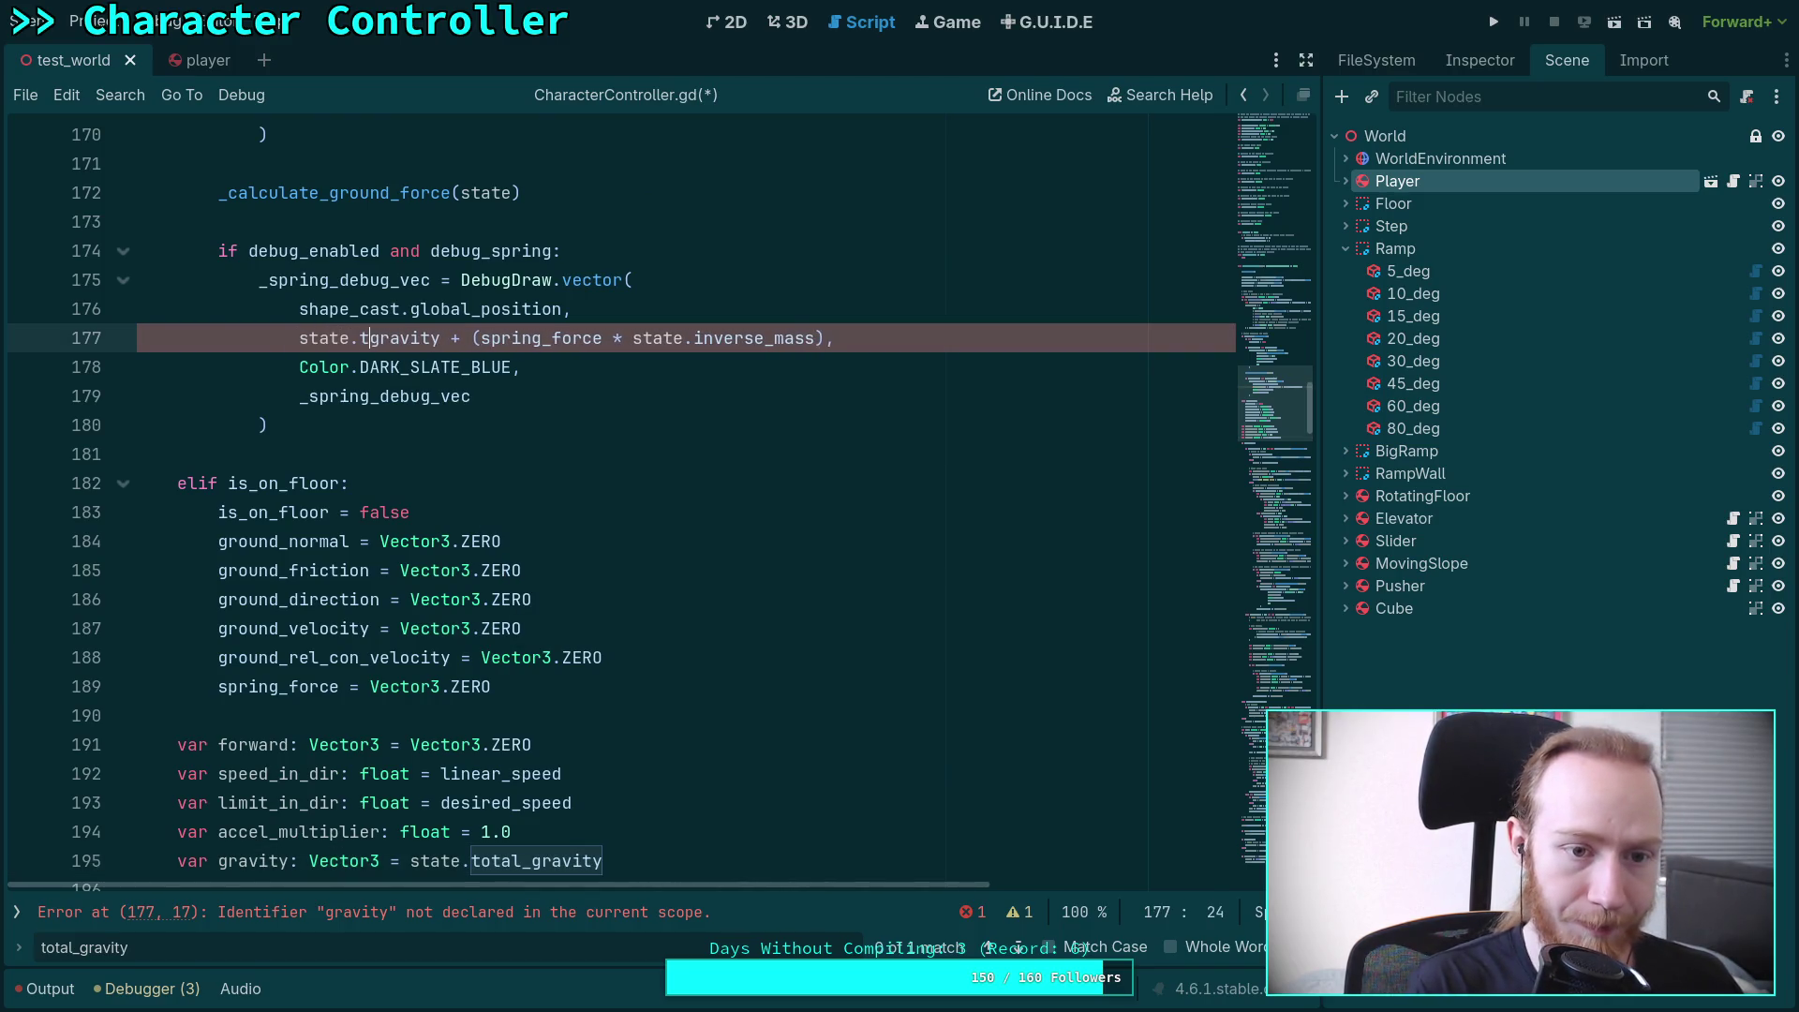
pyautogui.press('Tab')
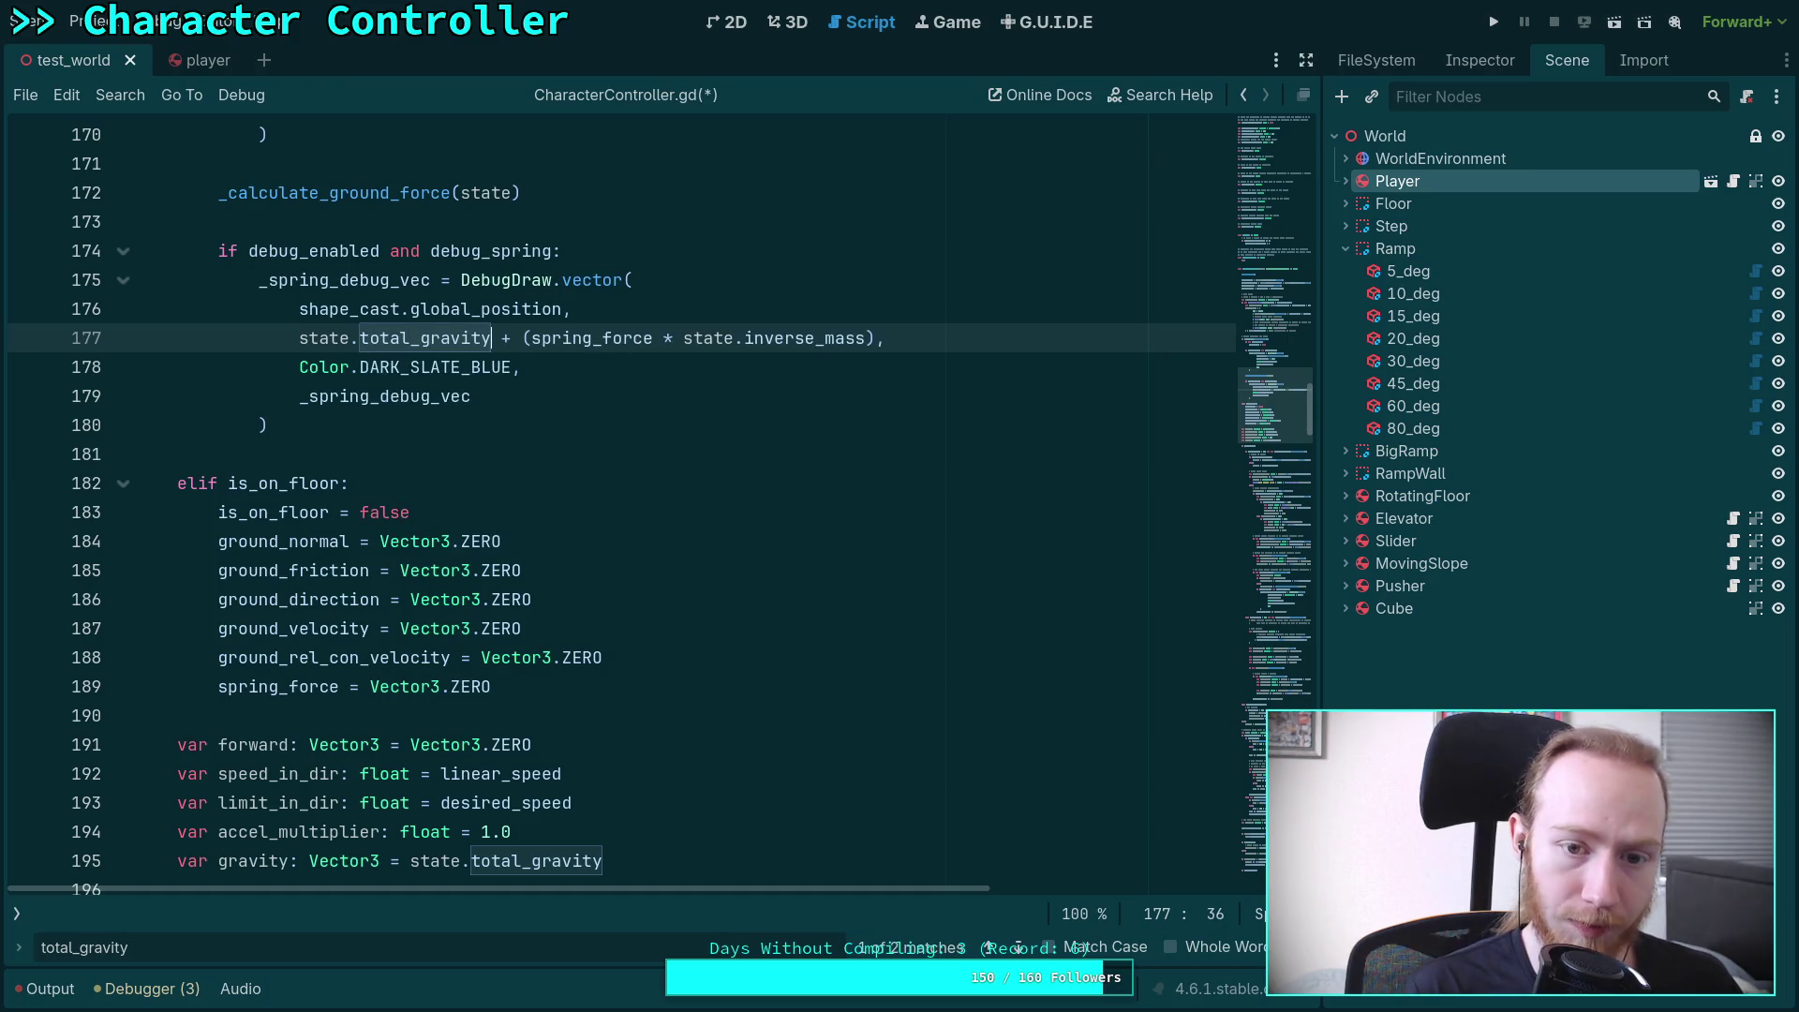
# Review the gravity declaration on line 195 and move to the end of line 209
pyautogui.press('Down')
pyautogui.press('Down')
pyautogui.press('Down')
pyautogui.scroll(-3, 604, 588)
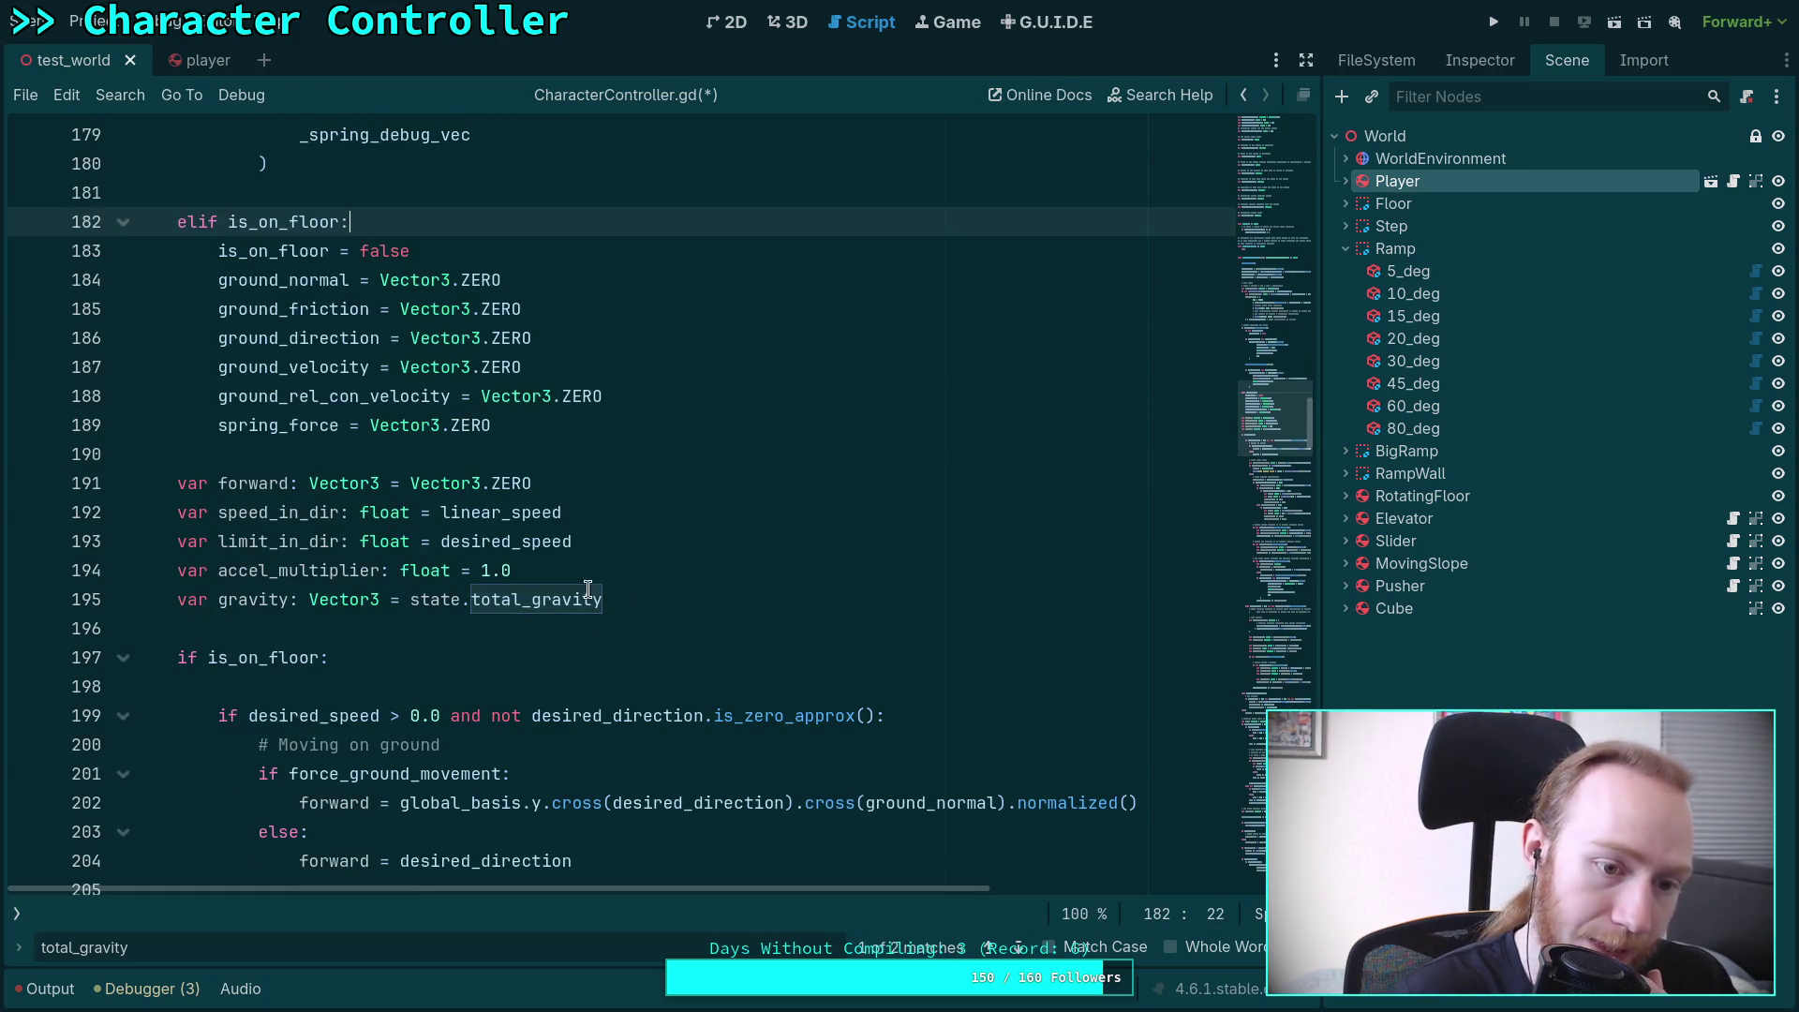
pyautogui.doubleClick(267, 600)
pyautogui.scroll(-5, 525, 618)
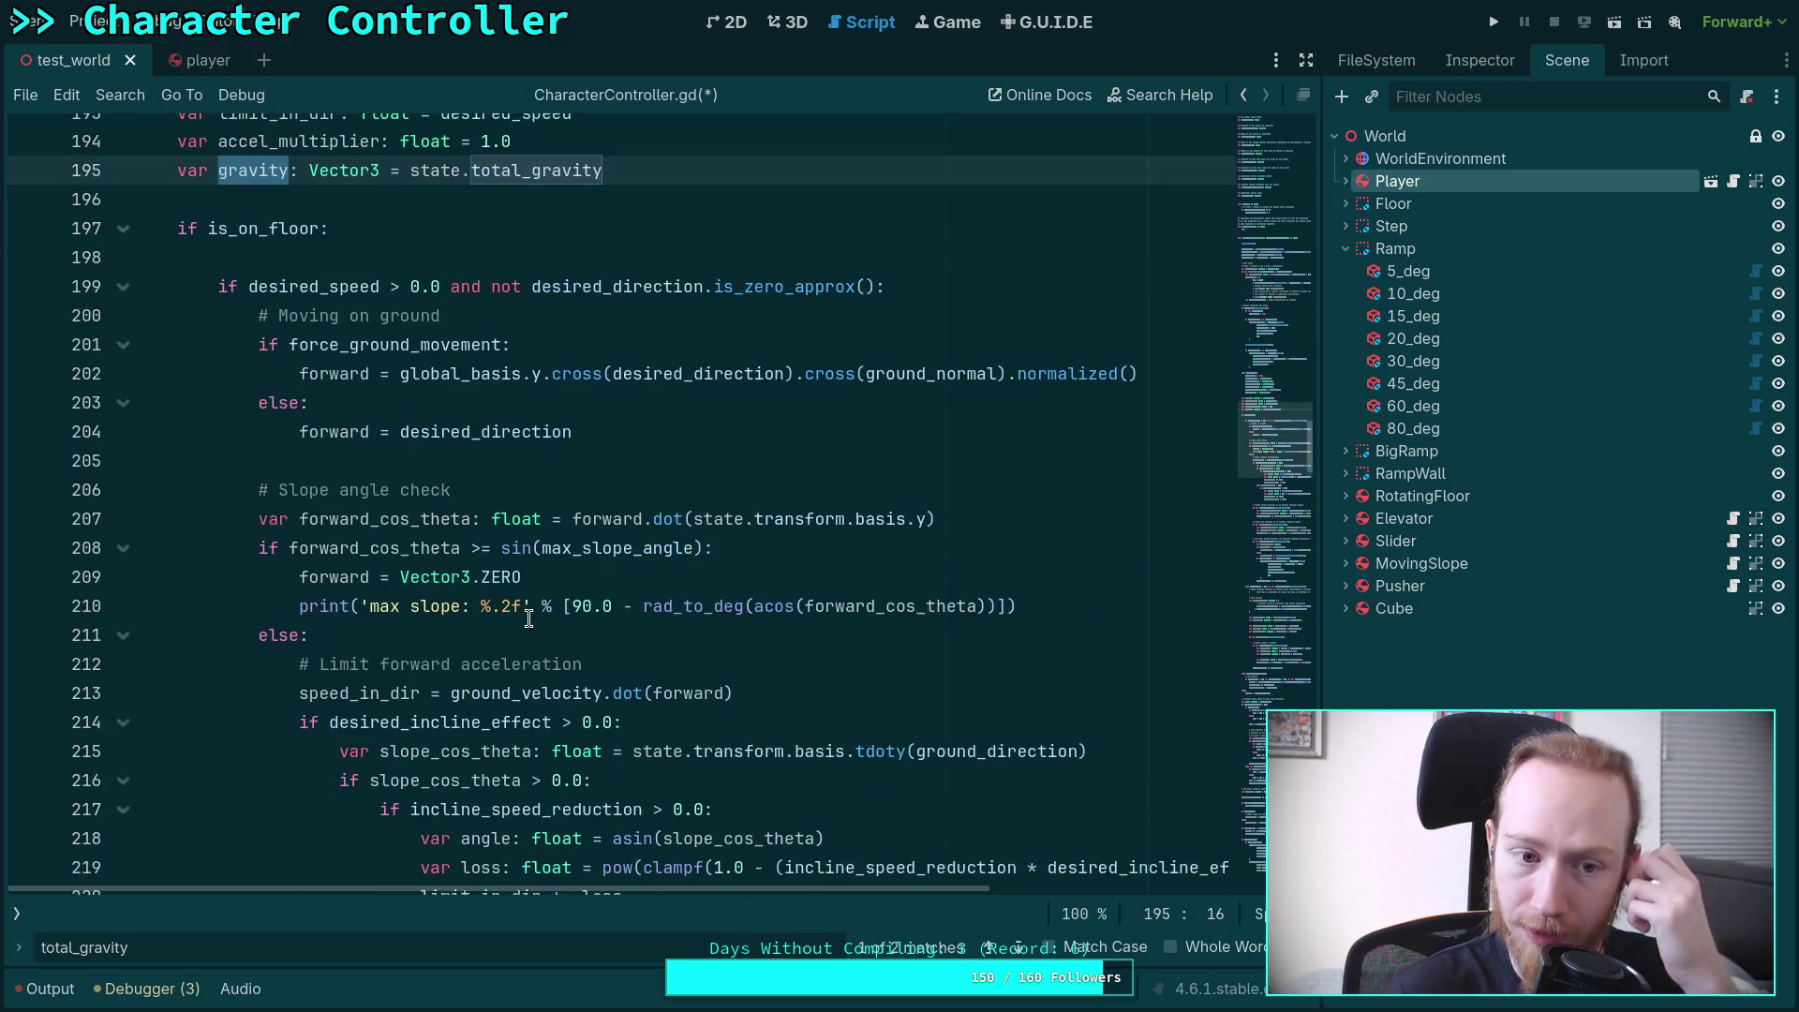
pyautogui.scroll(-3, 790, 384)
pyautogui.scroll(2, 871, 523)
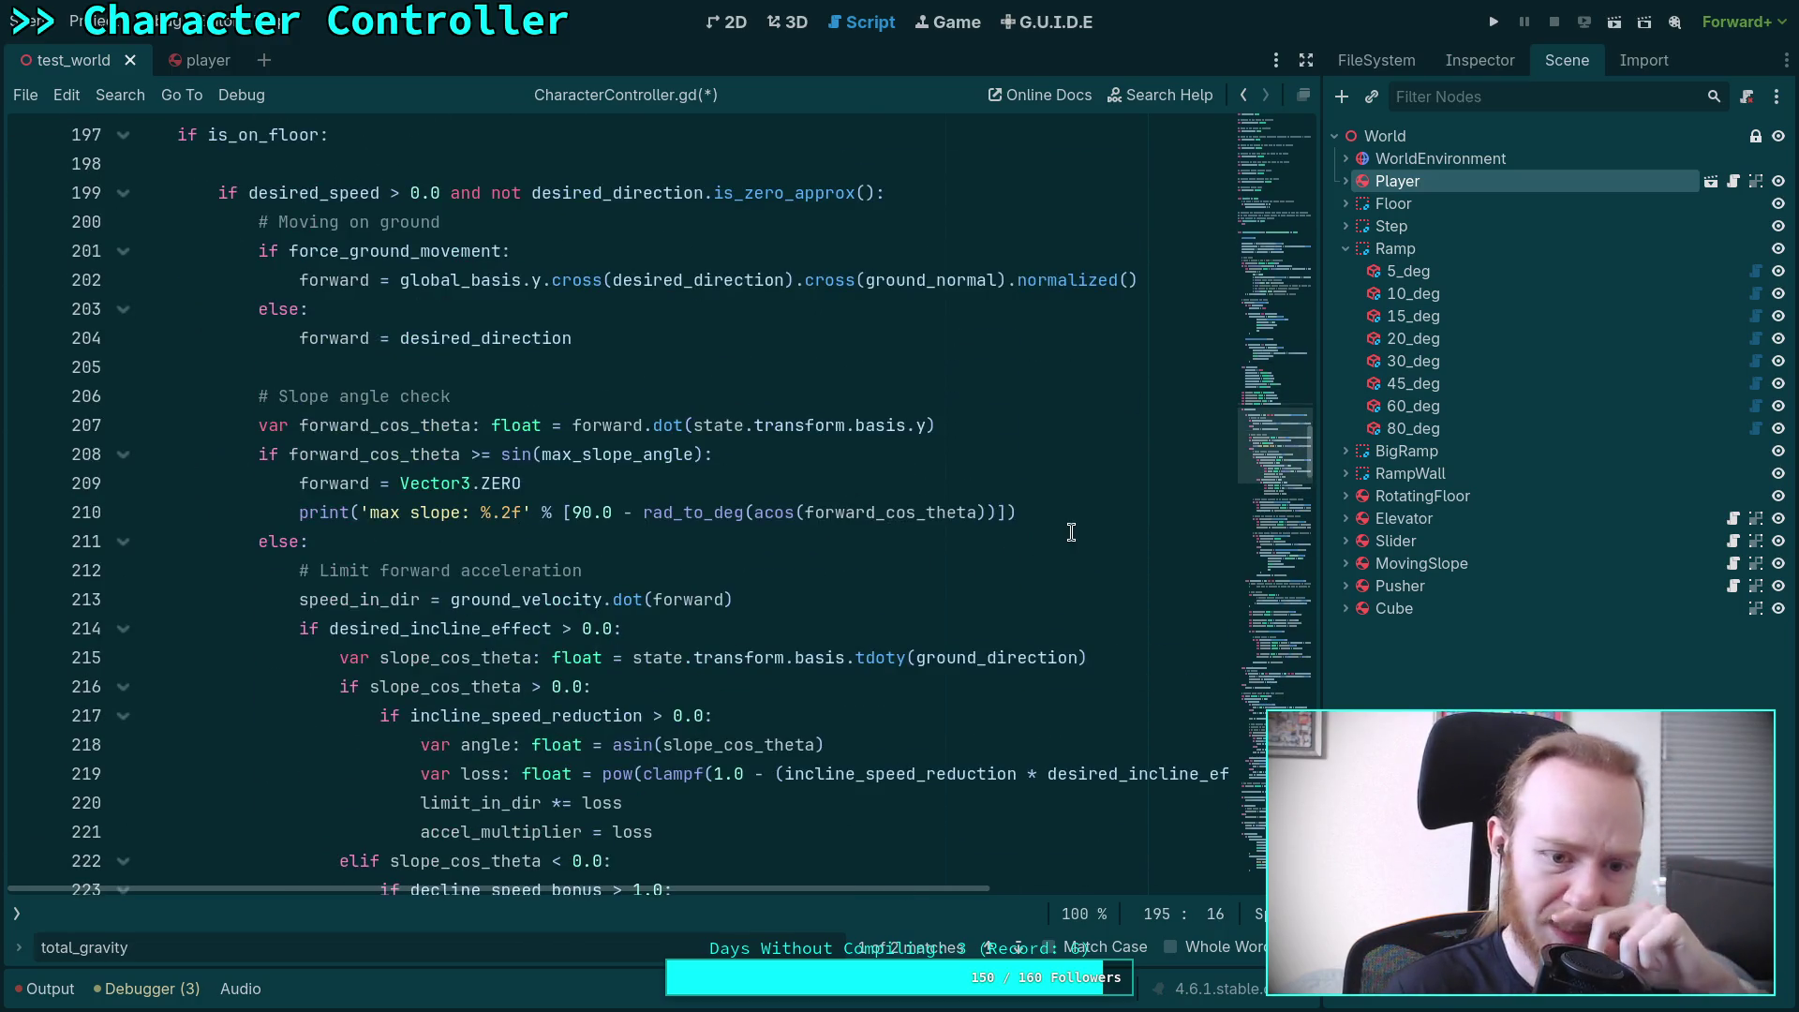
pyautogui.click(1071, 486)
pyautogui.press('Return')
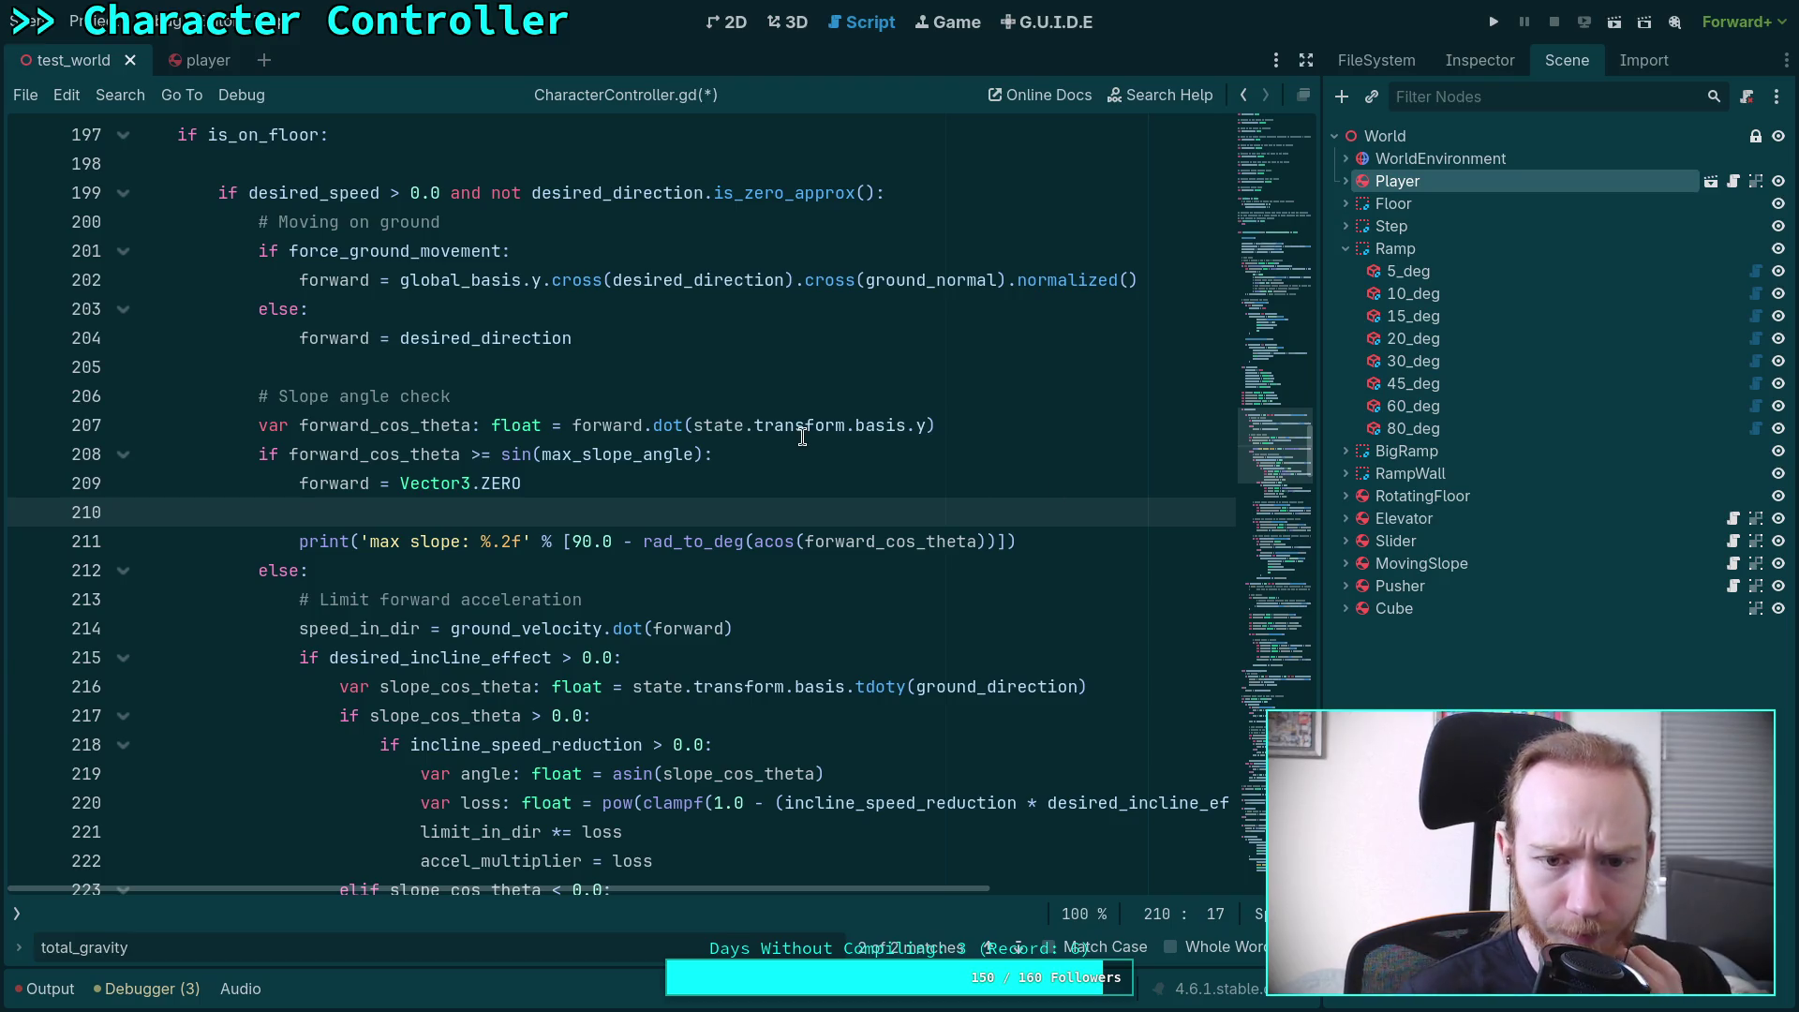
pyautogui.click(655, 483)
pyautogui.click(589, 522)
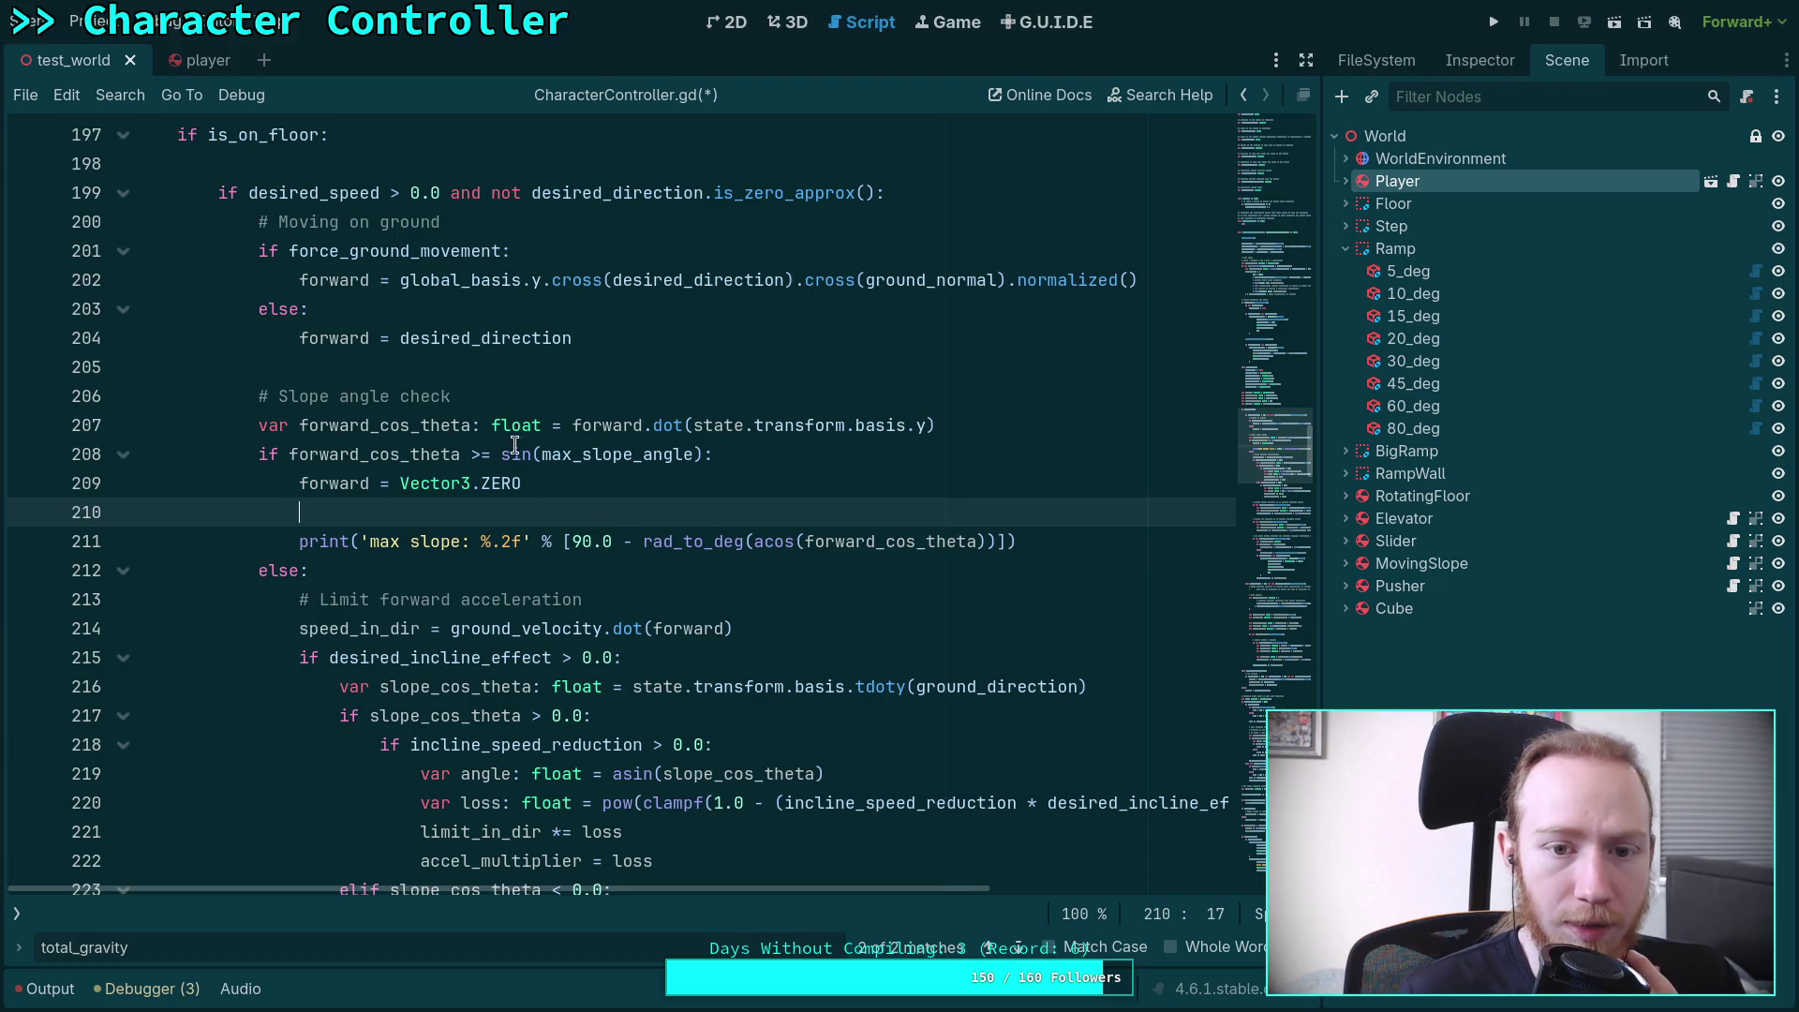
pyautogui.moveTo(300, 280); pyautogui.dragTo(1144, 280)
pyautogui.scroll(1, 815, 407)
pyautogui.click(563, 580)
pyautogui.click(484, 610)
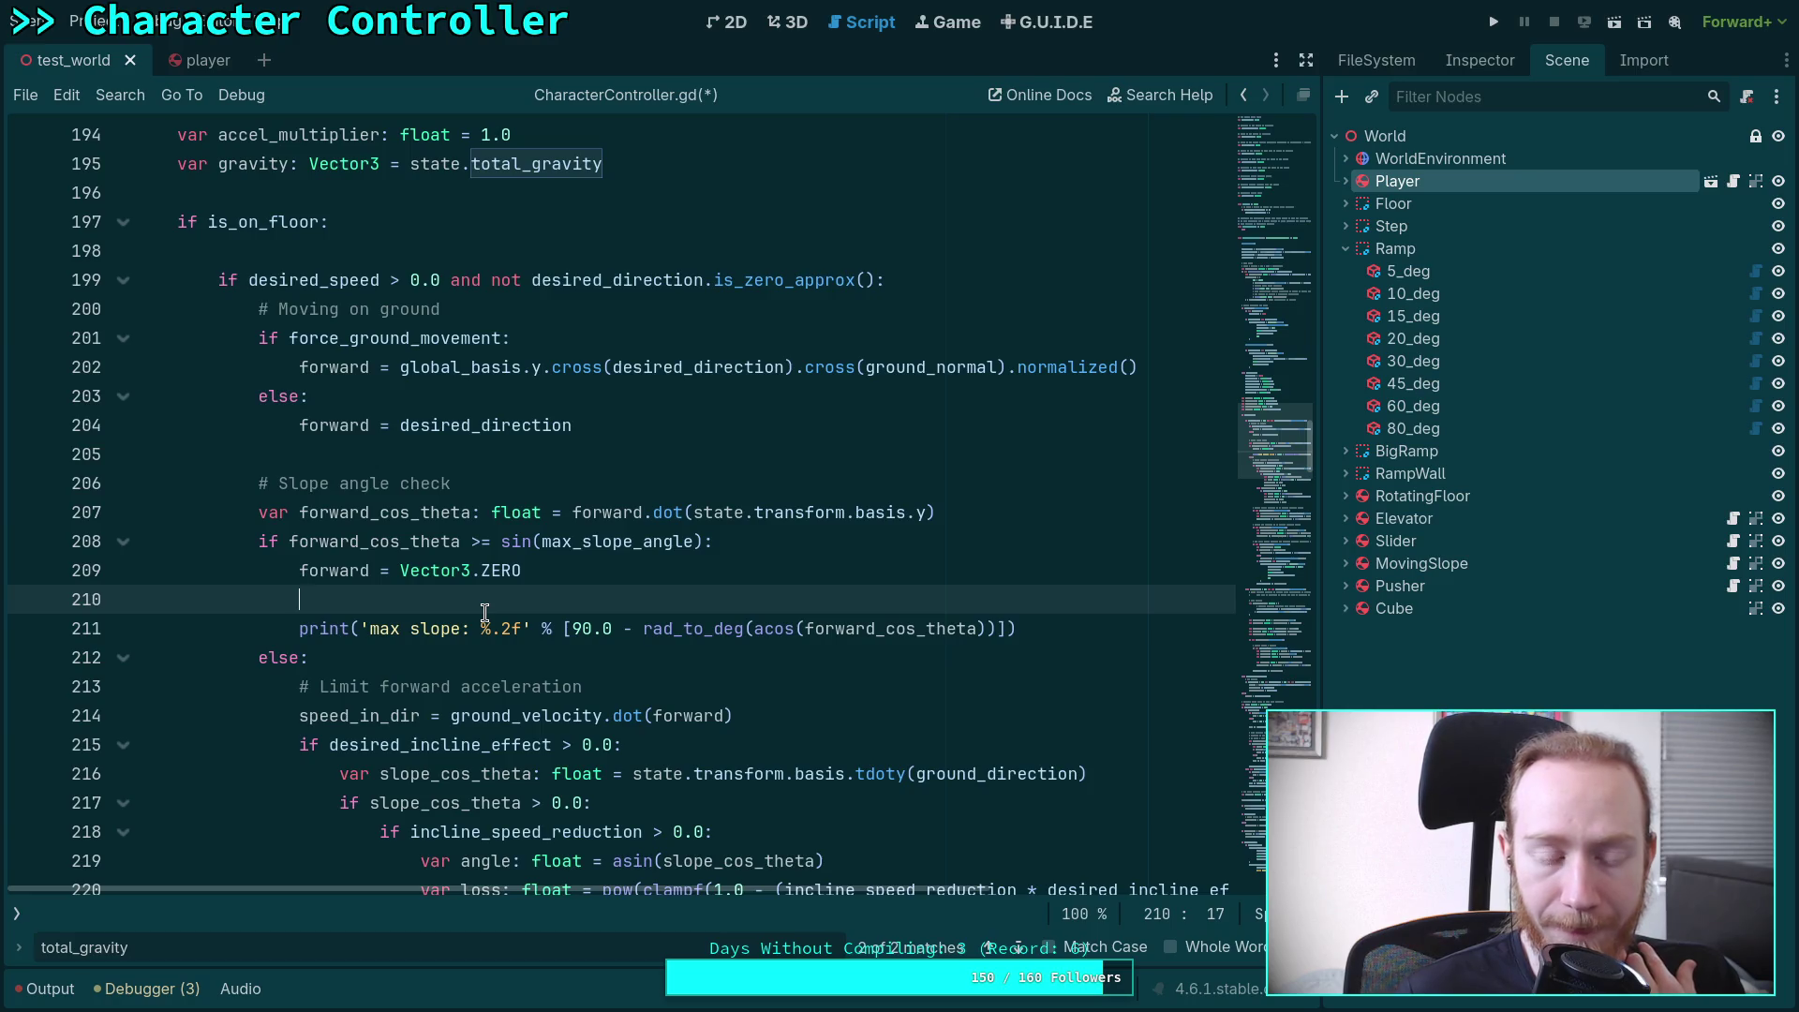
pyautogui.press('Up')
pyautogui.press('Return')
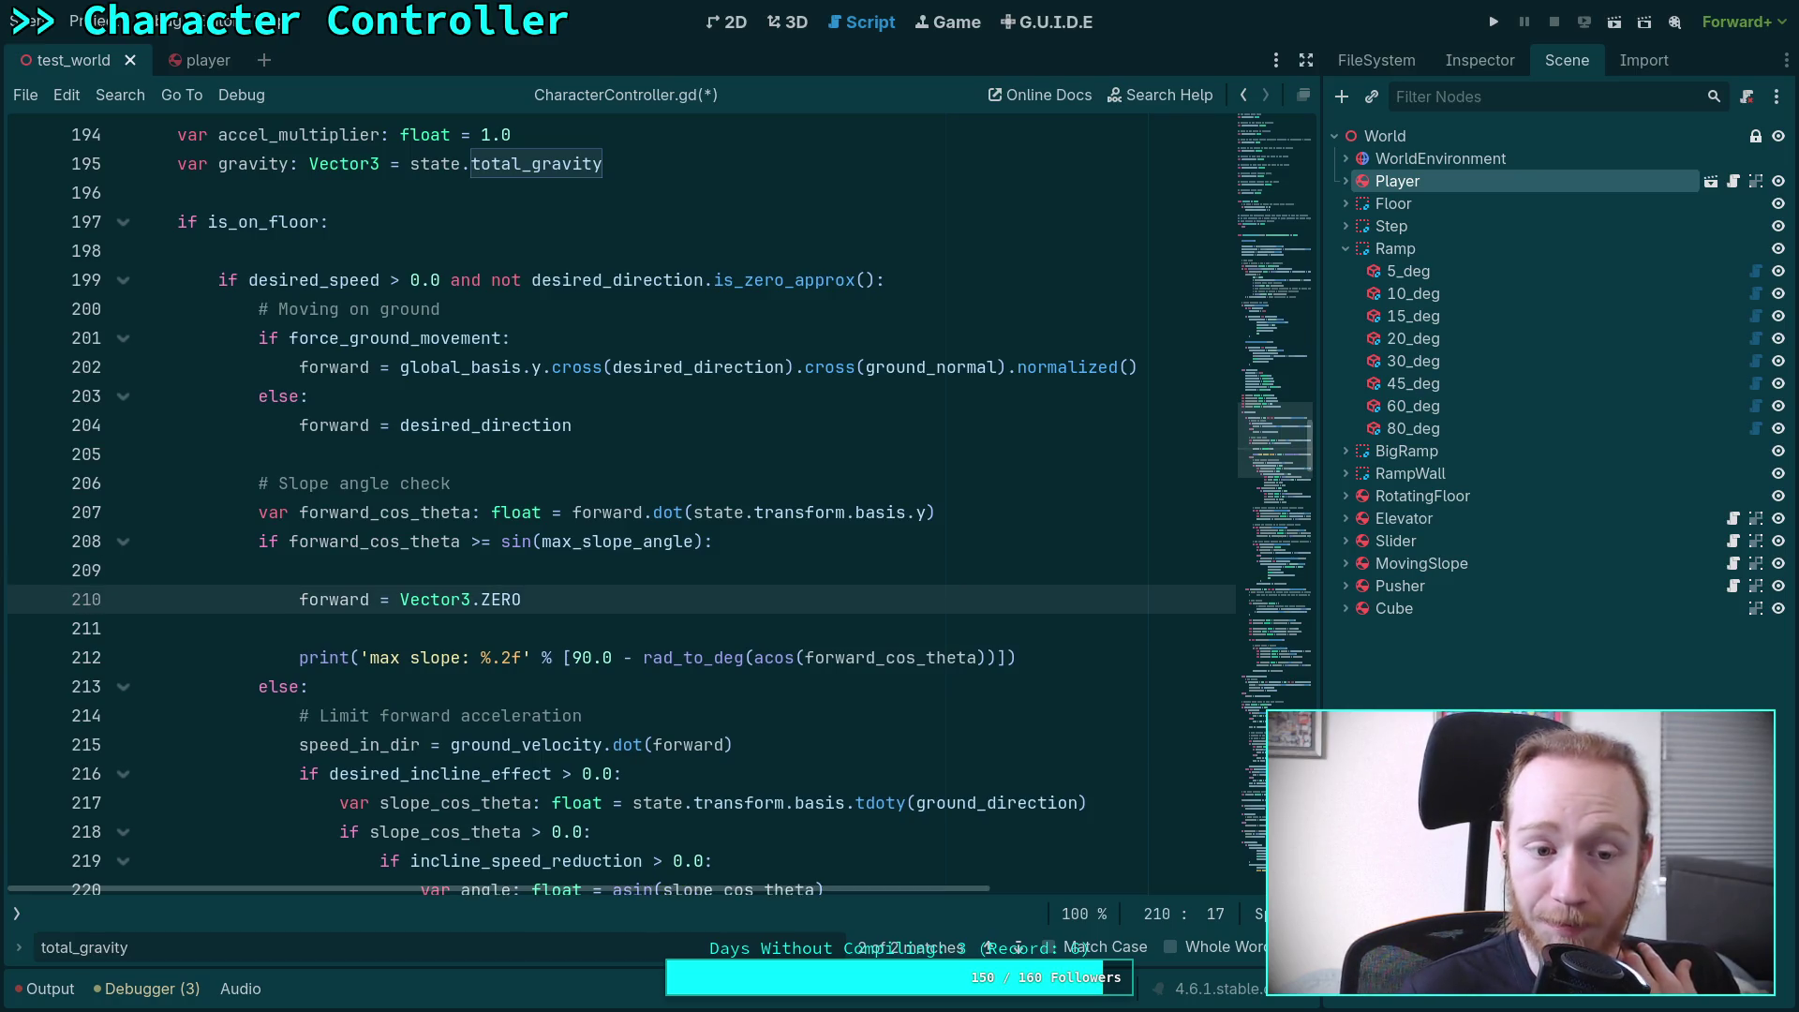
pyautogui.press('Down')
pyautogui.press('BackSpace')
pyautogui.press('BackSpace')
pyautogui.press('BackSpace')
pyautogui.press('BackSpace')
pyautogui.press('BackSpace')
pyautogui.press('Up')
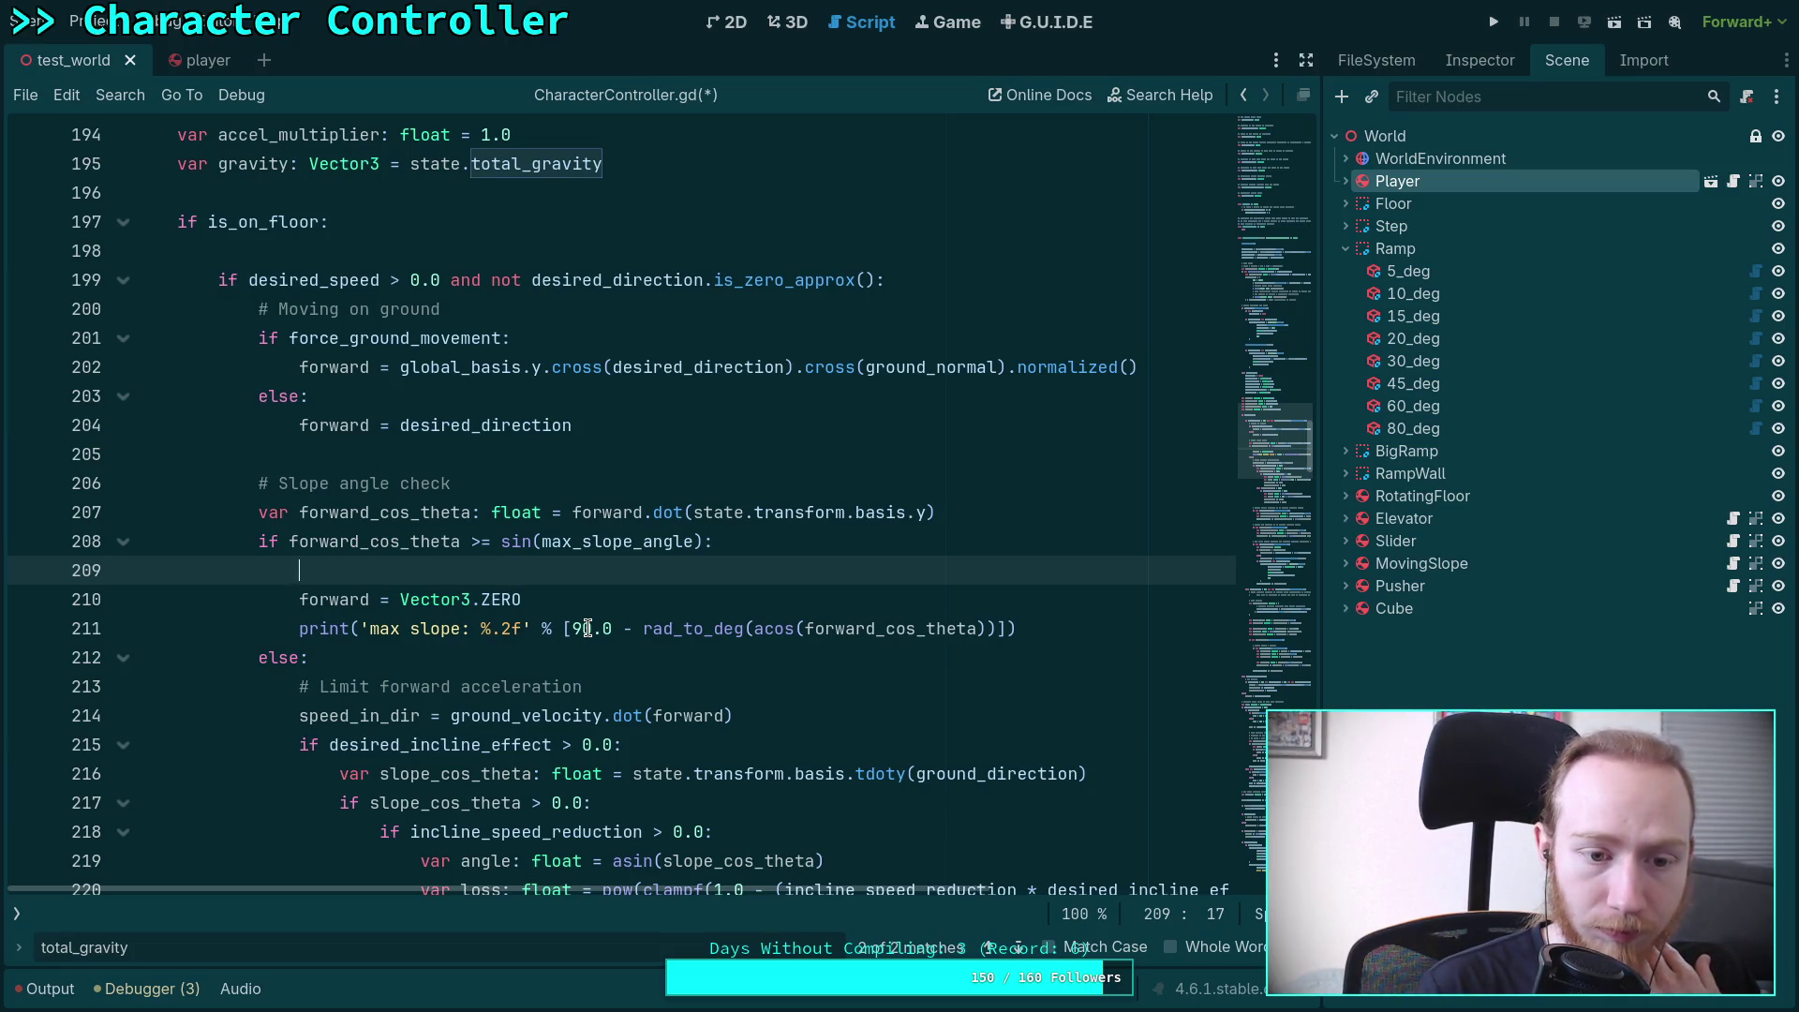
pyautogui.click(691, 515)
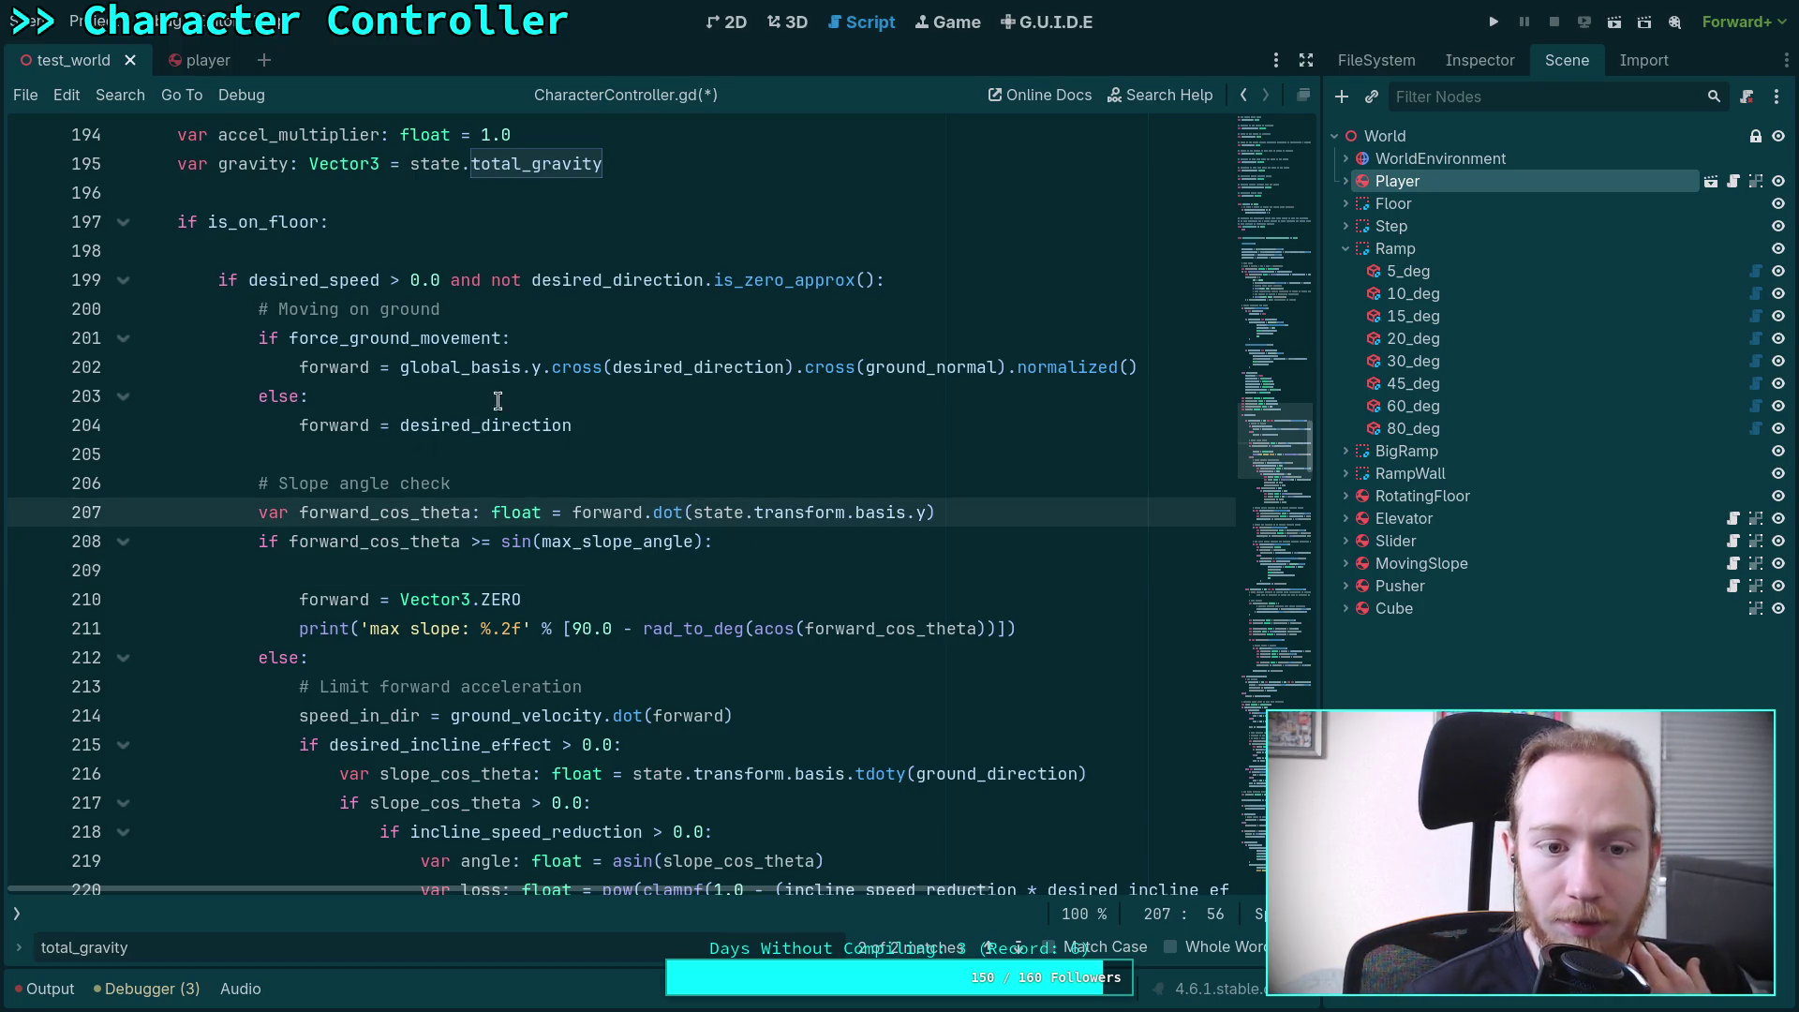
pyautogui.moveTo(872, 366); pyautogui.dragTo(995, 369)
pyautogui.moveTo(697, 512); pyautogui.dragTo(924, 510)
pyautogui.click(608, 567)
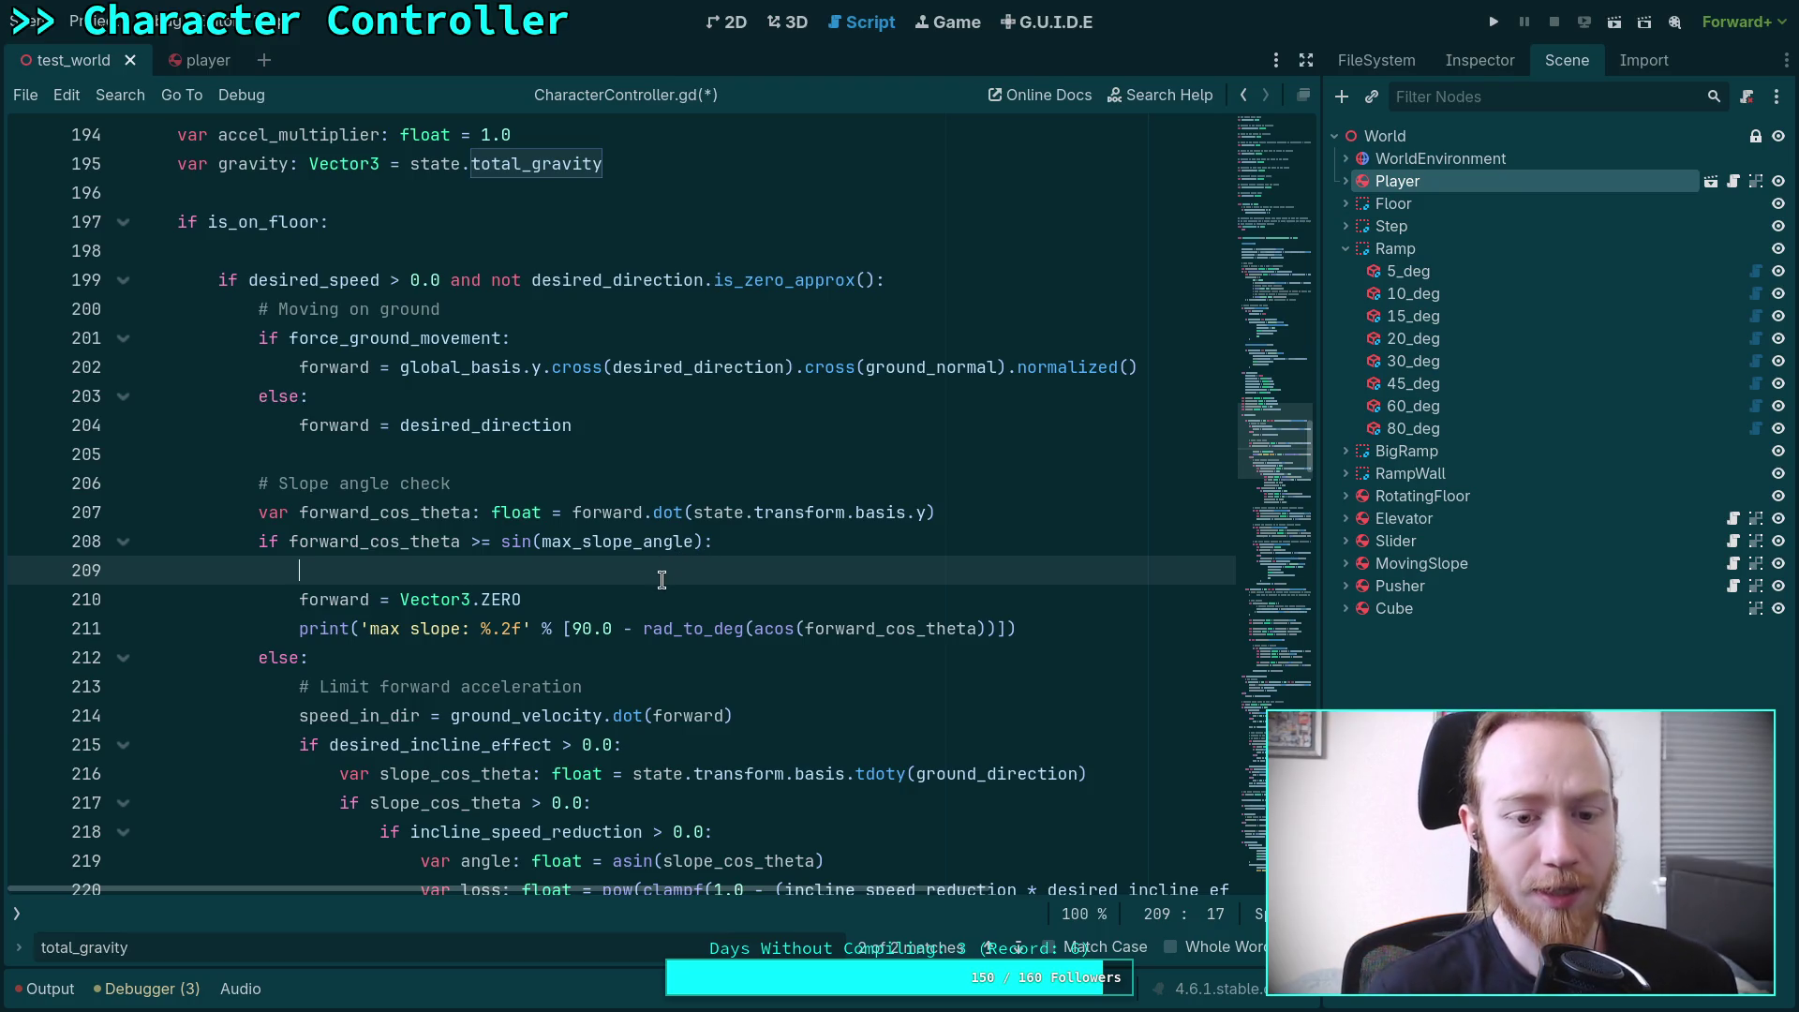
pyautogui.press('BackSpace')
pyautogui.press('BackSpace')
pyautogui.press('BackSpace')
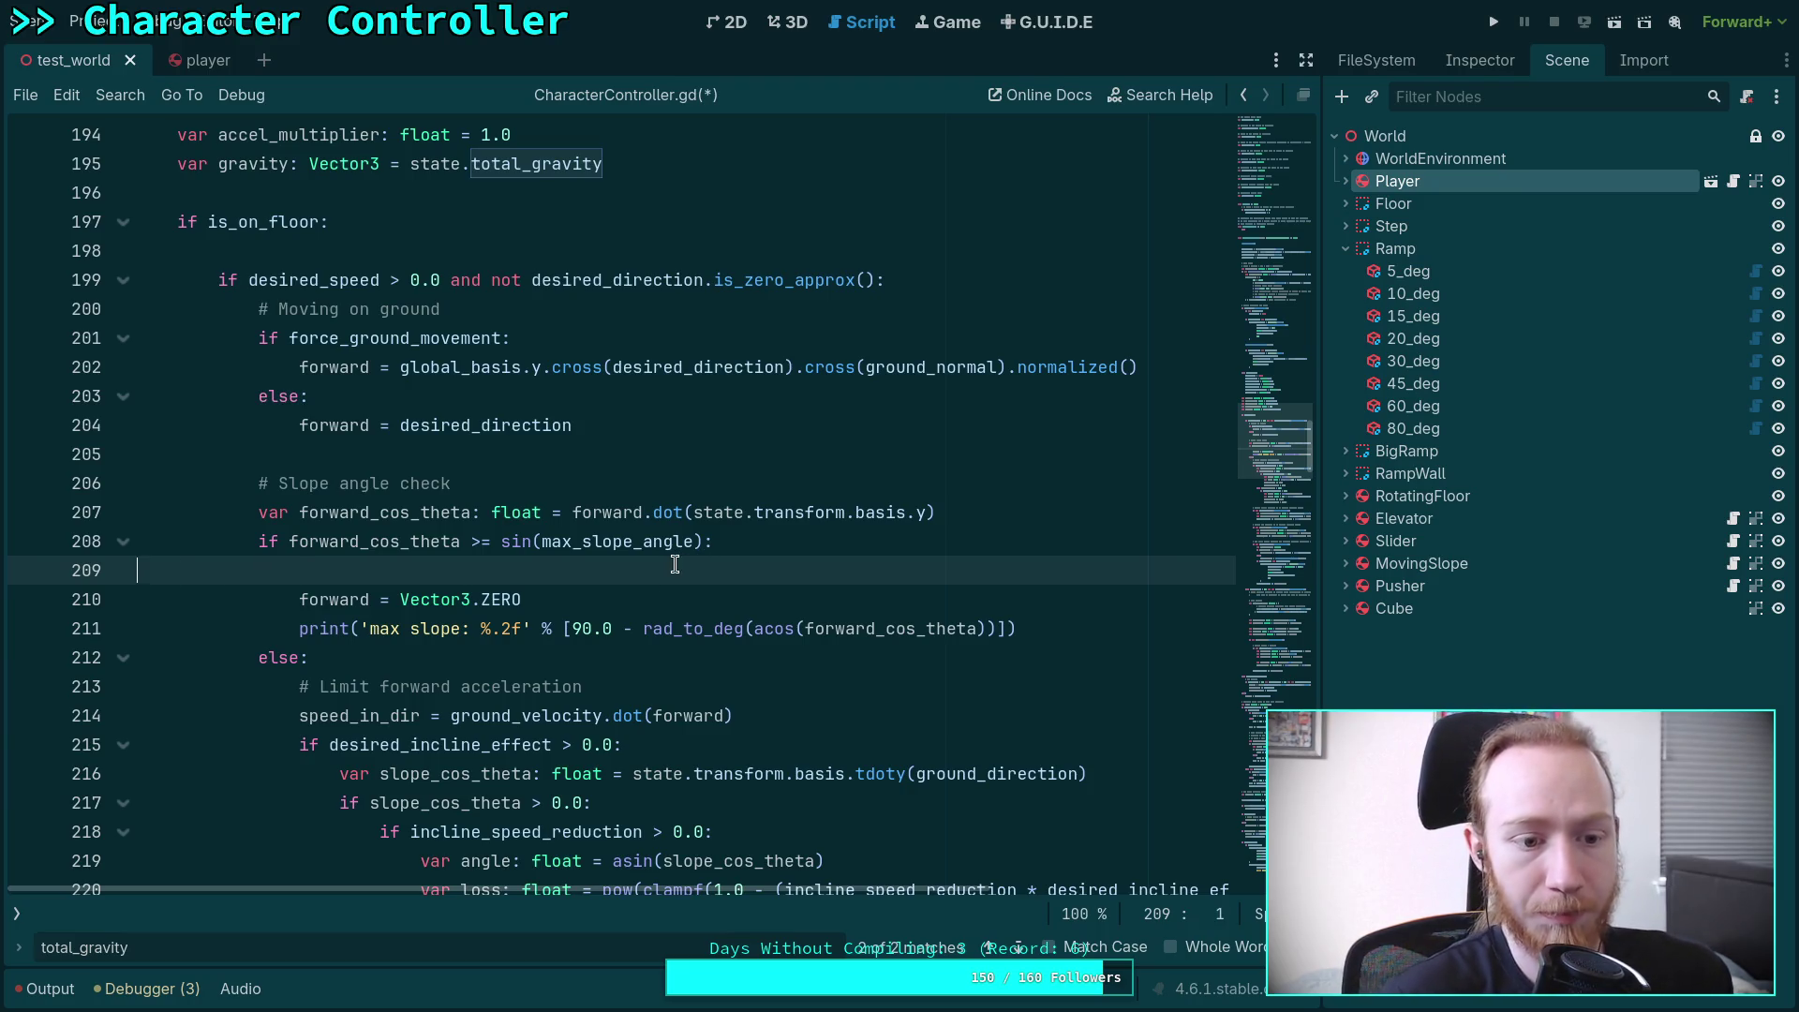
# Add an empty line after the print statement below forward = Vector3.ZERO
pyautogui.click(591, 250)
pyautogui.click(123, 279)
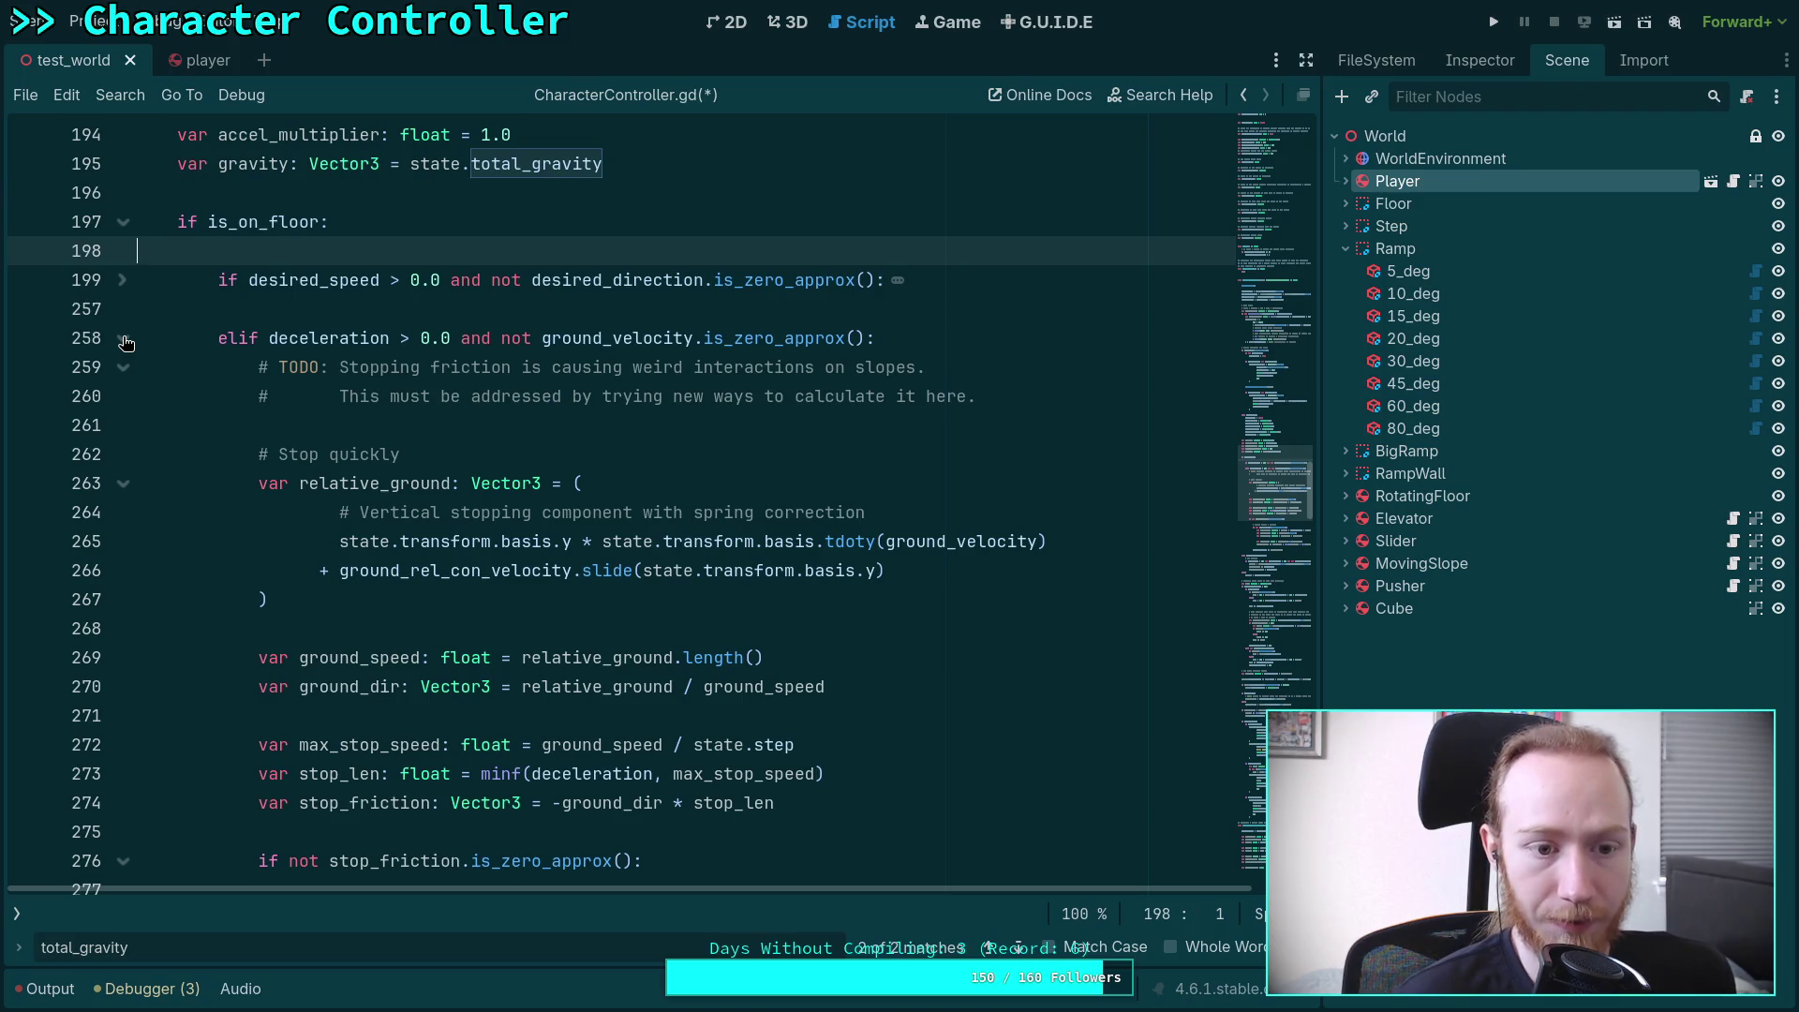
pyautogui.click(122, 279)
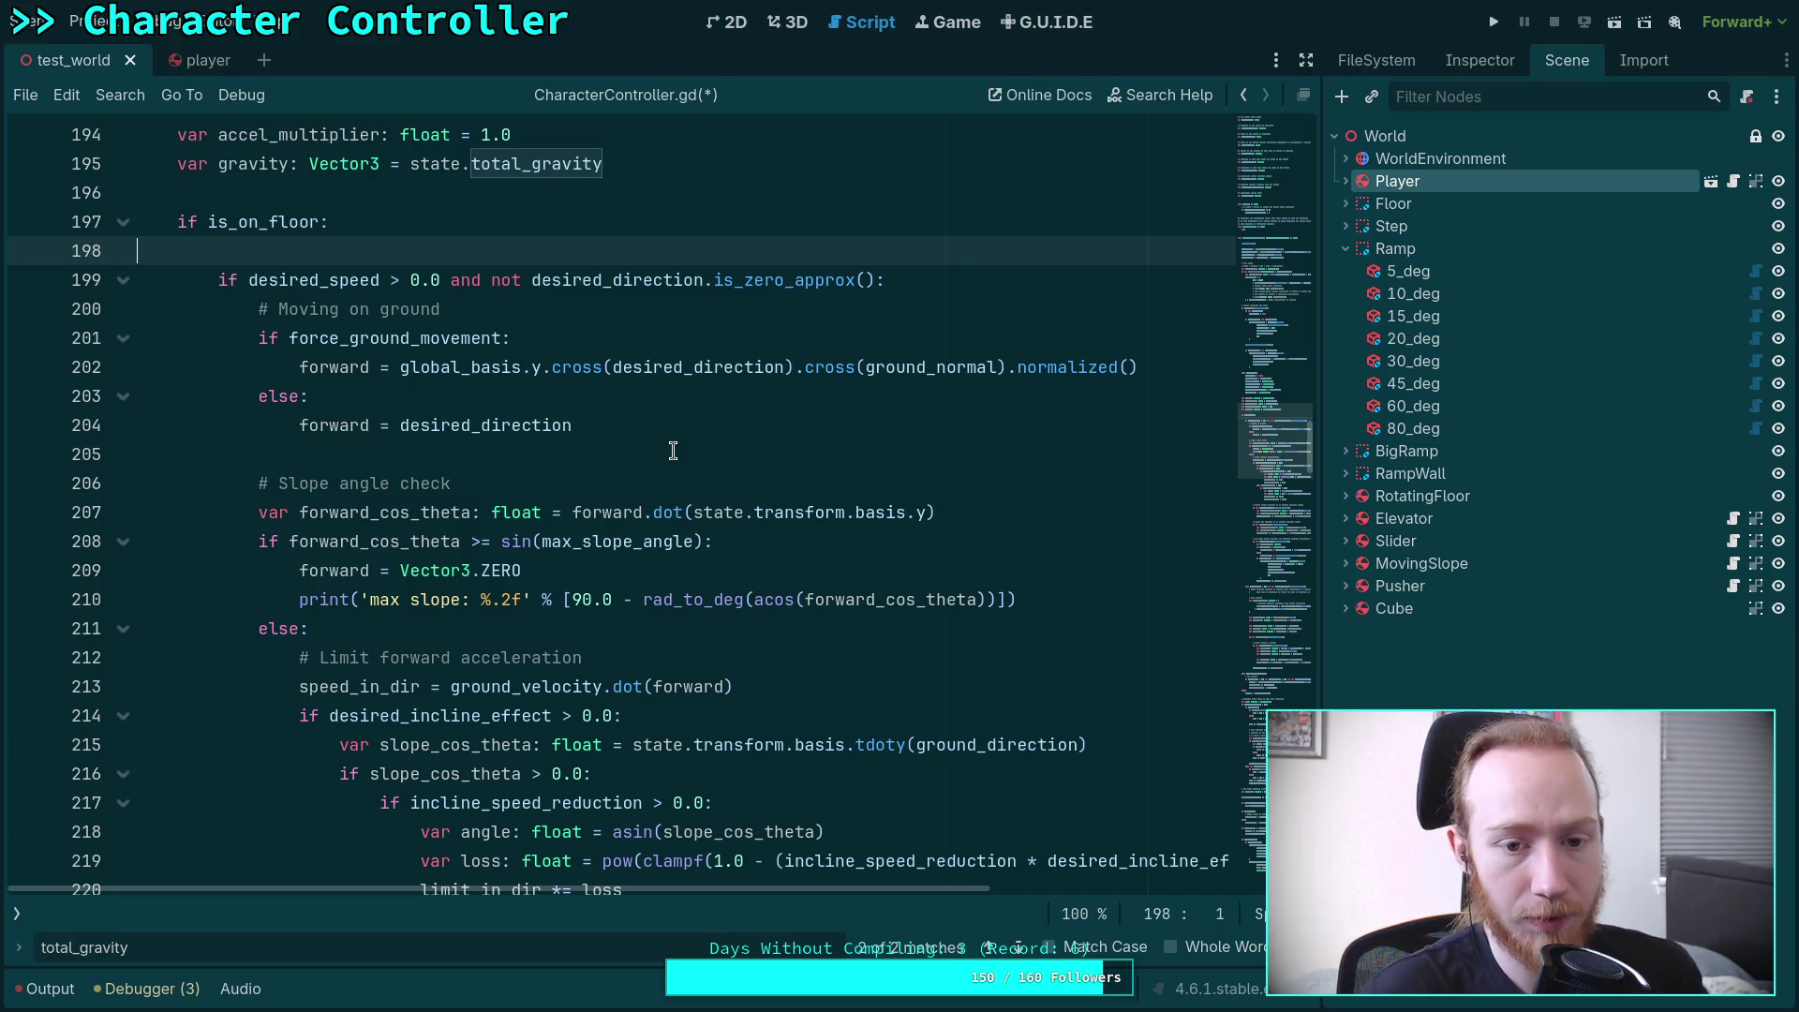
pyautogui.click(617, 428)
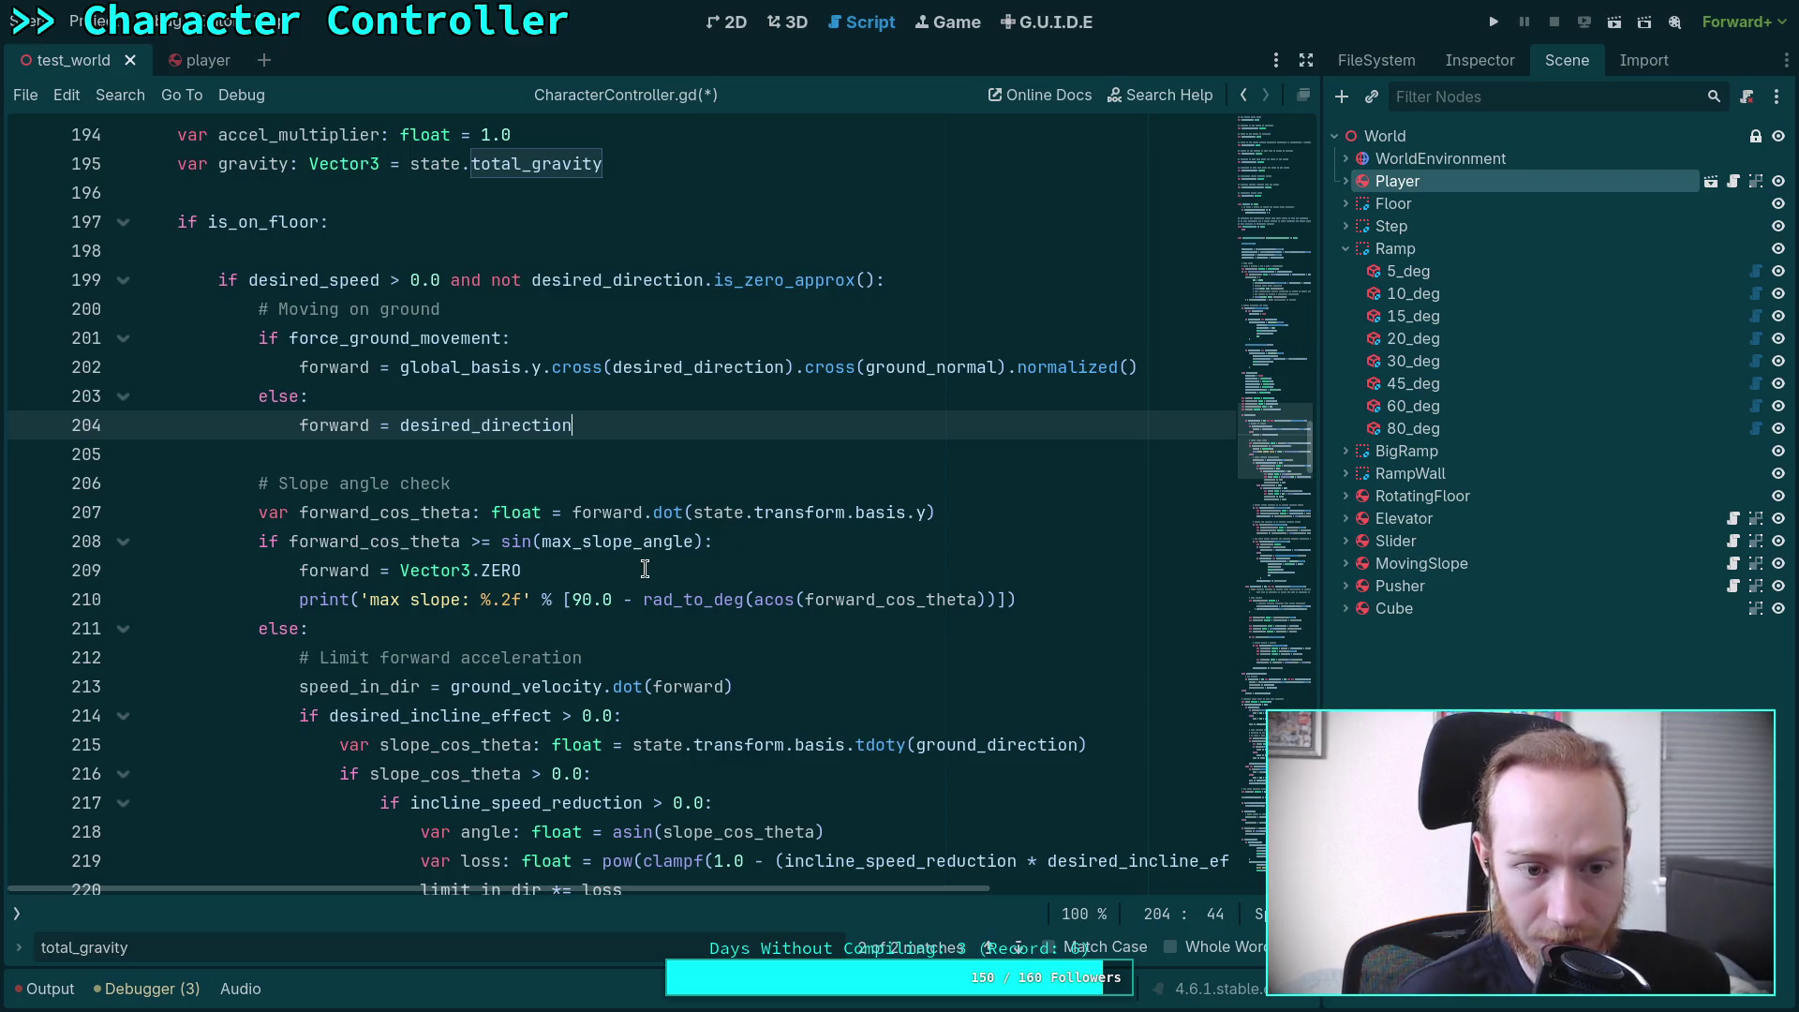
pyautogui.click(565, 573)
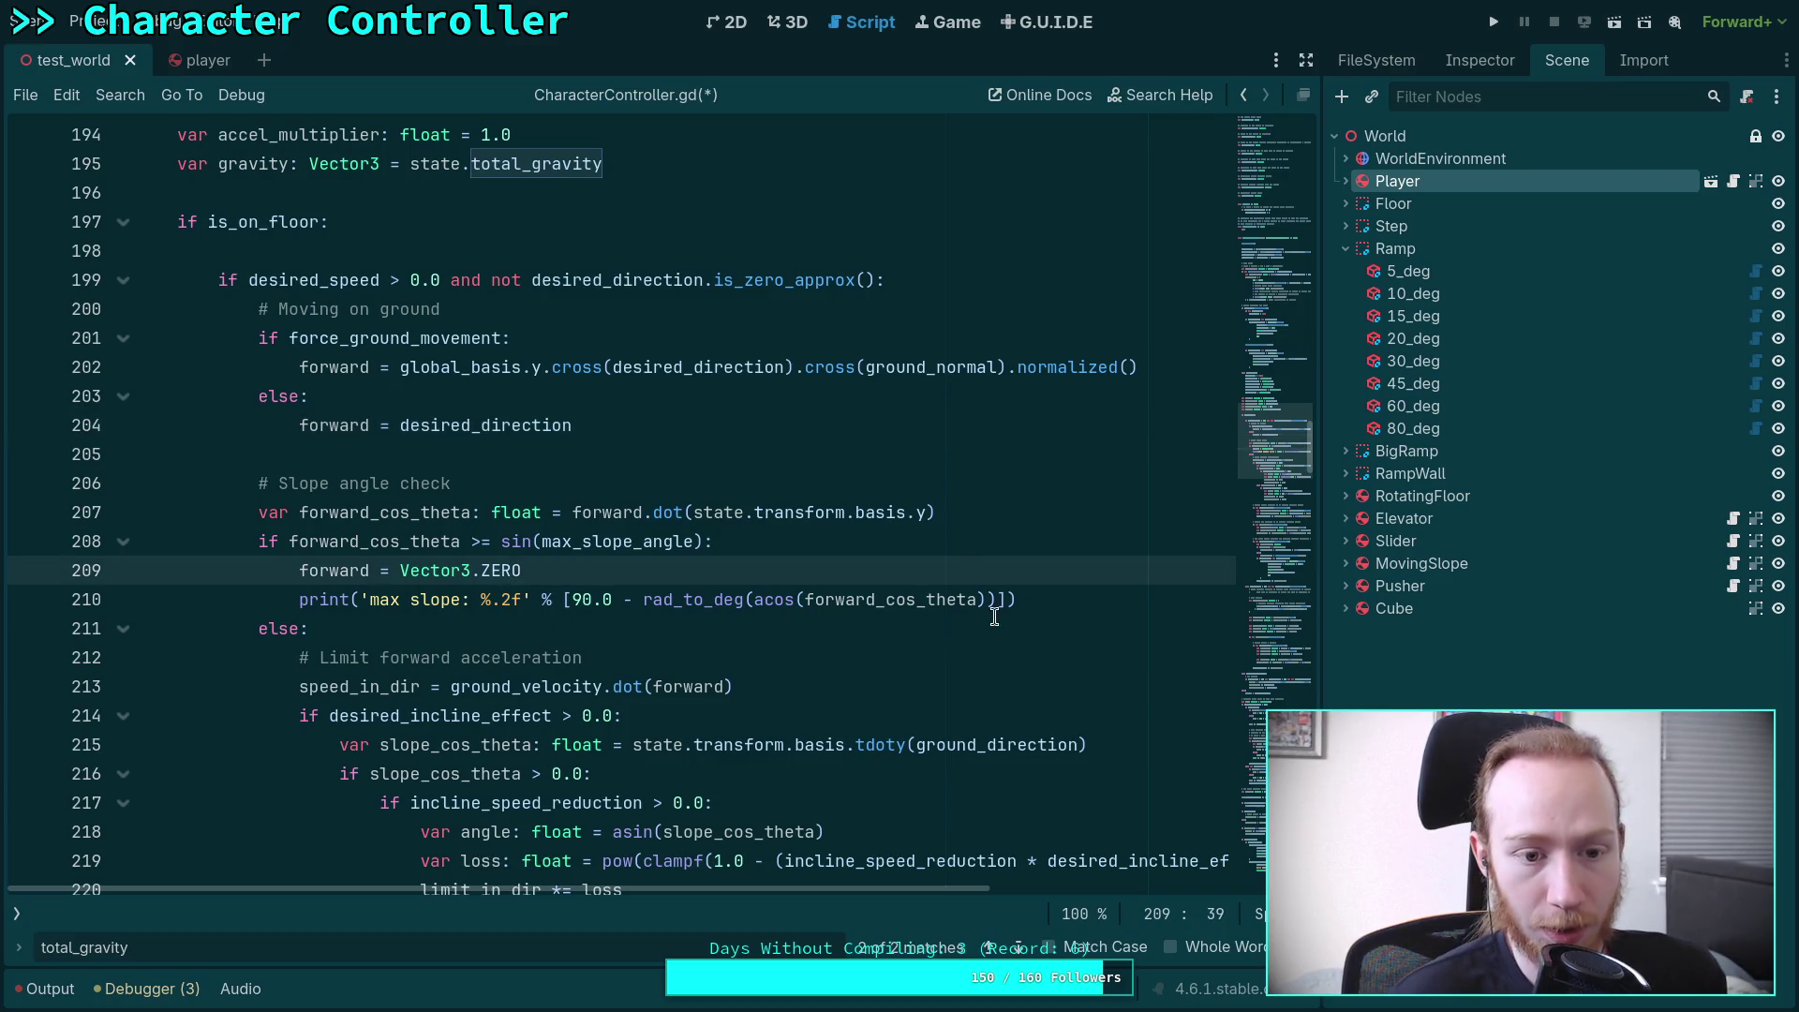
pyautogui.click(1085, 599)
pyautogui.press('Return')
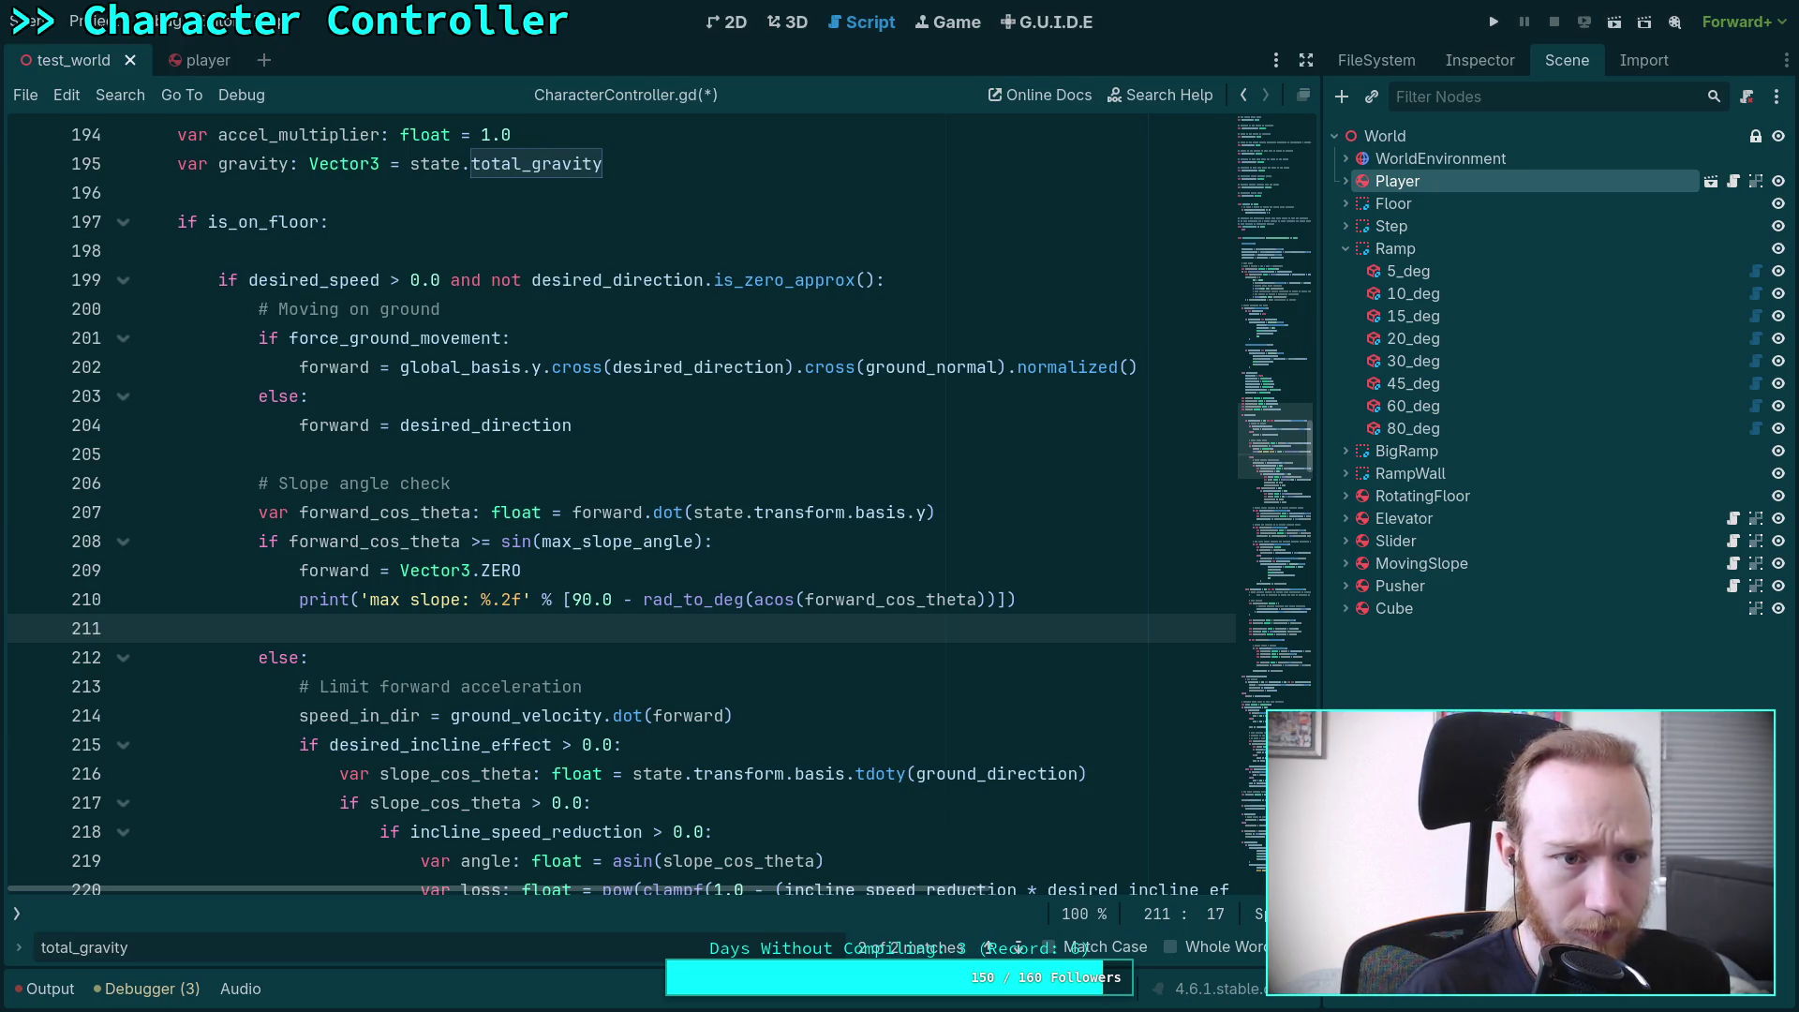
# Expand the folded on-ground movement block and remove the indentation on empty line 211
pyautogui.click(122, 280)
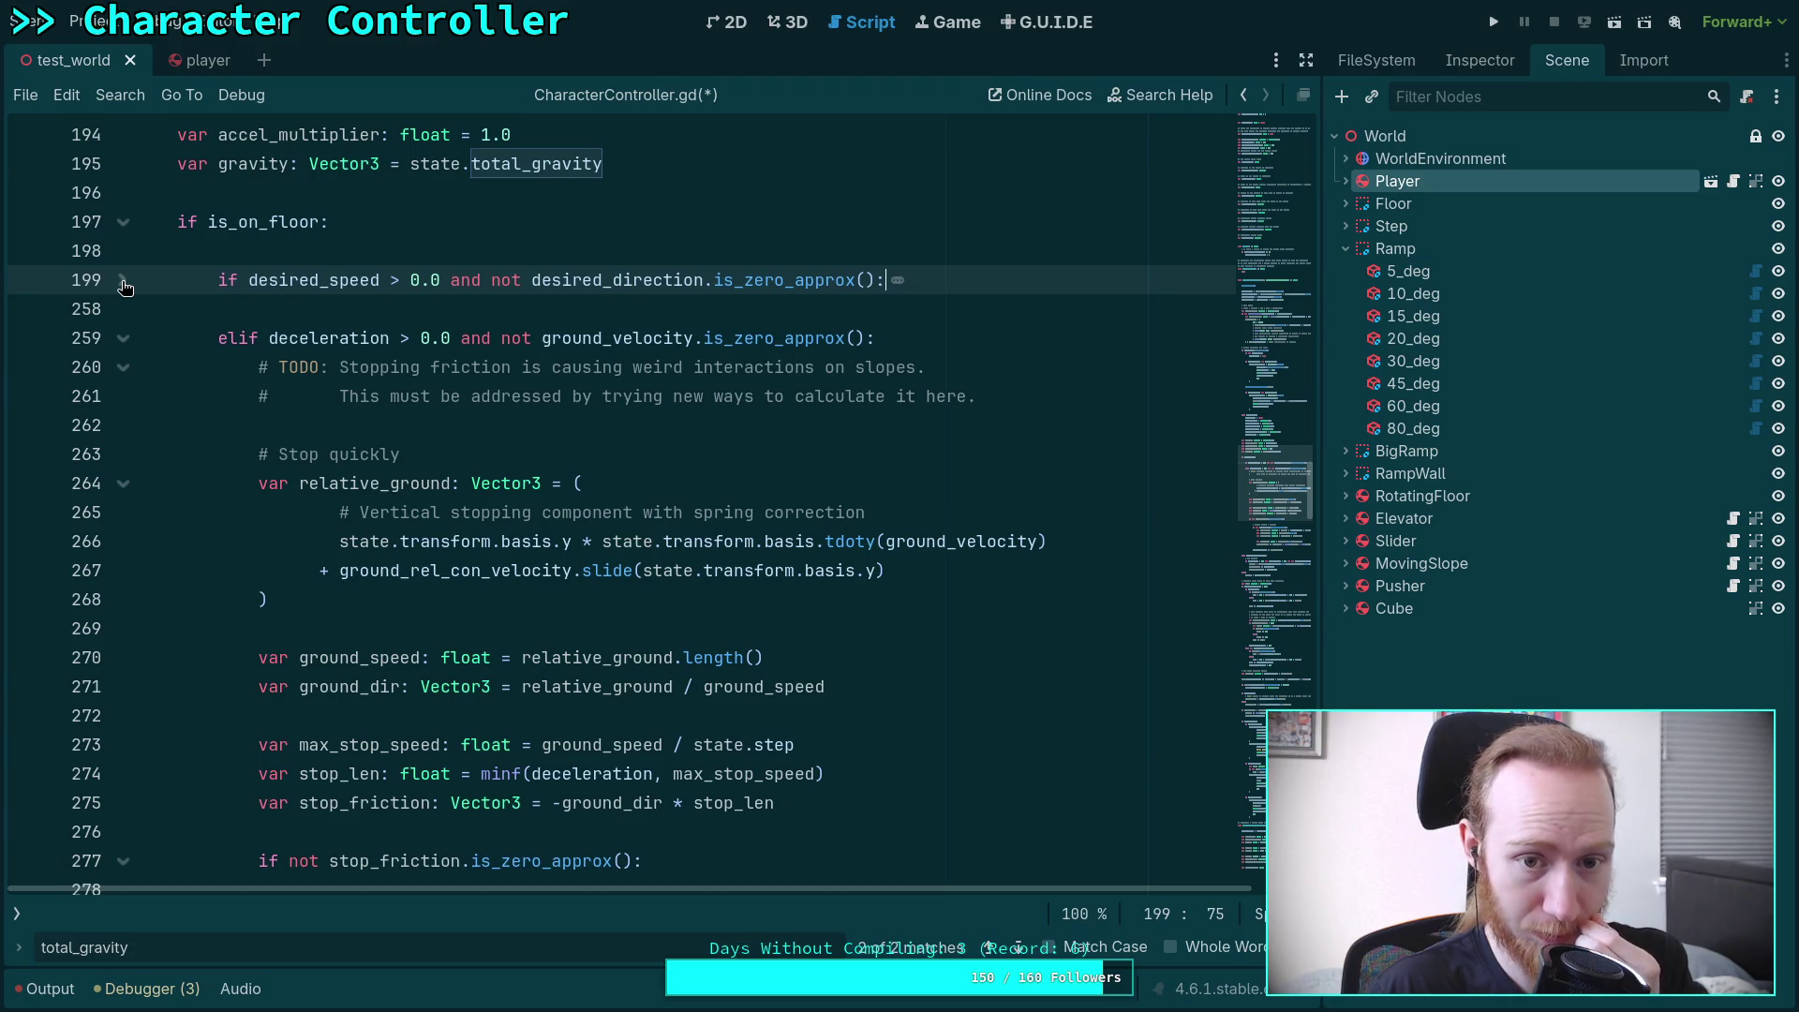
pyautogui.click(119, 282)
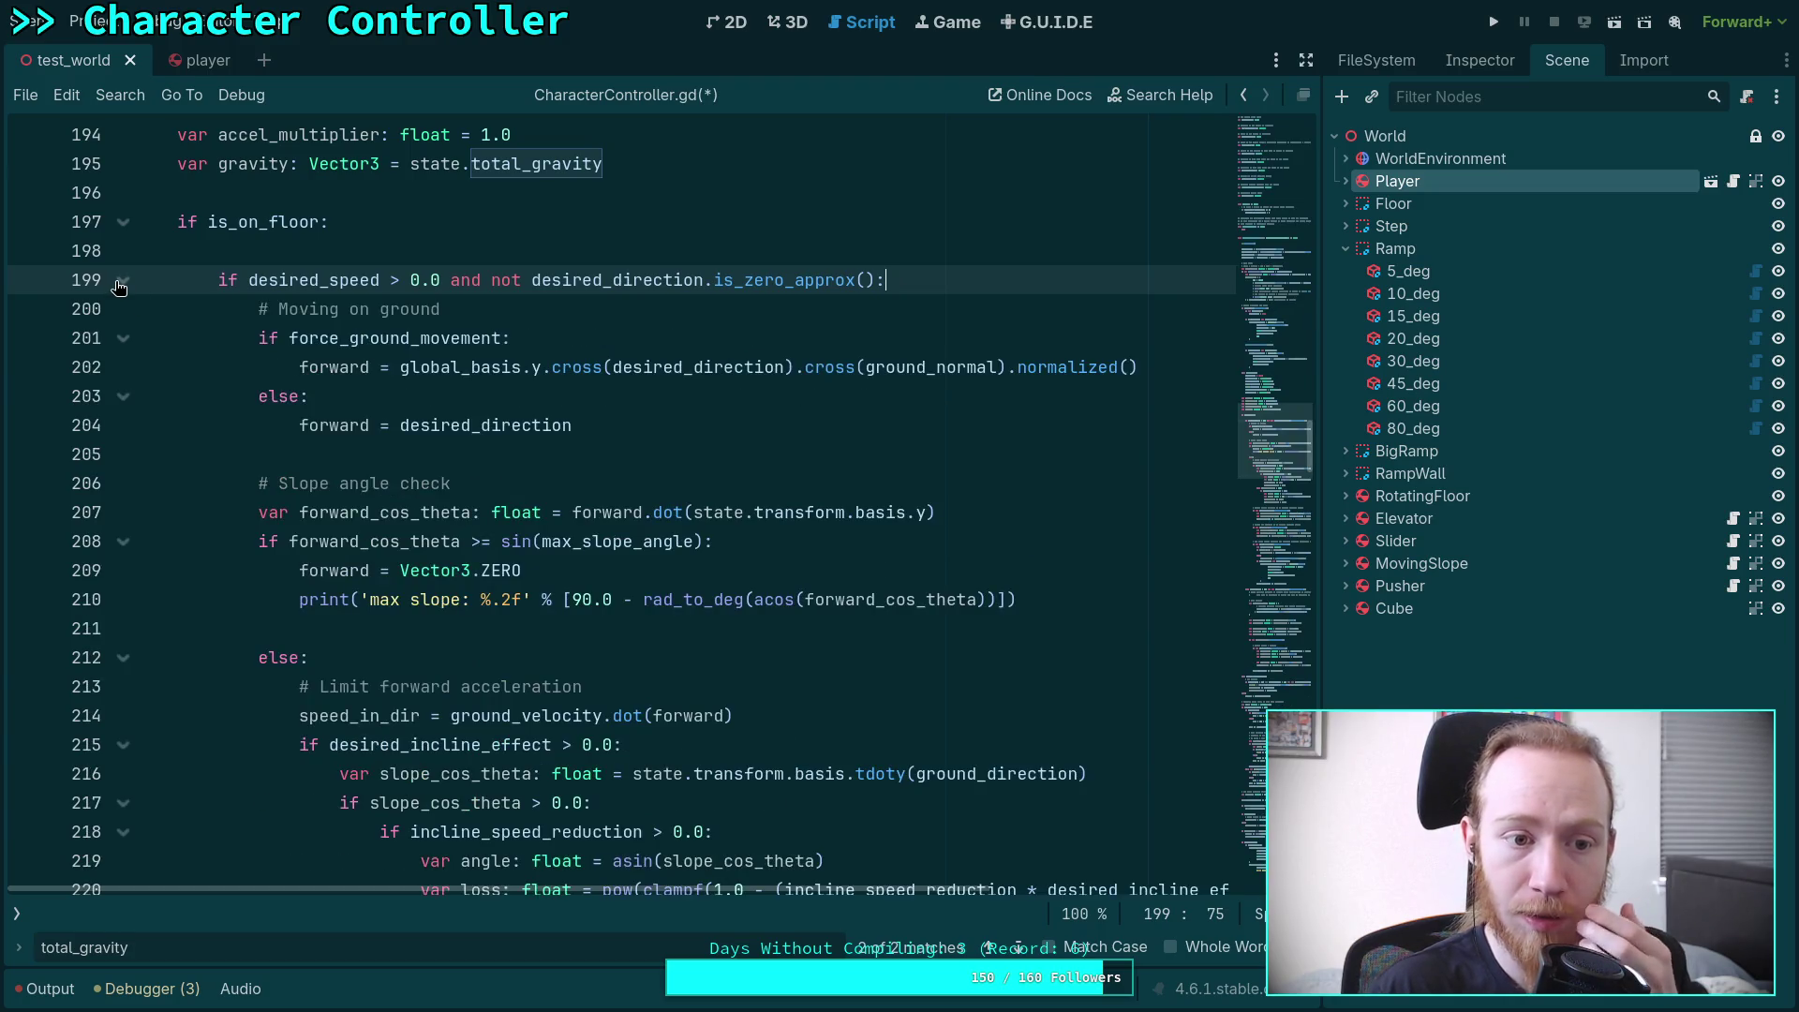
pyautogui.click(473, 657)
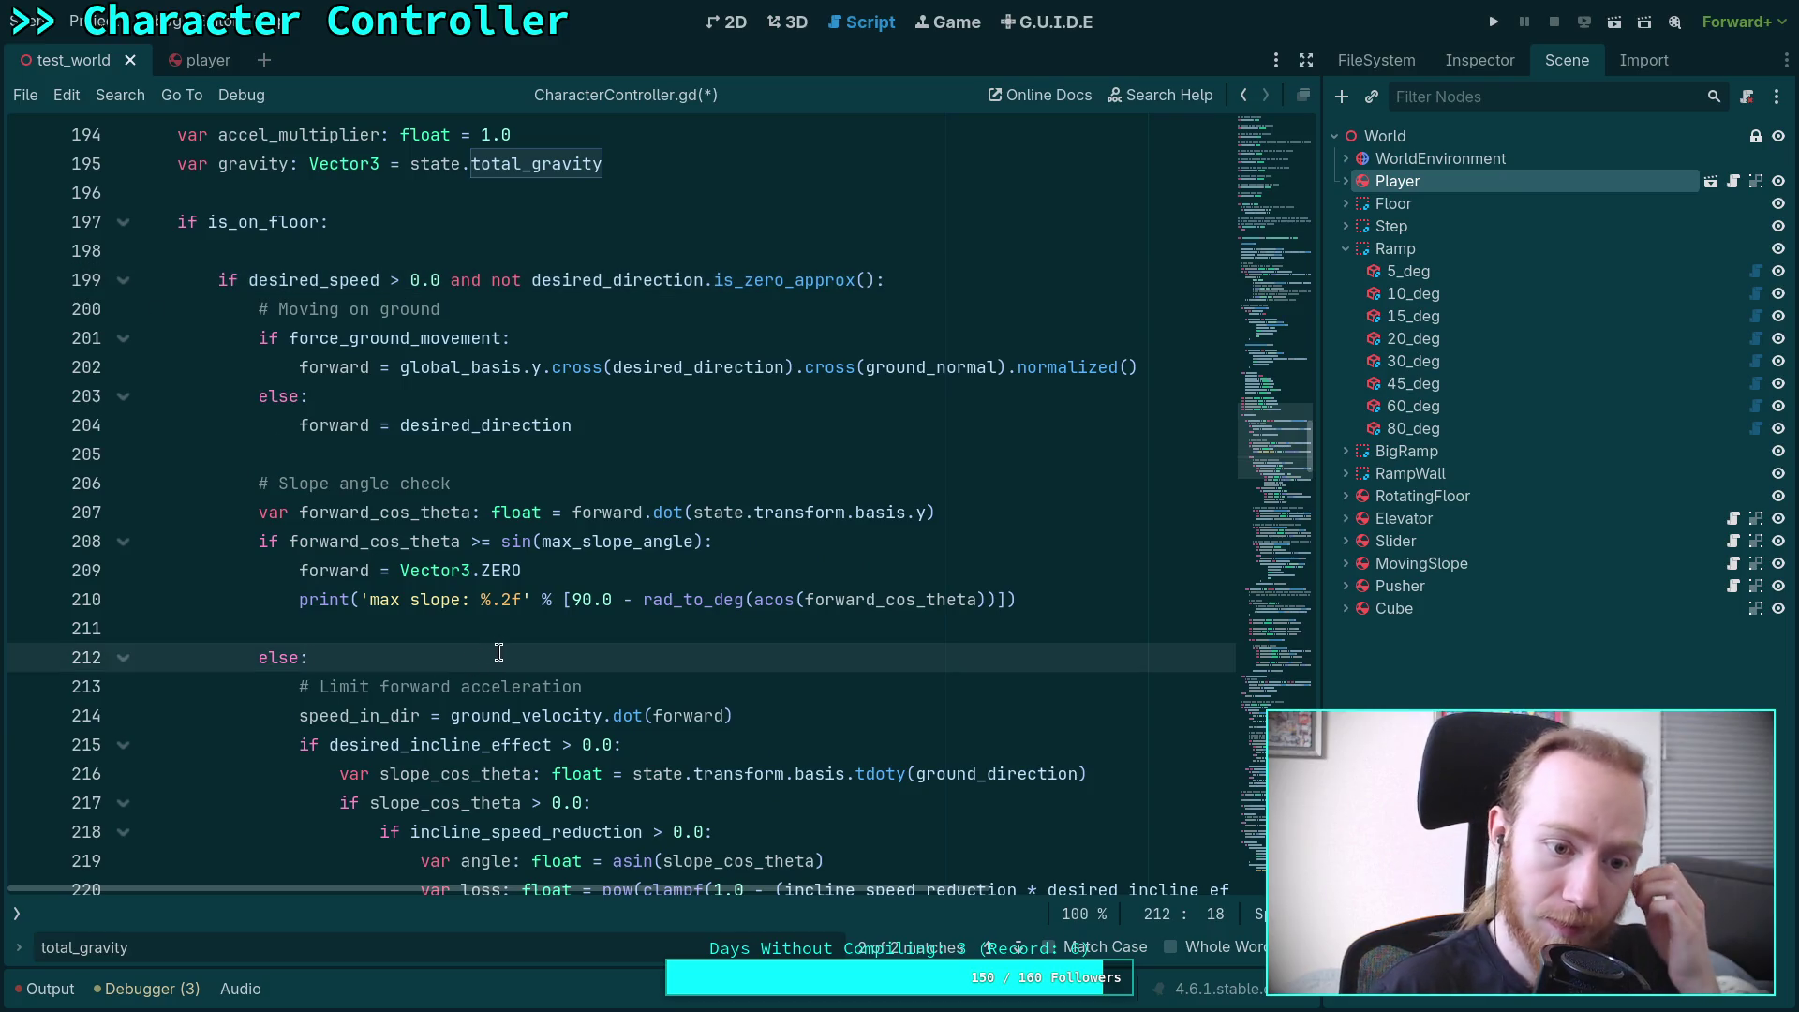
pyautogui.click(517, 607)
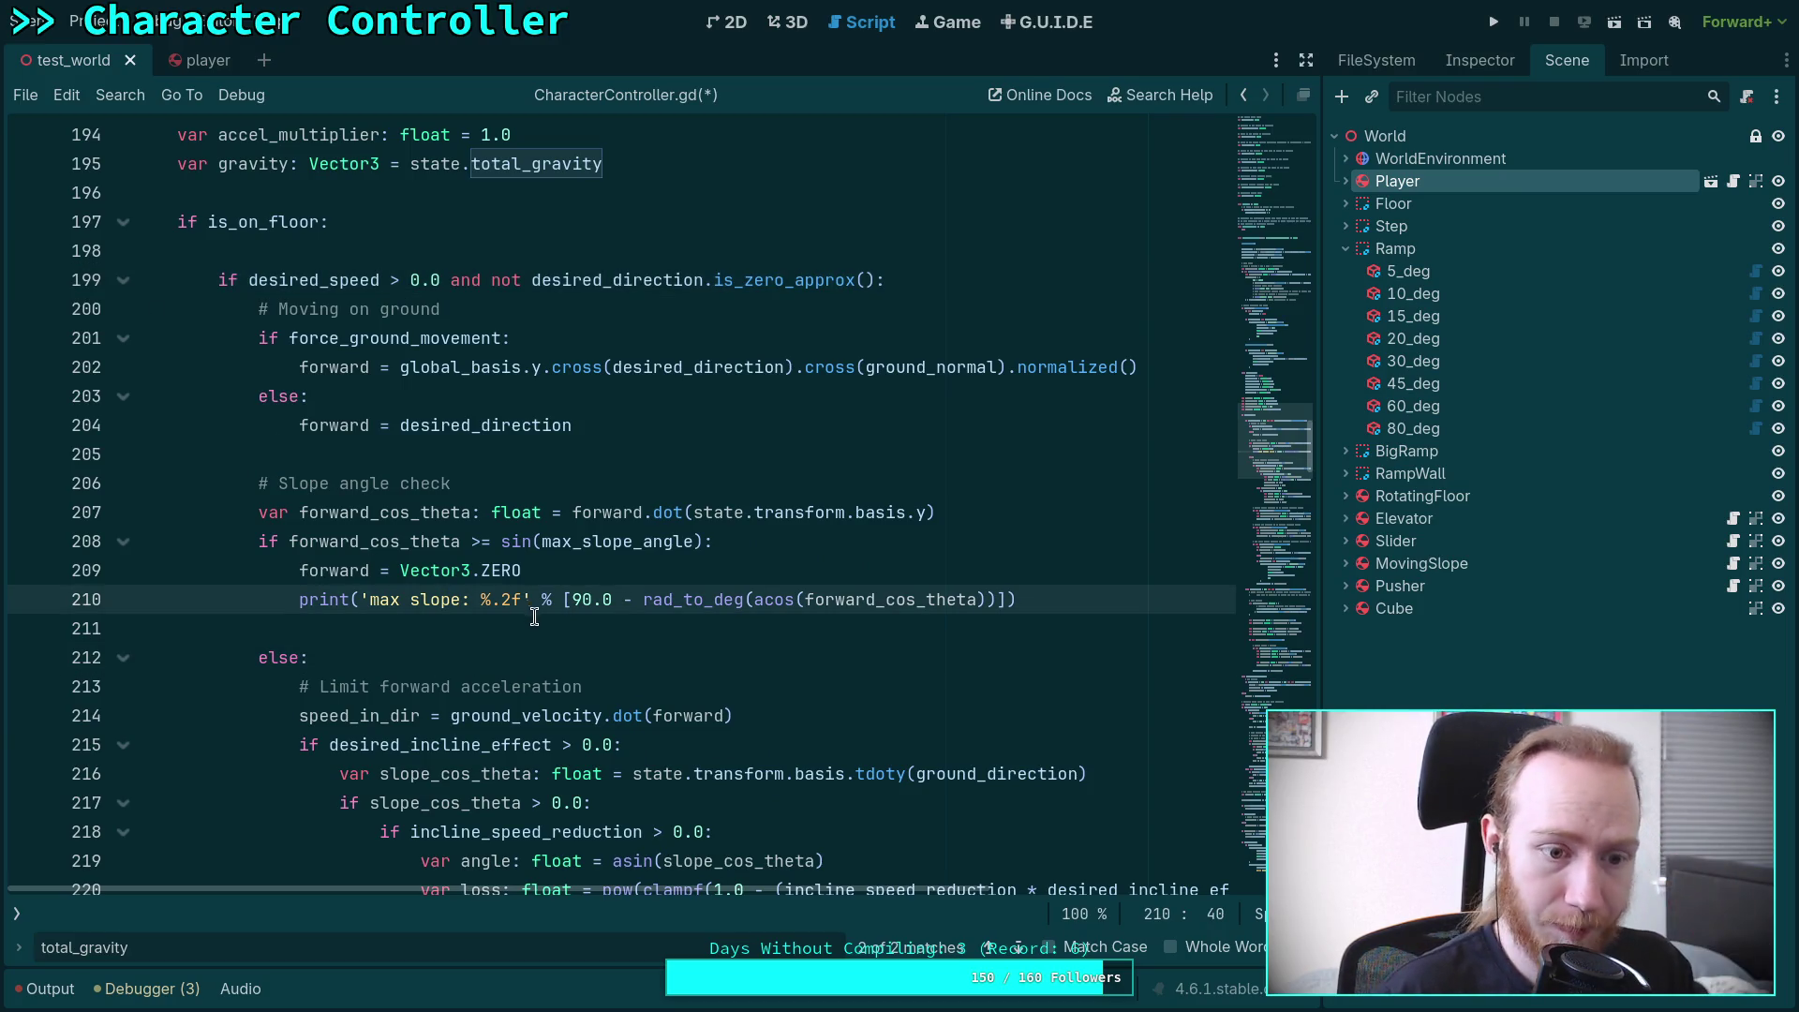
pyautogui.click(562, 633)
pyautogui.press('BackSpace')
pyautogui.press('BackSpace')
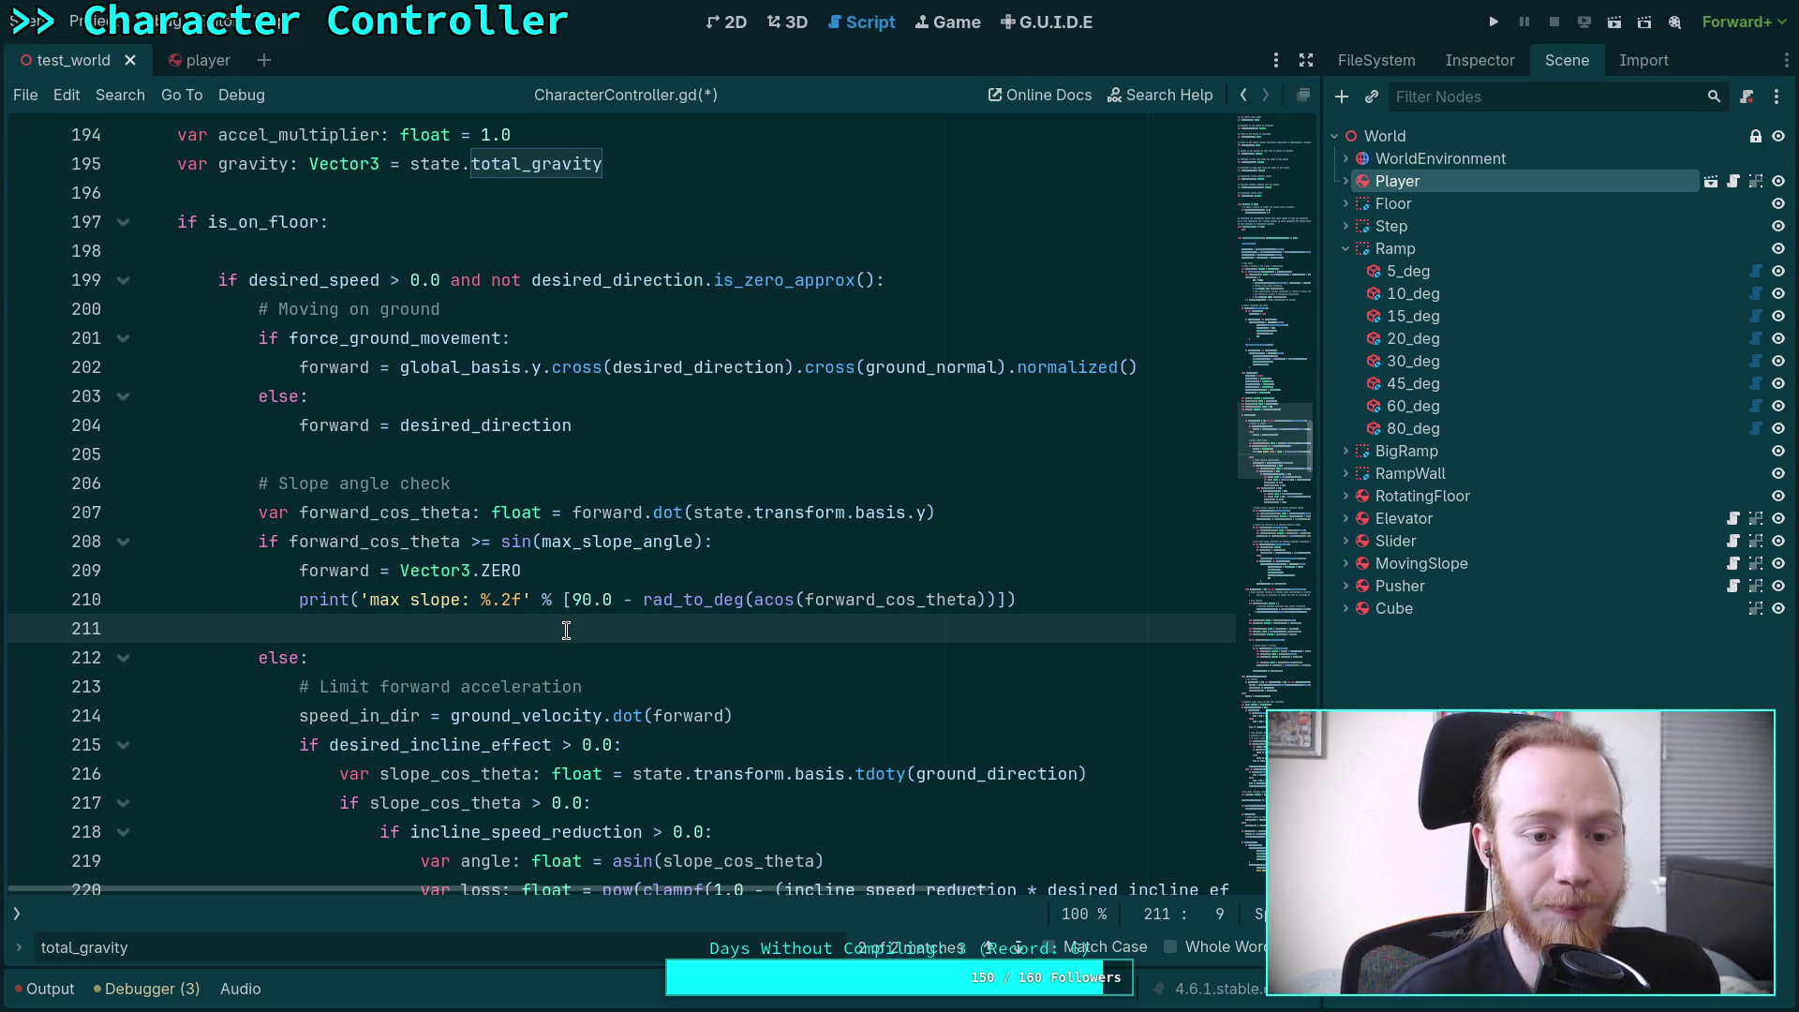
# Add an 'if force_ground_movement:' line inside the slope check branch
pyautogui.press('Up')
pyautogui.press('Up')
pyautogui.press('Up')
pyautogui.press('End')
pyautogui.press('Return')
pyautogui.write('if force_ground_movement:')
pyautogui.press('Return')
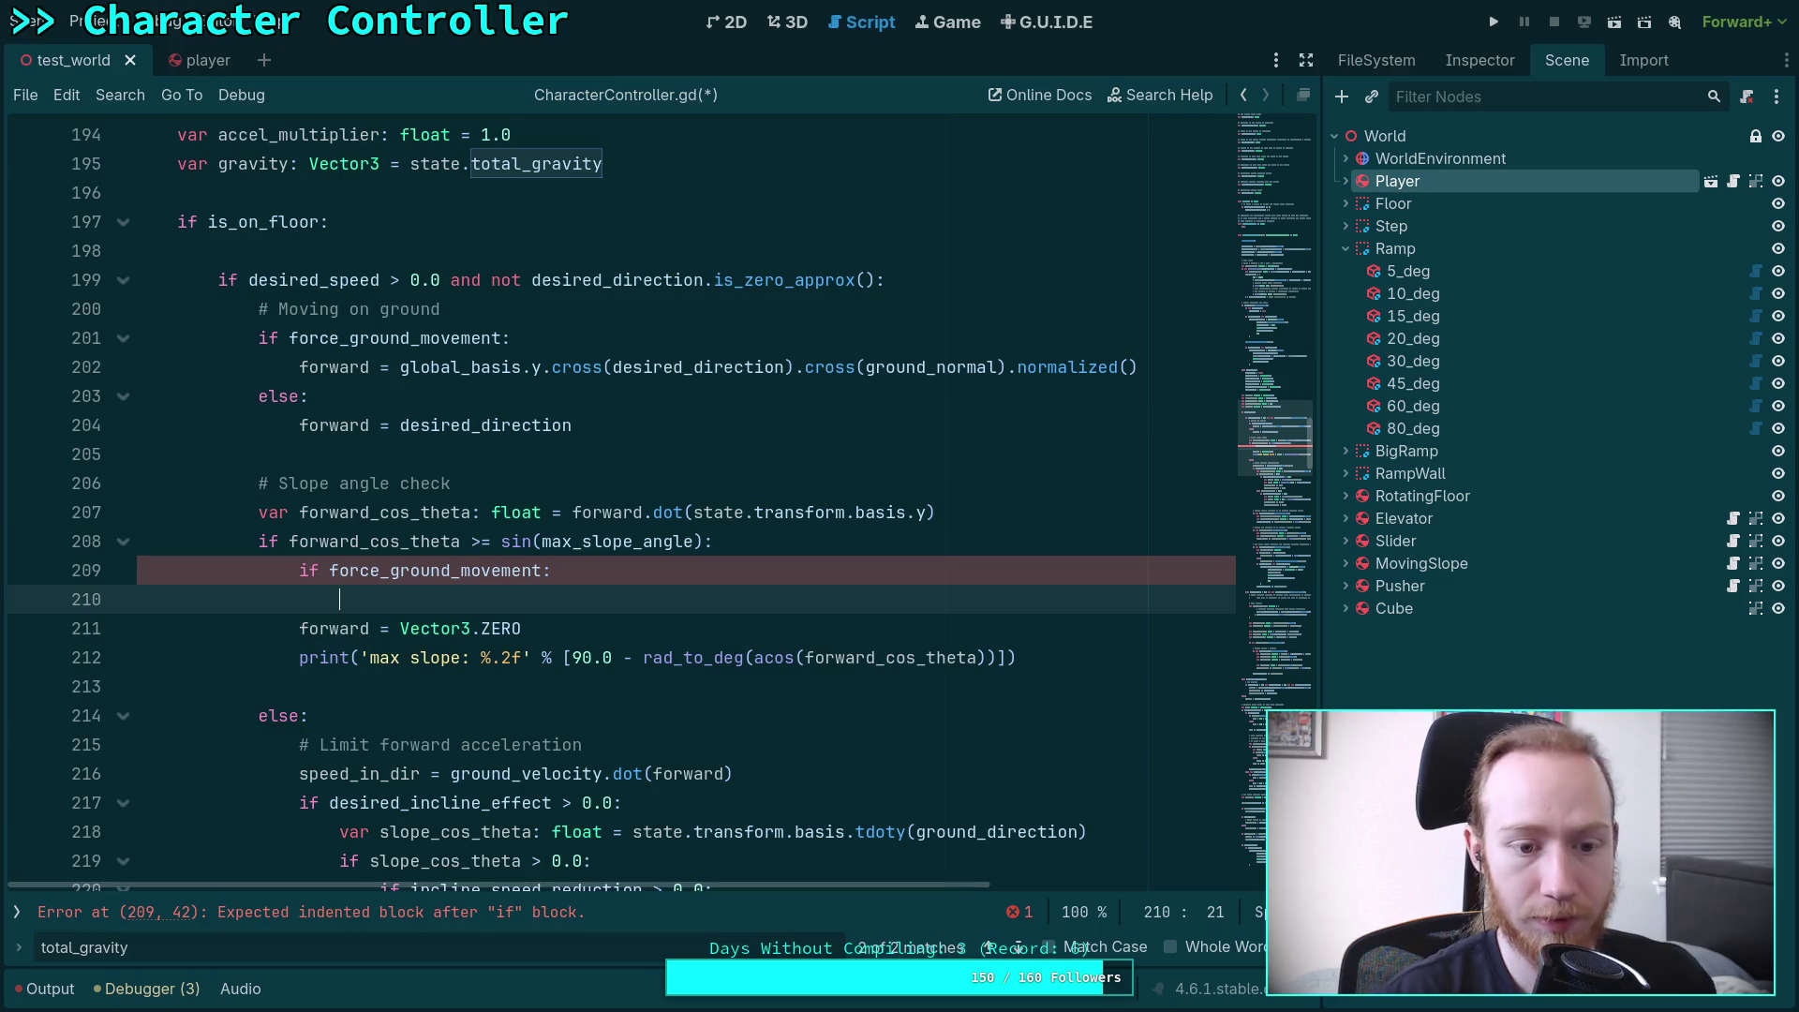
# Set forward = state.transform.basis.y.cross(desired_direction).cross(state.transform.basis.y).normalized() under the if
pyautogui.write('for')
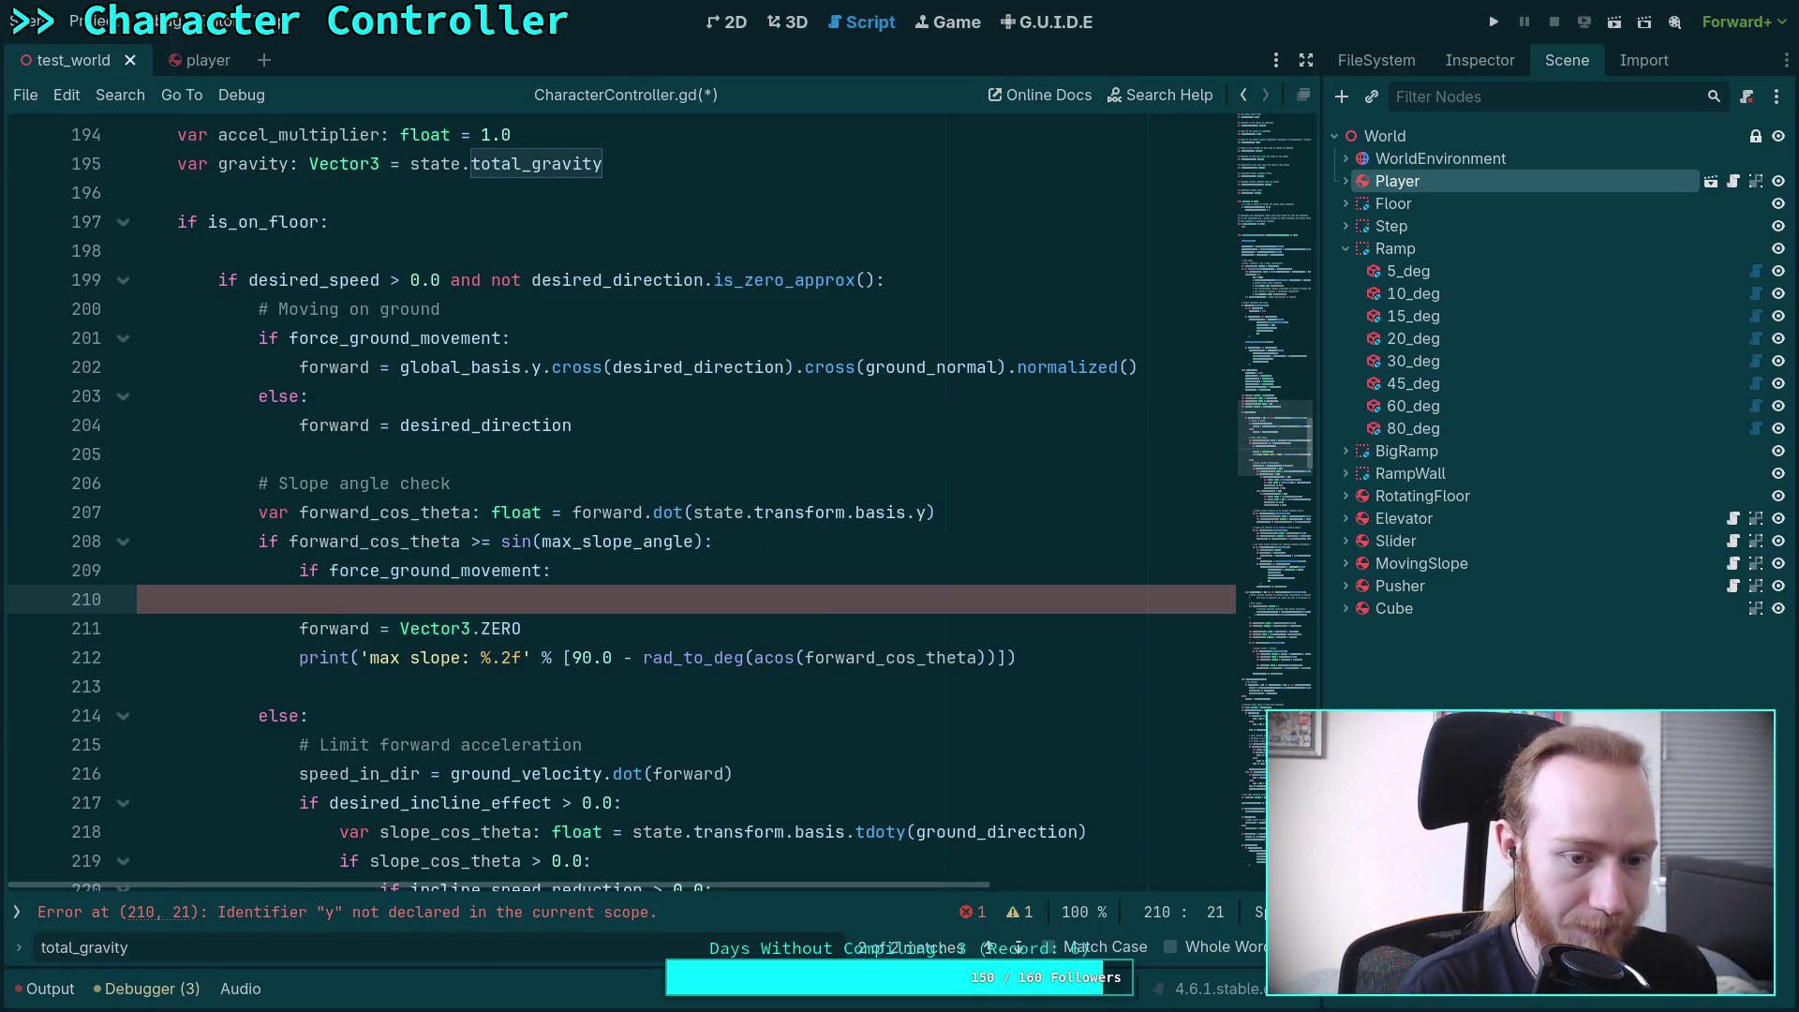
pyautogui.press('Down')
pyautogui.press('Down')
pyautogui.press('Down')
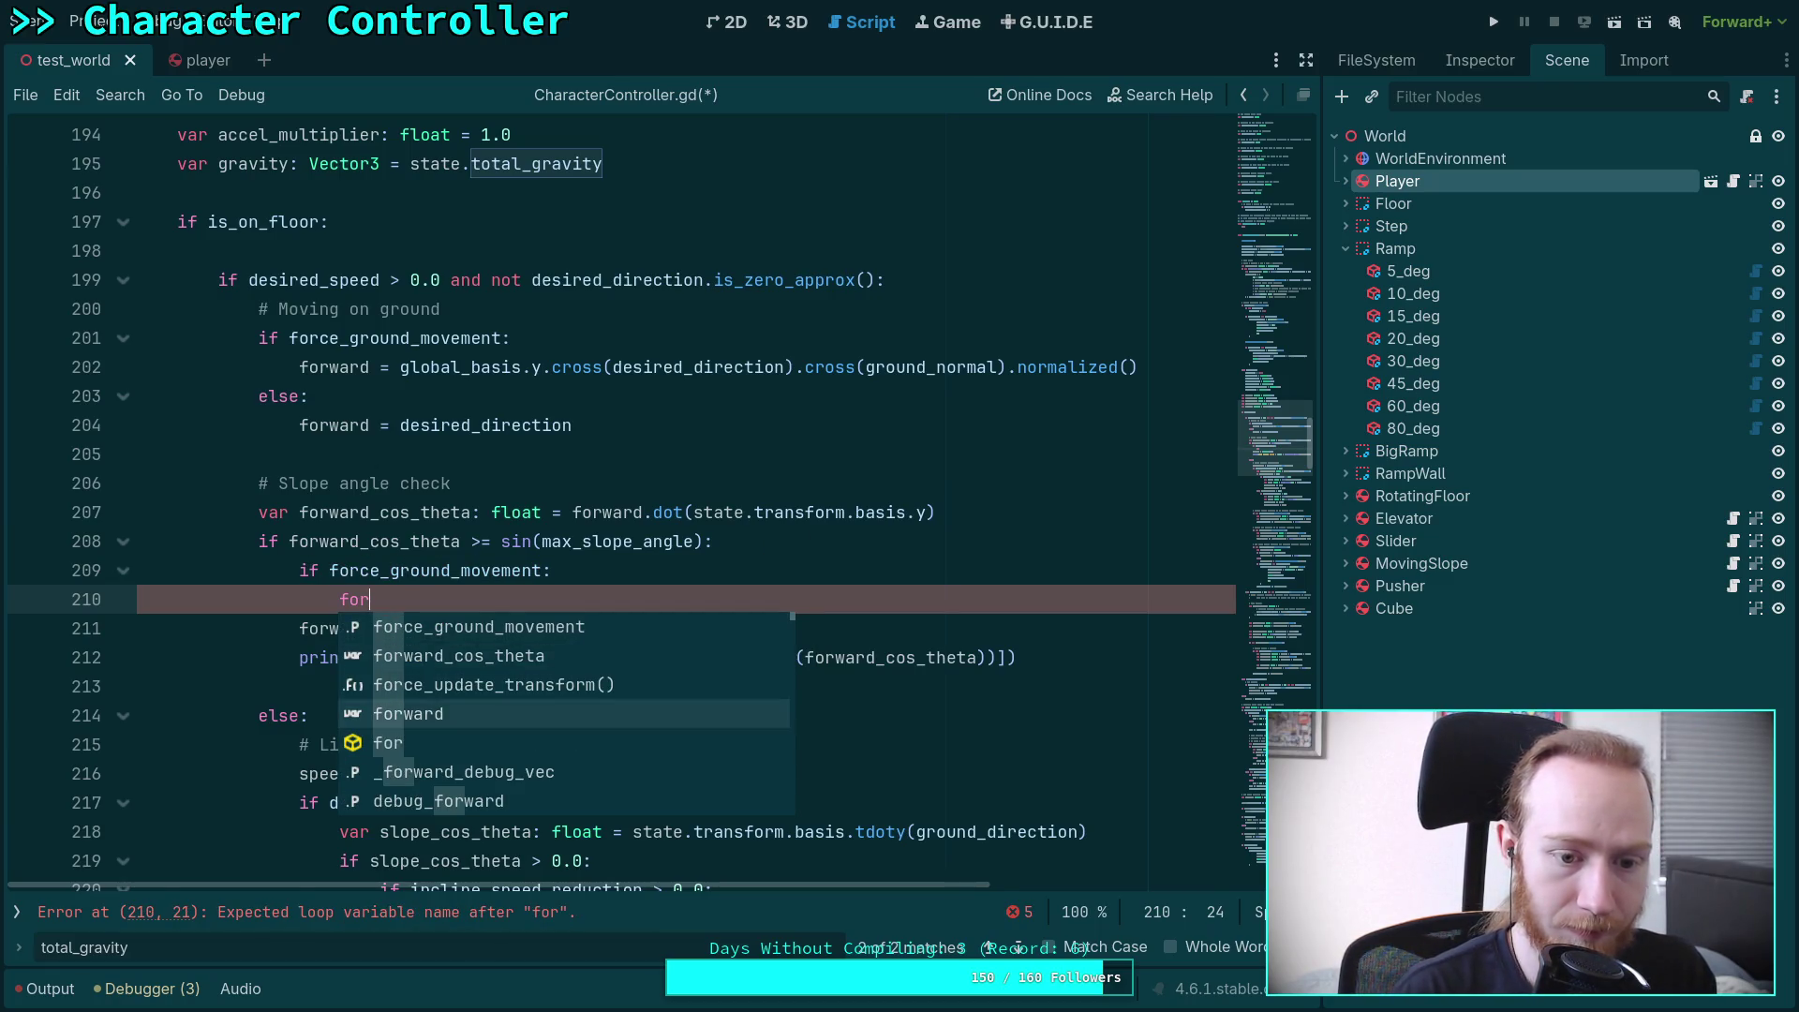
pyautogui.press('Return')
pyautogui.write('= g')
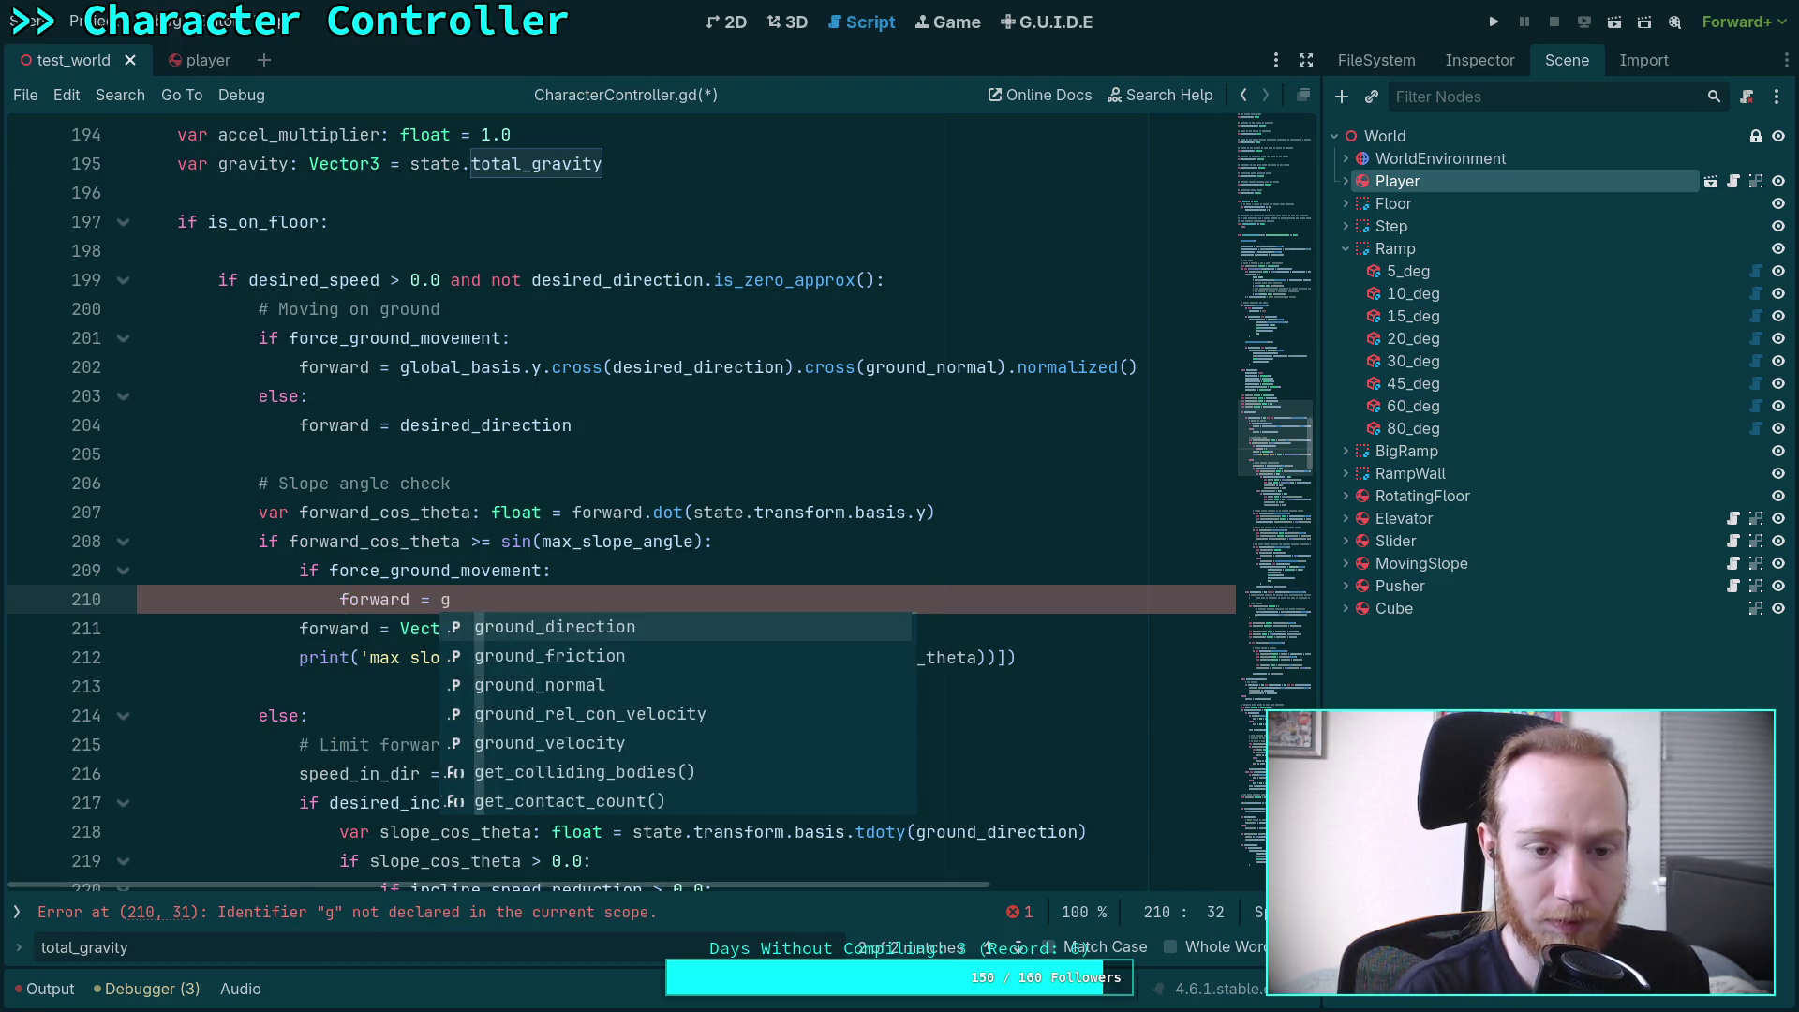
pyautogui.press('BackSpace')
pyautogui.write('state.transform.ba')
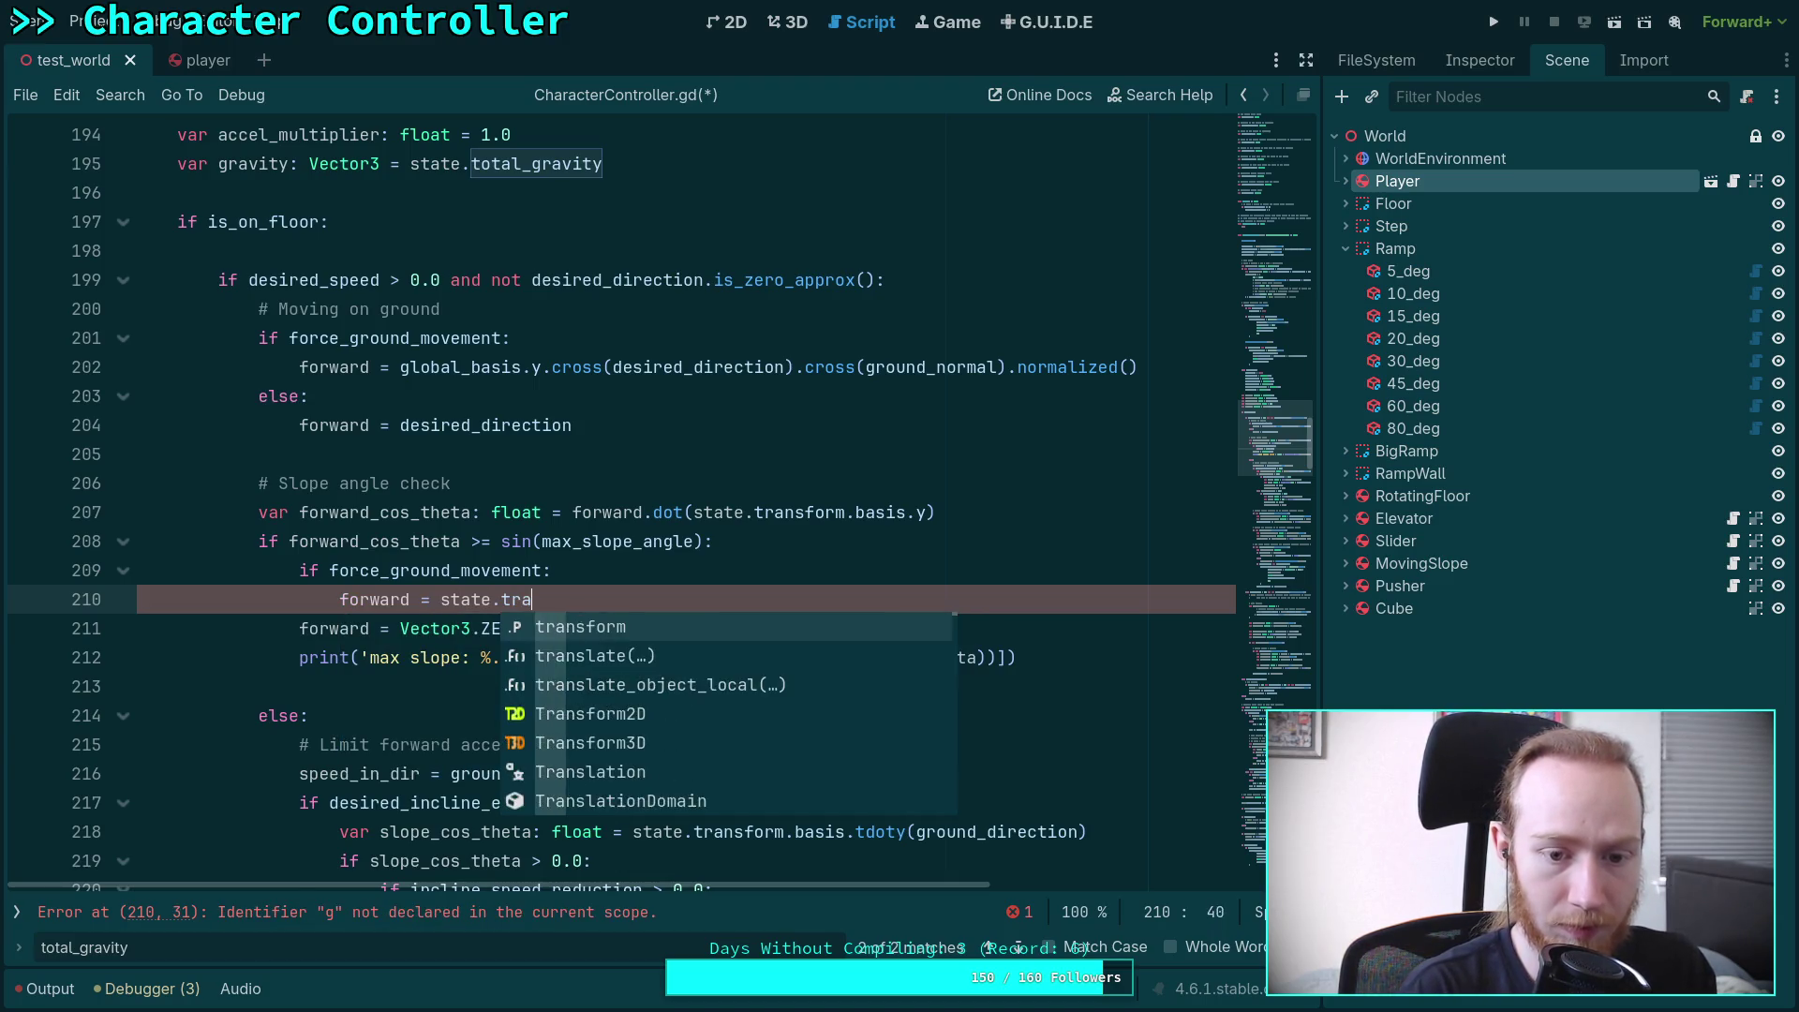
pyautogui.write('sis.y')
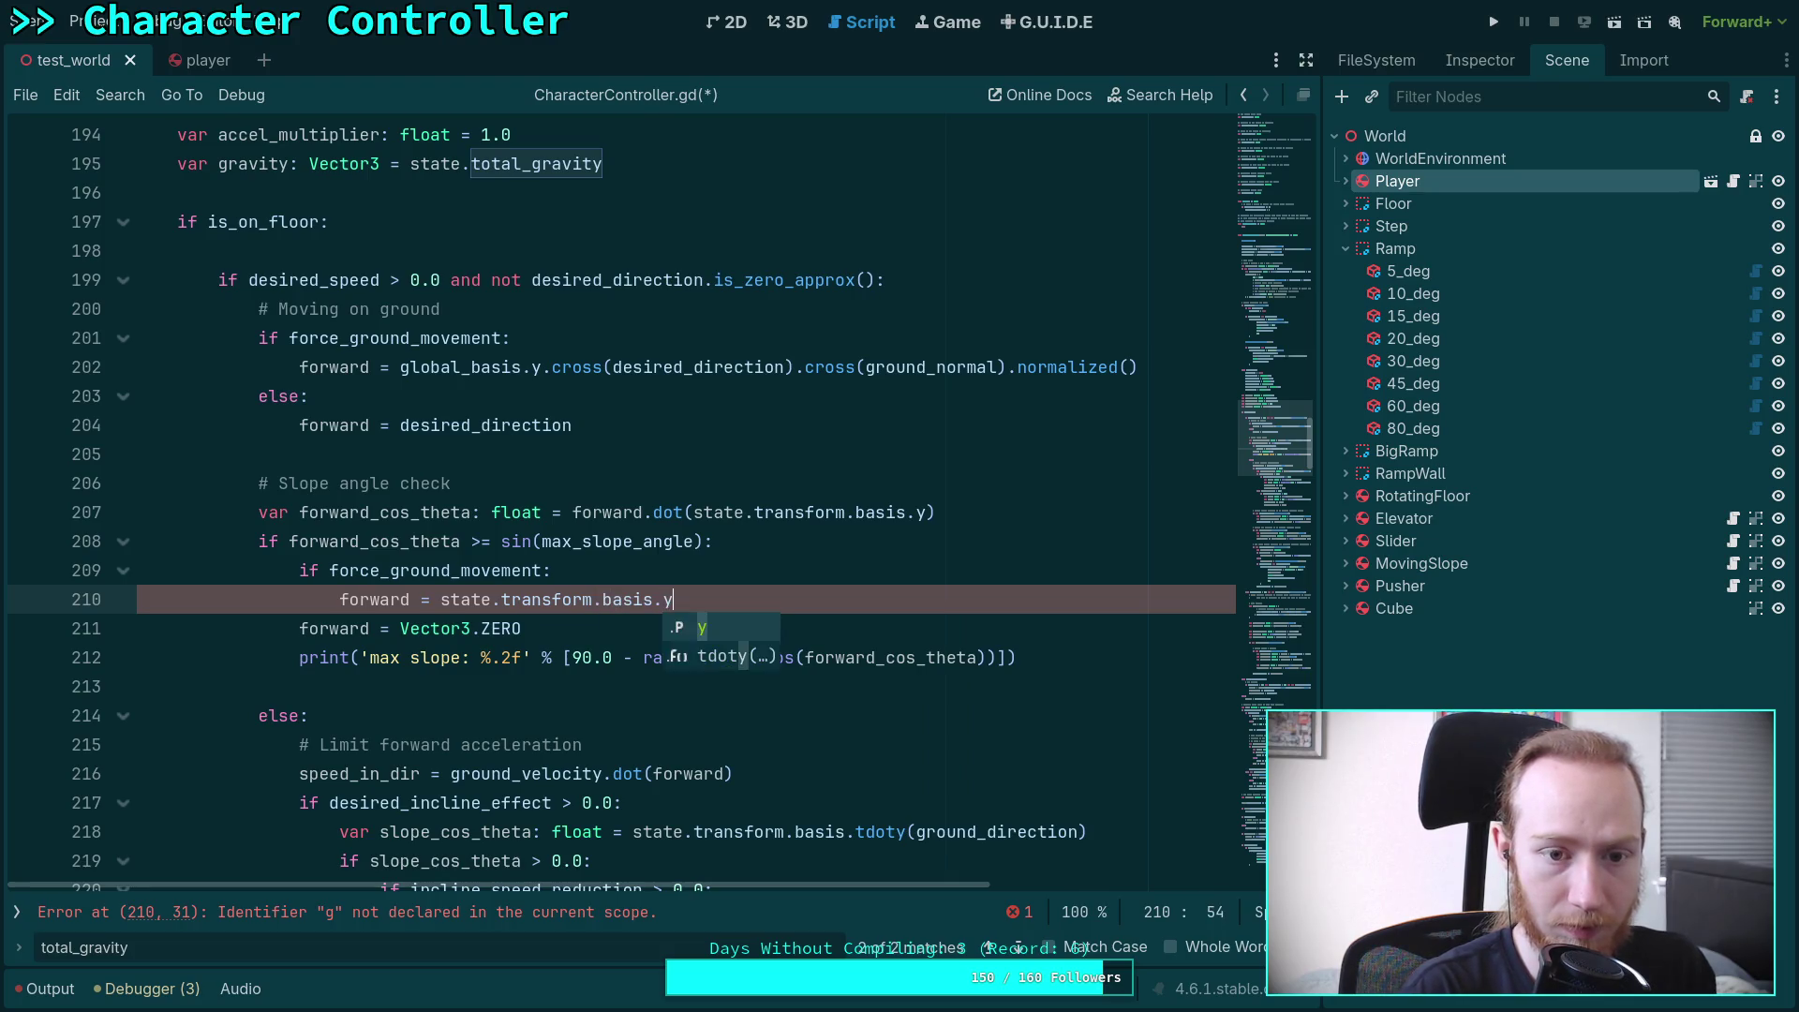
pyautogui.write('.cross(')
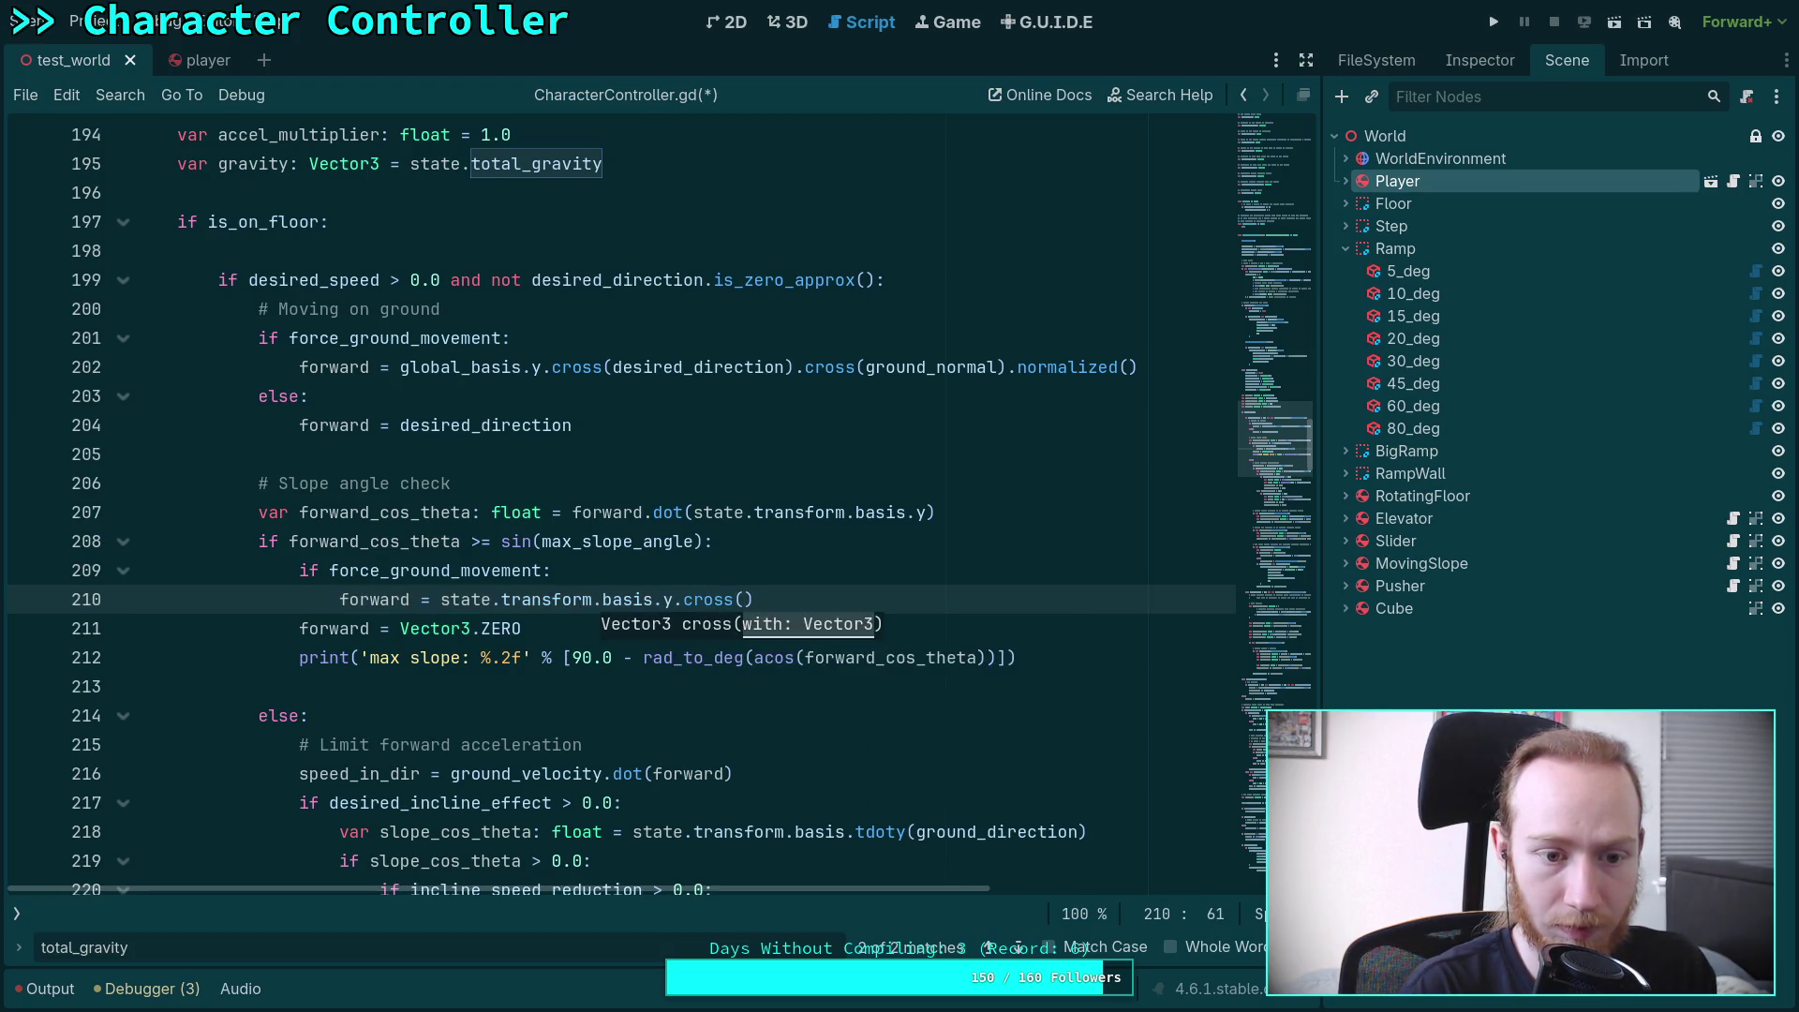
pyautogui.write('des')
pyautogui.press('Return')
pyautogui.press('End')
pyautogui.write('cros')
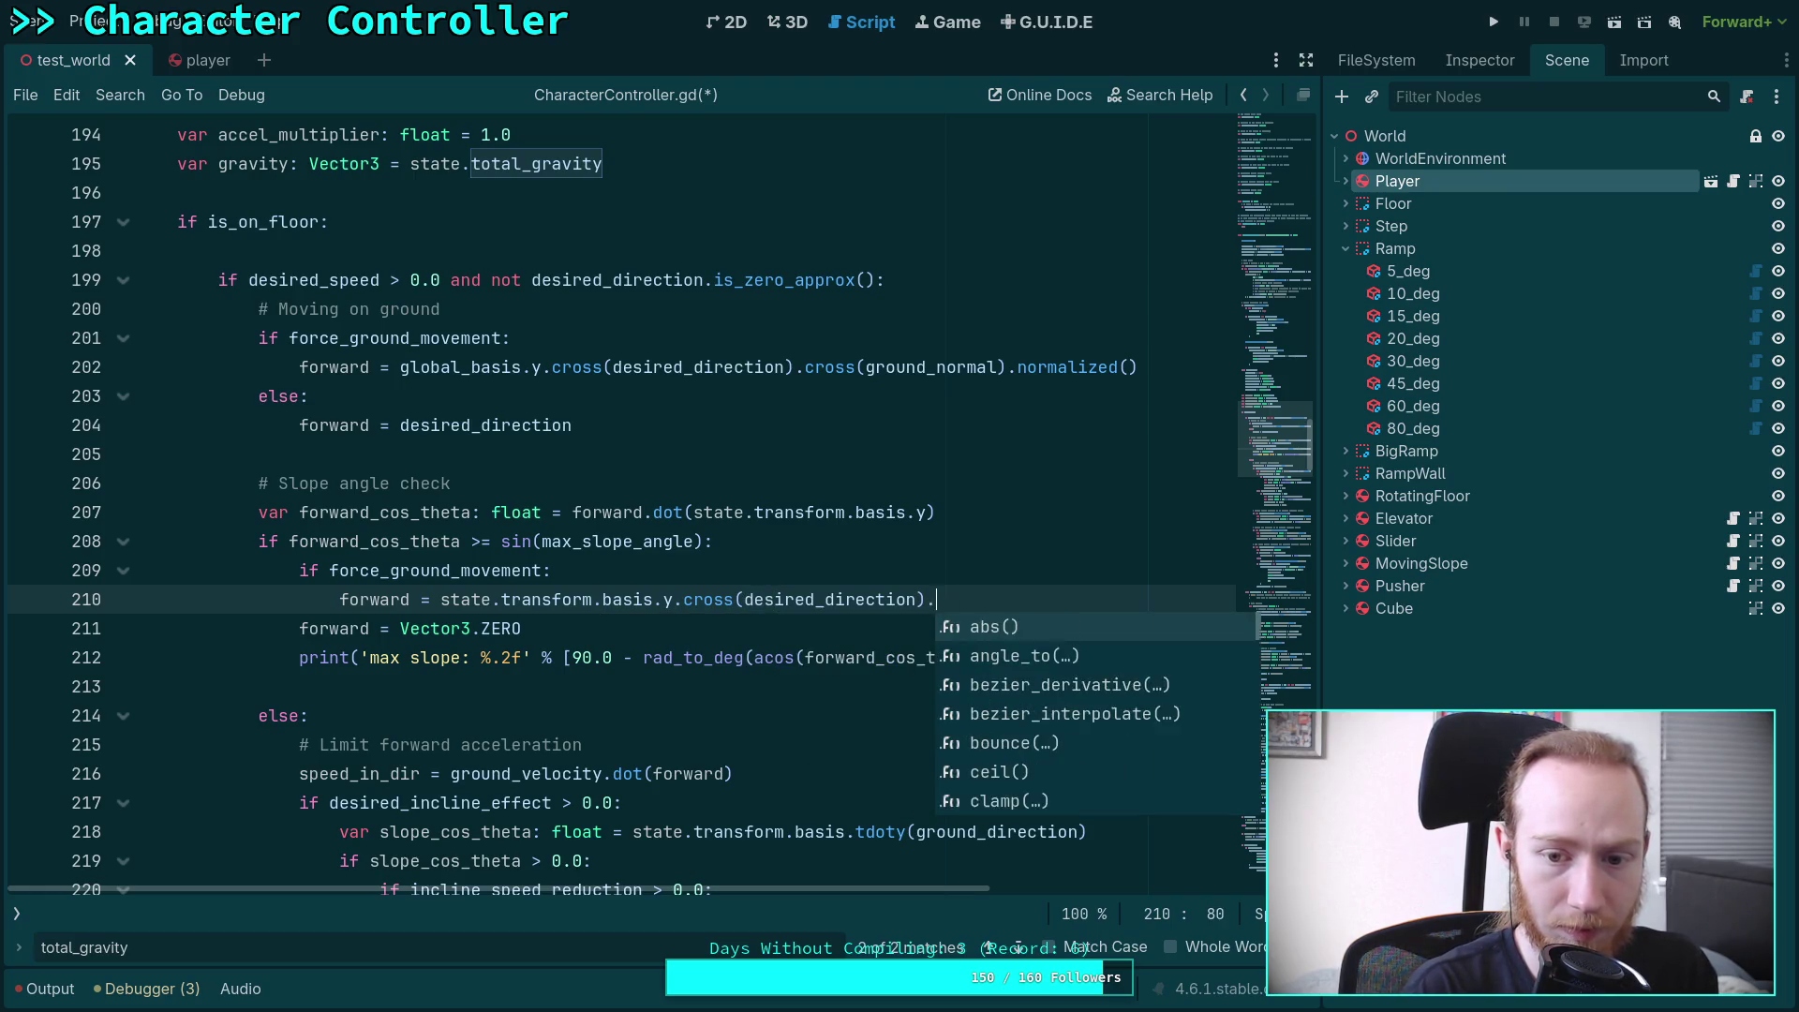
pyautogui.write('s')
pyautogui.press('Return')
pyautogui.press('Escape')
pyautogui.write('state.transform')
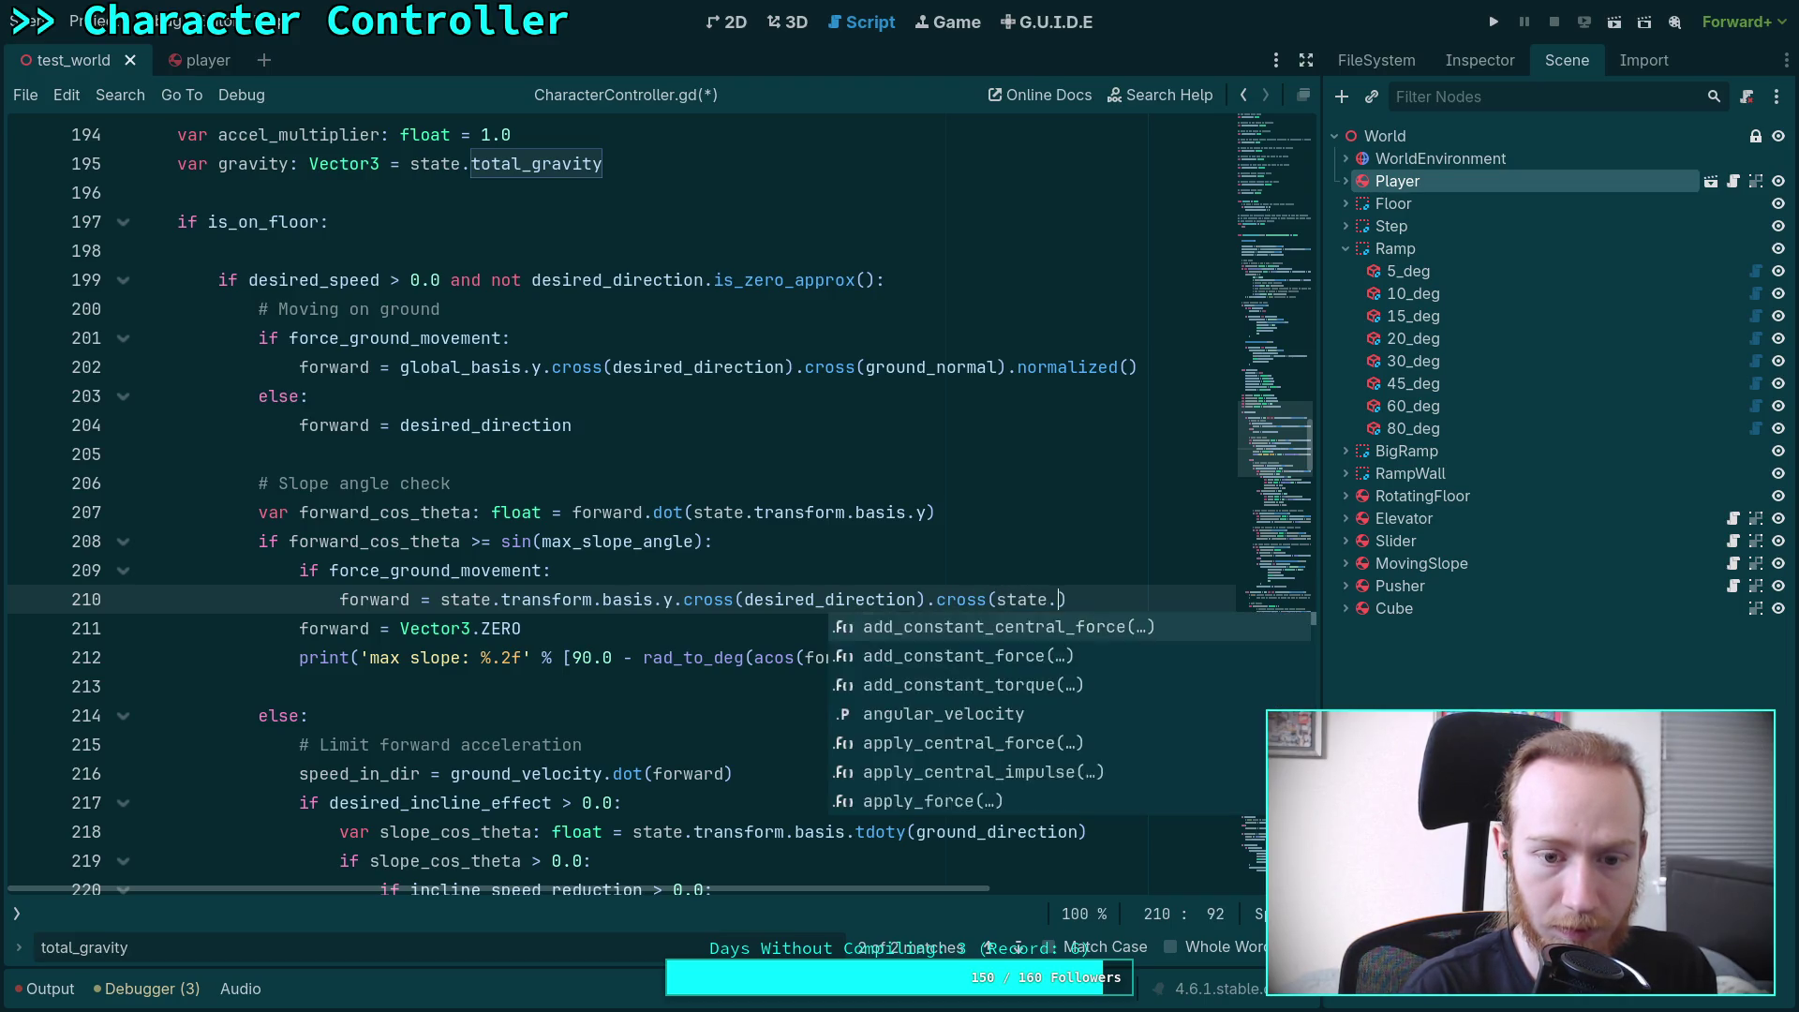
pyautogui.write('.basis.y')
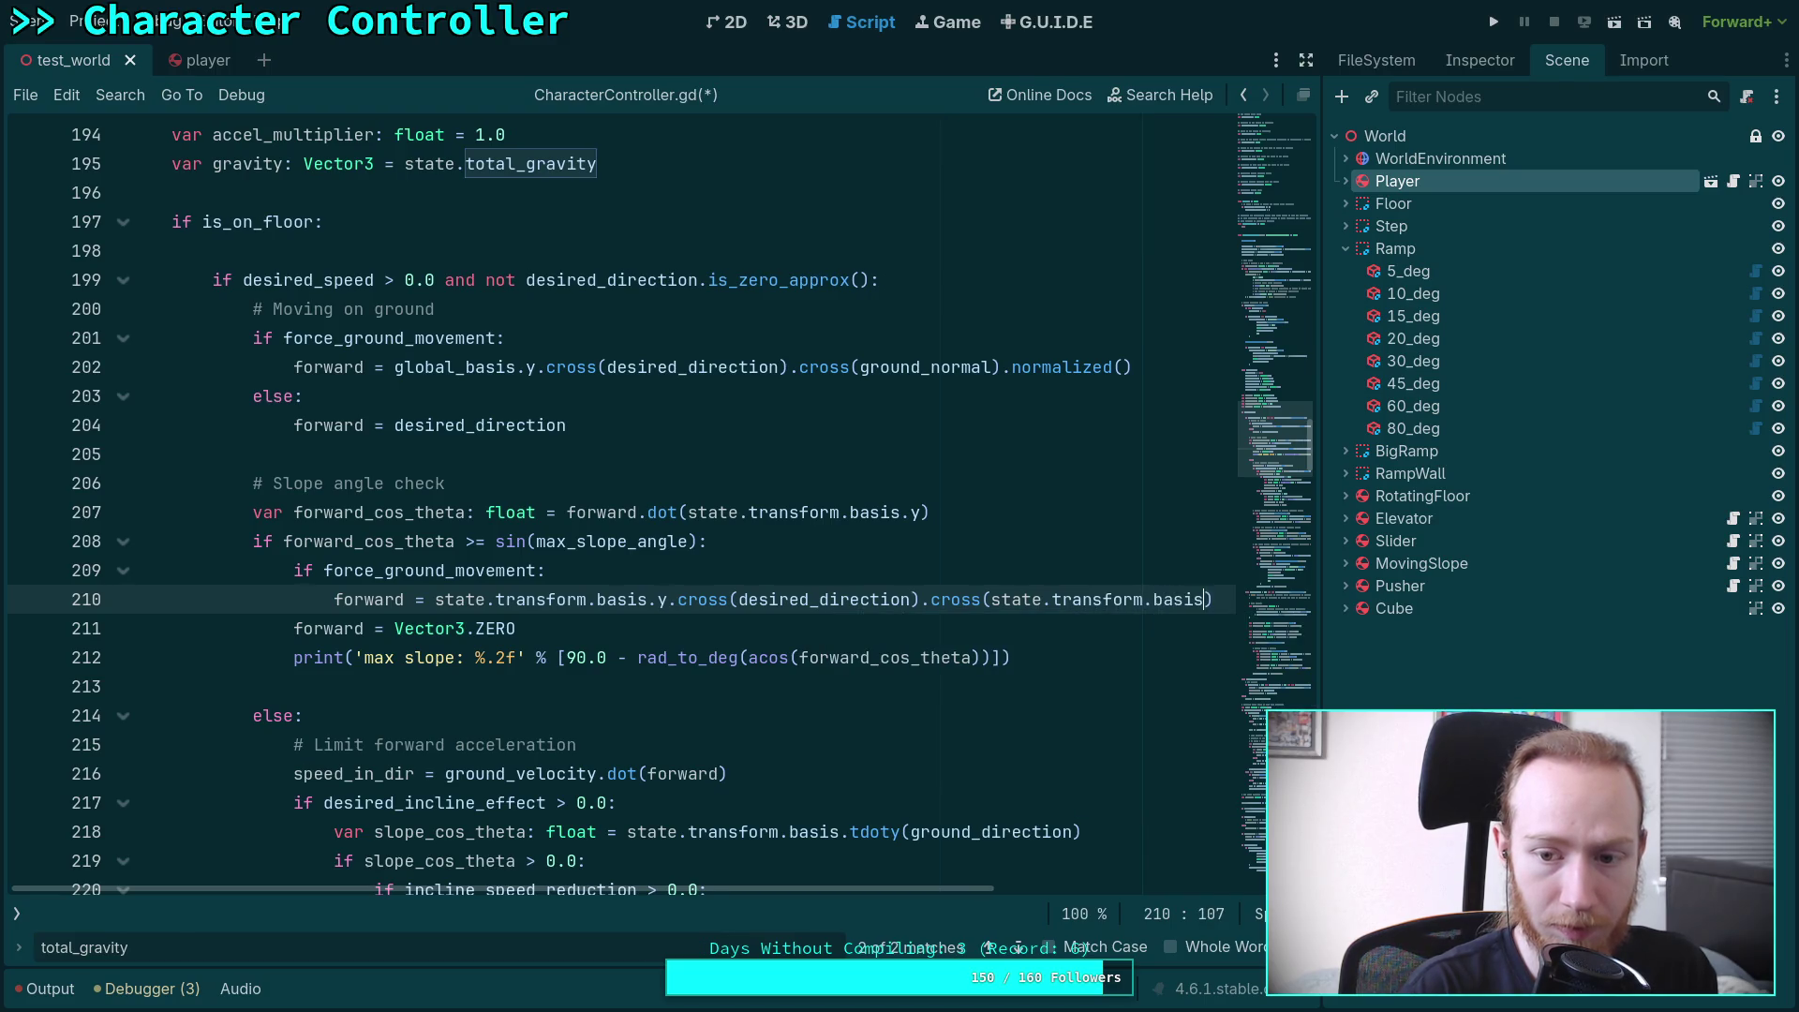
pyautogui.write(')')
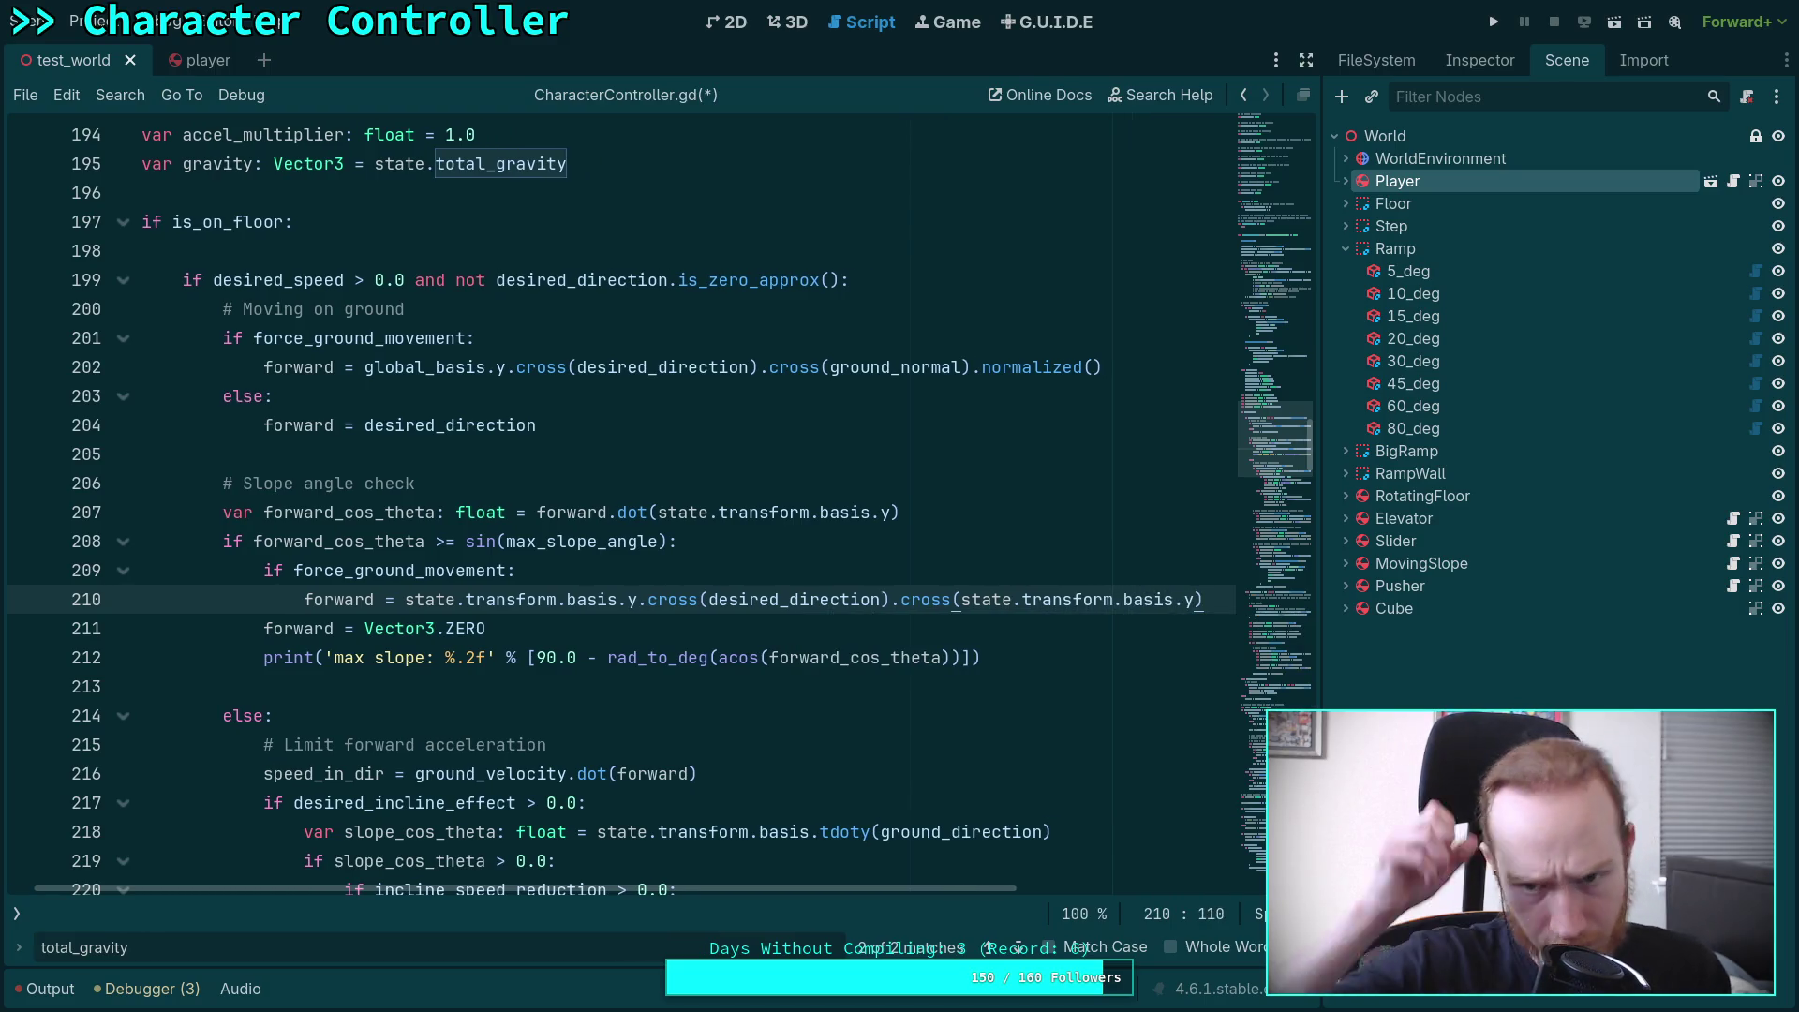
pyautogui.write('.')
pyautogui.press('Escape')
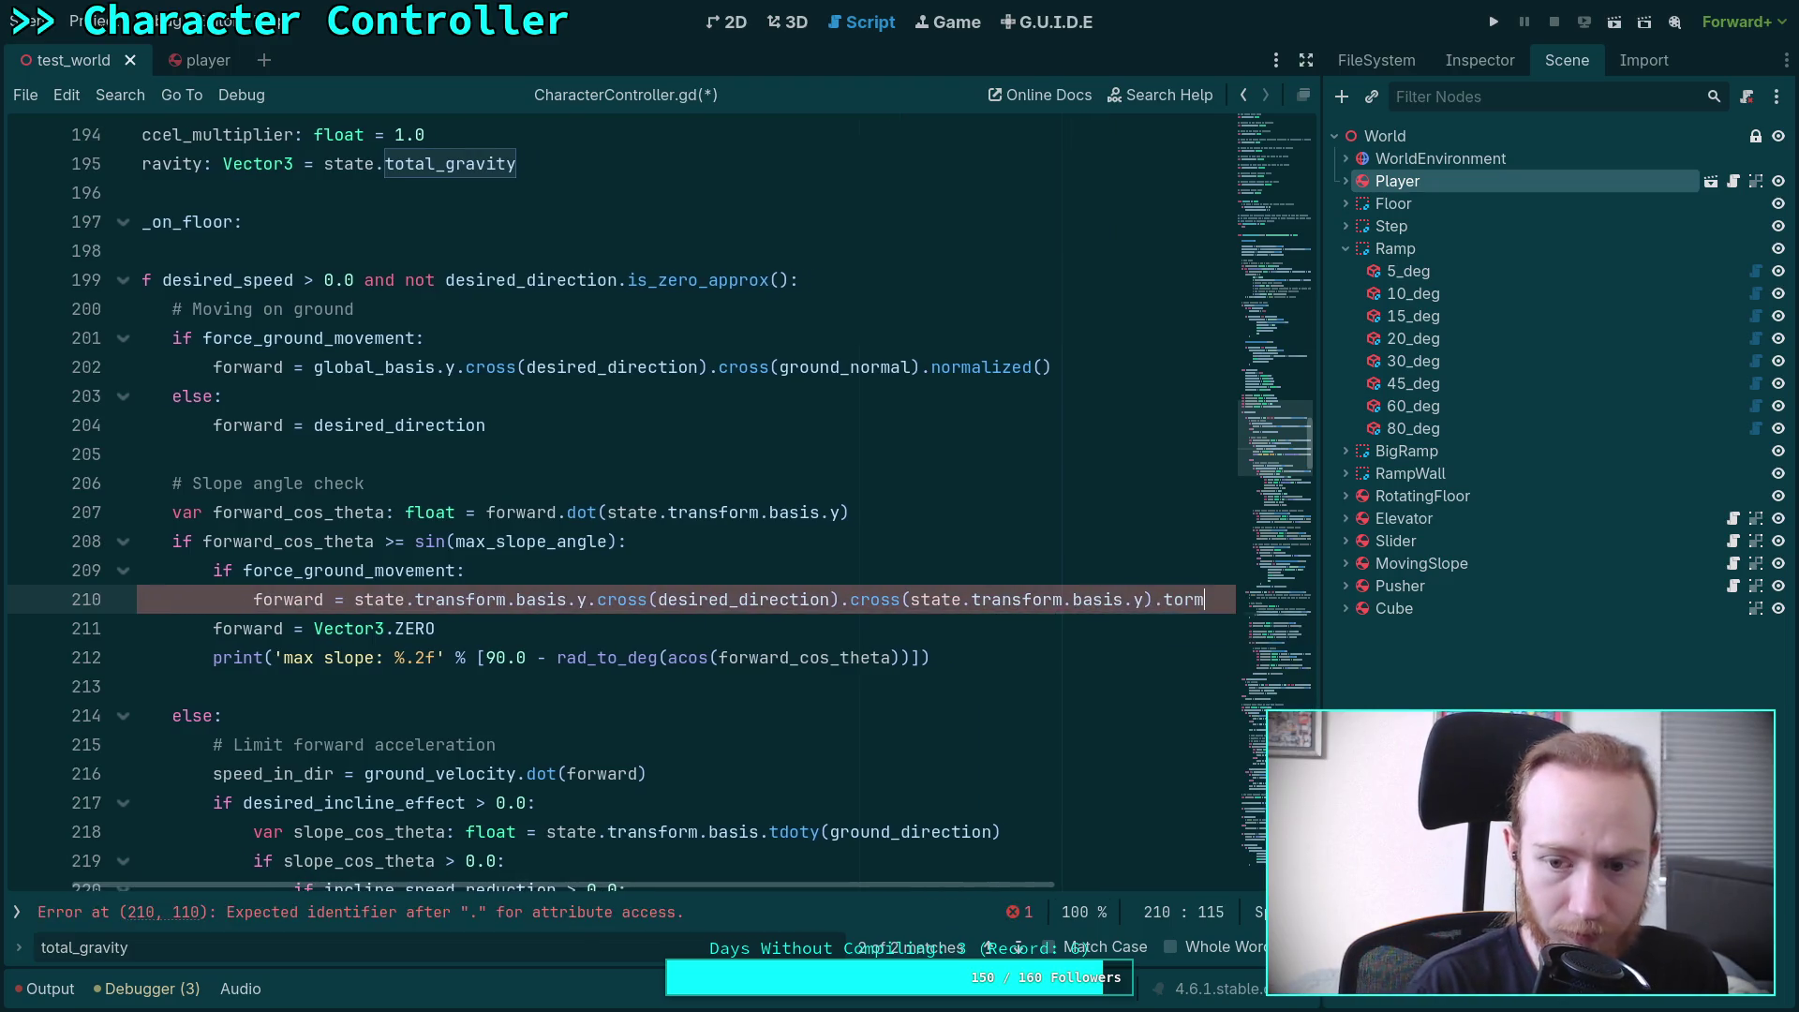
pyautogui.write('m')
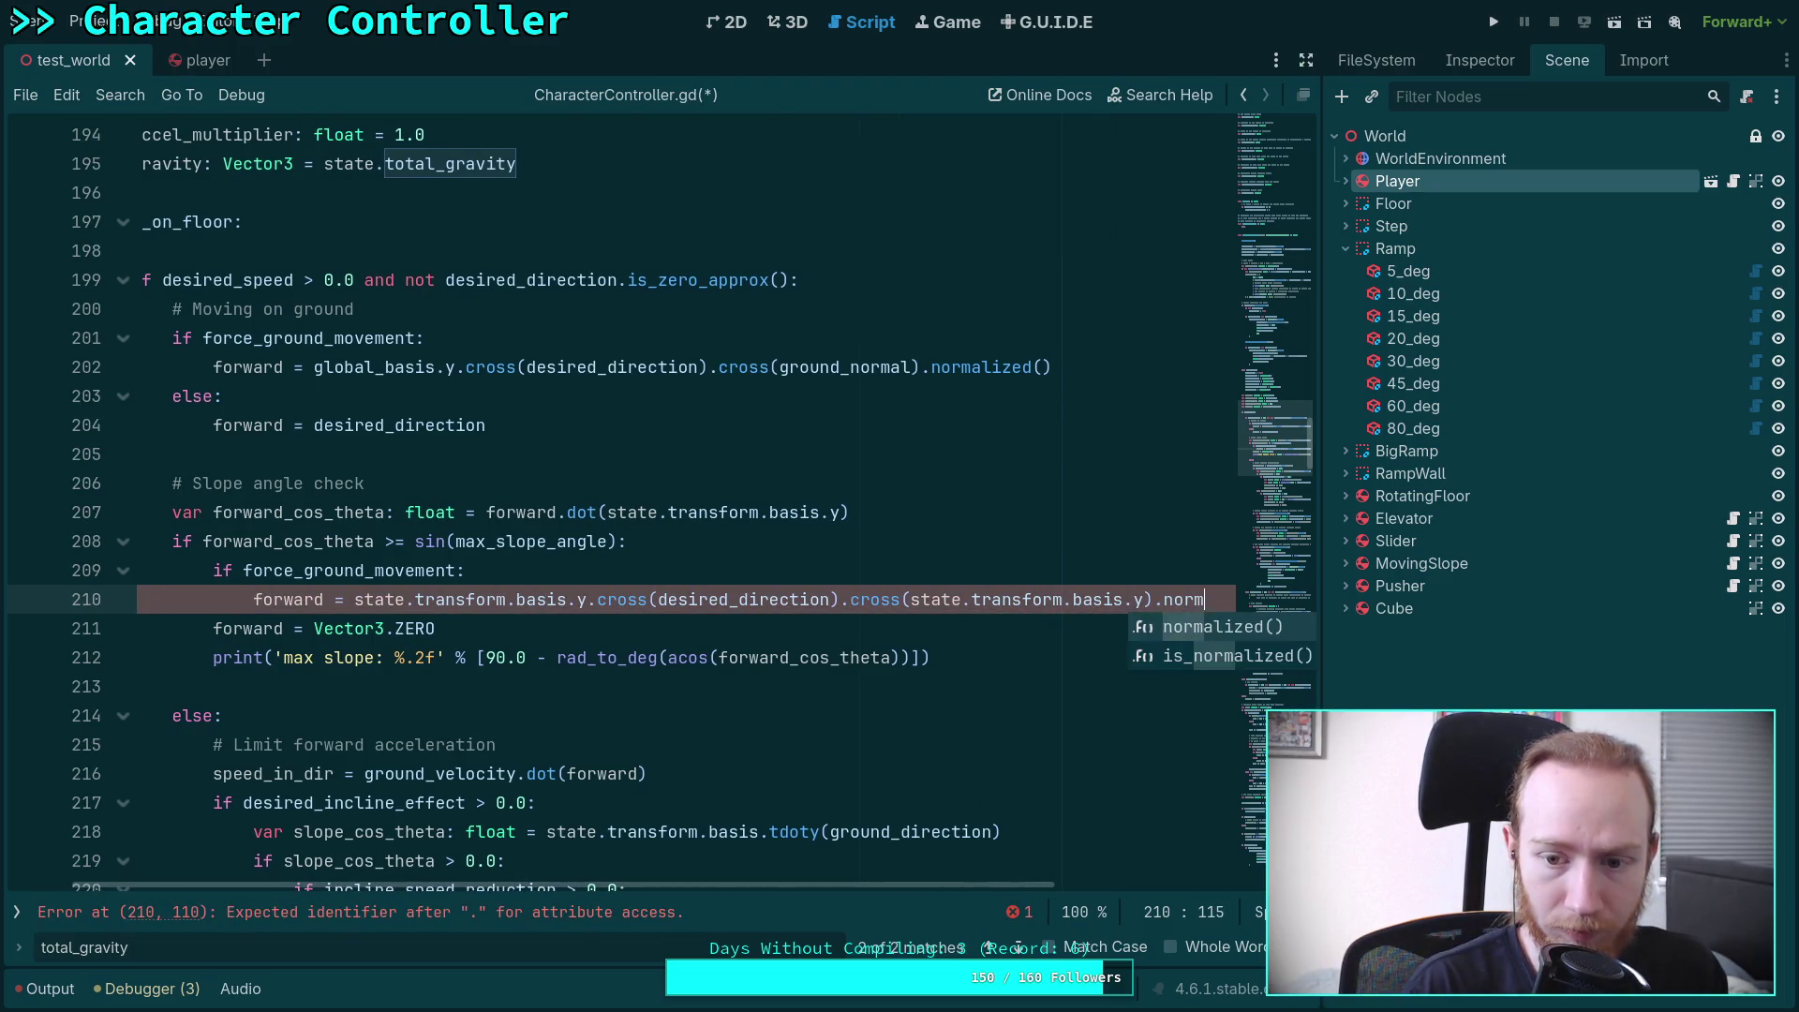
pyautogui.press('Return')
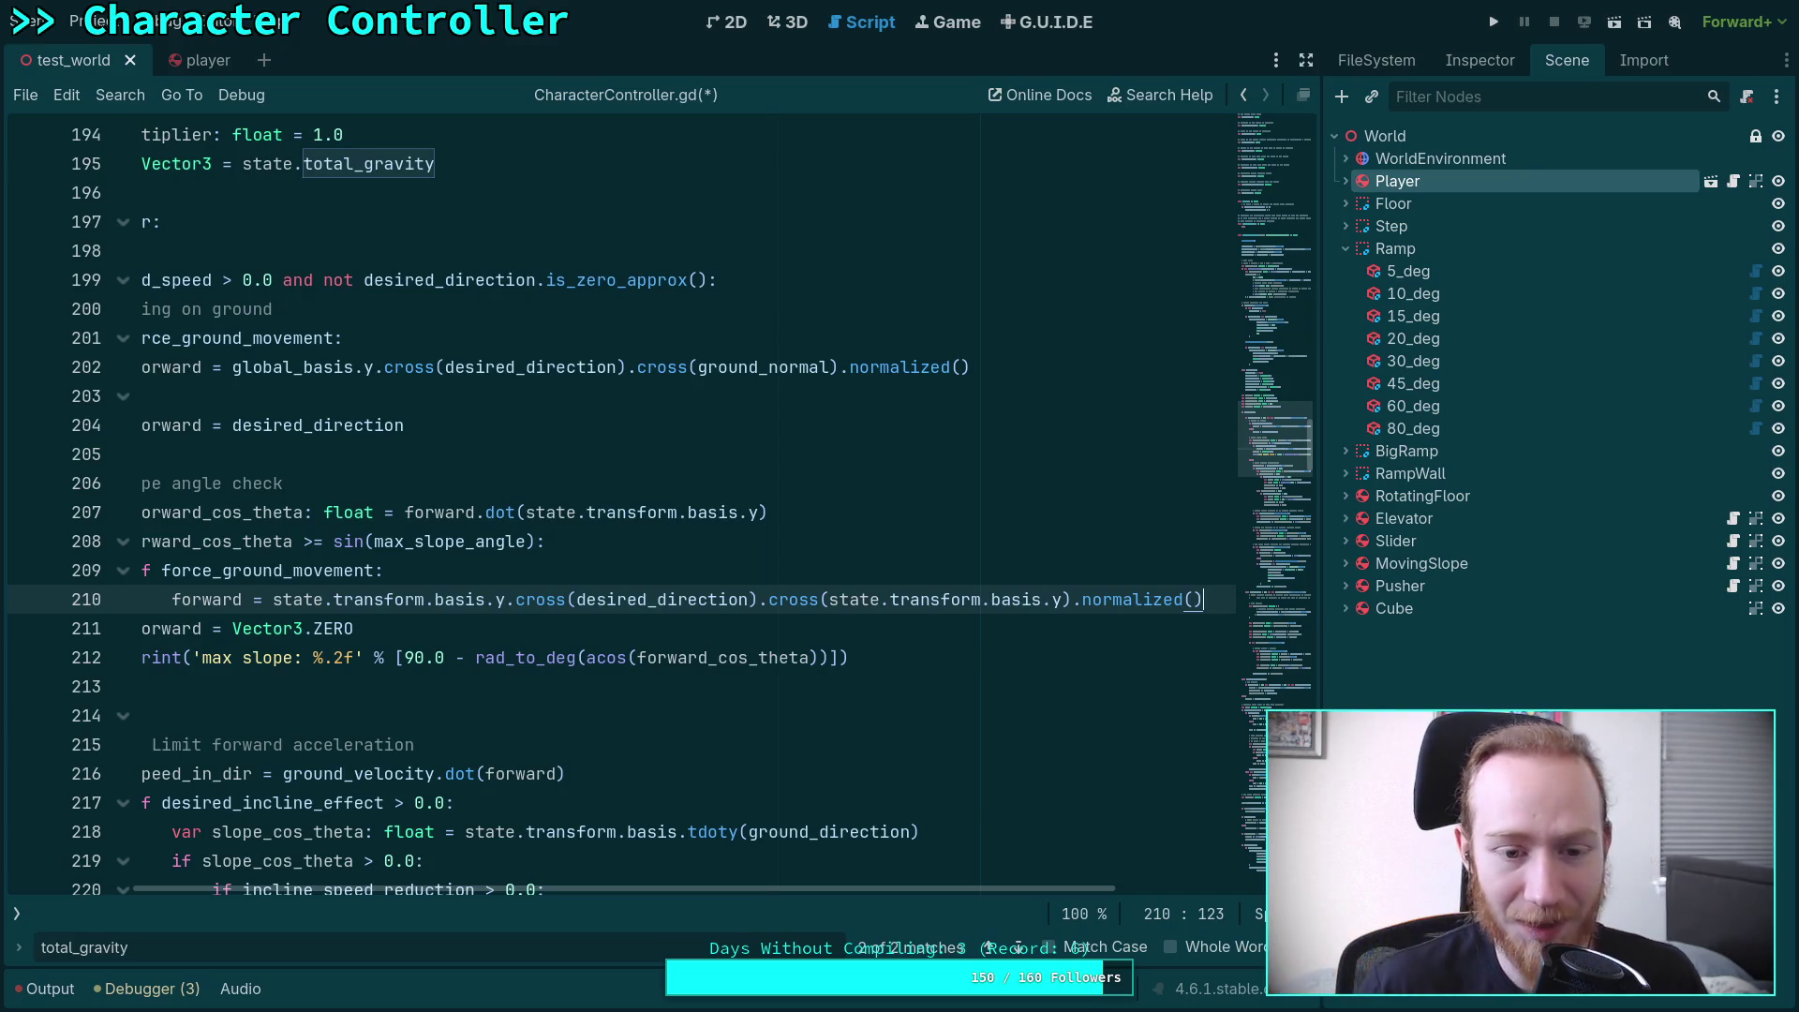
# Add an else branch that sets forward = desired_direction instead of Vector3.ZERO
pyautogui.moveTo(779, 888); pyautogui.dragTo(711, 888)
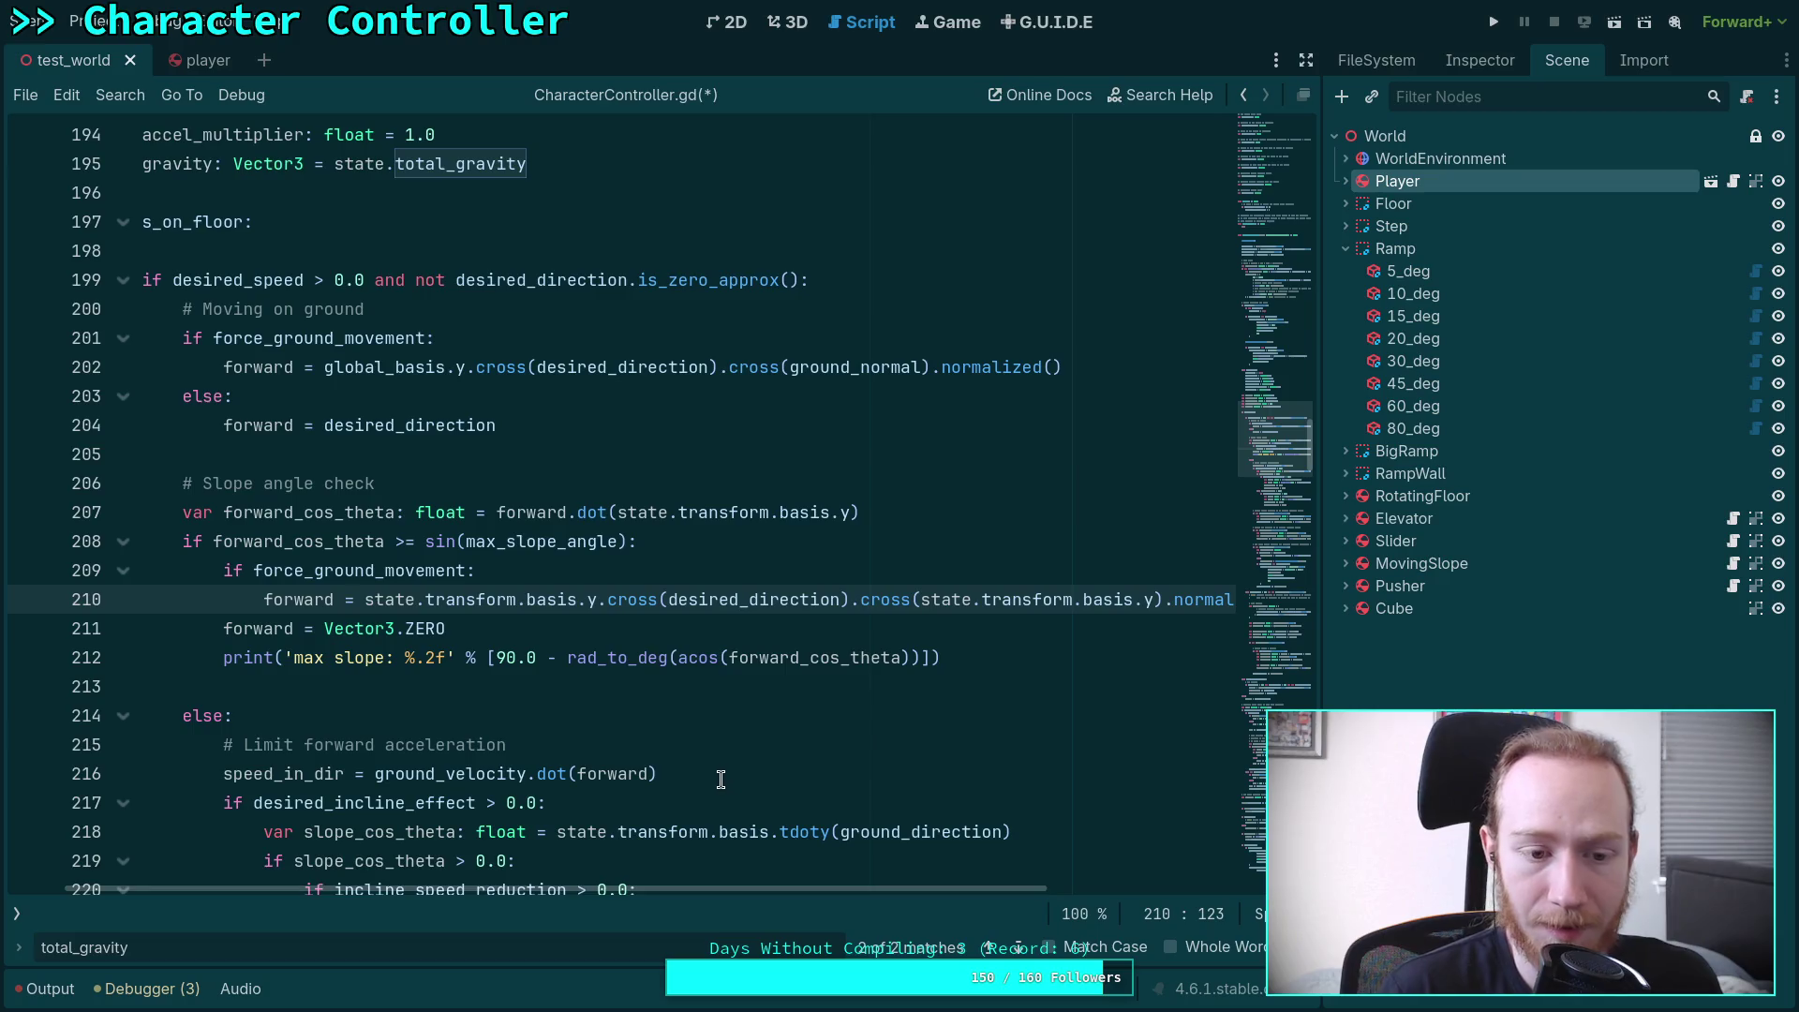
pyautogui.press('Return')
pyautogui.write('else:')
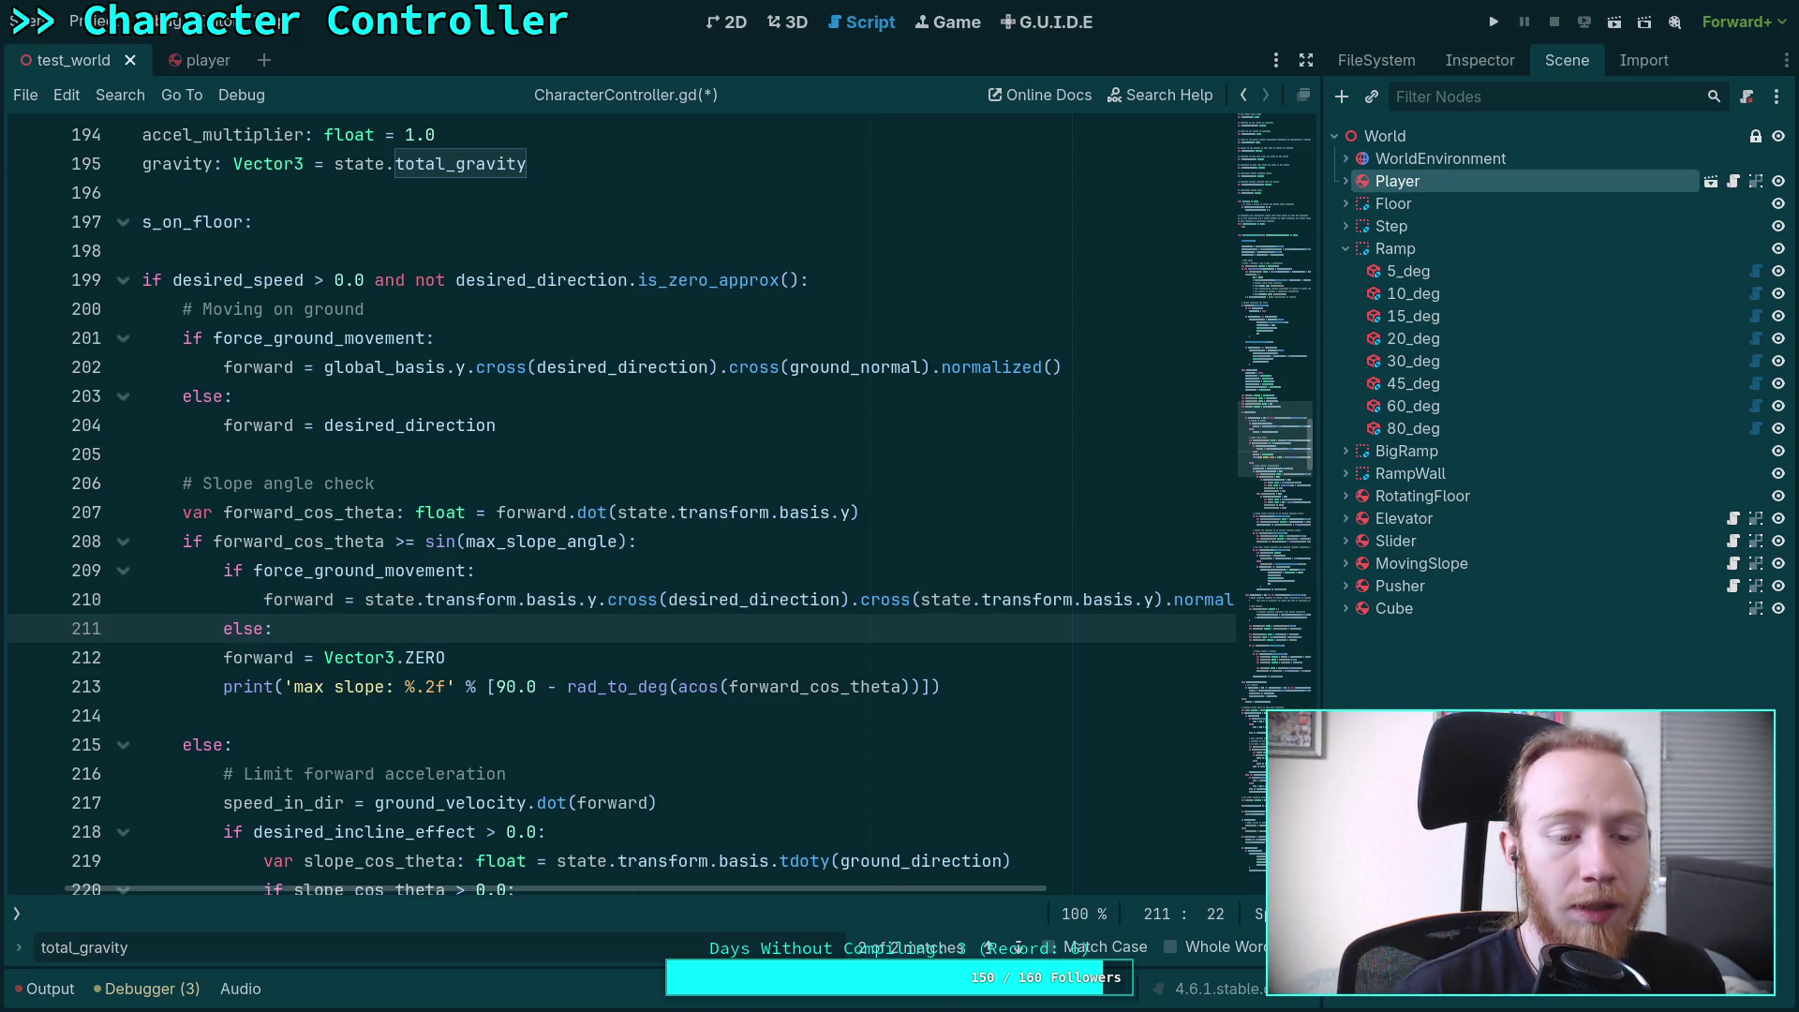
pyautogui.click(223, 657)
pyautogui.press('Tab')
pyautogui.moveTo(365, 658); pyautogui.dragTo(509, 657)
pyautogui.write('desired_dir')
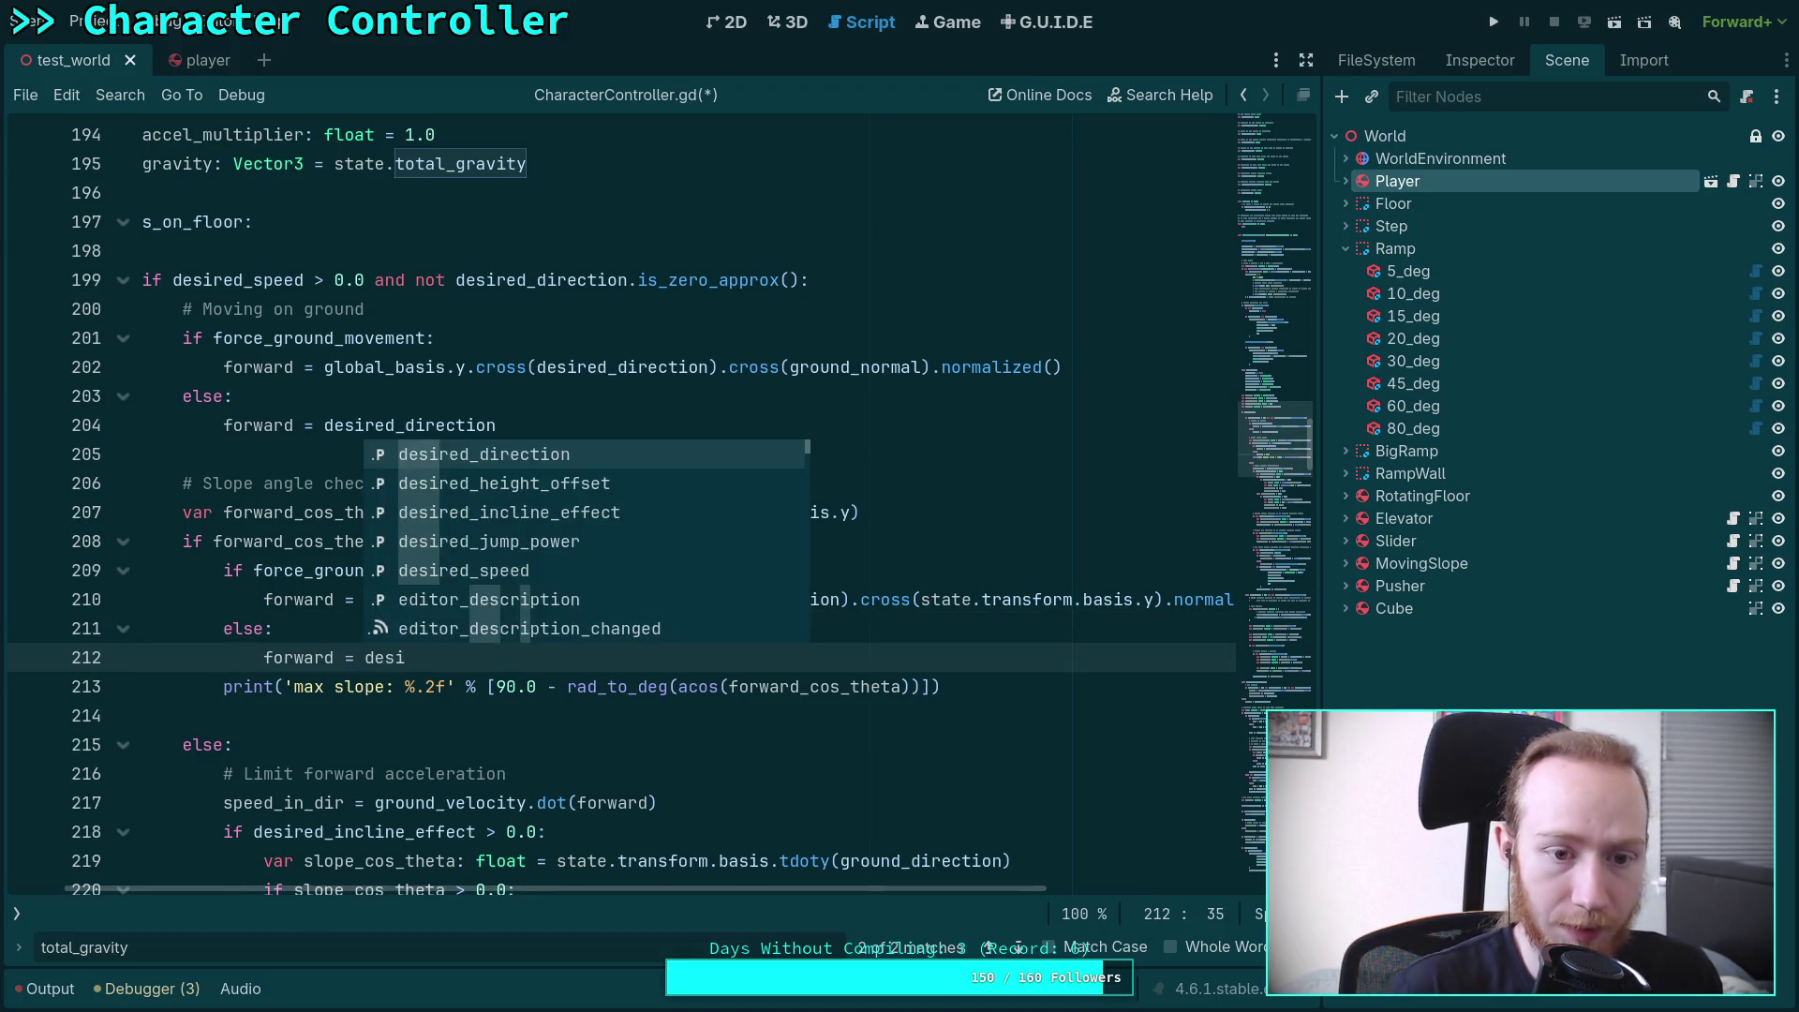
pyautogui.press('Return')
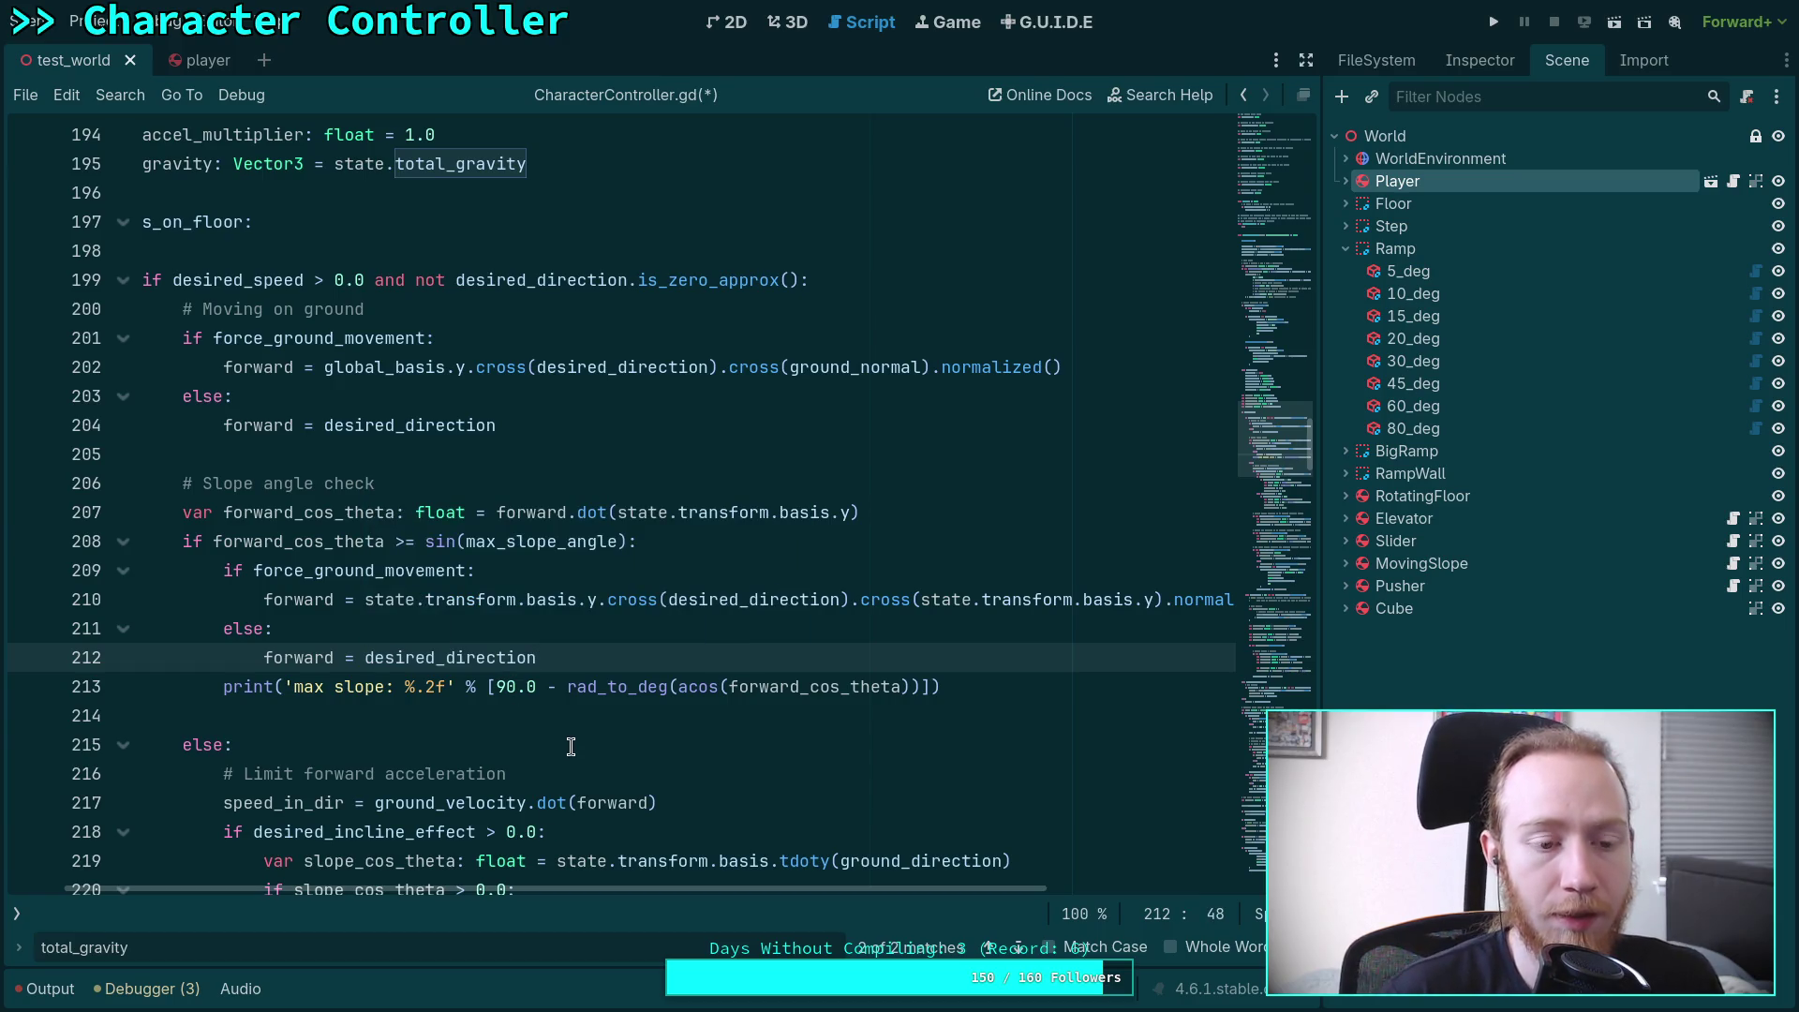
# Add a '# Reproject gravity' comment after the else branch
pyautogui.press('Return')
pyautogui.press('Return')
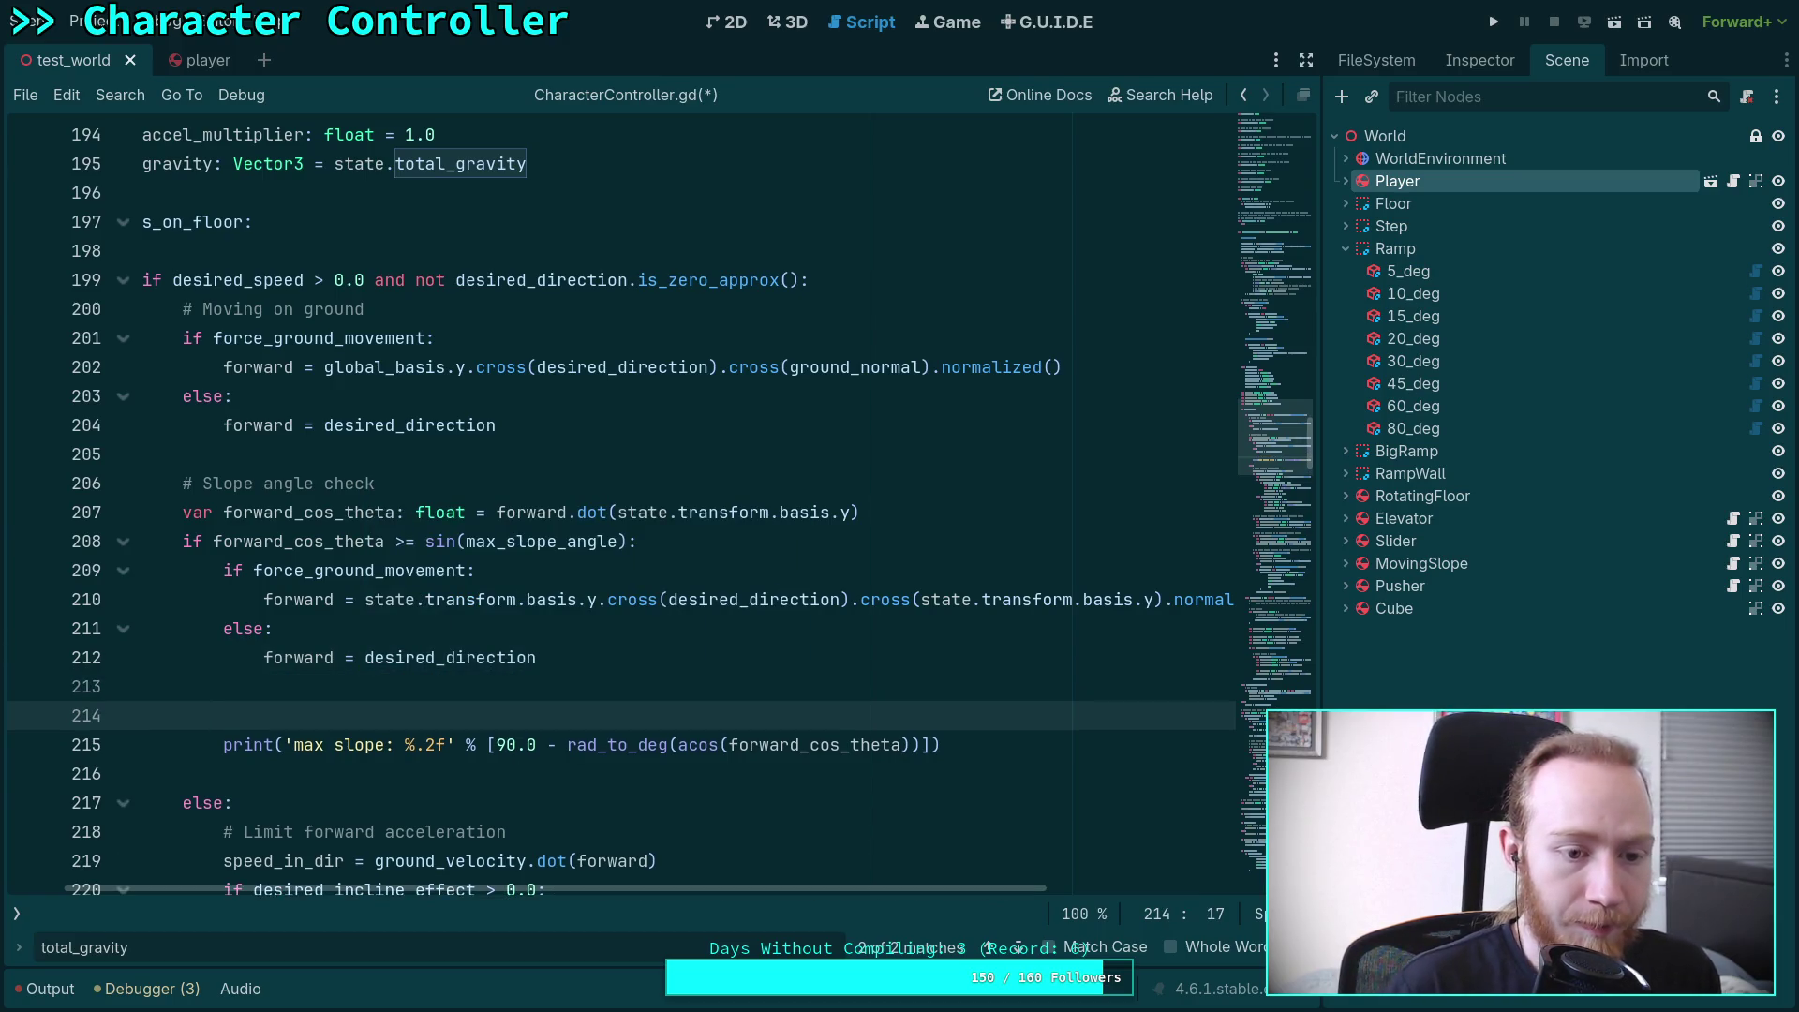
pyautogui.write('# ')
pyautogui.write('Rep')
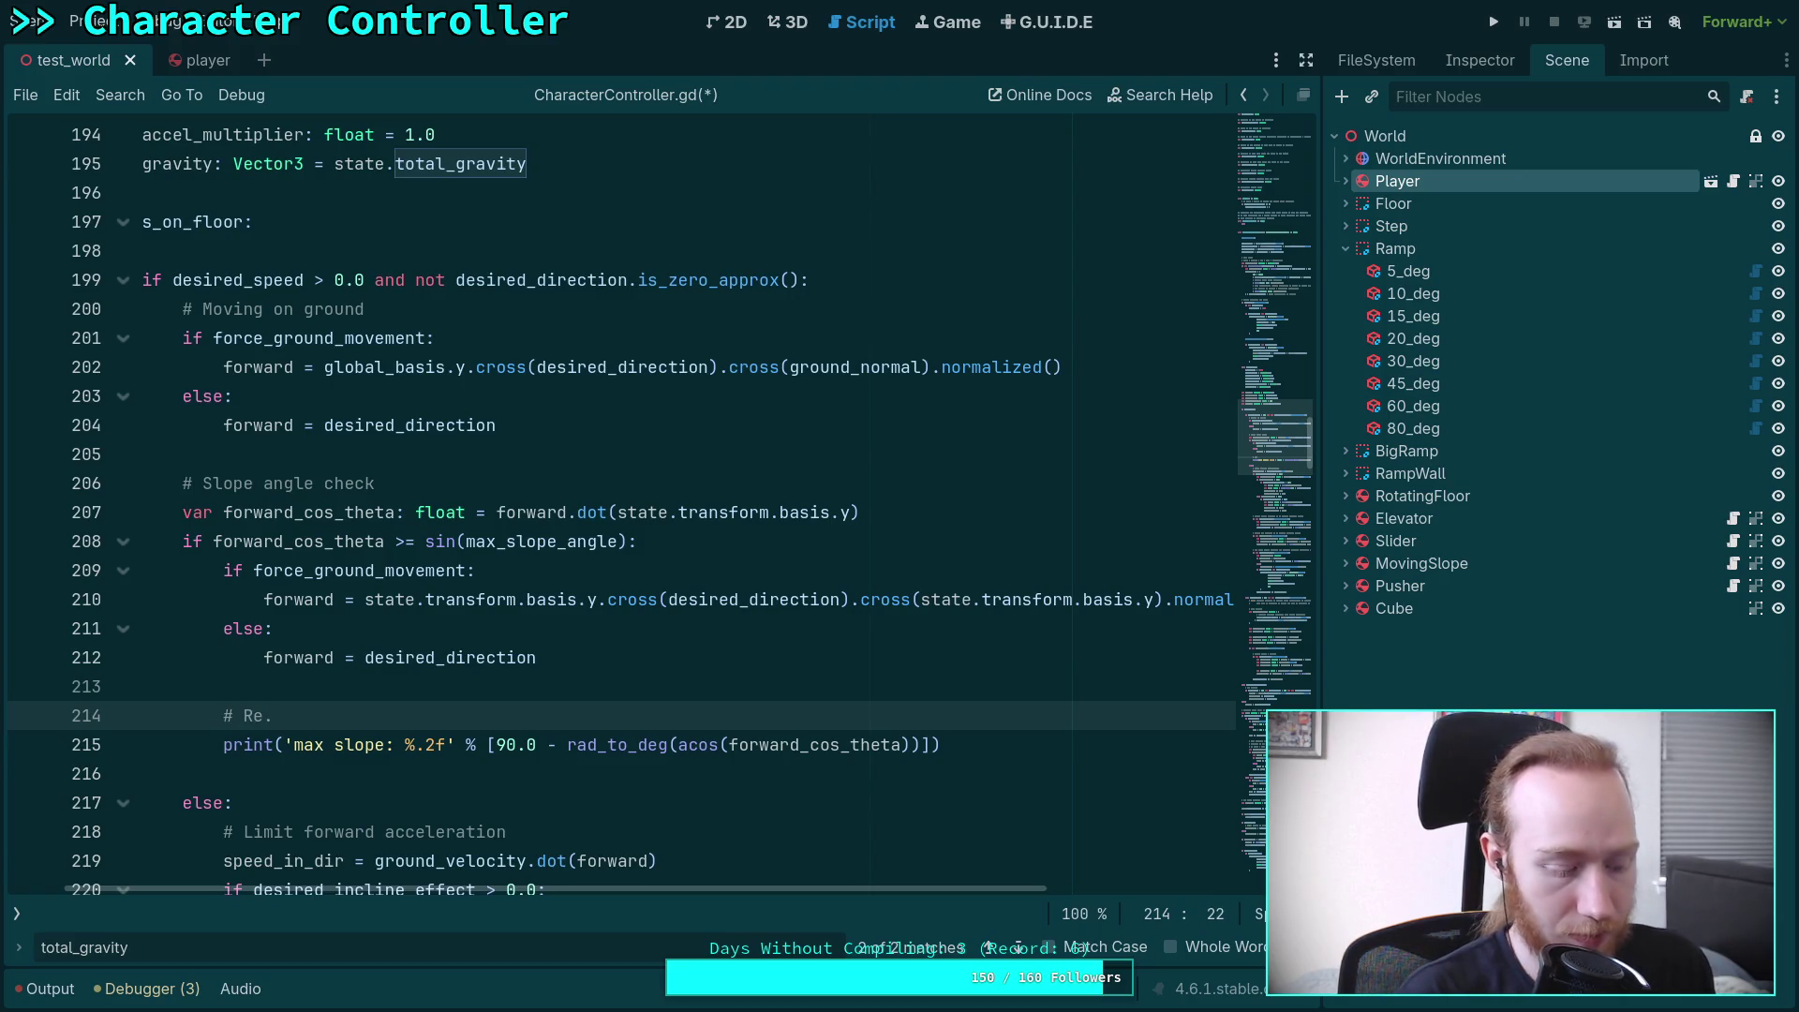
pyautogui.write('ro')
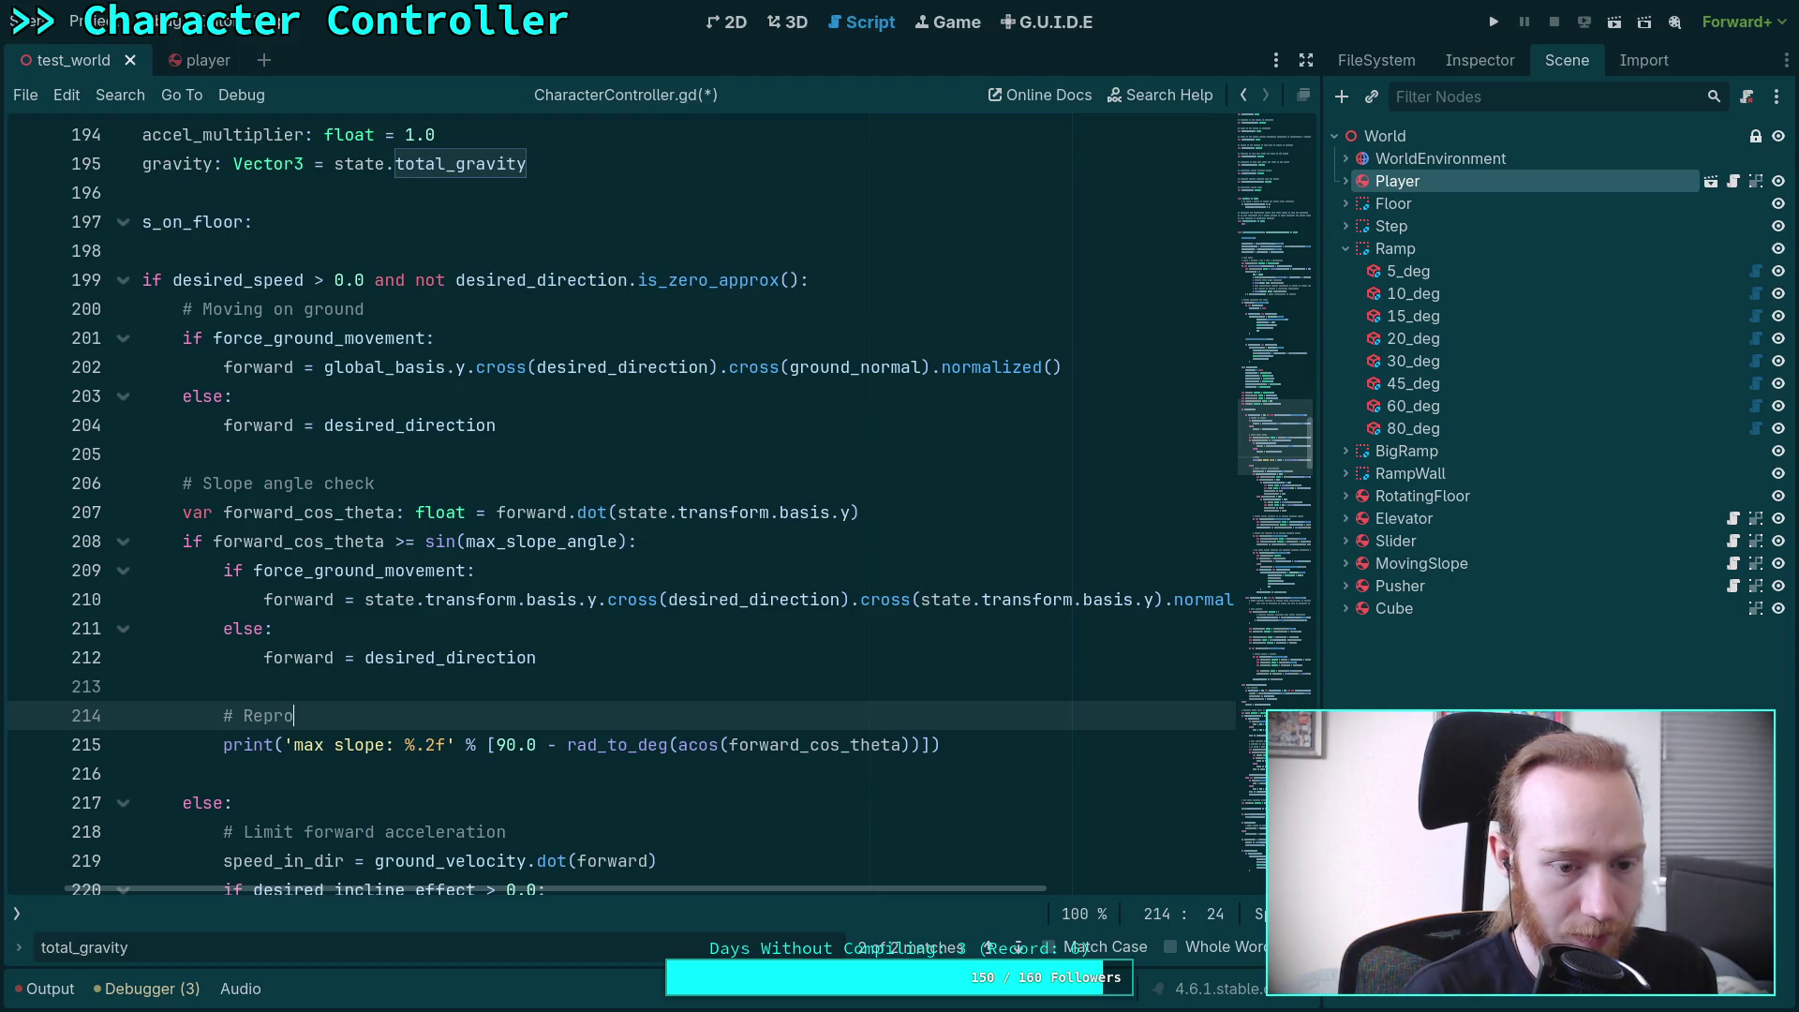
pyautogui.write('ject gravity')
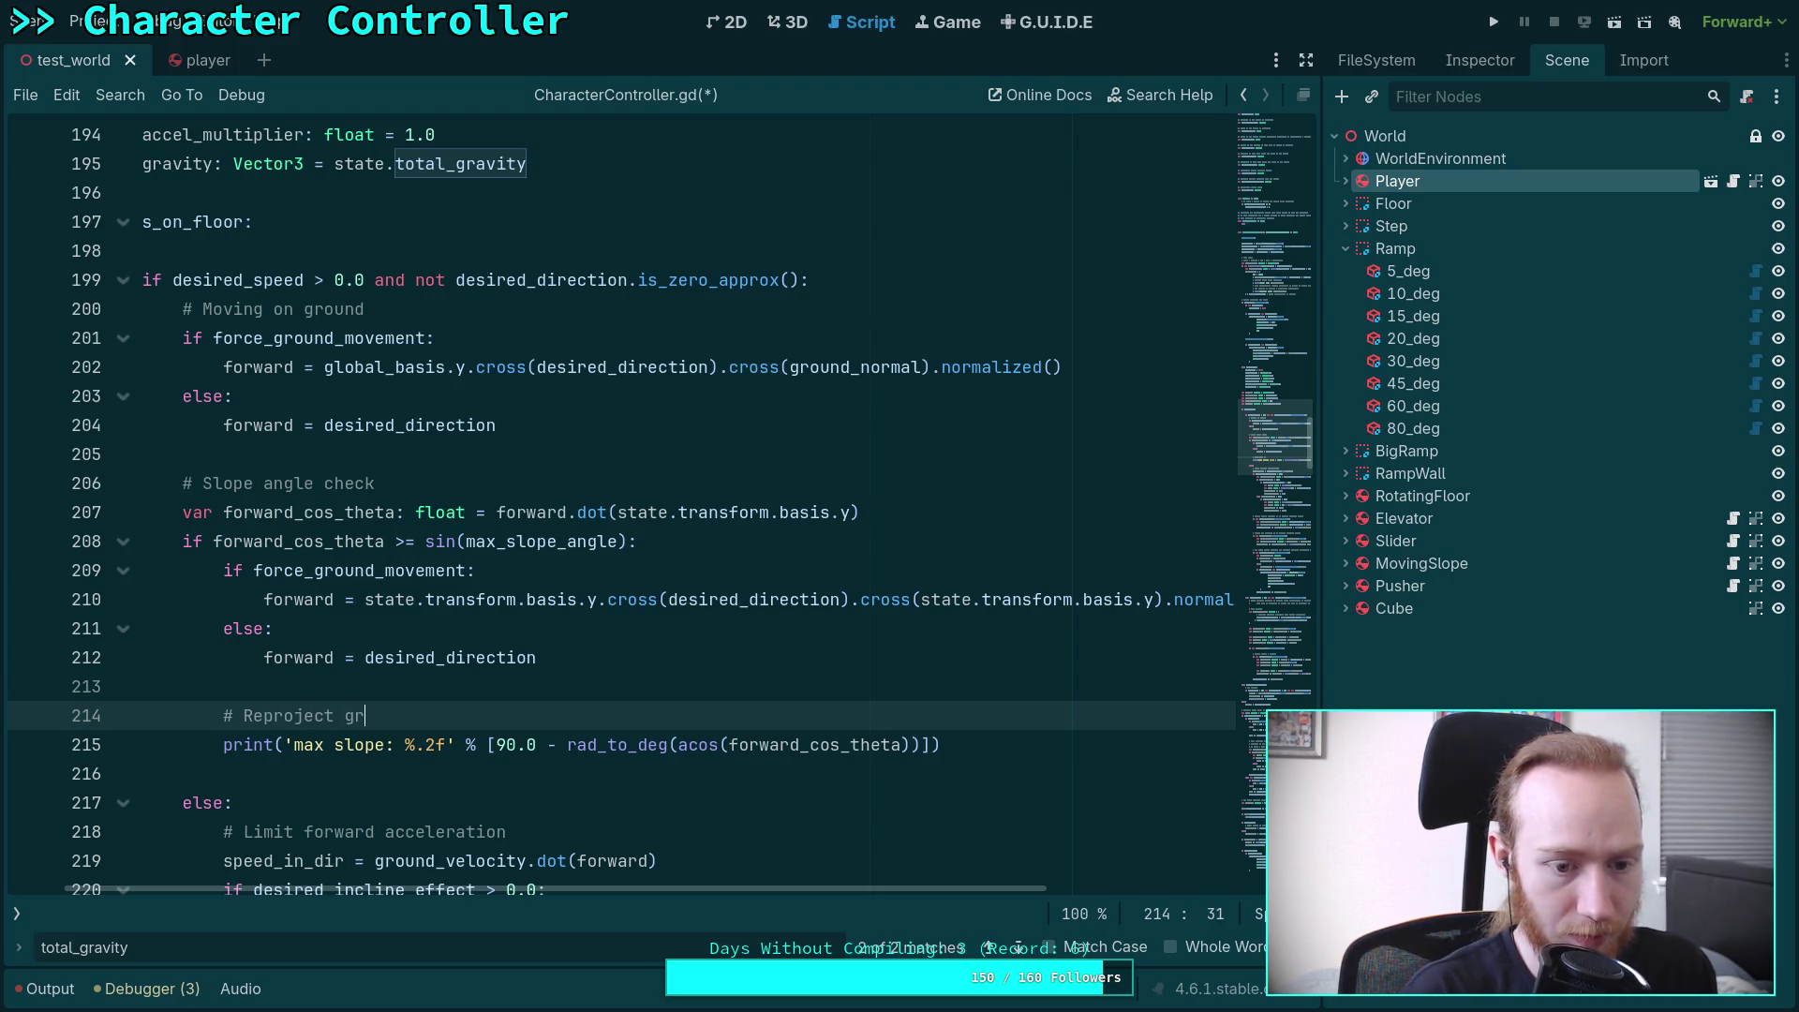
pyautogui.scroll(-5, 619, 506)
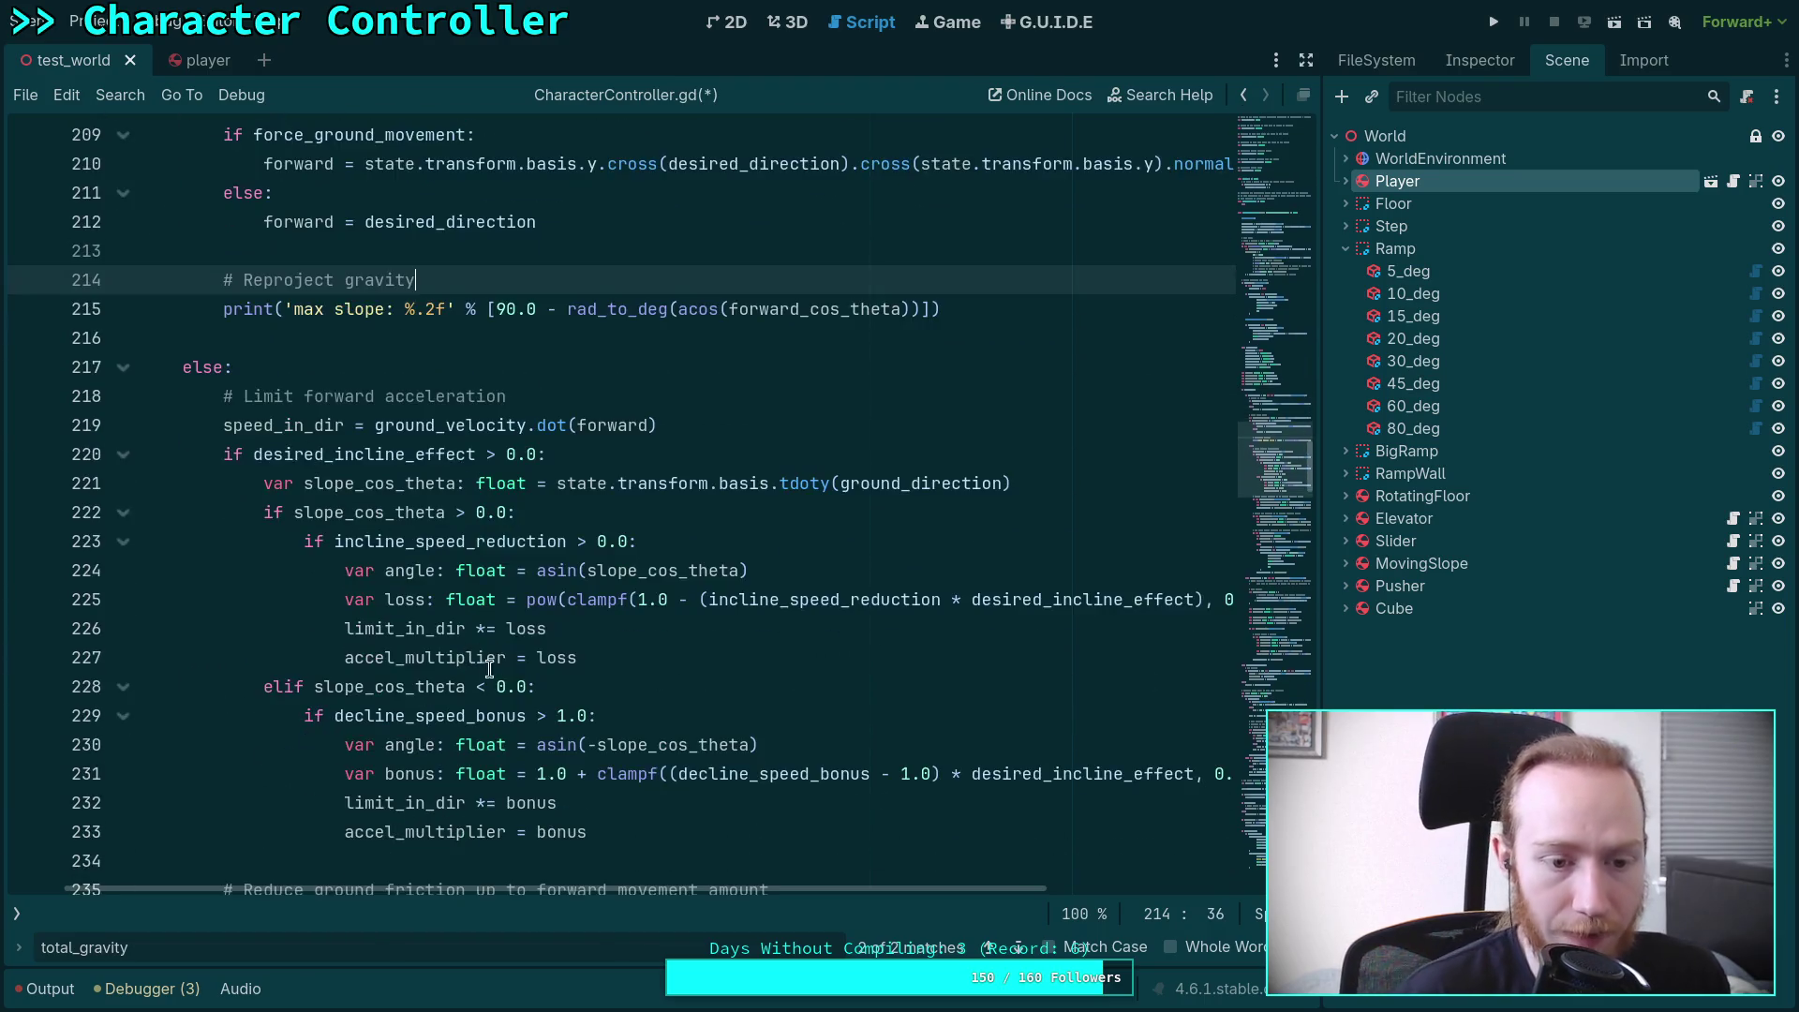
pyautogui.hscroll(-2, 673, 890)
pyautogui.scroll(5, 501, 789)
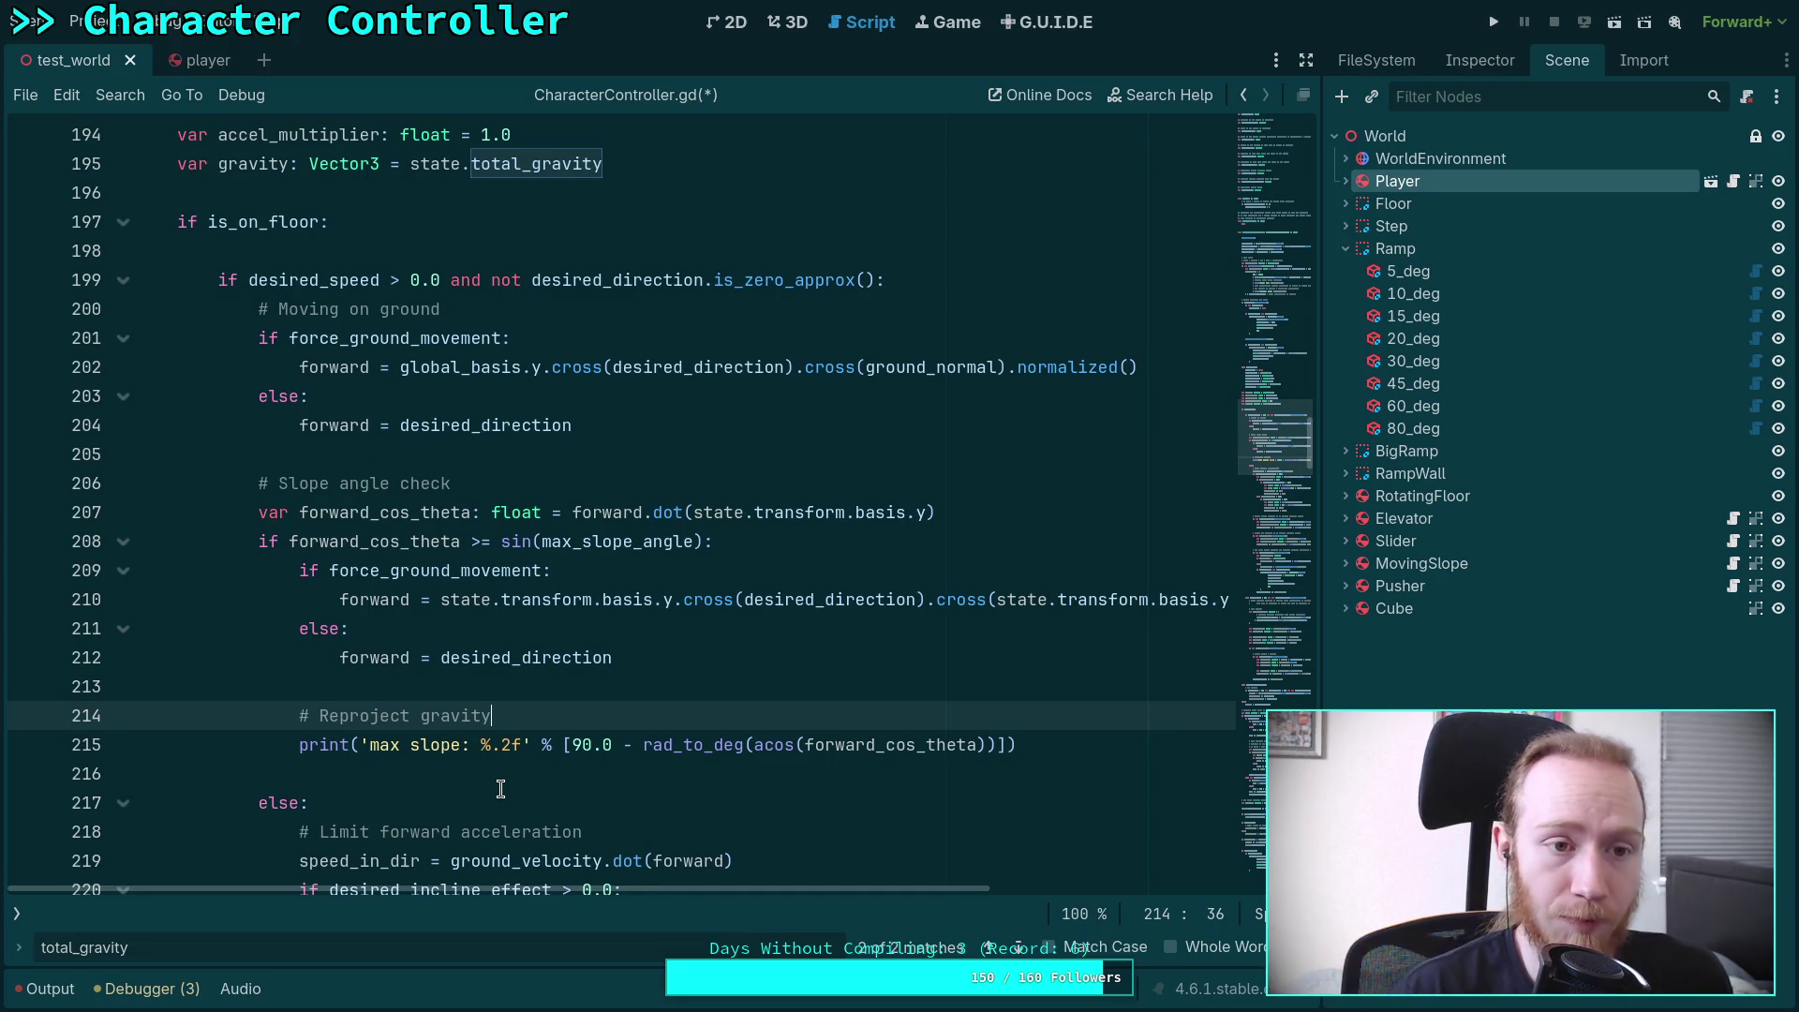
pyautogui.scroll(4, 501, 790)
# Replace the gravity declaration on line 195 with var slip: Vector3 = Vector3.ZERO
pyautogui.moveTo(638, 512); pyautogui.dragTo(642, 487)
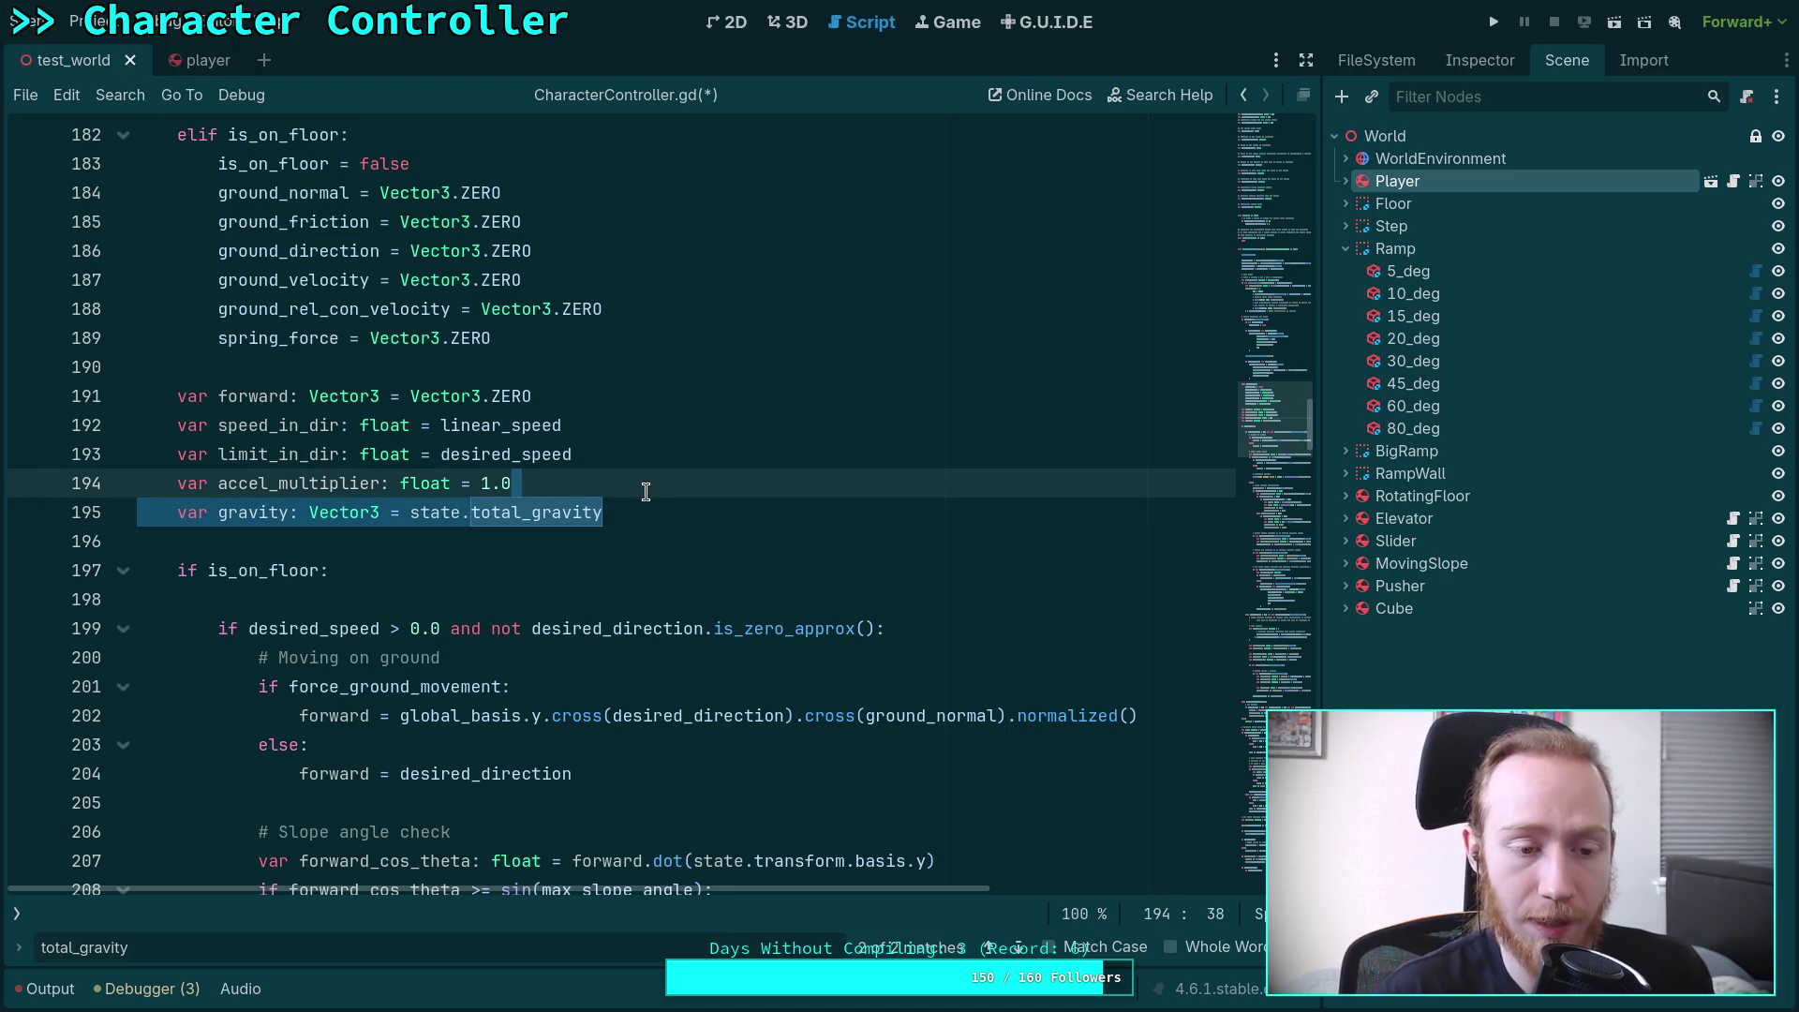
pyautogui.press('Return')
pyautogui.write('var s')
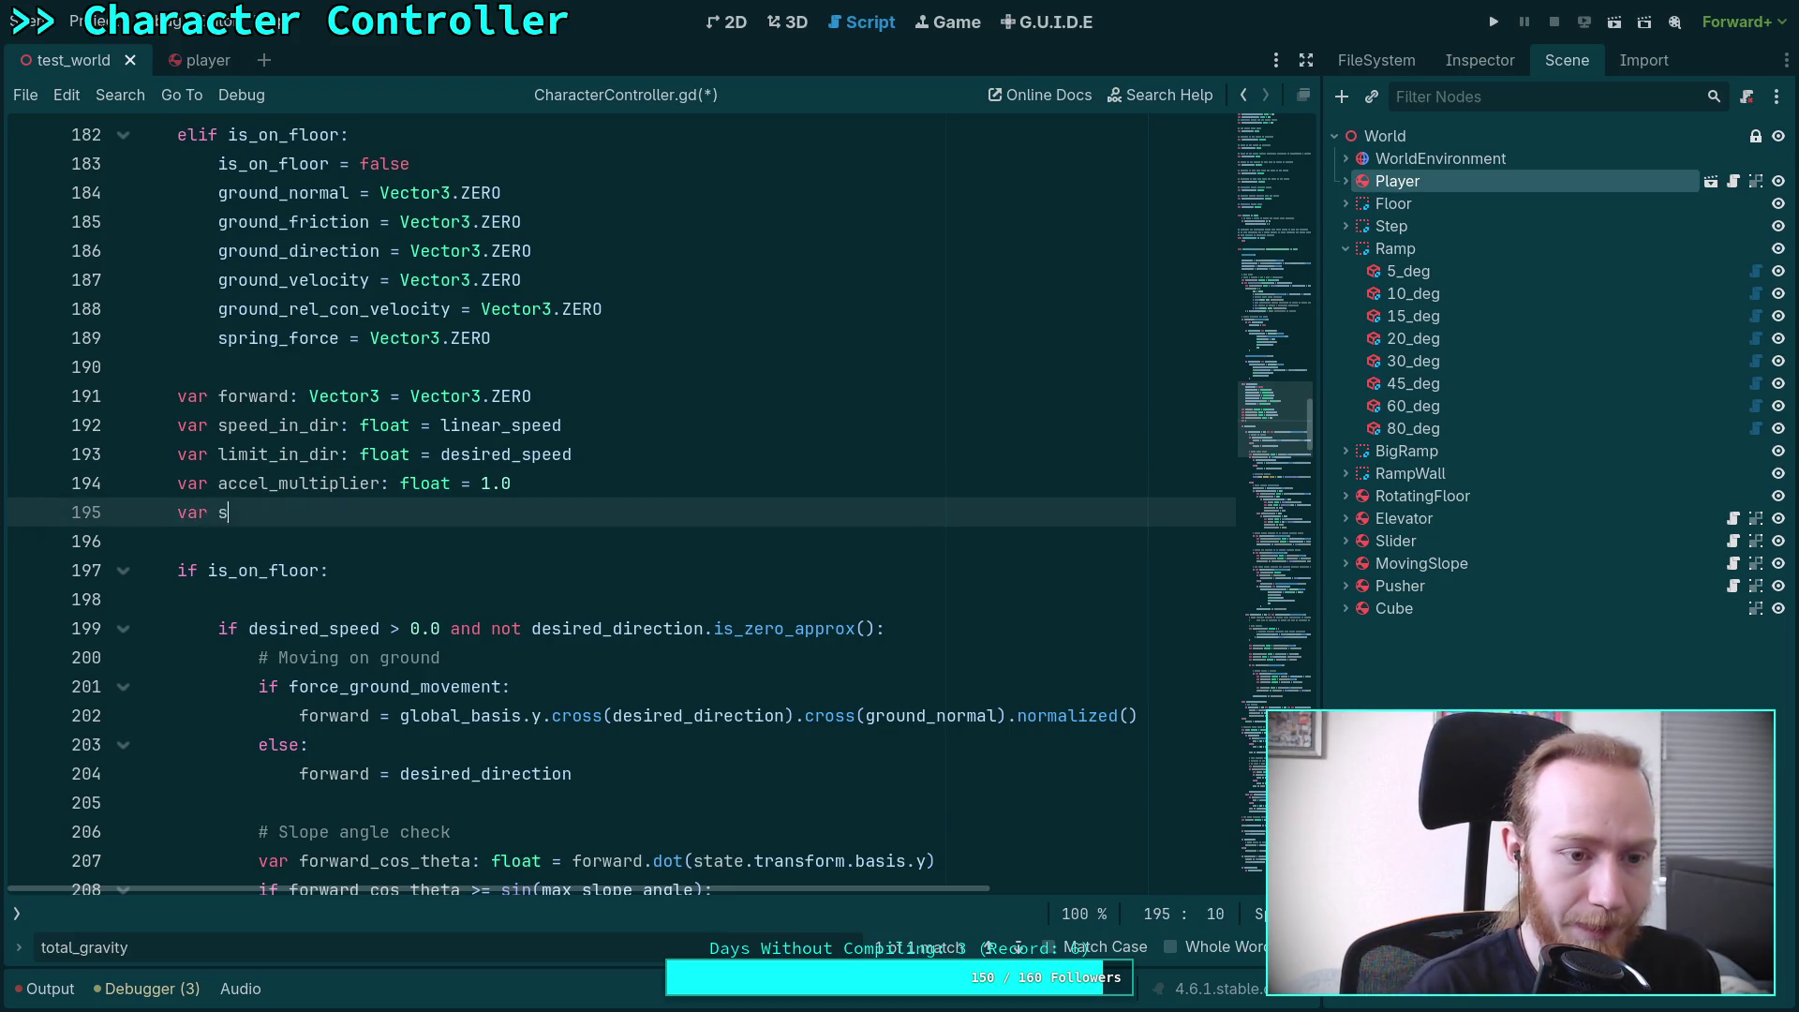
pyautogui.write('lip: Vecot')
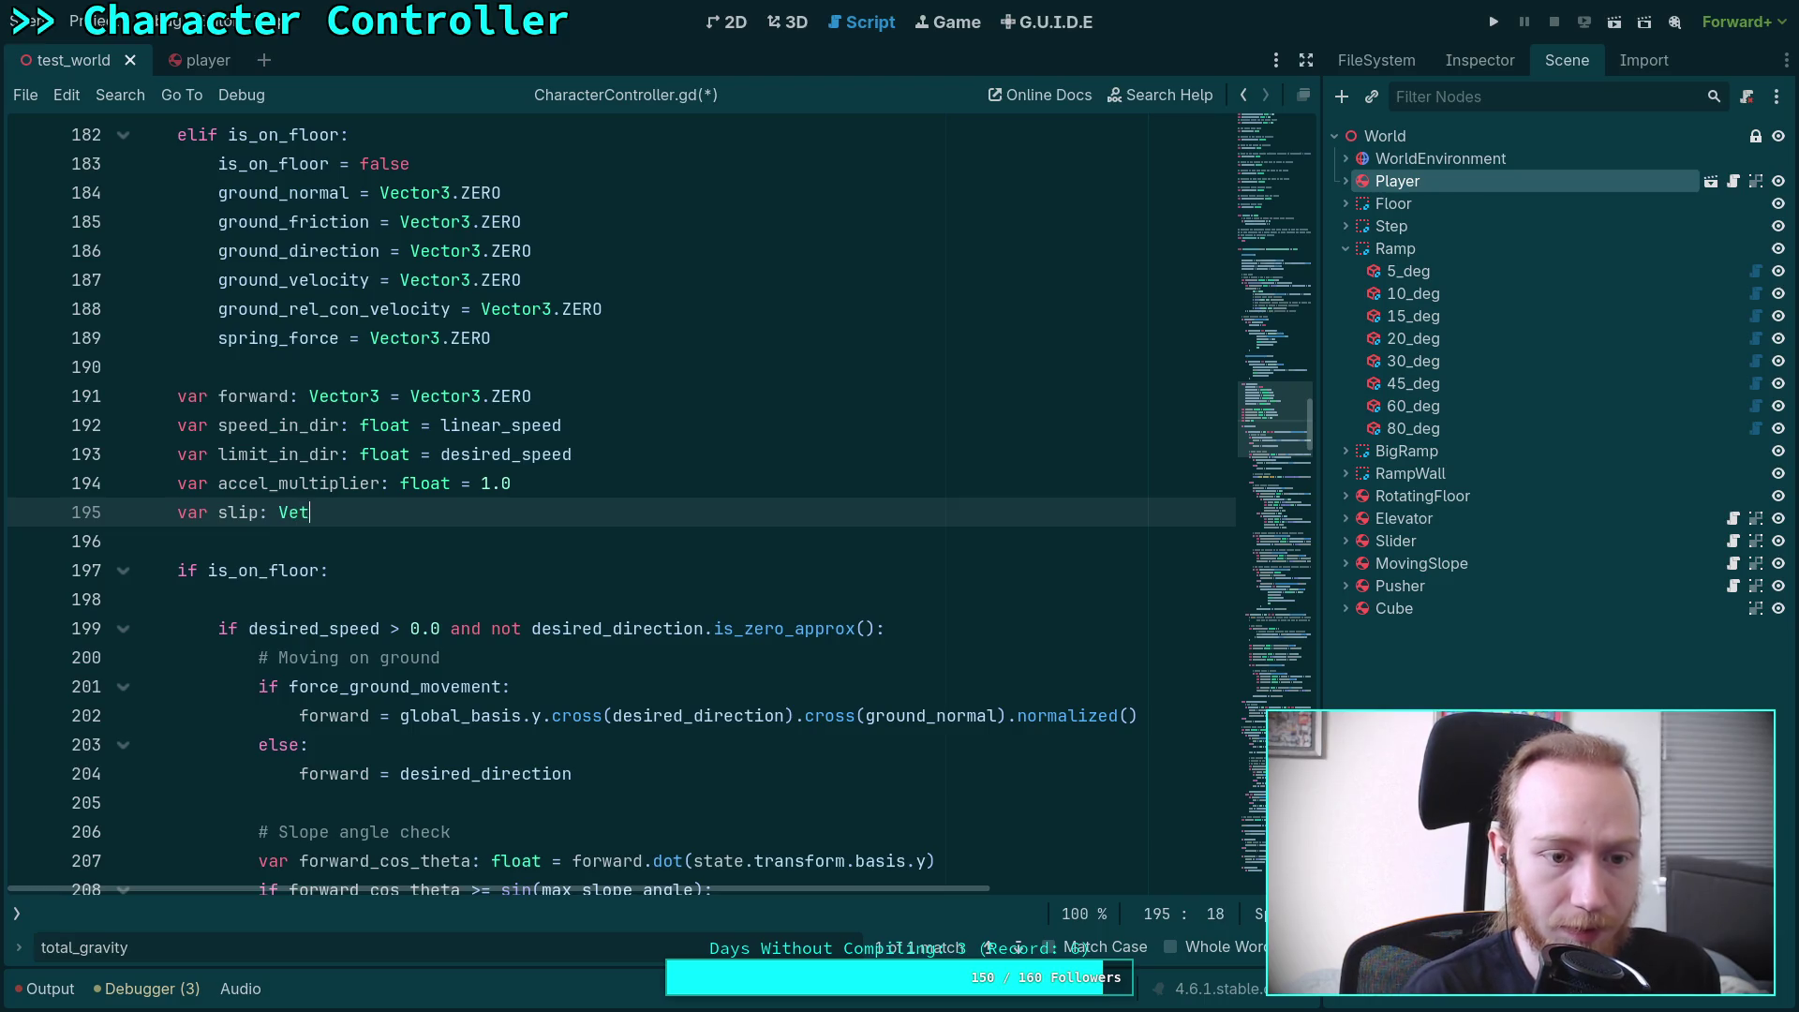
pyautogui.press('BackSpace')
pyautogui.press('BackSpace')
pyautogui.write('tor3 =')
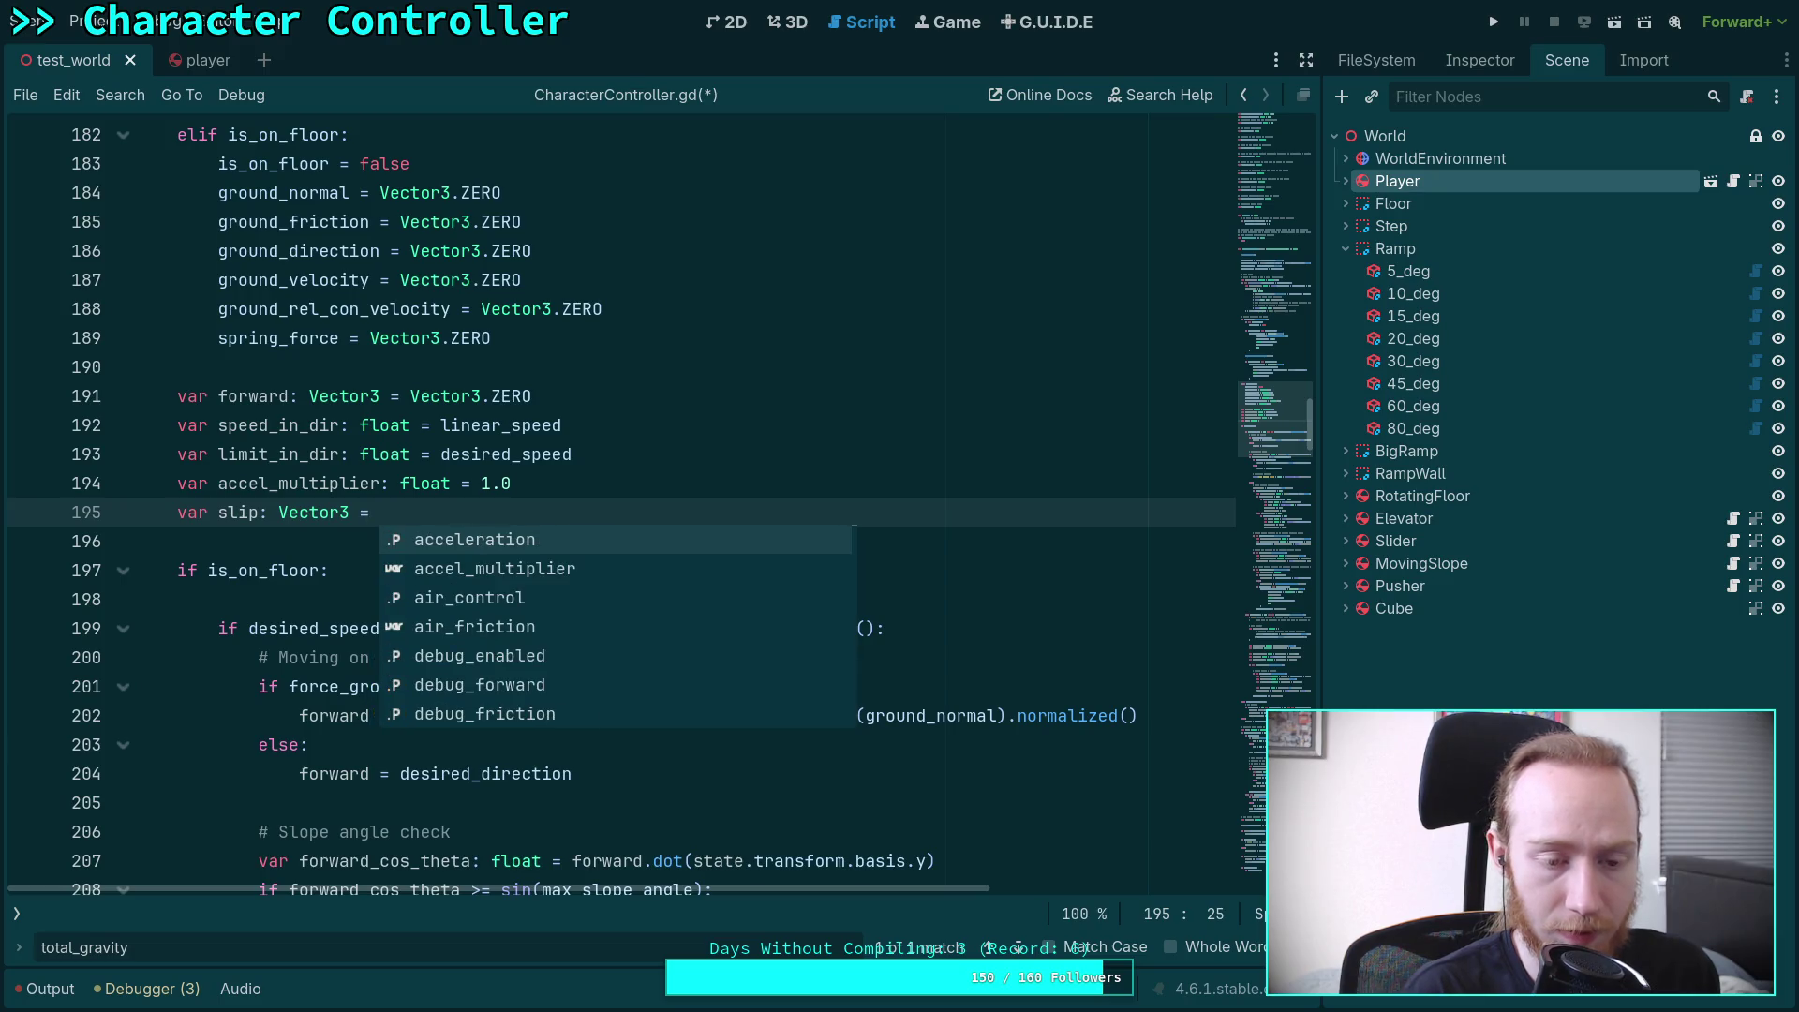
pyautogui.write('Vector3.z')
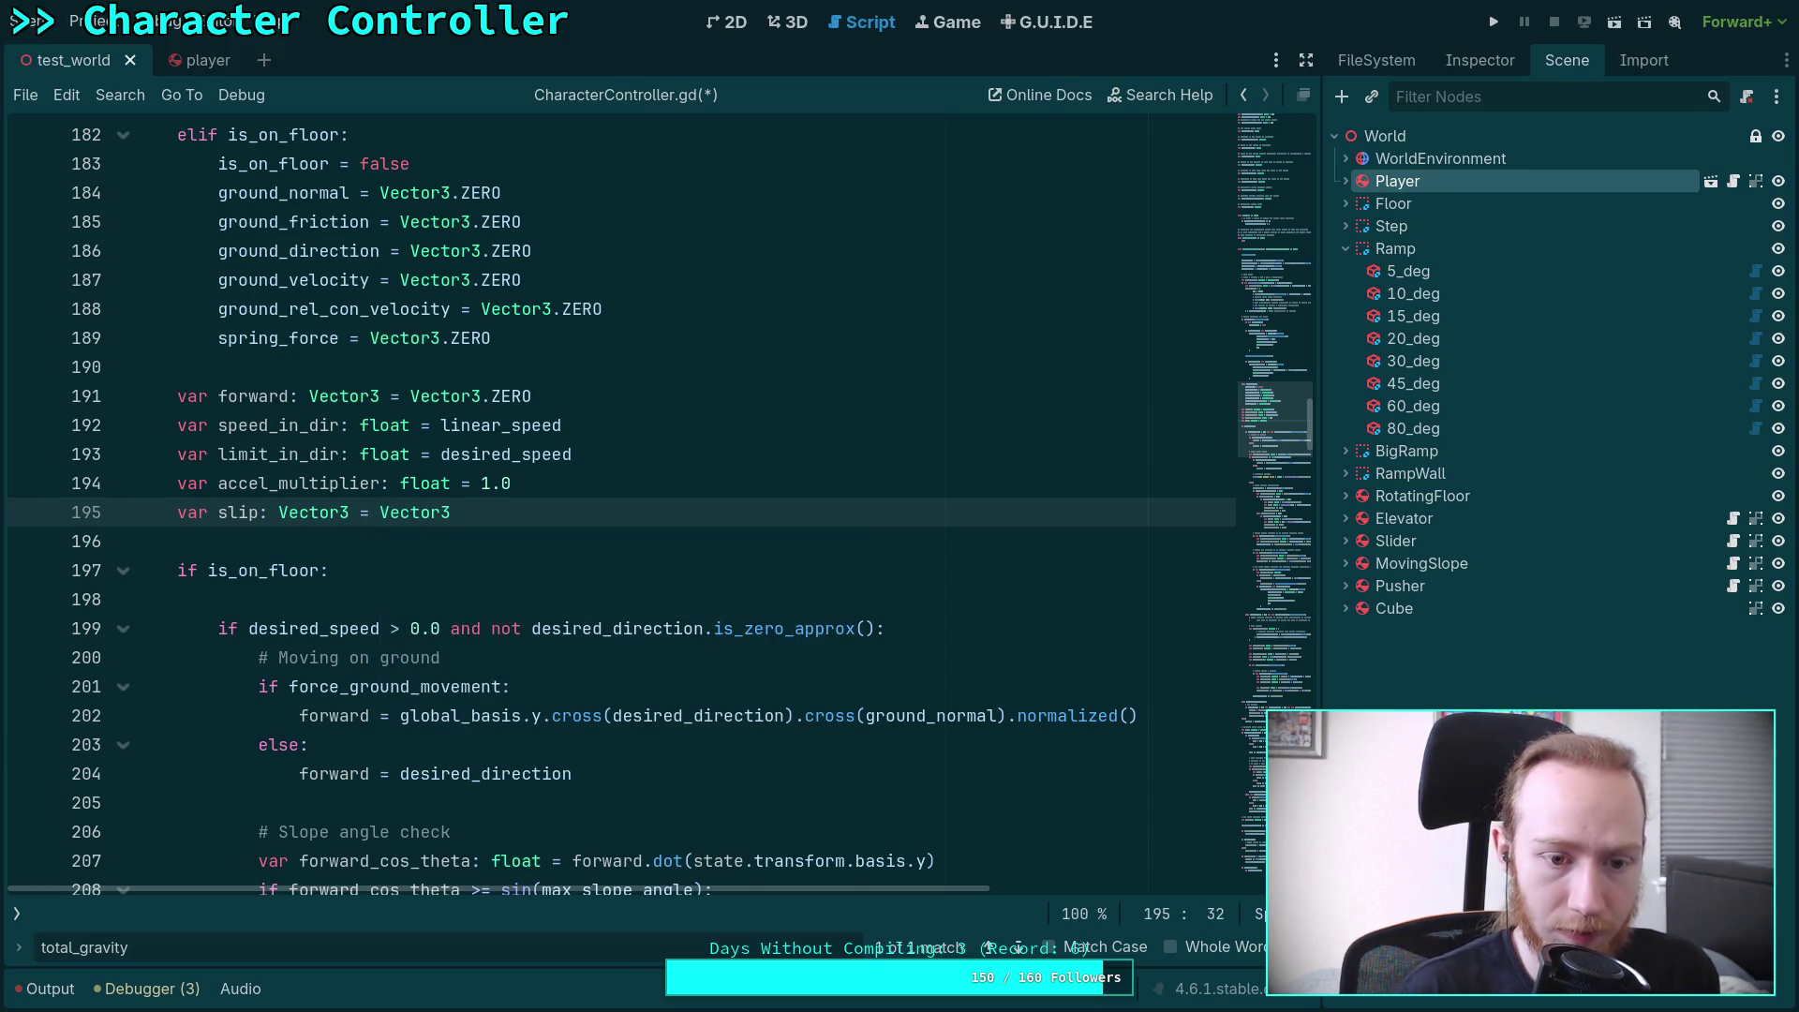
pyautogui.press('Return')
pyautogui.click(443, 588)
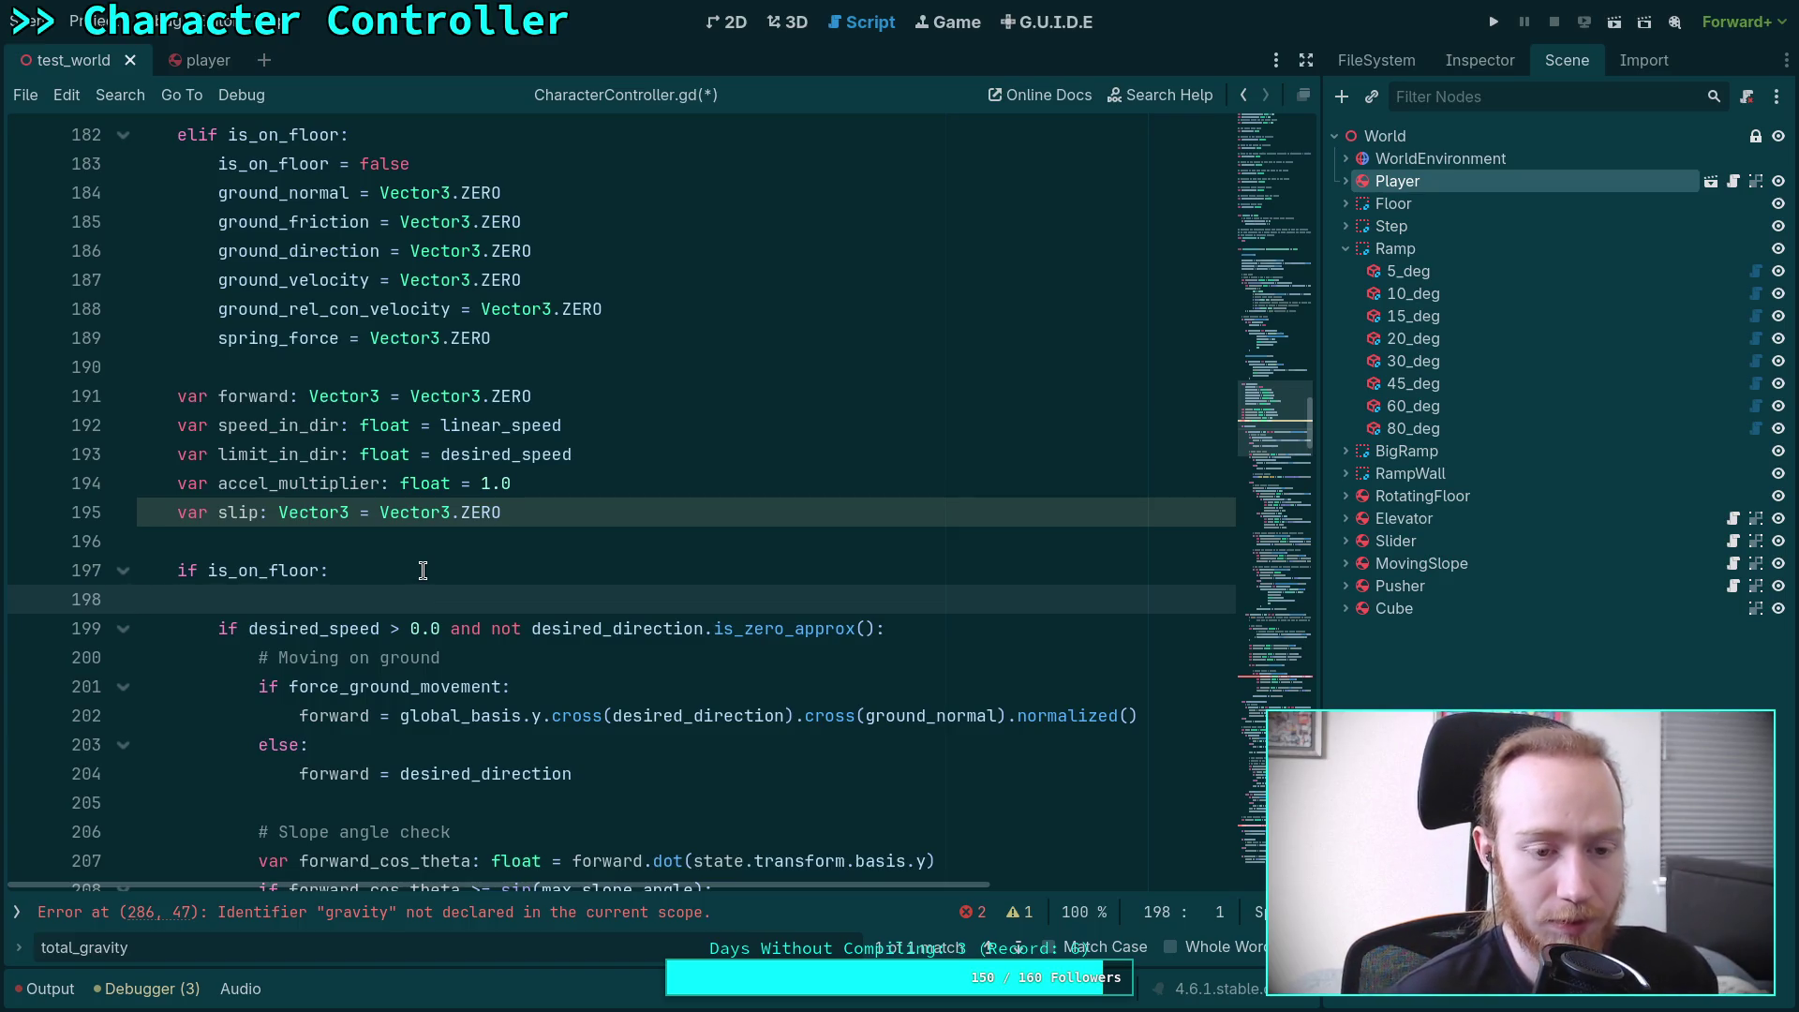
pyautogui.scroll(-3, 422, 570)
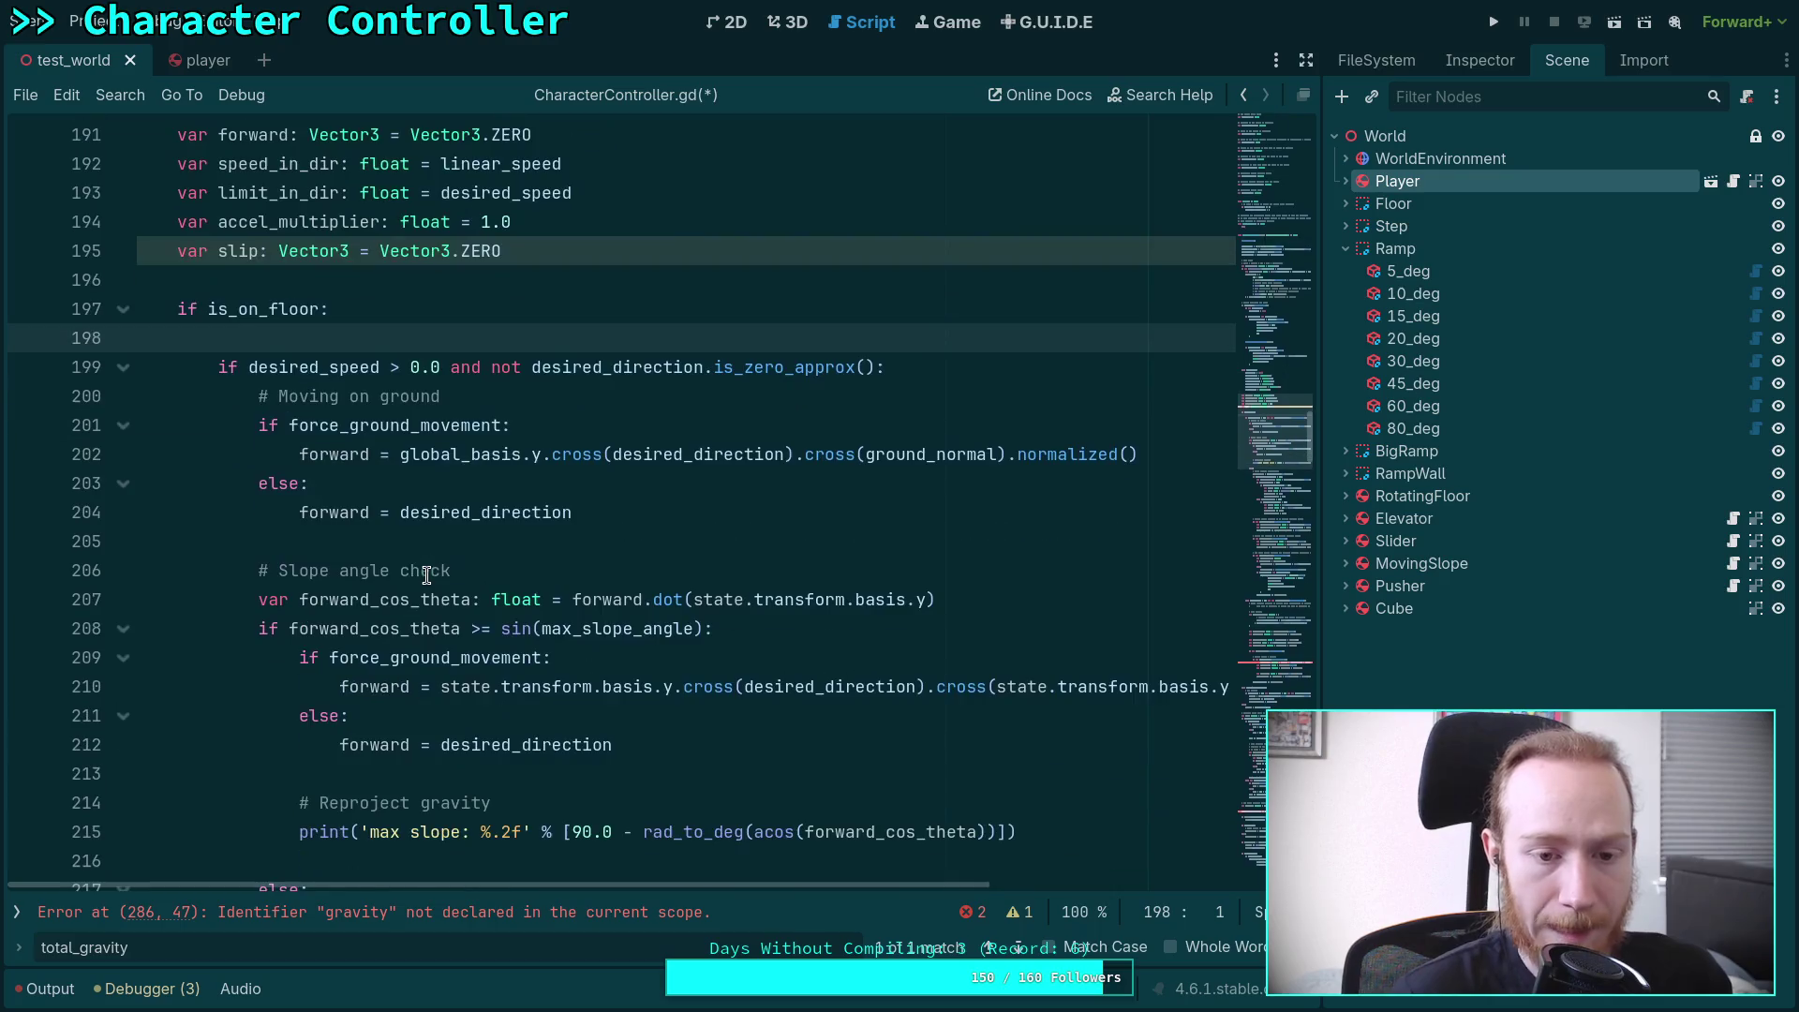
# Change the line 214 comment from 'Reproject gravity' to 'Create a slip force by reprojecting gravity'
pyautogui.scroll(-2, 627, 544)
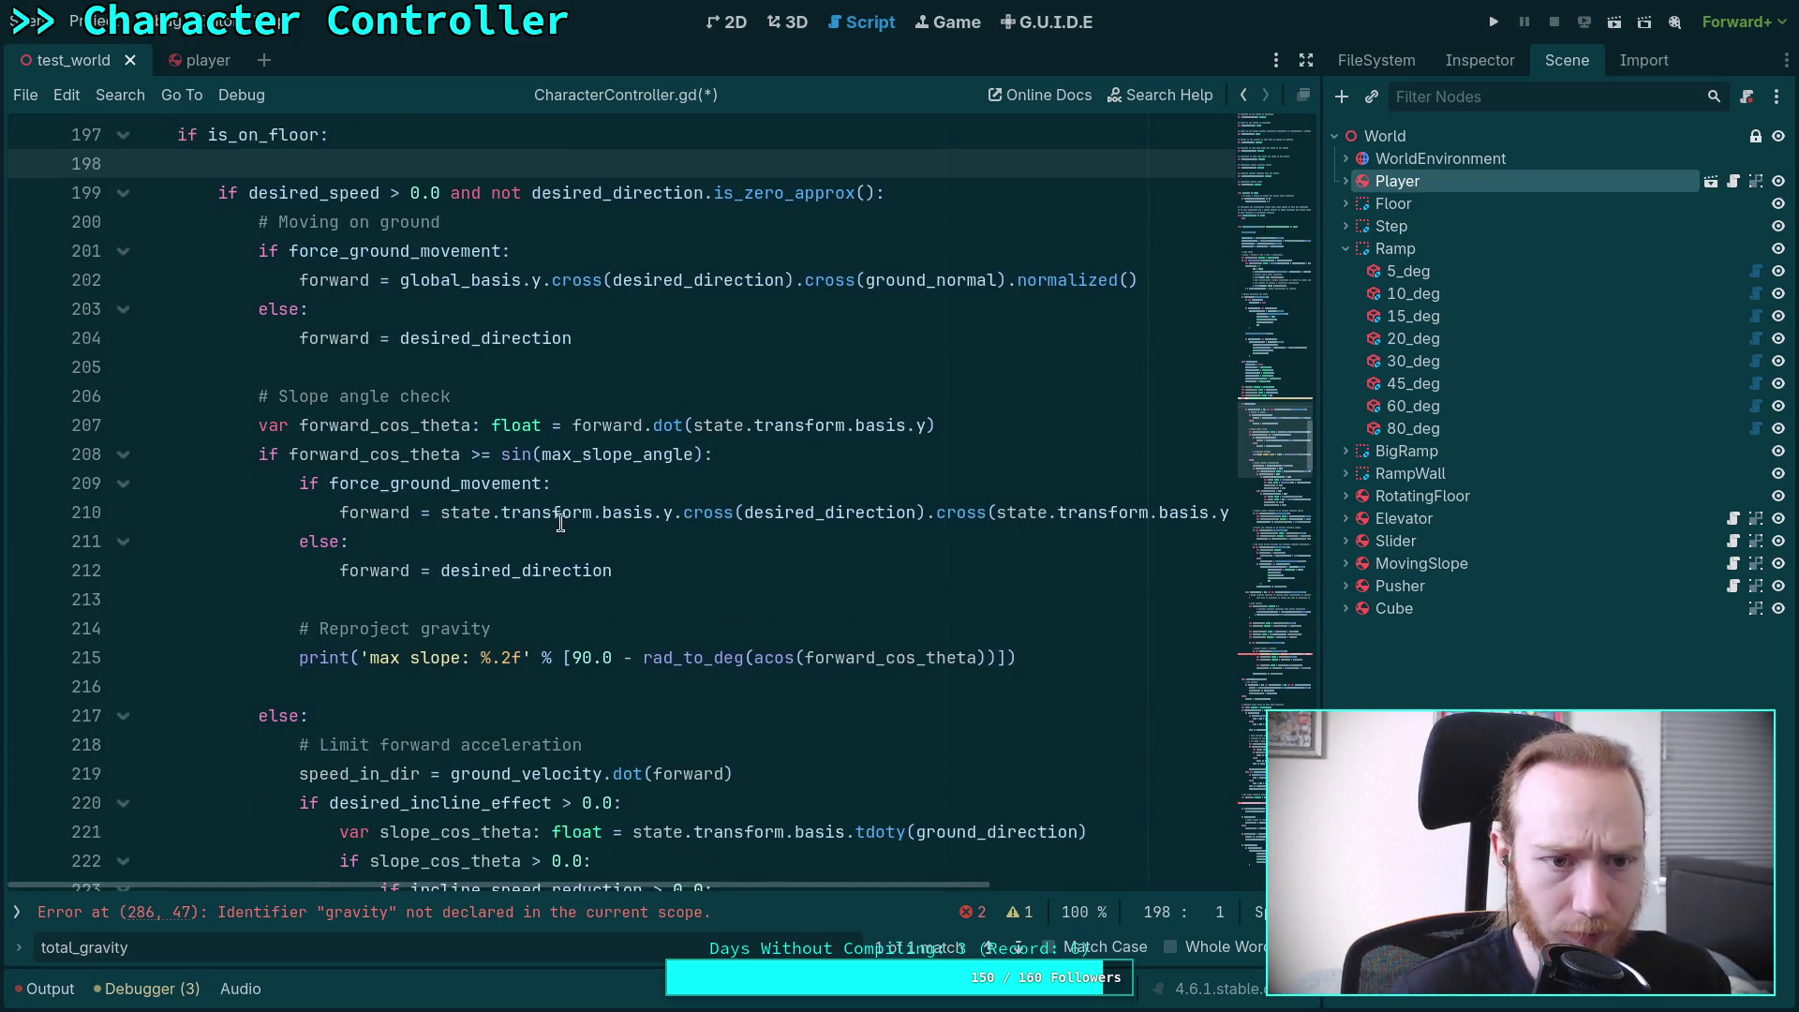
pyautogui.click(661, 360)
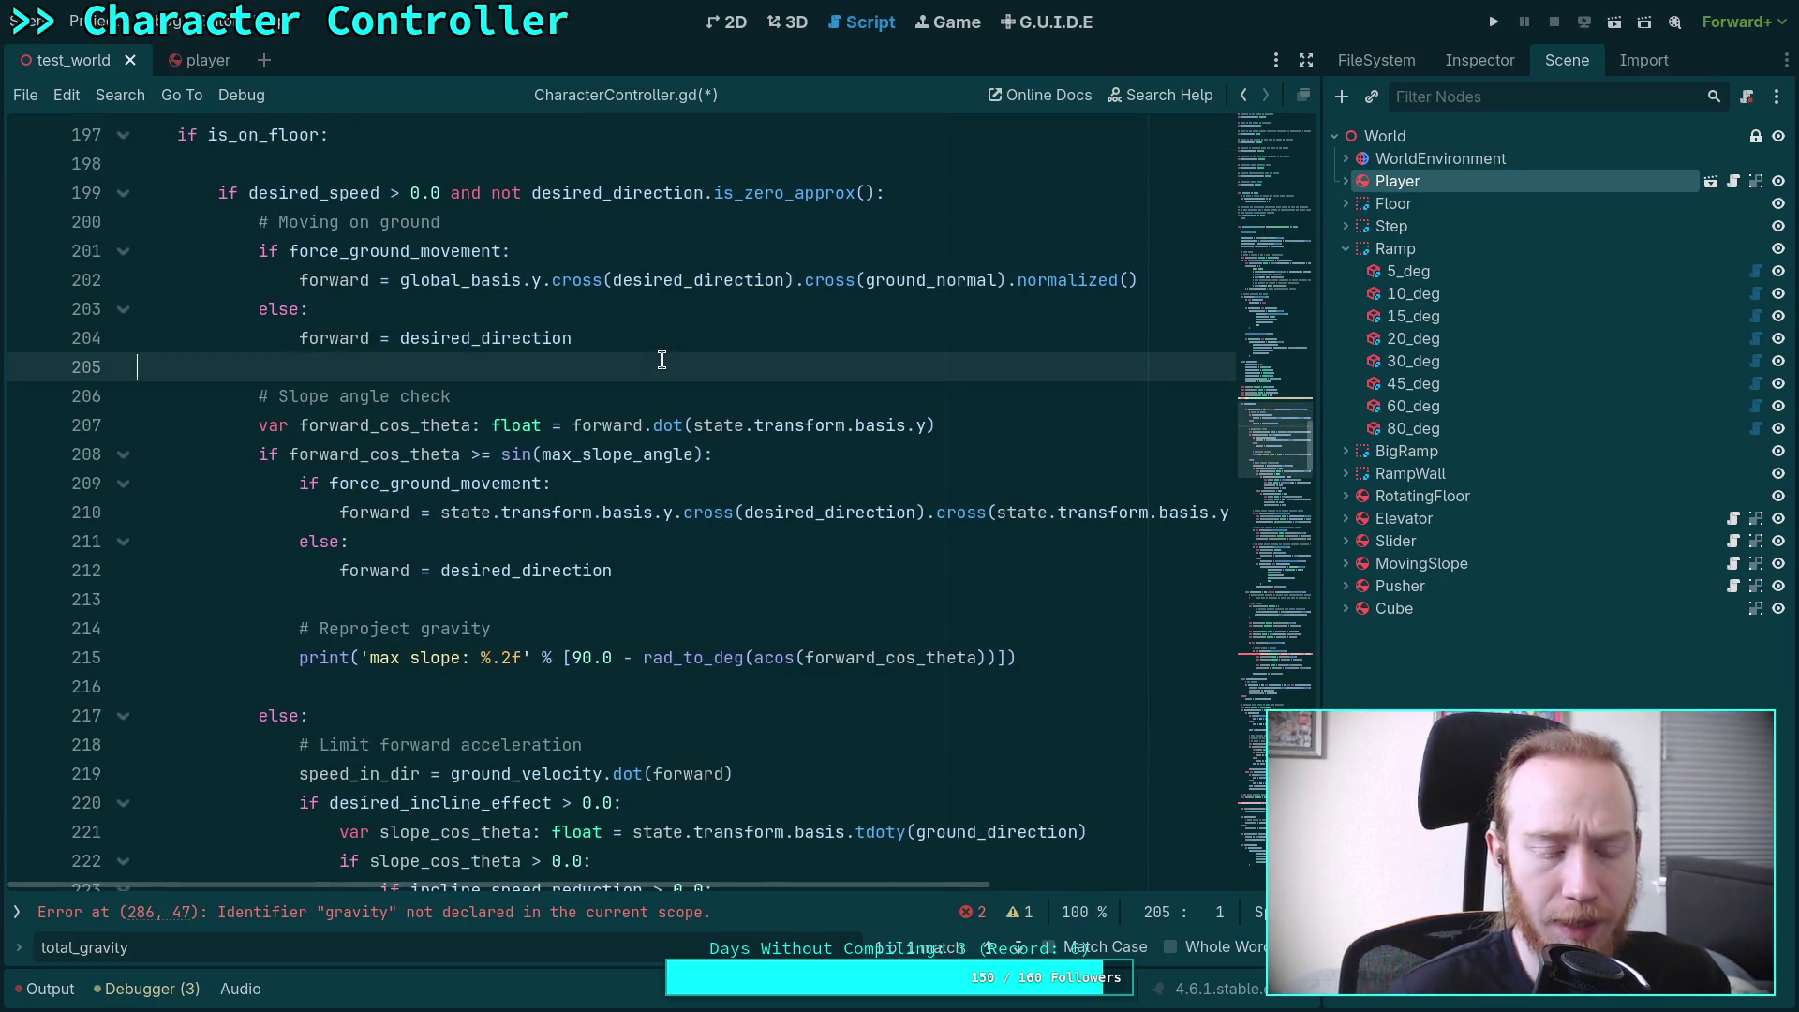
pyautogui.click(734, 604)
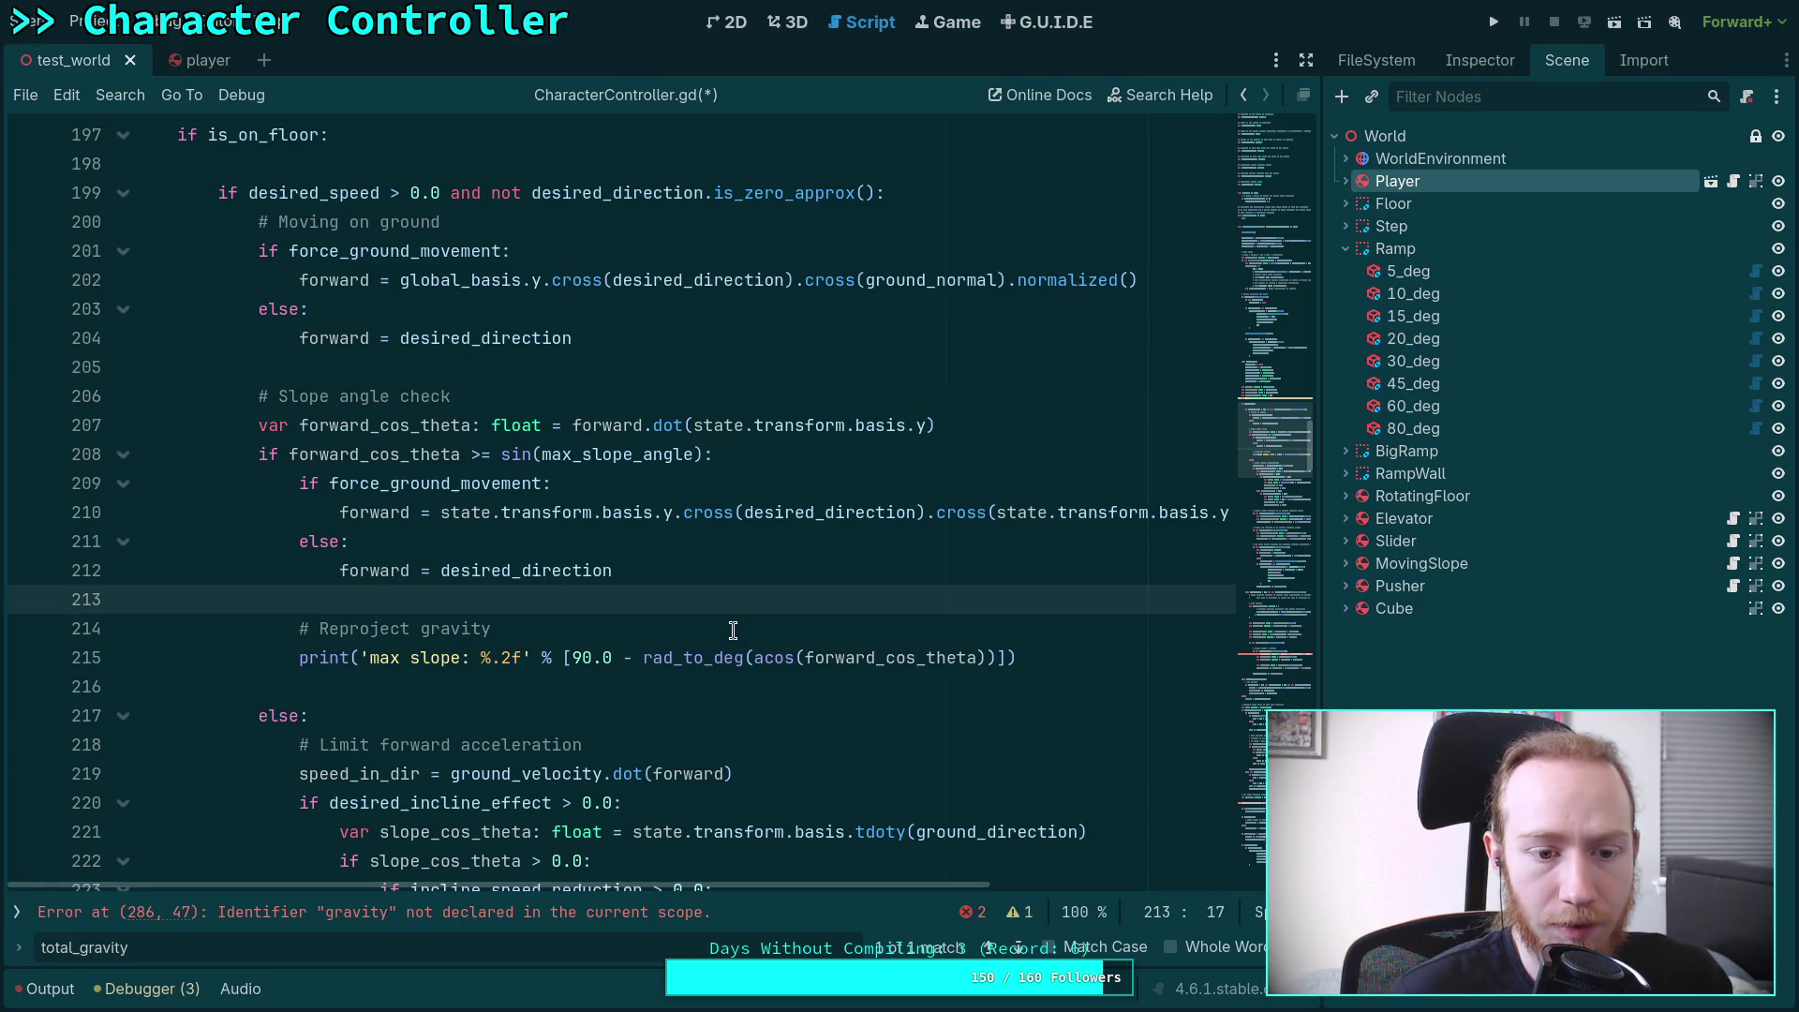
pyautogui.moveTo(491, 628); pyautogui.dragTo(321, 632)
pyautogui.write('Cr')
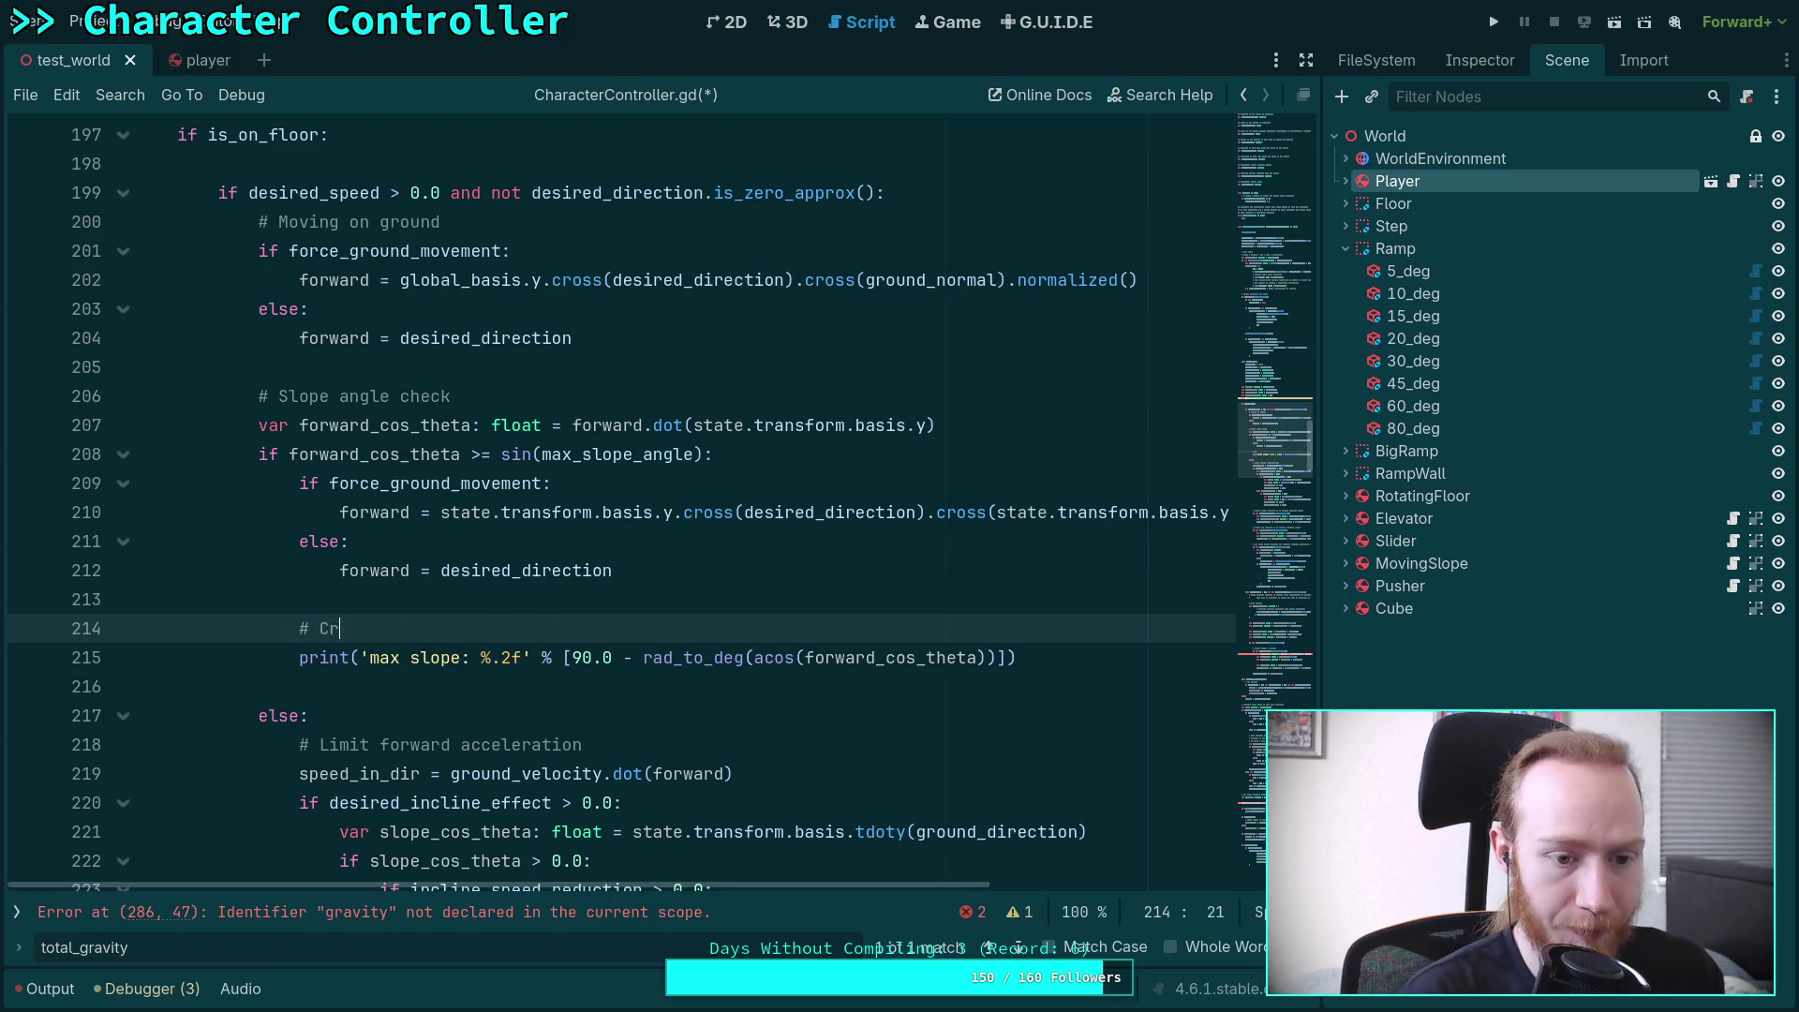
pyautogui.write('eate a slip ')
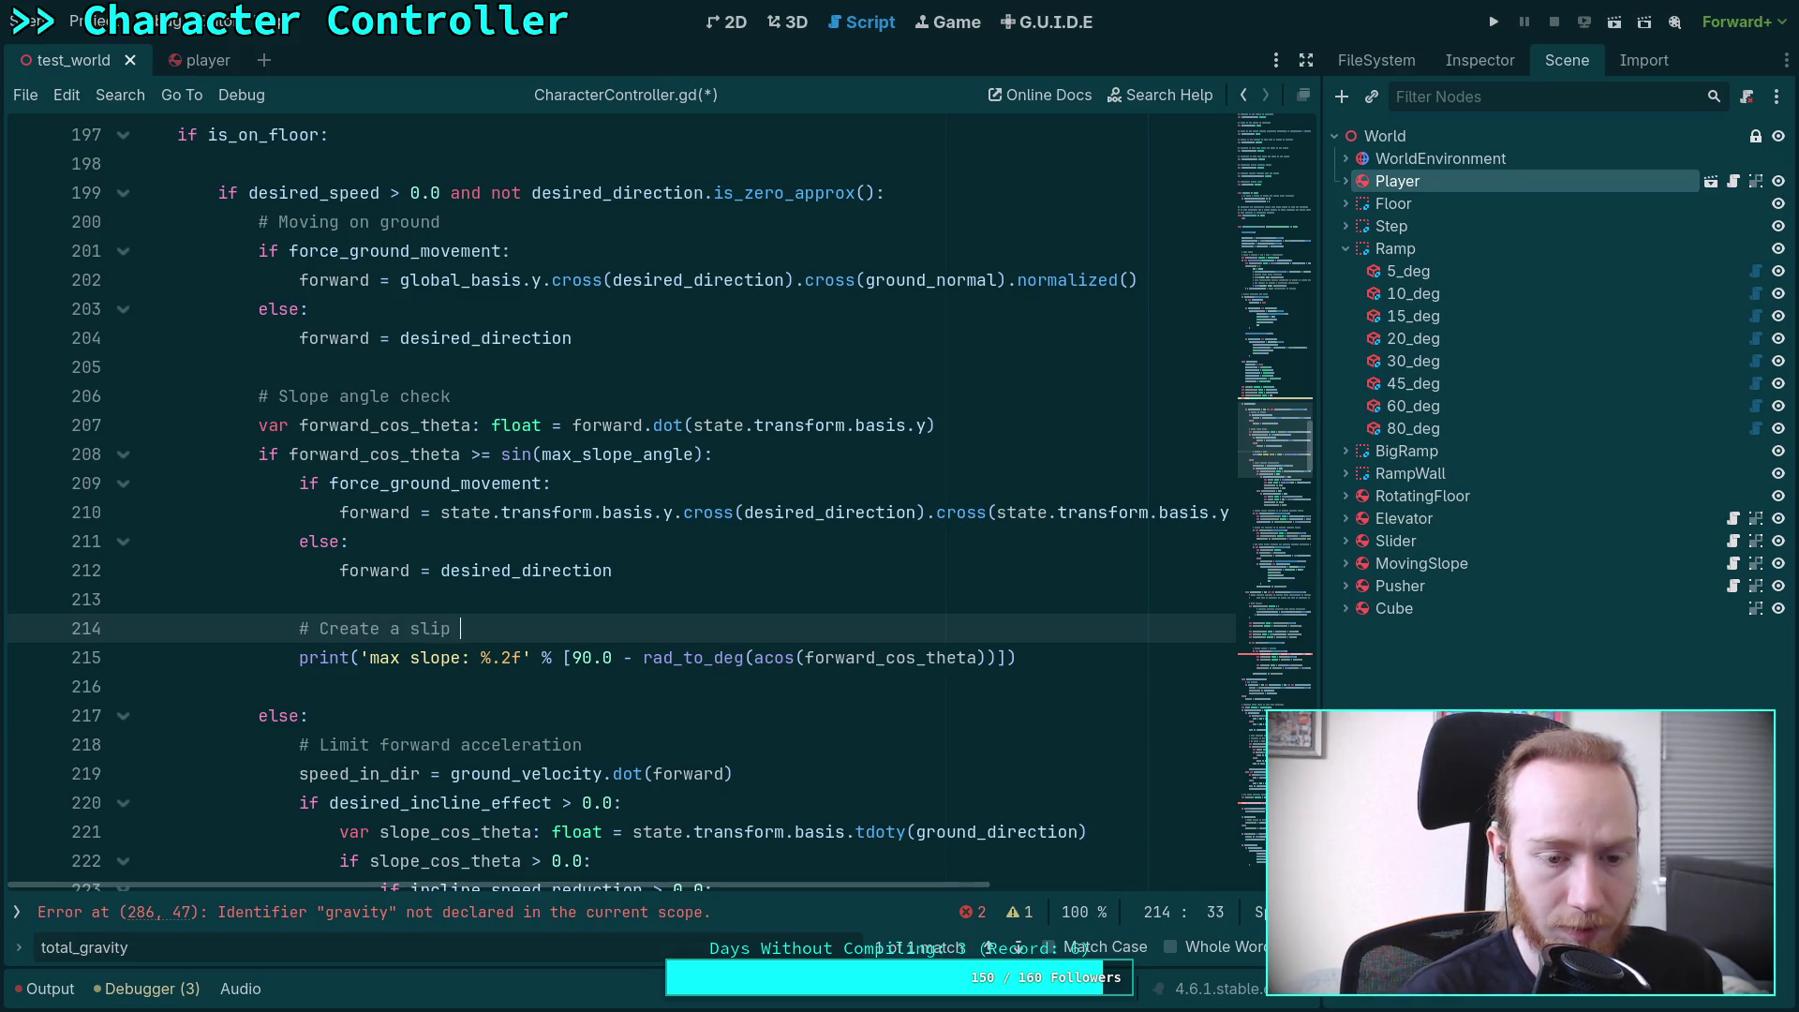
pyautogui.write('force by ')
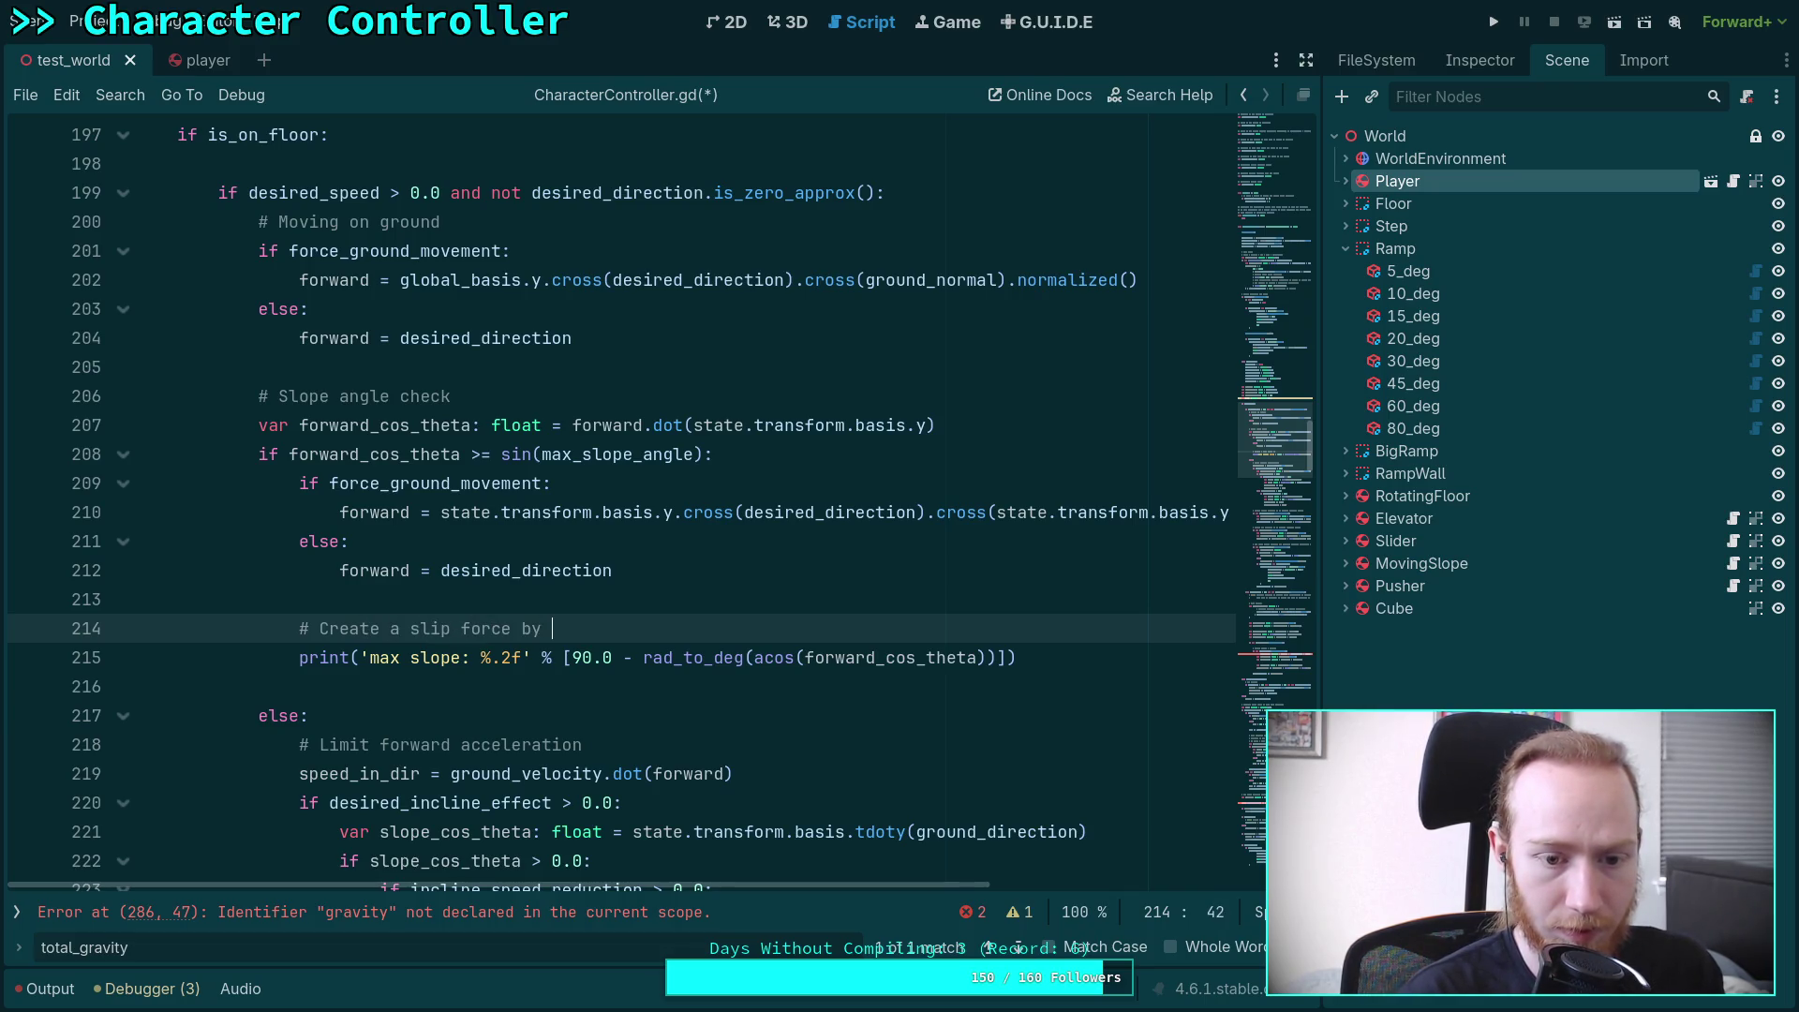
pyautogui.write('reprojec')
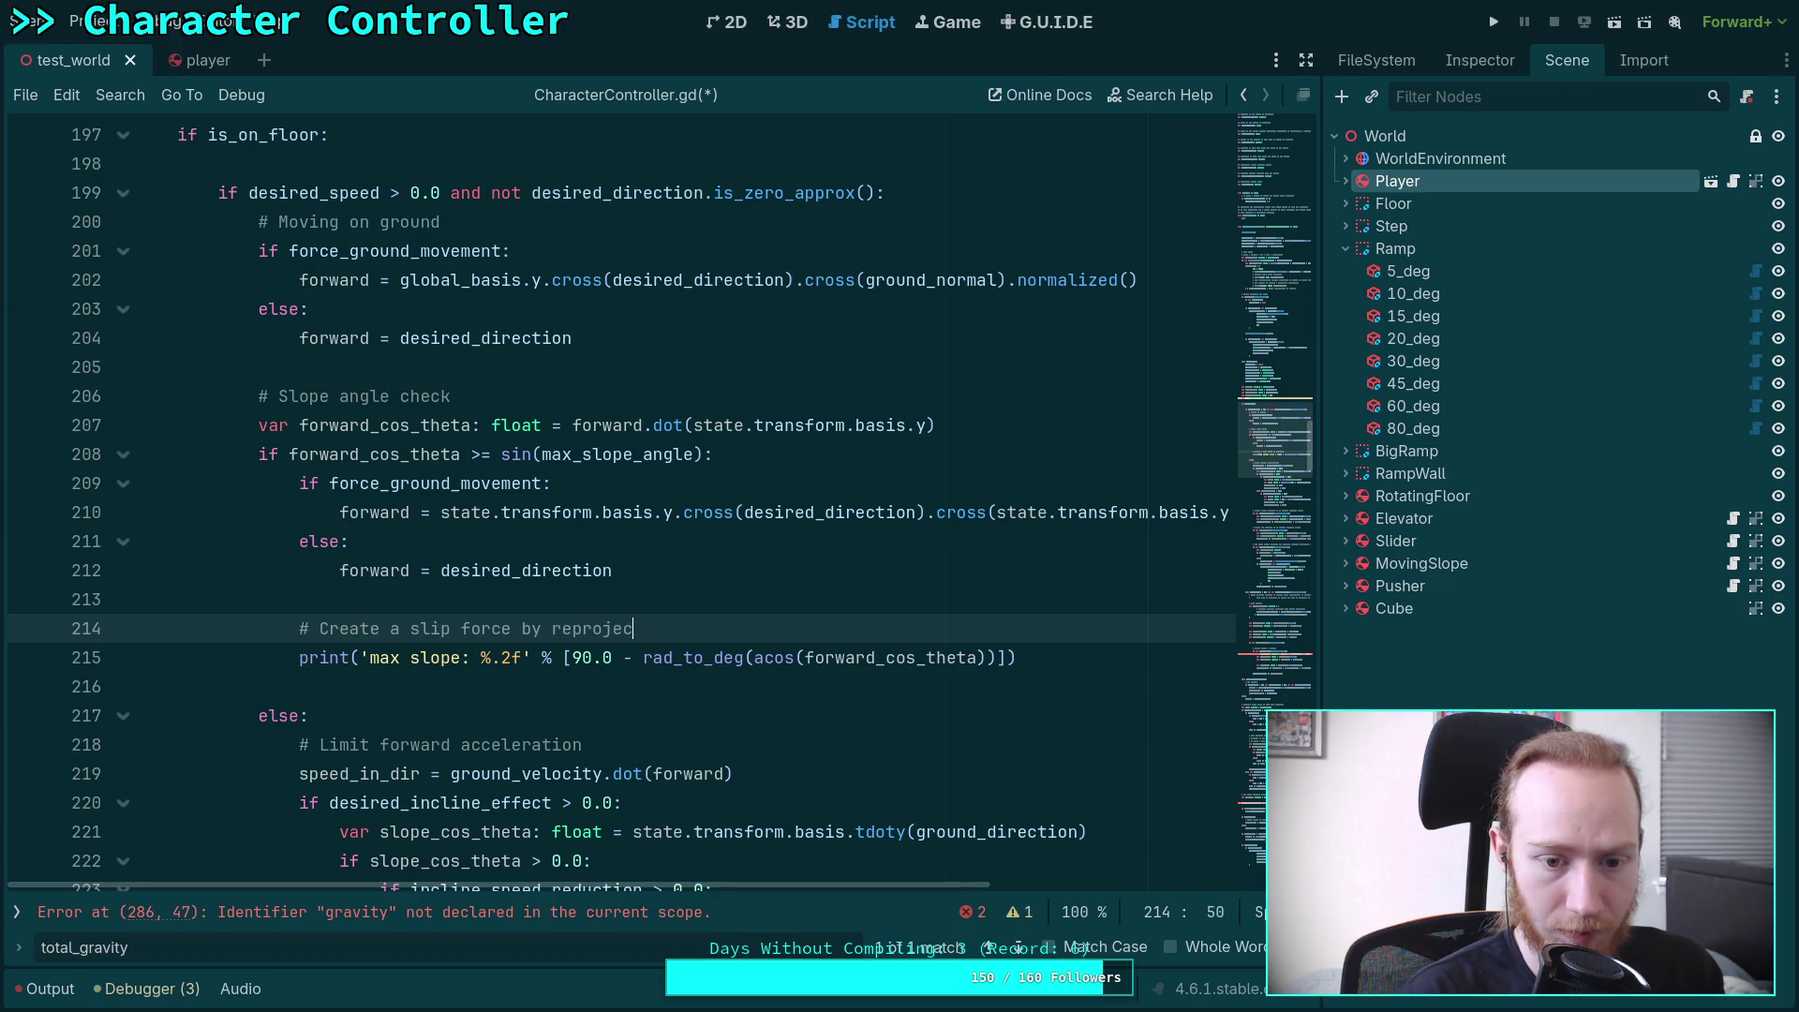
pyautogui.write('ting gravity')
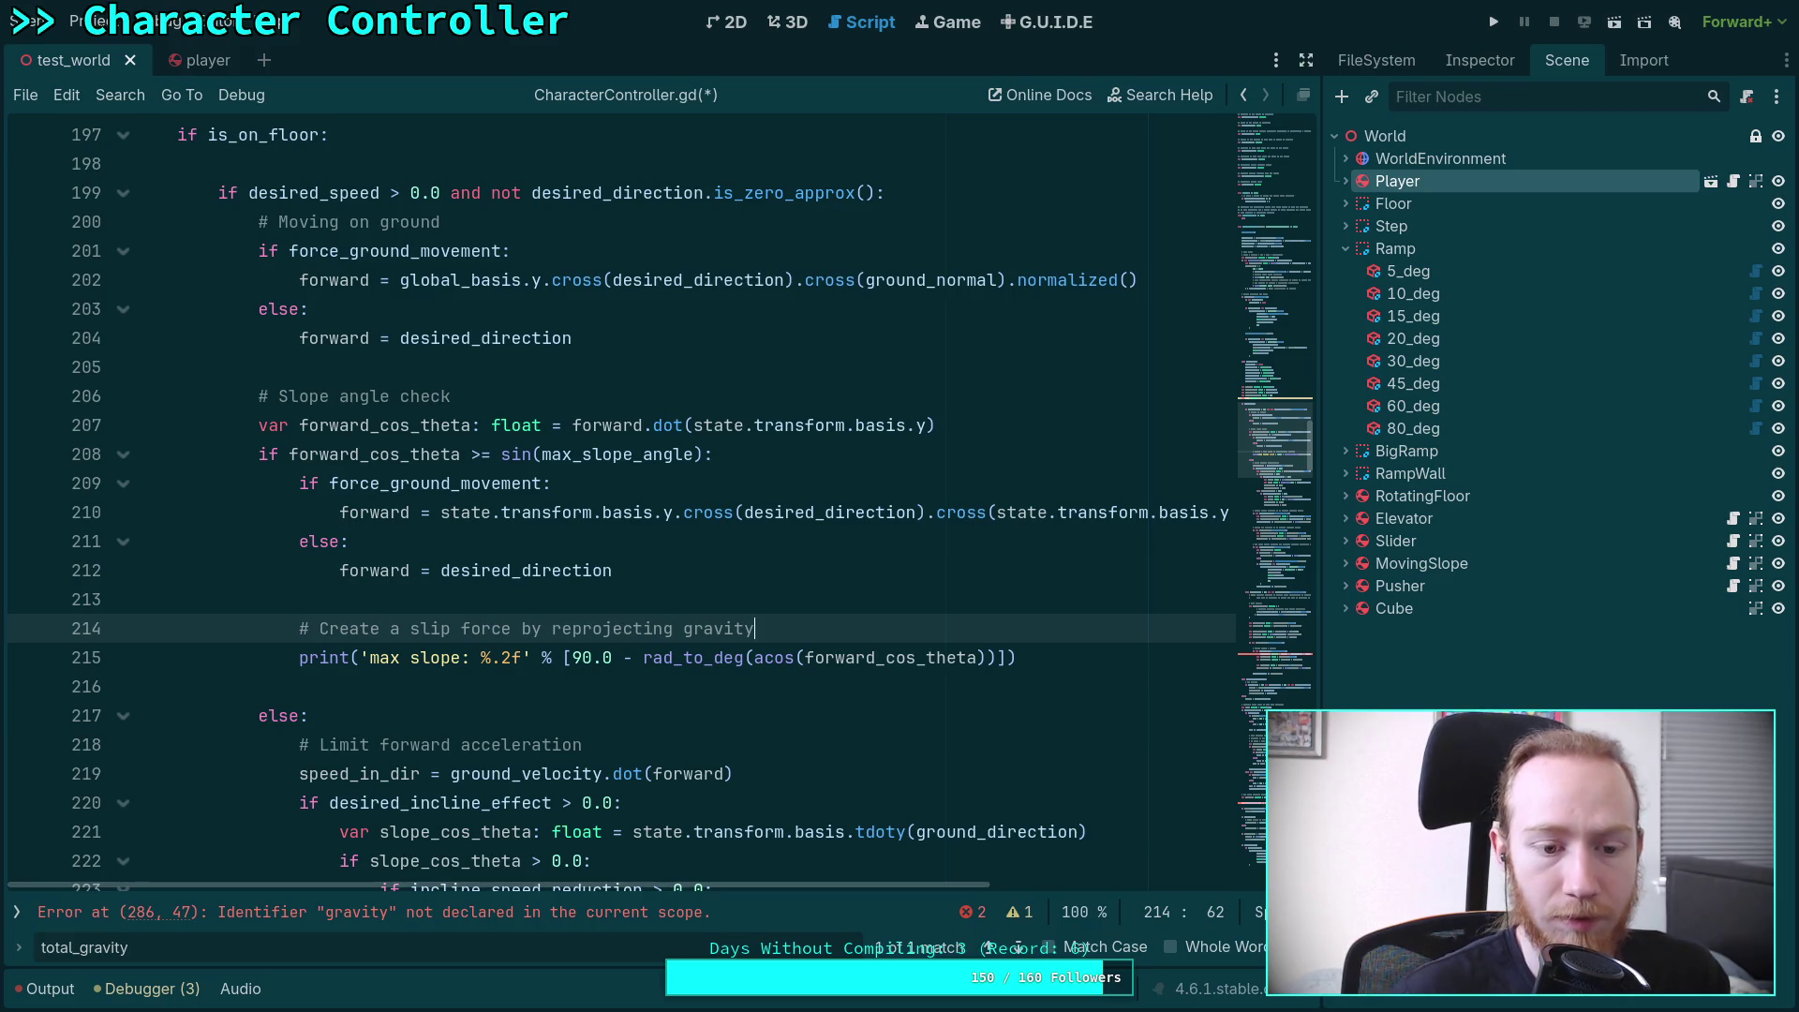
pyautogui.scroll(-1, 356, 637)
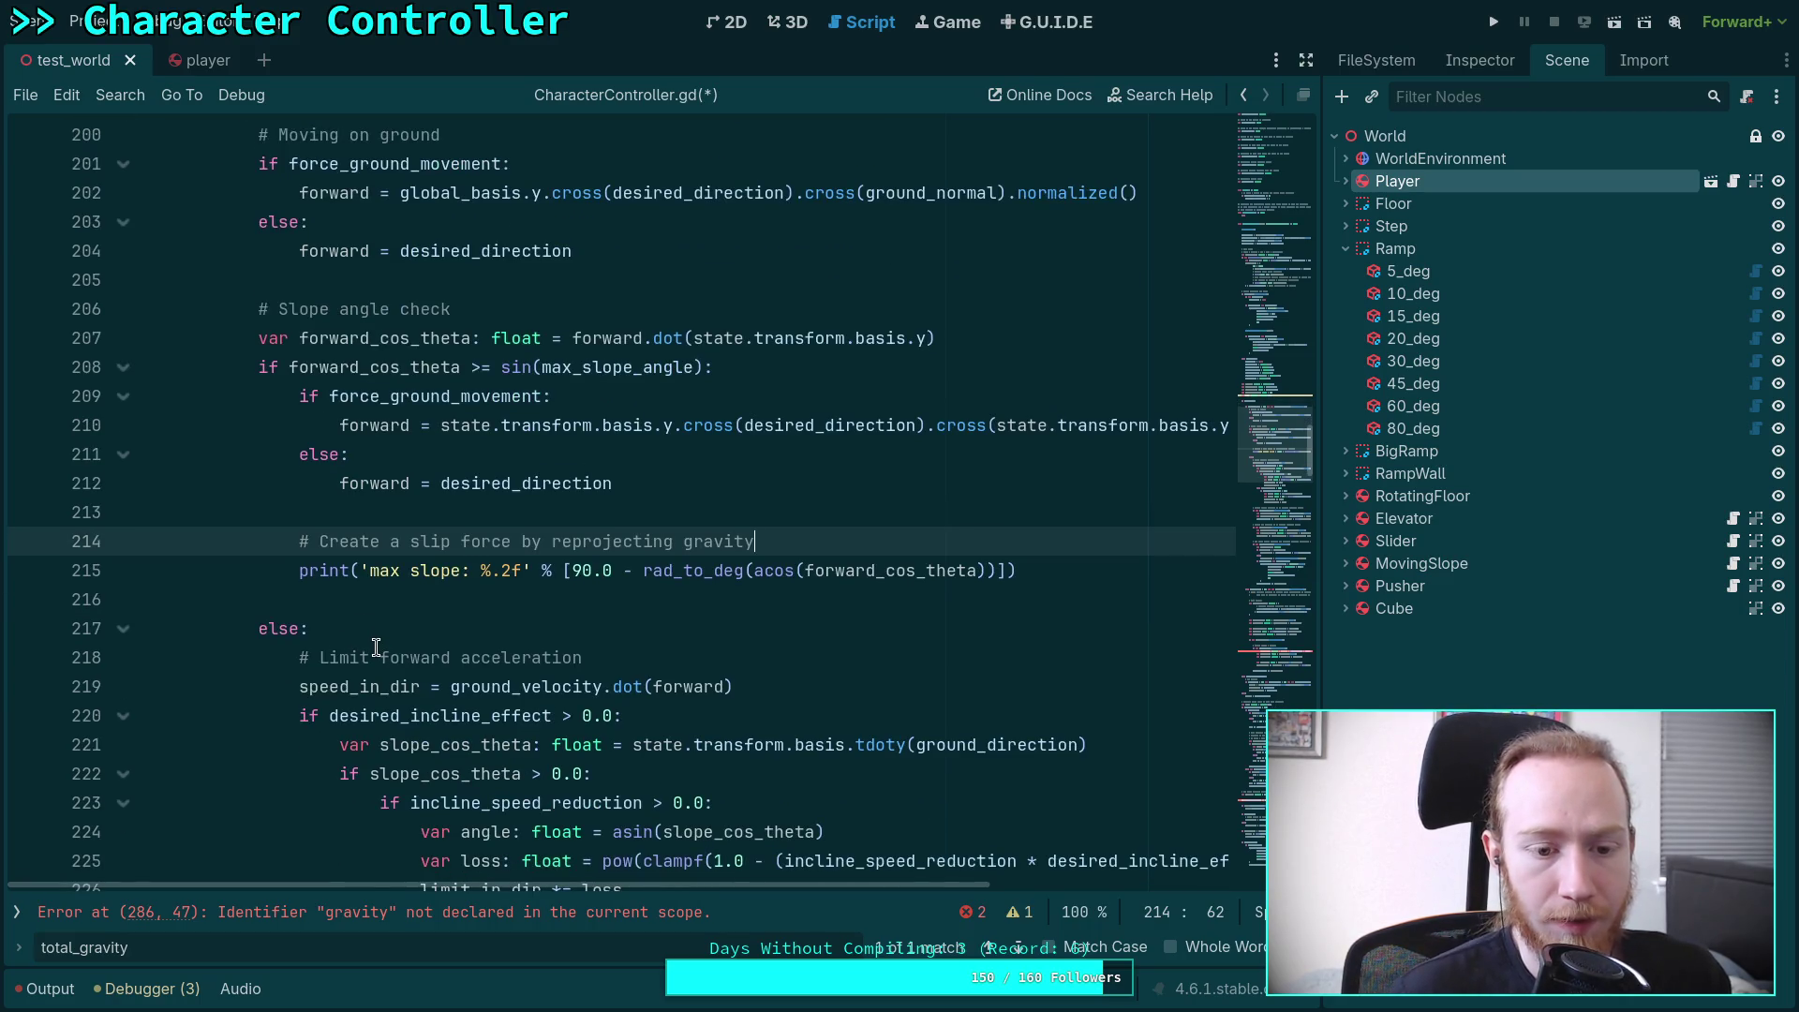
pyautogui.scroll(-1, 377, 647)
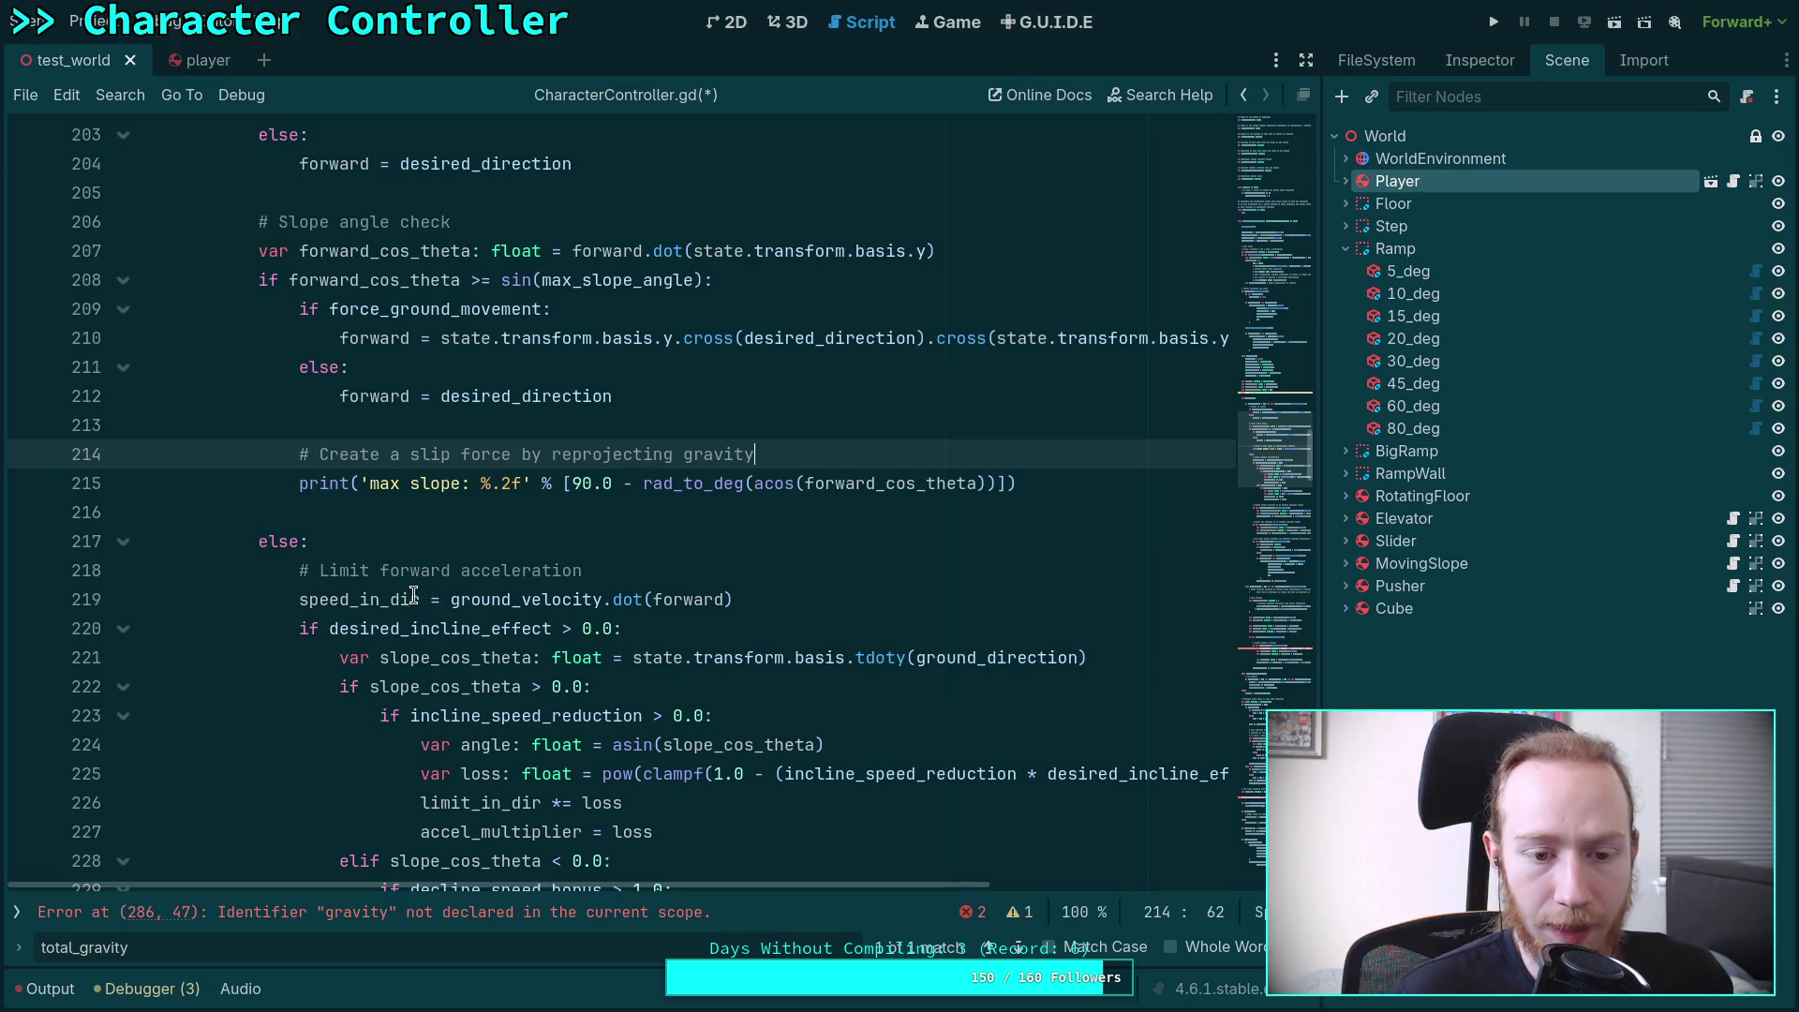
# Dedent the forward-acceleration block one level and delete the else: line above it
pyautogui.doubleClick(509, 600)
pyautogui.click(355, 543)
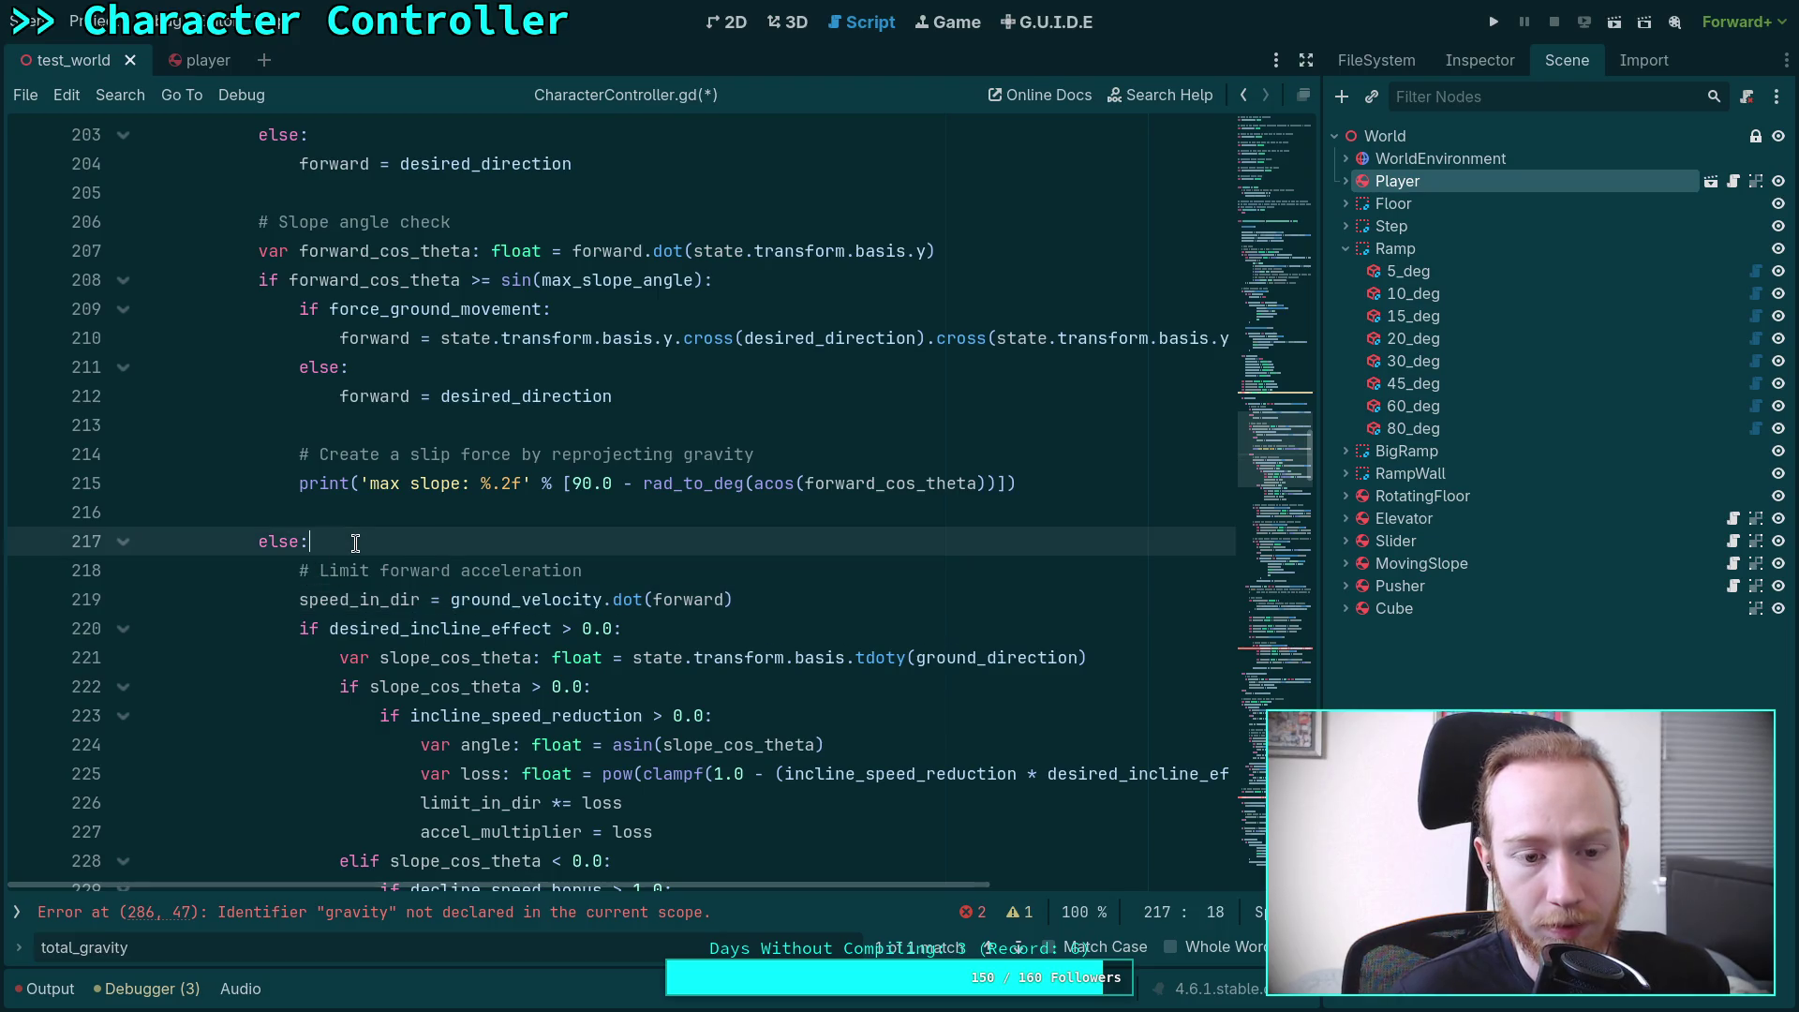
pyautogui.moveTo(301, 571)
pyautogui.mouseDown()
pyautogui.moveTo(393, 590)
pyautogui.moveTo(398, 567)
pyautogui.moveTo(370, 584)
pyautogui.moveTo(572, 567)
pyautogui.moveTo(549, 656)
pyautogui.moveTo(583, 715)
pyautogui.mouseUp()
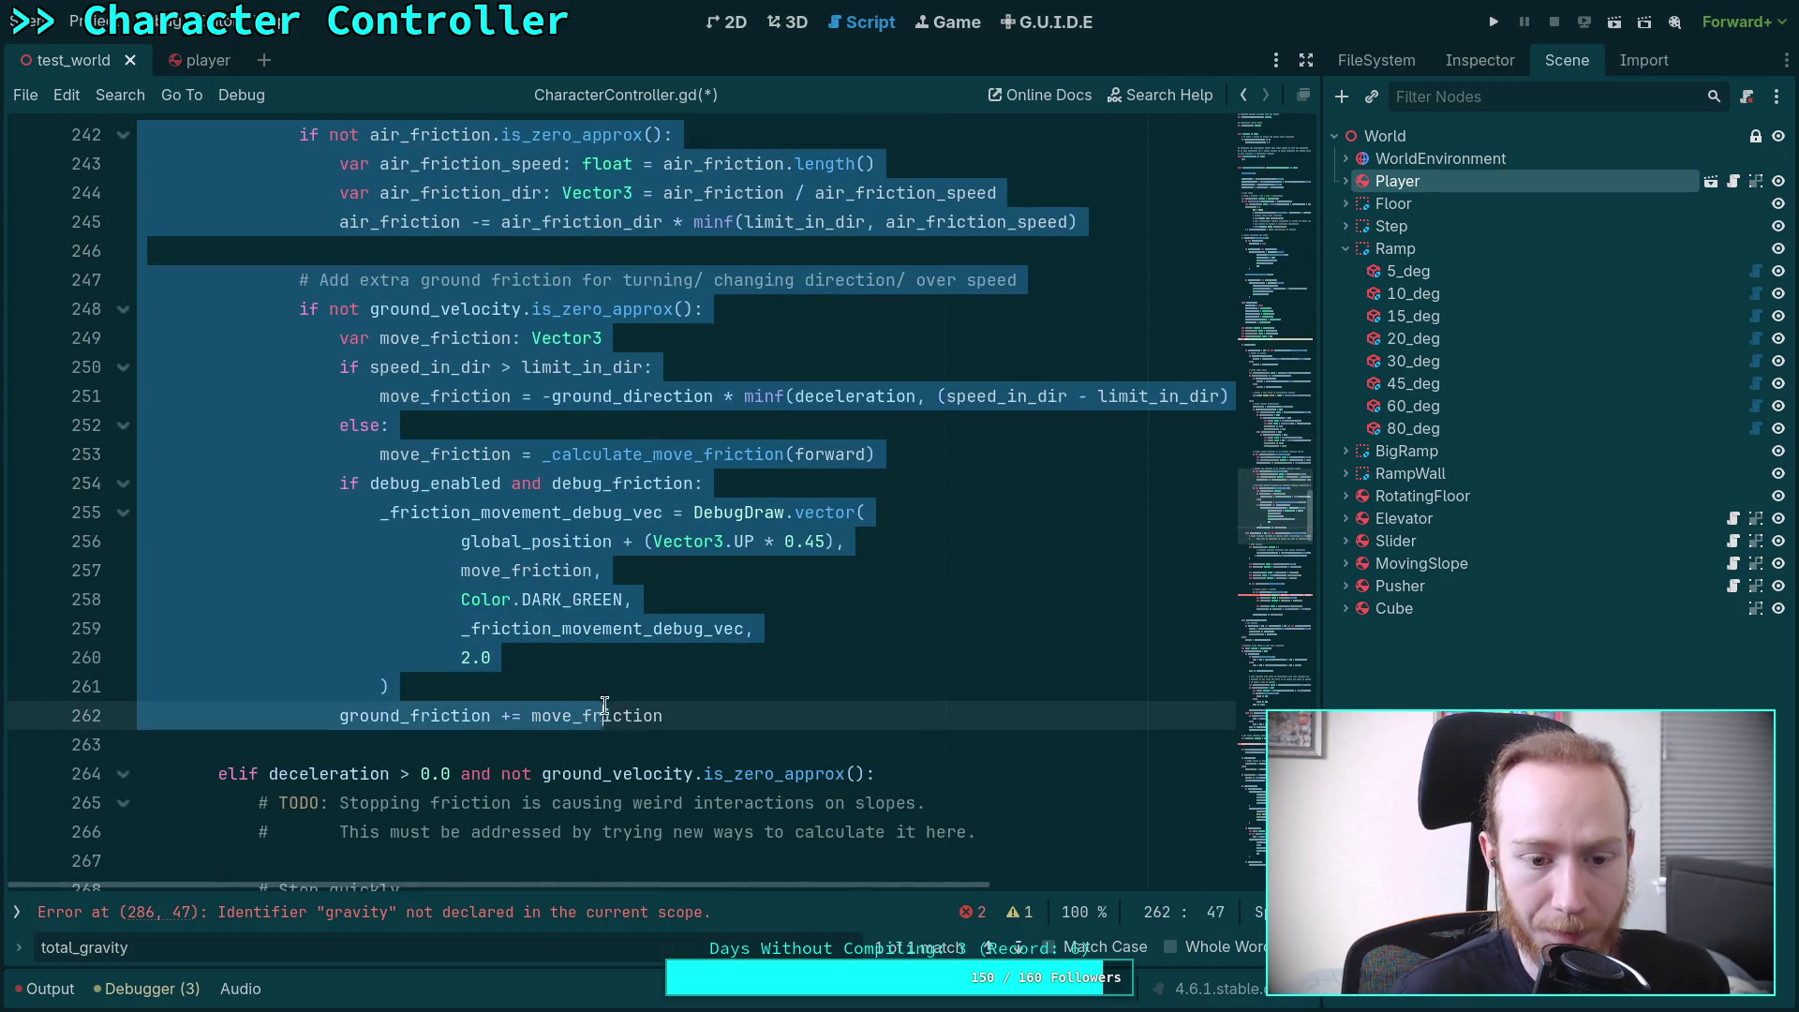
pyautogui.hotkey('shift', 'Tab')
pyautogui.scroll(12, 403, 487)
pyautogui.moveTo(429, 455); pyautogui.dragTo(429, 426)
pyautogui.press('BackSpace')
pyautogui.press('Return')
# Insert a blank line after the slip force comment
pyautogui.click(978, 403)
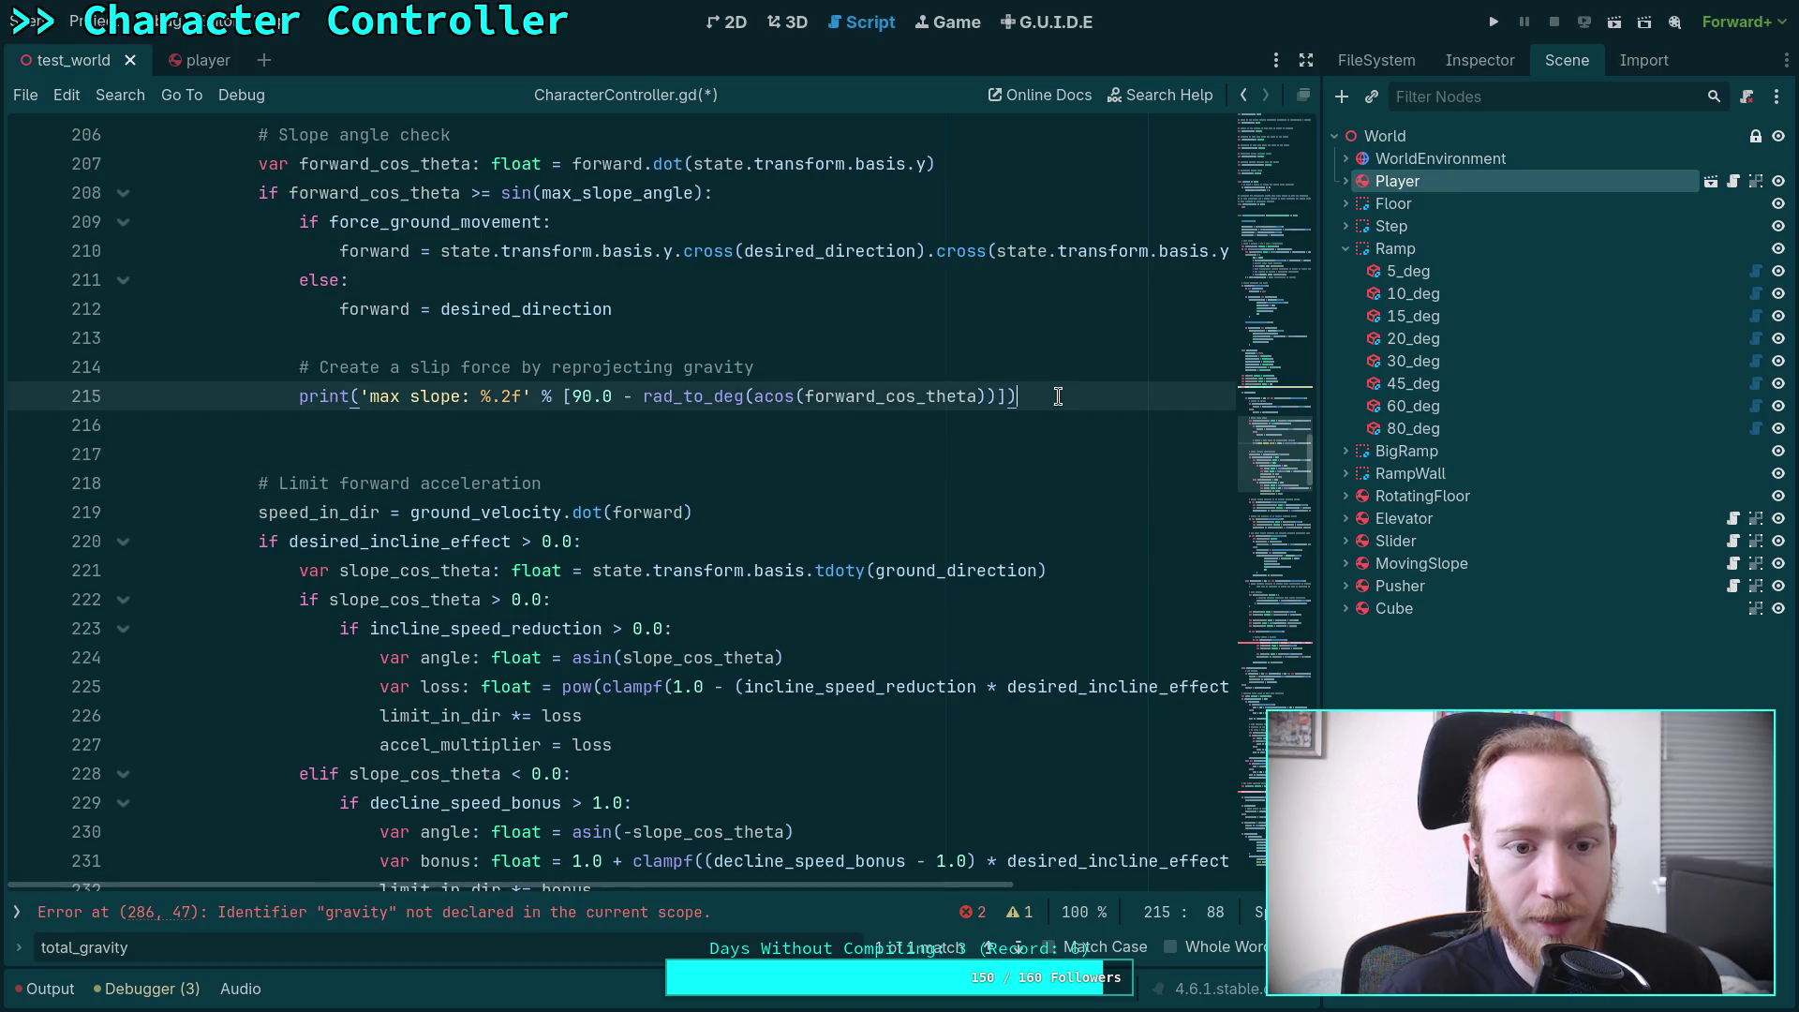
pyautogui.click(962, 364)
pyautogui.press('Return')
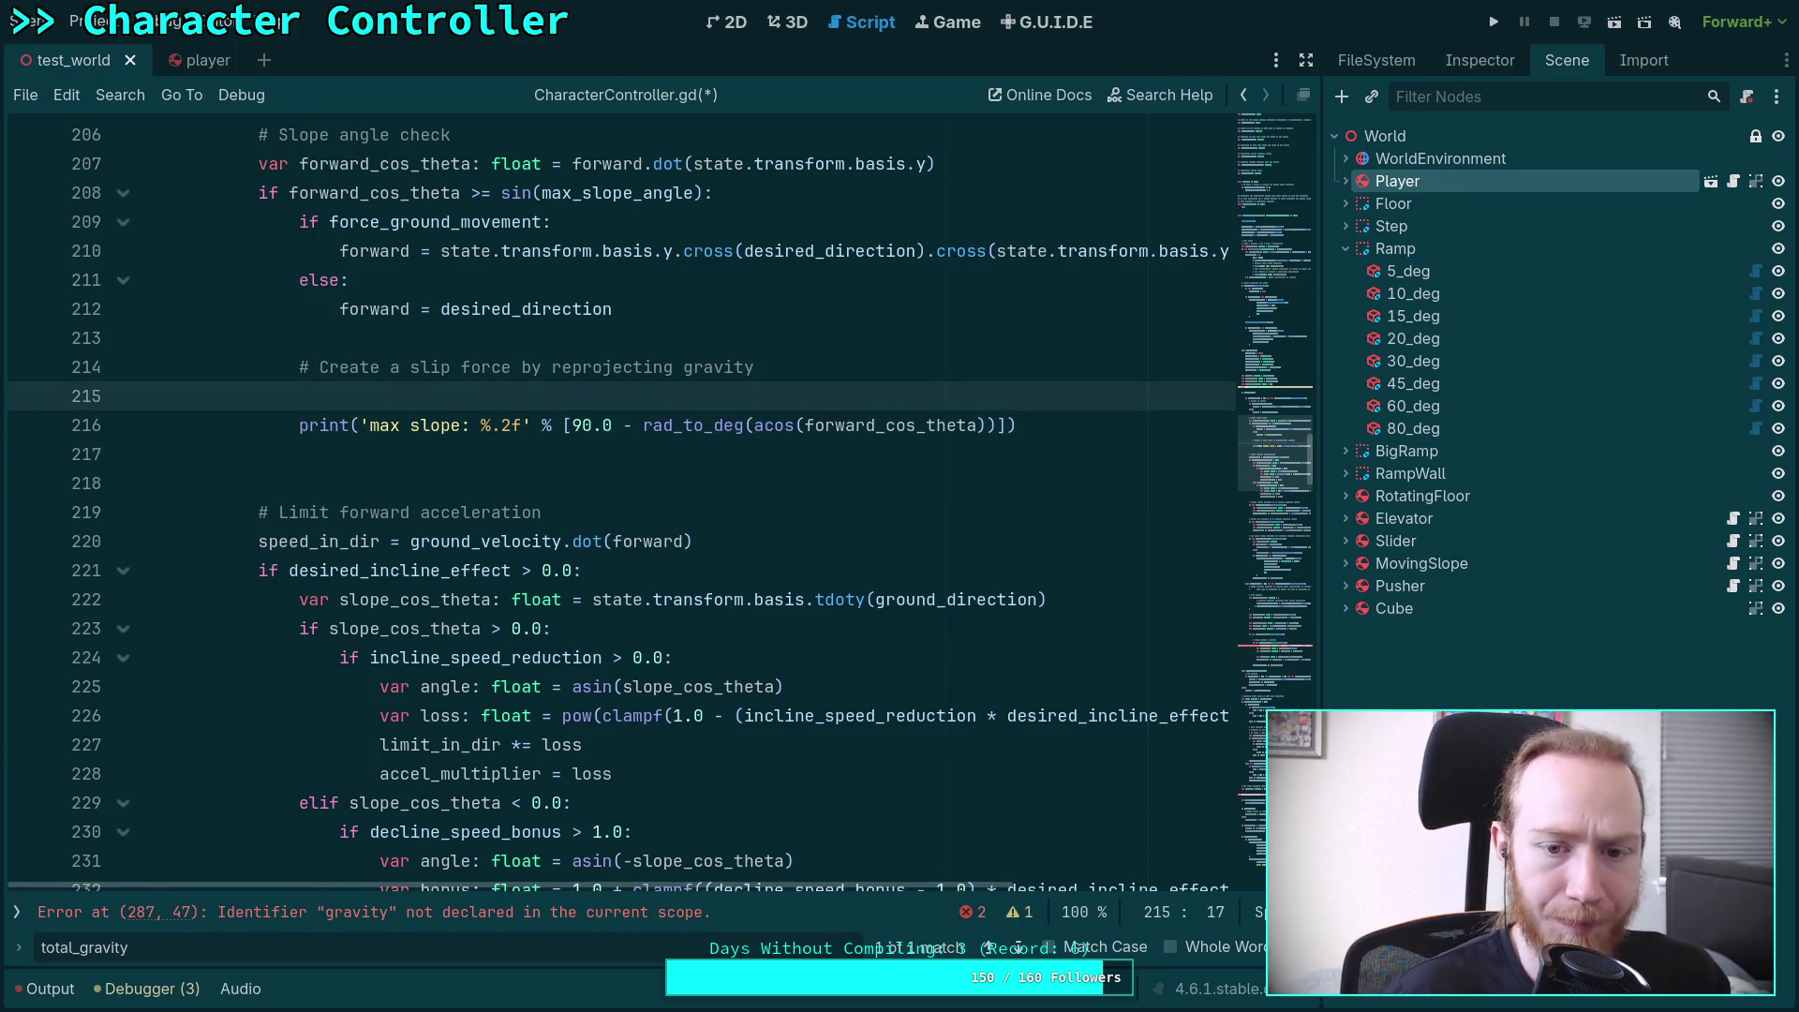
pyautogui.scroll(3, 951, 597)
# Reword the comment ending to 'projecting gravity along the ground normal'
pyautogui.click(871, 622)
pyautogui.write('a')
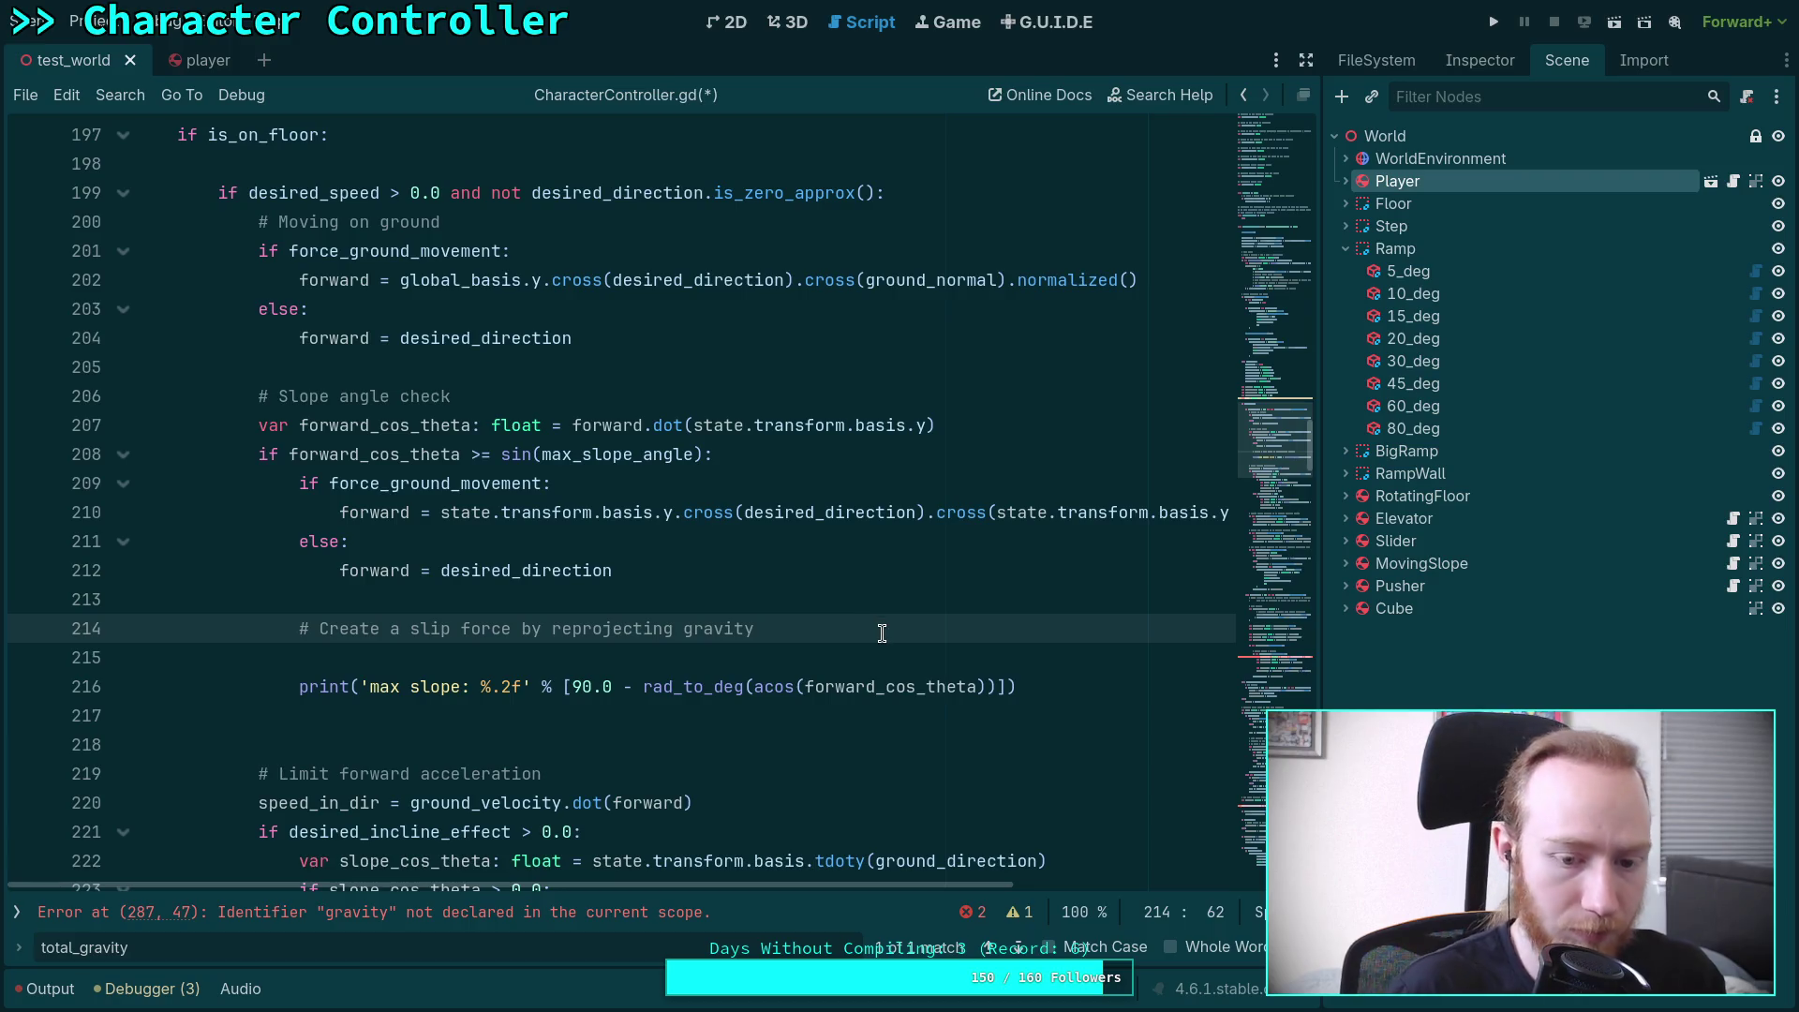
pyautogui.write('long')
pyautogui.press('BackSpace')
pyautogui.press('BackSpace')
pyautogui.press('BackSpace')
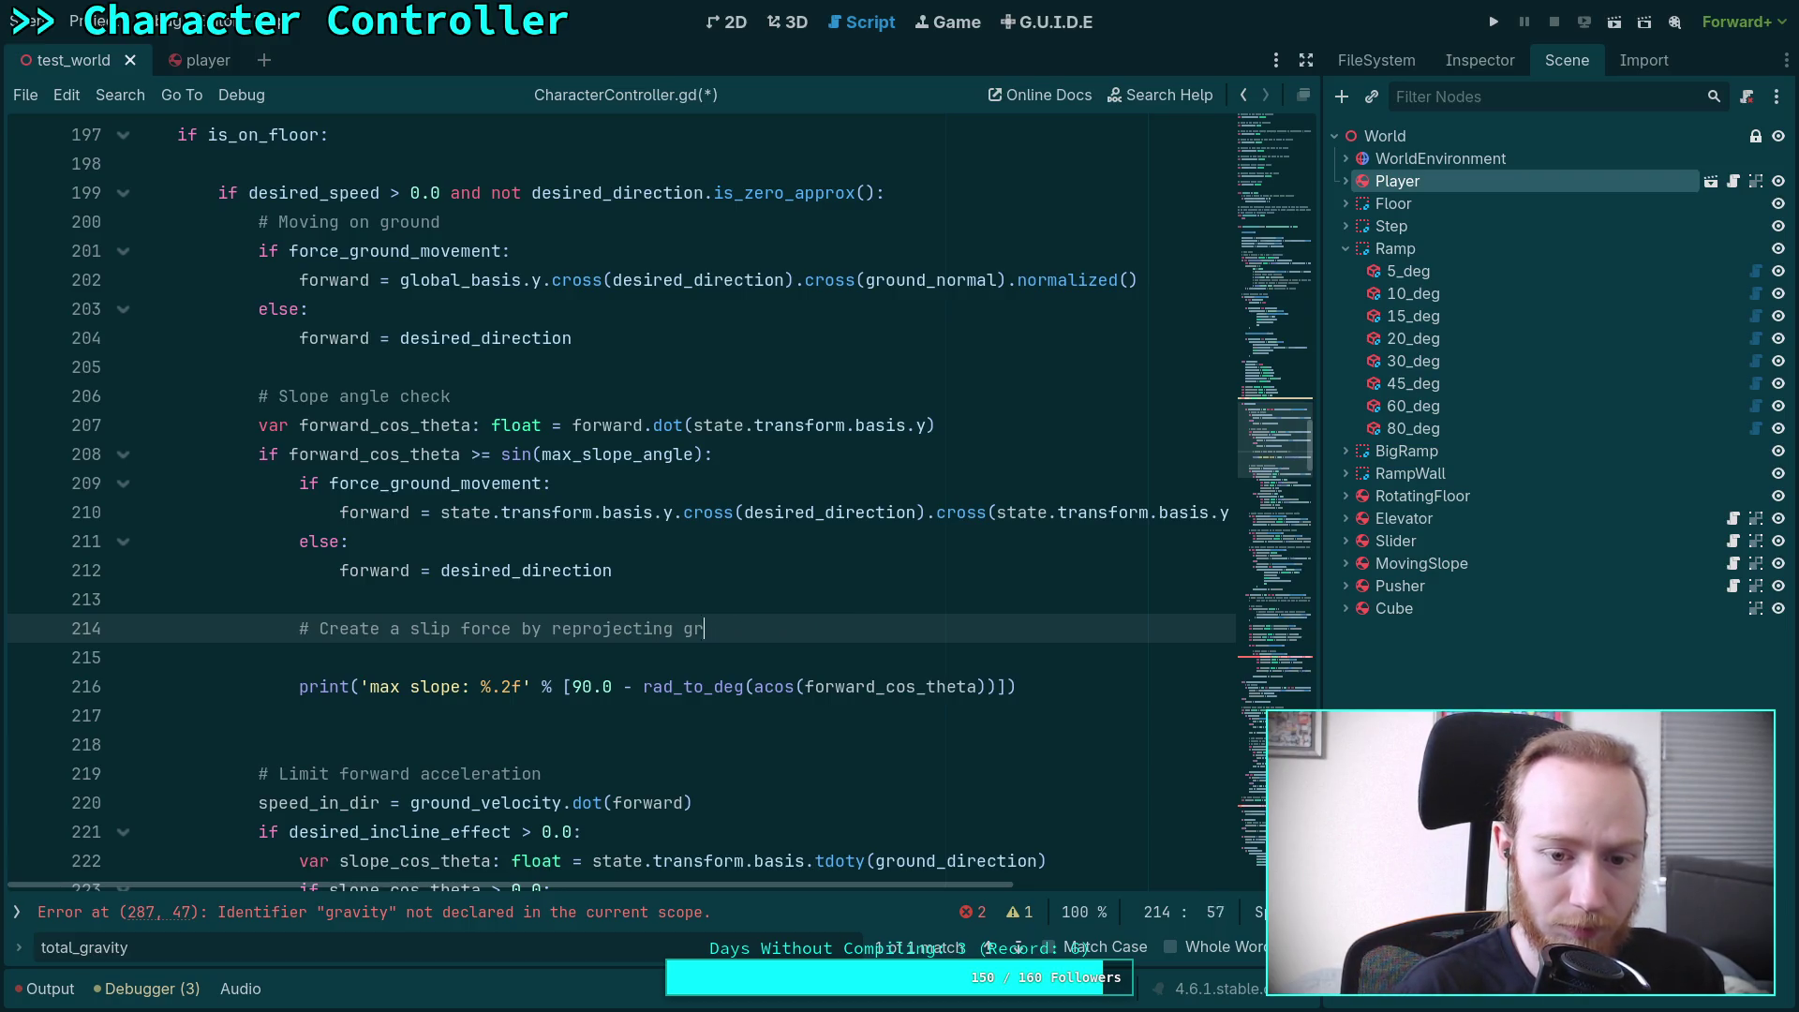
pyautogui.write('projecting c')
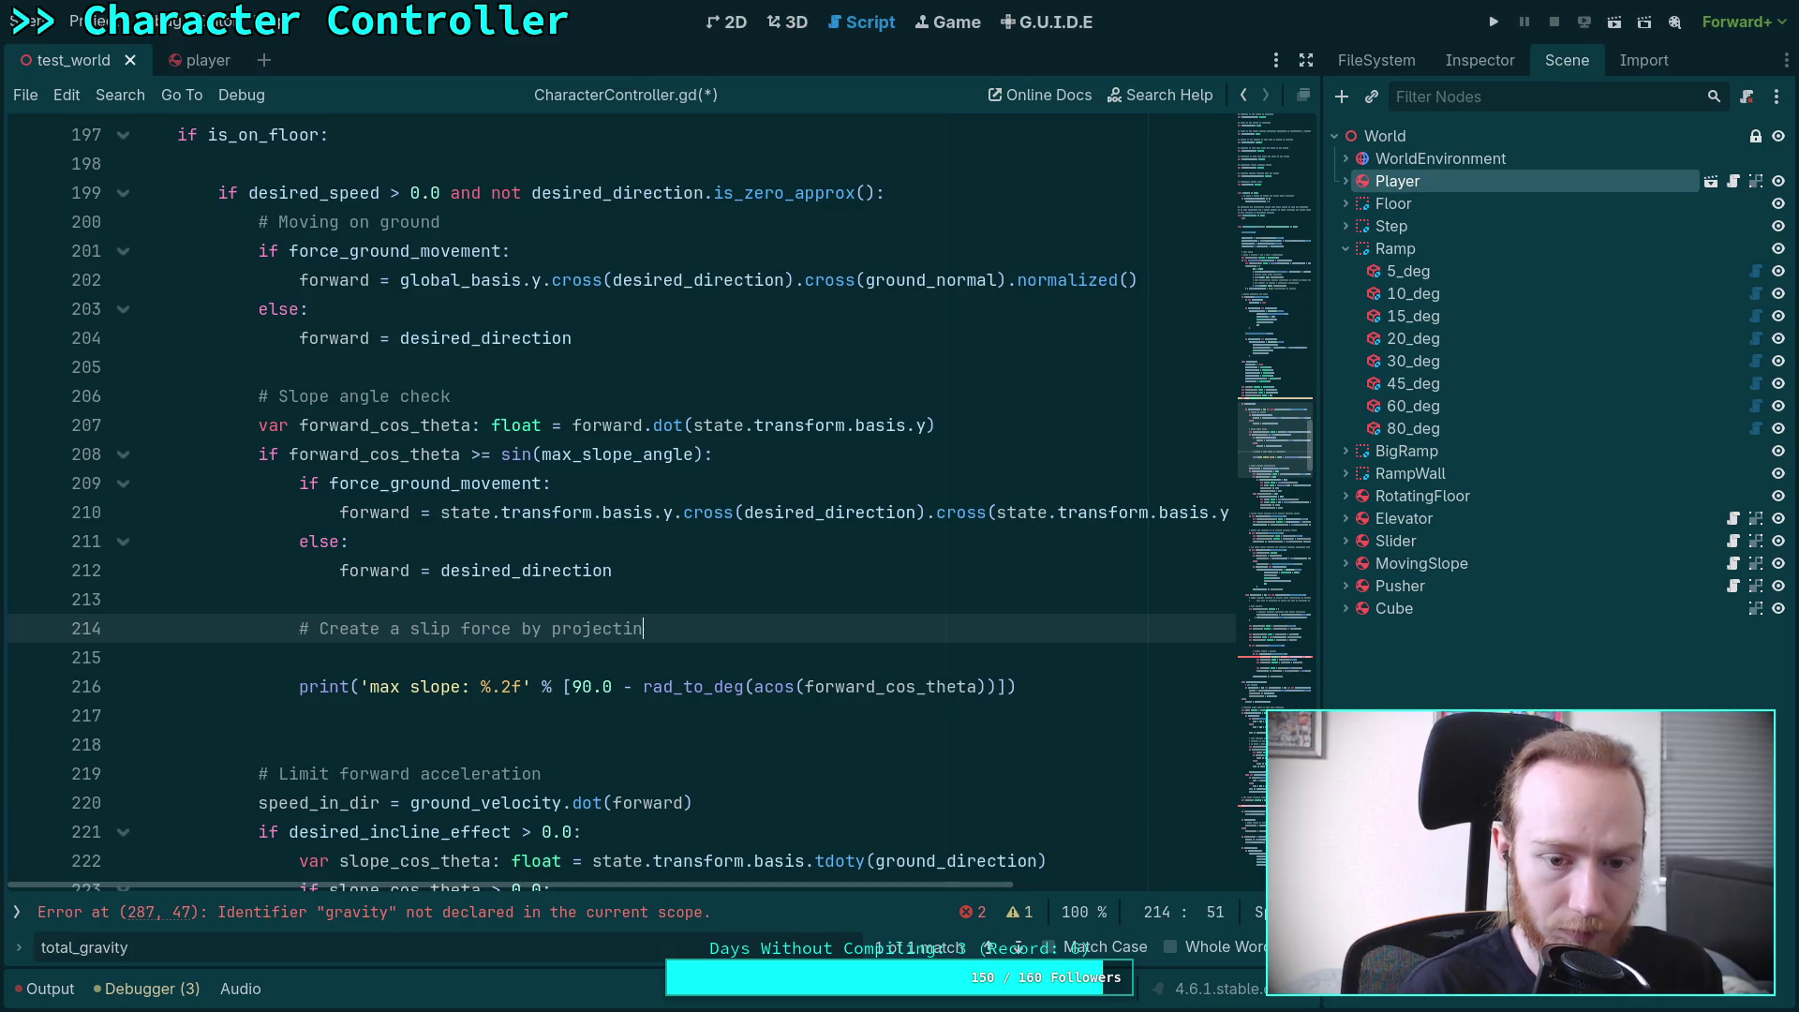
pyautogui.press('BackSpace')
pyautogui.write('gravity')
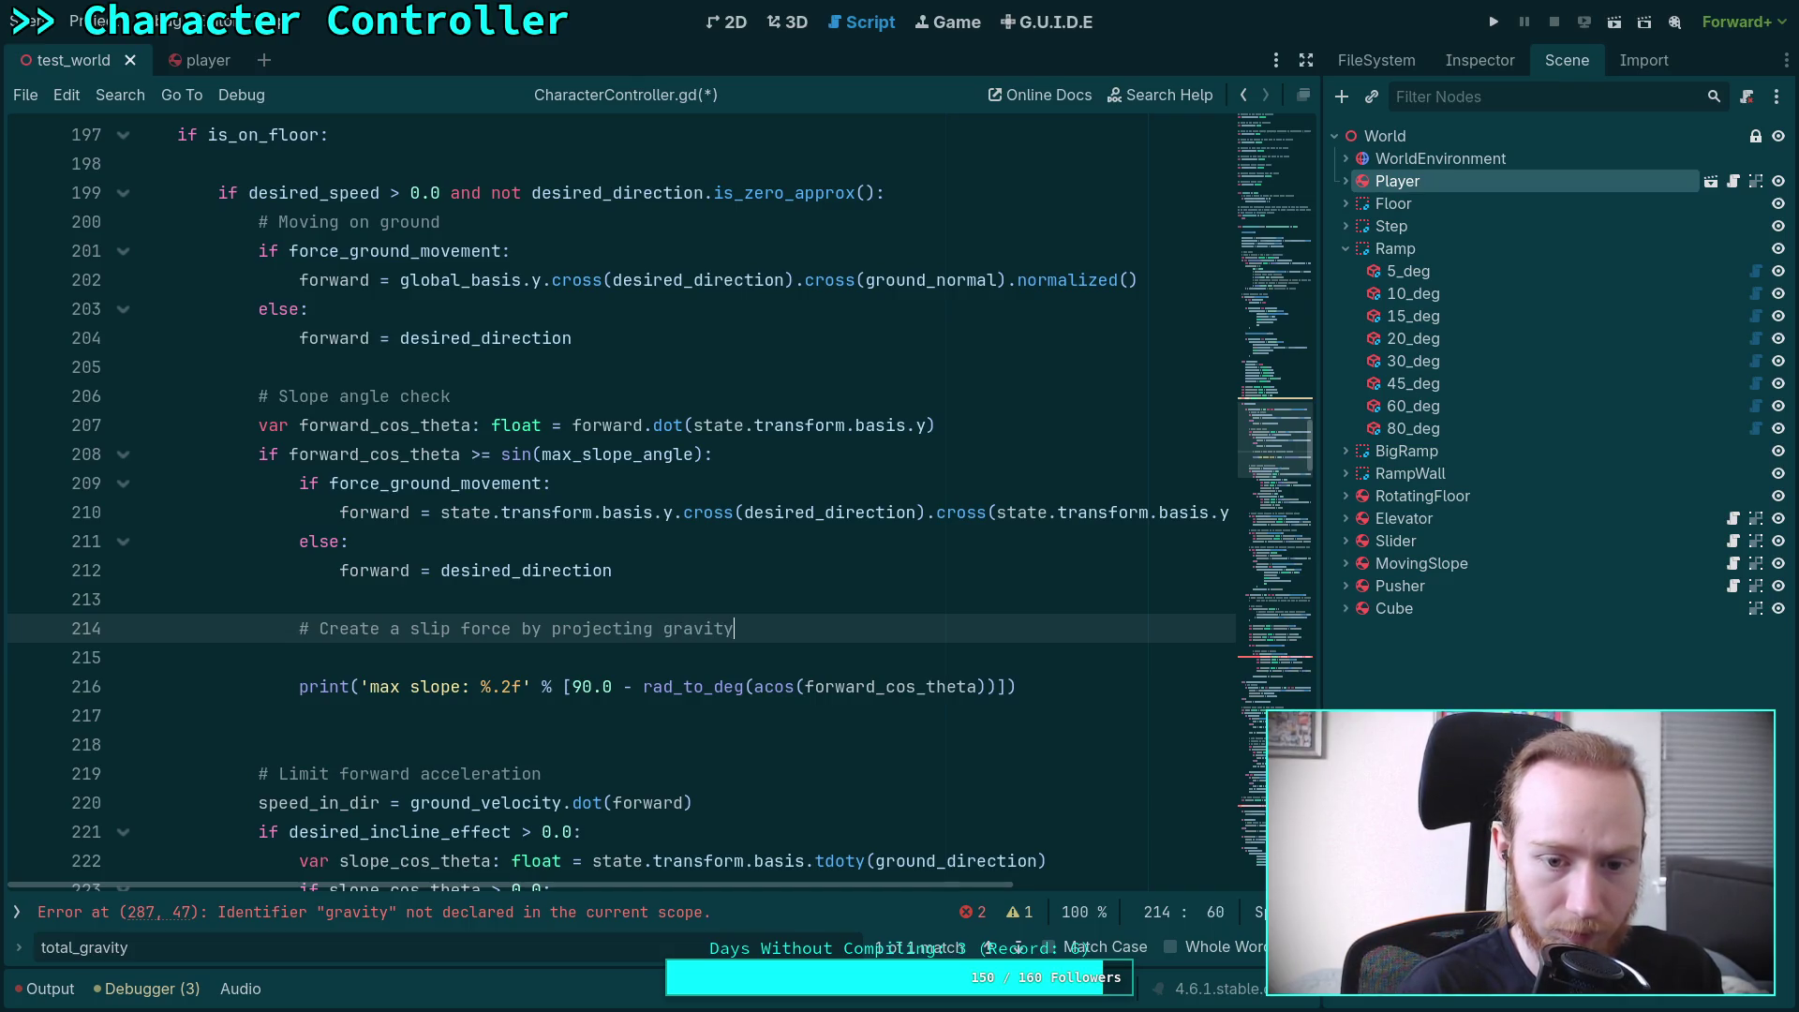
pyautogui.write(' along the ground normal')
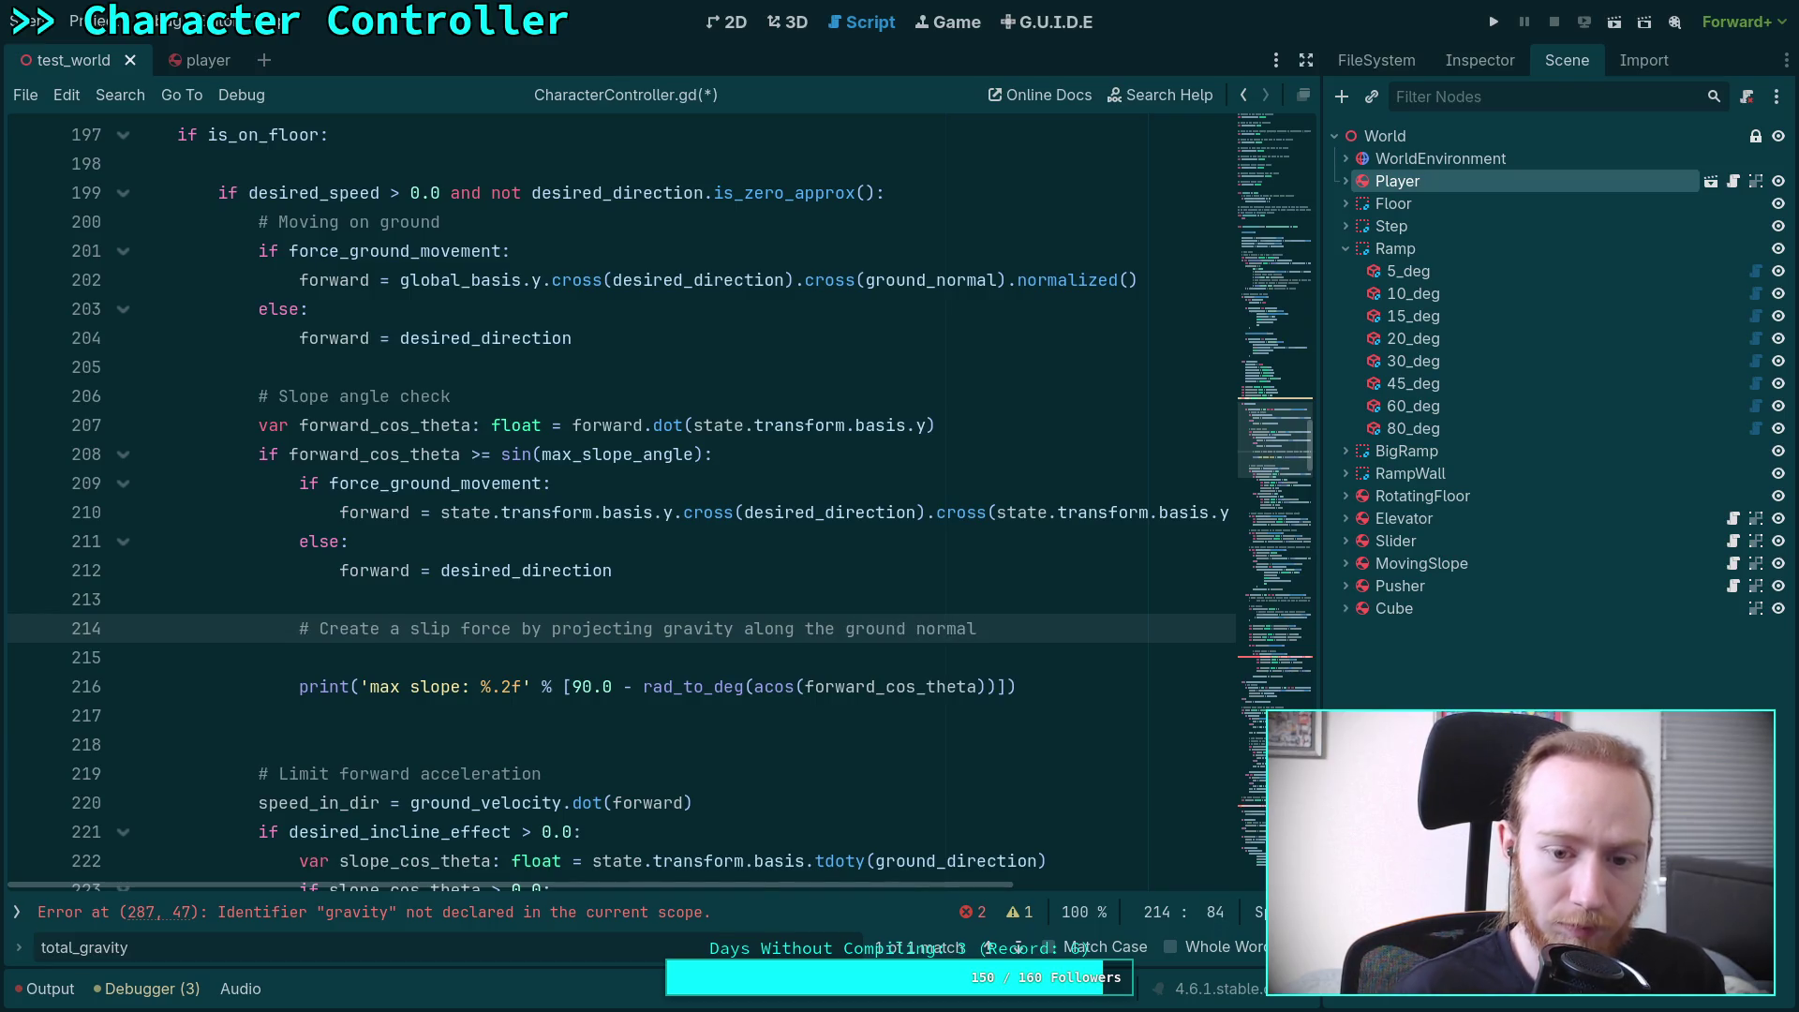
# Change 'ground normal' to 'downhill vector' and start 'var downhill: Vector3 =' below the comment
pyautogui.click(299, 657)
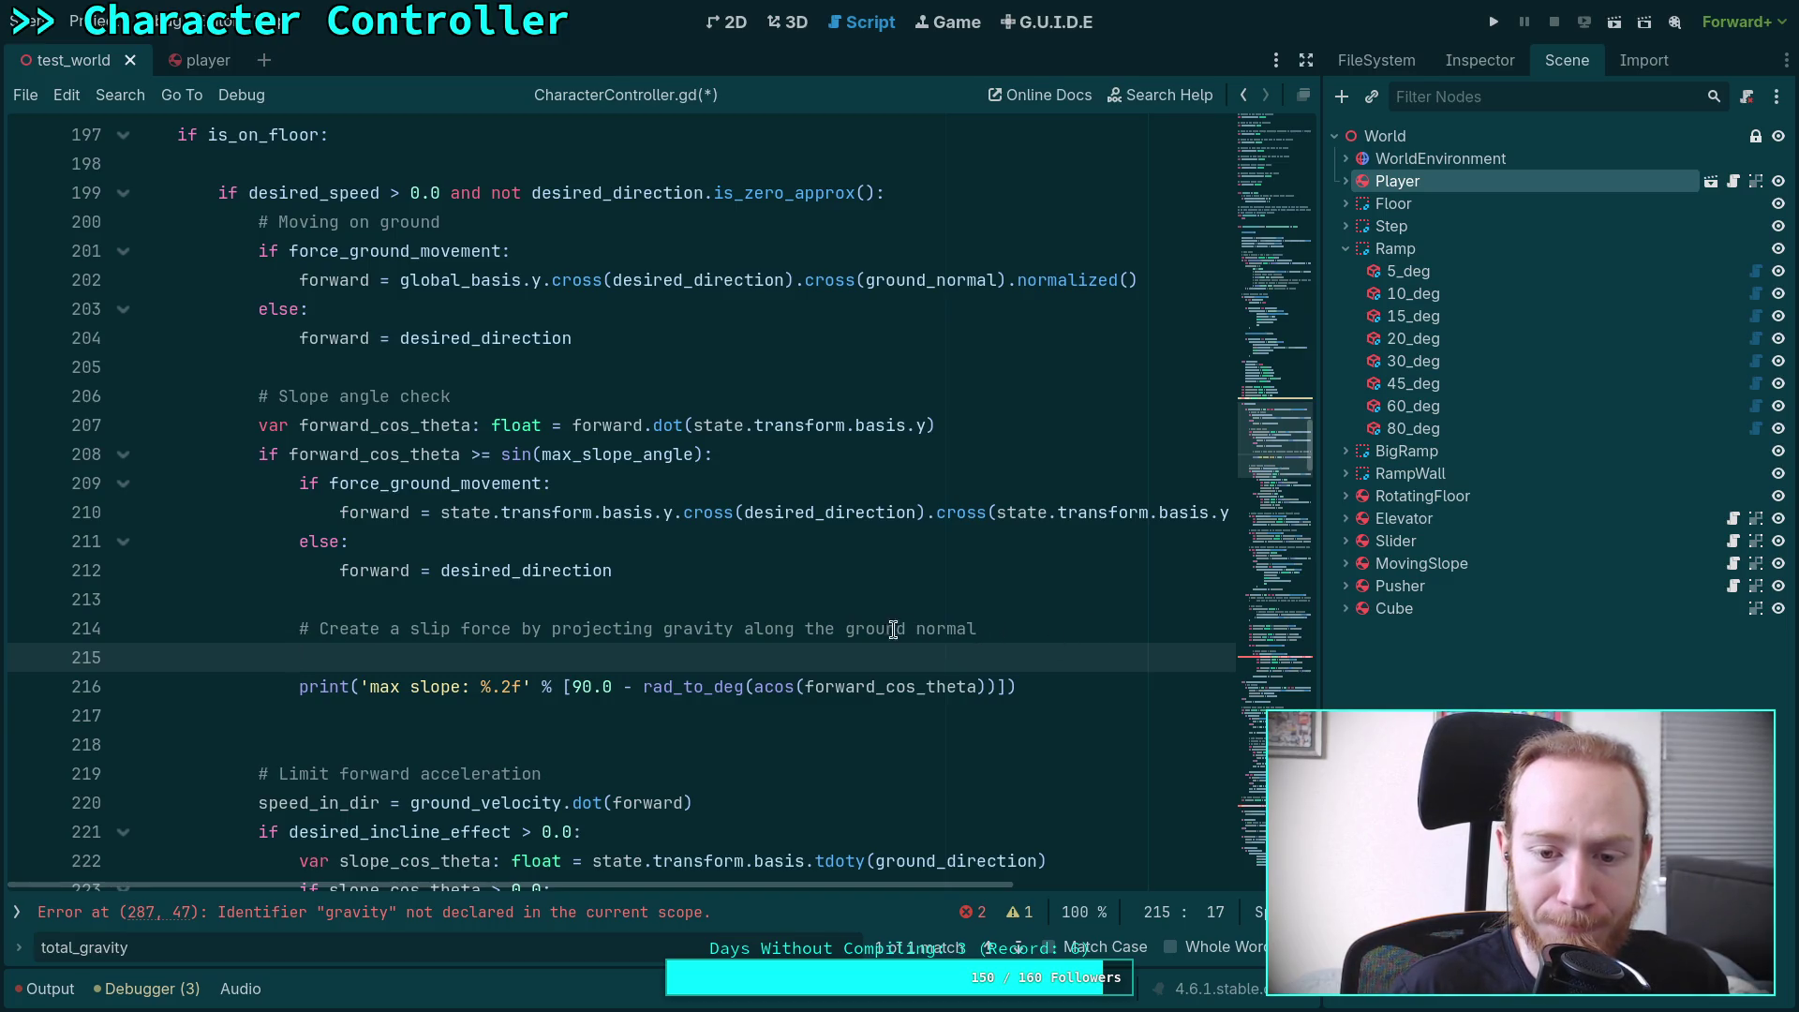
pyautogui.click(844, 629)
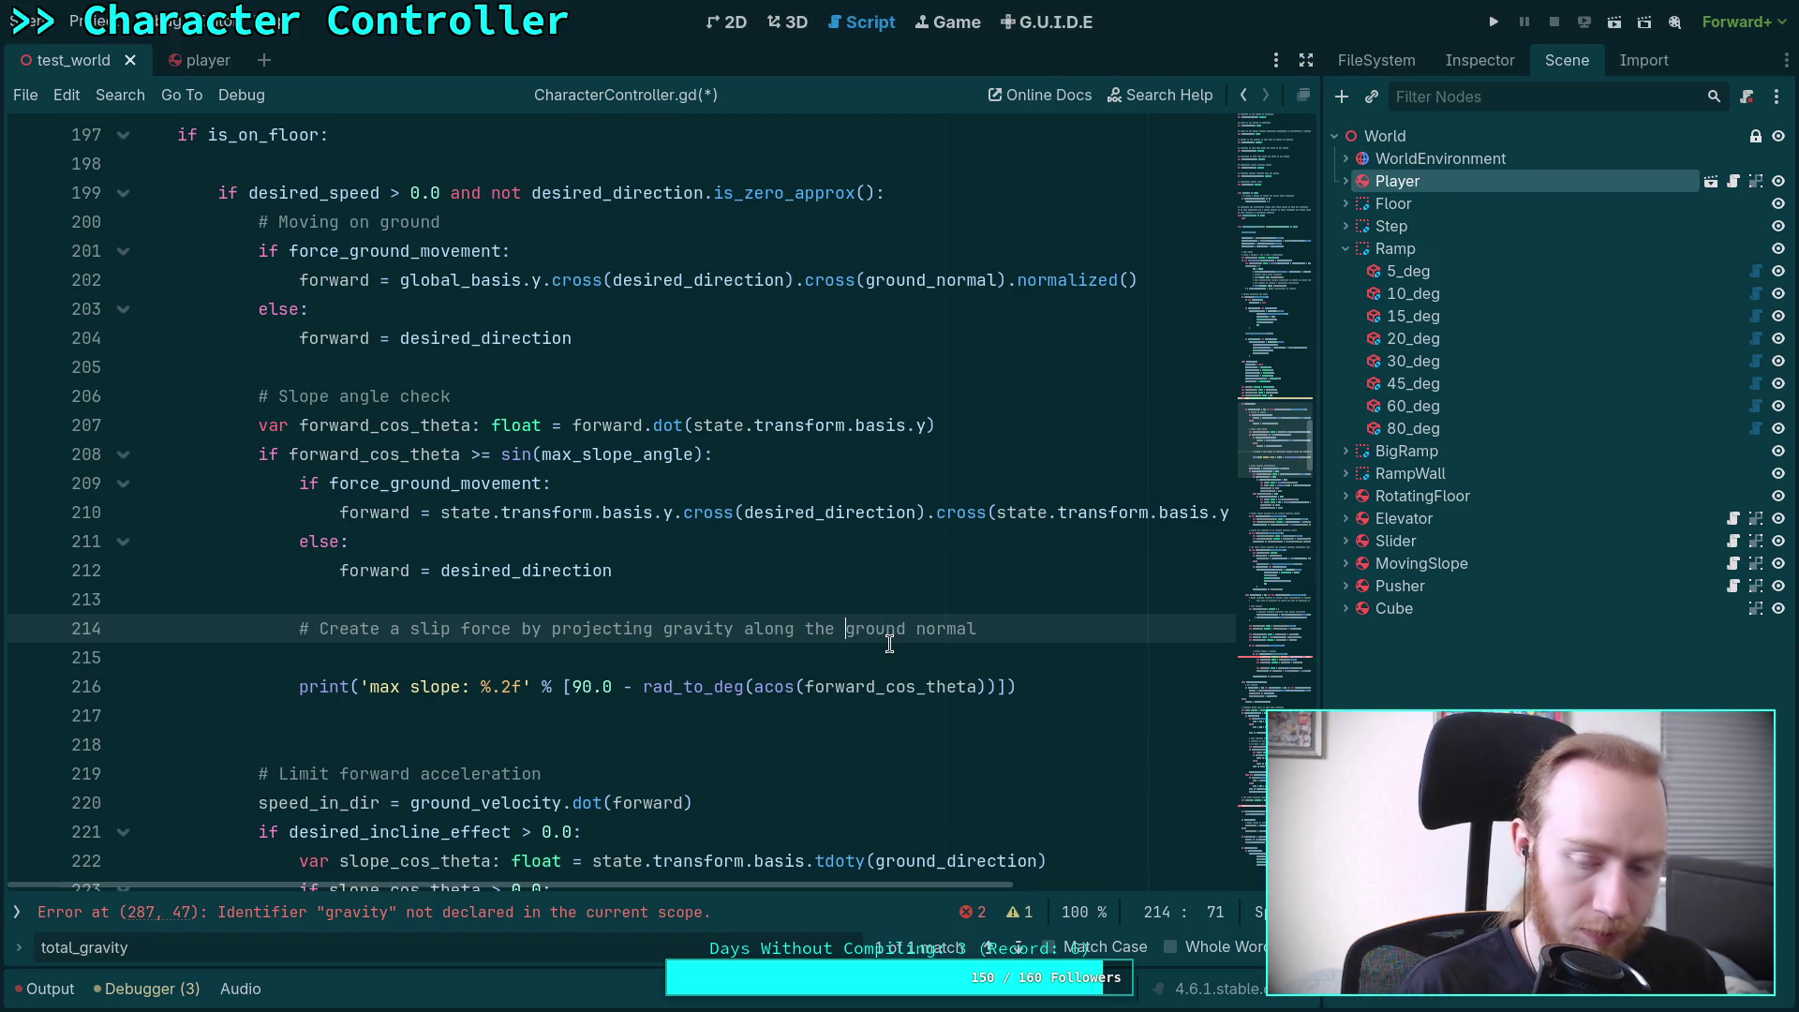
pyautogui.write('downhill vector')
pyautogui.moveTo(1000, 628); pyautogui.dragTo(1140, 629)
pyautogui.press('BackSpace')
pyautogui.press('Return')
pyautogui.write('var do')
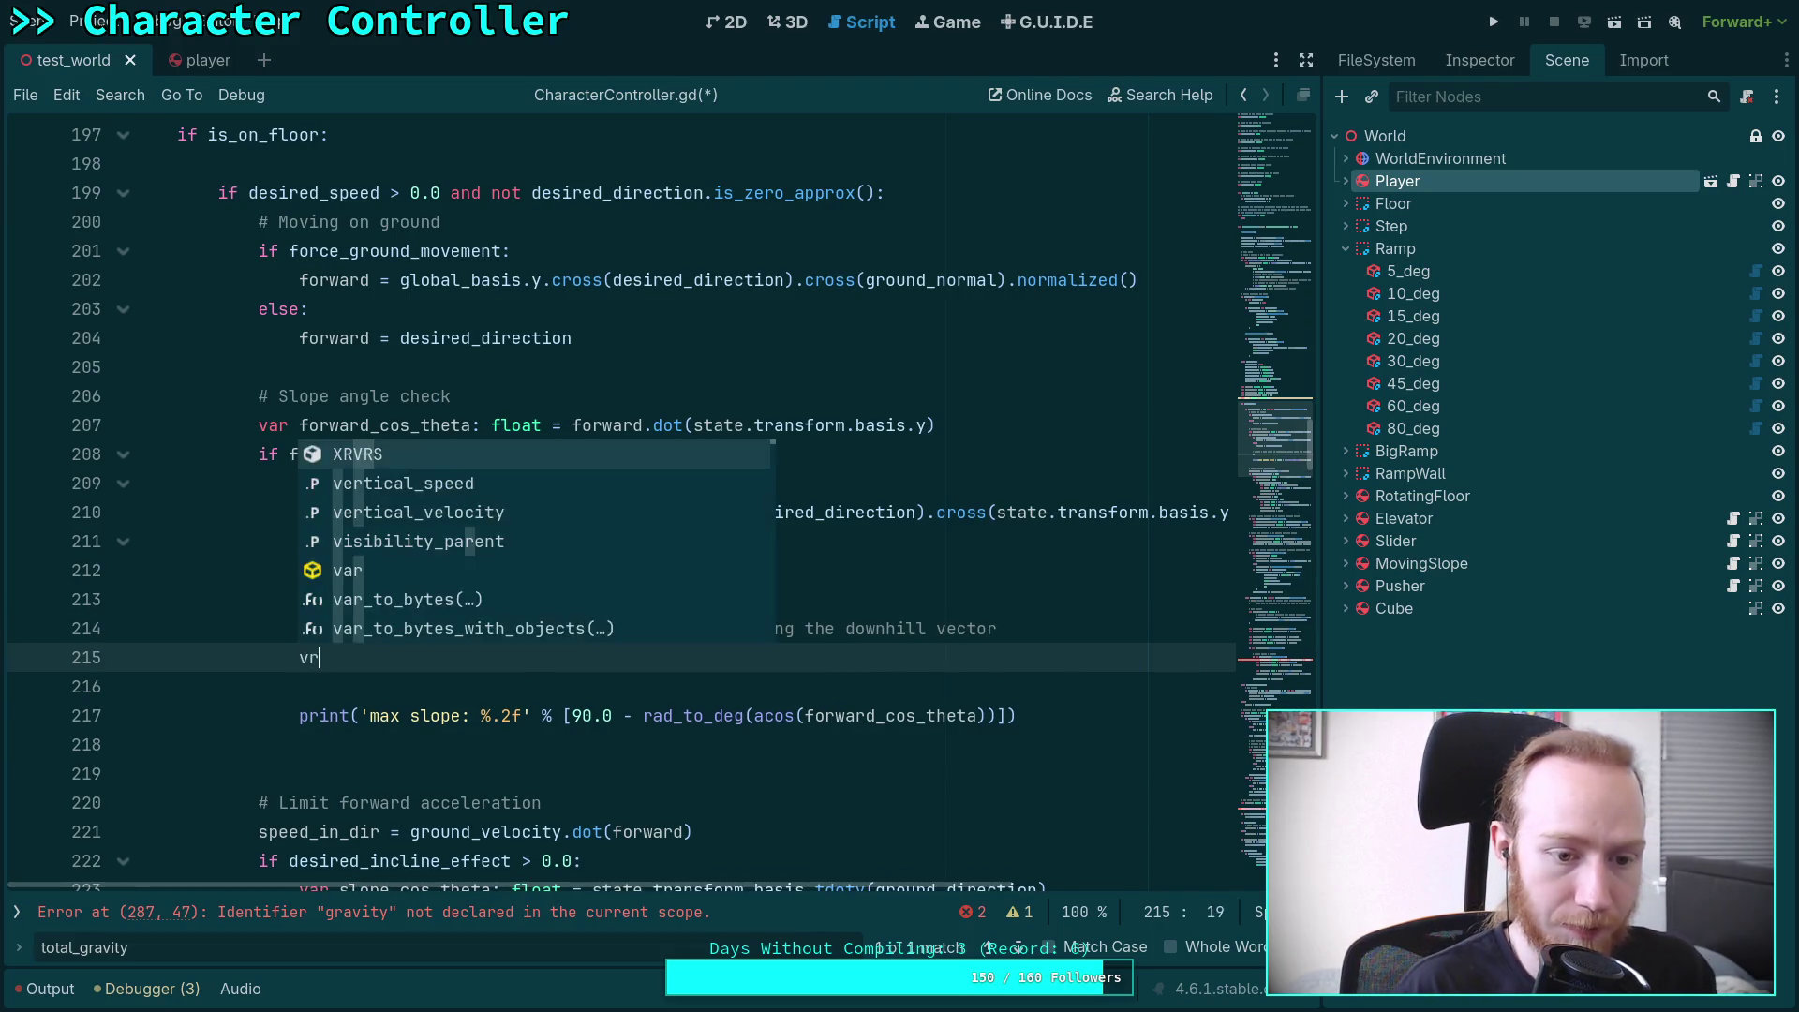
pyautogui.write('wnhil')
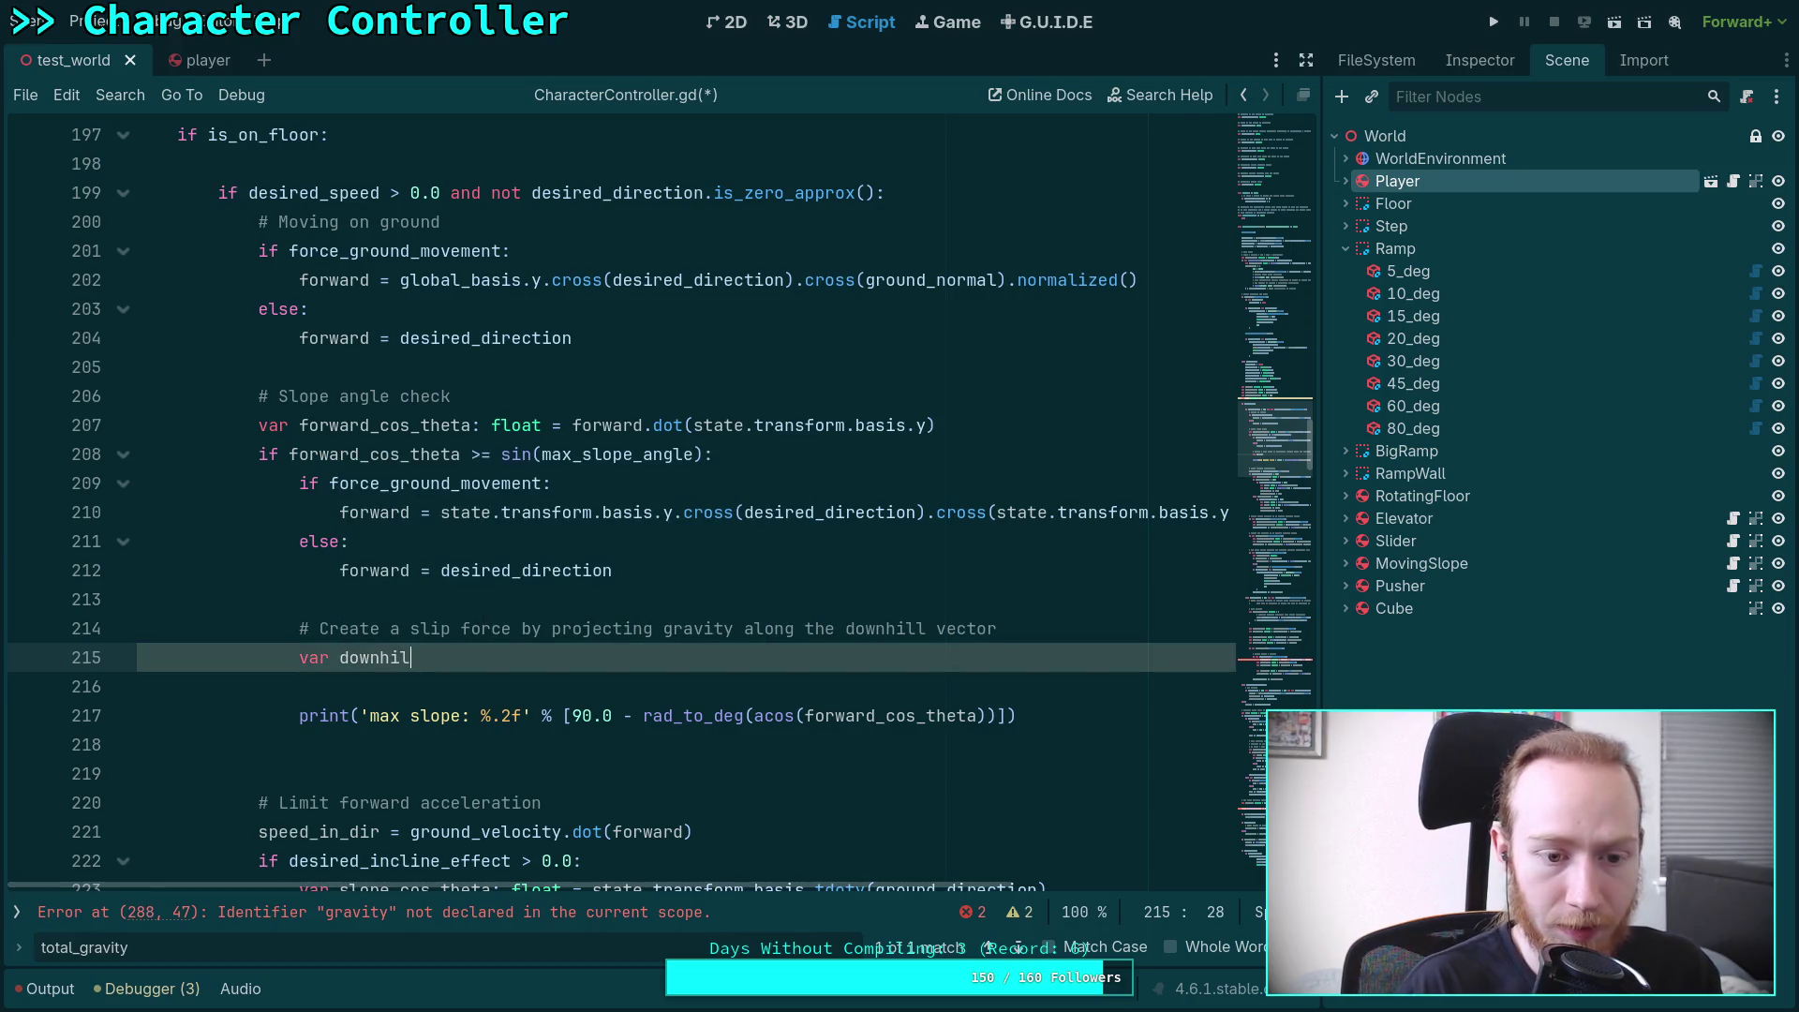
pyautogui.write('l: Vector3 =')
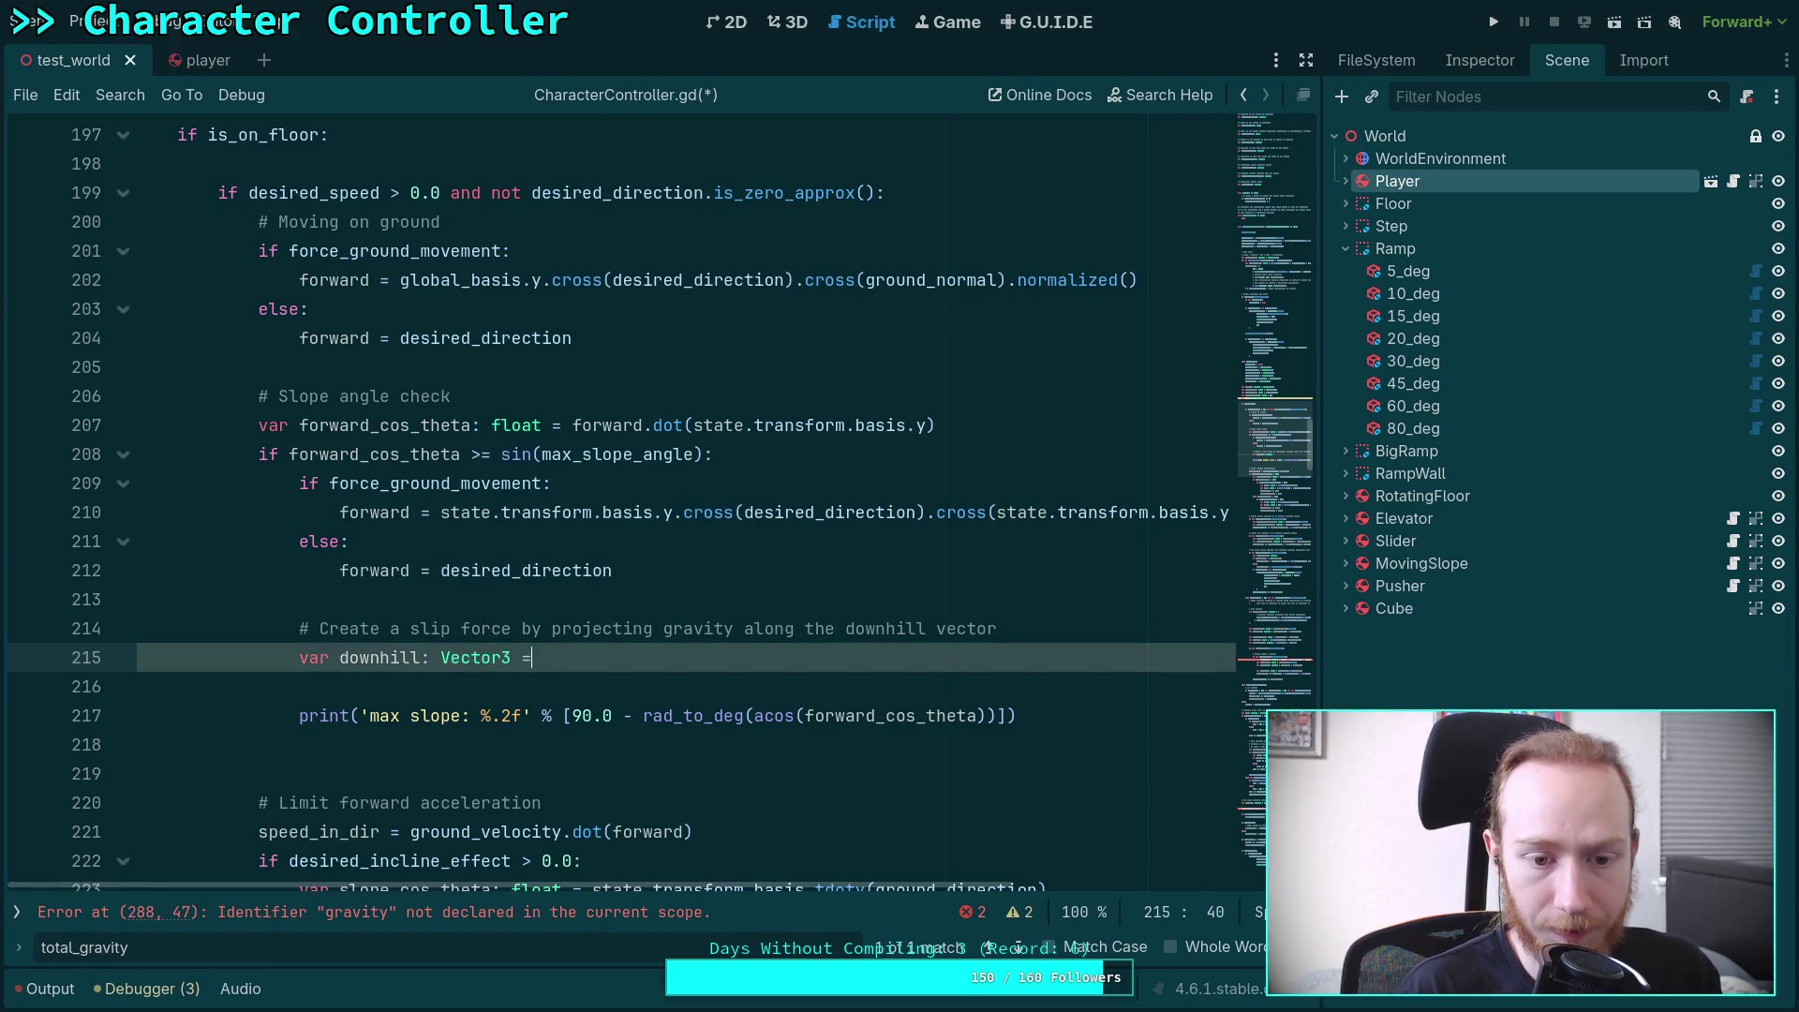
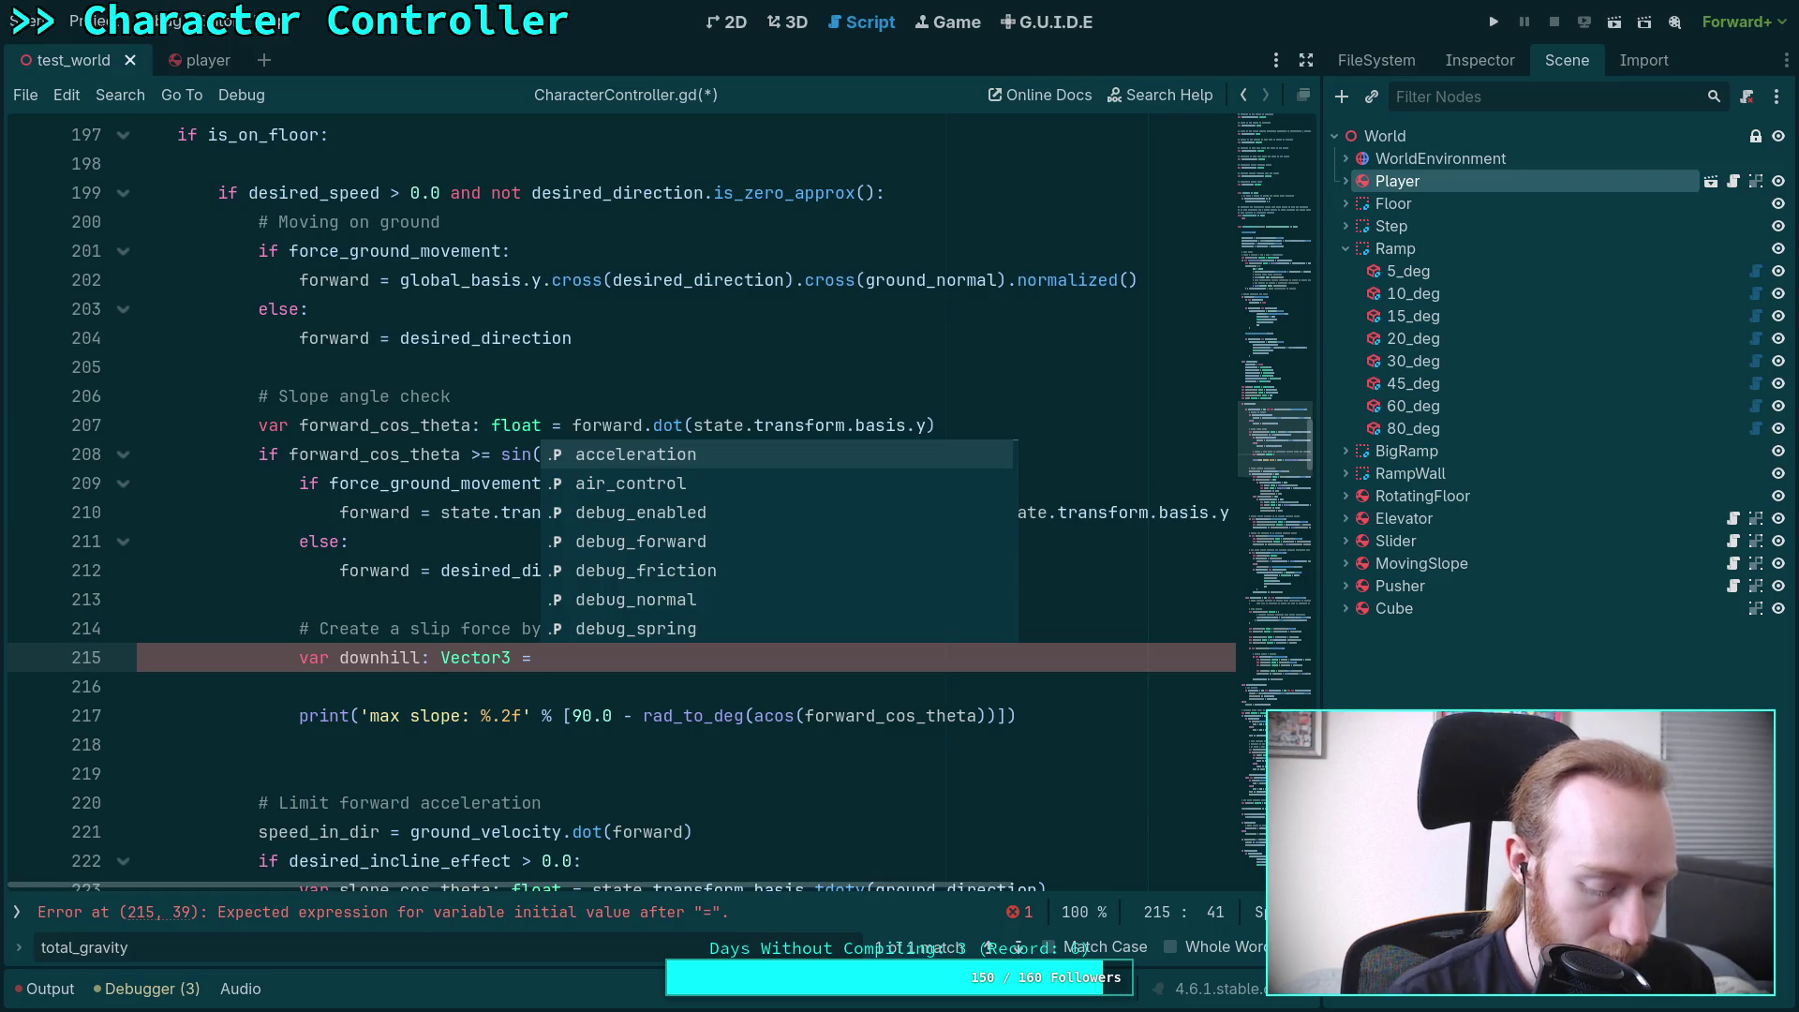
# Write downhill = ground_normal.cross(state.total_gravity).cross(ground_normal).normalized() on line 215
pyautogui.write('grou')
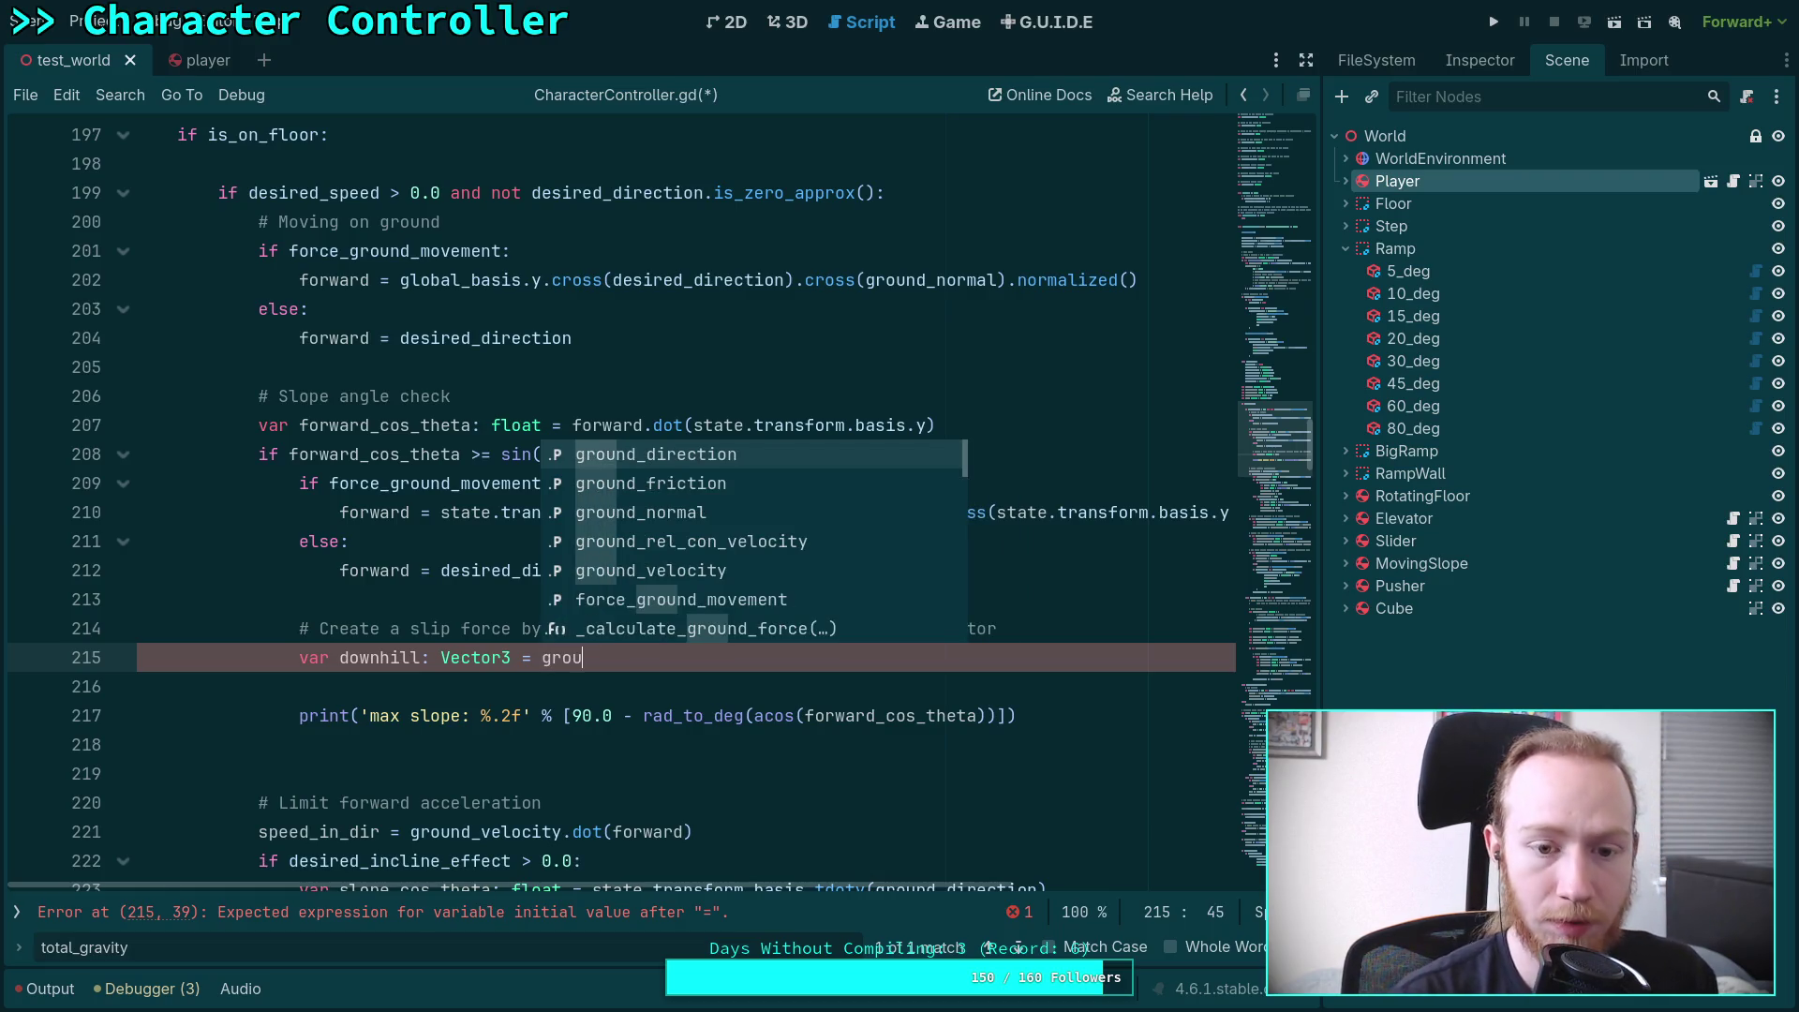
pyautogui.press('Down')
pyautogui.press('Down')
pyautogui.press('Return')
pyautogui.write('.cross(')
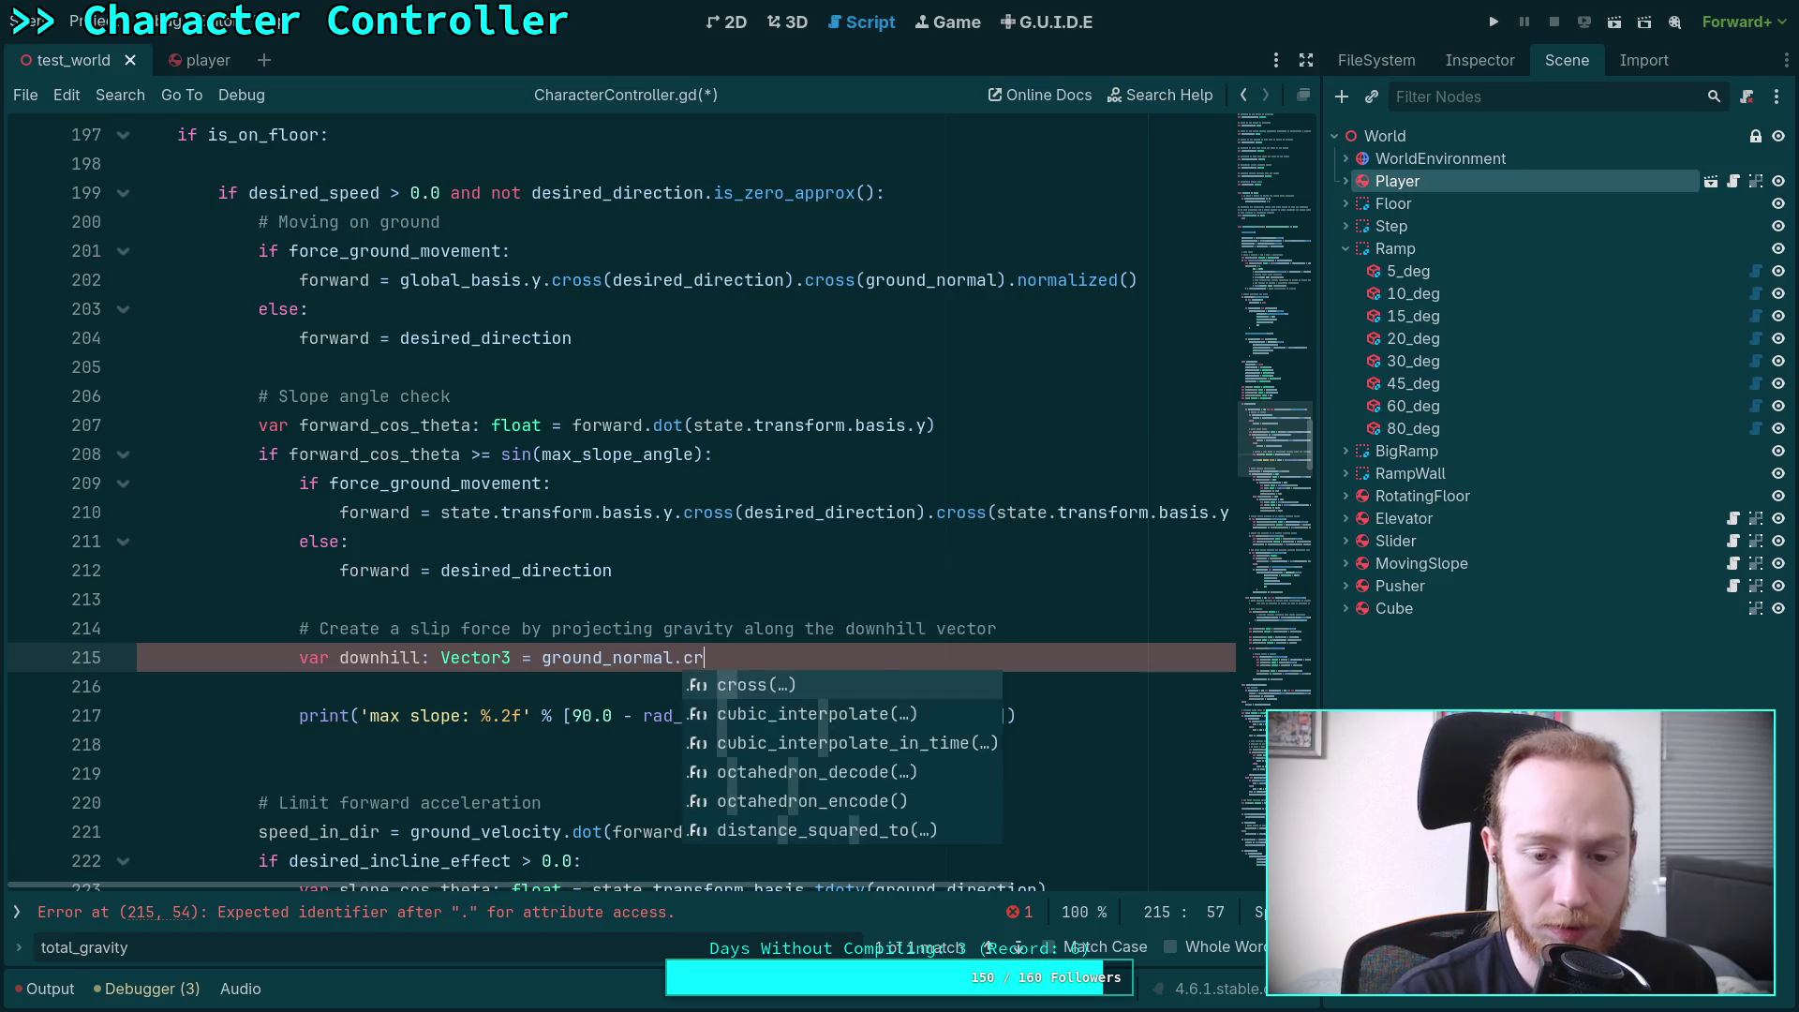
pyautogui.press('Return')
pyautogui.write('state.to')
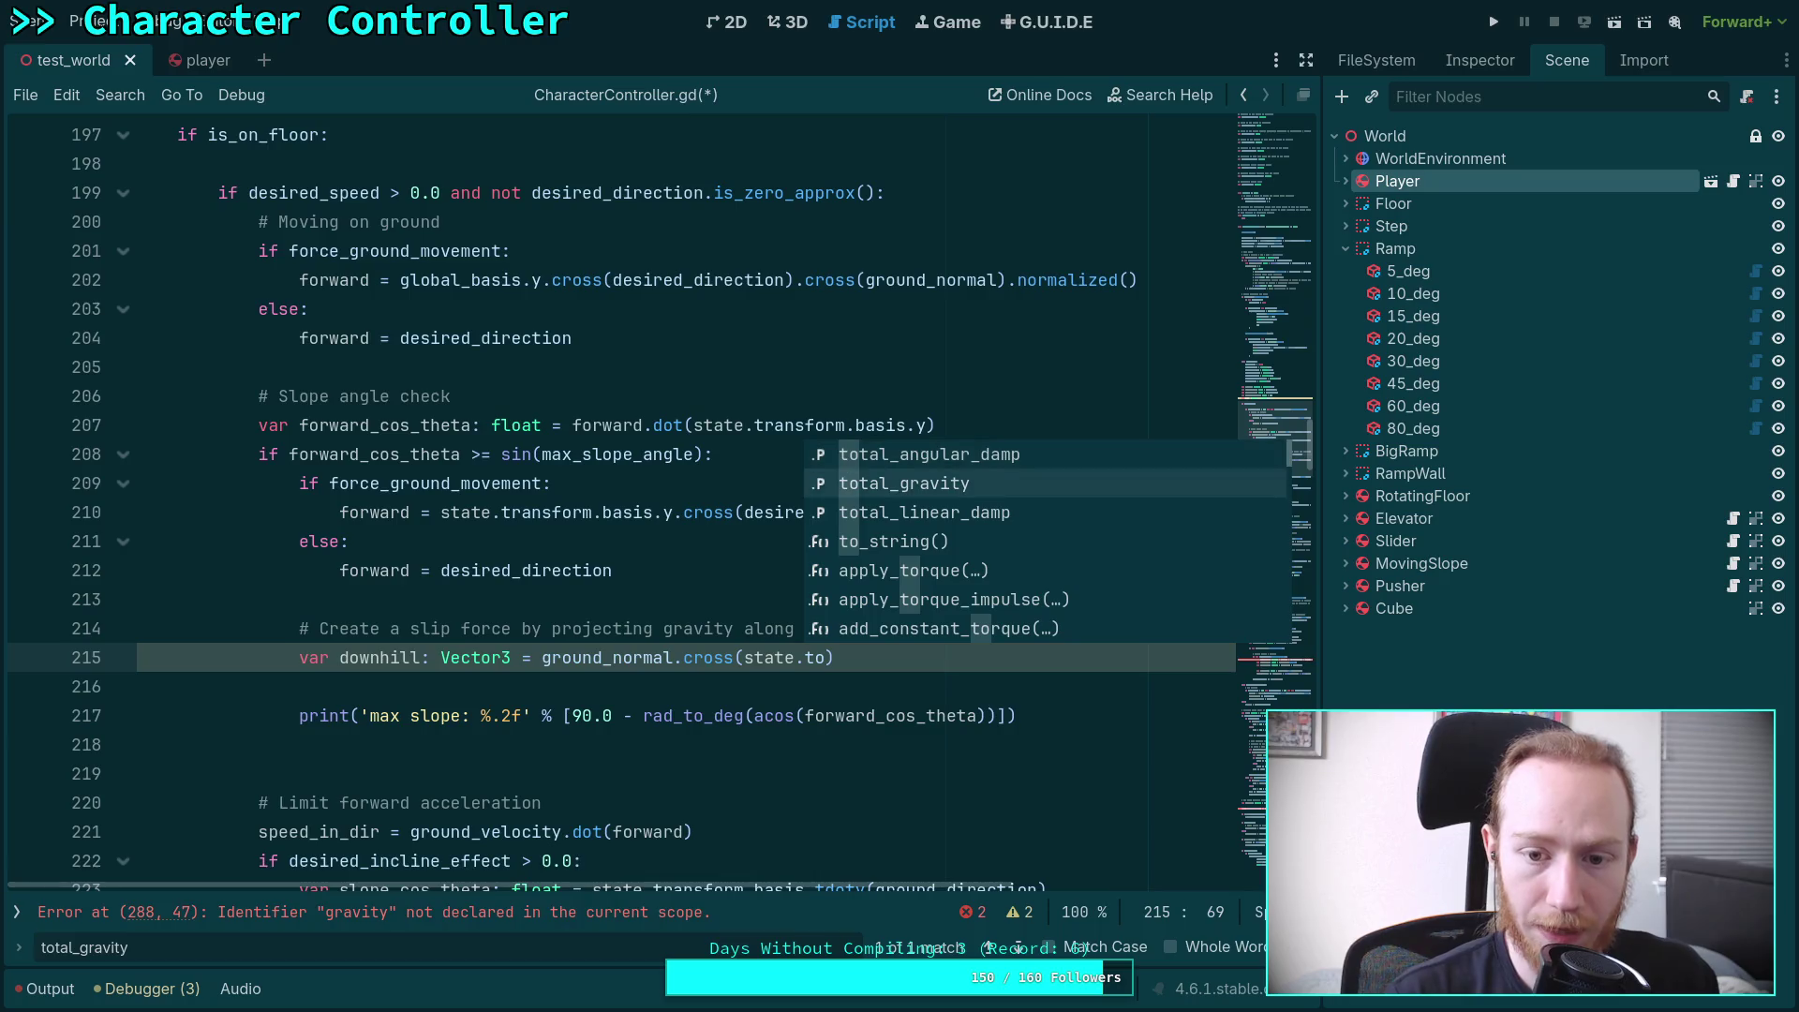
pyautogui.press('Return')
pyautogui.write(').')
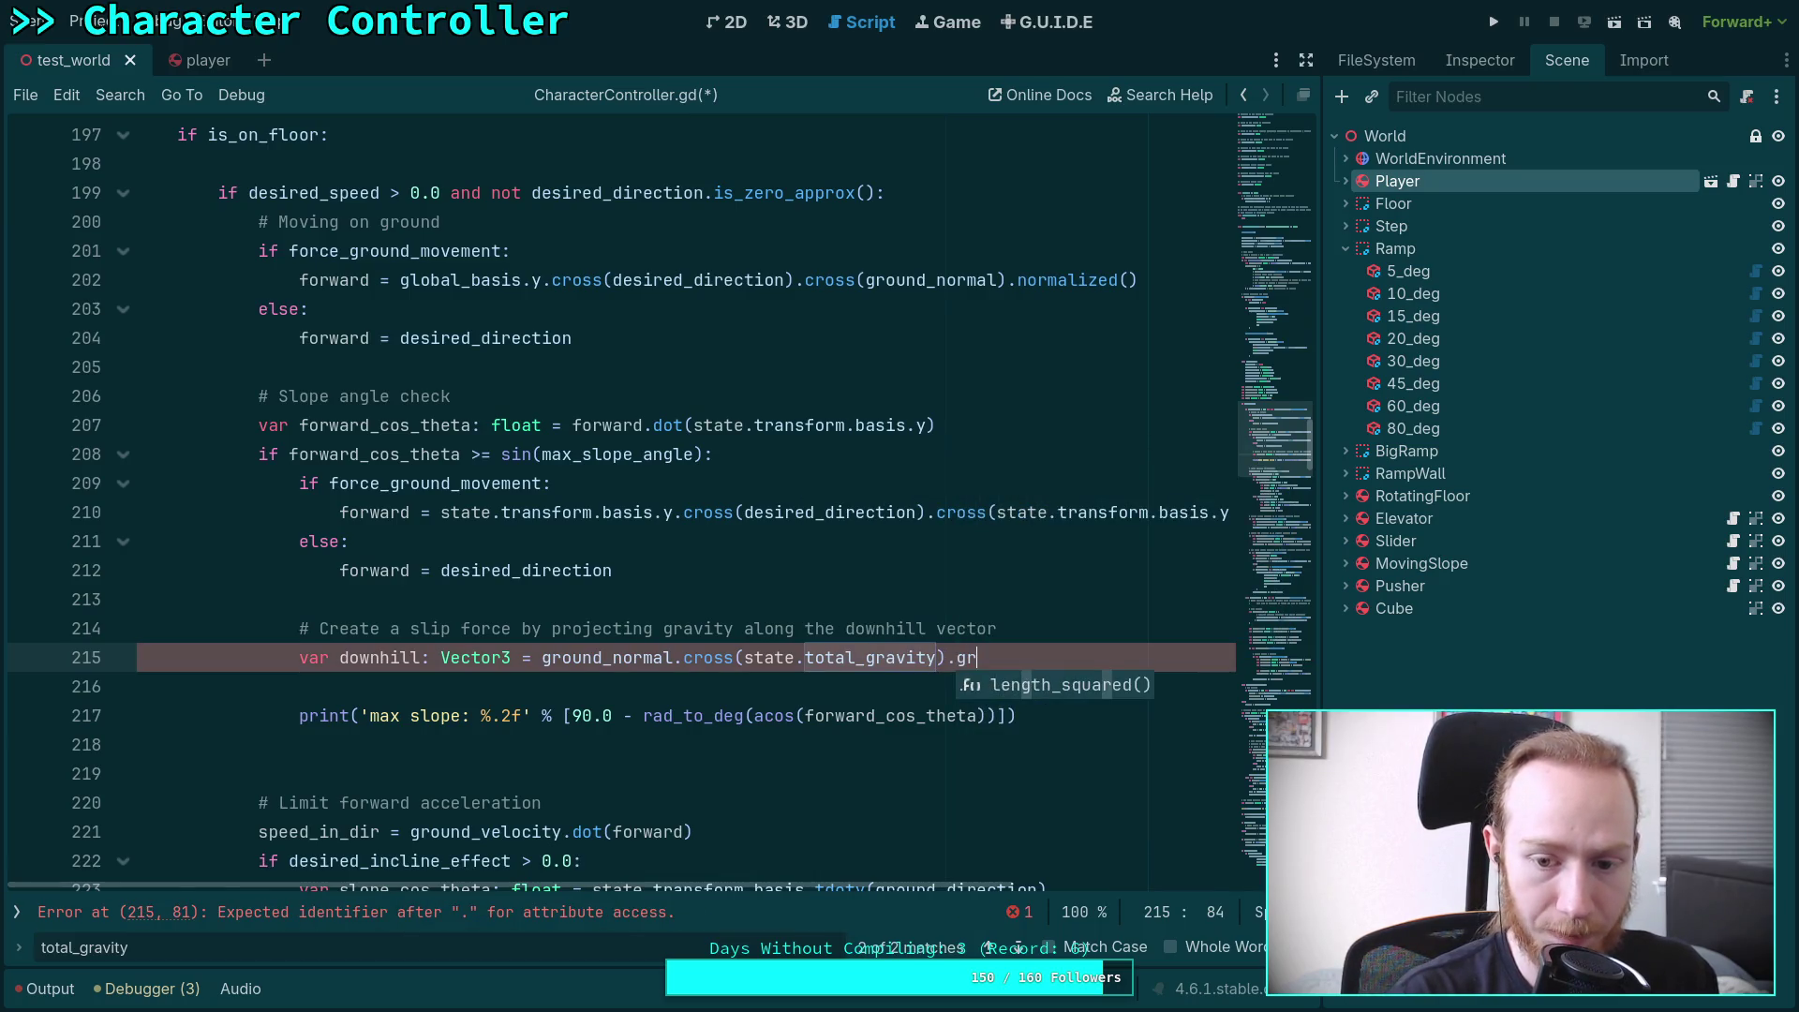
pyautogui.write('cr')
pyautogui.press('Return')
pyautogui.write('grou')
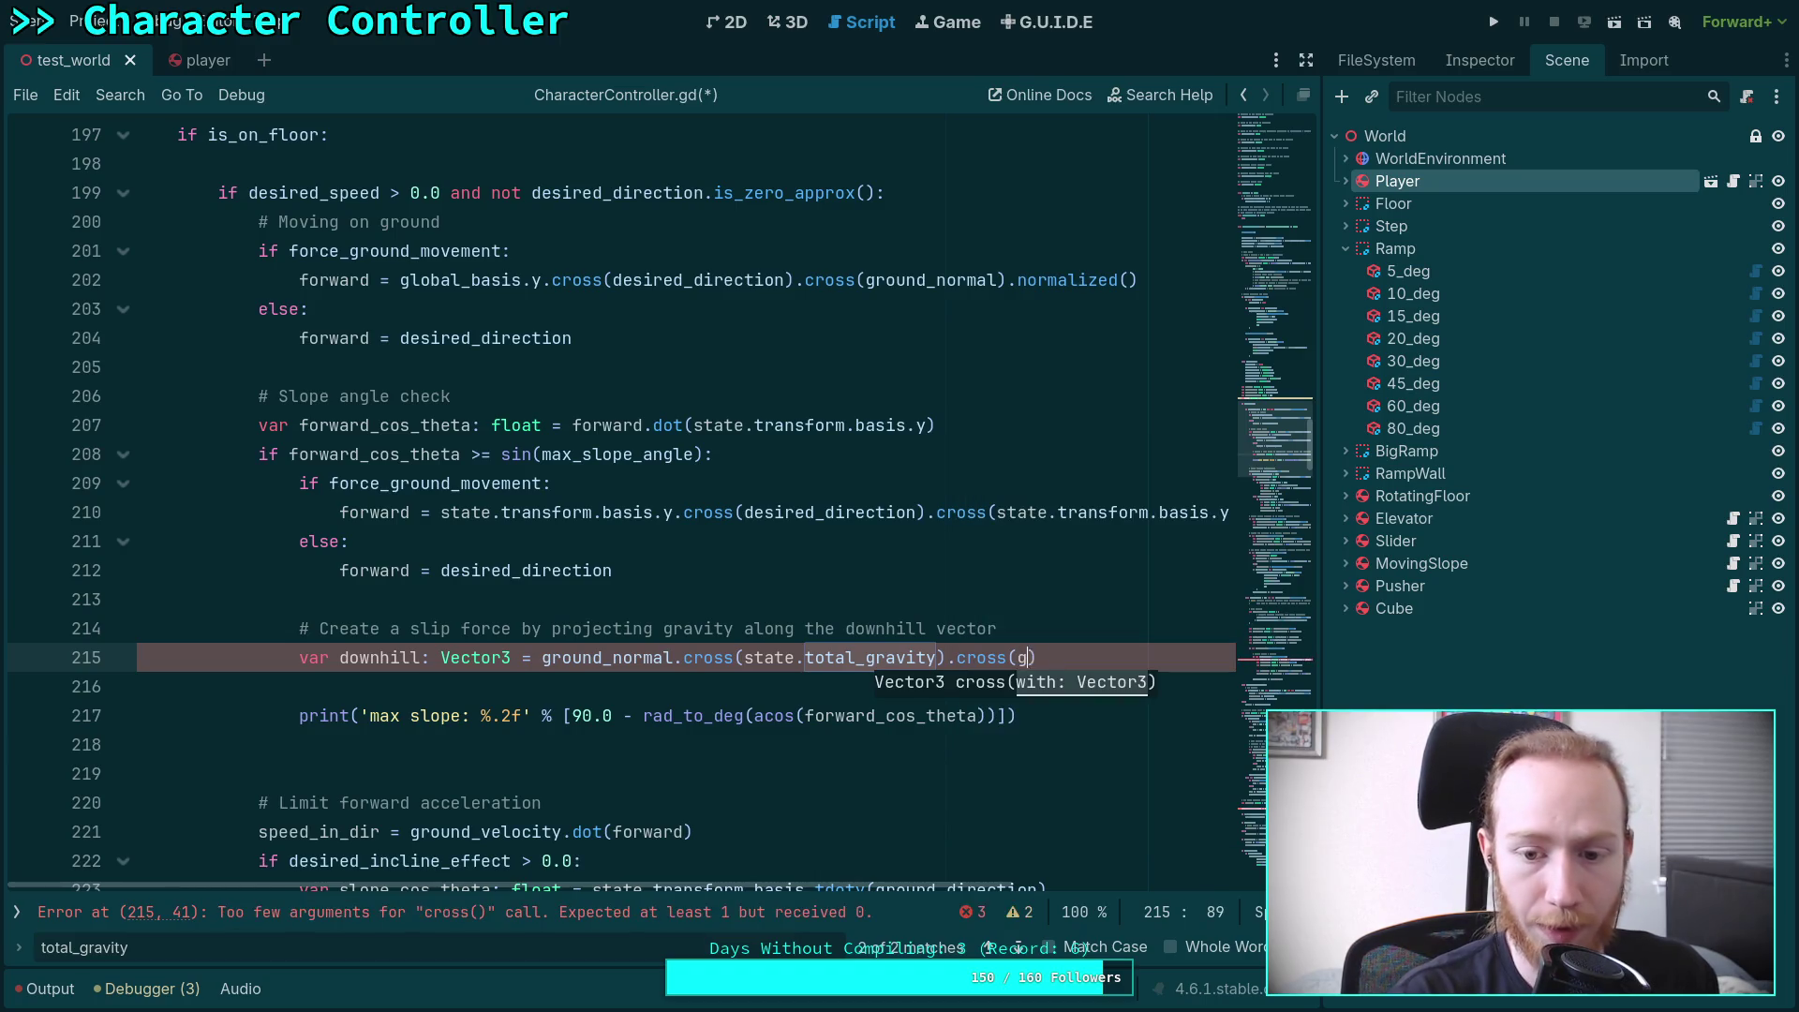
pyautogui.press('Down')
pyautogui.press('Down')
pyautogui.press('Return')
pyautogui.write(').norm')
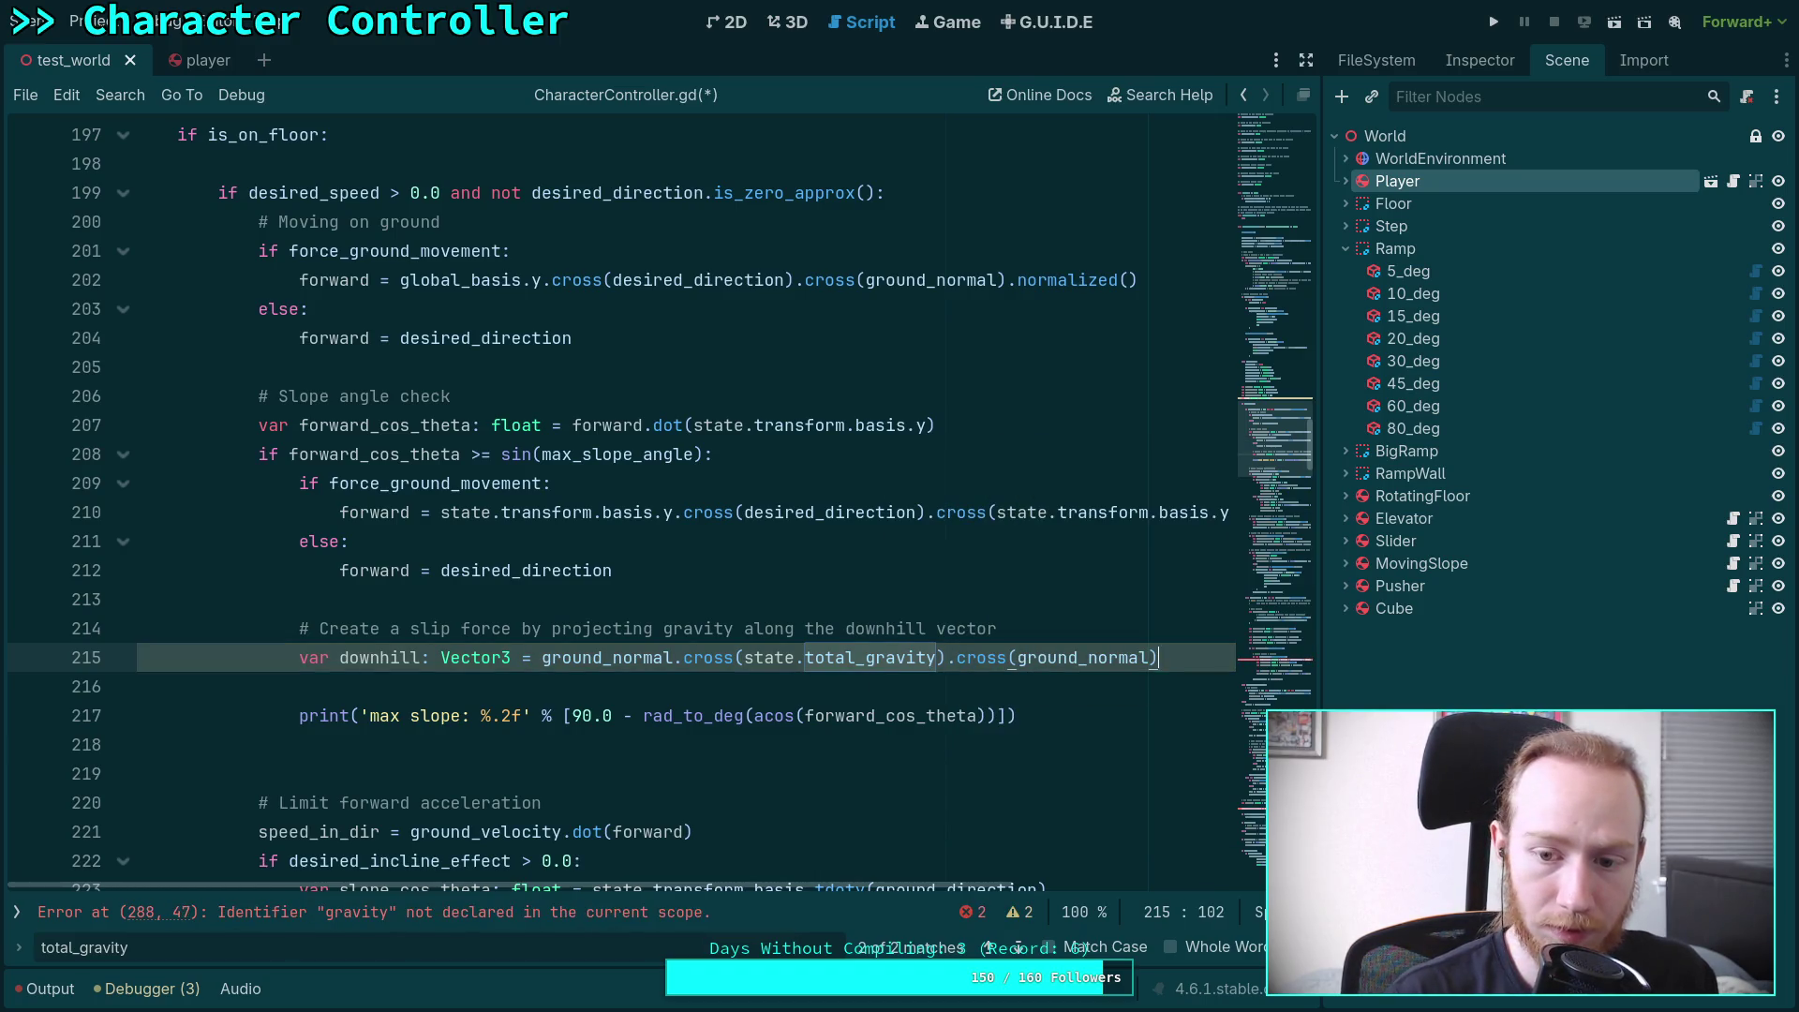
pyautogui.press('Return')
pyautogui.press('Return')
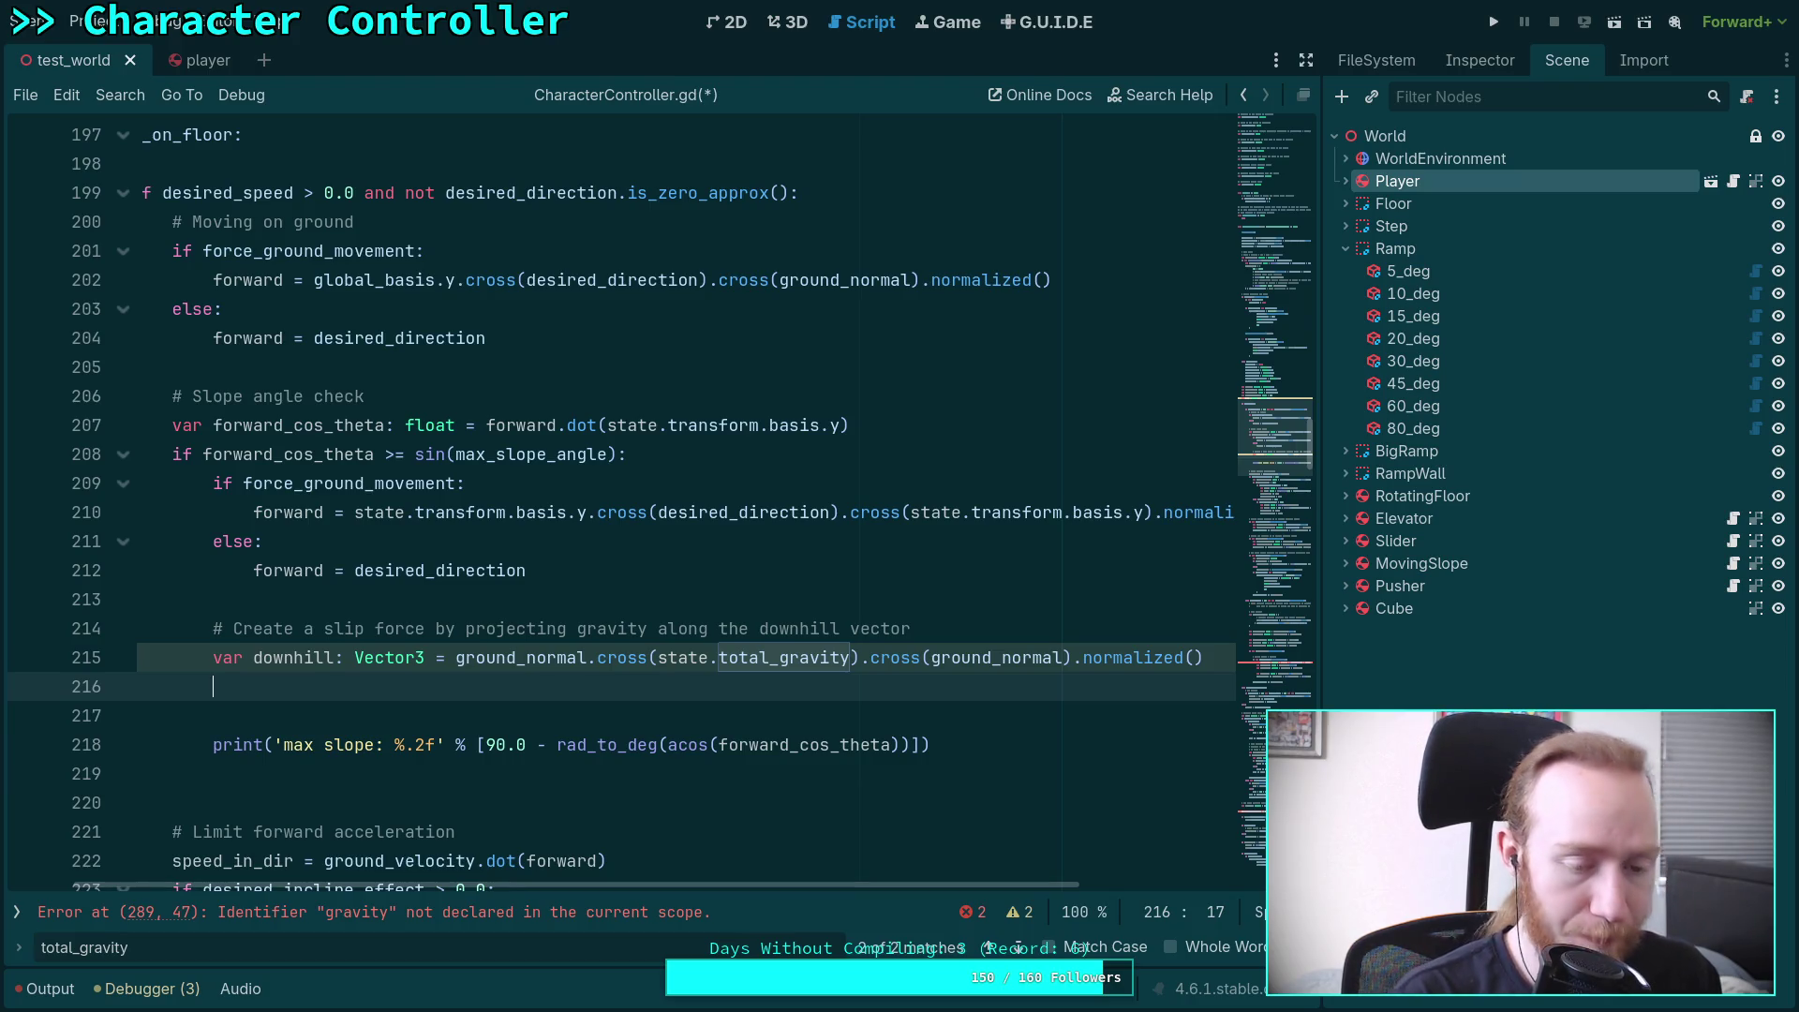
# Add the line slip = downhill * downhill.dot(state.total_gravity)
pyautogui.write('slip = ')
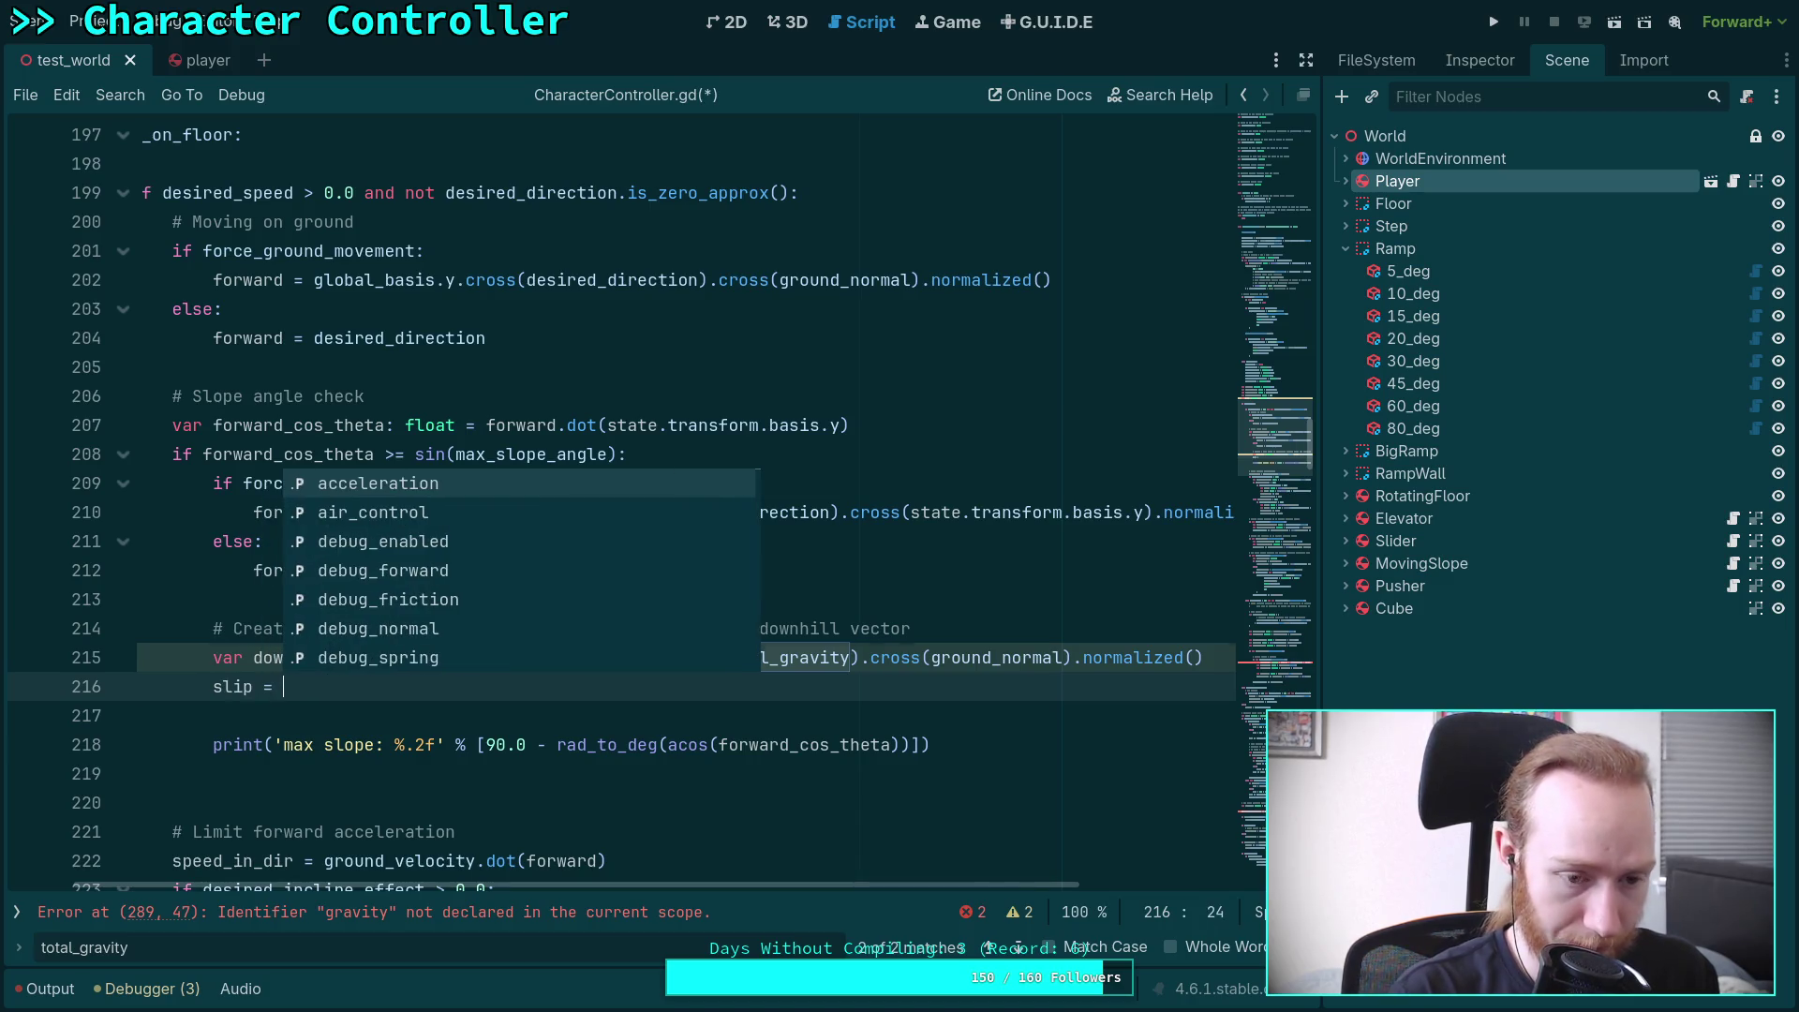
pyautogui.write('downhill *')
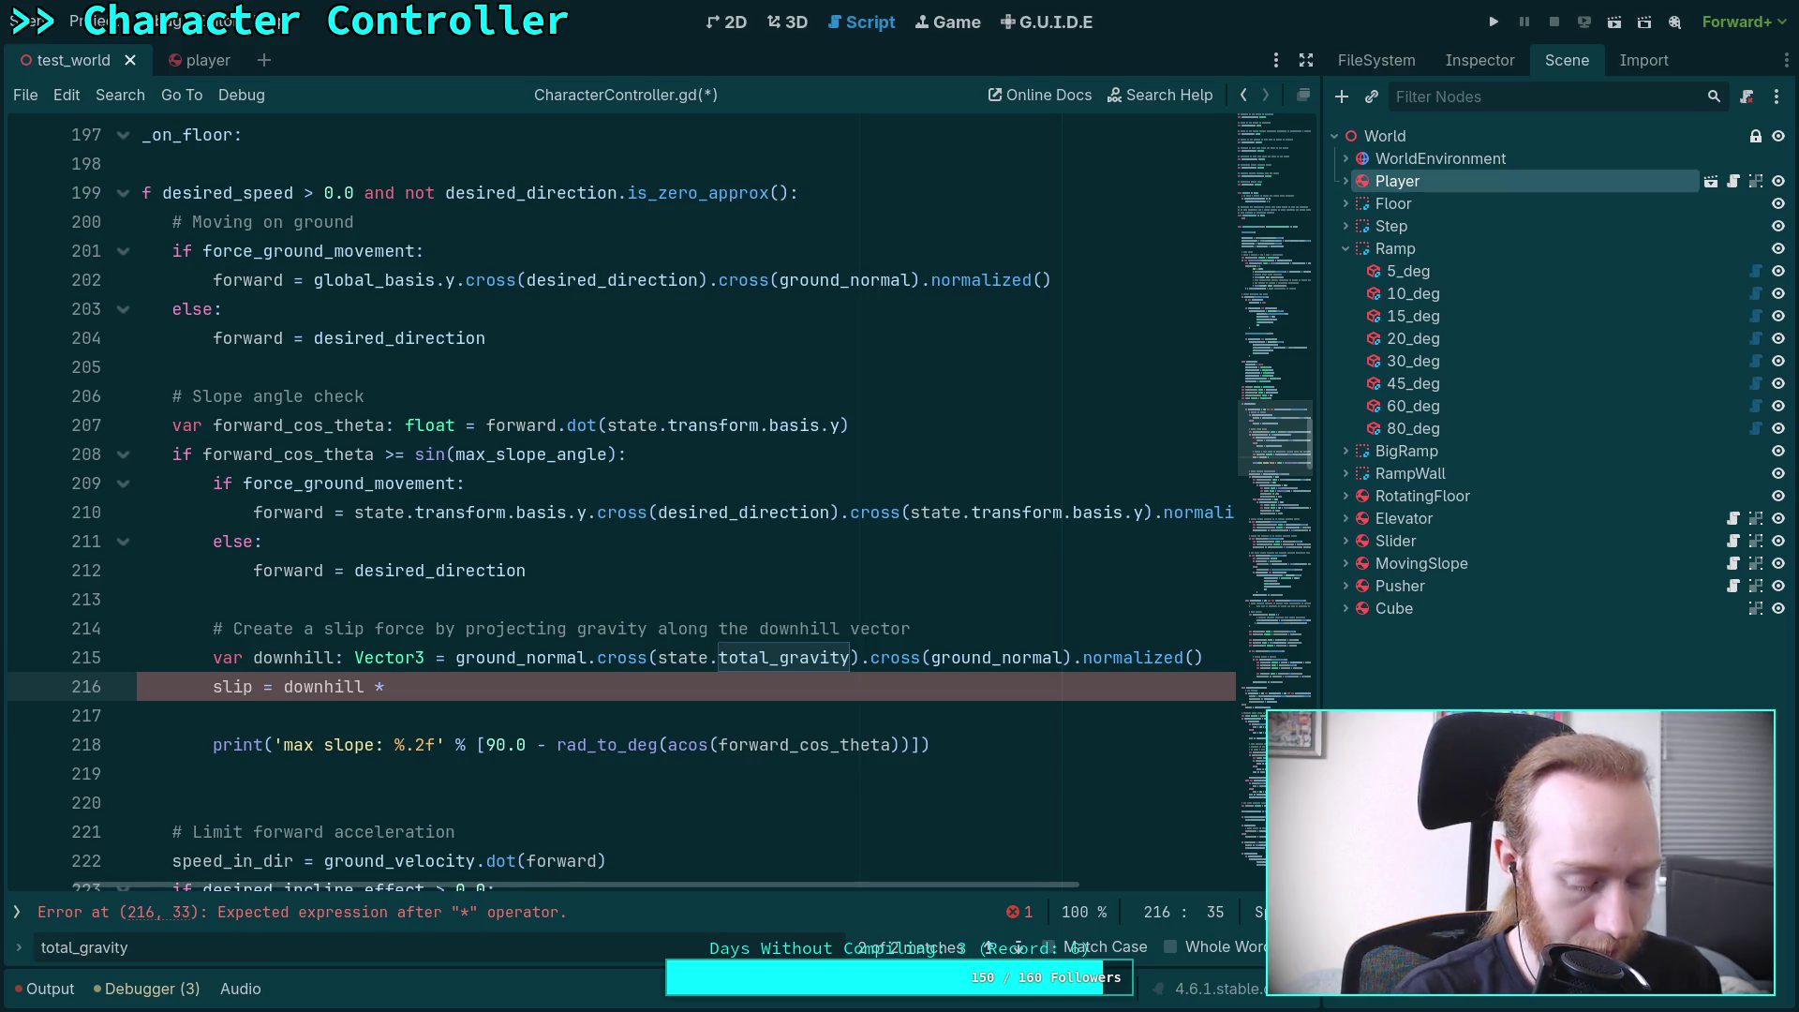
pyautogui.write('downhill.ho')
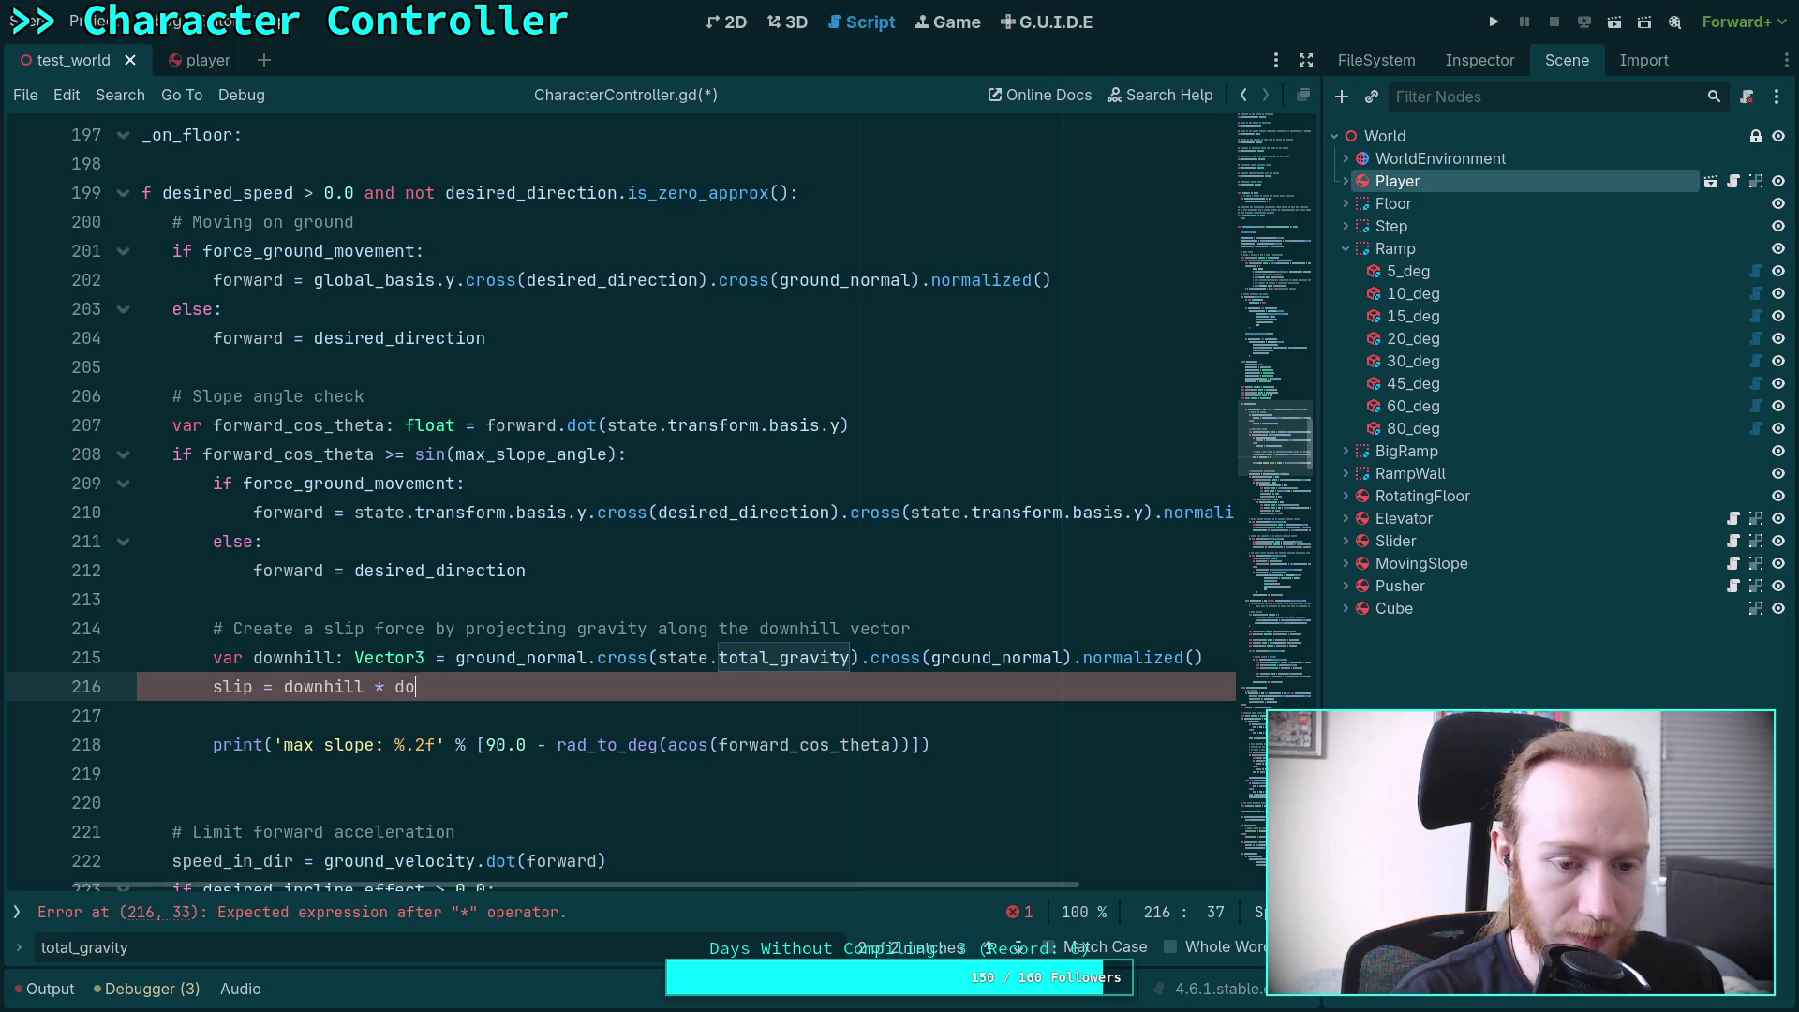
pyautogui.press('BackSpace')
pyautogui.press('BackSpace')
pyautogui.write('do')
pyautogui.press('Return')
pyautogui.write('statet.to')
pyautogui.press('Down')
pyautogui.press('Return')
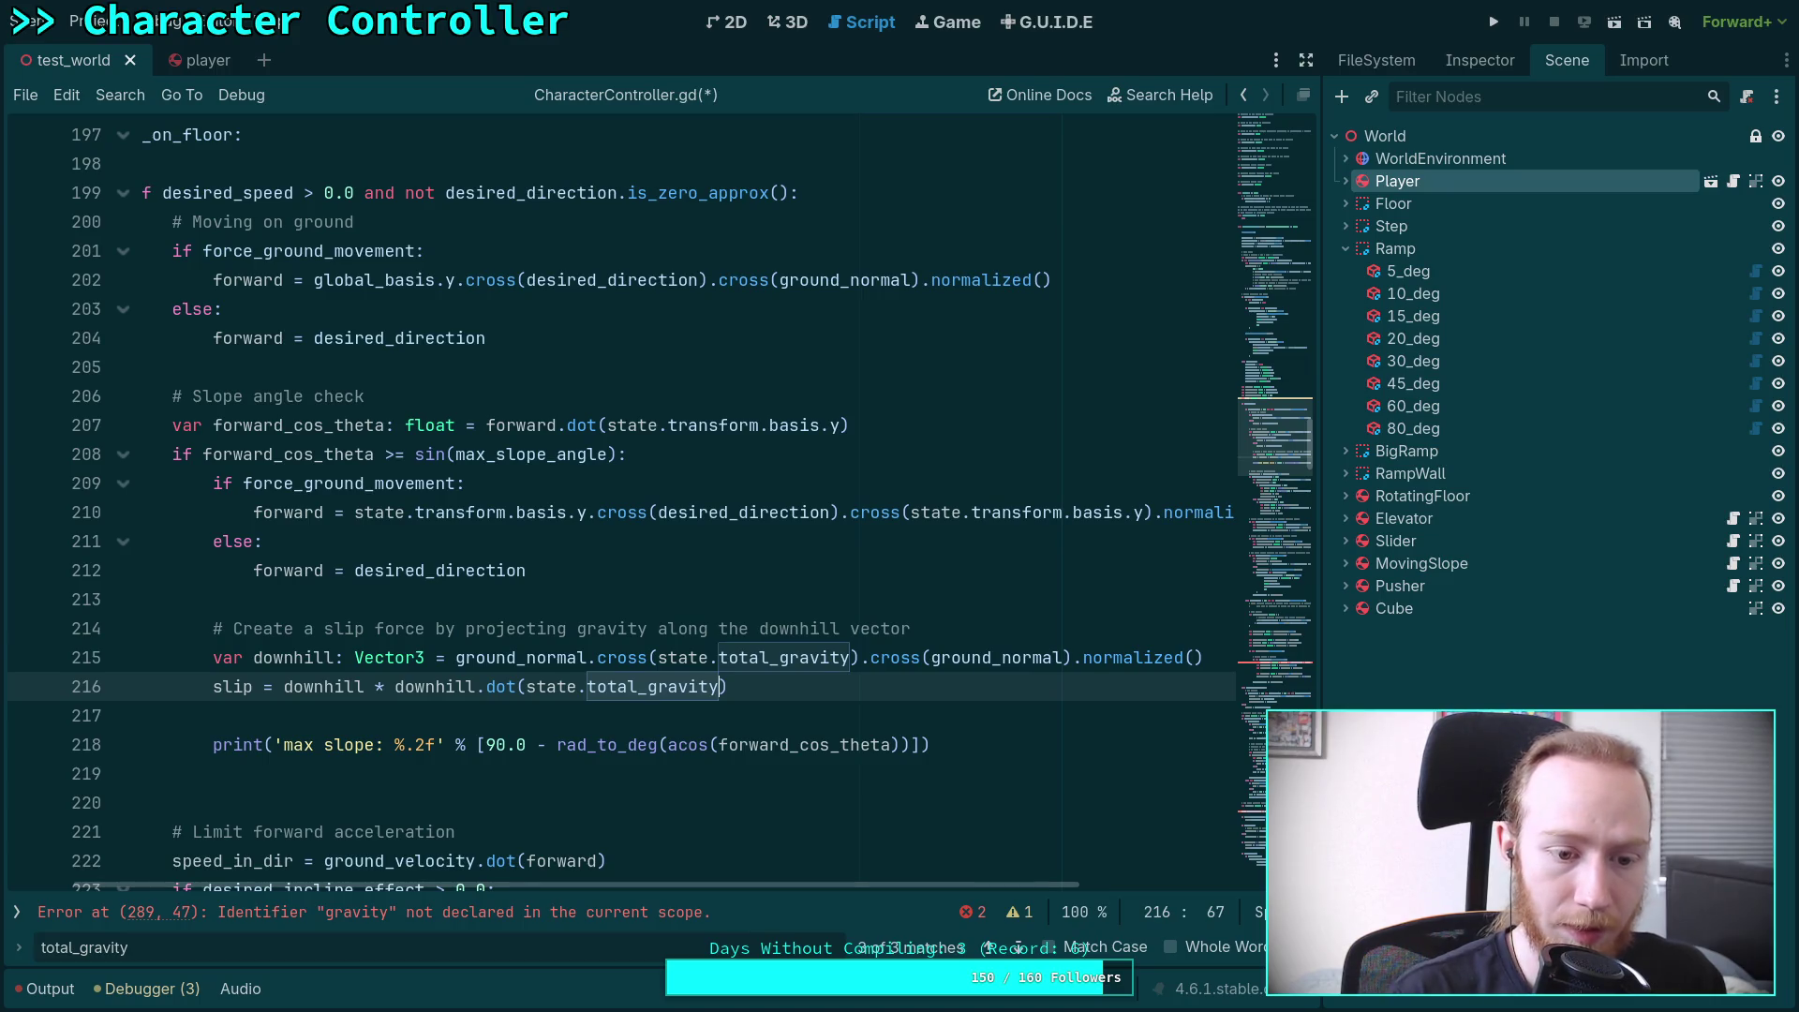
# Extend the max slope debug print with 'downhill: %s' and the downhill argument, then save
pyautogui.click(214, 715)
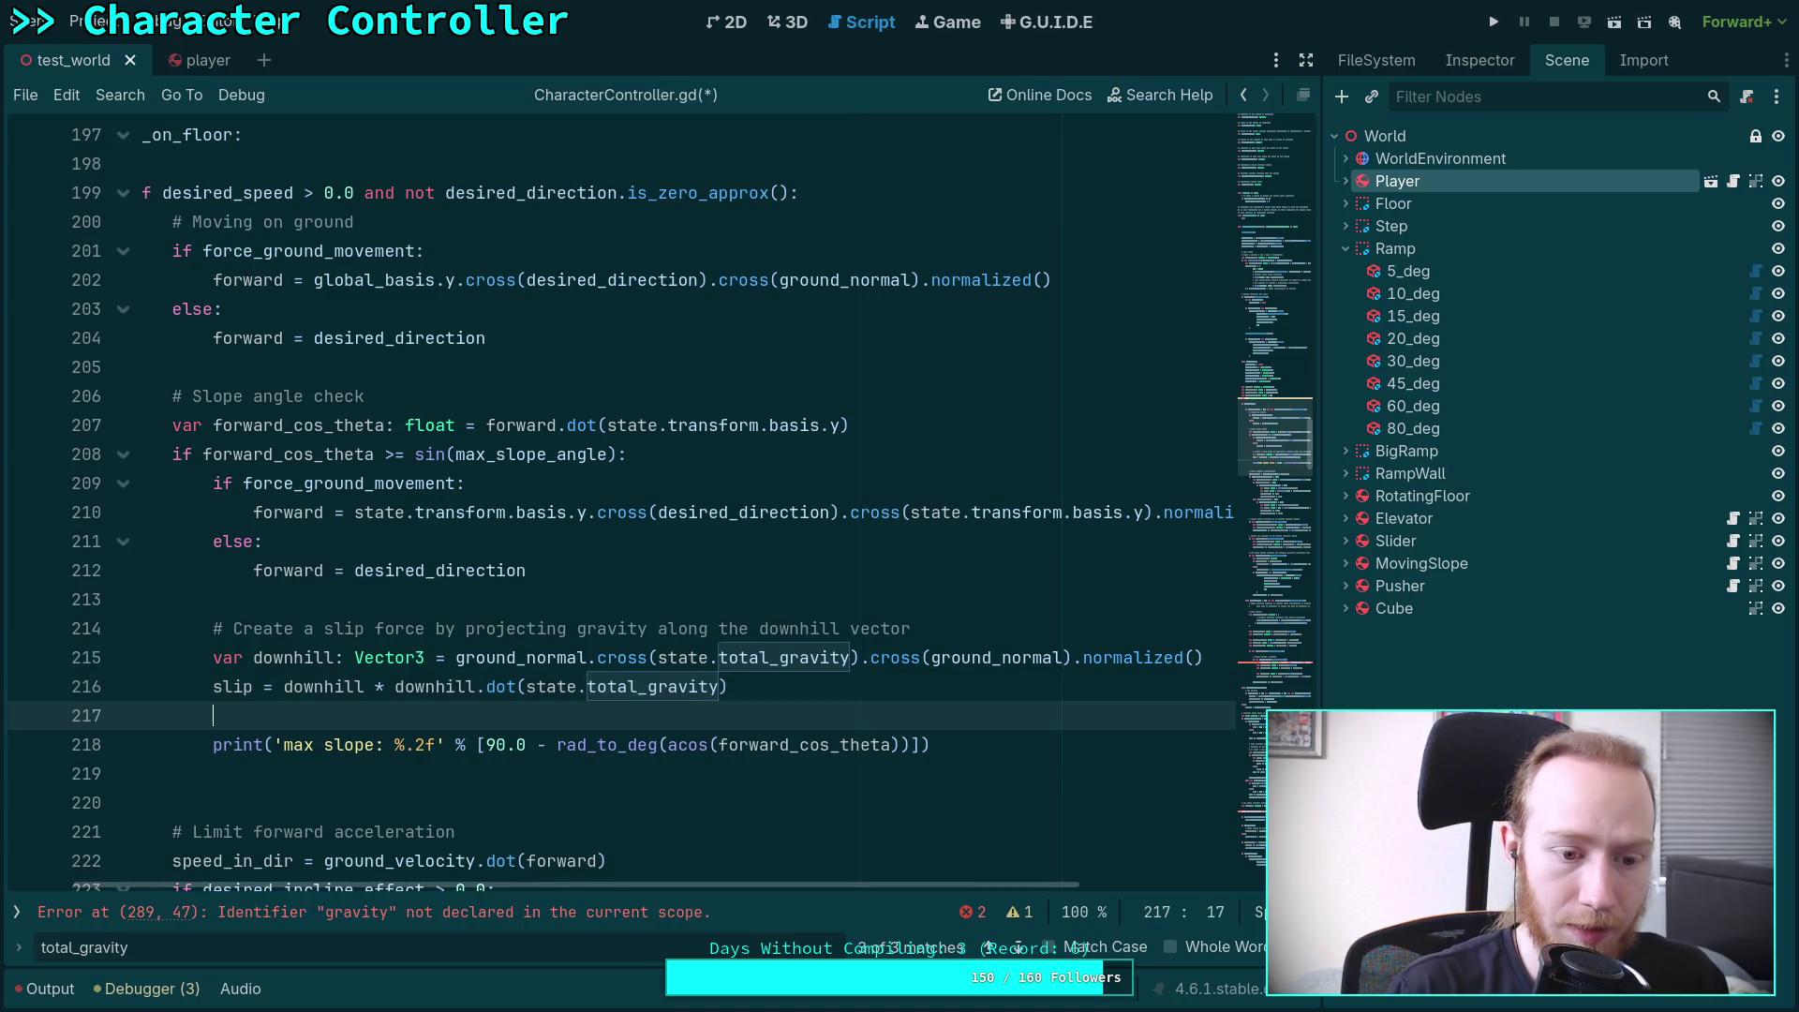
pyautogui.click(447, 745)
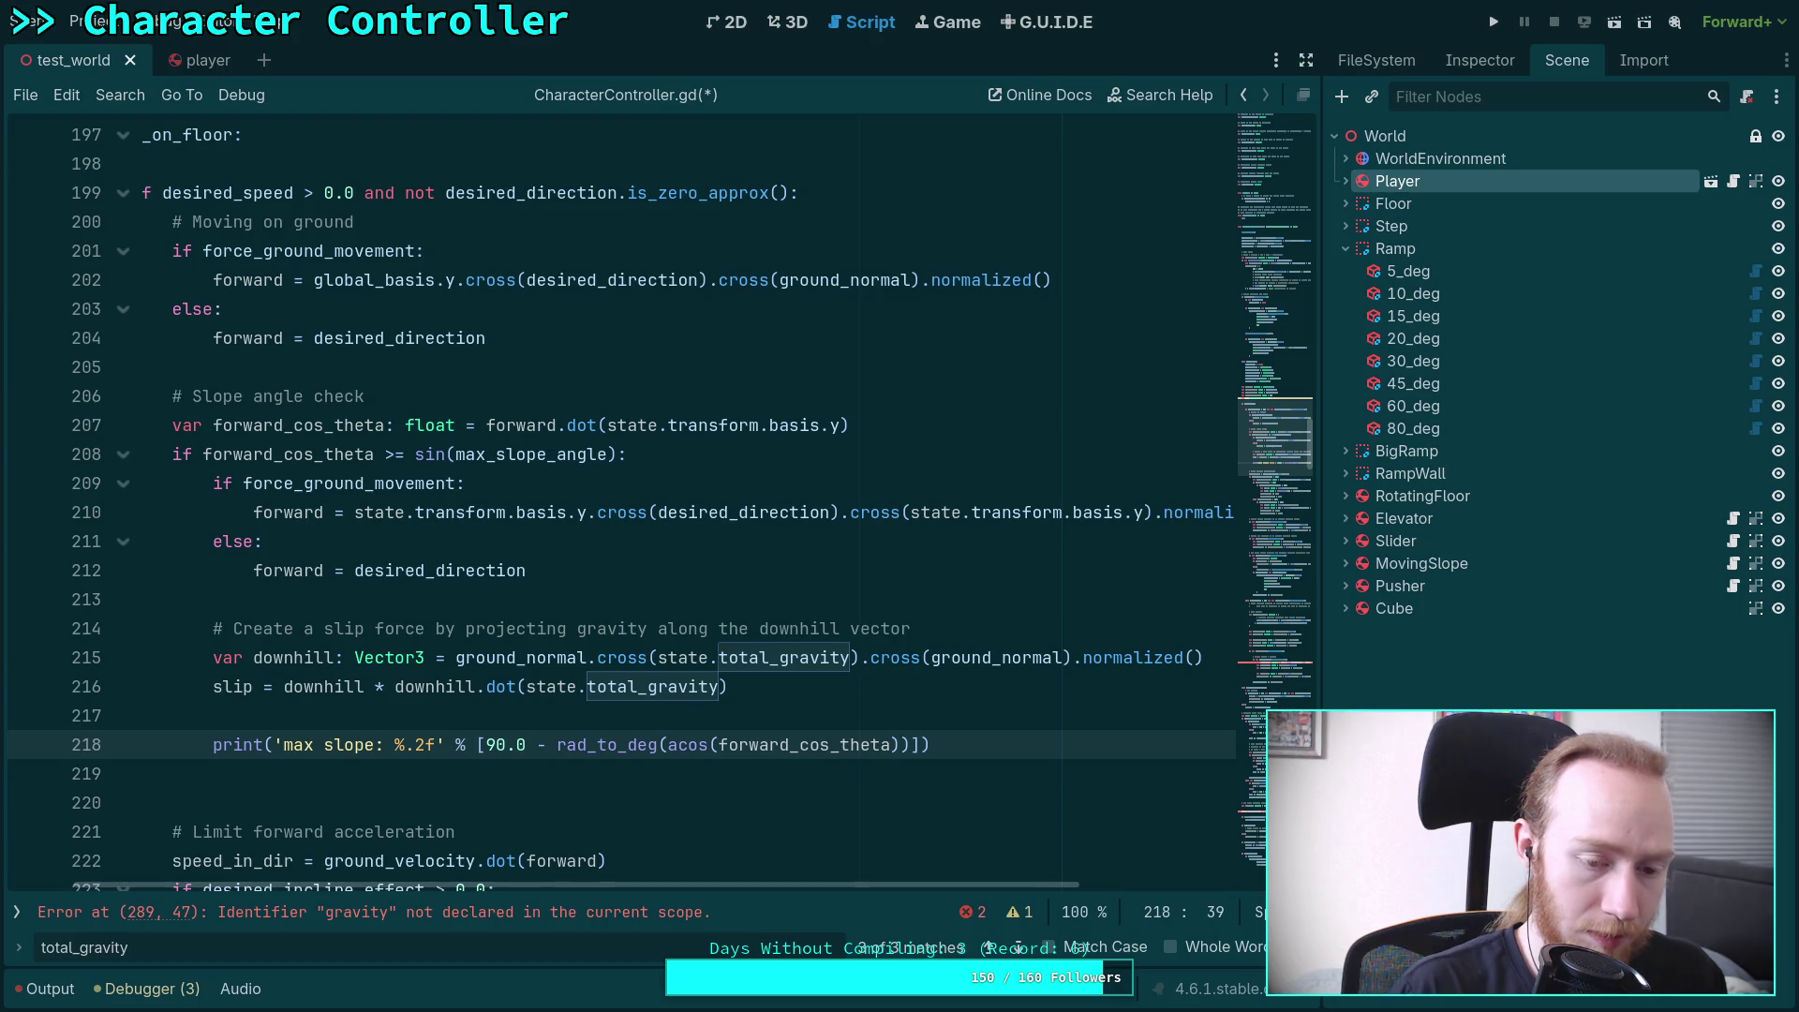
pyautogui.write('dow')
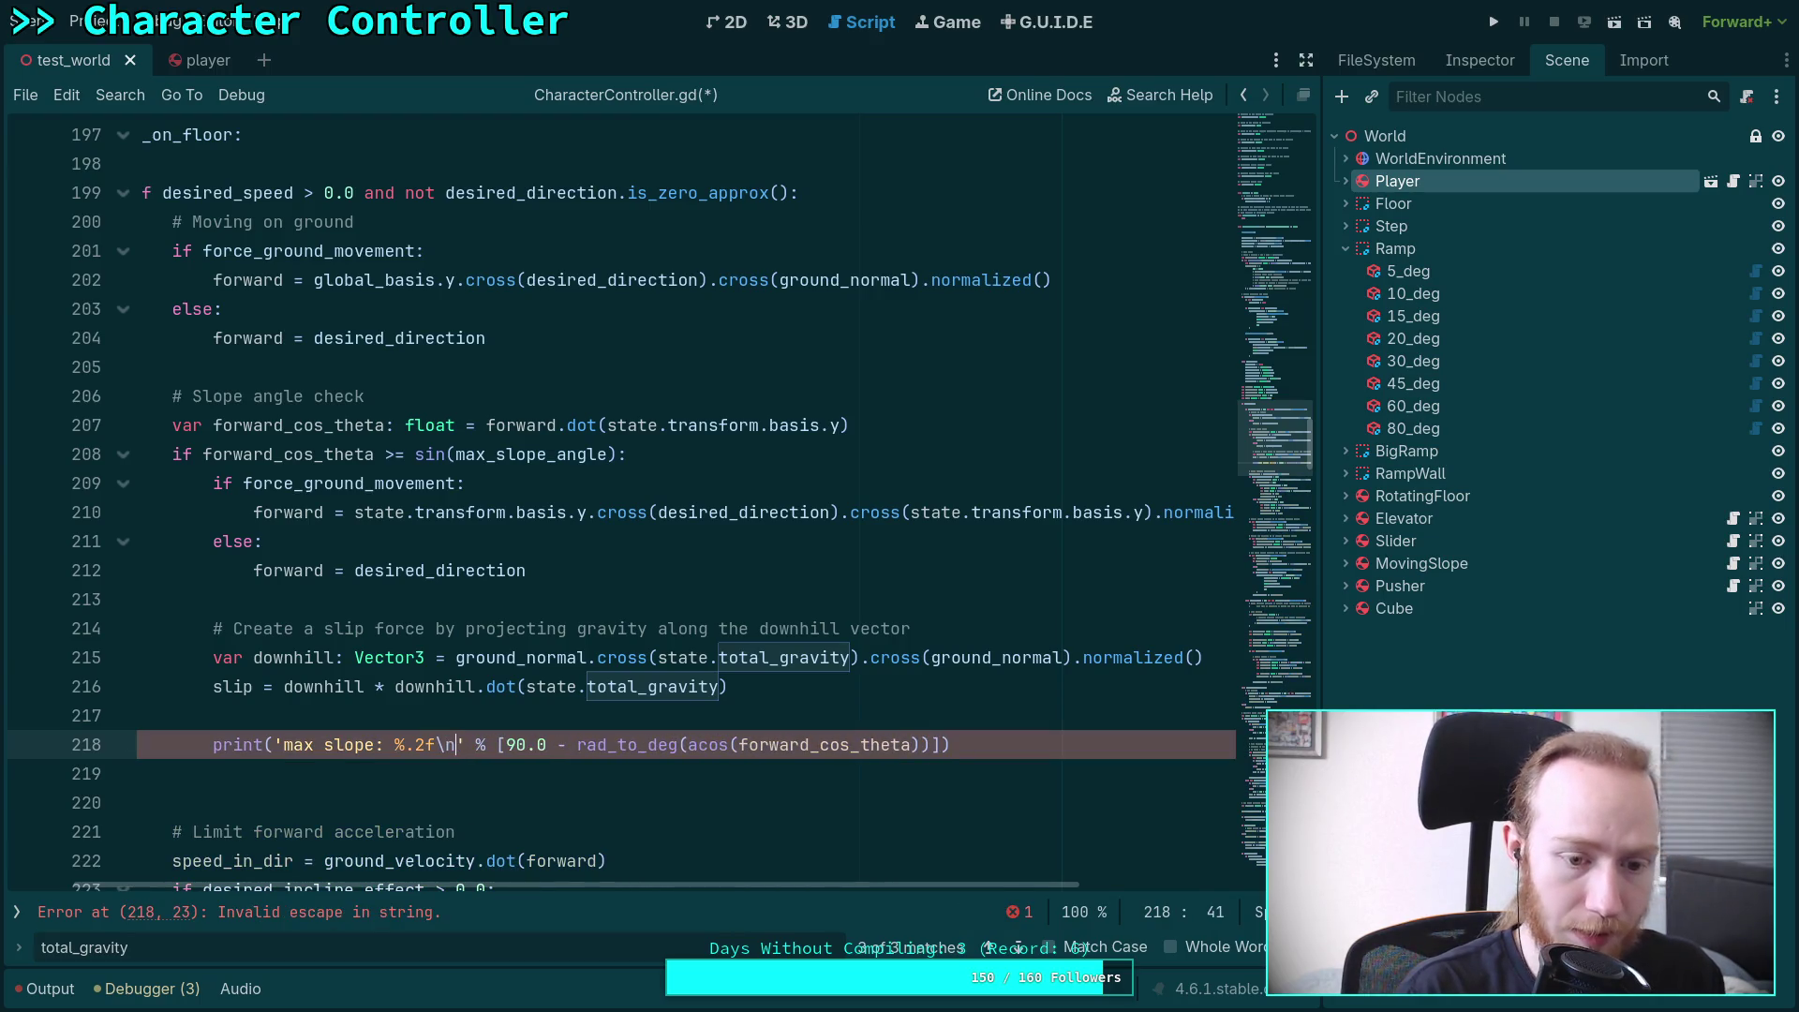
pyautogui.write('nhill: $')
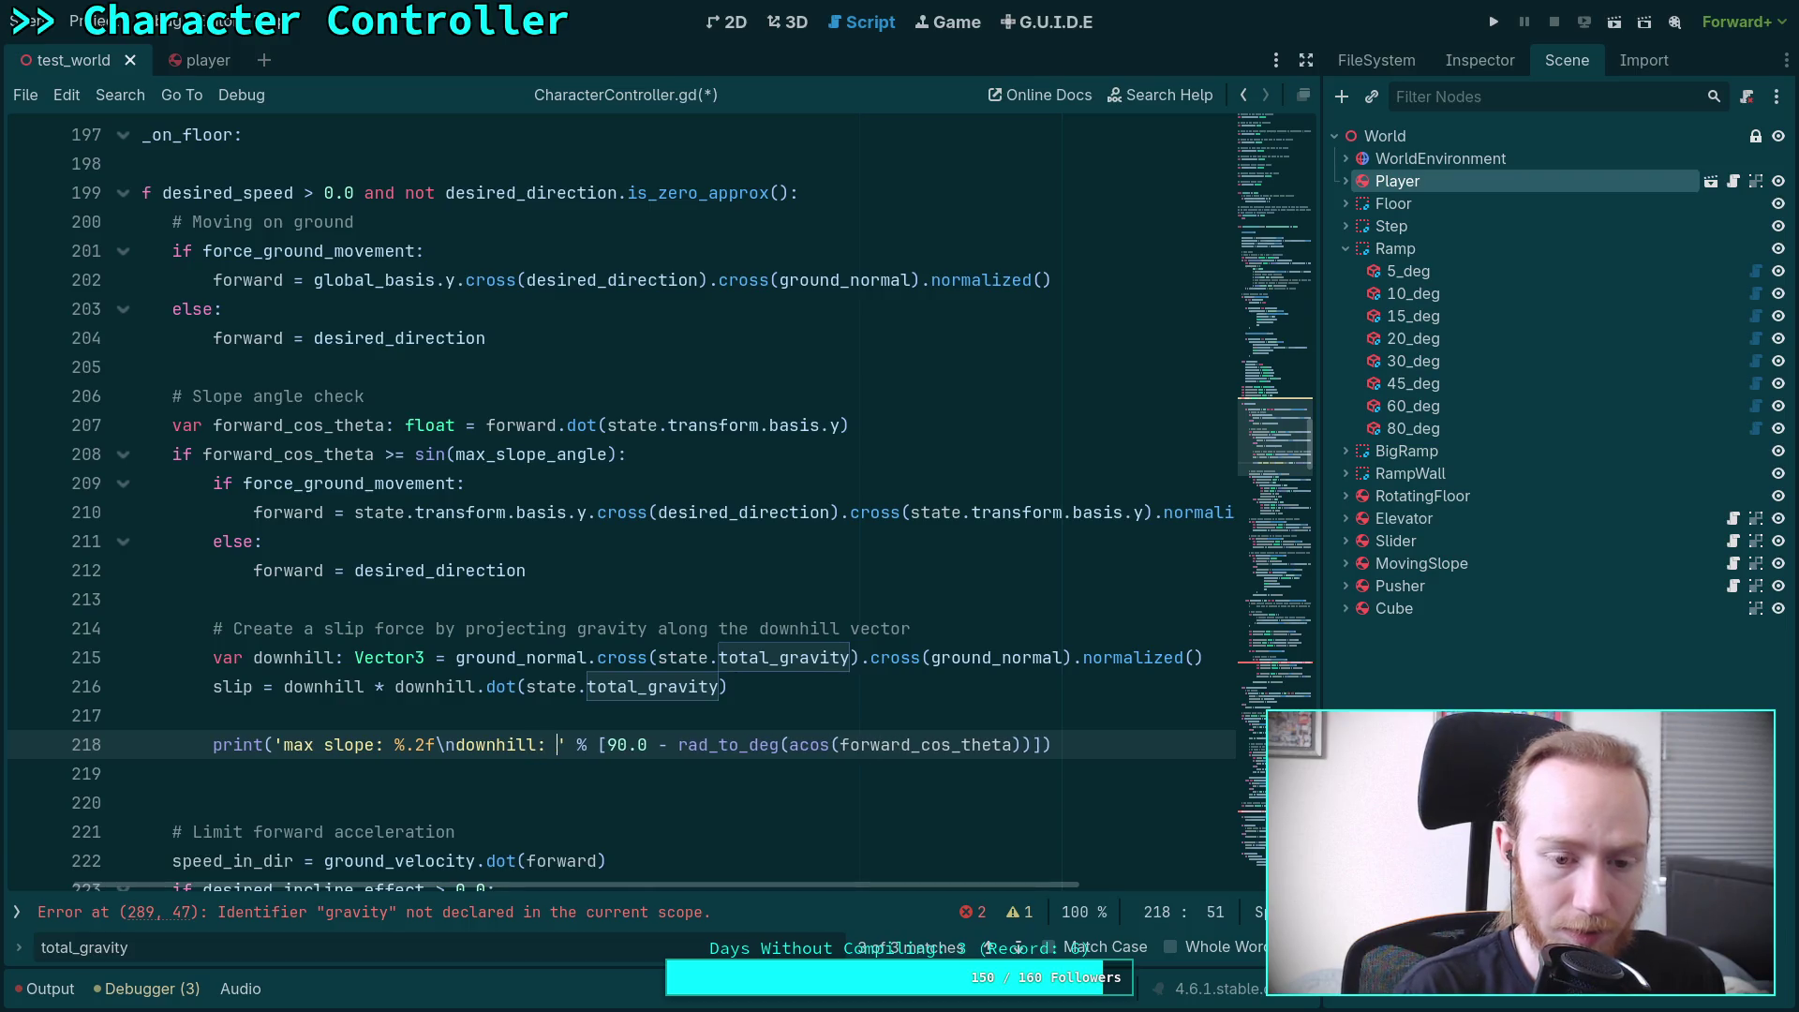
pyautogui.press('BackSpace')
pyautogui.write('%s')
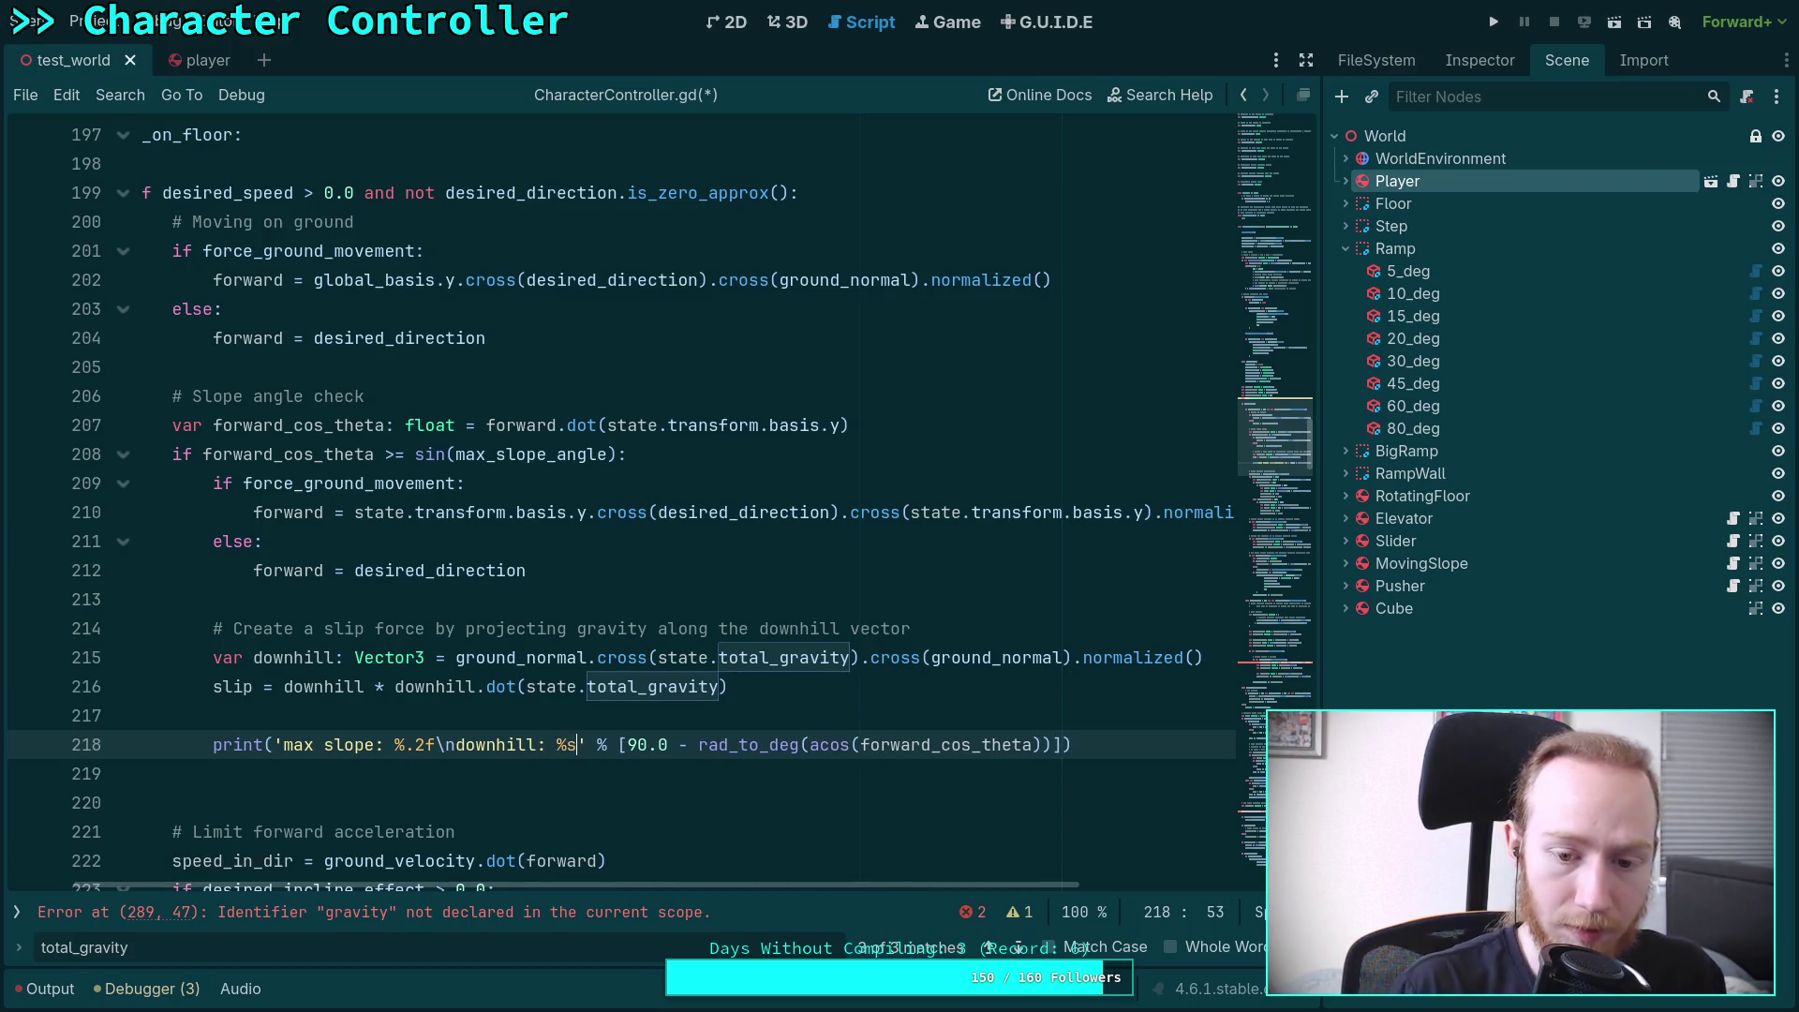
pyautogui.click(1050, 744)
pyautogui.write(', ')
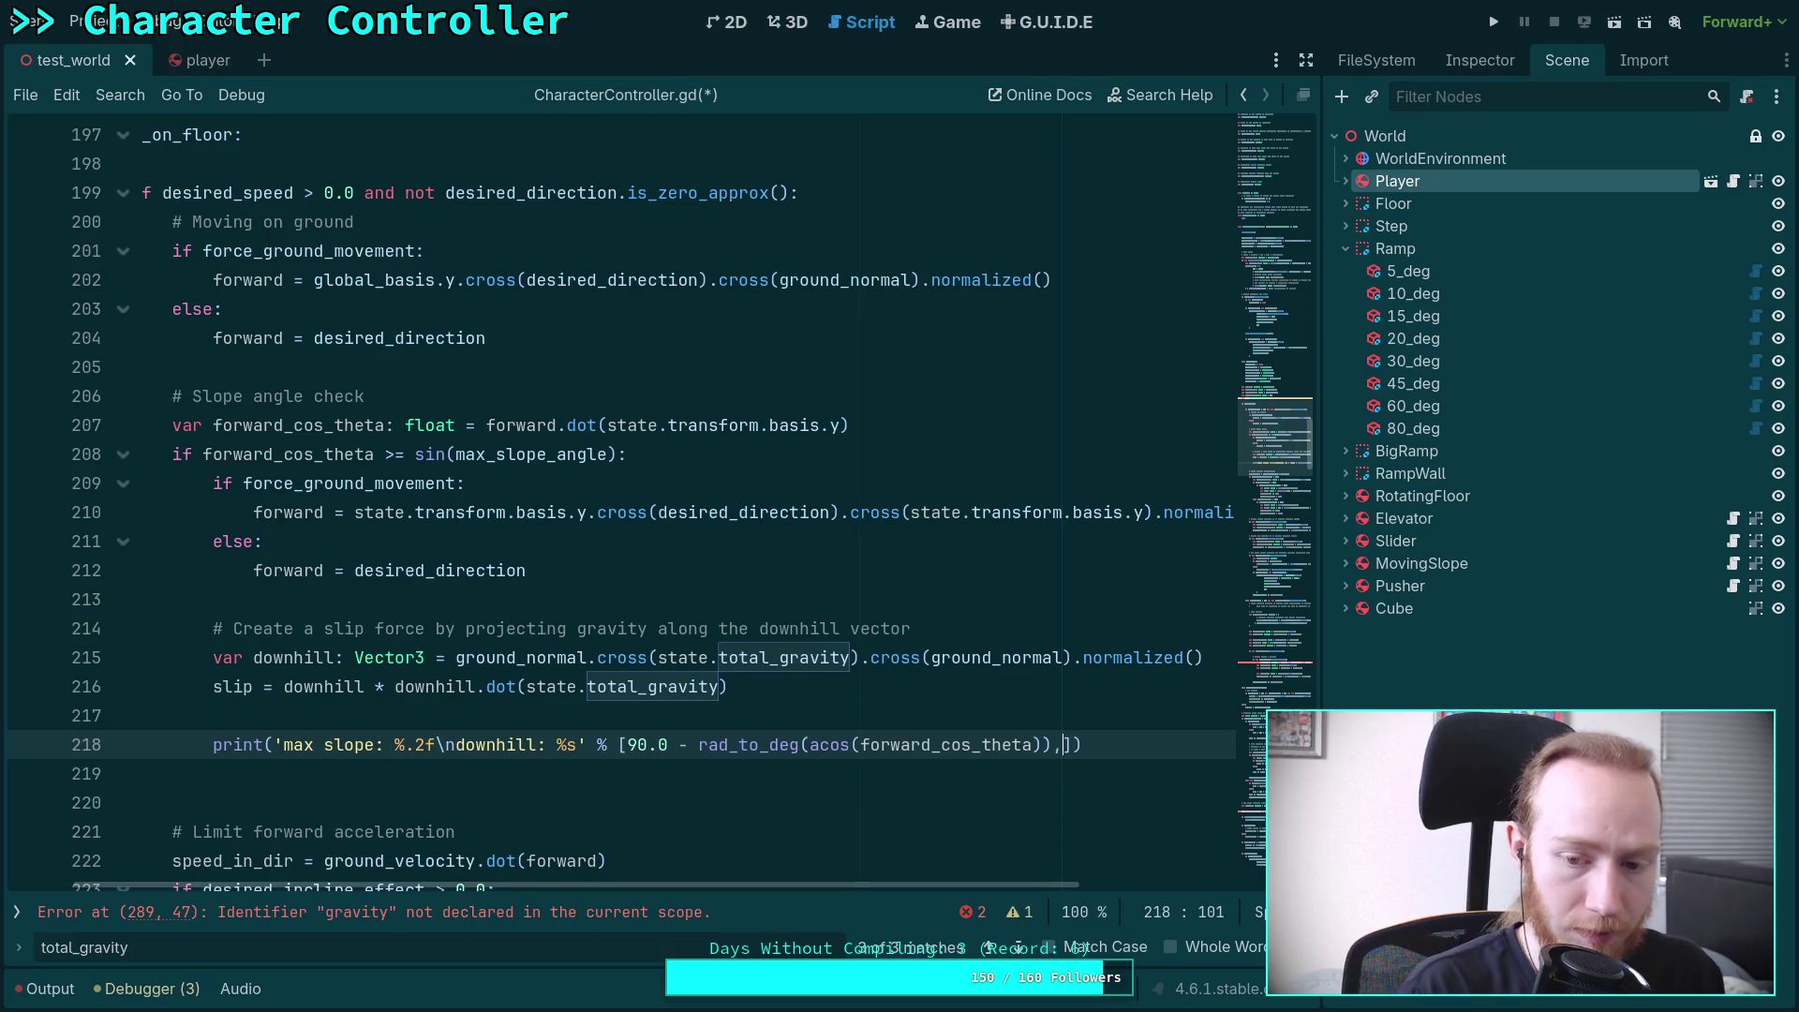
pyautogui.write('down')
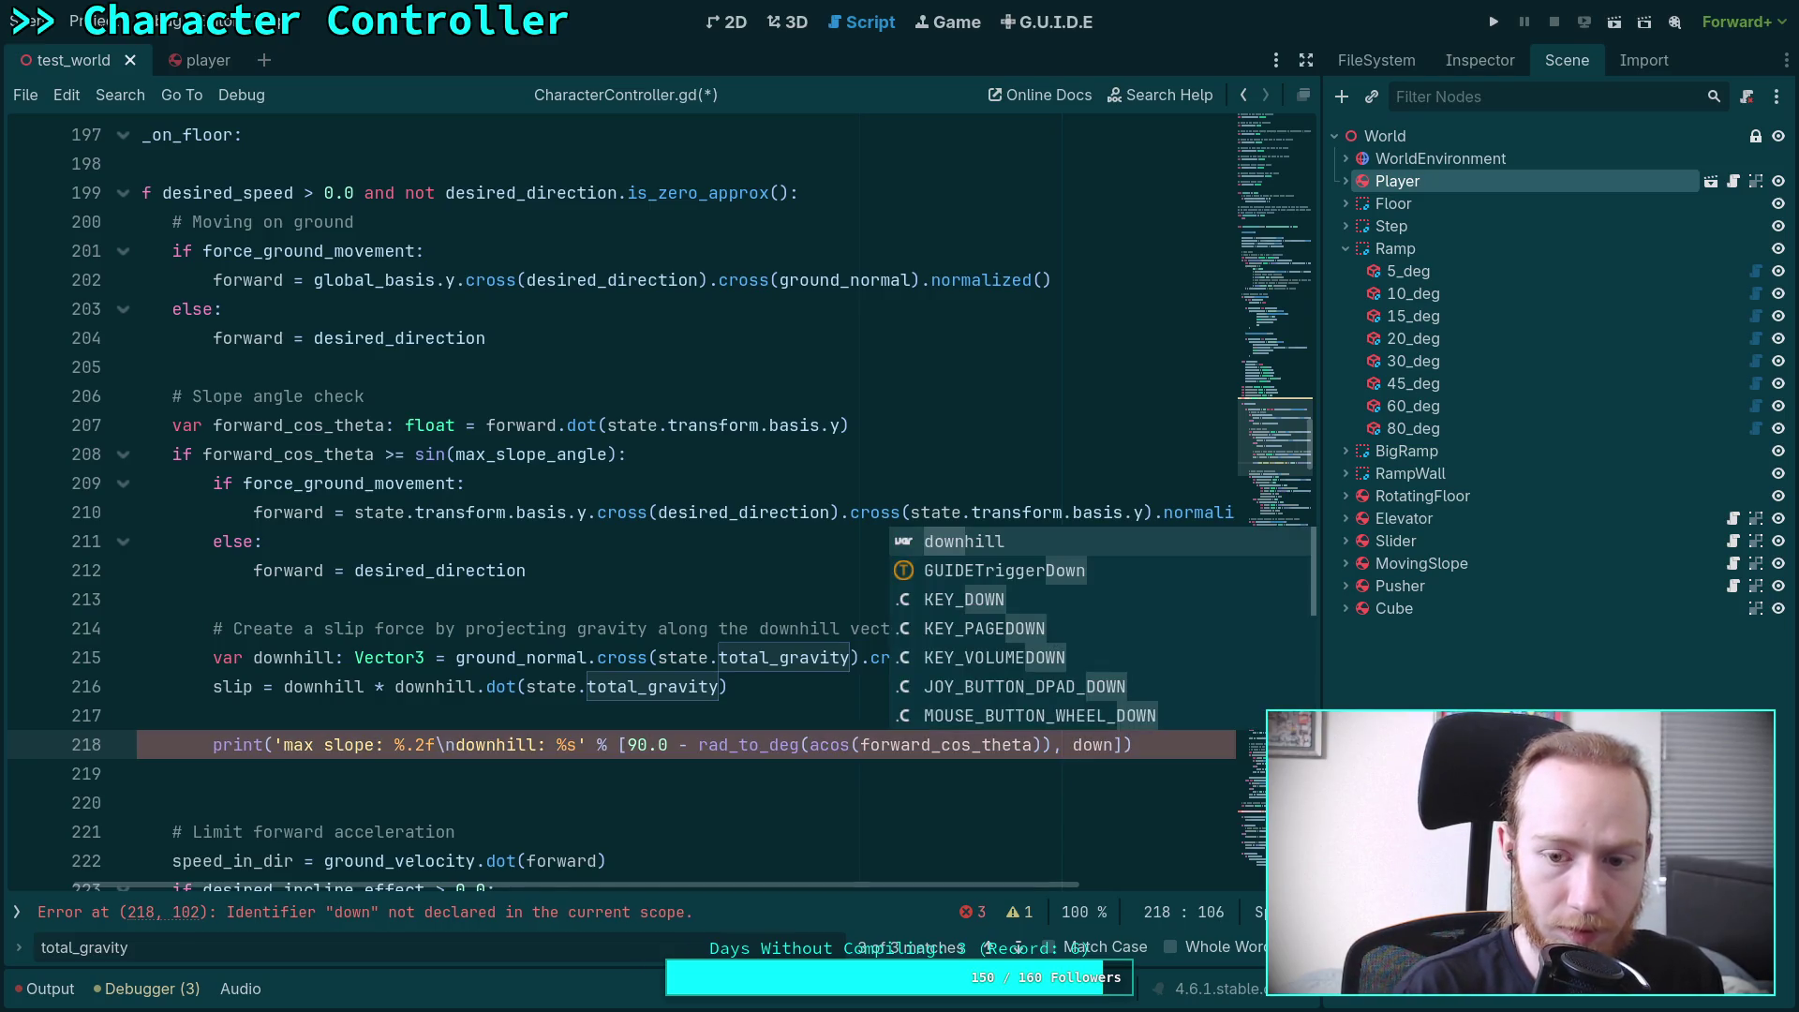
pyautogui.press('Return')
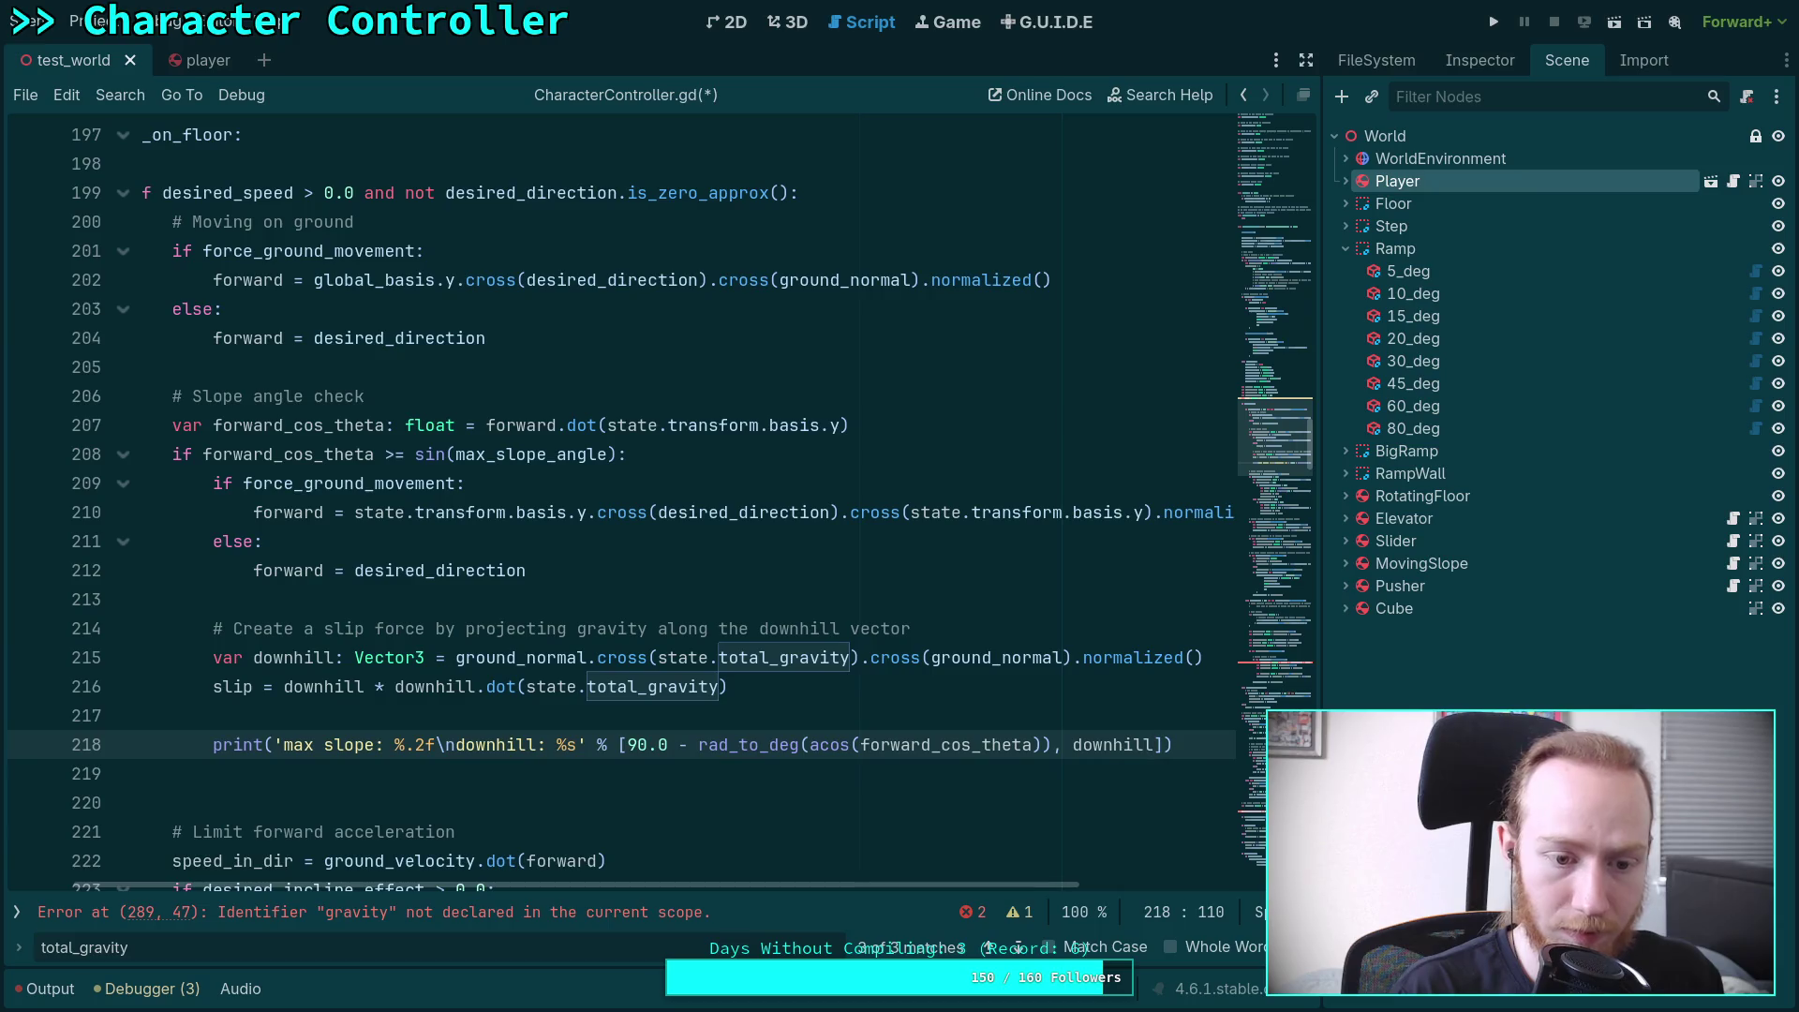
pyautogui.hotkey('ctrl', 's')
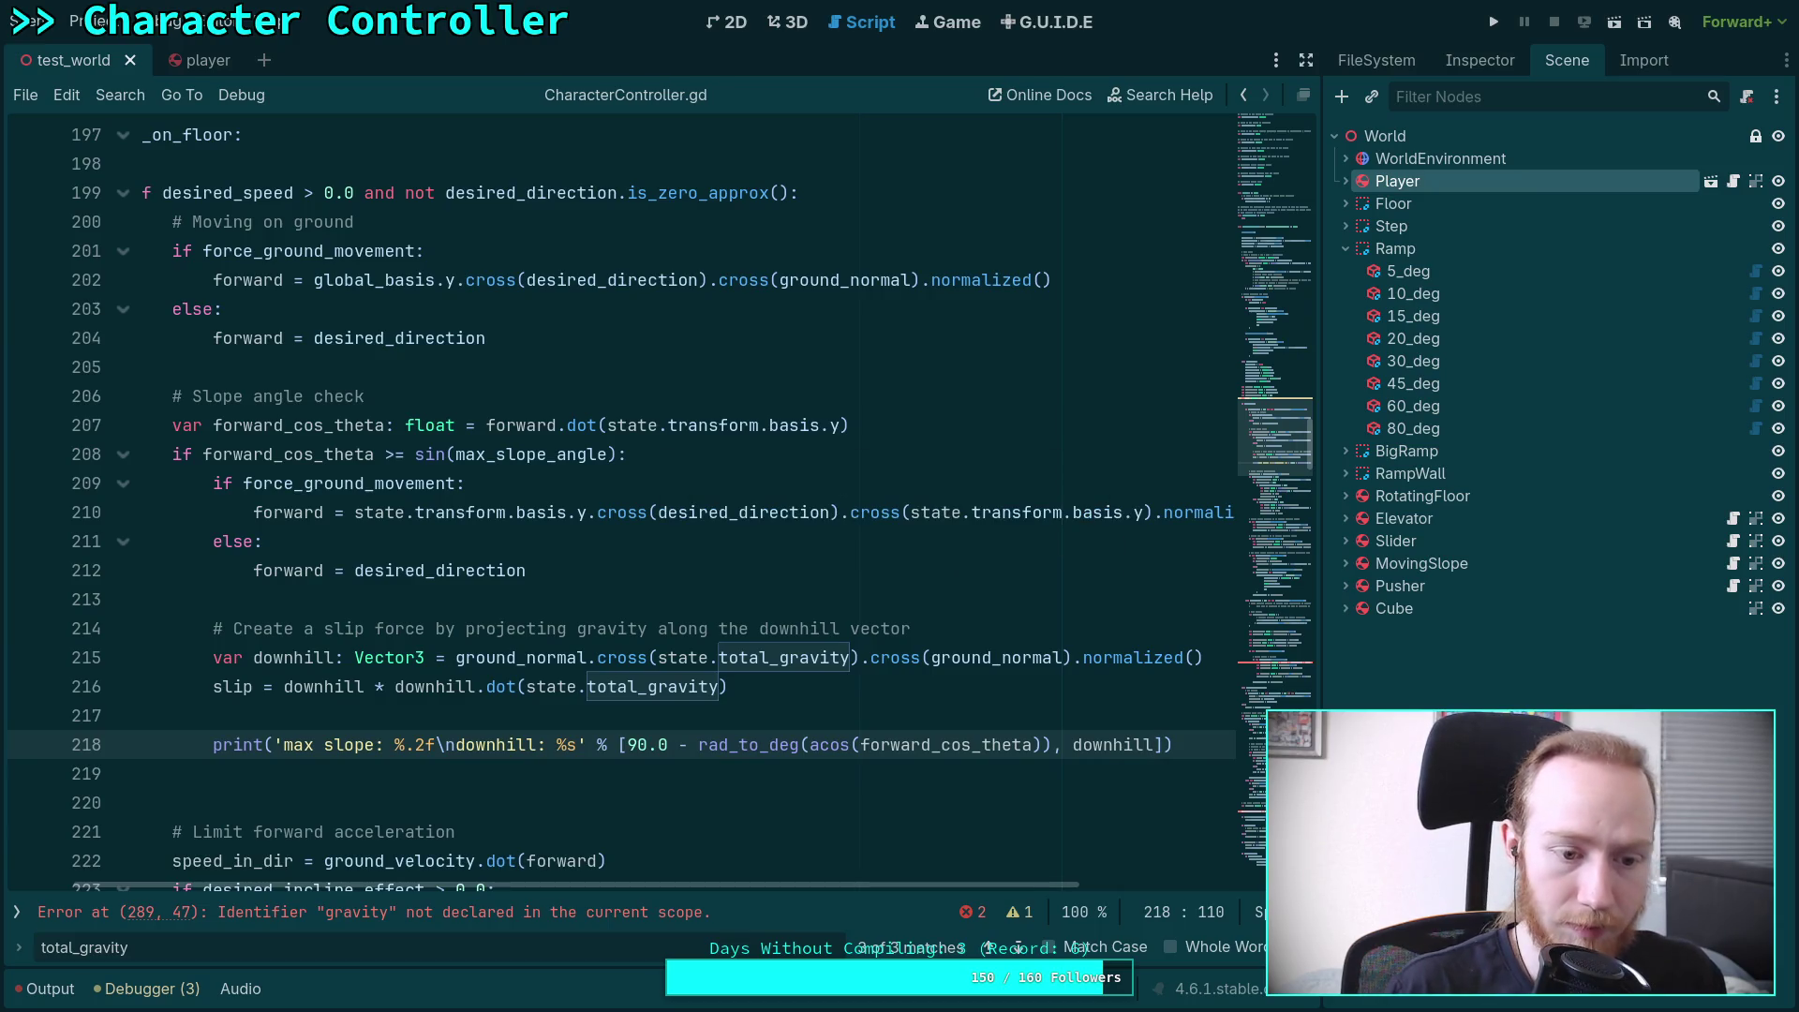
# Replace the undeclared gravity on line 289 with state.total_gravity
pyautogui.scroll(-2, 639, 748)
pyautogui.hscroll(-2, 639, 747)
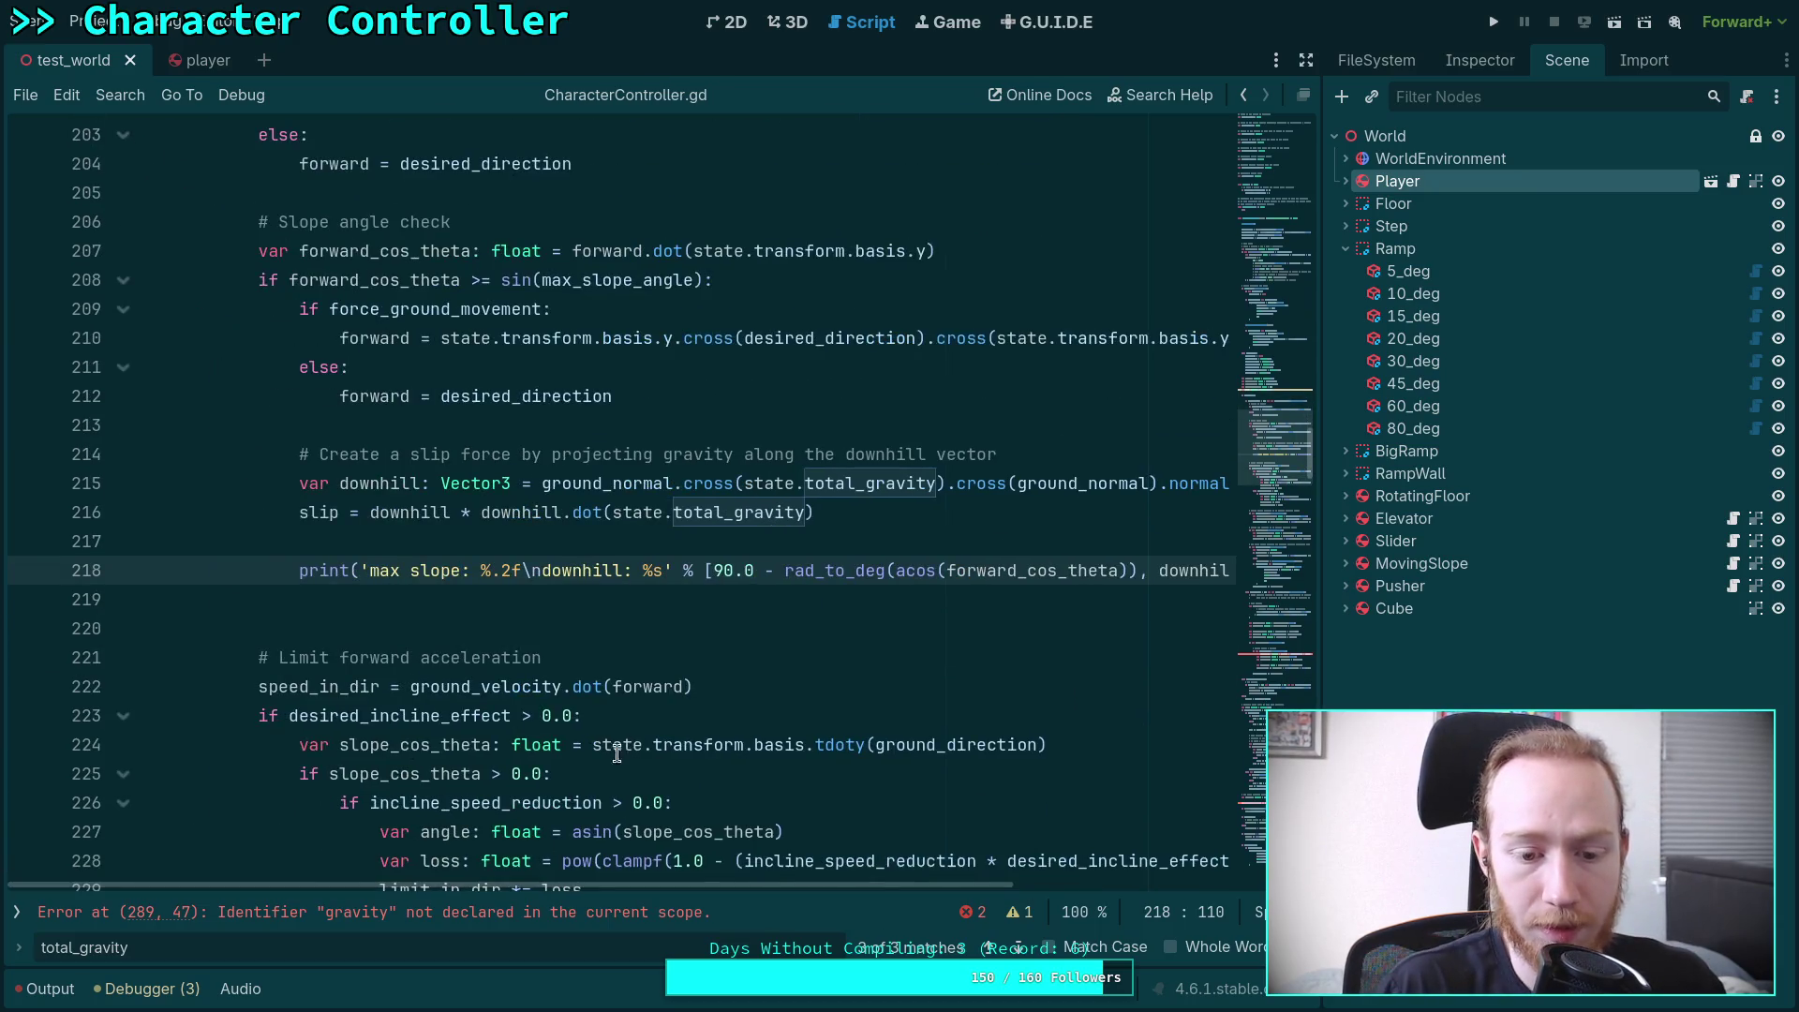
pyautogui.scroll(4, 639, 747)
pyautogui.scroll(-20, 638, 748)
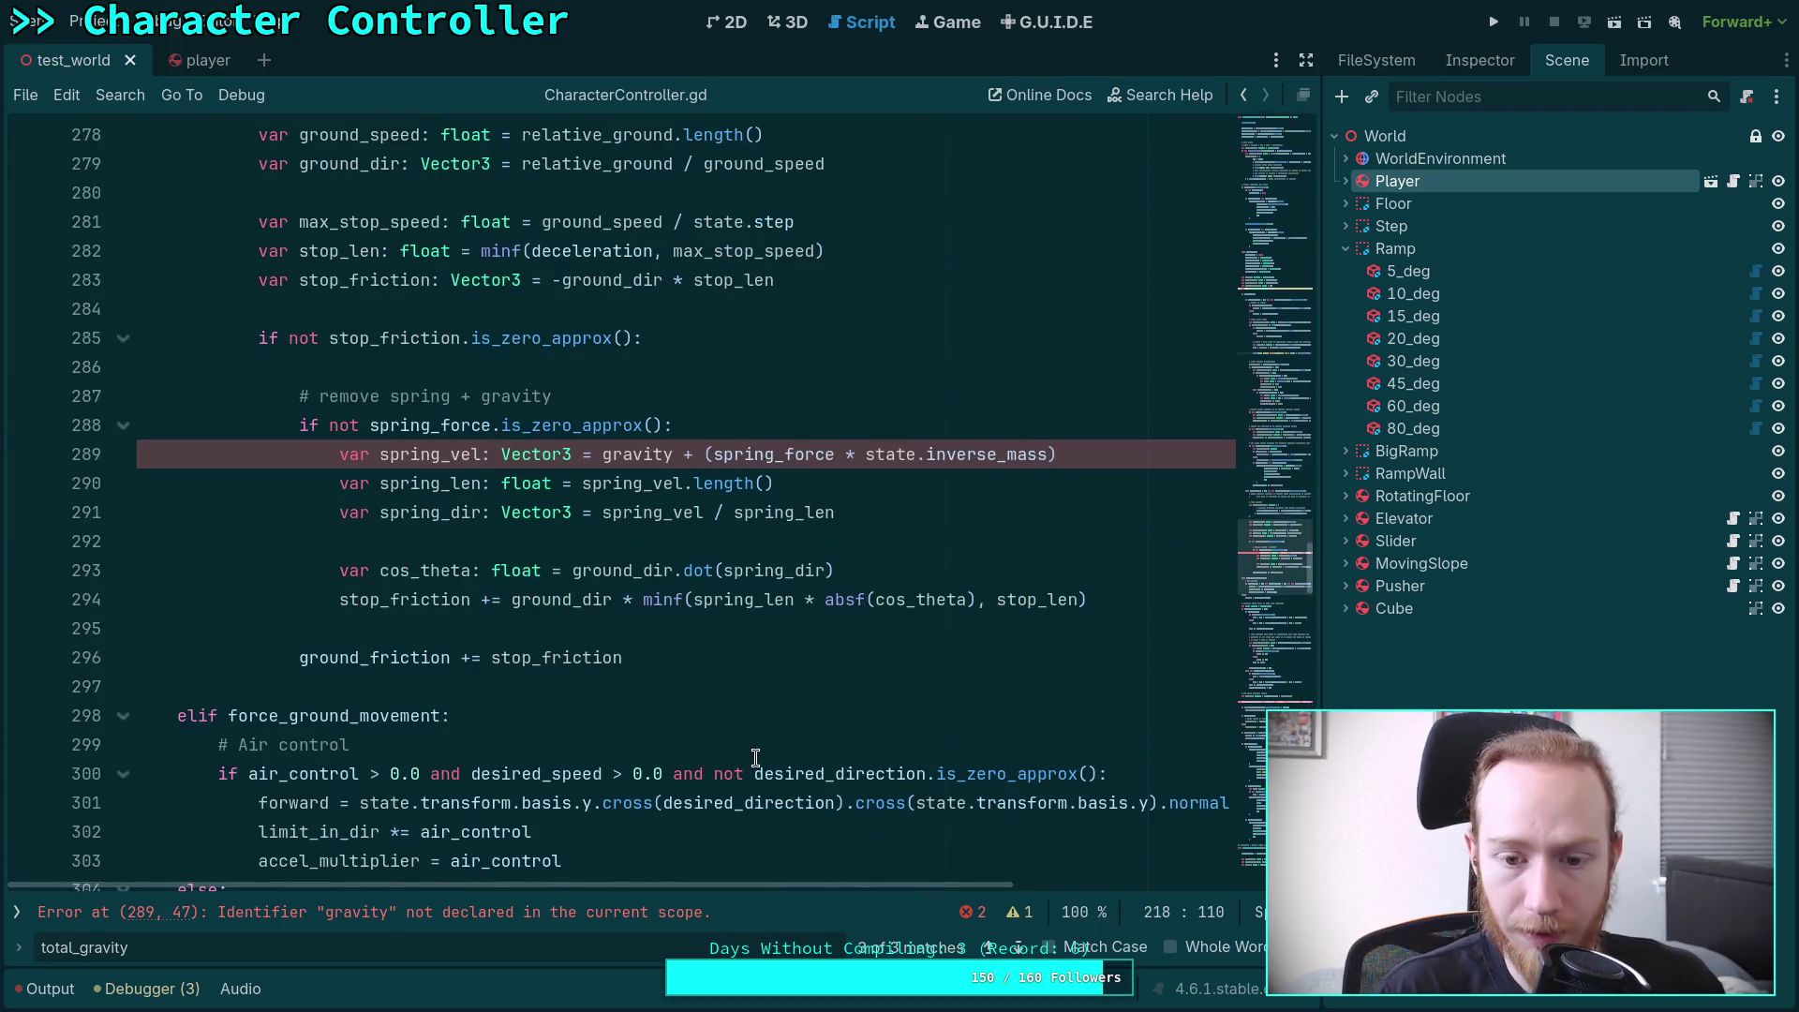
pyautogui.click(604, 454)
pyautogui.write('state')
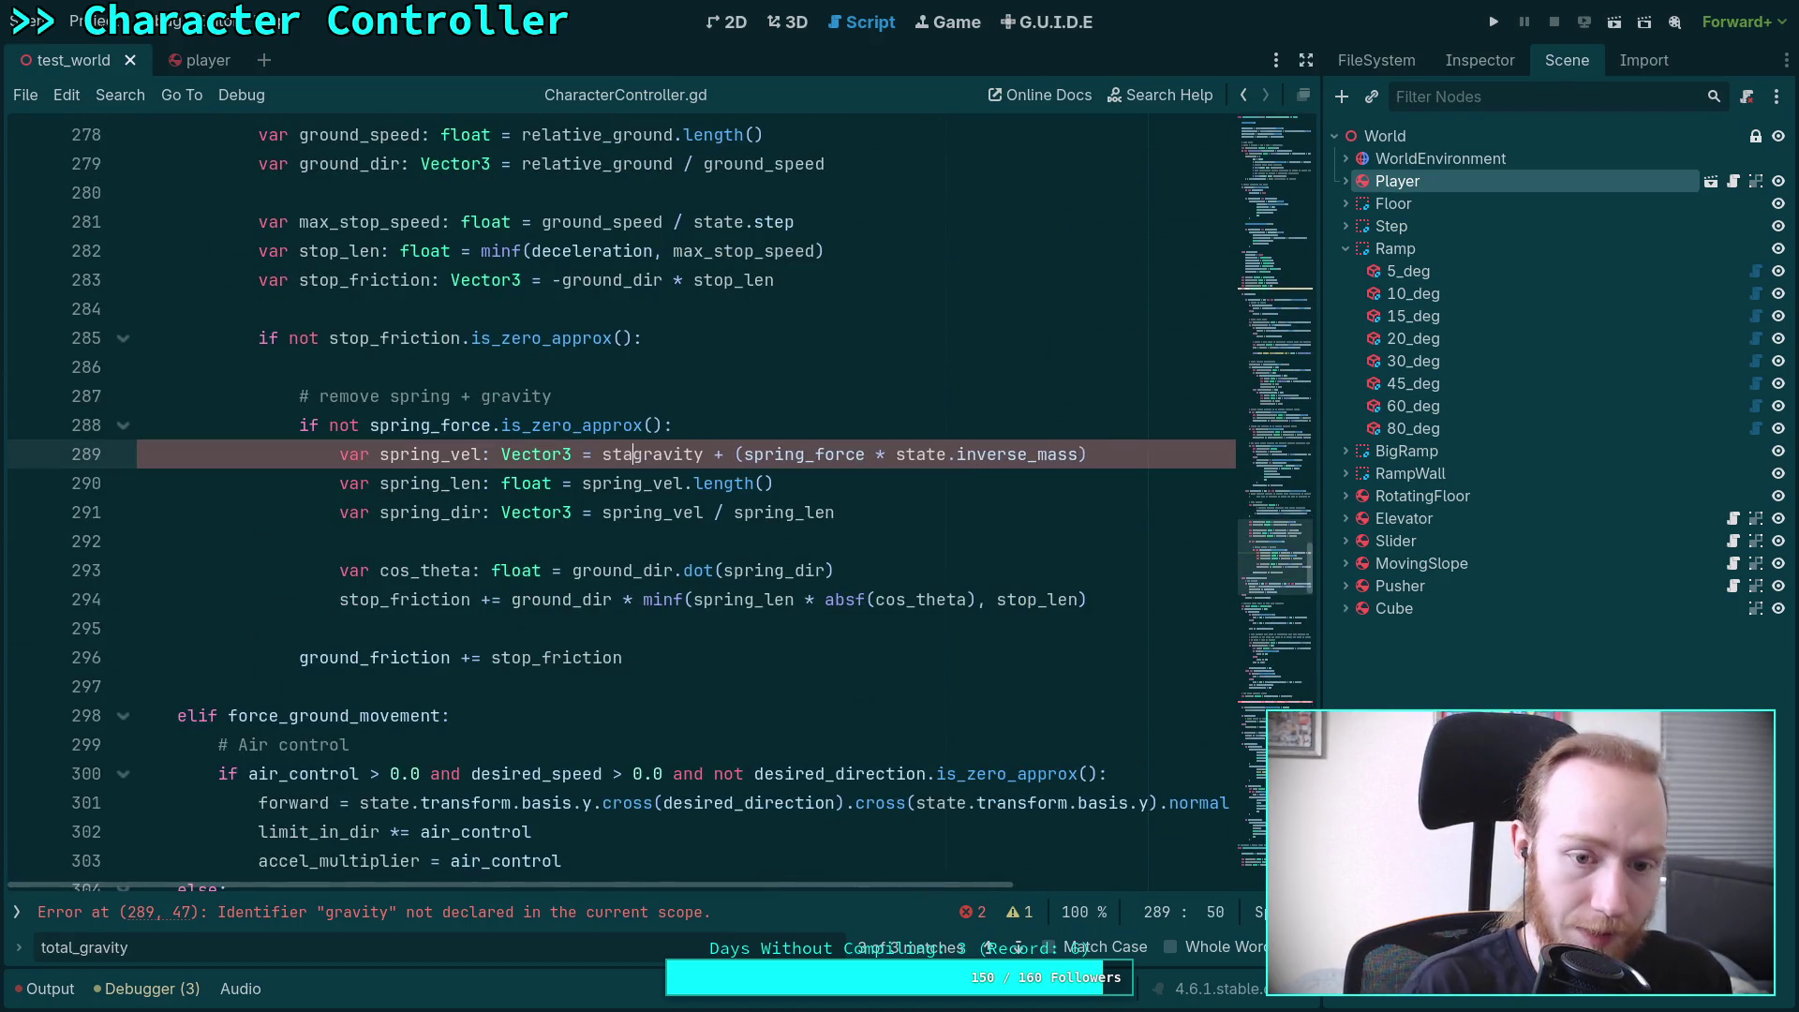
pyautogui.write('.totale')
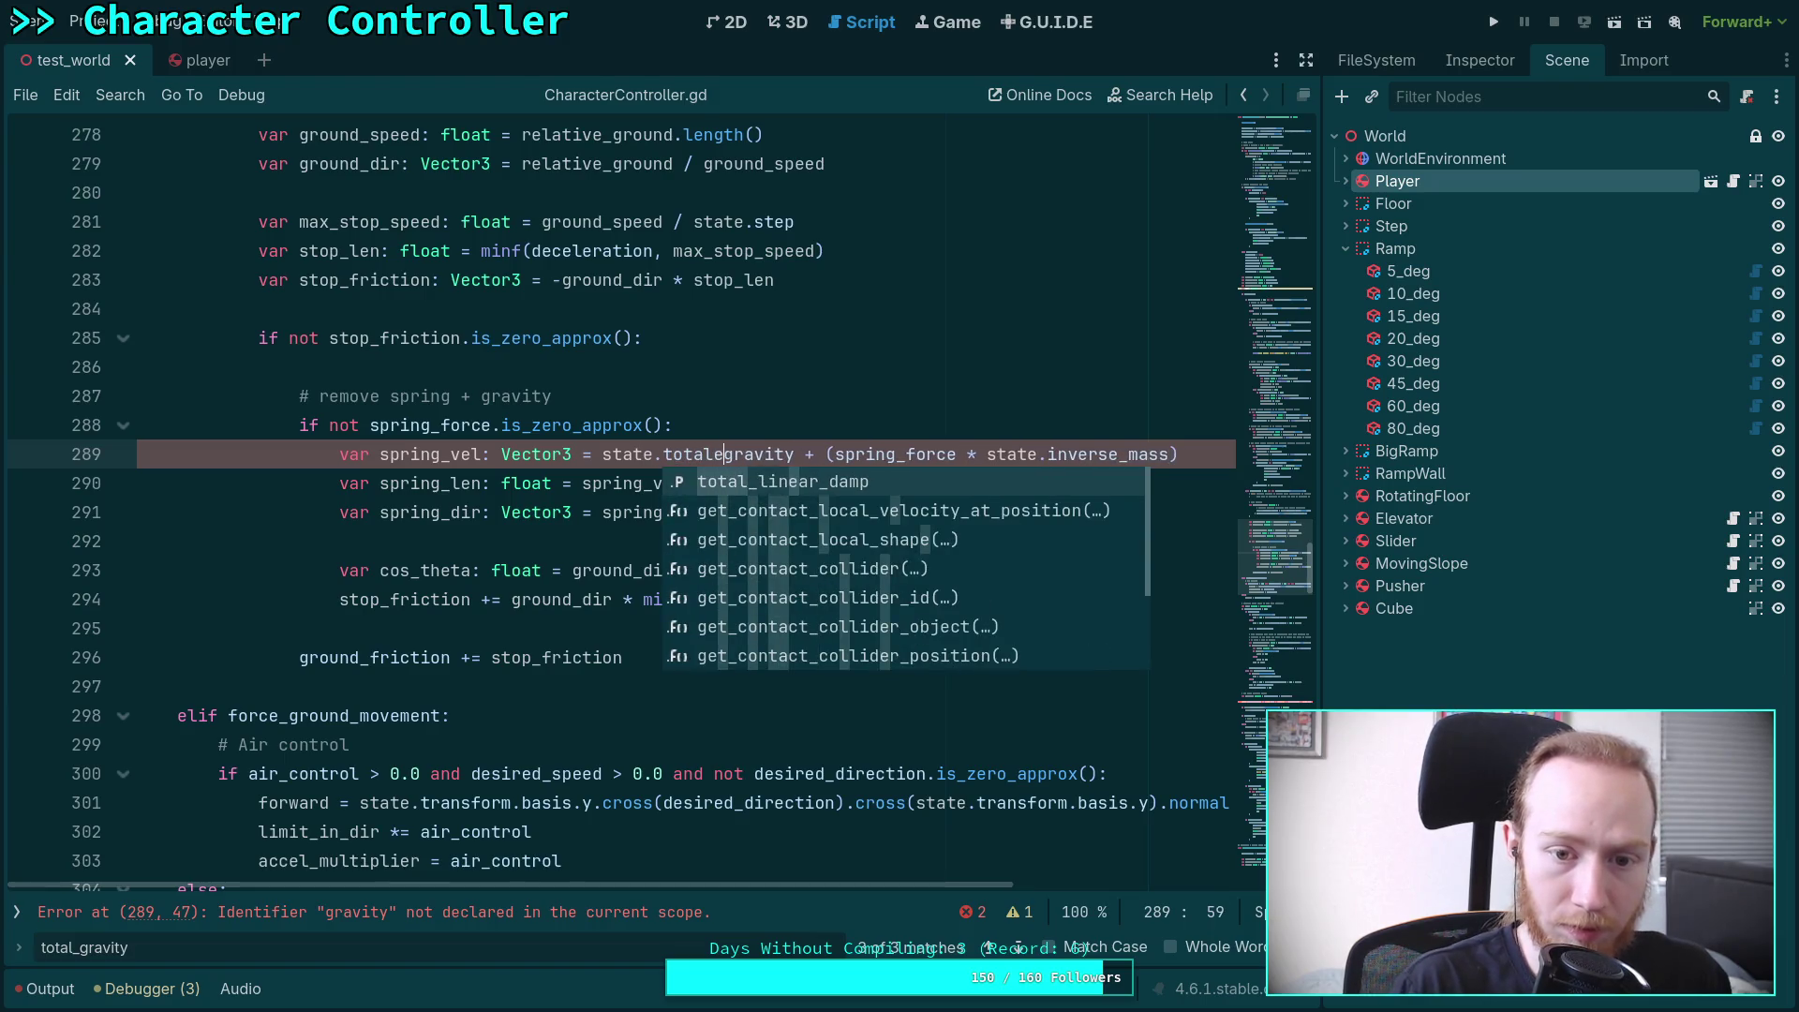
pyautogui.write('_')
pyautogui.click(715, 422)
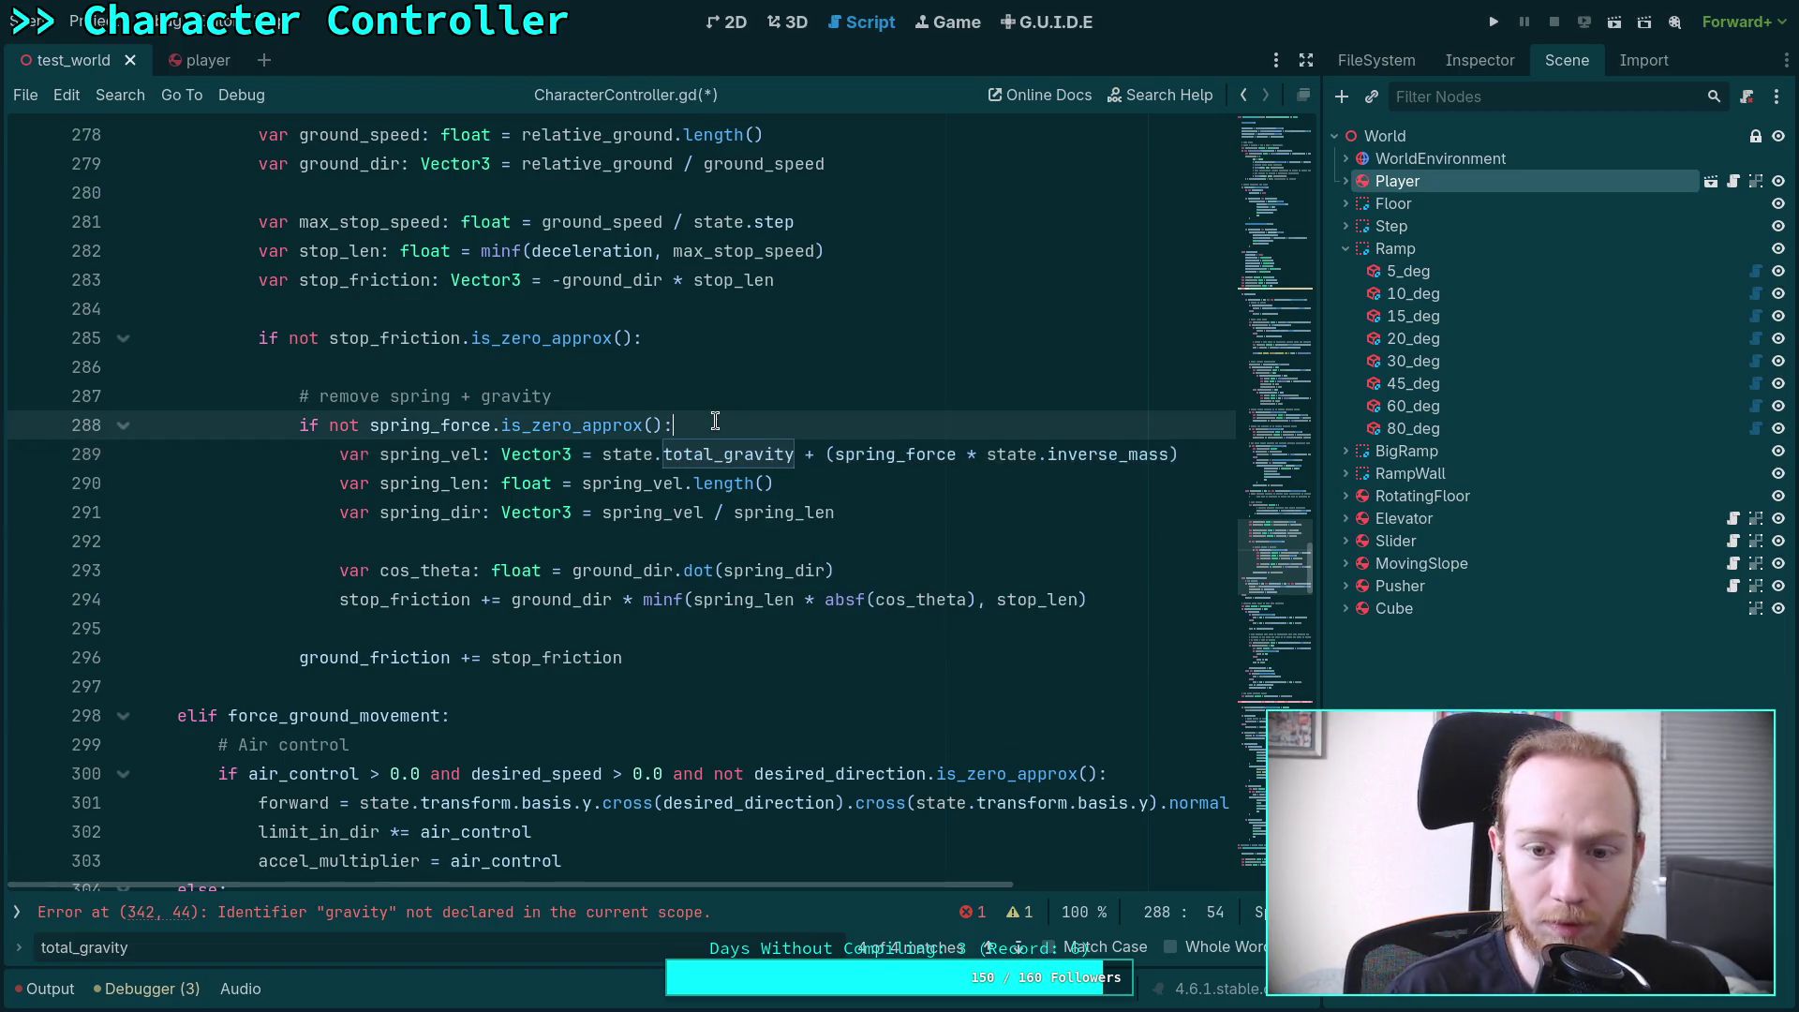
# Replace gravity on line 342 with state.total_gravity, save, and run the game
pyautogui.scroll(-12, 1040, 643)
pyautogui.scroll(-3, 1040, 644)
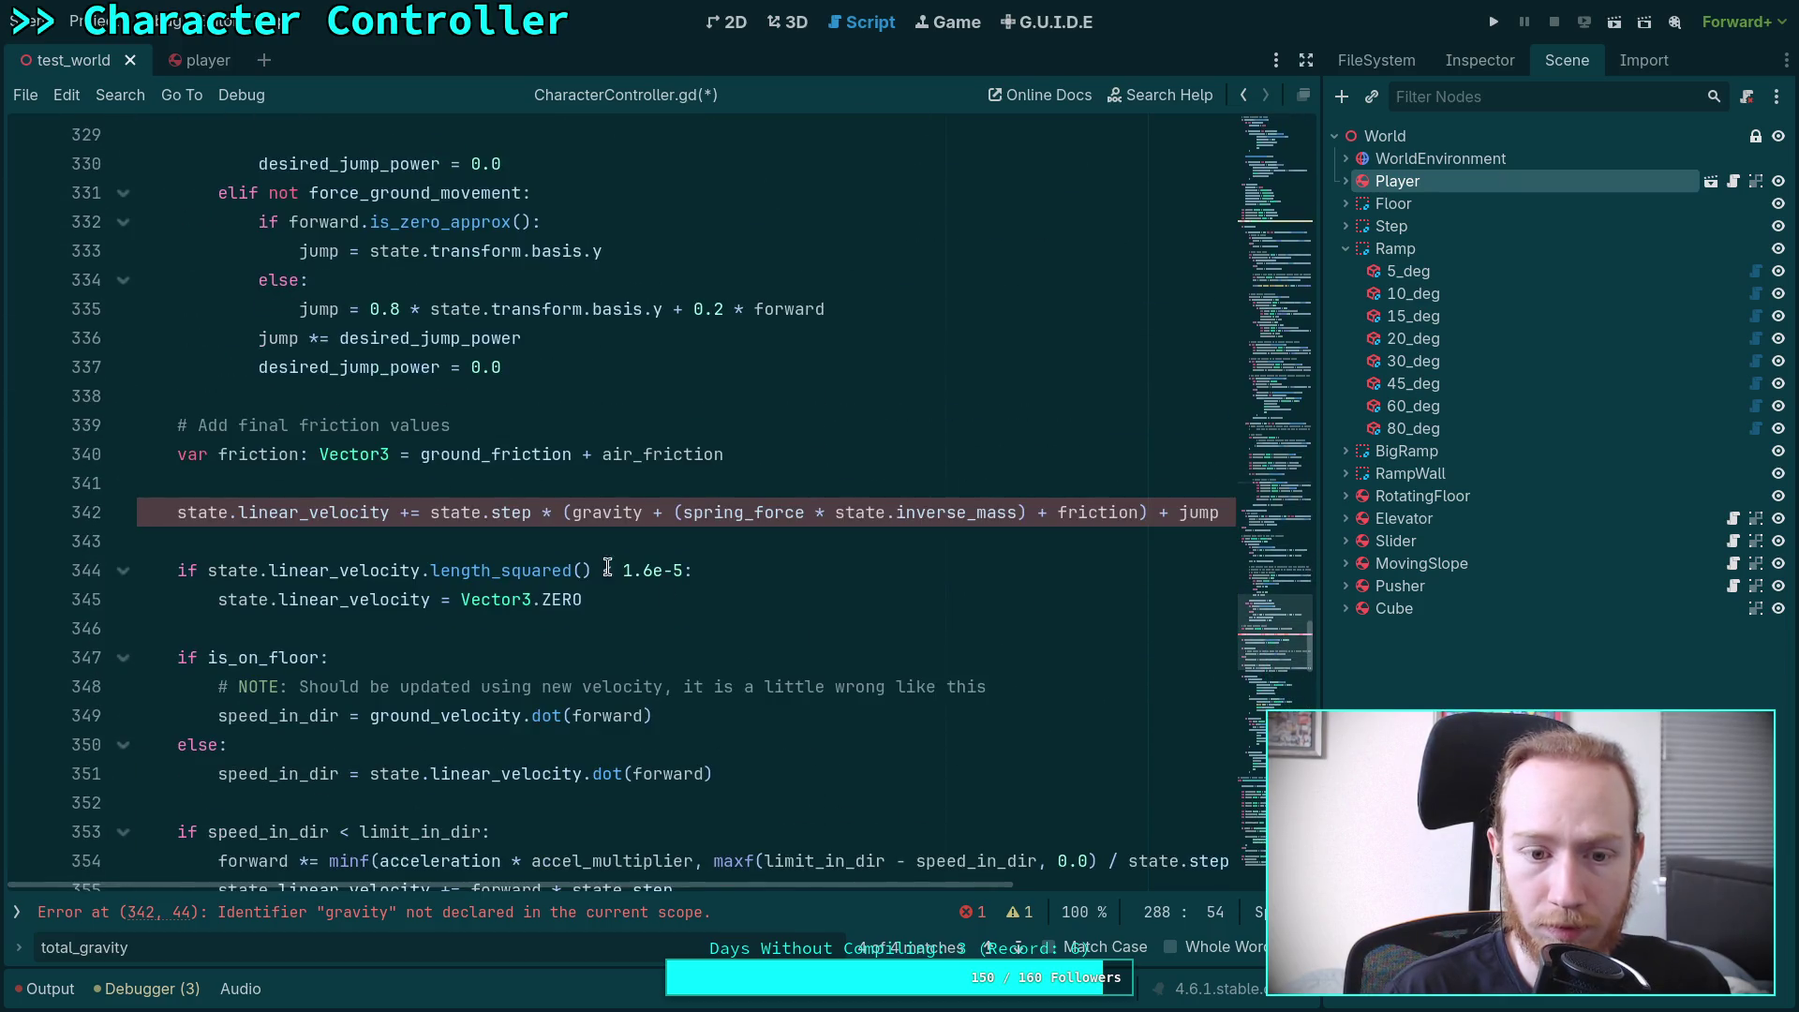
pyautogui.click(577, 512)
pyautogui.write('state.total')
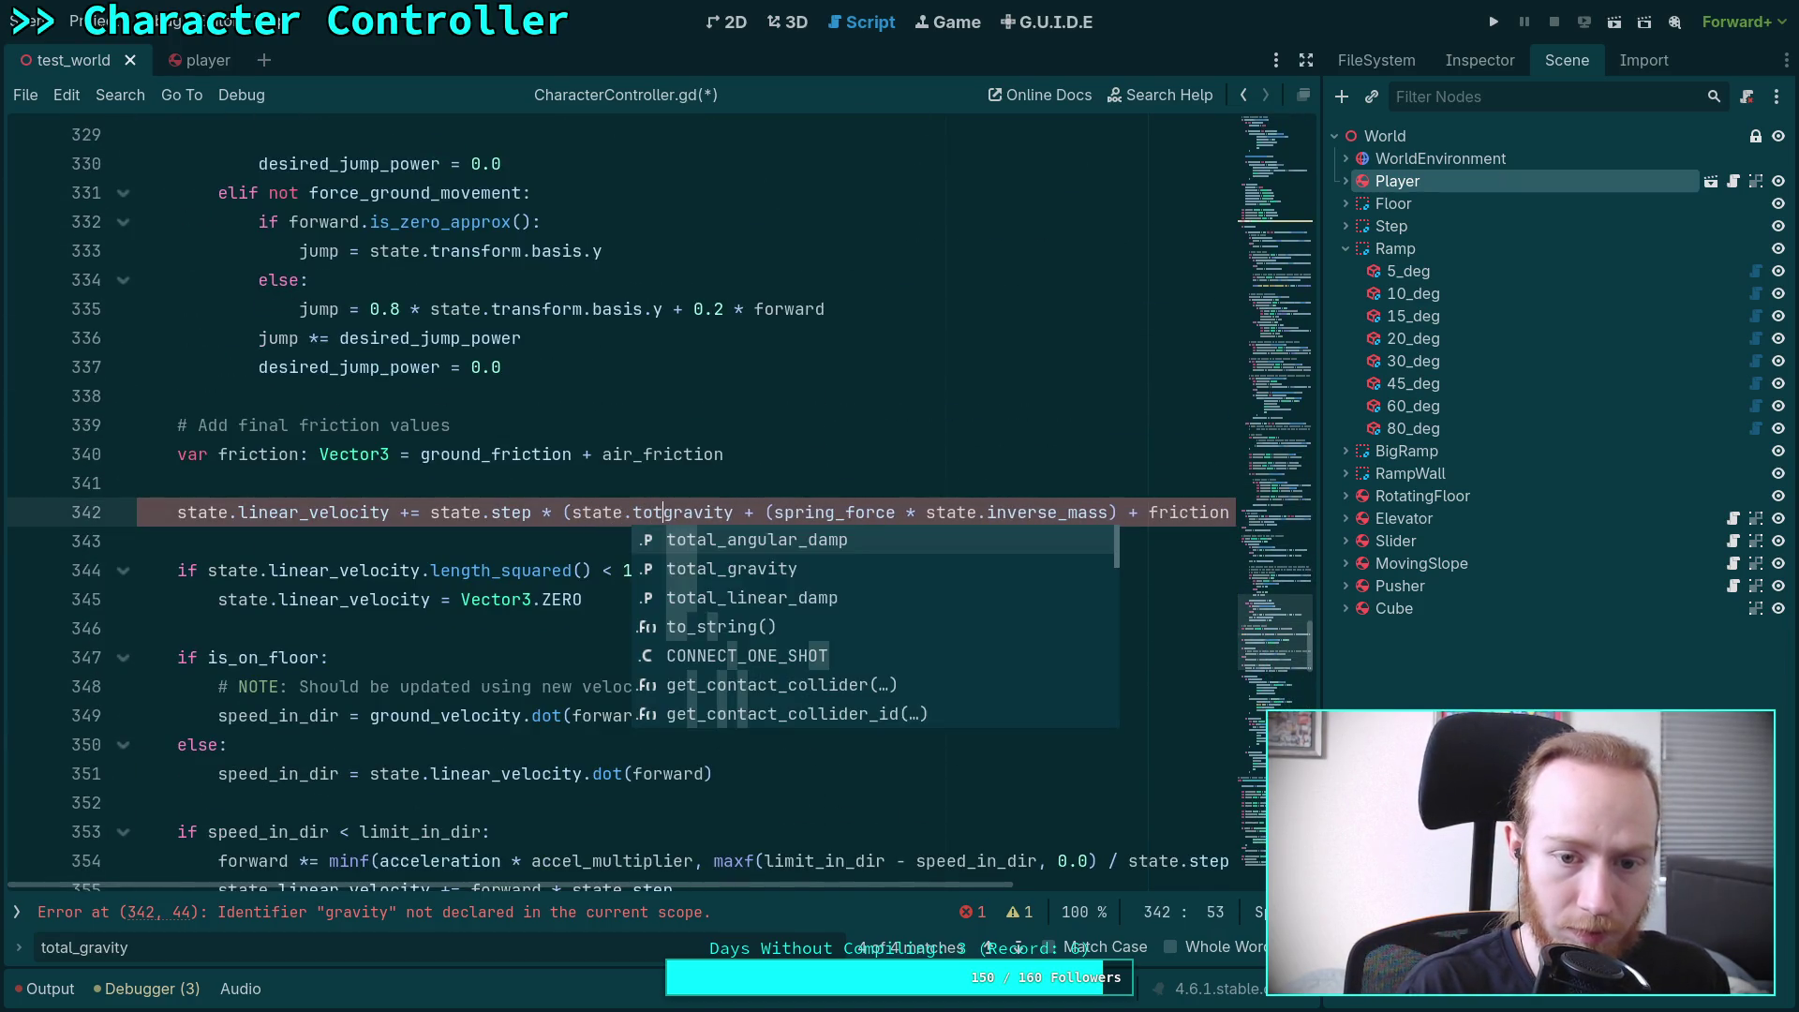
pyautogui.press('Tab')
pyautogui.hotkey('ctrl', 's')
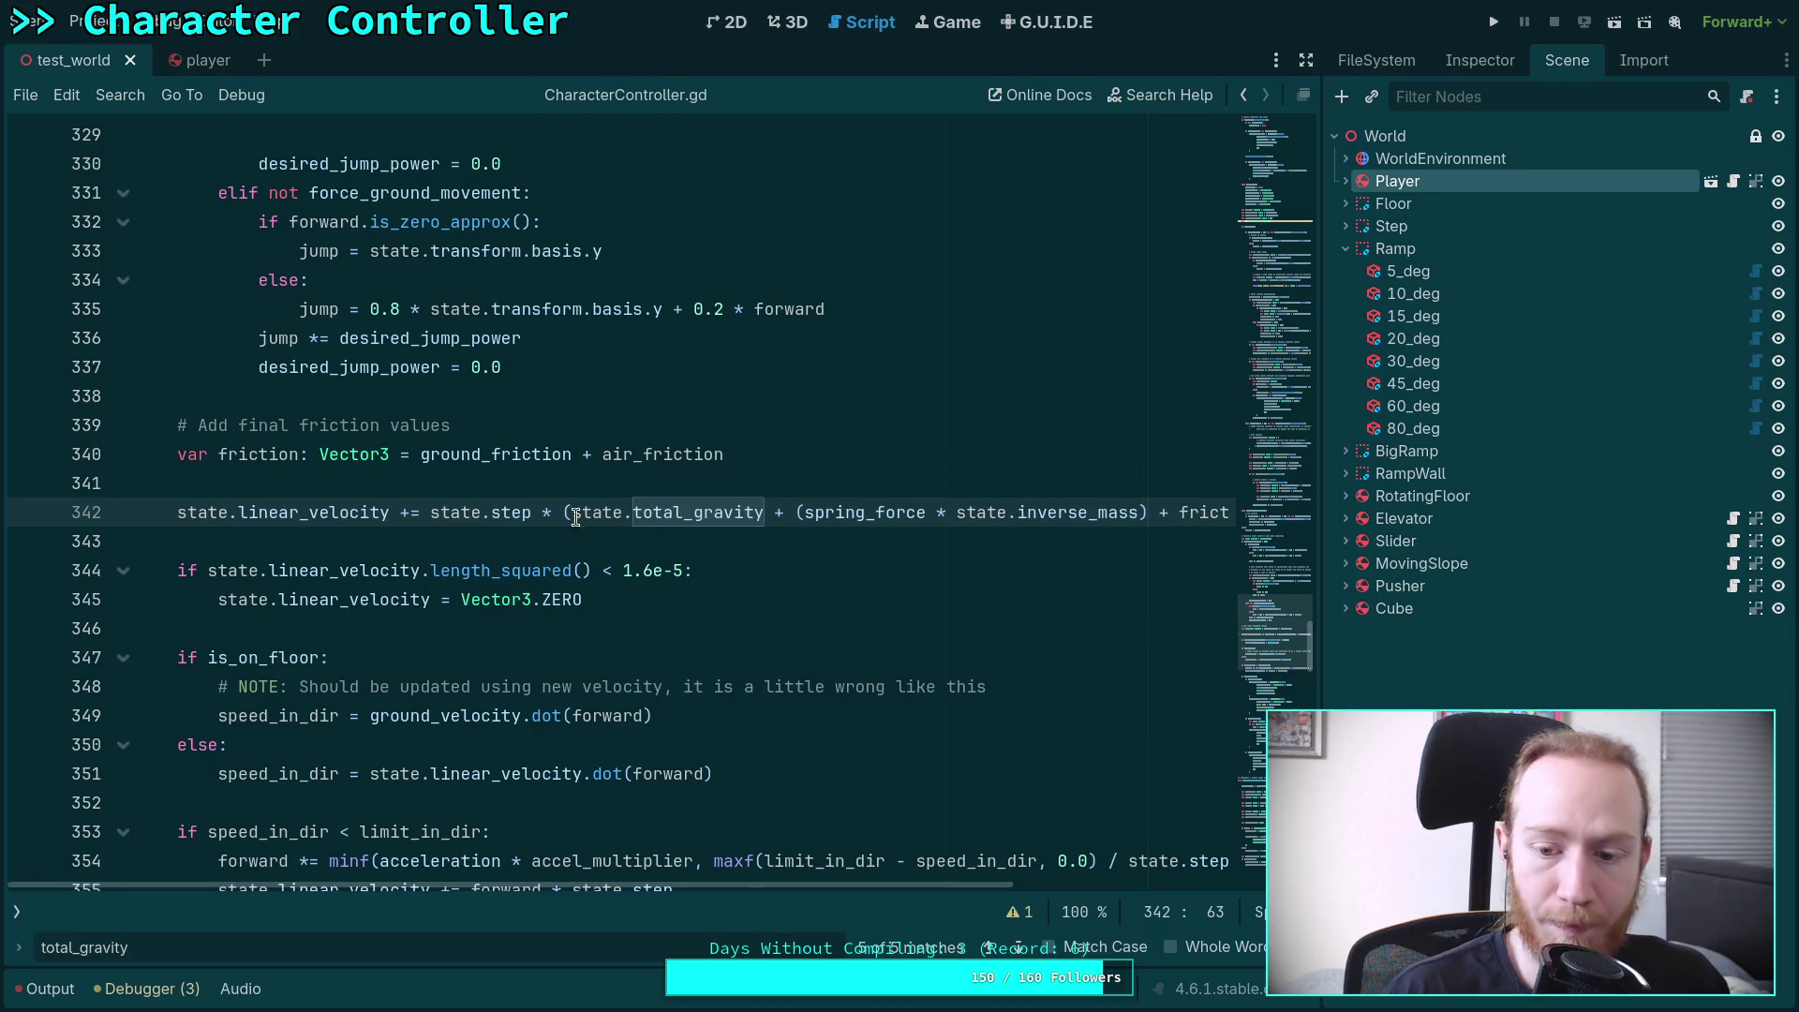
pyautogui.click(1497, 23)
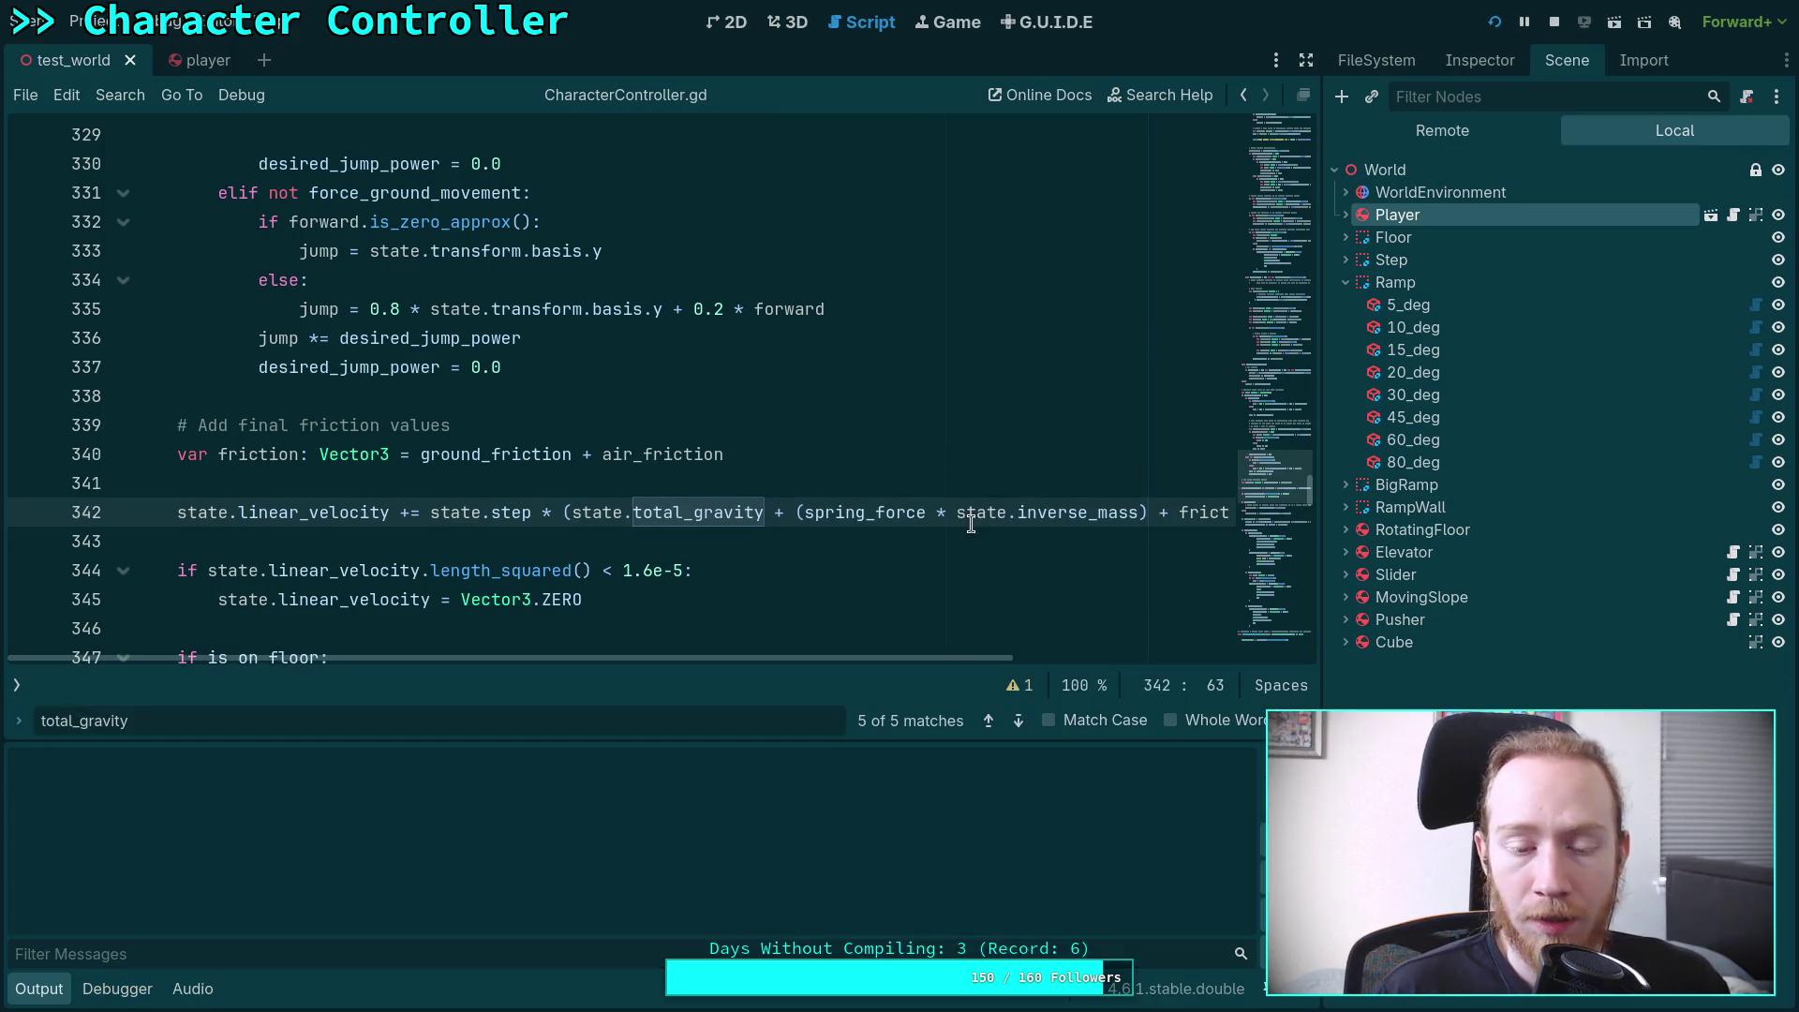
# Stop the game and bring up player.gd in the script editor
pyautogui.press('F8')
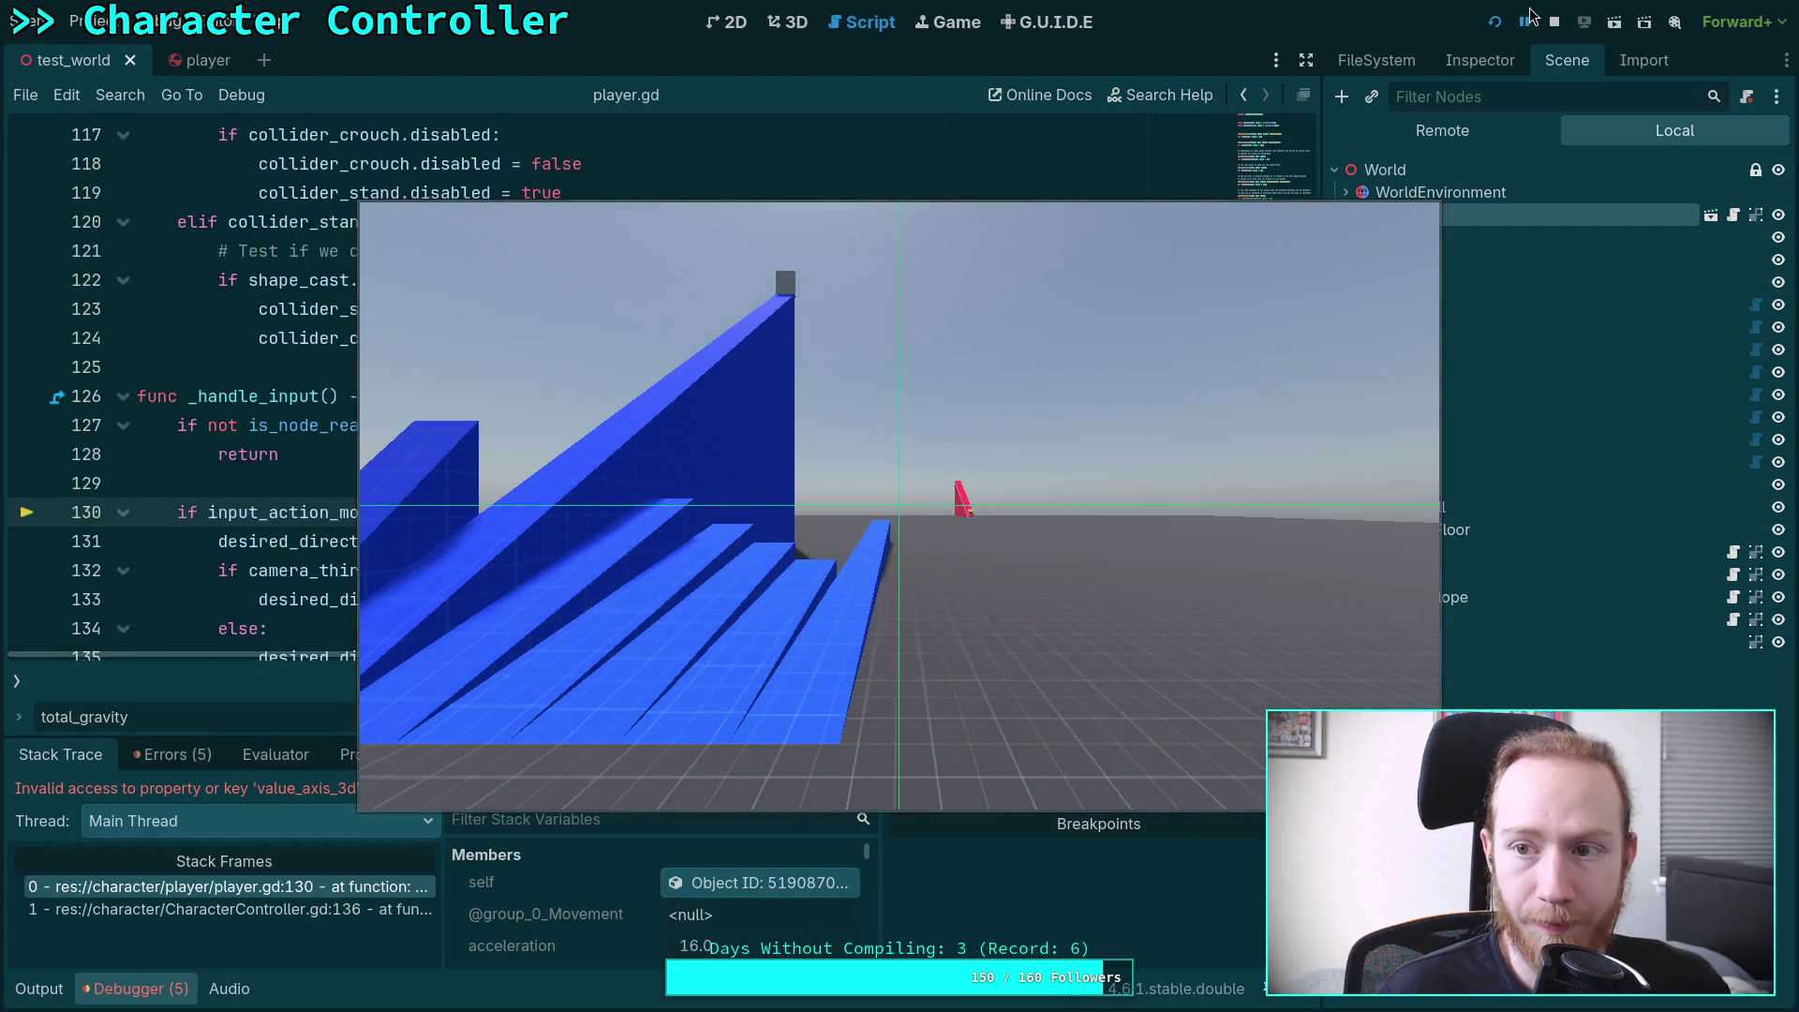
pyautogui.click(17, 681)
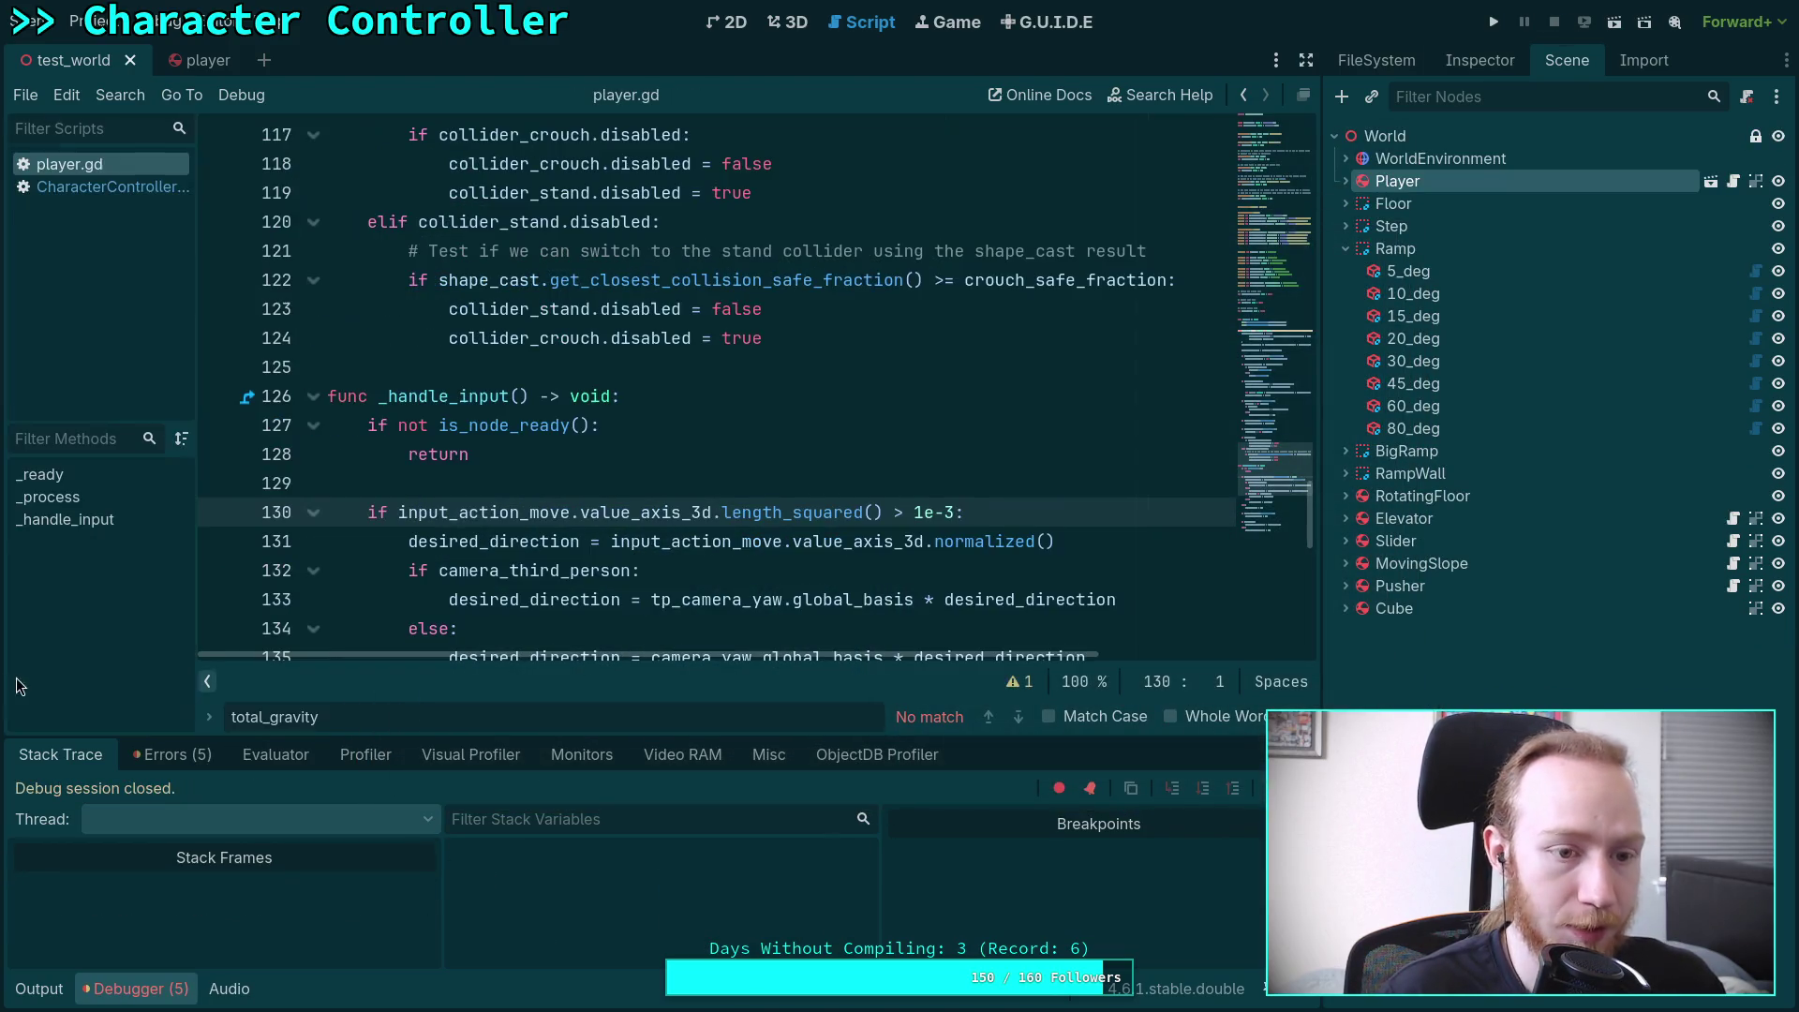
pyautogui.click(112, 186)
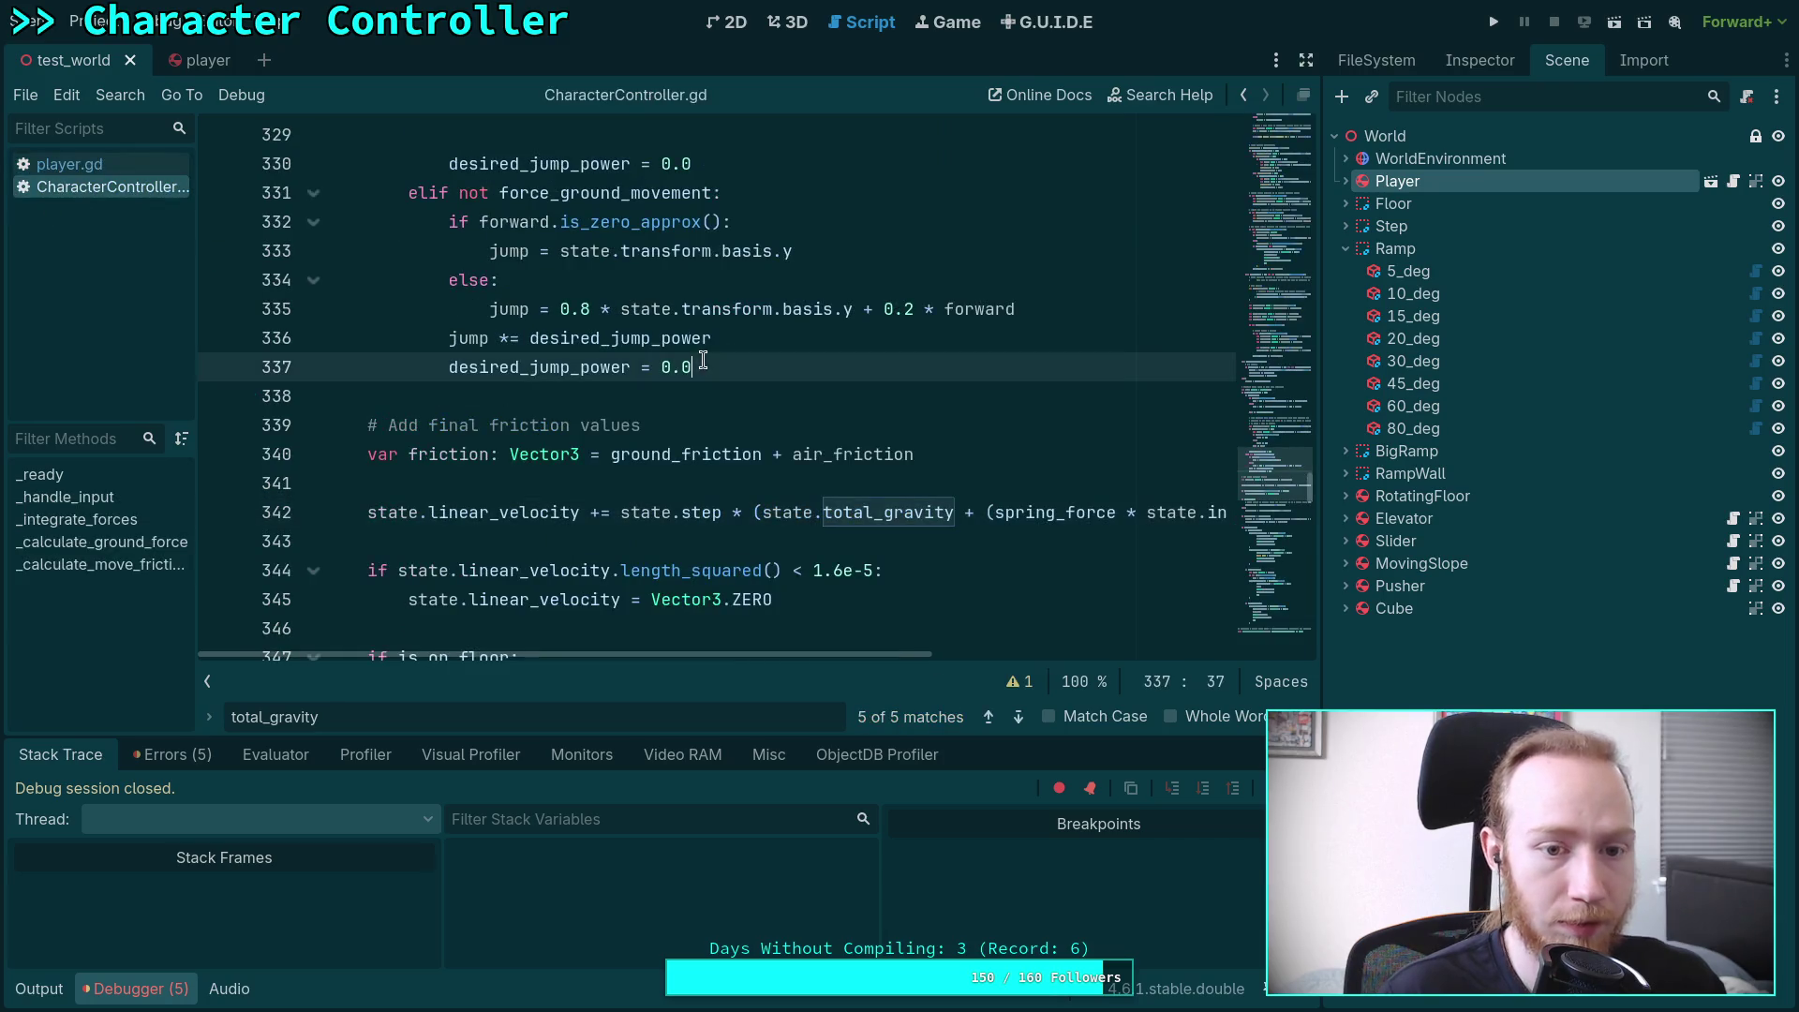
pyautogui.click(789, 22)
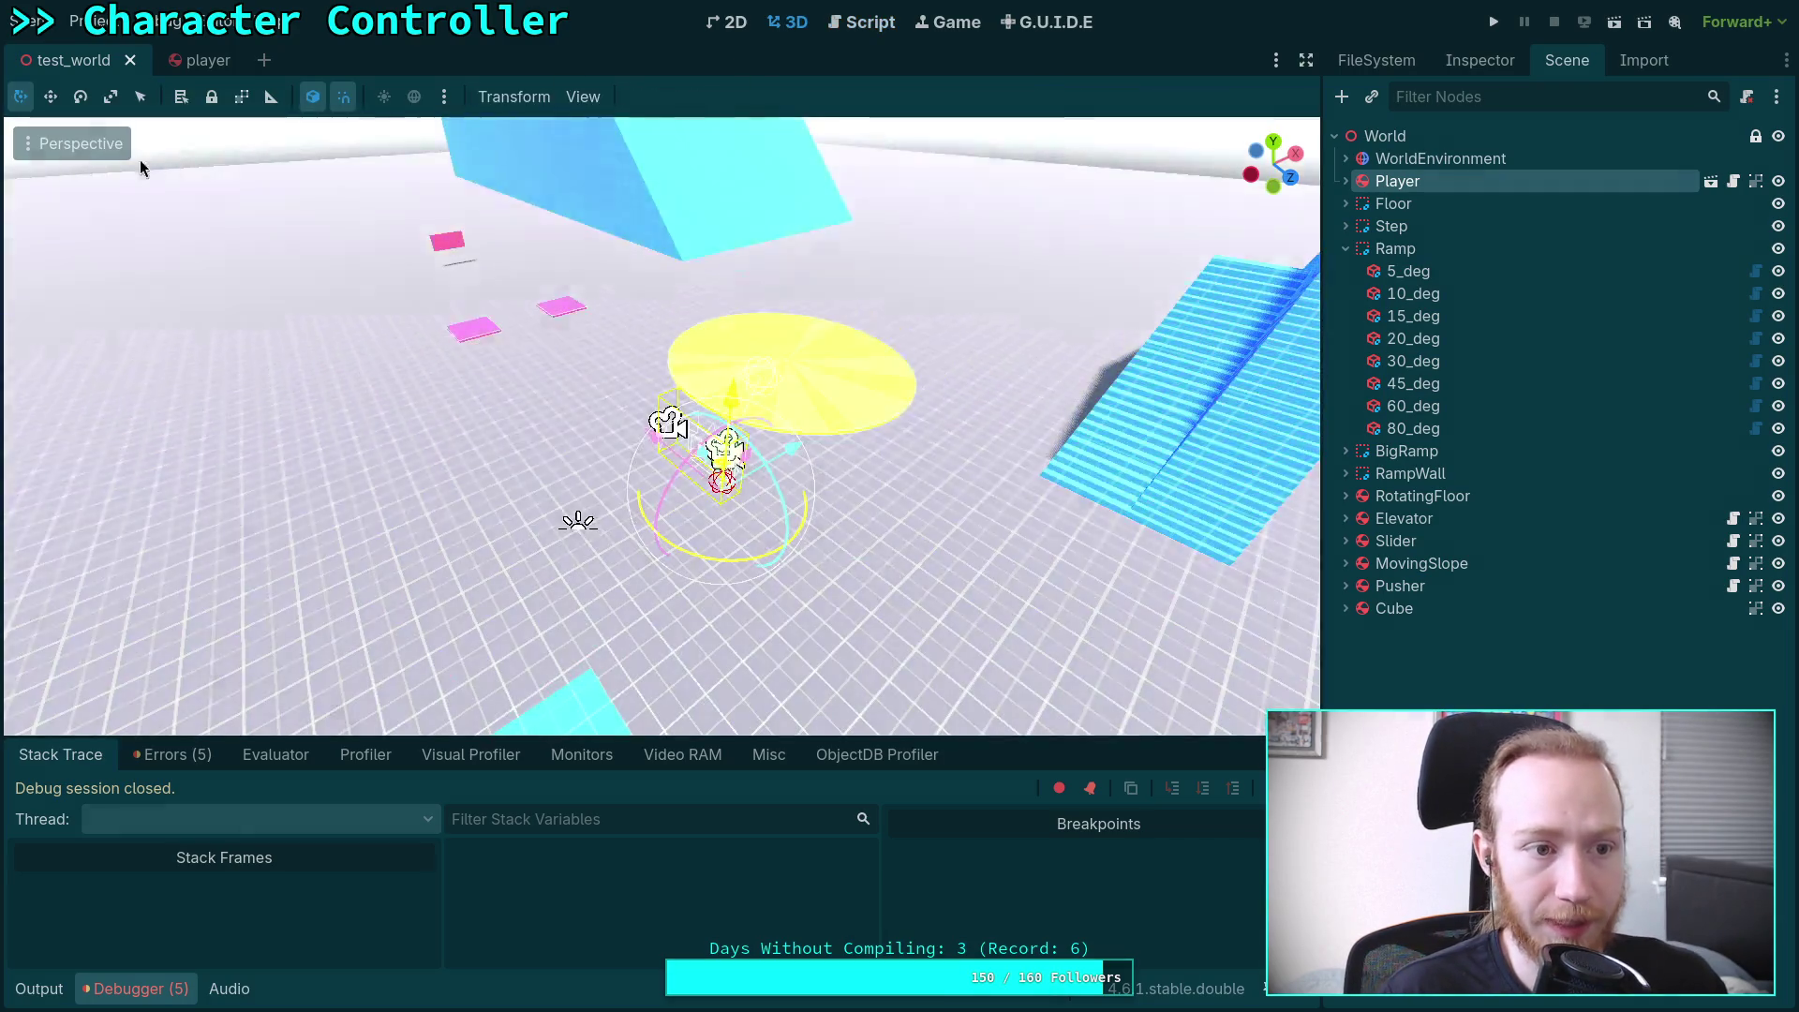
pyautogui.click(863, 22)
pyautogui.click(67, 167)
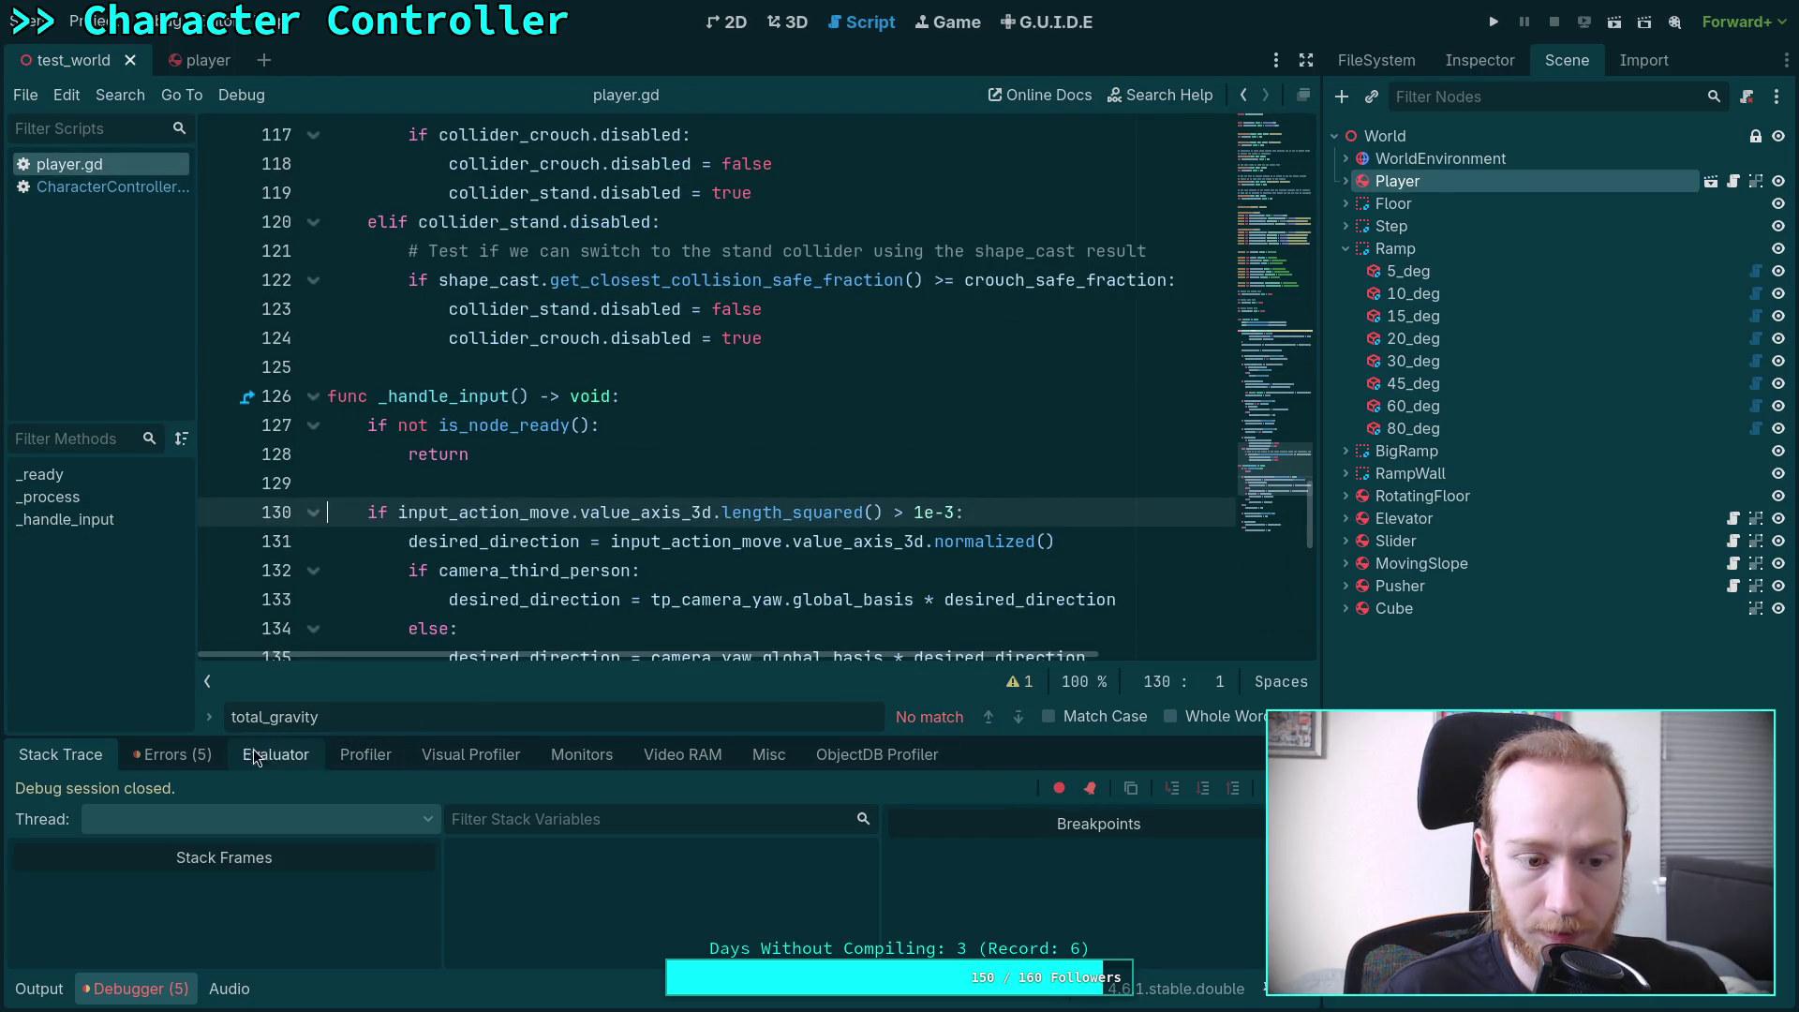
# Trace the value_axis_3d error into player.gd and select input_action_move
pyautogui.click(172, 755)
pyautogui.doubleClick(108, 924)
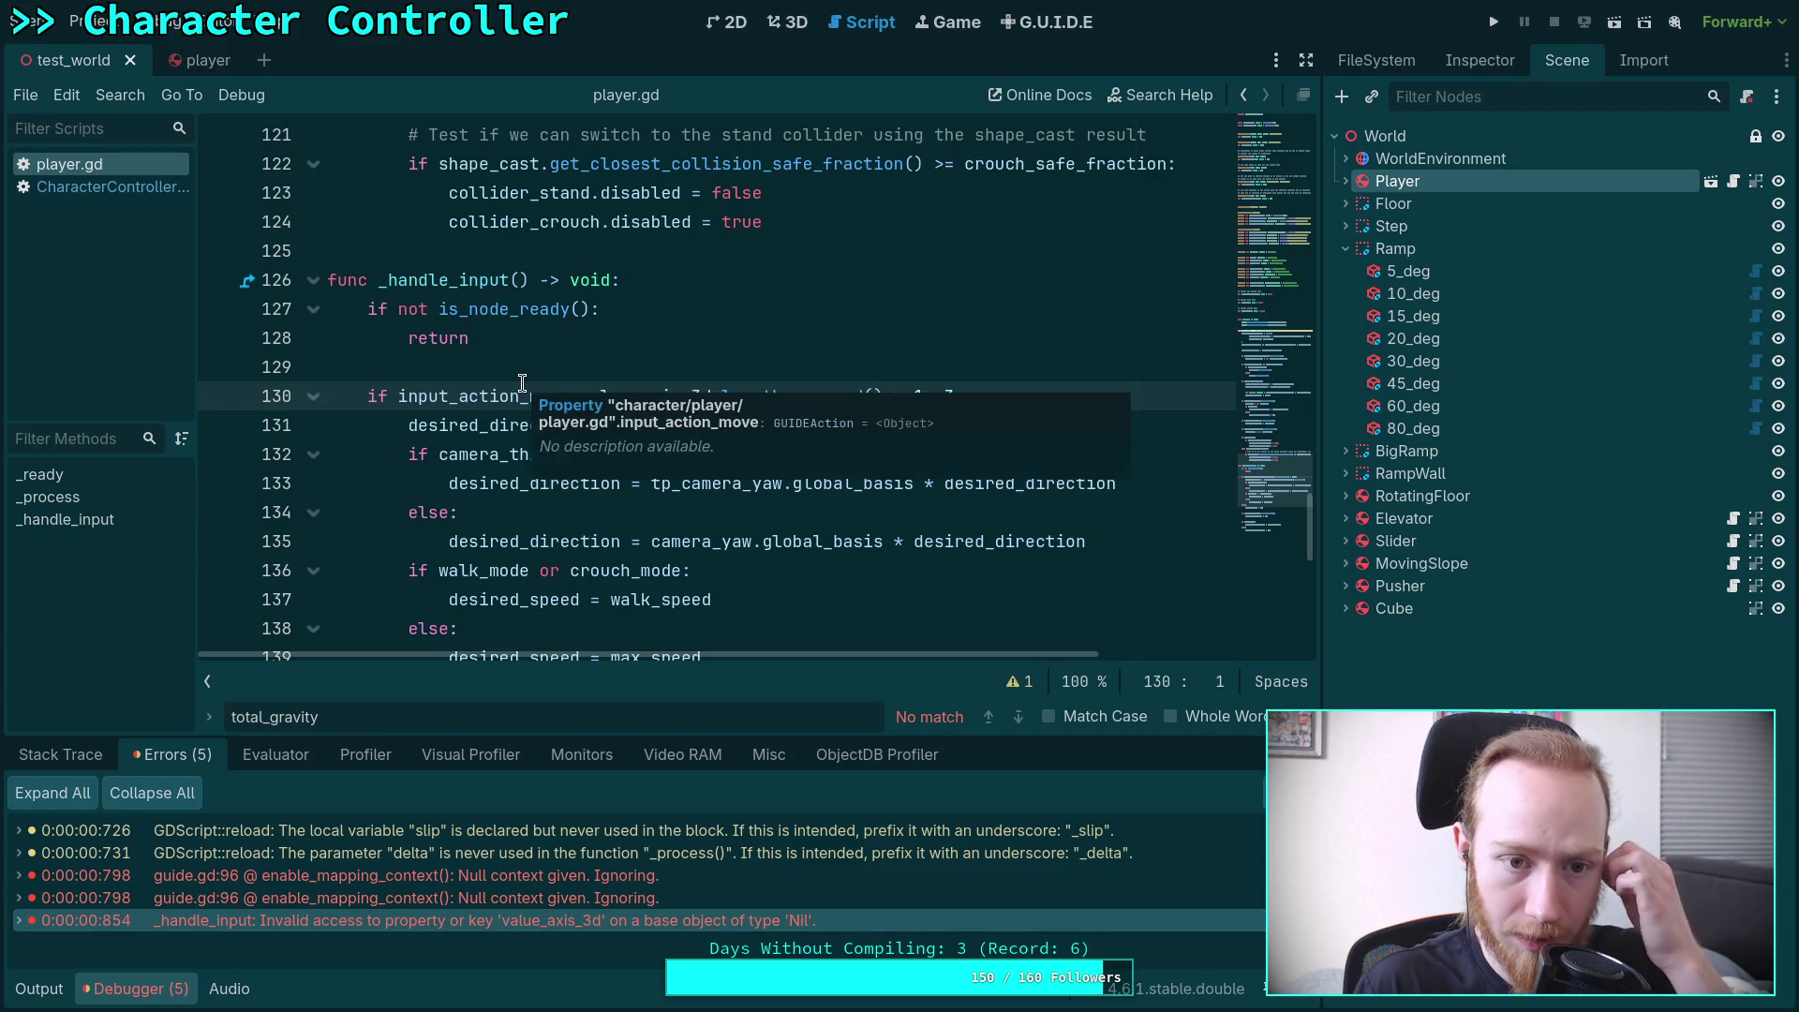
pyautogui.click(513, 308)
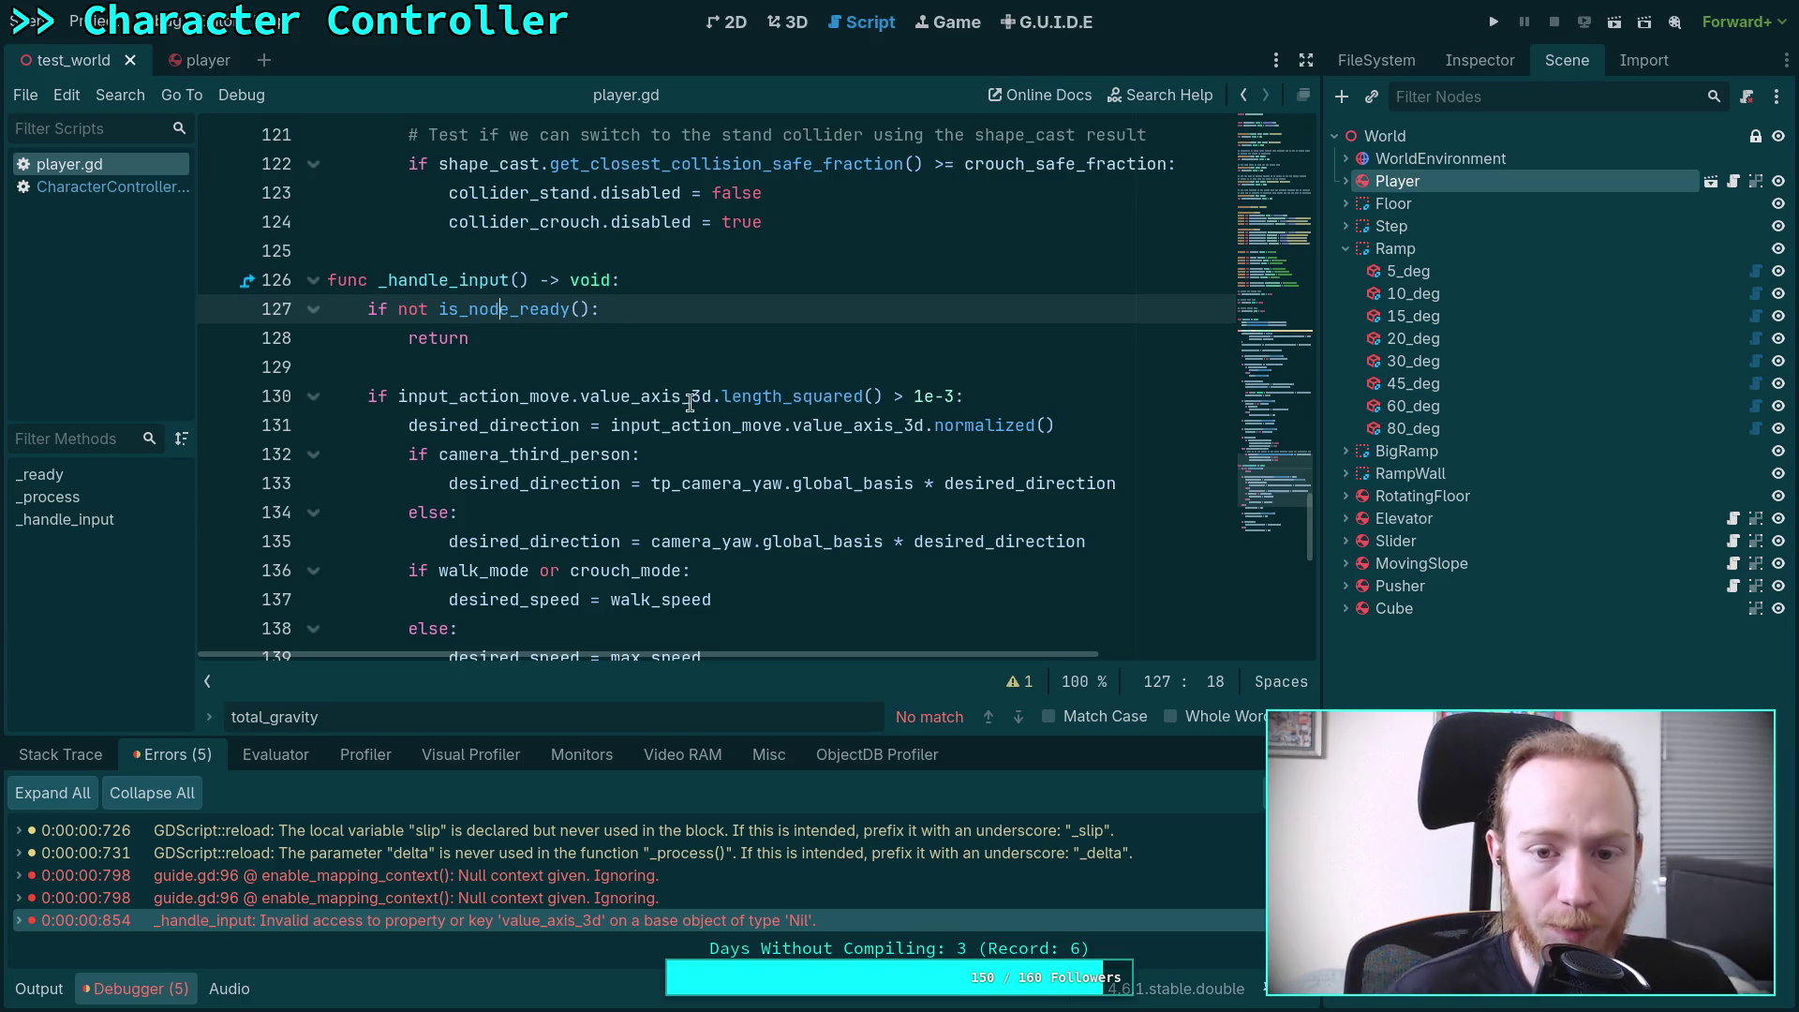
pyautogui.moveTo(601, 397)
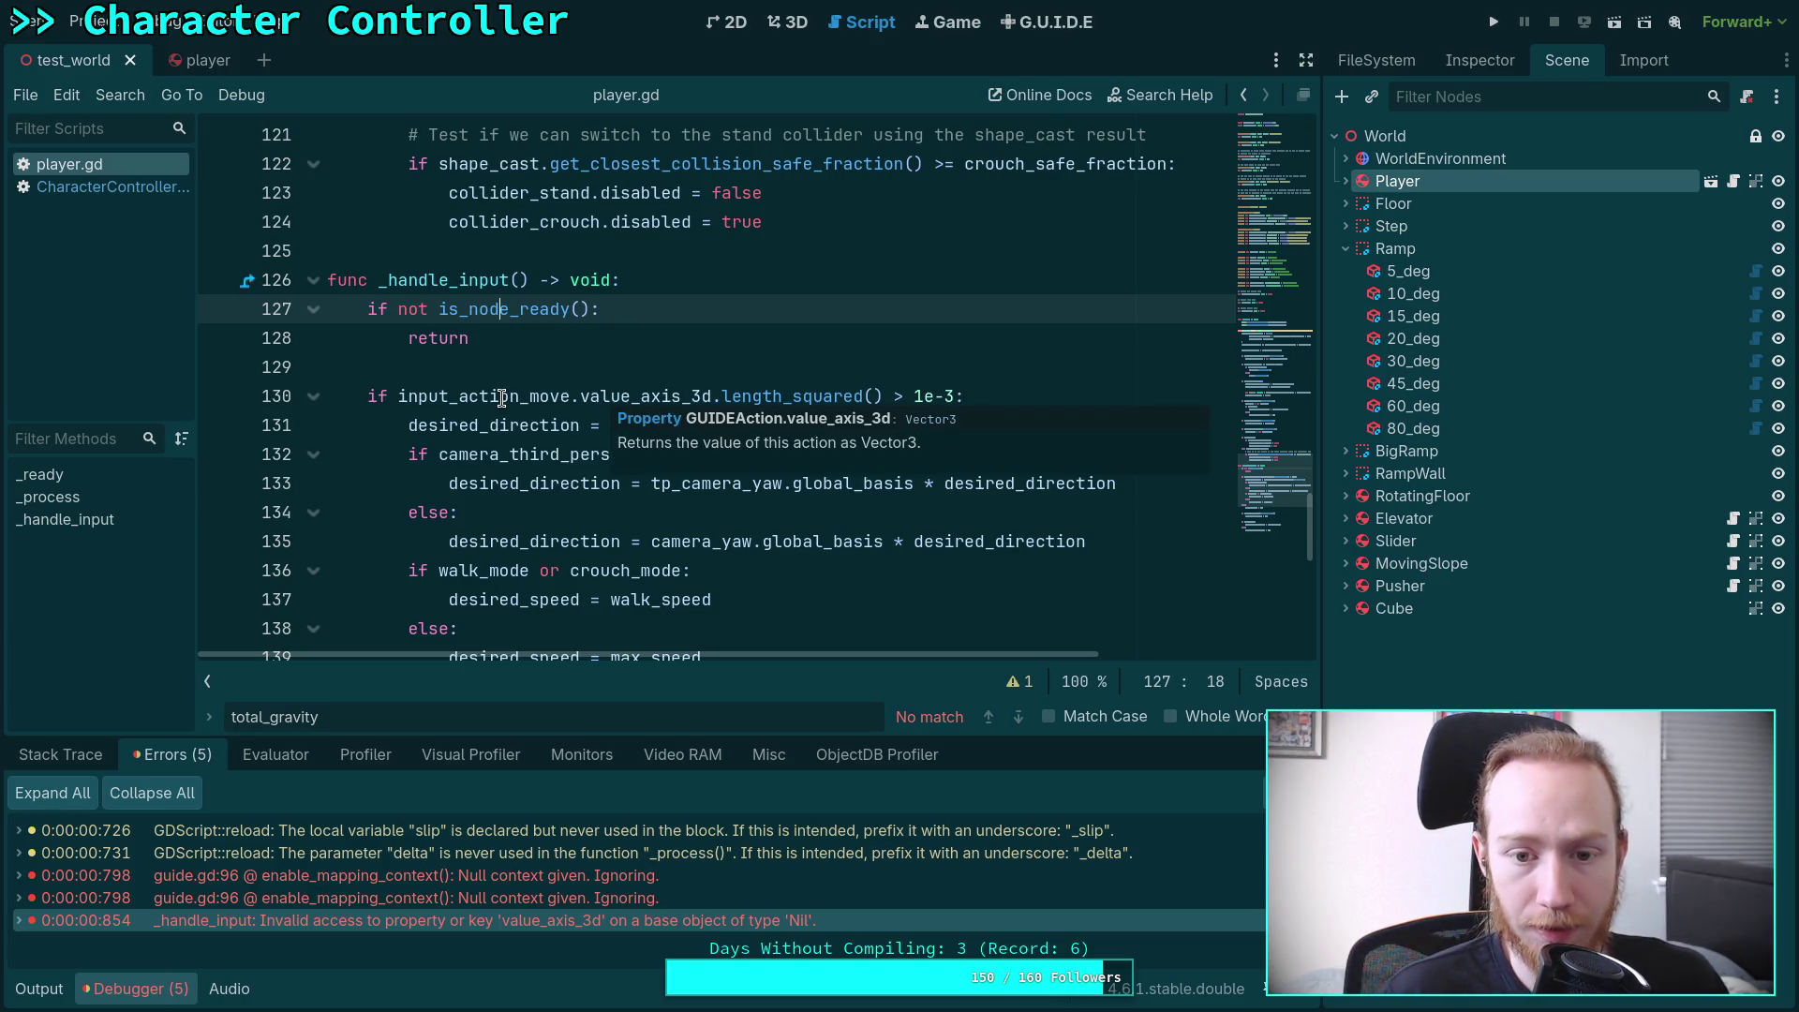
pyautogui.doubleClick(501, 398)
pyautogui.scroll(20, 1040, 445)
pyautogui.scroll(6, 1043, 447)
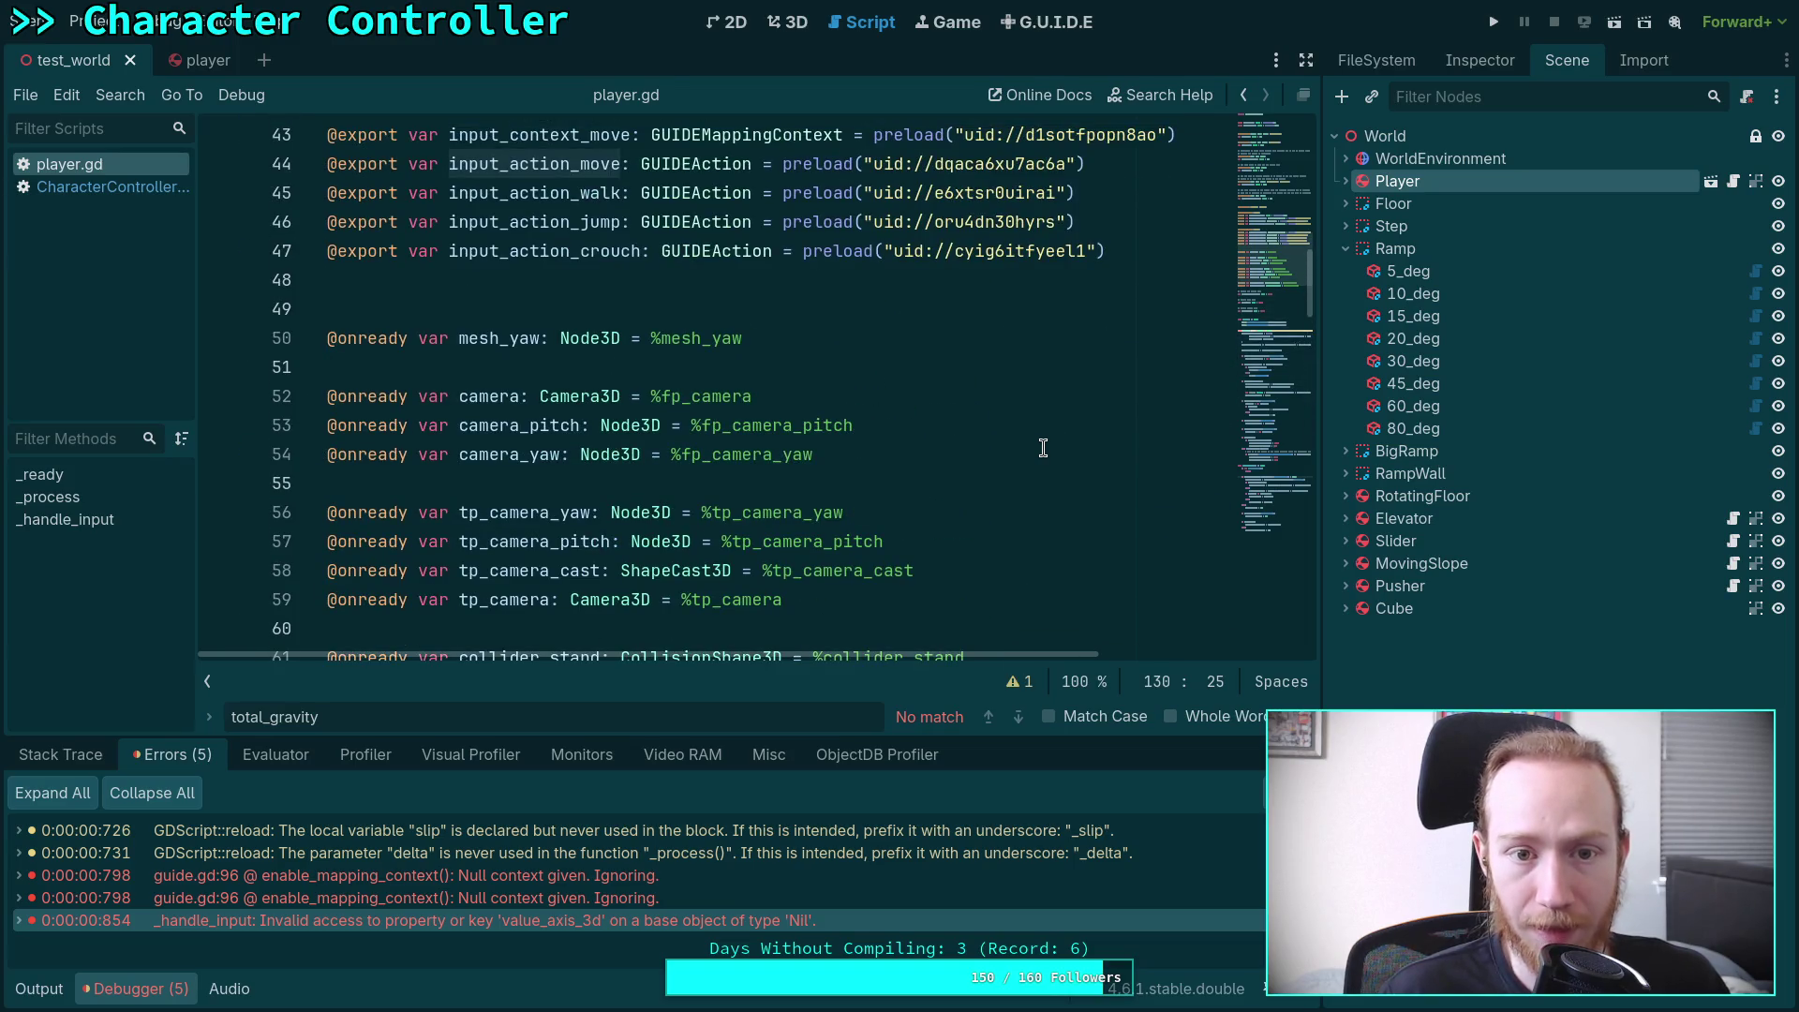
pyautogui.scroll(2, 1043, 448)
pyautogui.moveTo(1016, 437)
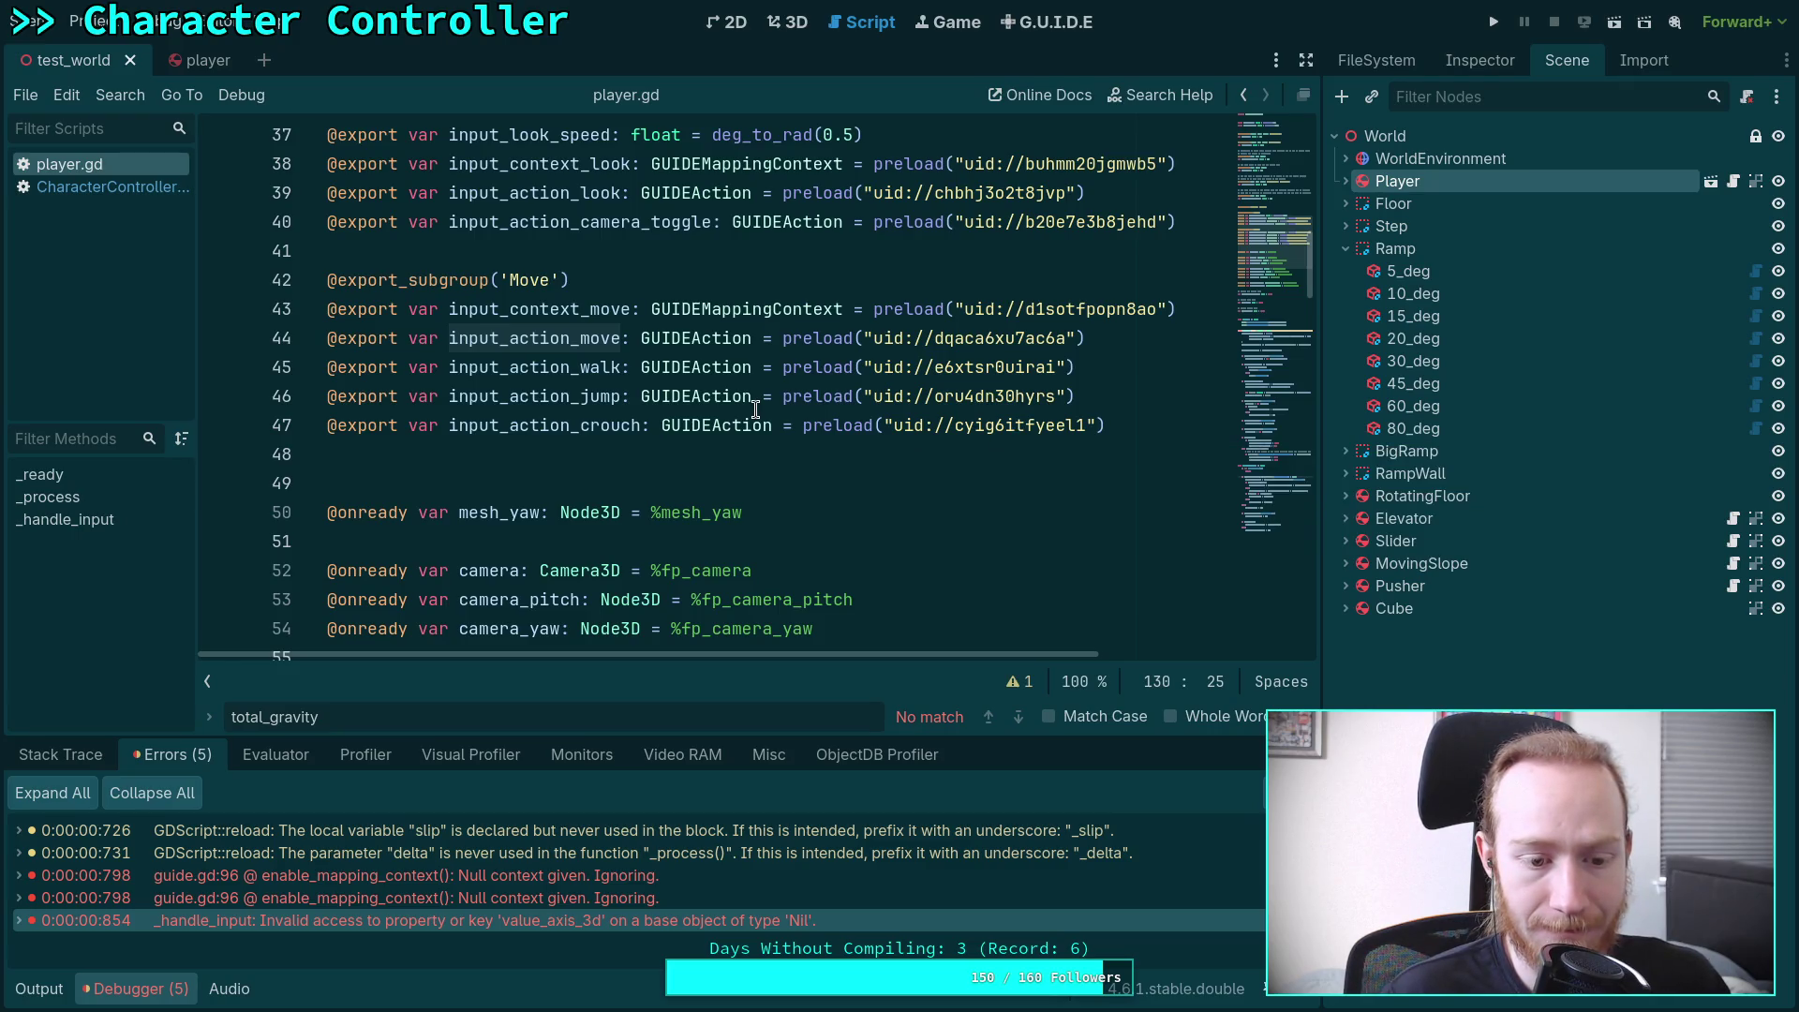
# Follow the Null context given error via guide.gd line 96 to input_context_look on player.gd line 75
pyautogui.click(424, 875)
pyautogui.doubleClick(307, 875)
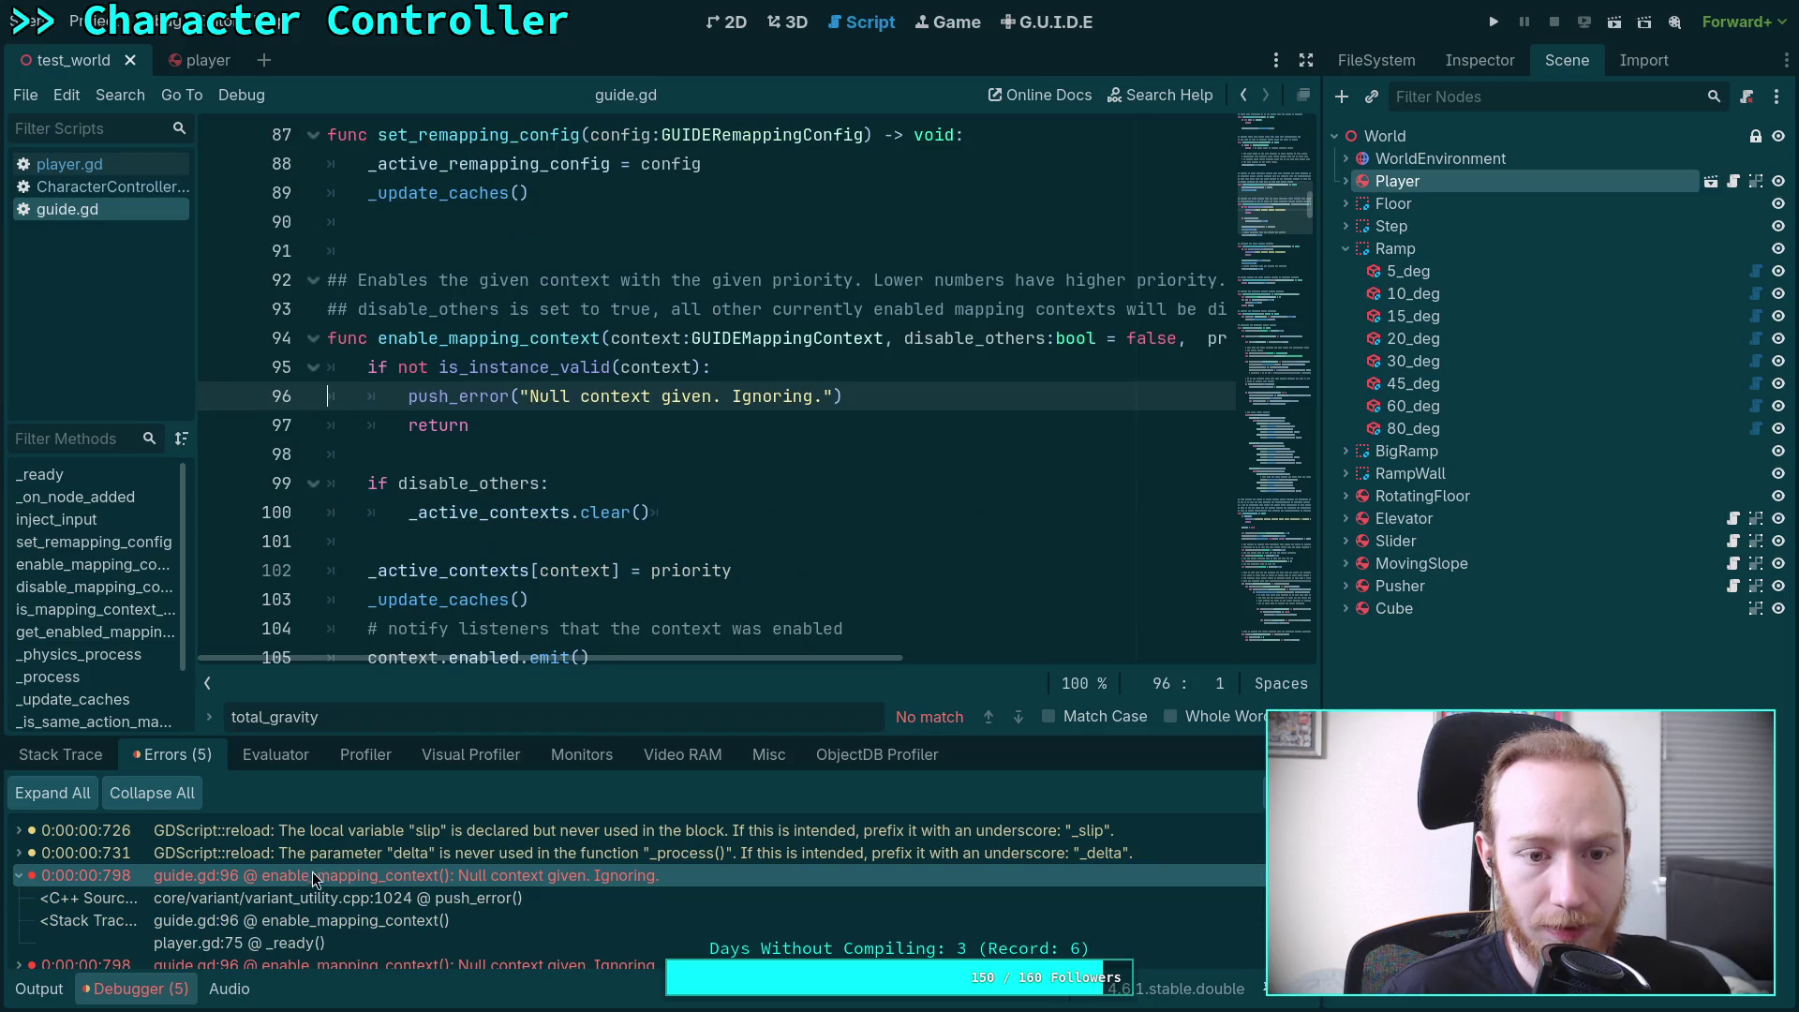
pyautogui.doubleClick(292, 942)
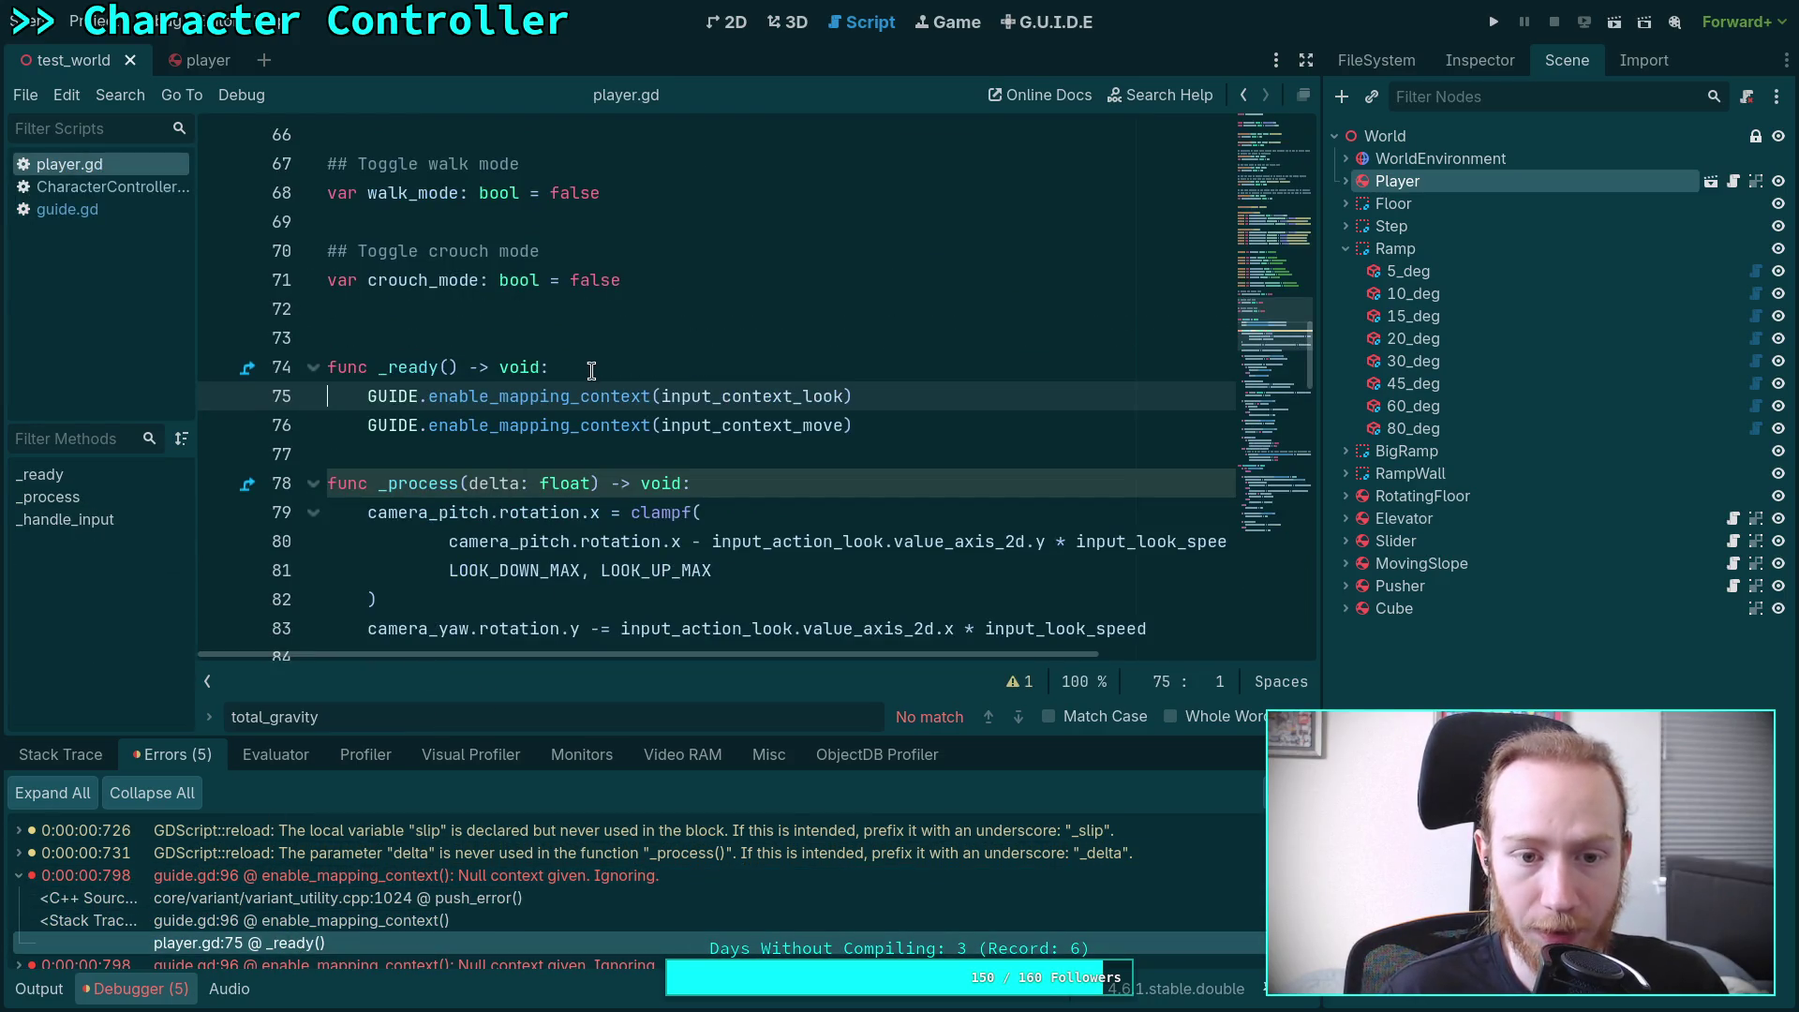
pyautogui.doubleClick(740, 395)
pyautogui.scroll(2, 545, 395)
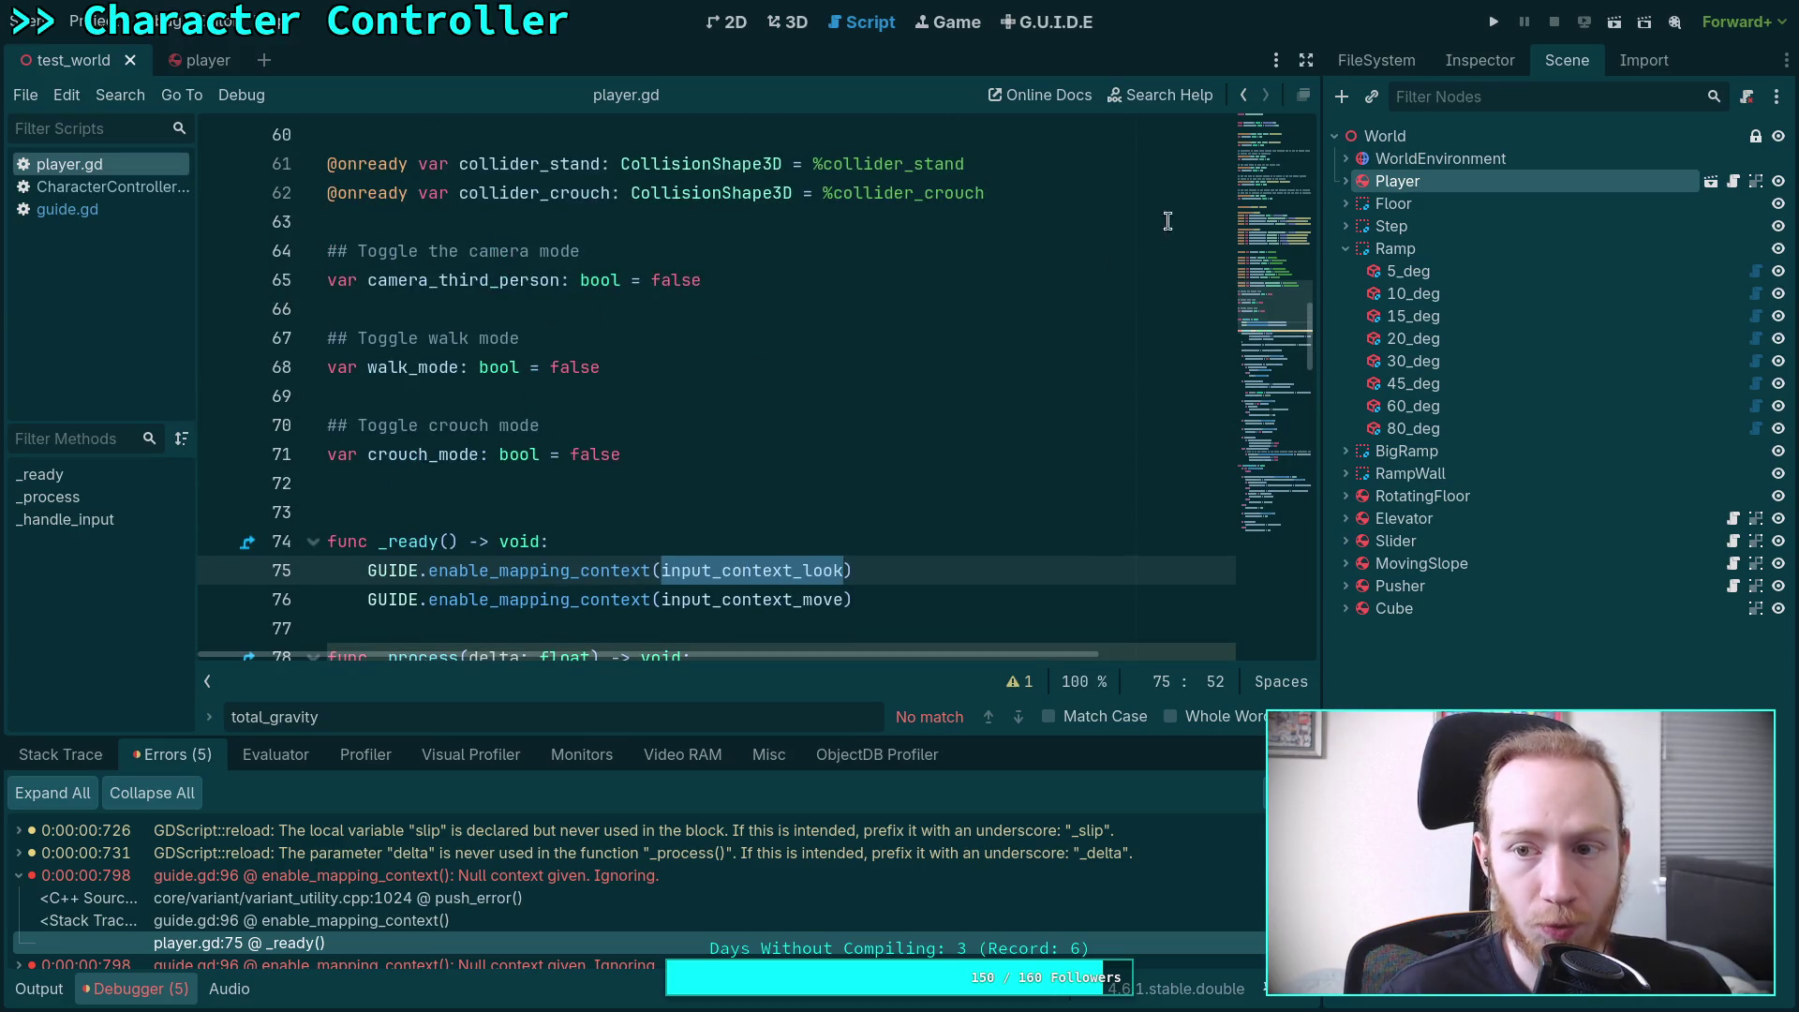
# Show the Player node's exported properties in the Inspector
pyautogui.click(1493, 65)
pyautogui.click(1583, 66)
pyautogui.click(1396, 177)
pyautogui.click(1479, 60)
pyautogui.scroll(5, 1464, 448)
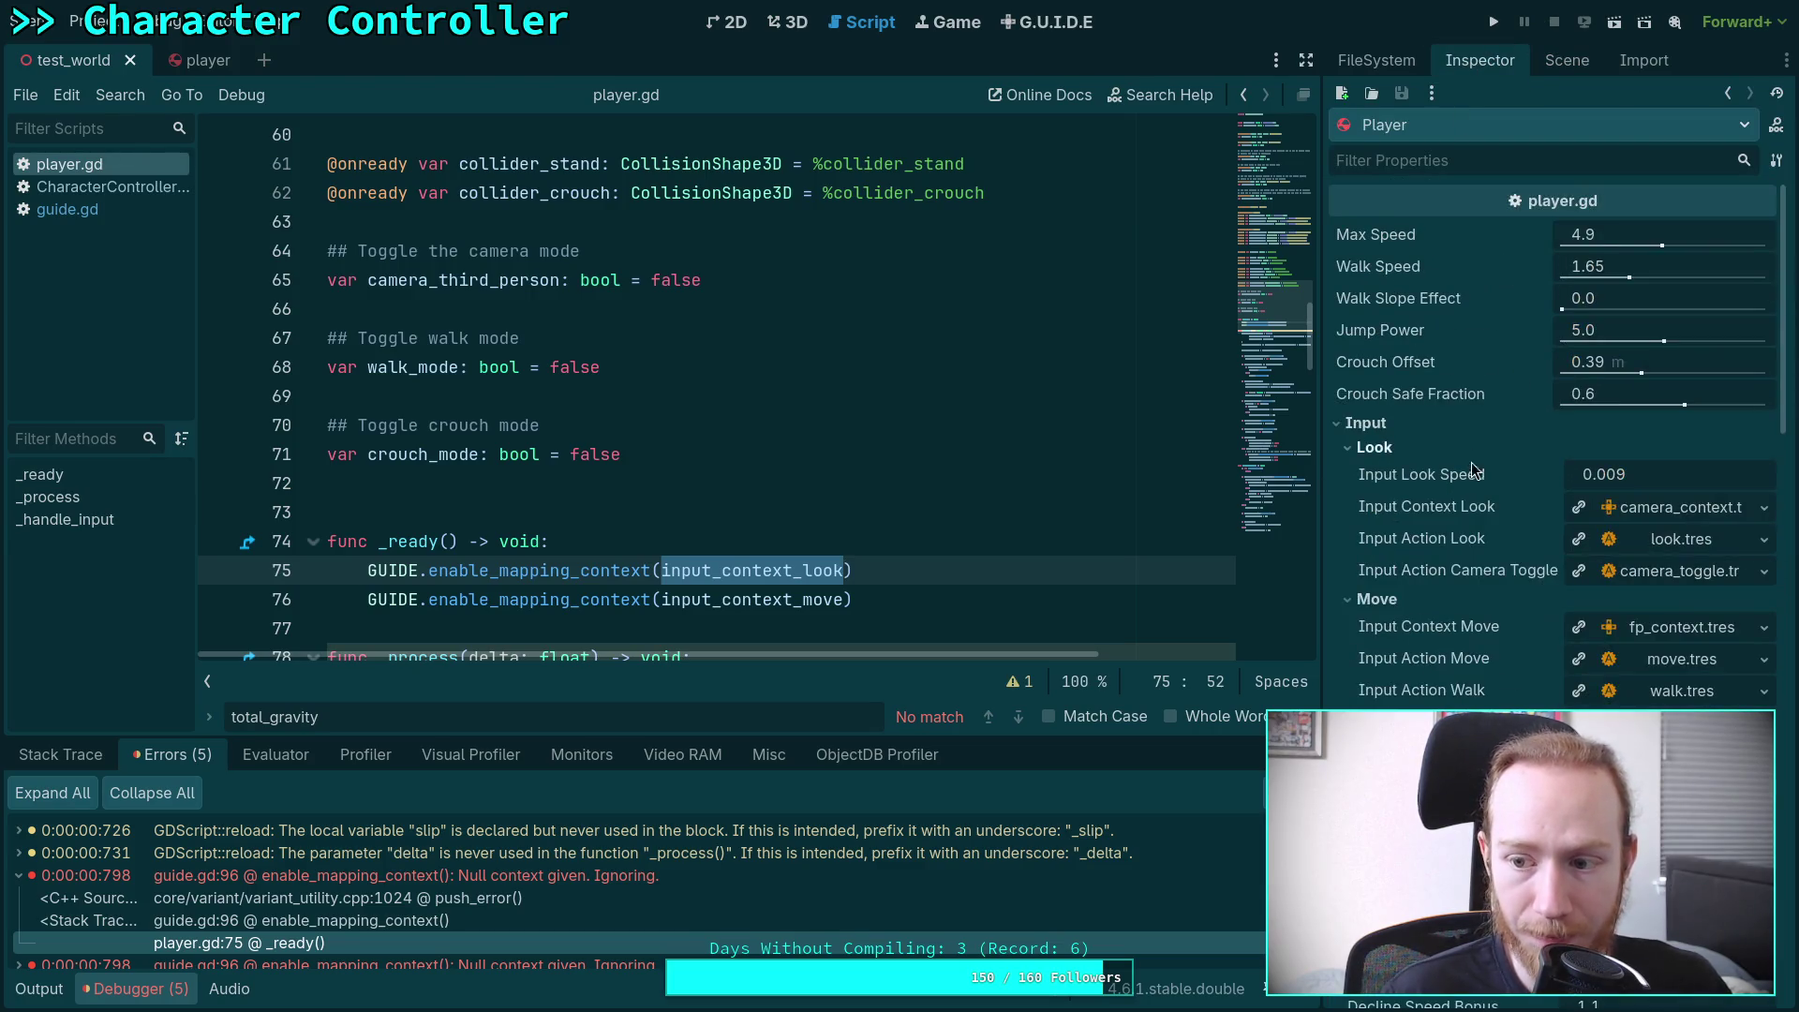
pyautogui.scroll(10, 674, 506)
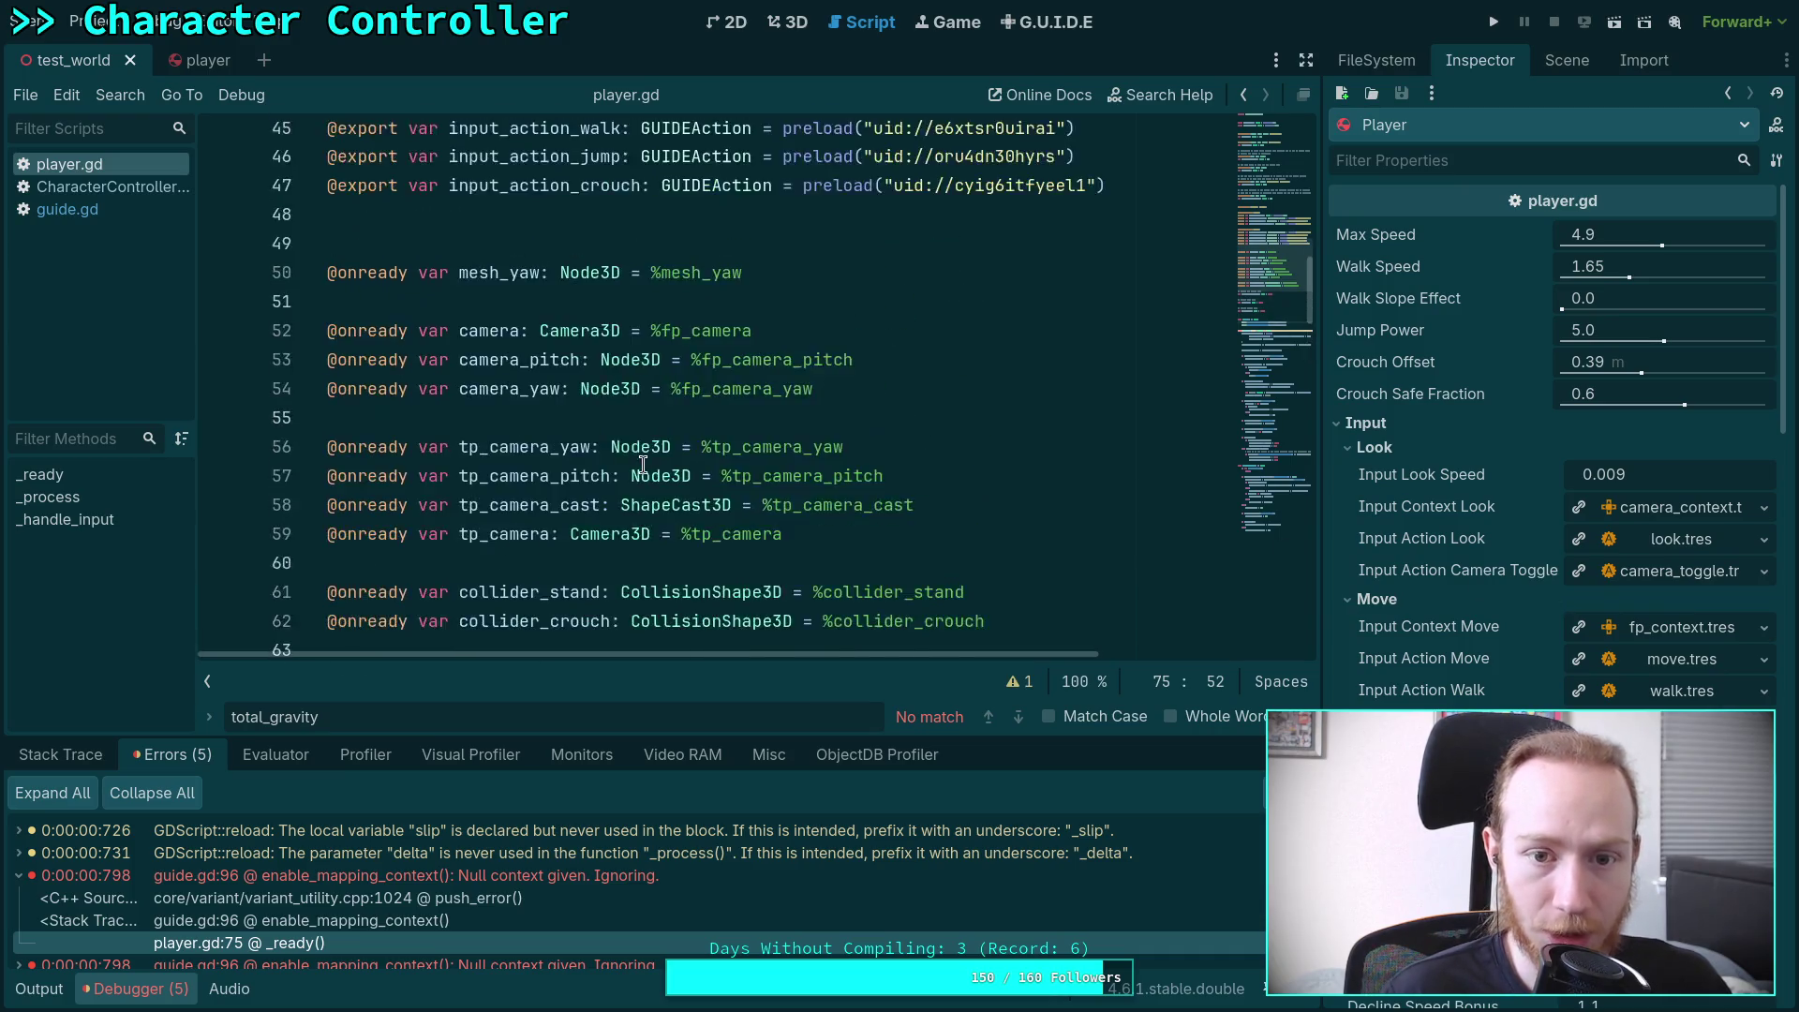
# Clear the error list, collapse the debugger, and return to the 3D view
pyautogui.click(633, 538)
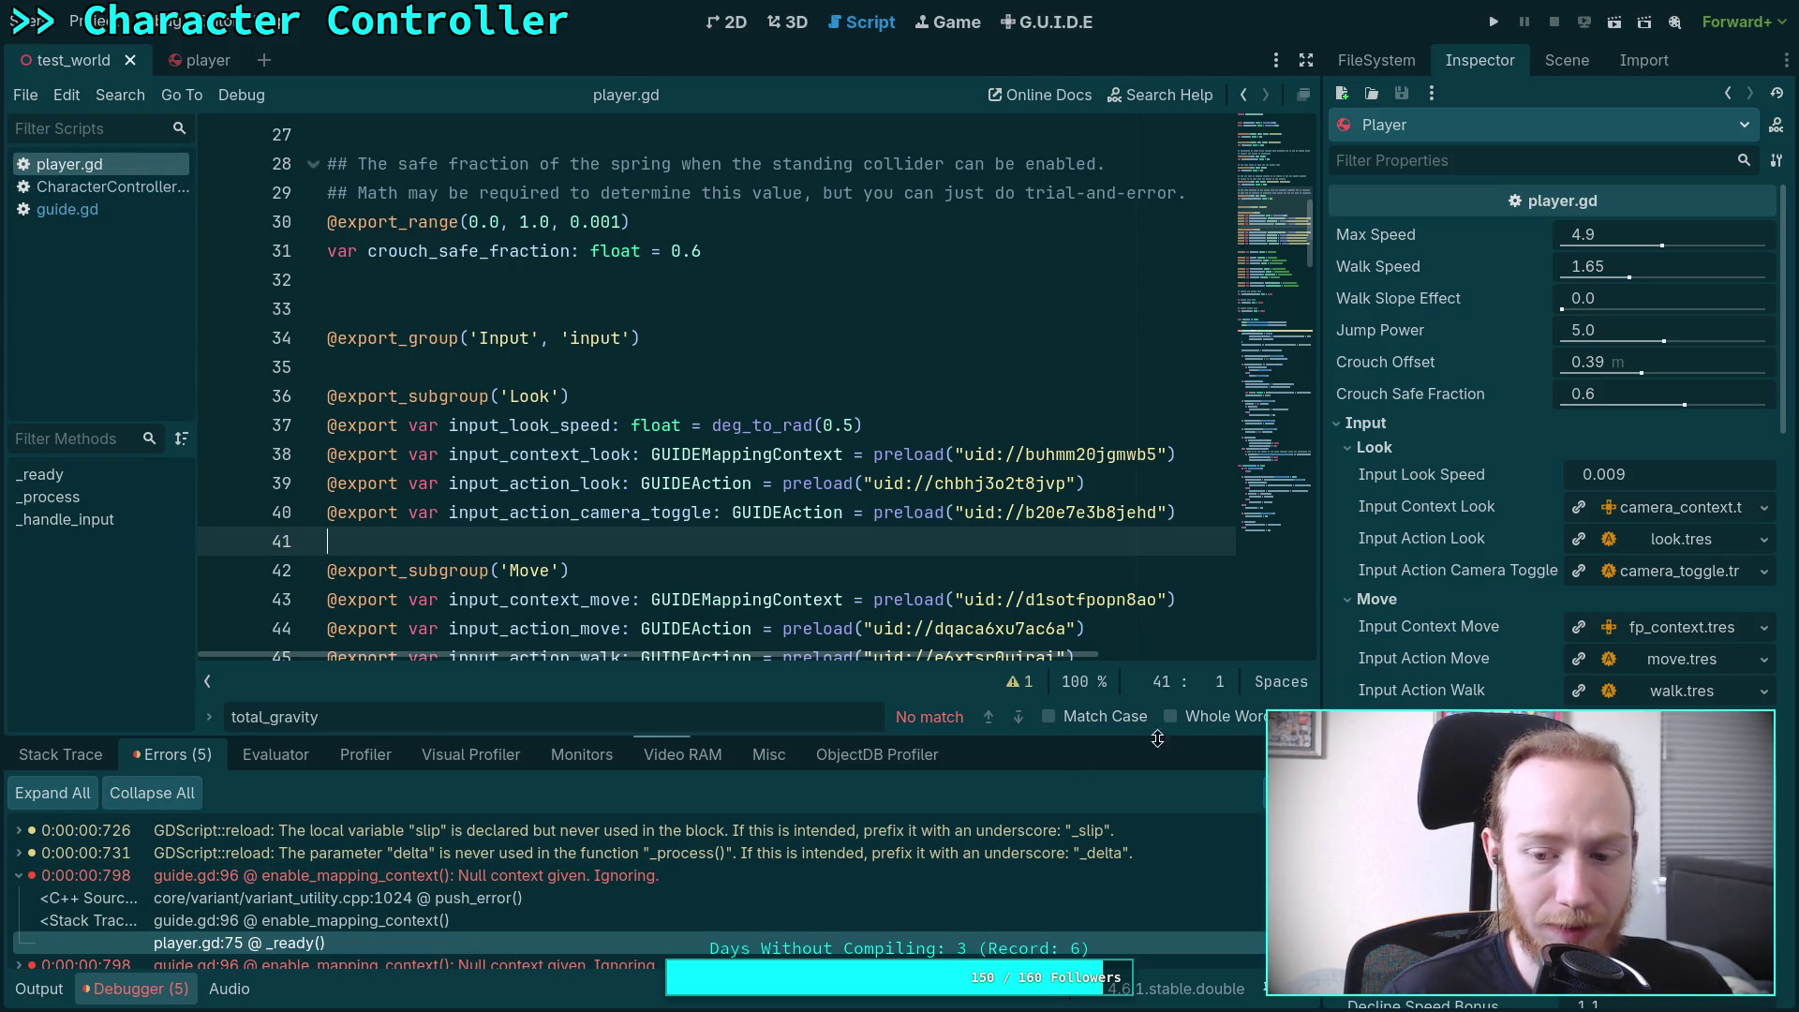
pyautogui.click(1218, 799)
pyautogui.click(122, 989)
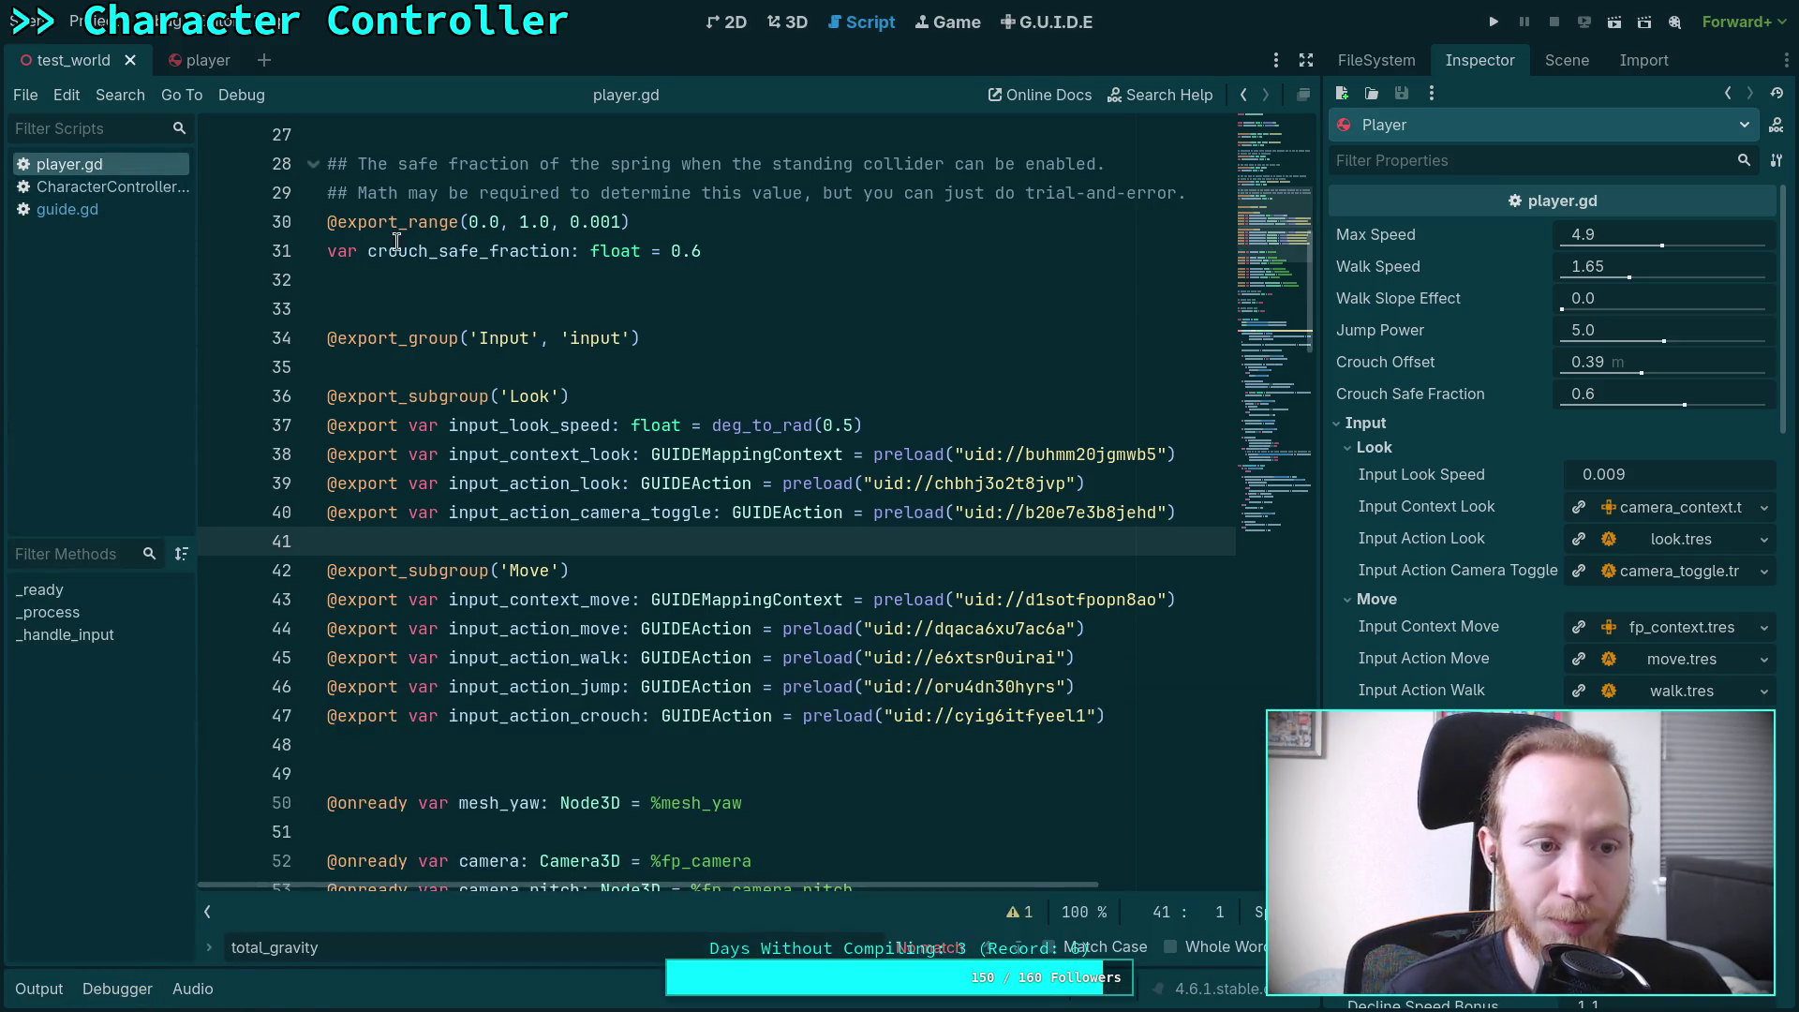
pyautogui.click(795, 24)
# Walk the player into the steep blue ramp until max slope 59.89 prints, then stop the game
pyautogui.click(1510, 19)
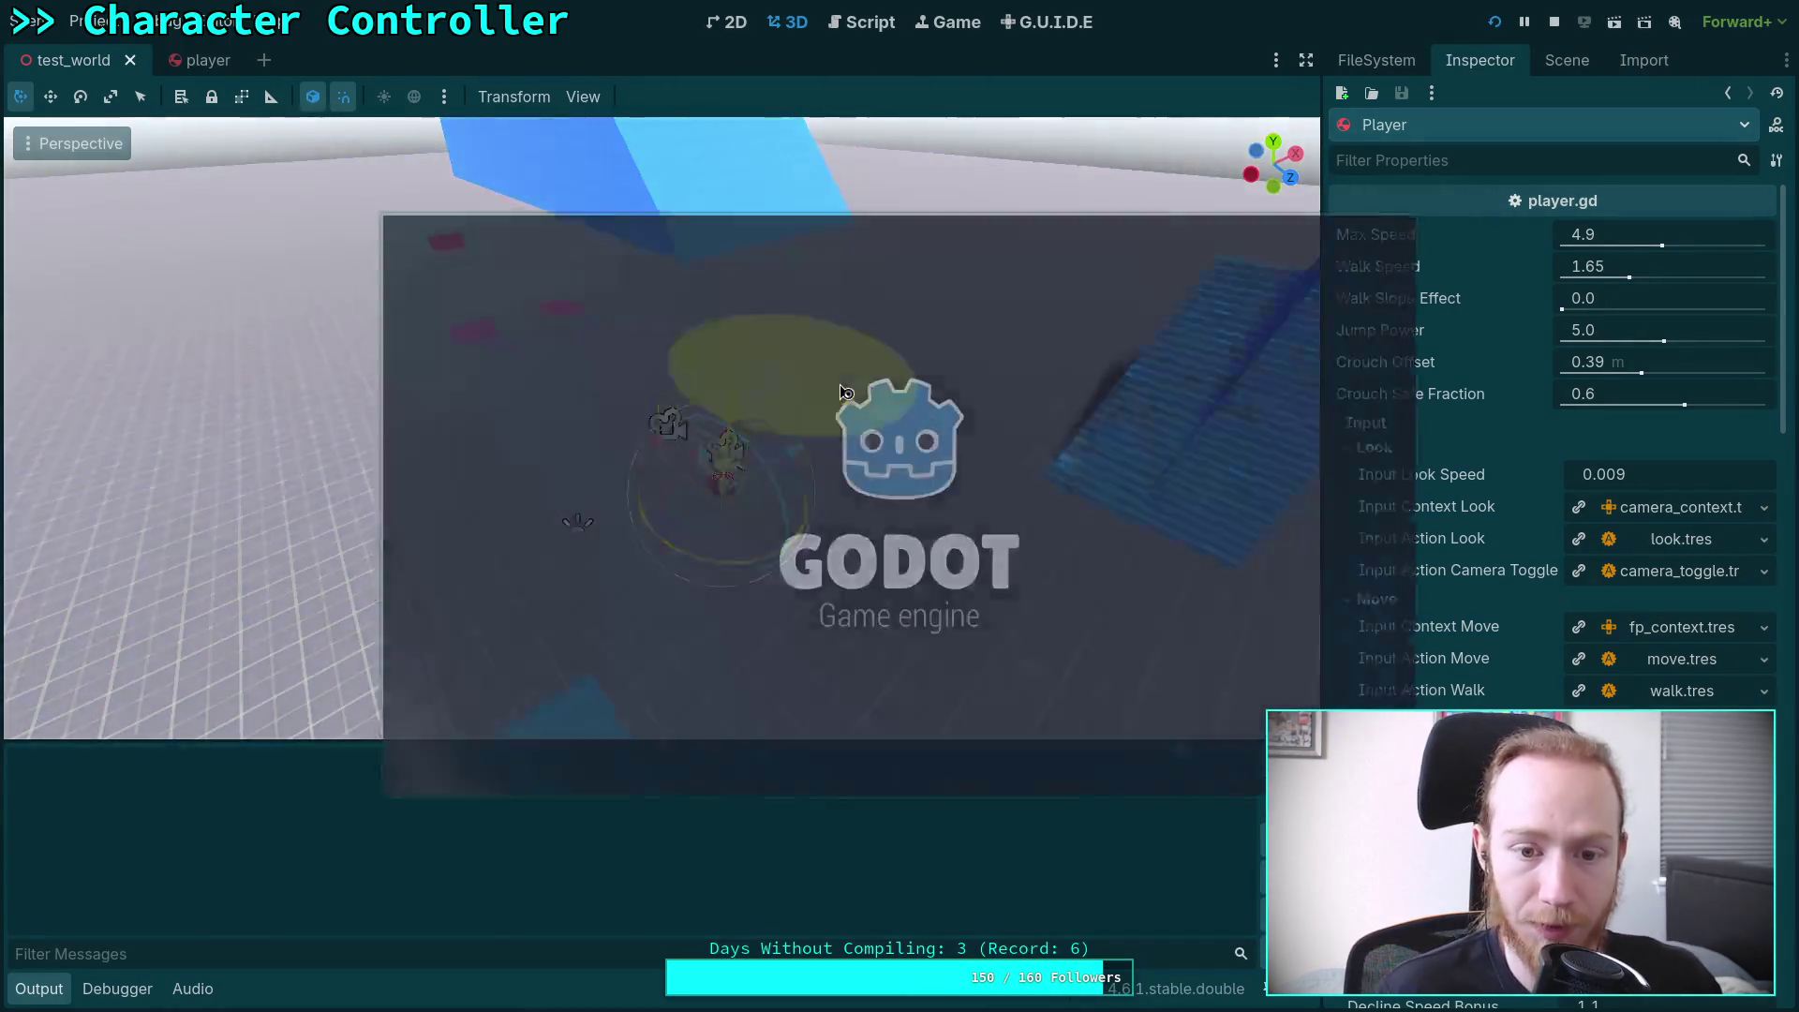
pyautogui.press('w')
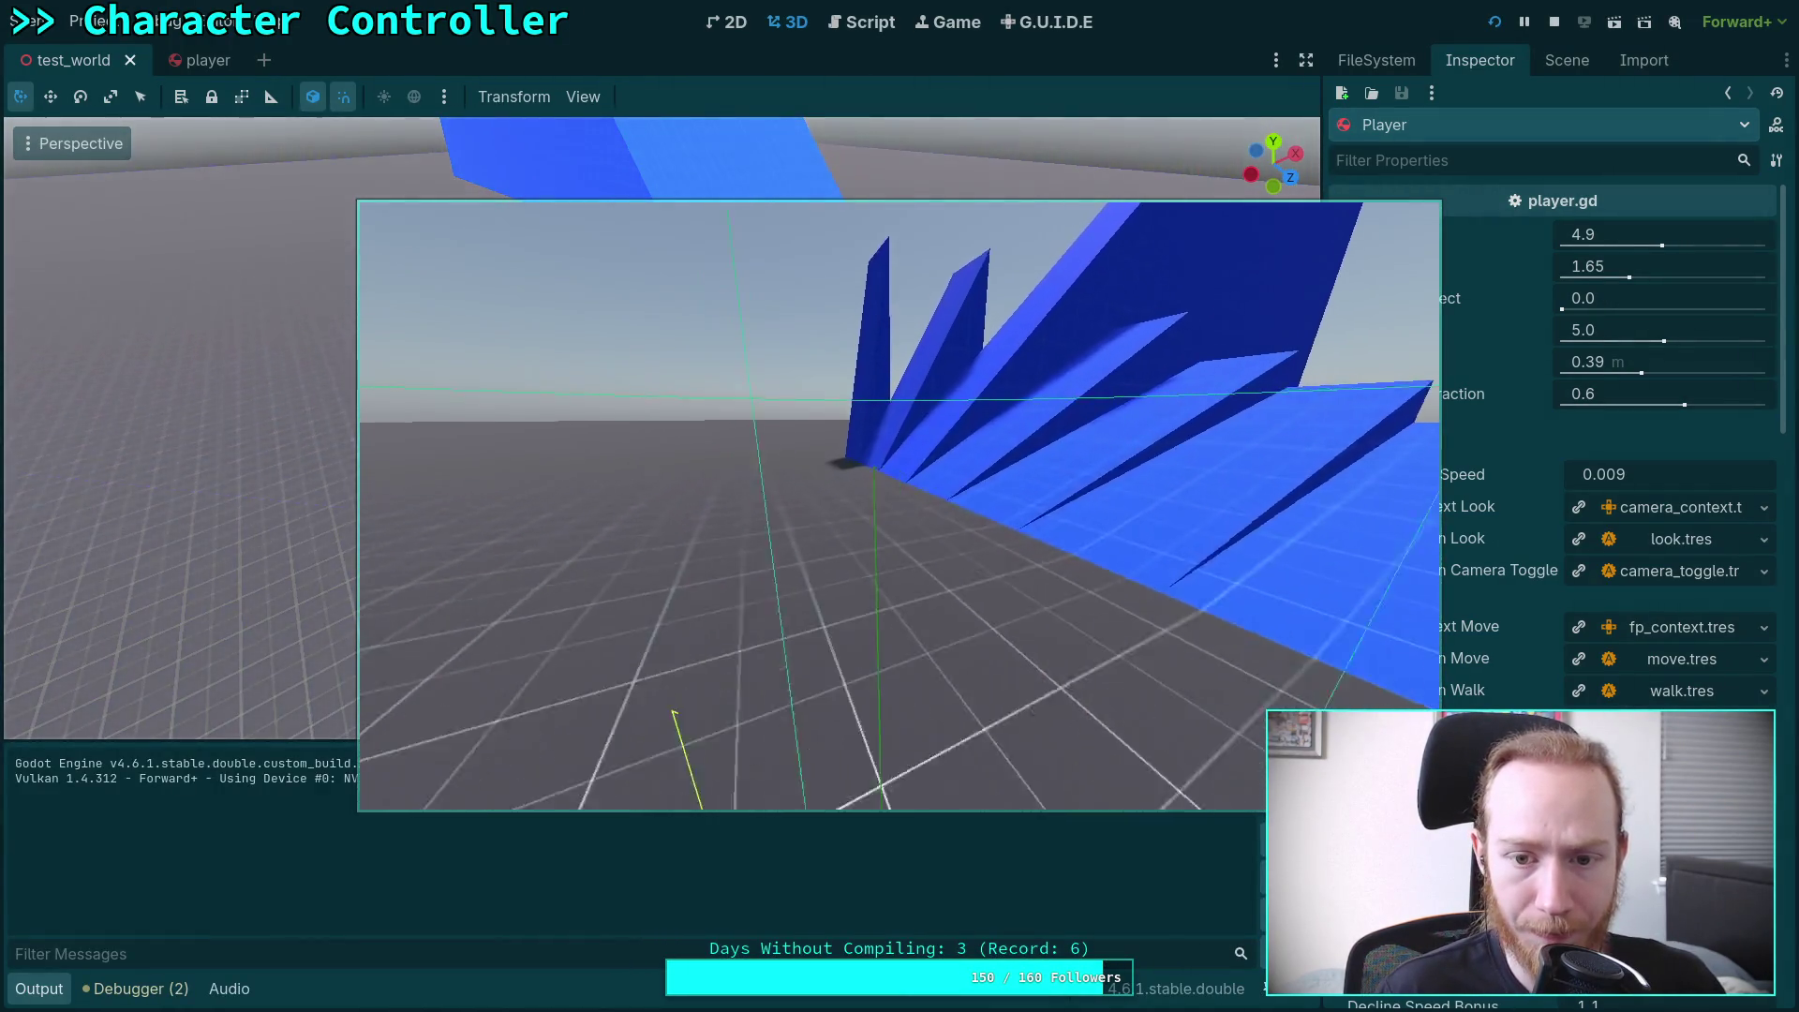
pyautogui.press('w')
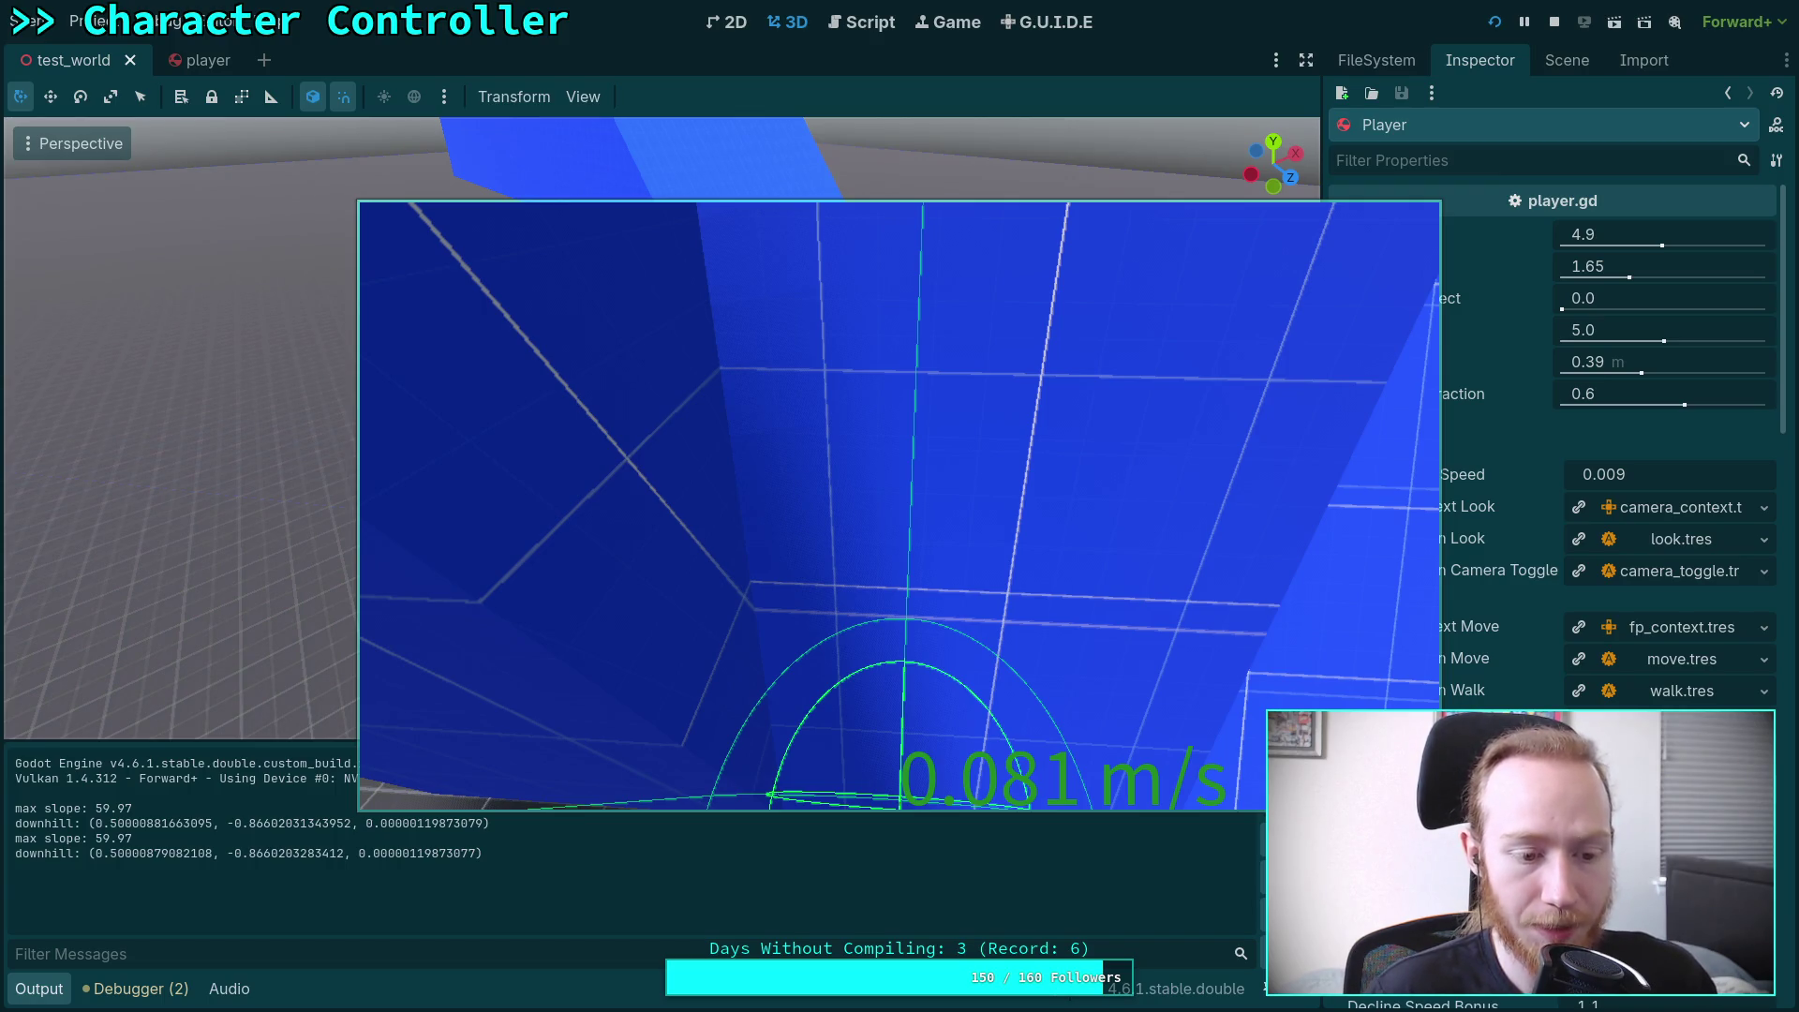
pyautogui.moveTo(867, 394)
pyautogui.mouseDown()
pyautogui.moveTo(1121, 595)
pyautogui.moveTo(1199, 709)
pyautogui.mouseUp()
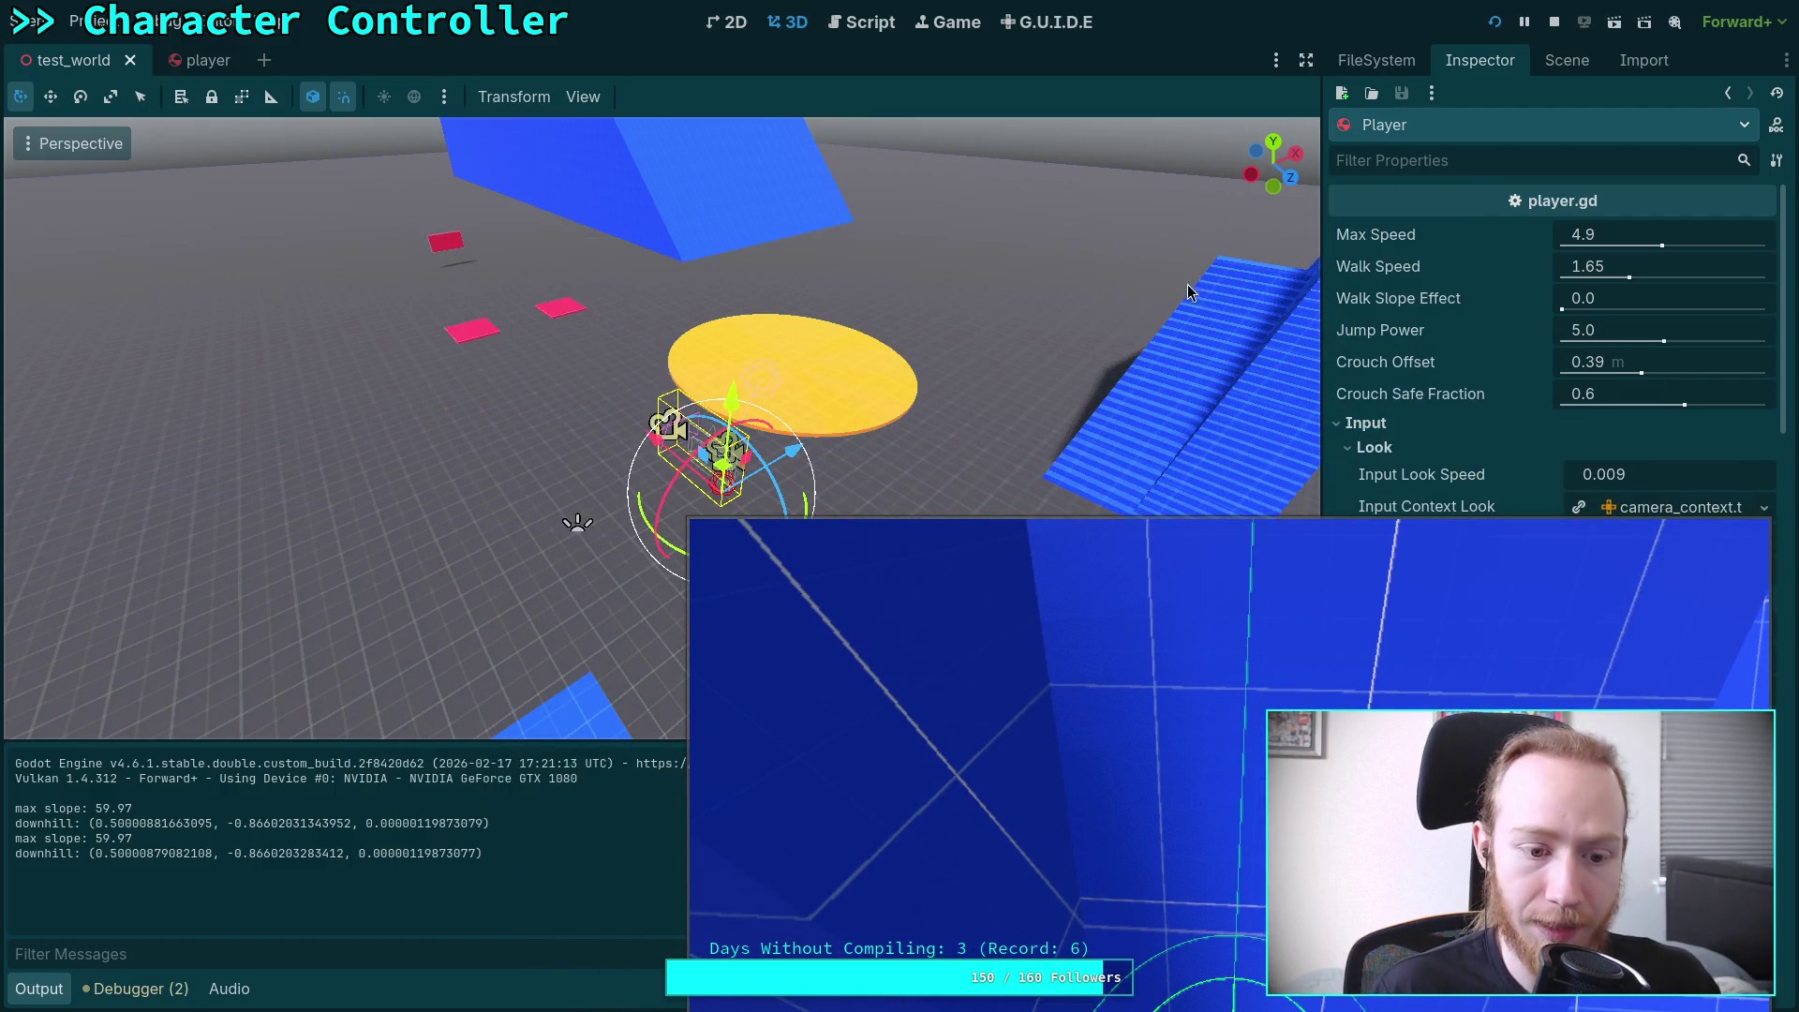
pyautogui.moveTo(1060, 744)
pyautogui.mouseDown()
pyautogui.moveTo(1086, 688)
pyautogui.moveTo(1050, 674)
pyautogui.mouseUp()
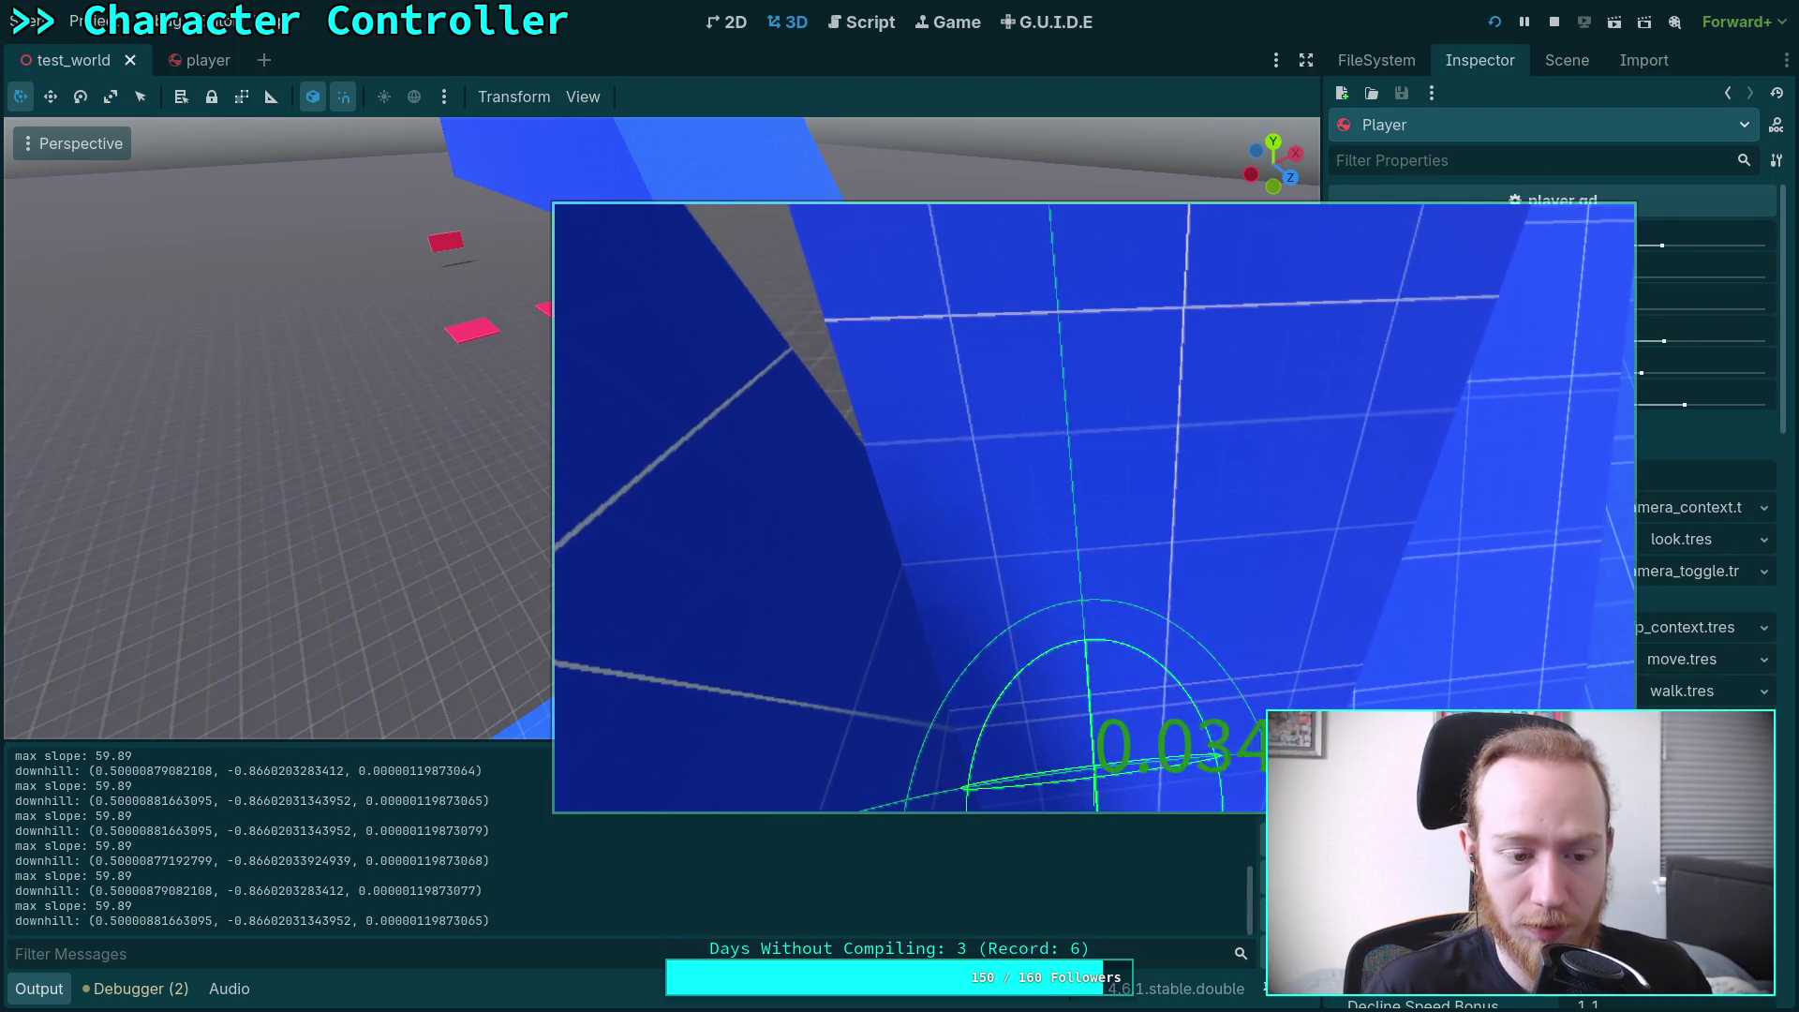
pyautogui.click(321, 855)
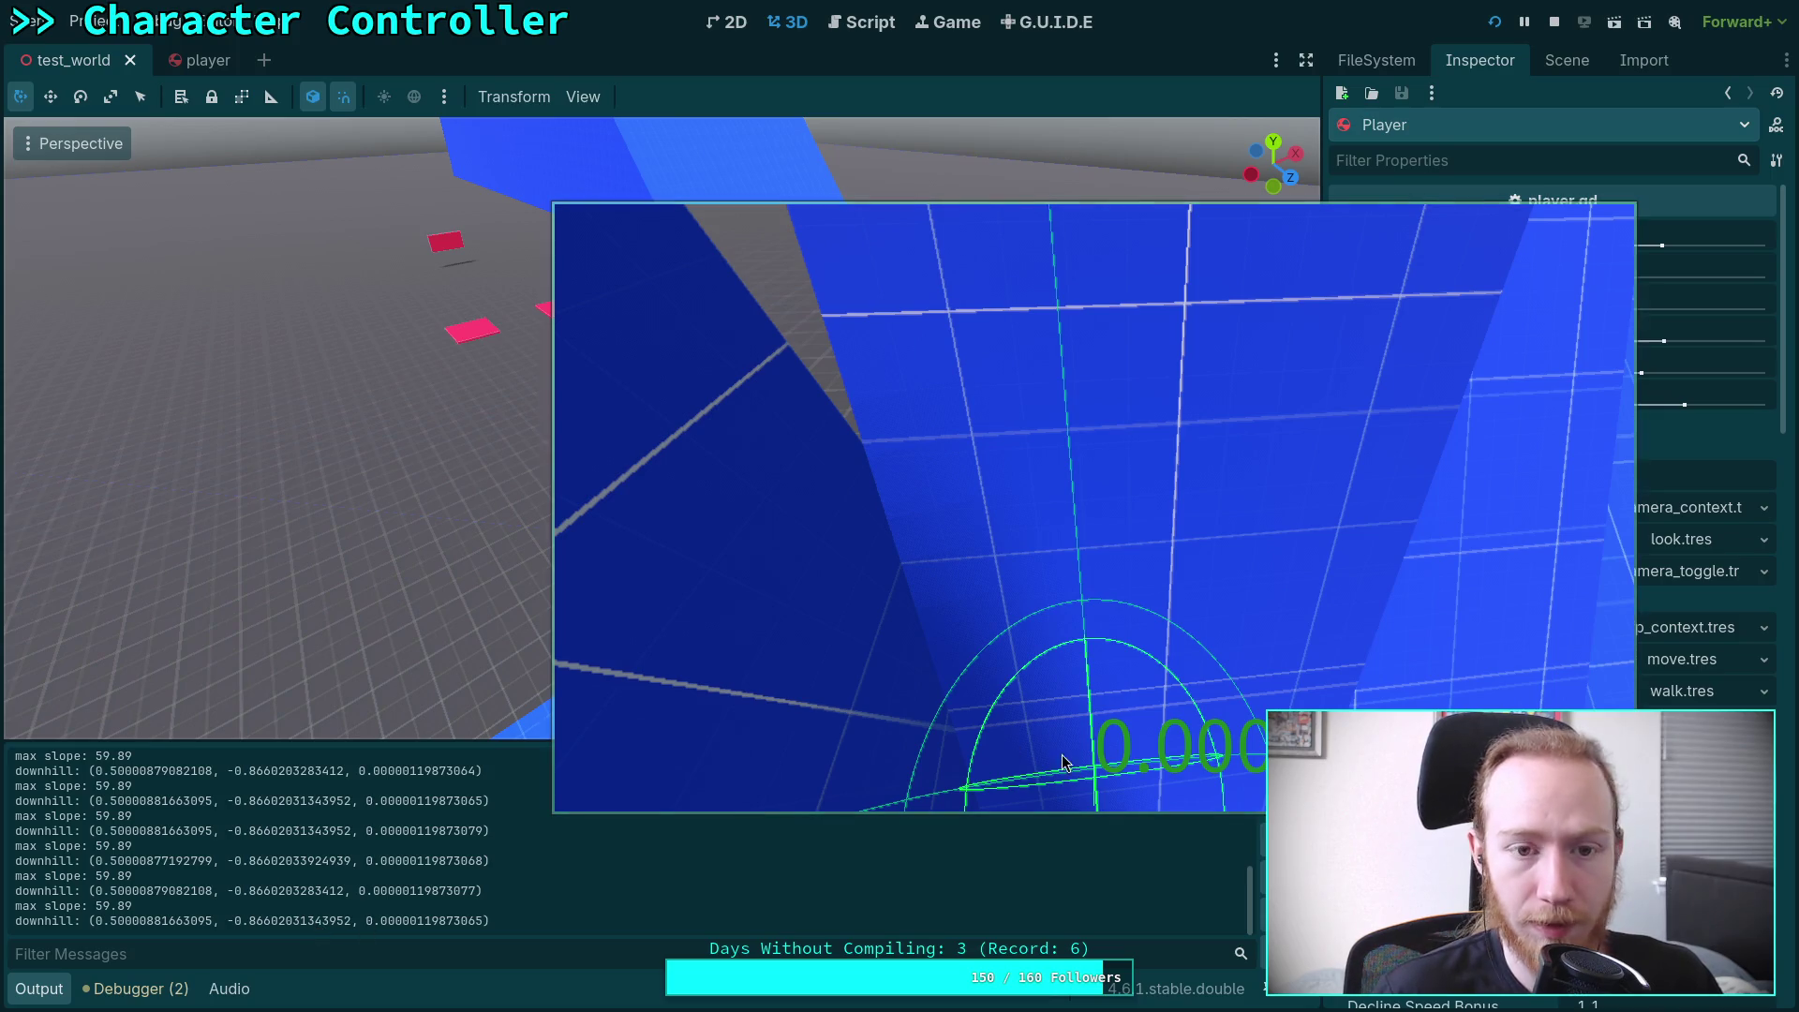
pyautogui.click(1554, 21)
pyautogui.click(857, 31)
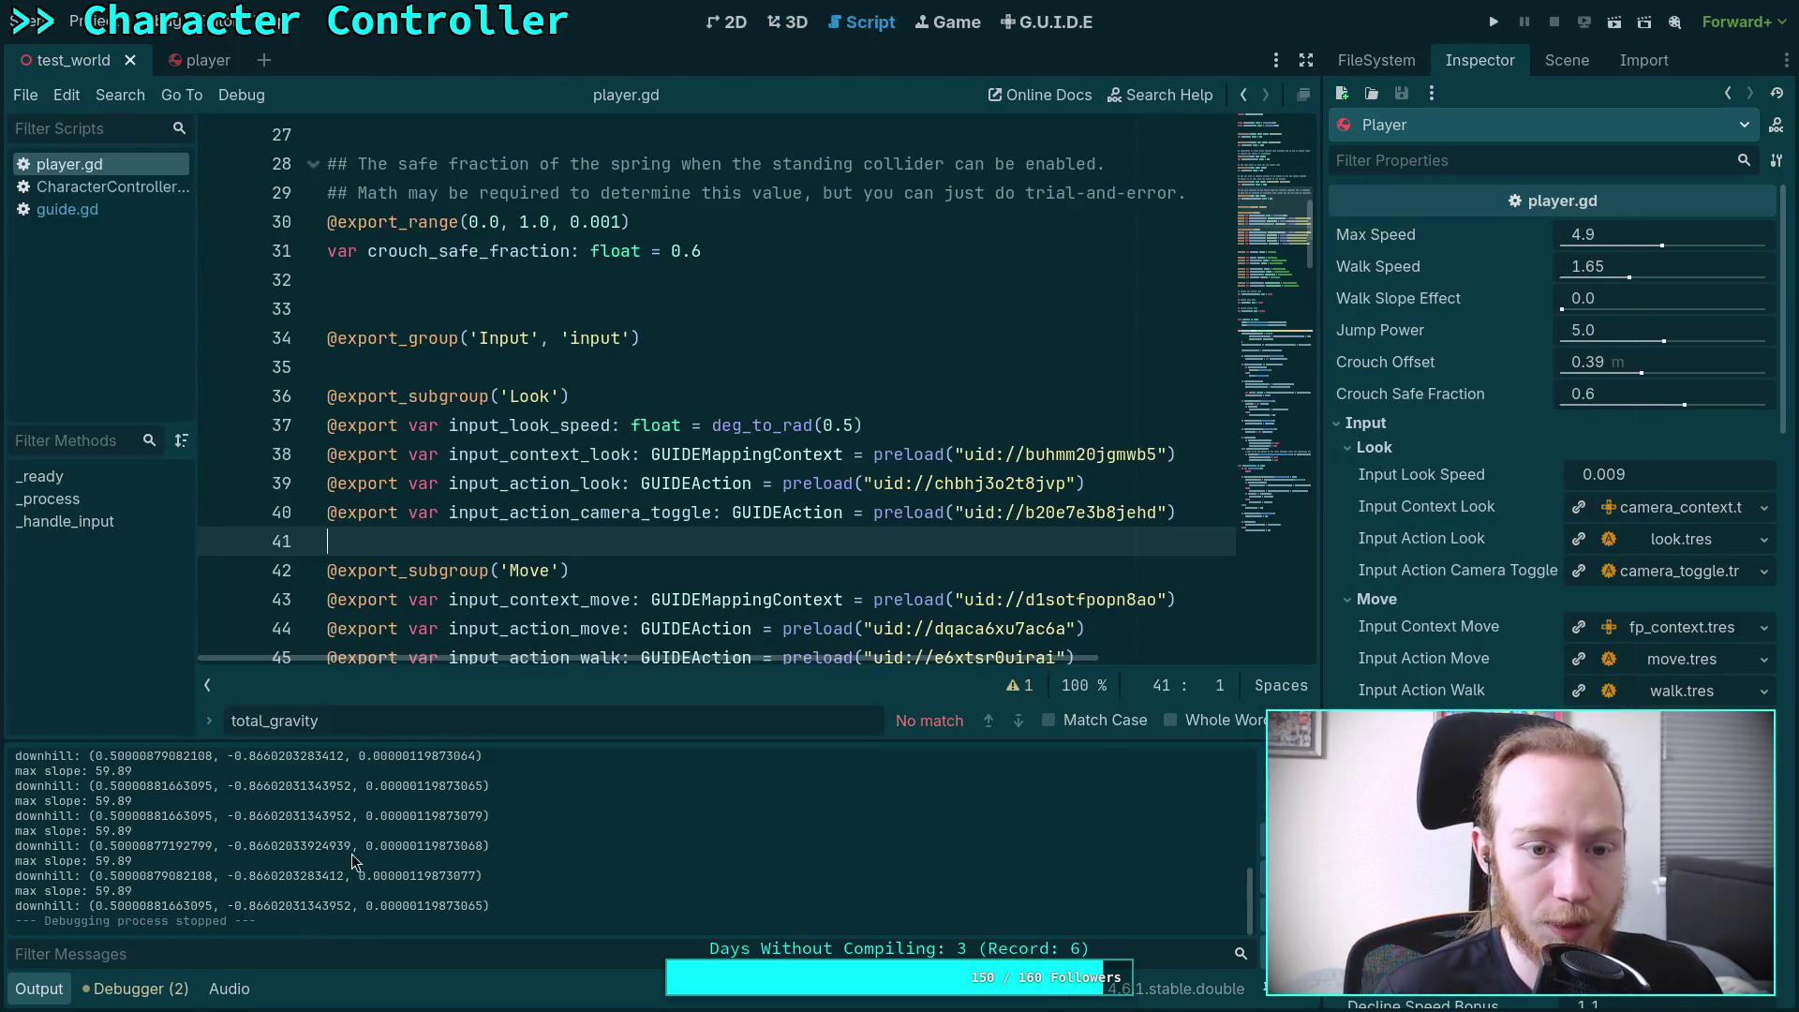
# Close the output panel and review the slope logic in CharacterController.gd
pyautogui.click(37, 988)
pyautogui.click(121, 188)
pyautogui.scroll(5, 619, 672)
pyautogui.scroll(-5, 619, 672)
pyautogui.scroll(16, 619, 672)
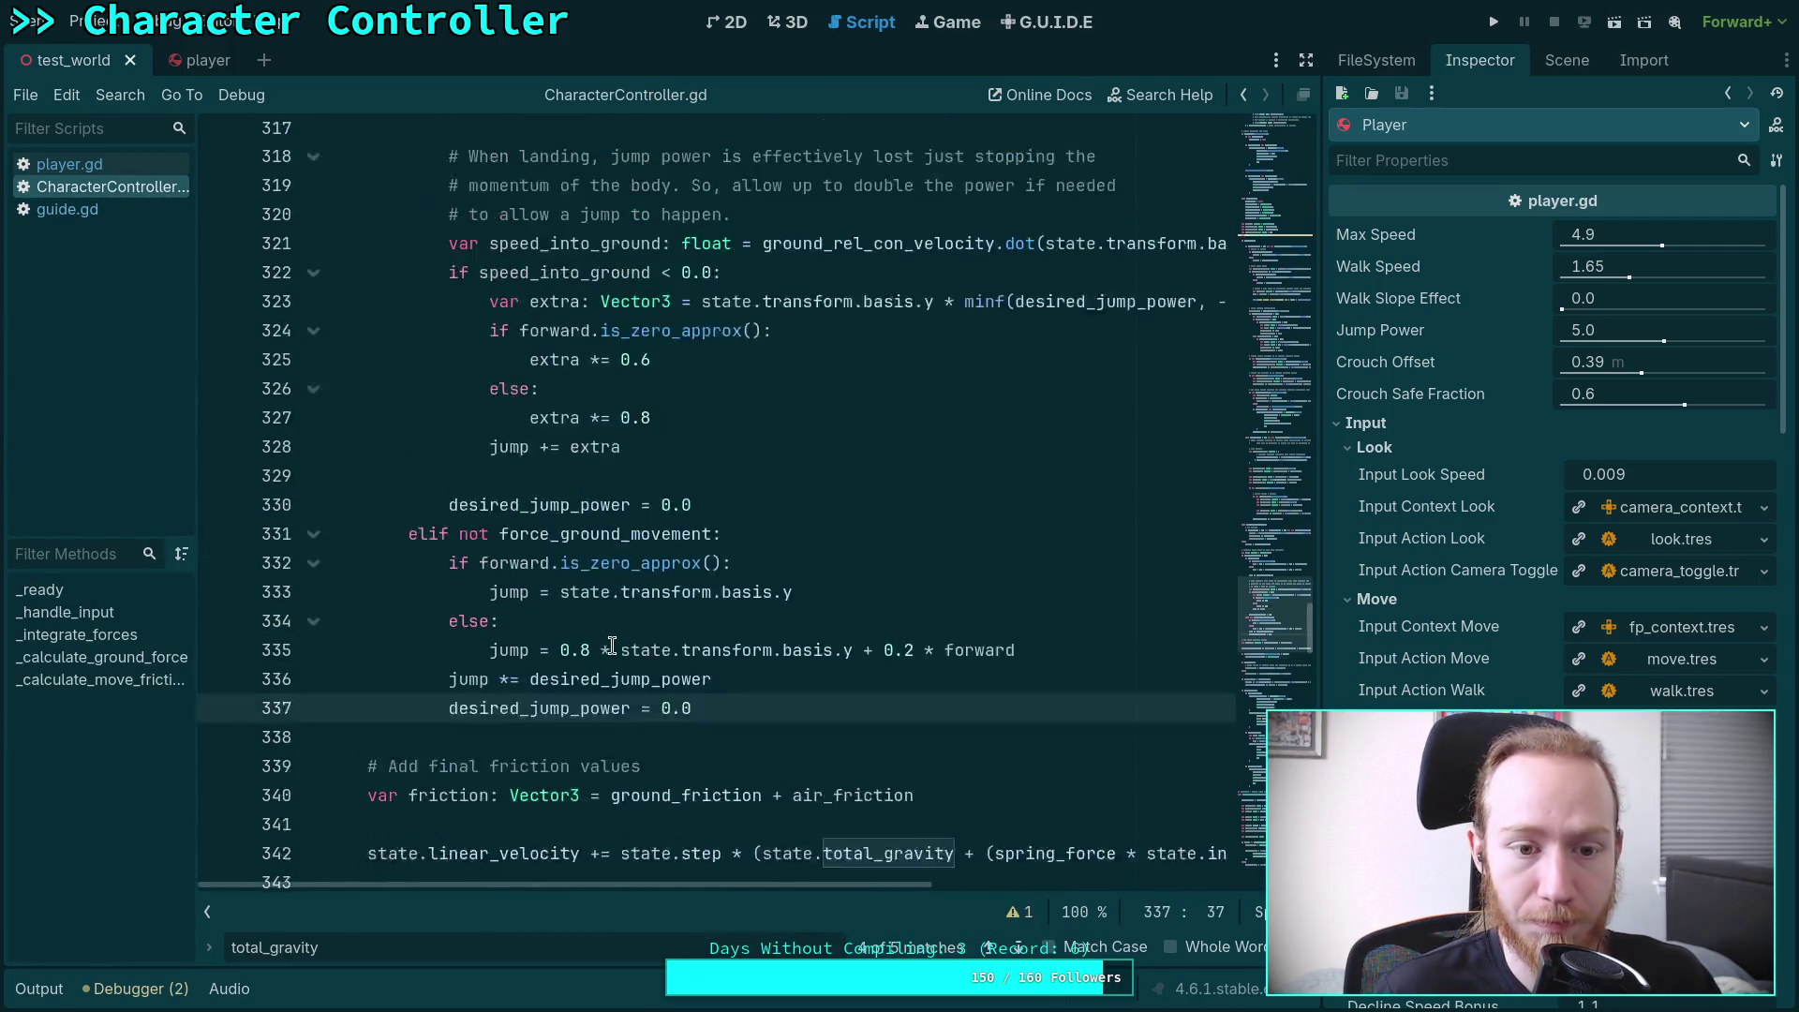
pyautogui.scroll(20, 612, 642)
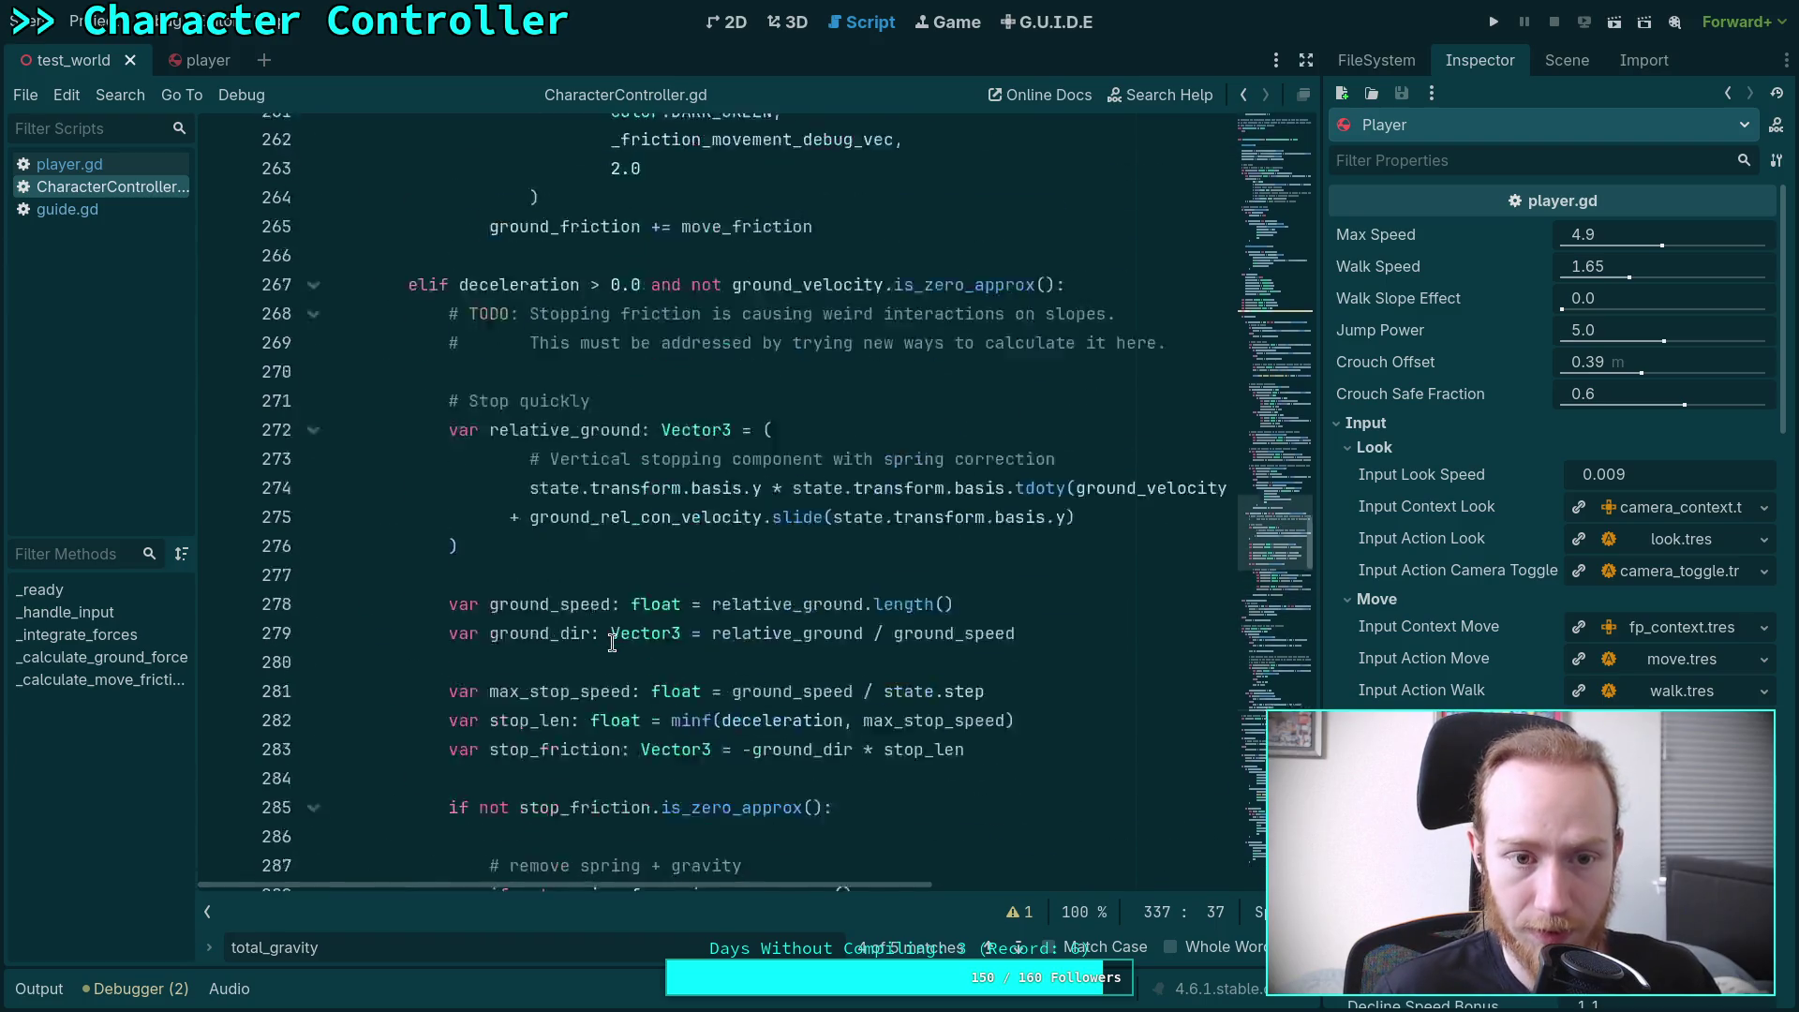
pyautogui.scroll(3, 547, 615)
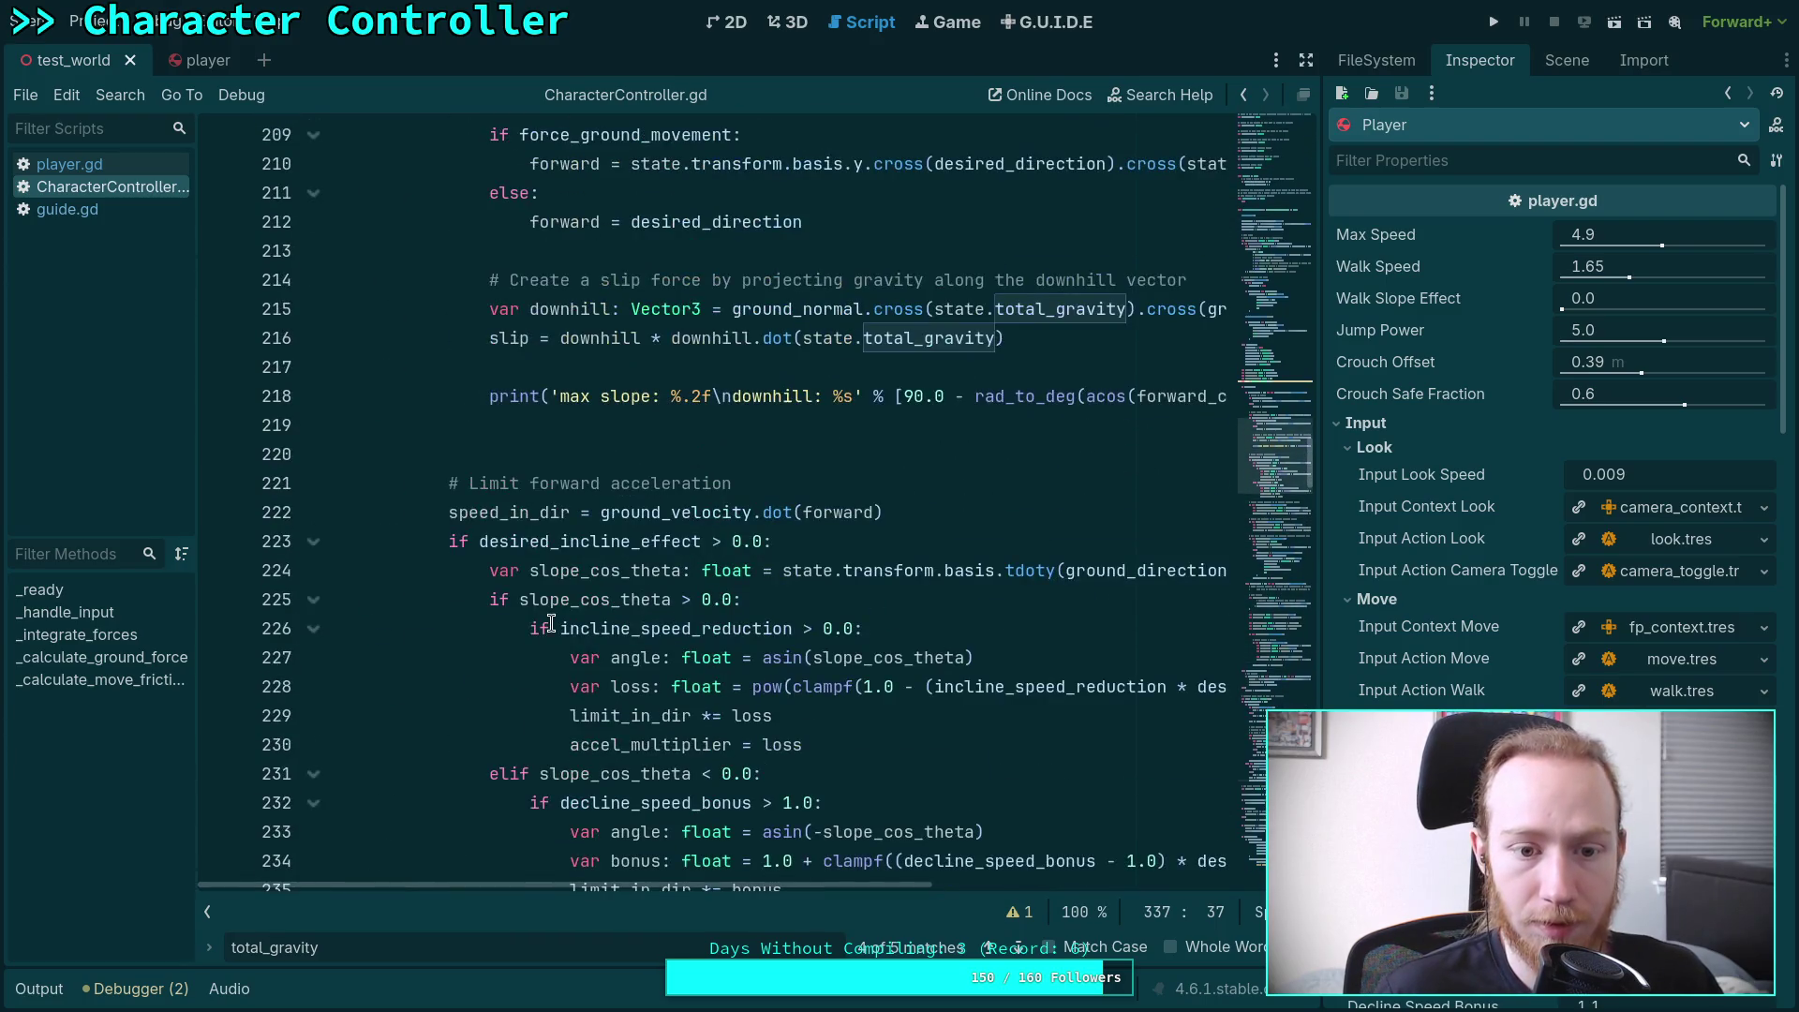
pyautogui.scroll(4, 549, 620)
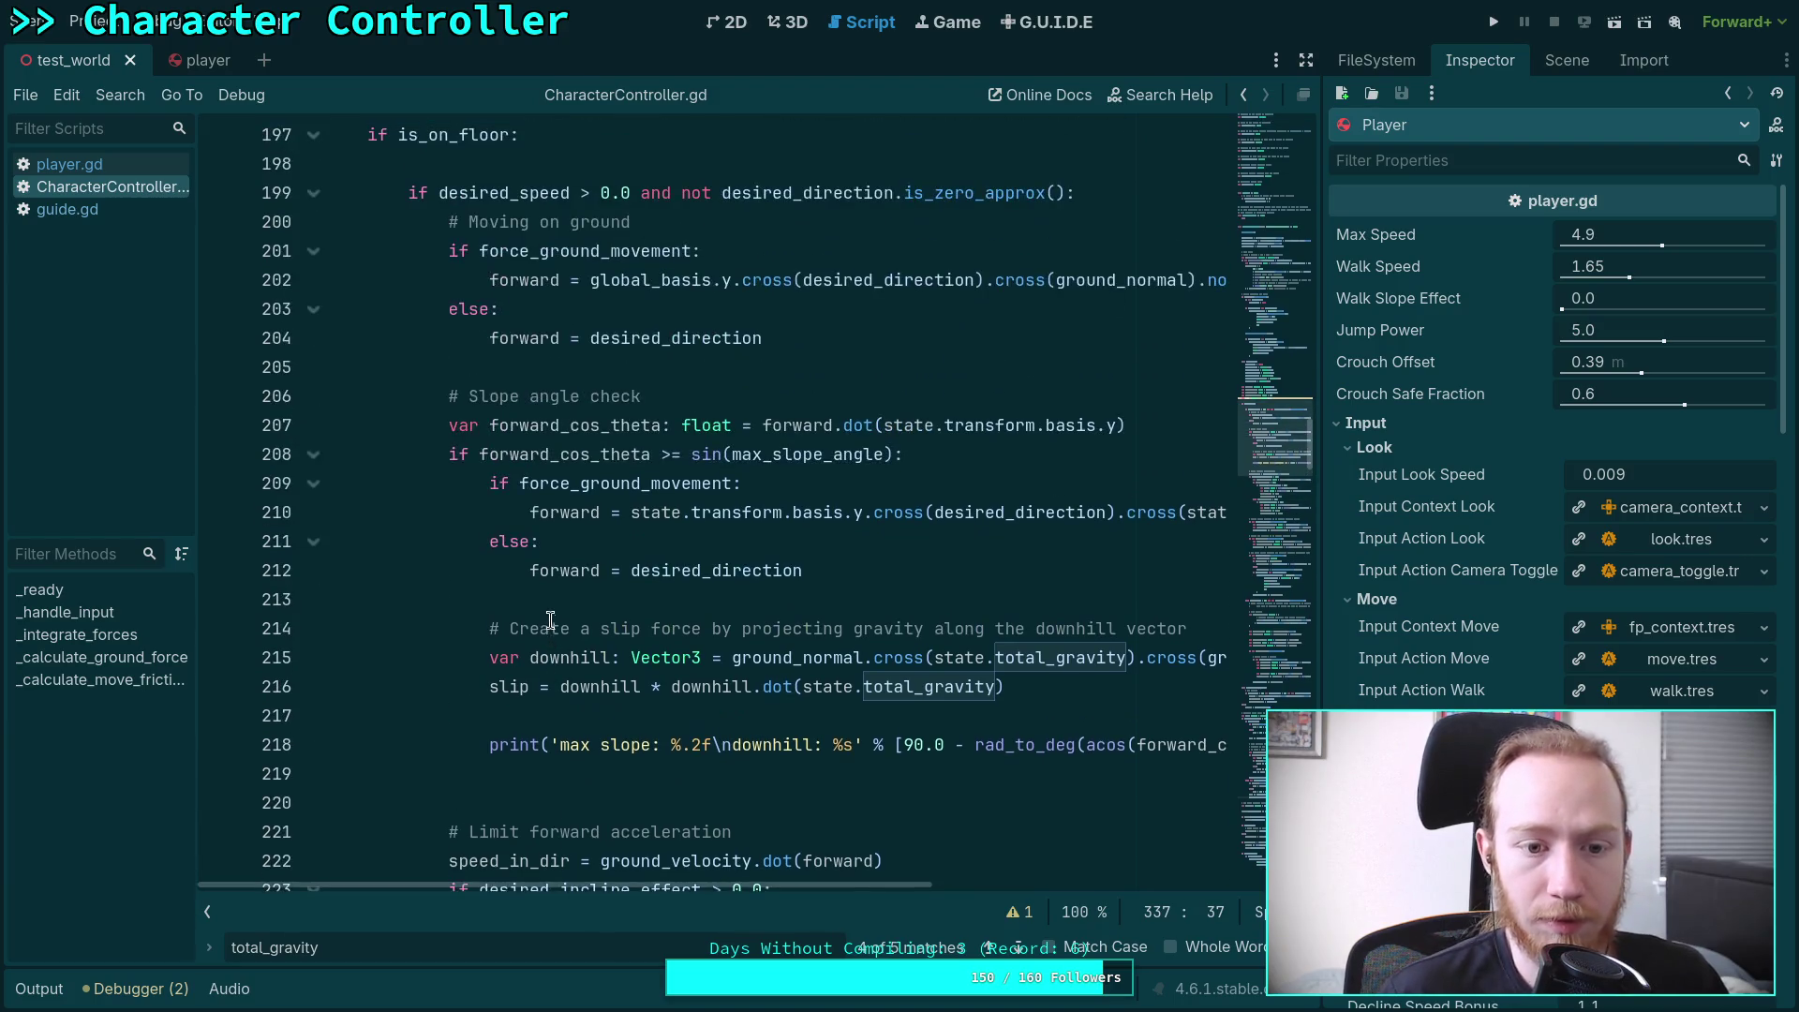
pyautogui.scroll(1, 534, 604)
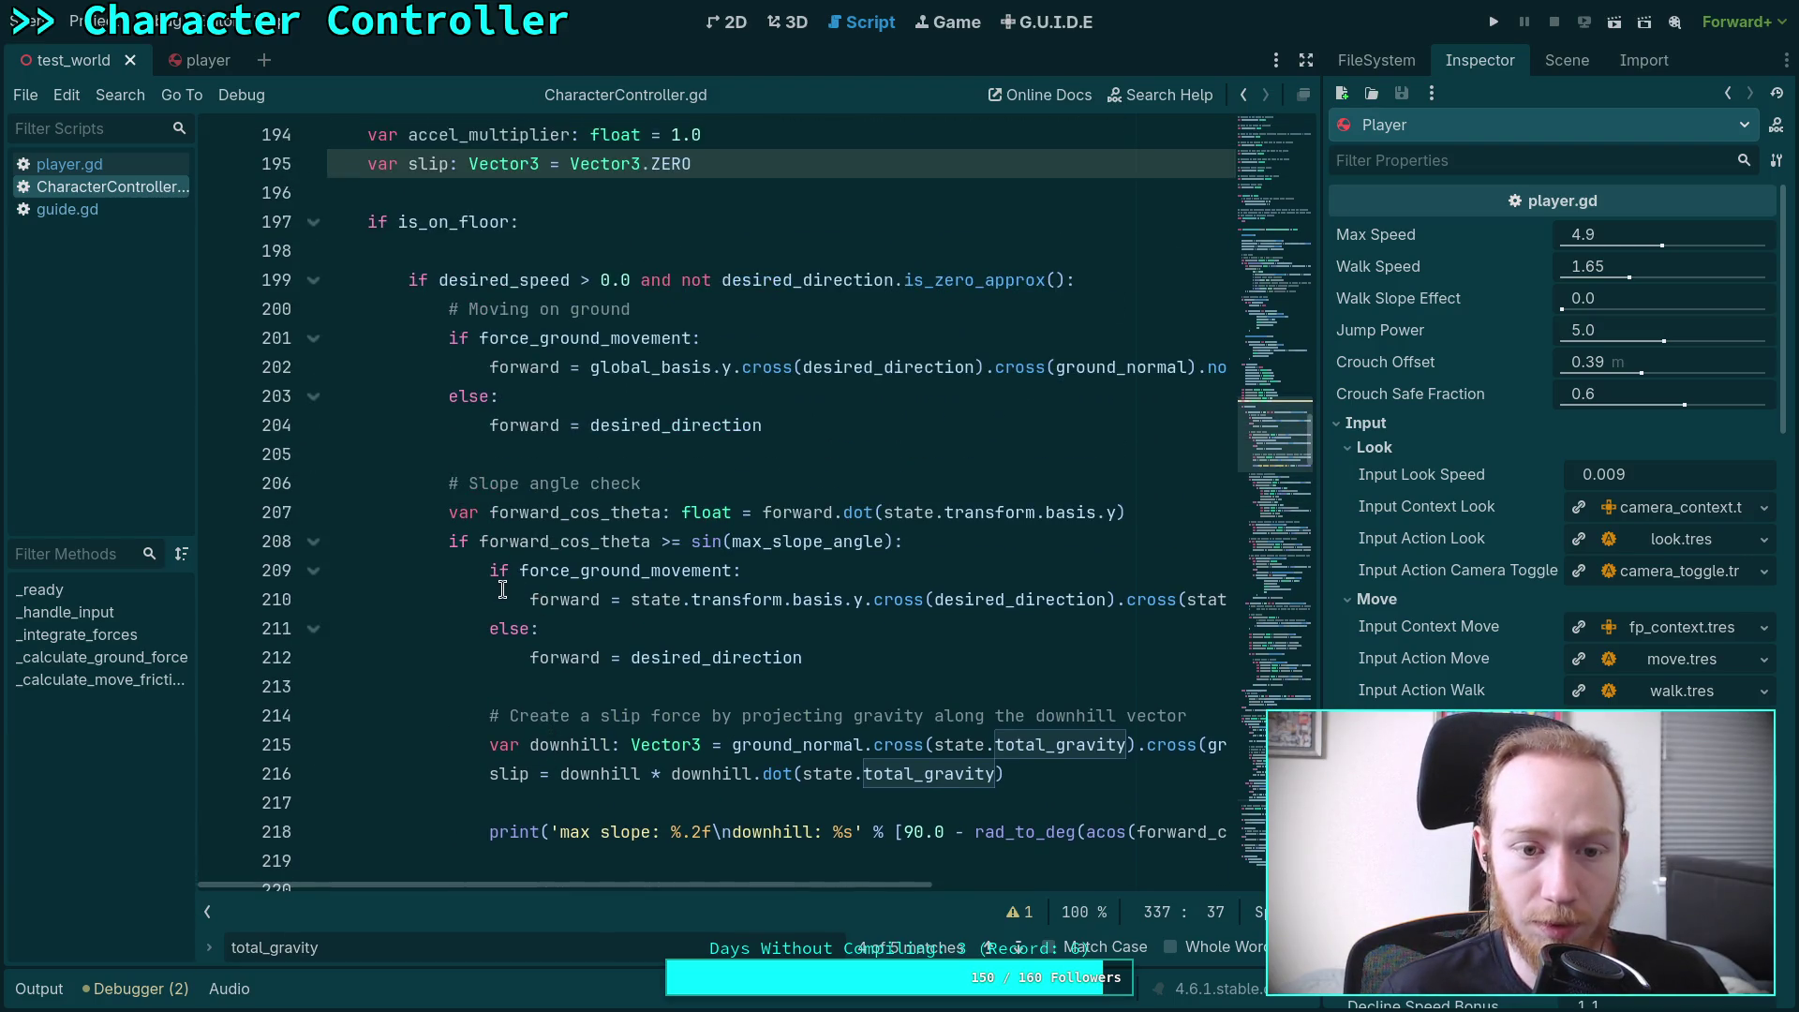
pyautogui.scroll(-3, 502, 589)
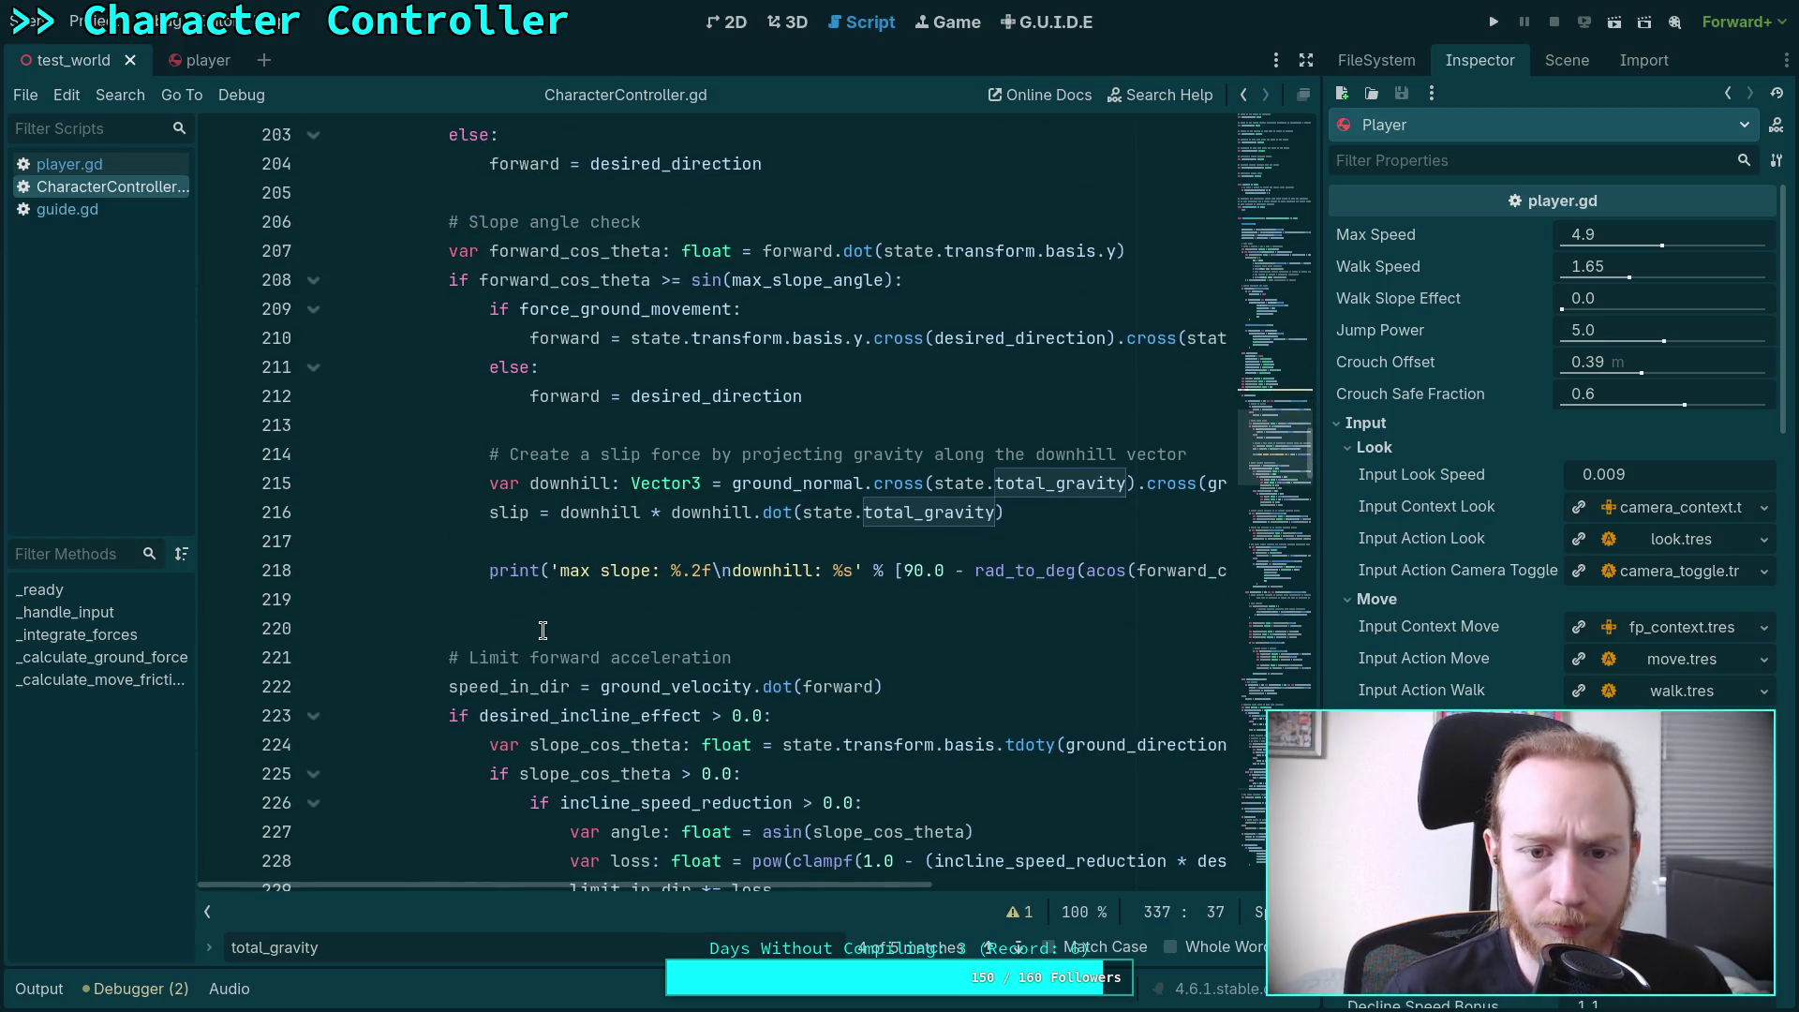
pyautogui.scroll(2, 543, 629)
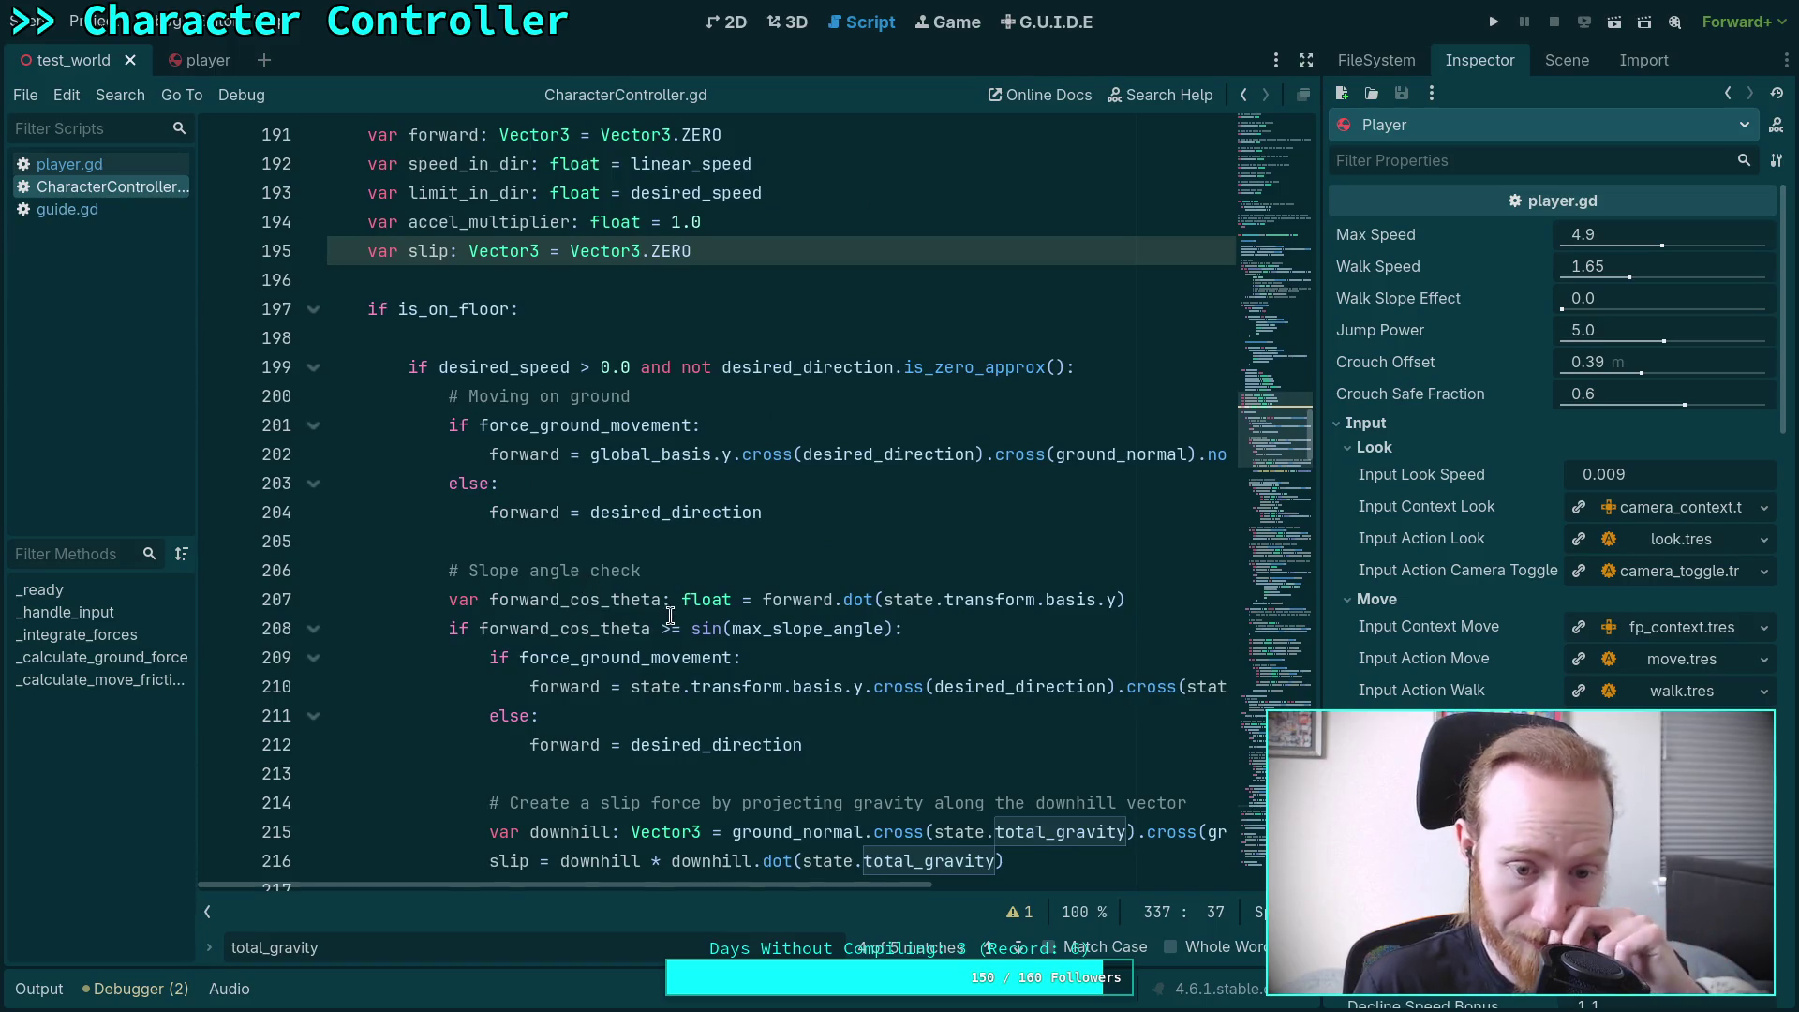
pyautogui.scroll(-2, 670, 616)
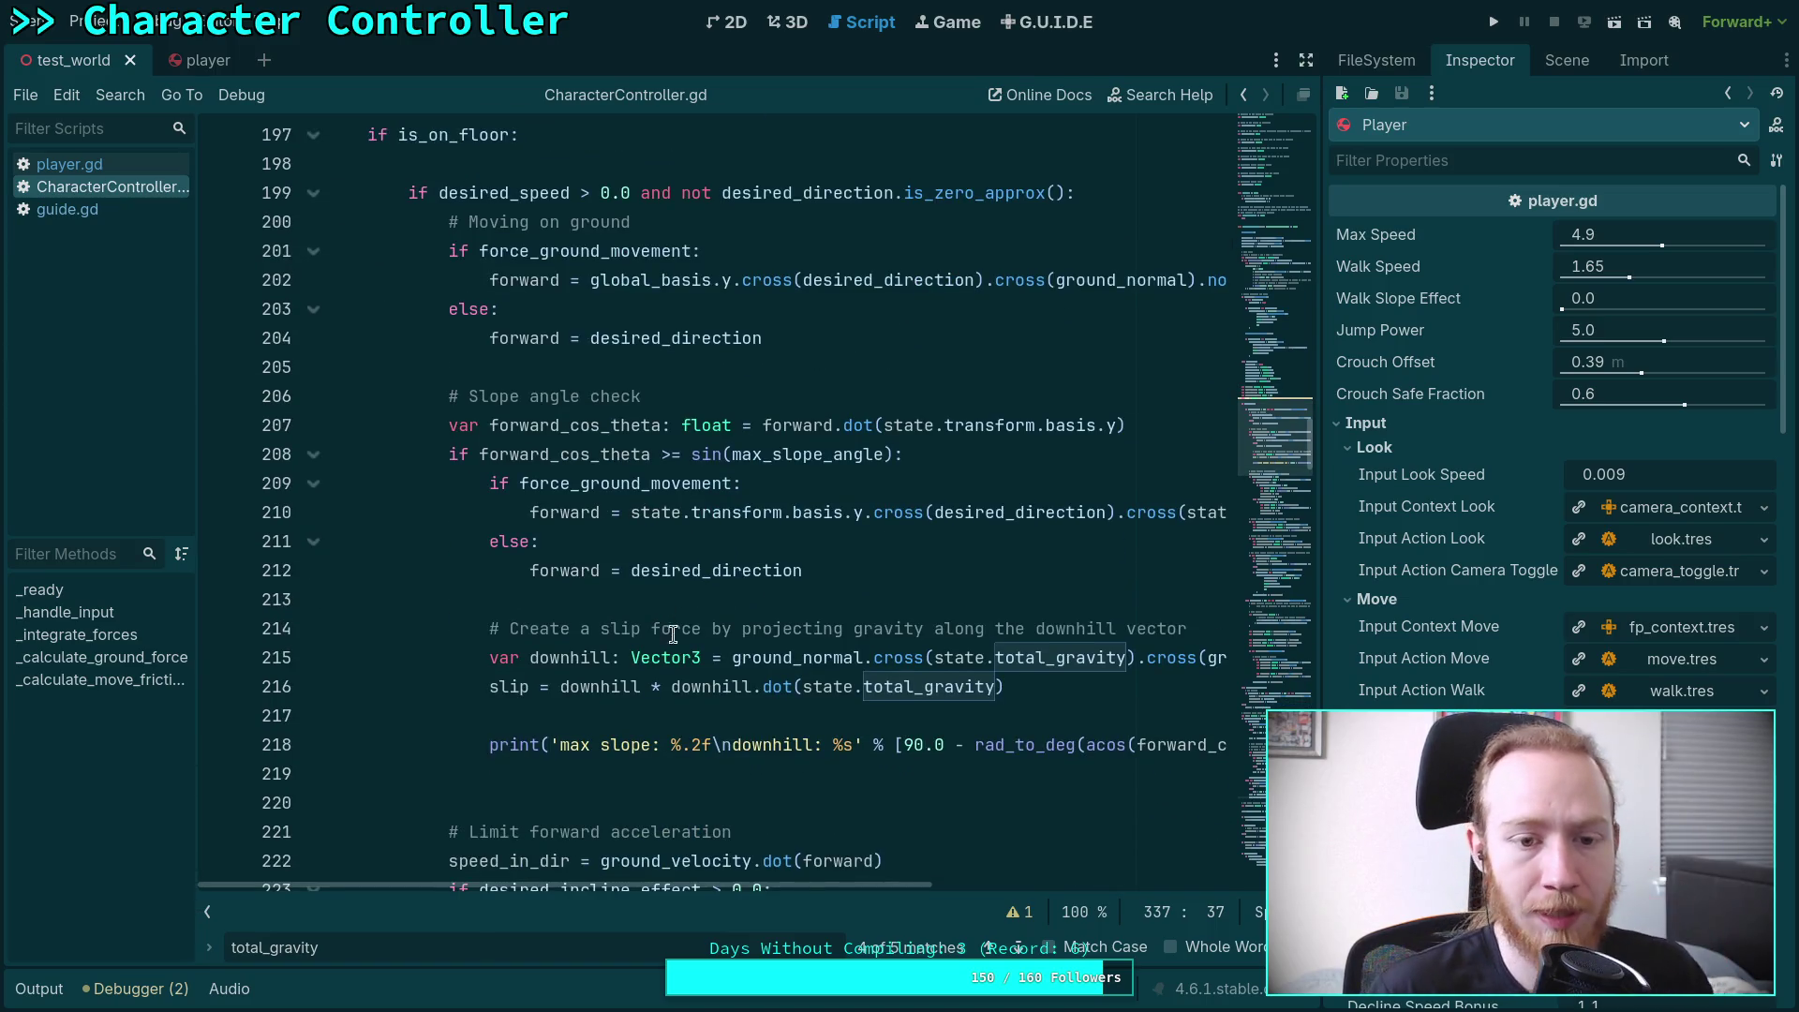
pyautogui.scroll(2, 629, 648)
pyautogui.moveTo(631, 646)
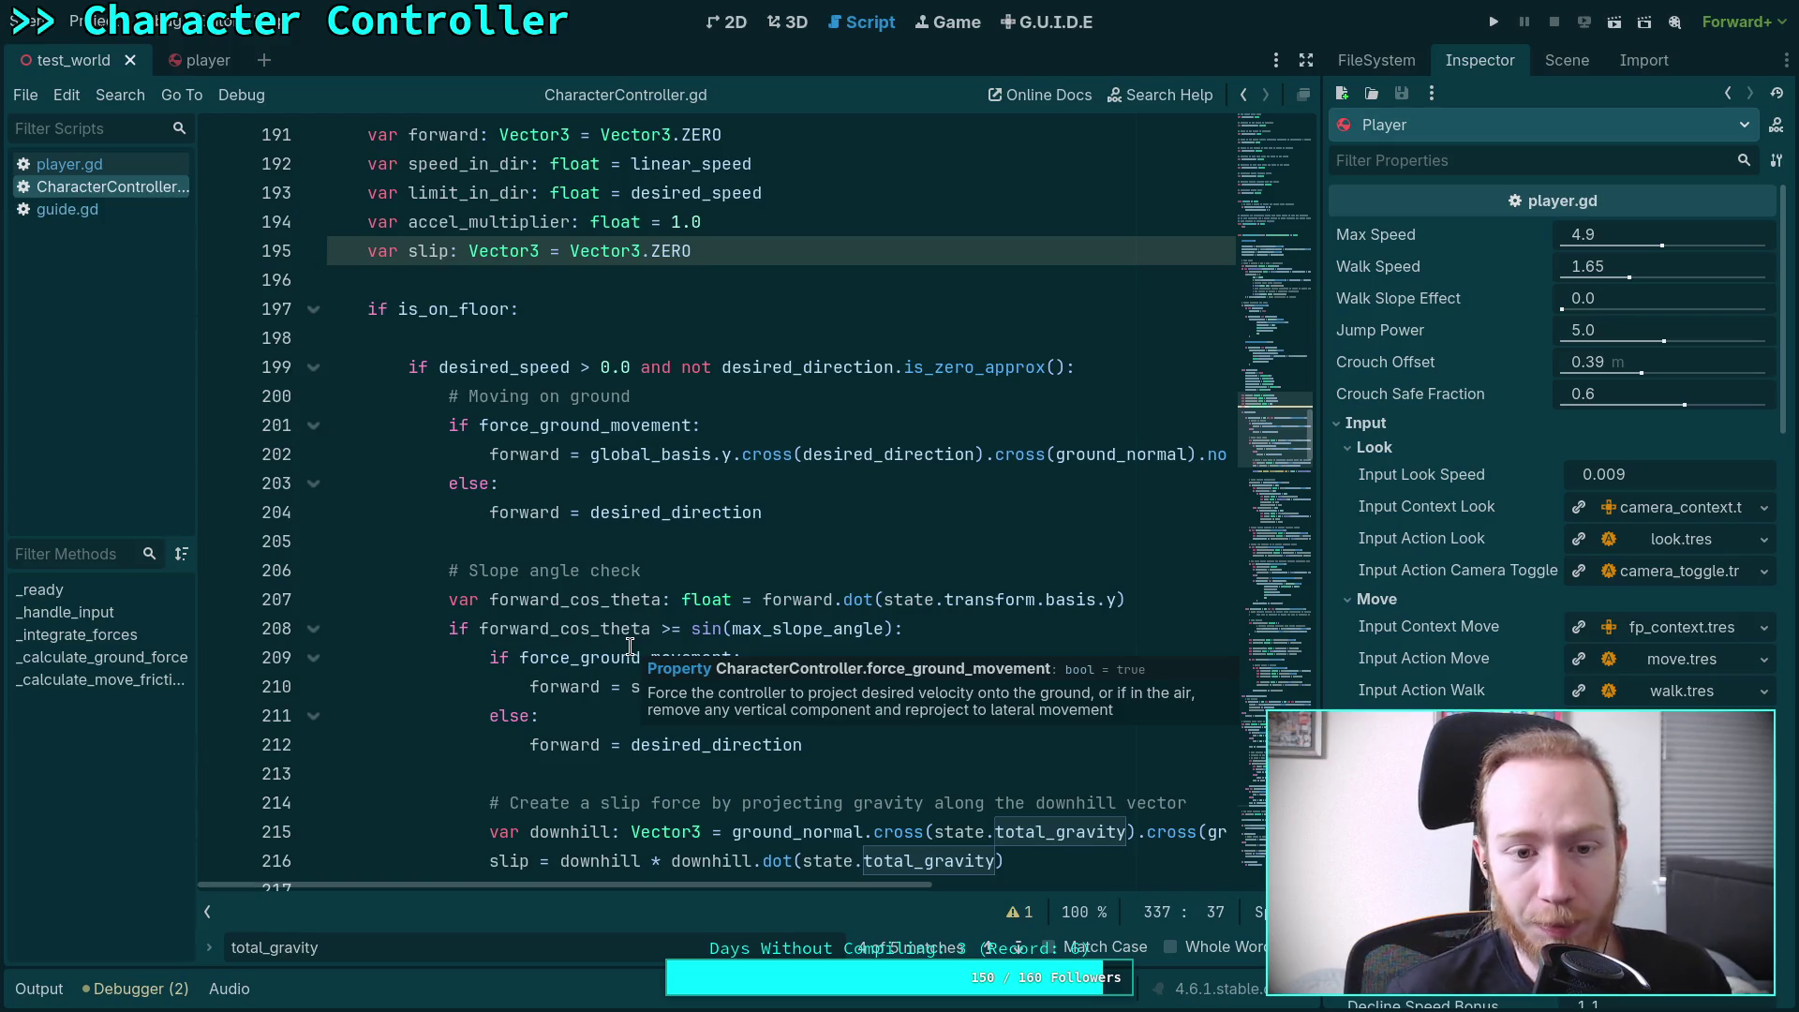
pyautogui.scroll(-2, 575, 548)
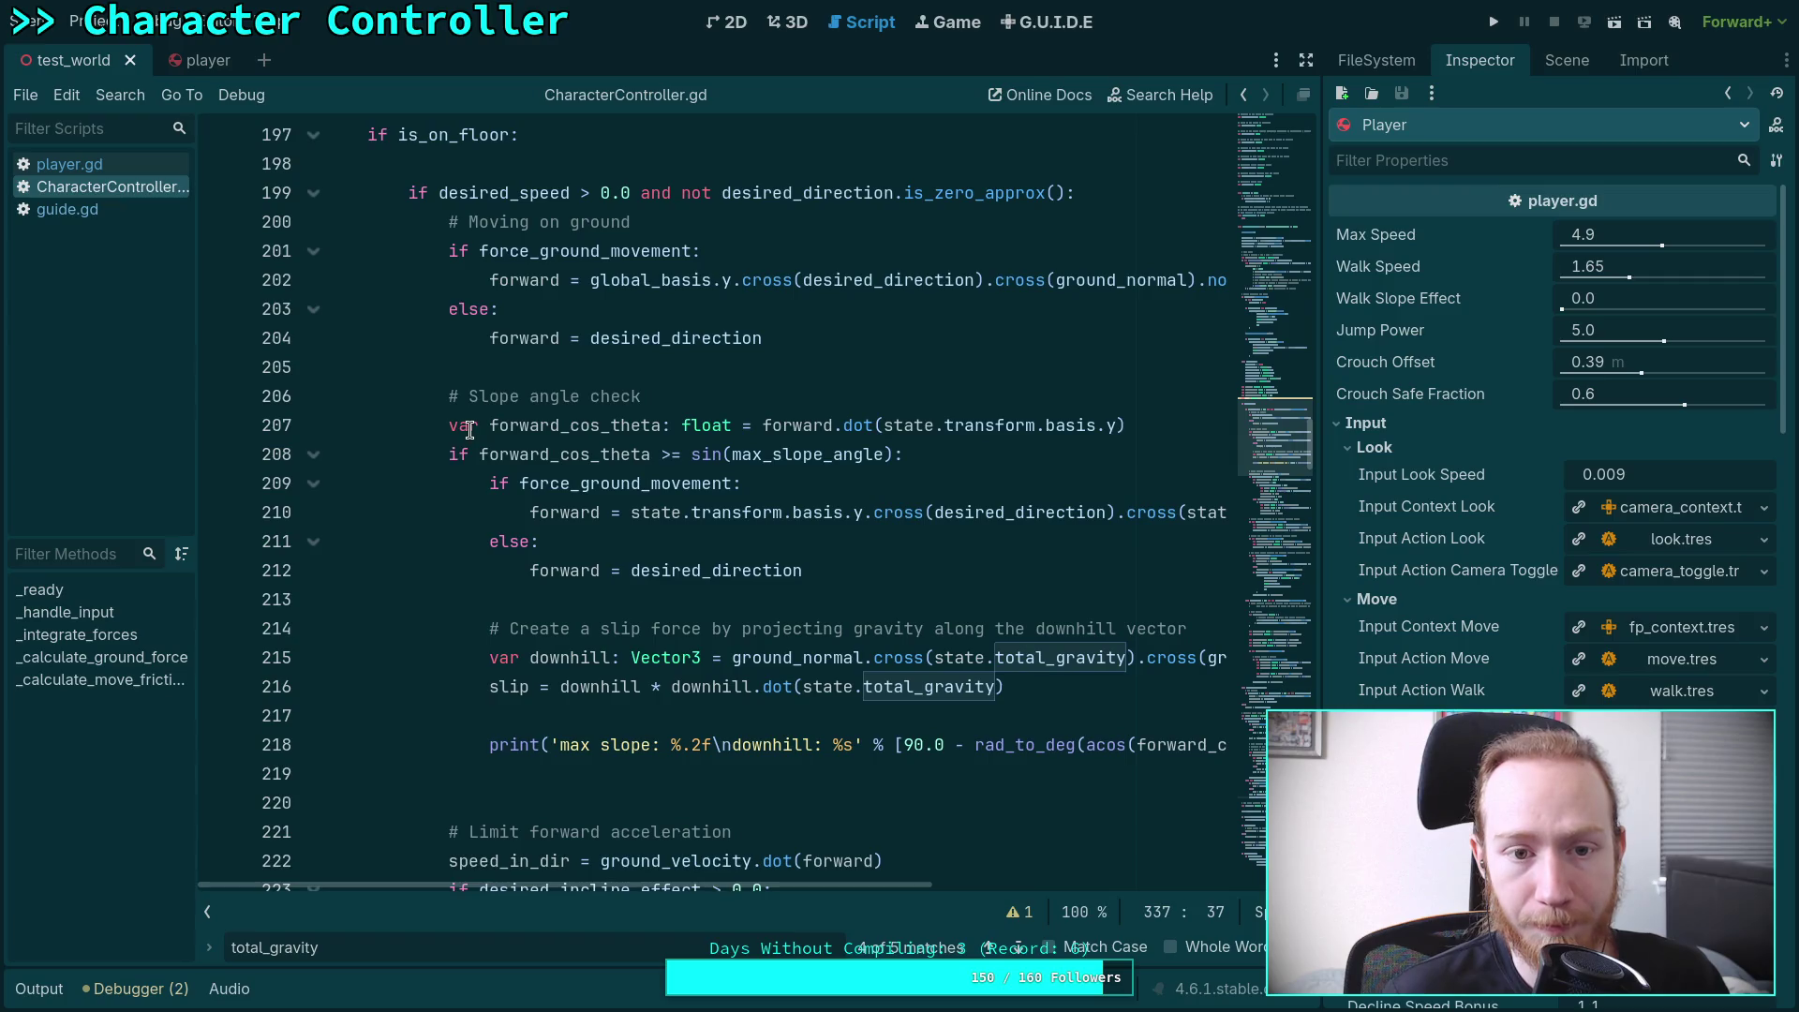
# Place the caret on empty line 198 after is_on_floor and close the total_gravity search
pyautogui.click(801, 167)
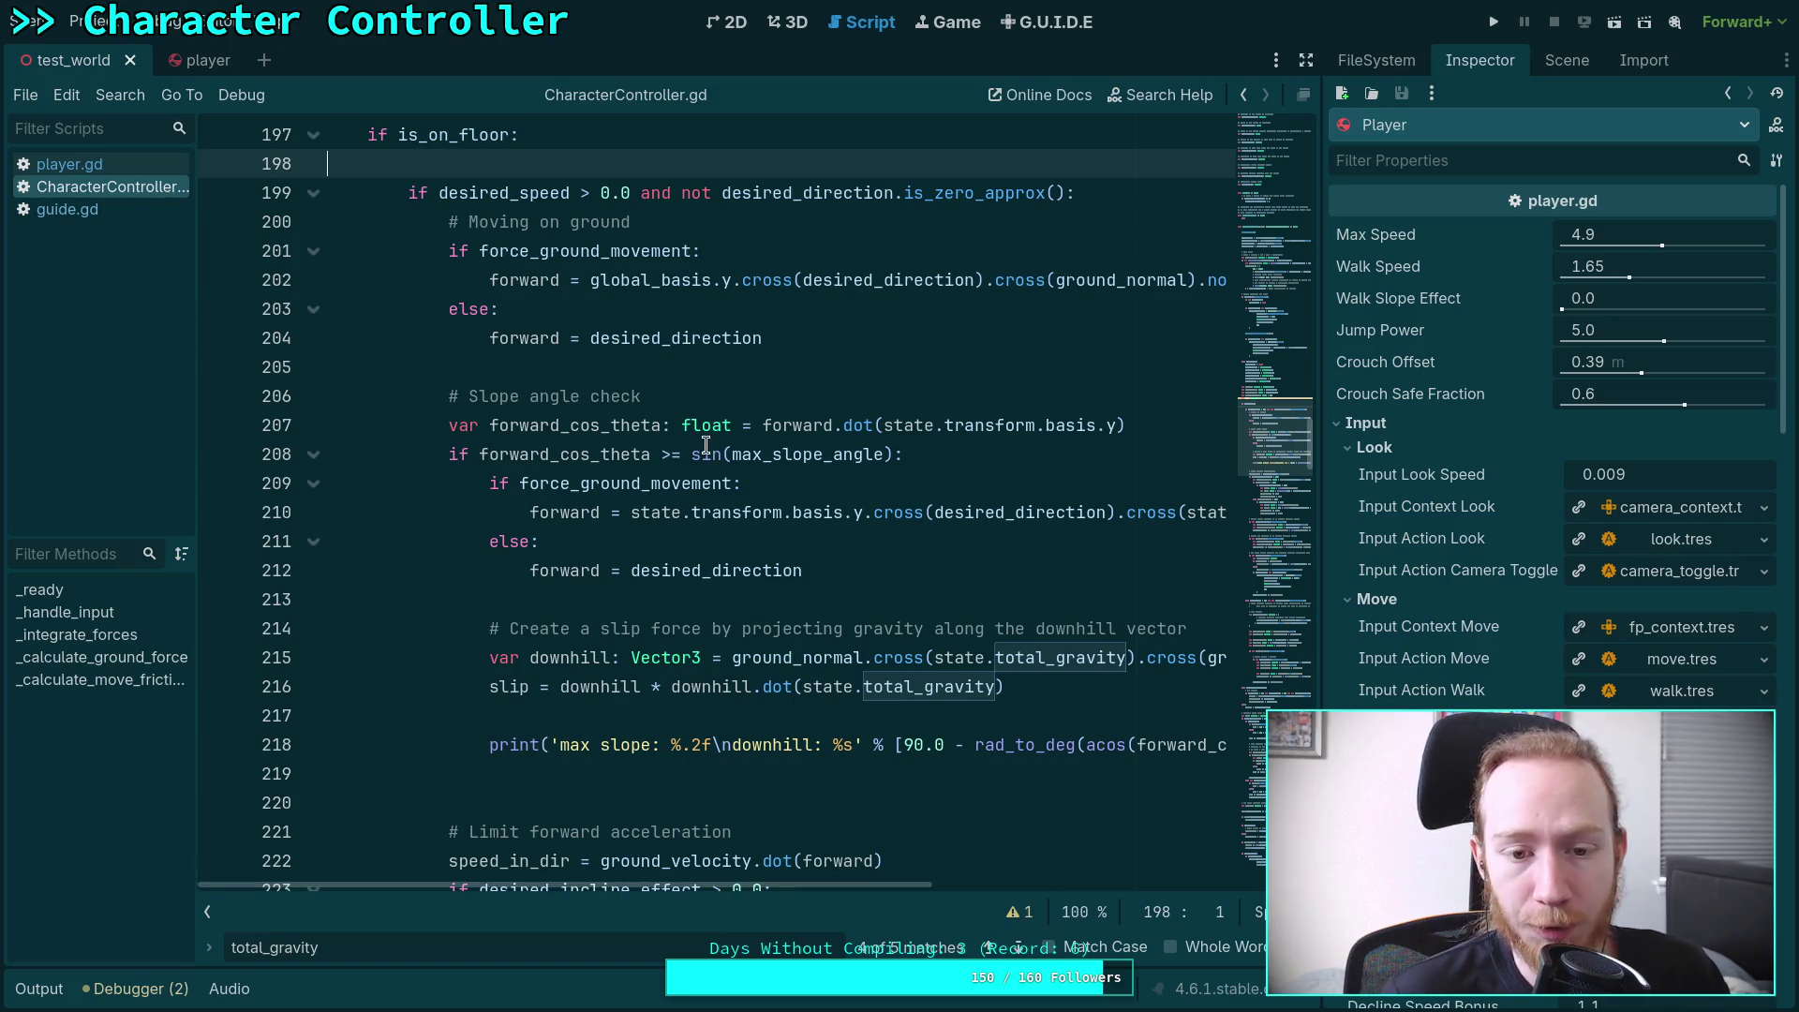
pyautogui.scroll(1, 779, 523)
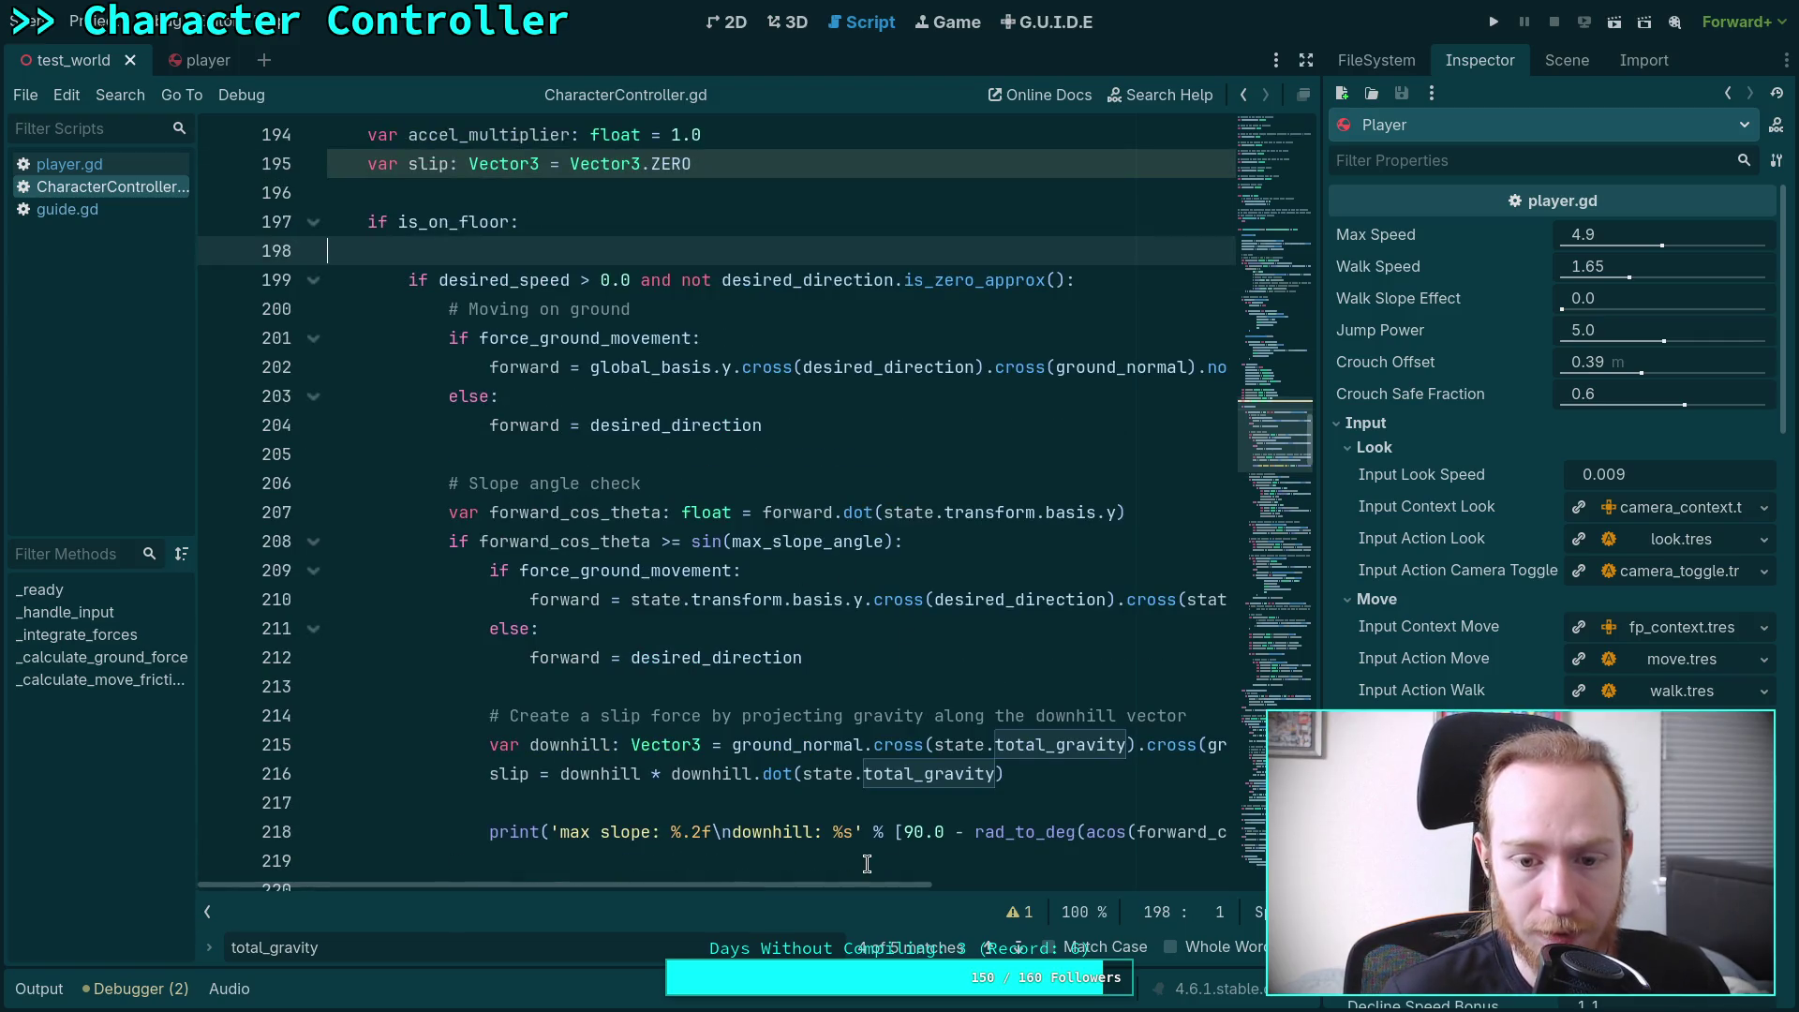
pyautogui.moveTo(830, 886)
pyautogui.mouseDown()
pyautogui.moveTo(1133, 897)
pyautogui.moveTo(880, 918)
pyautogui.mouseUp()
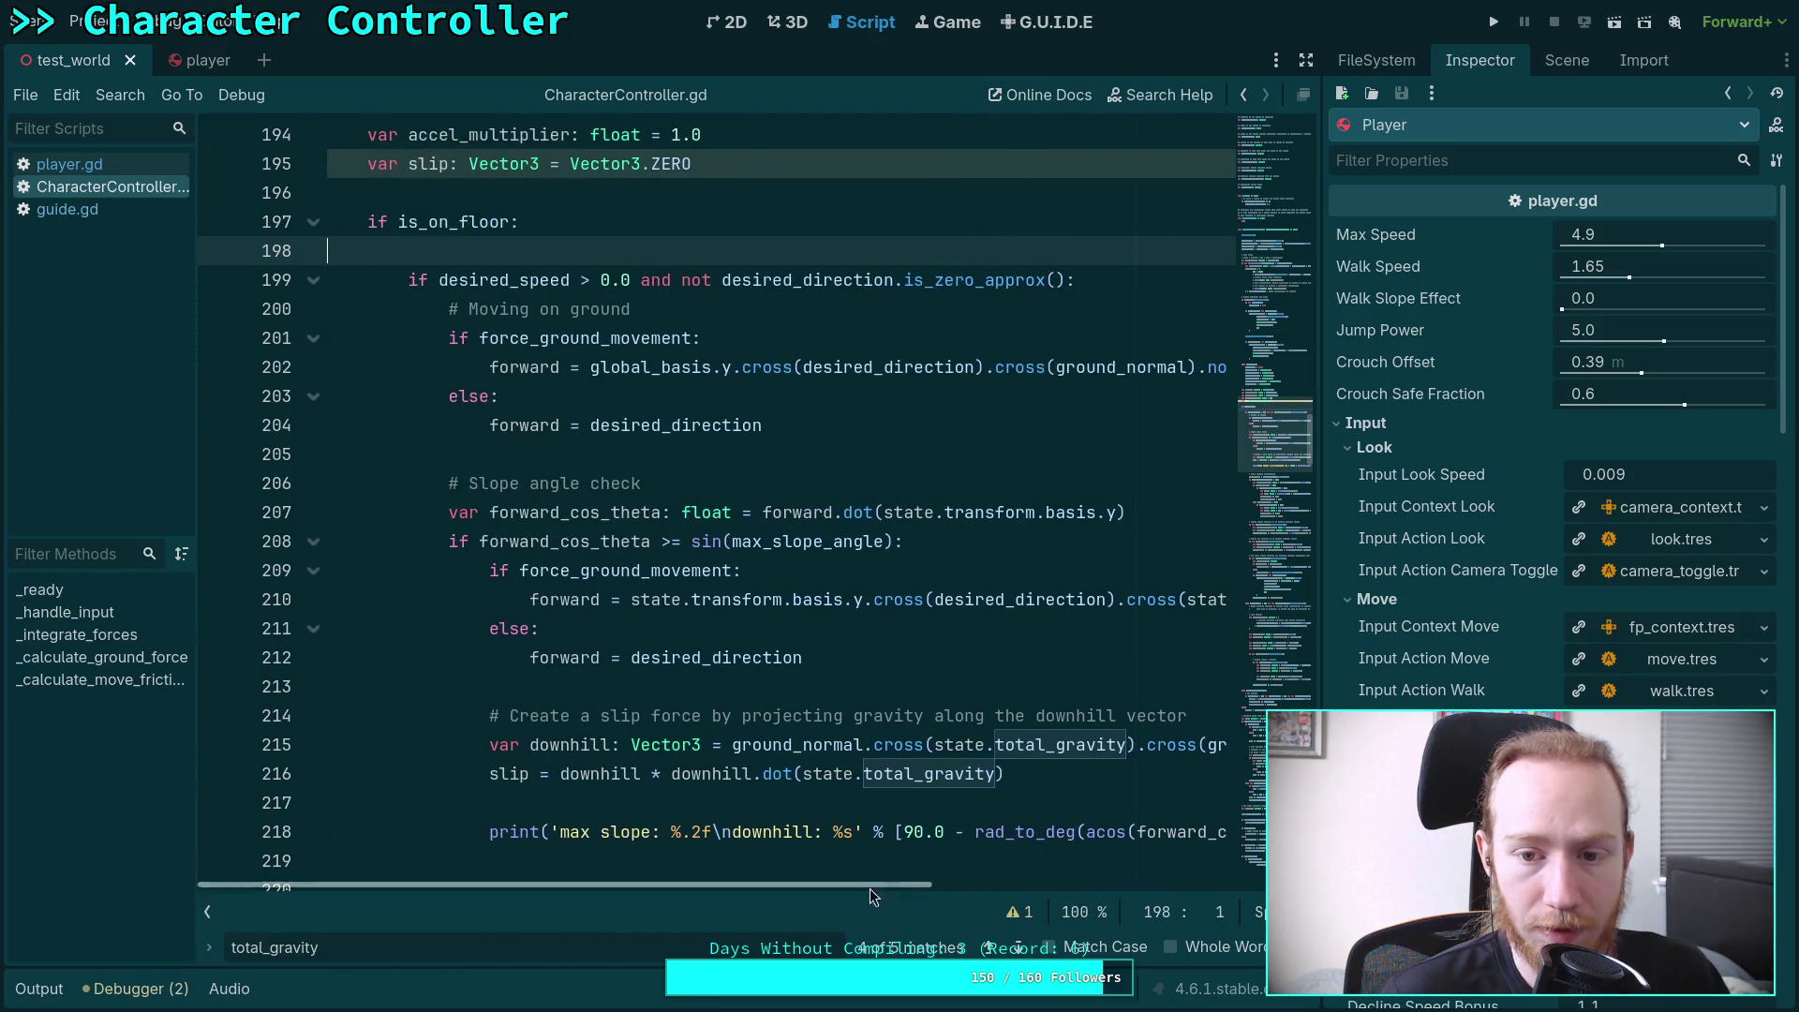
pyautogui.press('Escape')
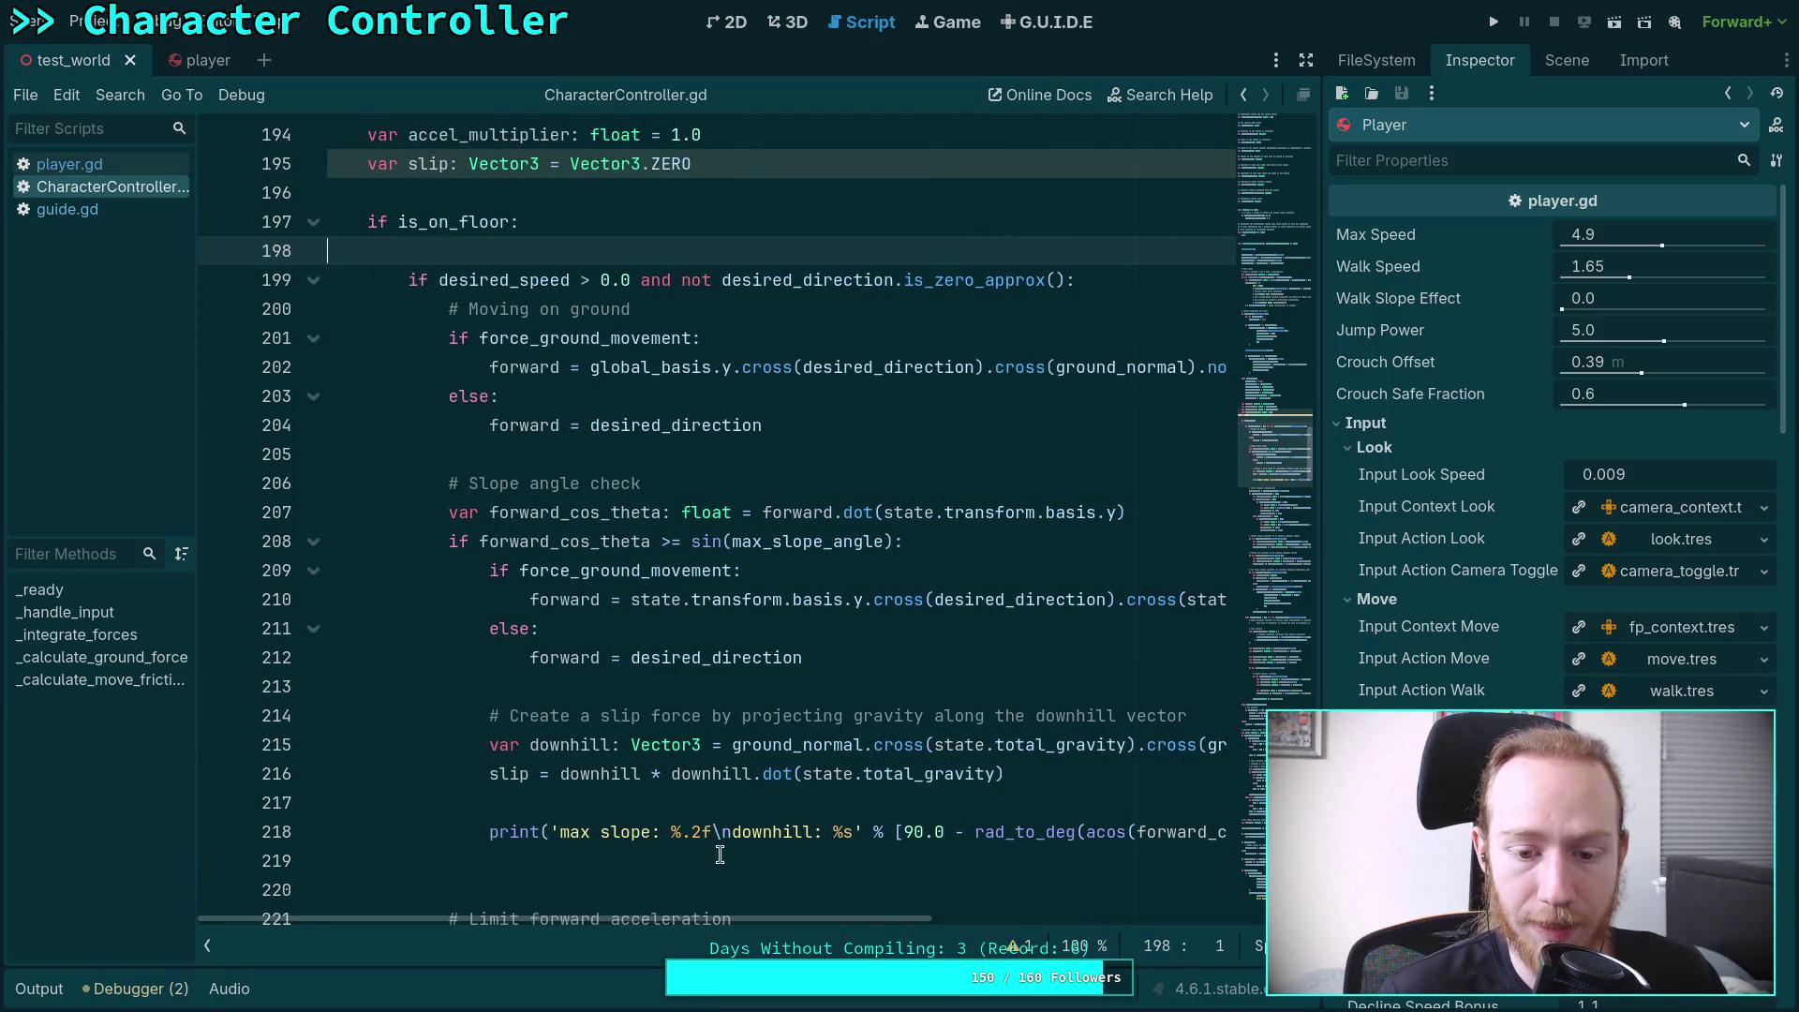
pyautogui.scroll(1, 694, 637)
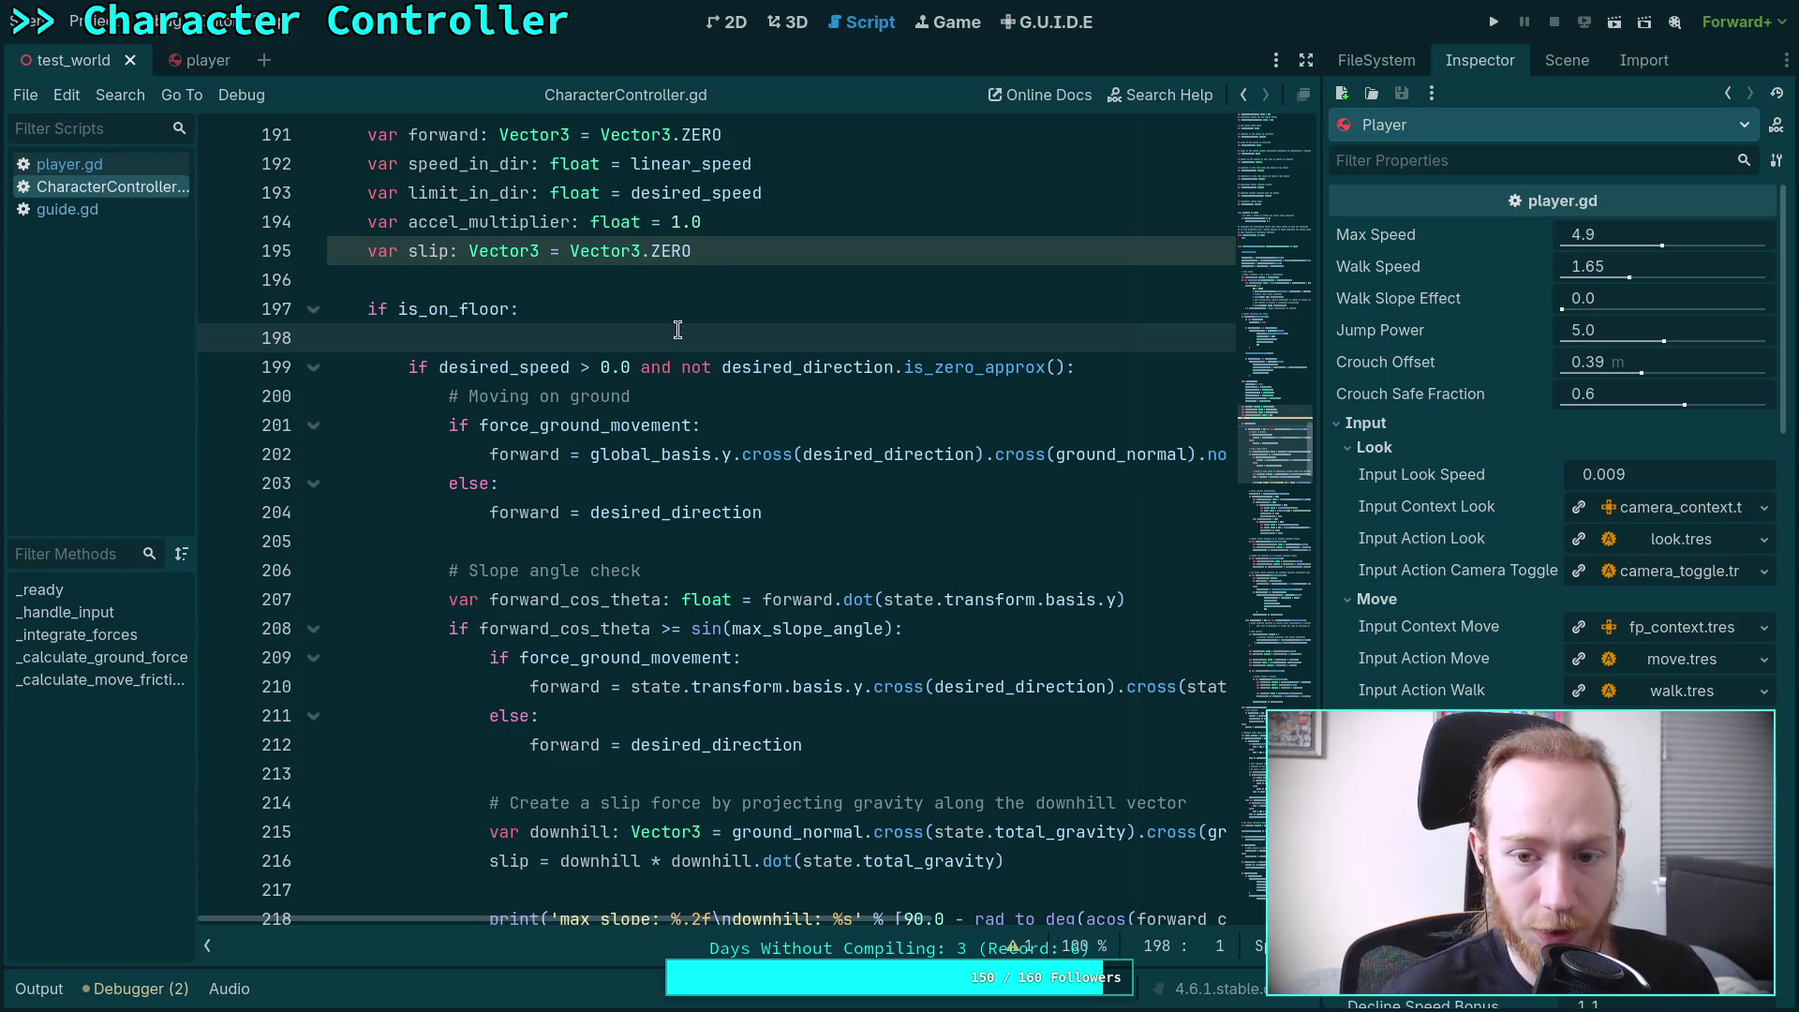
# Insert blank lines beneath is_on_floor to make room at line 199
pyautogui.press('Return')
pyautogui.press('Return')
pyautogui.press('Up')
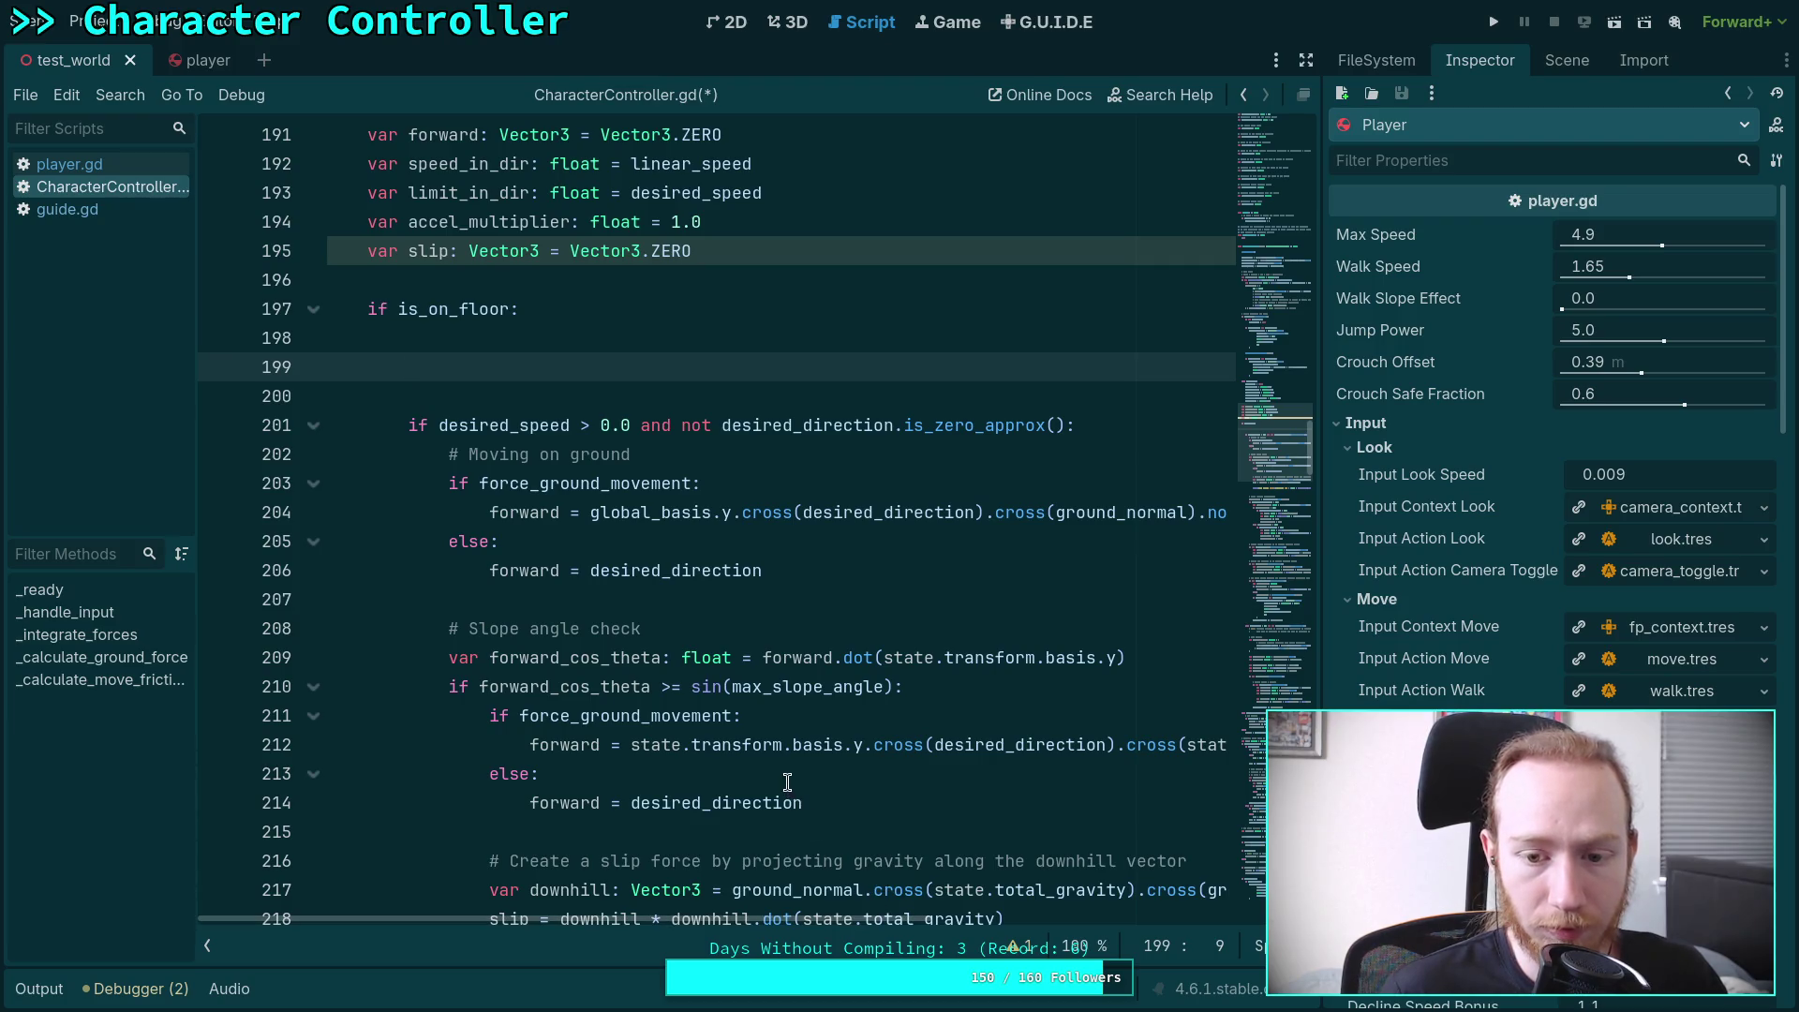
pyautogui.scroll(-1, 788, 785)
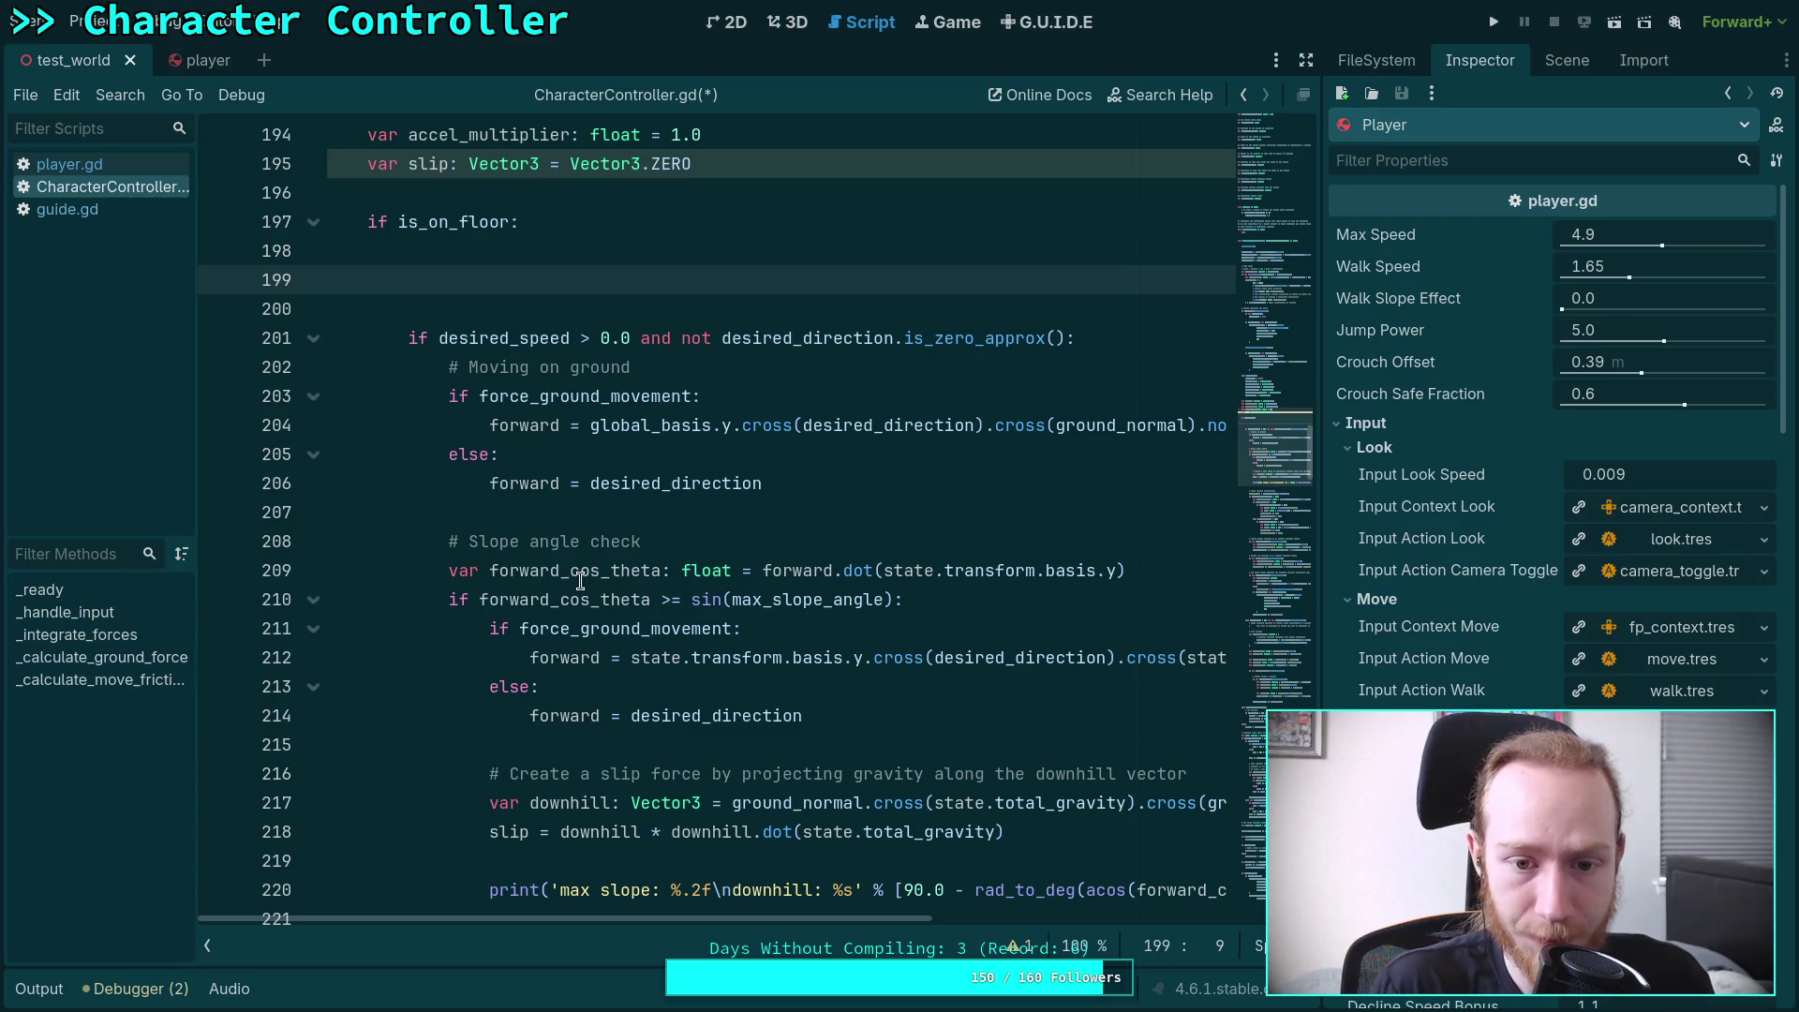
pyautogui.doubleClick(1102, 429)
pyautogui.moveTo(897, 920)
pyautogui.mouseDown()
pyautogui.moveTo(1012, 919)
pyautogui.moveTo(895, 920)
pyautogui.mouseUp()
pyautogui.click(757, 283)
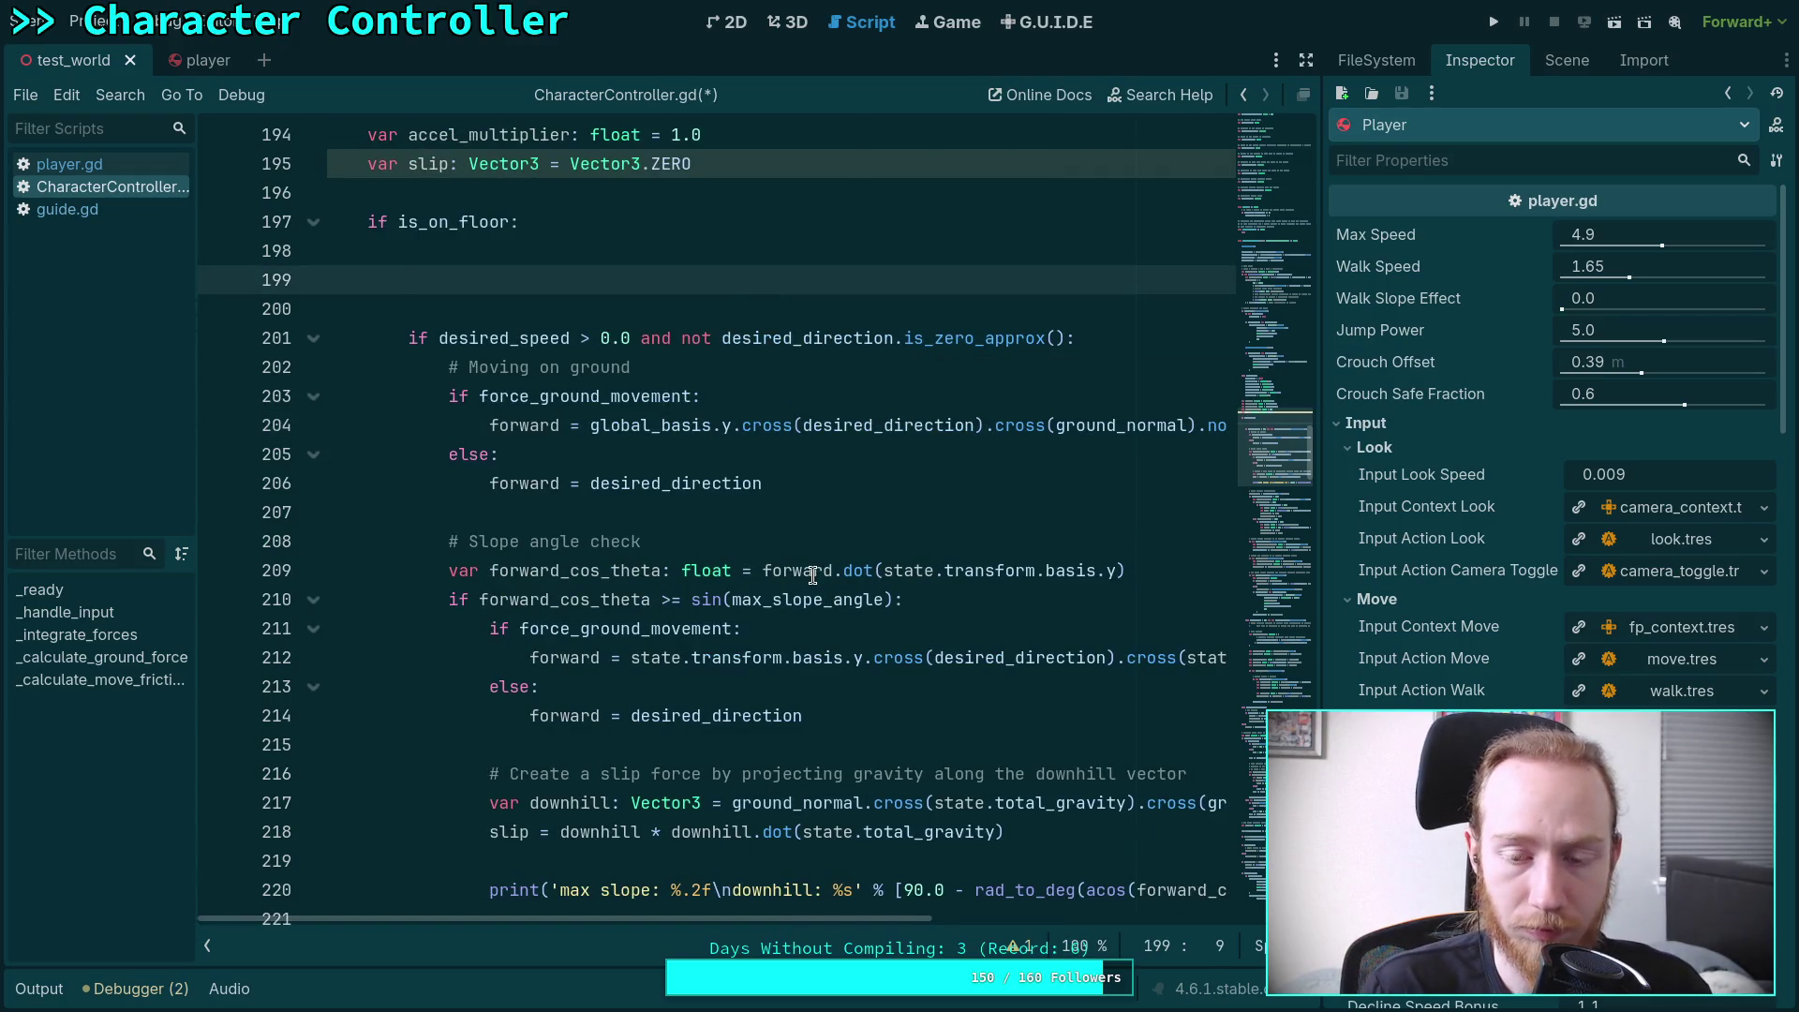
# Cut the slope angle check block and paste it on line 199 under is_on_floor
pyautogui.moveTo(687, 438)
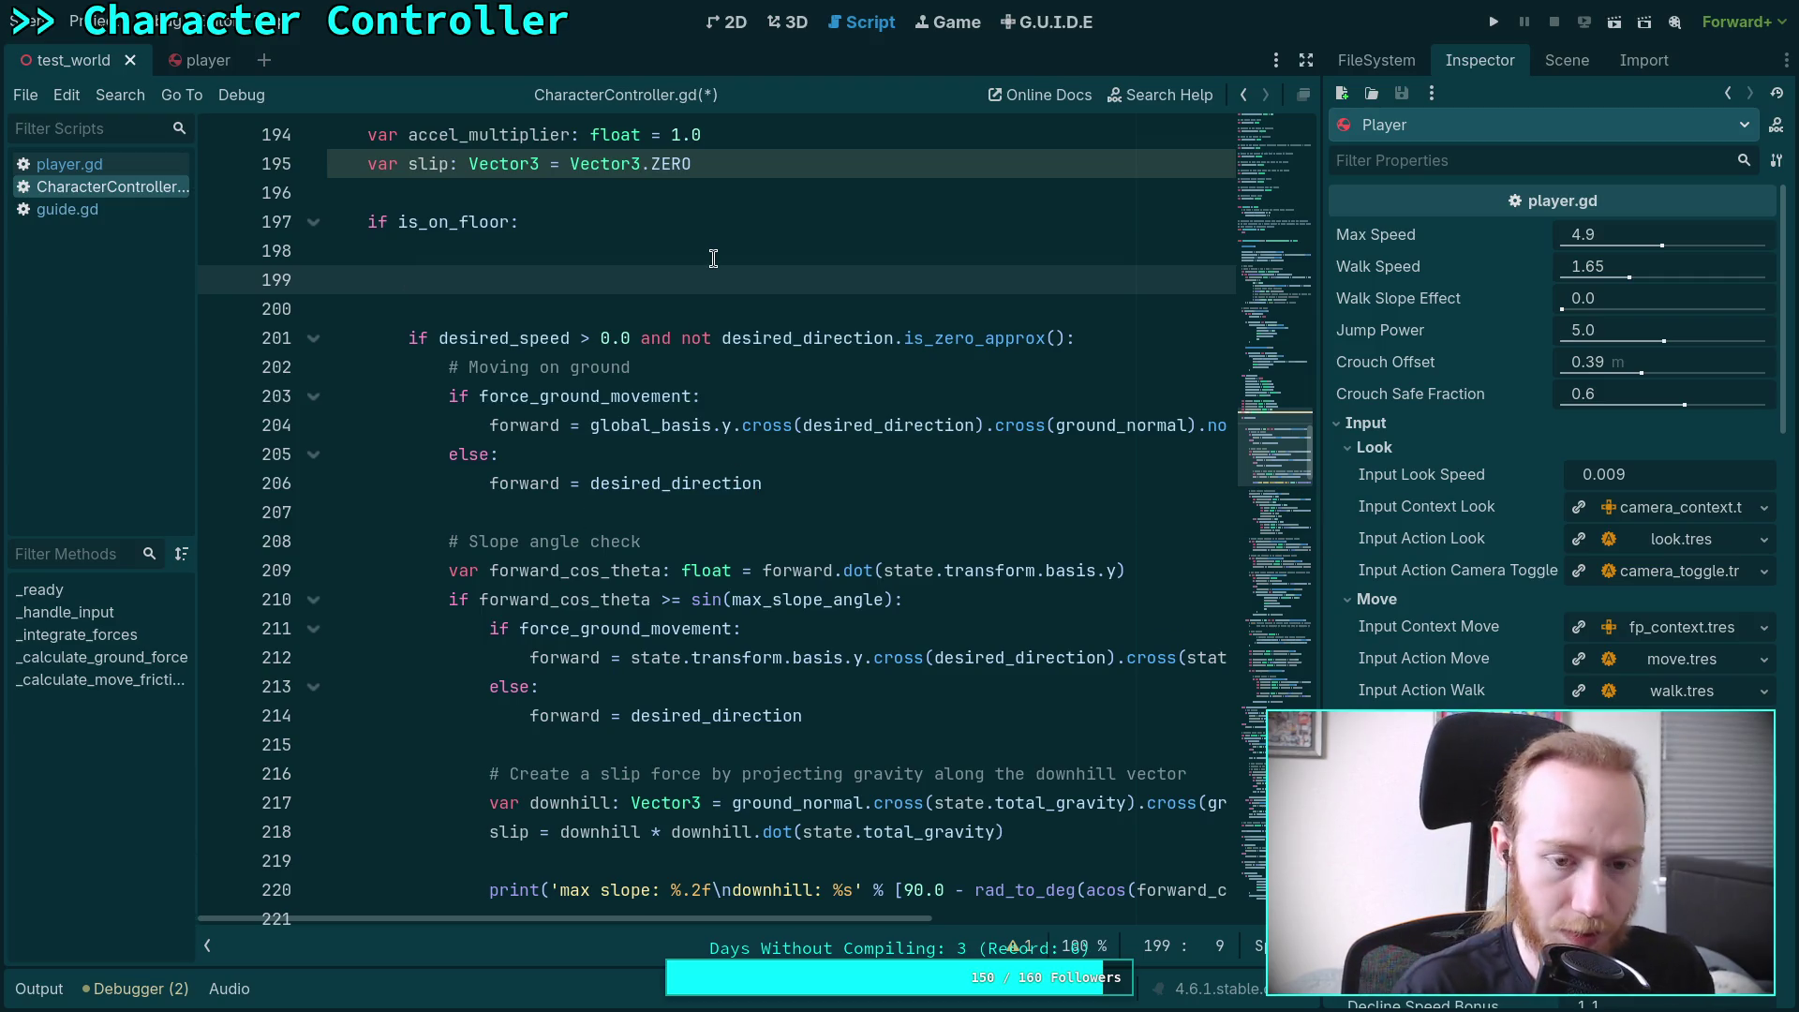
pyautogui.scroll(-1, 713, 259)
pyautogui.moveTo(450, 454)
pyautogui.mouseDown()
pyautogui.moveTo(618, 721)
pyautogui.moveTo(626, 834)
pyautogui.mouseUp()
pyautogui.hotkey('ctrl', 'c')
pyautogui.press('BackSpace')
pyautogui.press('BackSpace')
pyautogui.press('BackSpace')
pyautogui.press('BackSpace')
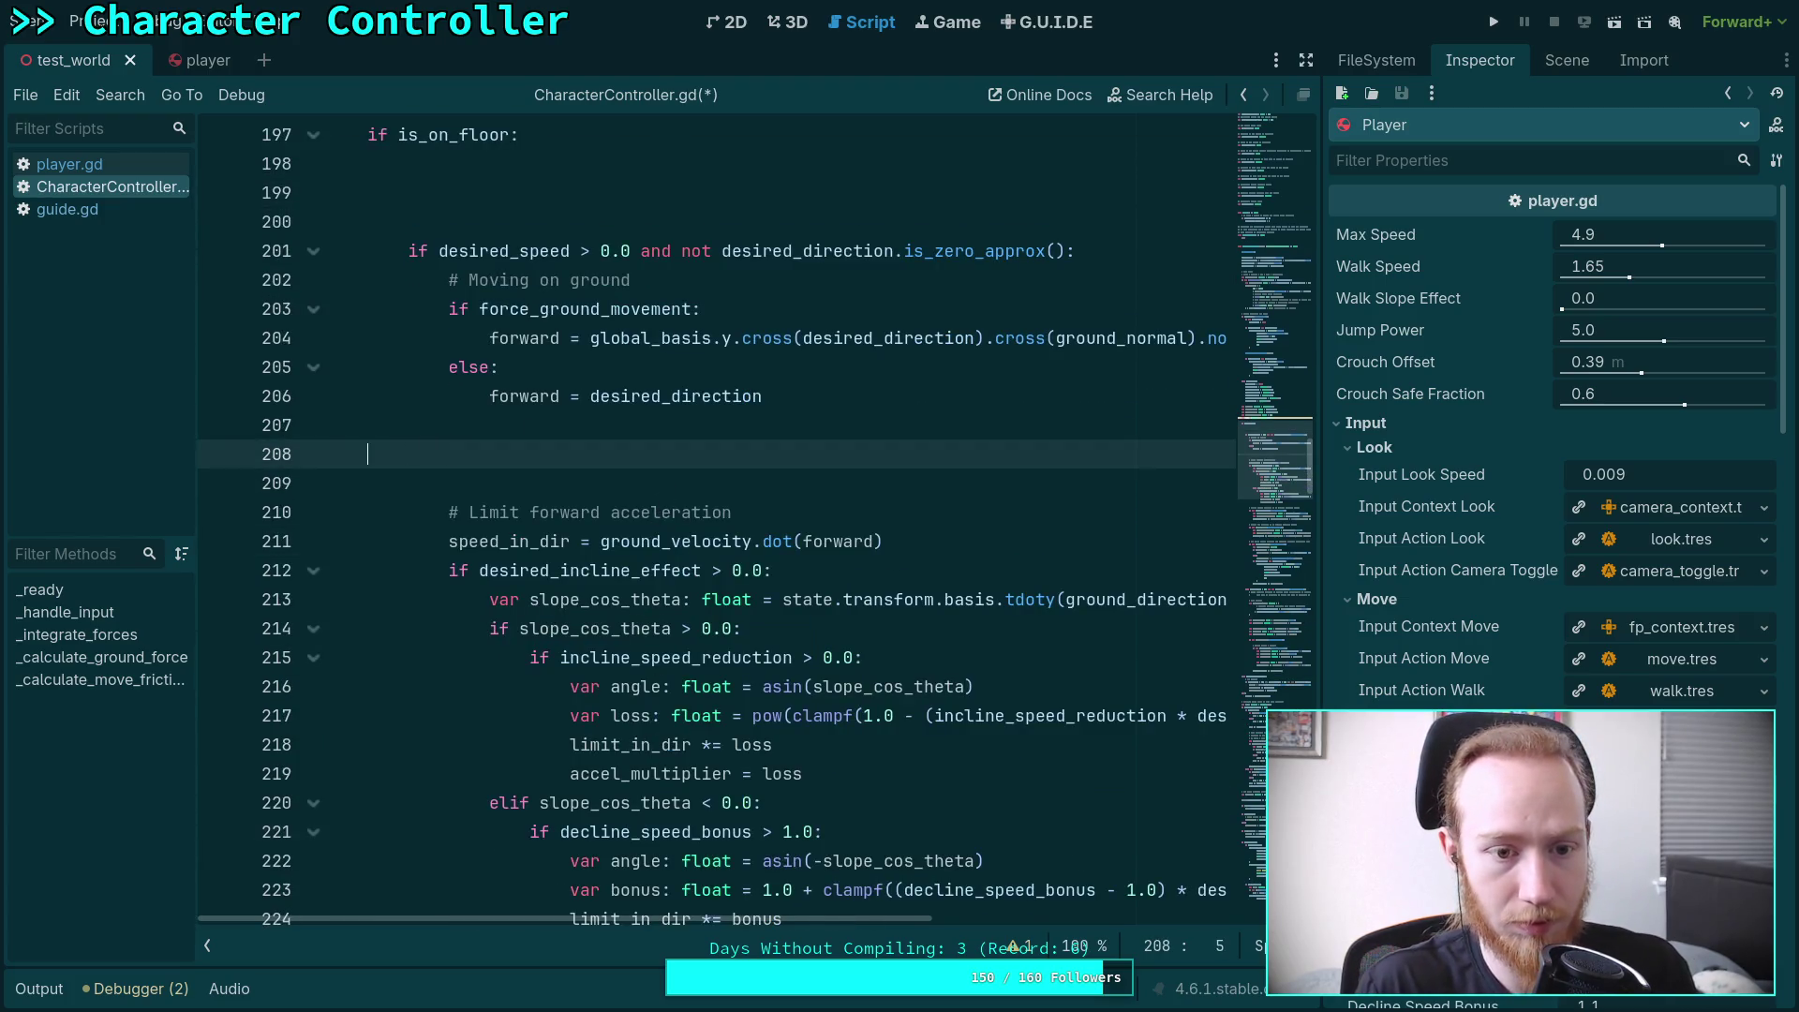
pyautogui.scroll(2, 615, 368)
pyautogui.click(615, 367)
pyautogui.hotkey('ctrl', 'v')
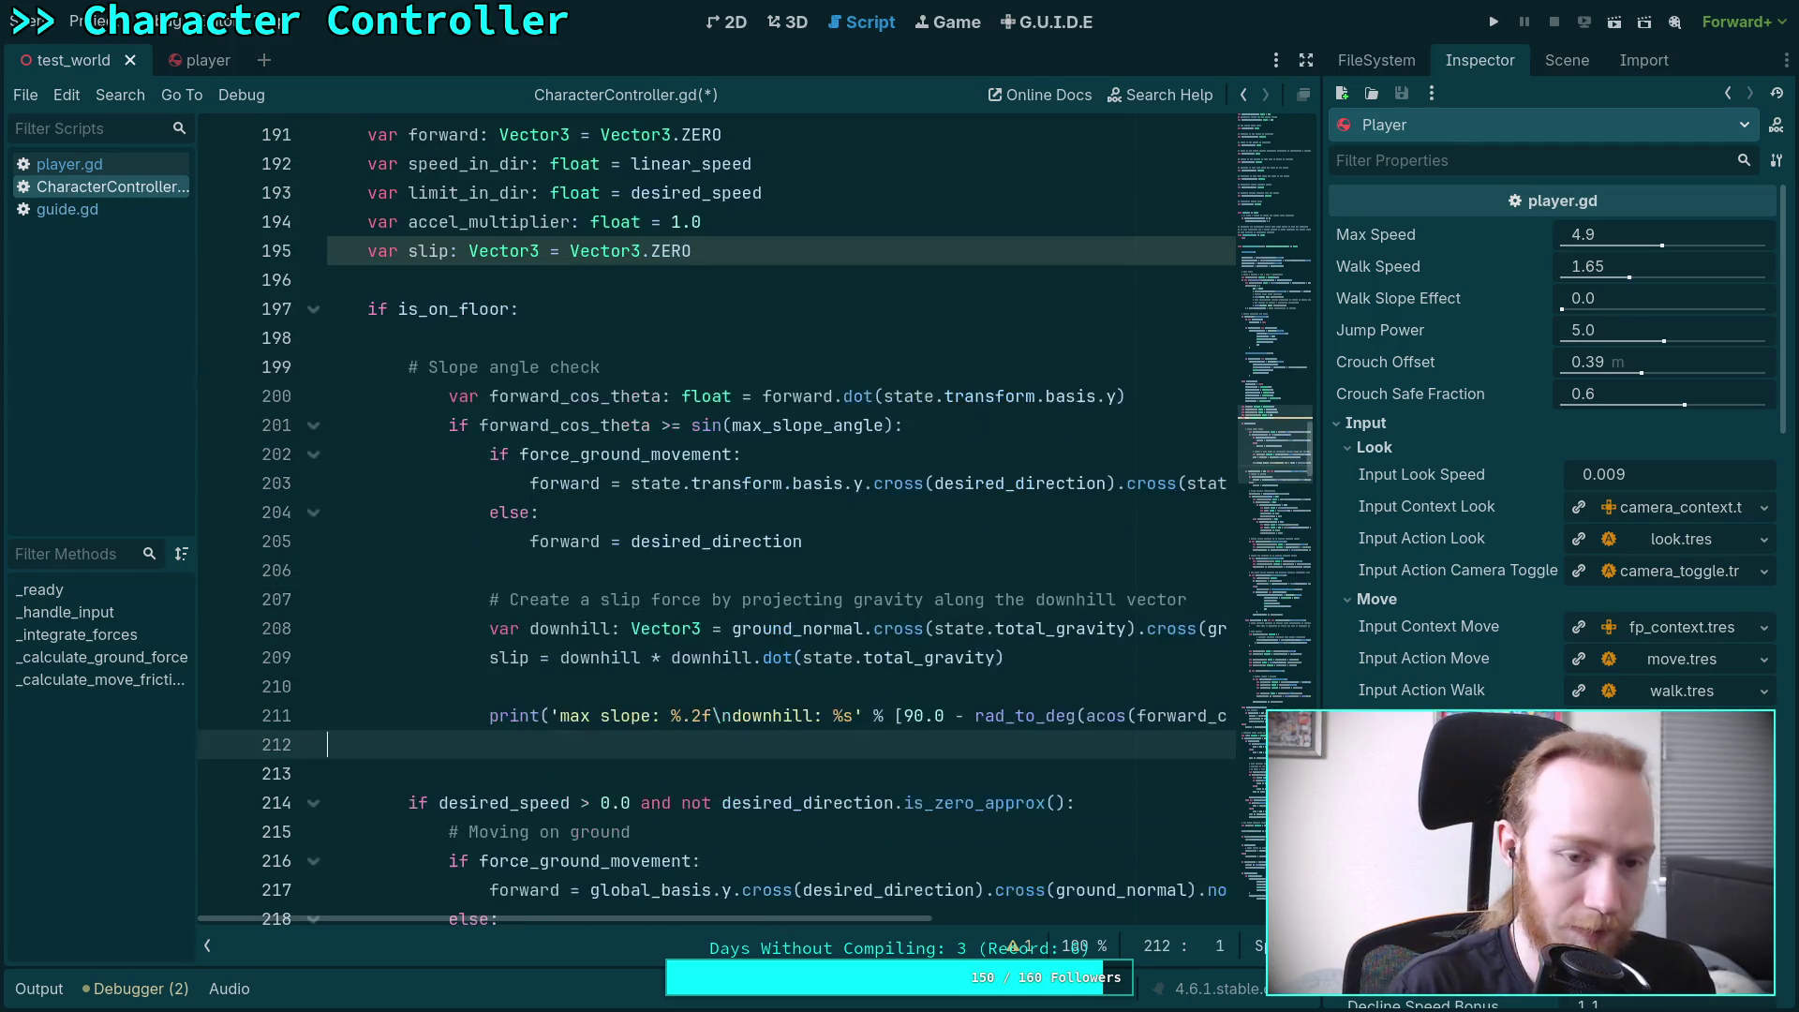
pyautogui.moveTo(529, 395)
pyautogui.mouseDown()
pyautogui.moveTo(562, 714)
pyautogui.moveTo(542, 715)
pyautogui.mouseUp()
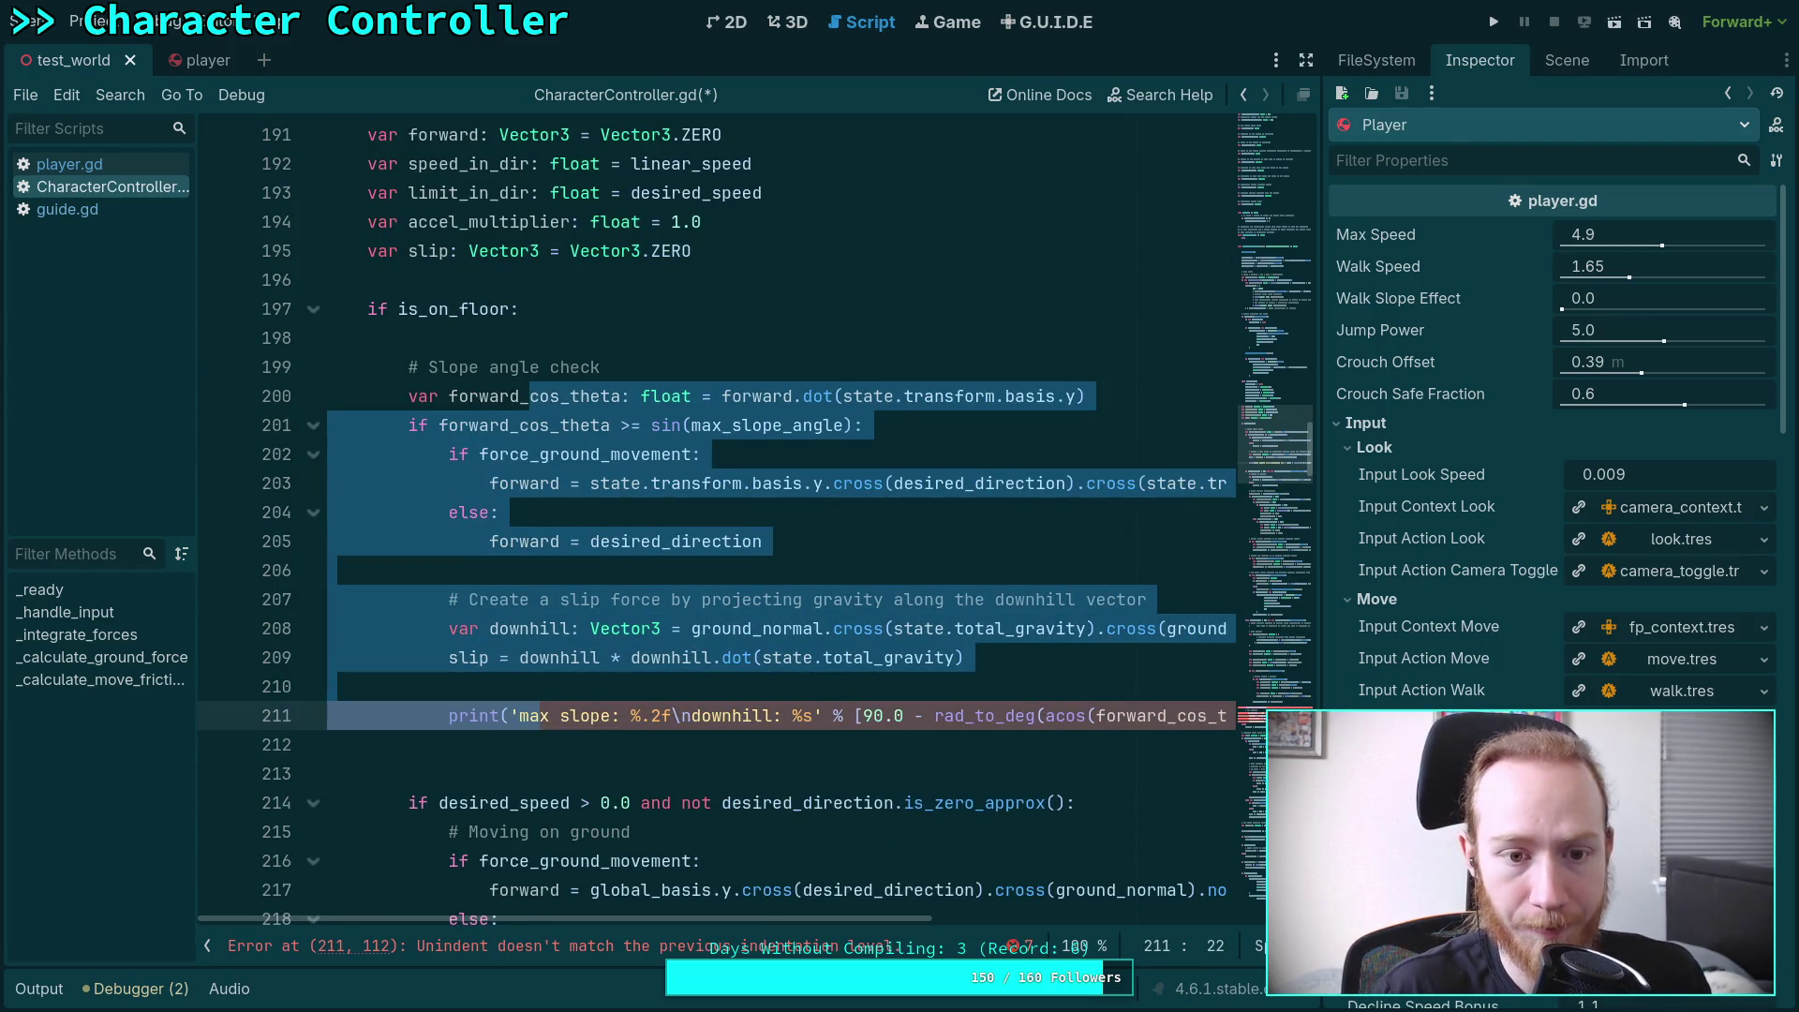
pyautogui.click(615, 459)
# Rename forward_cos_theta to slope_cos_theta on line 200
pyautogui.doubleClick(459, 395)
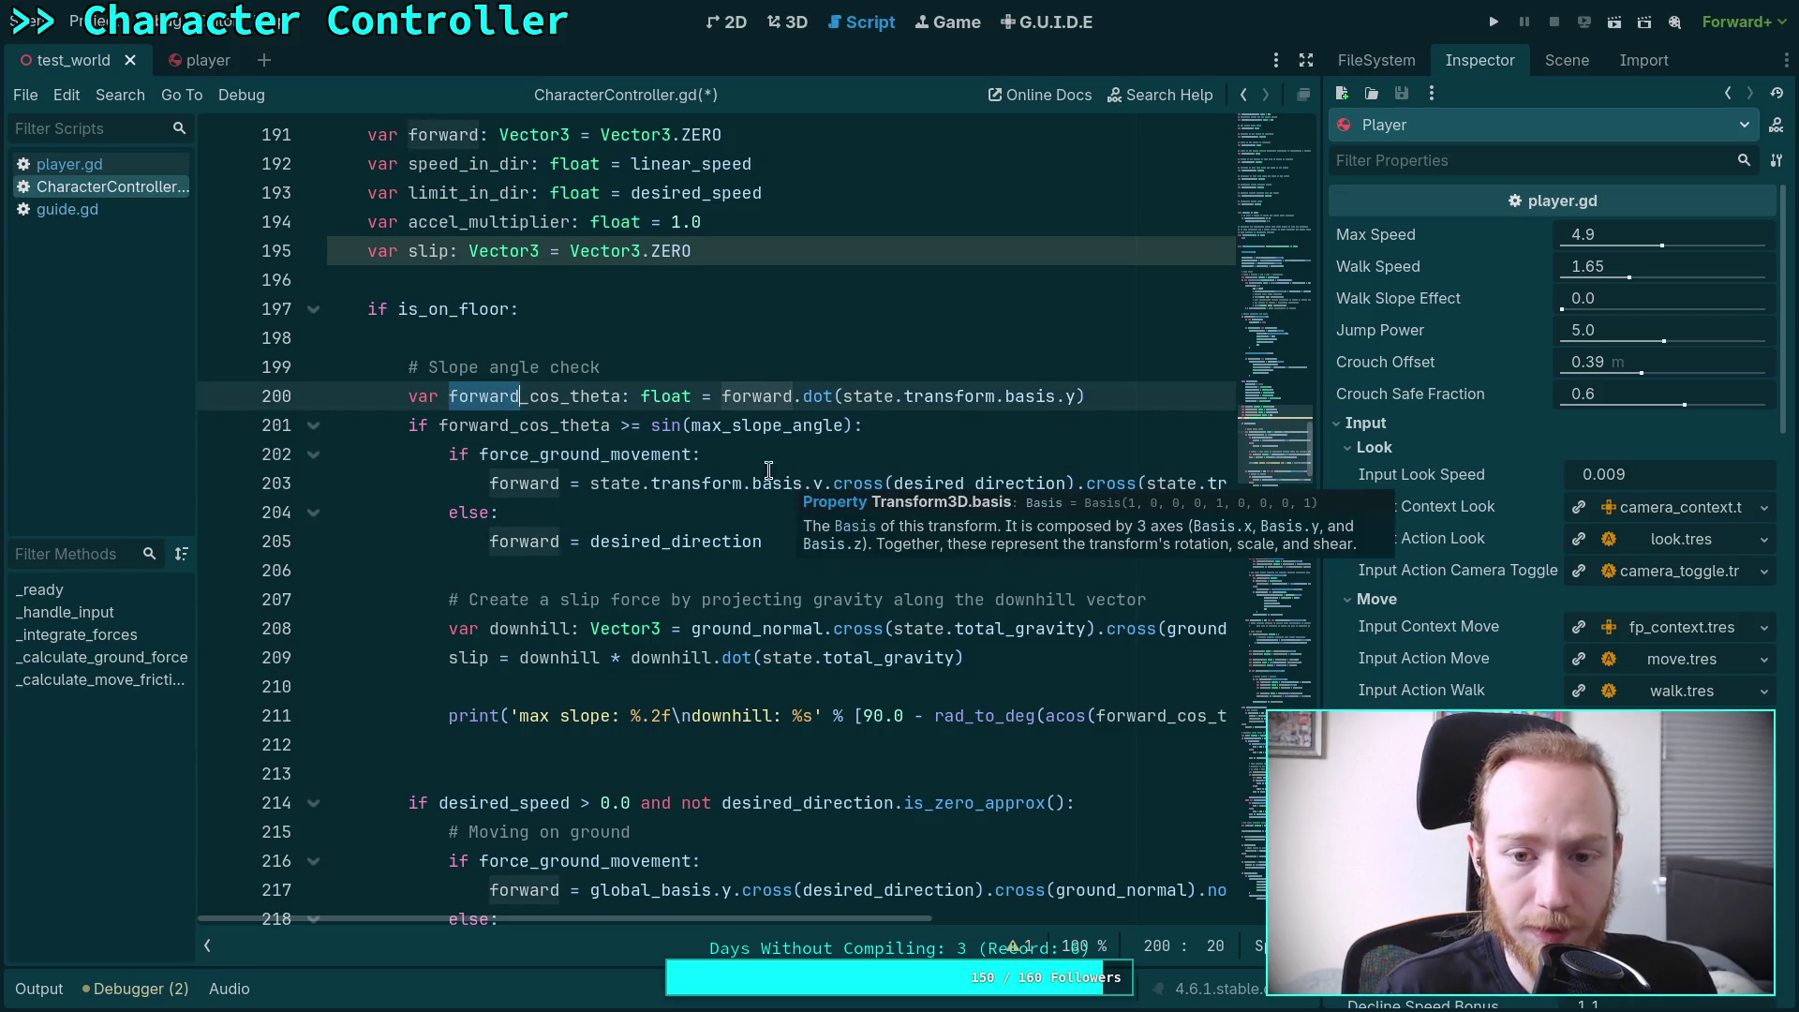
pyautogui.moveTo(756, 403)
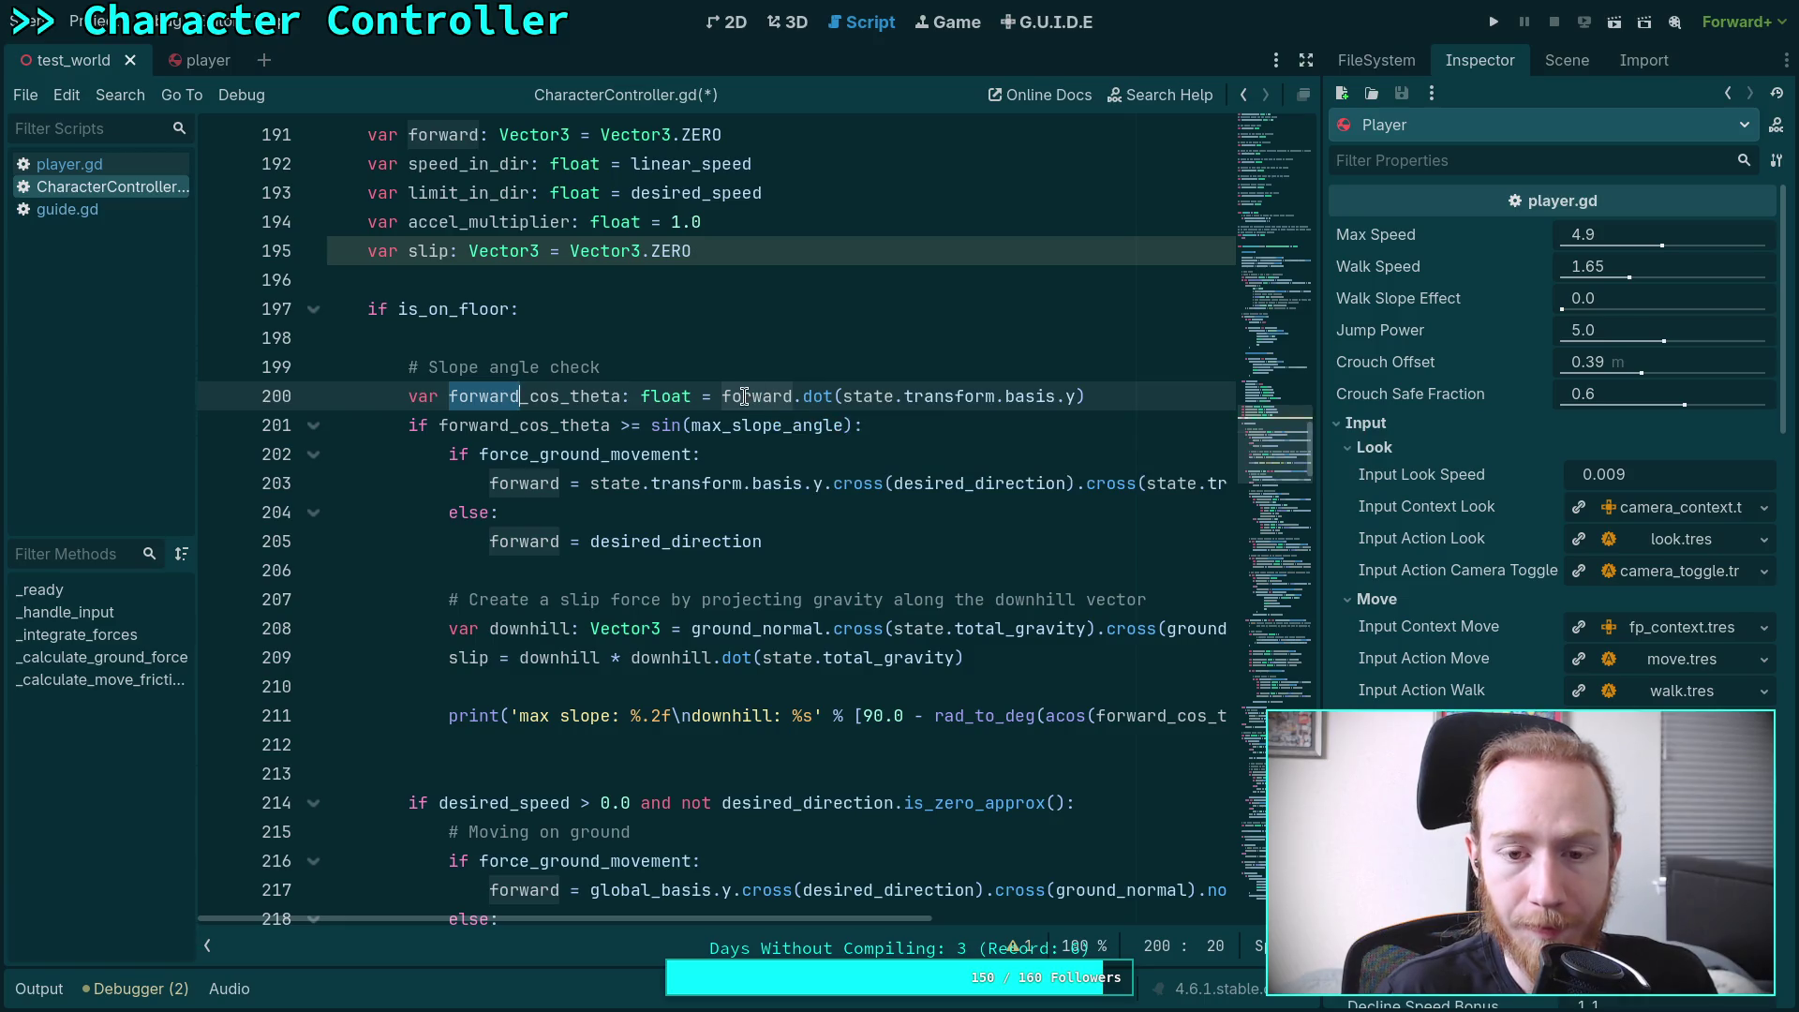
pyautogui.doubleClick(745, 397)
pyautogui.moveTo(449, 397); pyautogui.dragTo(516, 396)
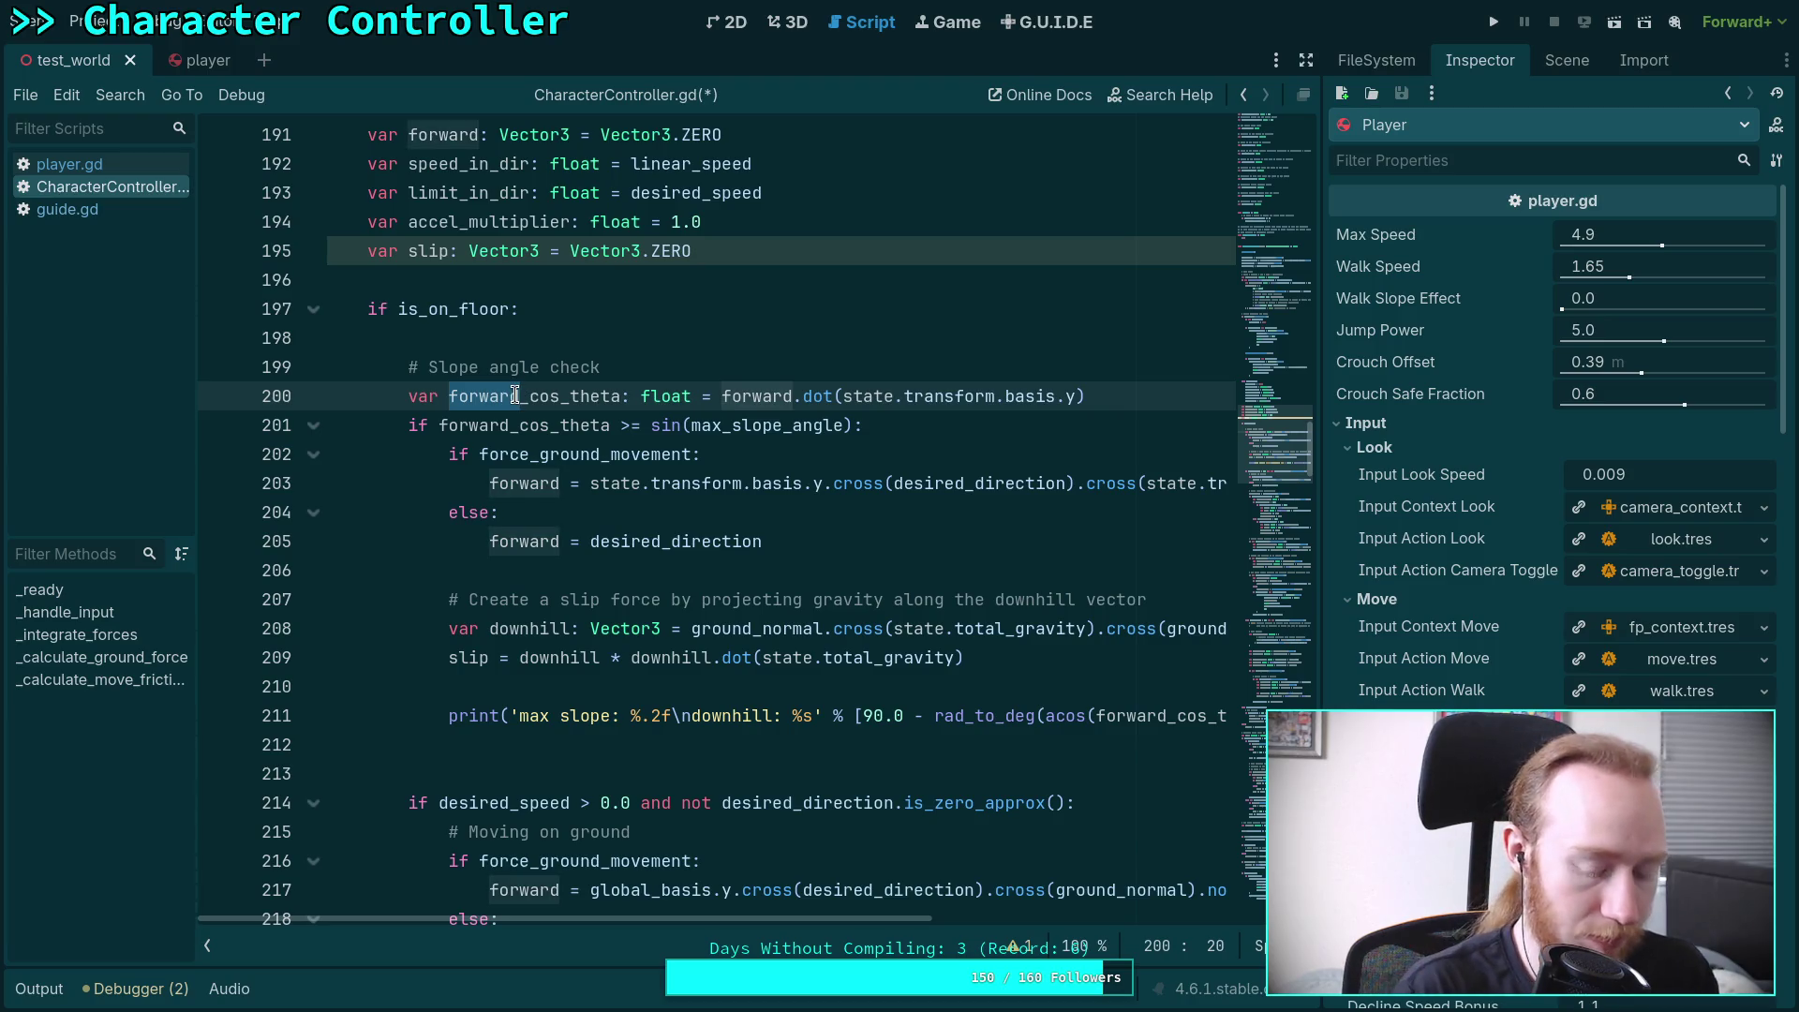
pyautogui.write('slope')
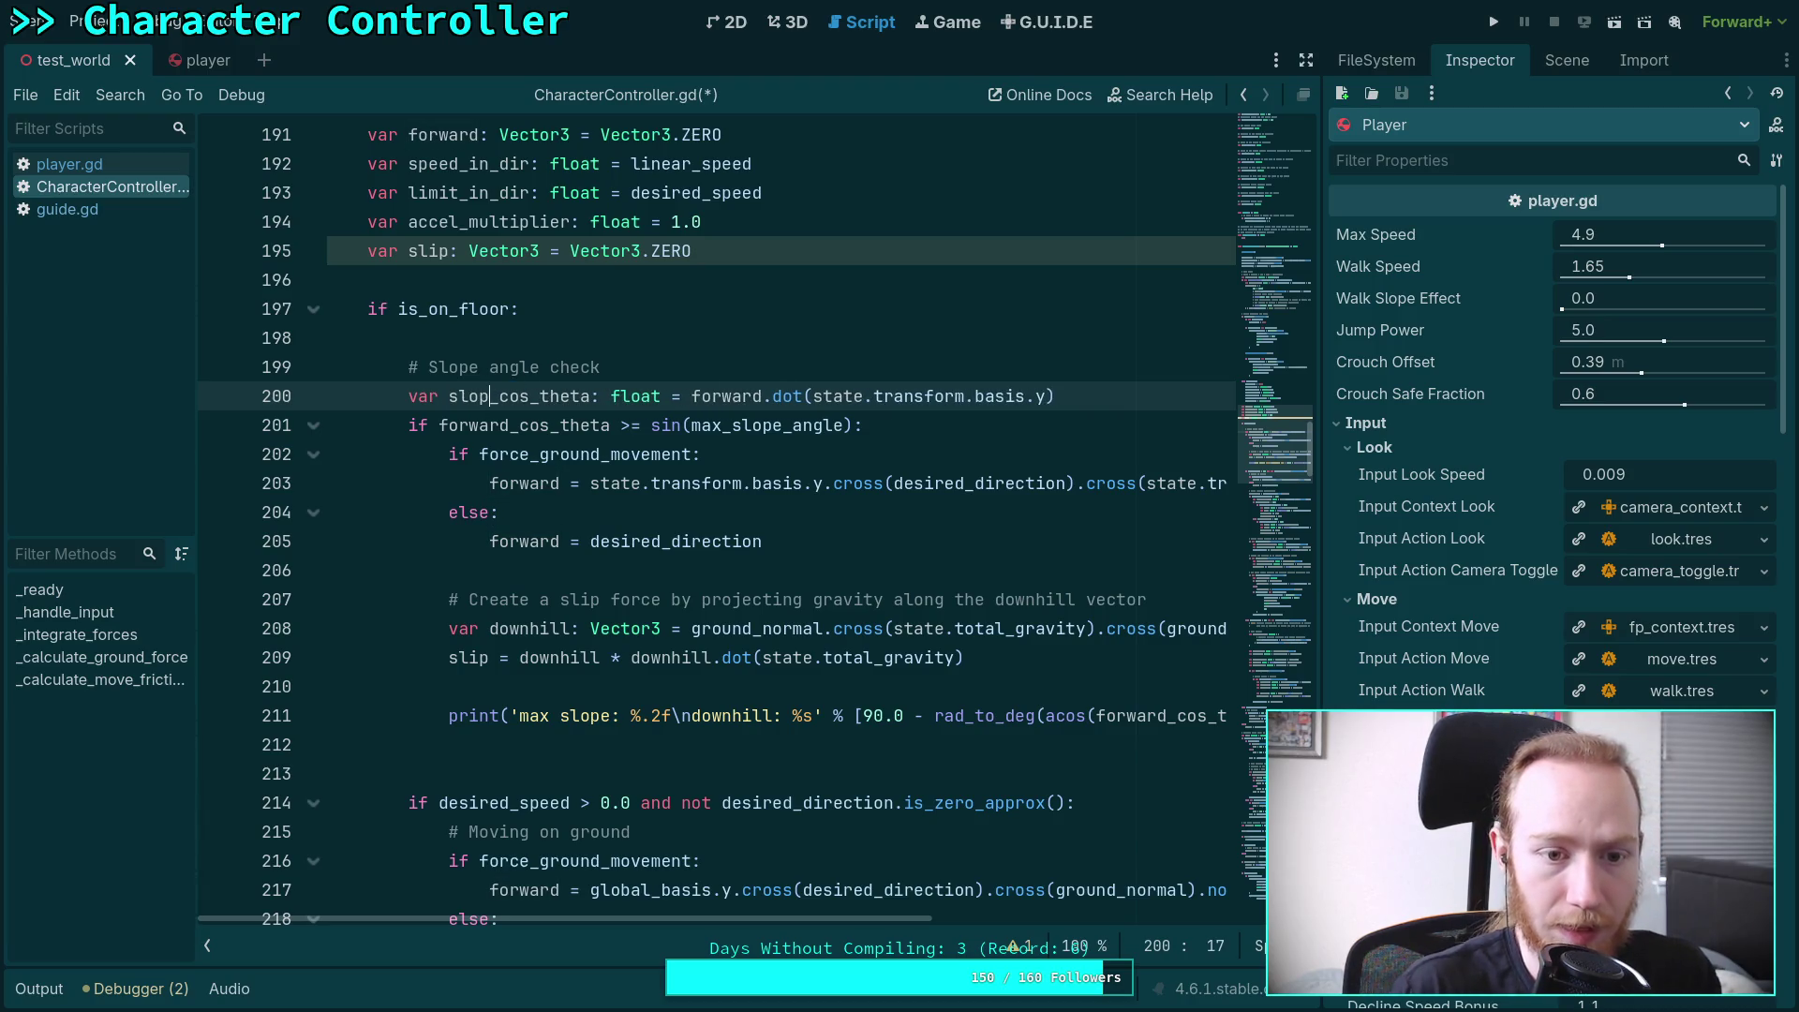
# Inspect how ground_direction is used further down the script around line 224
pyautogui.click(722, 570)
pyautogui.scroll(-5, 726, 590)
pyautogui.scroll(-2, 726, 591)
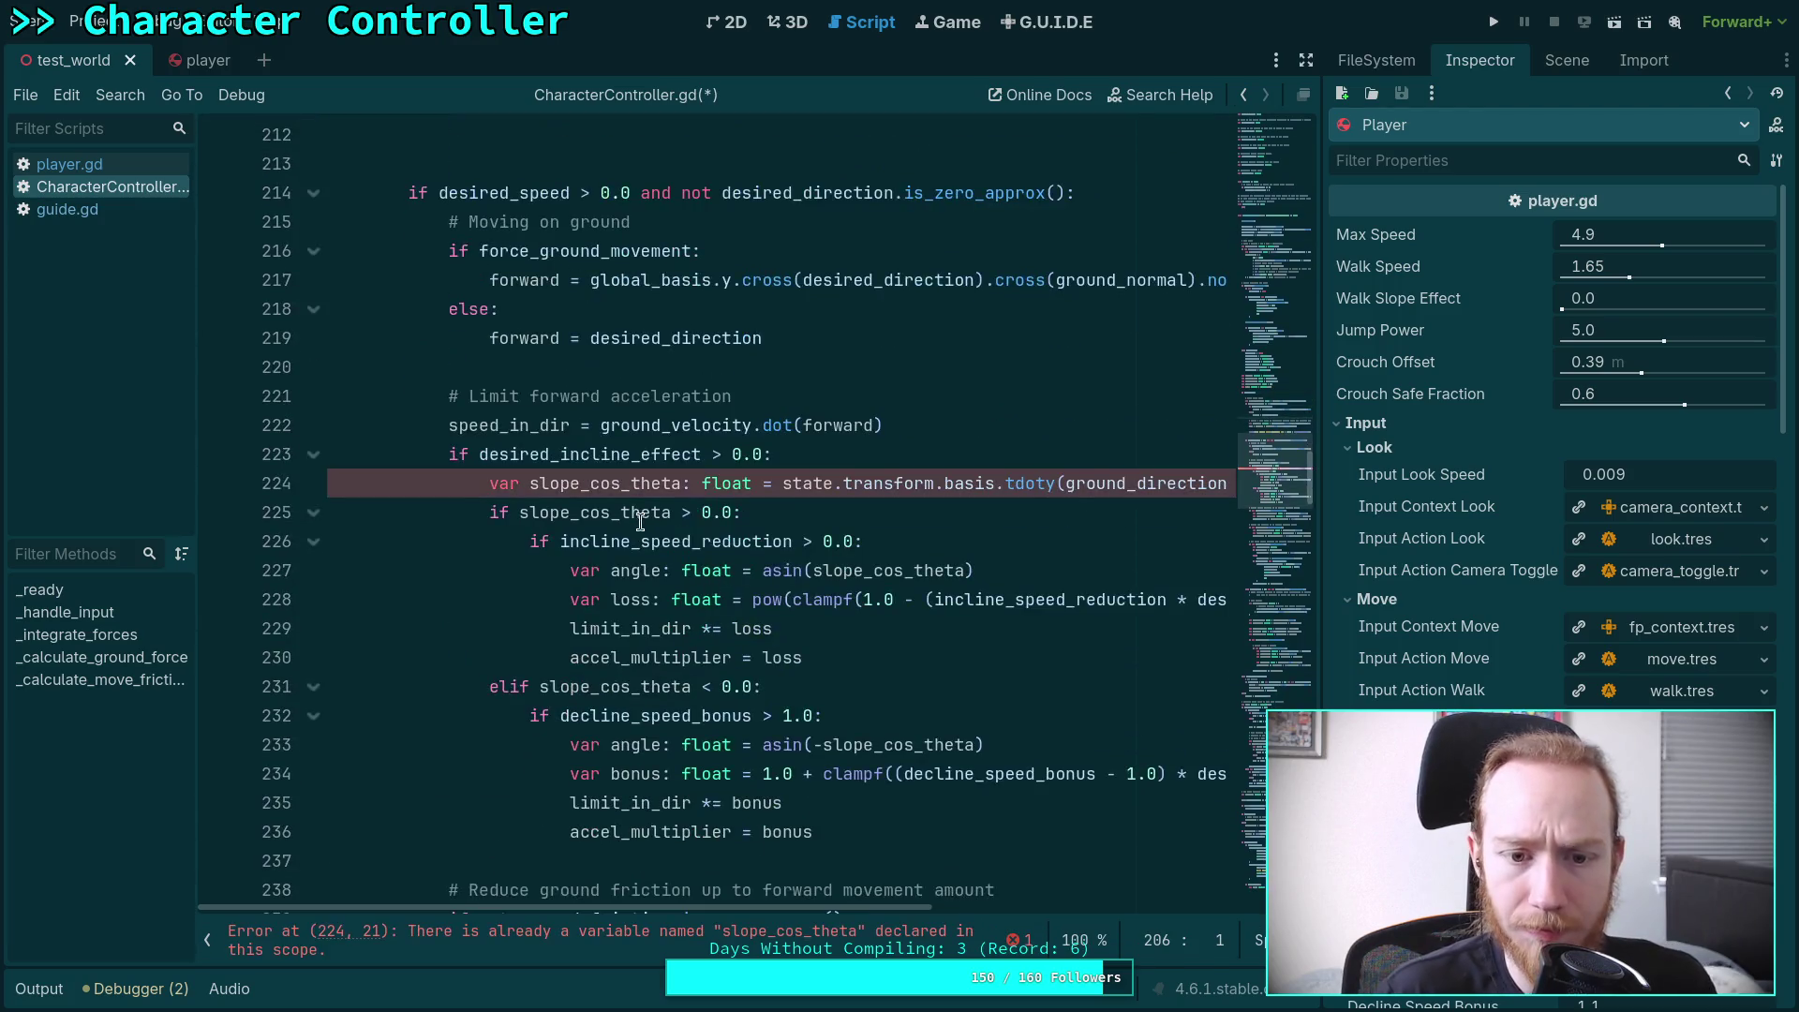
pyautogui.moveTo(889, 915)
pyautogui.mouseDown()
pyautogui.moveTo(1062, 914)
pyautogui.moveTo(914, 929)
pyautogui.moveTo(948, 935)
pyautogui.mouseUp()
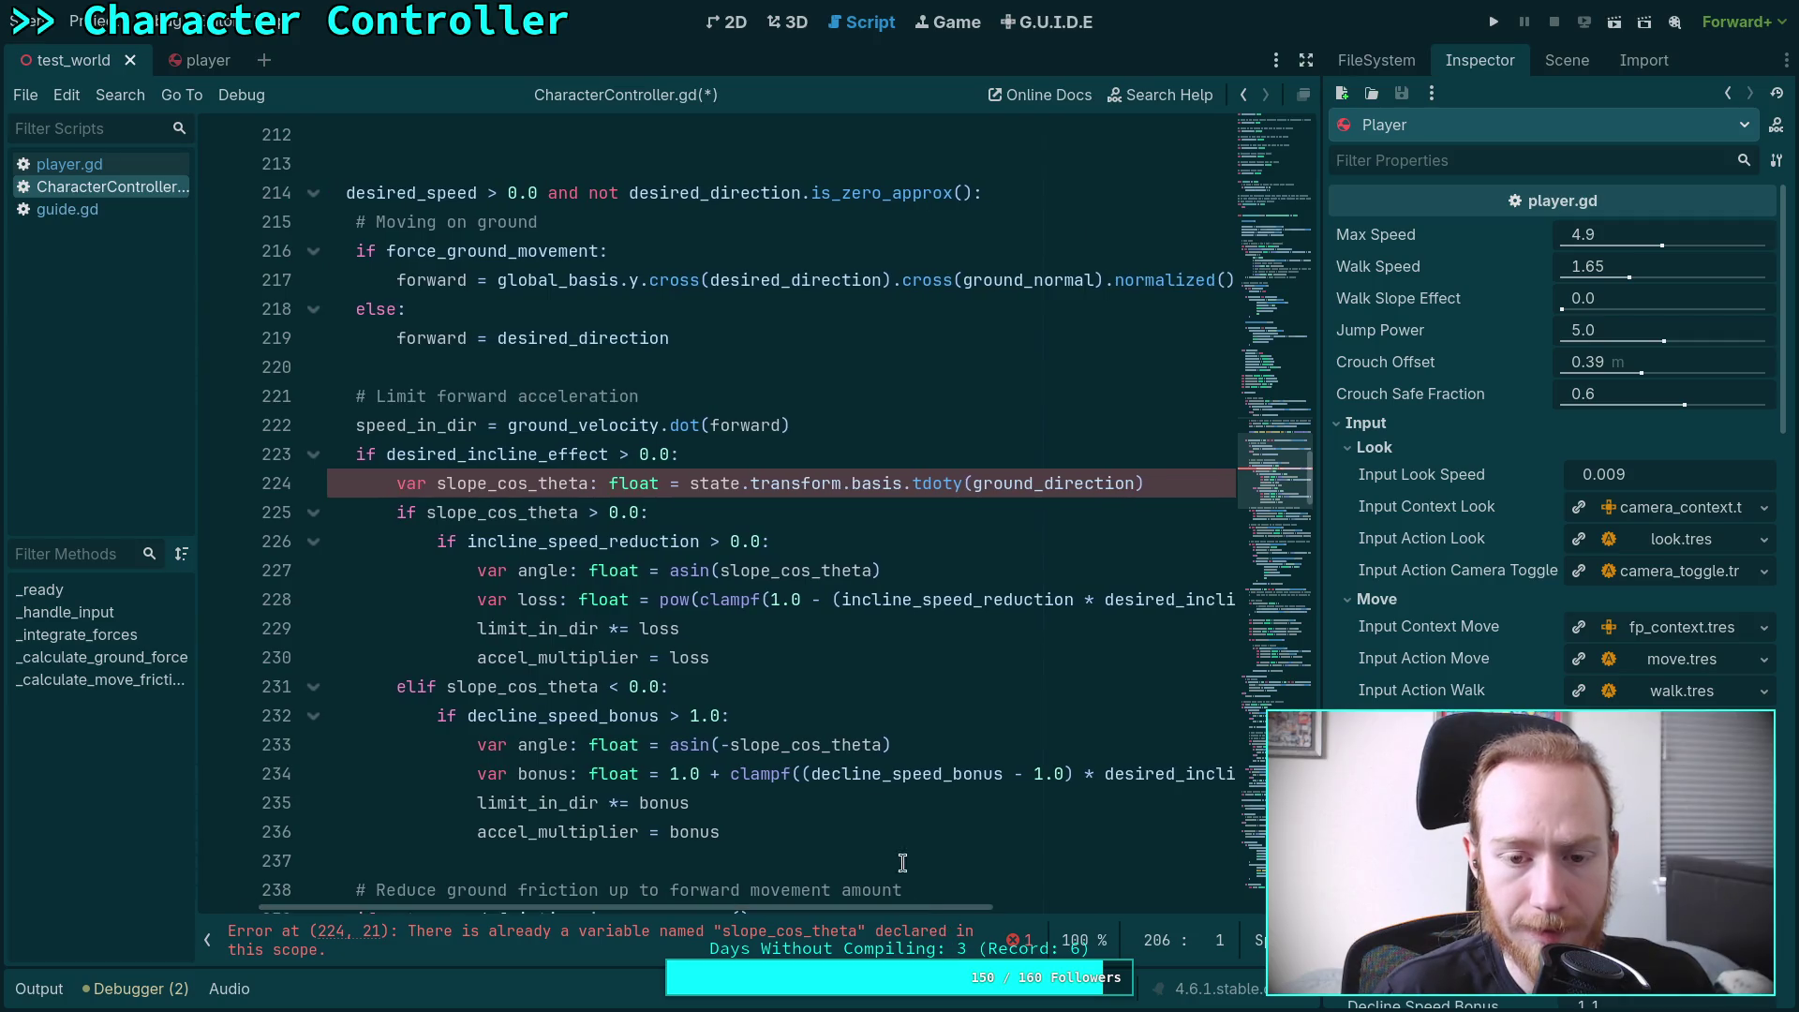
pyautogui.moveTo(1042, 483)
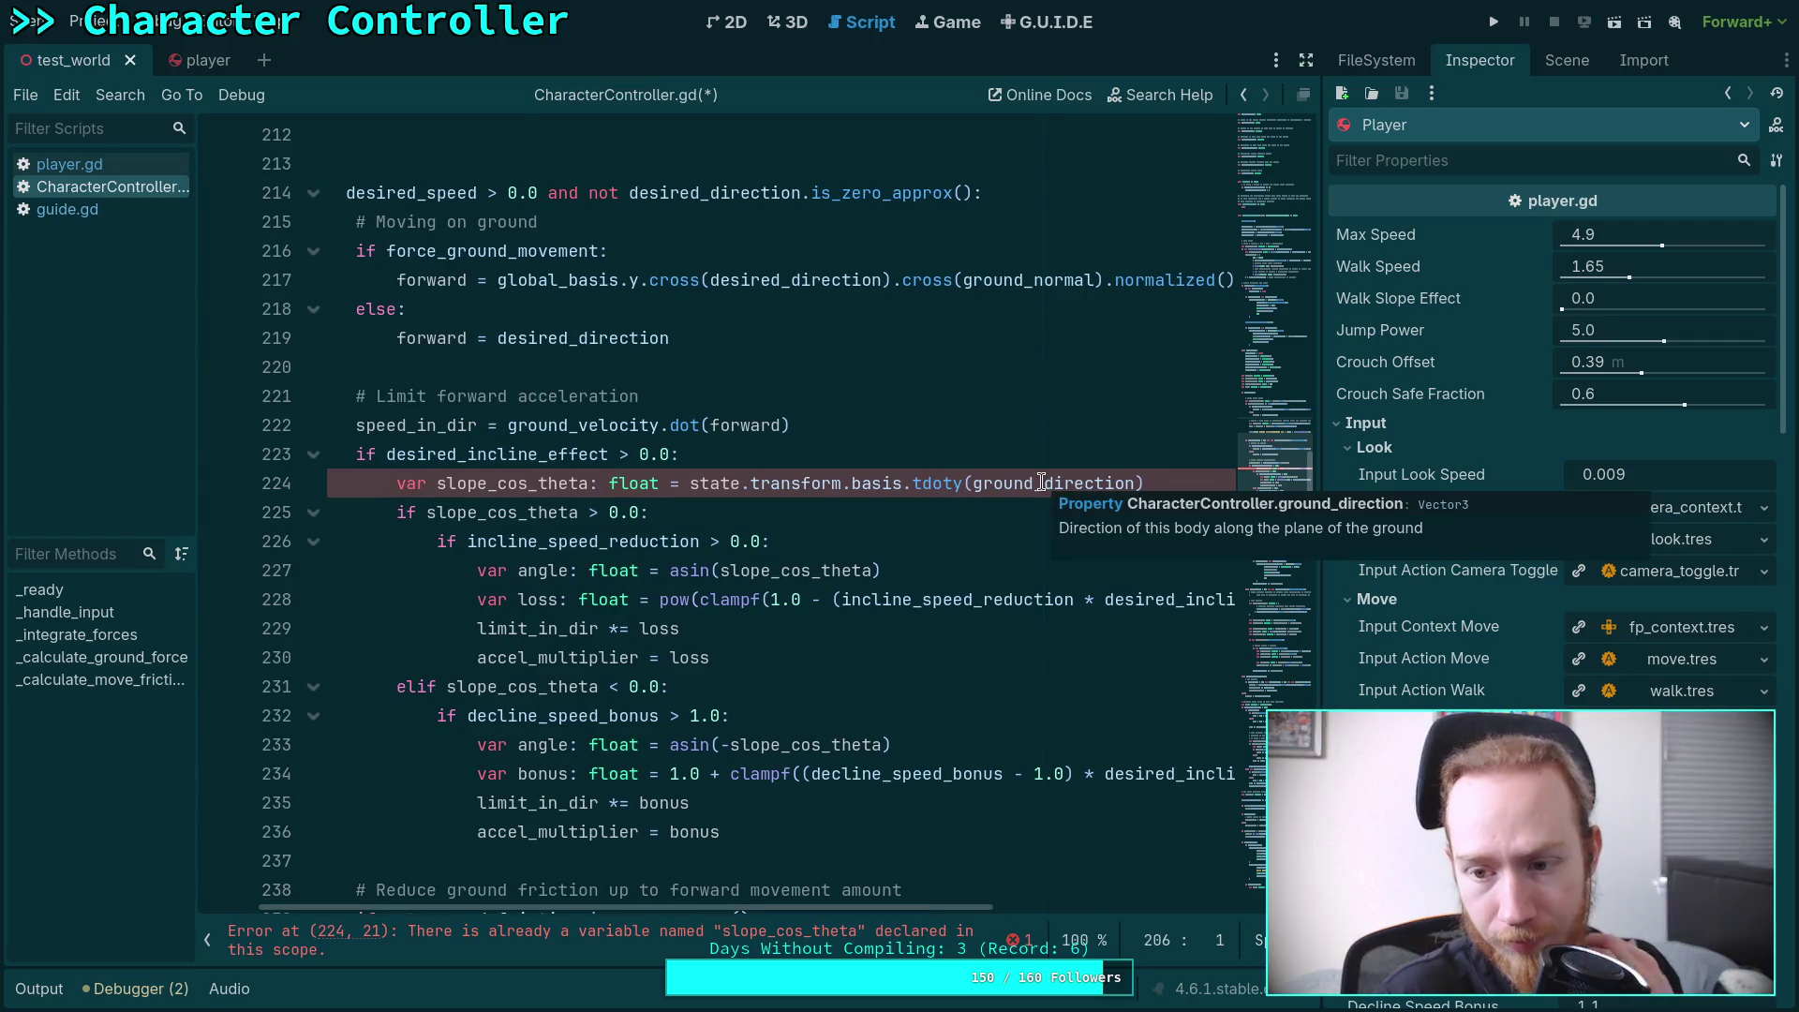
pyautogui.doubleClick(1042, 482)
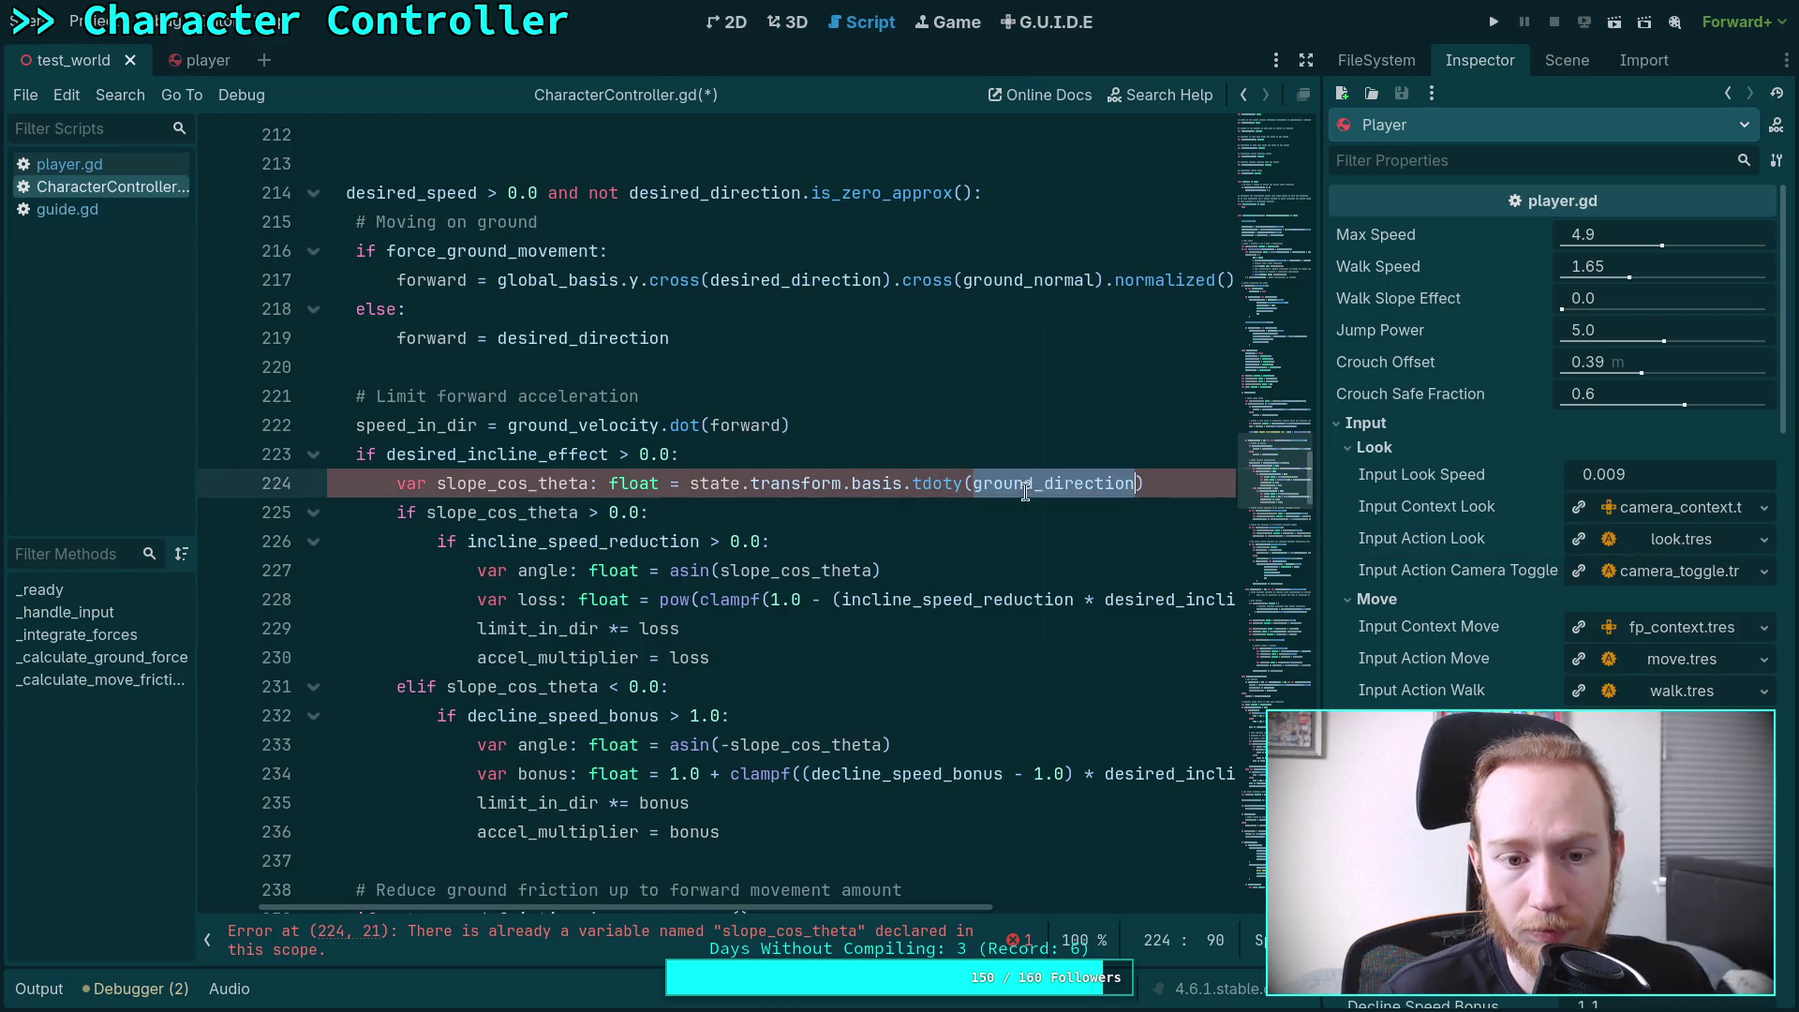
pyautogui.scroll(3, 936, 562)
pyautogui.moveTo(779, 905); pyautogui.dragTo(733, 914)
pyautogui.scroll(-3, 729, 832)
pyautogui.moveTo(729, 832)
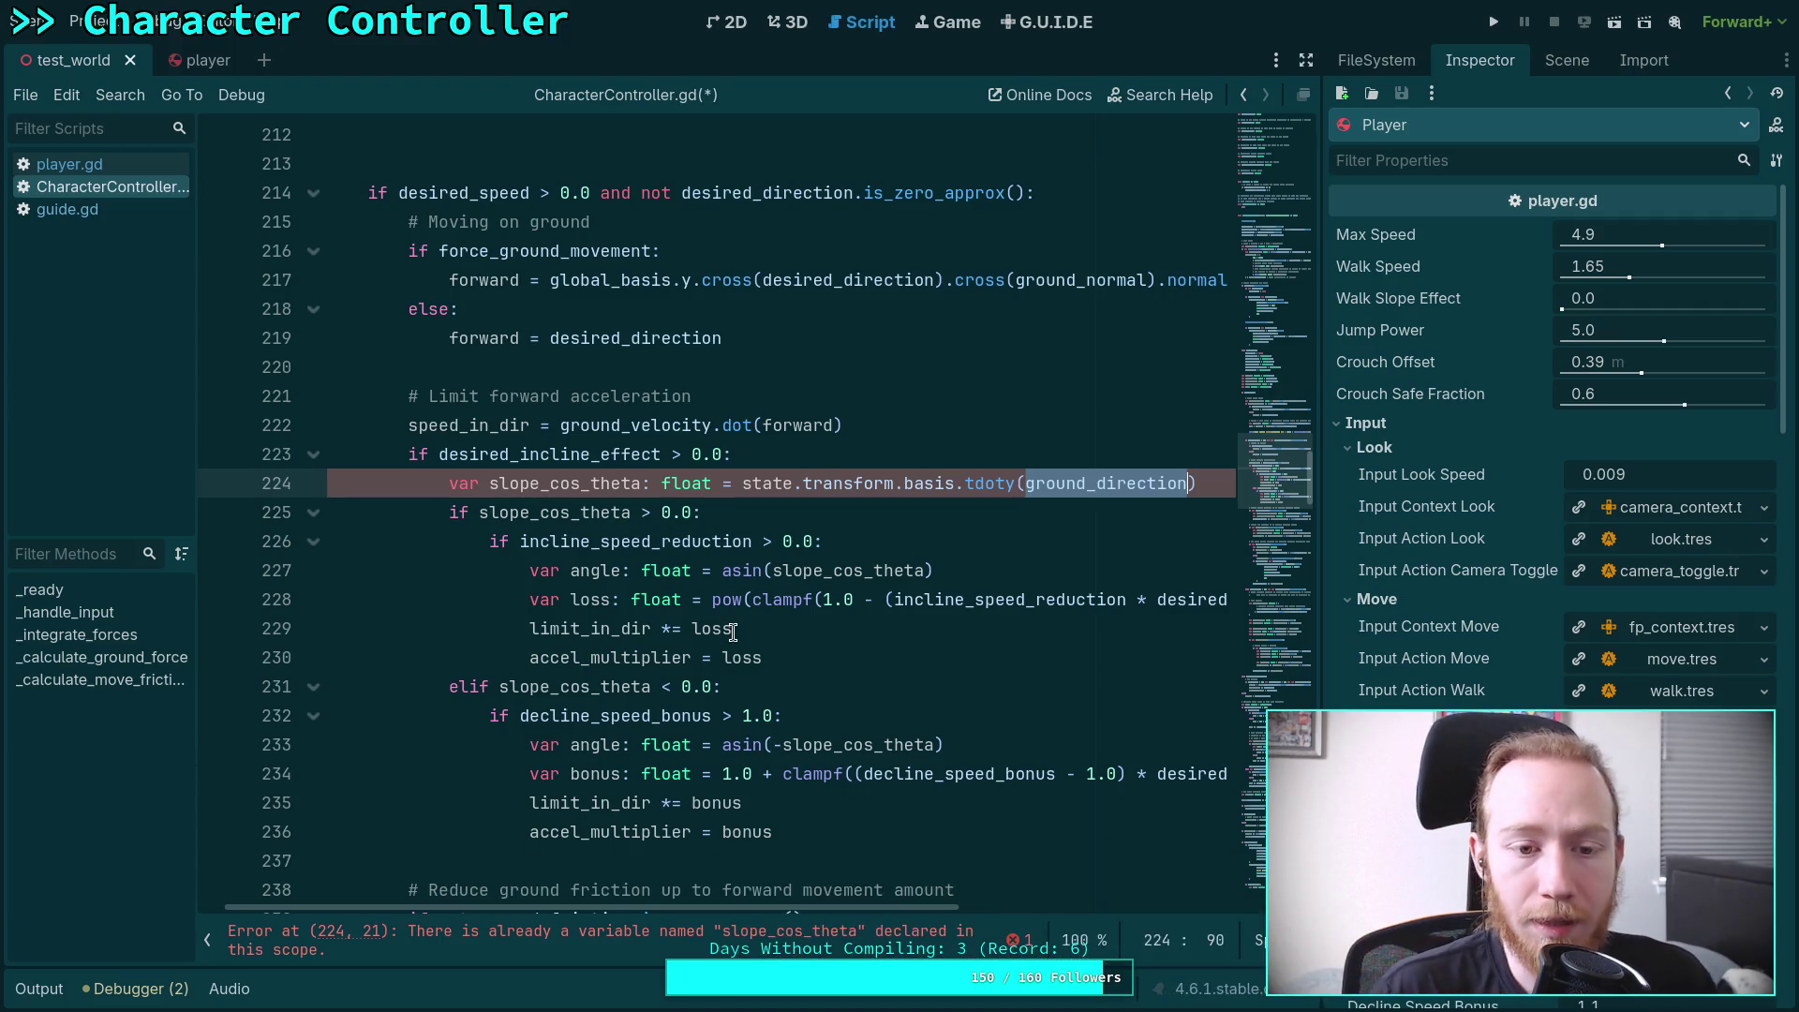
pyautogui.scroll(1, 734, 633)
pyautogui.click(661, 558)
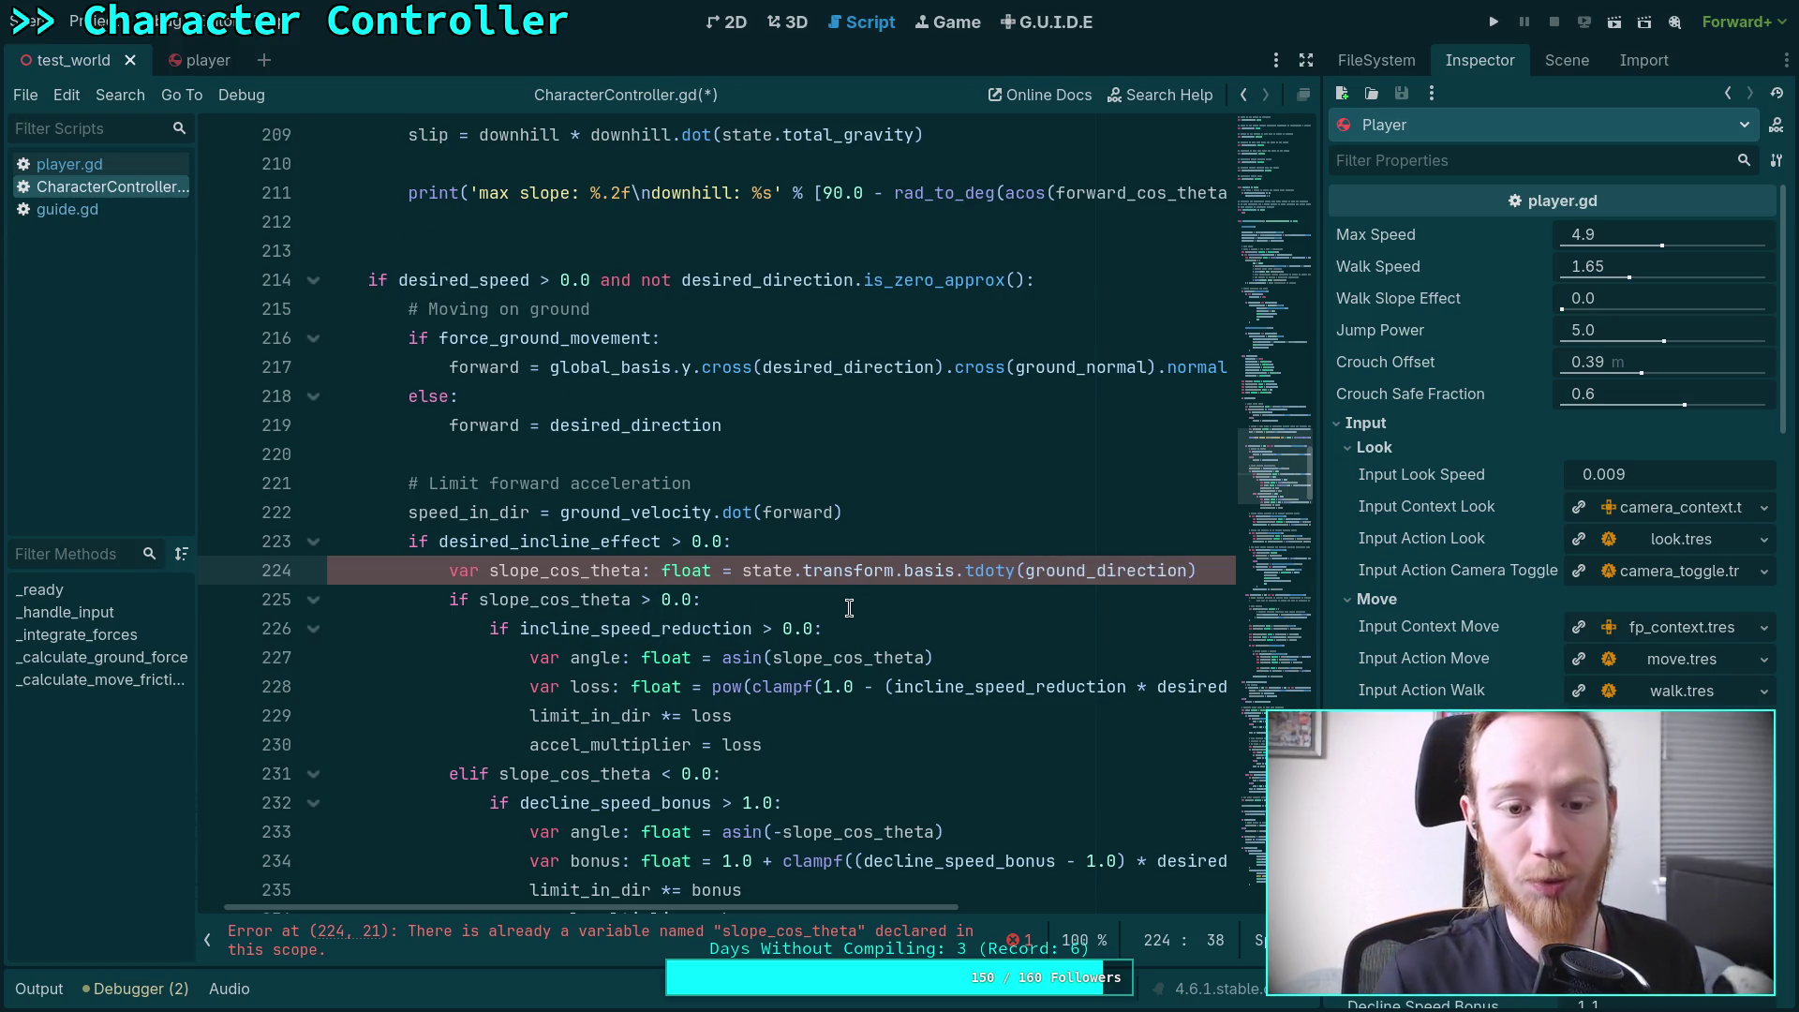
# Rename slope_cos_theta on line 200 to floor_cos_theta
pyautogui.scroll(4, 849, 608)
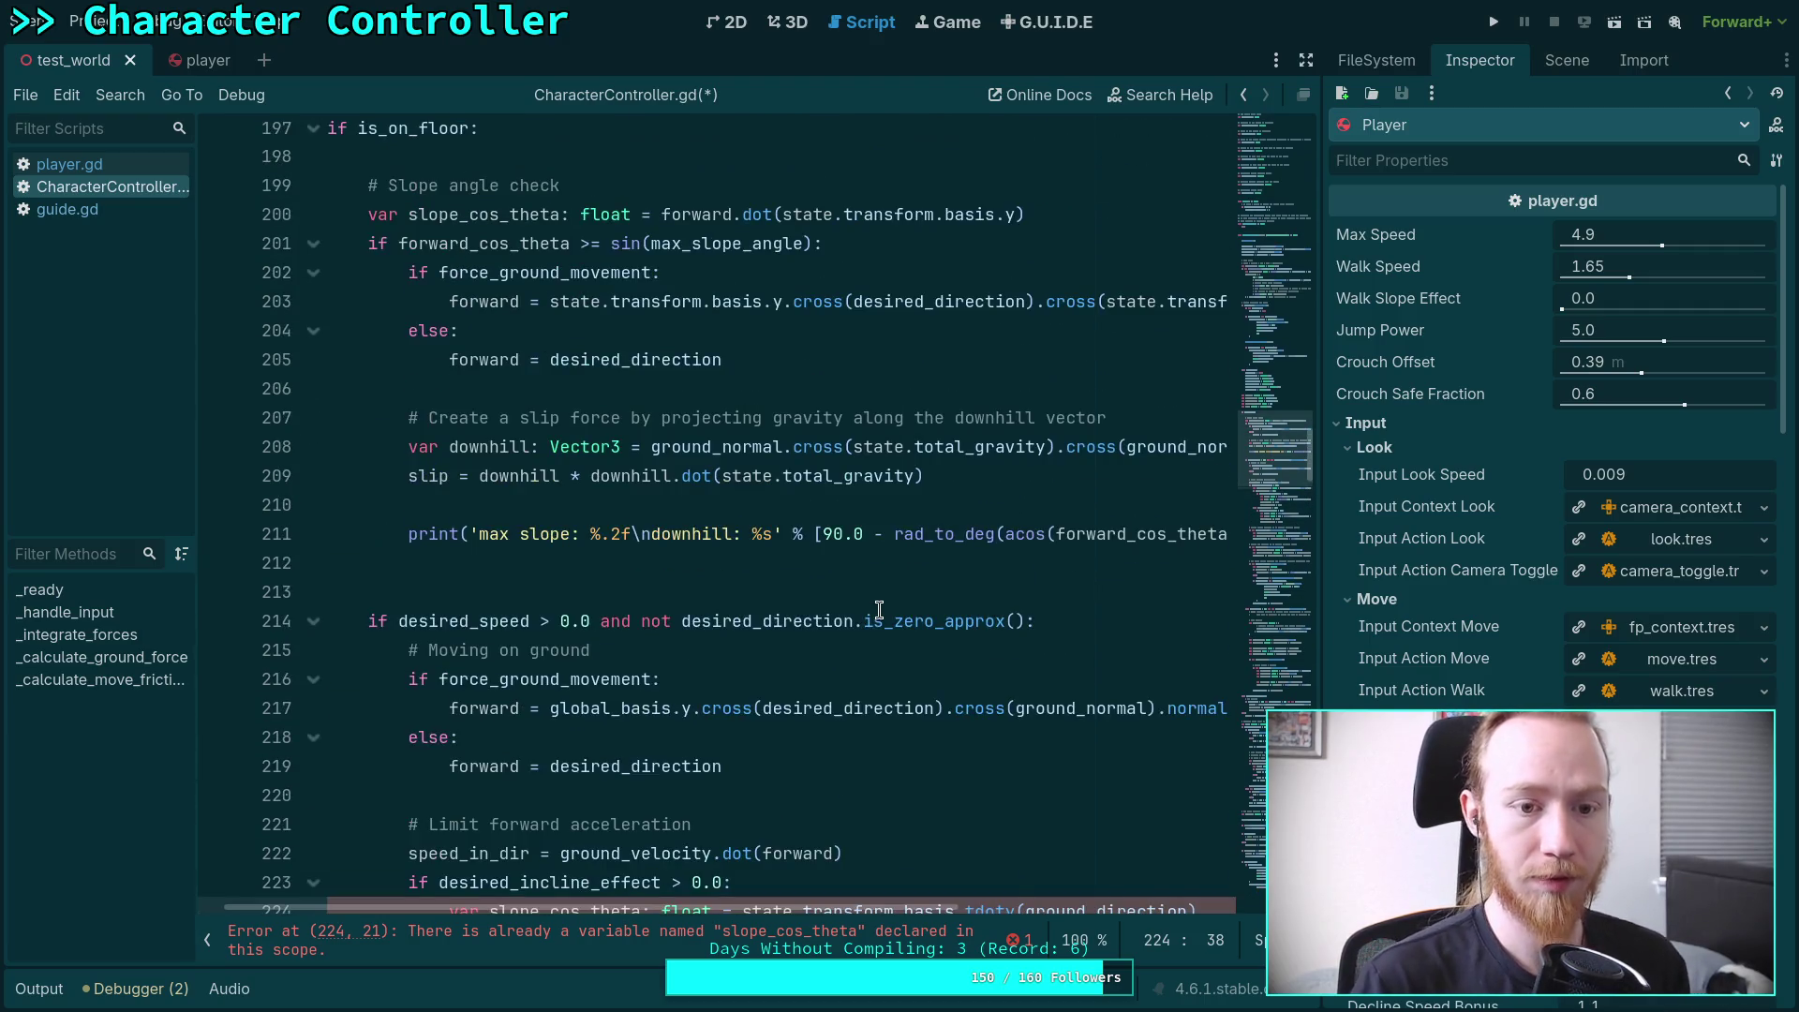
pyautogui.scroll(-2, 882, 611)
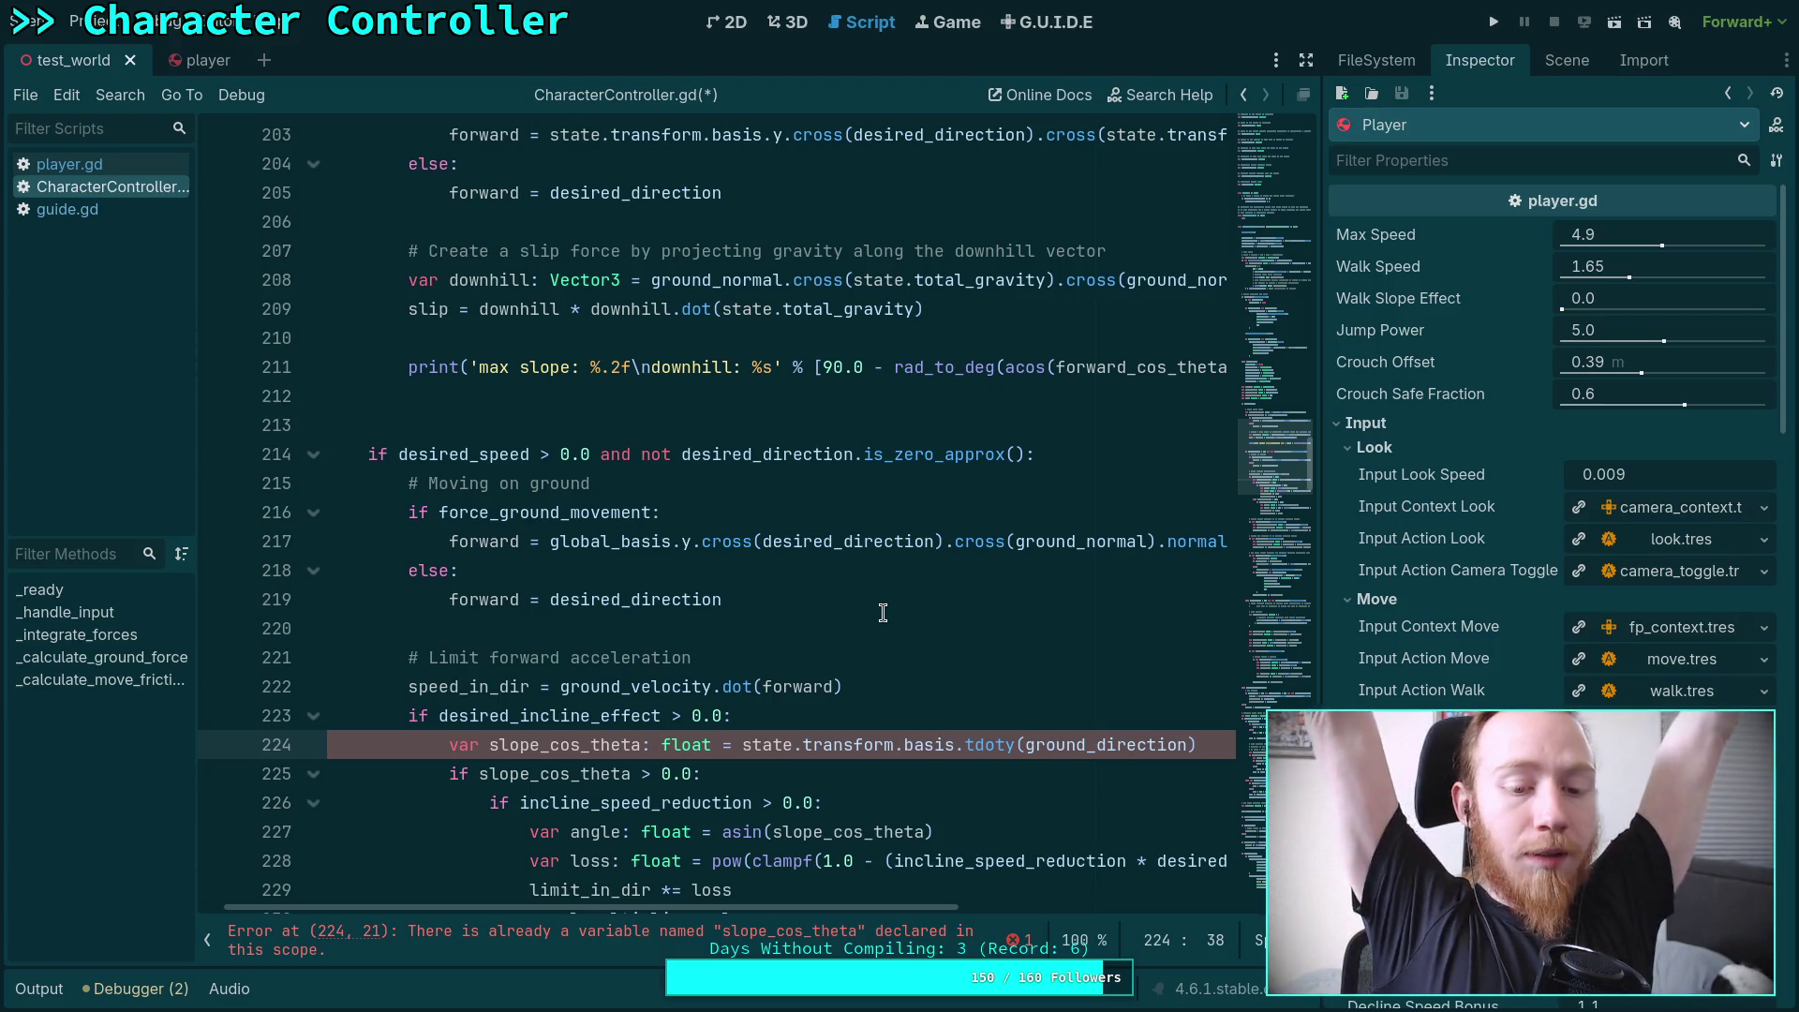
pyautogui.scroll(3, 882, 612)
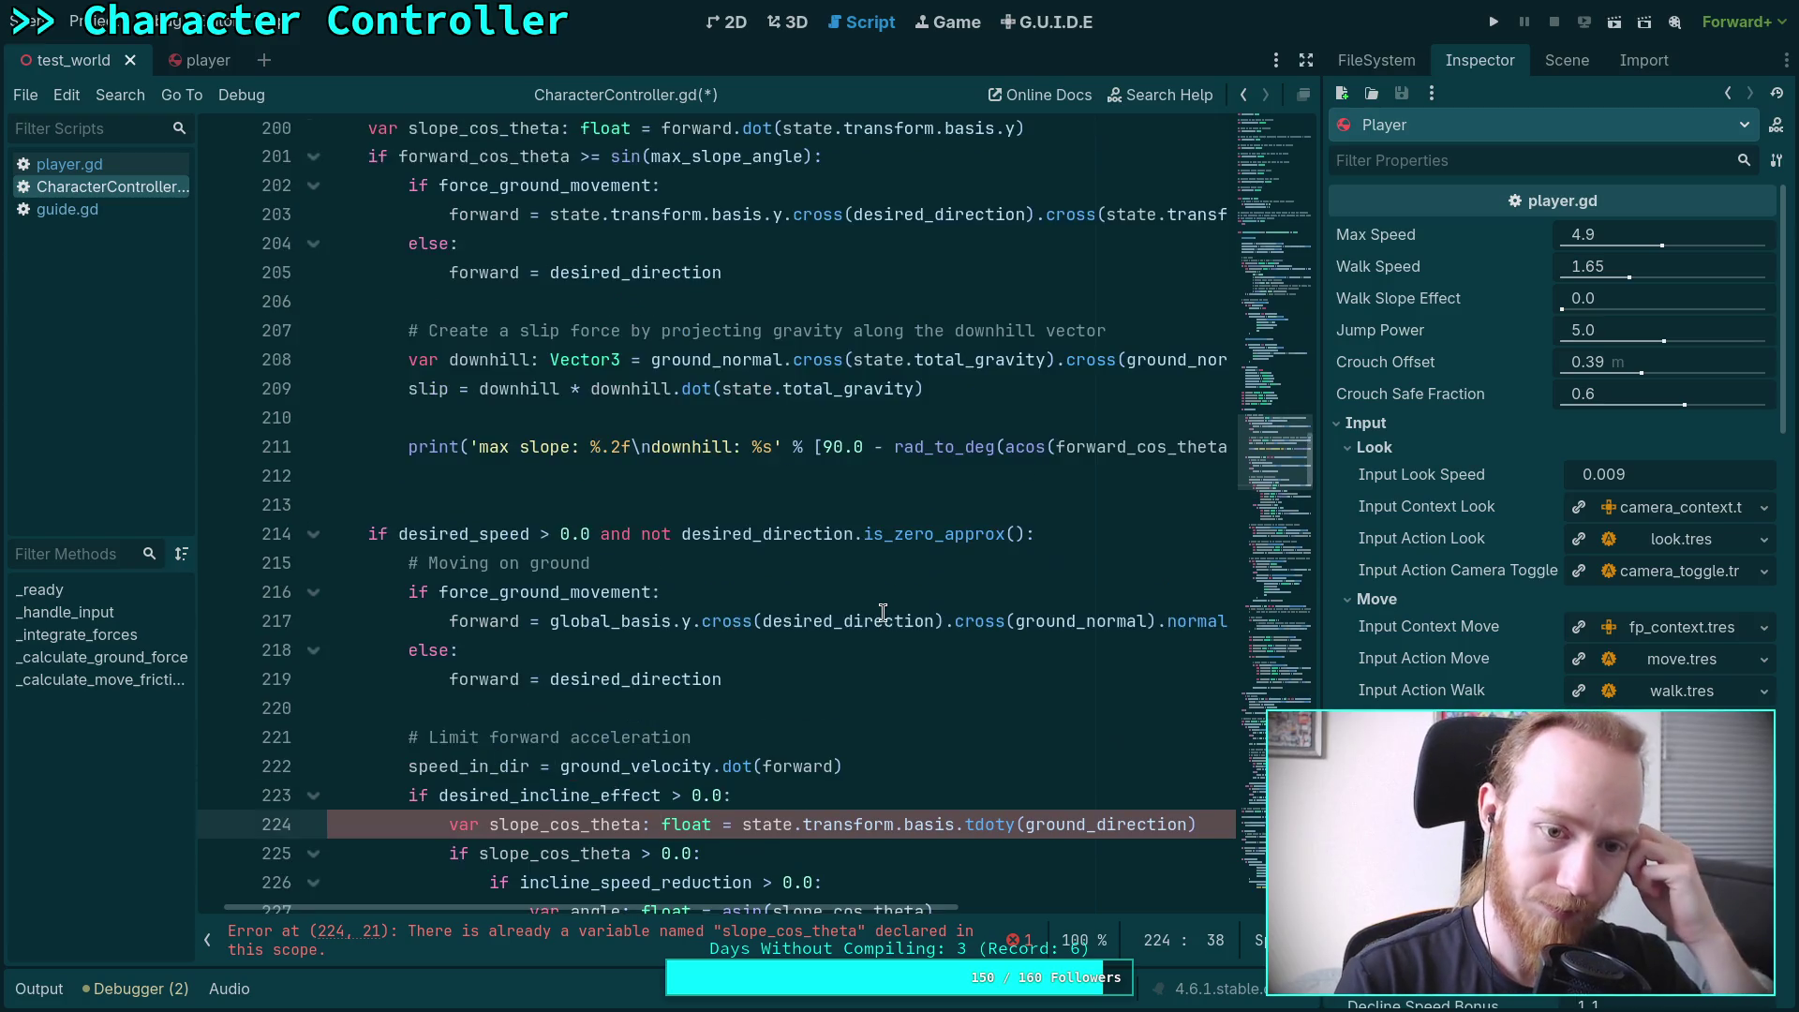
pyautogui.click(655, 267)
pyautogui.click(762, 252)
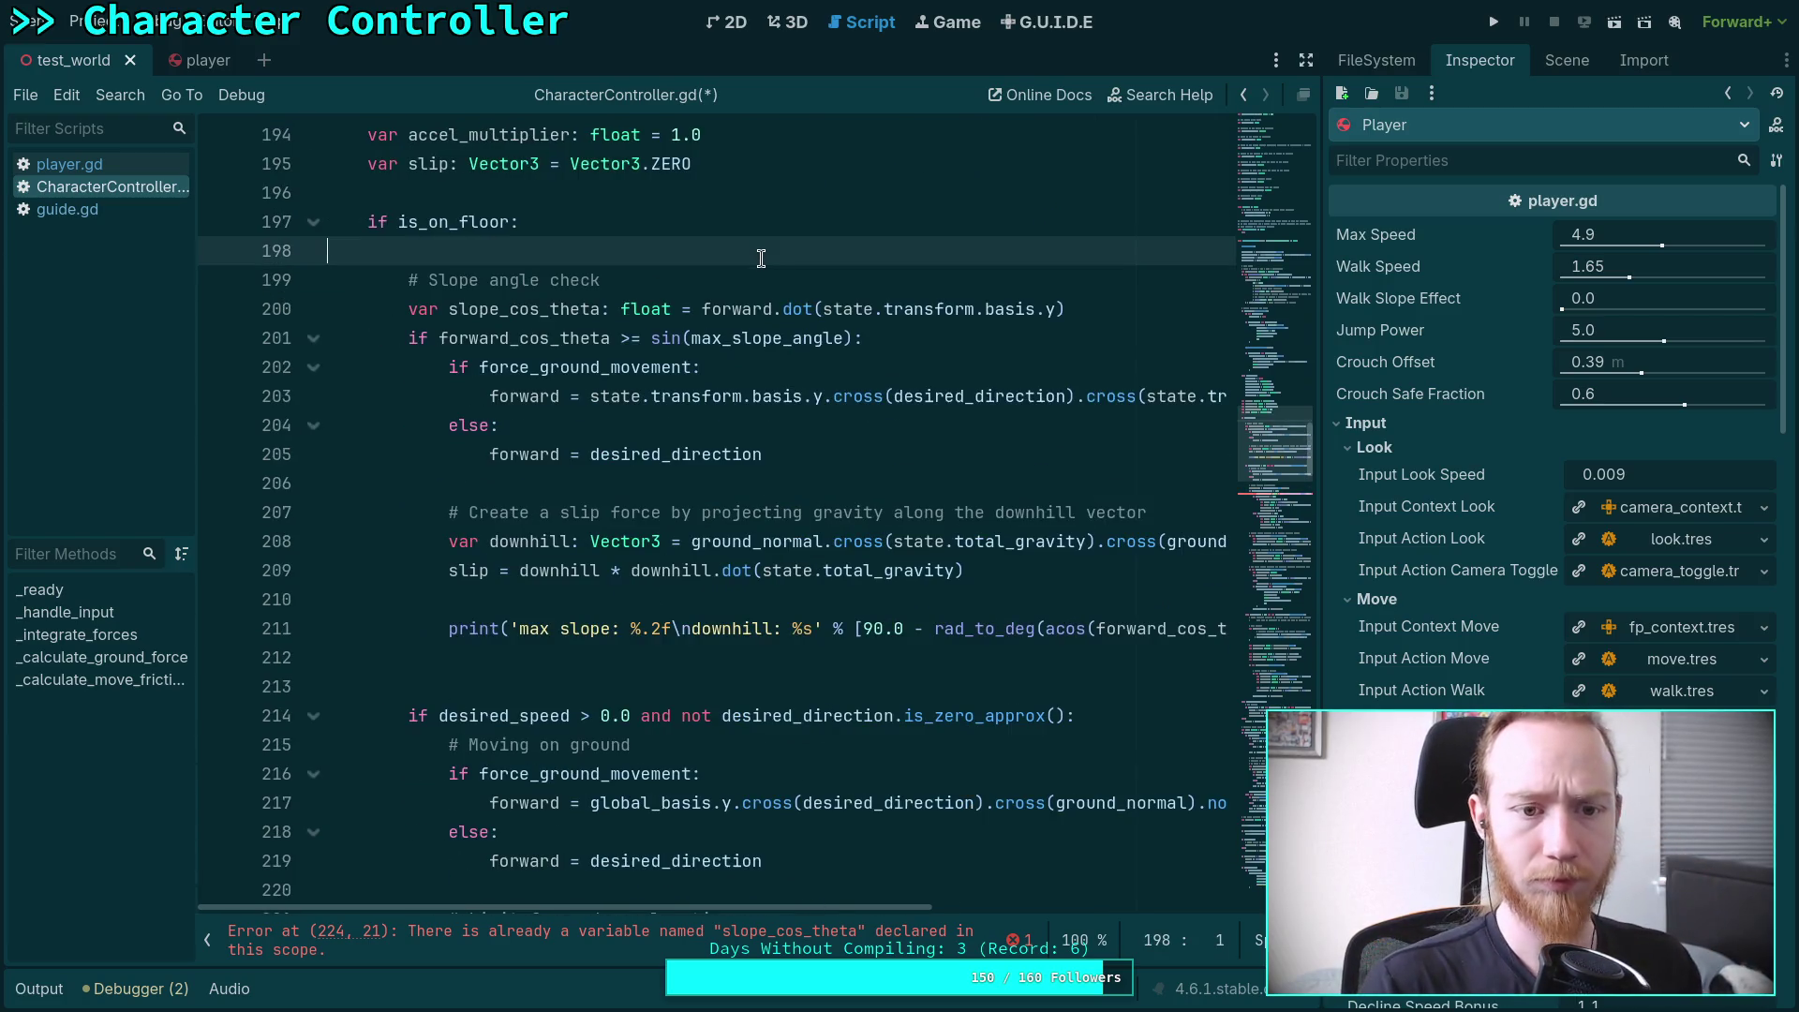
pyautogui.scroll(-1, 909, 440)
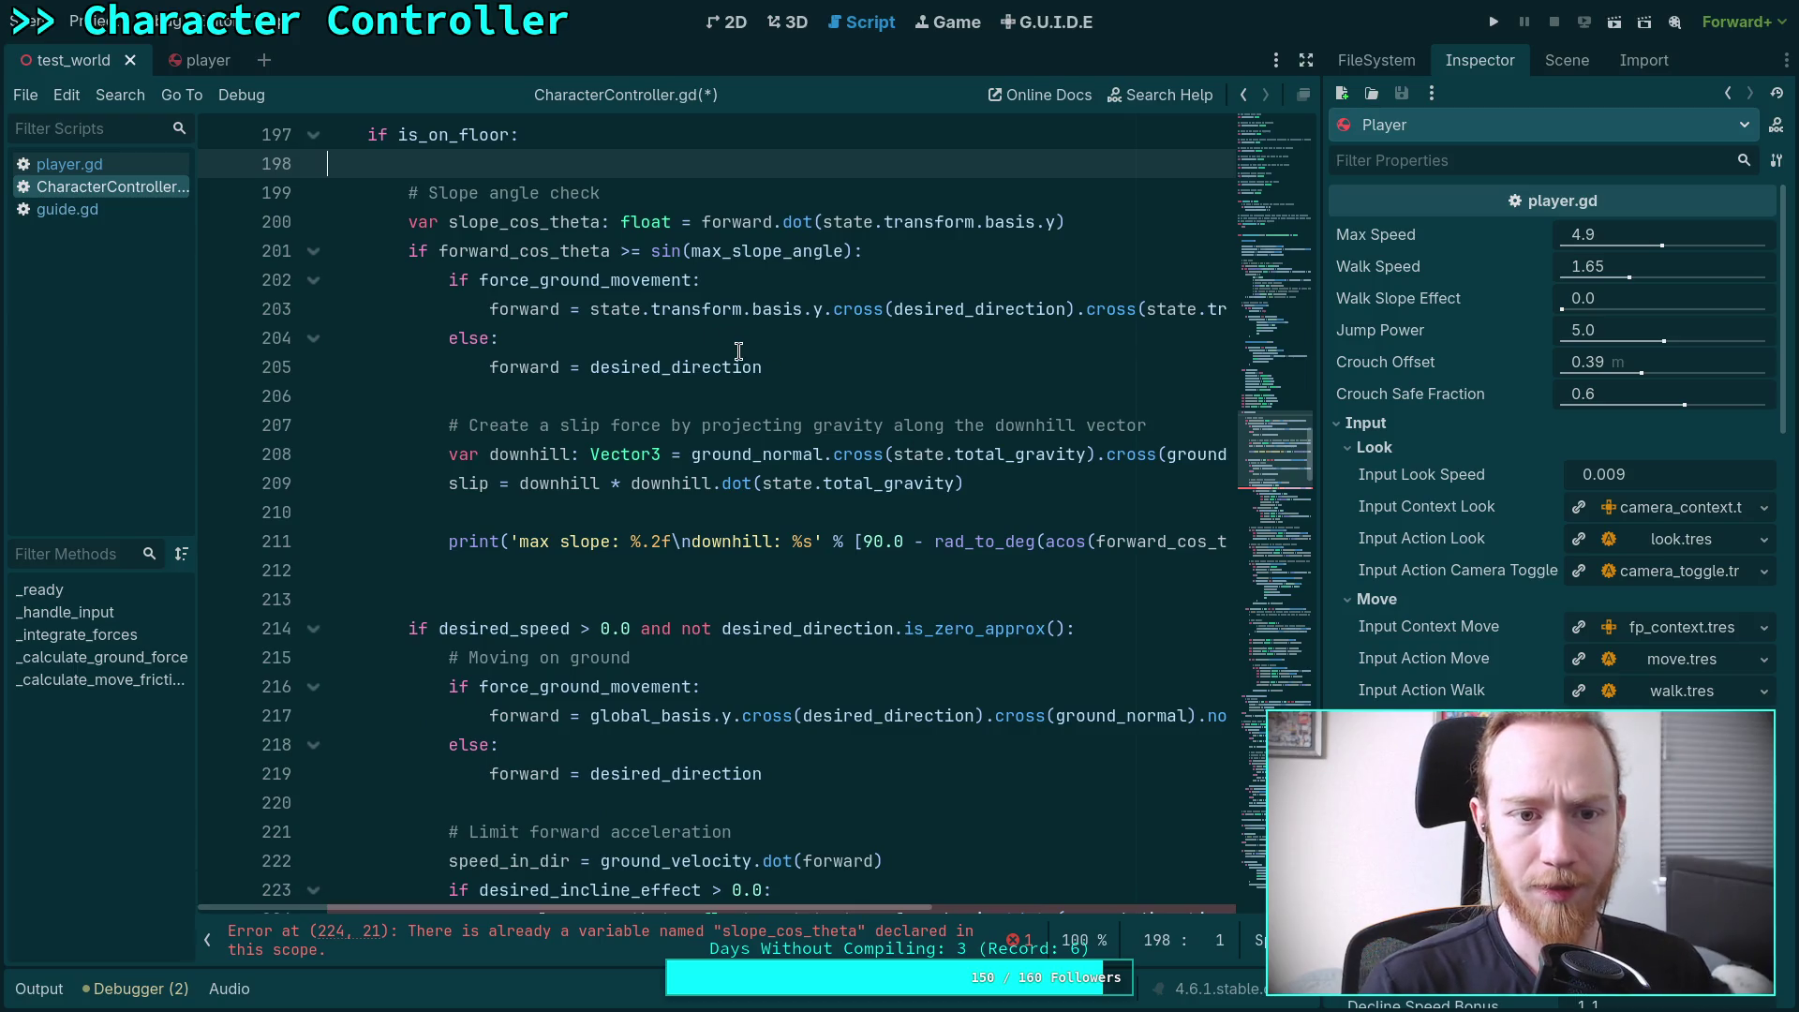
pyautogui.click(448, 225)
pyautogui.moveTo(448, 224); pyautogui.dragTo(498, 225)
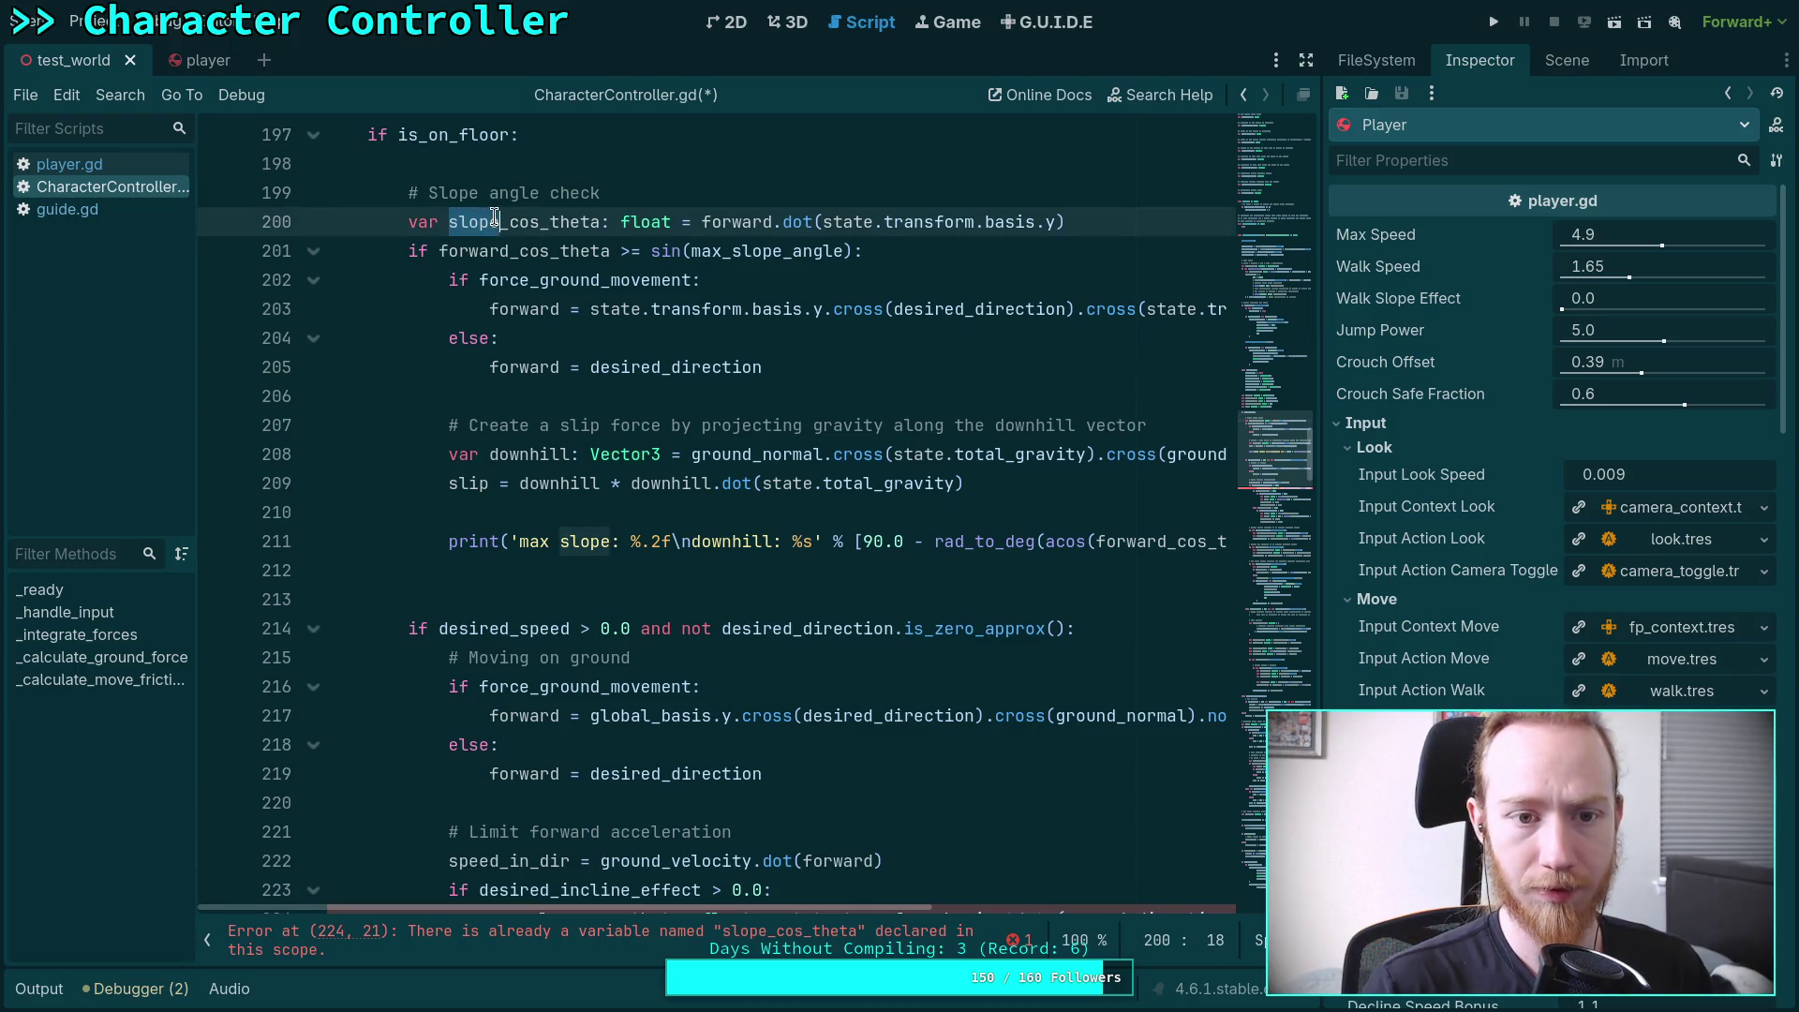
pyautogui.scroll(-1, 778, 356)
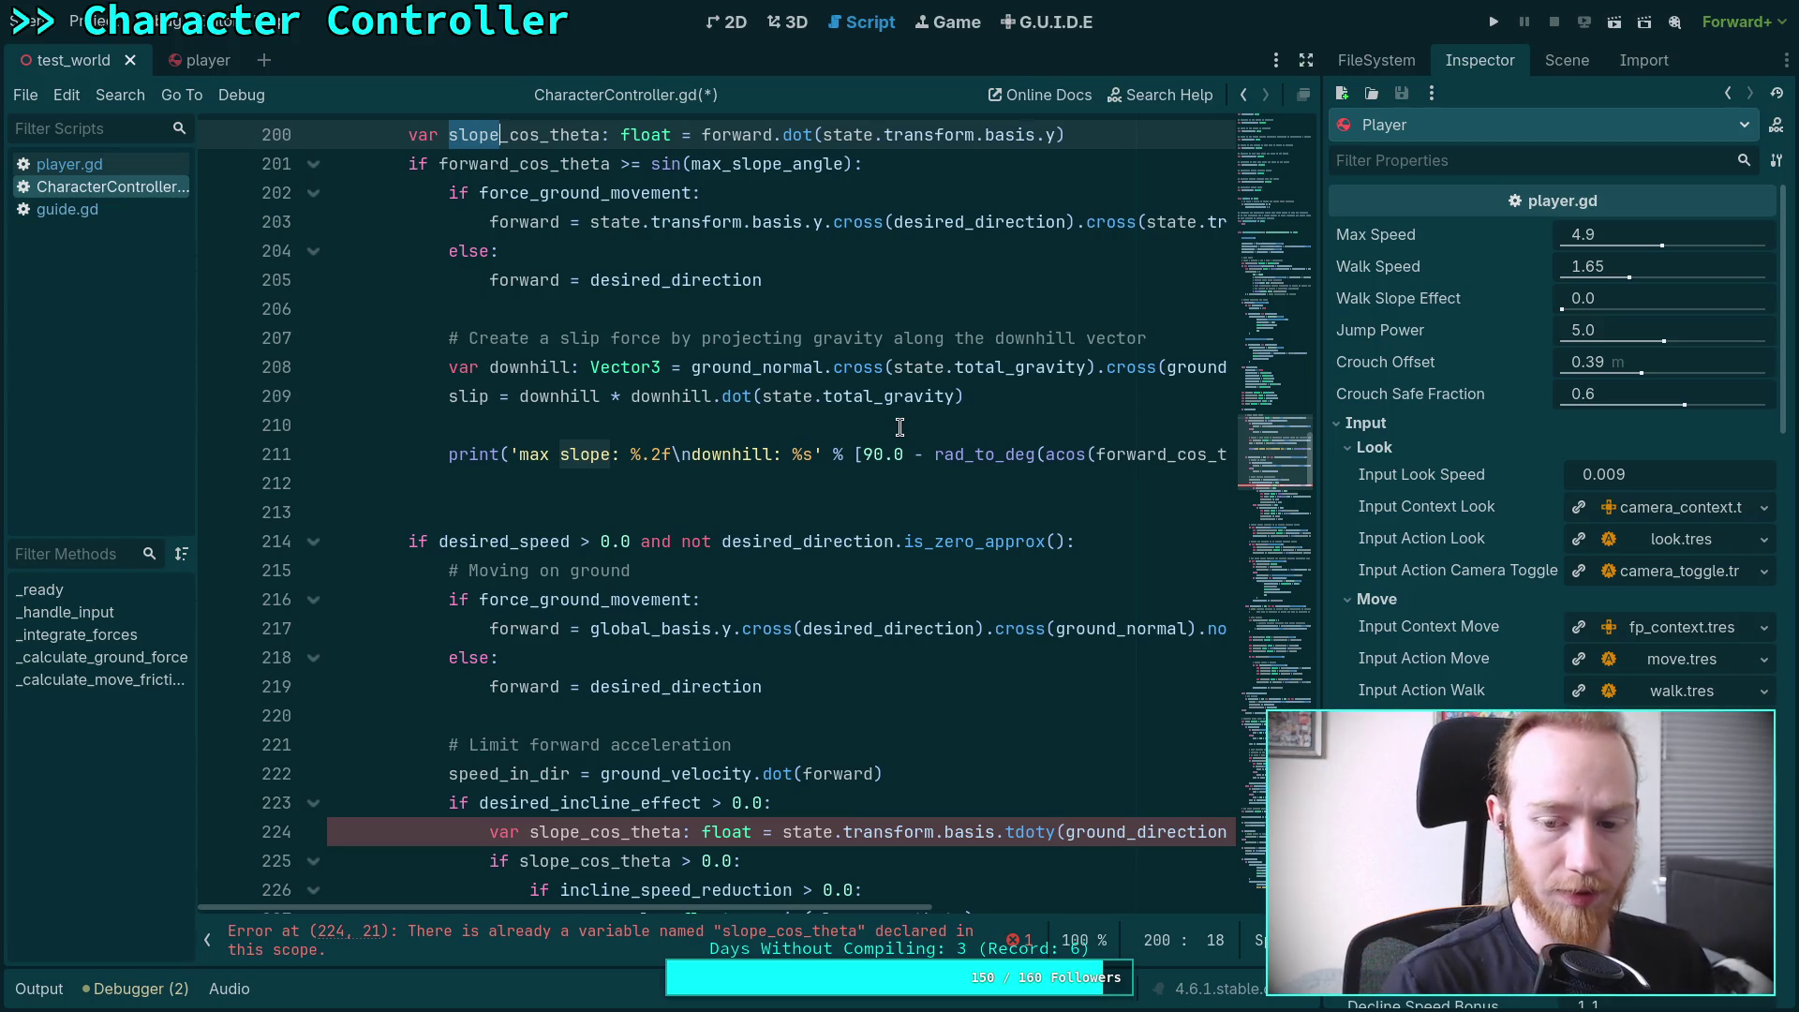
pyautogui.write('floor')
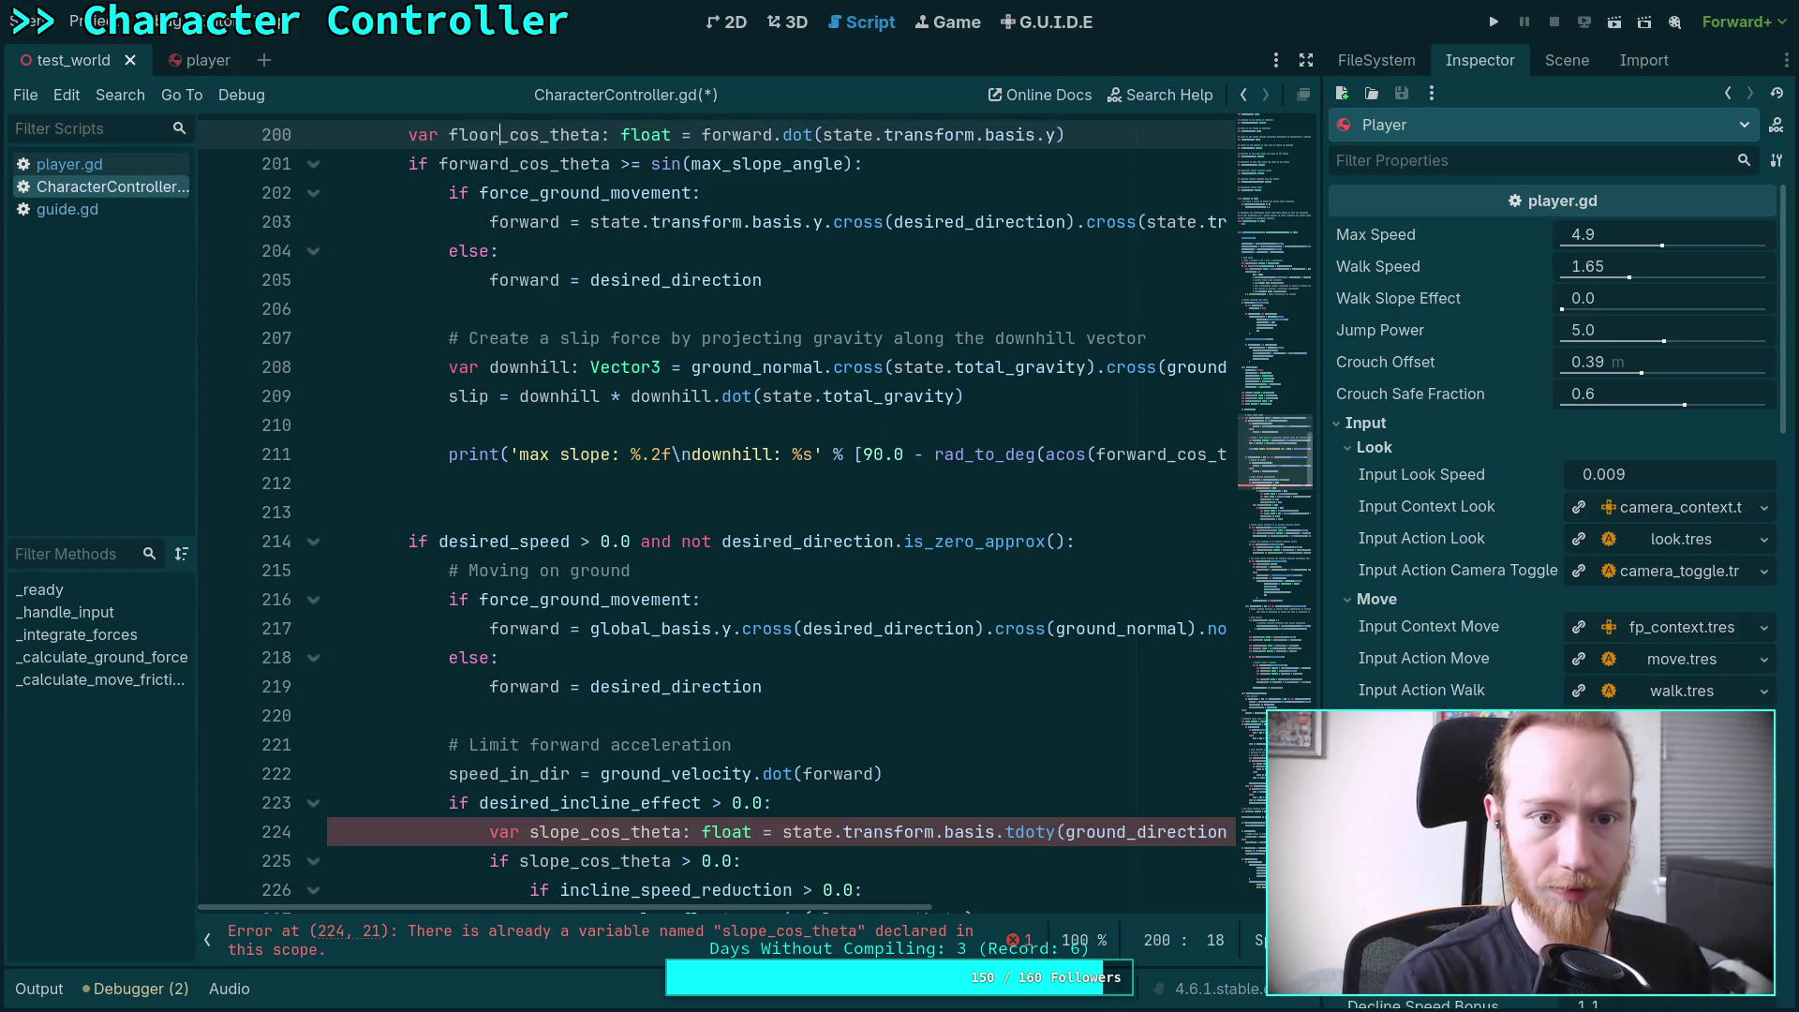
# Copy floor_cos_theta and paste it over forward_cos_theta in line 201's slope check
pyautogui.doubleClick(553, 831)
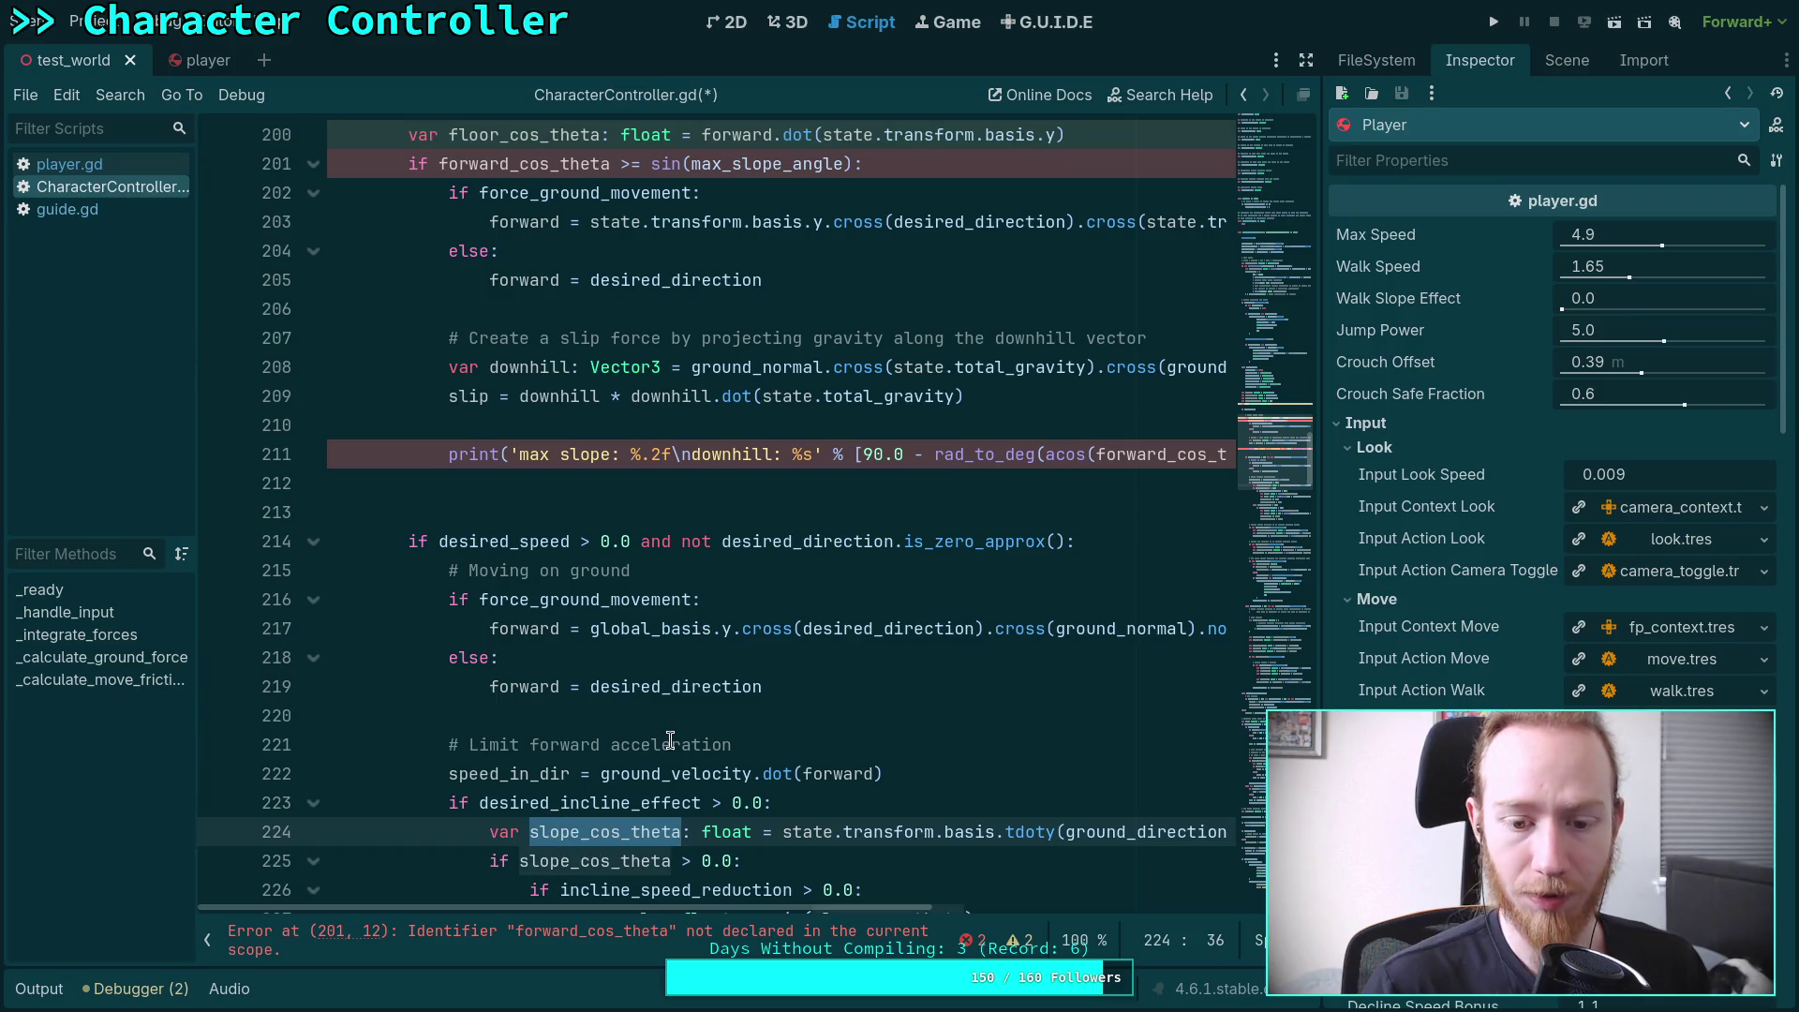
pyautogui.scroll(-1, 671, 740)
pyautogui.scroll(2, 588, 672)
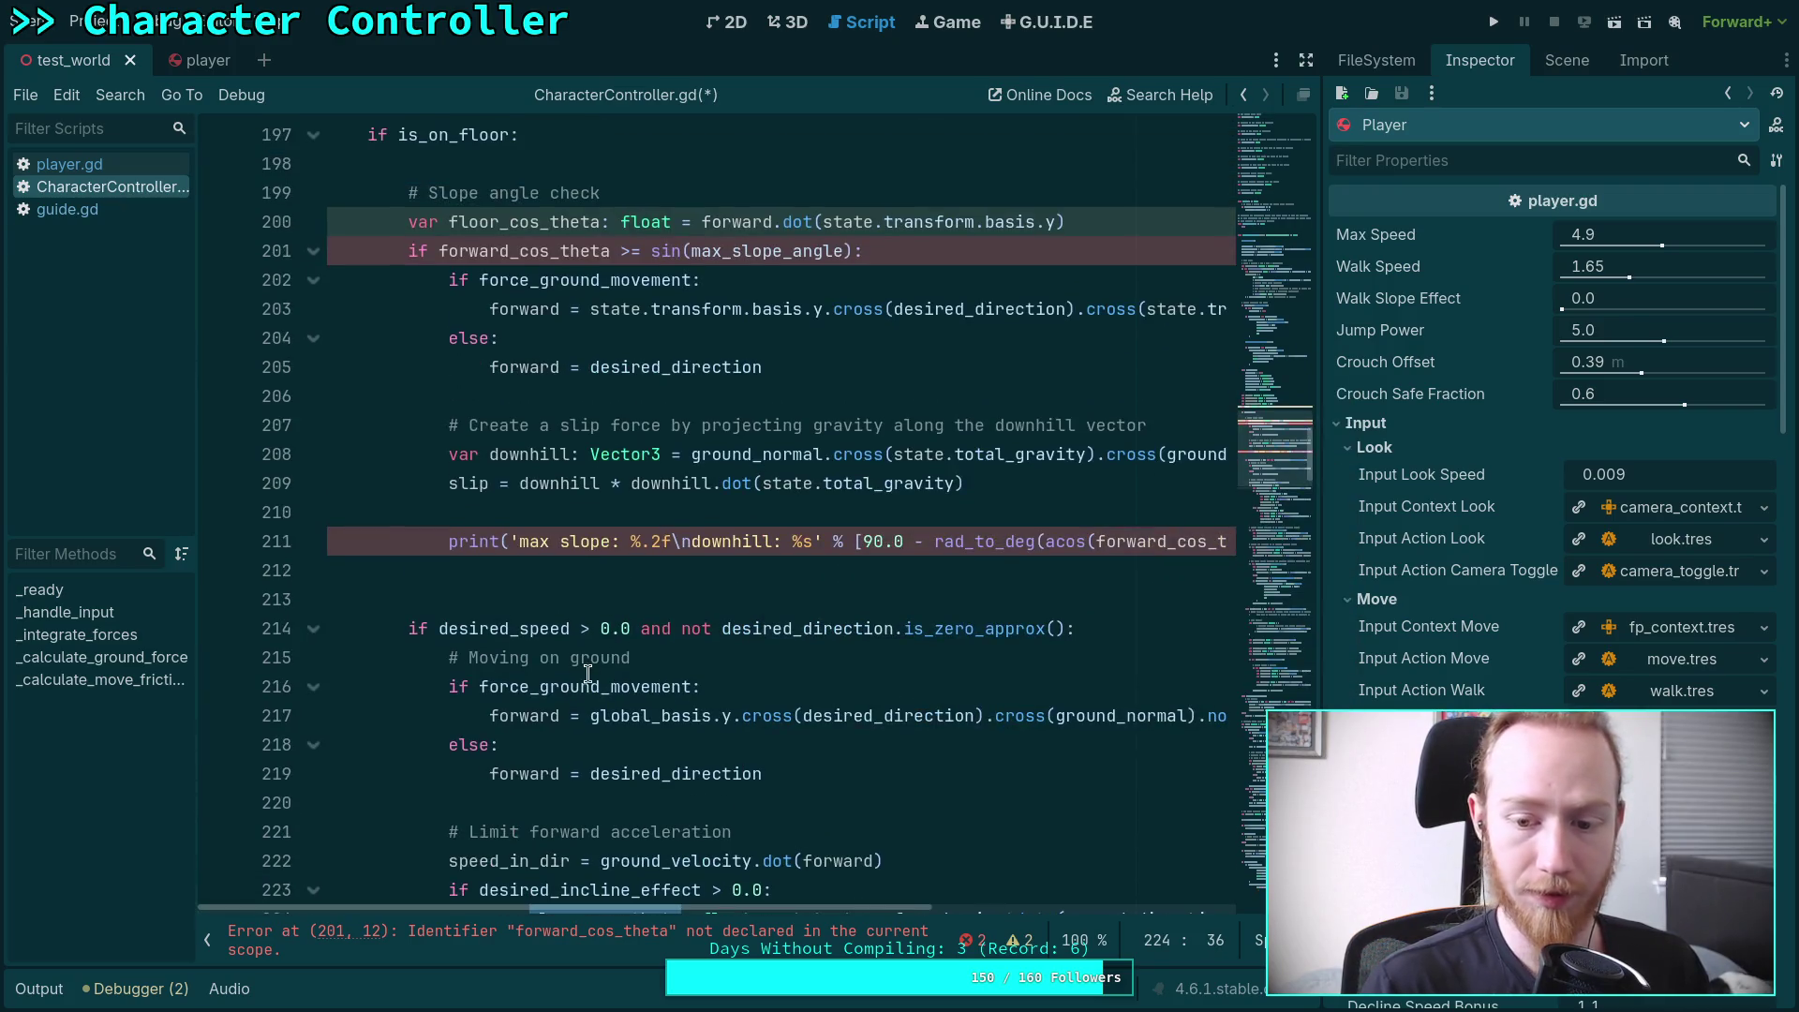
pyautogui.scroll(1, 553, 656)
pyautogui.doubleClick(500, 300)
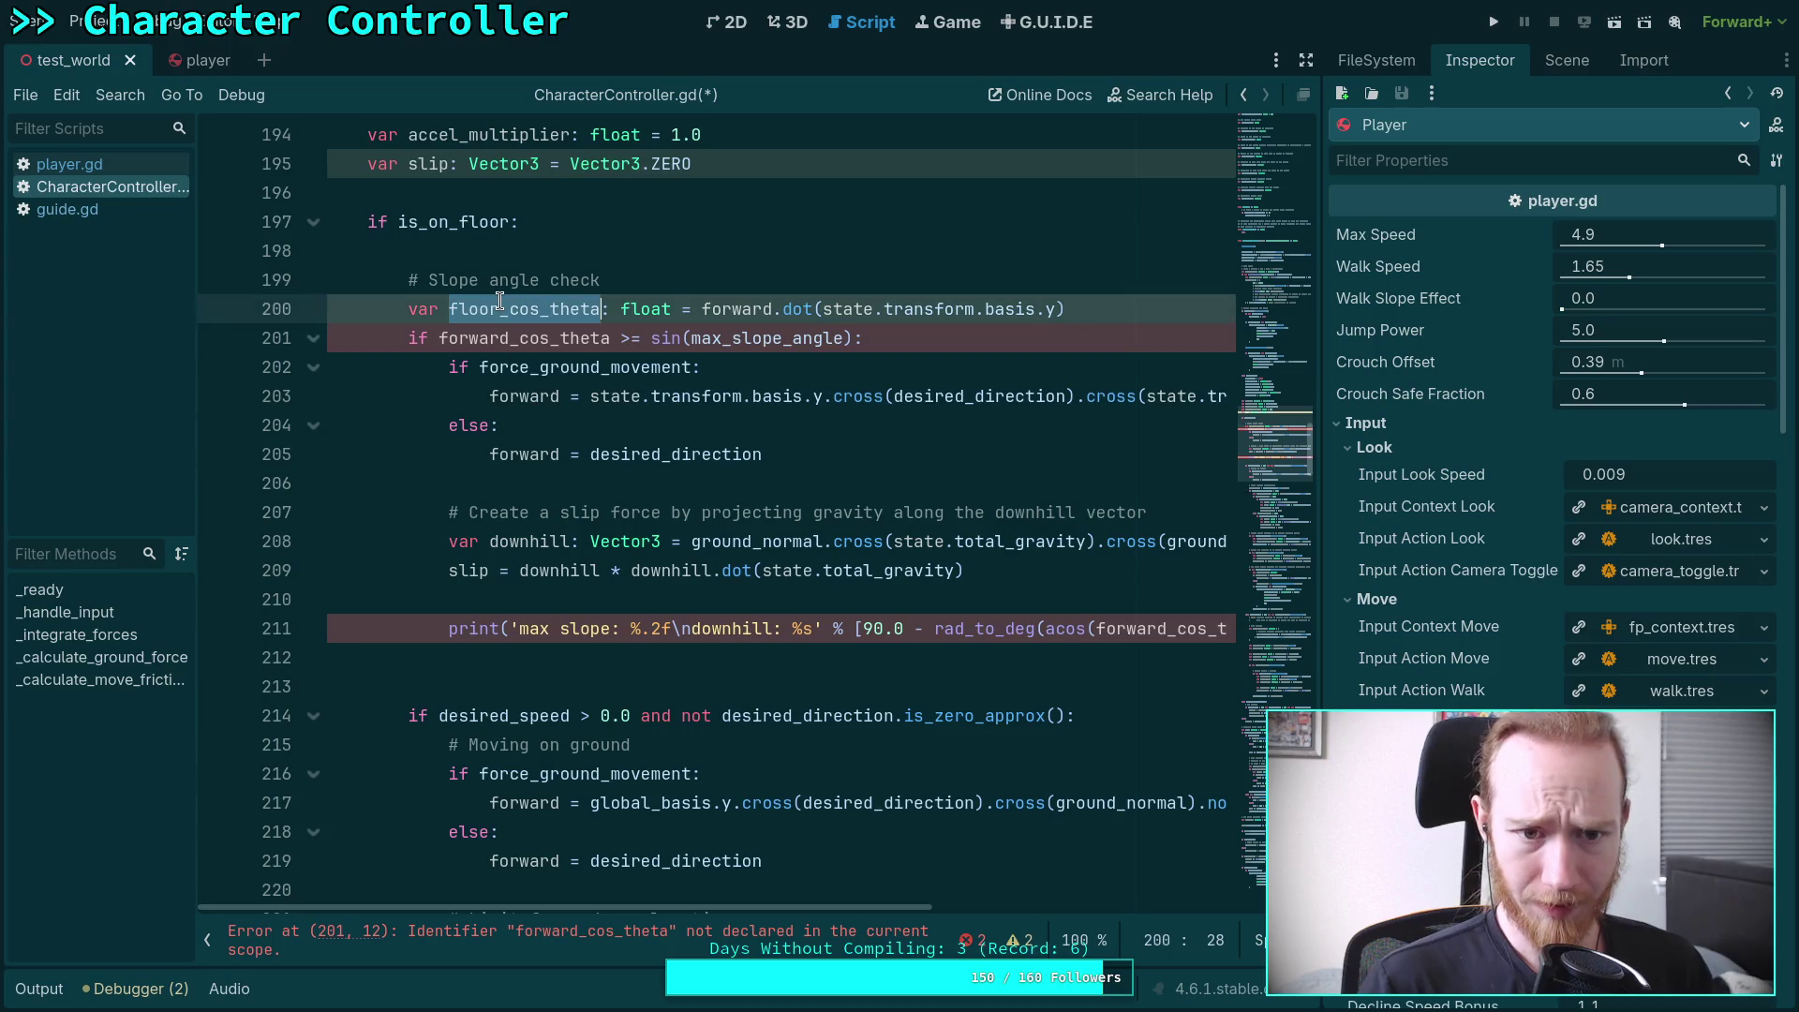
pyautogui.rightClick(500, 300)
pyautogui.click(546, 400)
pyautogui.doubleClick(506, 340)
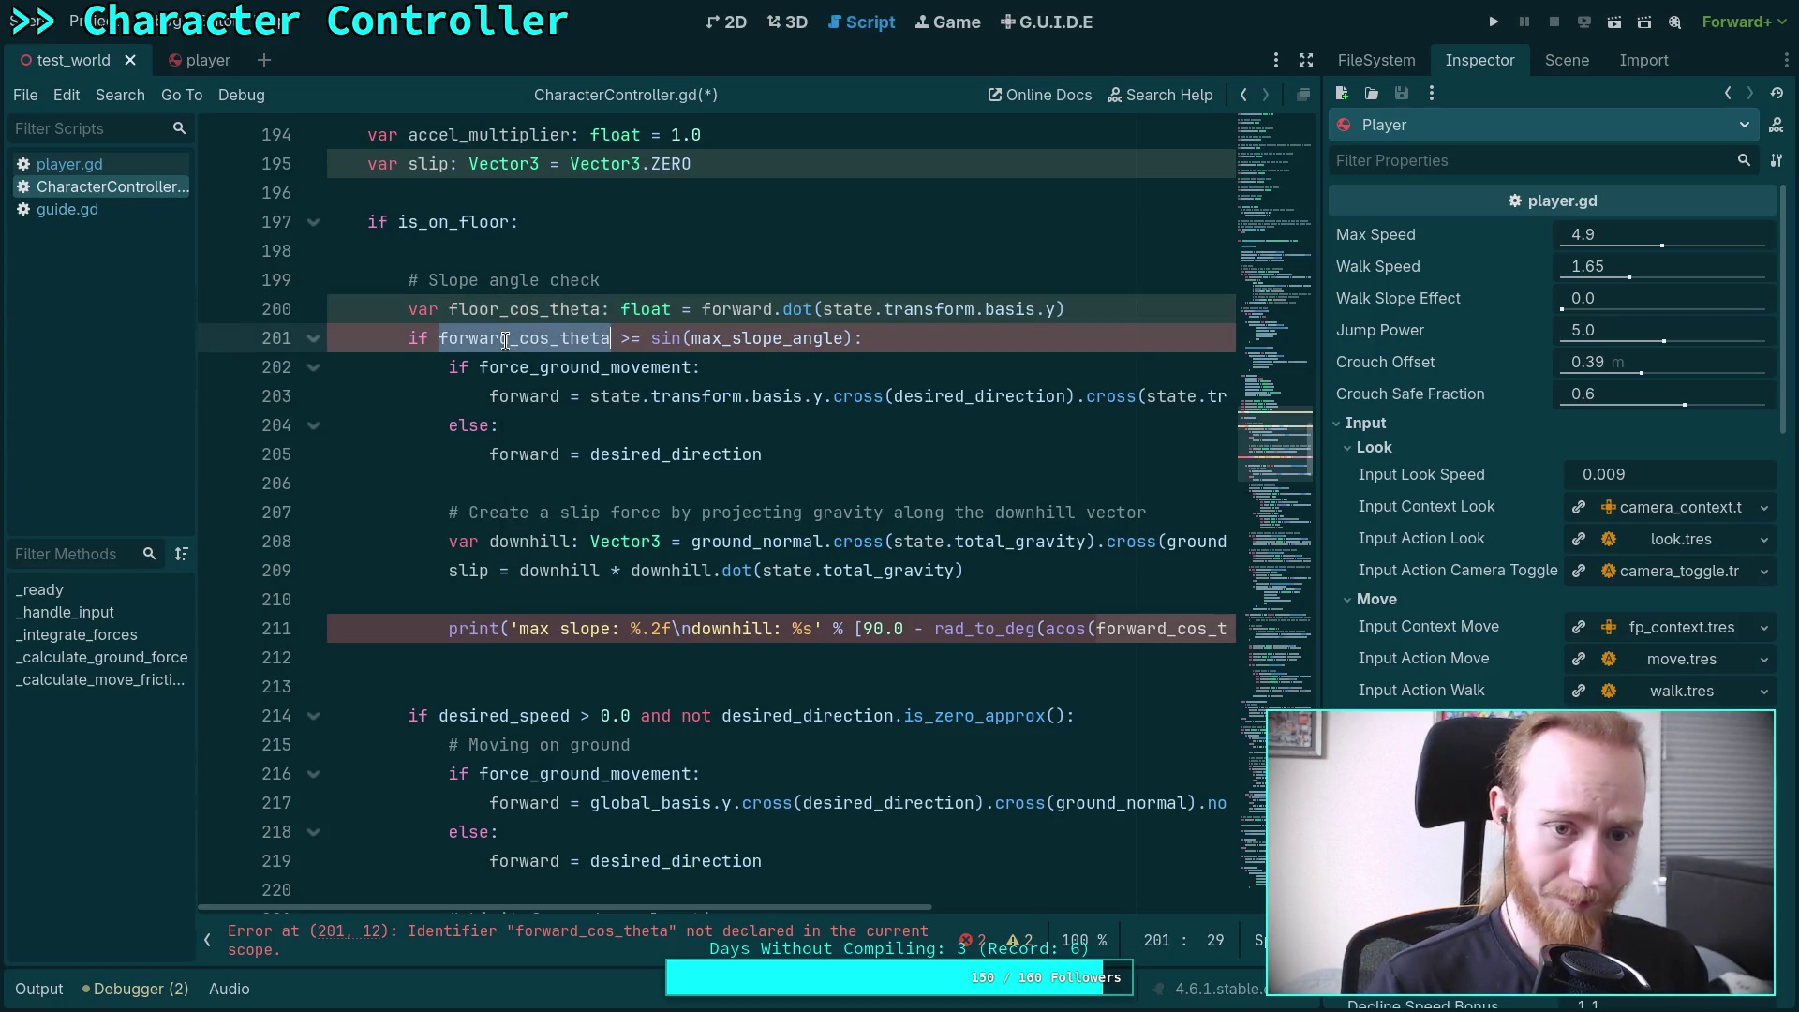
pyautogui.hotkey('ctrl', 'v')
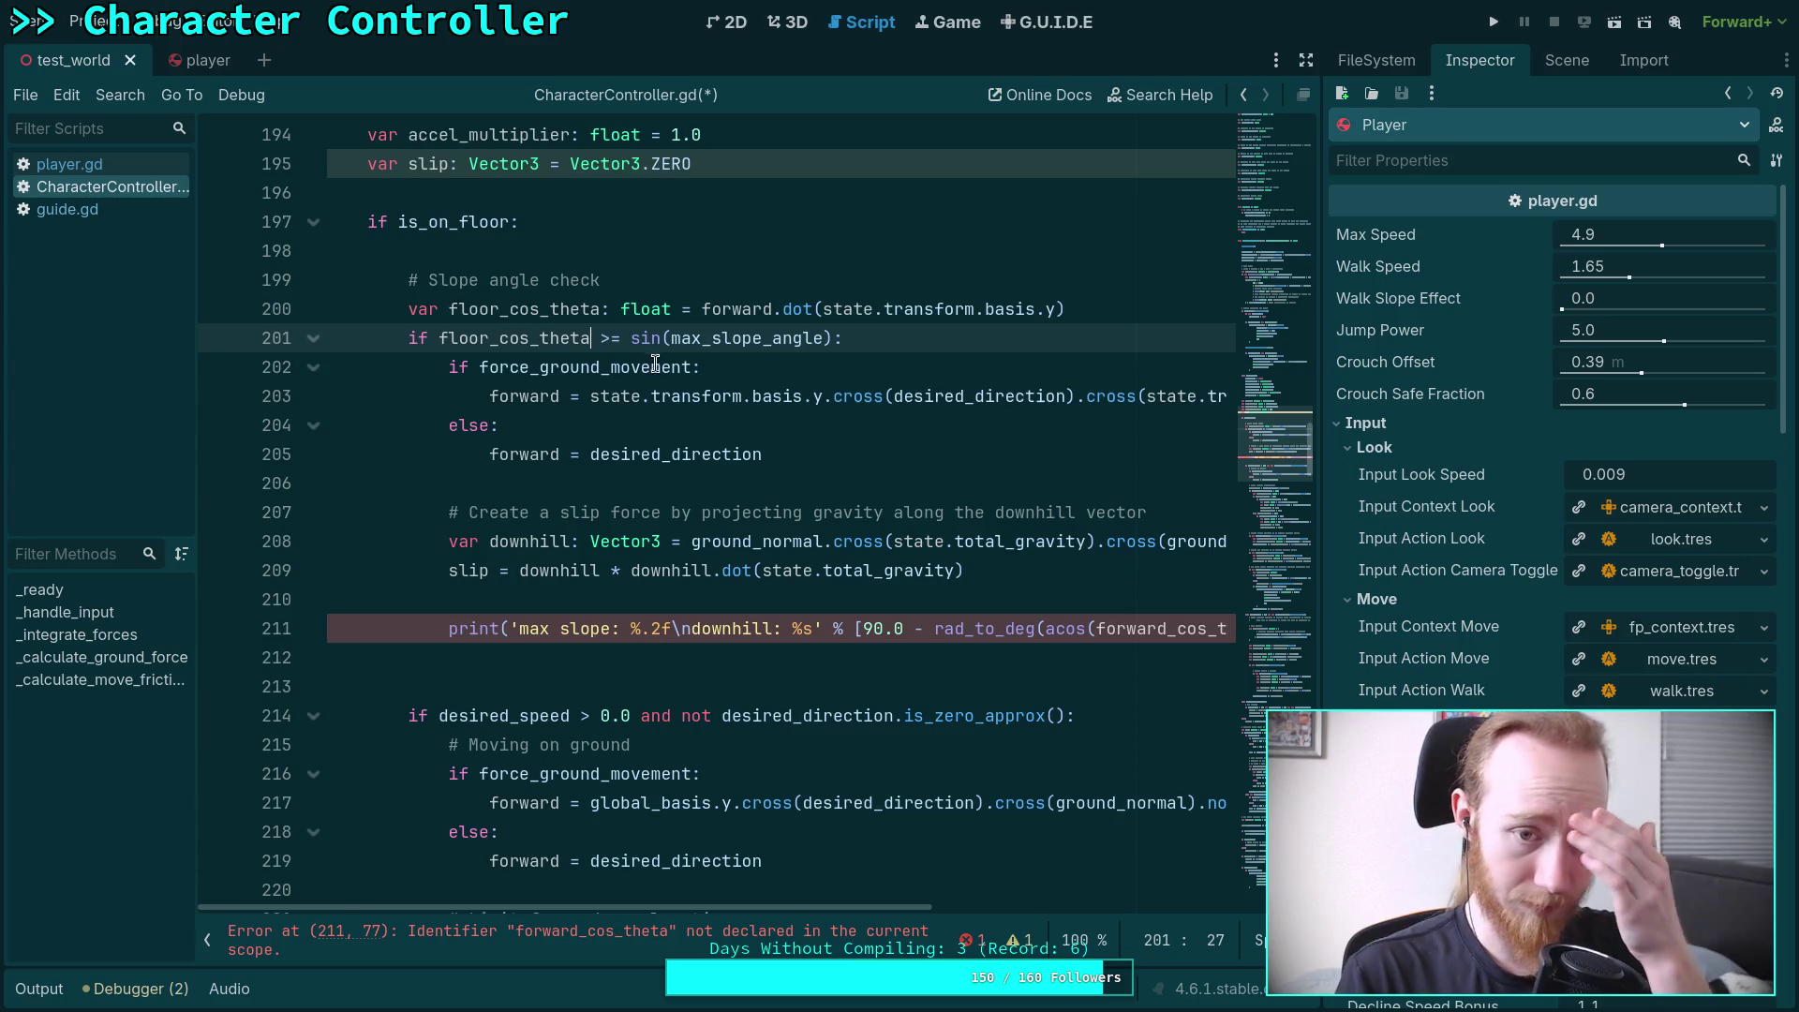
pyautogui.doubleClick(731, 309)
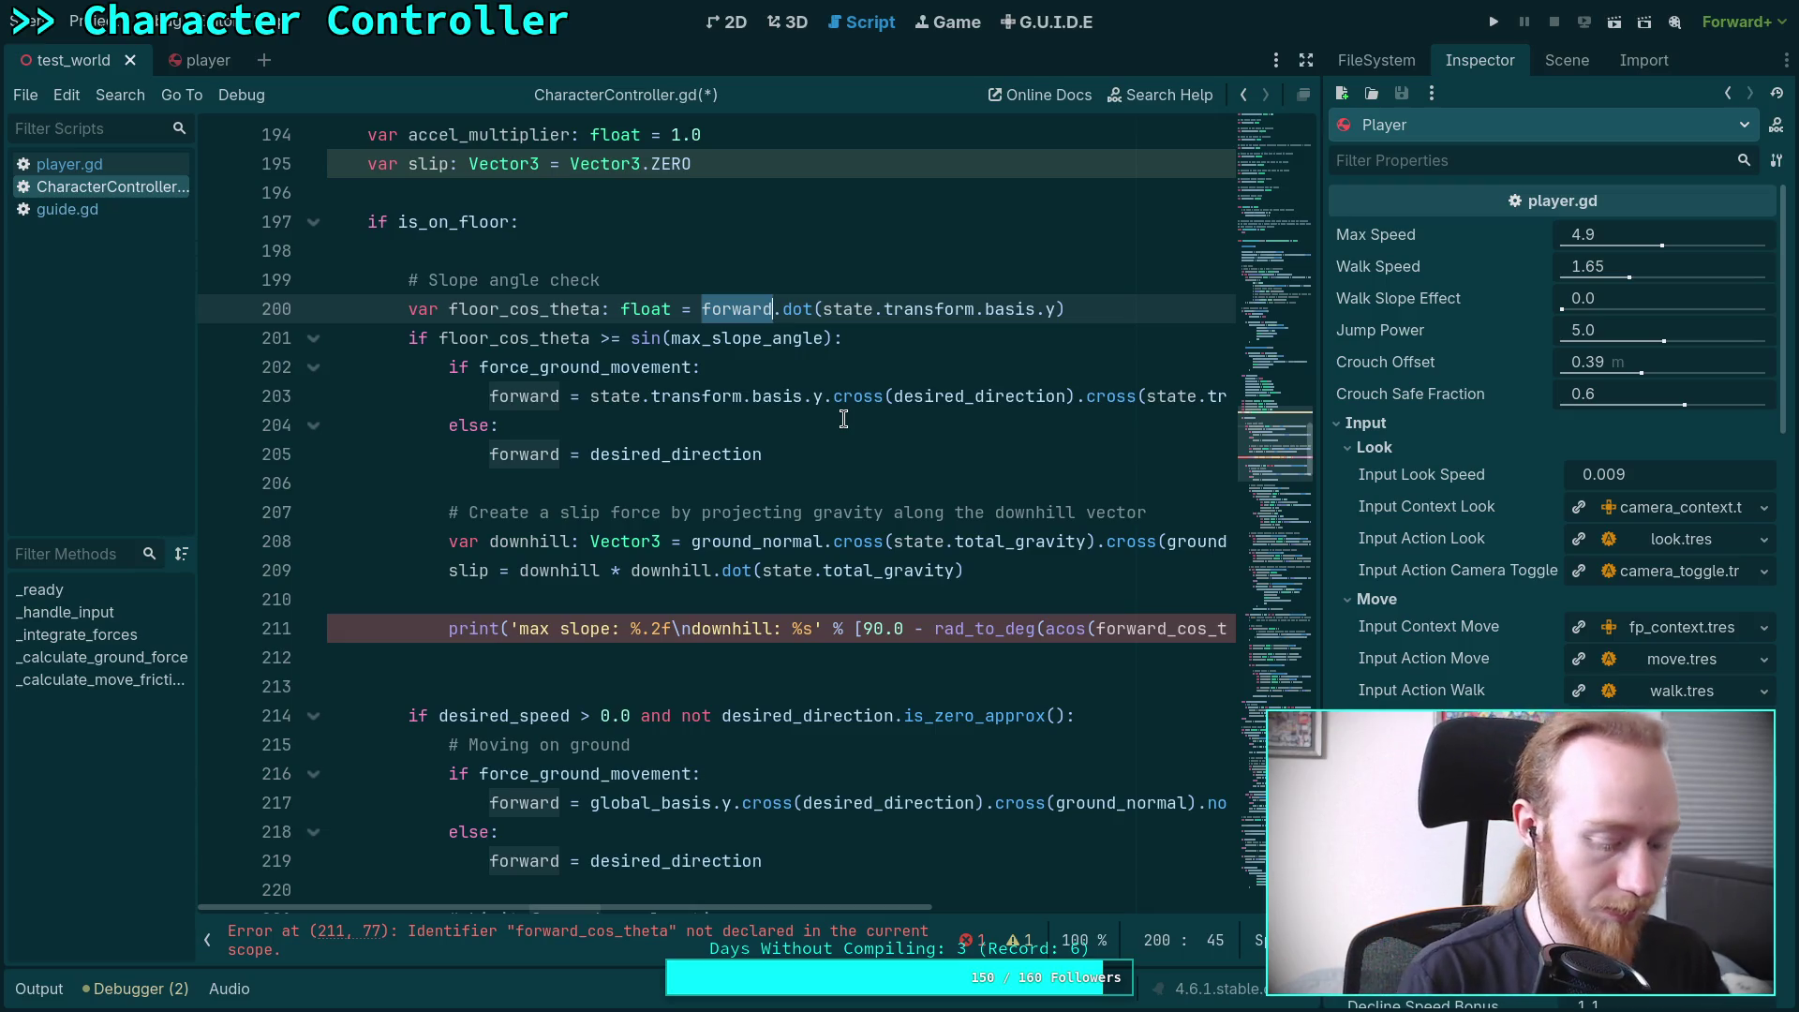
# Compute floor_cos_theta on line 200 from ground_normal instead of forward
pyautogui.write('ground_normal')
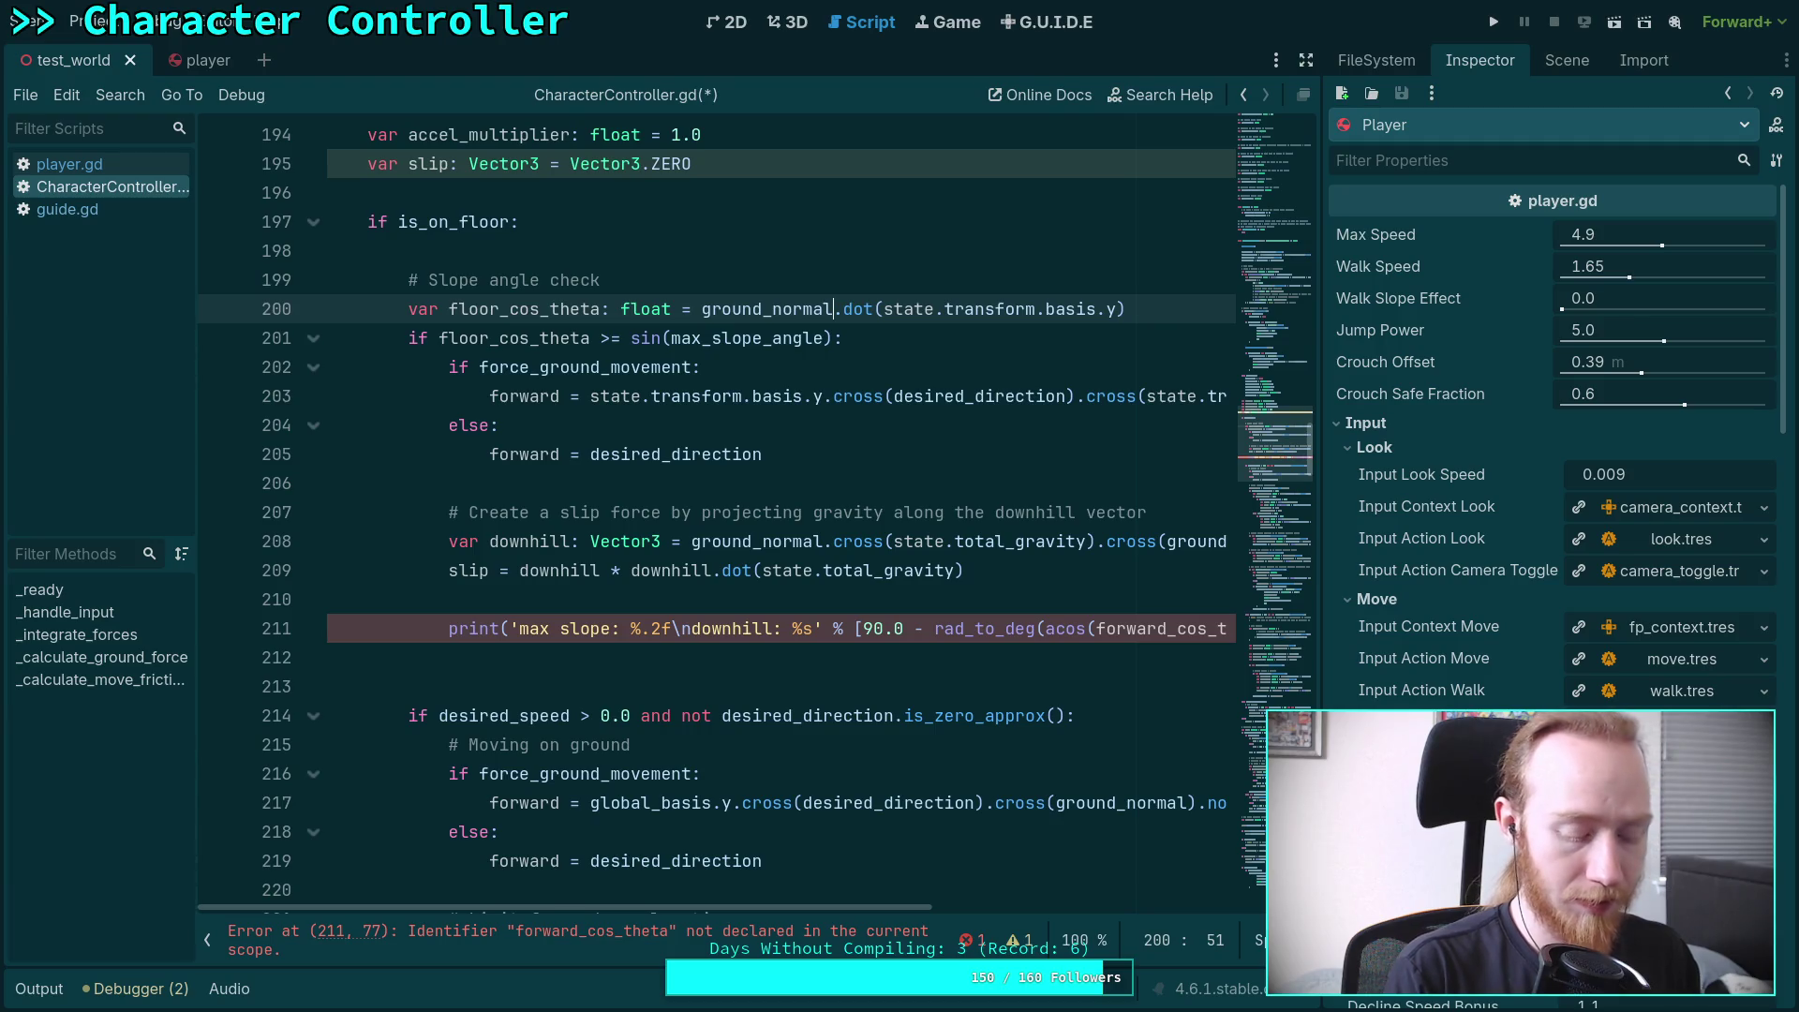
pyautogui.press('super+4')
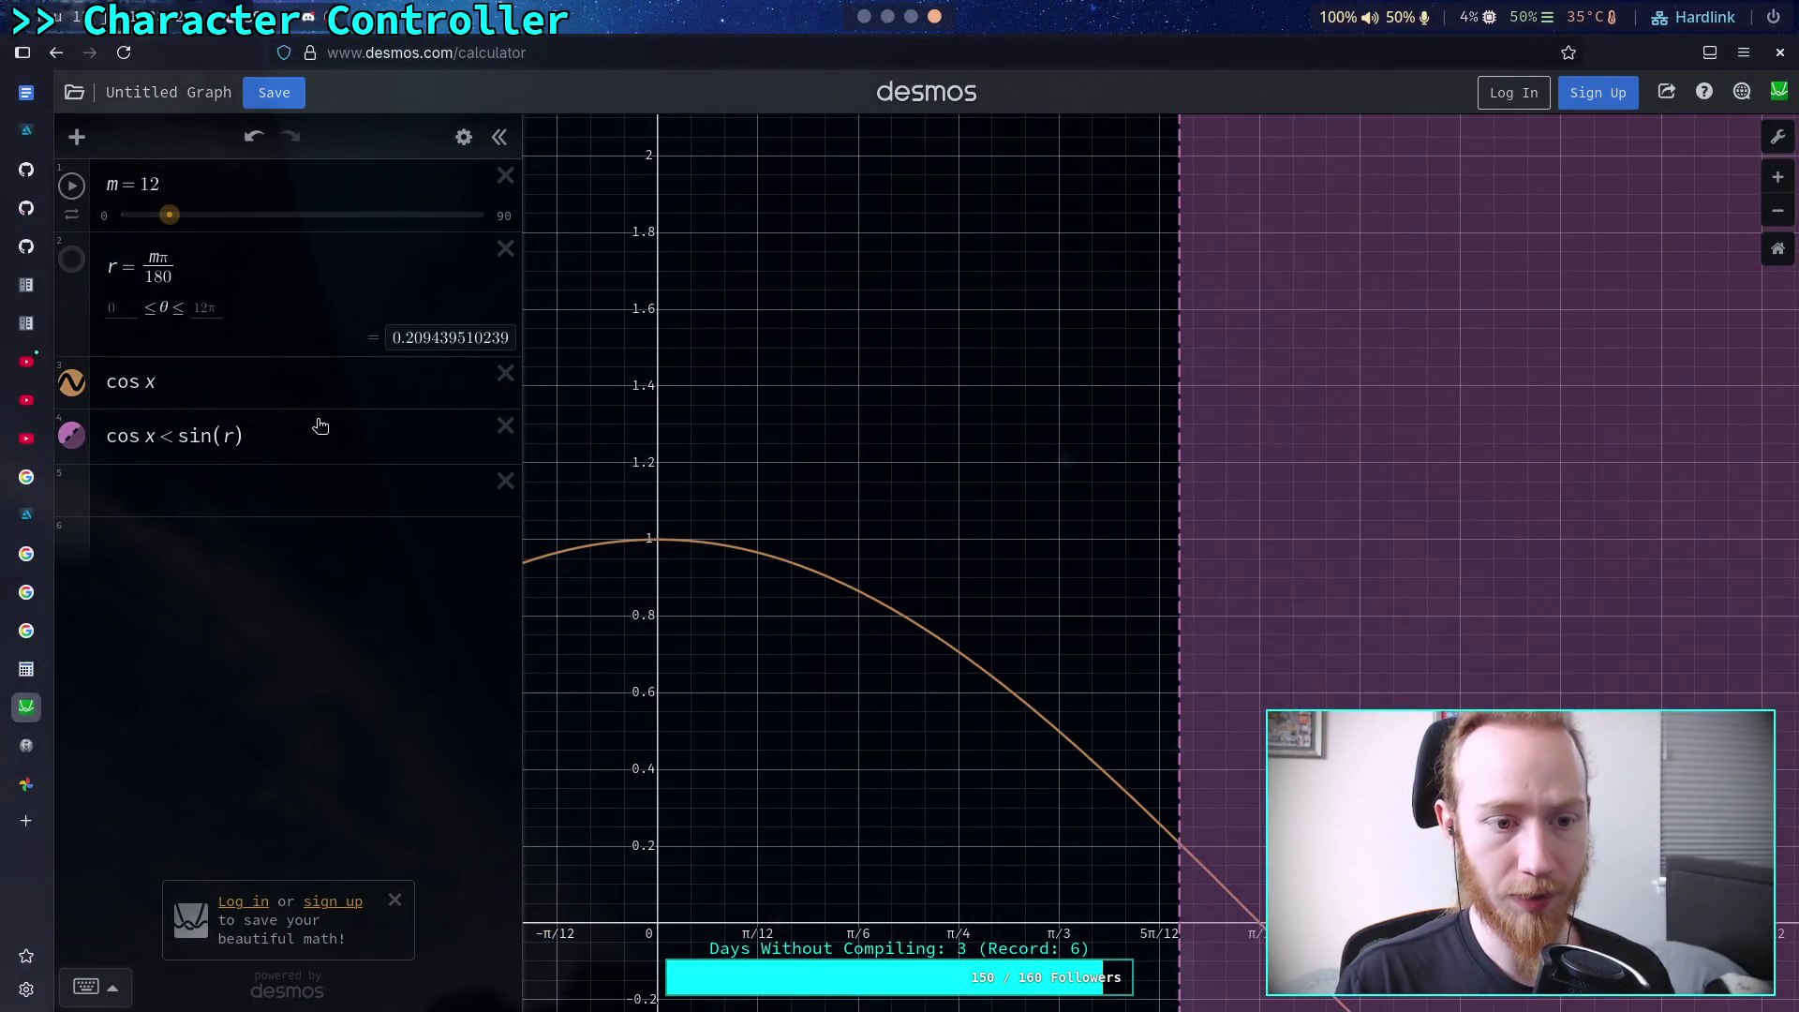
# Set m to 16 and change expression 4's '<' to '>' in Desmos
pyautogui.moveTo(170, 216)
pyautogui.mouseDown()
pyautogui.moveTo(155, 217)
pyautogui.moveTo(187, 219)
pyautogui.mouseUp()
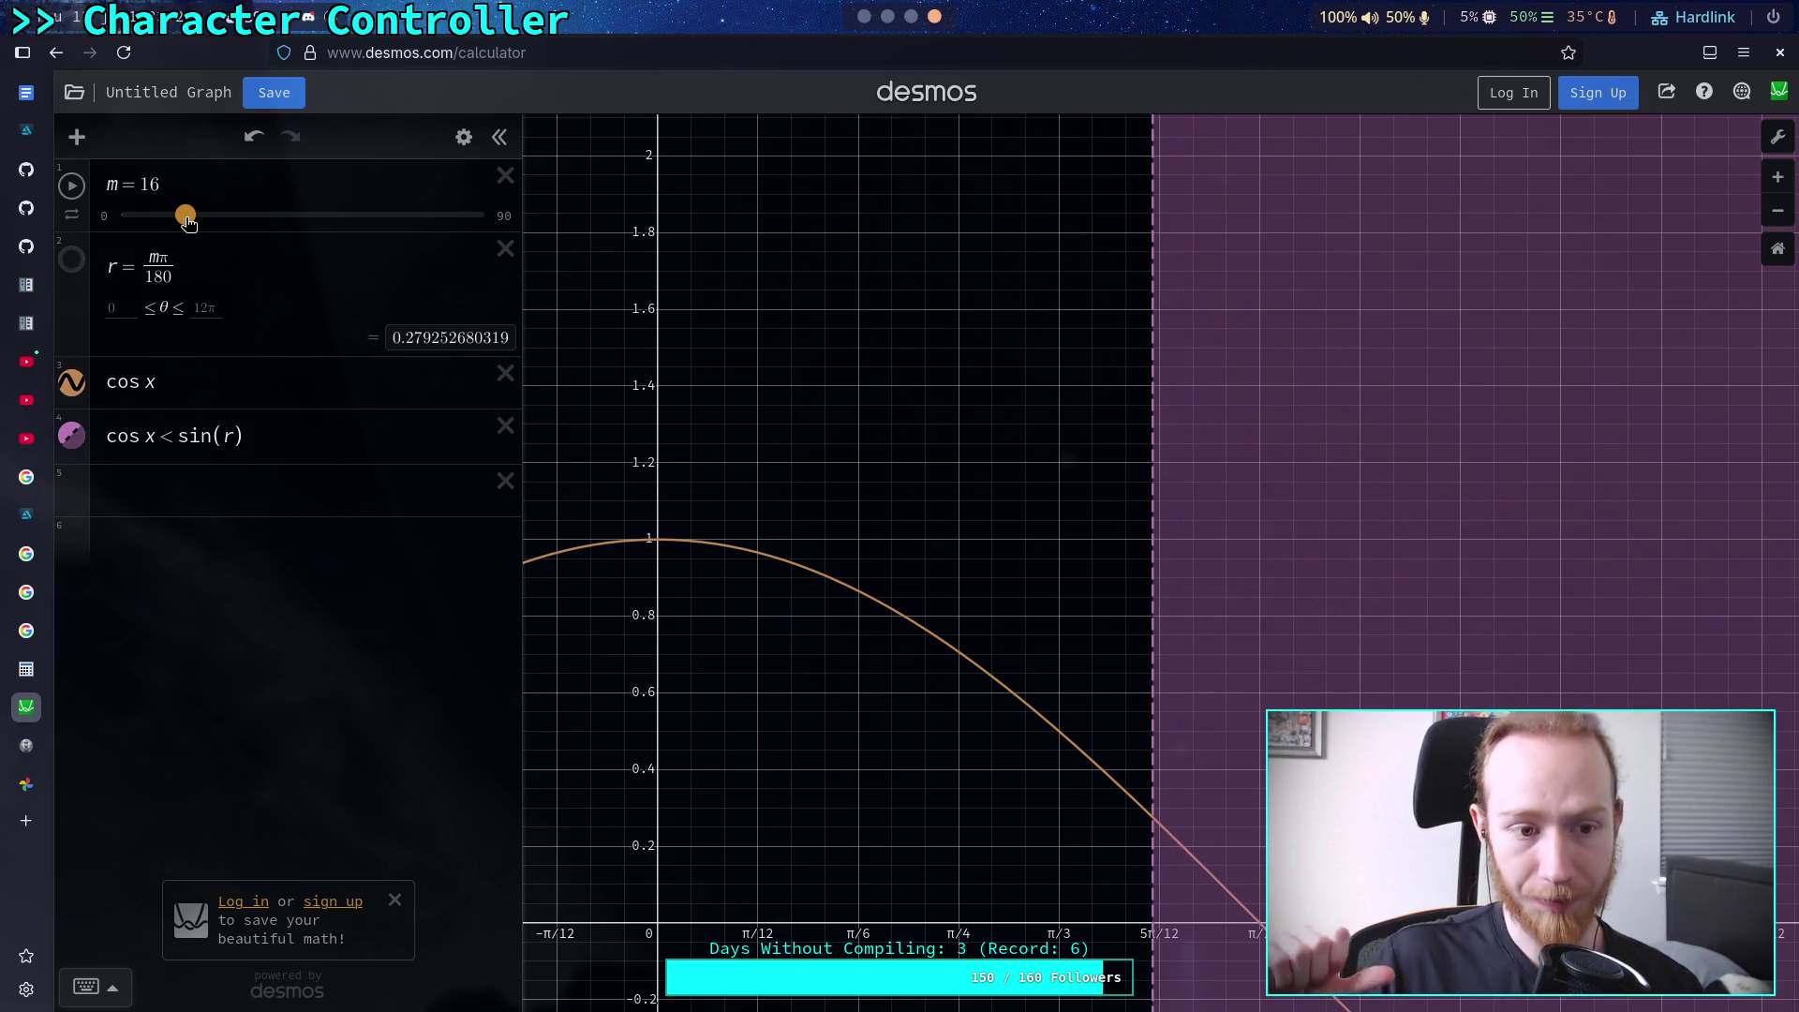
pyautogui.click(172, 434)
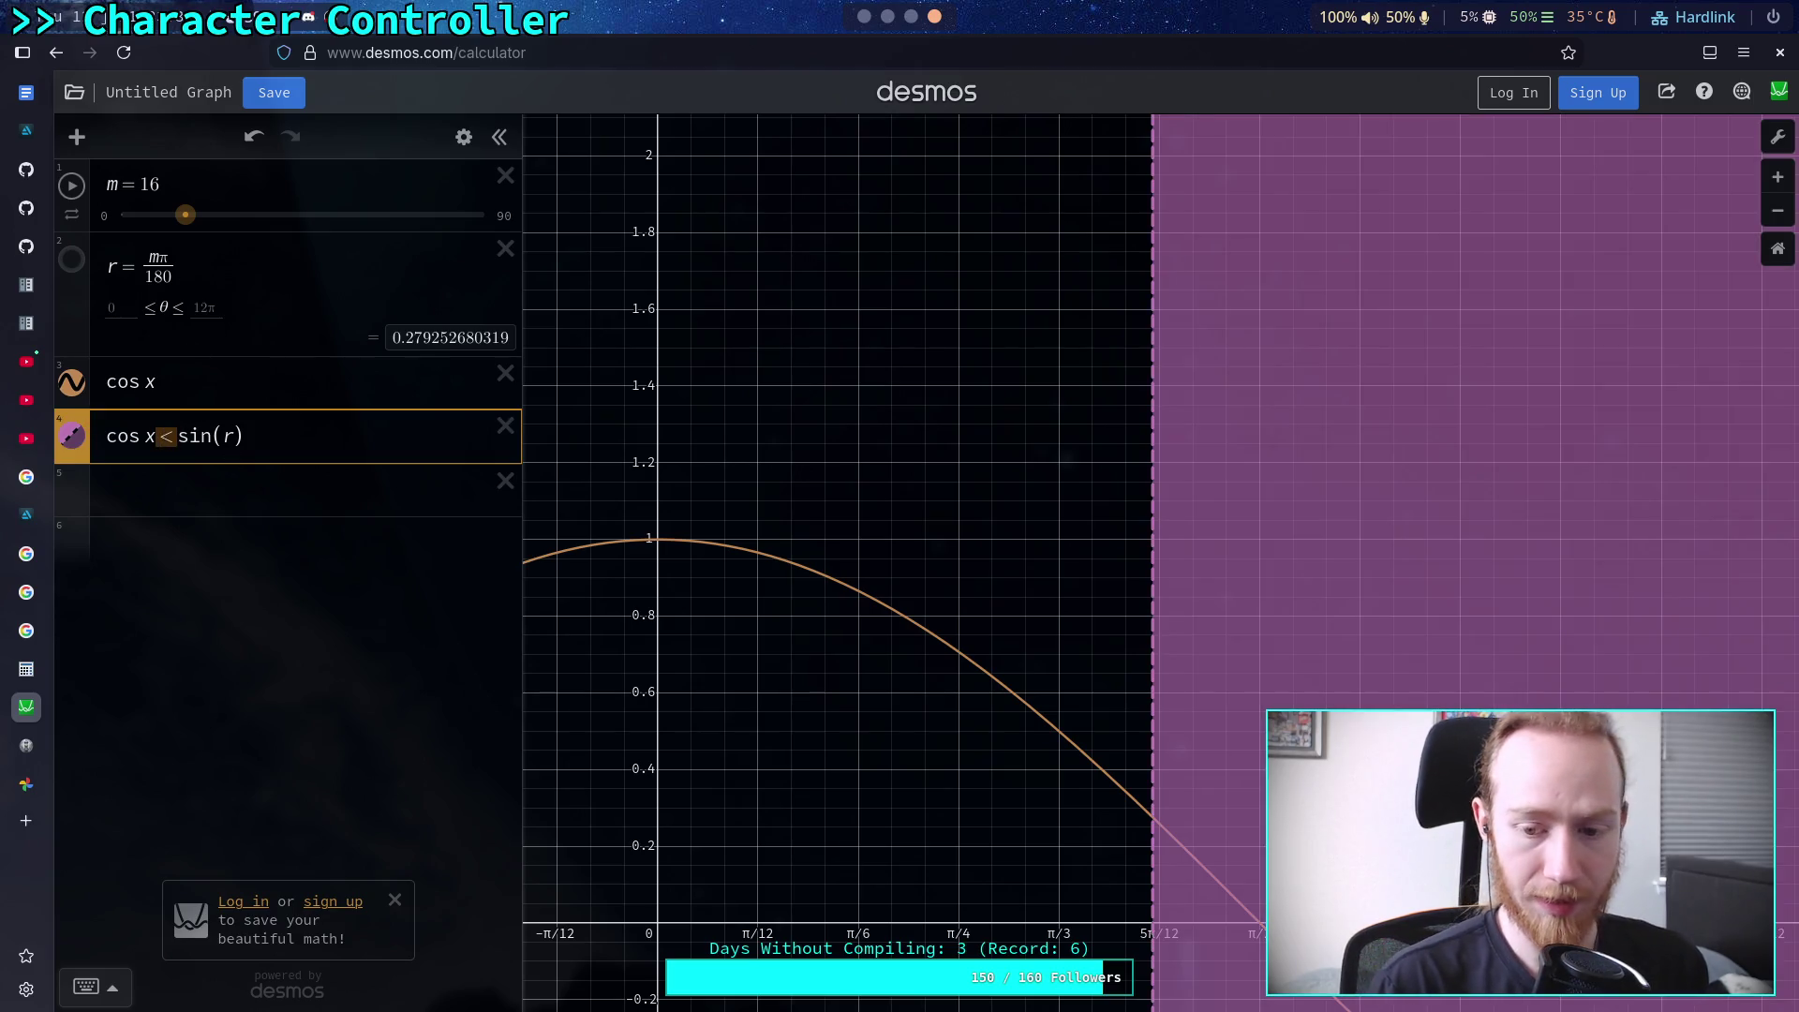
pyautogui.press('BackSpace')
pyautogui.write('>')
# Sweep the m slider through about 75, 27, 45, 51 and 9 to test angles
pyautogui.moveTo(186, 215)
pyautogui.mouseDown()
pyautogui.moveTo(483, 228)
pyautogui.moveTo(448, 228)
pyautogui.mouseUp()
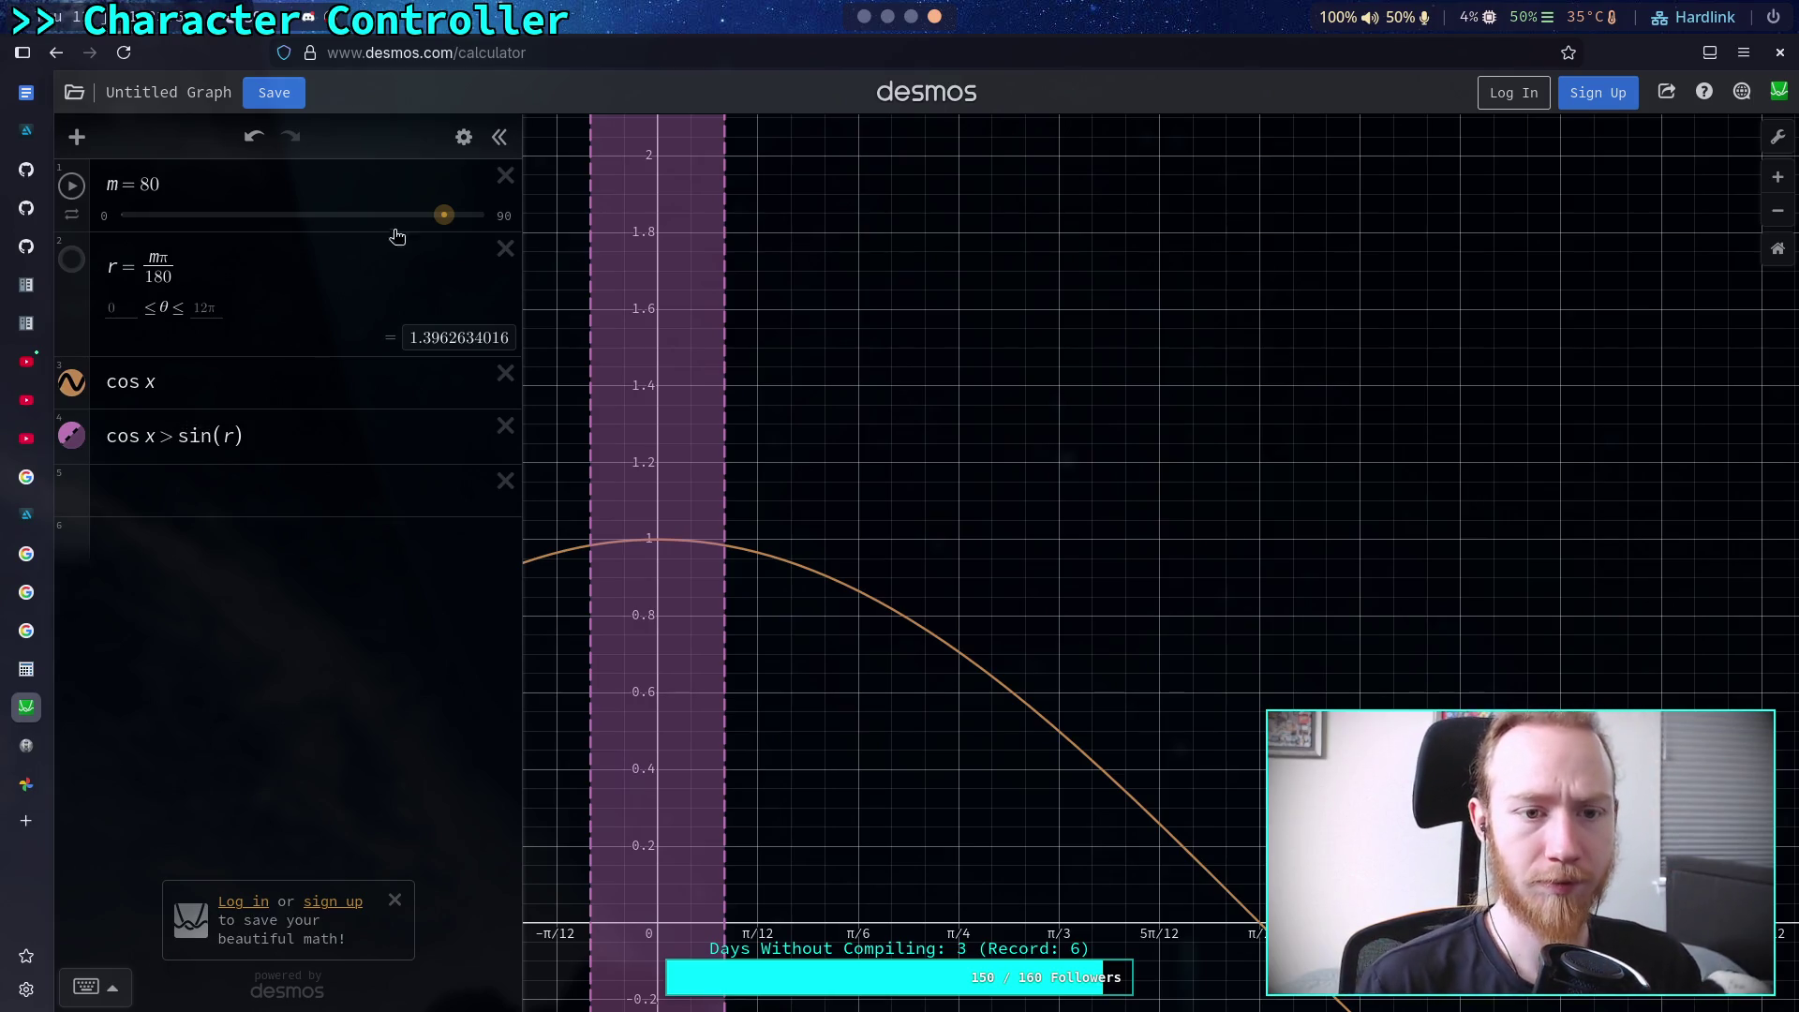
pyautogui.moveTo(444, 216)
pyautogui.mouseDown()
pyautogui.moveTo(230, 224)
pyautogui.moveTo(307, 227)
pyautogui.mouseUp()
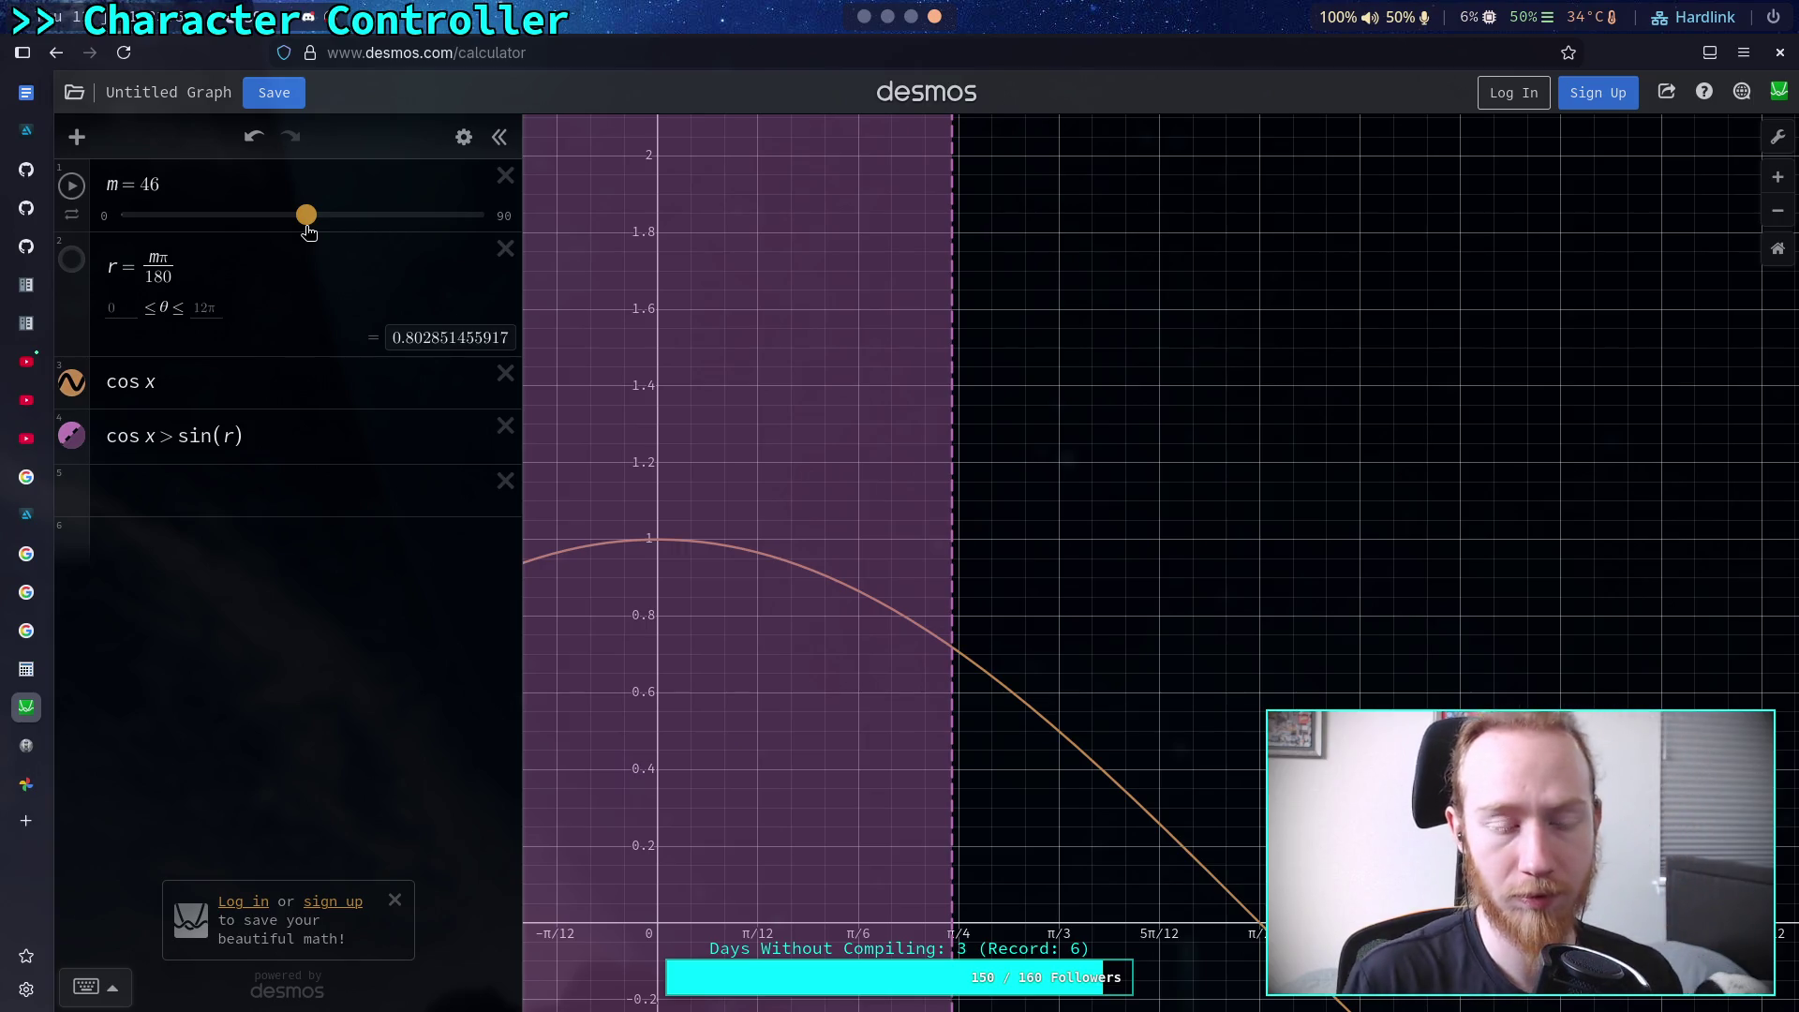
pyautogui.moveTo(308, 231); pyautogui.dragTo(302, 232)
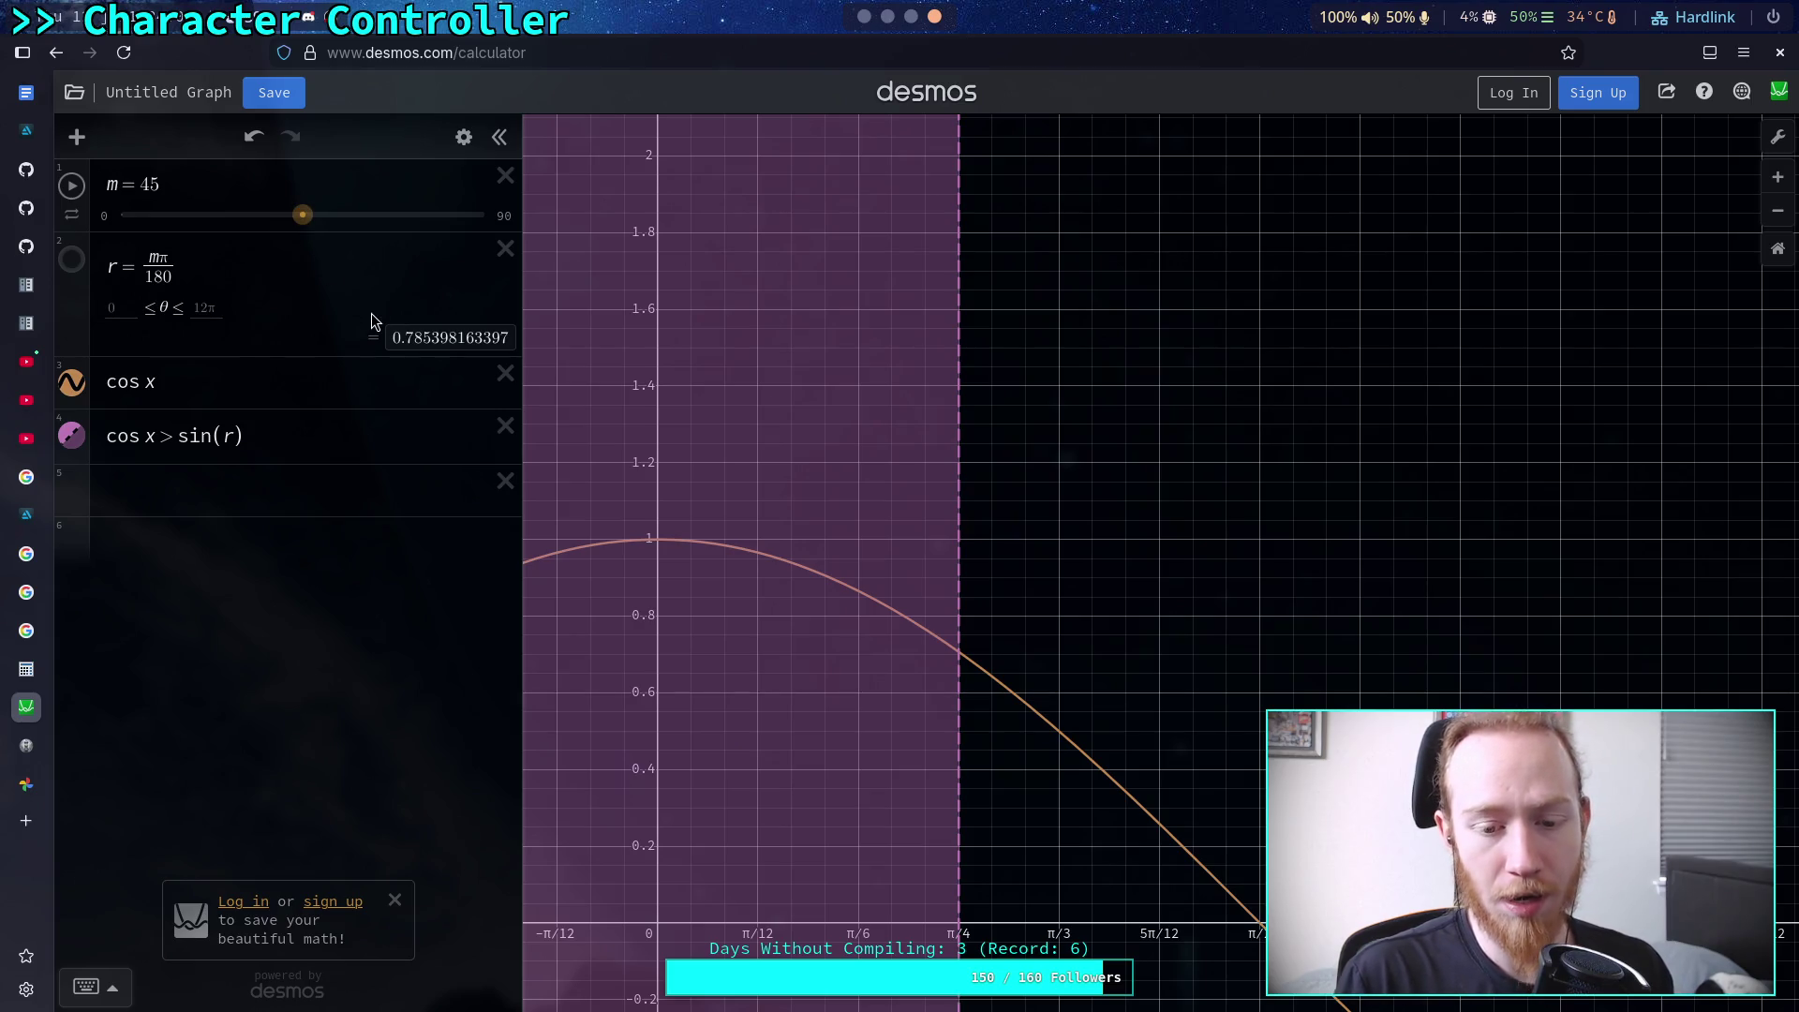
pyautogui.moveTo(302, 215)
pyautogui.mouseDown()
pyautogui.moveTo(405, 222)
pyautogui.moveTo(190, 225)
pyautogui.mouseUp()
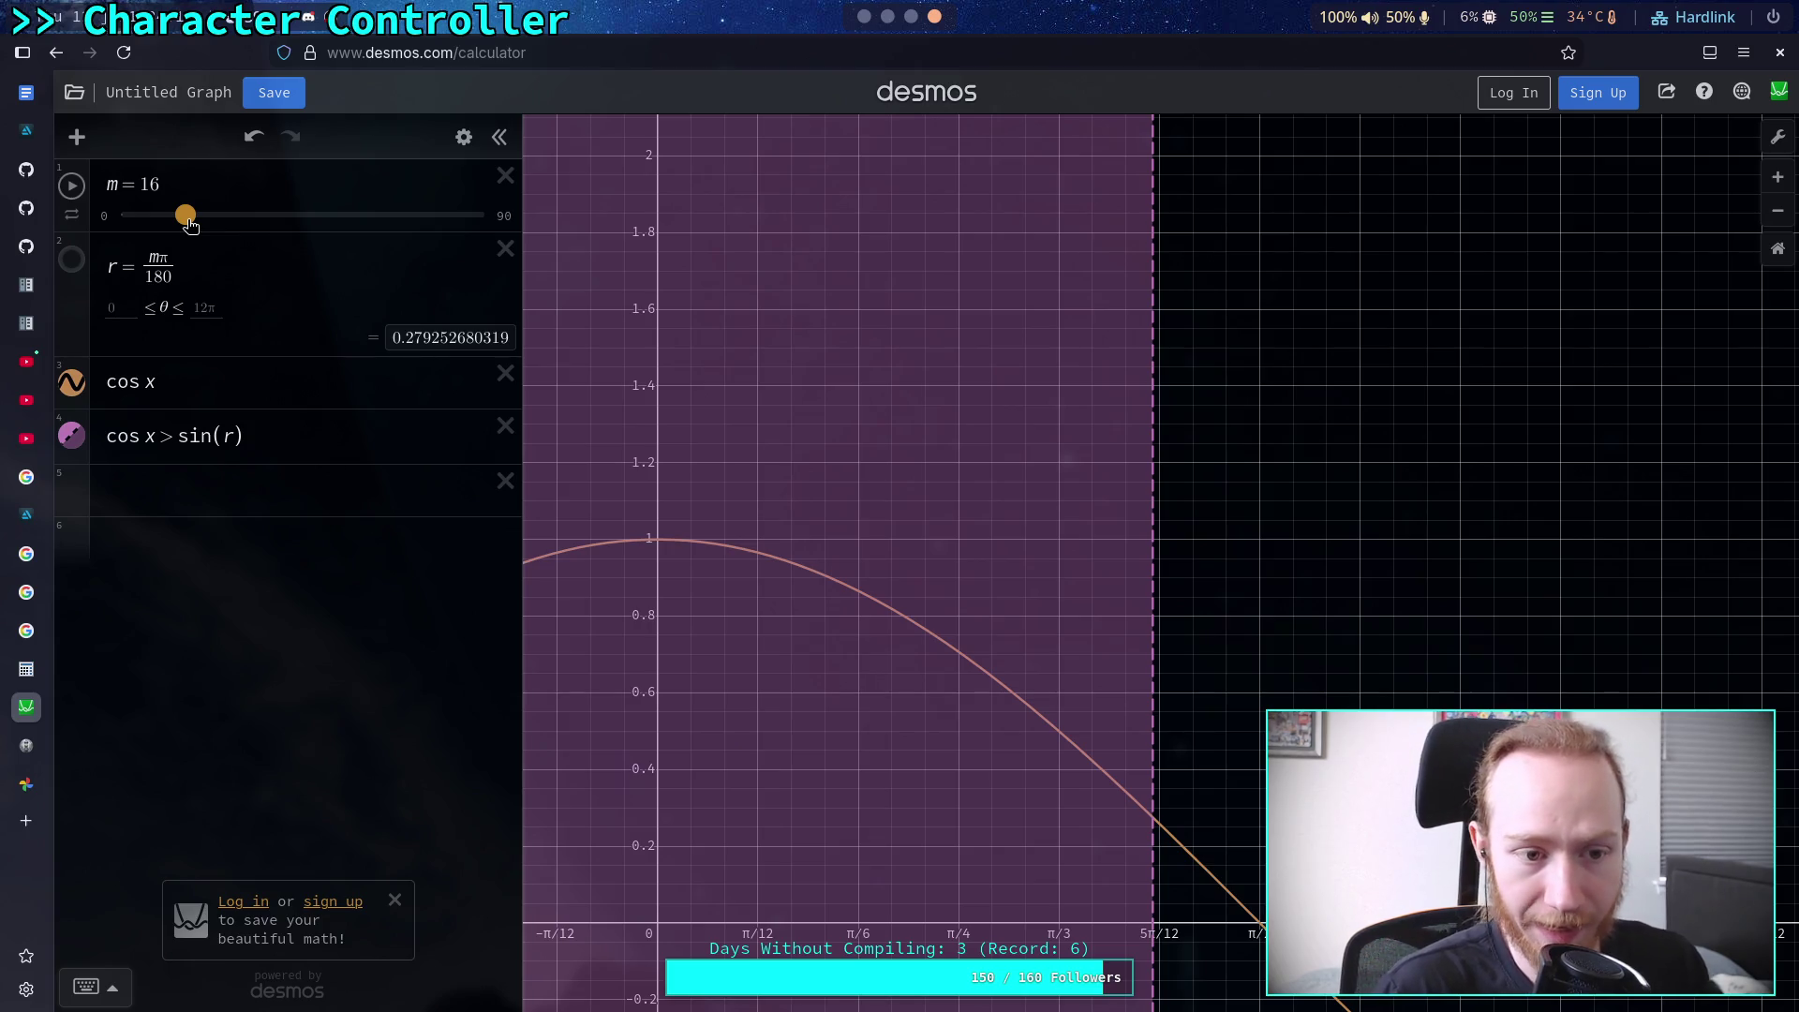
pyautogui.moveTo(190, 225); pyautogui.dragTo(142, 245)
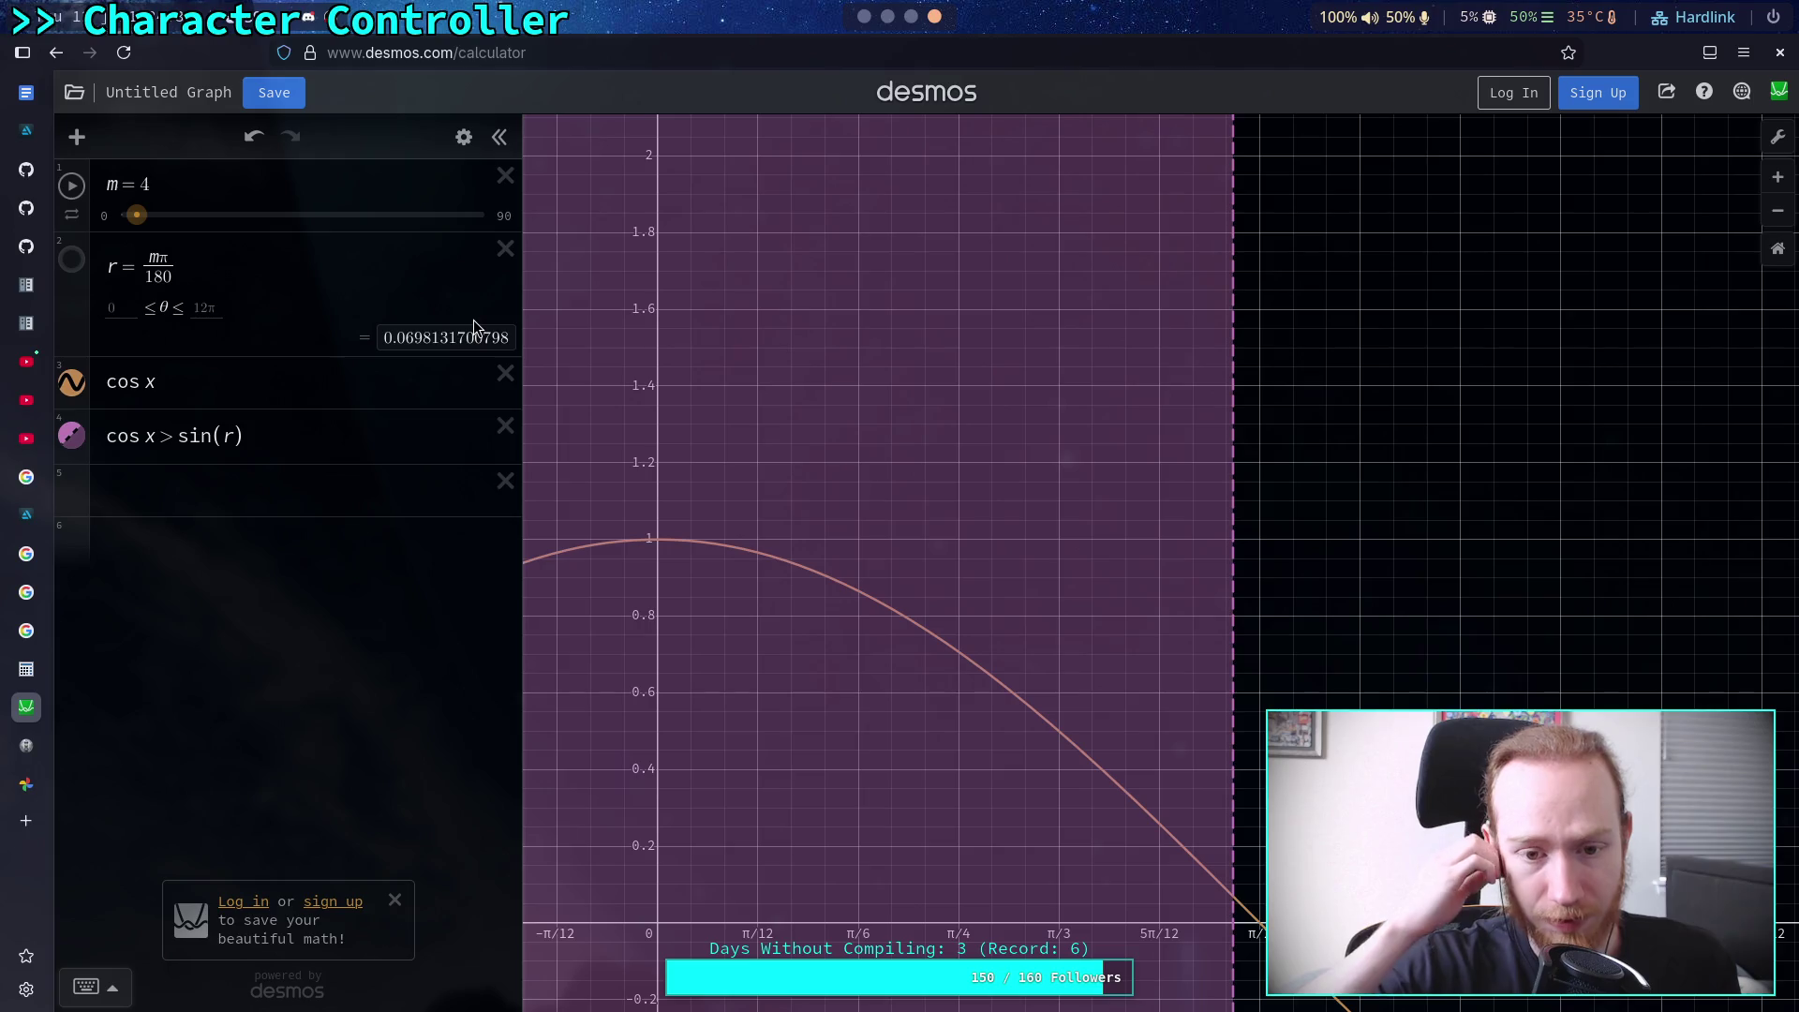
# Test the shaded region with m at 32, 80 and then 57
pyautogui.moveTo(137, 214); pyautogui.dragTo(448, 215)
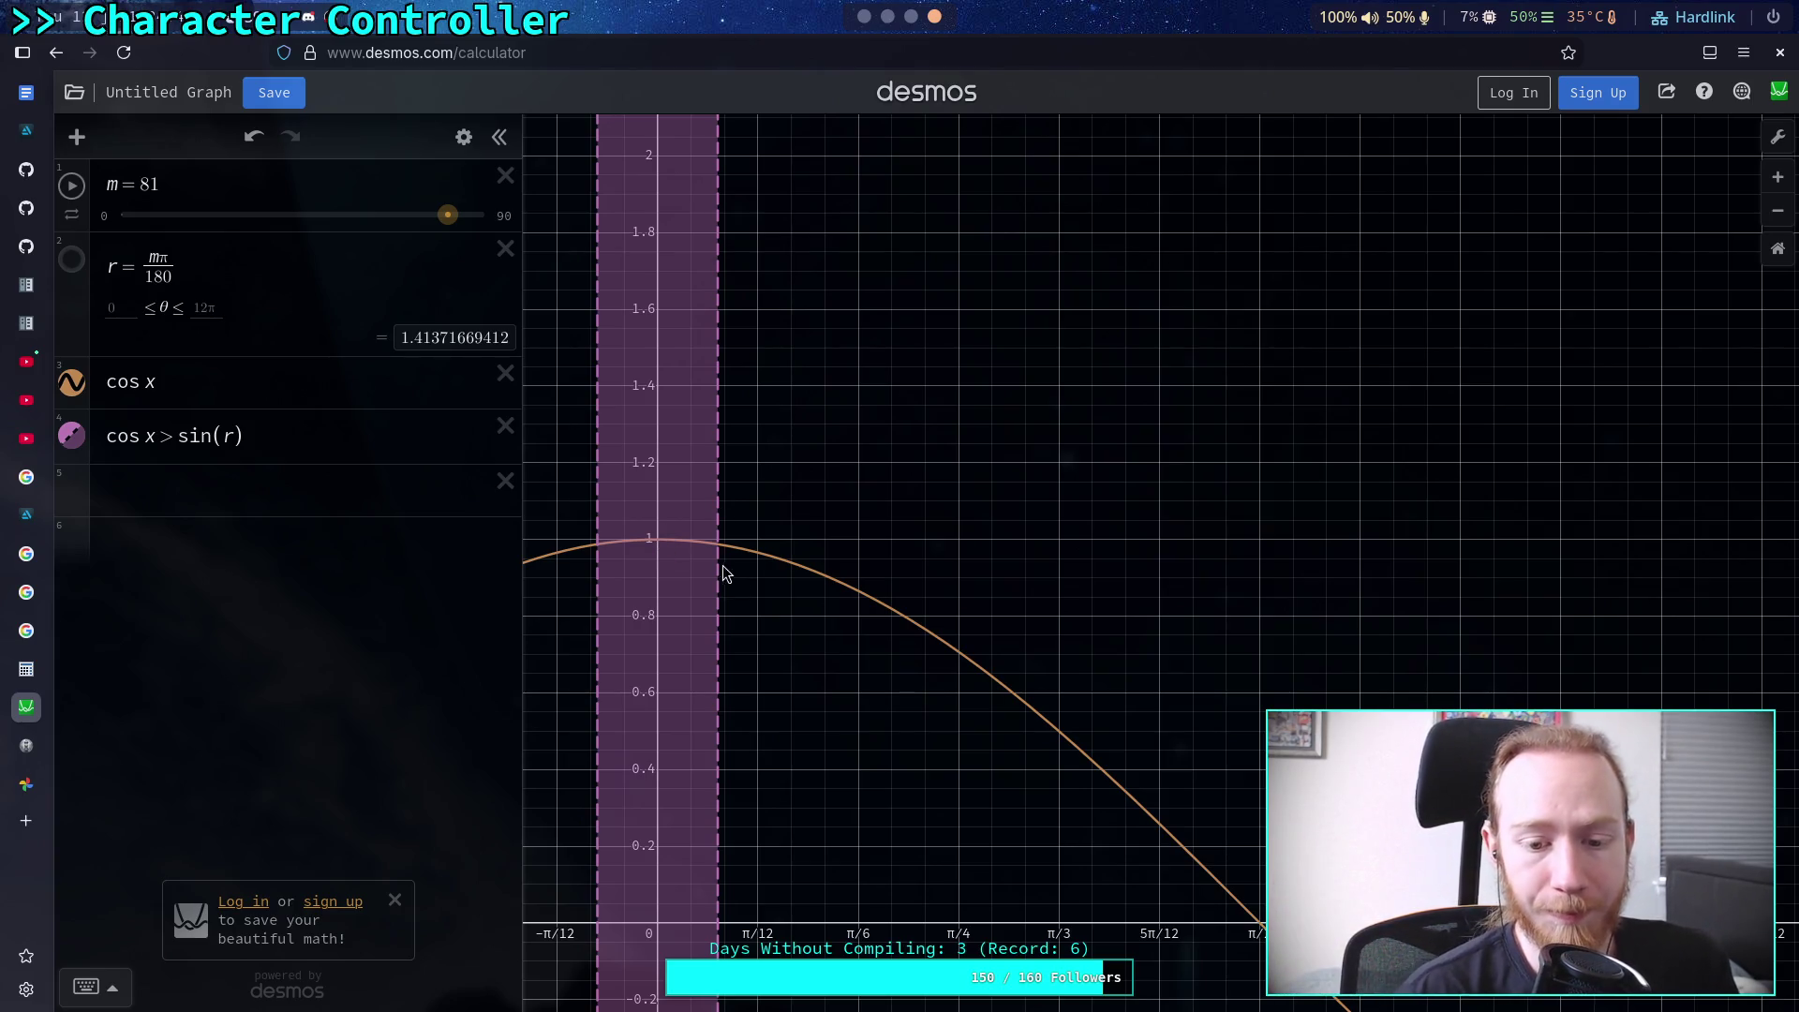
pyautogui.moveTo(446, 216); pyautogui.dragTo(443, 216)
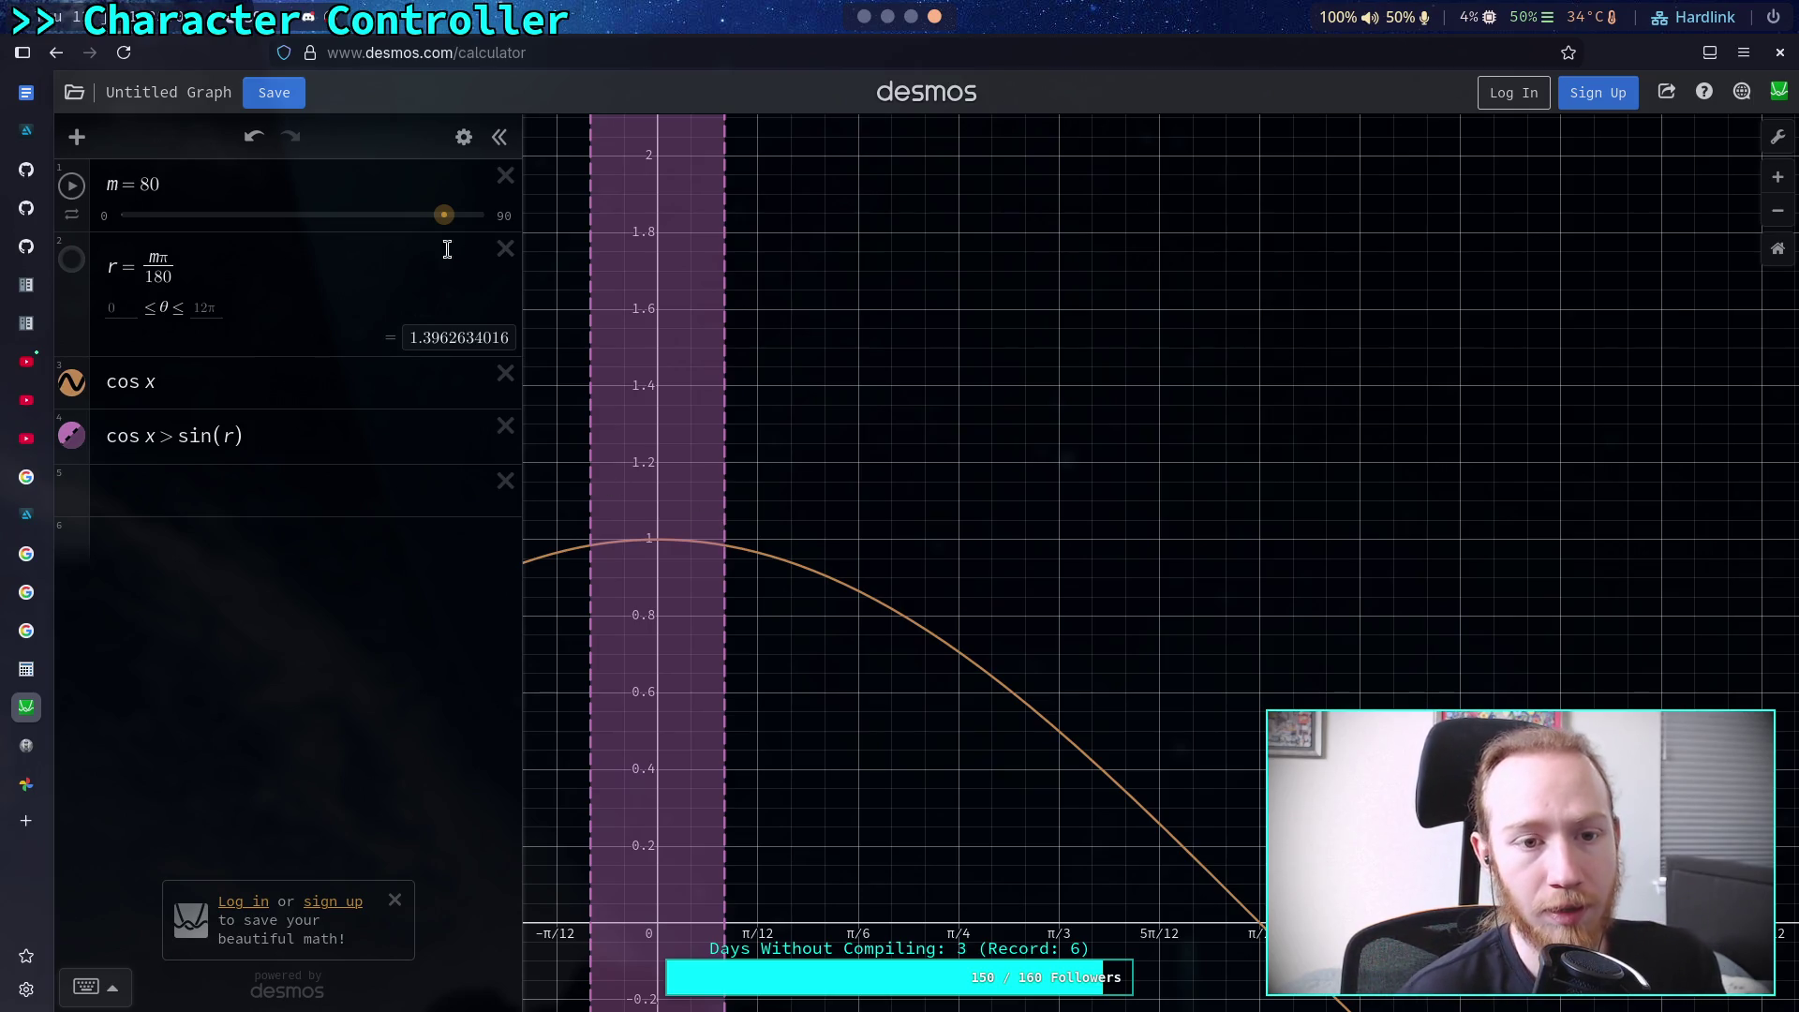
pyautogui.moveTo(447, 225); pyautogui.dragTo(353, 225)
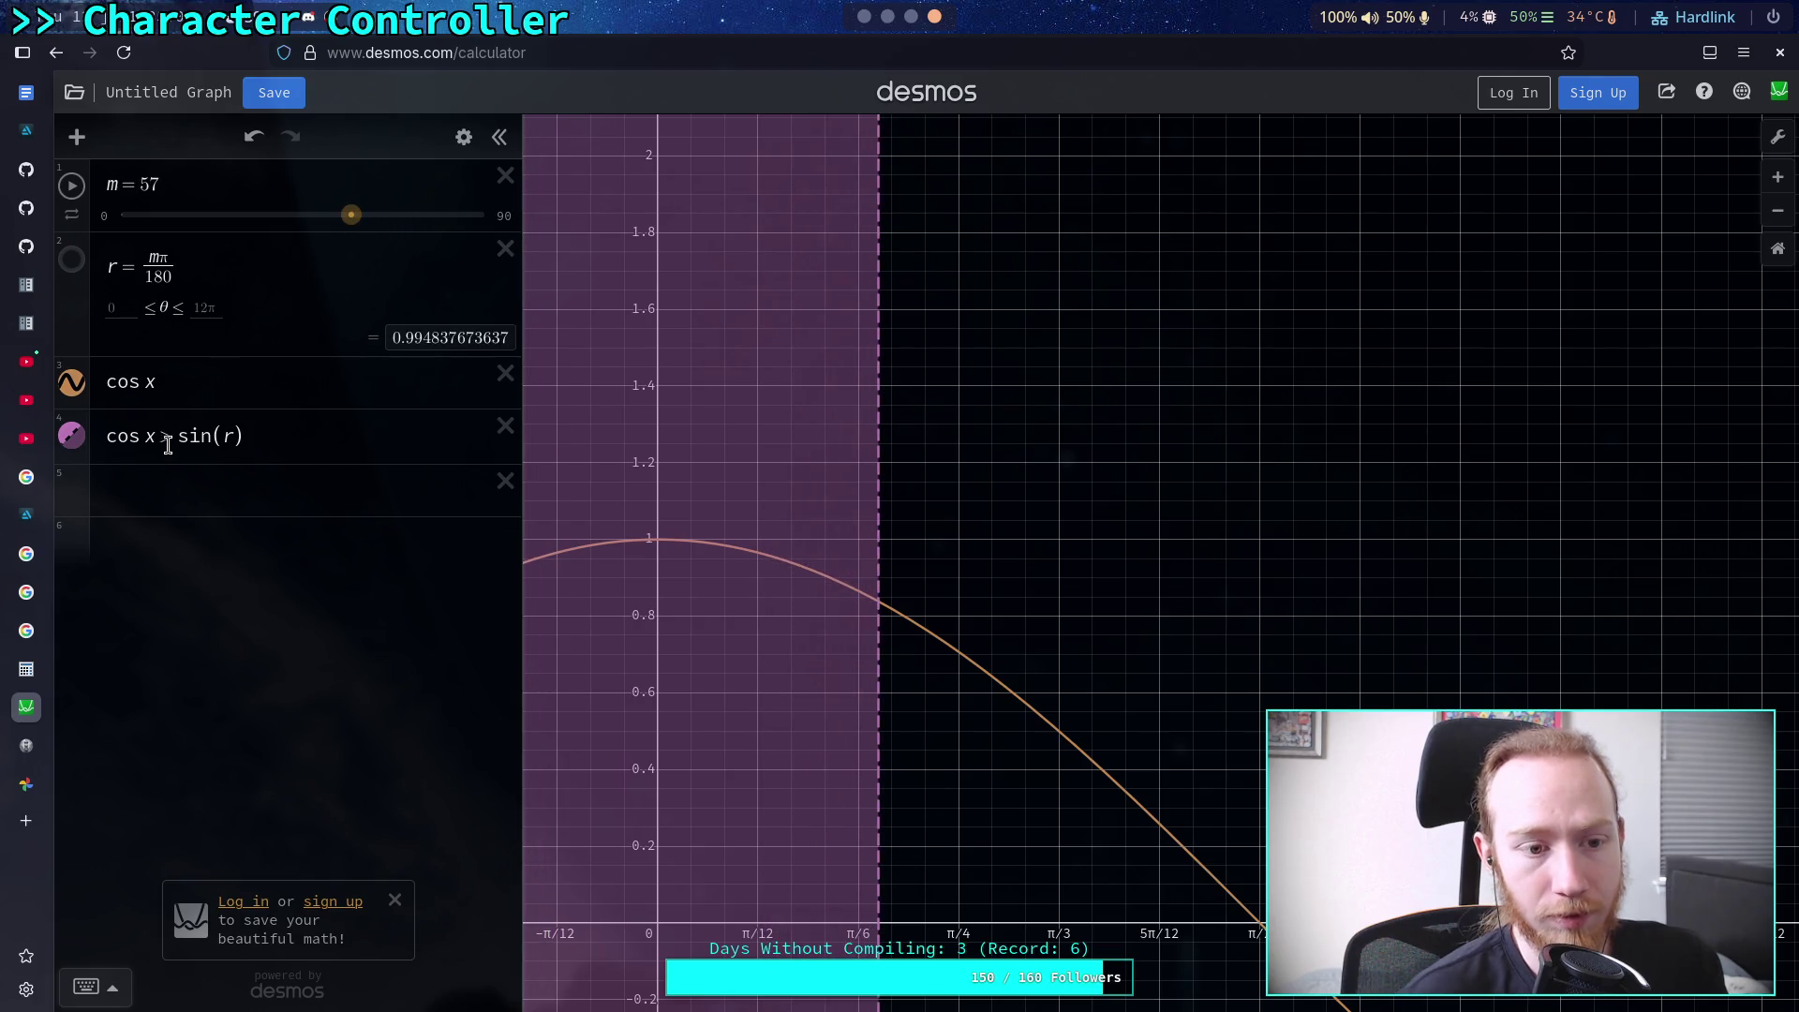
# Change expression 4 back to cos x < sin(r) with m at 12, then return to Godot
pyautogui.click(161, 440)
pyautogui.write('<')
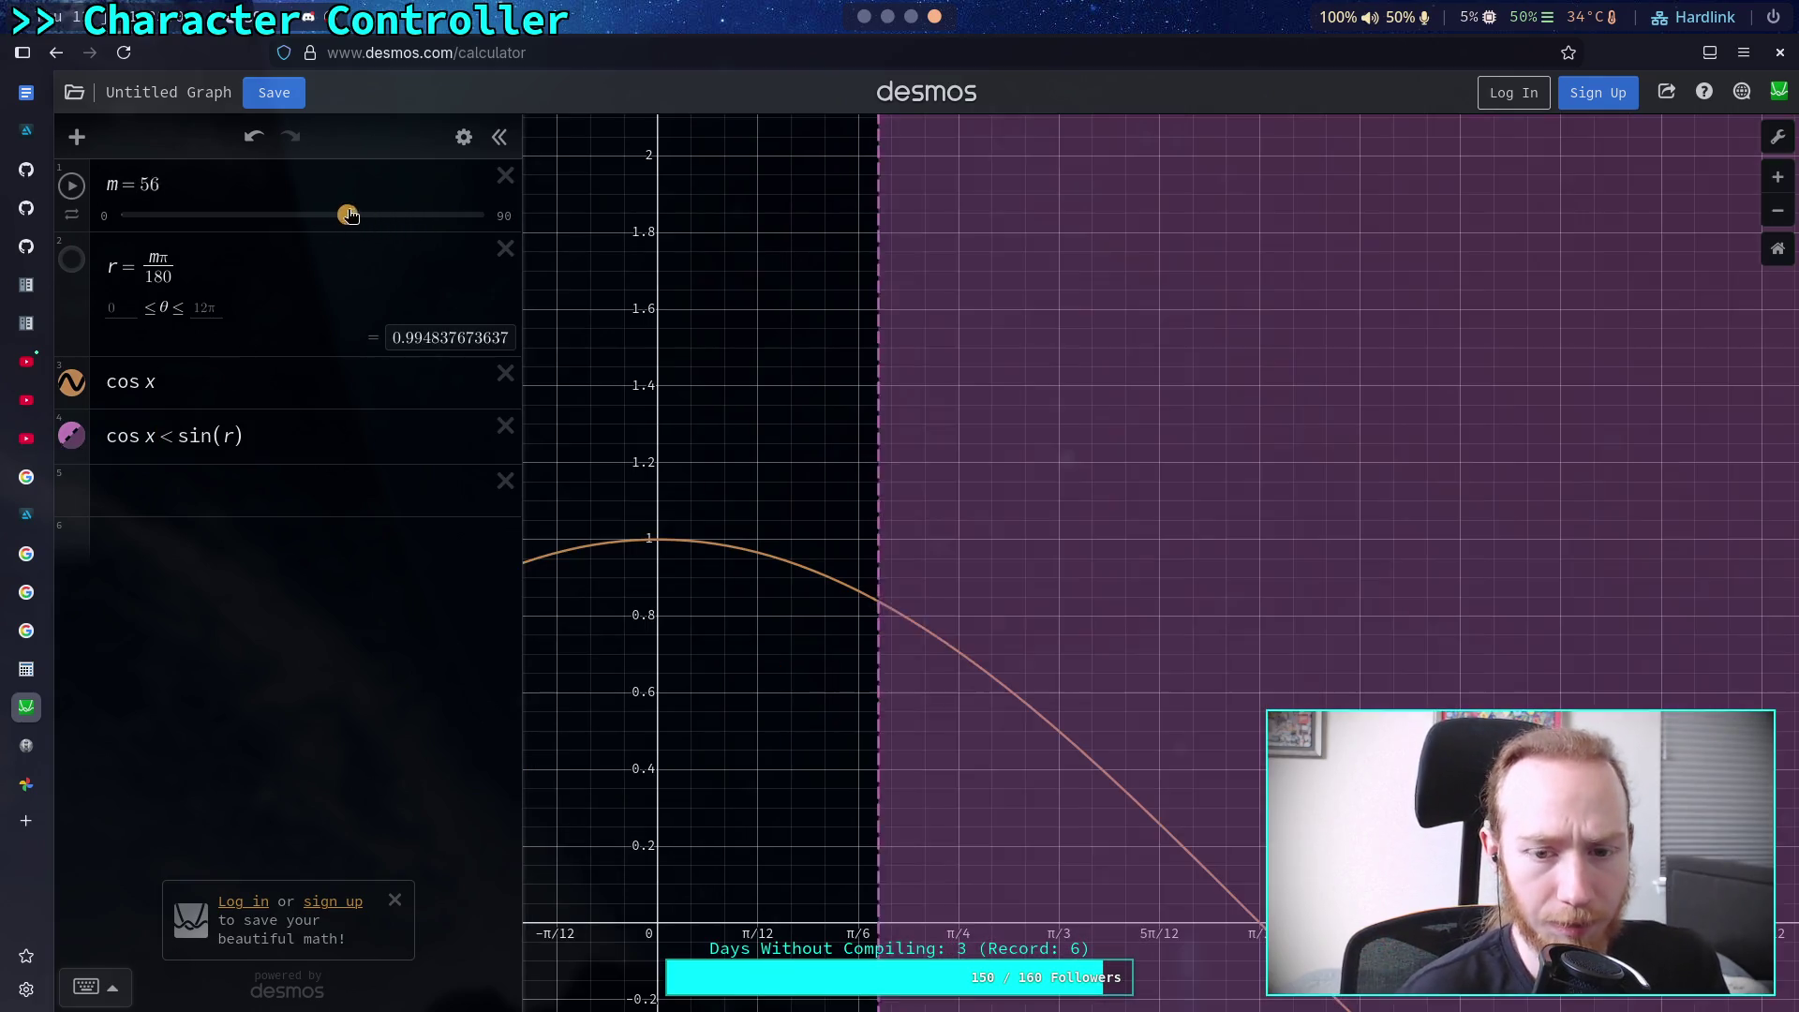
pyautogui.moveTo(352, 214); pyautogui.dragTo(141, 230)
pyautogui.click(864, 17)
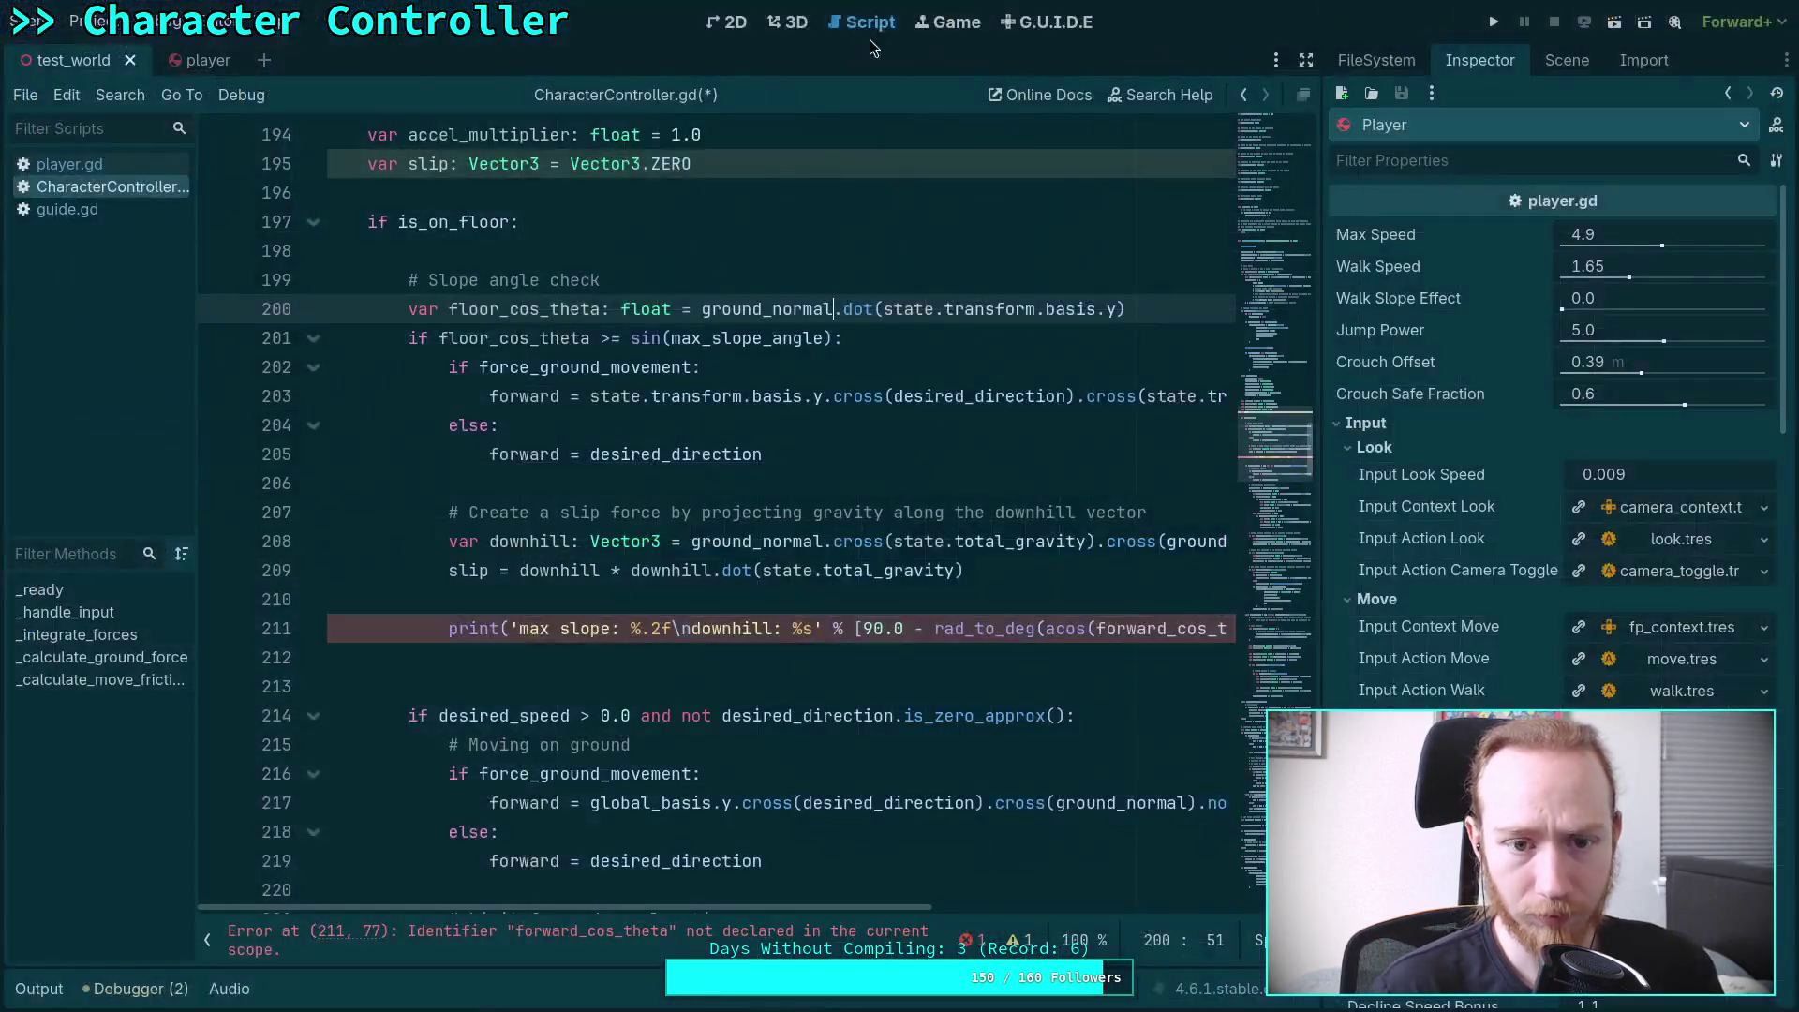
pyautogui.moveTo(875, 304)
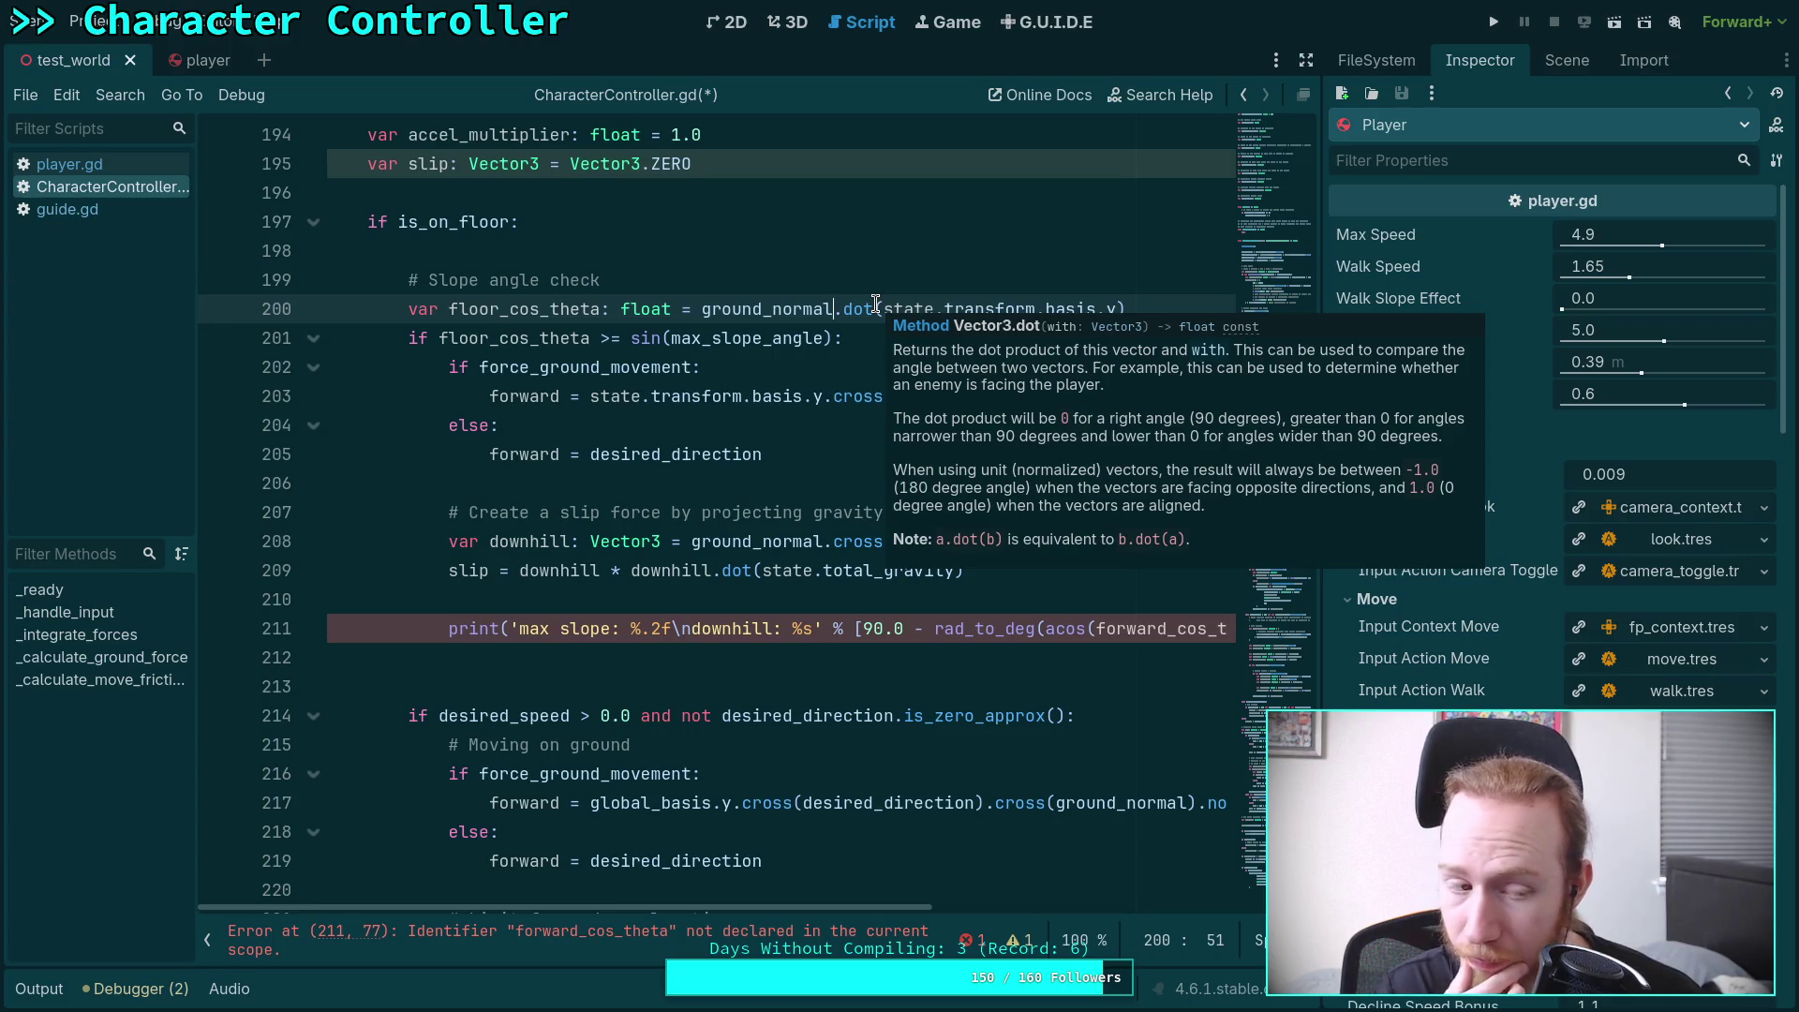
pyautogui.scroll(-5, 841, 674)
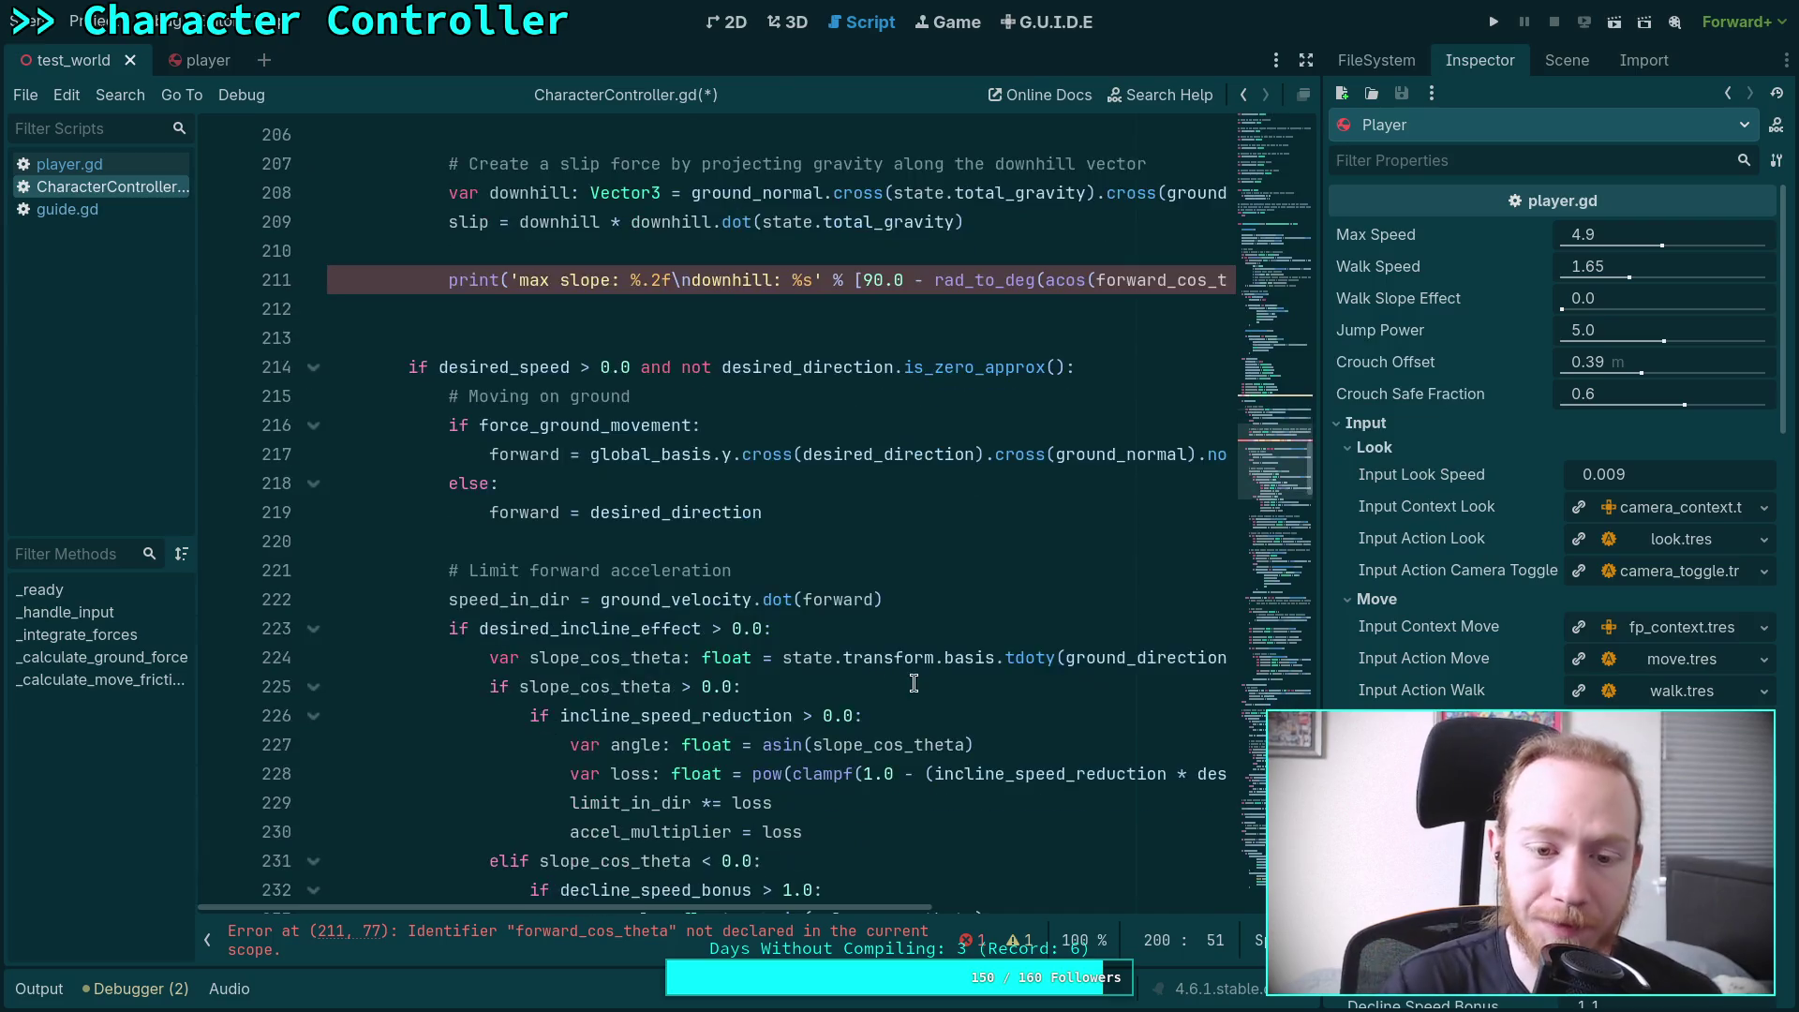
pyautogui.doubleClick(1109, 585)
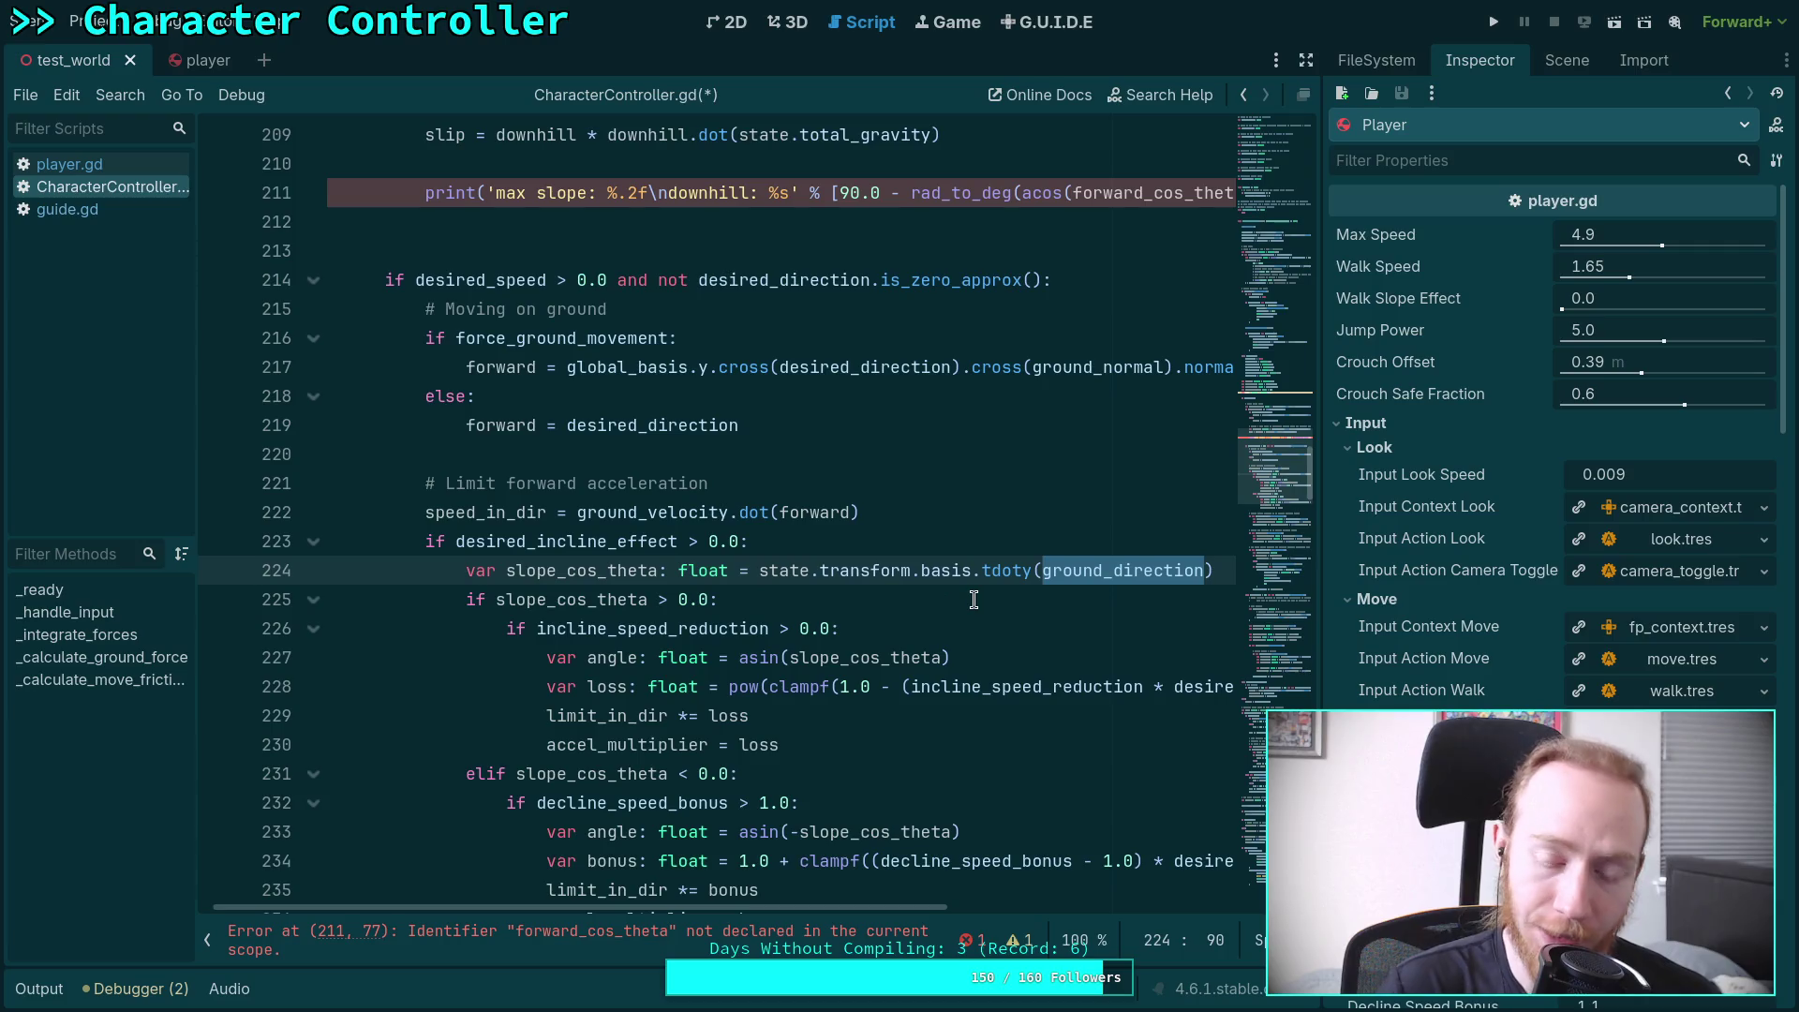
pyautogui.moveTo(1140, 572)
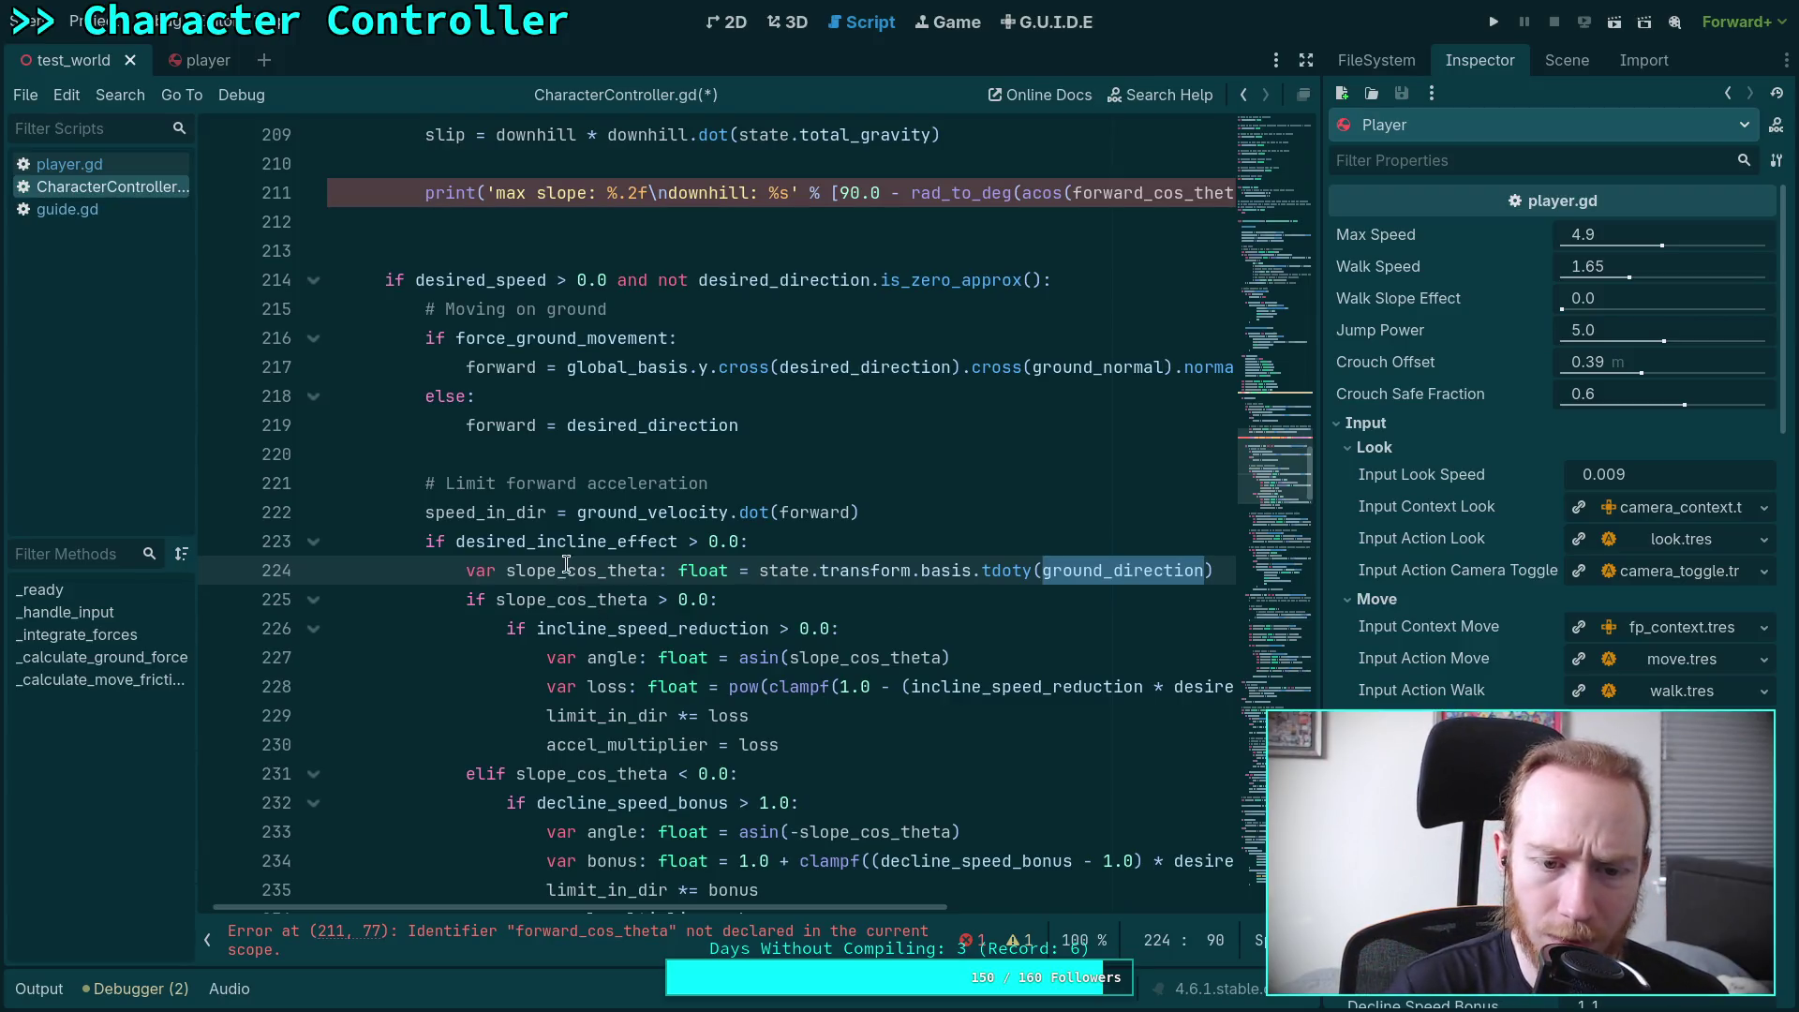
pyautogui.doubleClick(615, 571)
pyautogui.scroll(-3, 864, 679)
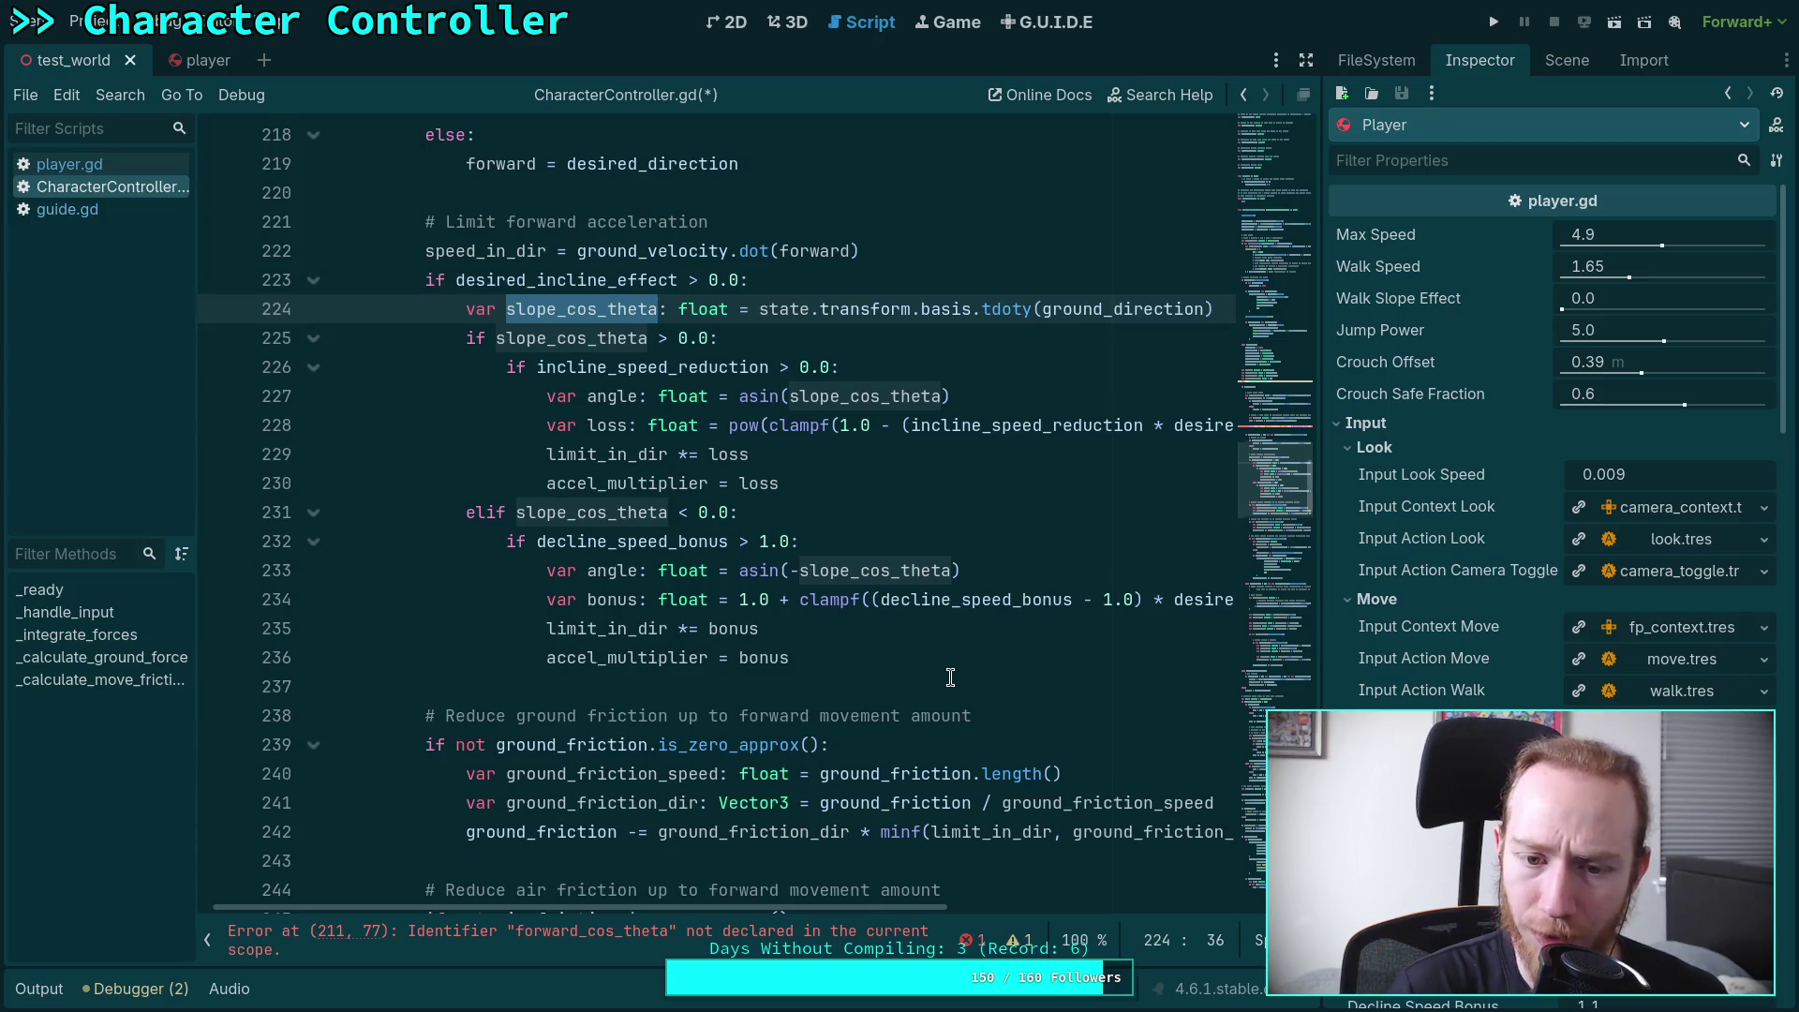
pyautogui.scroll(1, 951, 679)
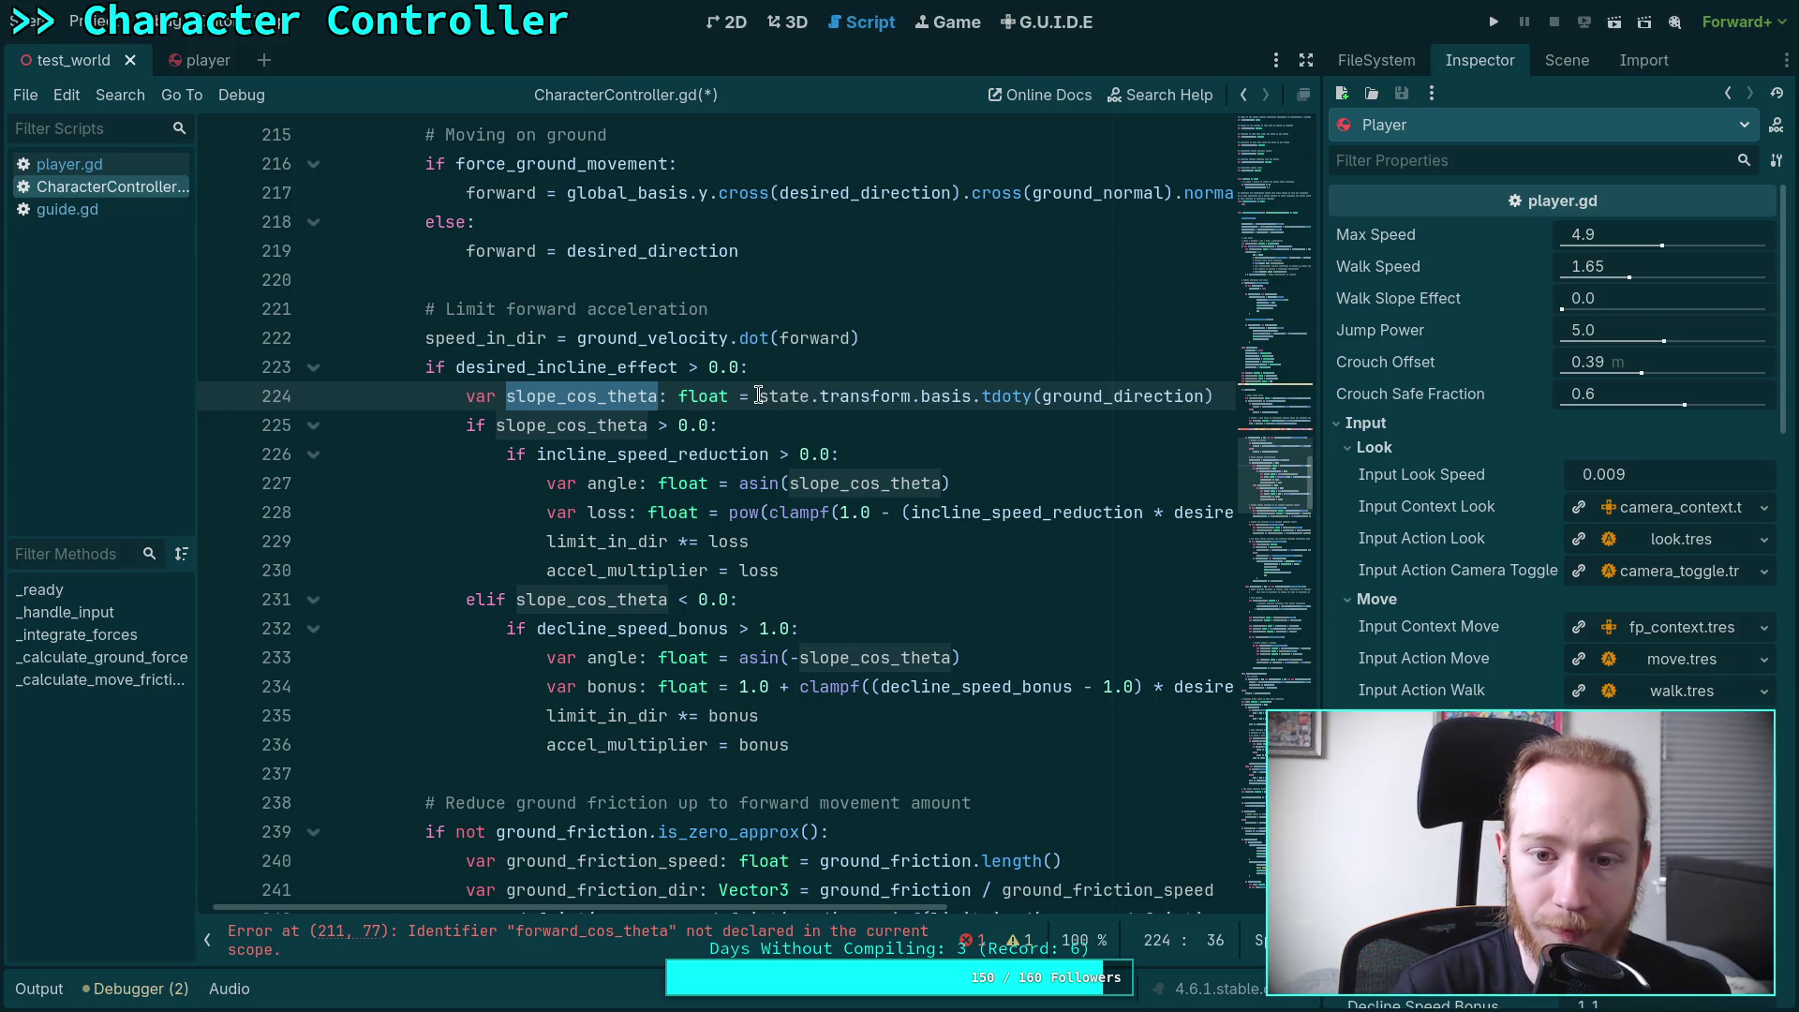
# Replace ground_direction with forward in line 224's slope_cos_theta dot product
pyautogui.doubleClick(1122, 396)
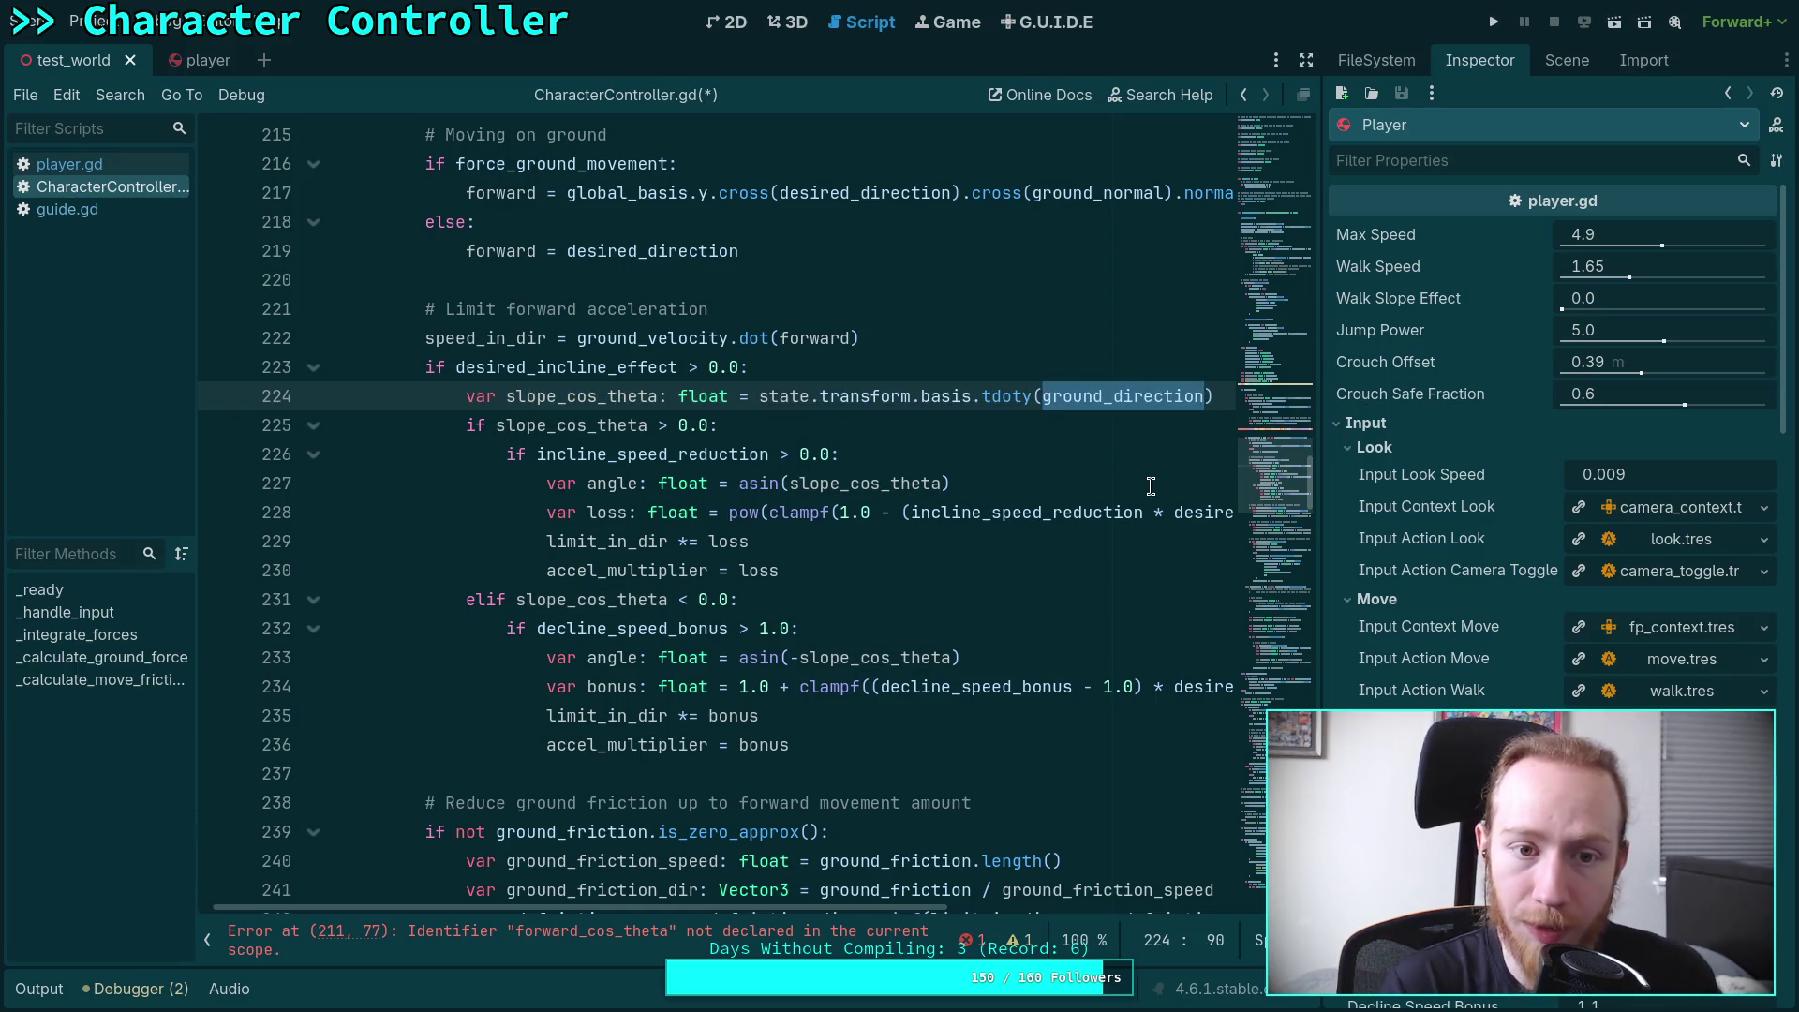
pyautogui.write('forward')
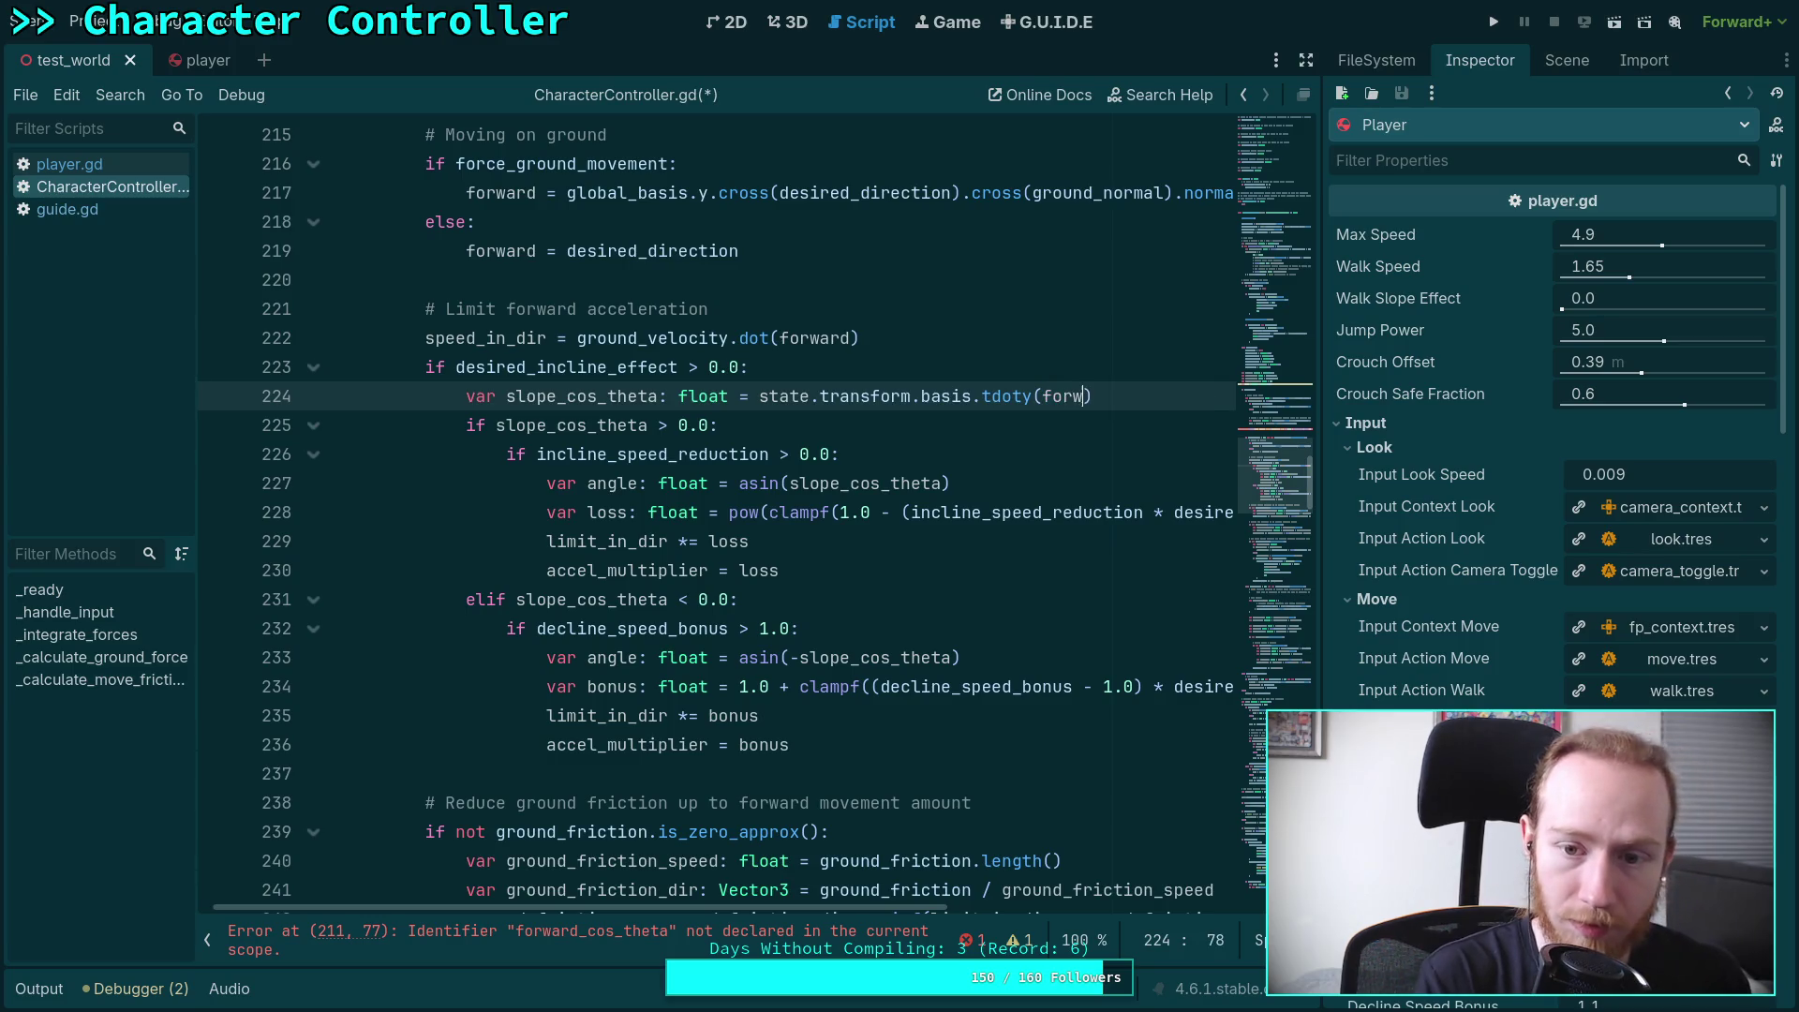
pyautogui.click(916, 416)
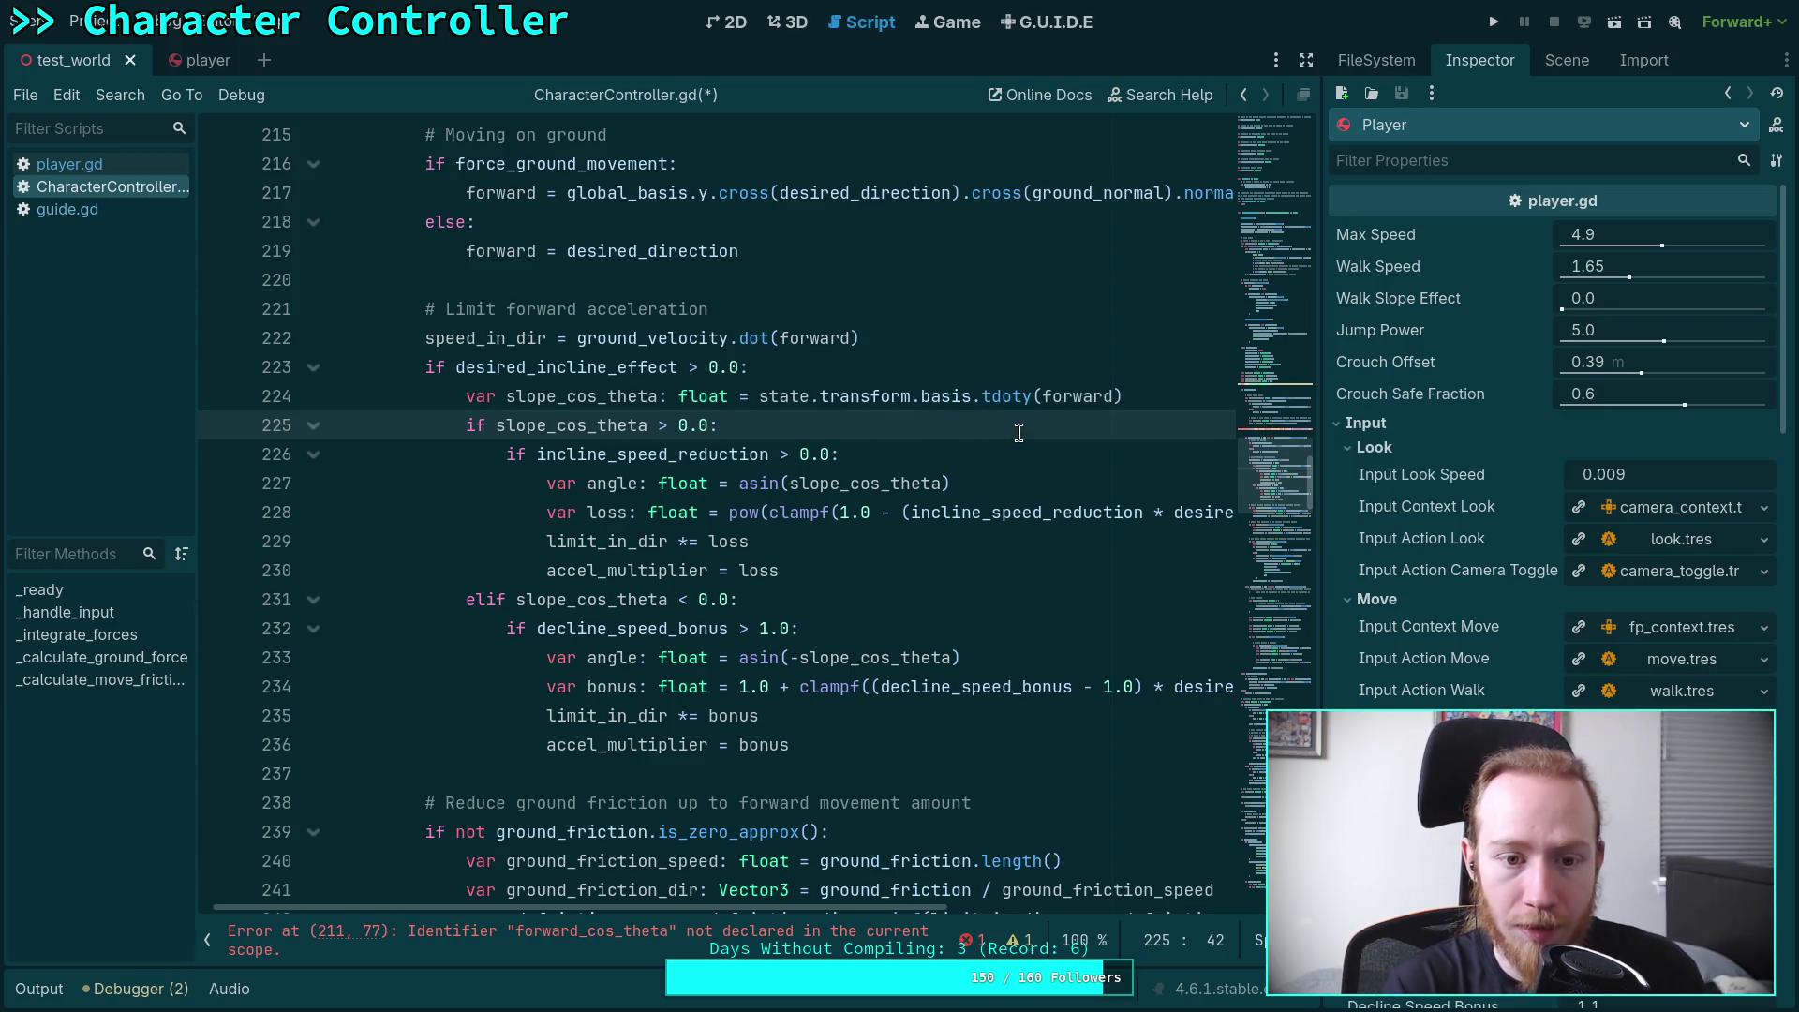
pyautogui.scroll(2, 988, 430)
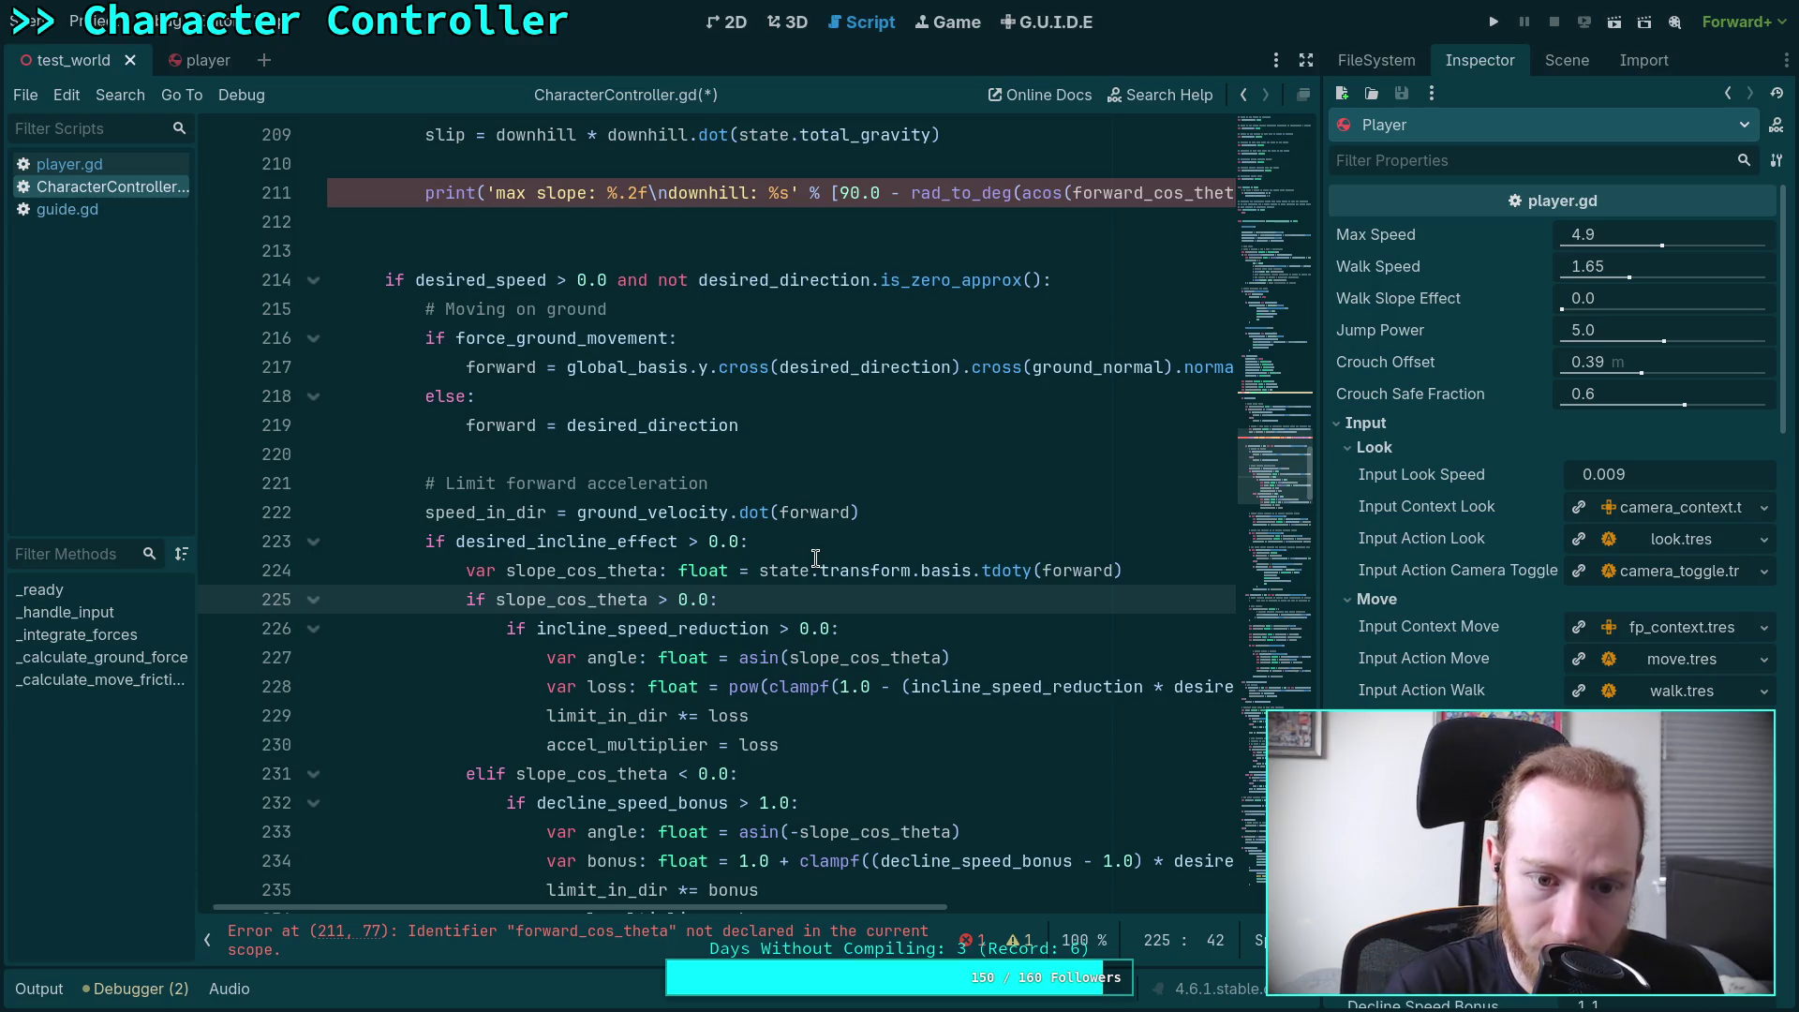
pyautogui.click(842, 543)
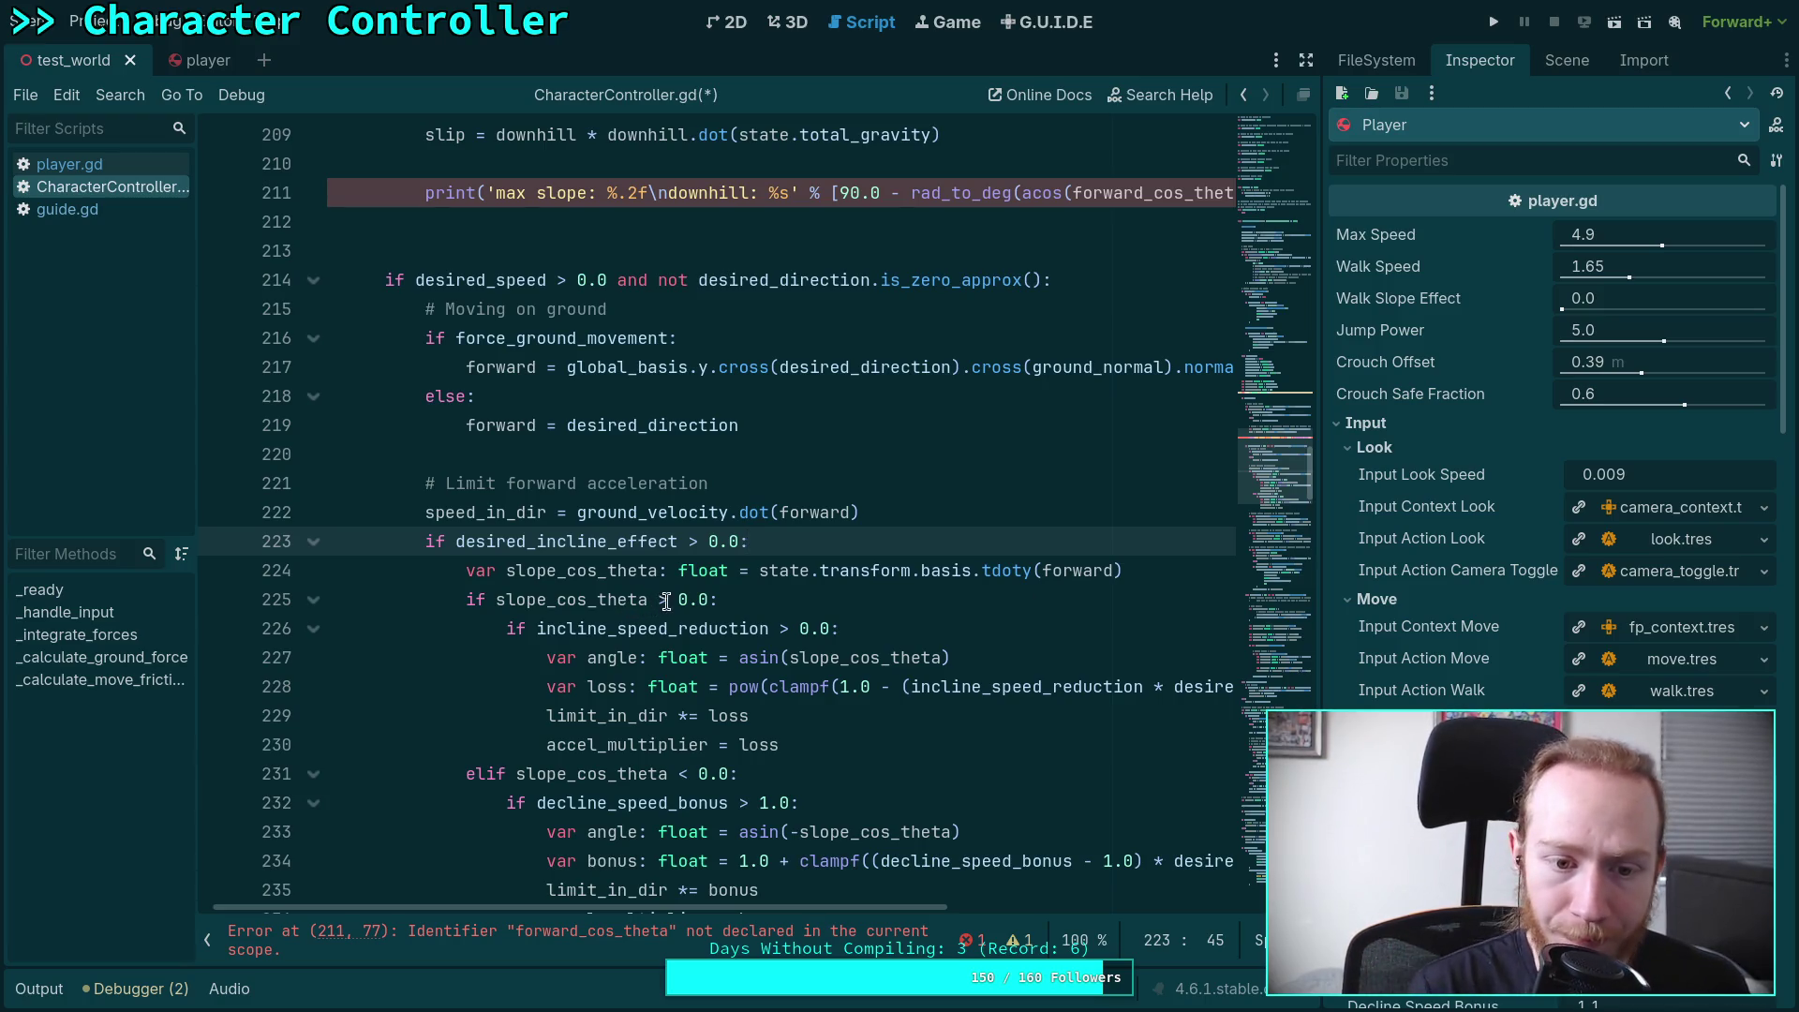
pyautogui.click(590, 599)
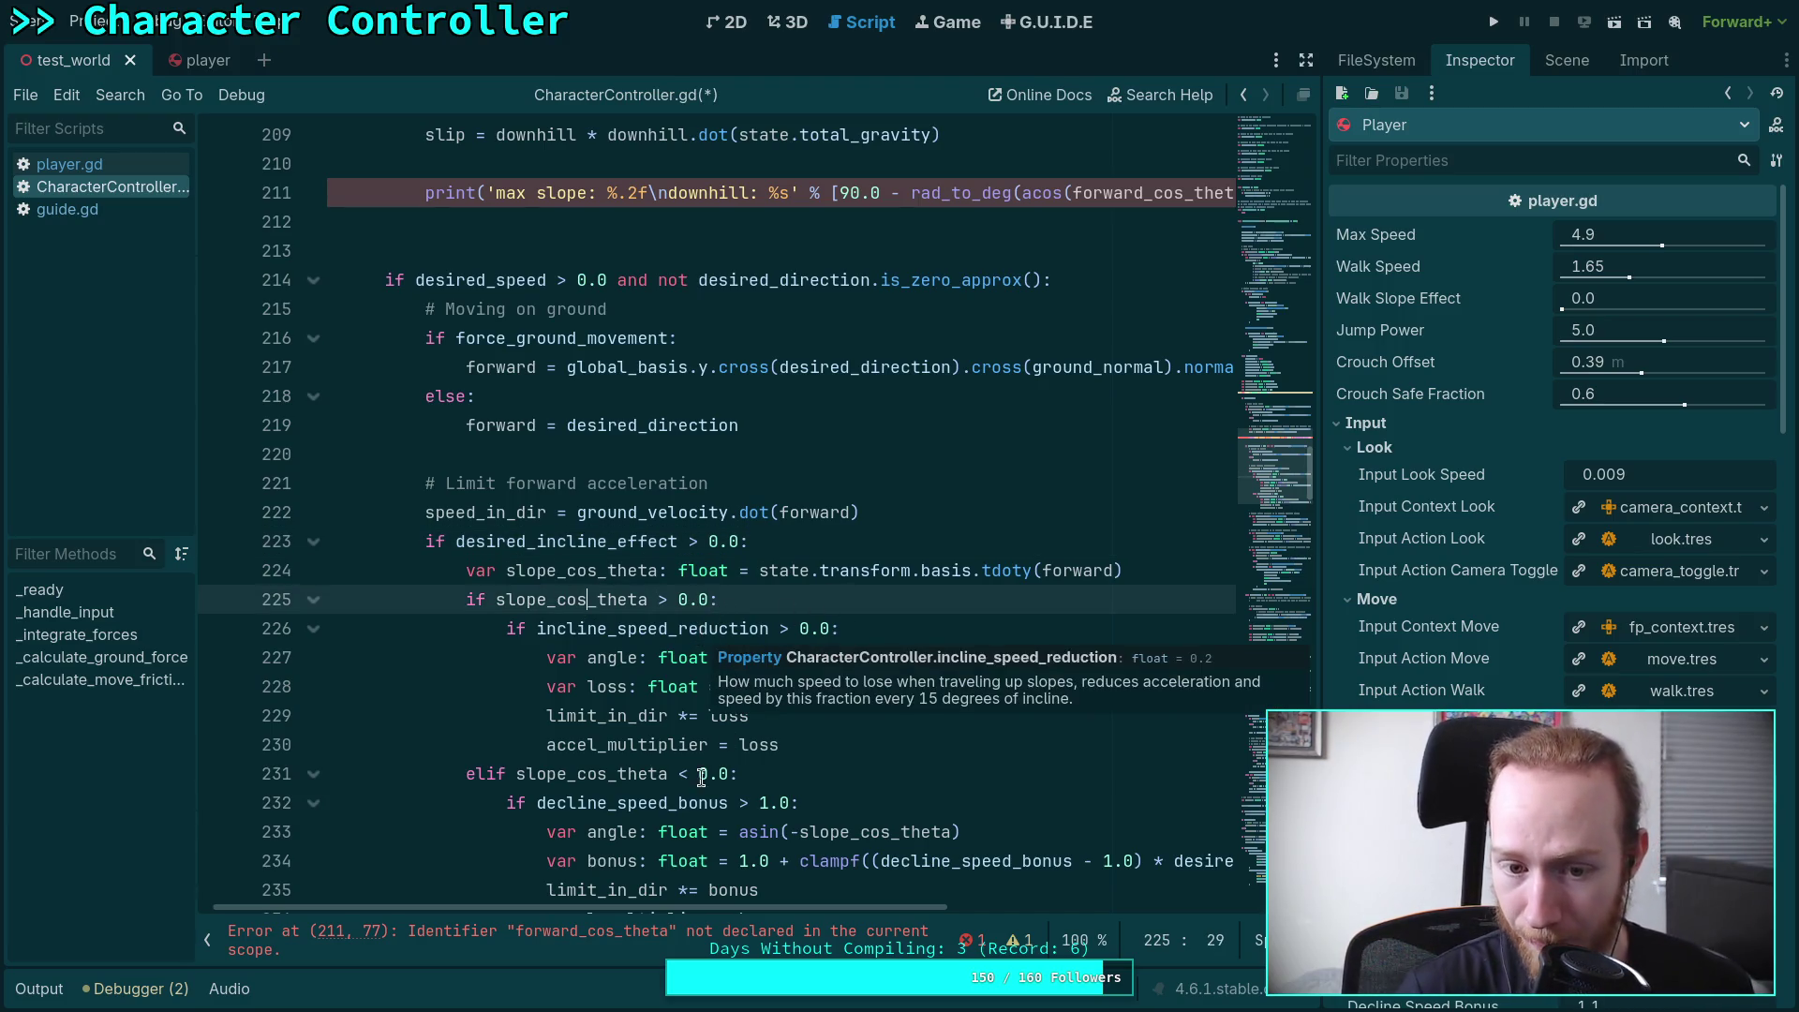
# Hide the scripts and methods list to widen the code view
pyautogui.moveTo(817, 907)
pyautogui.mouseDown()
pyautogui.moveTo(903, 911)
pyautogui.moveTo(860, 915)
pyautogui.mouseUp()
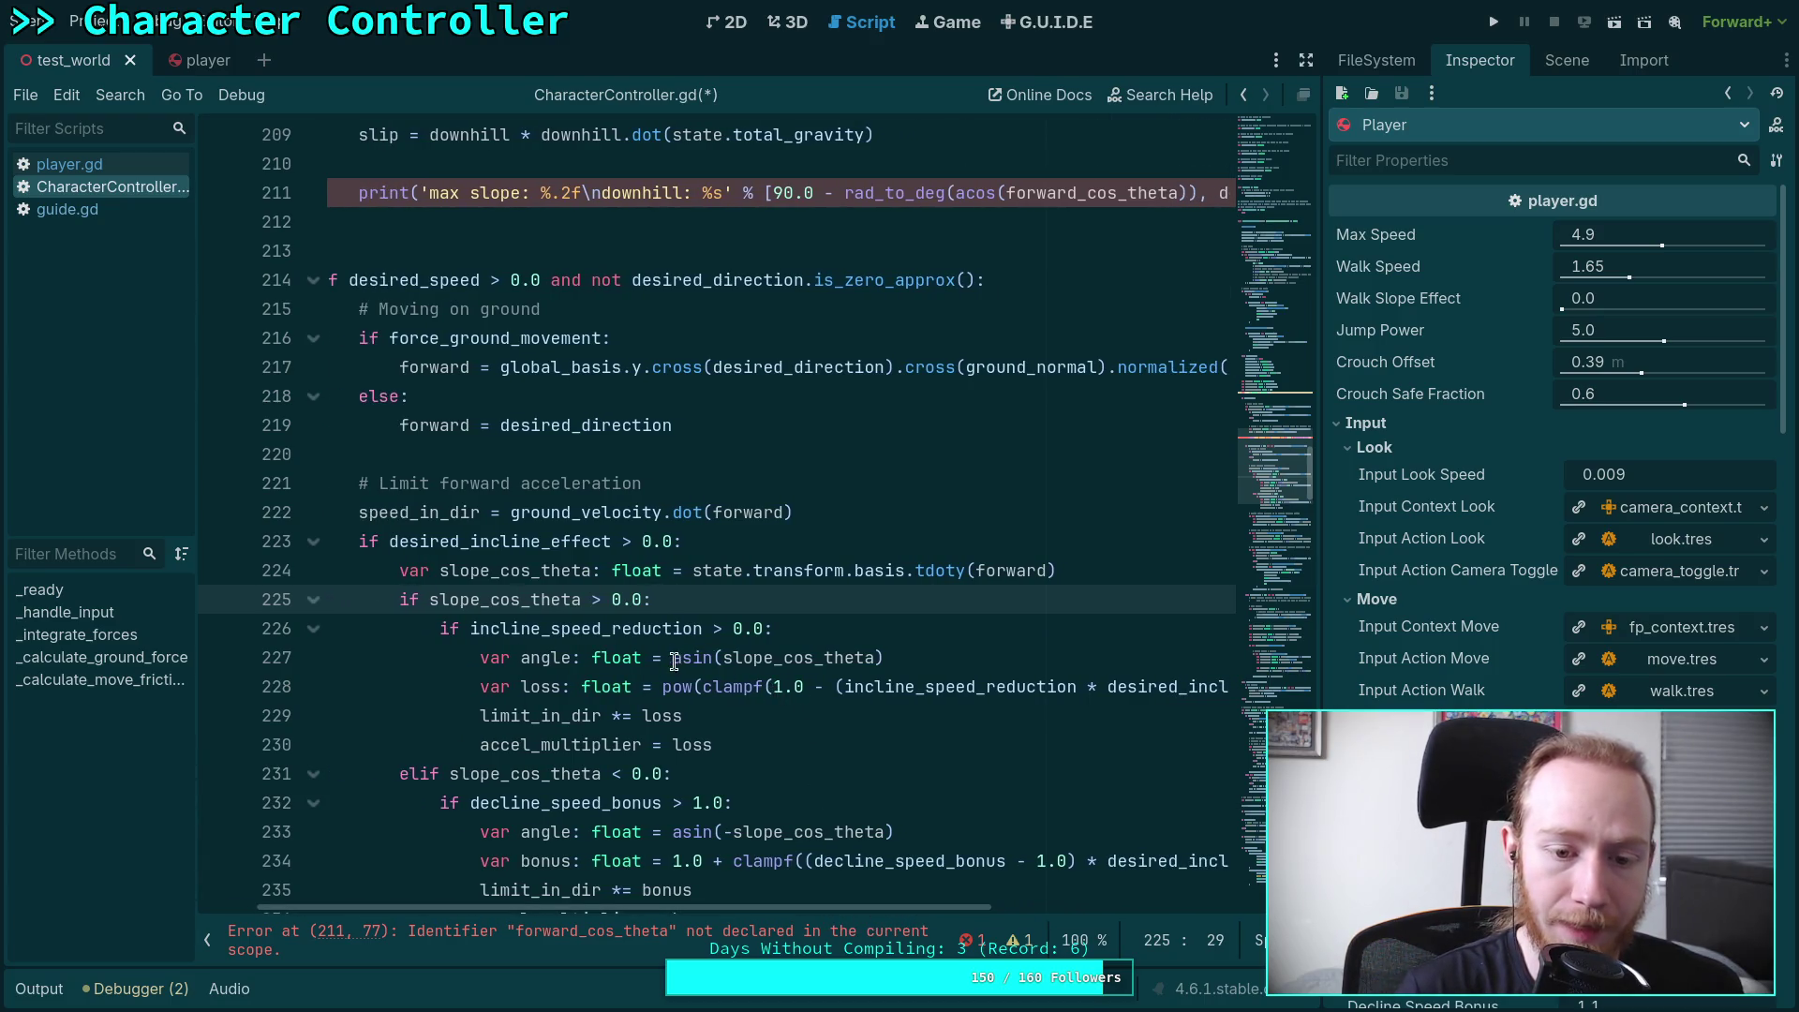
pyautogui.click(208, 939)
pyautogui.moveTo(757, 923)
pyautogui.mouseDown()
pyautogui.moveTo(974, 923)
pyautogui.moveTo(762, 901)
pyautogui.mouseUp()
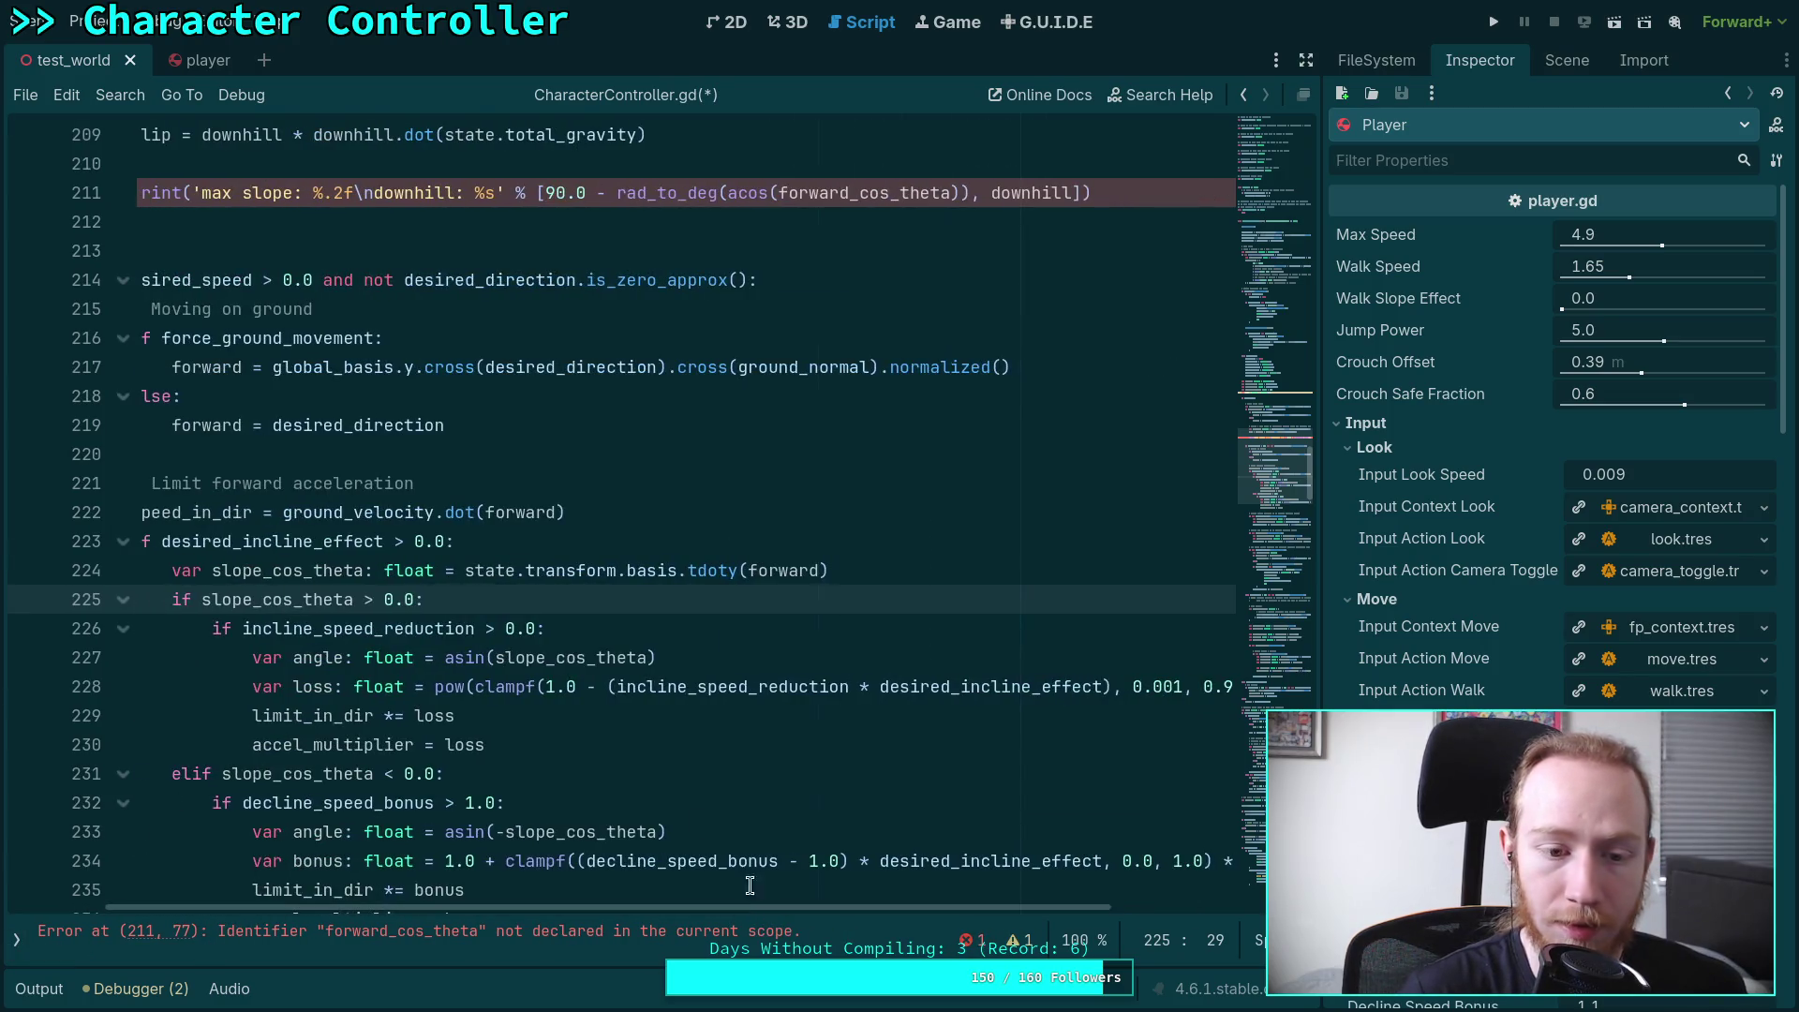
pyautogui.click(669, 781)
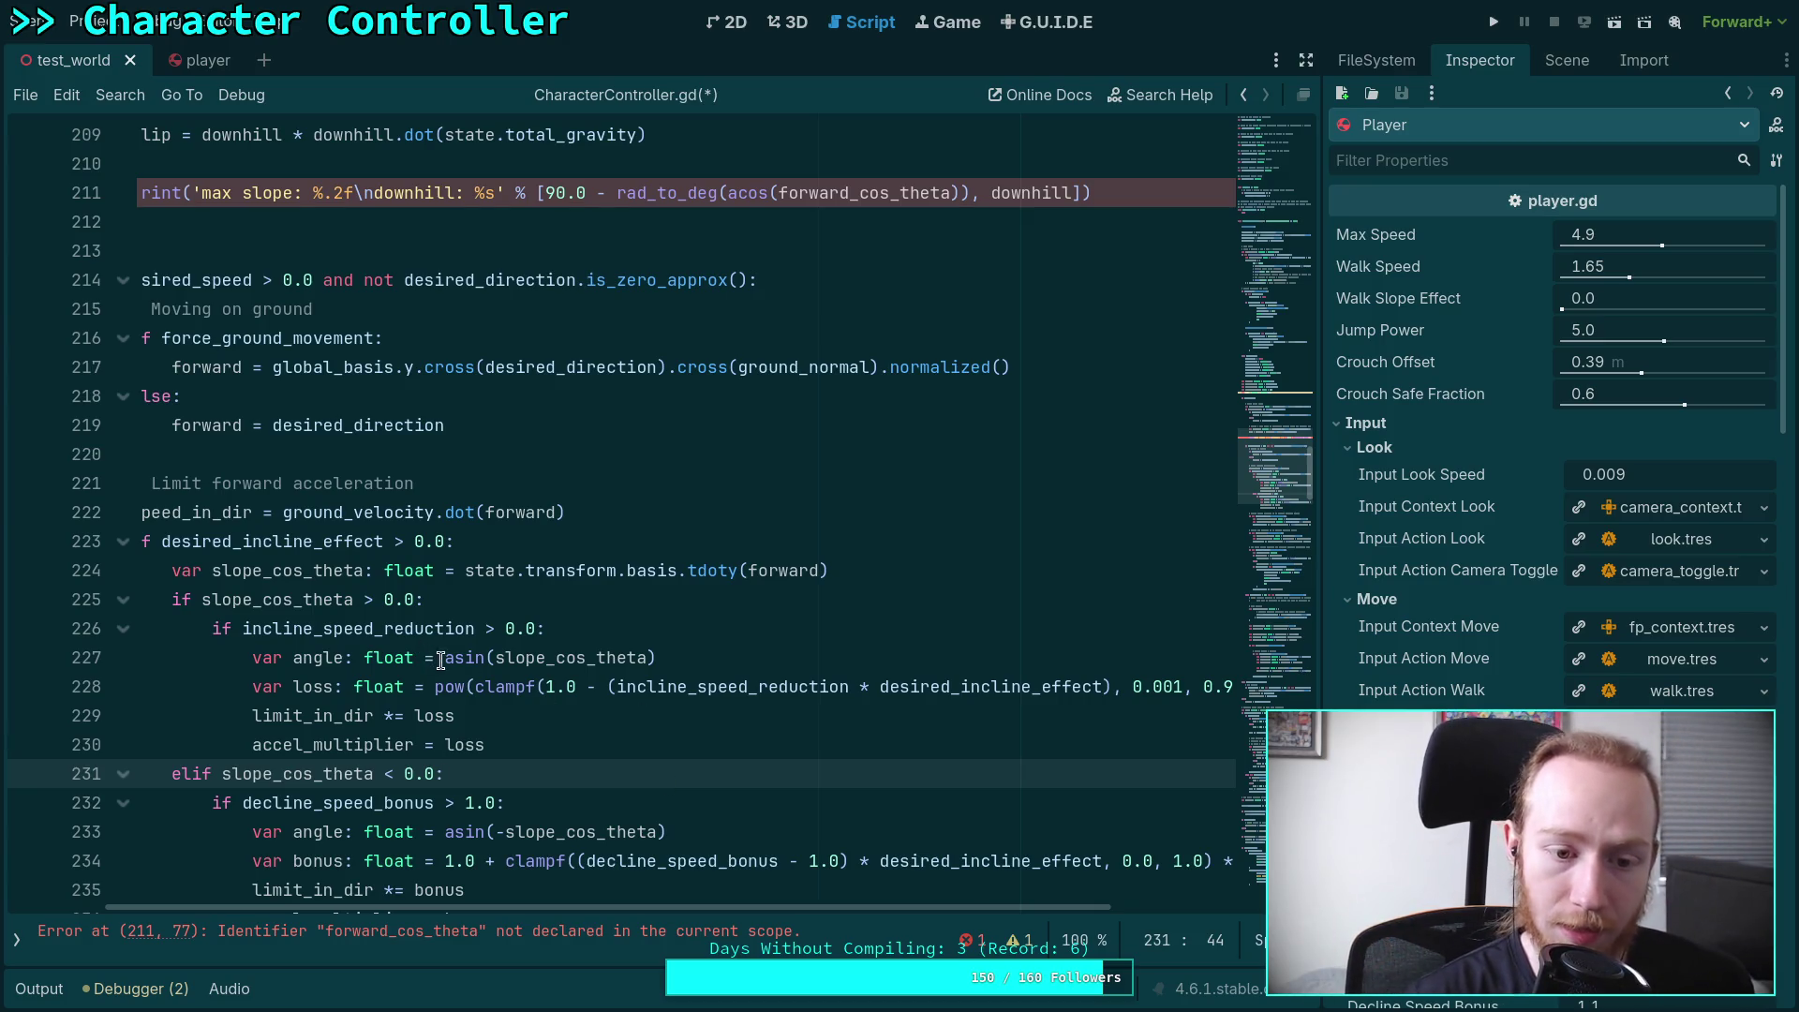
# Change asin to acos in the slope angle calculations on lines 227 and 233
pyautogui.moveTo(456, 661); pyautogui.dragTo(483, 660)
pyautogui.write('cos')
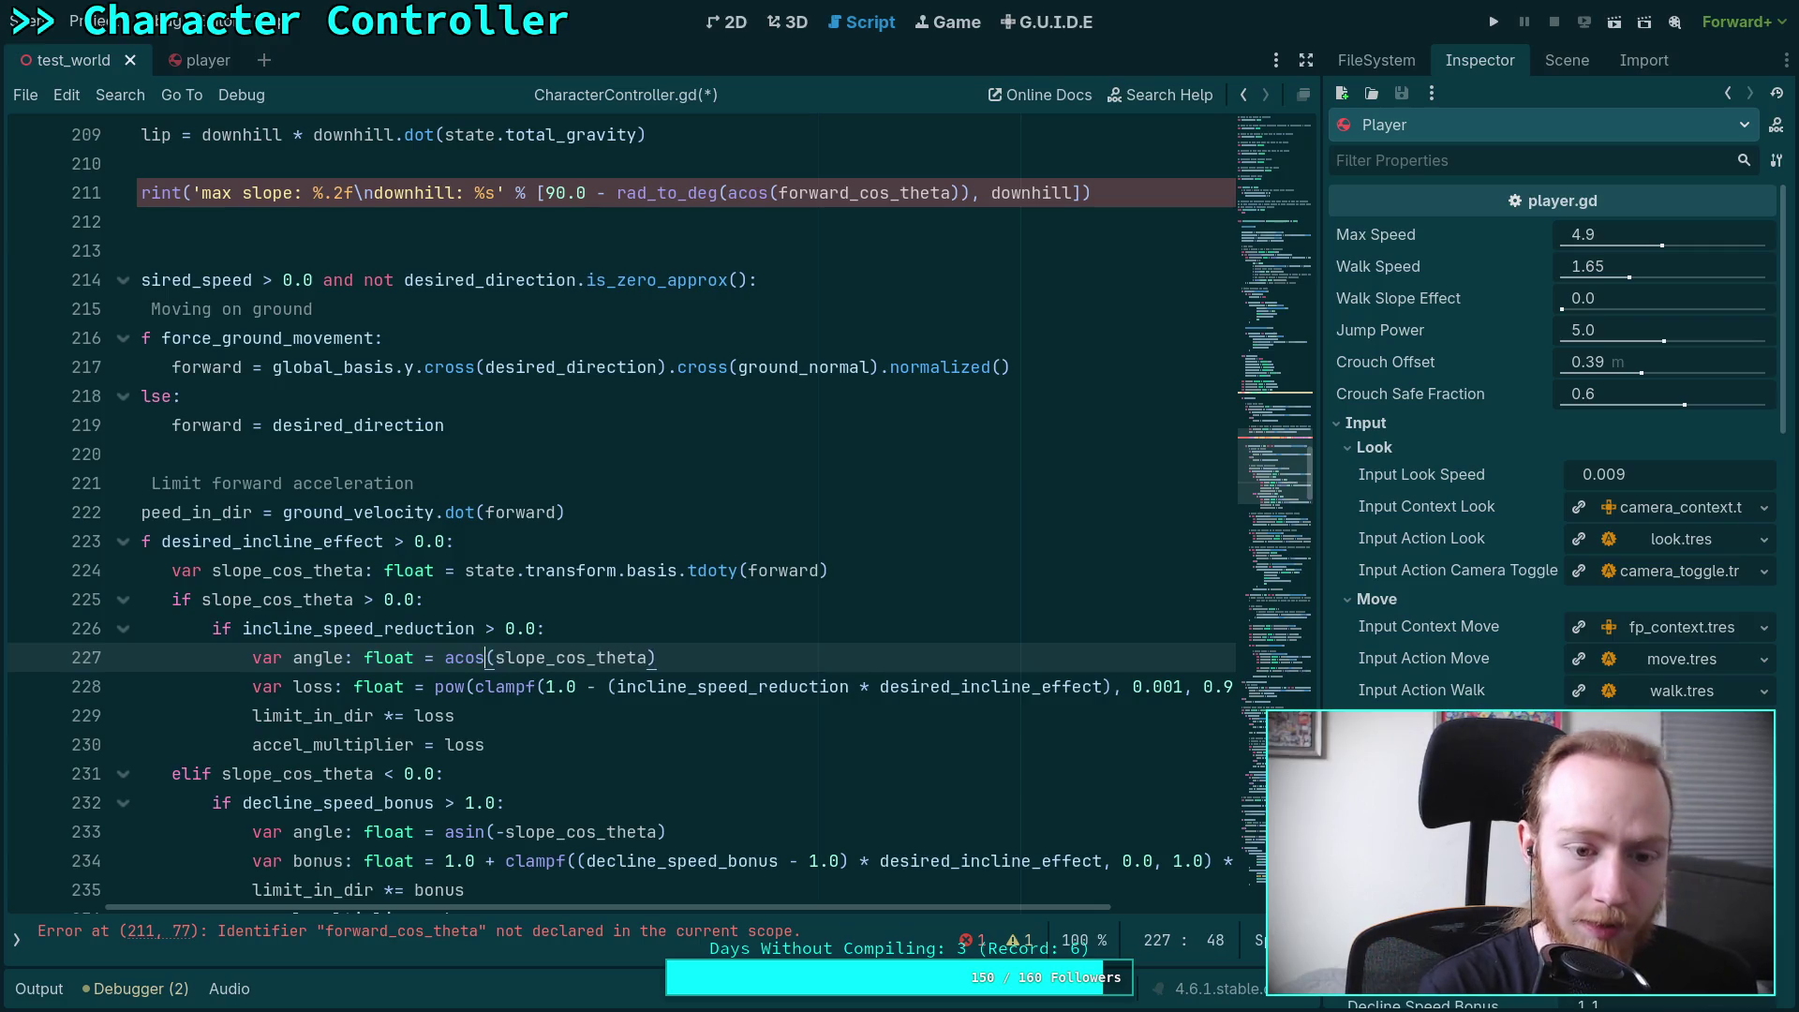
pyautogui.press('Escape')
pyautogui.press('Up')
pyautogui.press('Up')
pyautogui.moveTo(457, 842); pyautogui.dragTo(485, 842)
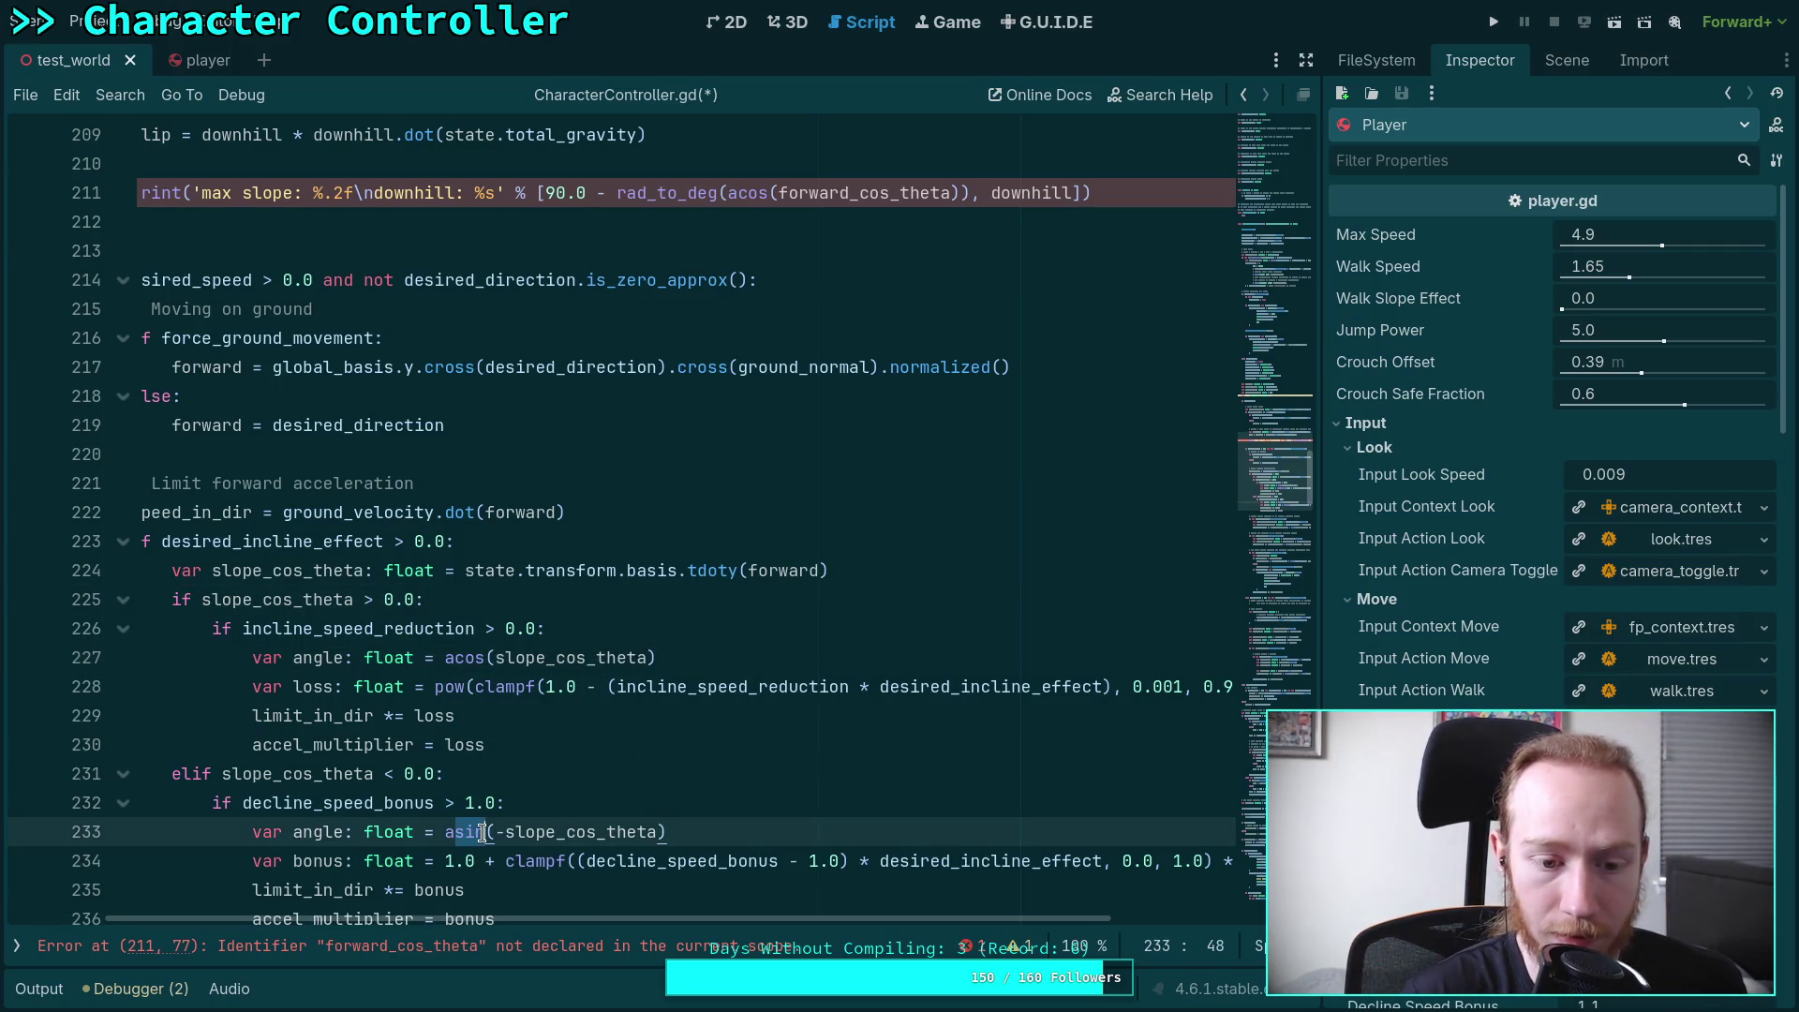
pyautogui.write('cos')
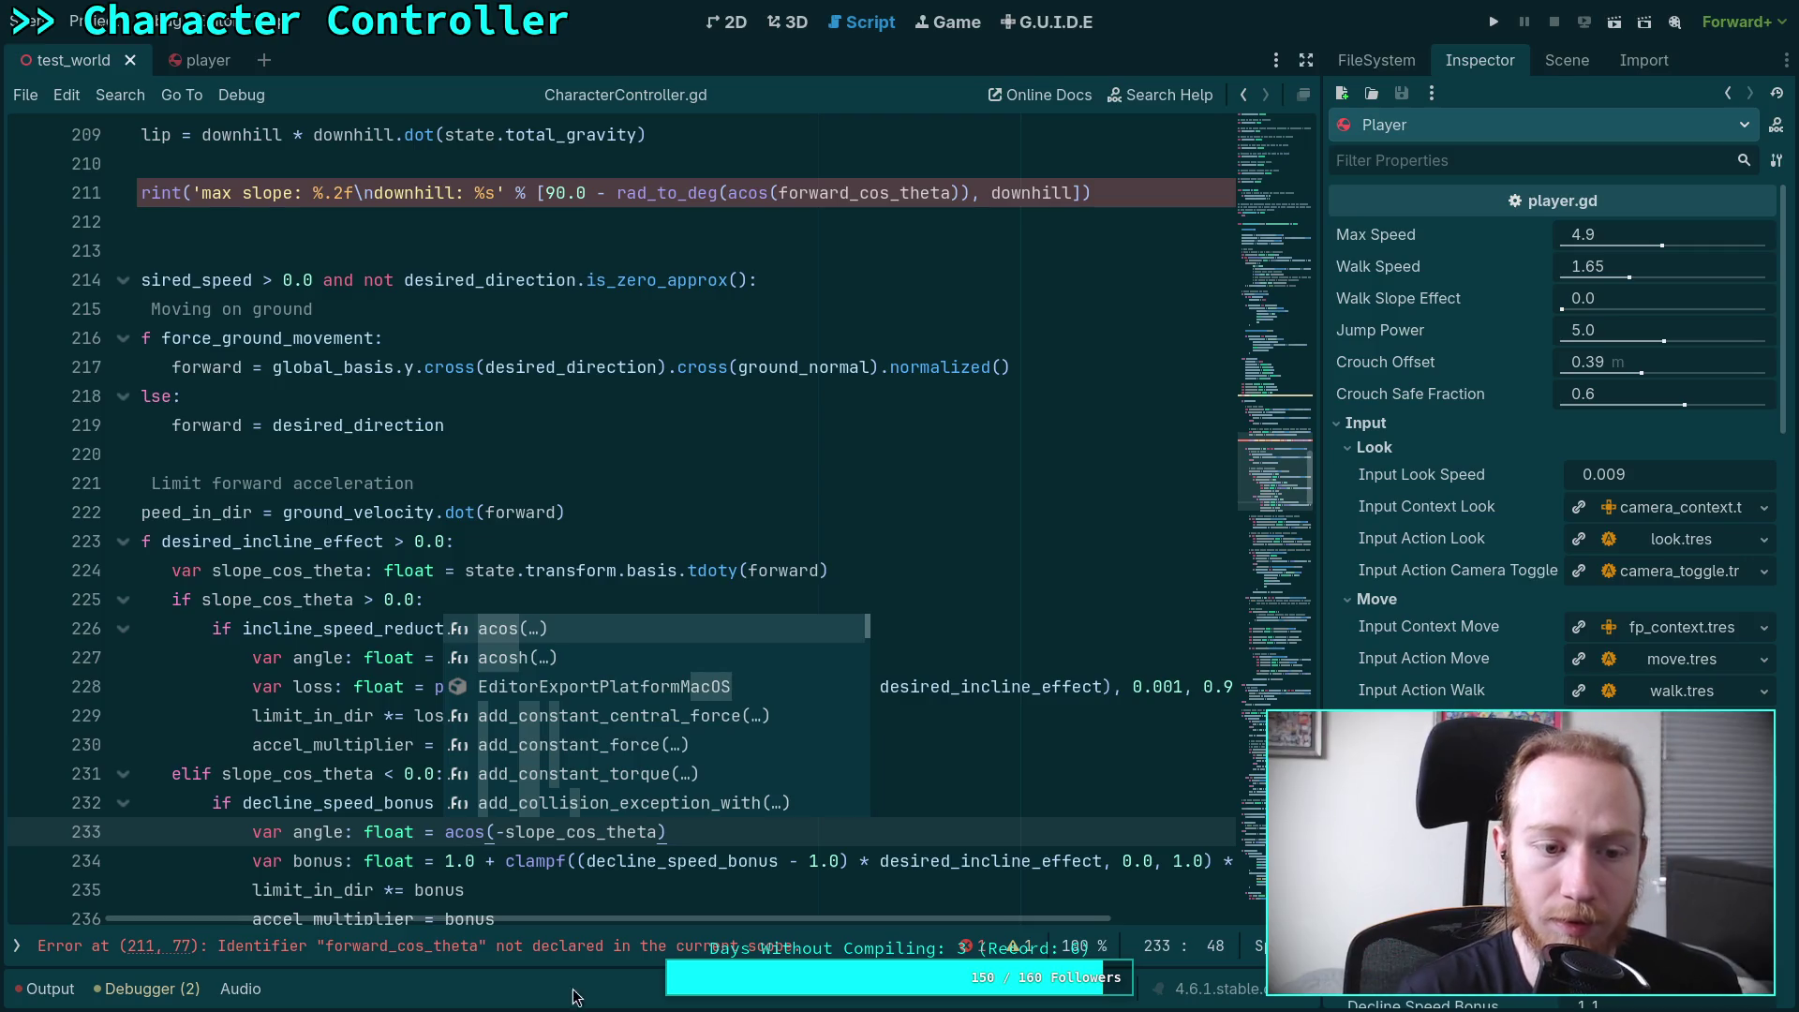
pyautogui.moveTo(705, 922); pyautogui.dragTo(575, 924)
pyautogui.scroll(3, 421, 656)
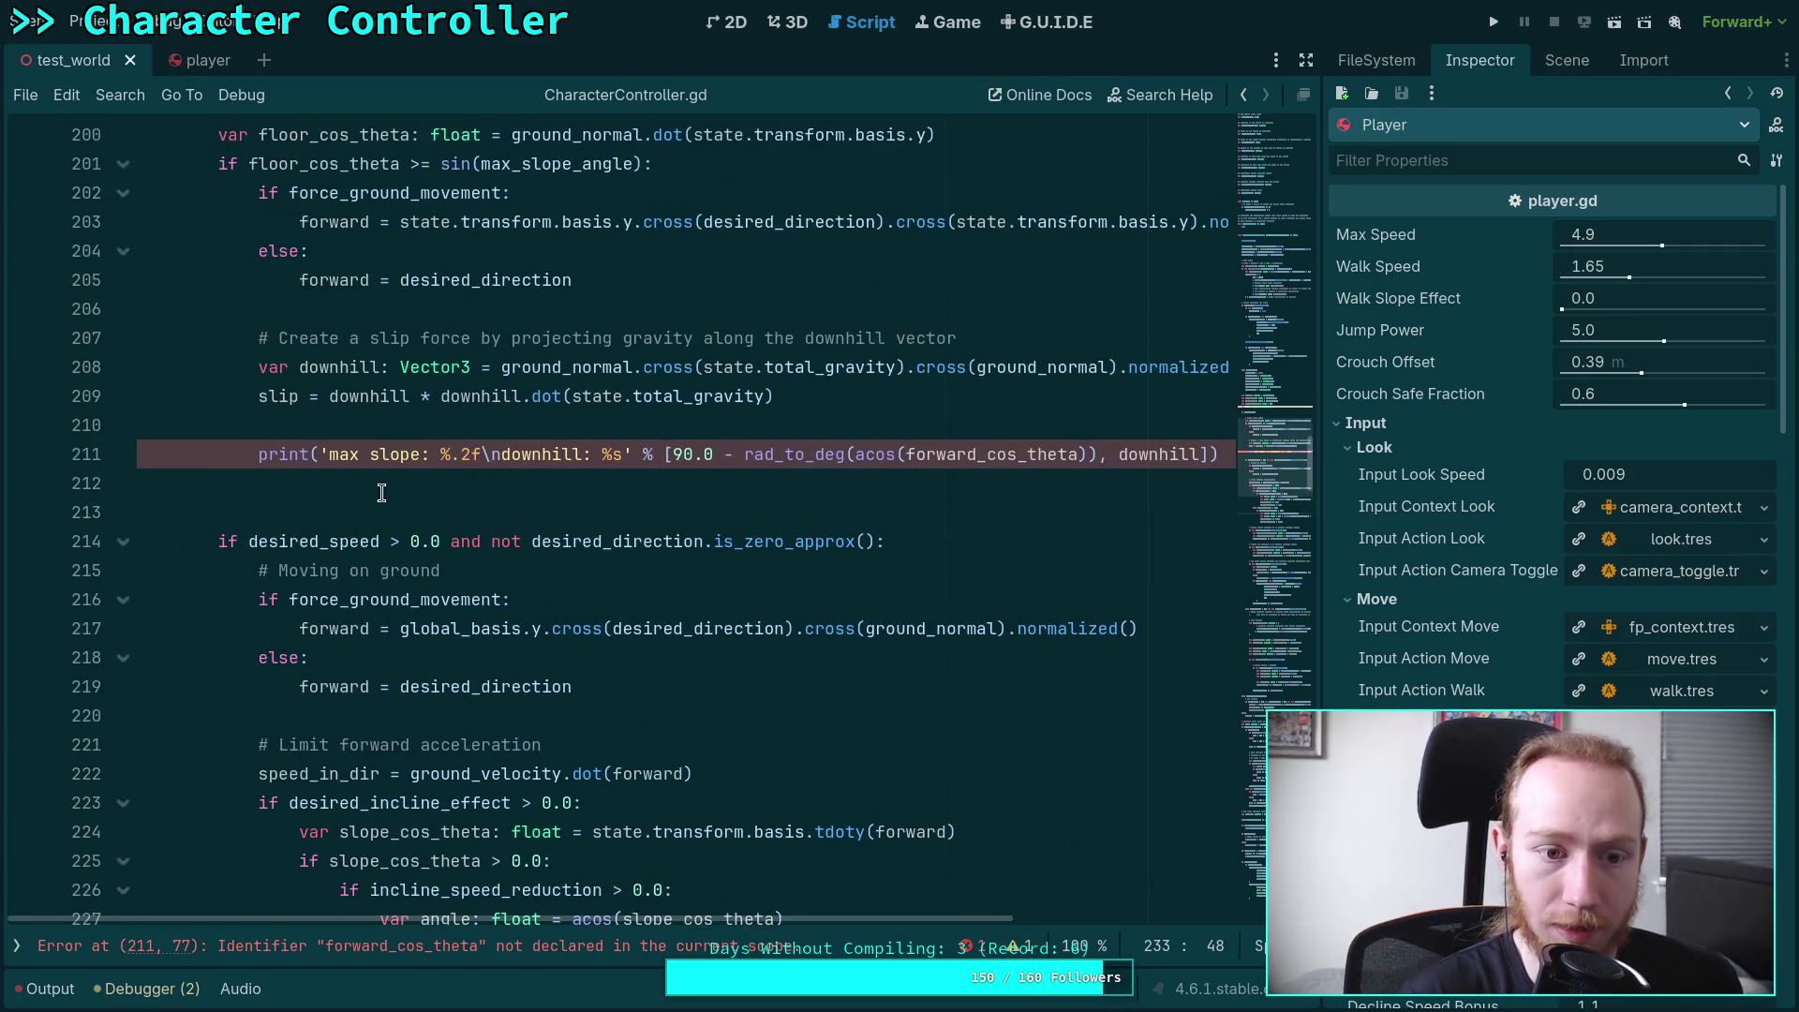
# Comment out the debug print on line 211 and save the script
pyautogui.click(254, 456)
pyautogui.hotkey('ctrl', 'k')
pyautogui.scroll(2, 351, 486)
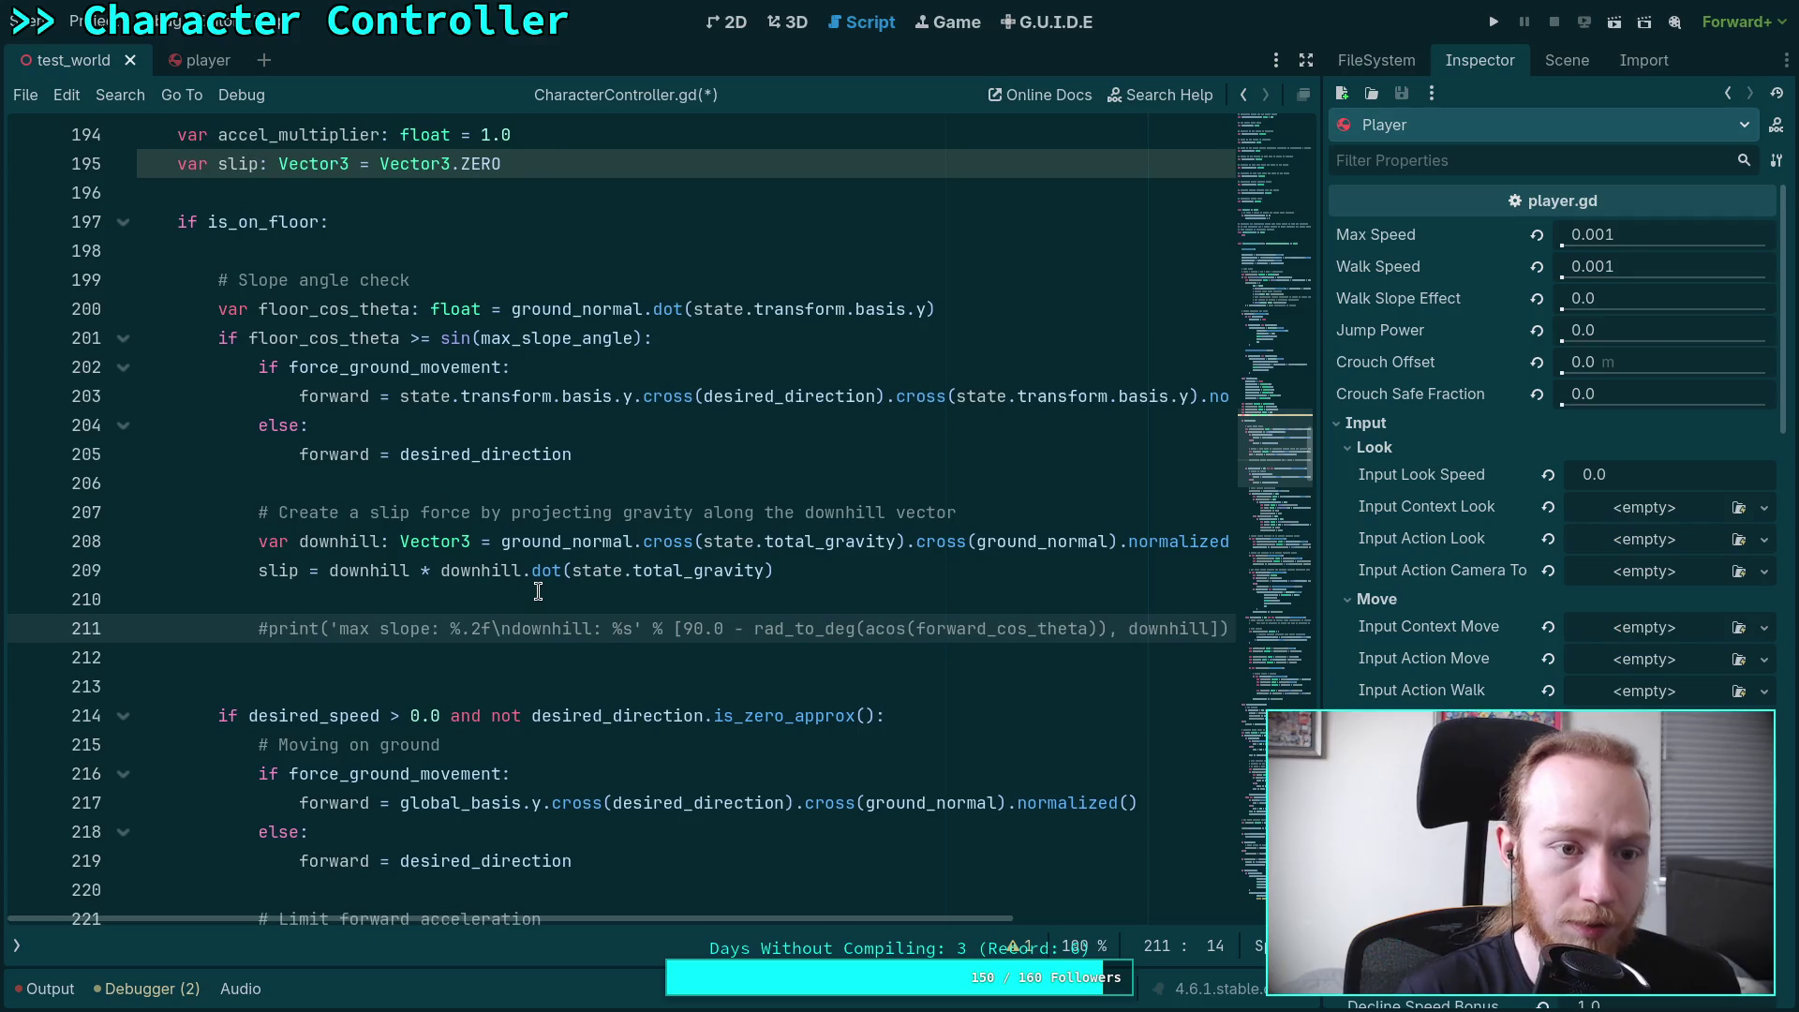
pyautogui.hotkey('ctrl', 's')
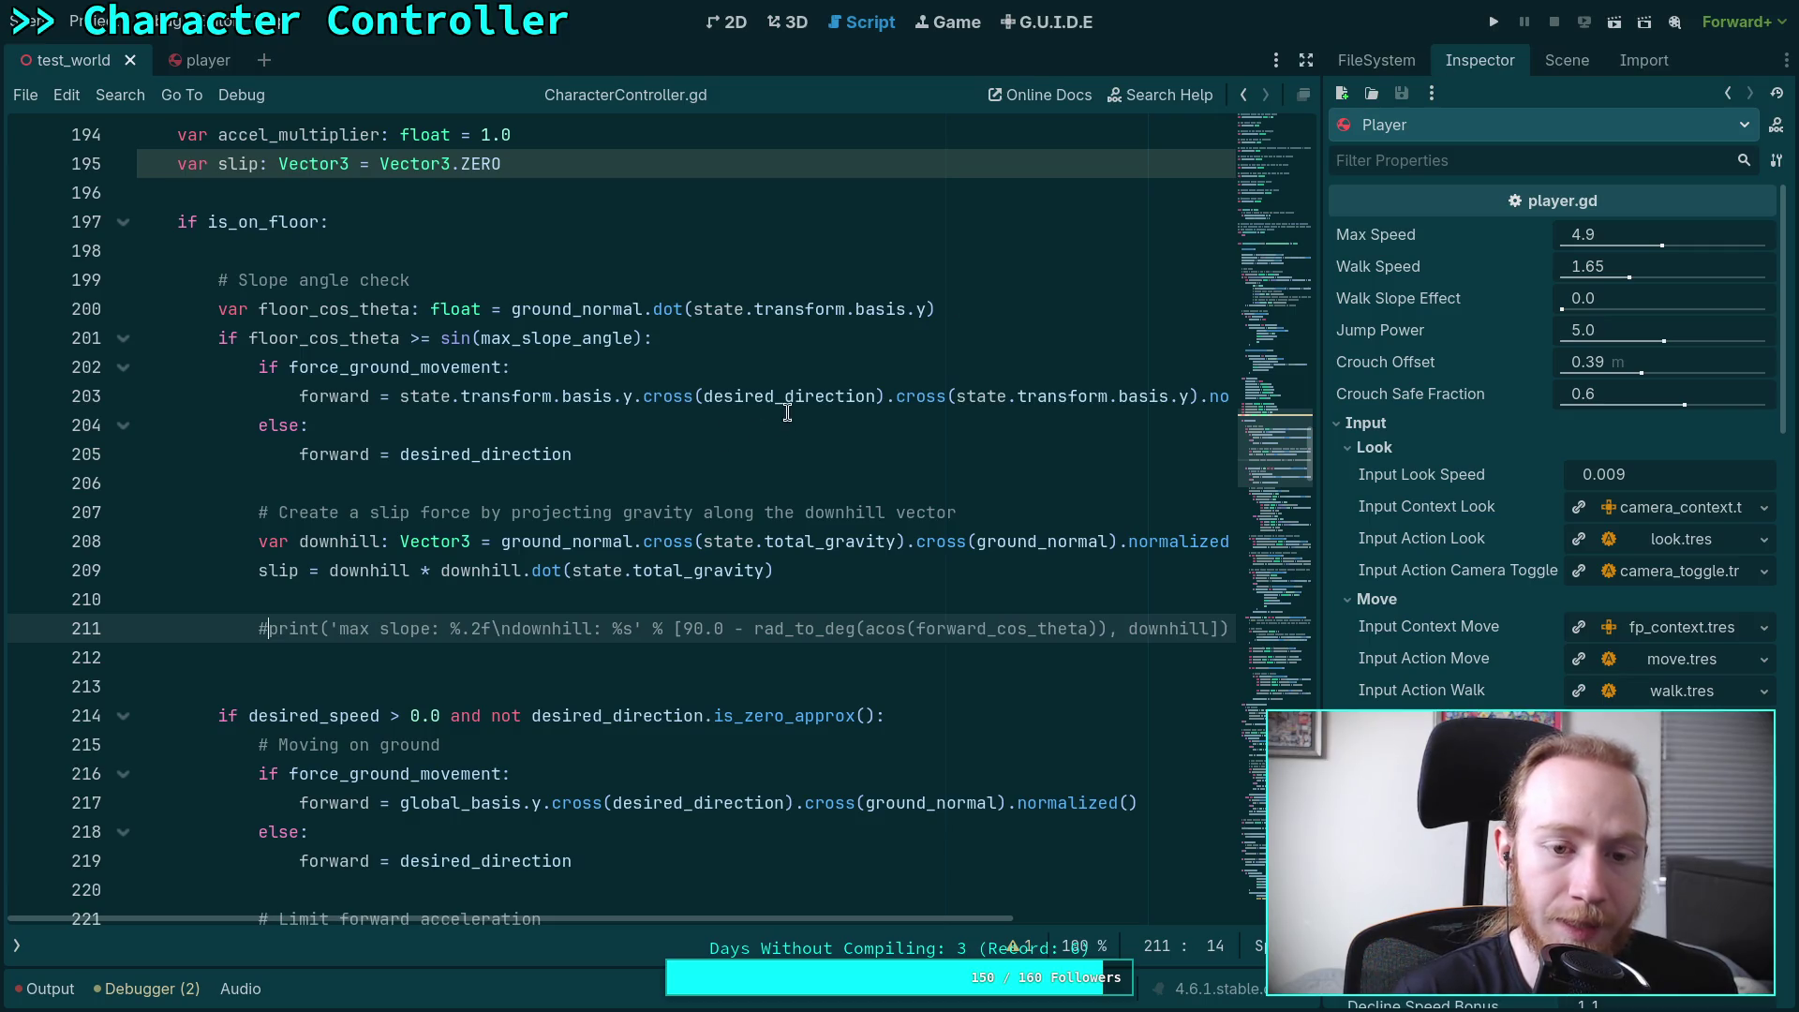
# Short-circuit line 201's slope check by inserting 'false and' after 'if'
pyautogui.click(237, 339)
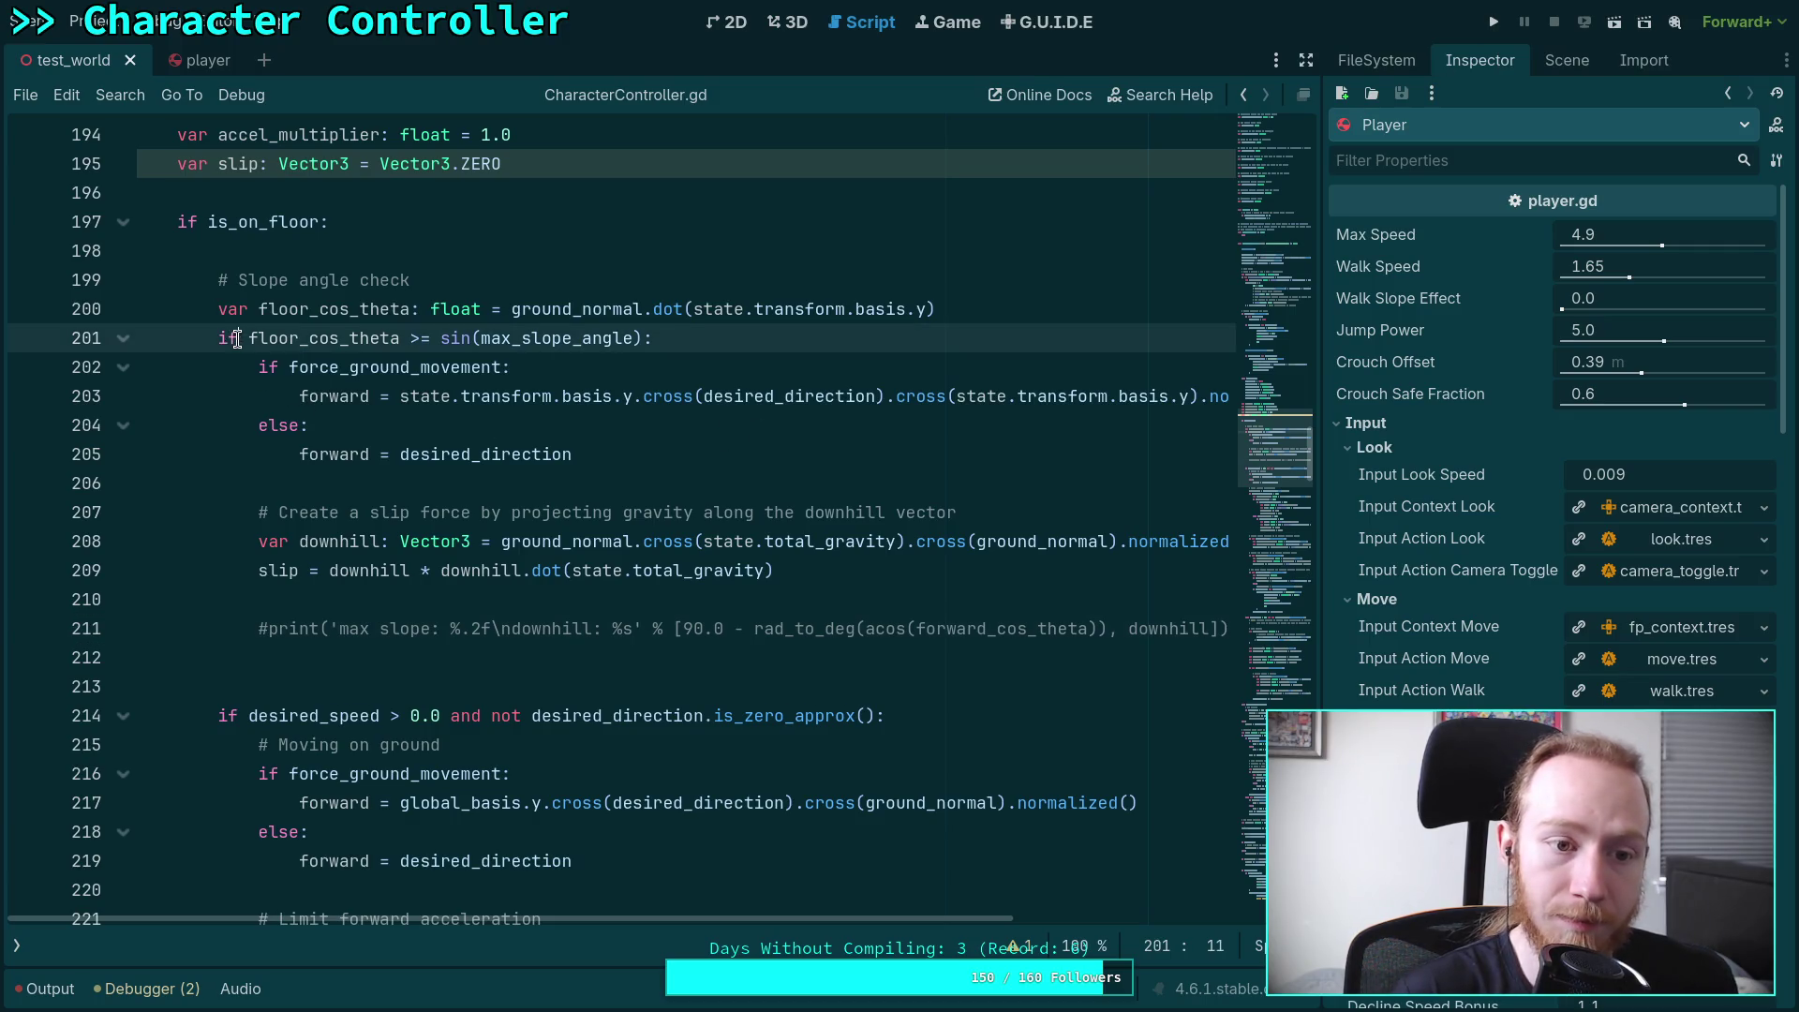
pyautogui.write('falso')
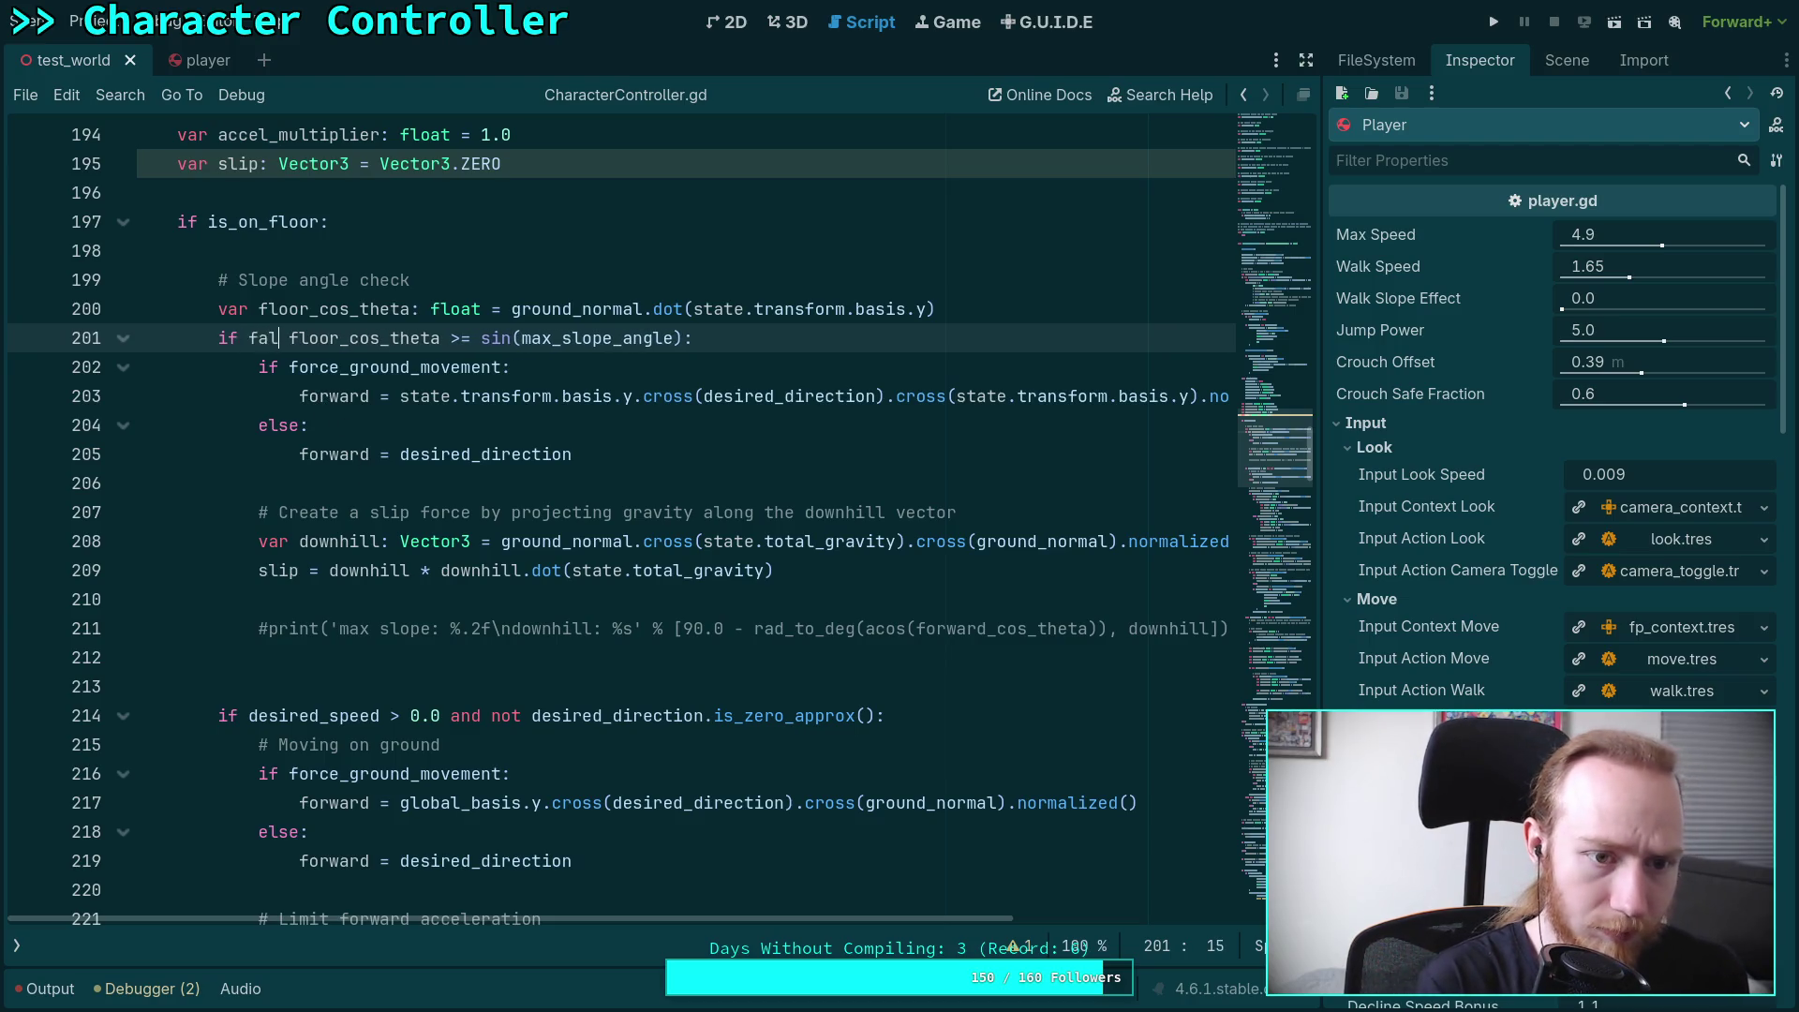
pyautogui.press('BackSpace')
pyautogui.press('BackSpace')
pyautogui.write('e and')
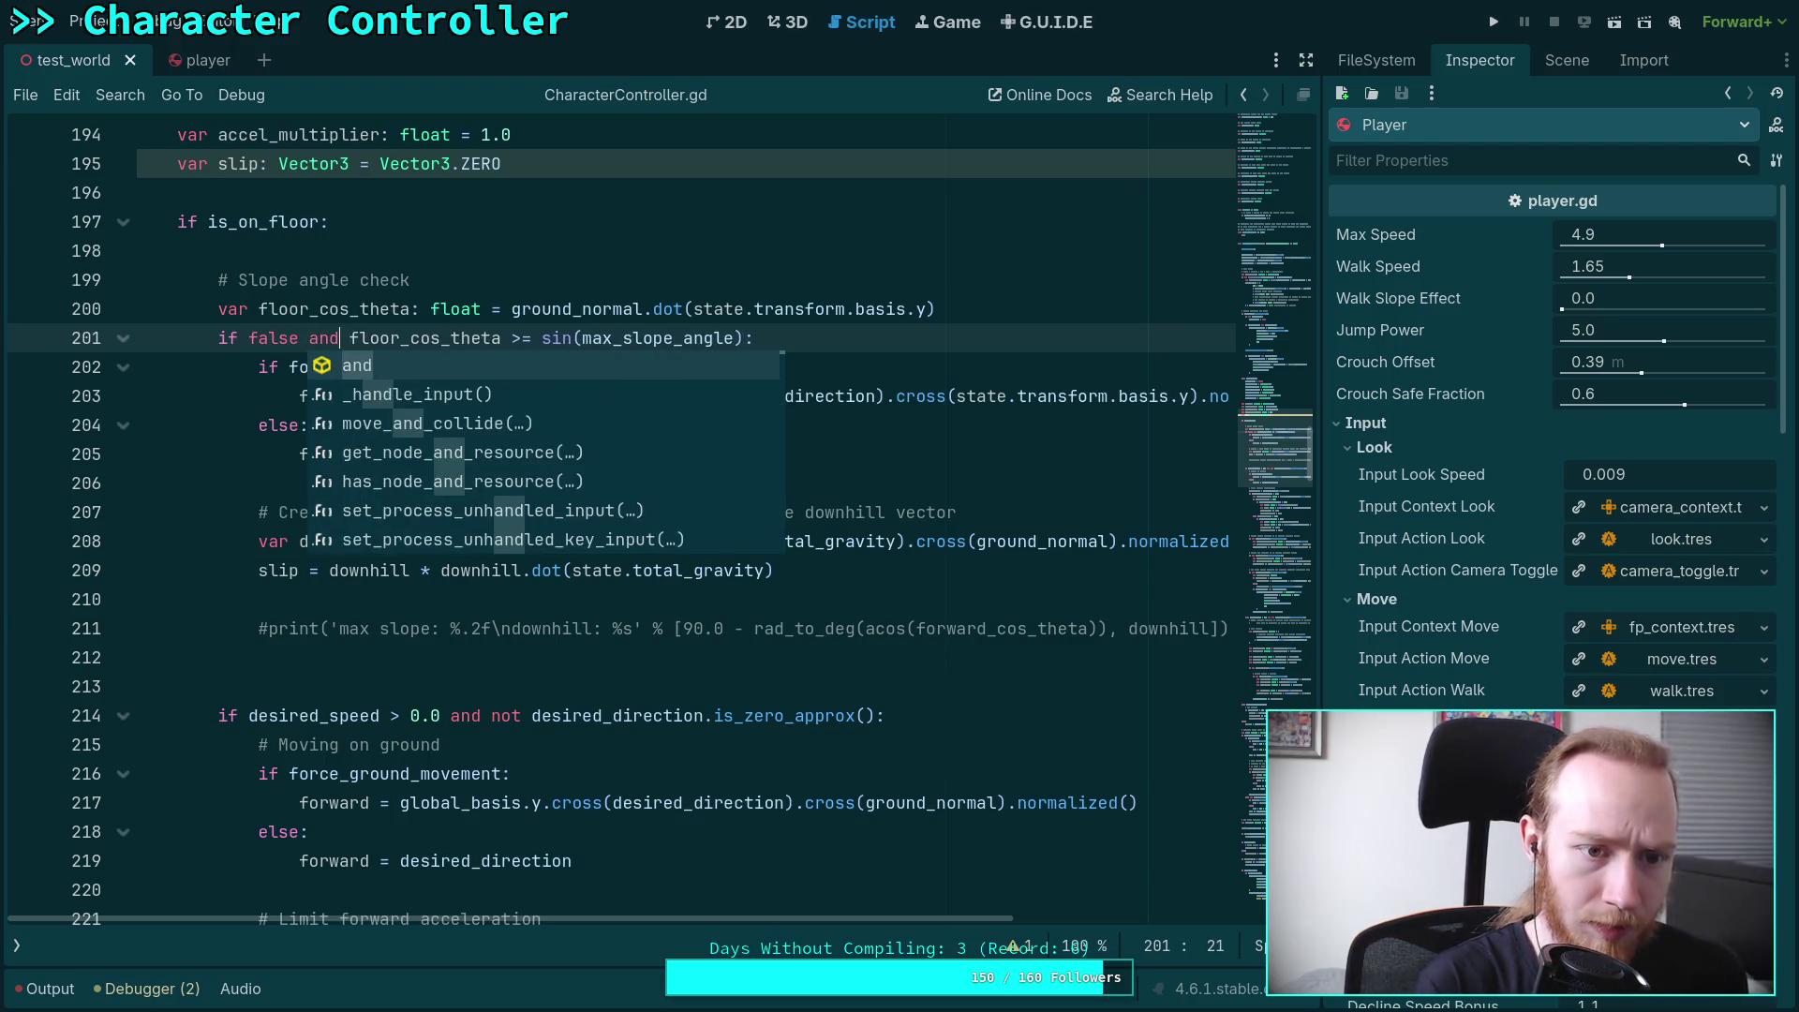
pyautogui.click(634, 309)
pyautogui.doubleClick(367, 309)
pyautogui.scroll(-5, 579, 384)
pyautogui.scroll(5, 579, 384)
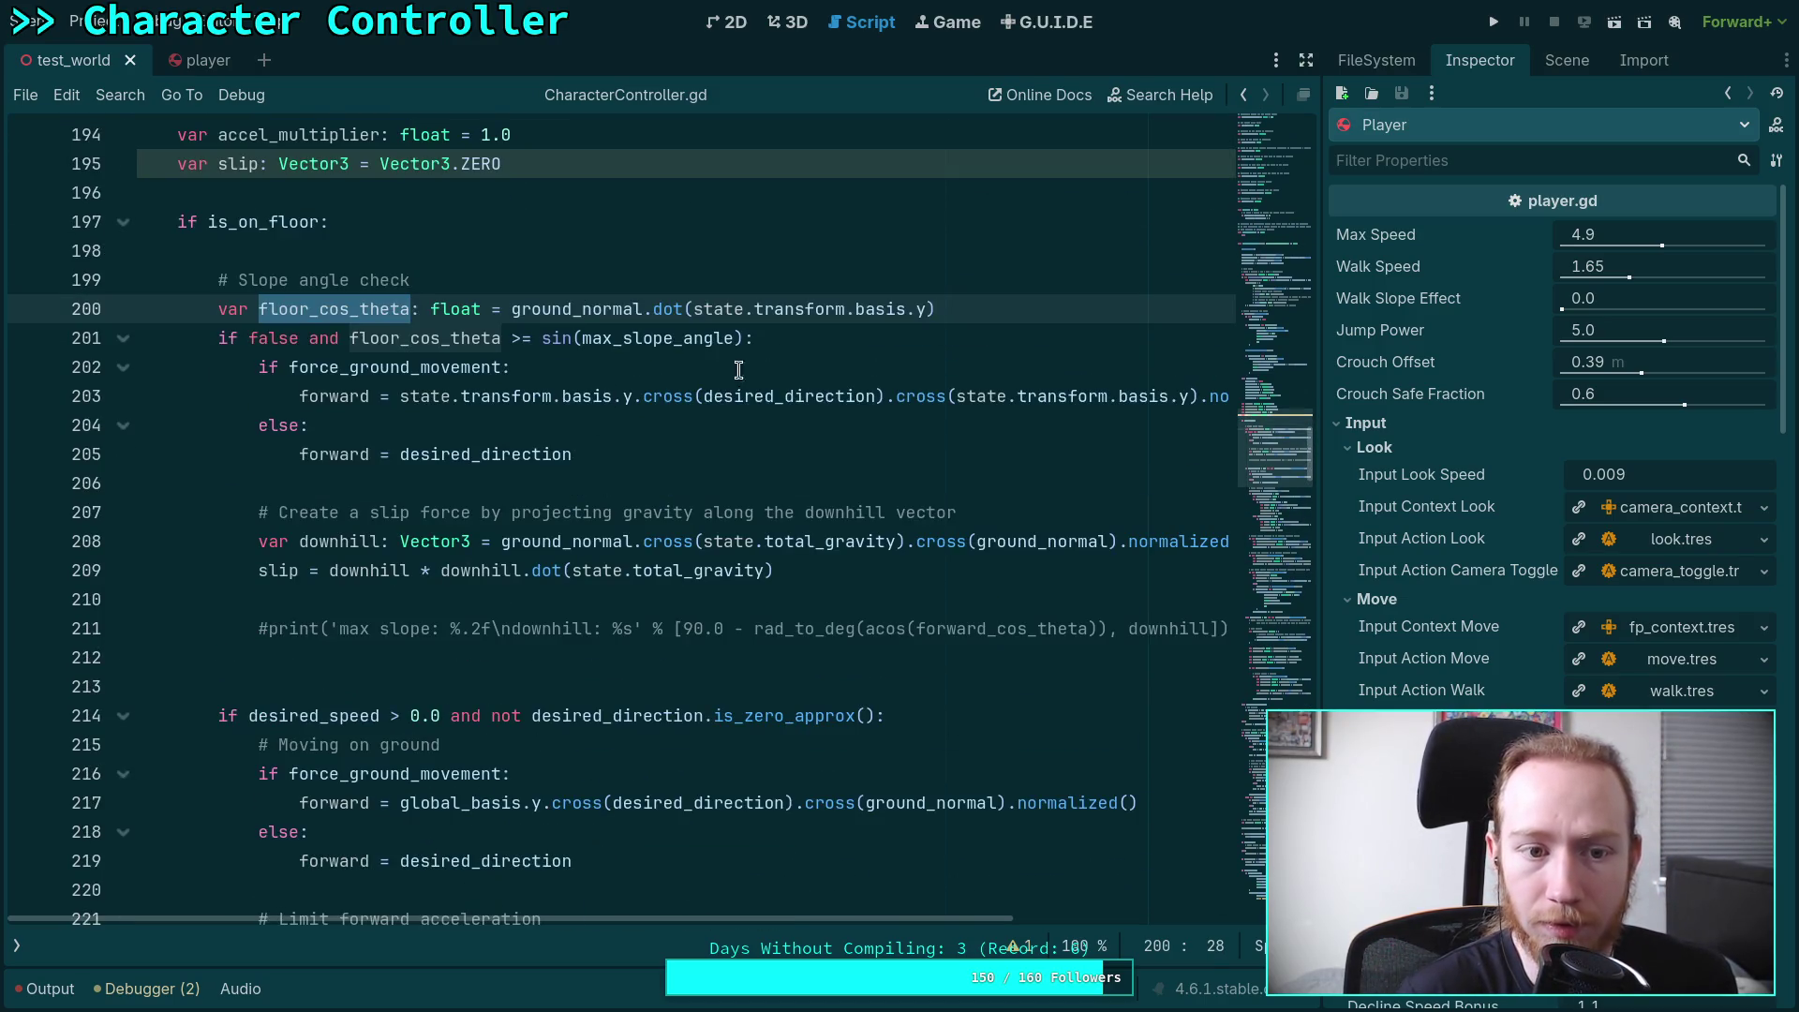
pyautogui.click(1493, 22)
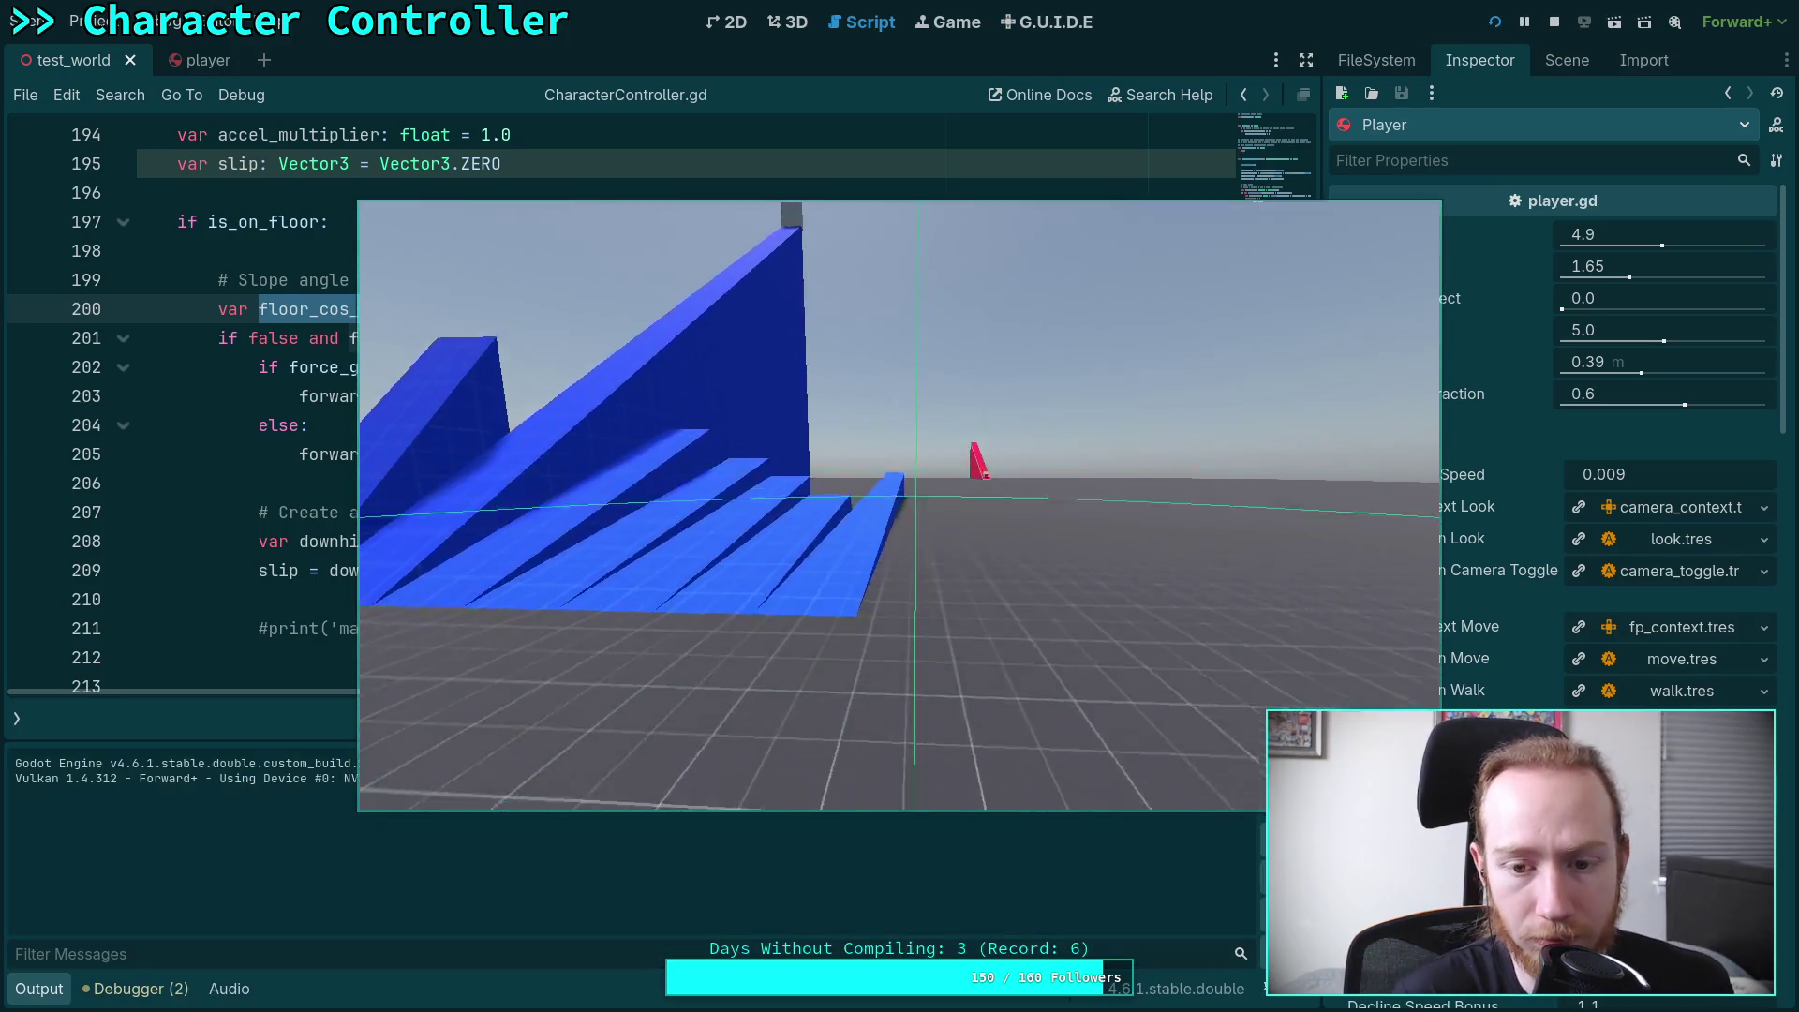
# Walk the character past the yellow platform onto the blue ramp, then stop the game
pyautogui.press('w')
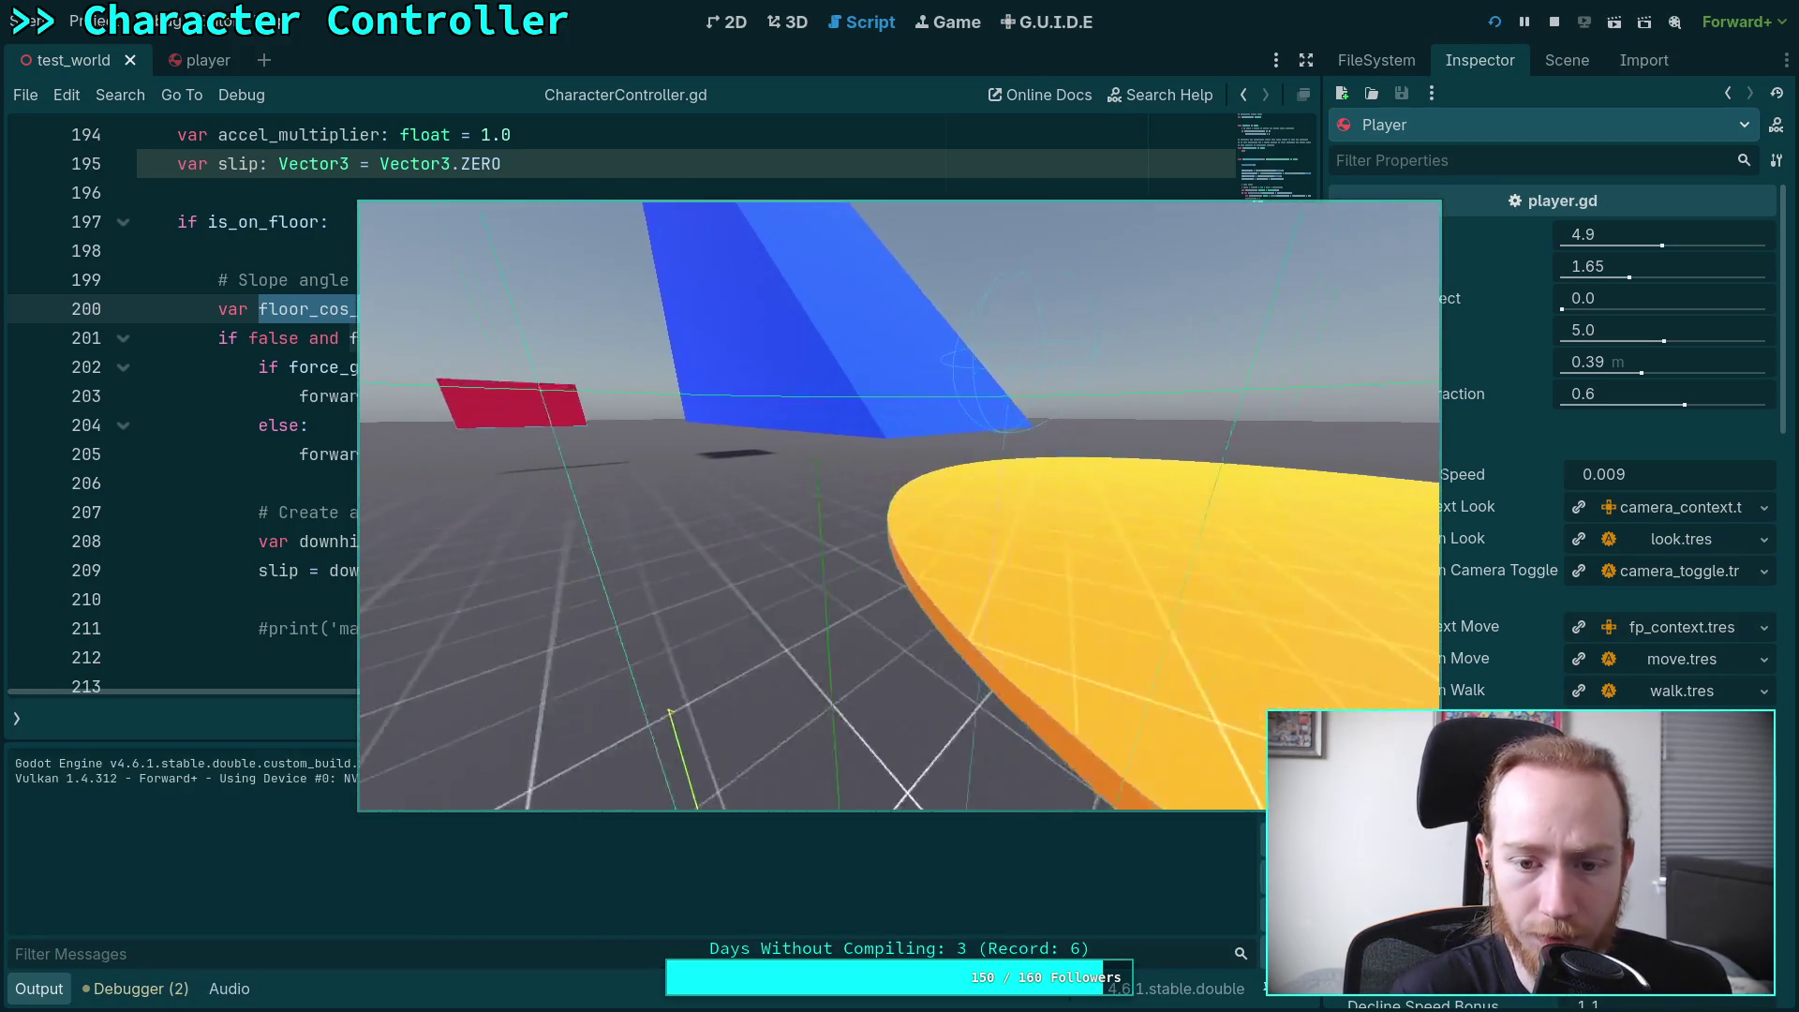
pyautogui.press('w')
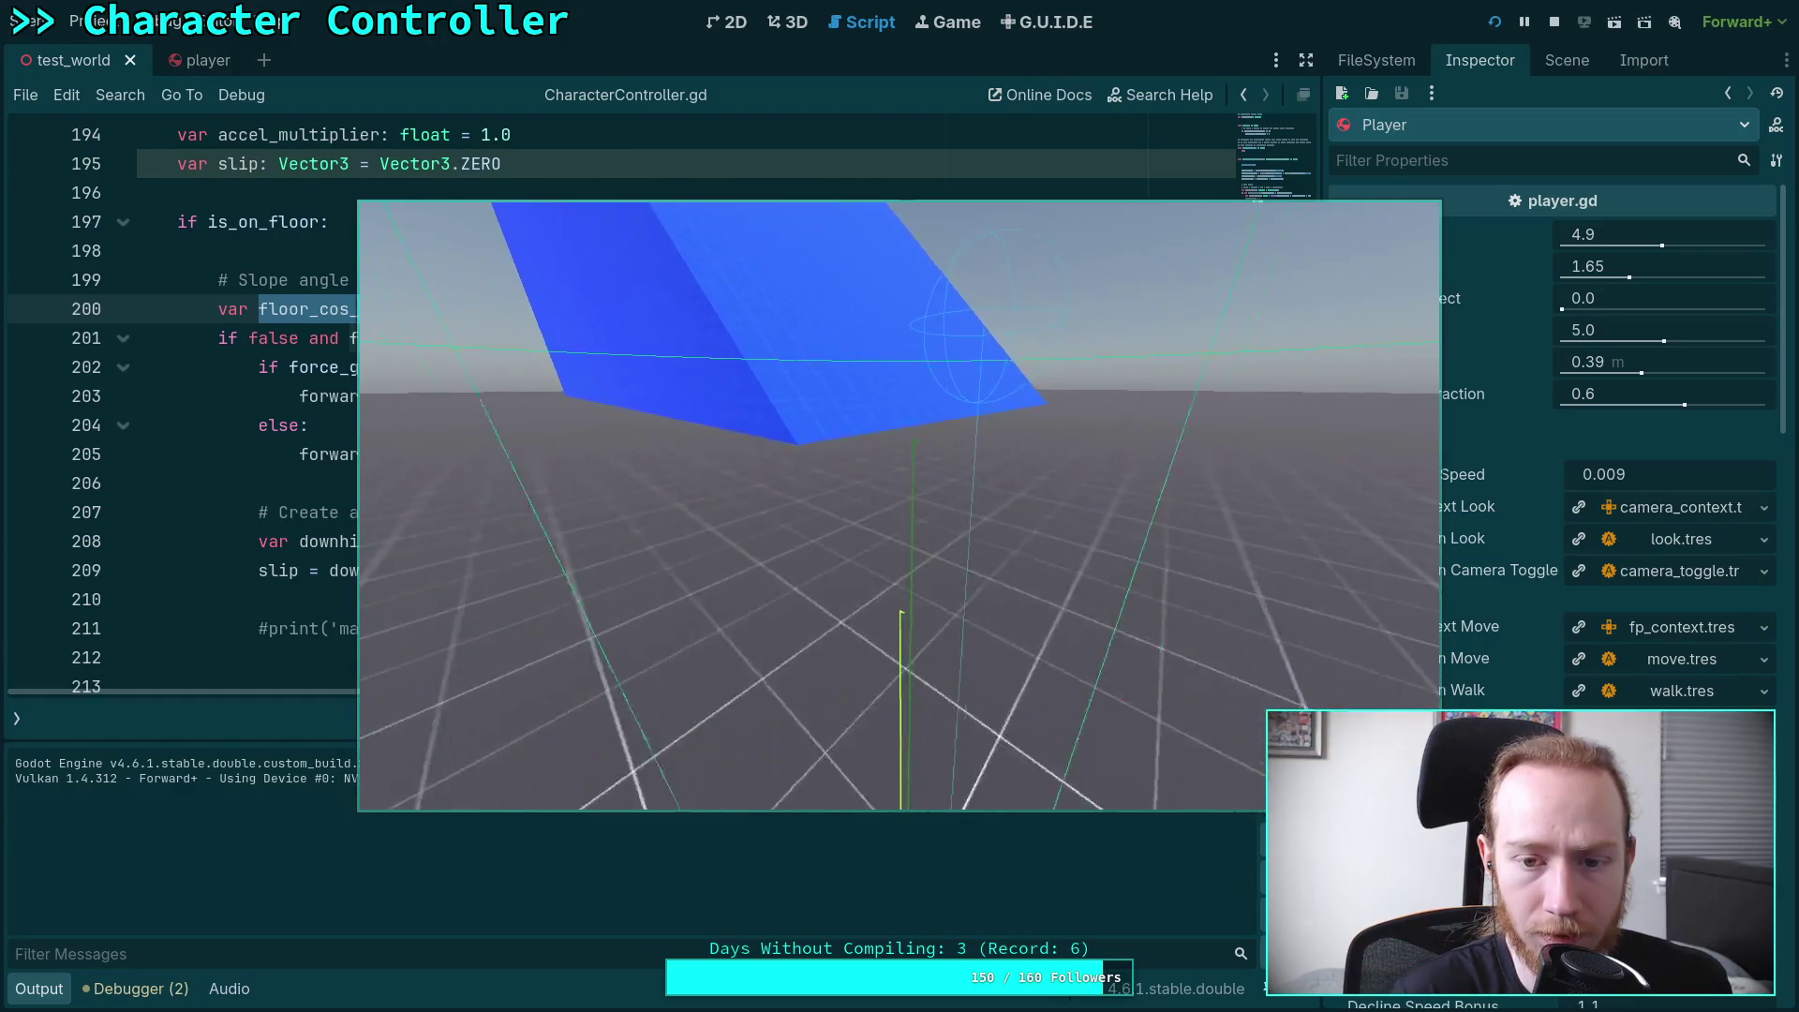
pyautogui.press('w')
pyautogui.press('w')
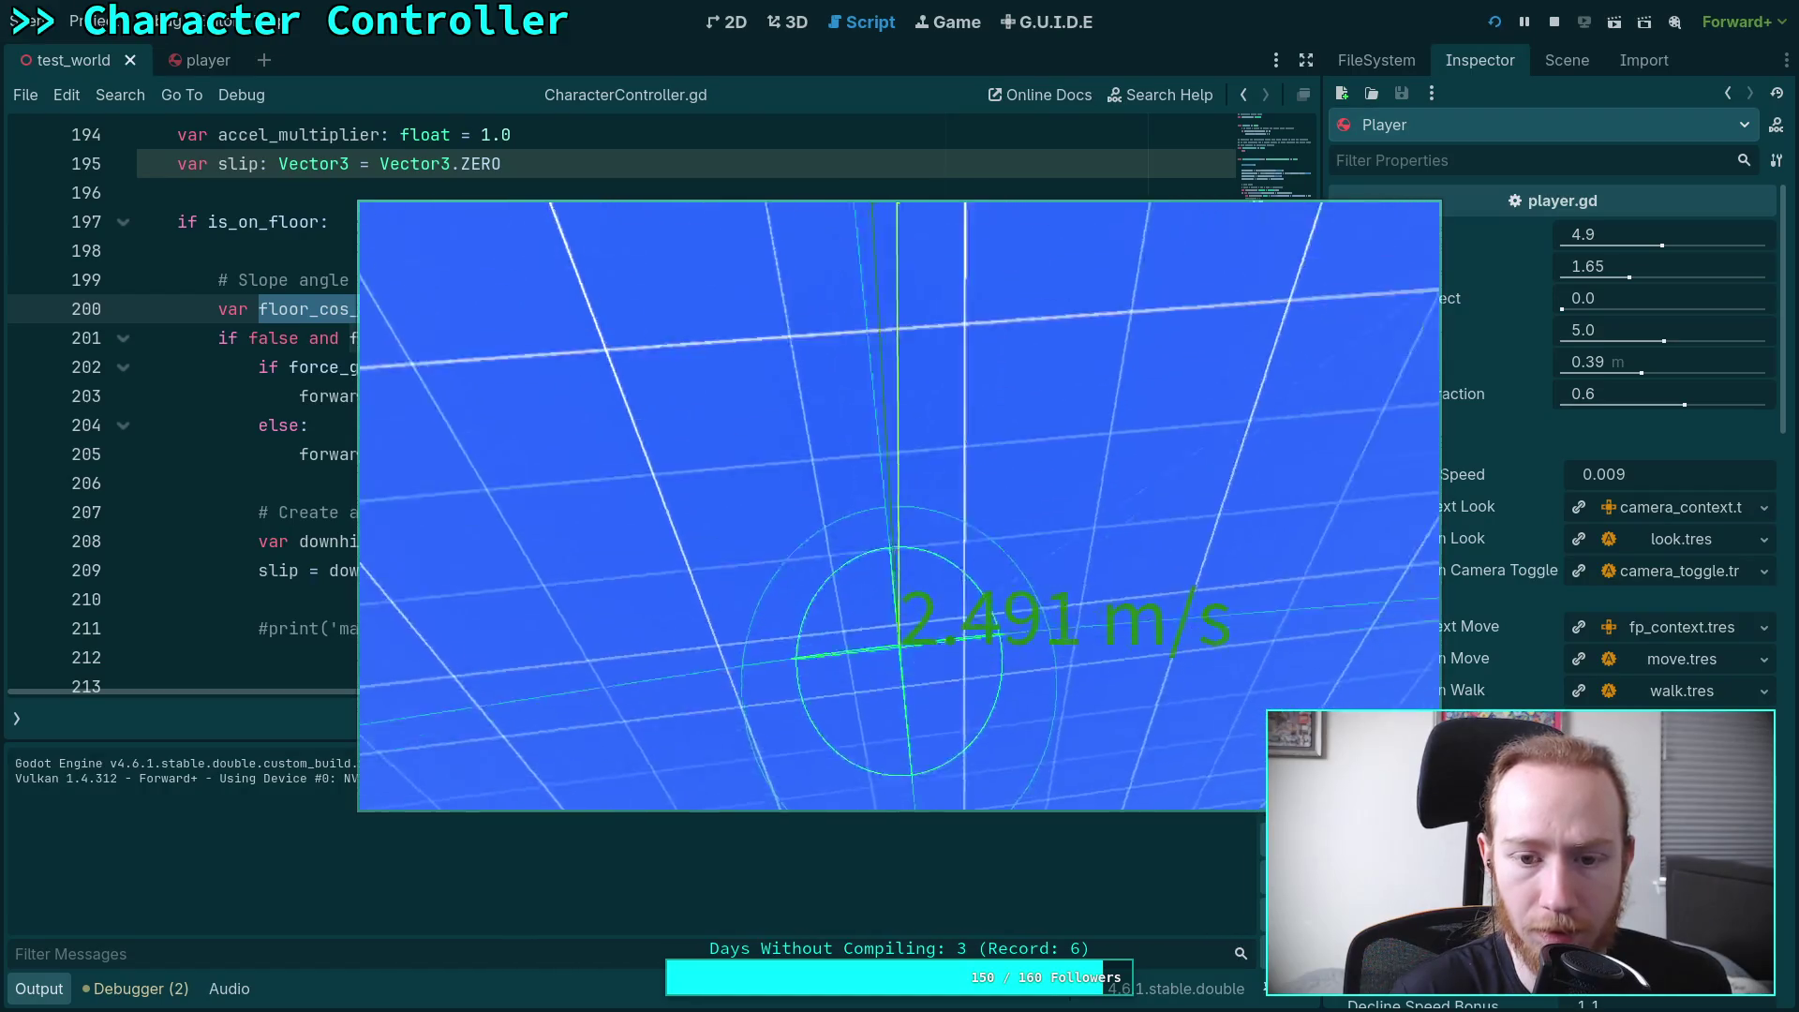
pyautogui.press('w')
pyautogui.press('w')
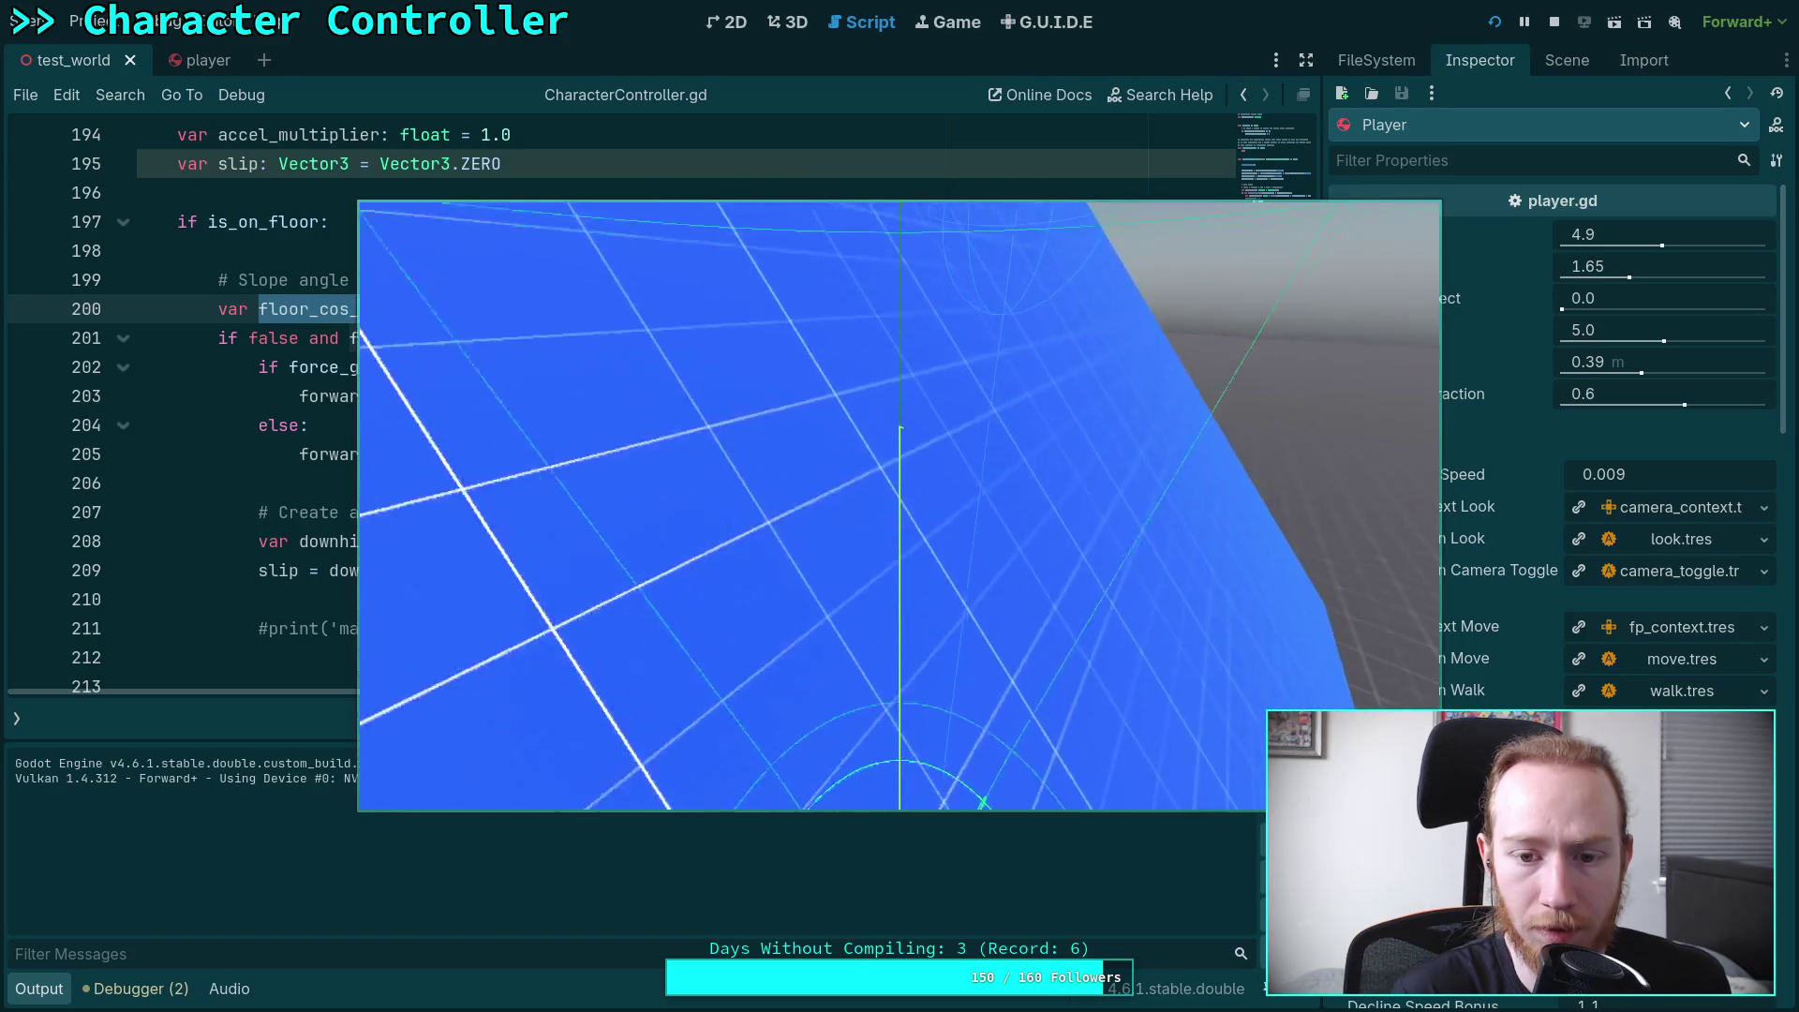
pyautogui.press('w')
pyautogui.press('w')
pyautogui.press('w')
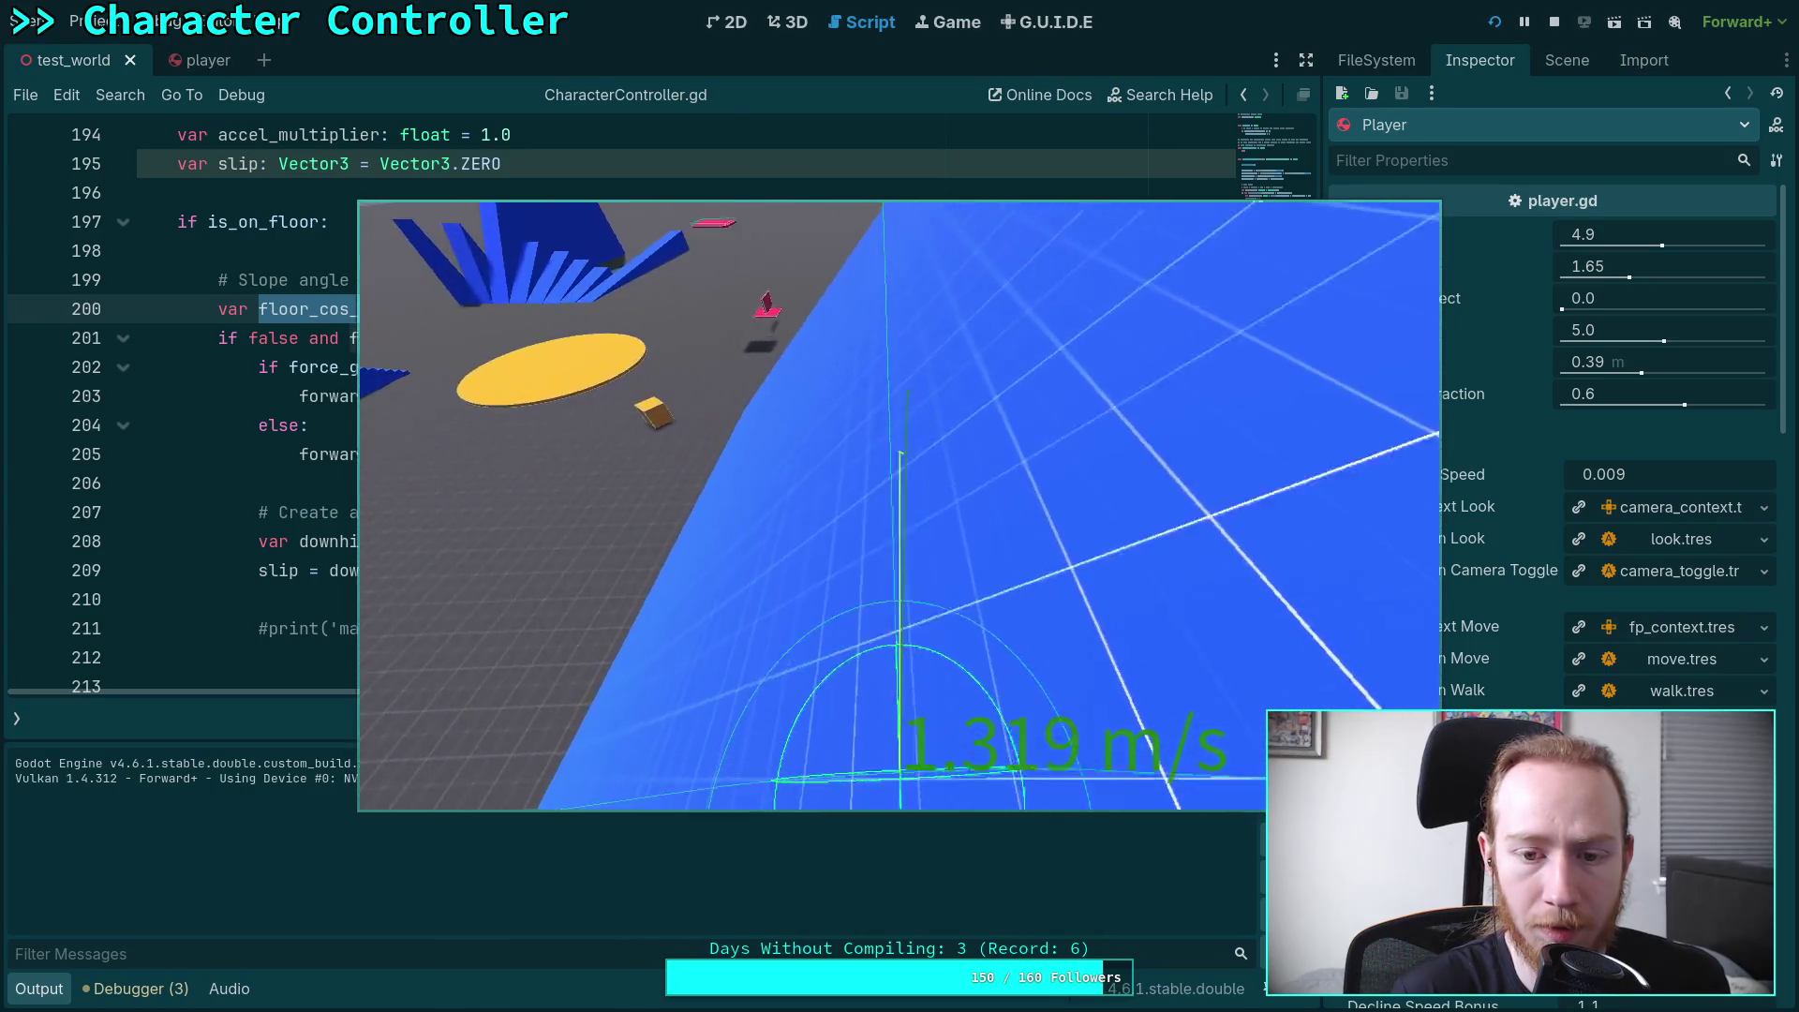
pyautogui.press('F8')
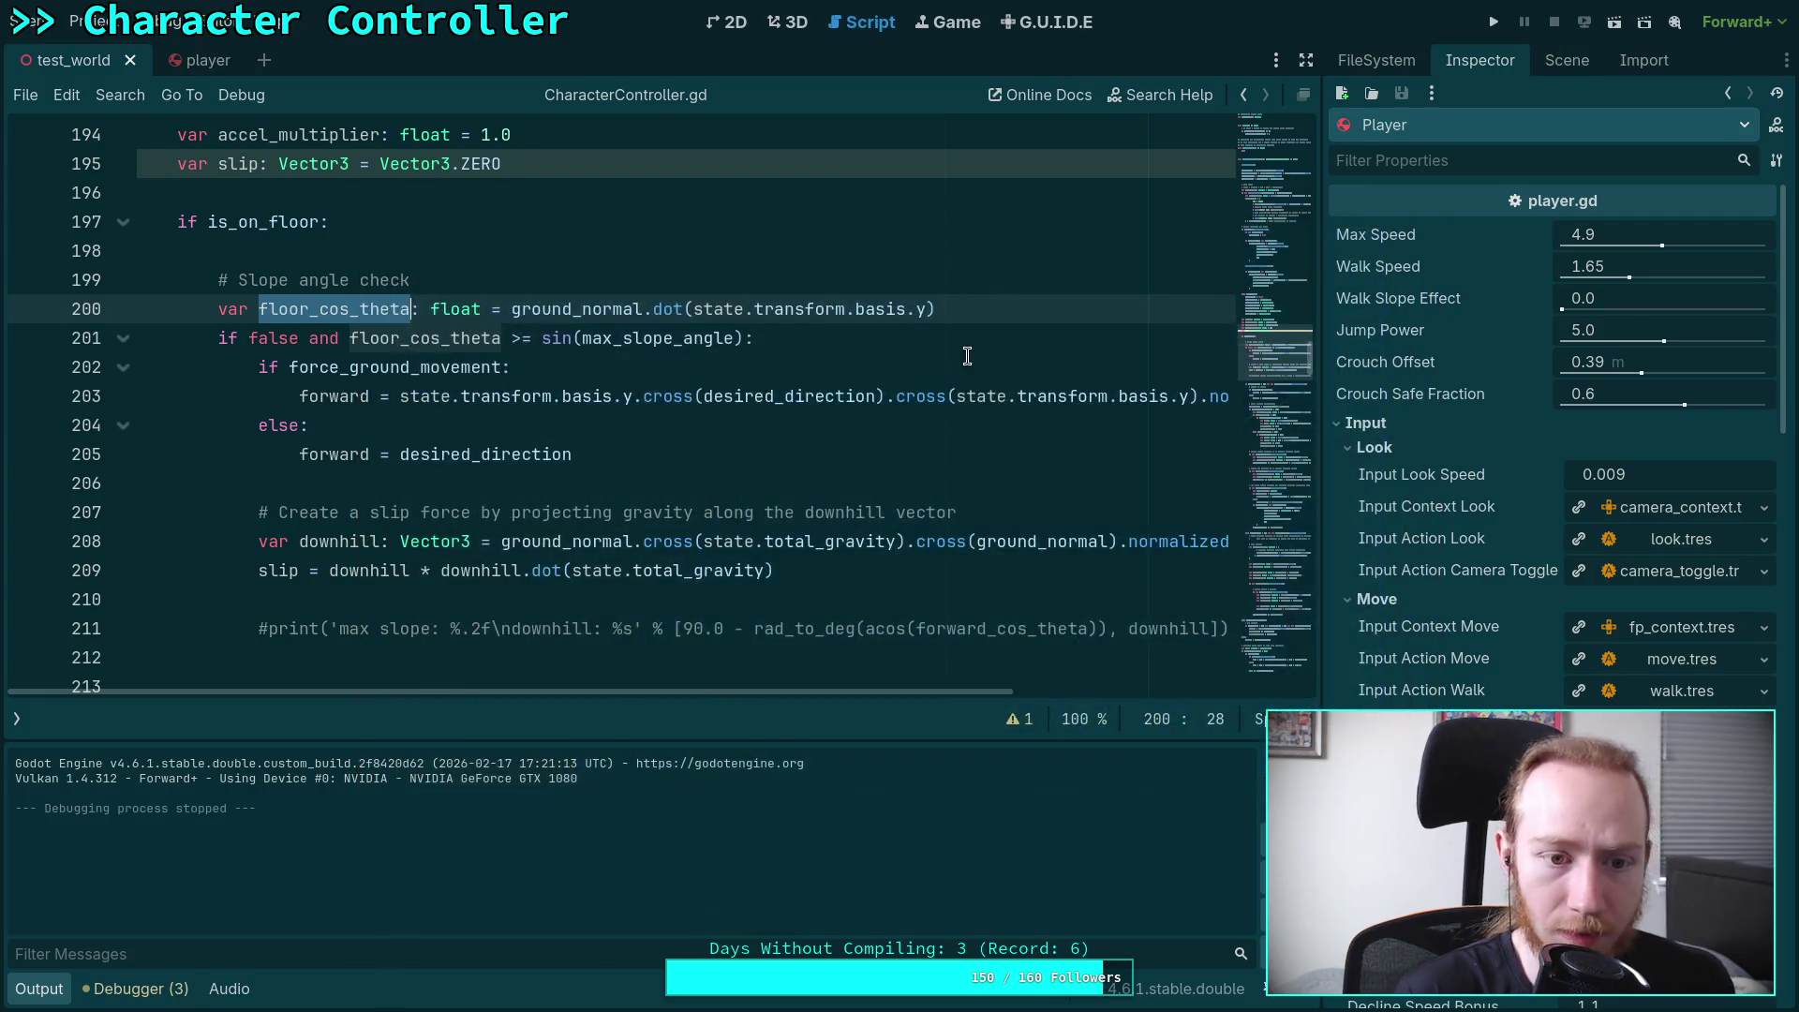
# Hide the output log to show more of the script
pyautogui.scroll(-12, 815, 476)
pyautogui.scroll(4, 815, 478)
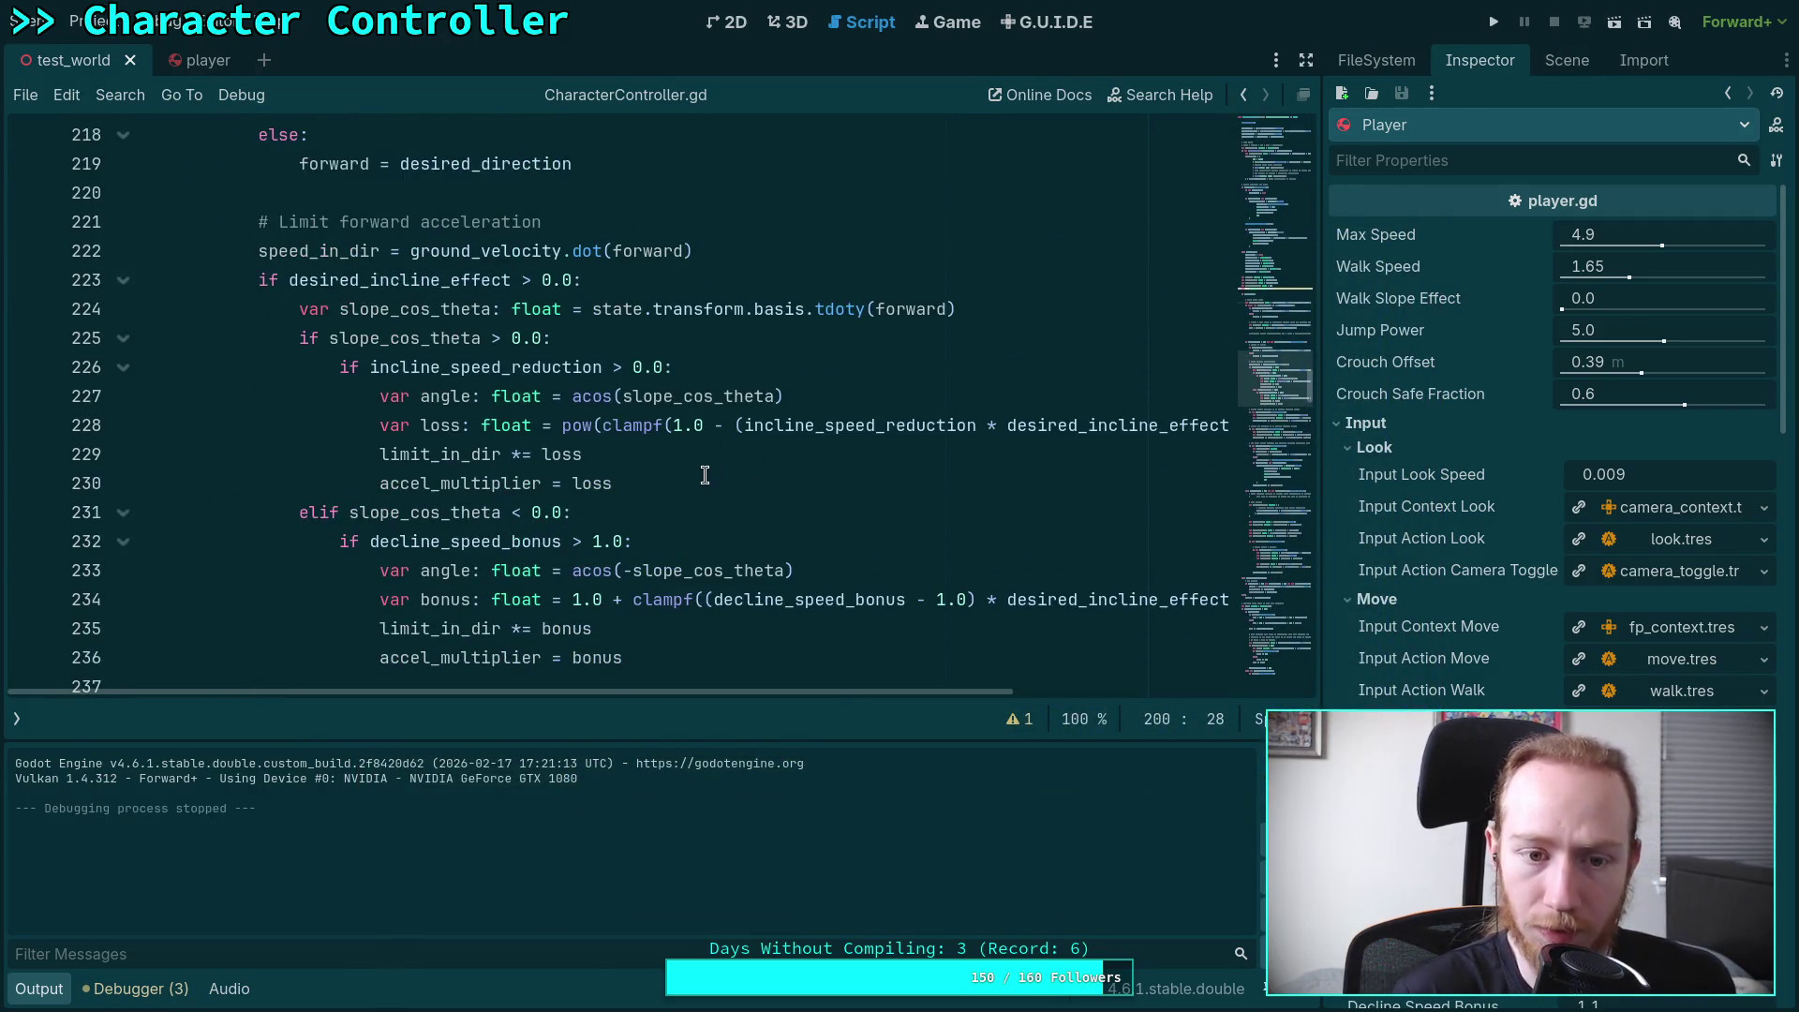
pyautogui.click(792, 472)
pyautogui.moveTo(735, 691); pyautogui.dragTo(869, 710)
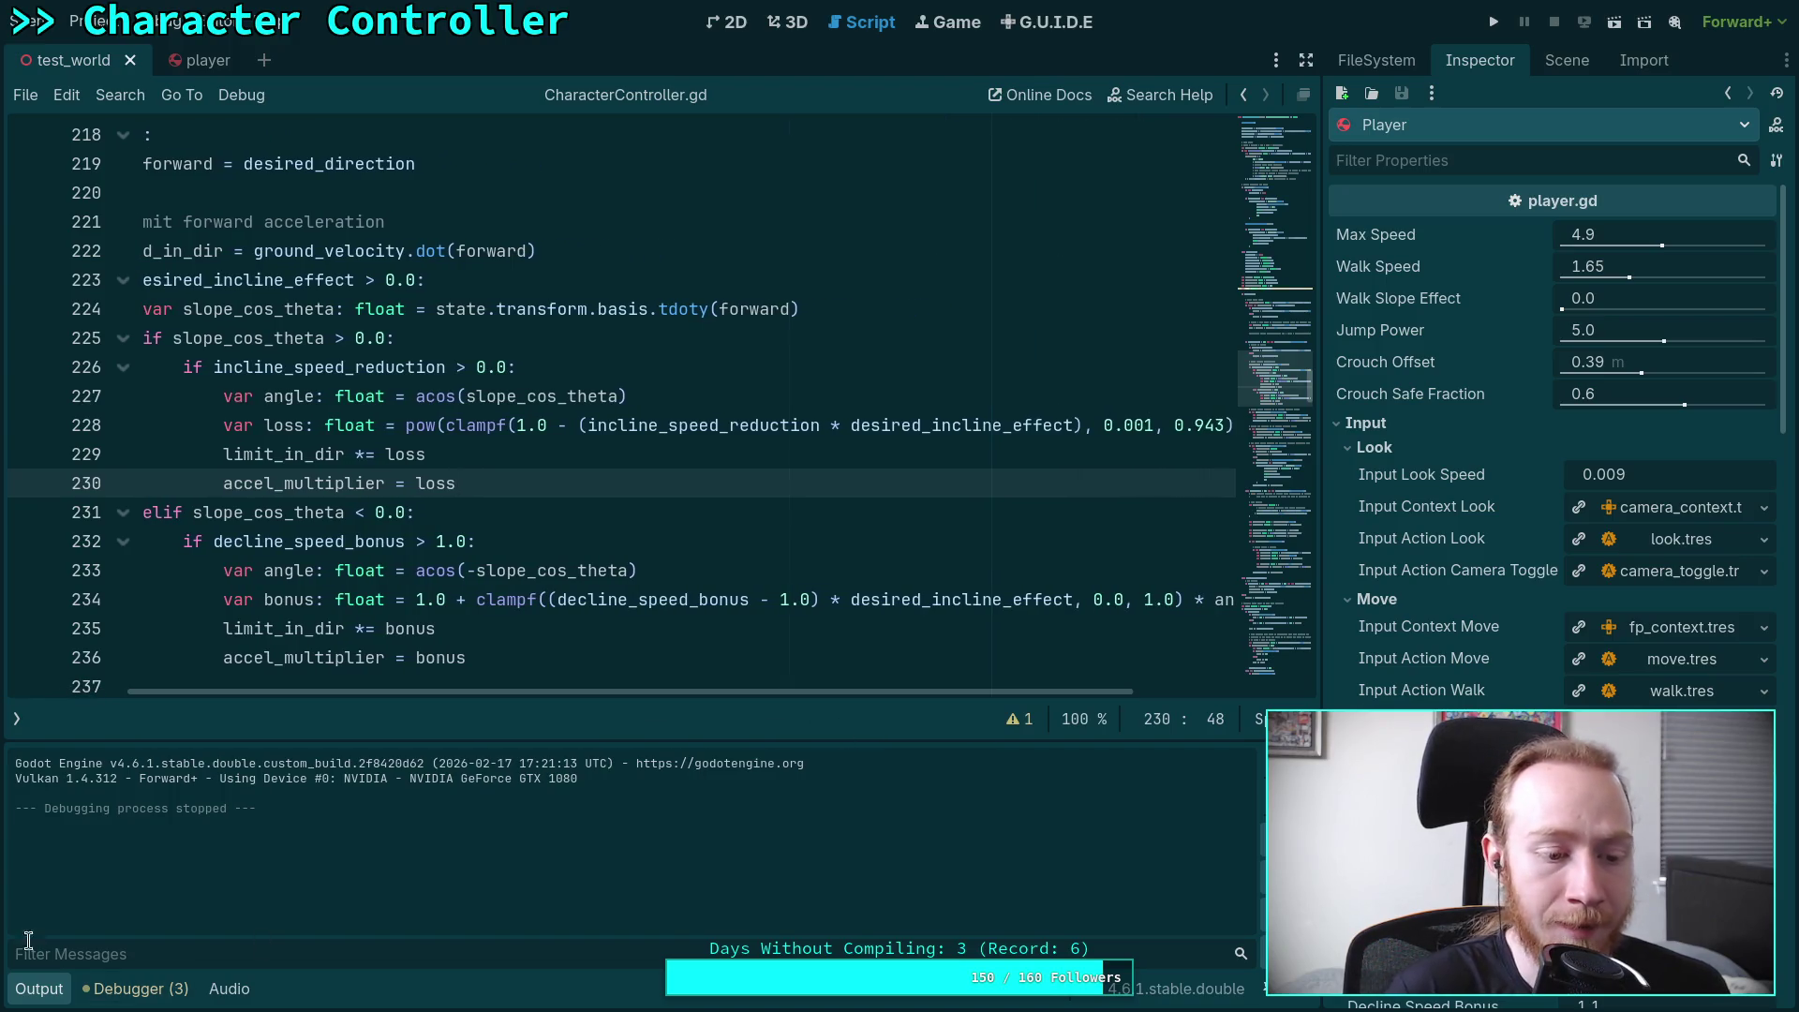
pyautogui.click(39, 988)
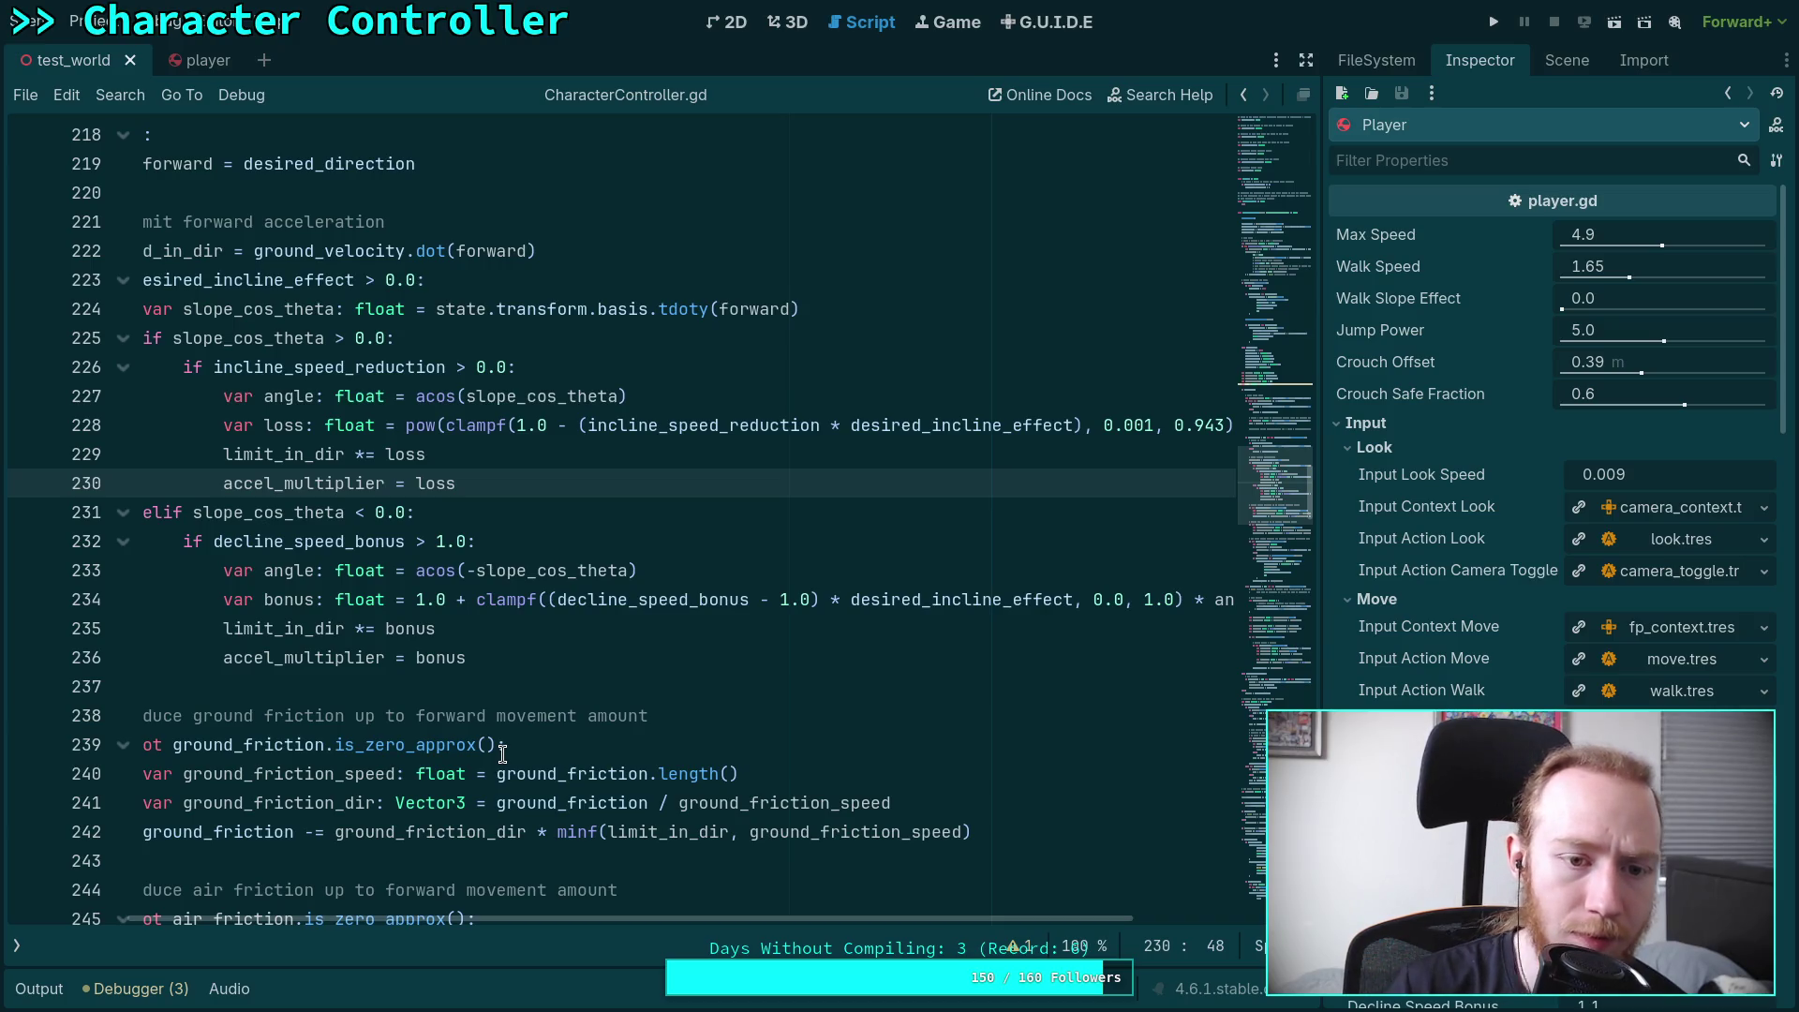
# Change acos back to asin on lines 227 and 233, save, and launch the game
pyautogui.click(427, 397)
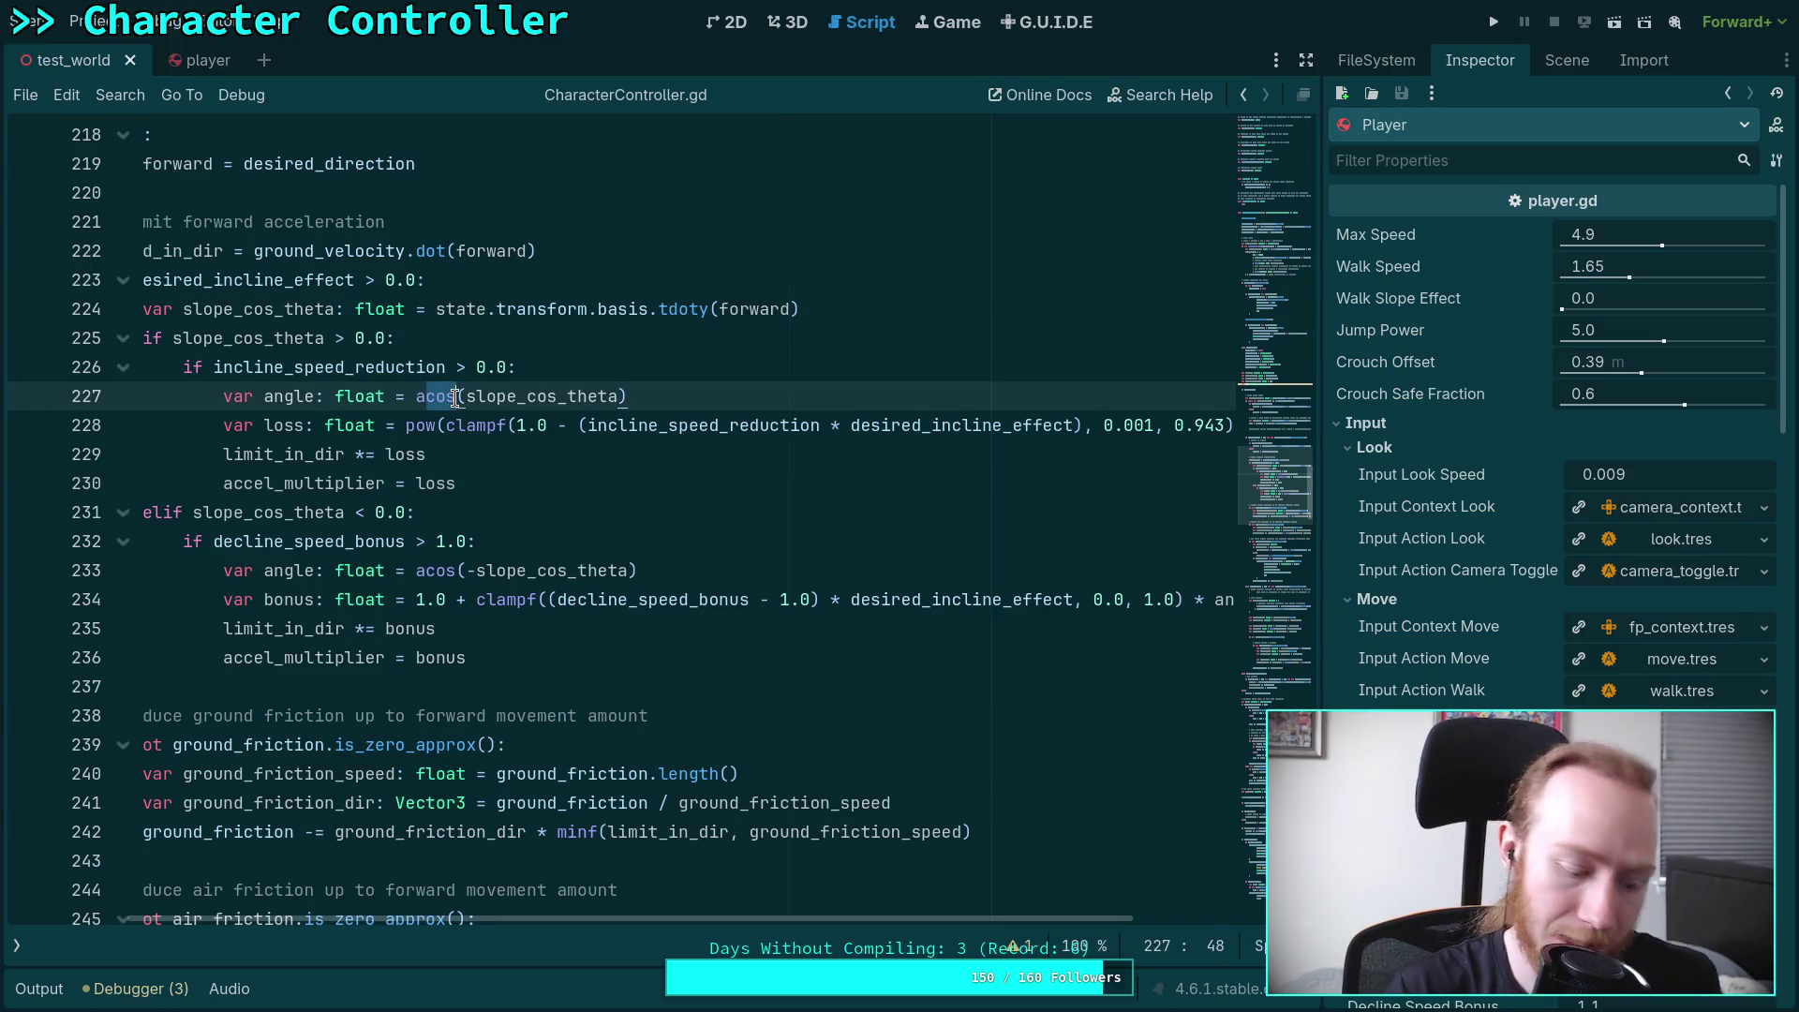
pyautogui.write('asin')
pyautogui.click(335, 396)
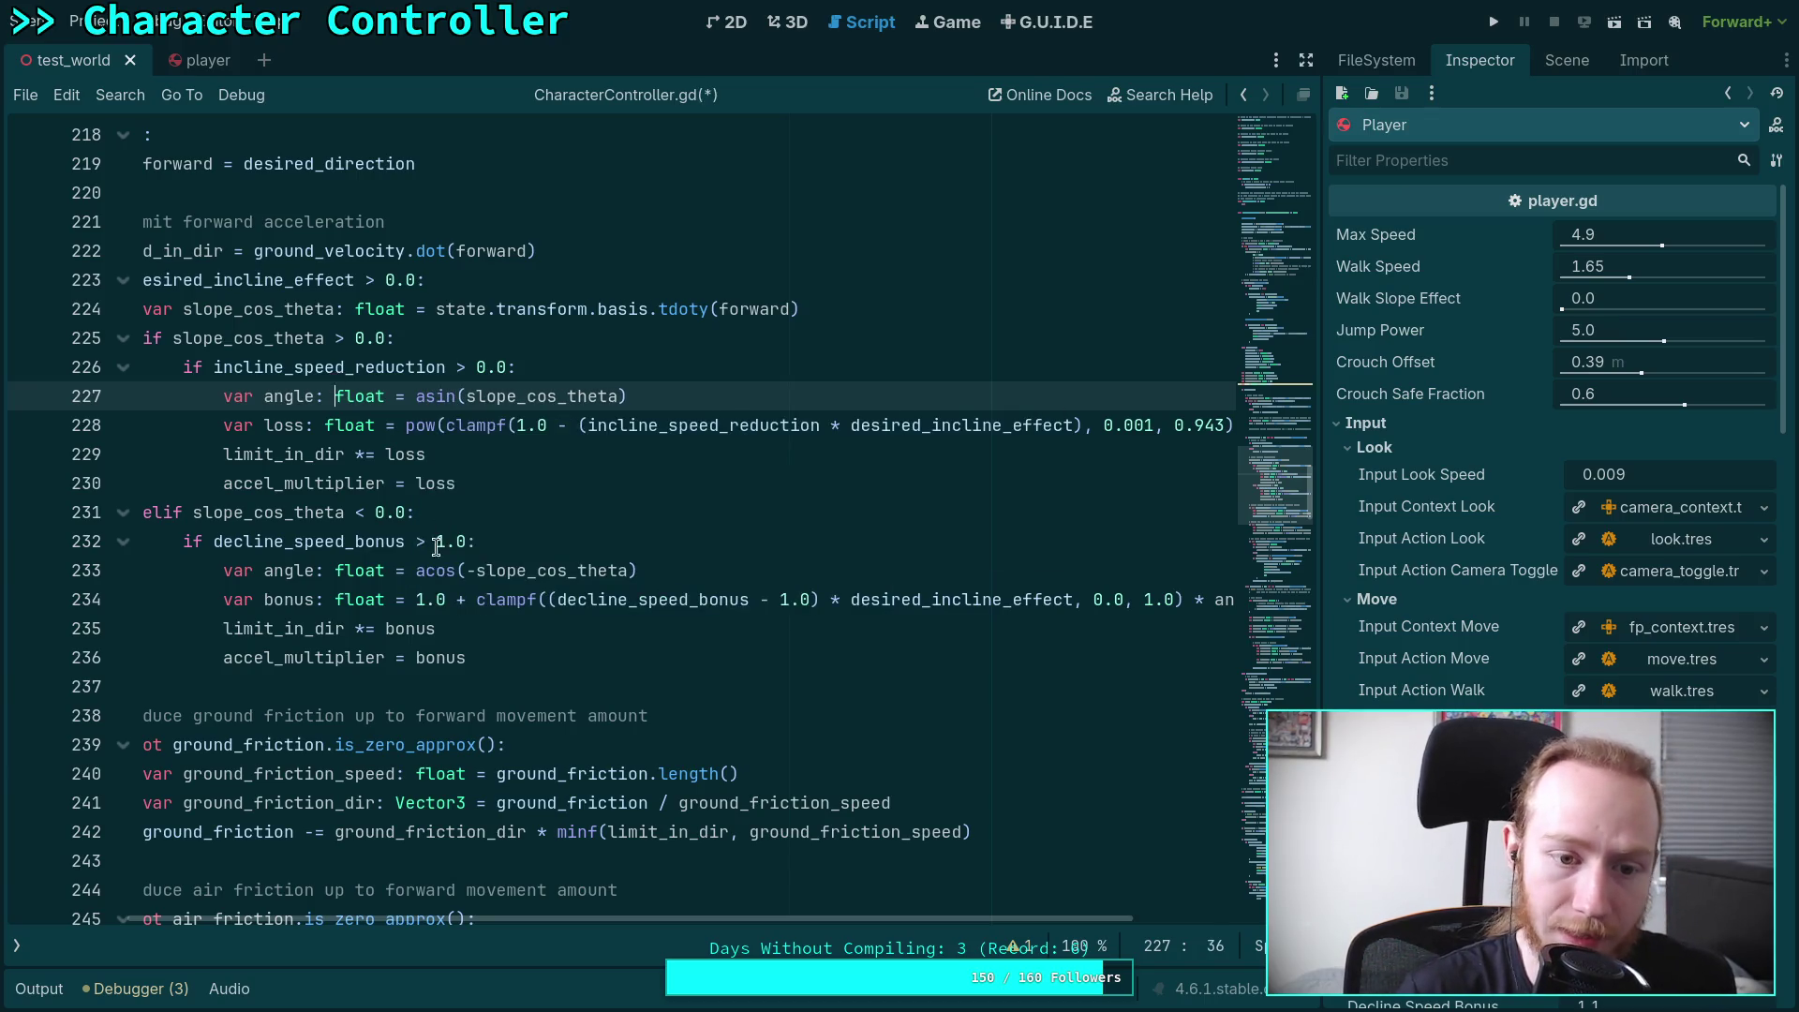
pyautogui.click(428, 570)
pyautogui.write('asin')
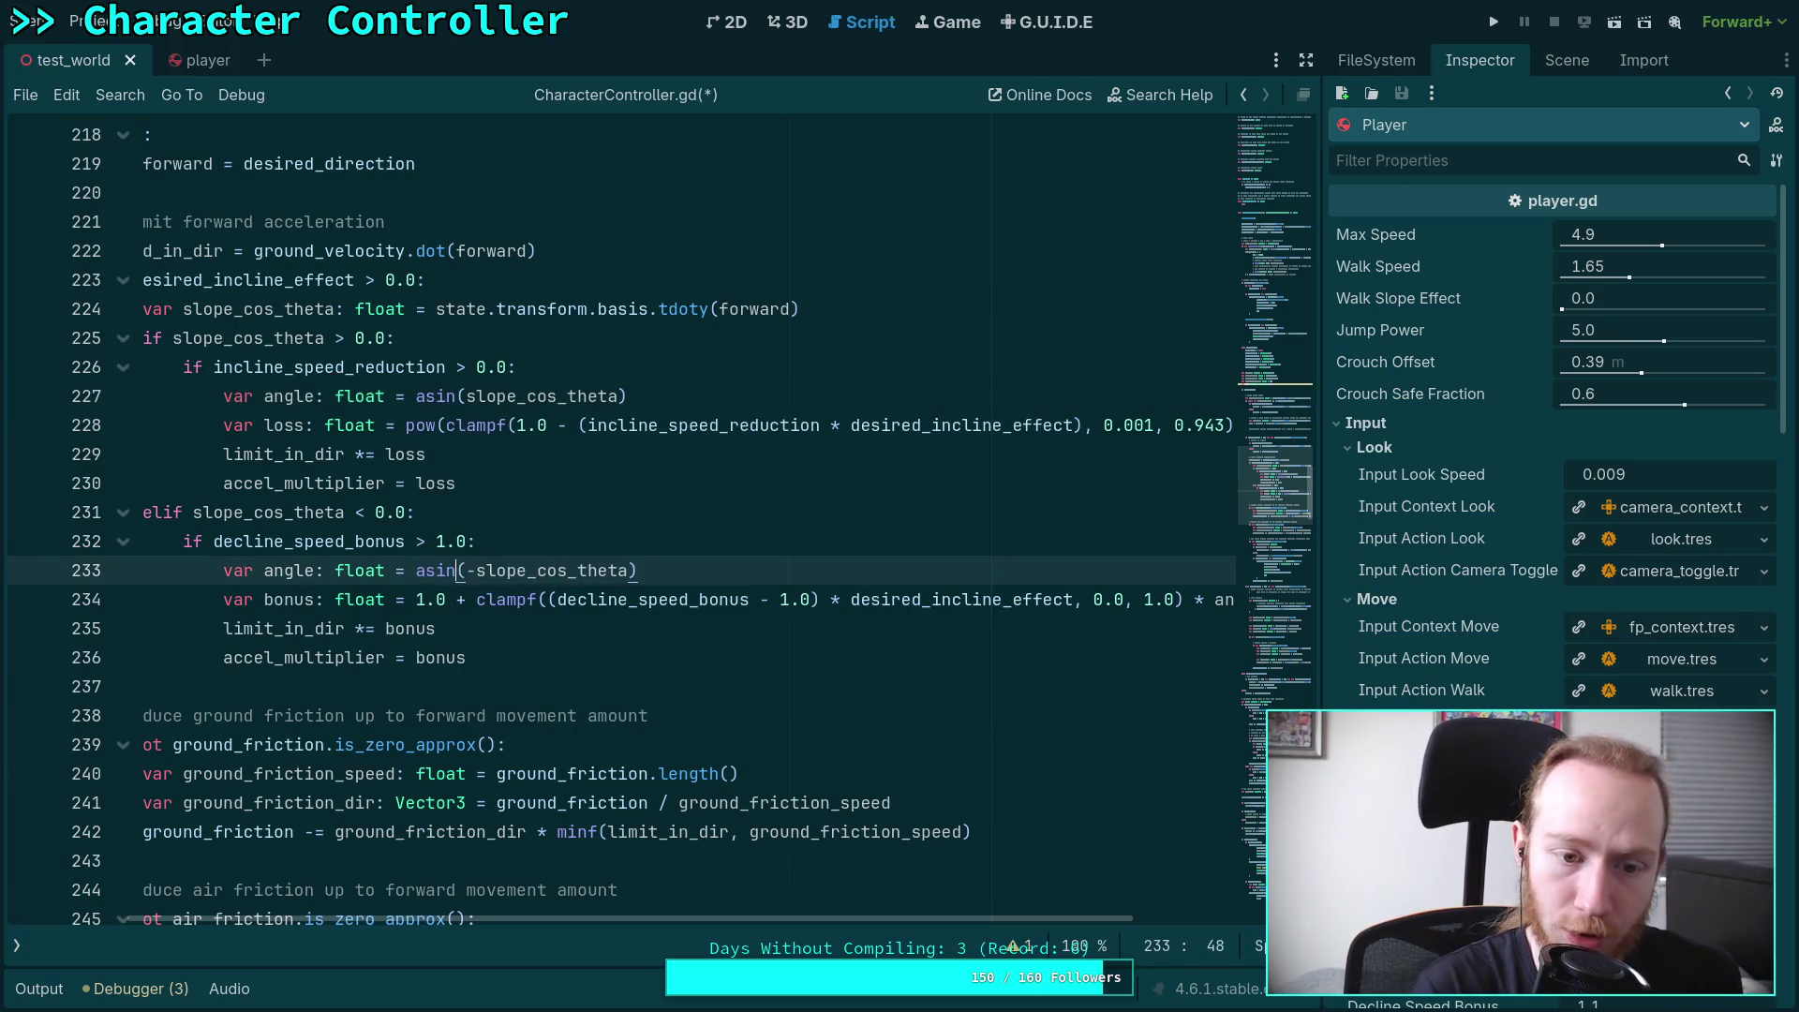
pyautogui.hotkey('ctrl', 's')
pyautogui.click(678, 368)
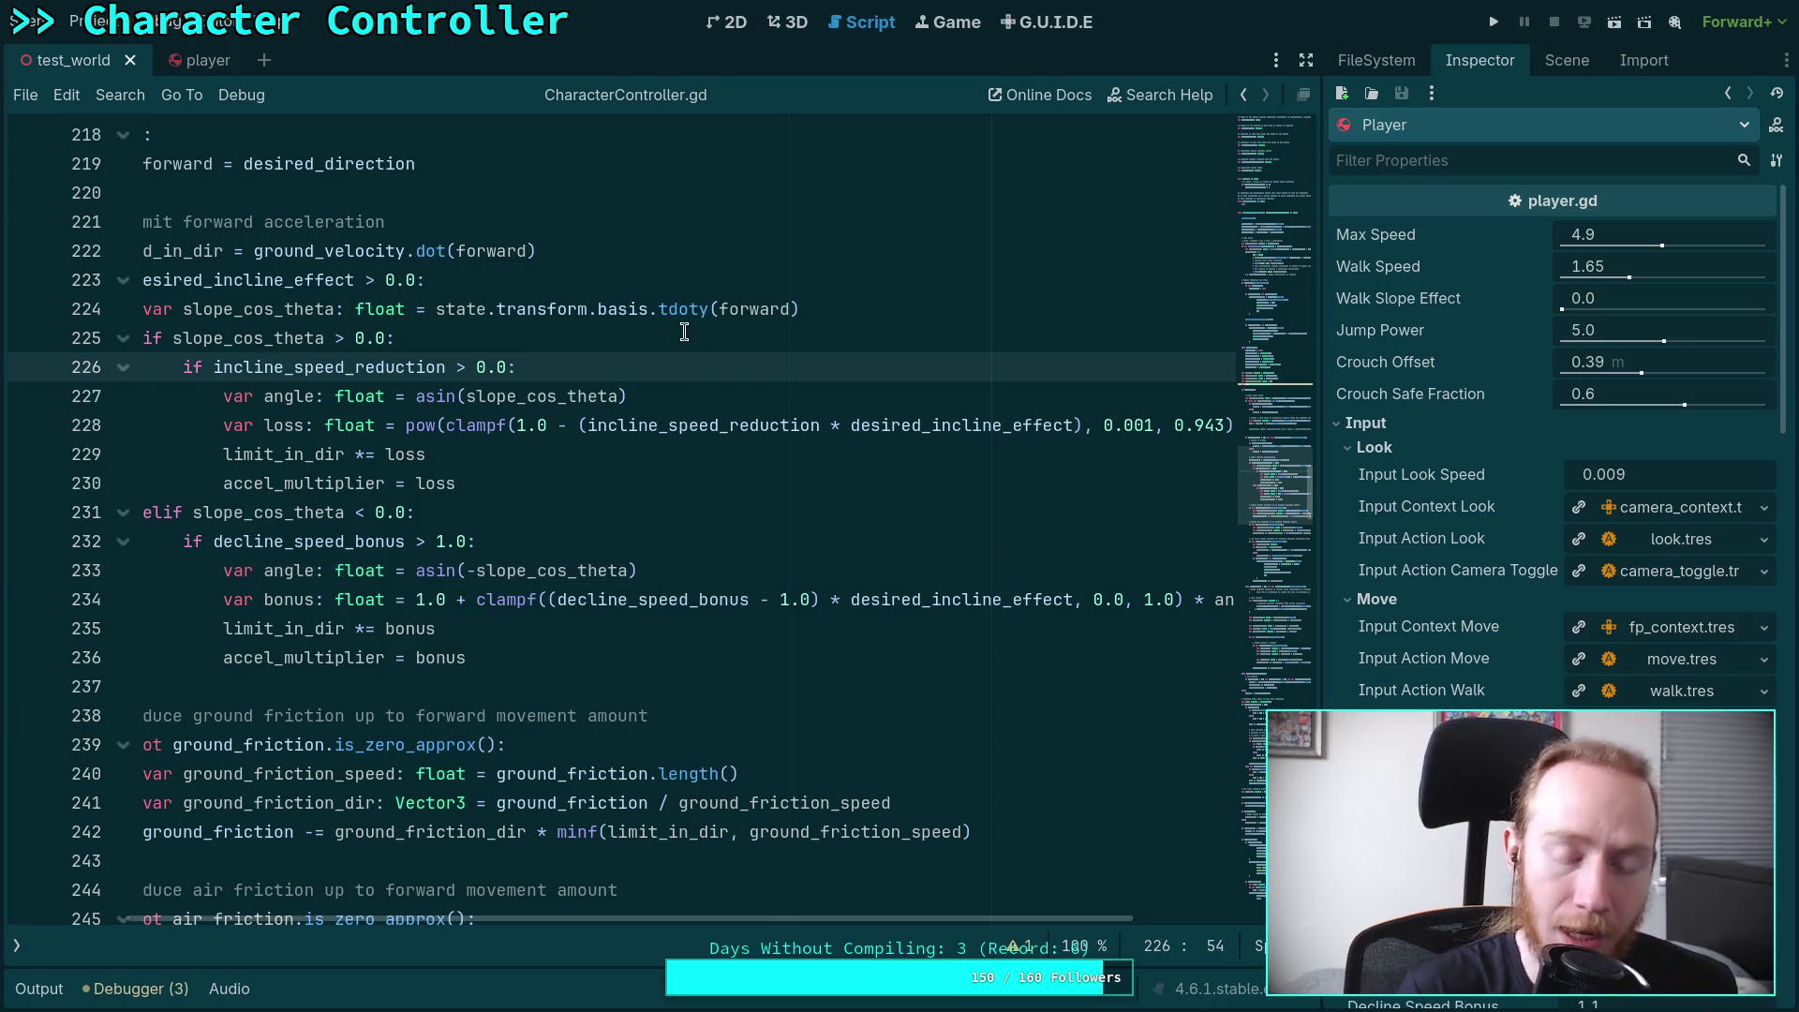
pyautogui.doubleClick(754, 310)
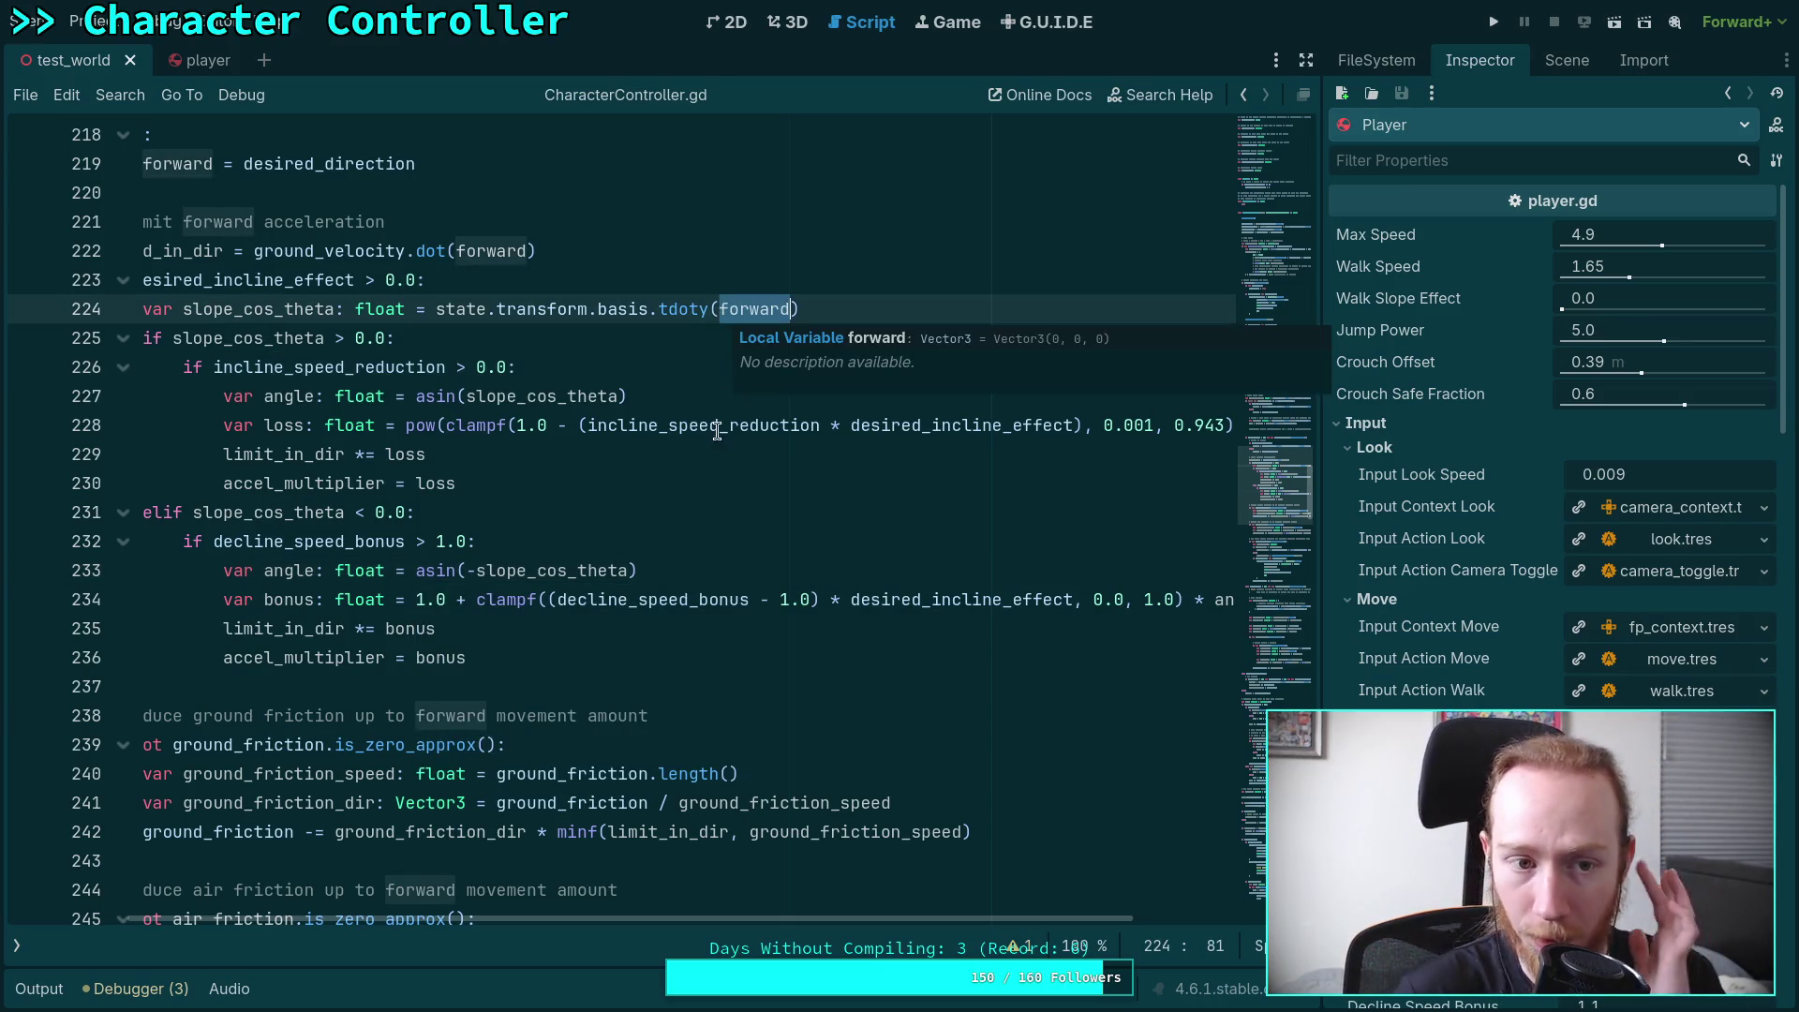
pyautogui.moveTo(752, 590)
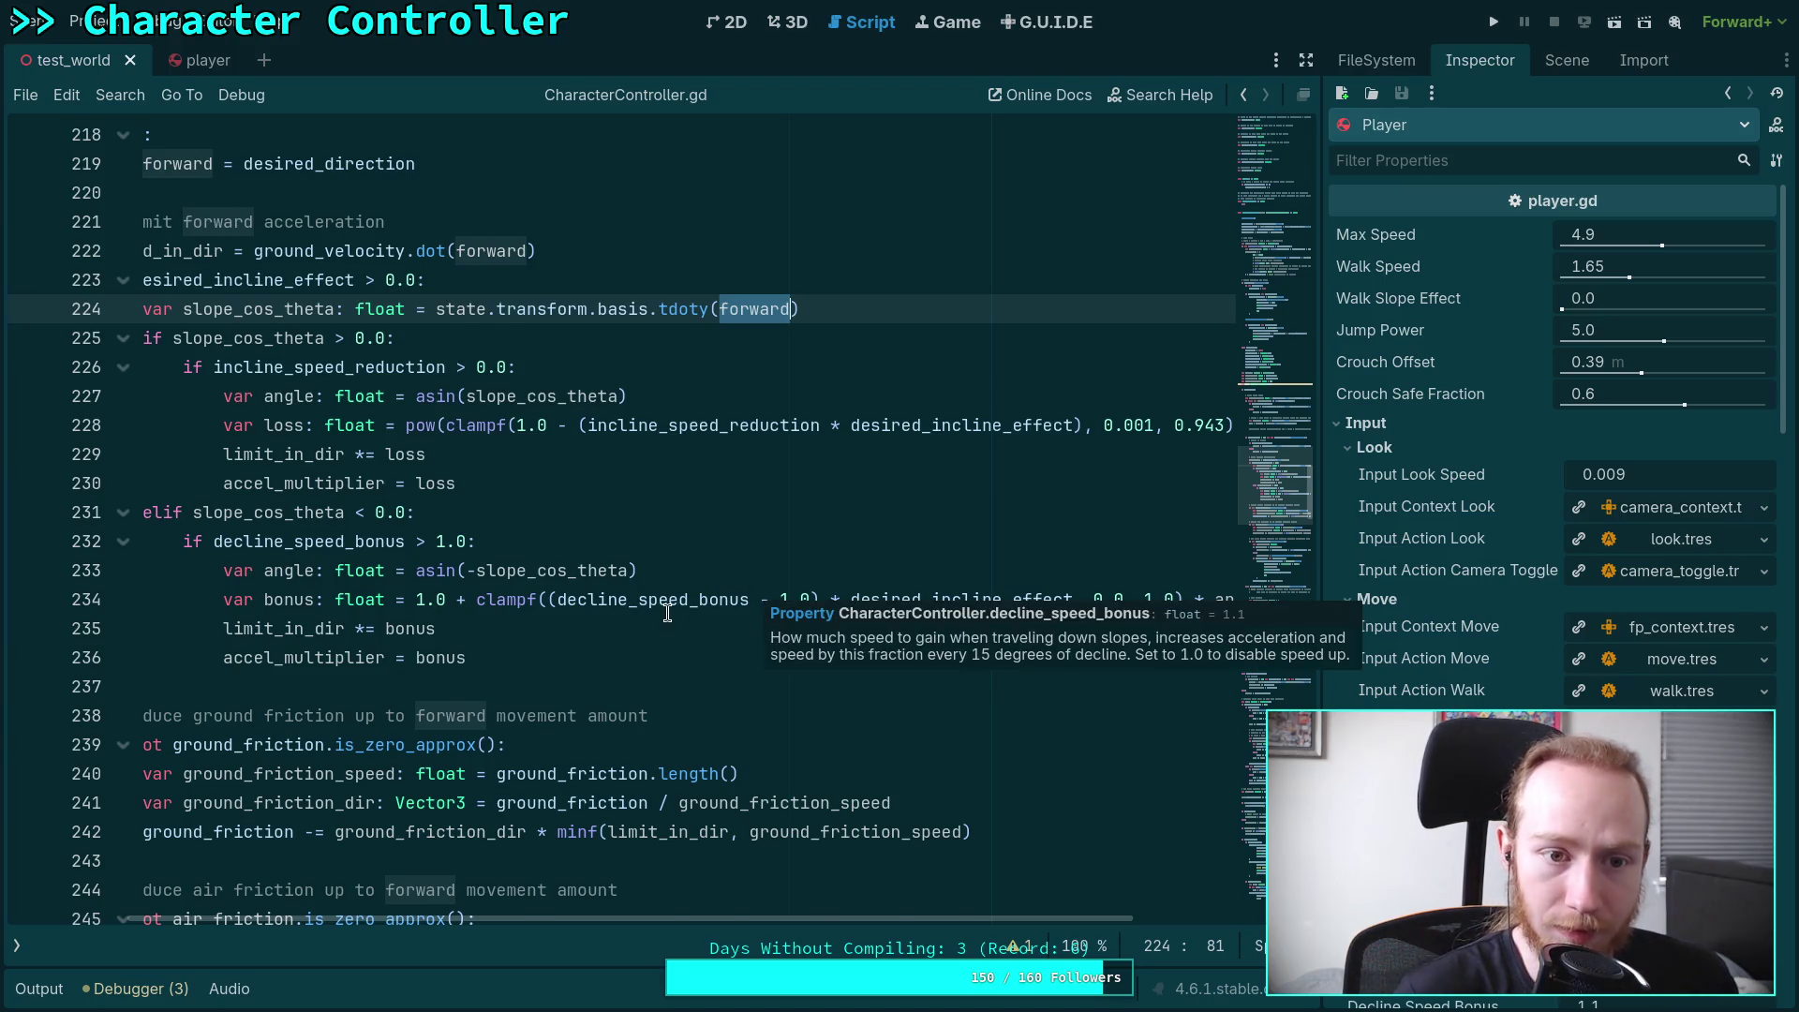
pyautogui.scroll(1, 667, 612)
pyautogui.click(1493, 21)
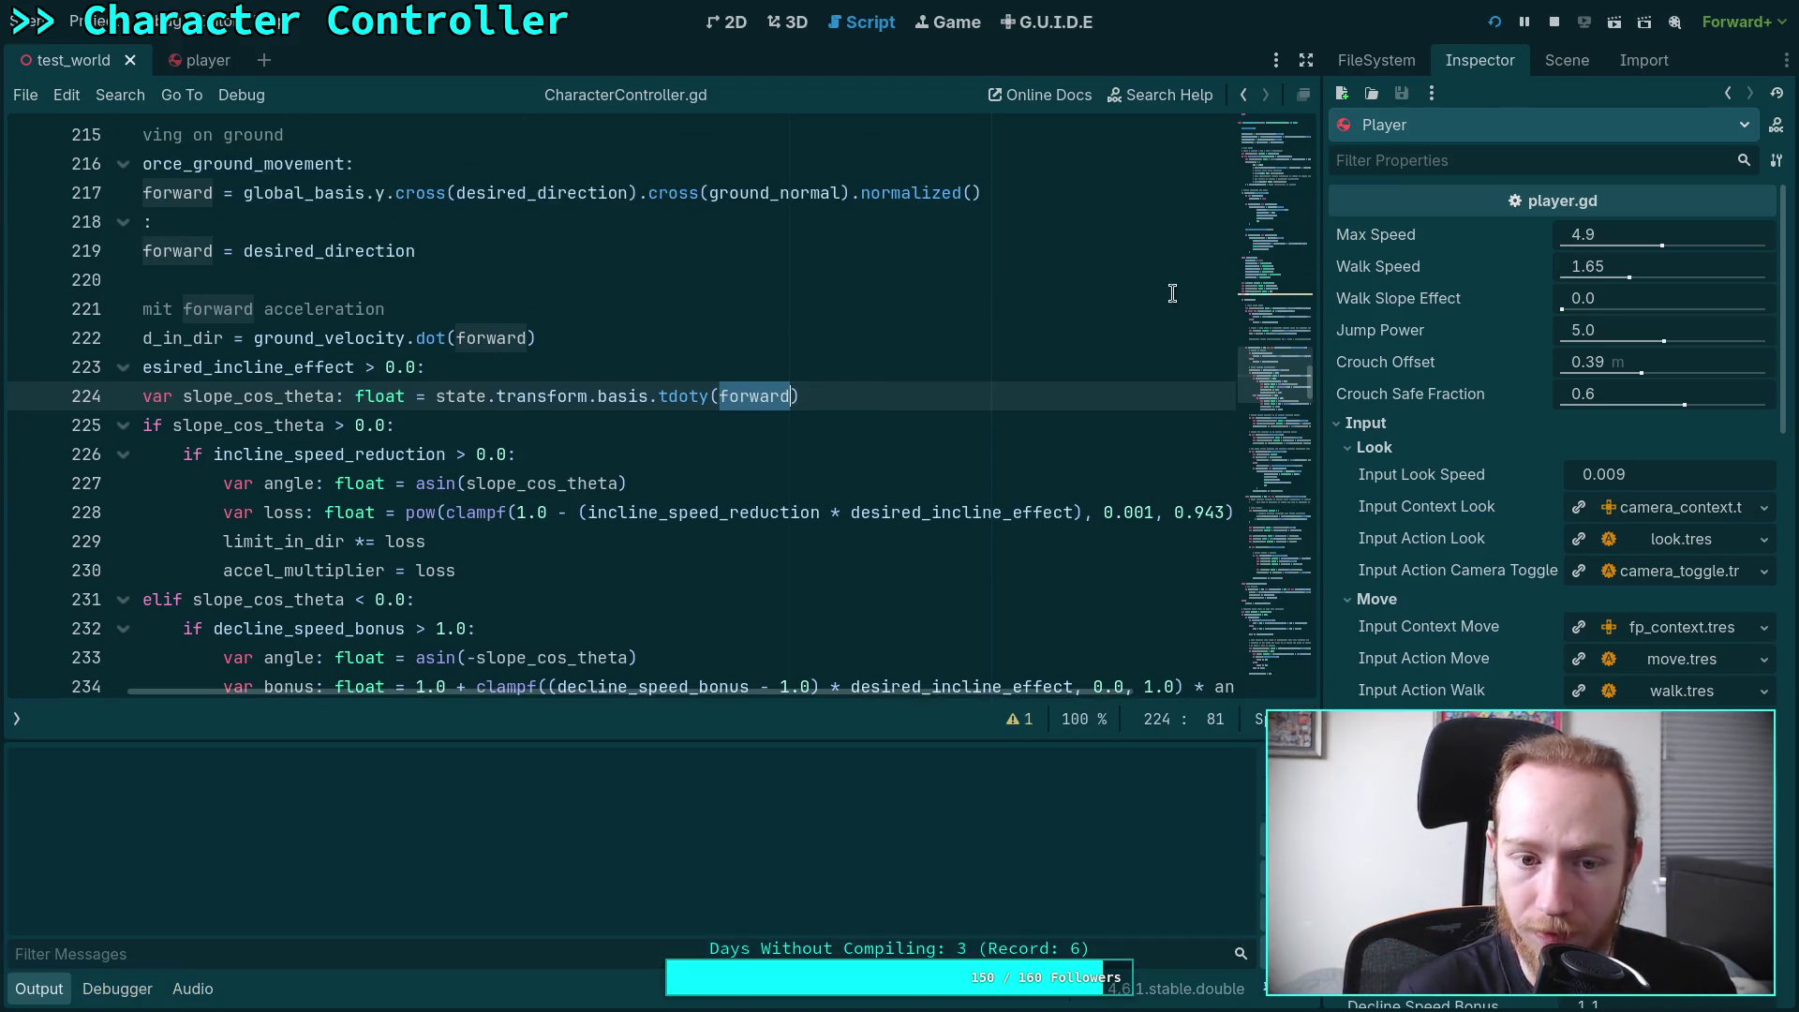
# Walk onto and across the blue ramp, slide off to the floor, and climb back up
pyautogui.press('w')
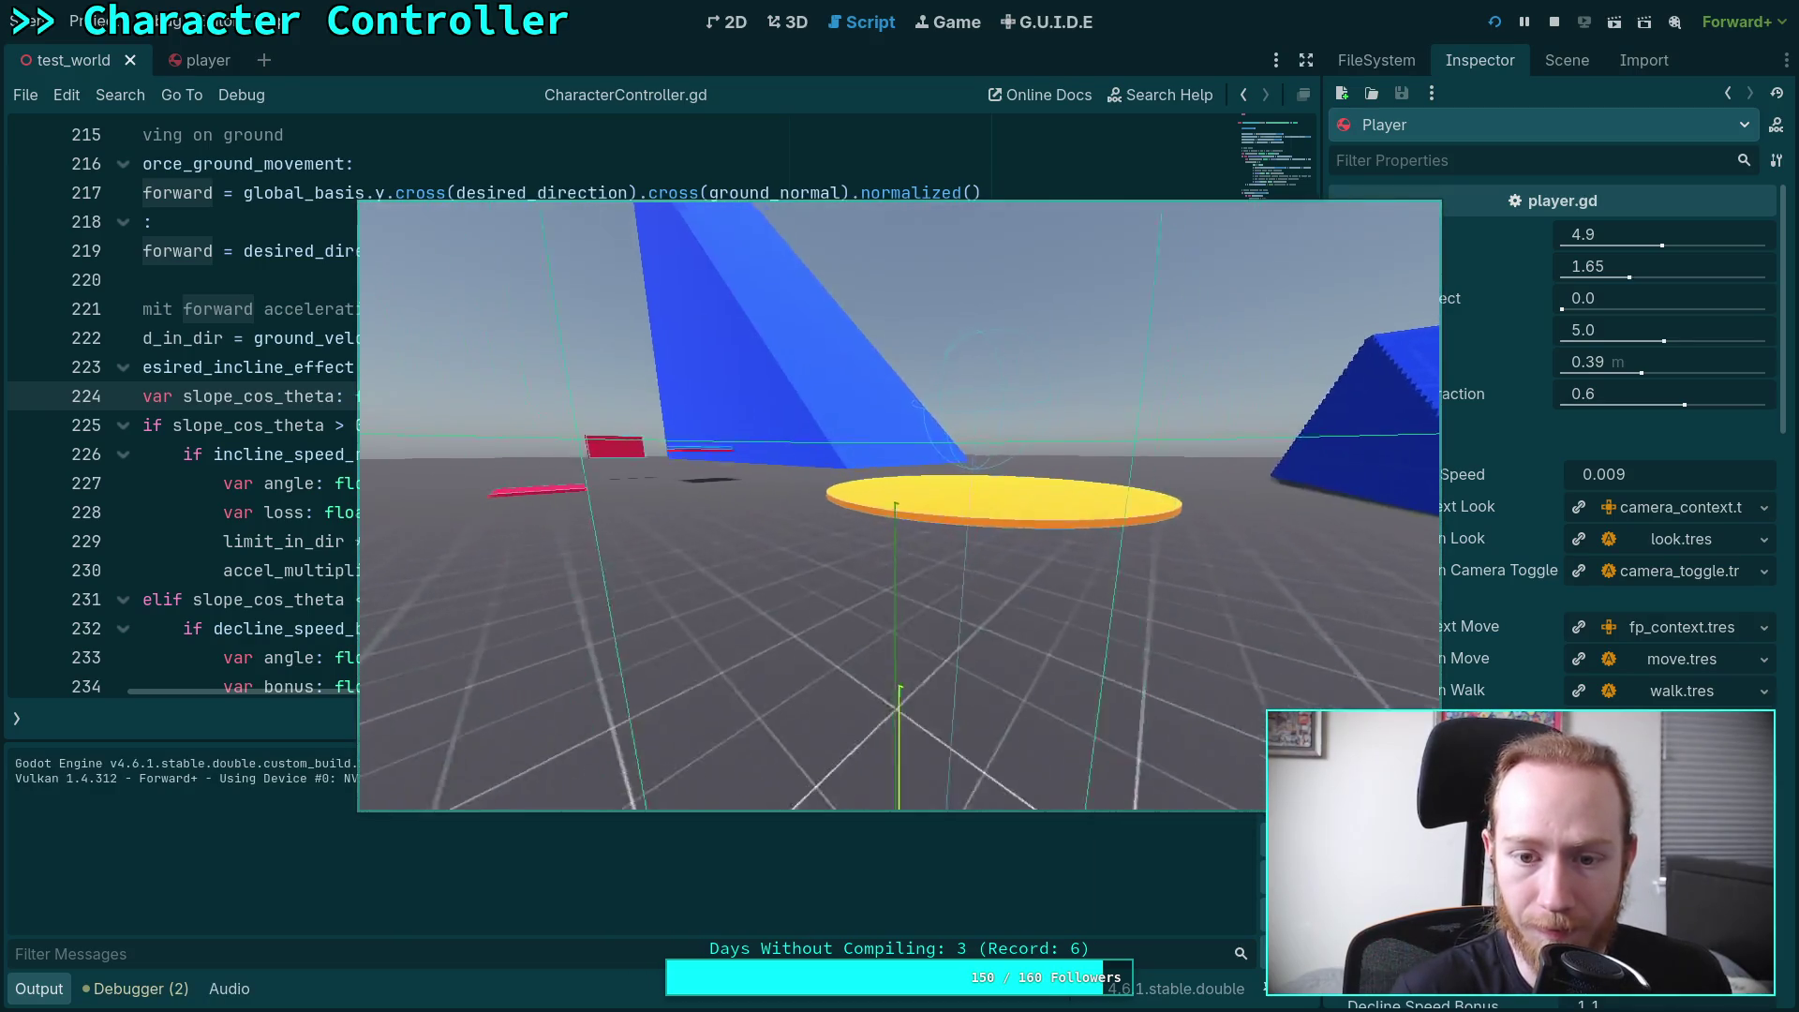
pyautogui.press('w')
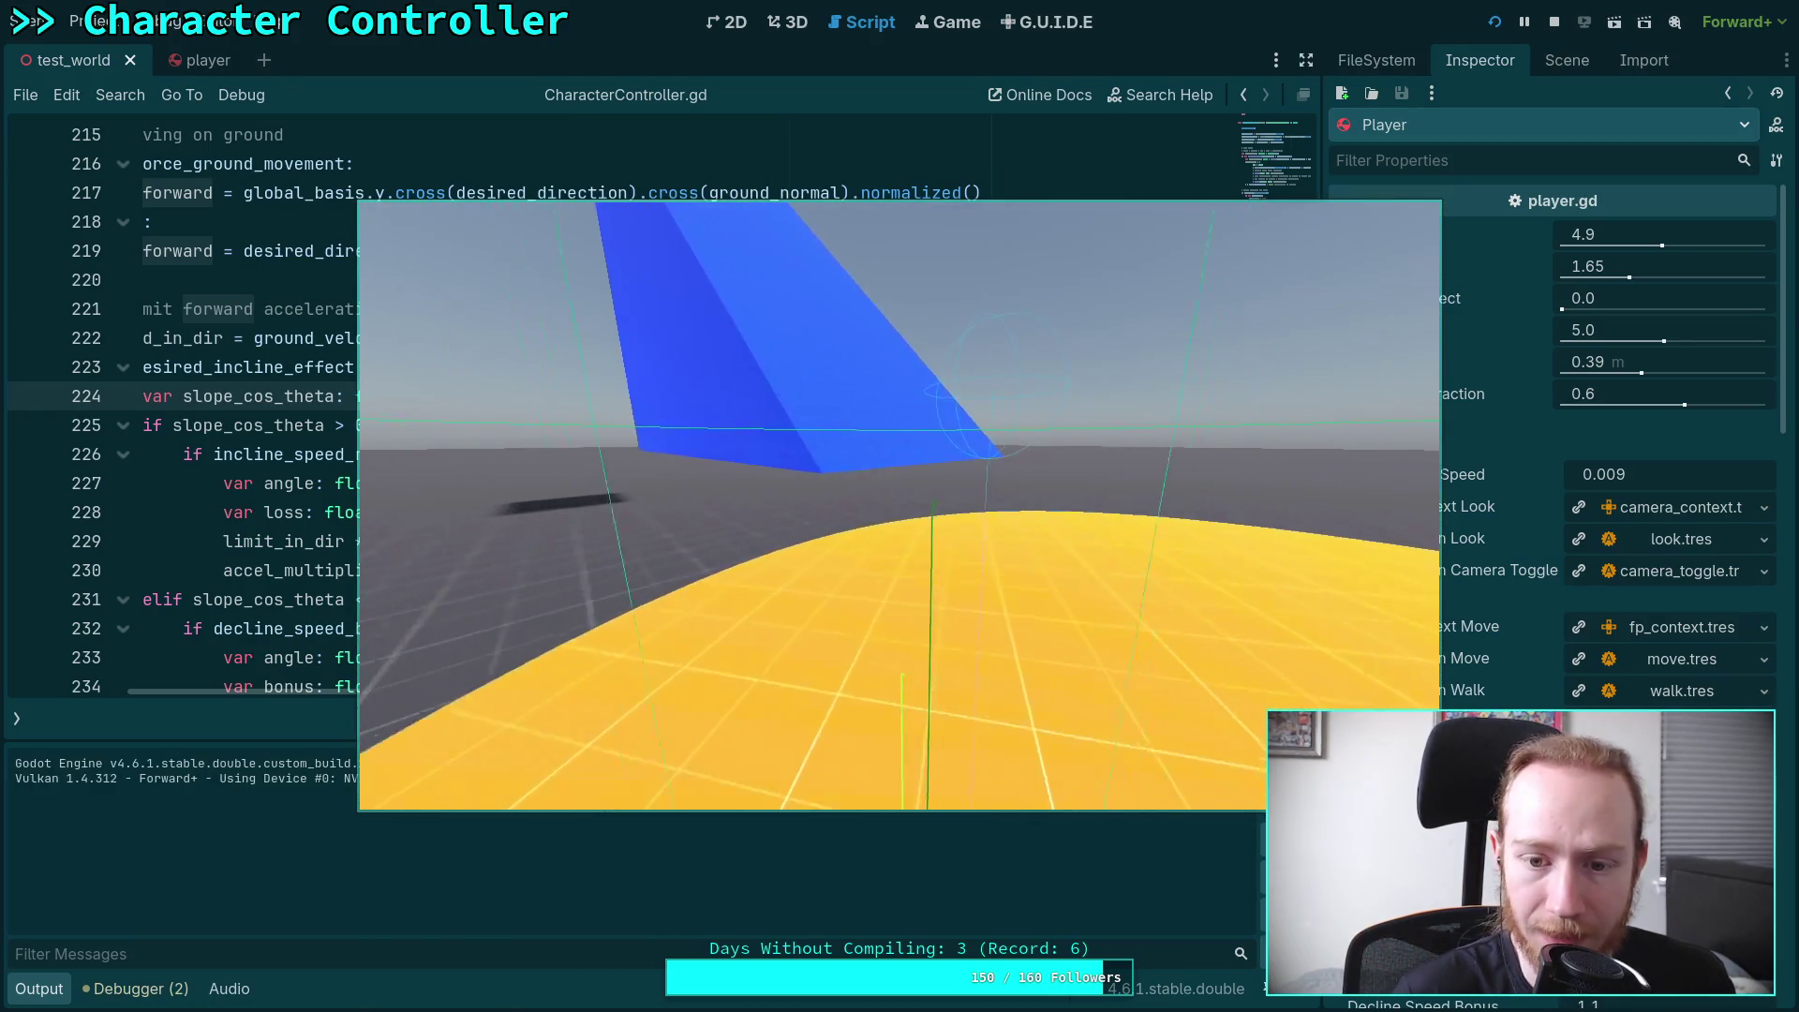
pyautogui.press('w')
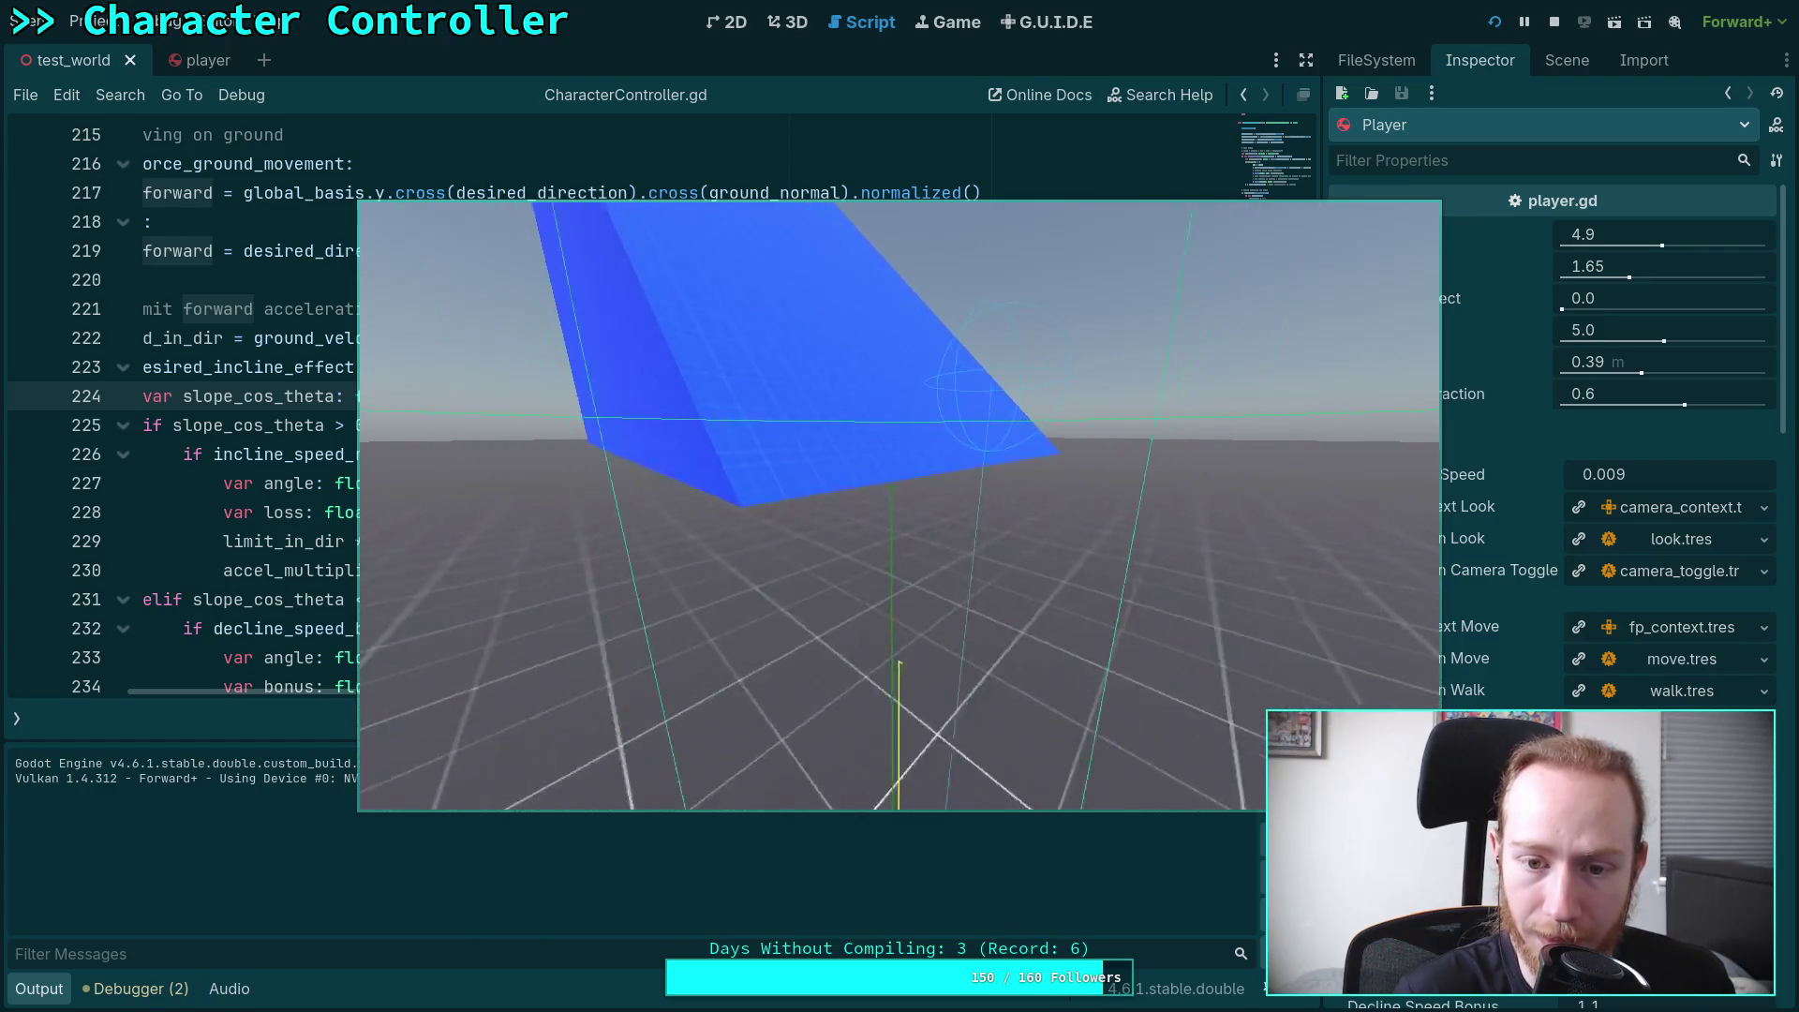
pyautogui.press('w')
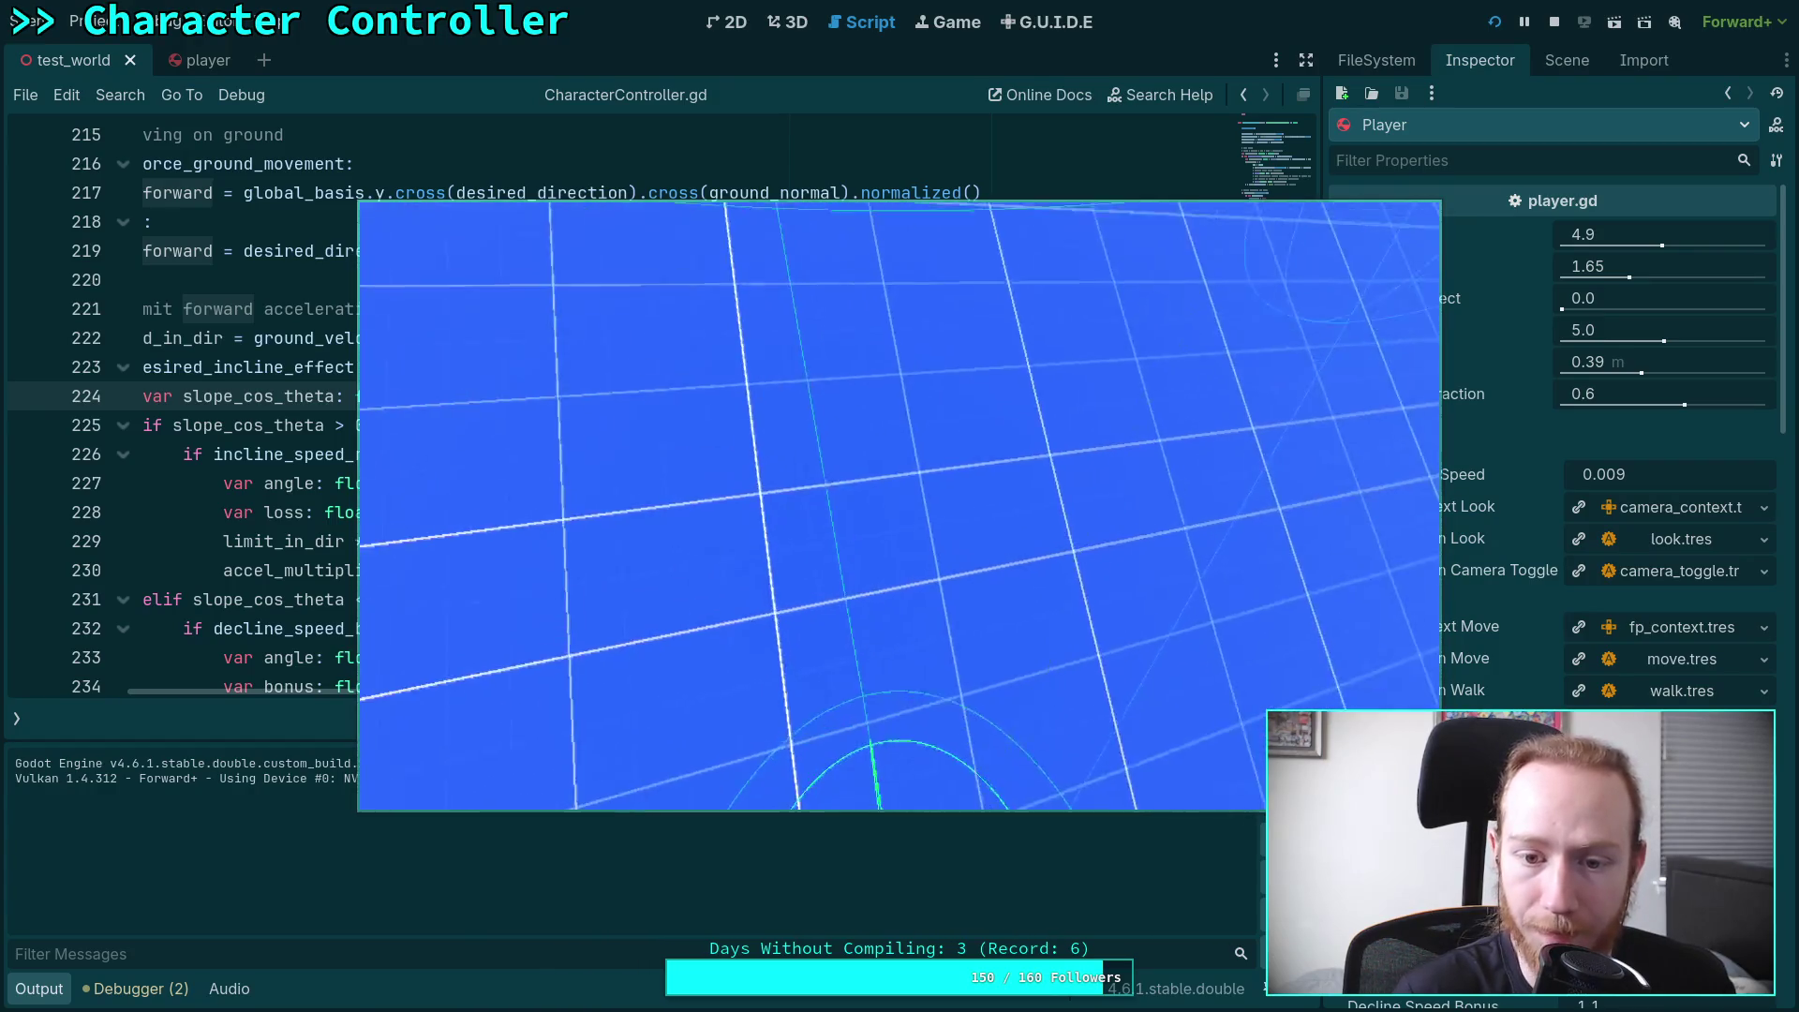
pyautogui.press('w')
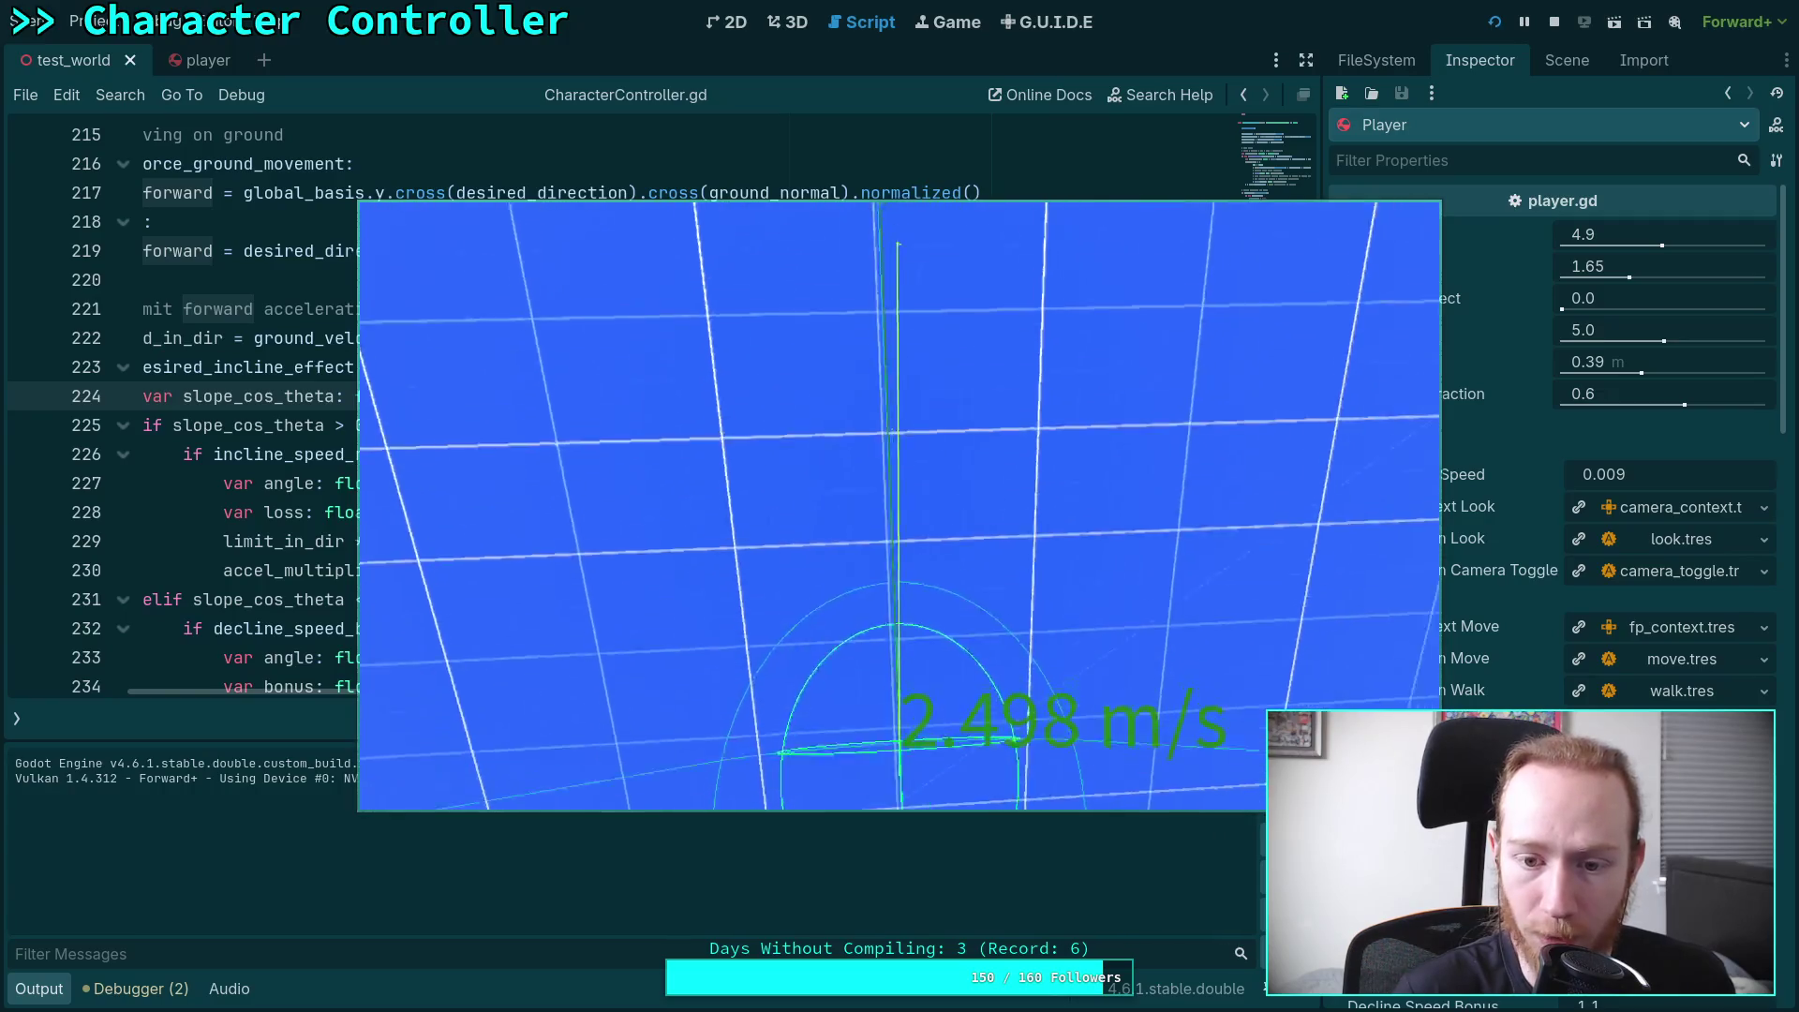
pyautogui.press('w')
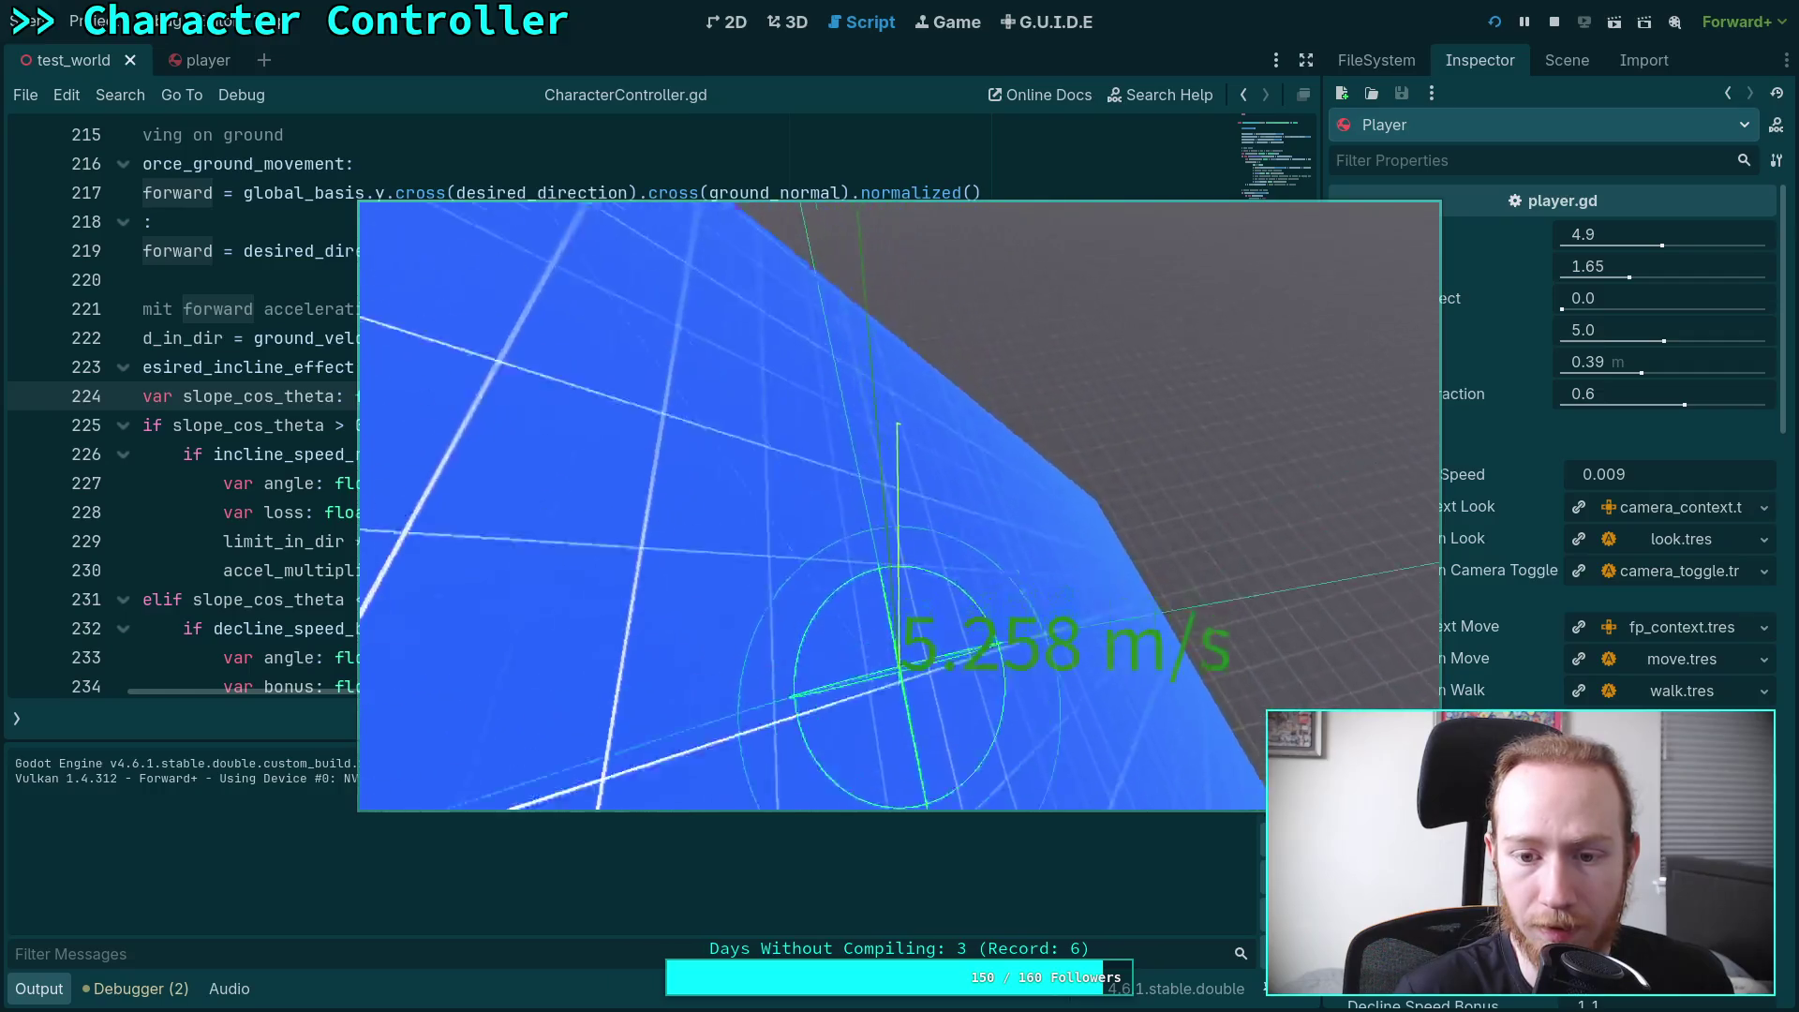
pyautogui.press('w')
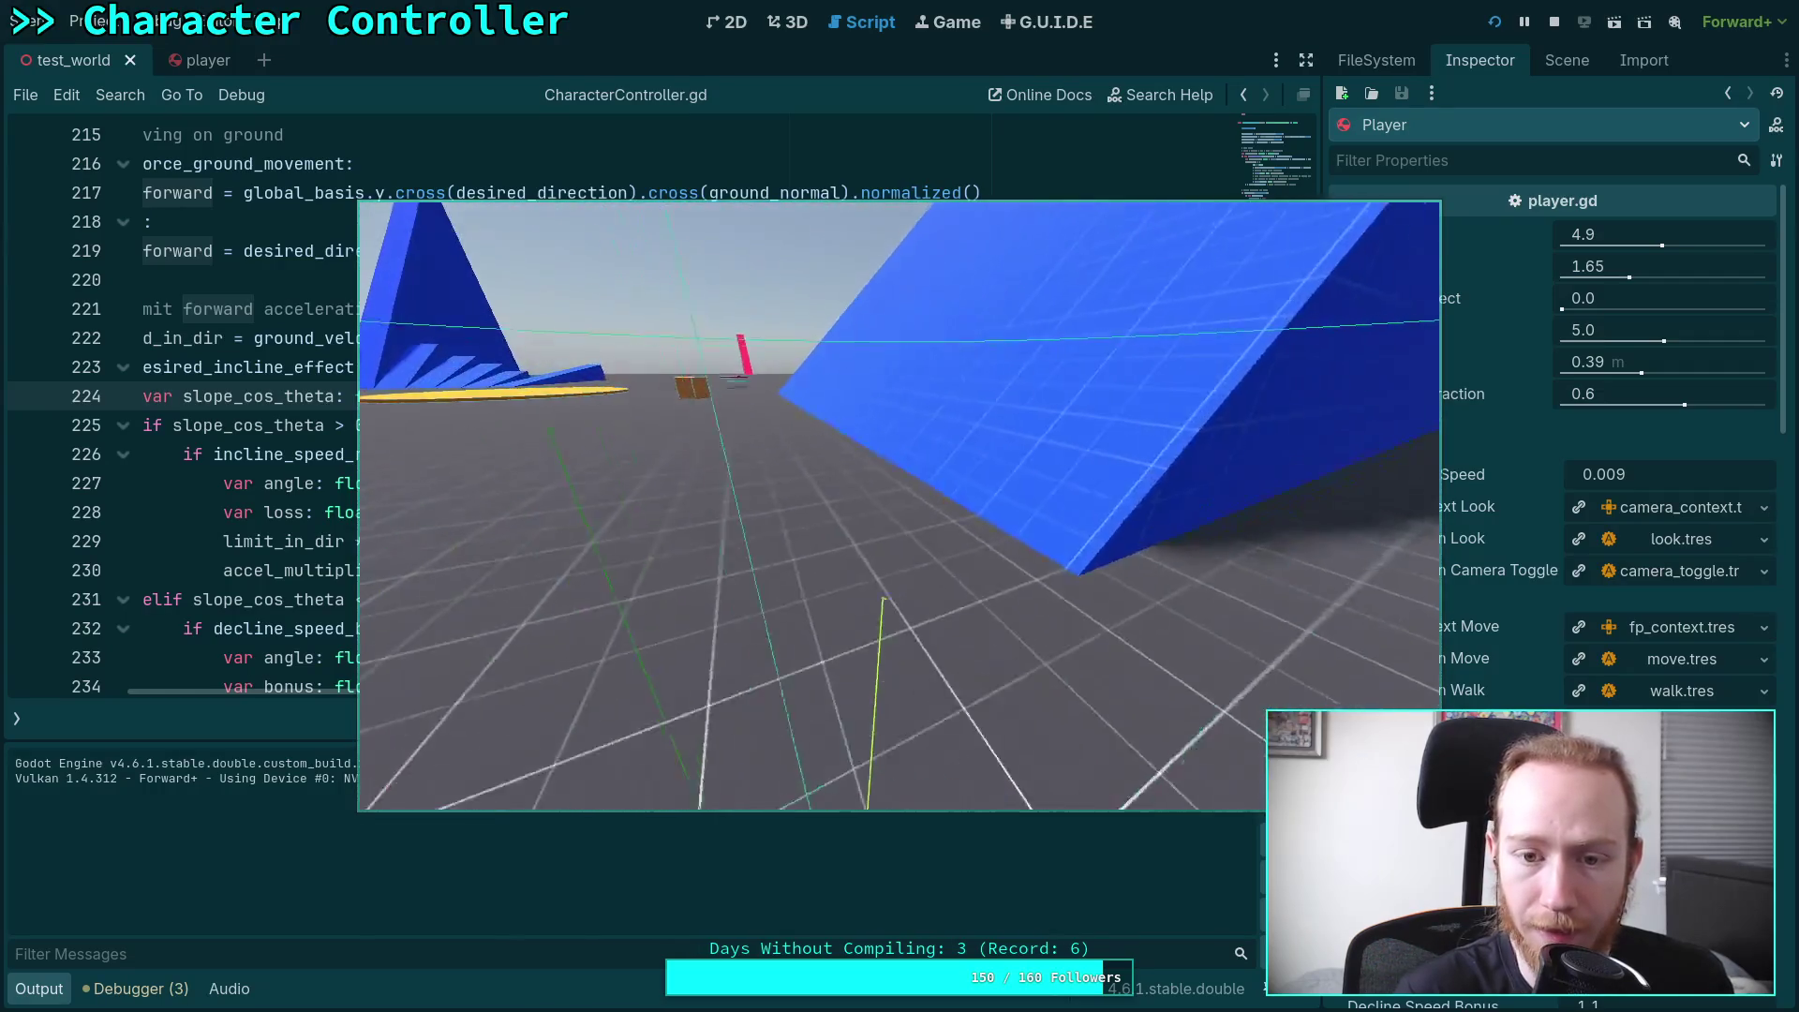
pyautogui.press('w')
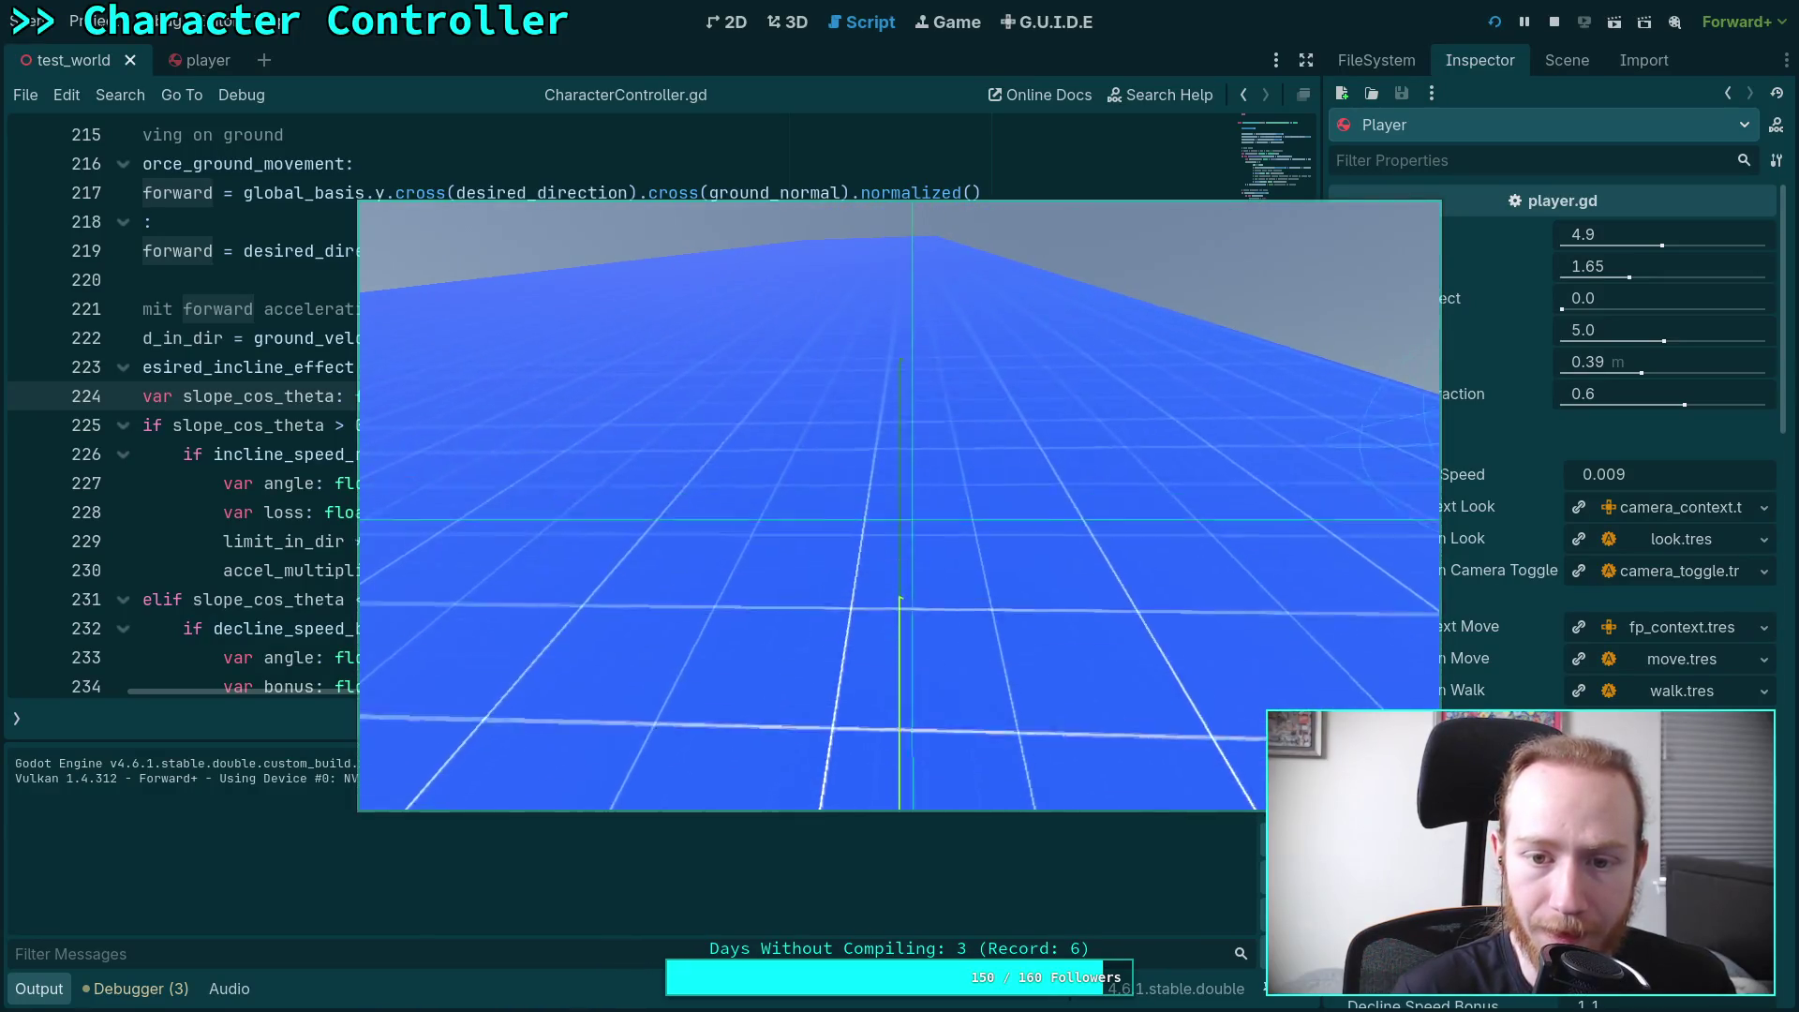
pyautogui.press('w')
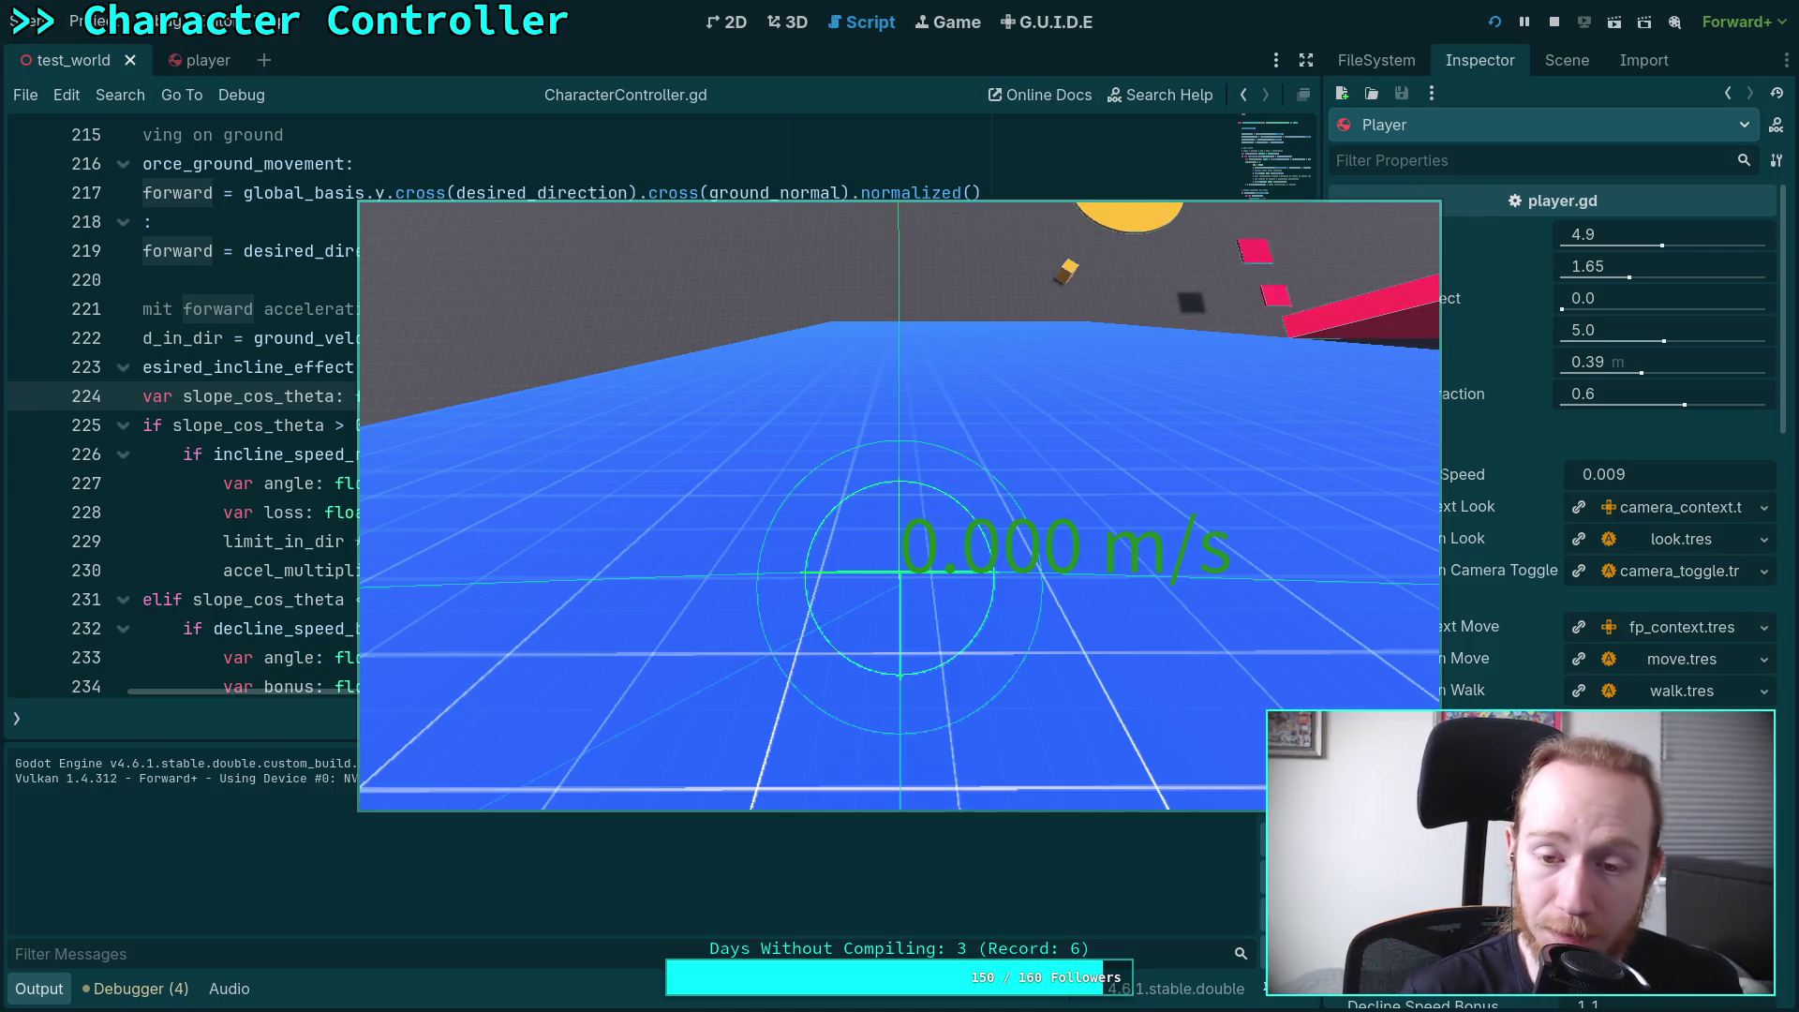
# Walk along and down the ramp, return up it, then stop the game
pyautogui.press('w')
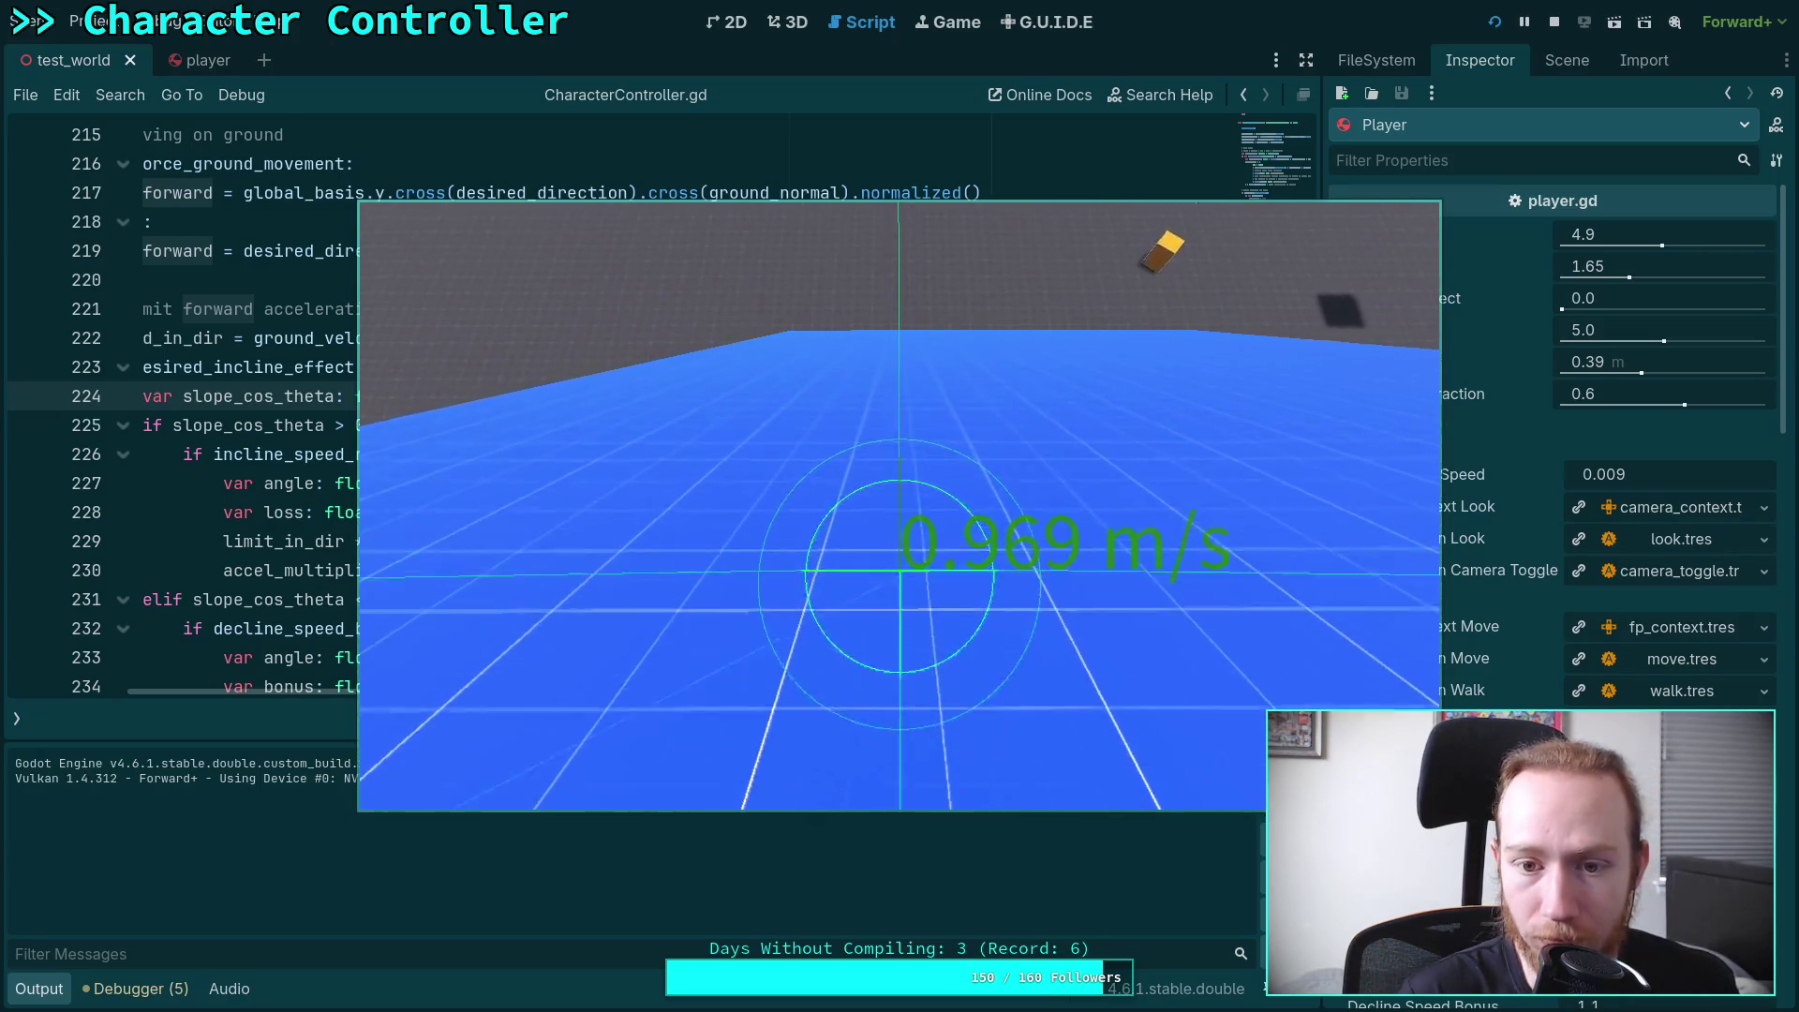
pyautogui.press('w')
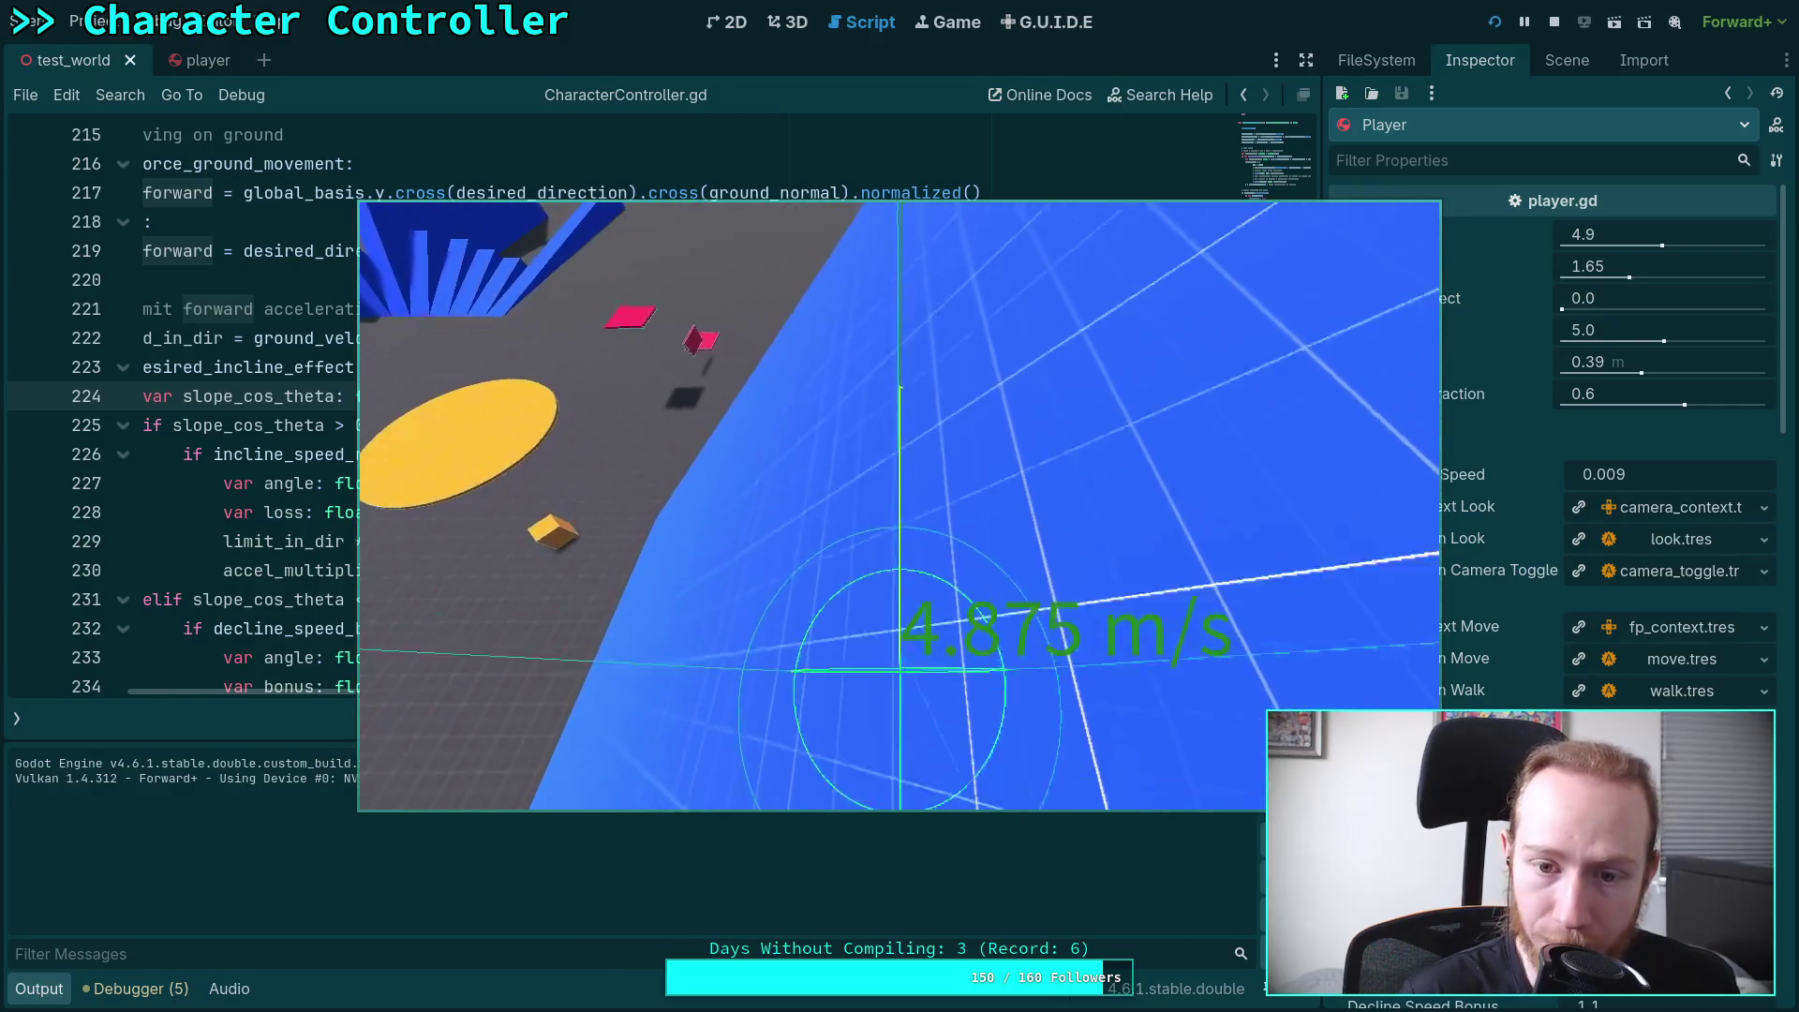
pyautogui.press('w')
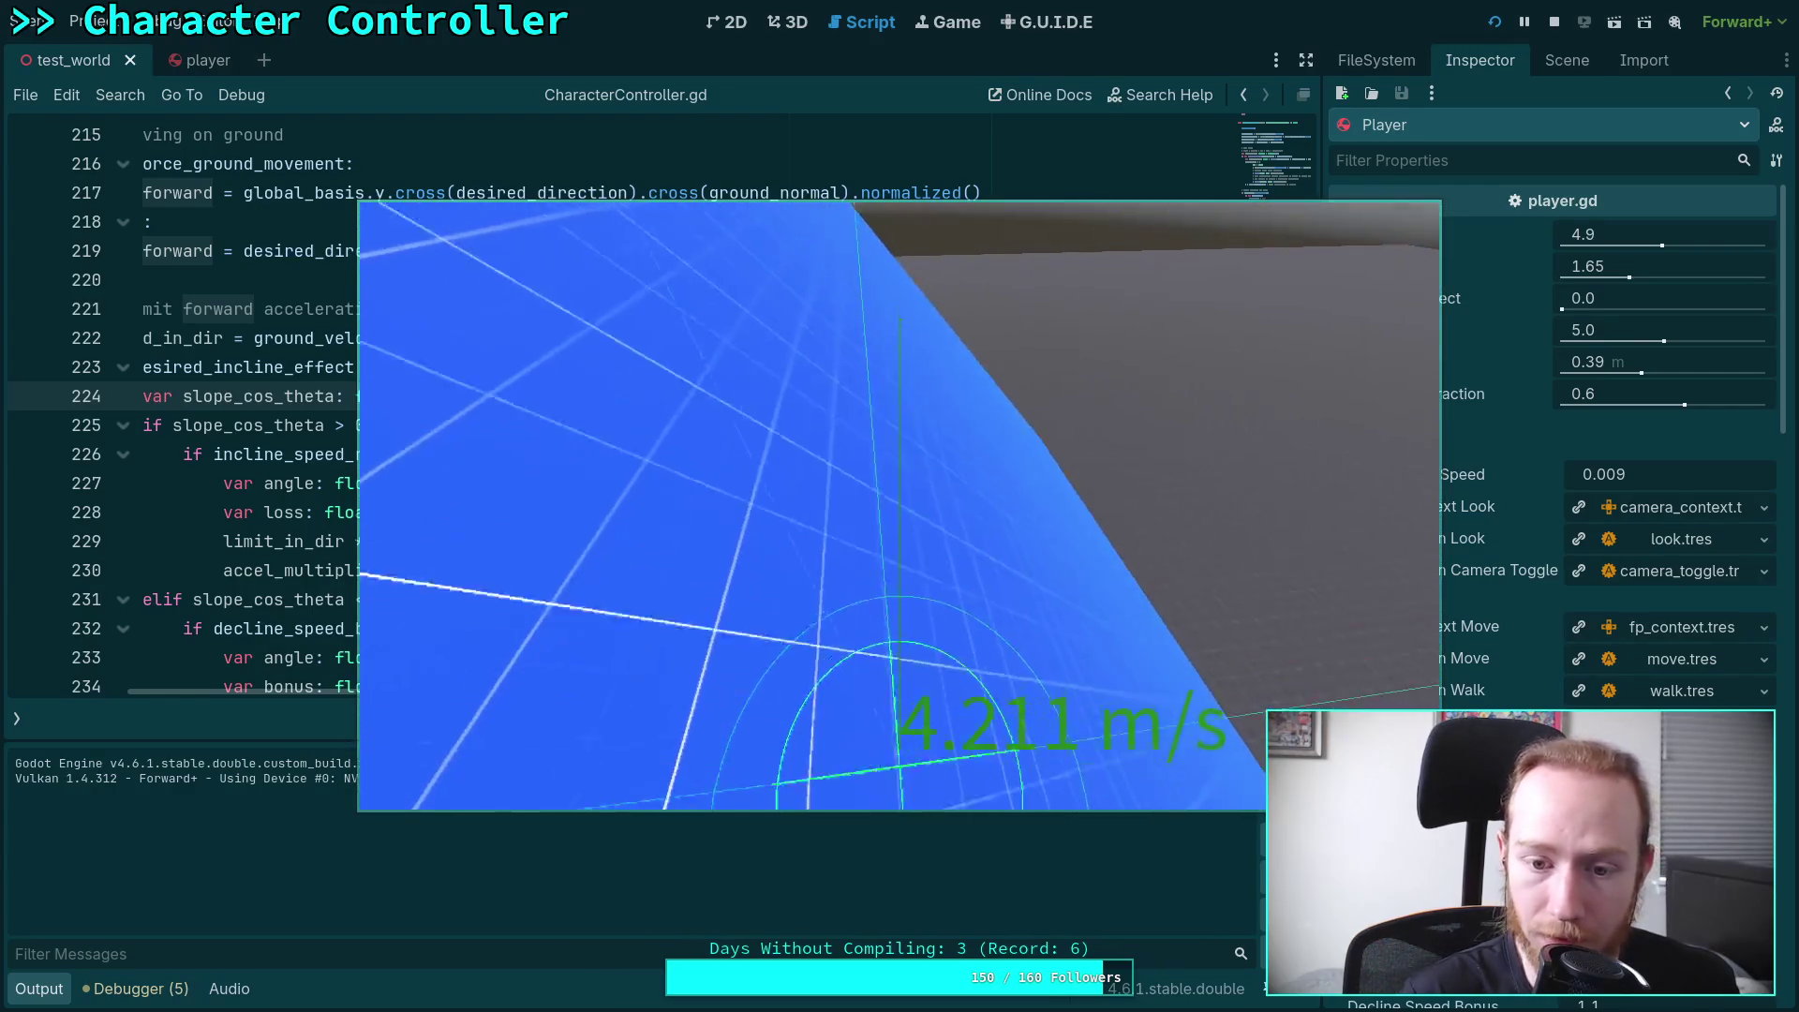
pyautogui.press('w')
pyautogui.press('w')
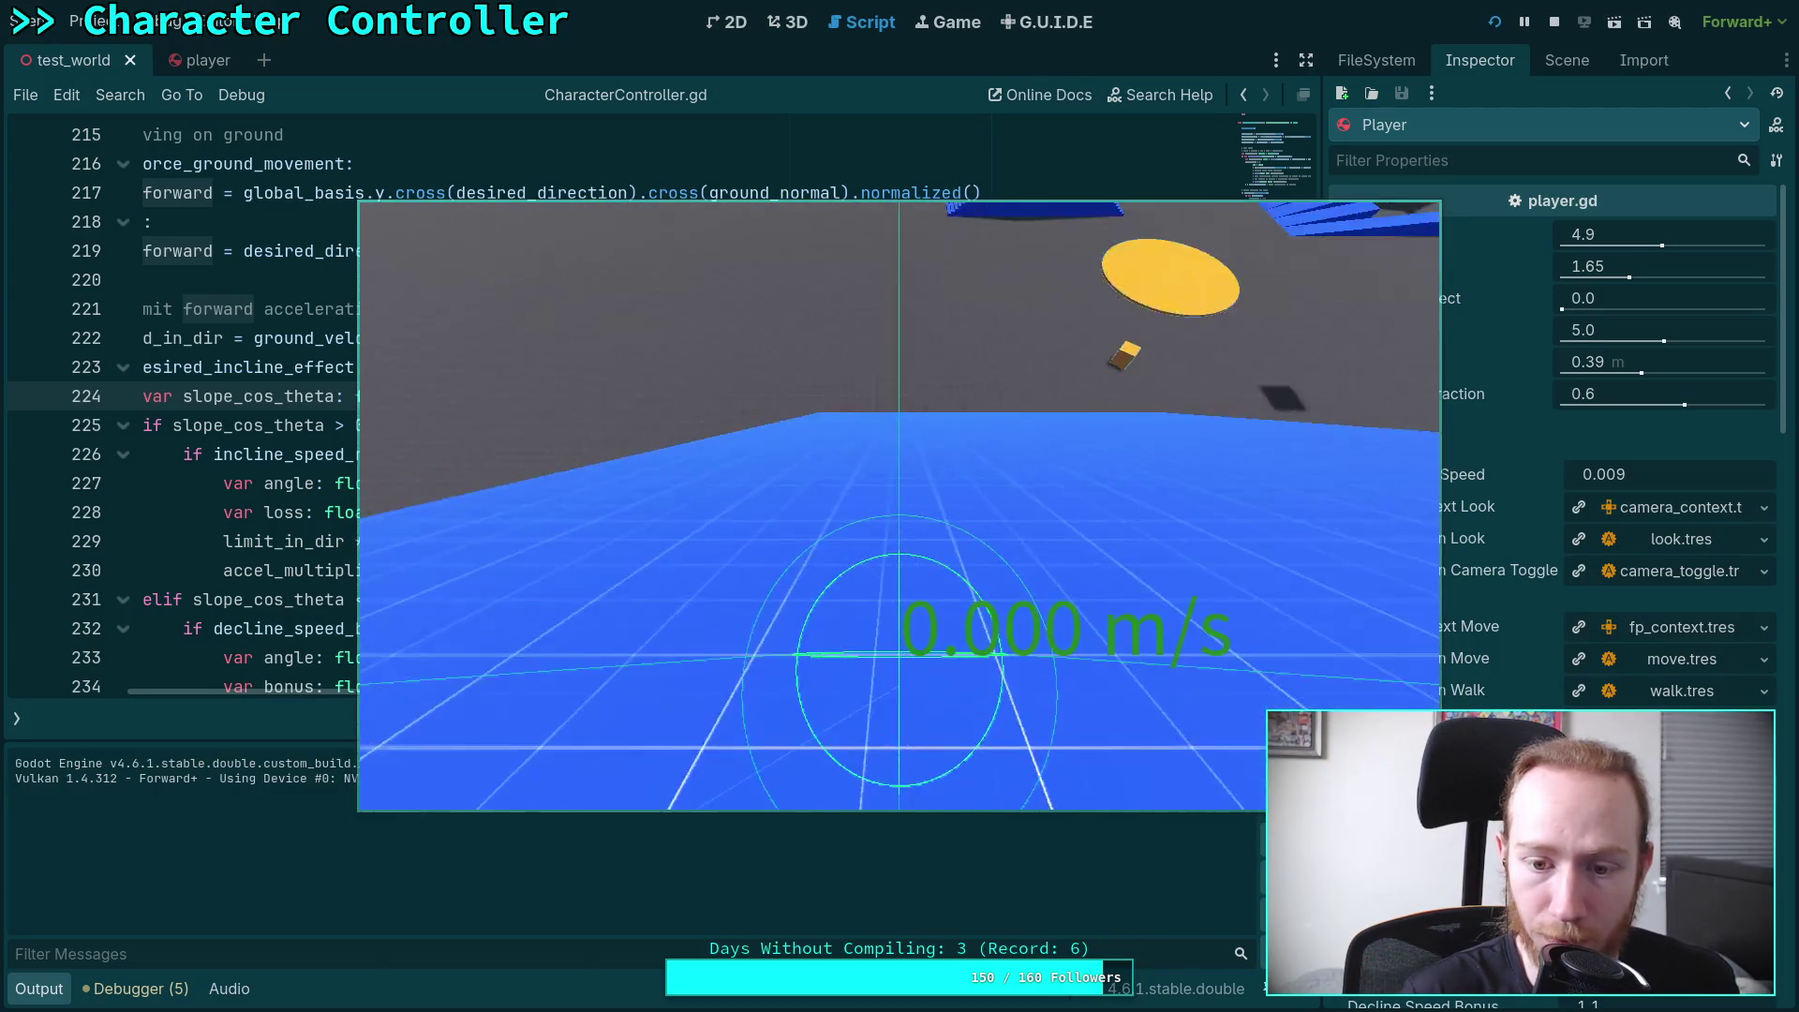
pyautogui.press('w')
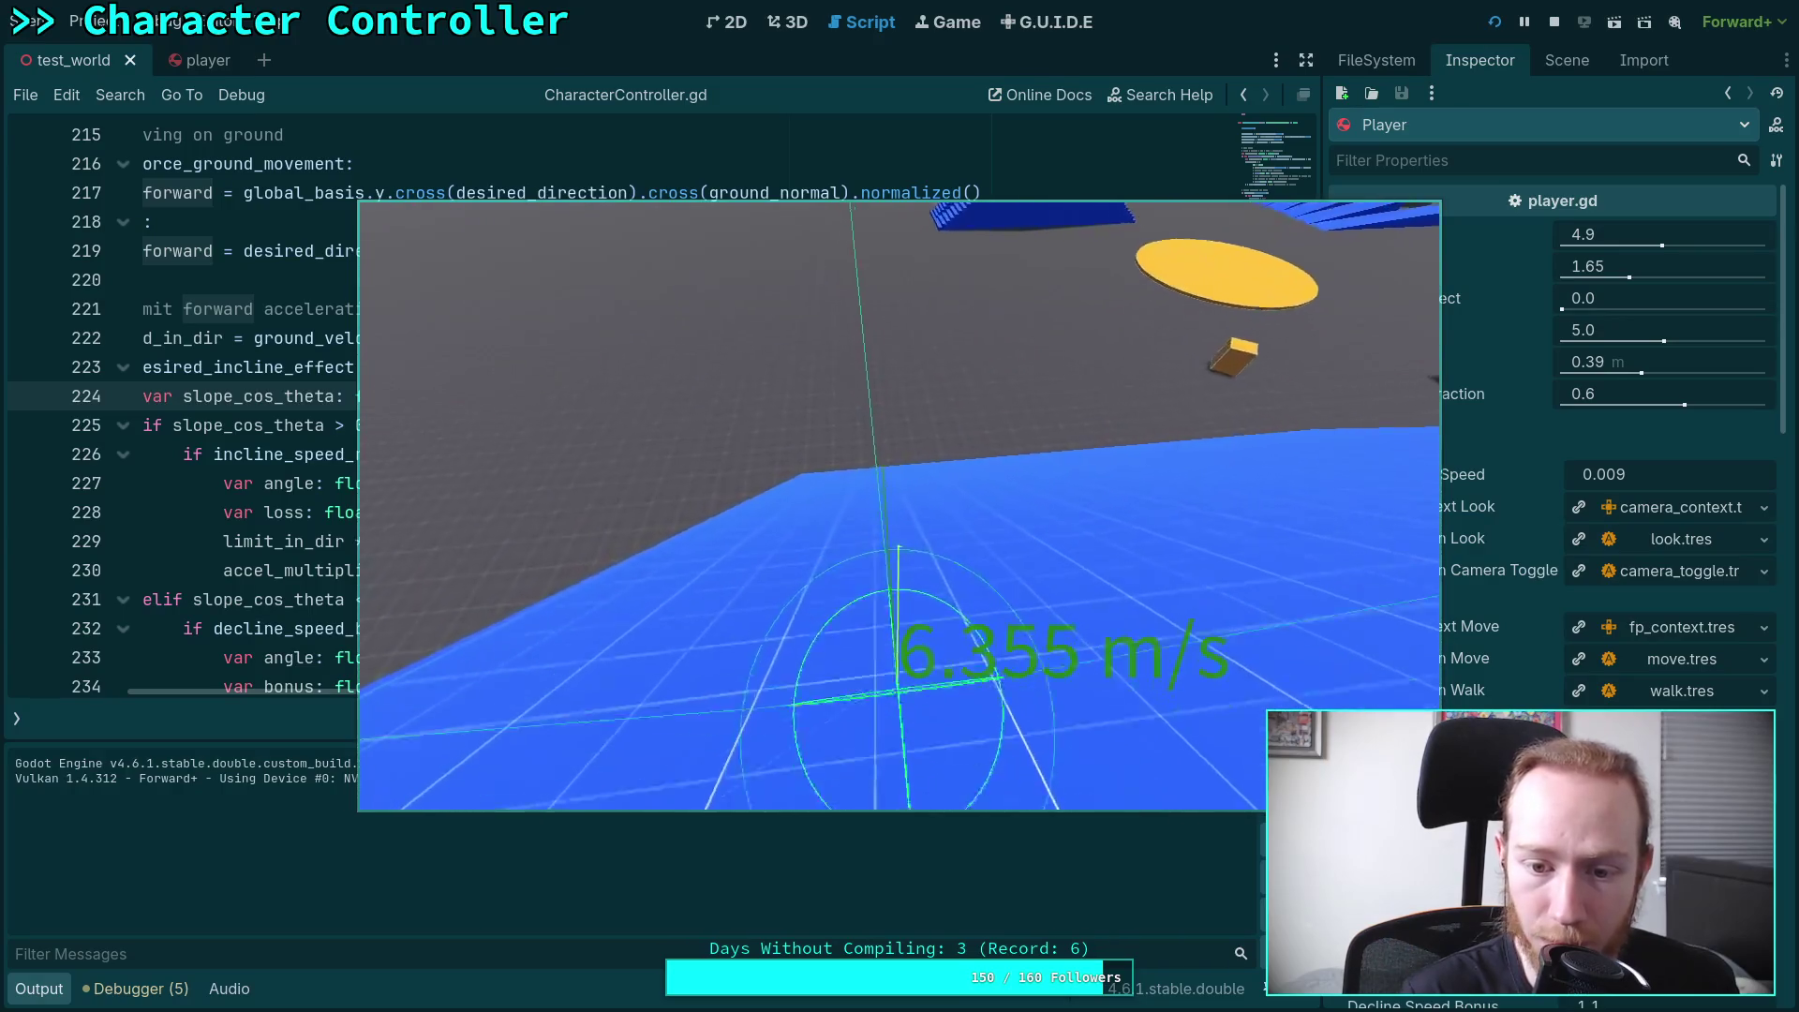
pyautogui.press('w')
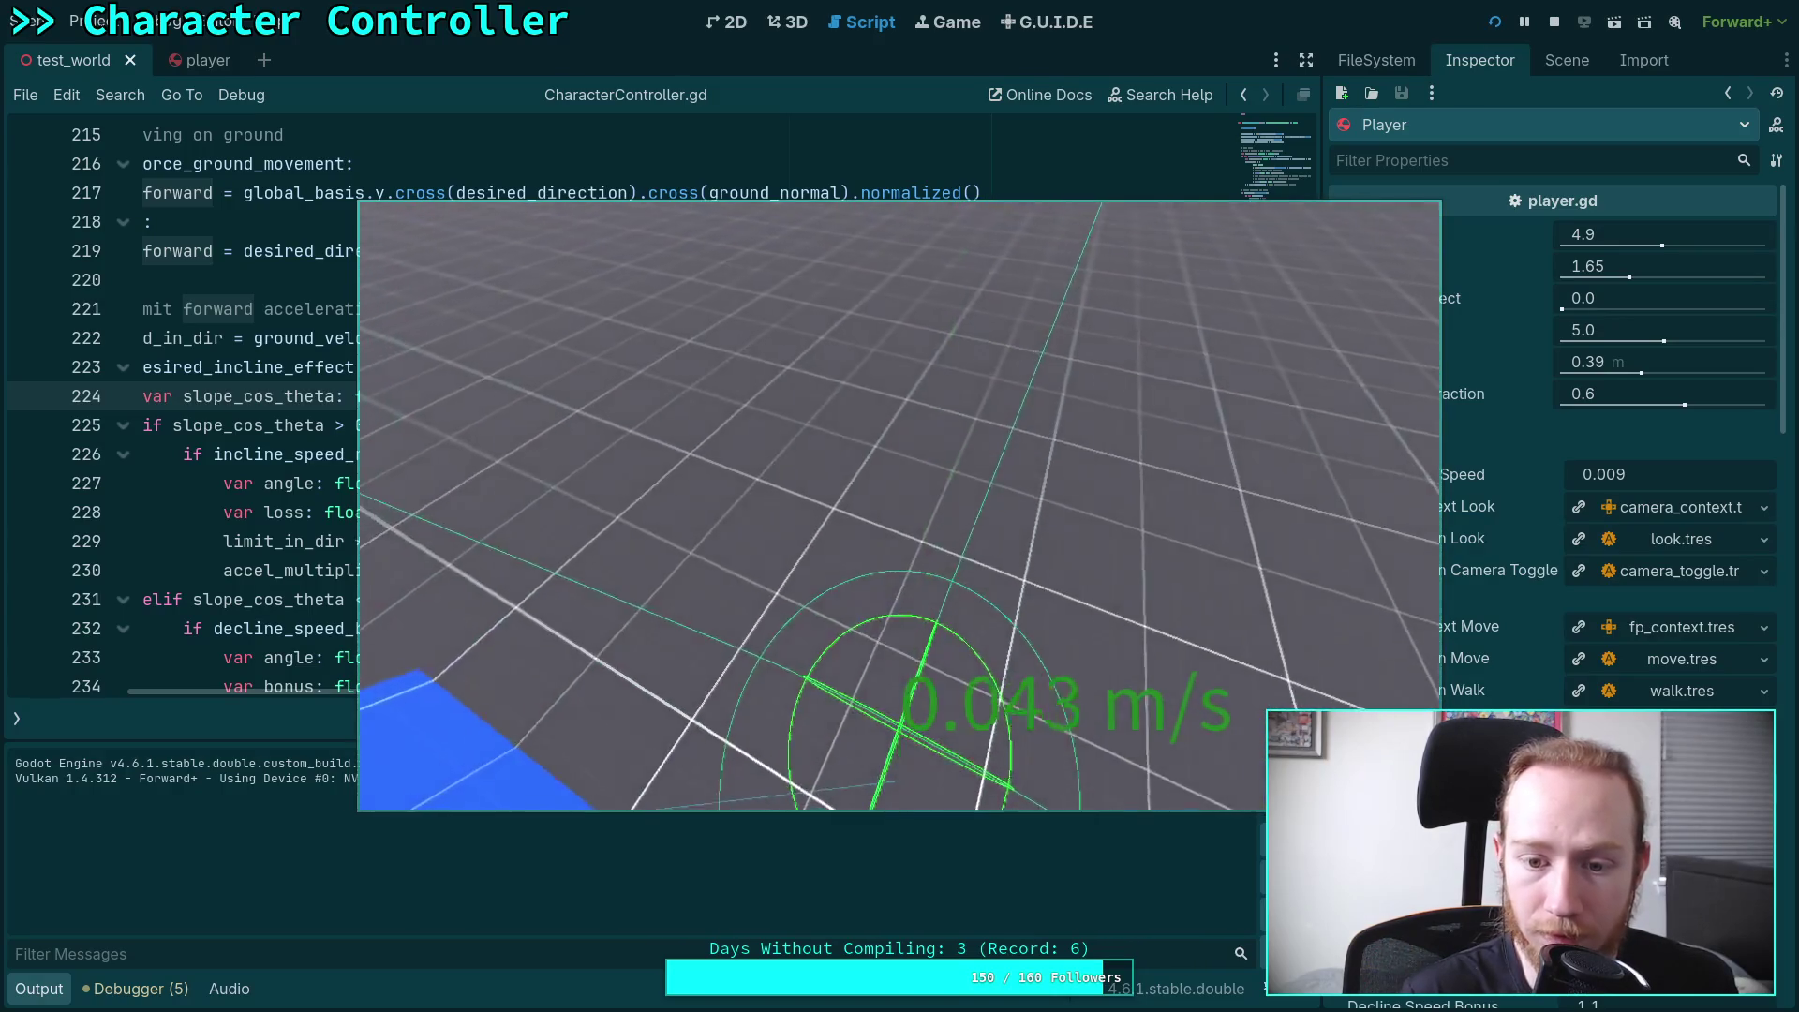
pyautogui.press('w')
pyautogui.press('w')
pyautogui.press('w')
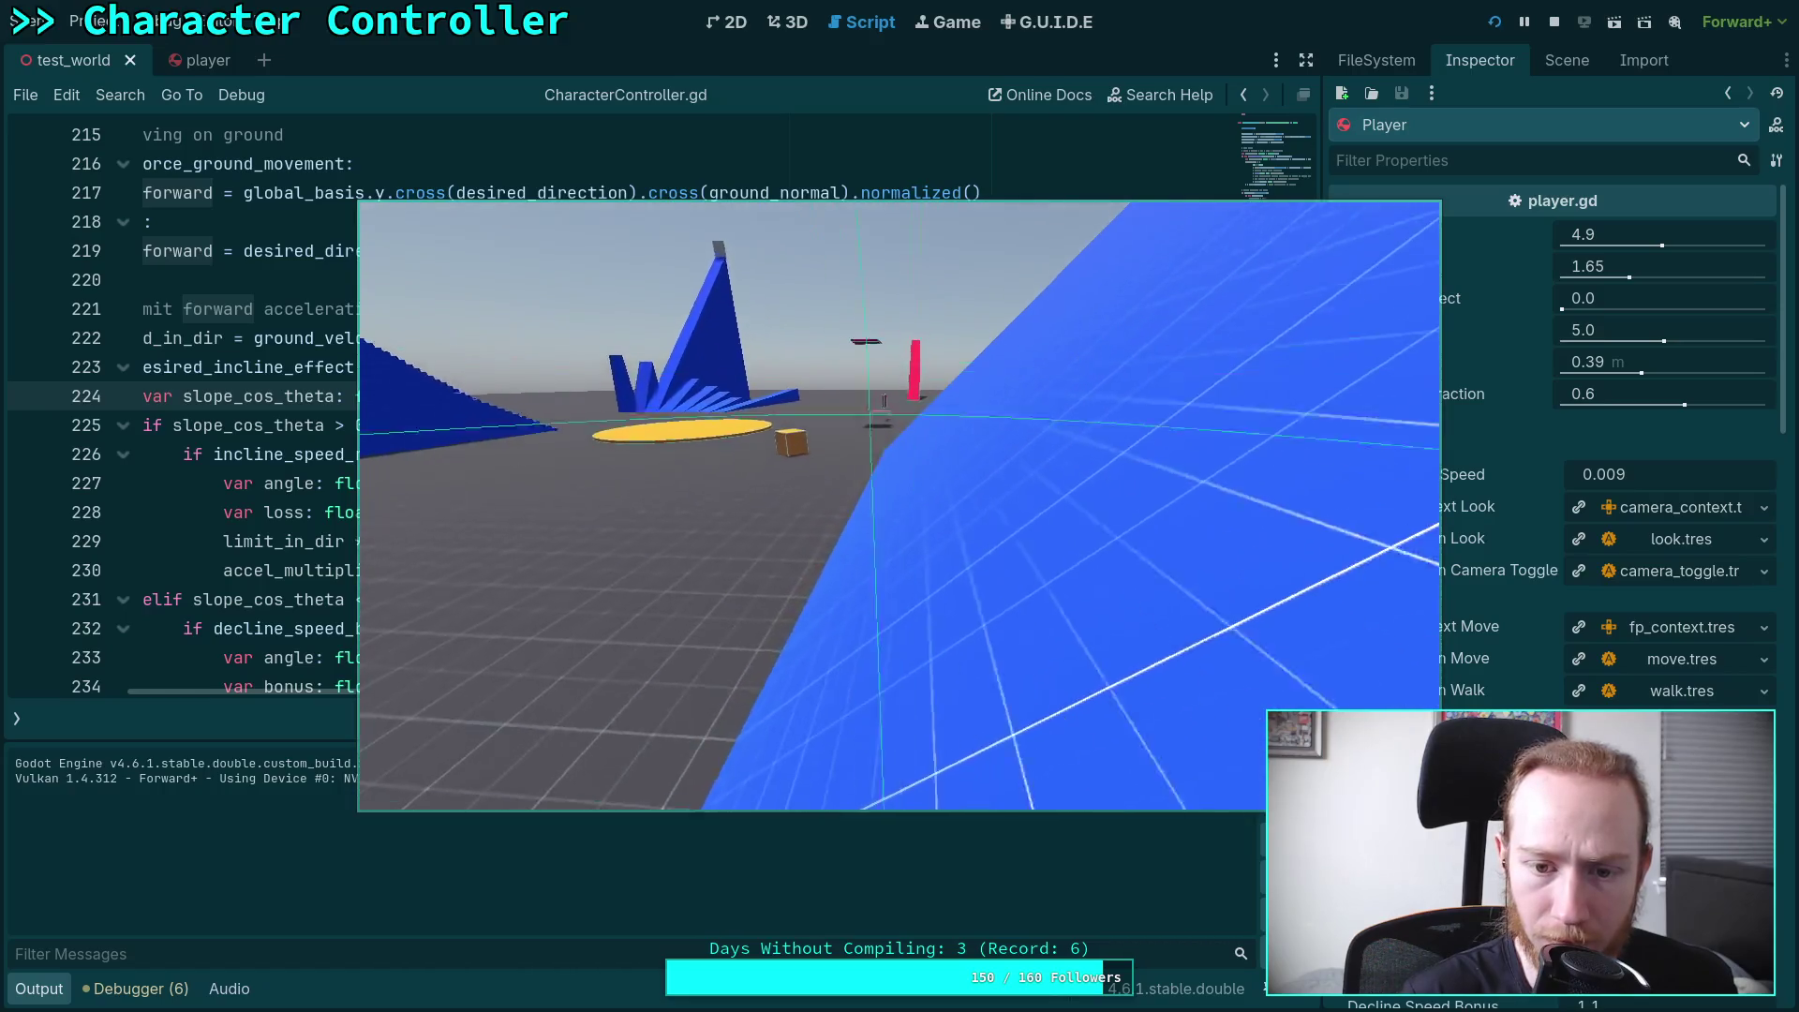
pyautogui.press('w')
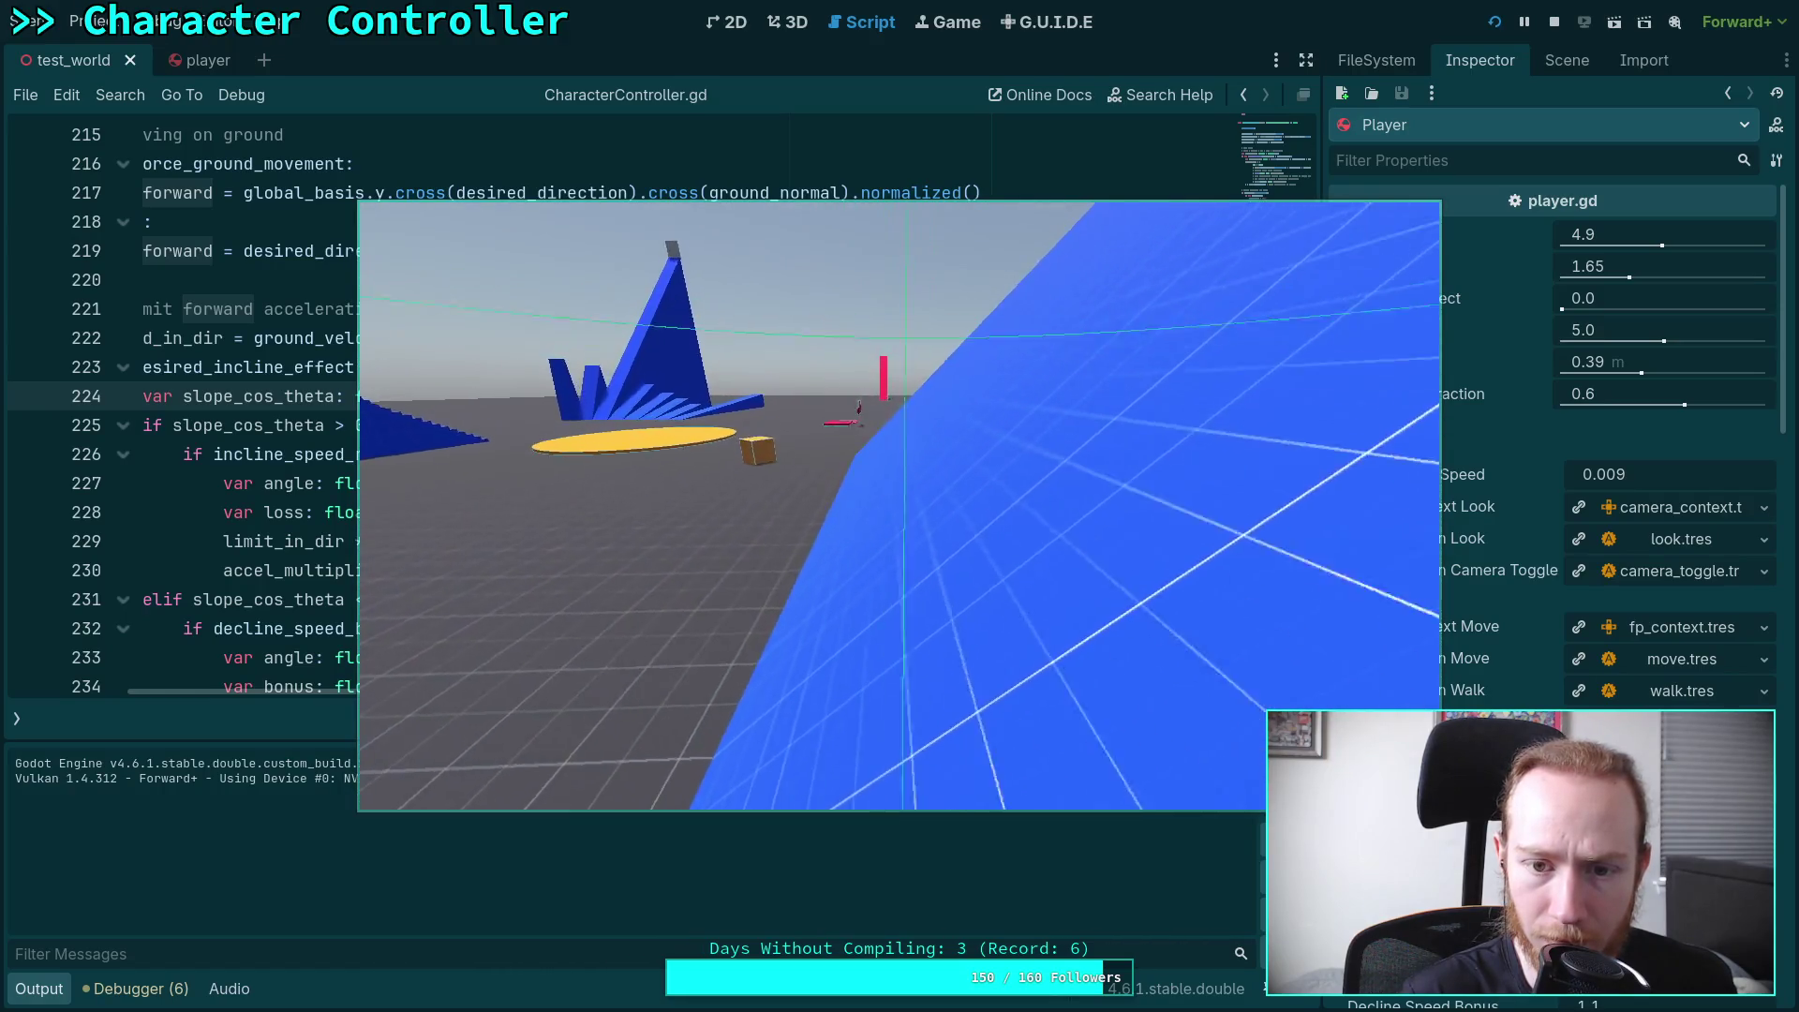
pyautogui.press('w')
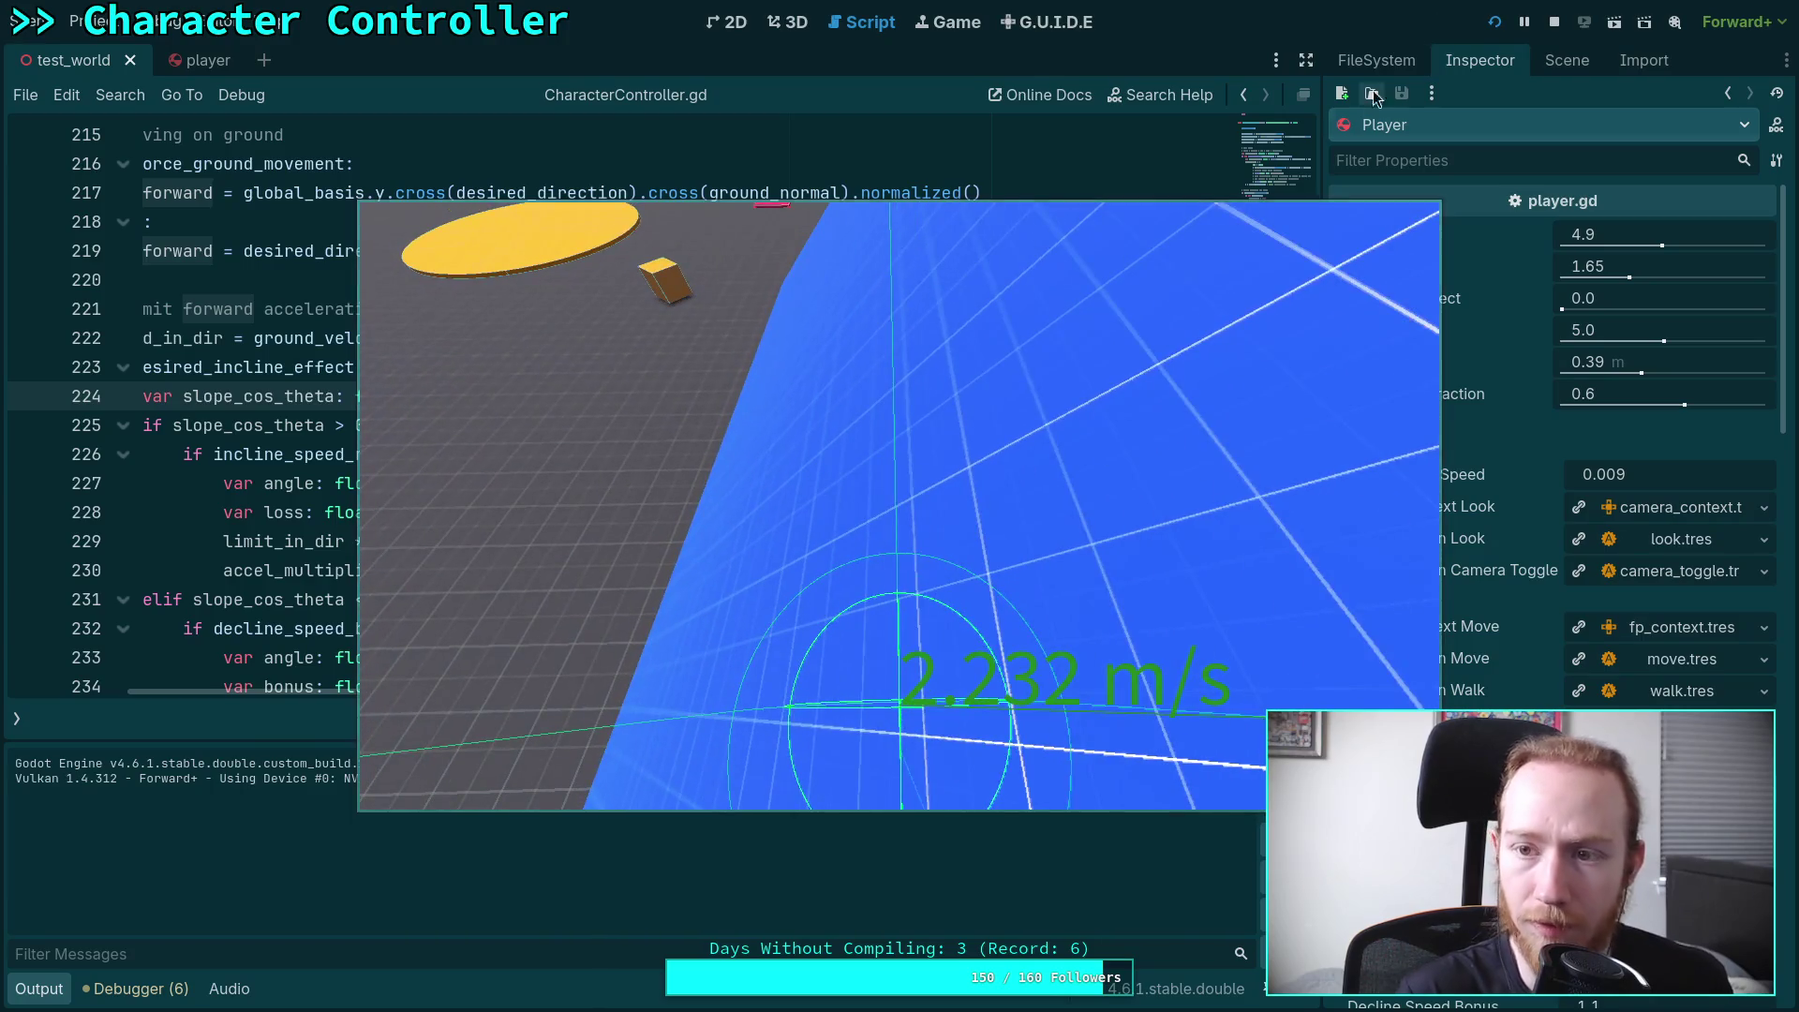
pyautogui.press('F8')
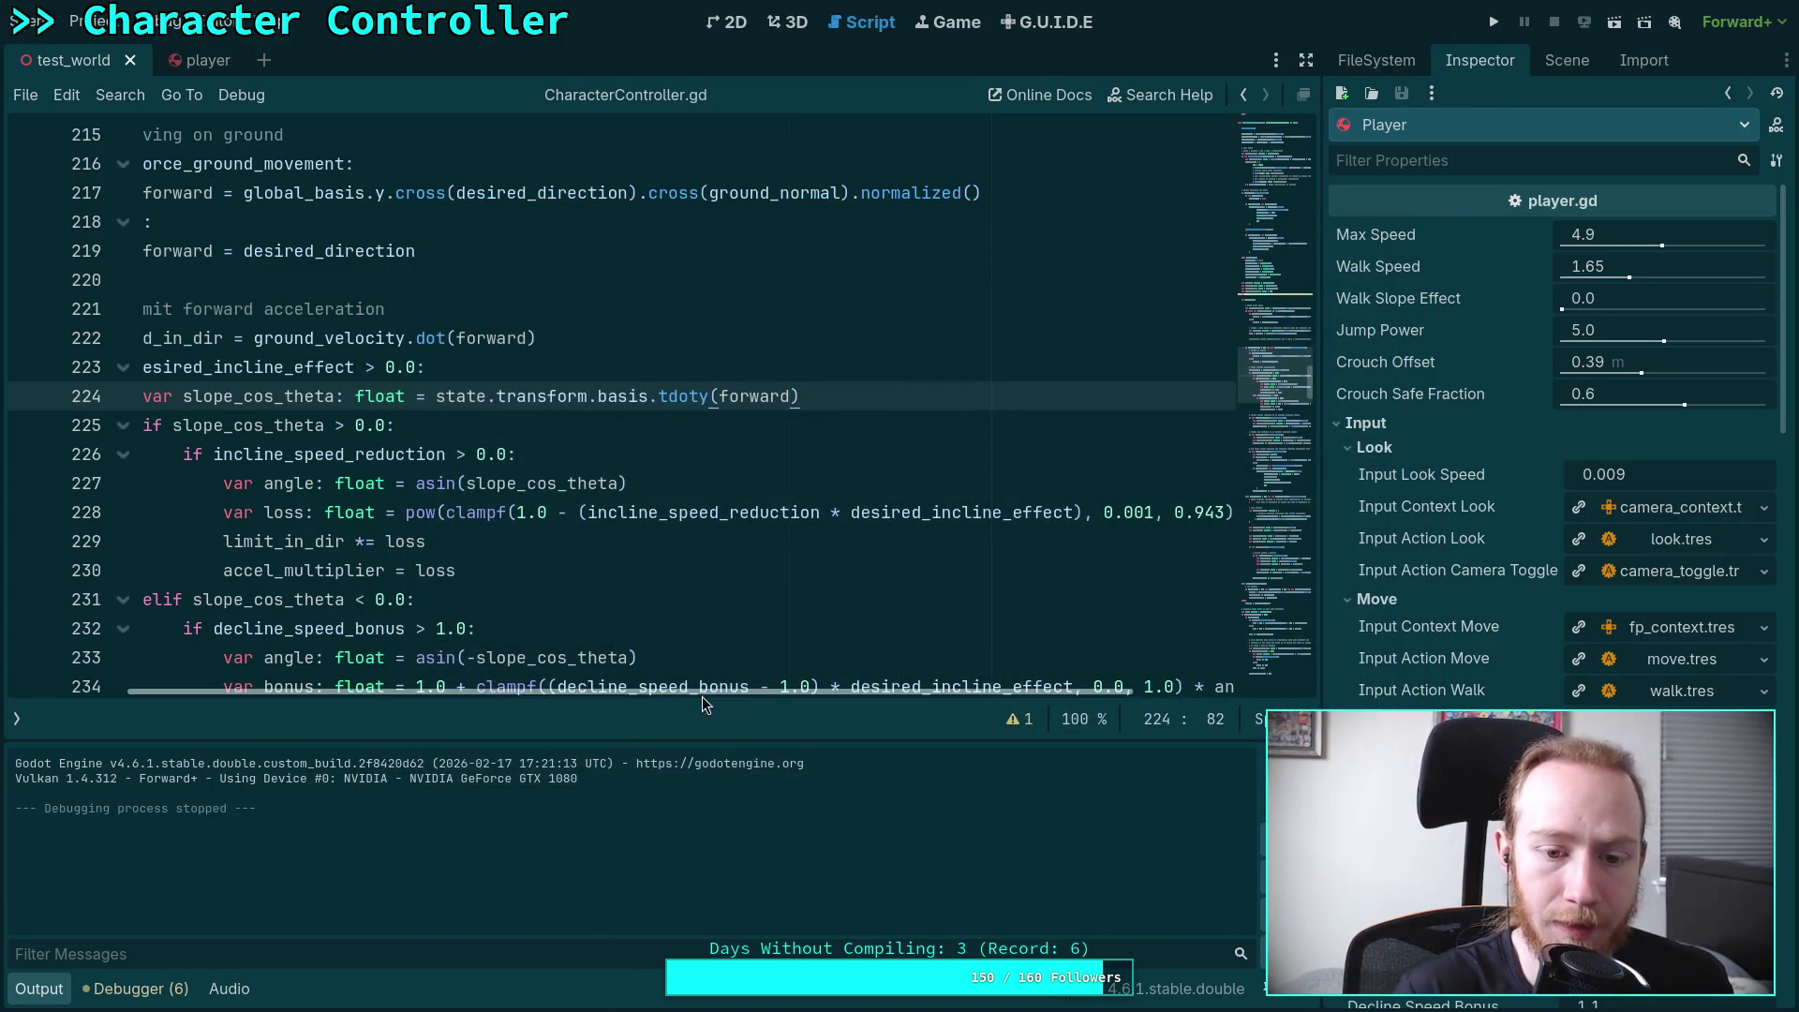
# Hide the output log and inspect the transform code around line 200
pyautogui.hscroll(-5, 701, 694)
pyautogui.scroll(10, 600, 455)
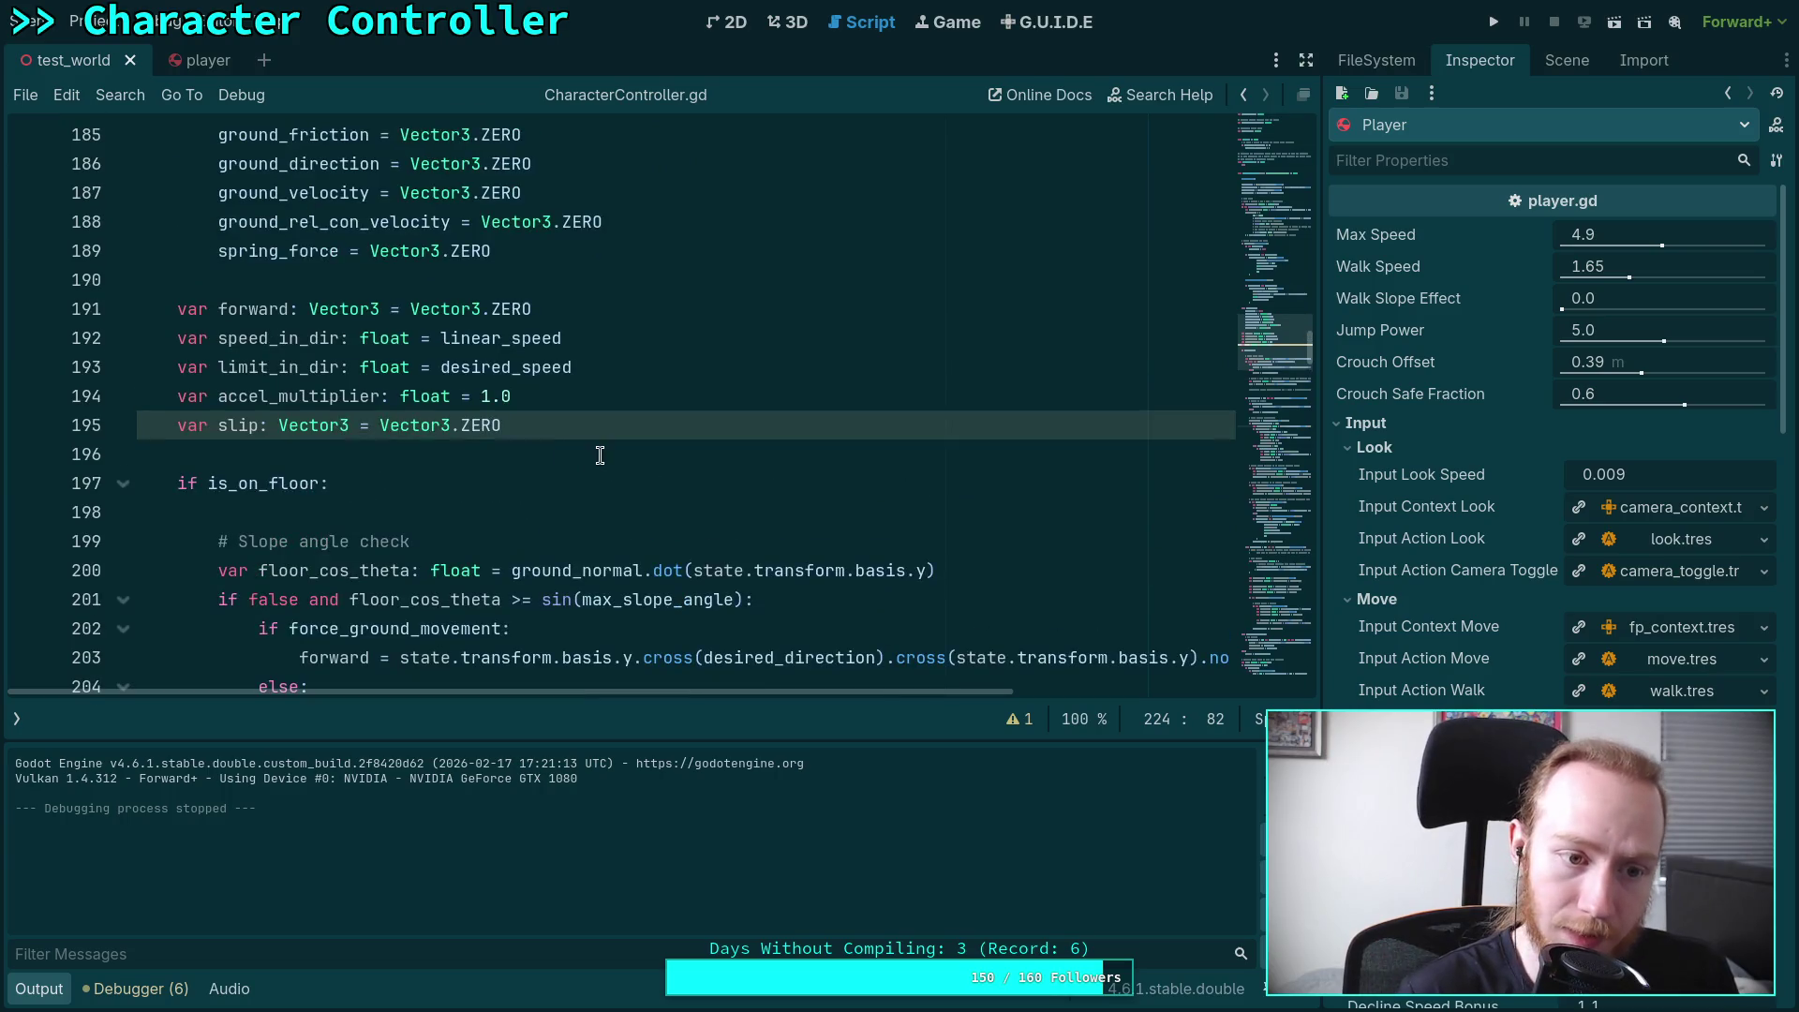
pyautogui.scroll(-3, 599, 455)
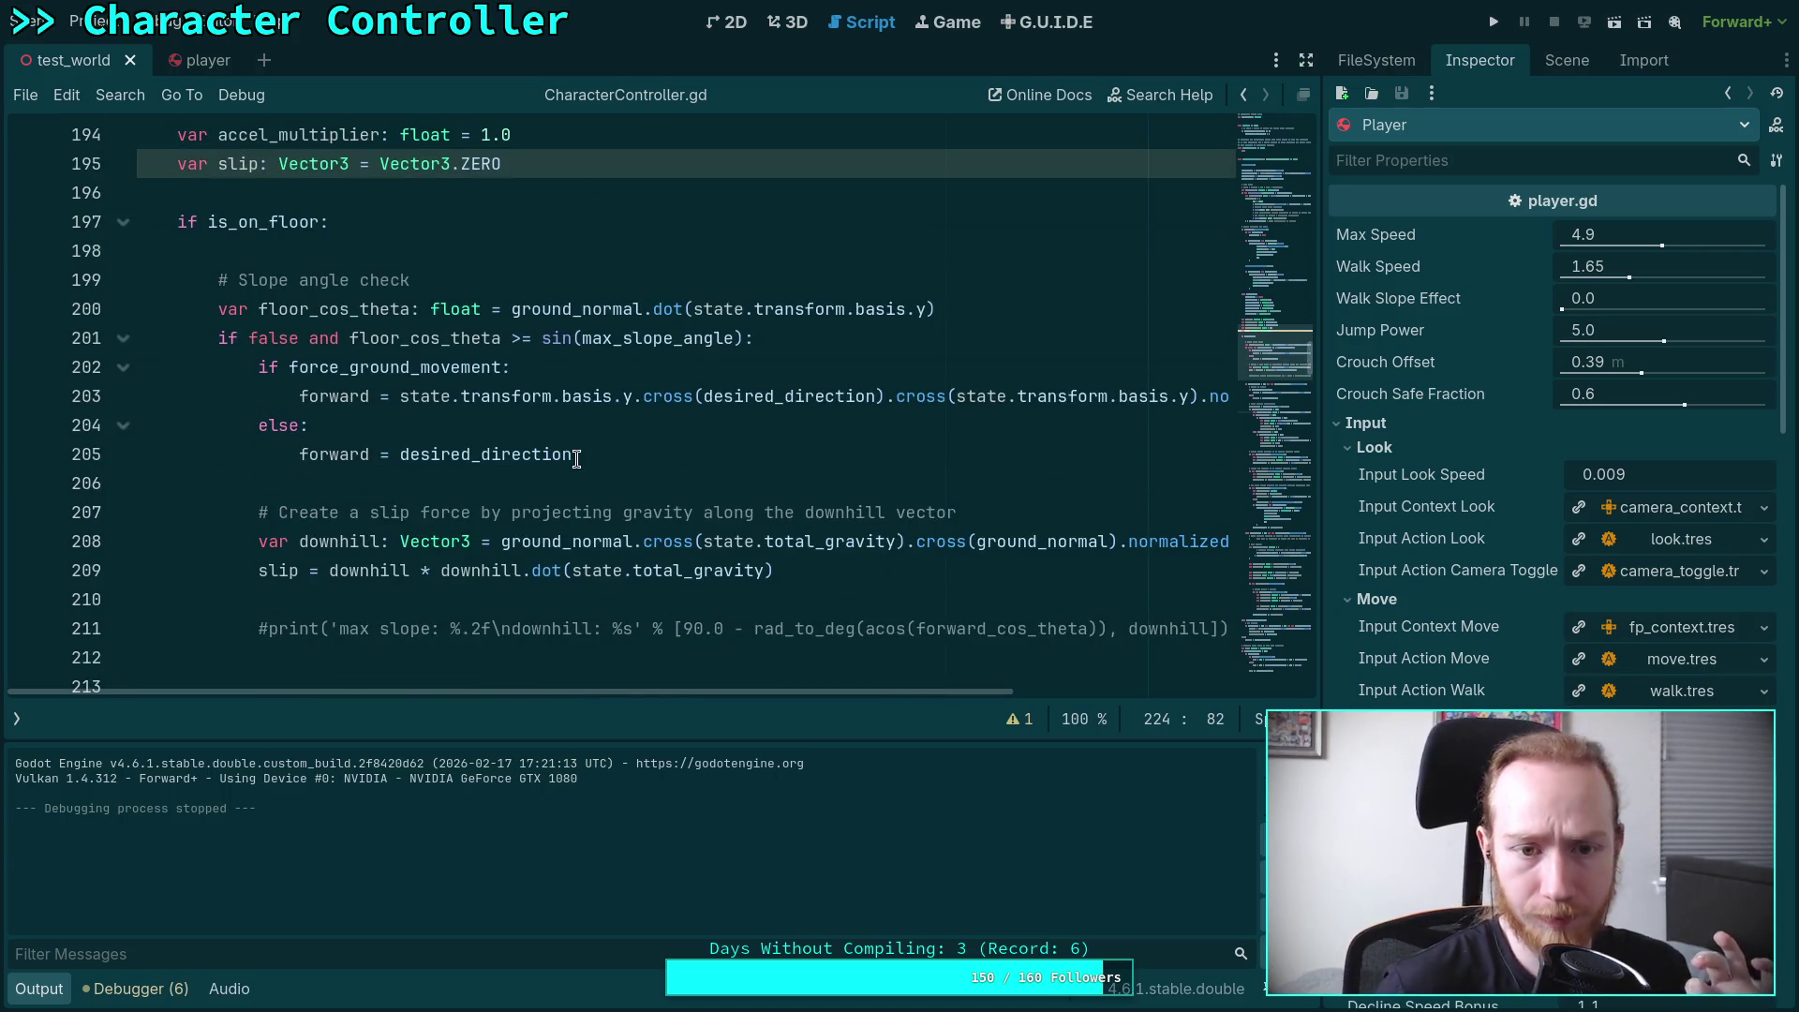
pyautogui.click(824, 316)
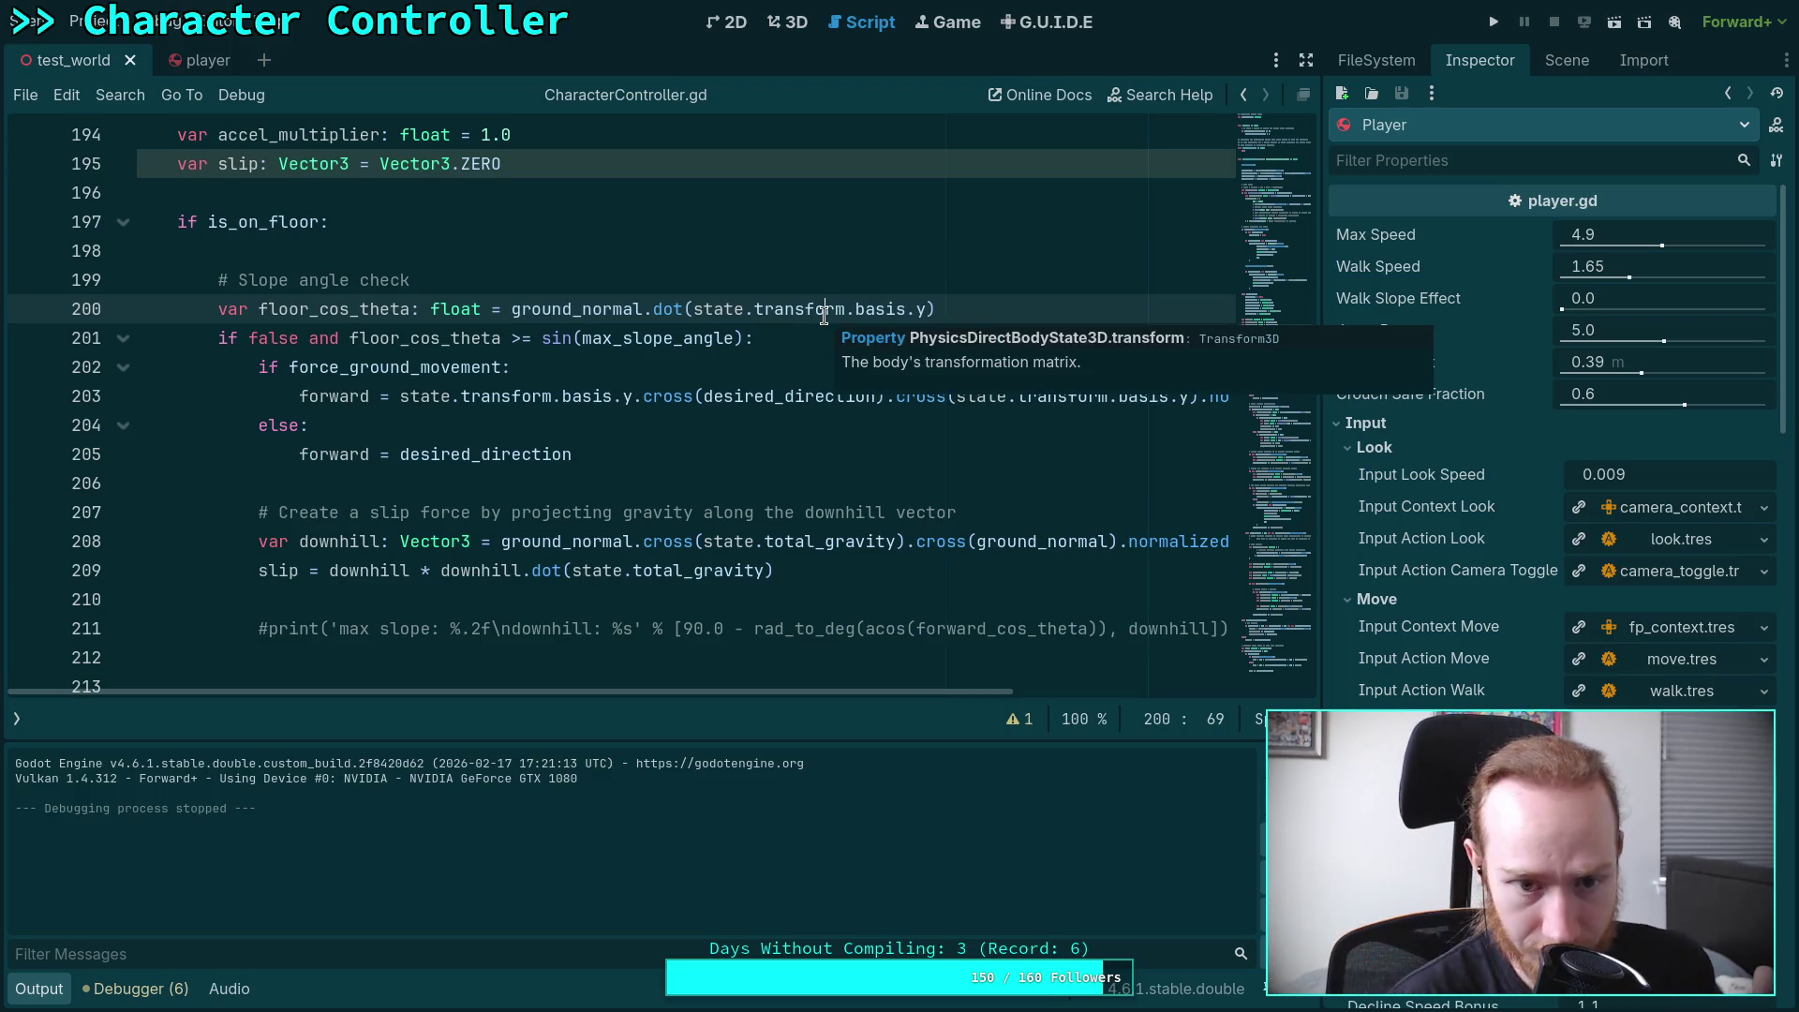
pyautogui.click(39, 988)
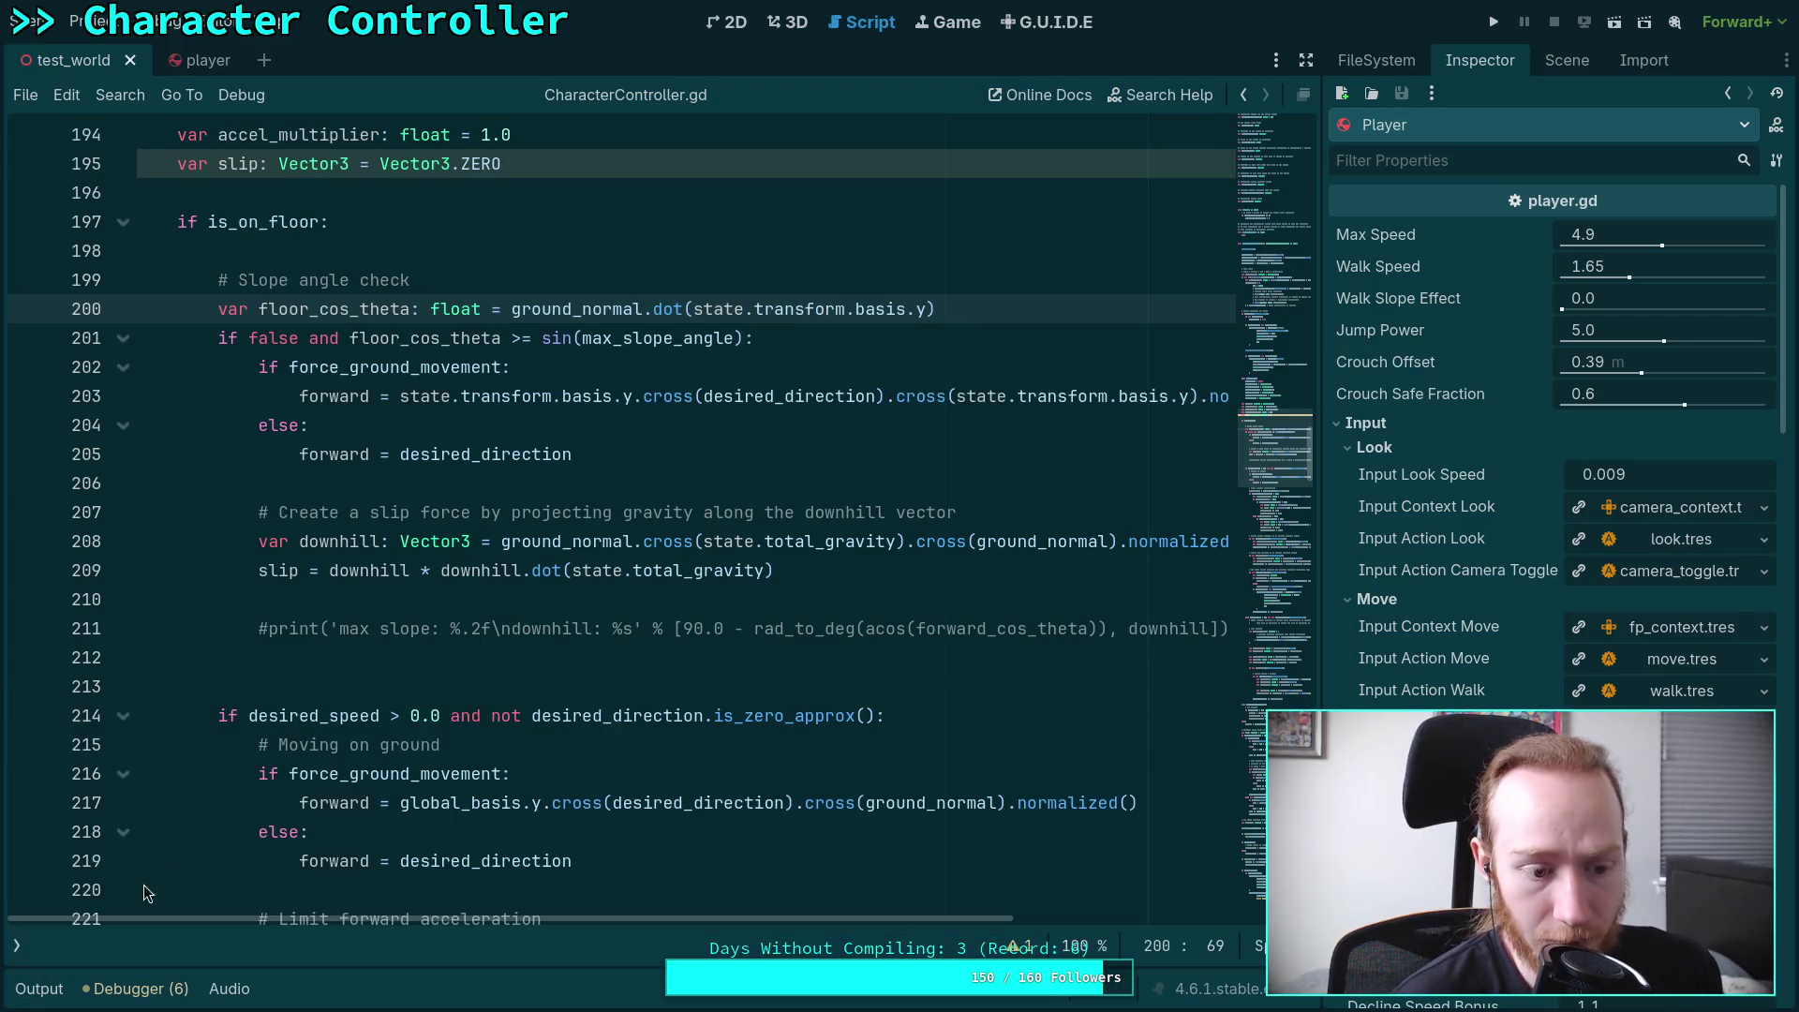
# Delete 'false and ' from line 201 so floor_cos_theta >= sin(max_slope_angle) is tested again
pyautogui.doubleClick(346, 311)
pyautogui.moveTo(248, 336); pyautogui.dragTo(346, 332)
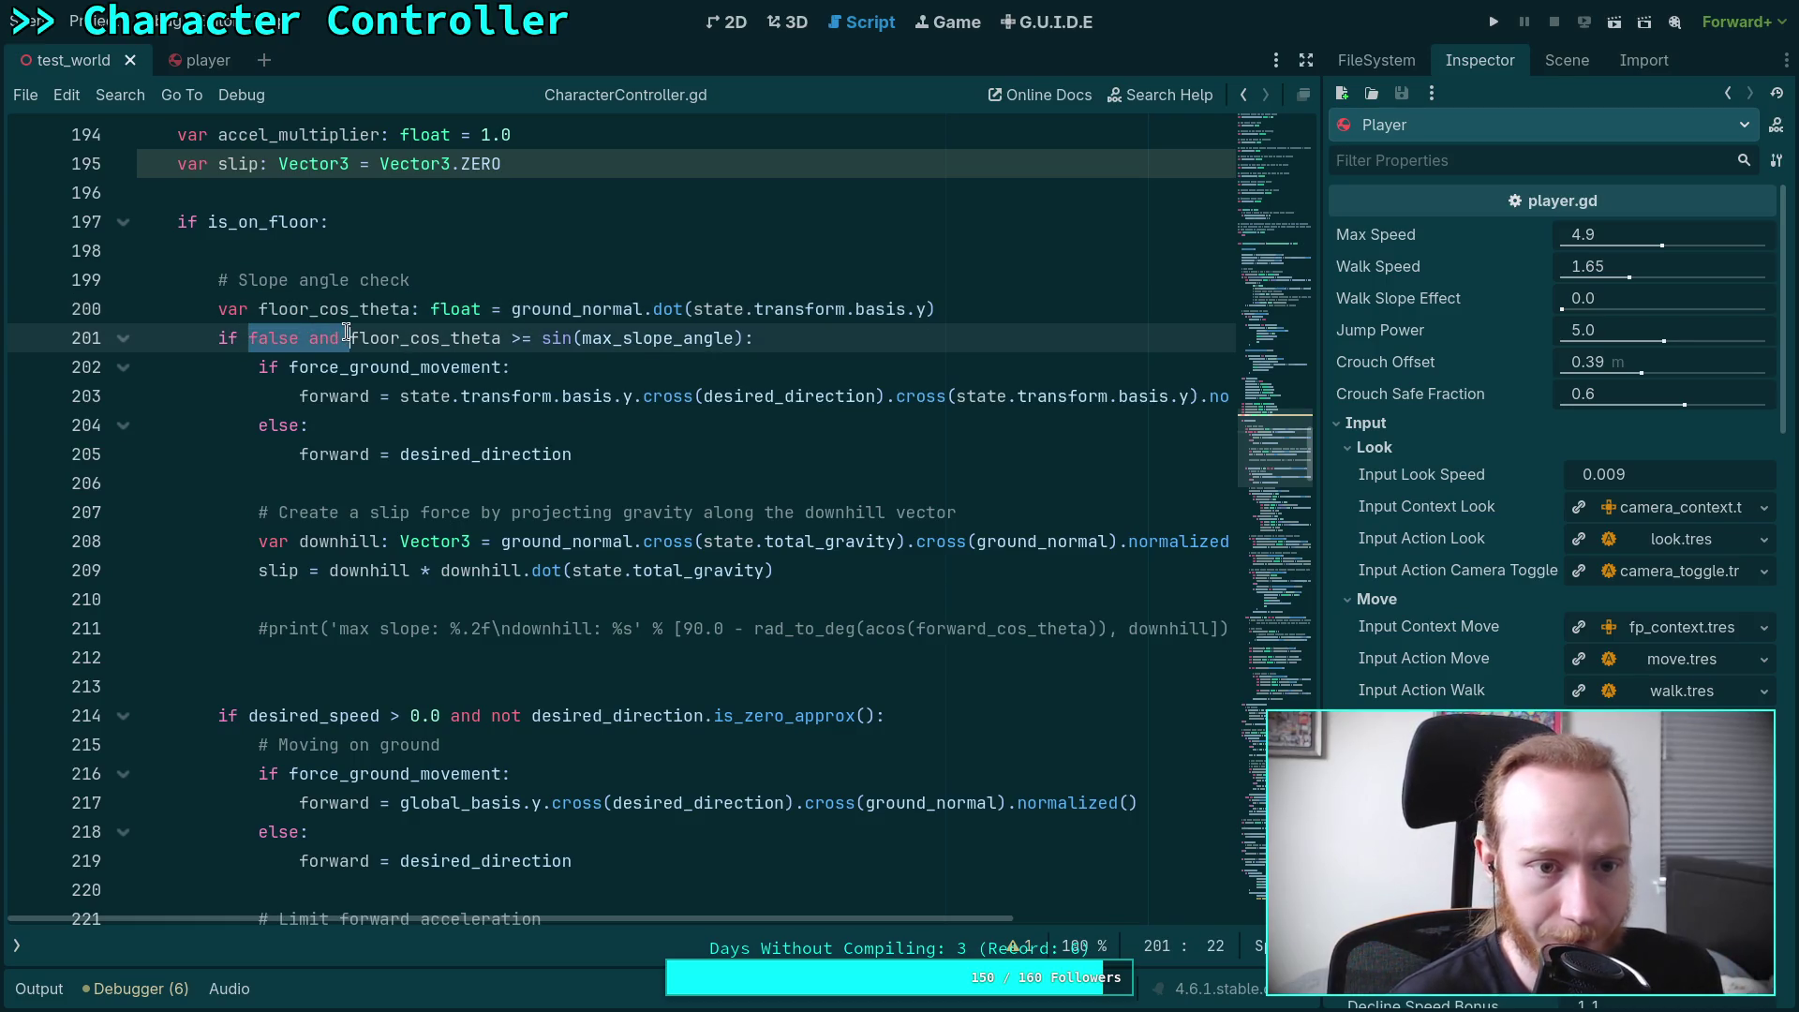
pyautogui.press('BackSpace')
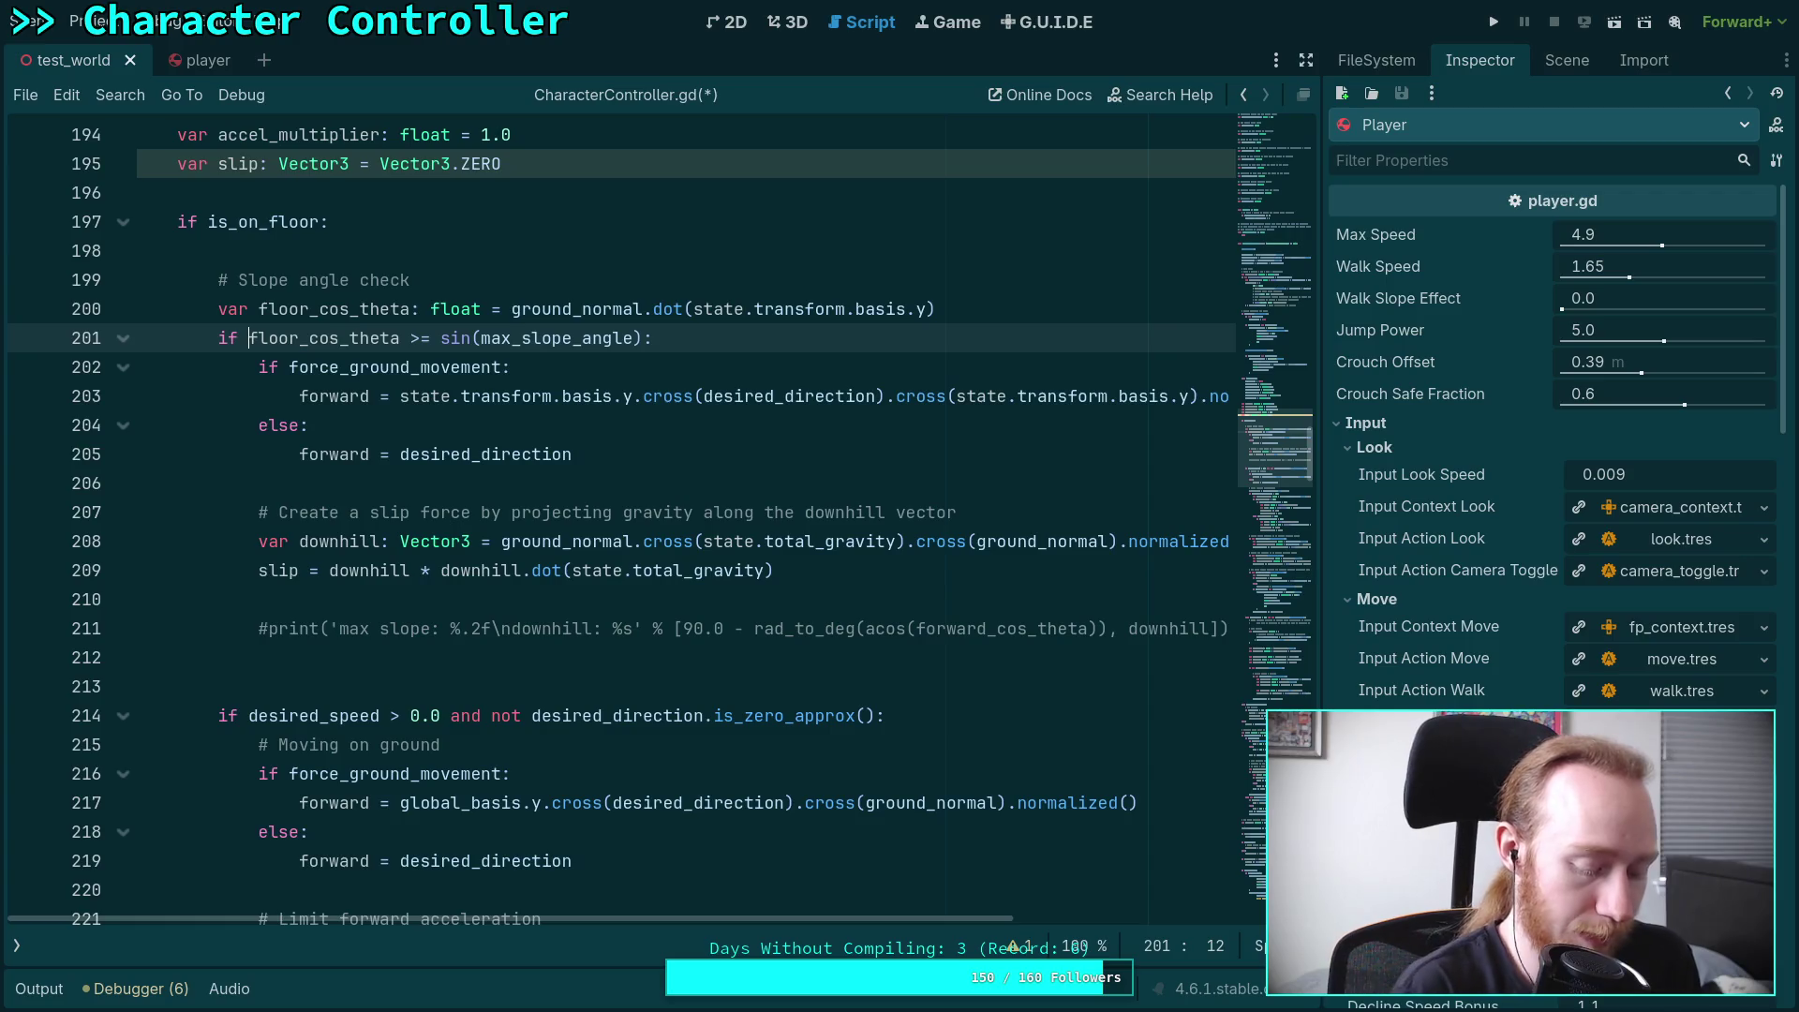
pyautogui.hotkey('alt', 'Tab')
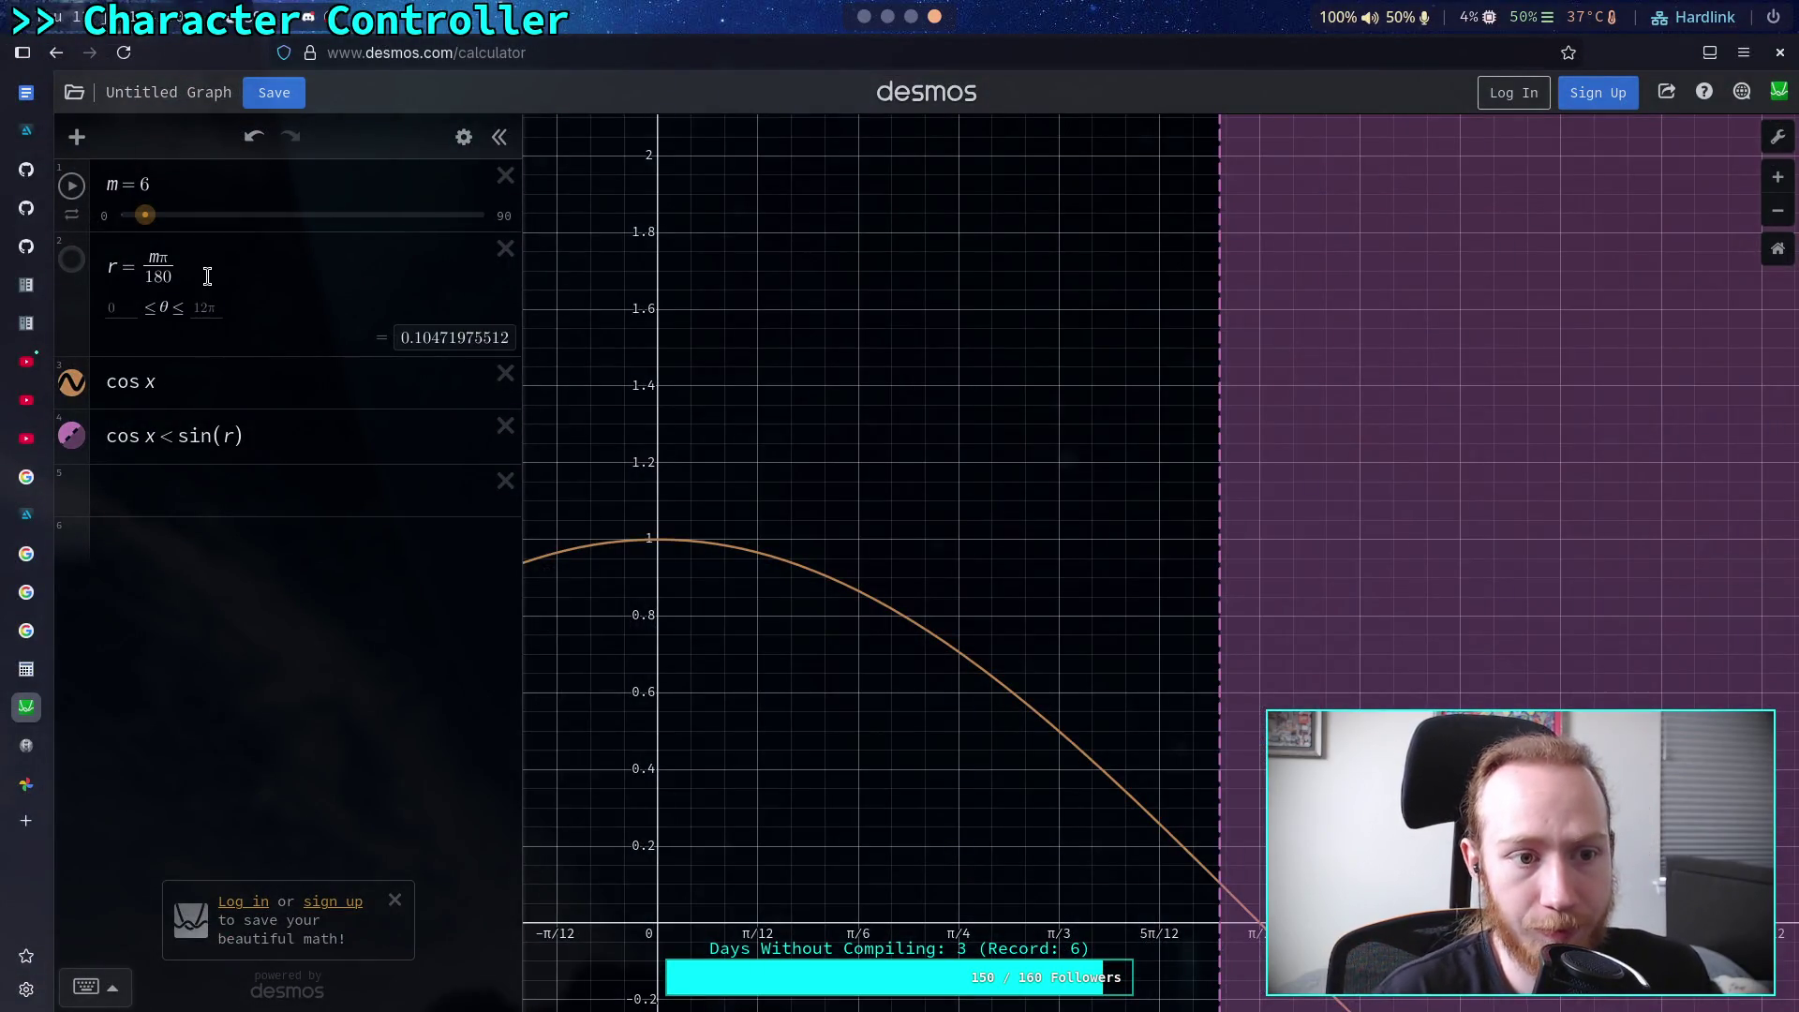
# Flip expression 4 to cos x > sin(r) and lower the slope angle m to about 3
pyautogui.click(658, 548)
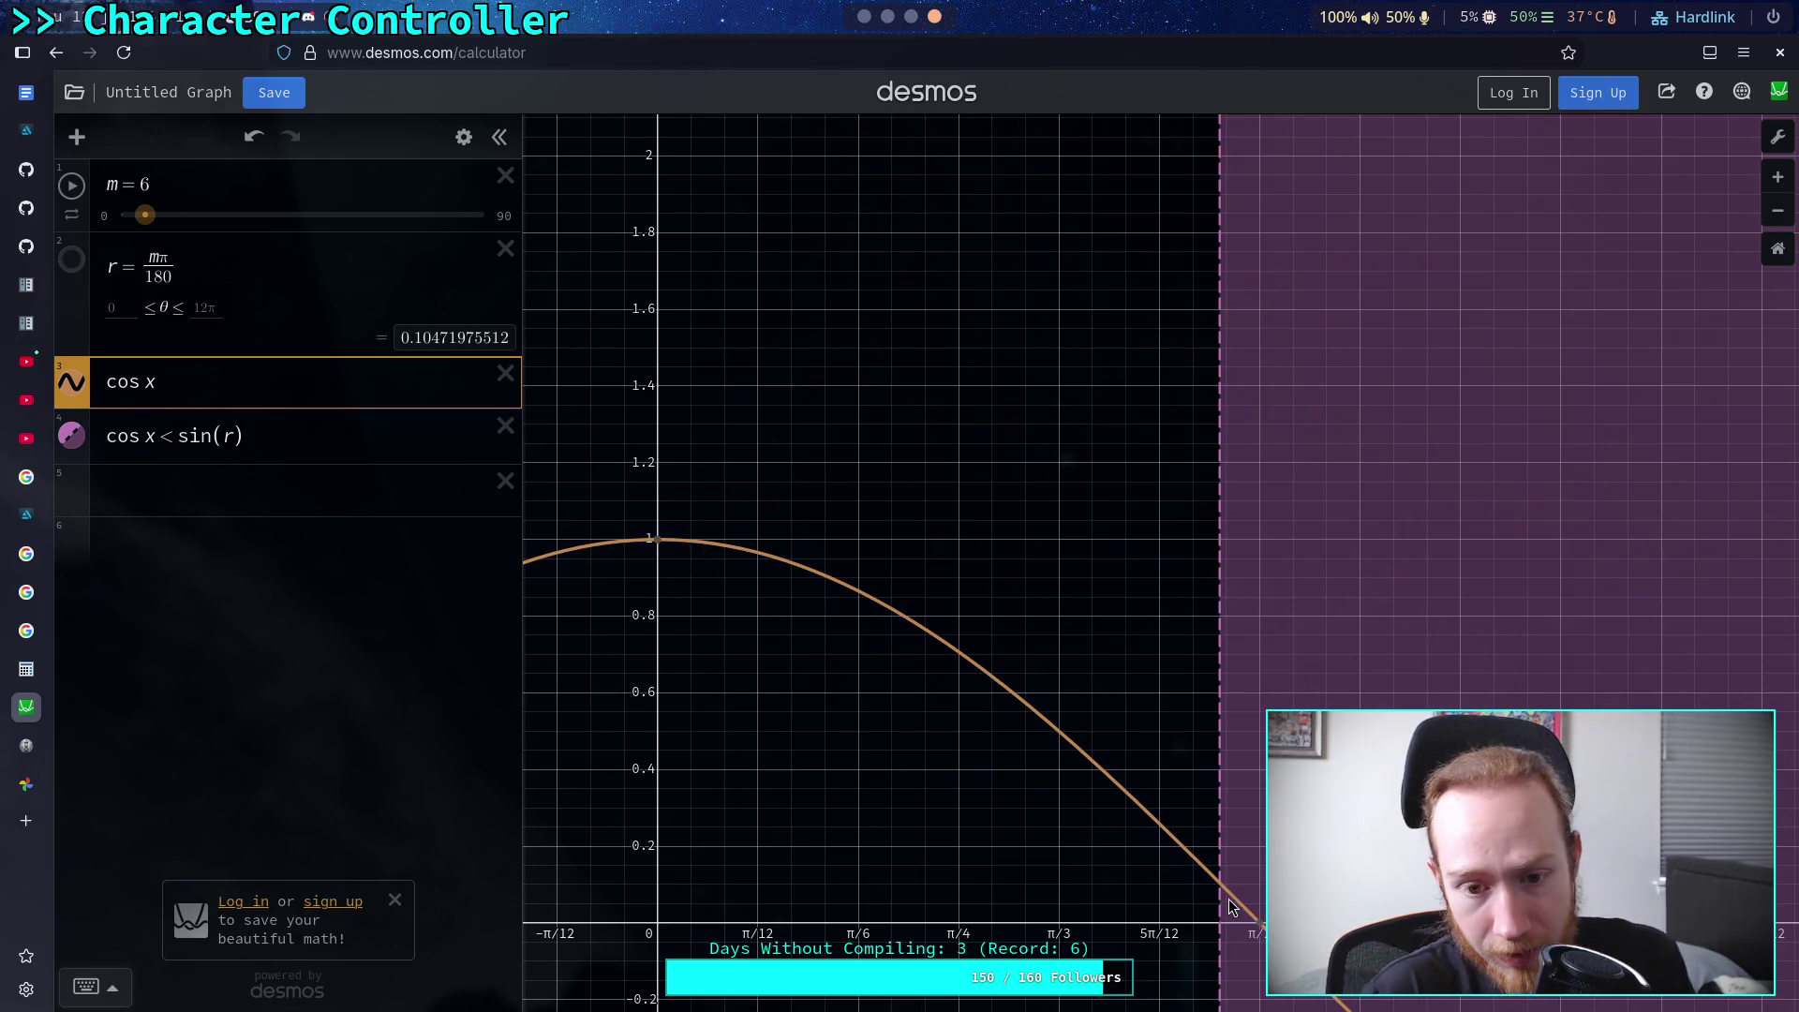
pyautogui.click(164, 434)
pyautogui.doubleClick(165, 434)
pyautogui.write('>')
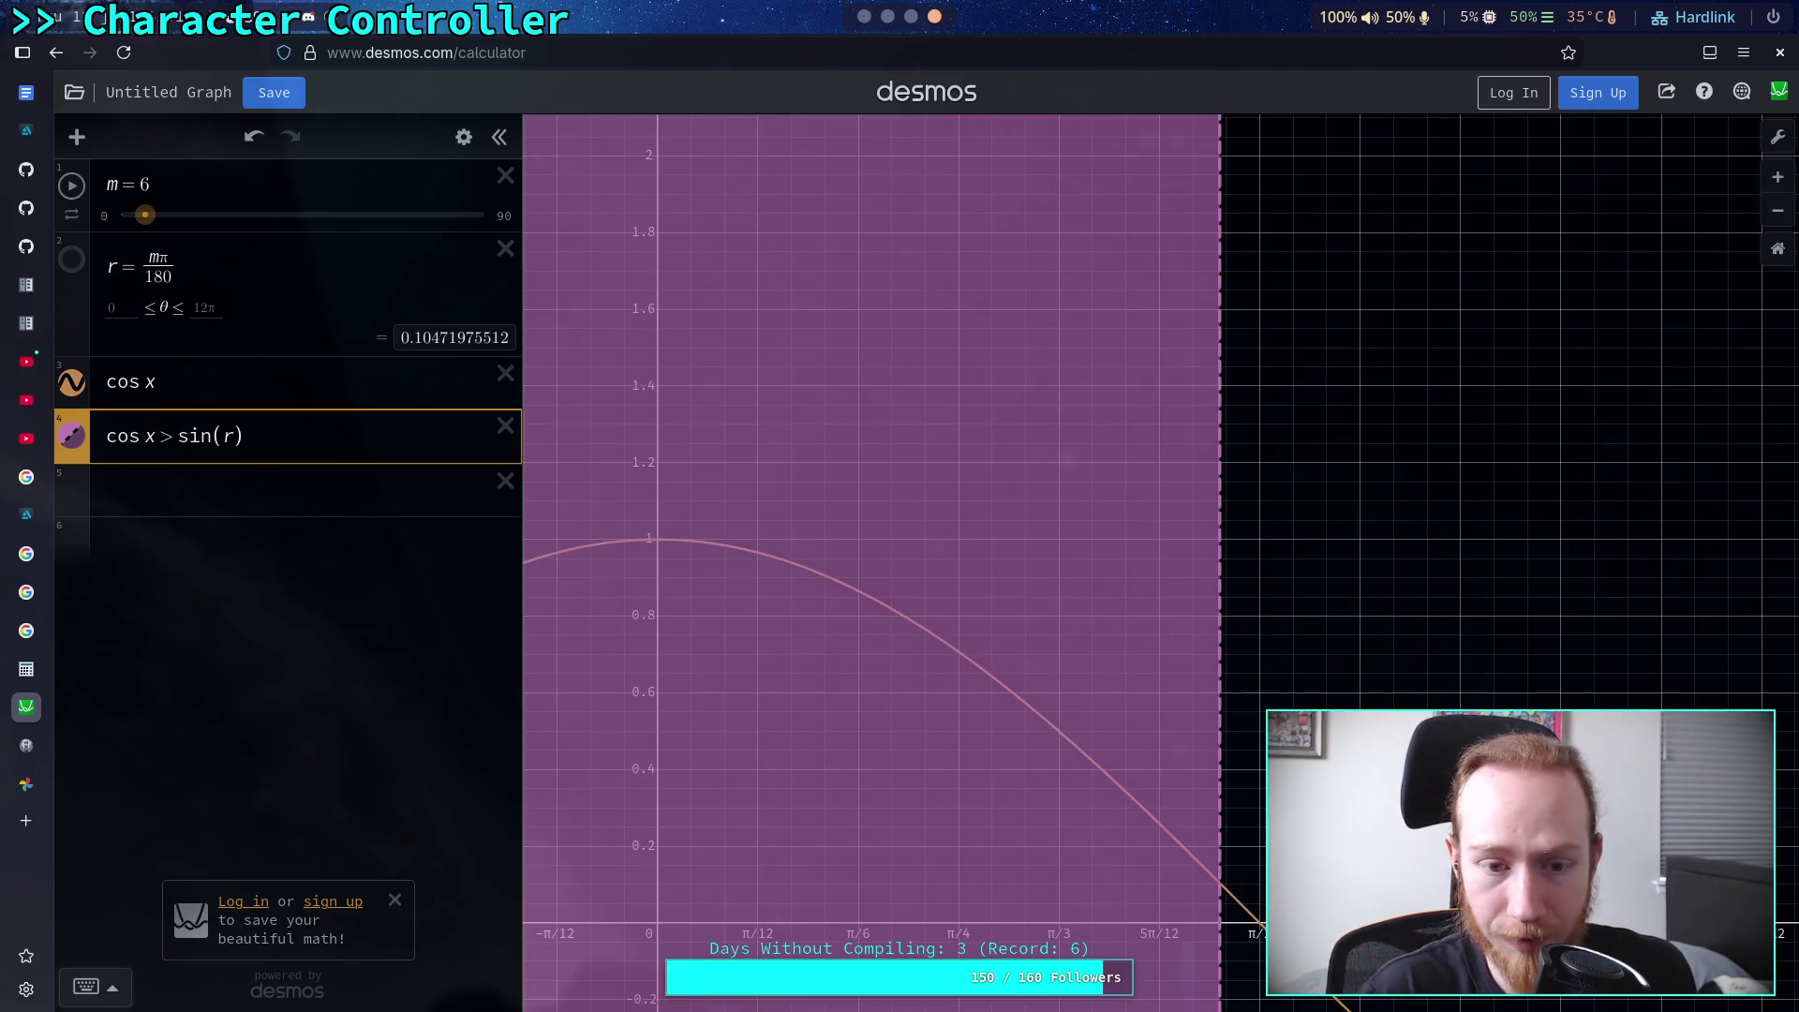
pyautogui.click(250, 387)
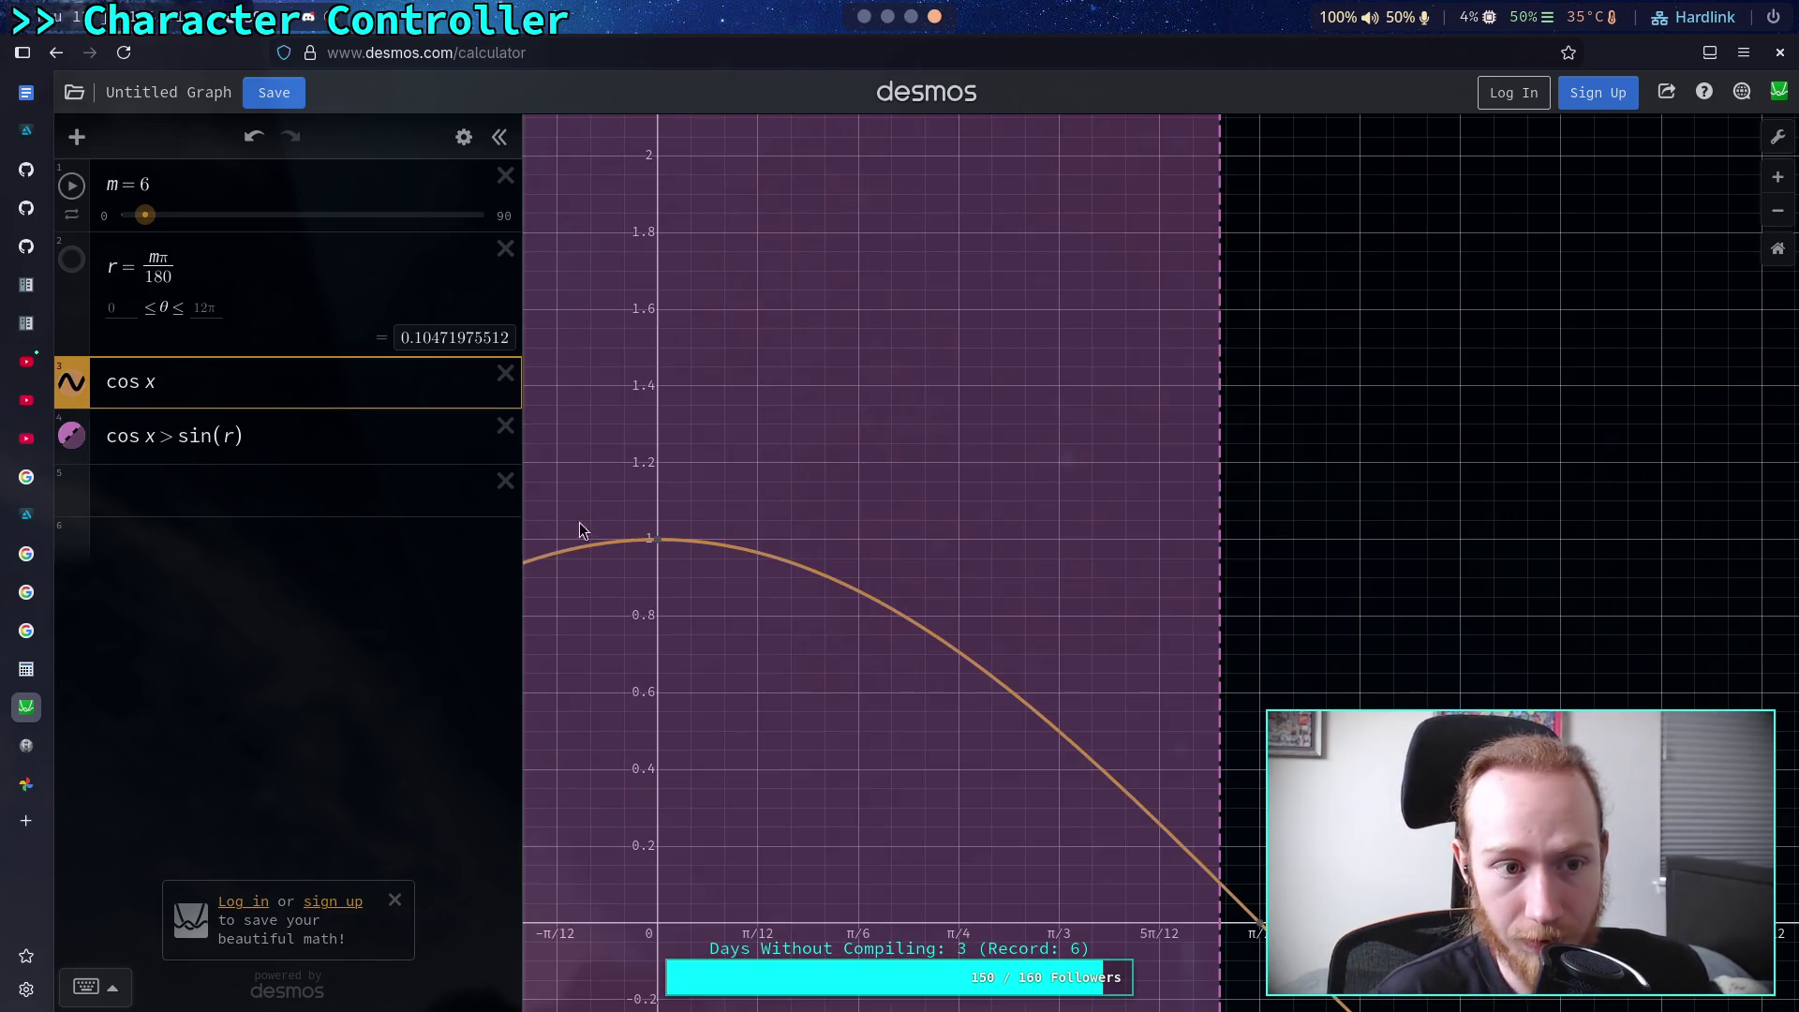
pyautogui.moveTo(145, 217)
pyautogui.mouseDown()
pyautogui.moveTo(129, 225)
pyautogui.moveTo(158, 234)
pyautogui.moveTo(137, 243)
pyautogui.mouseUp()
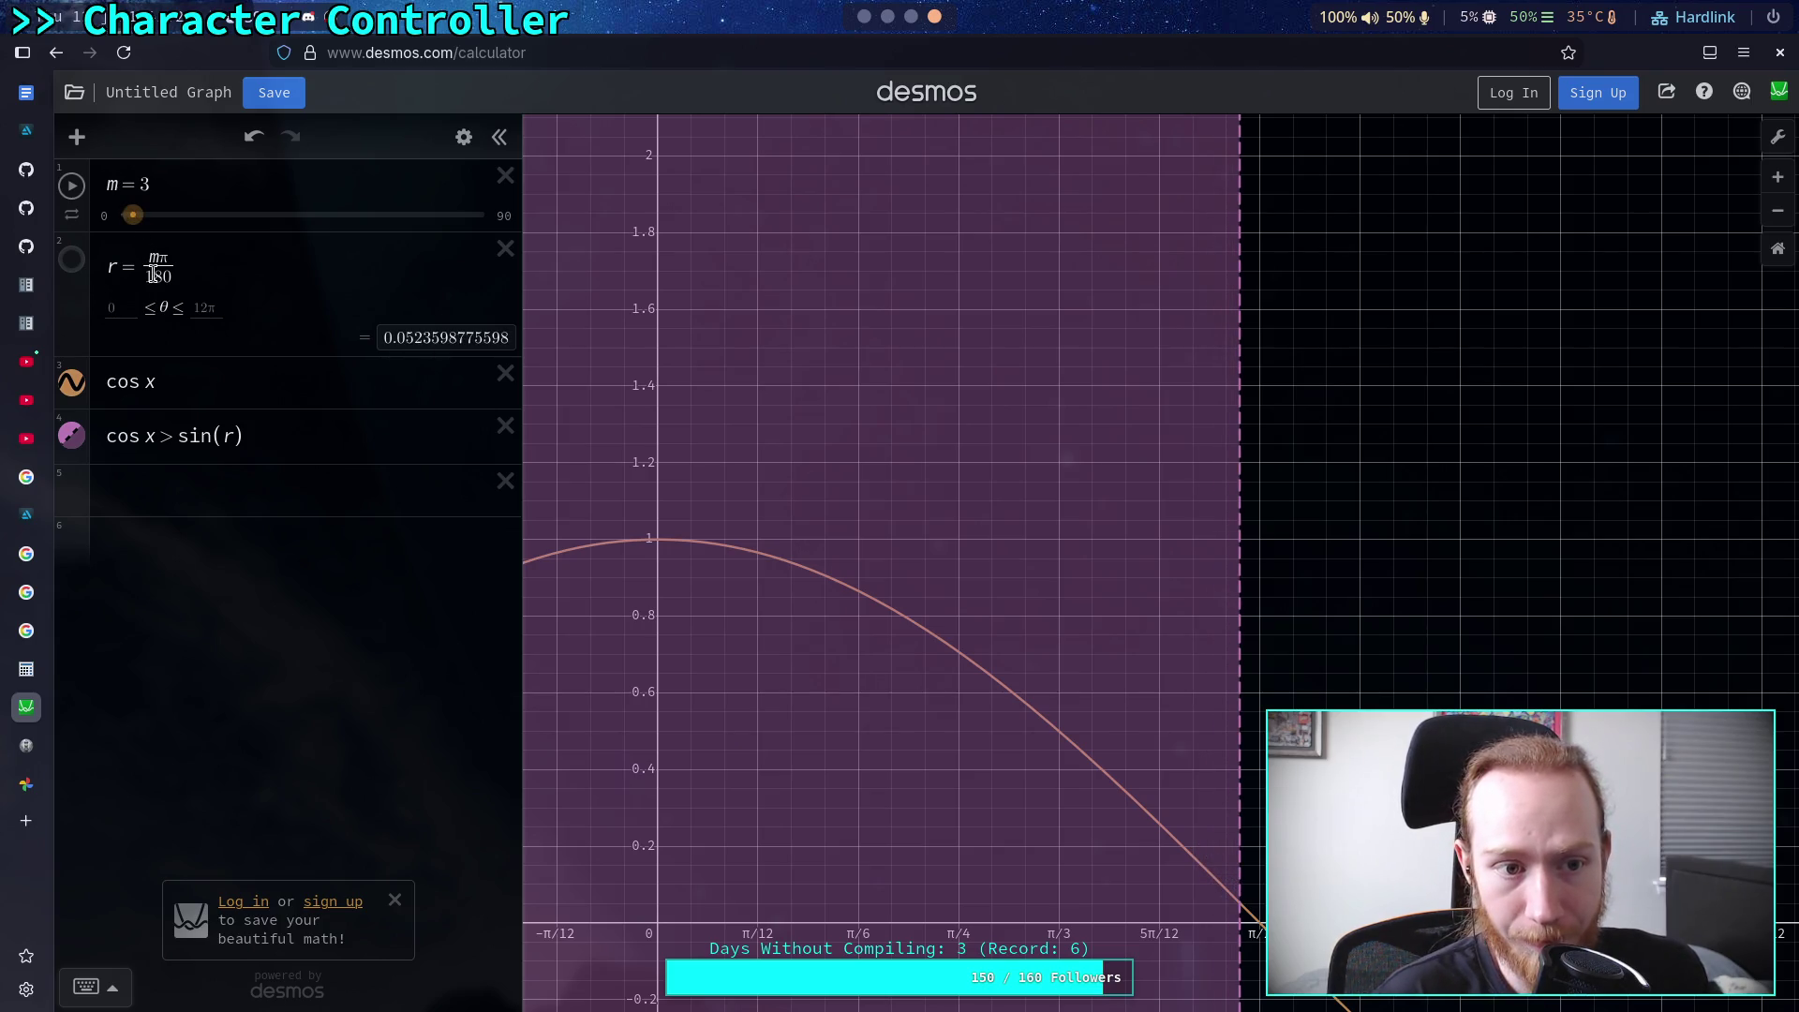
# Change expression 4 to cos x > cos(r), raise m, then select sin on line 201
pyautogui.click(187, 442)
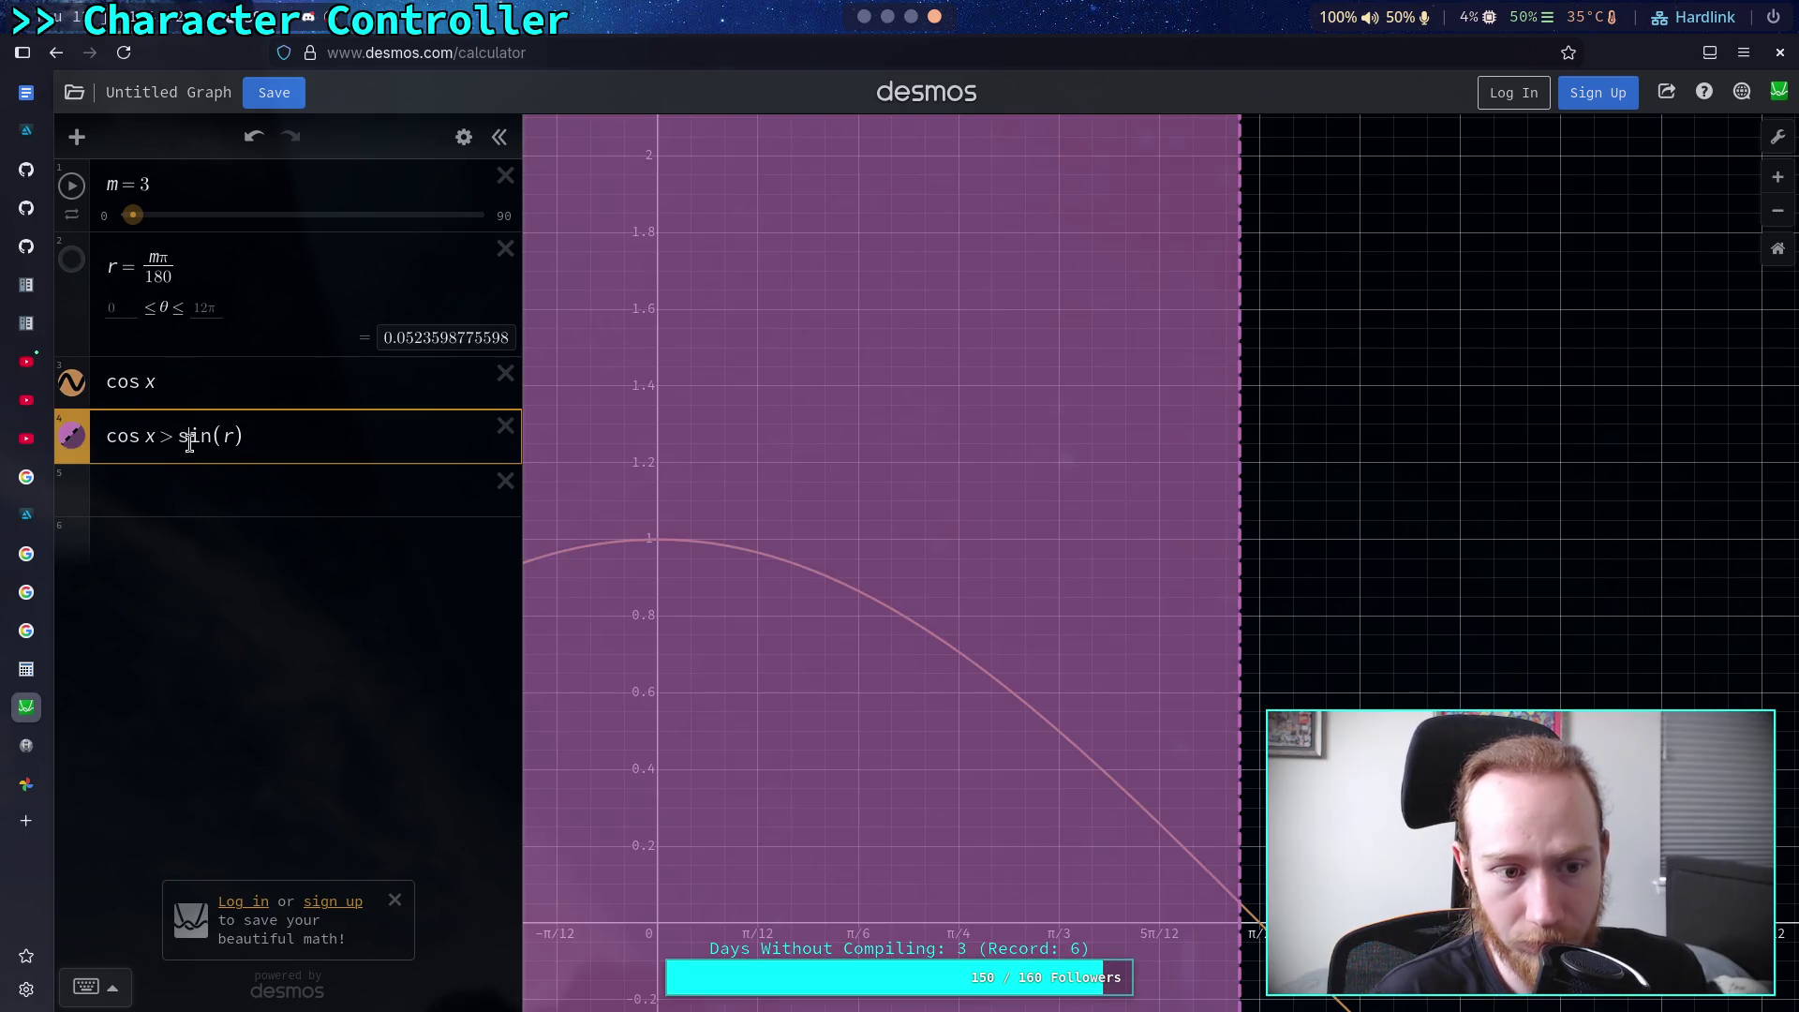
pyautogui.doubleClick(181, 442)
pyautogui.write('cos')
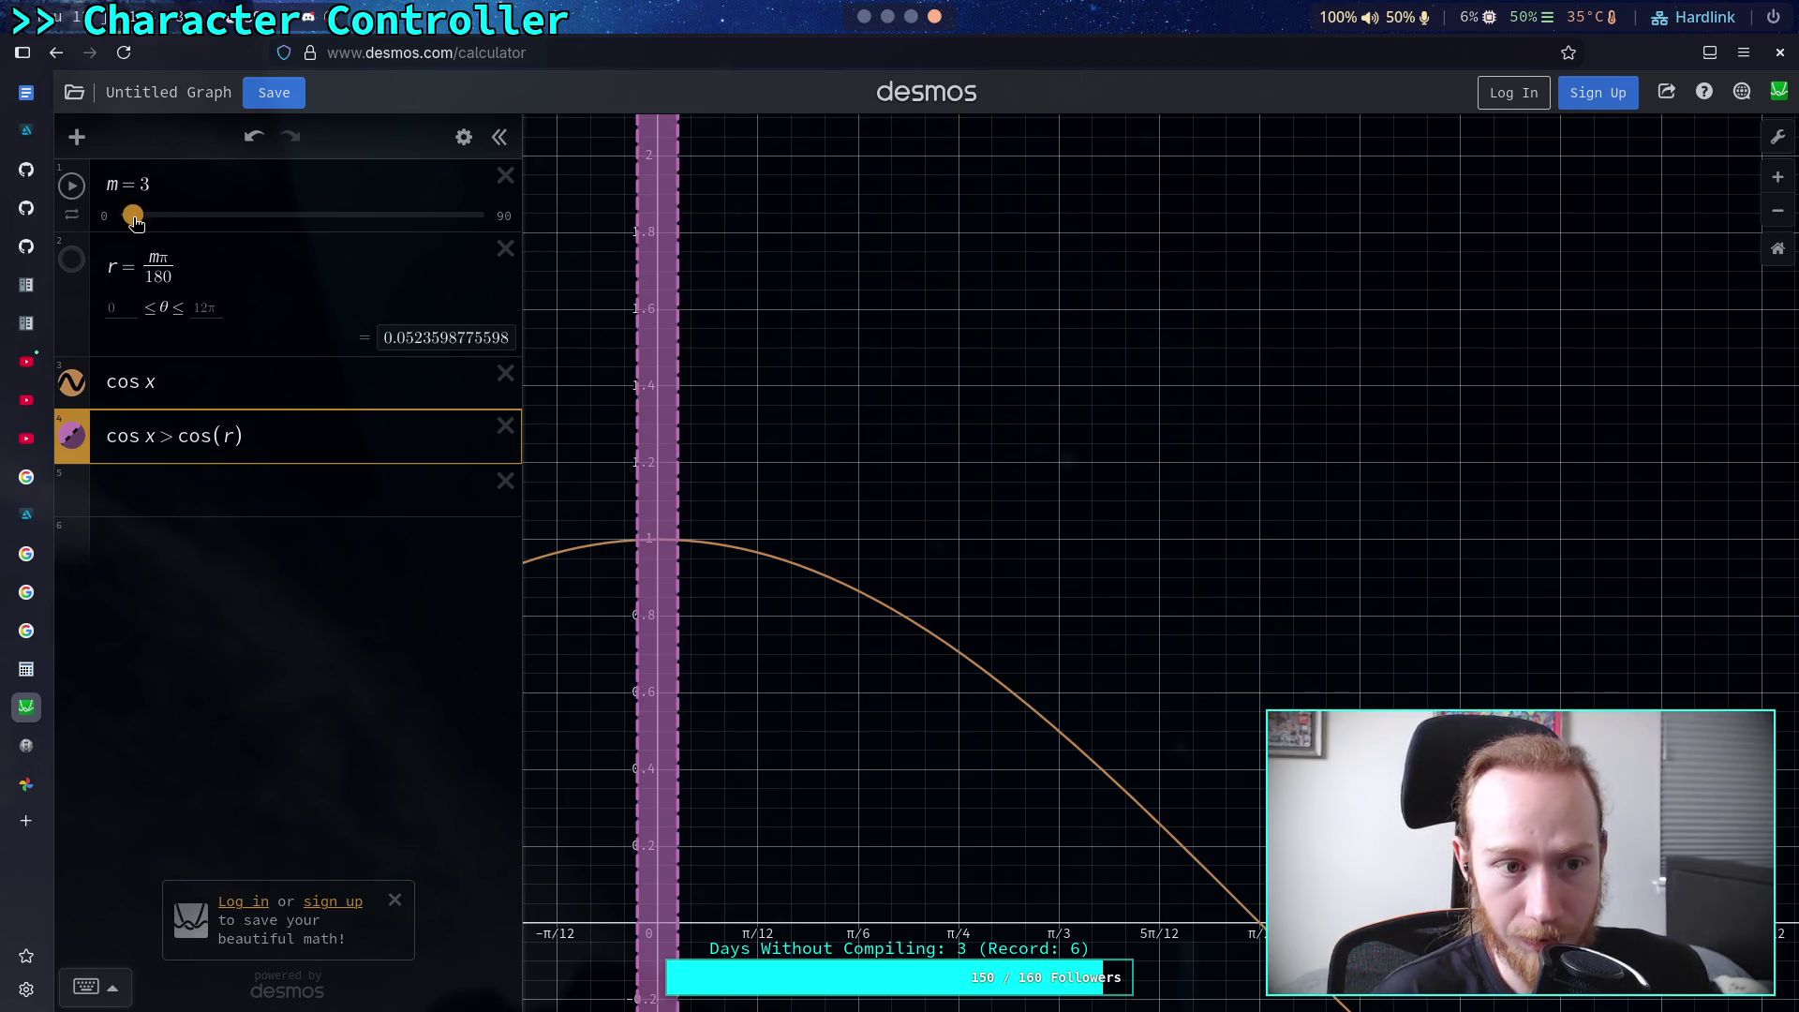
pyautogui.click(134, 218)
pyautogui.moveTo(136, 221)
pyautogui.mouseDown()
pyautogui.moveTo(484, 243)
pyautogui.moveTo(156, 228)
pyautogui.mouseUp()
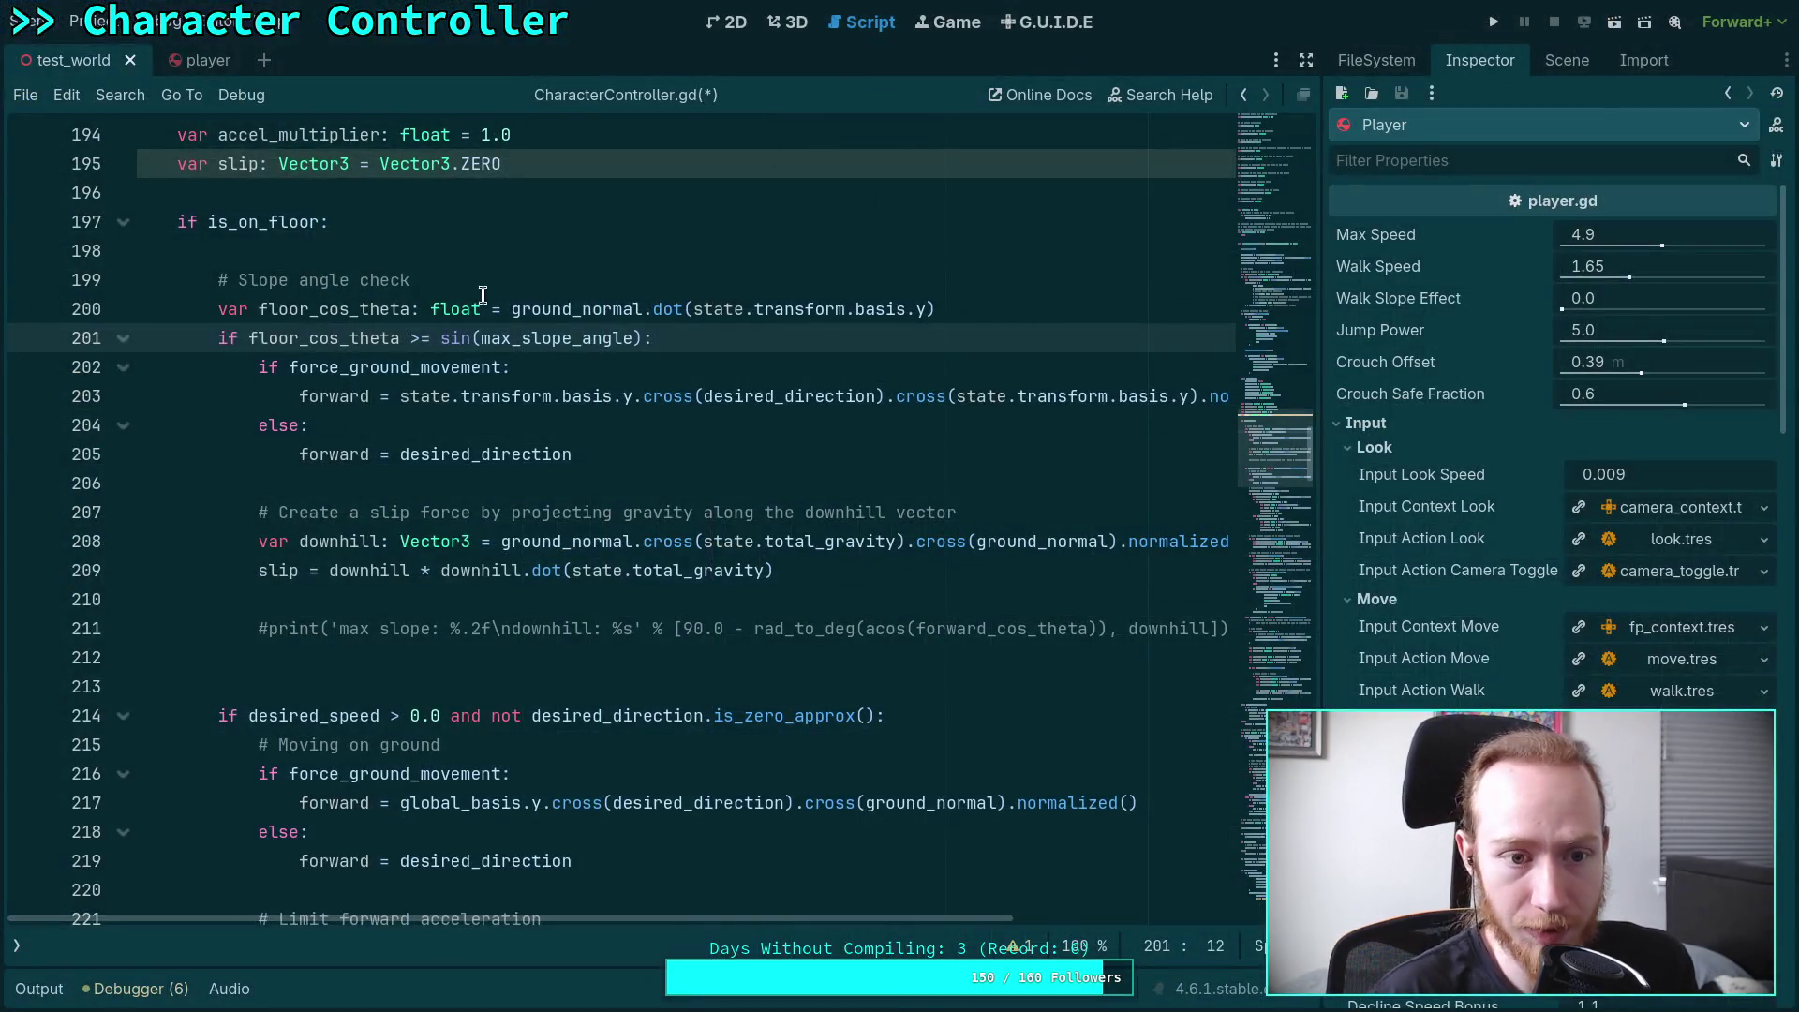
pyautogui.doubleClick(456, 338)
# Replace sin with cos on line 201 to test floor_cos_theta >= cos(max_slope_angle)
pyautogui.write('cos')
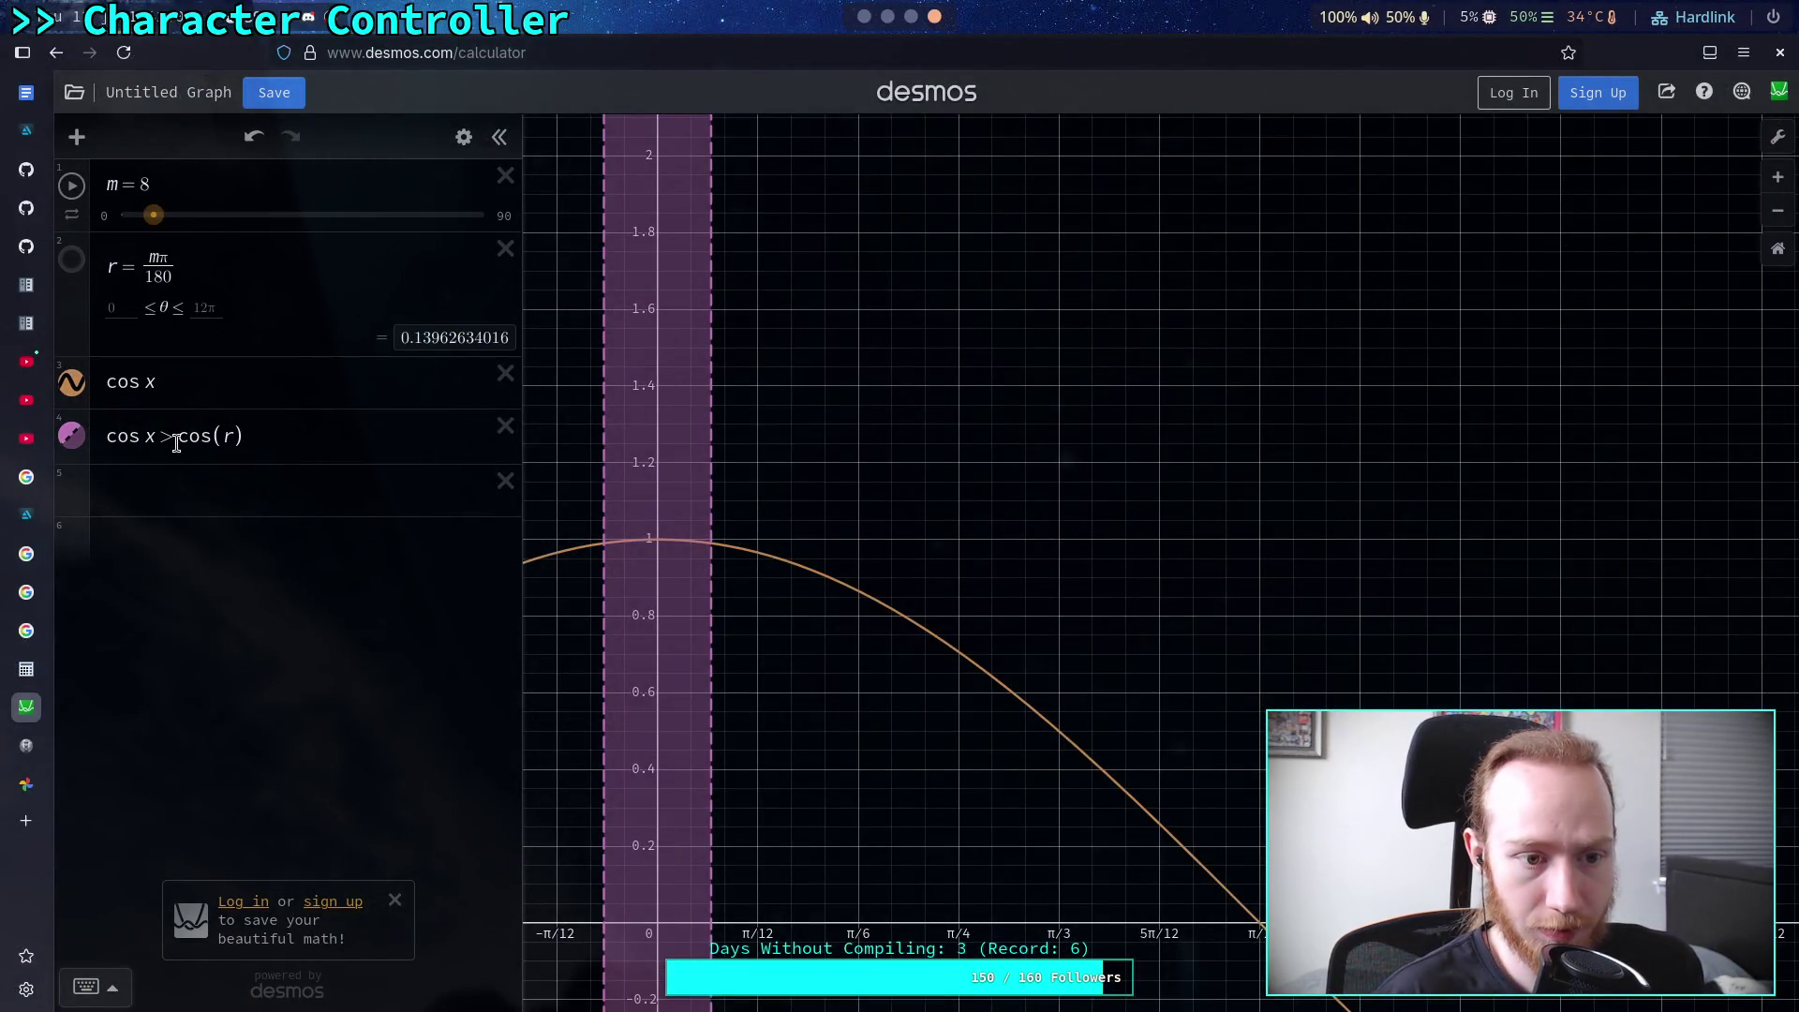
pyautogui.click(157, 440)
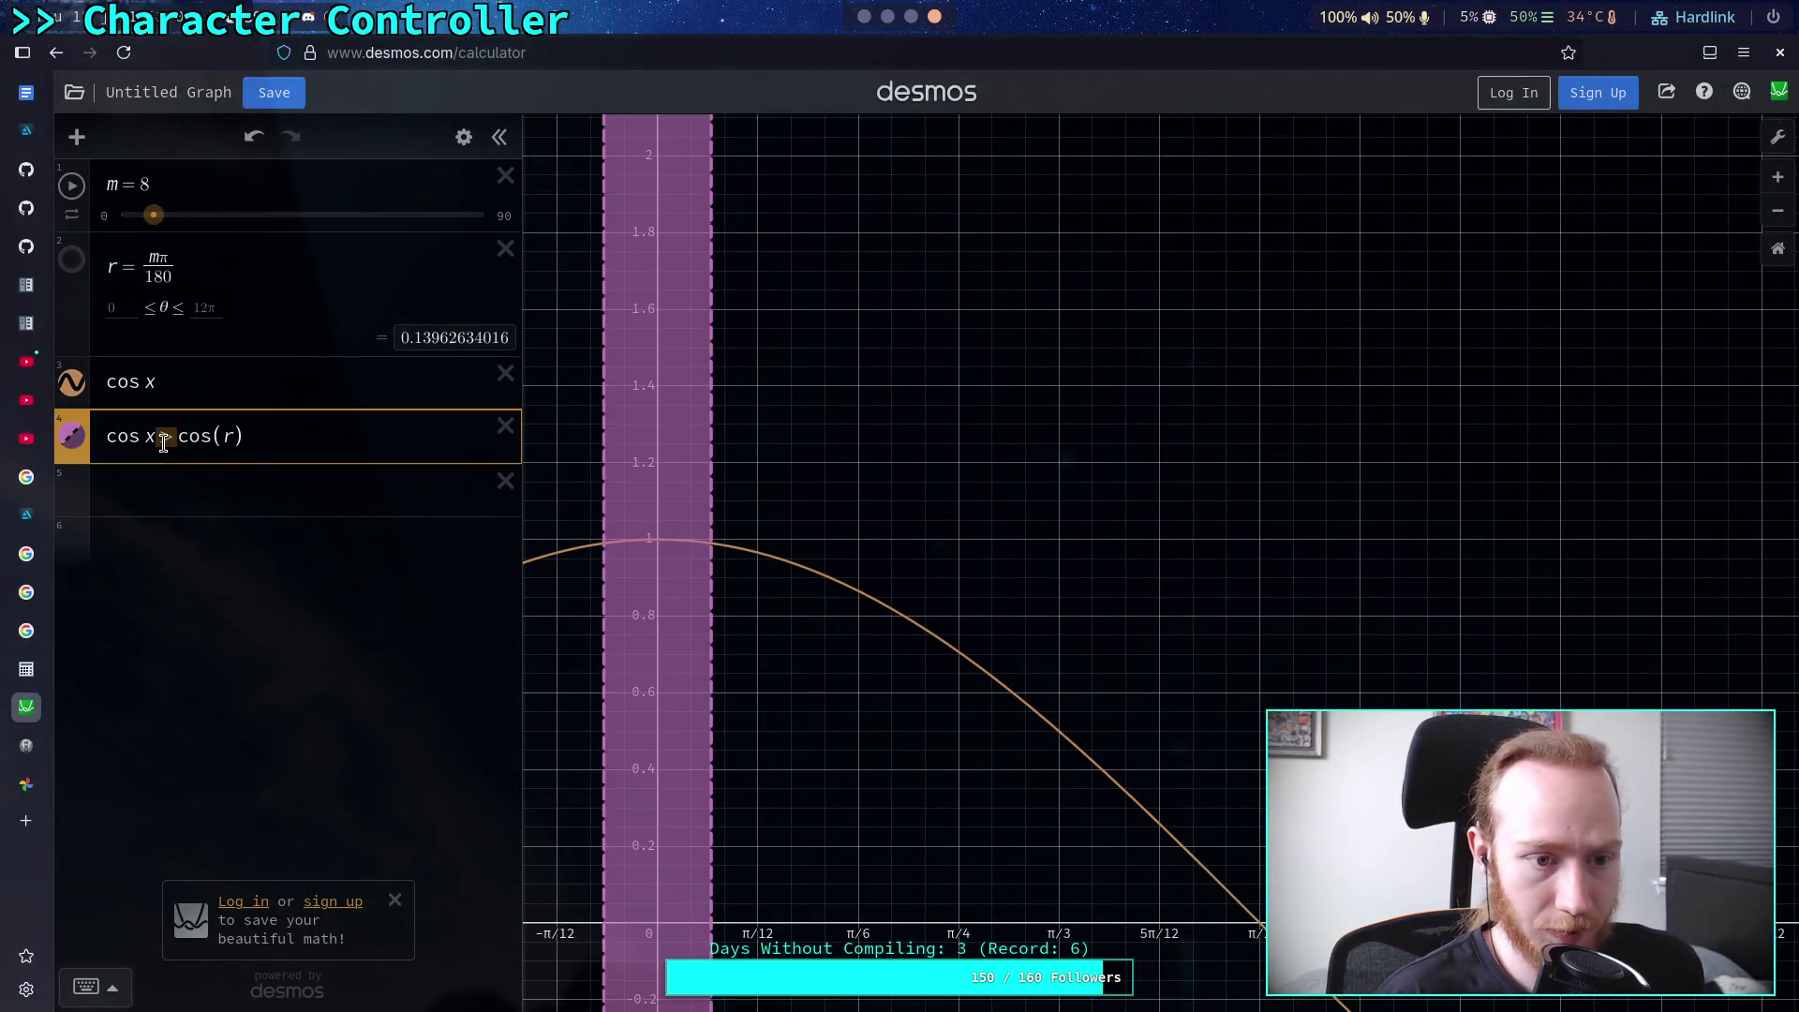
# Change expression 4 to cos x < cos(r) and raise m from 8 to 14
pyautogui.write('<')
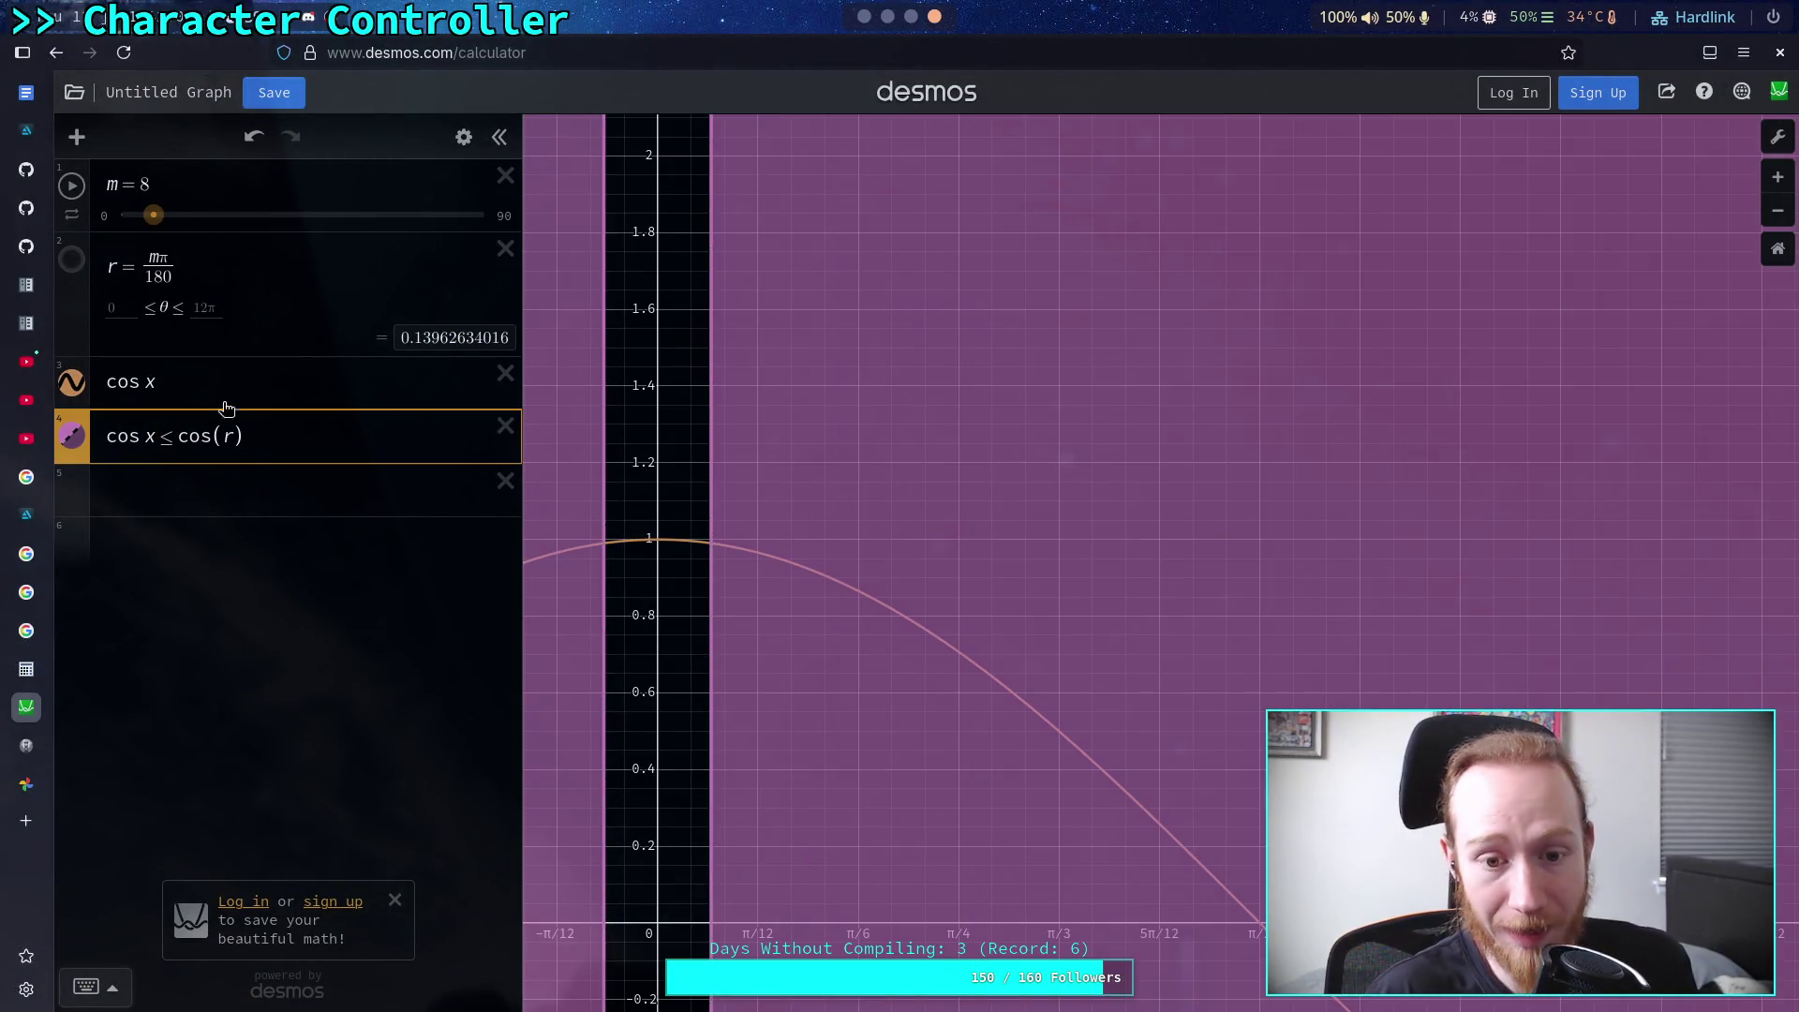
pyautogui.moveTo(152, 214); pyautogui.dragTo(178, 217)
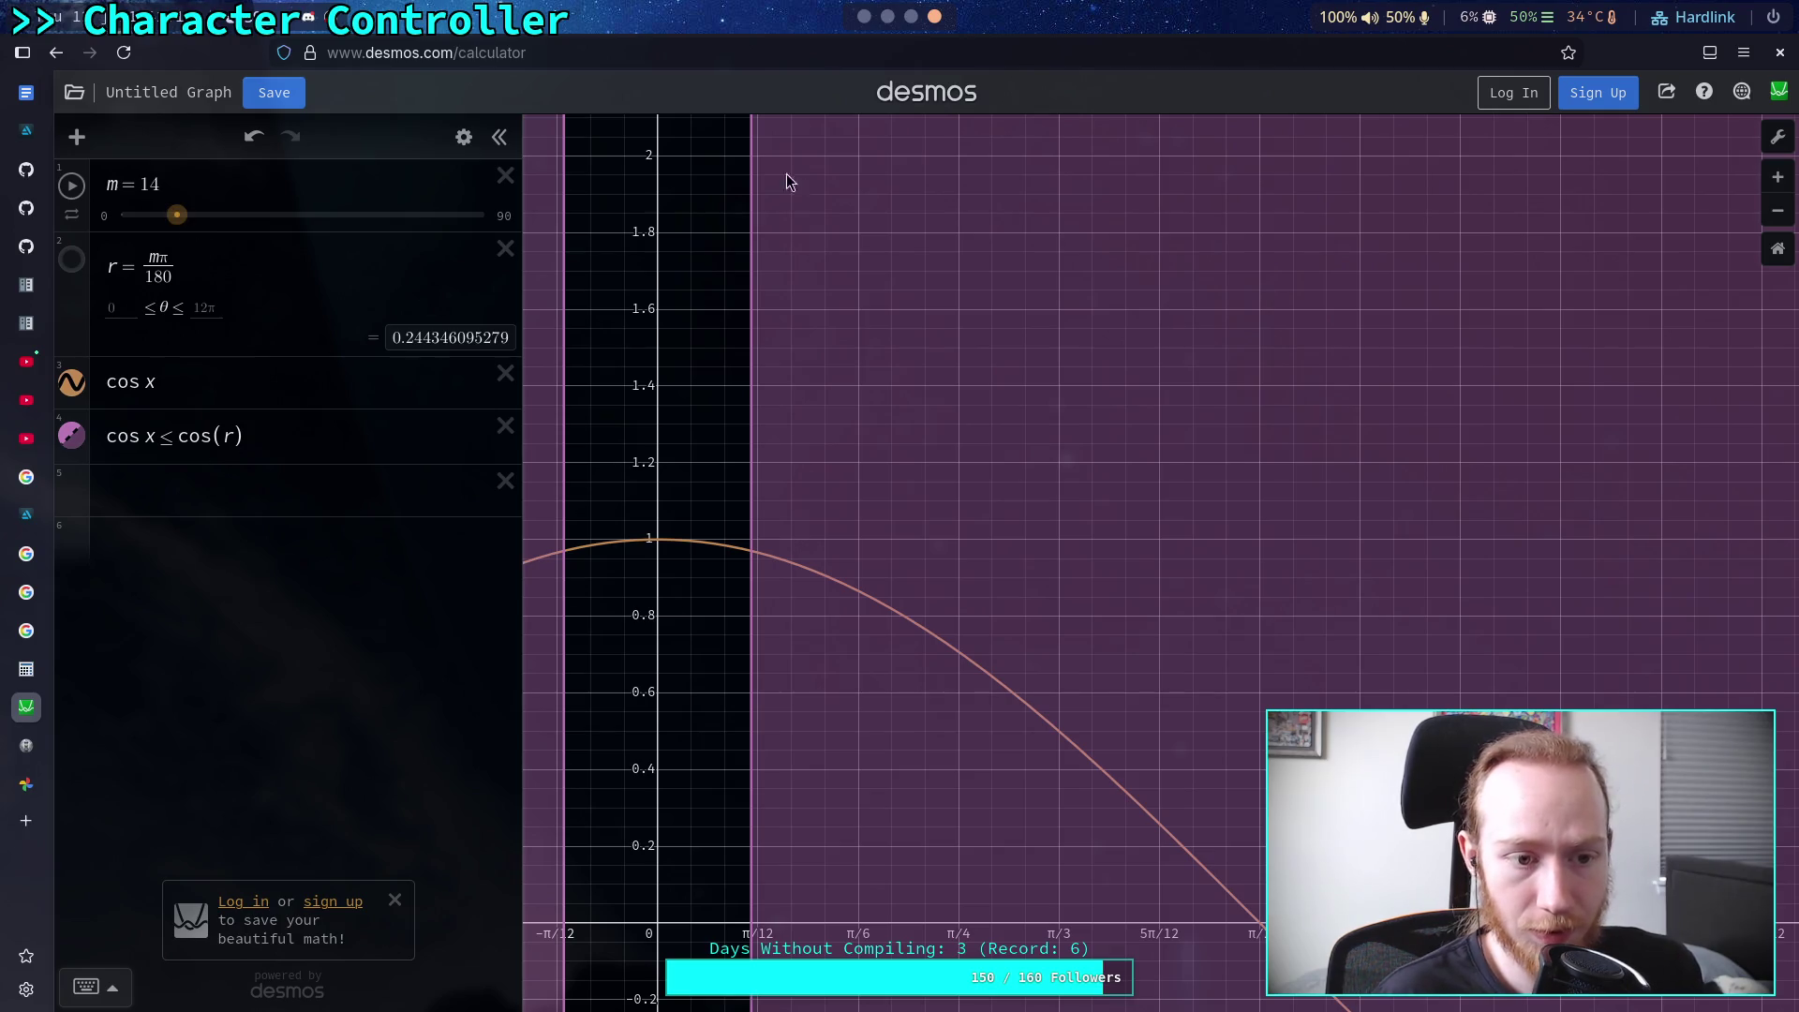
pyautogui.click(864, 15)
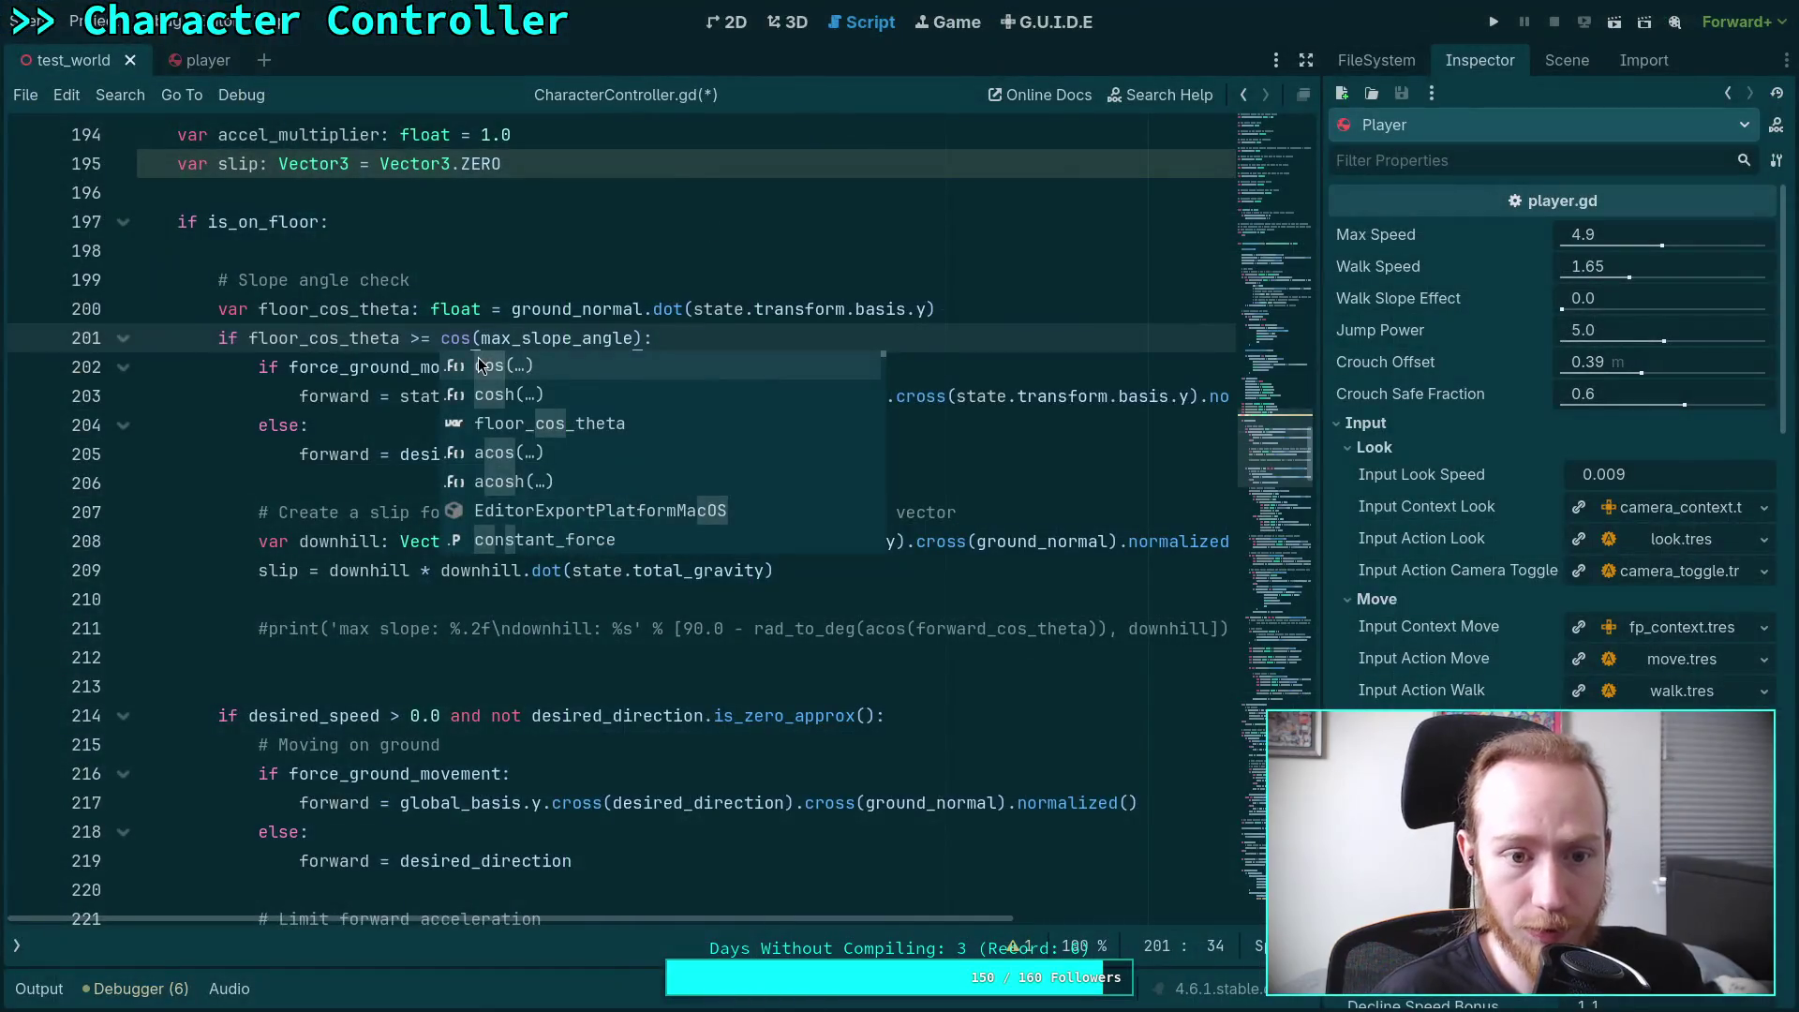
# Change line 201's comparison to floor_cos_theta <= cos(max_slope_angle)
pyautogui.doubleClick(422, 340)
pyautogui.write('<=')
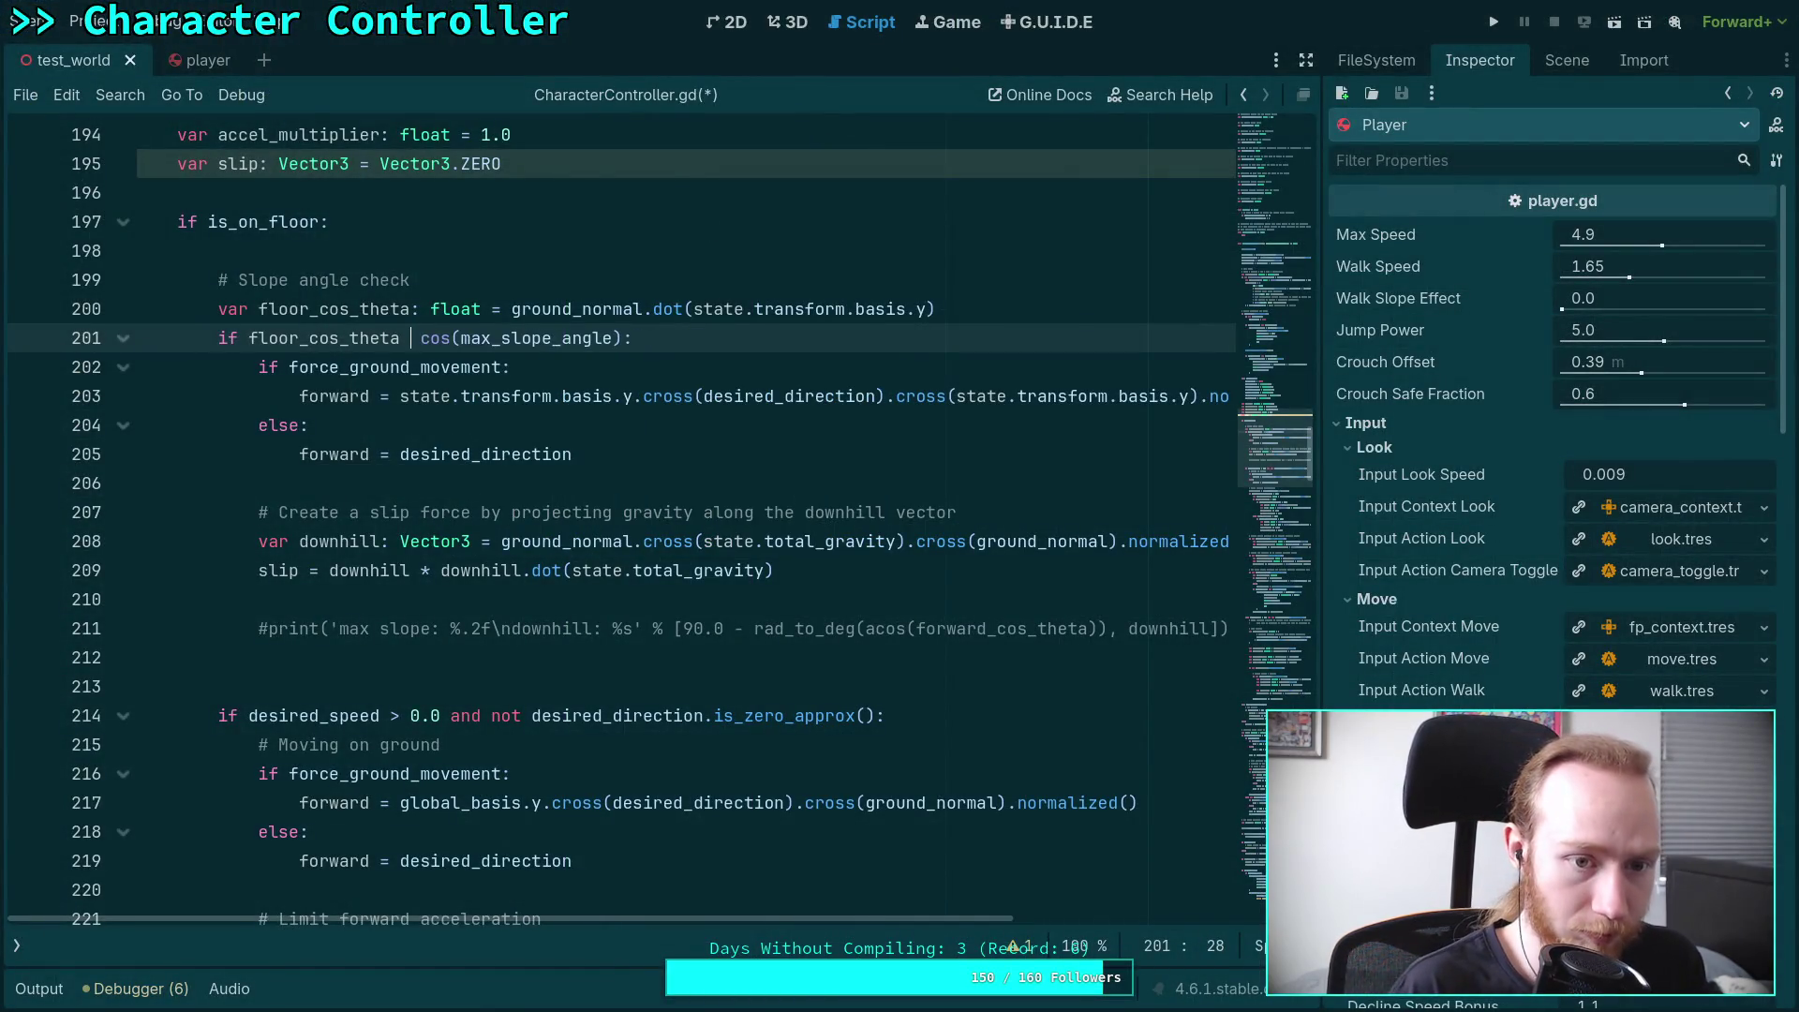
pyautogui.click(335, 337)
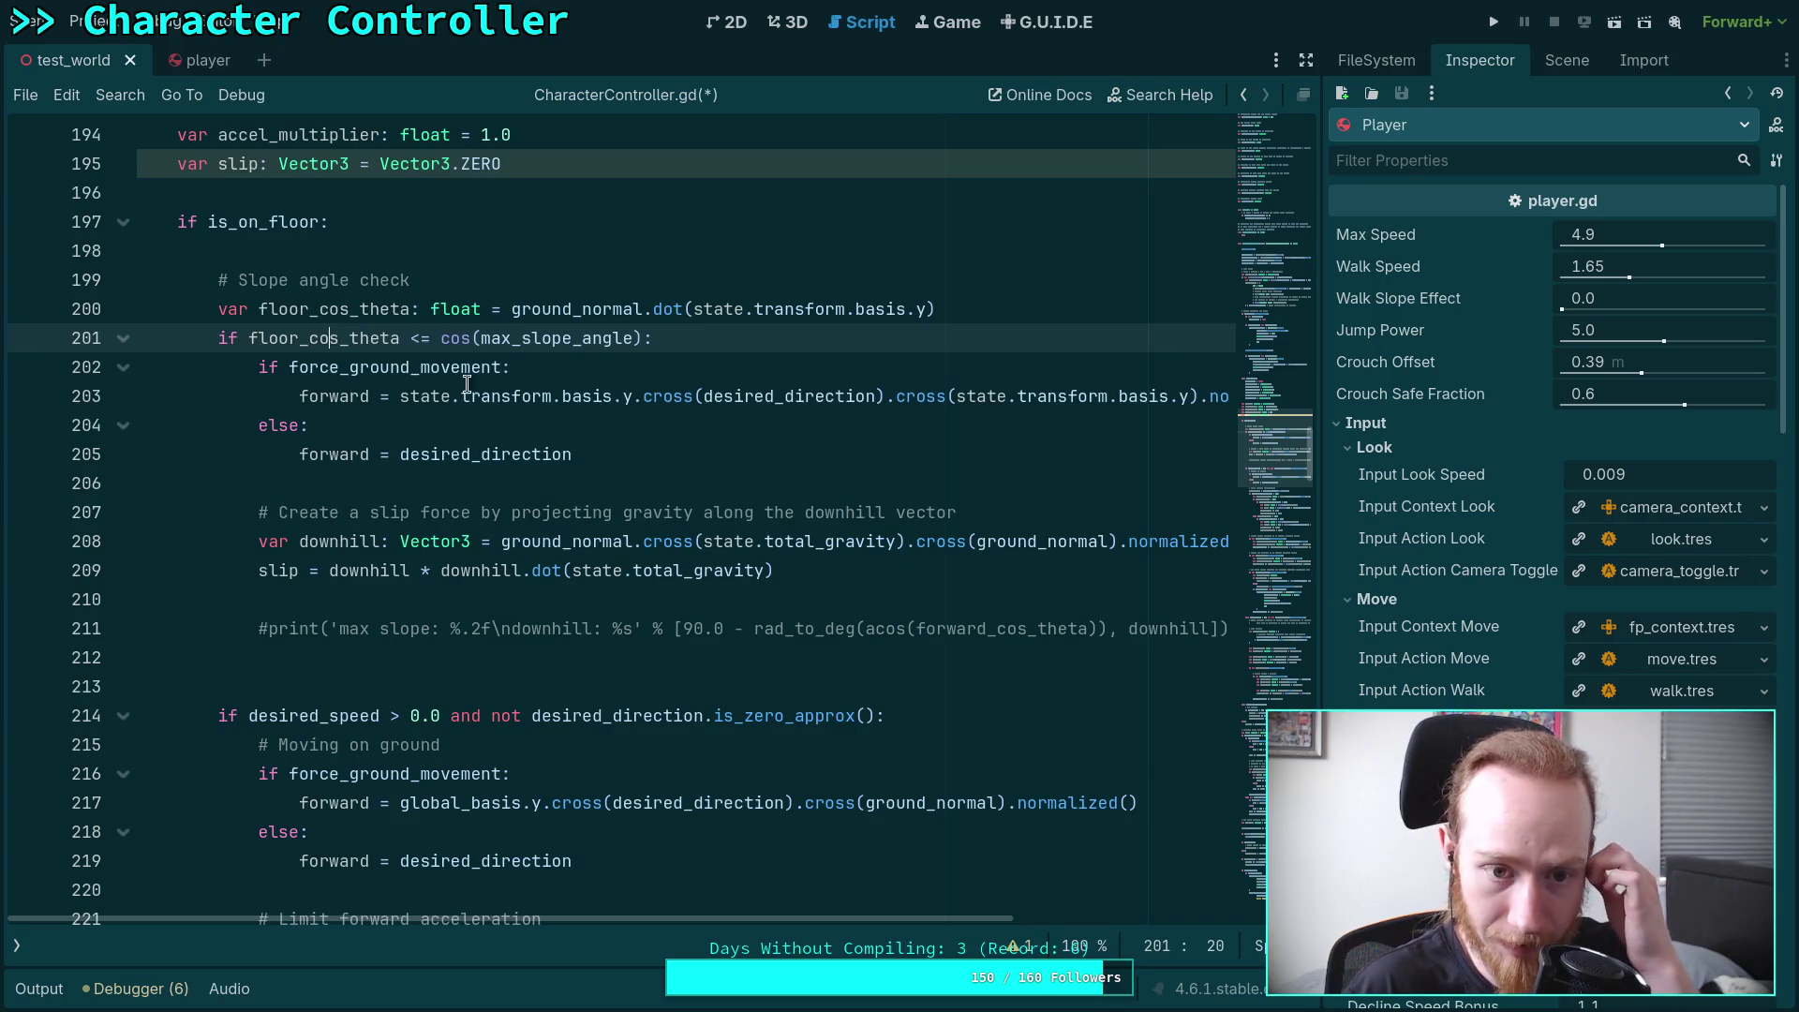
# Review lines 199–202 and open blank lines beneath the slope condition
pyautogui.click(554, 279)
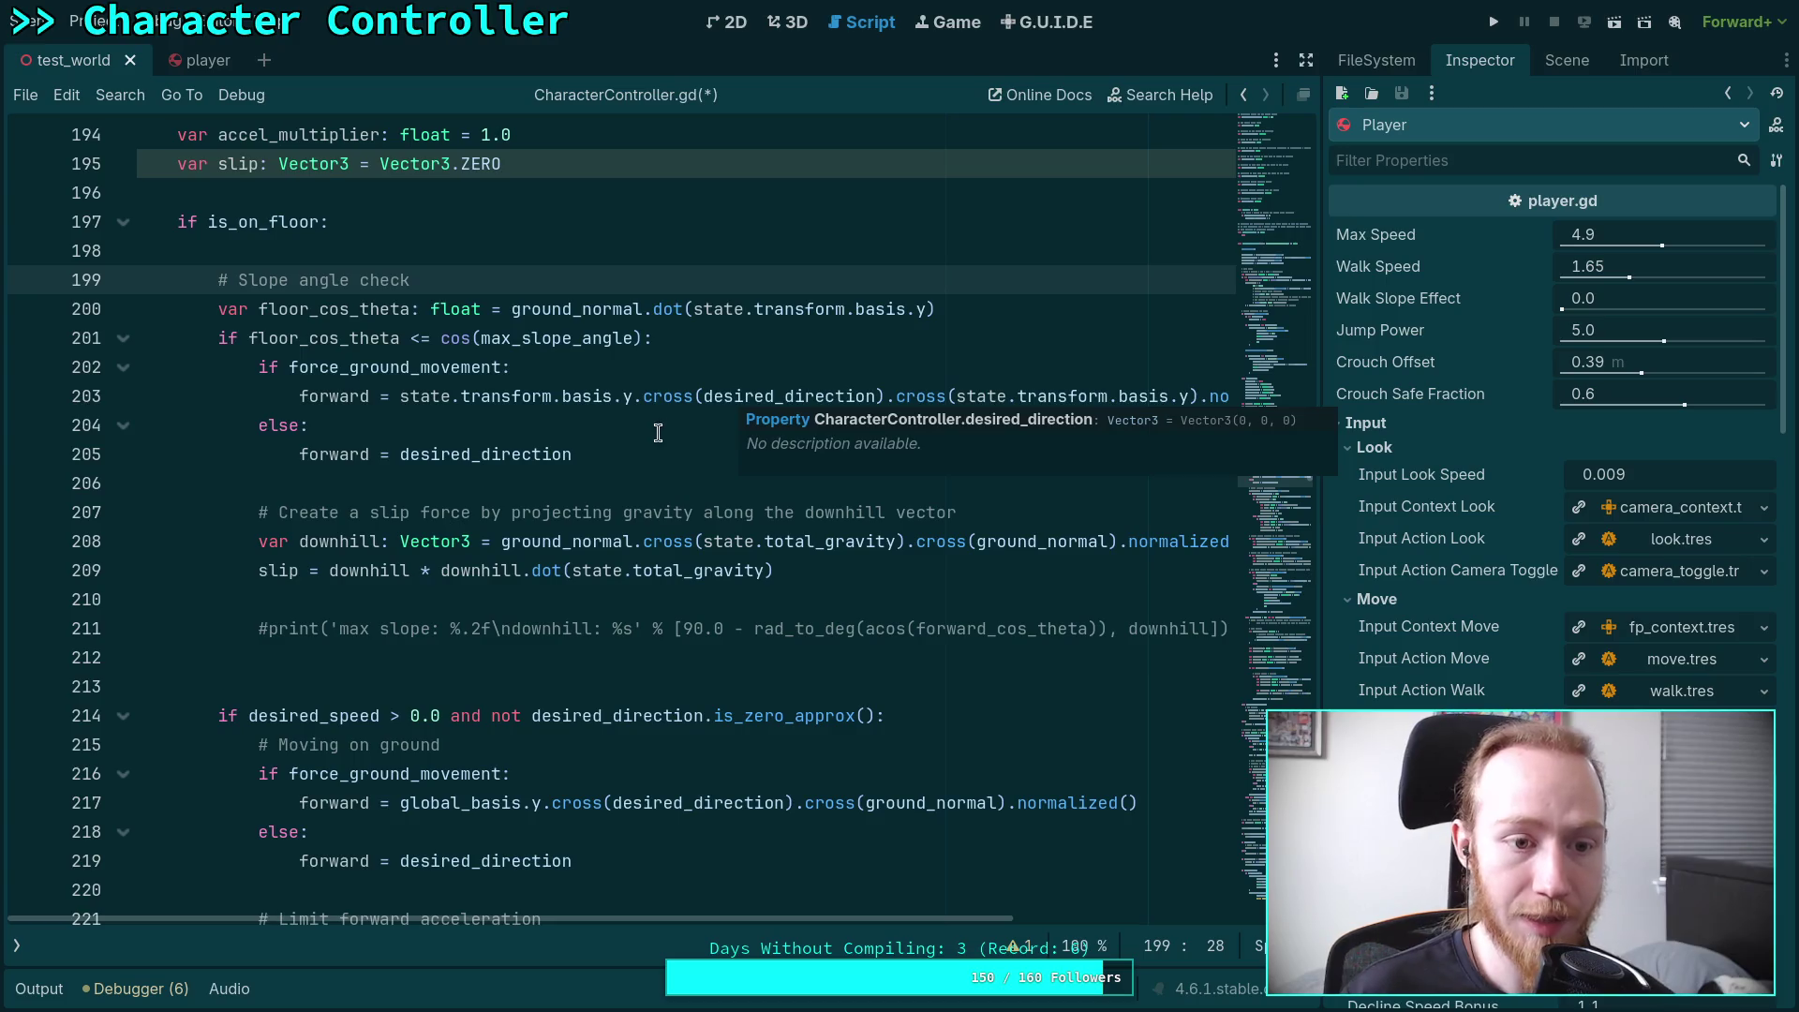
pyautogui.scroll(-1, 572, 644)
pyautogui.scroll(2, 571, 644)
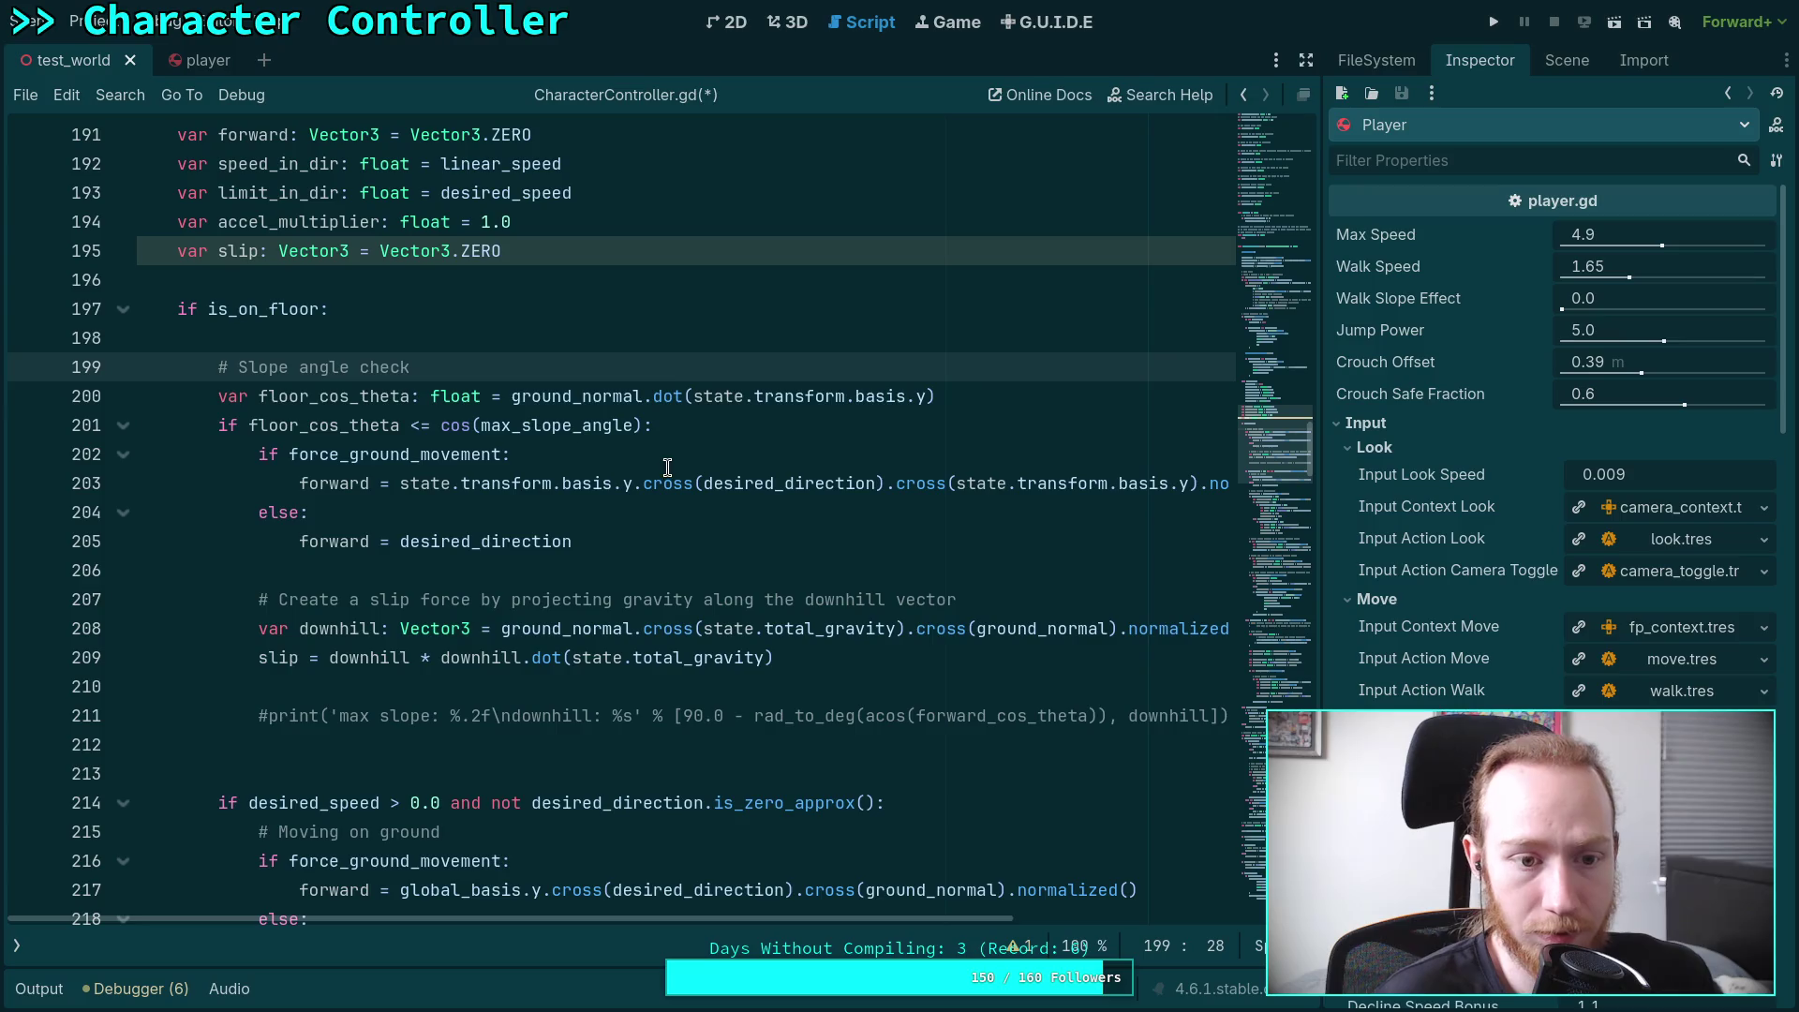
pyautogui.click(553, 459)
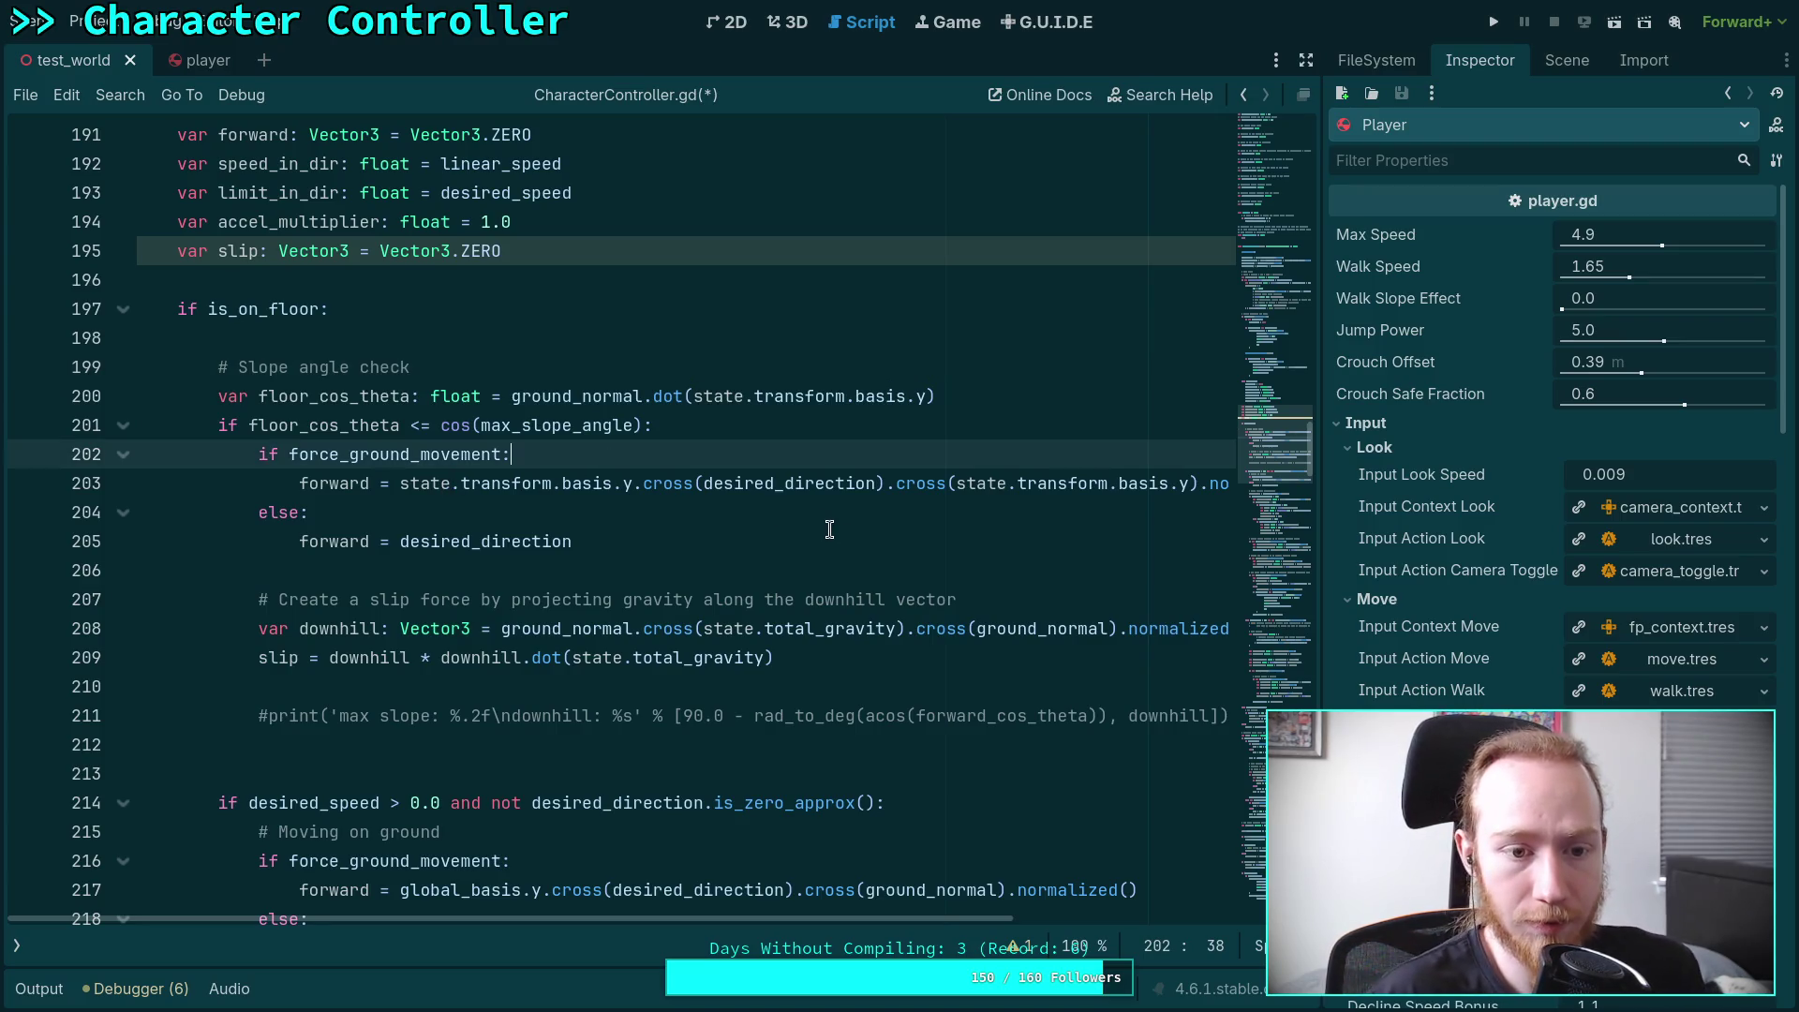
pyautogui.click(711, 430)
pyautogui.press('Return')
pyautogui.press('Return')
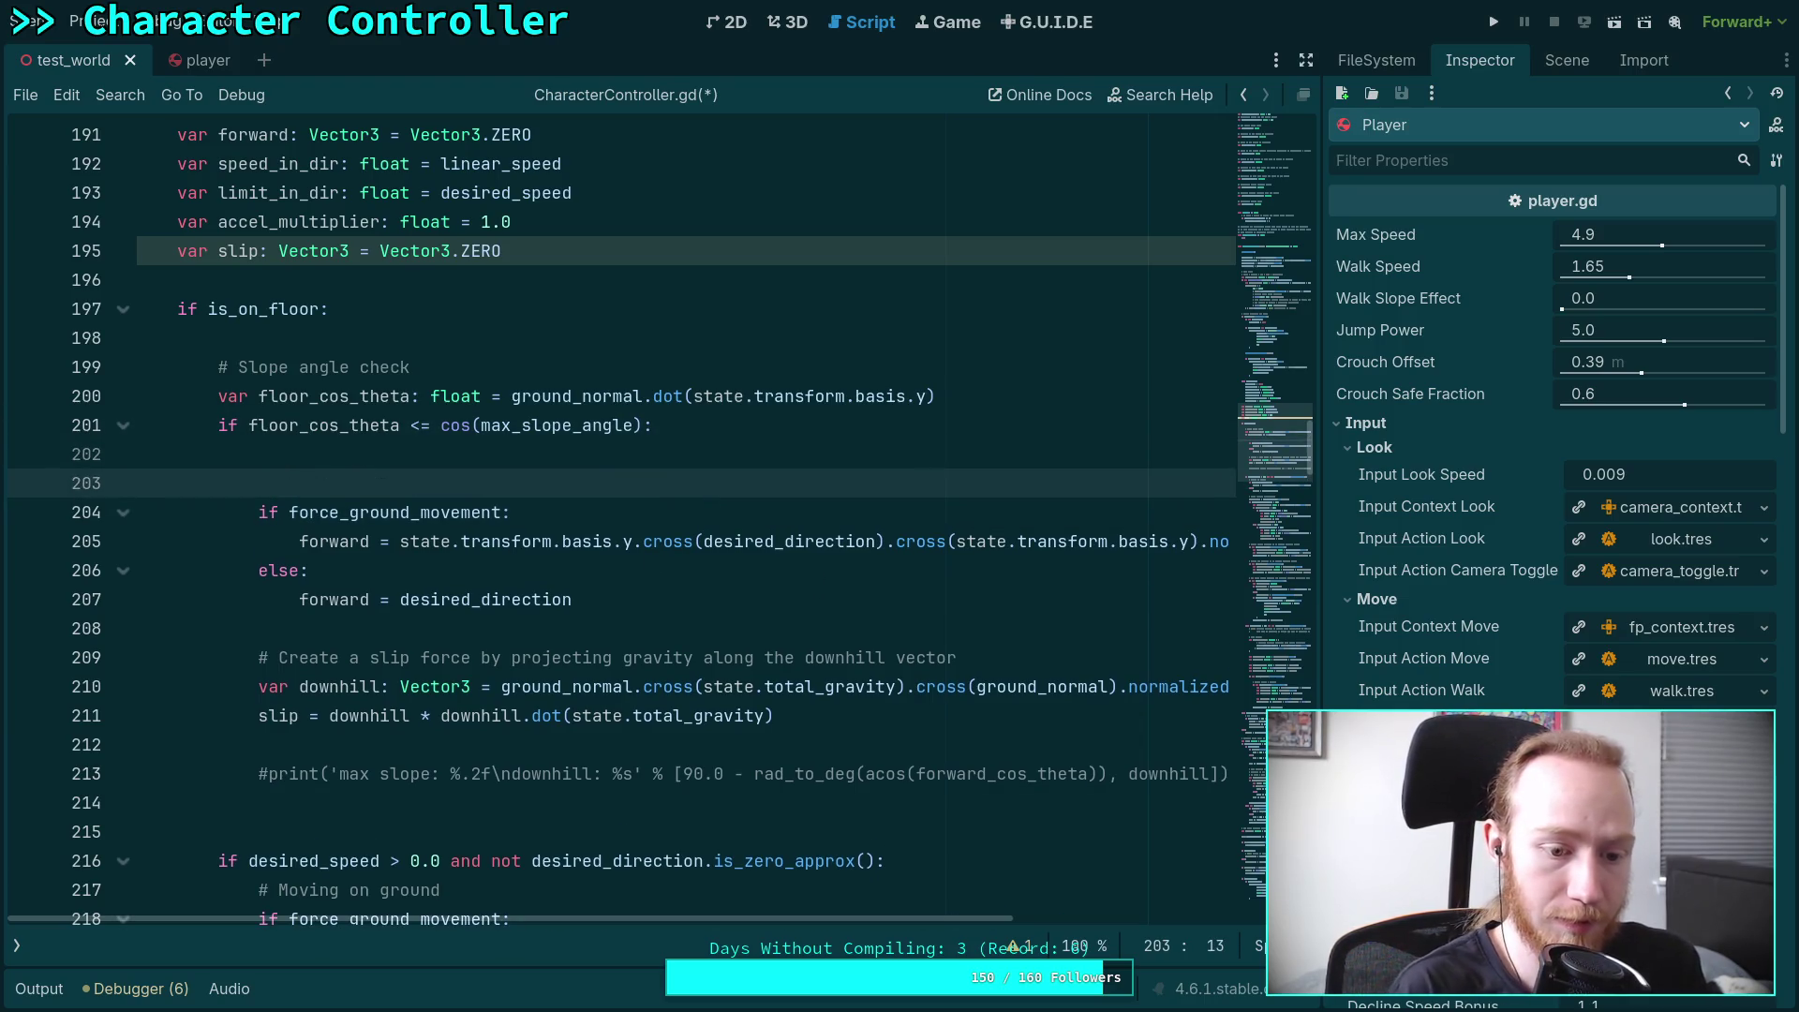
pyautogui.scroll(-2, 215, 680)
pyautogui.moveTo(218, 687); pyautogui.dragTo(616, 826)
pyautogui.hotkey('ctrl', 'c')
pyautogui.rightClick(457, 722)
pyautogui.press('Escape')
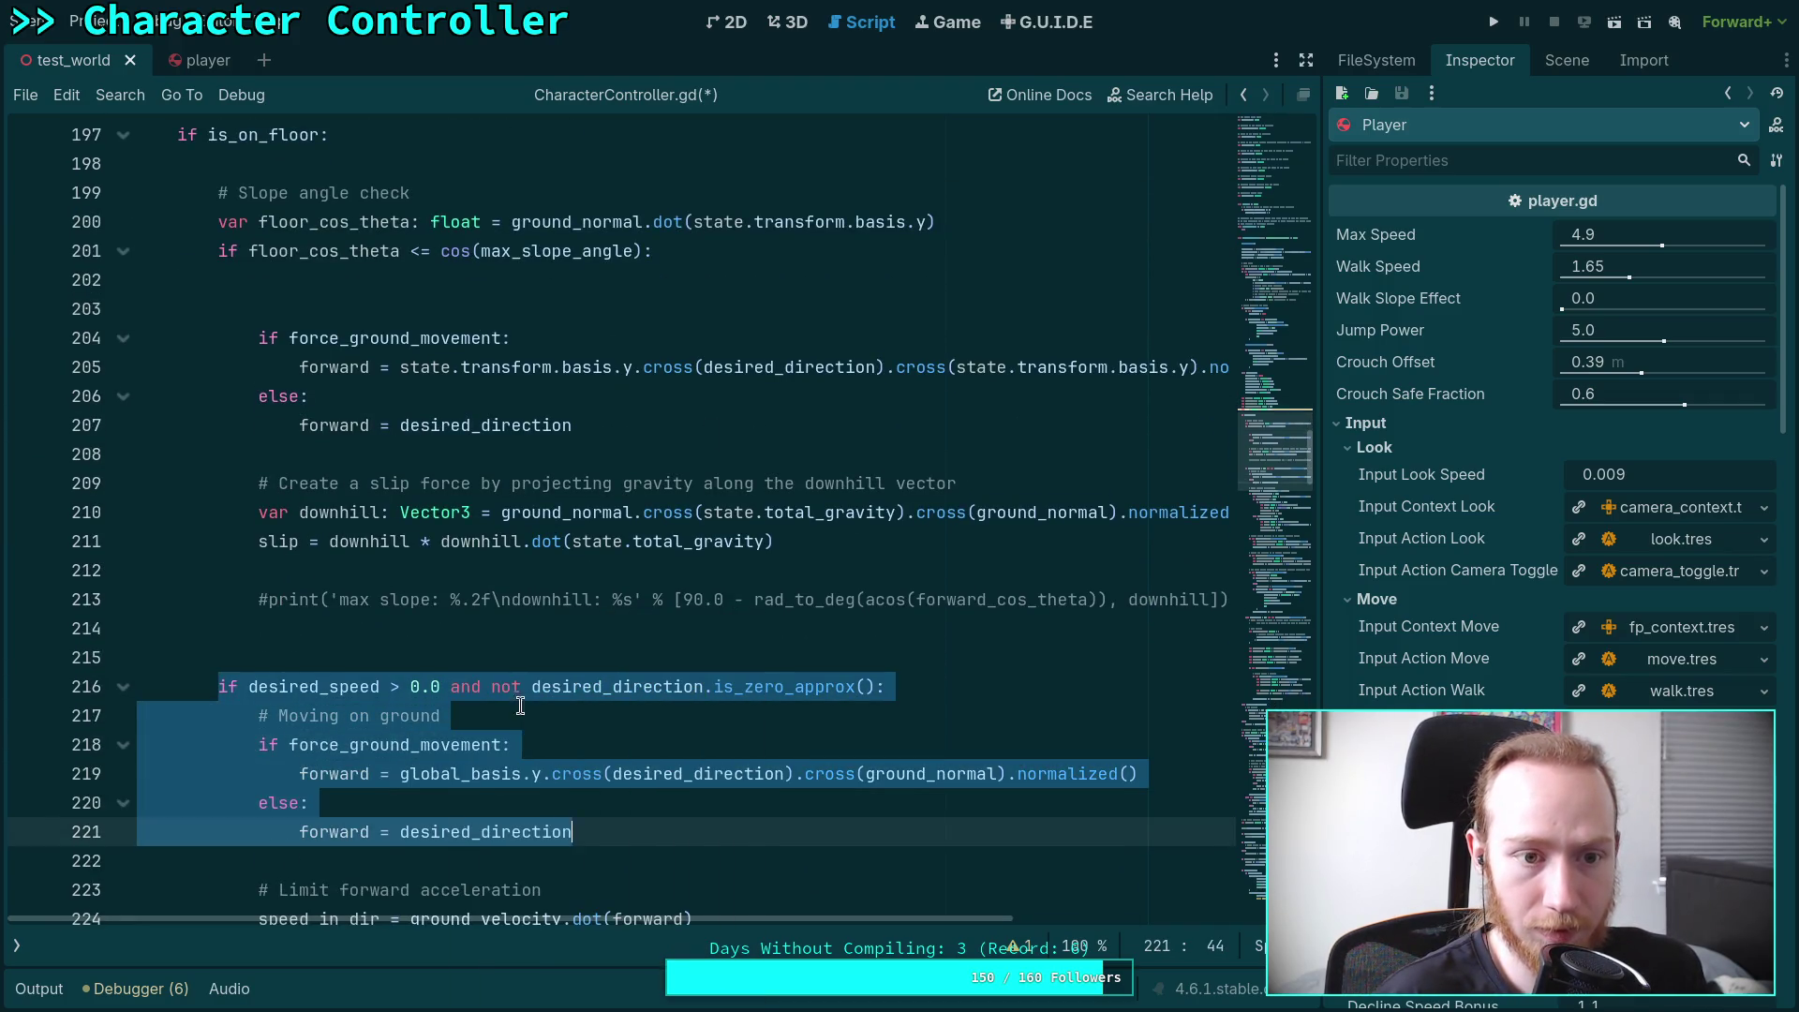
pyautogui.click(417, 302)
pyautogui.hotkey('ctrl', 'v')
pyautogui.moveTo(326, 348); pyautogui.dragTo(350, 458)
pyautogui.press('Tab')
pyautogui.scroll(-2, 412, 562)
pyautogui.scroll(2, 384, 646)
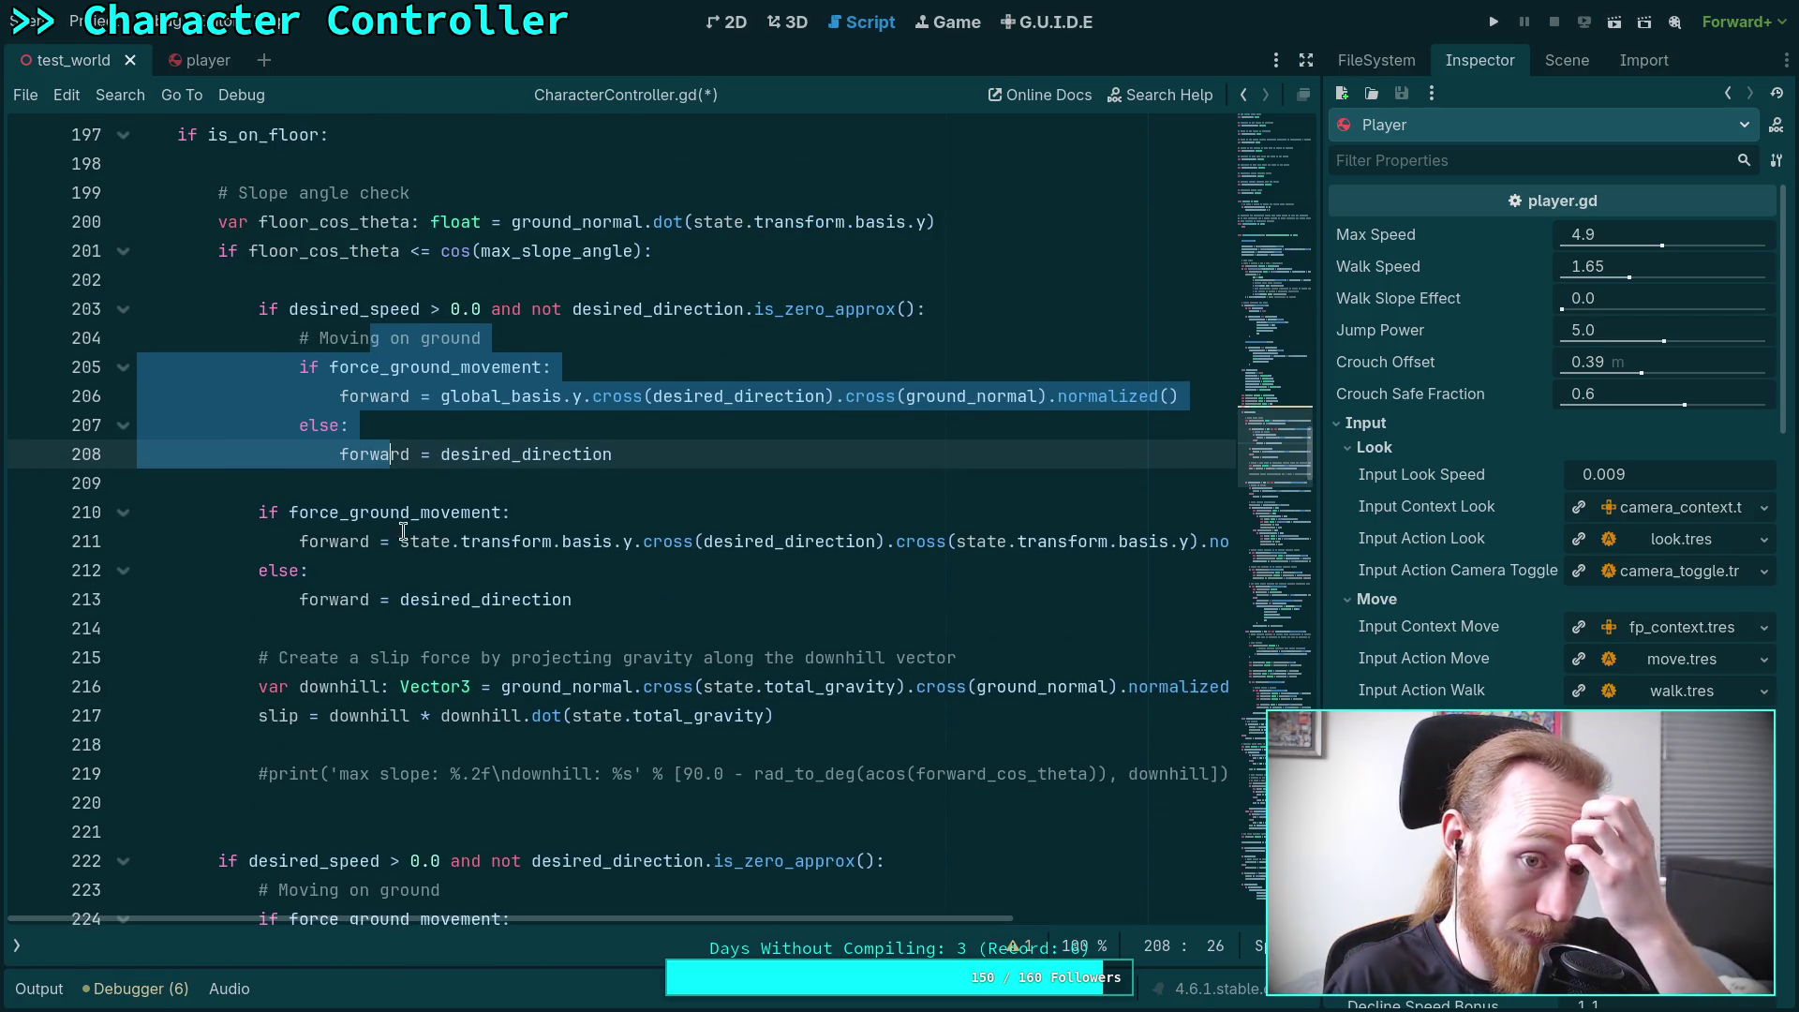
pyautogui.click(647, 460)
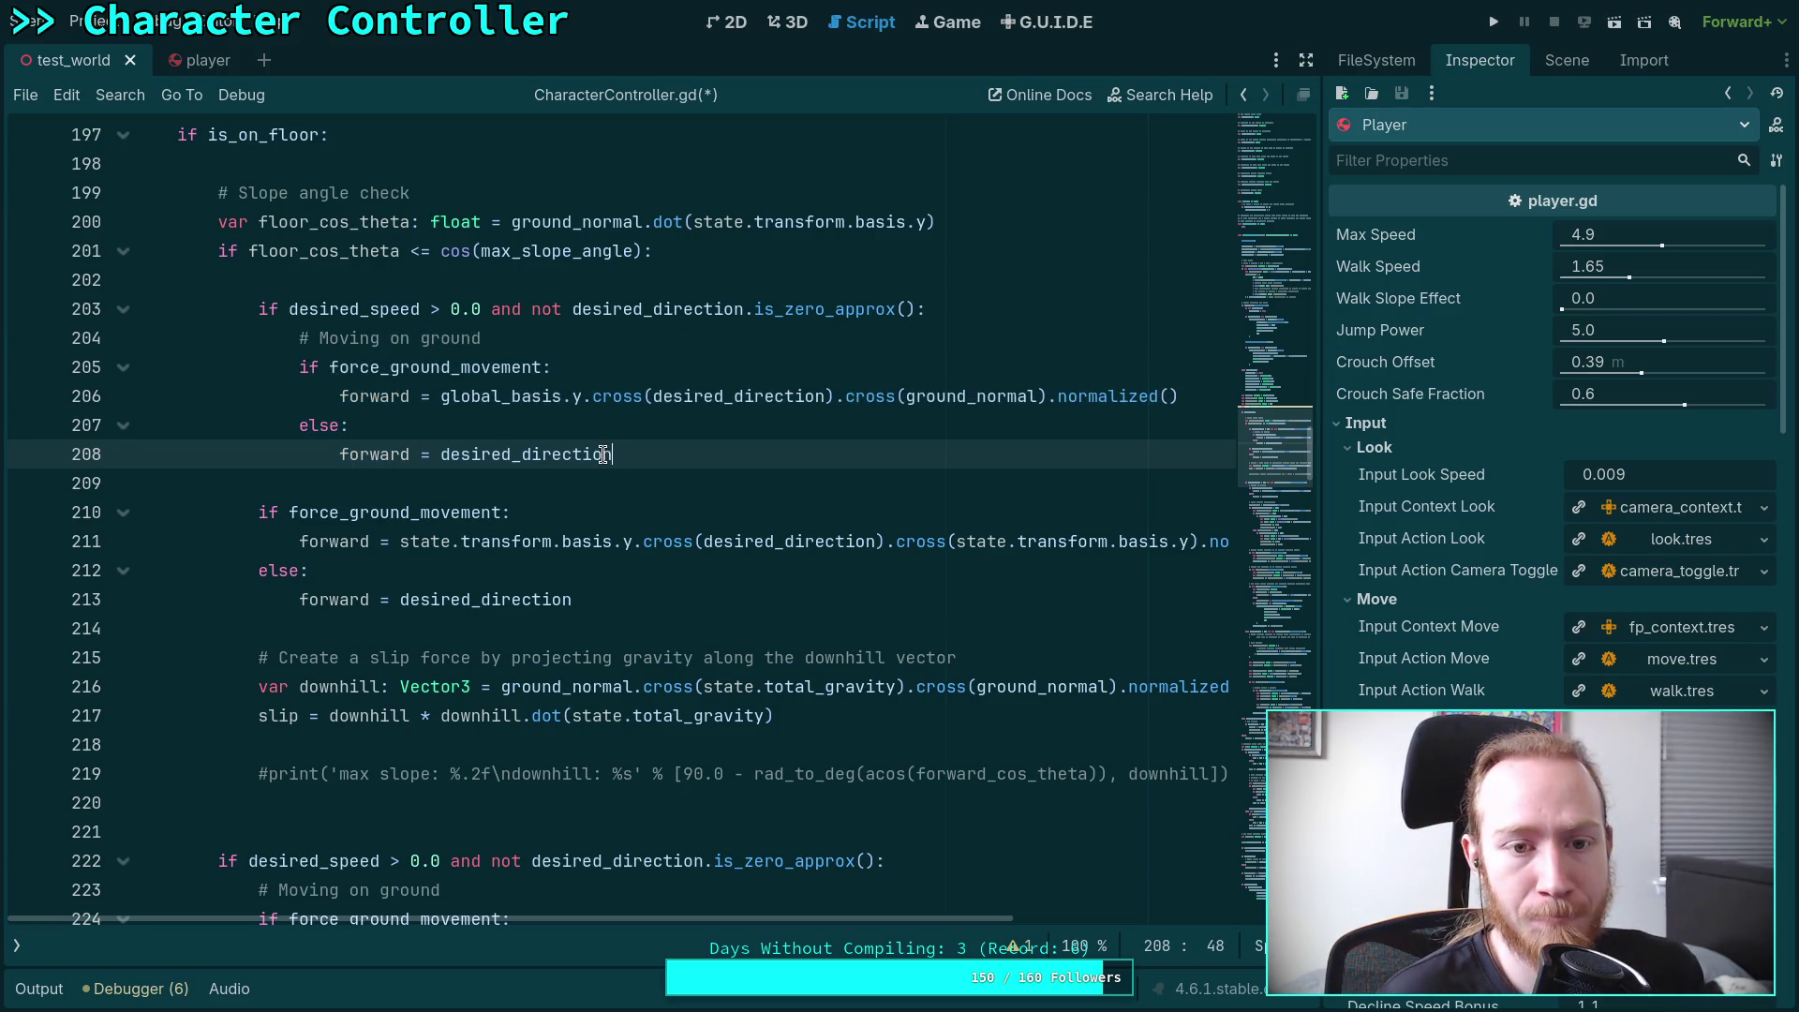
pyautogui.moveTo(607, 454)
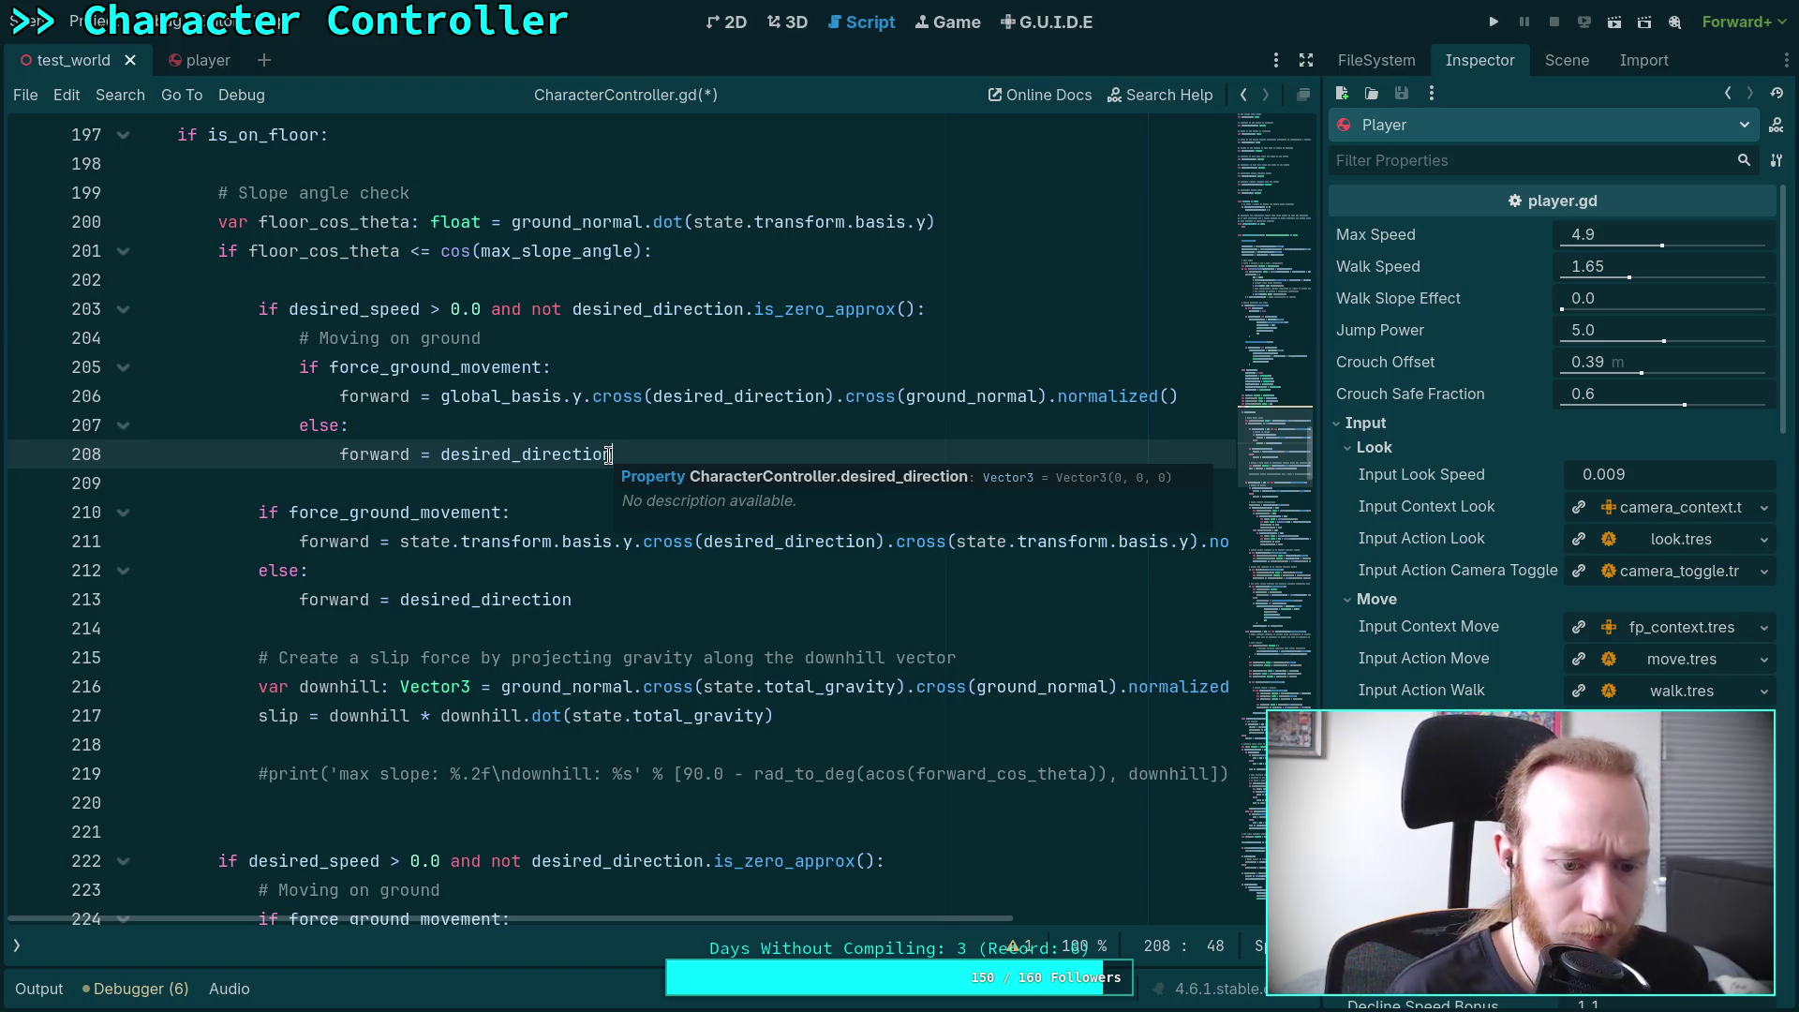
pyautogui.scroll(-3, 609, 454)
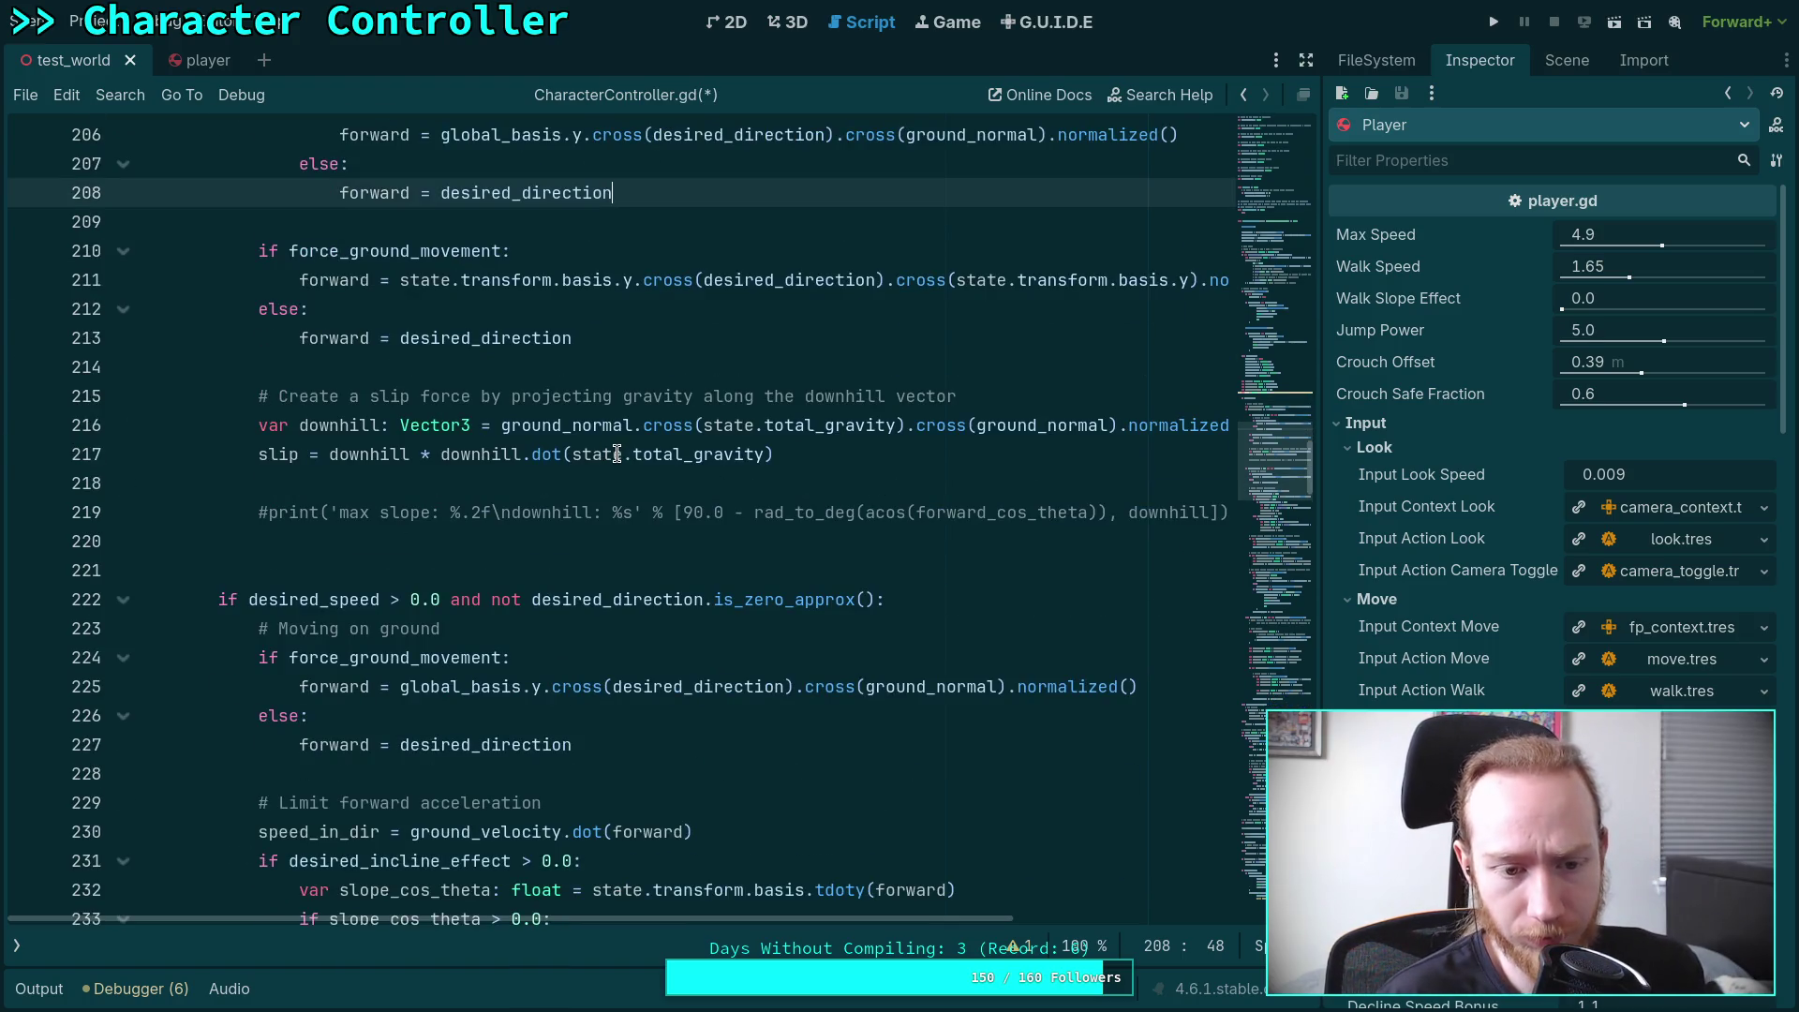
pyautogui.scroll(2, 617, 454)
pyautogui.scroll(1, 571, 448)
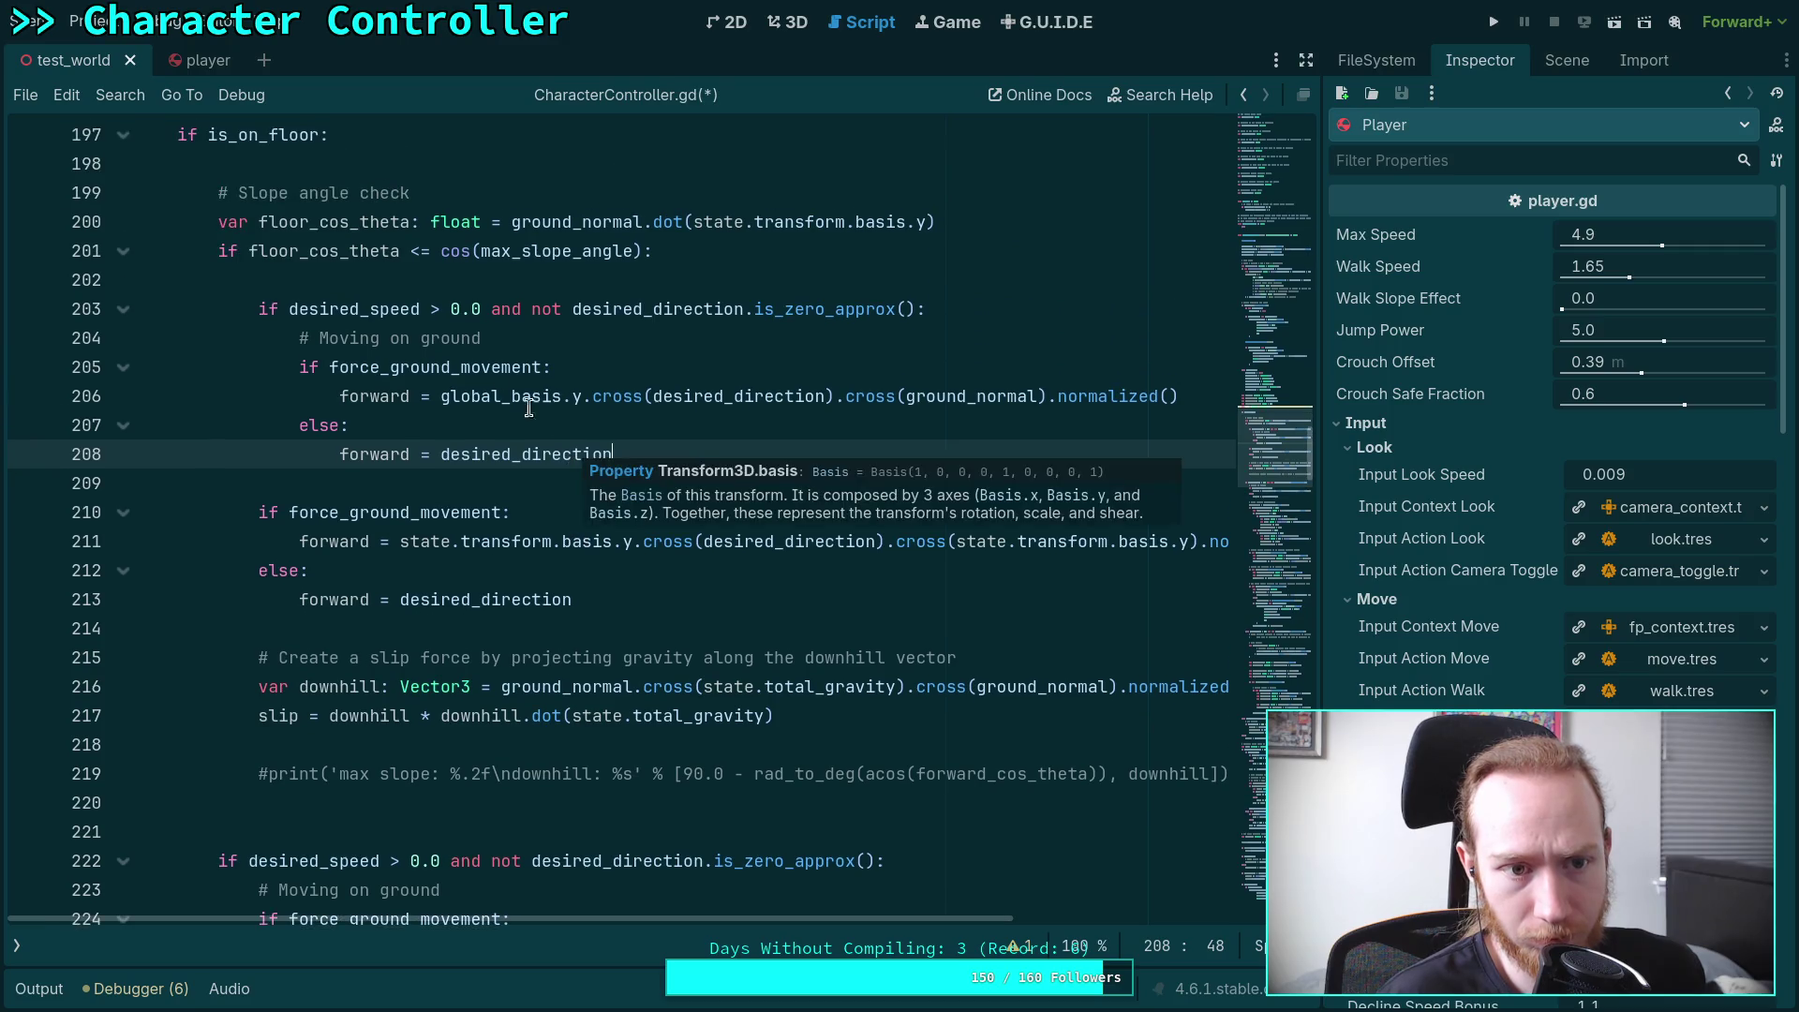
pyautogui.click(462, 285)
pyautogui.click(942, 227)
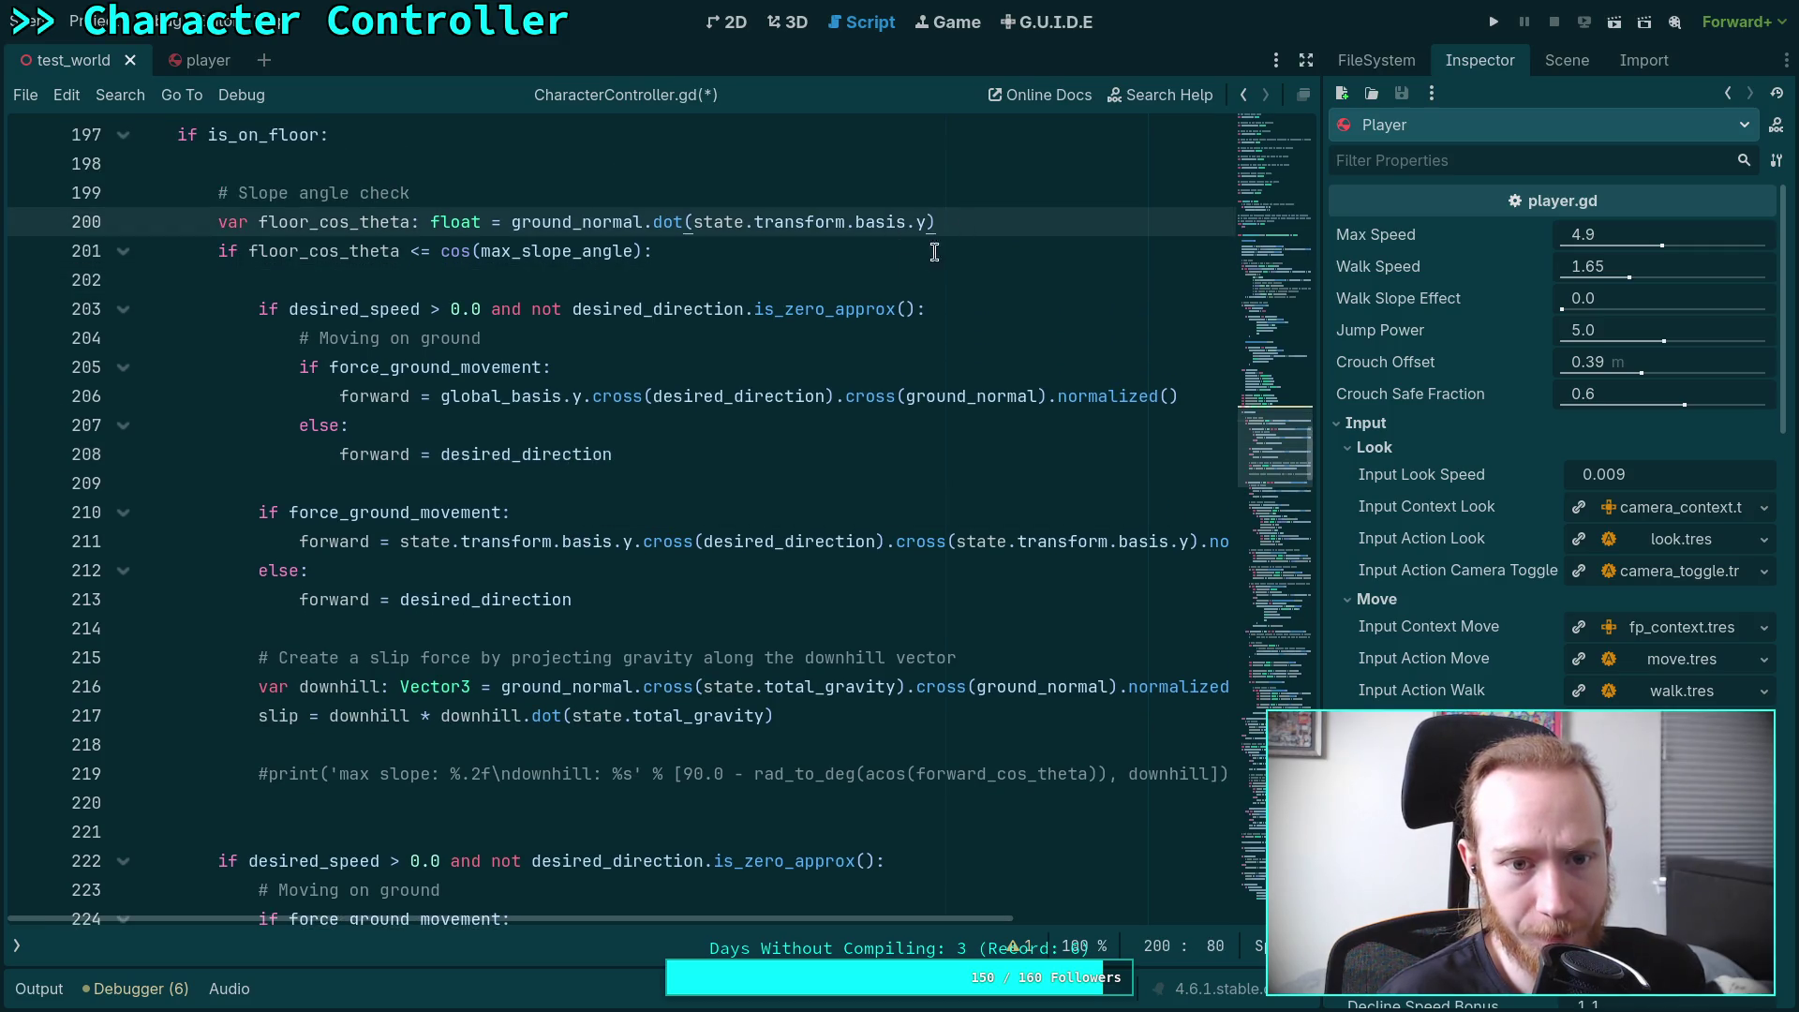
pyautogui.scroll(-2, 760, 465)
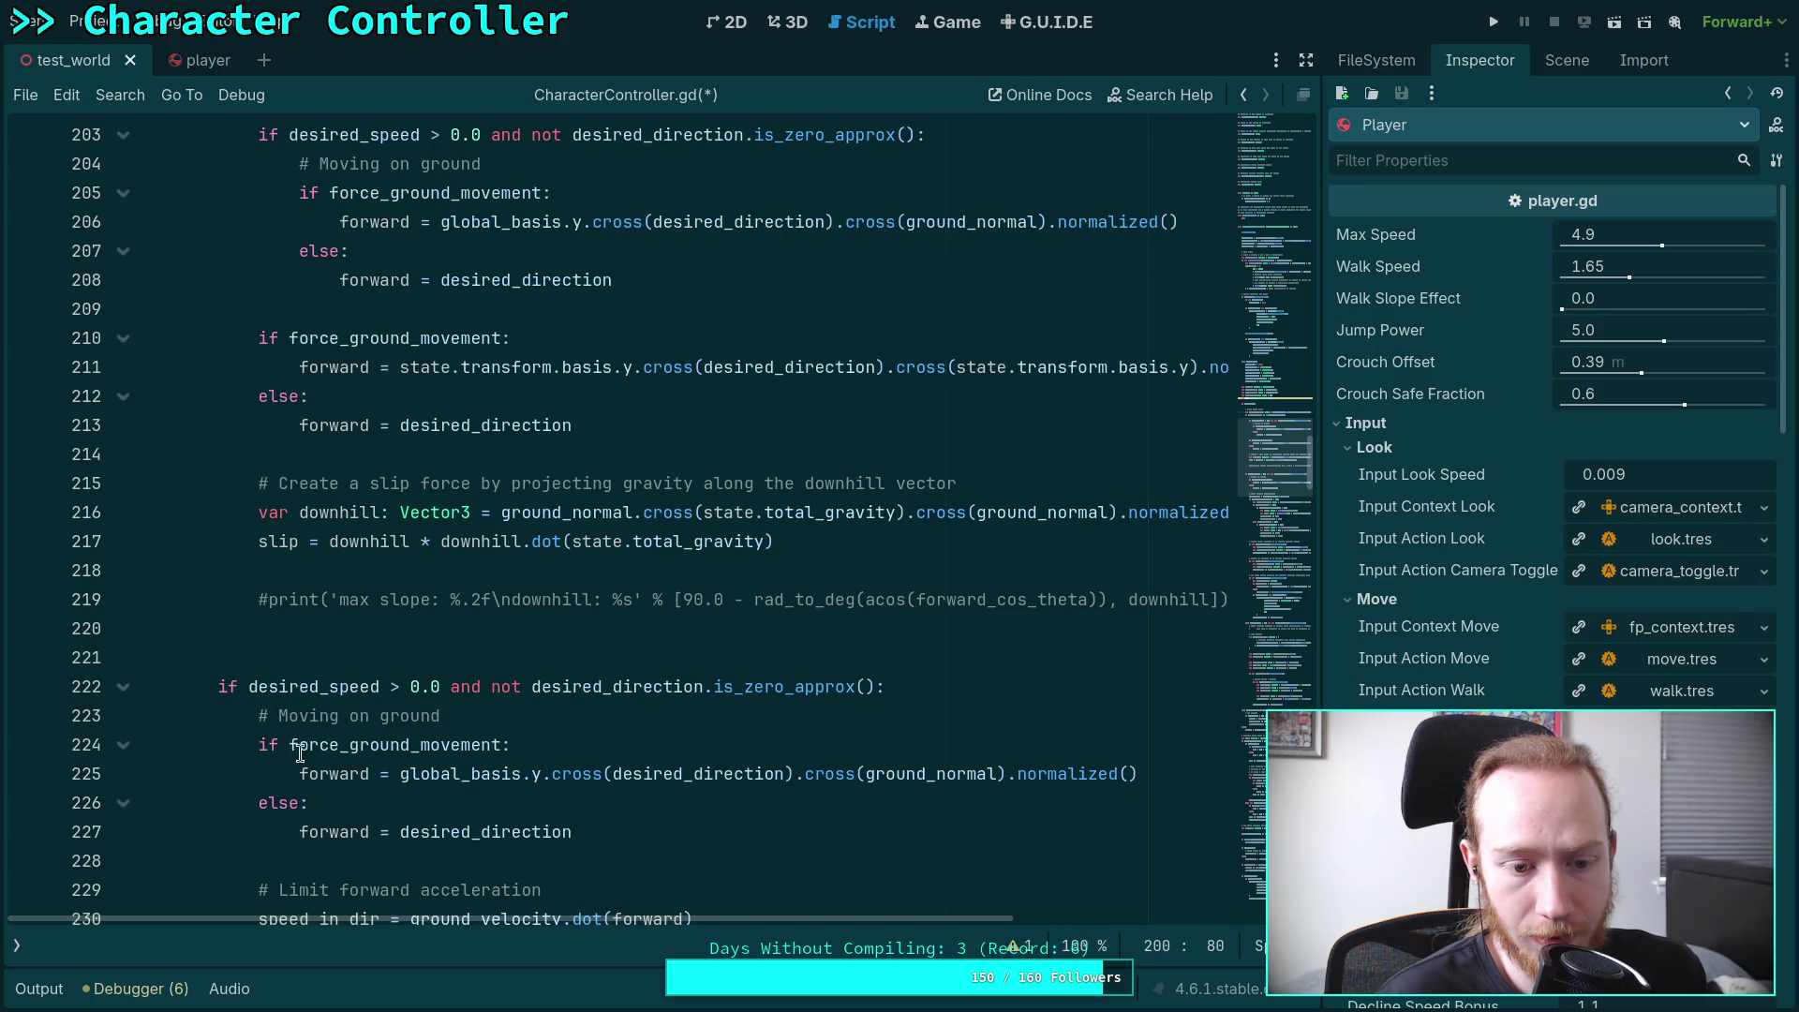
pyautogui.scroll(1, 315, 749)
pyautogui.scroll(-2, 328, 731)
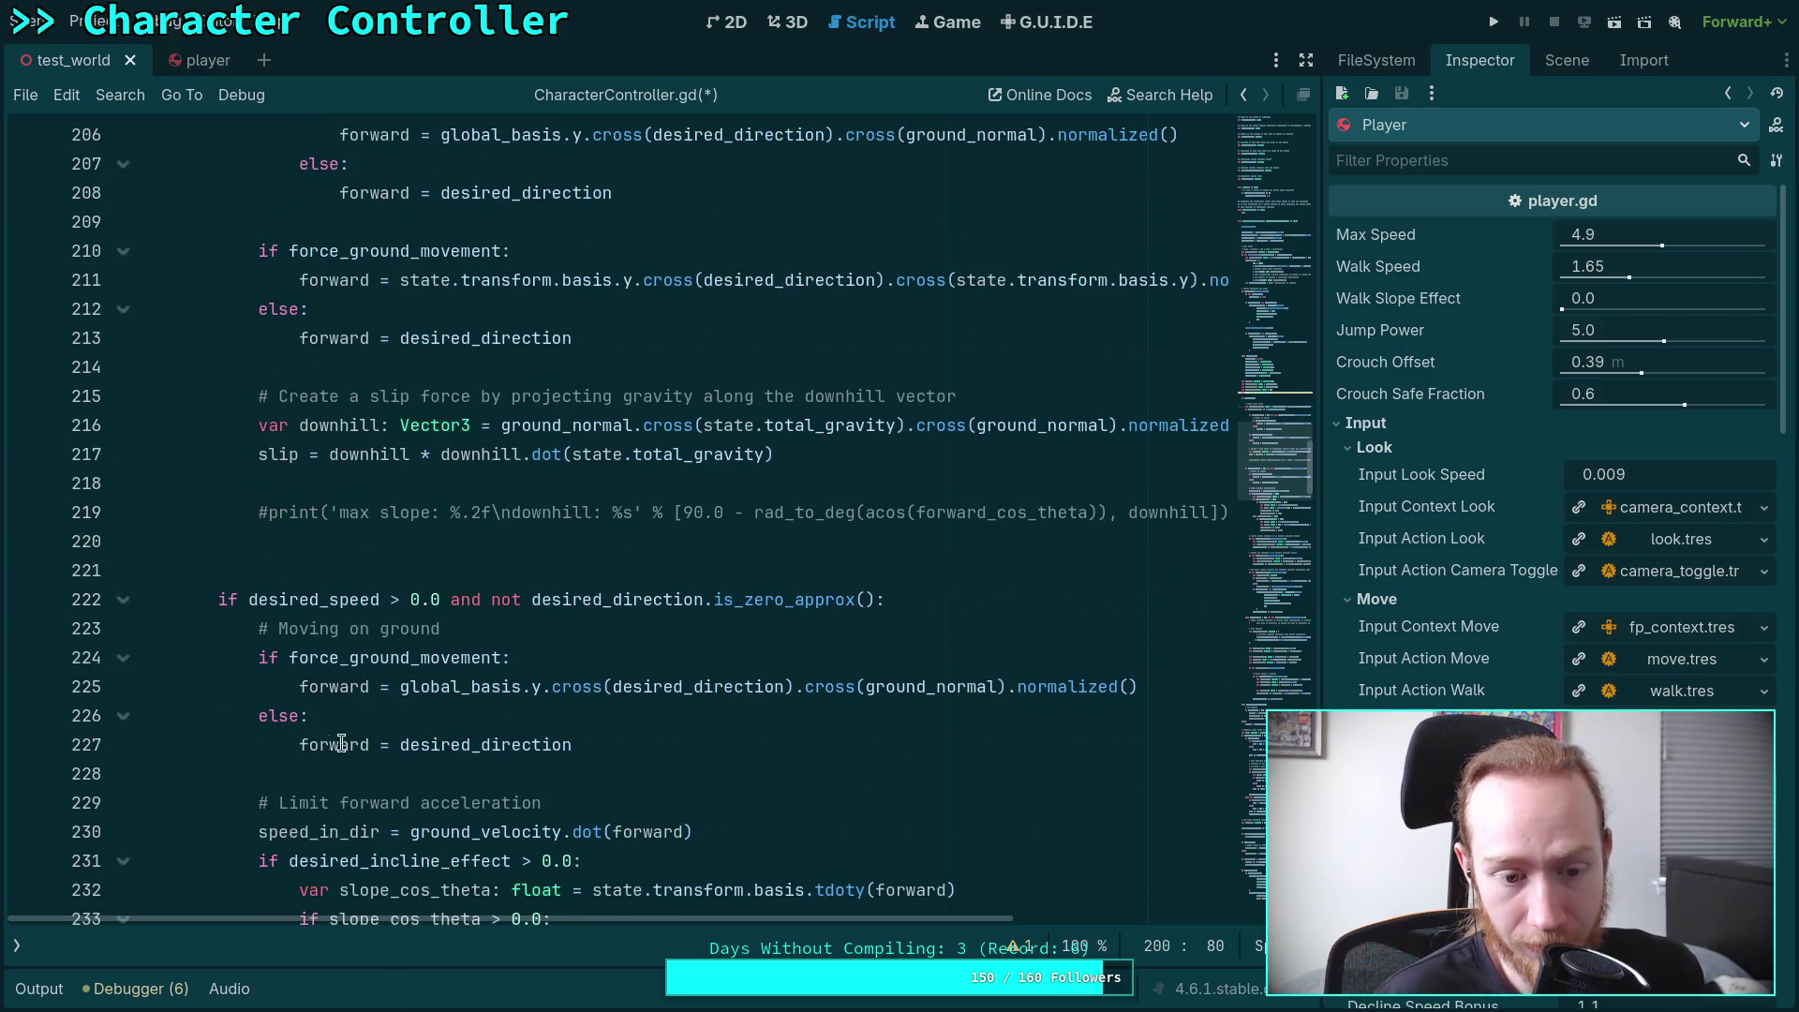
pyautogui.moveTo(630, 747); pyautogui.dragTo(271, 657)
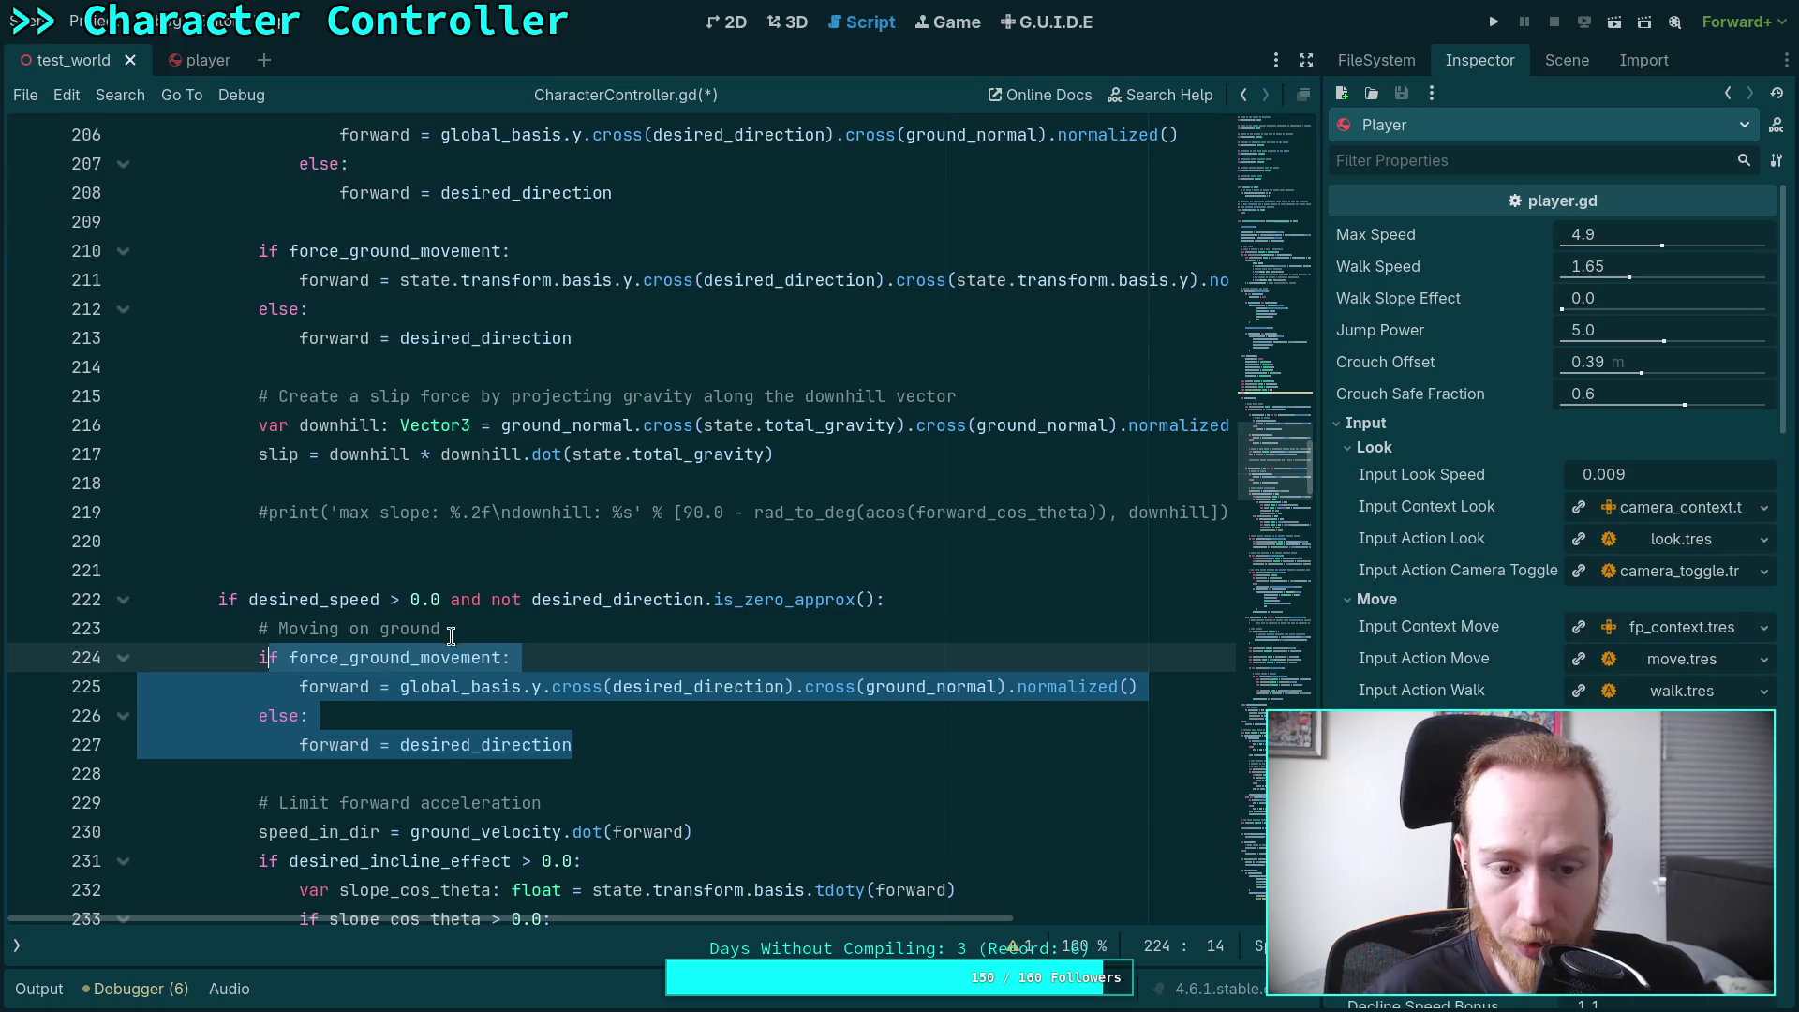
pyautogui.scroll(4, 469, 618)
pyautogui.click(1016, 310)
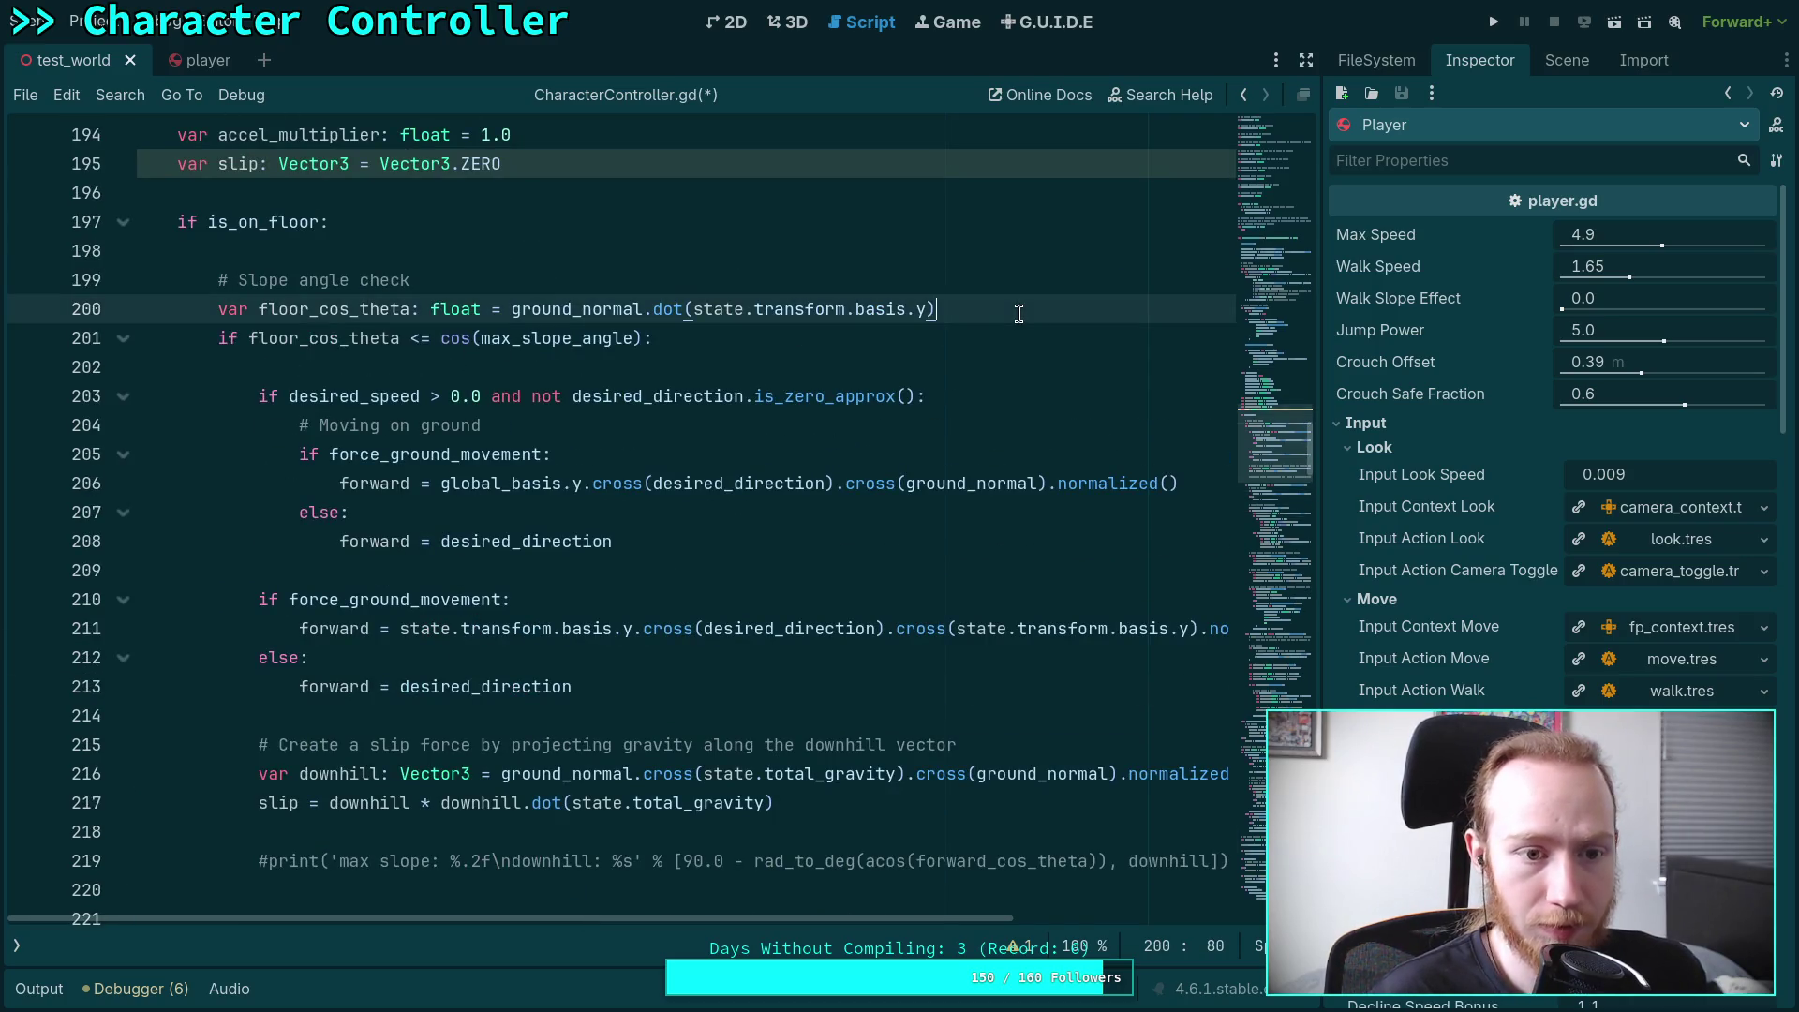
# Declare 'var is_forward_slipping: bool = false' below the floor_cos_theta line
pyautogui.press('Return')
pyautogui.write('var s')
pyautogui.write('is_')
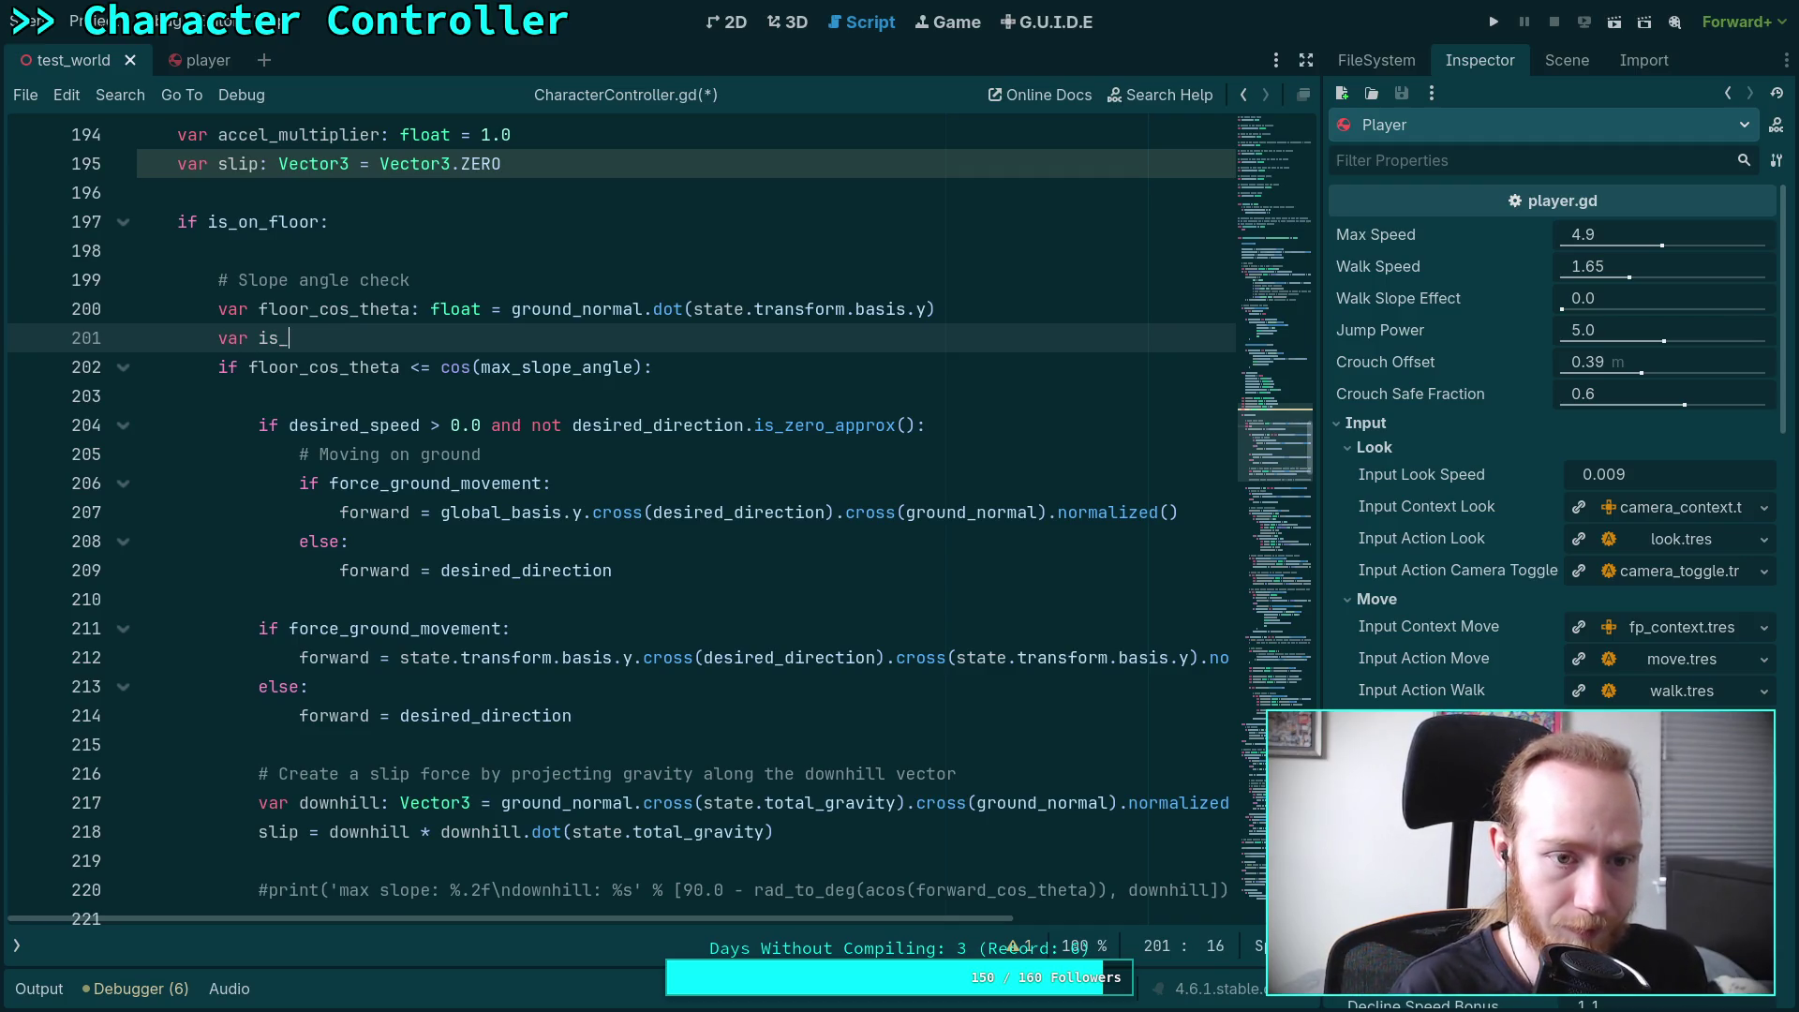
pyautogui.write('slipping')
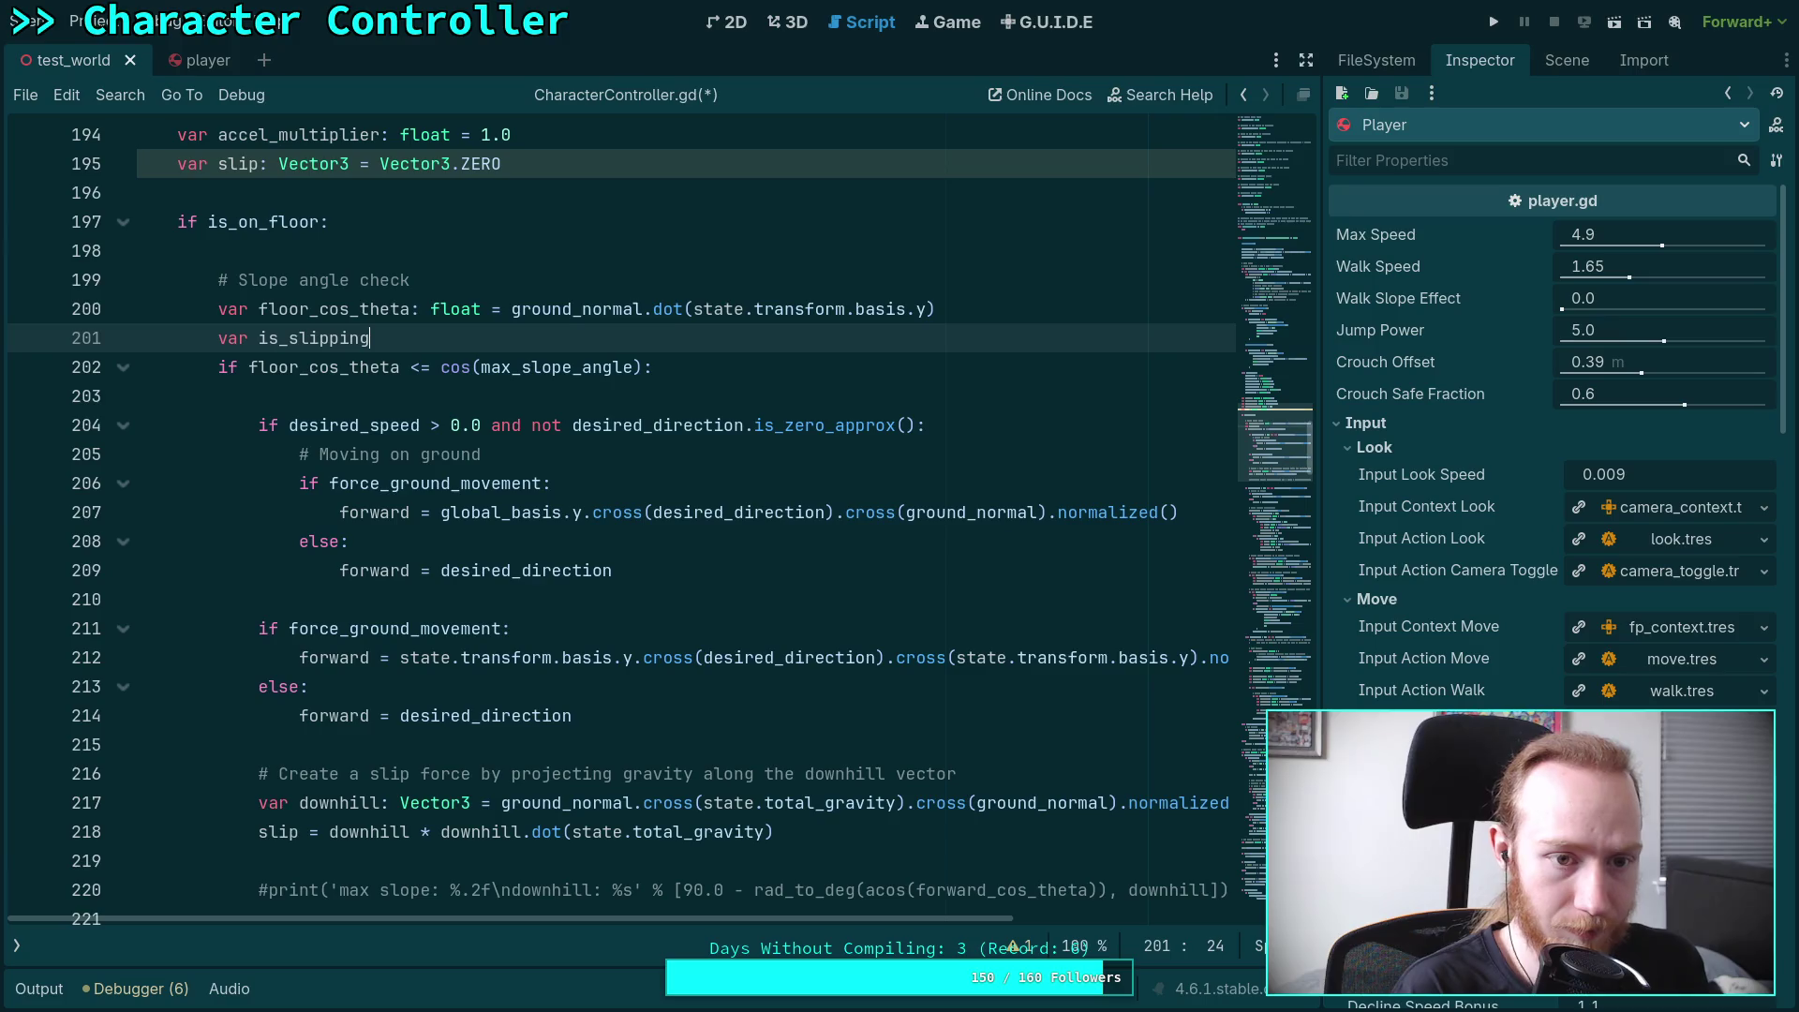
pyautogui.press('BackSpace')
pyautogui.press('BackSpace')
pyautogui.press('BackSpace')
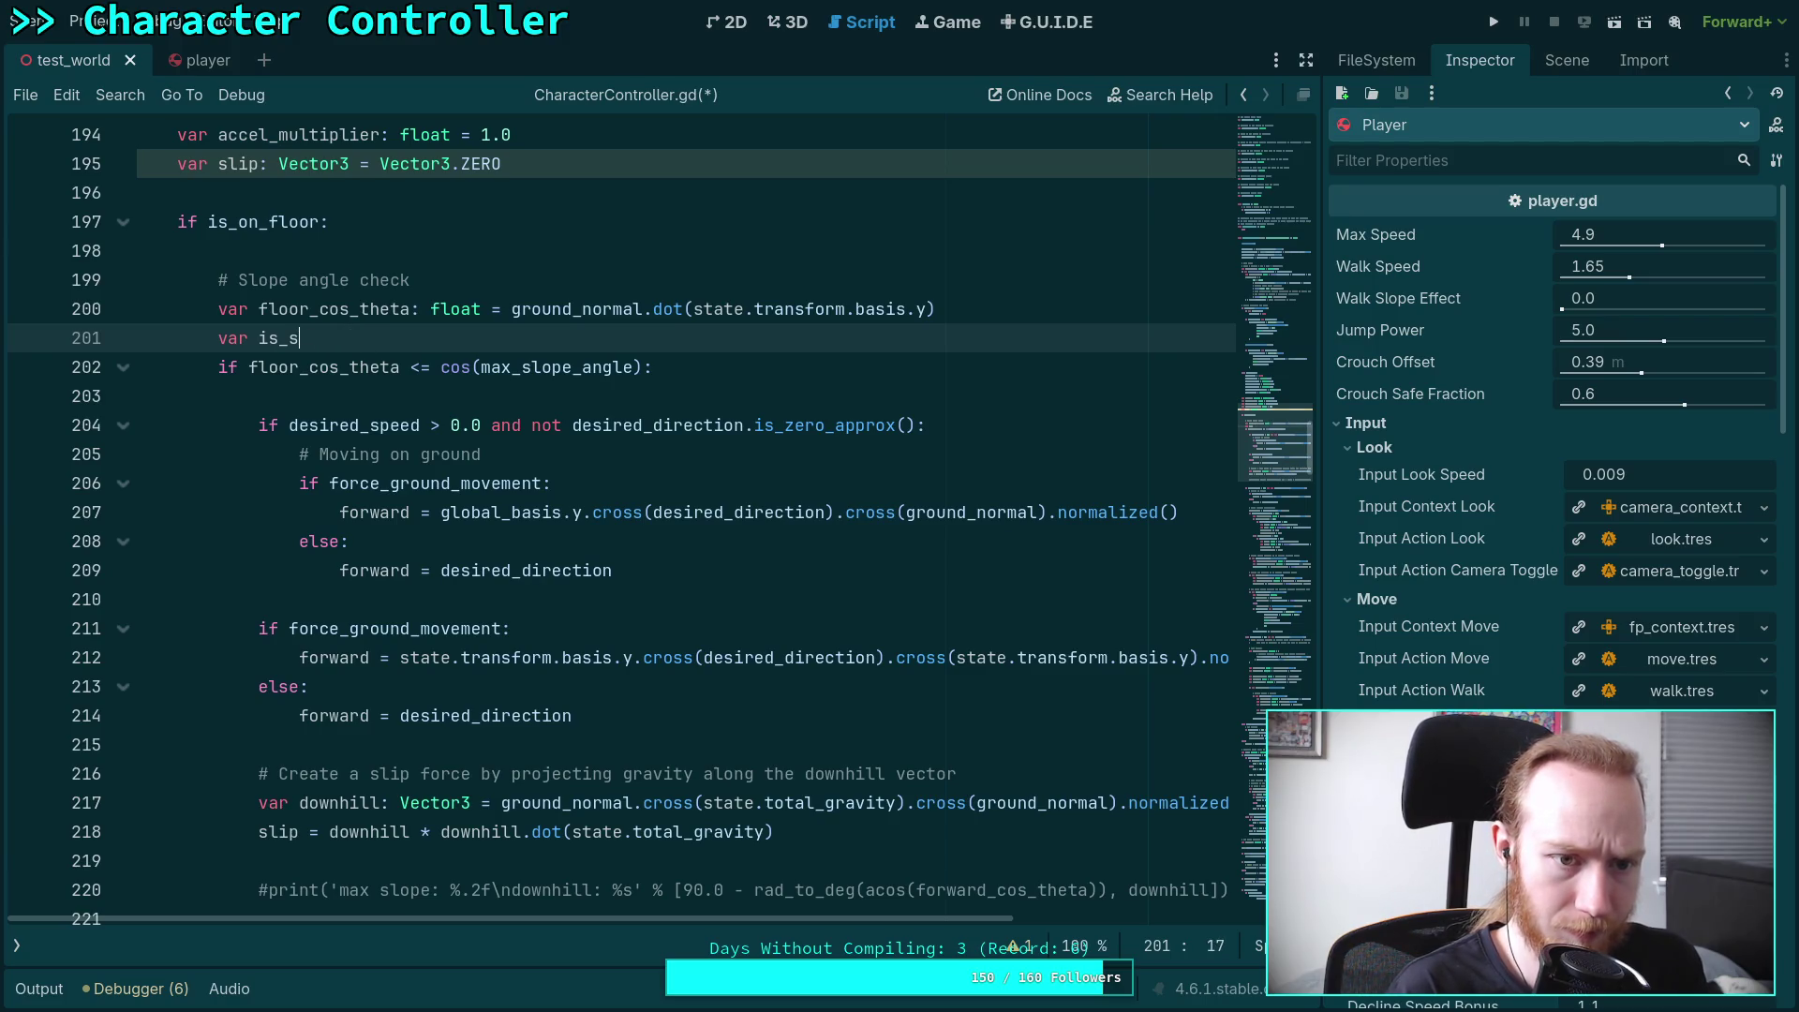
pyautogui.write('s_forward_slipping: bool = false')
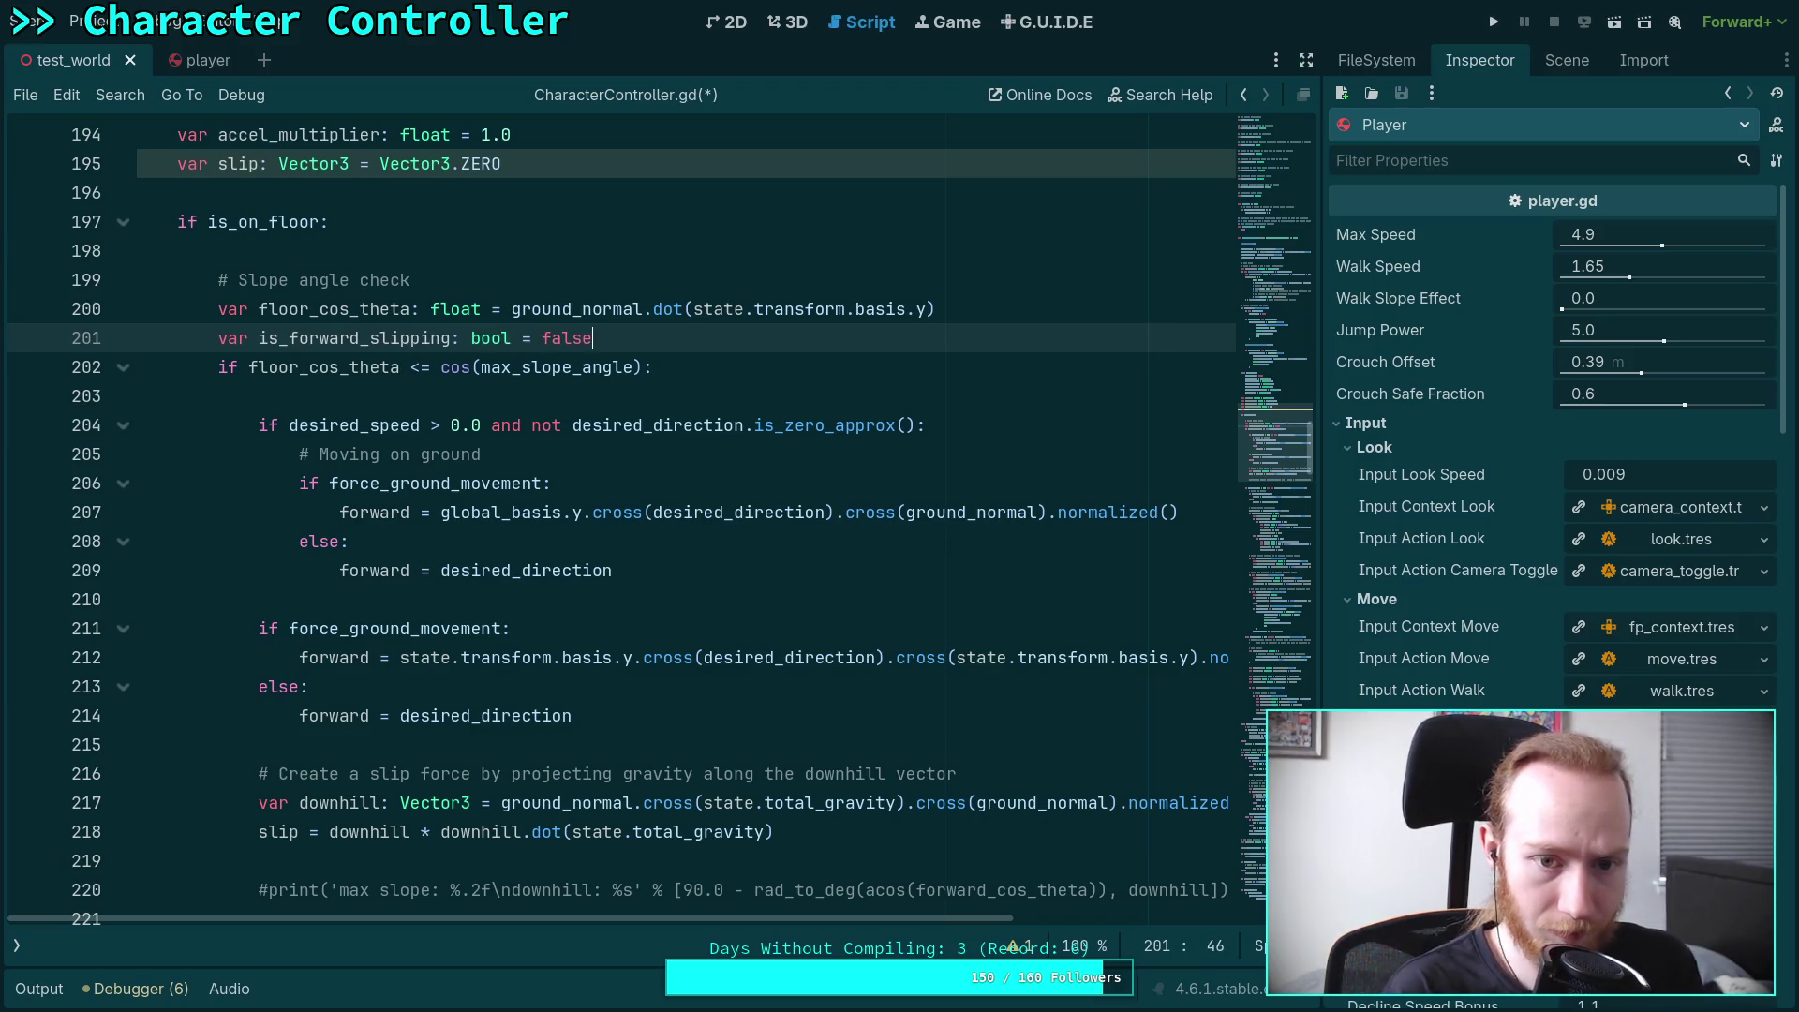
# Set is_forward_slipping = true inside the steep-slope branch
pyautogui.click(742, 399)
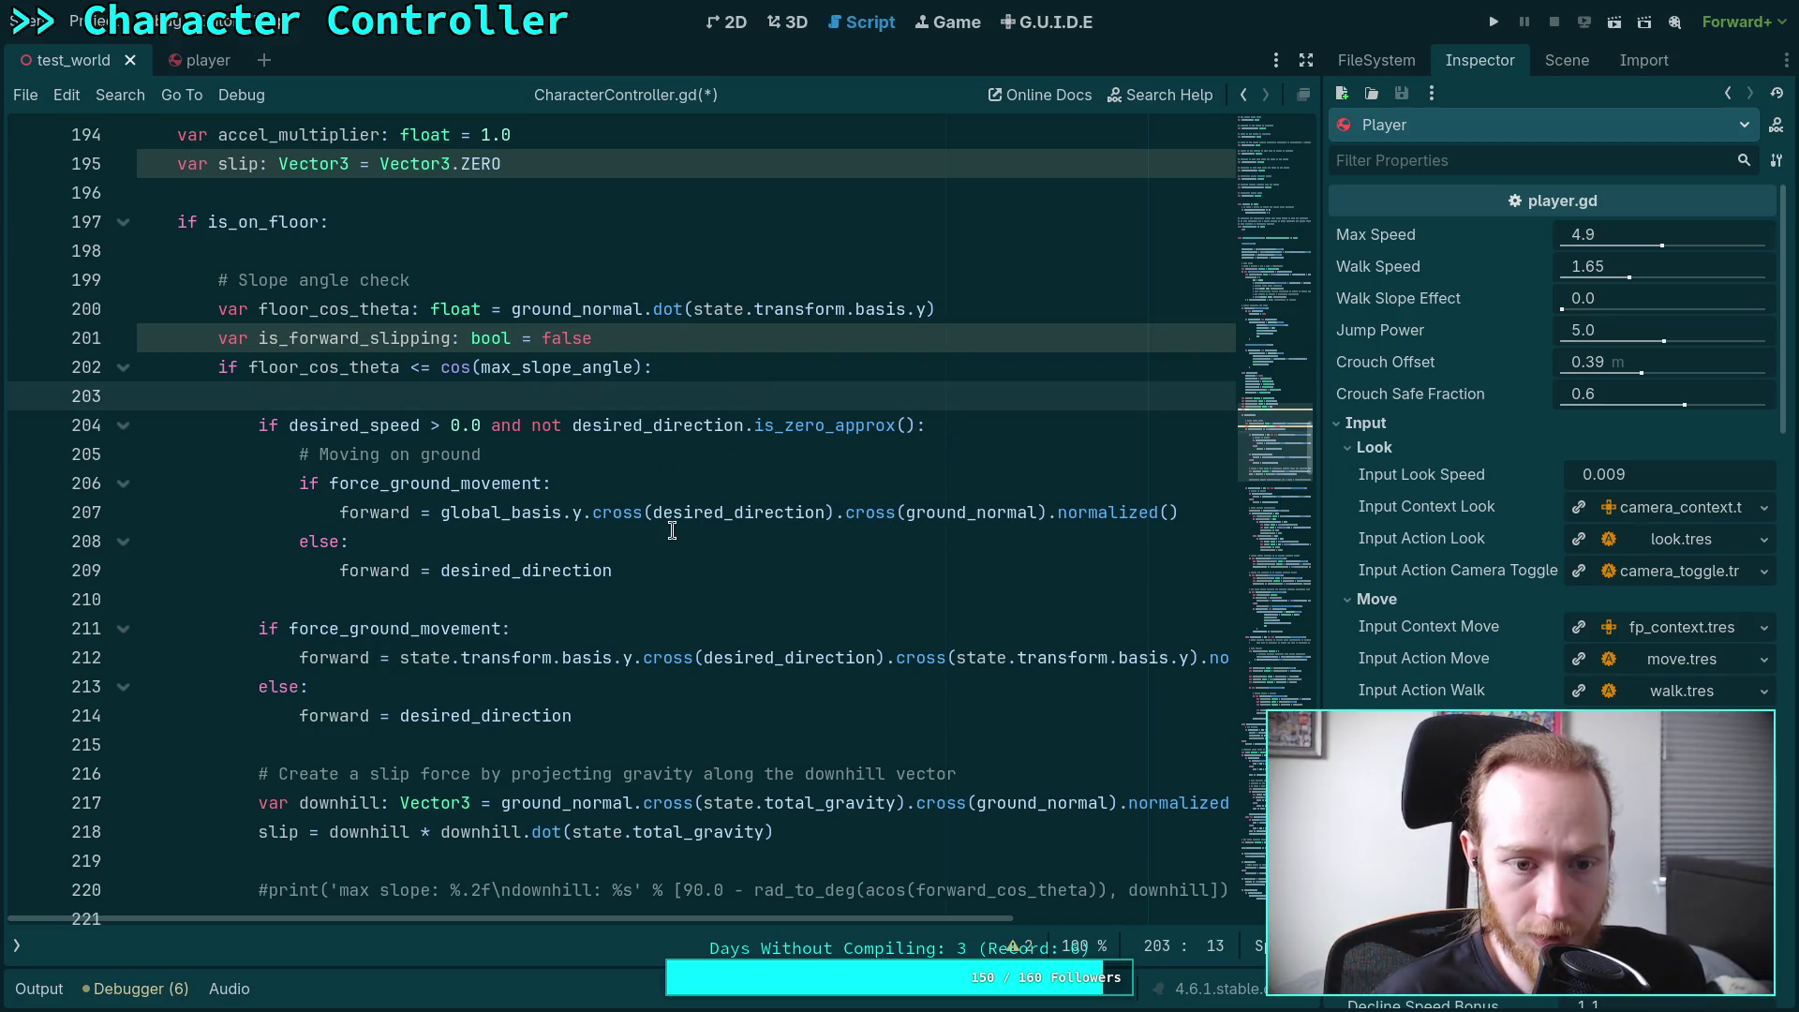
pyautogui.press('Down')
pyautogui.press('End')
pyautogui.press('Return')
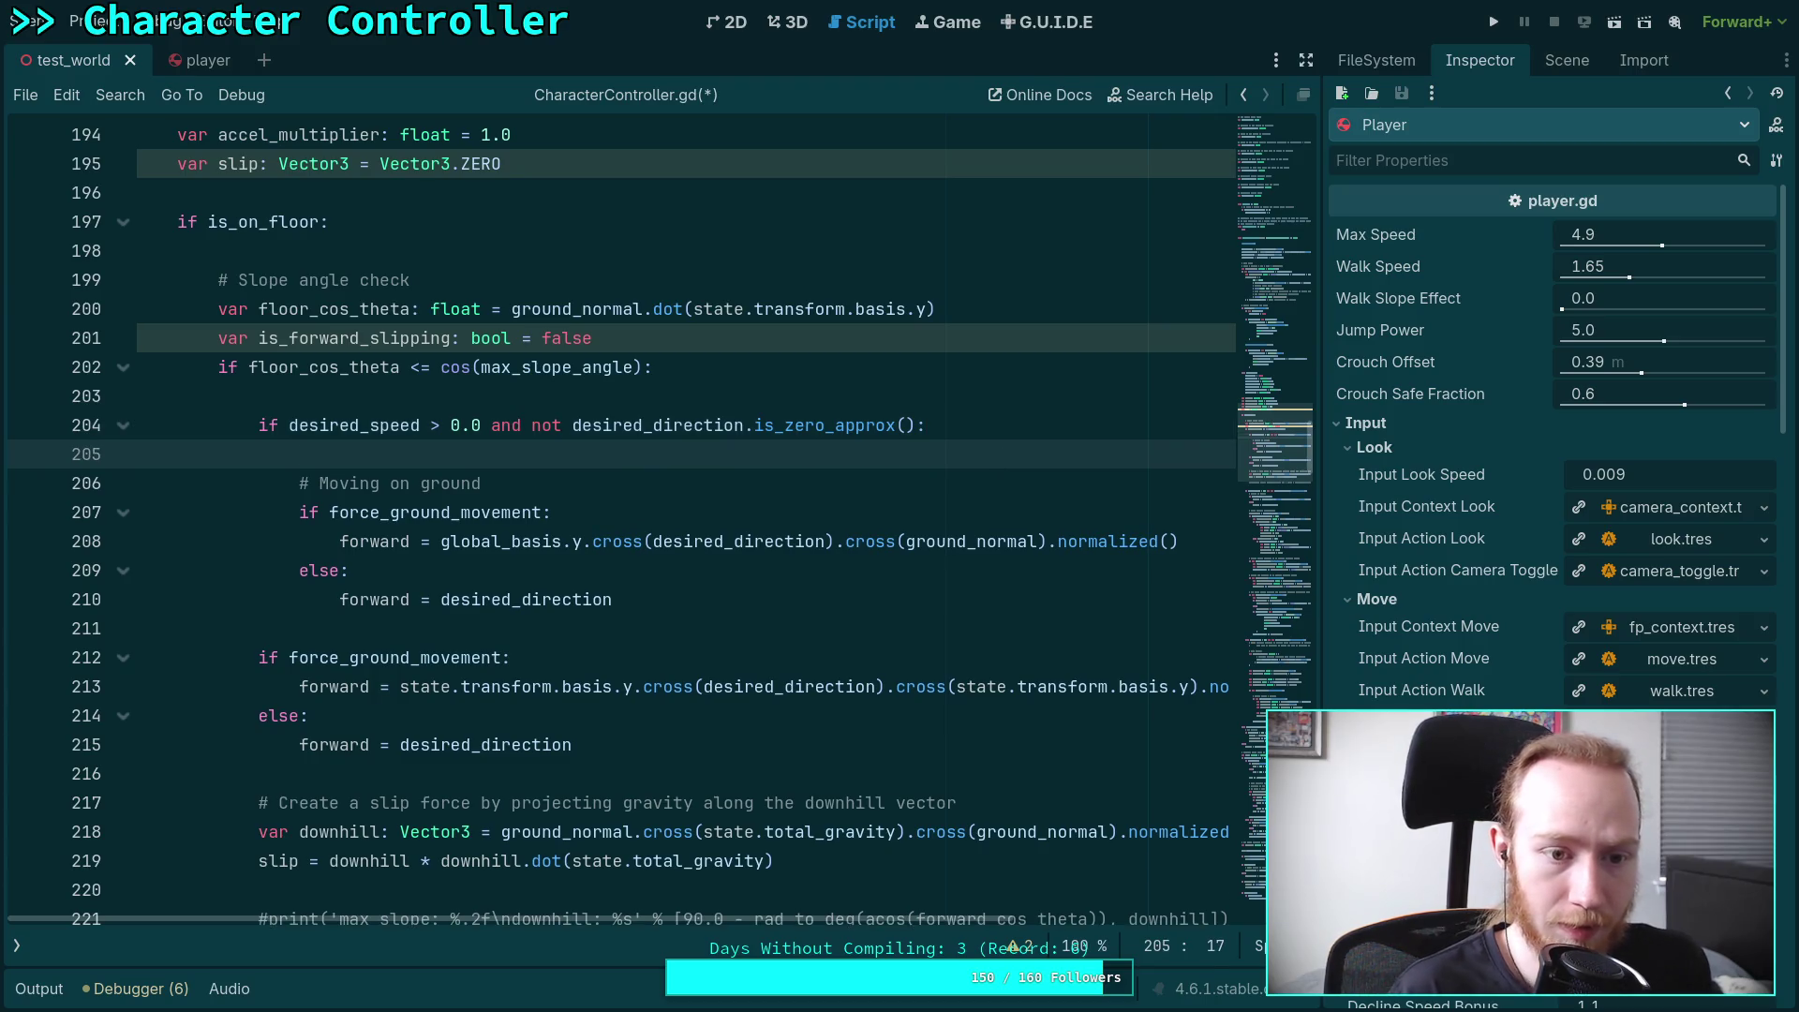
pyautogui.write('is_f')
pyautogui.press('Return')
pyautogui.write('= true')
# Wrap the stable-ground forward block in 'if not is_forward_slipping:' and indent it
pyautogui.scroll(-4, 411, 700)
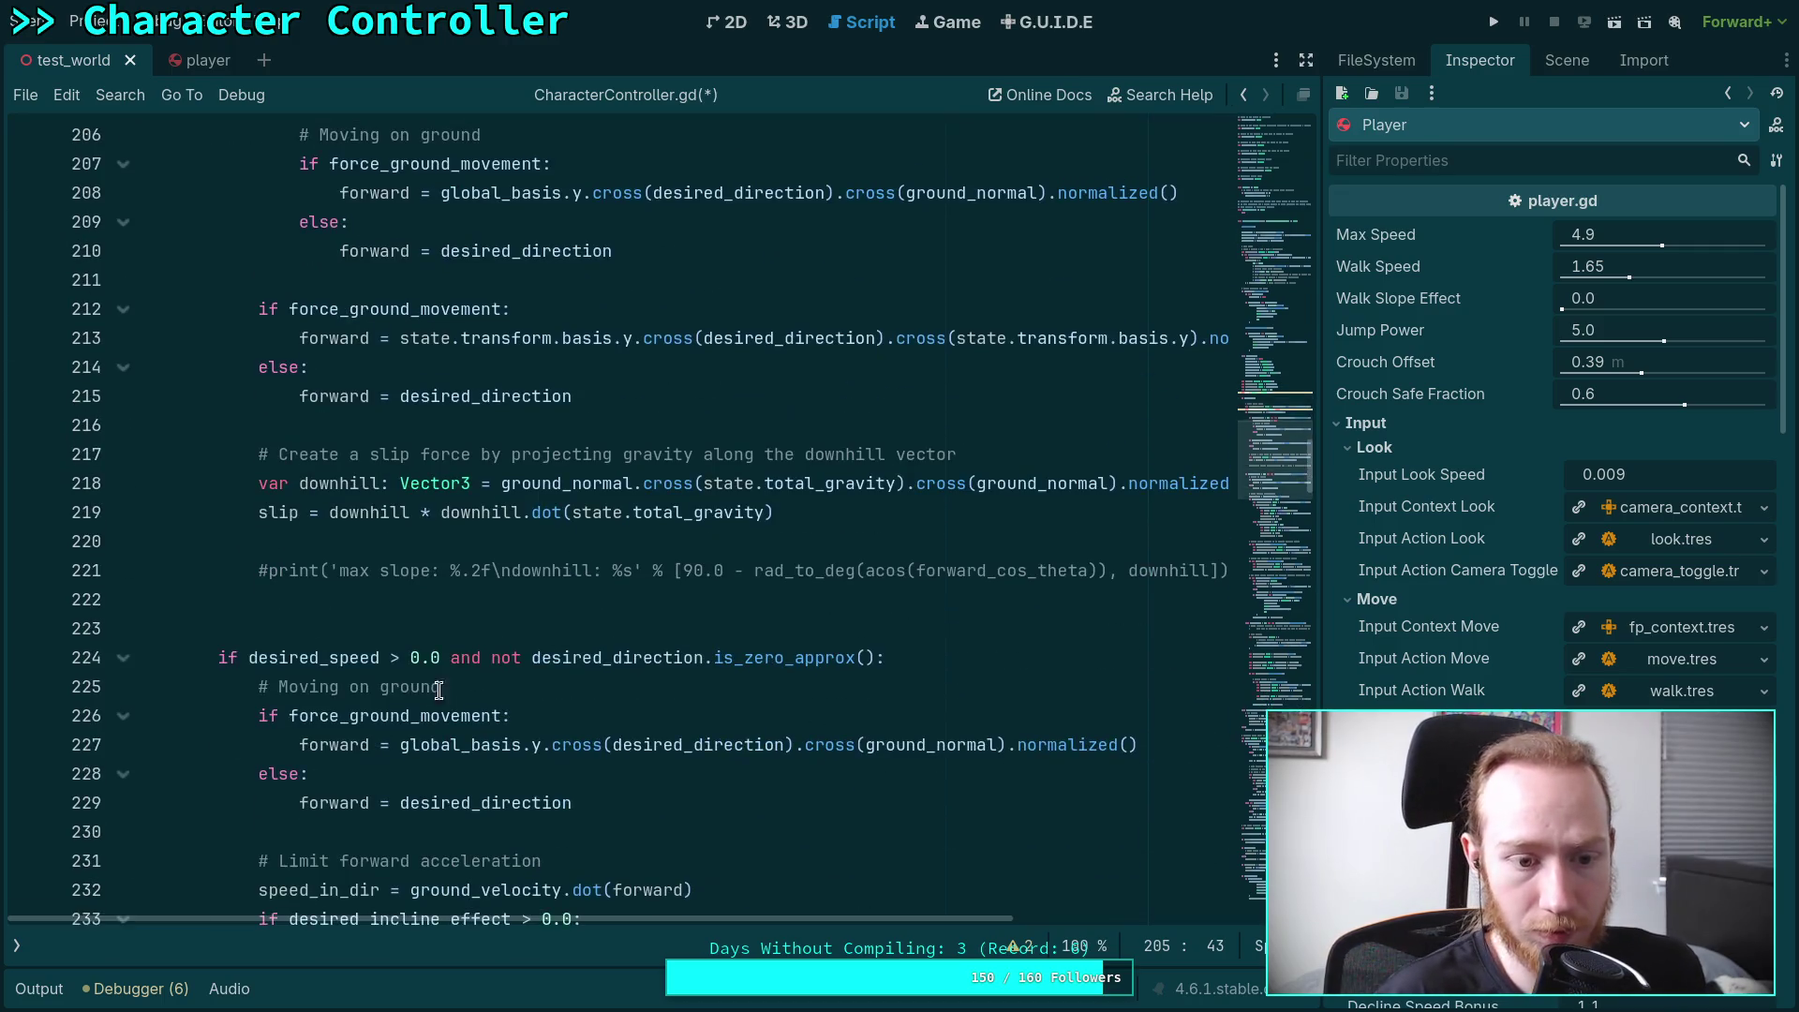
pyautogui.click(529, 689)
pyautogui.press('Return')
pyautogui.write('if ')
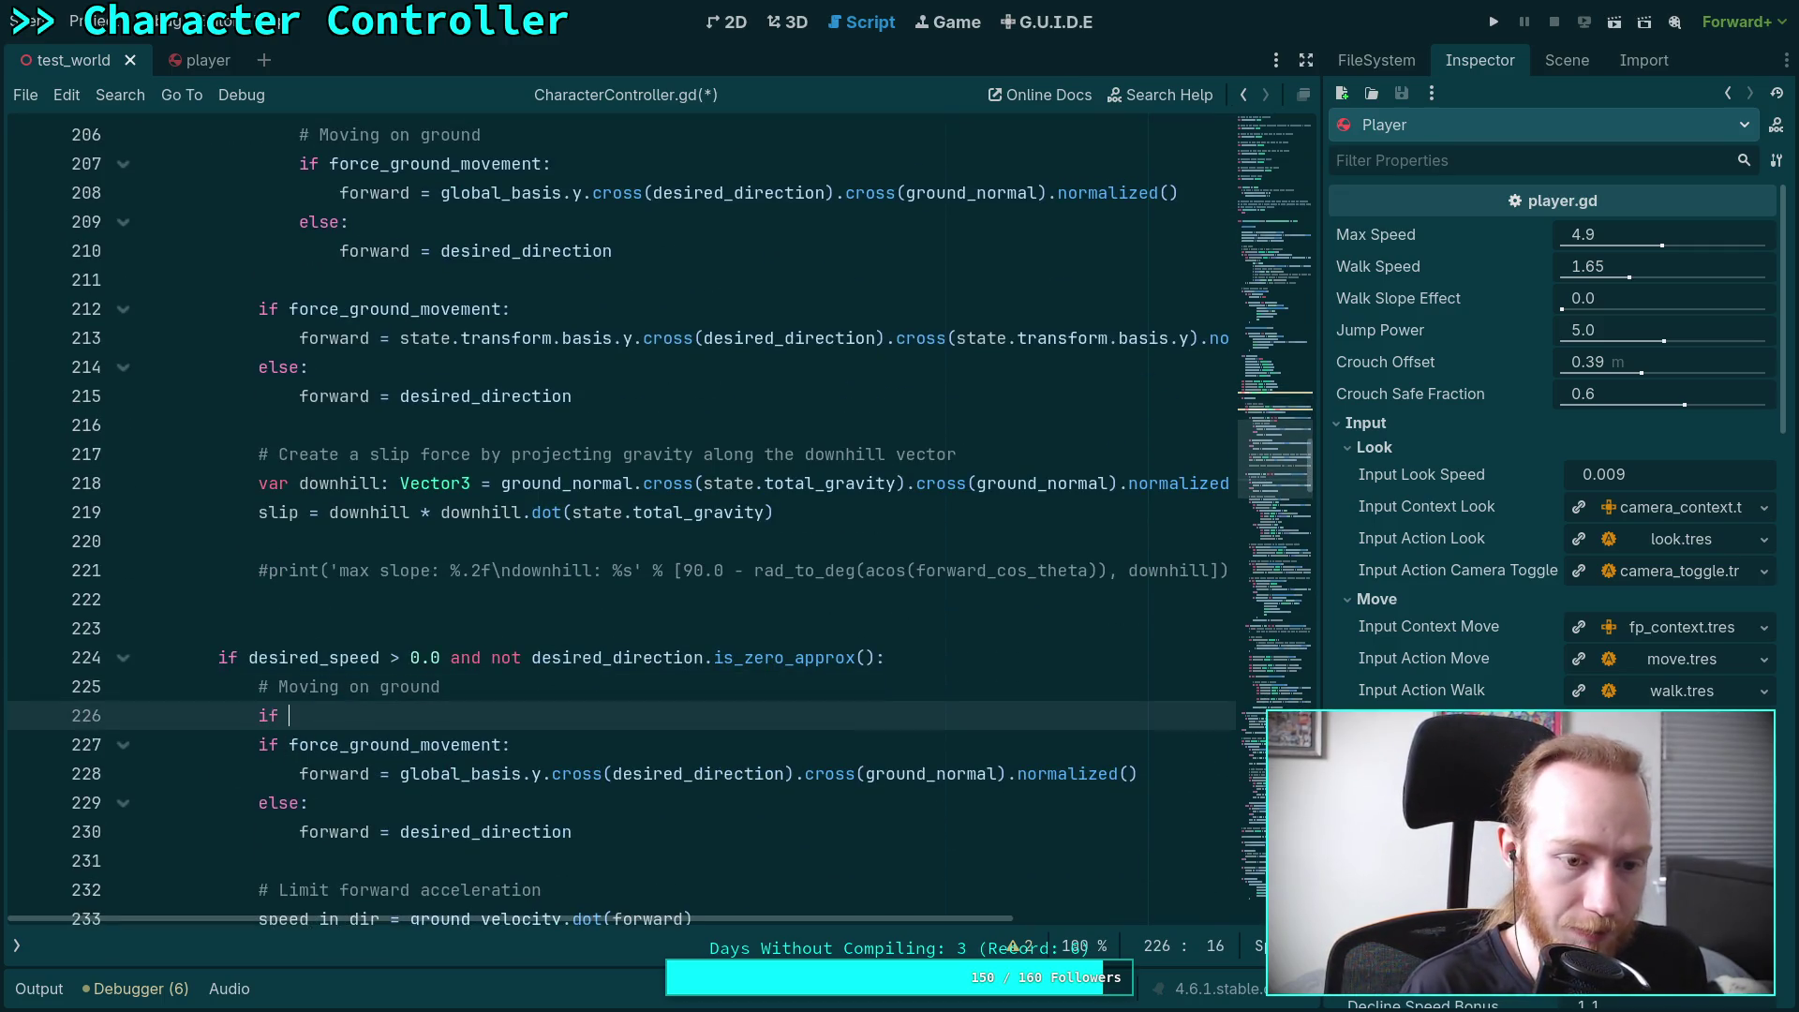
pyautogui.write('not is_fo')
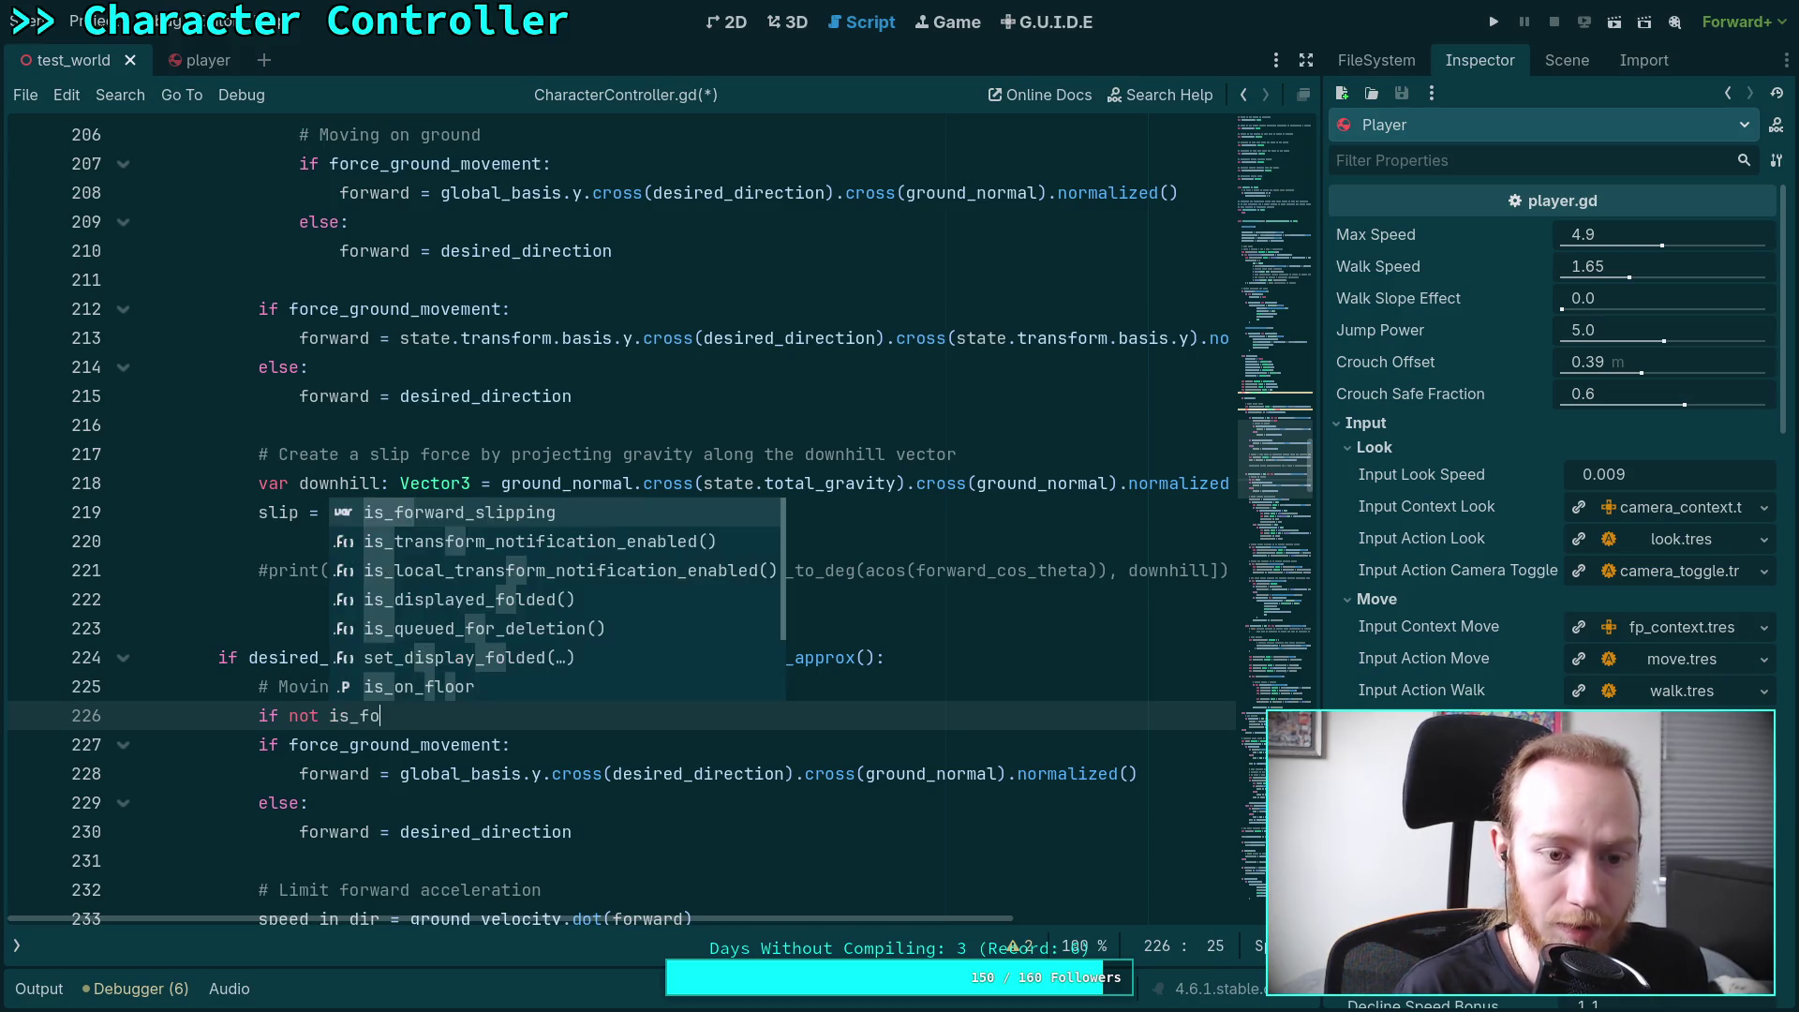
pyautogui.press('Return')
pyautogui.write(':')
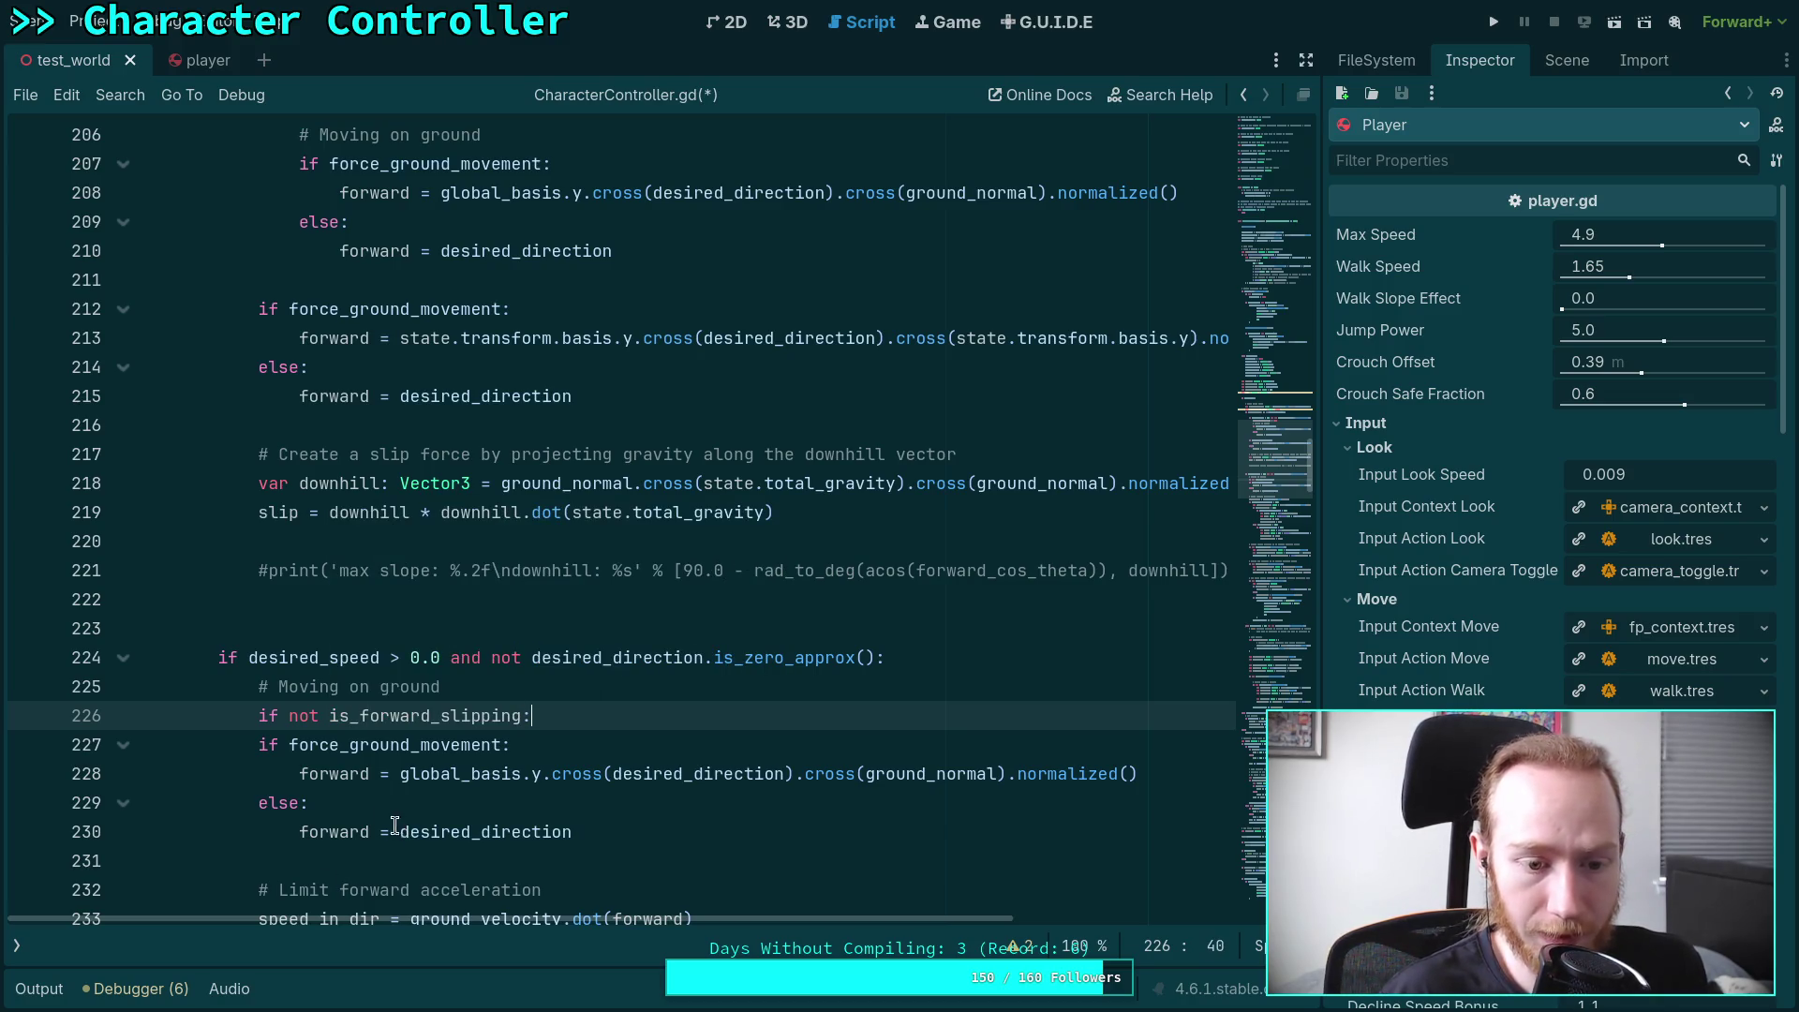
pyautogui.scroll(2, 415, 782)
pyautogui.scroll(-2, 374, 776)
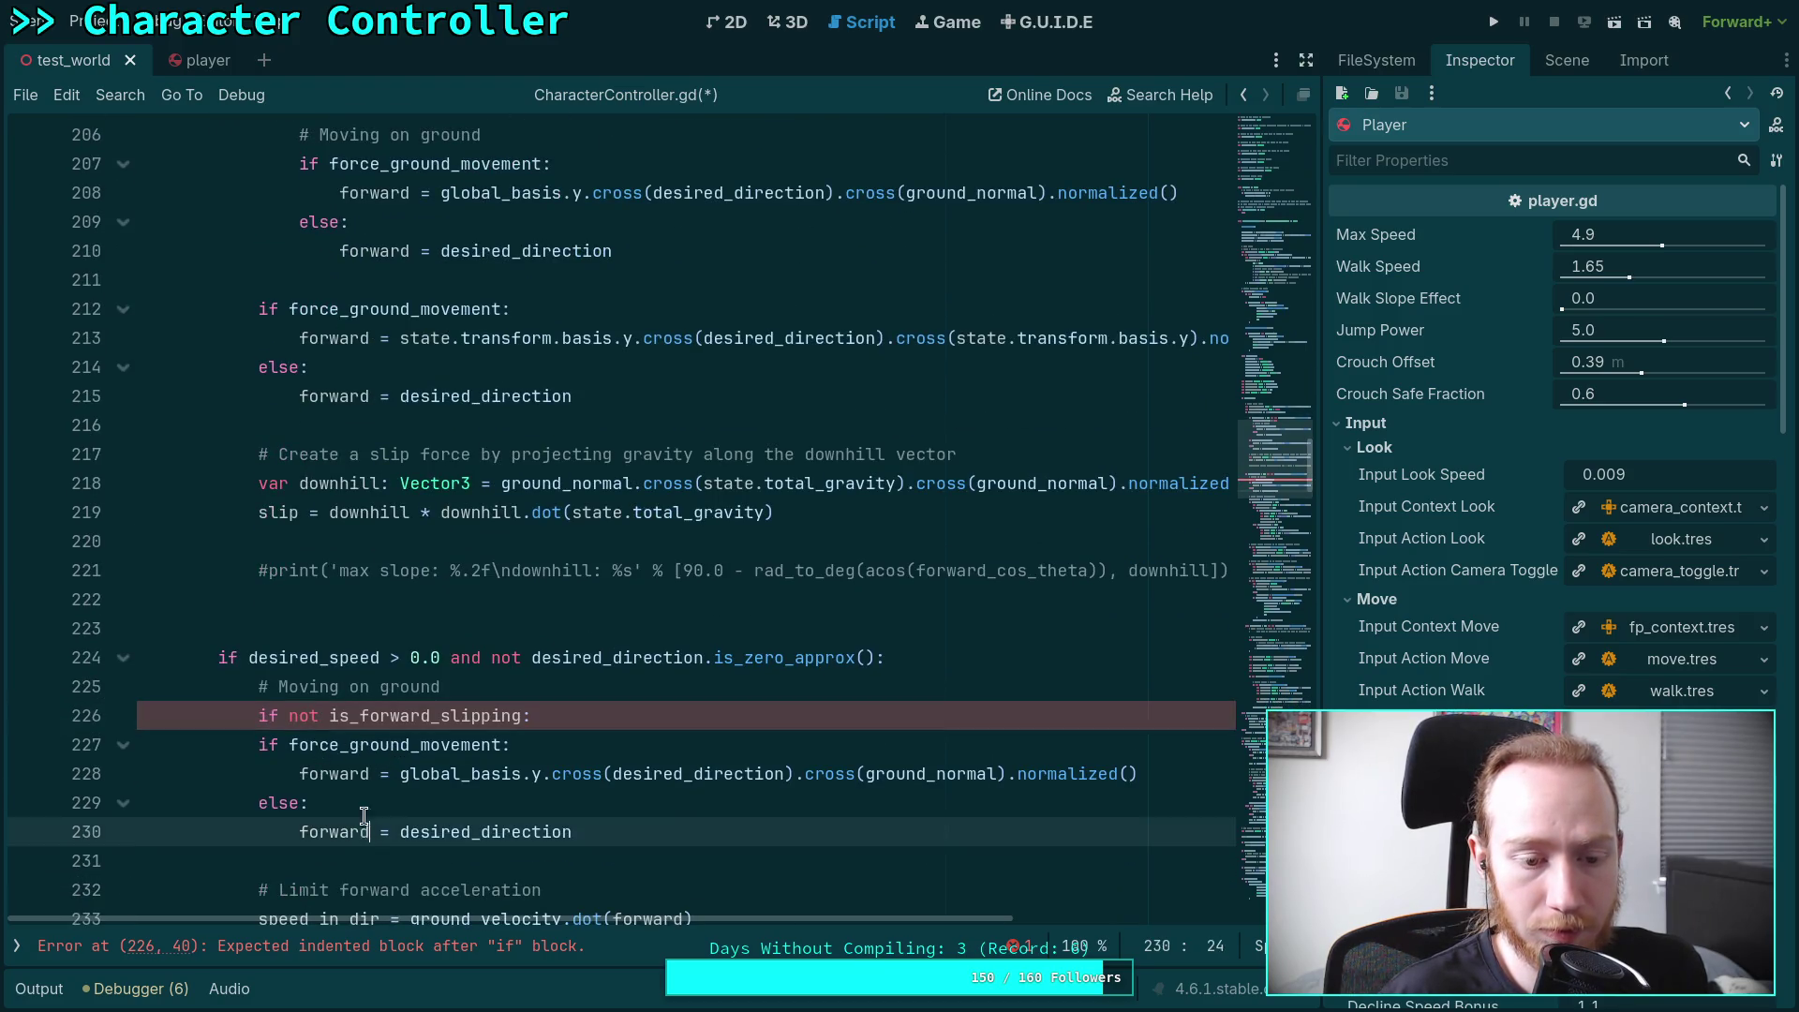
pyautogui.moveTo(370, 826); pyautogui.dragTo(366, 745)
pyautogui.press('Tab')
# Add 'stable' to the Moving on ground comment and review the global_basis code
pyautogui.click(505, 690)
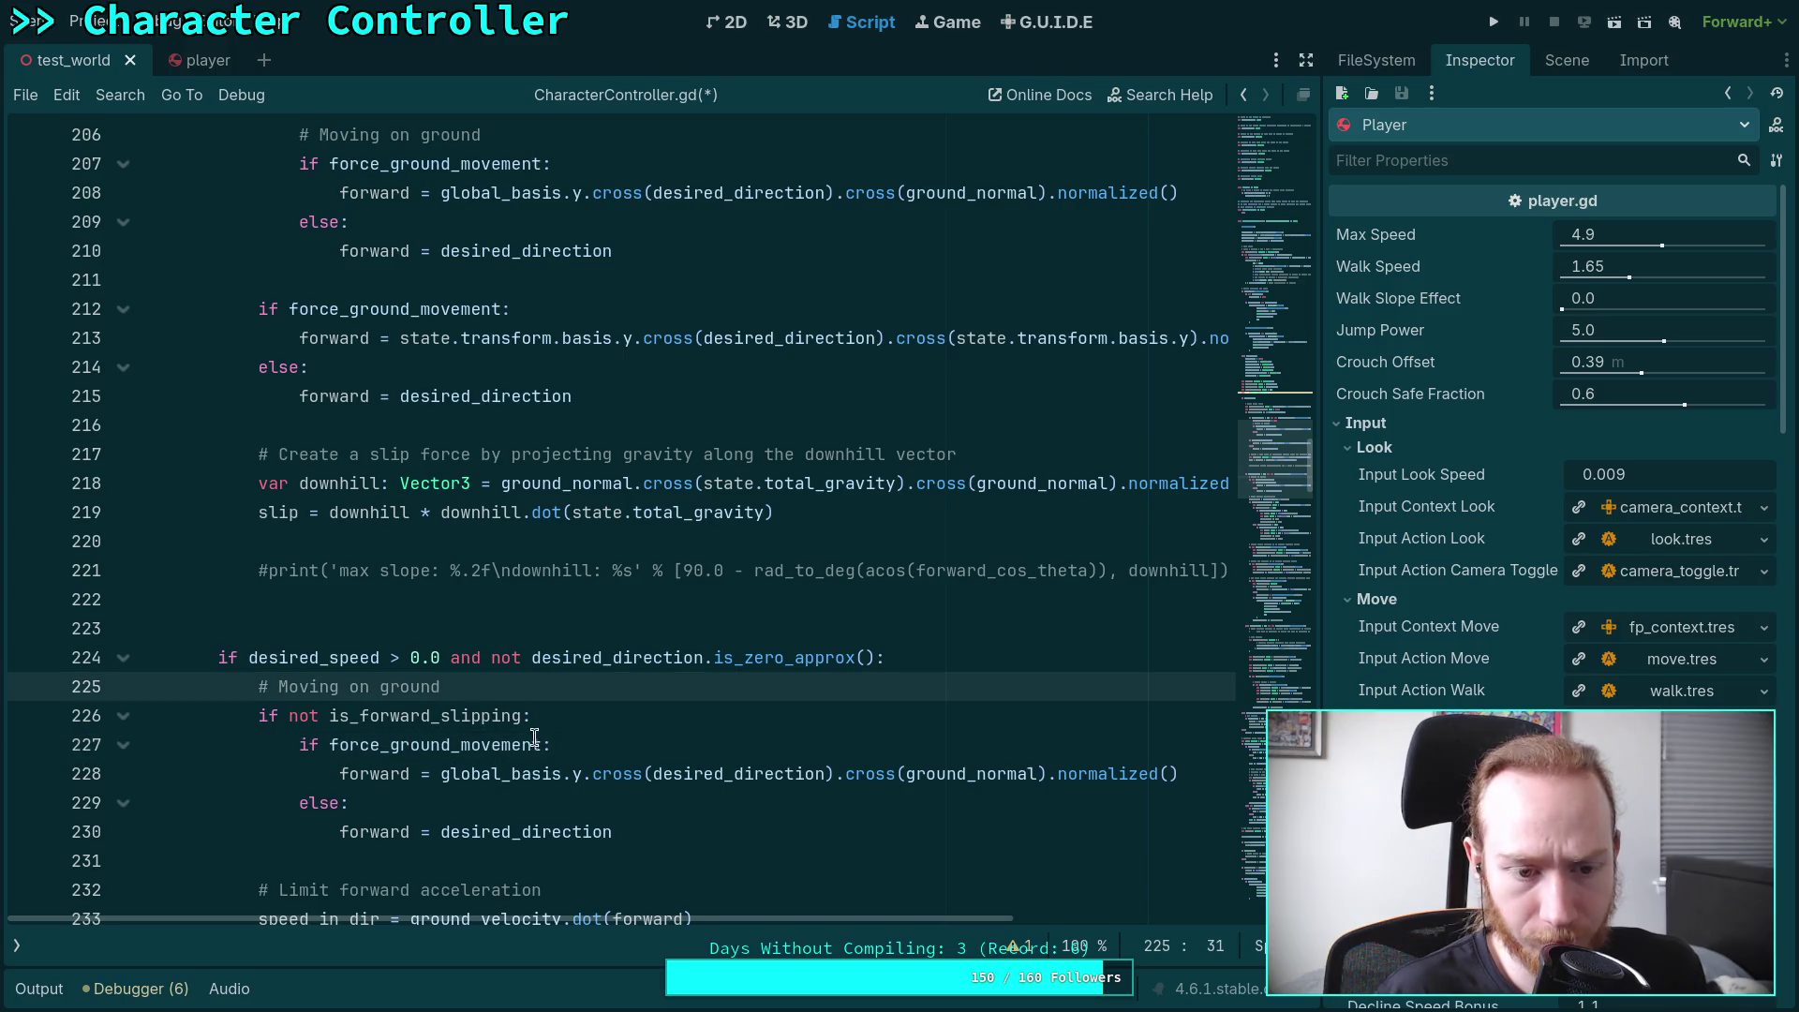
pyautogui.write('stable')
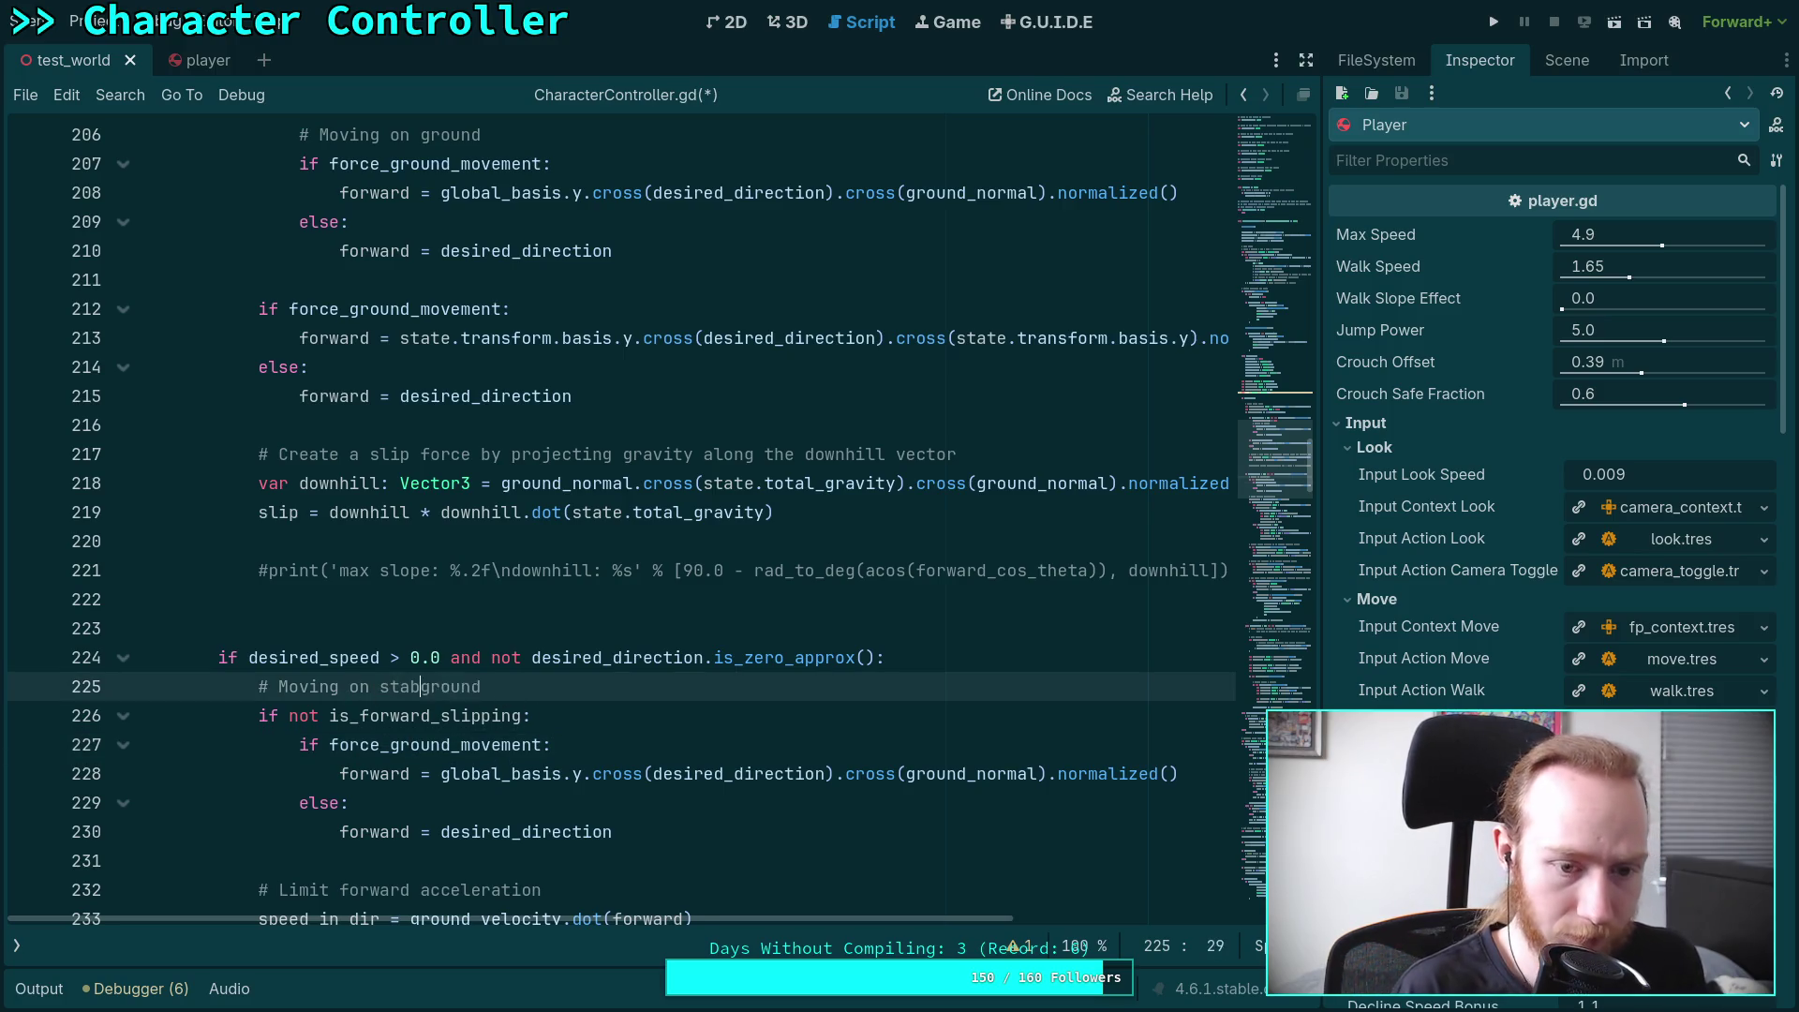
pyautogui.scroll(-1, 382, 692)
pyautogui.moveTo(690, 745); pyautogui.dragTo(330, 661)
pyautogui.scroll(4, 652, 686)
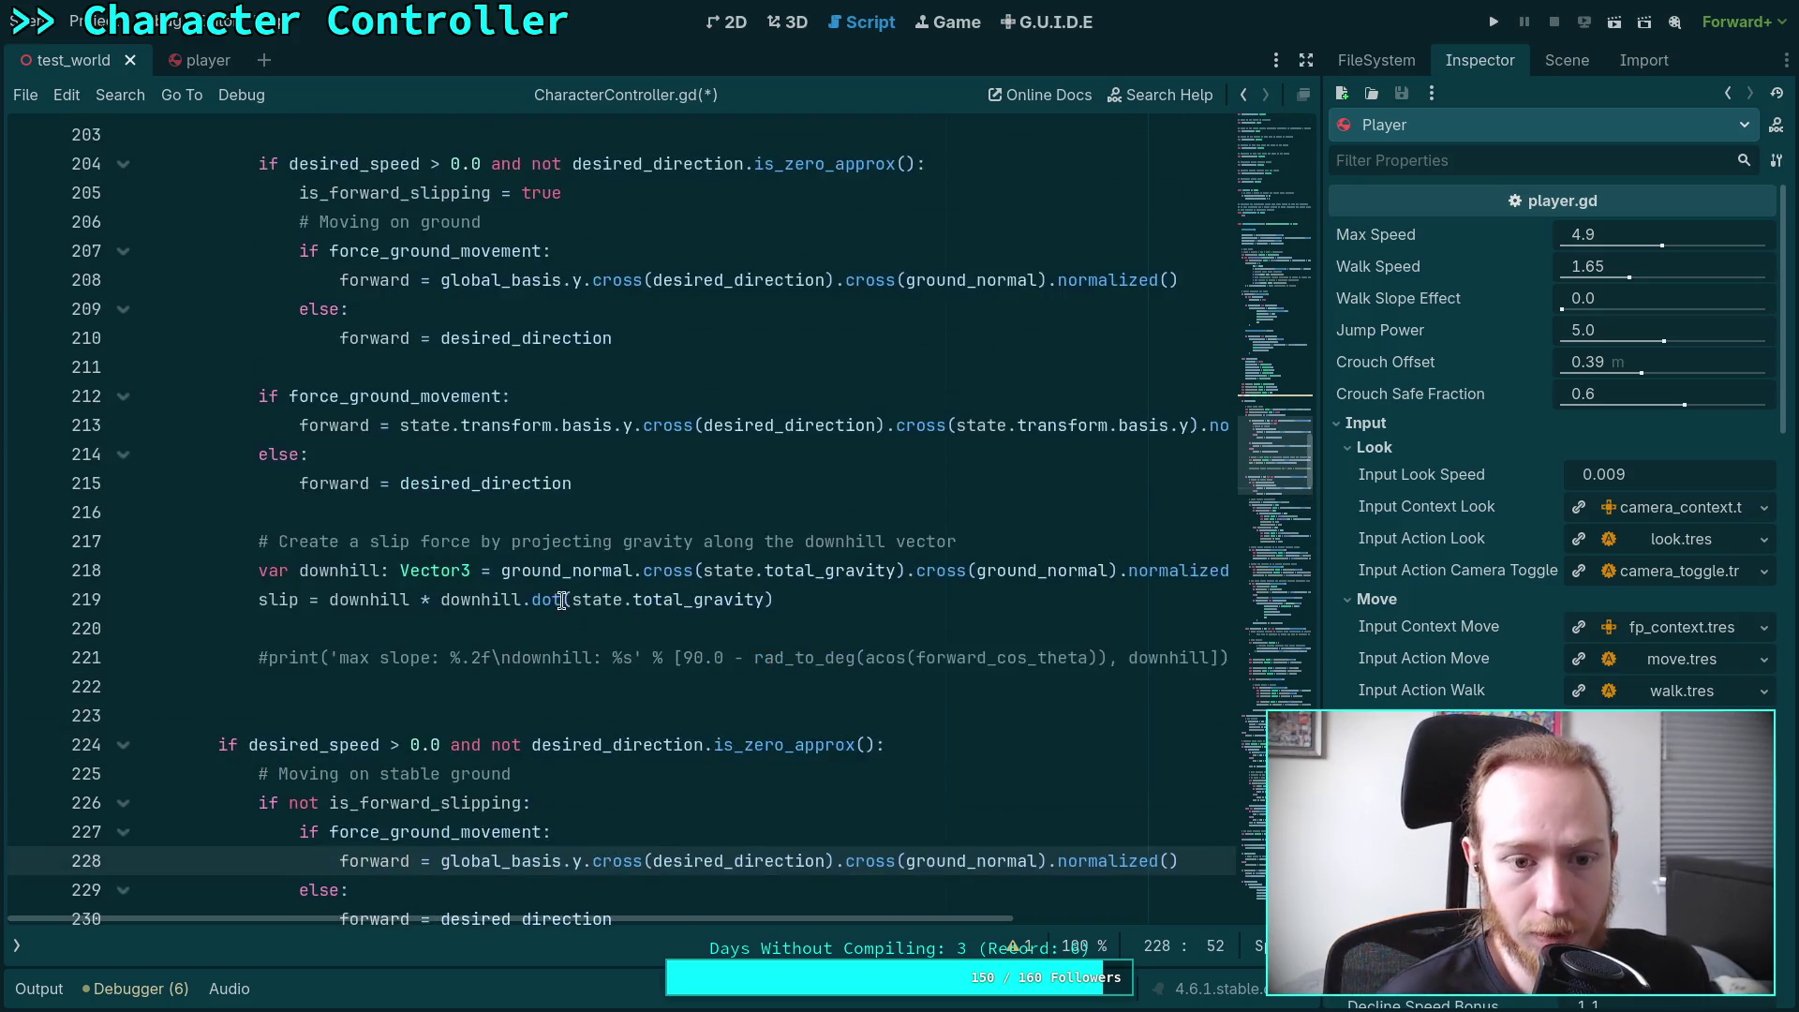
pyautogui.scroll(1, 449, 566)
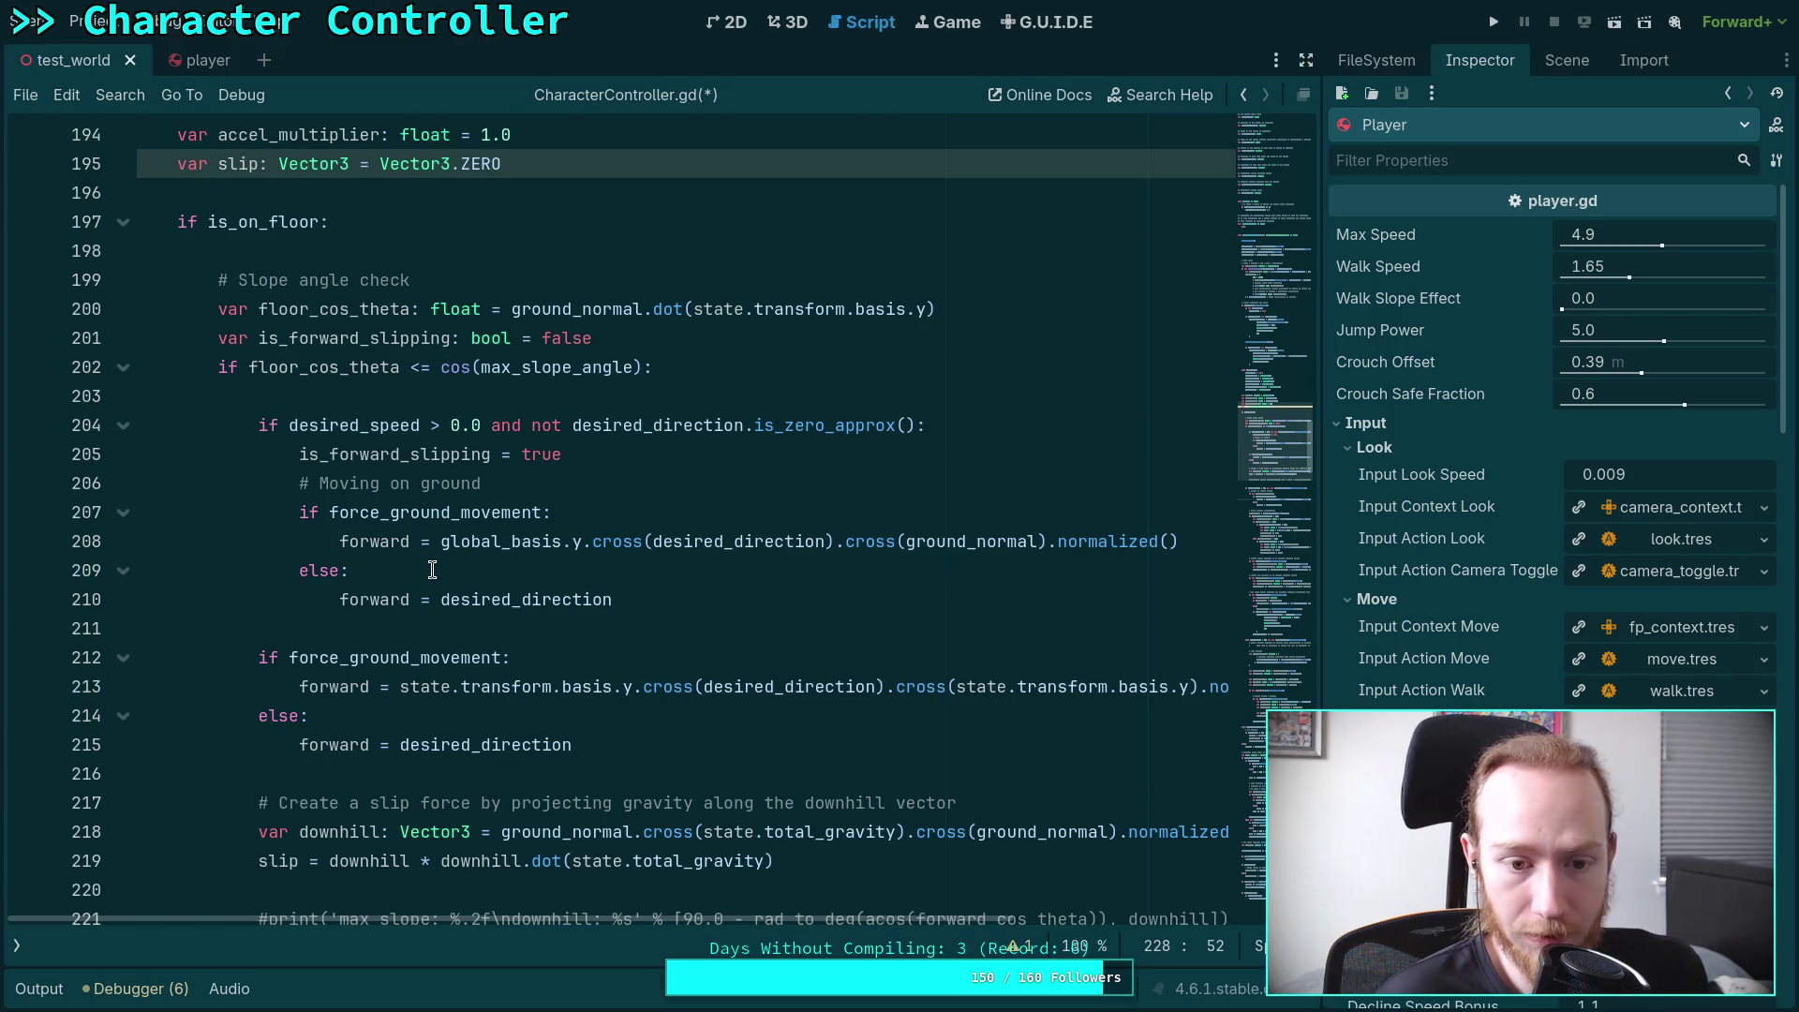
pyautogui.scroll(-6, 432, 569)
pyautogui.scroll(3, 789, 615)
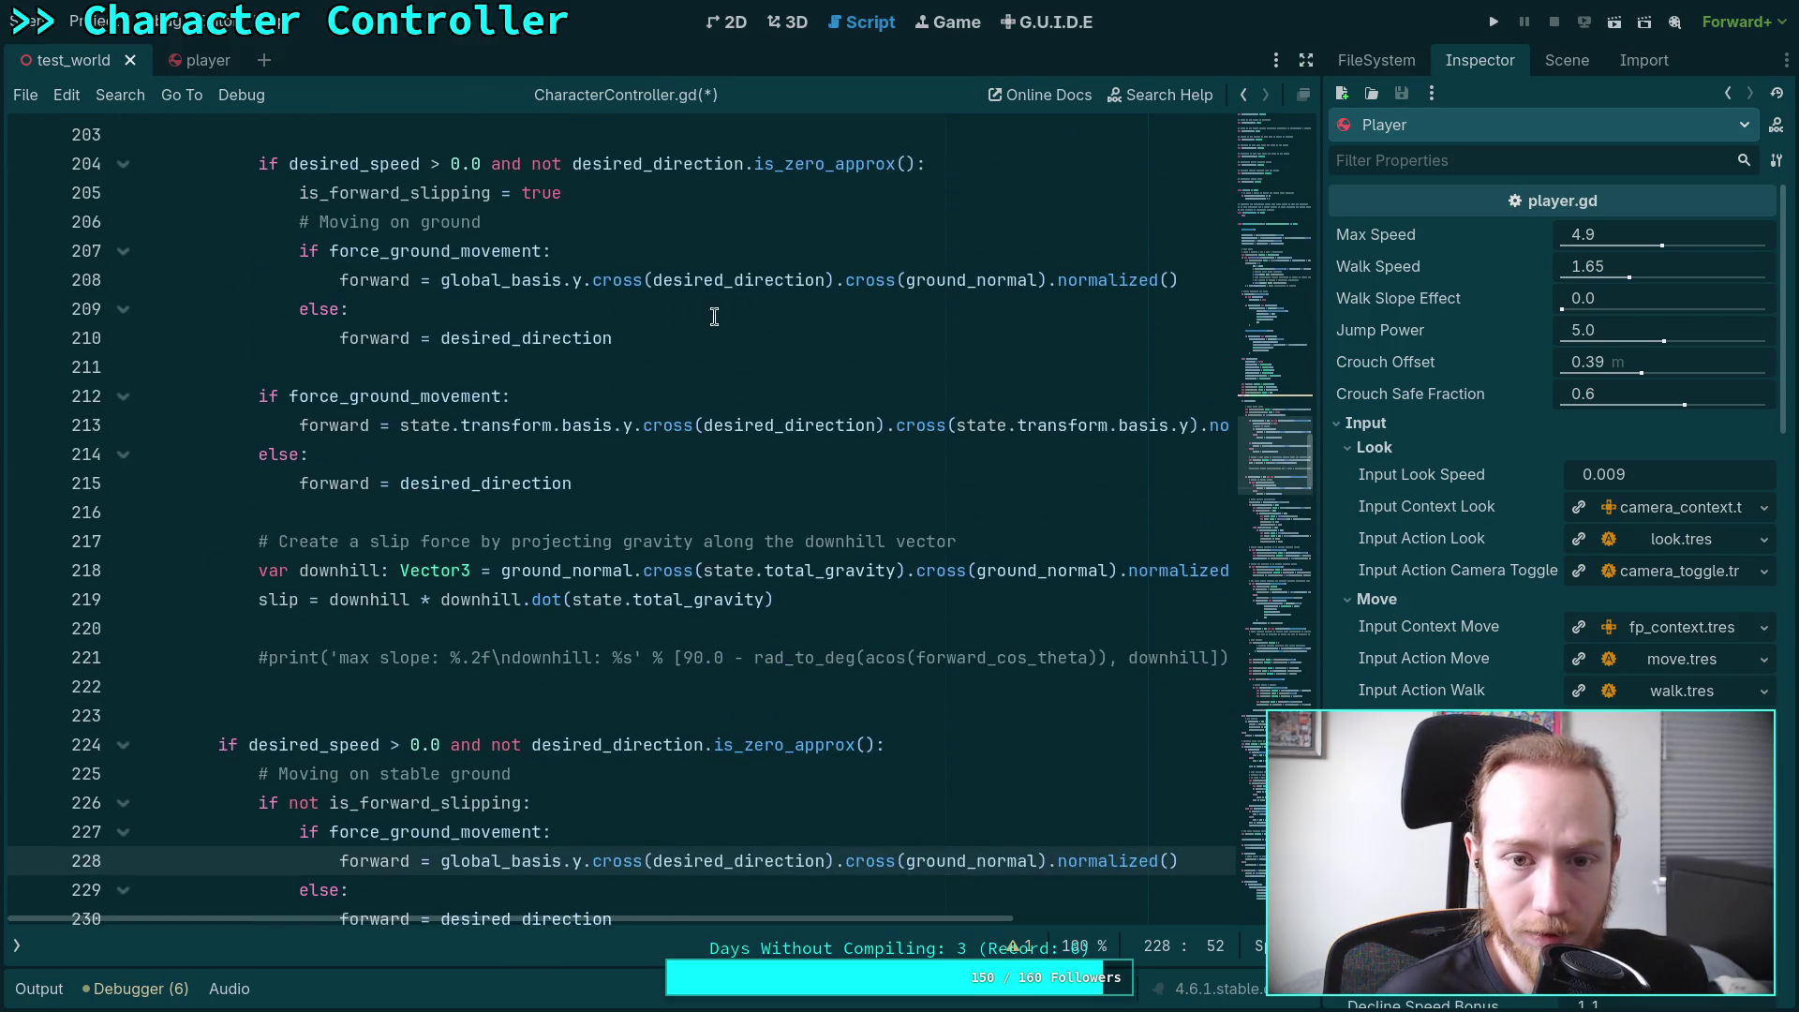
pyautogui.doubleClick(495, 281)
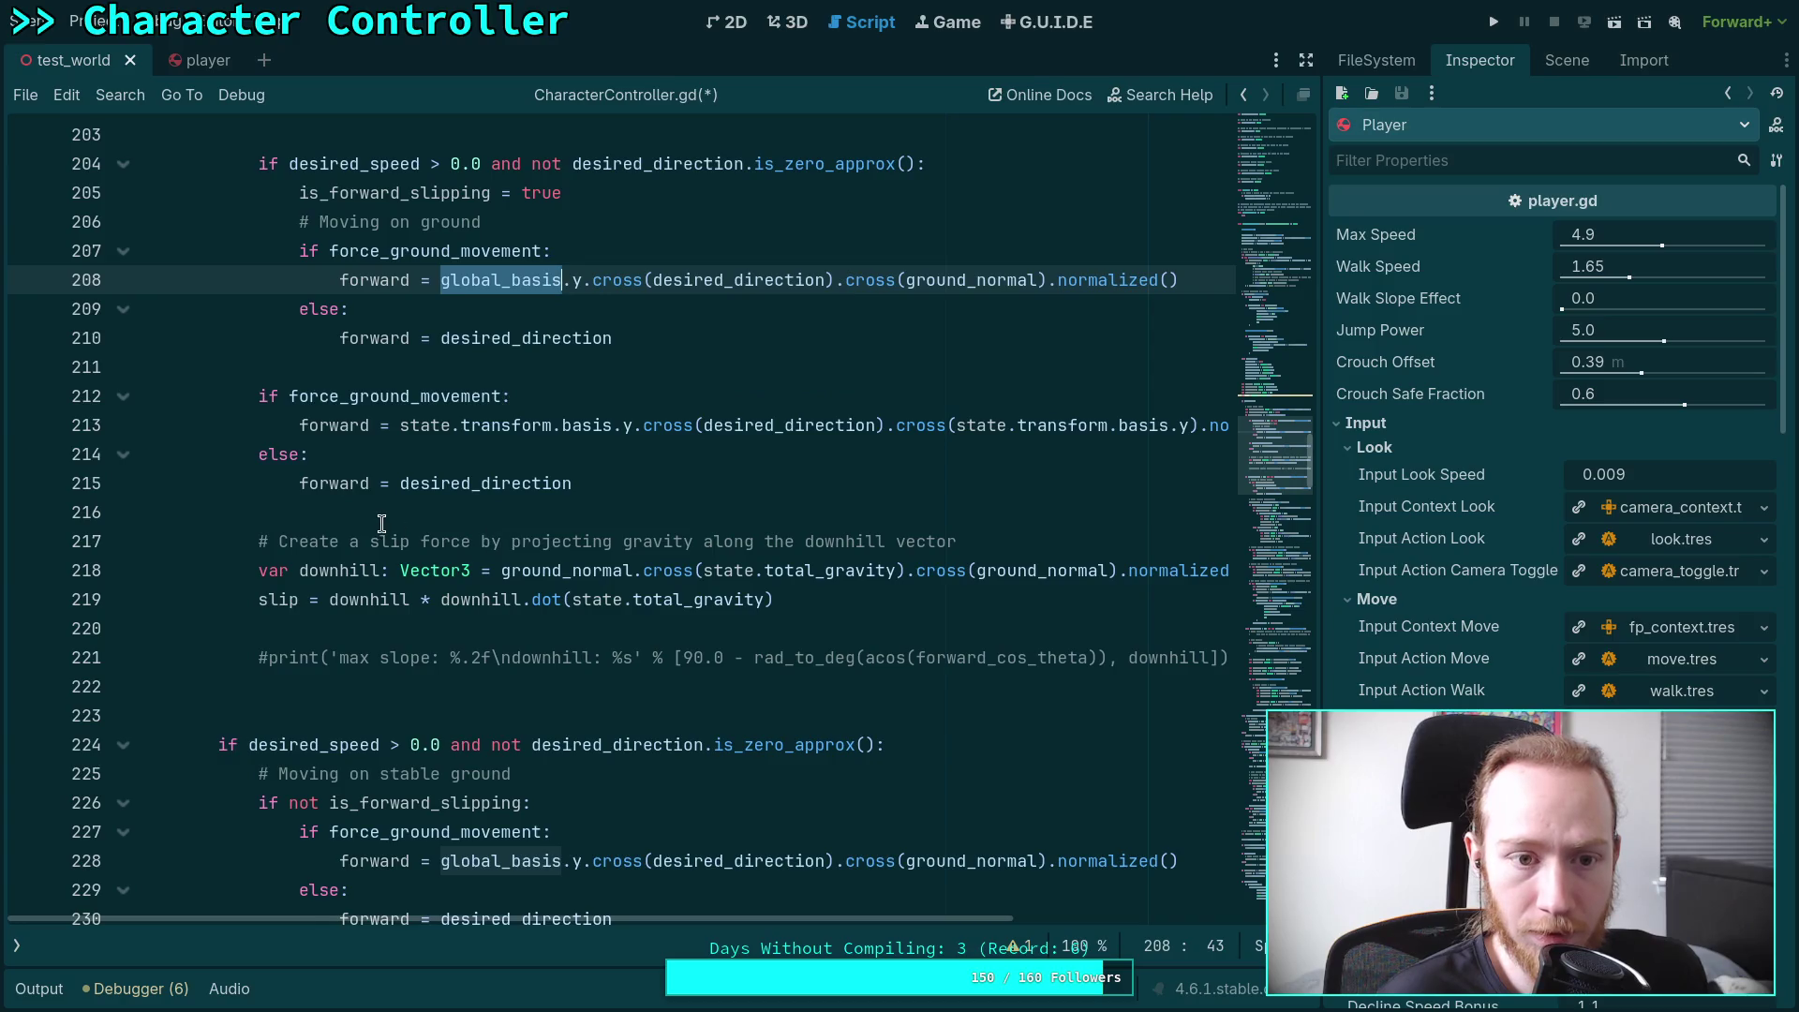
pyautogui.scroll(2, 450, 536)
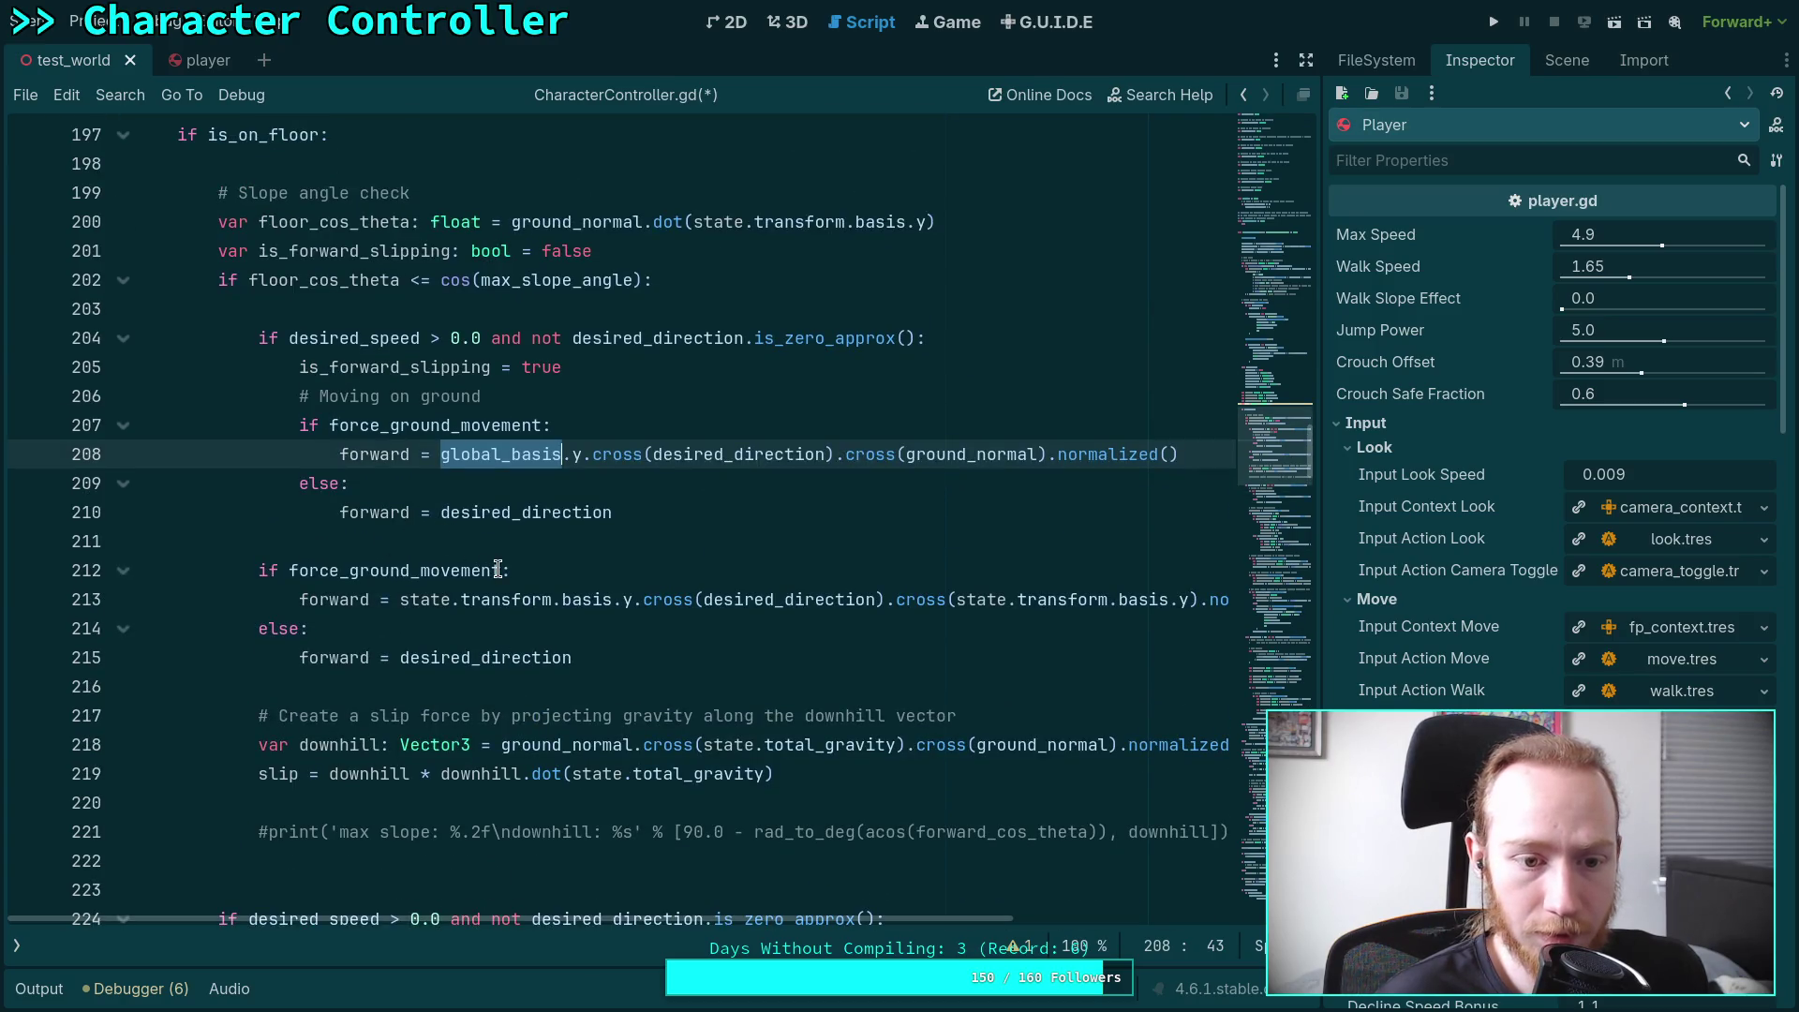
pyautogui.click(364, 512)
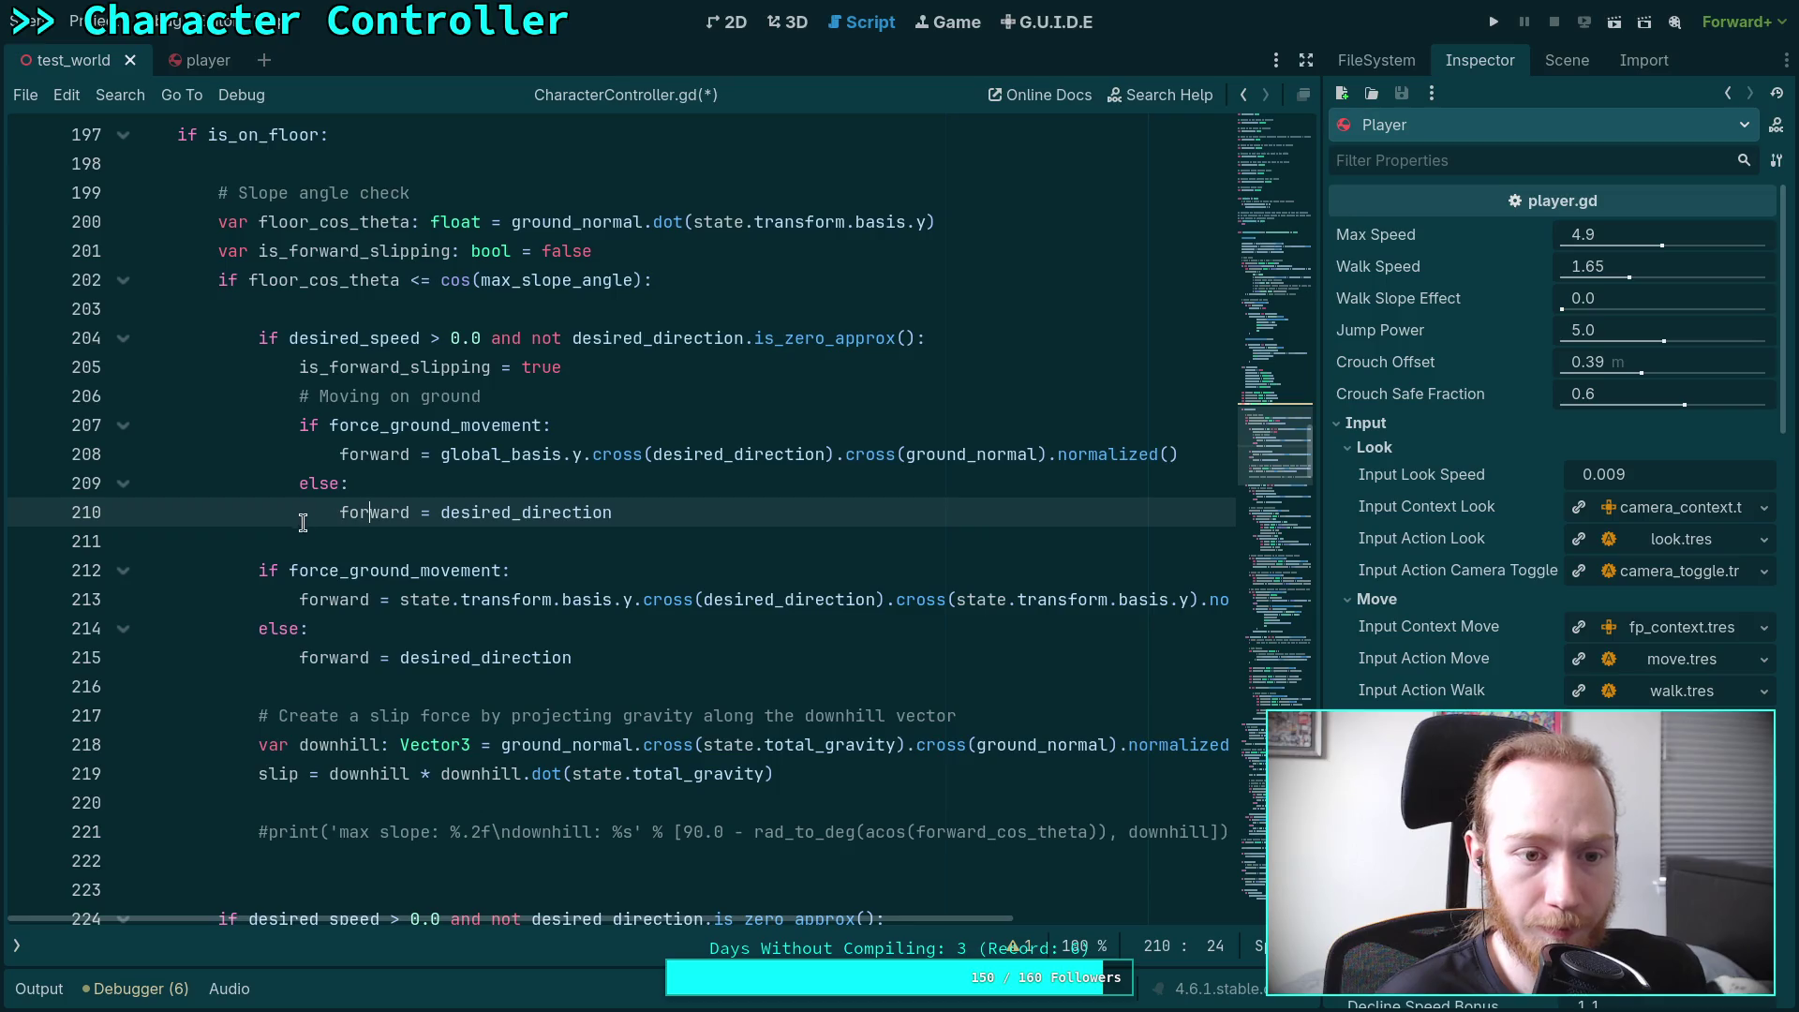
# Move the second force_ground_movement block into the steep branch, indent it, and delete the duplicate lines
pyautogui.moveTo(596, 660)
pyautogui.mouseDown()
pyautogui.moveTo(262, 629)
pyautogui.moveTo(258, 572)
pyautogui.mouseUp()
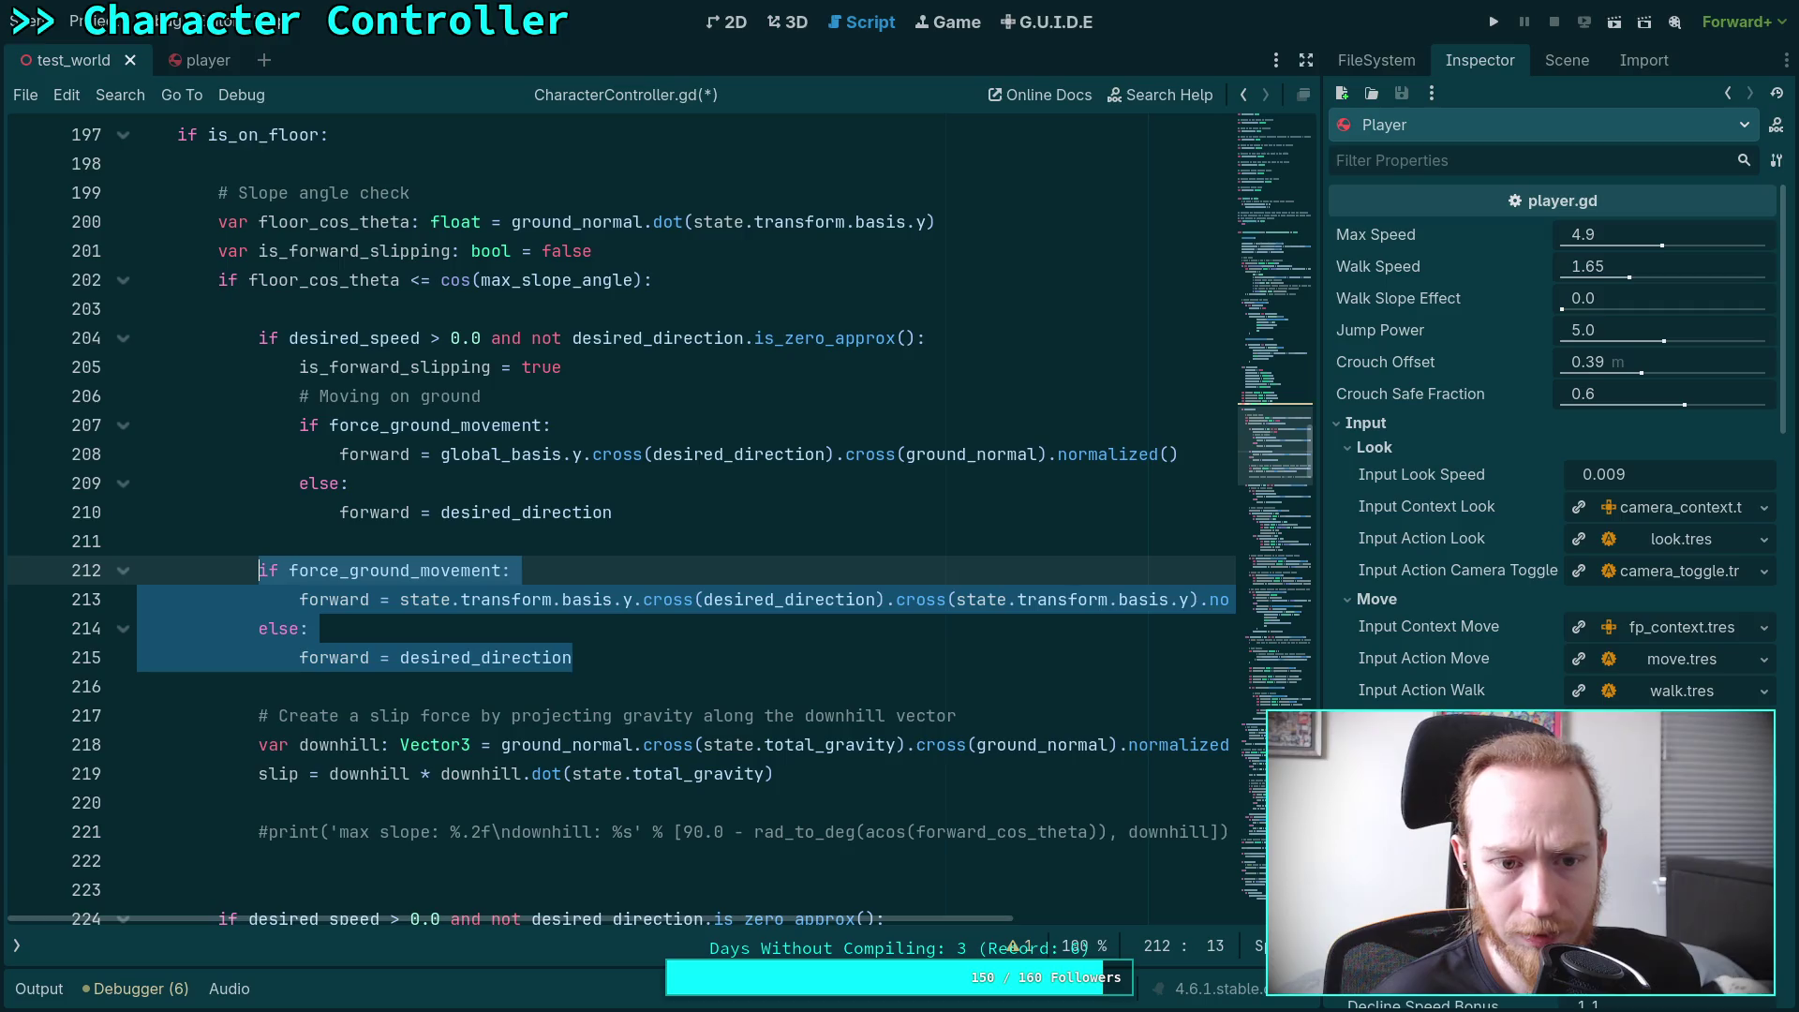
pyautogui.hotkey('alt', 'Up')
pyautogui.hotkey('alt', 'Up')
pyautogui.hotkey('alt', 'Up')
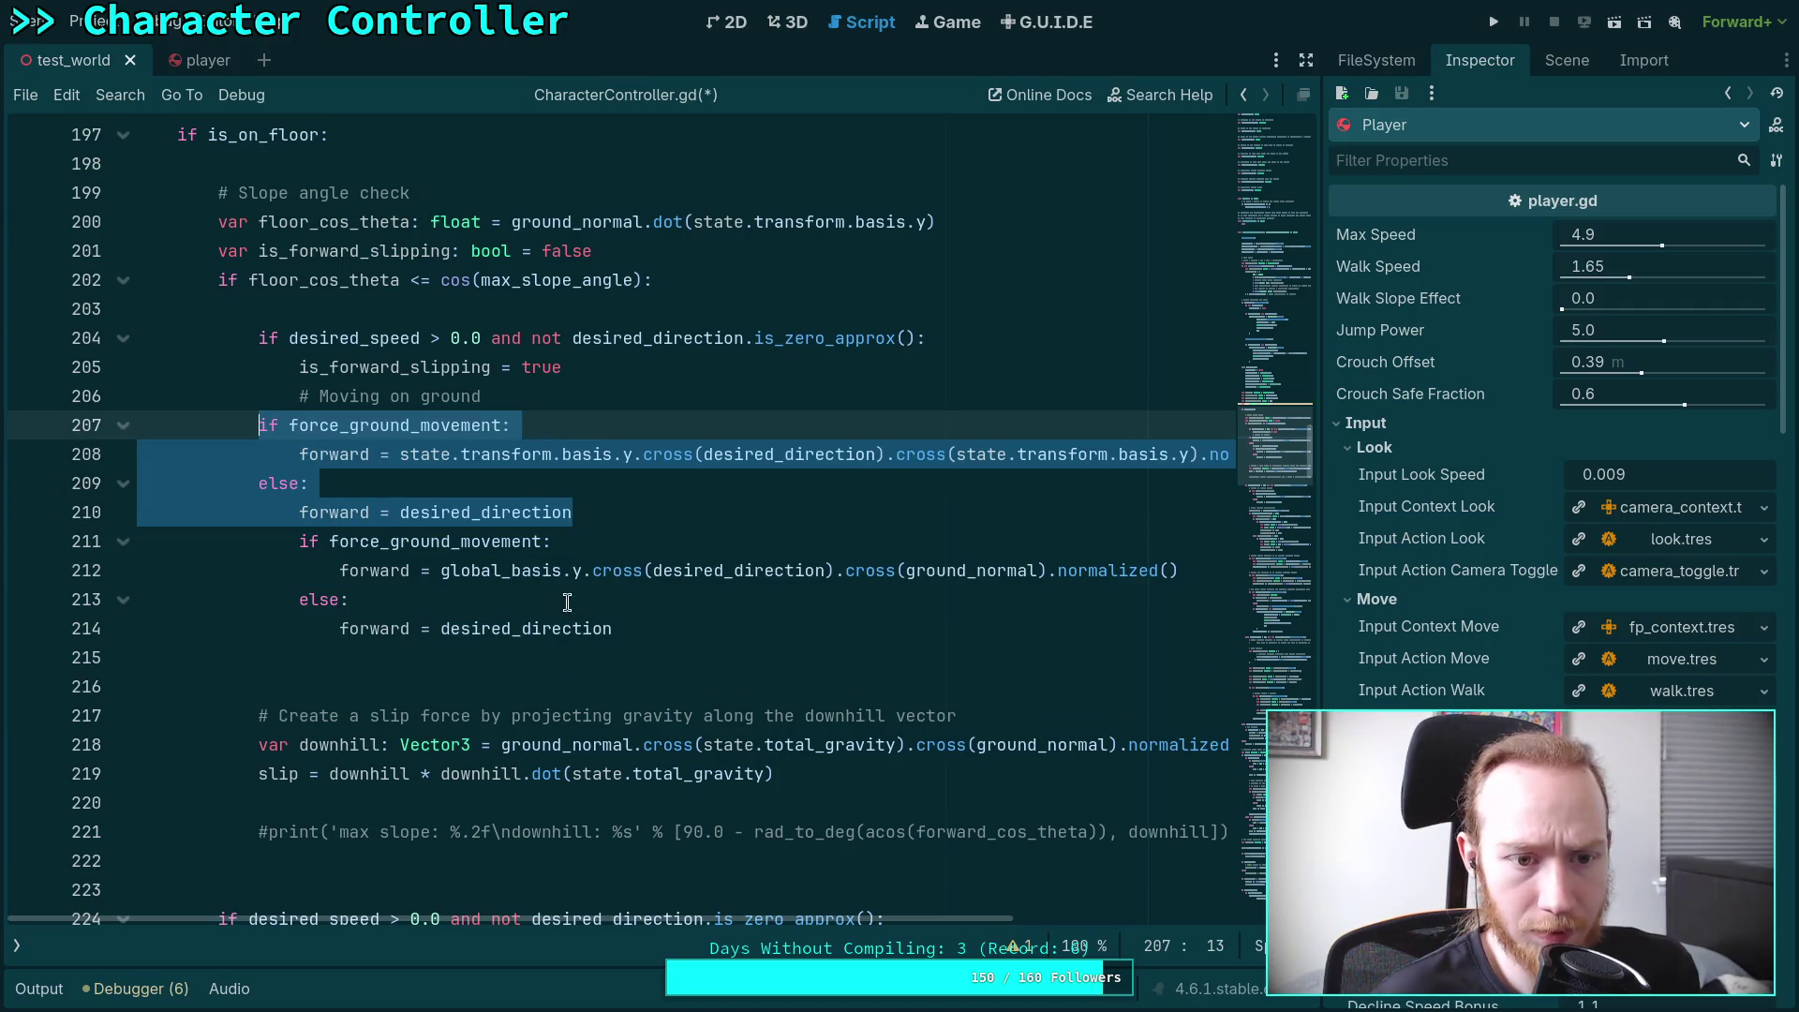
pyautogui.press('Tab')
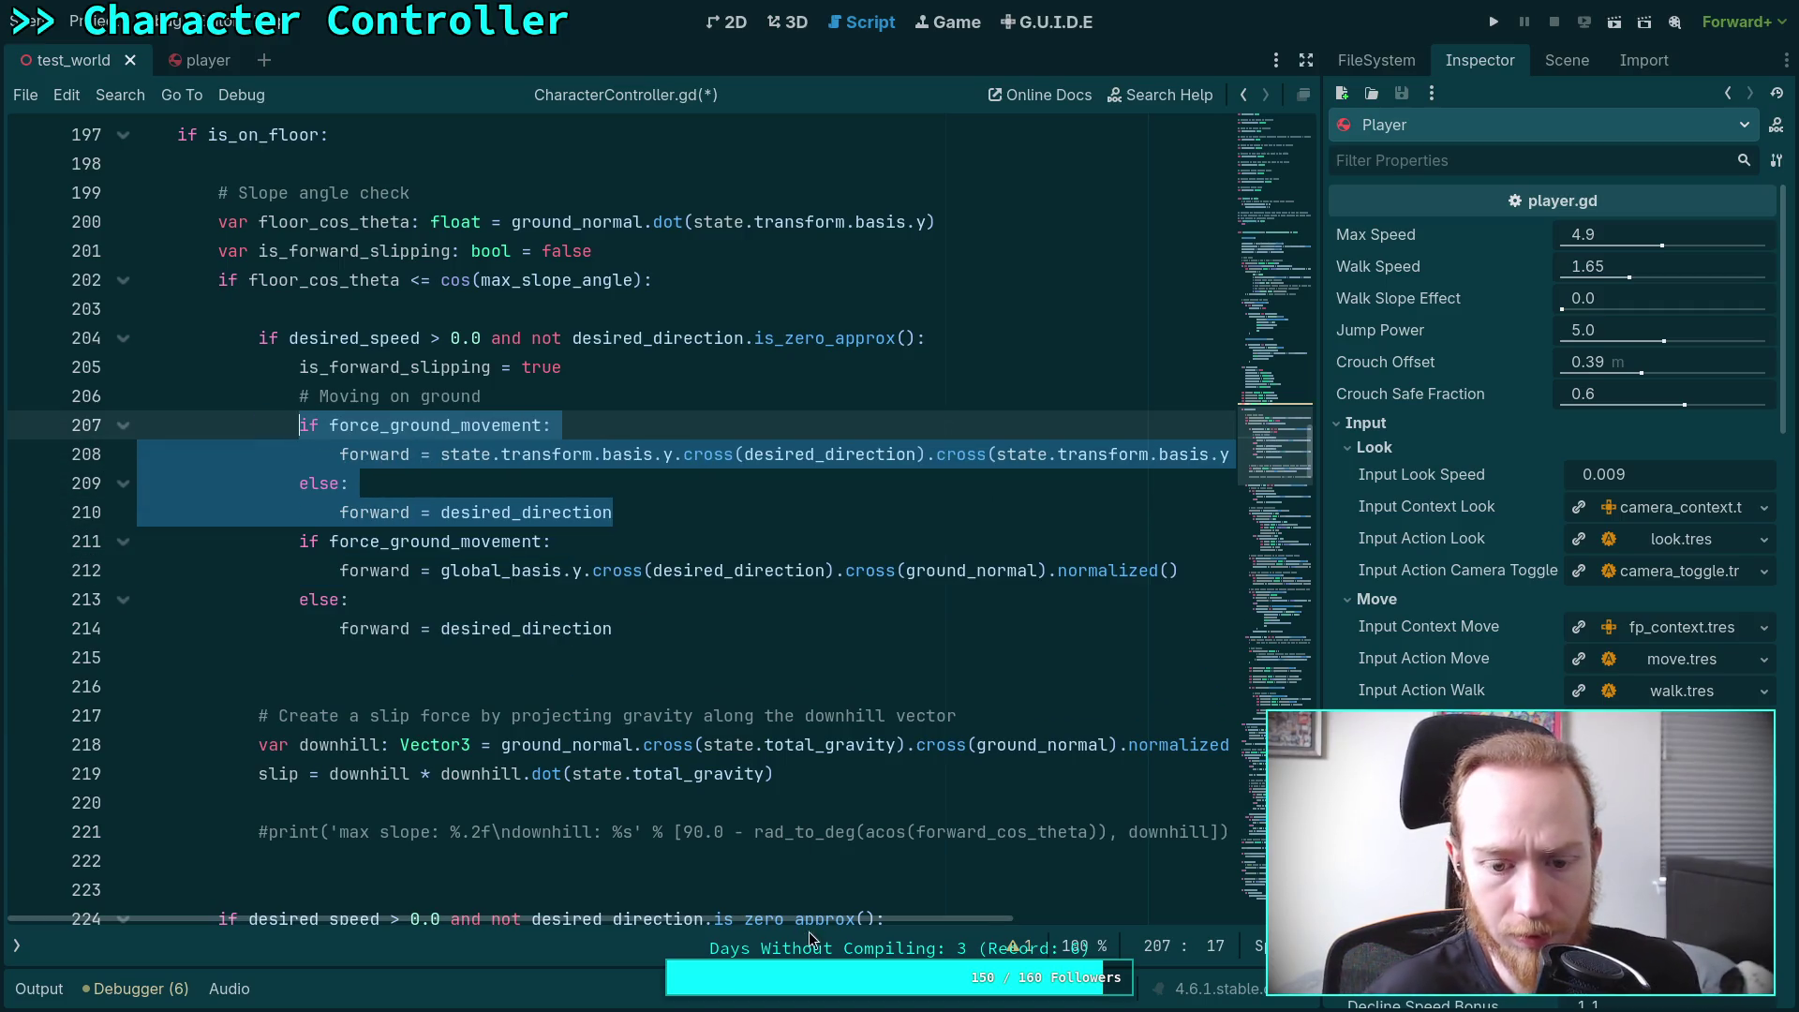
pyautogui.hscroll(2, 894, 927)
pyautogui.hscroll(-2, 894, 927)
pyautogui.moveTo(669, 626); pyautogui.dragTo(687, 525)
pyautogui.press('Delete')
# Add a blank line after is_forward_slipping = true and remove the extra blank line below
pyautogui.scroll(2, 637, 604)
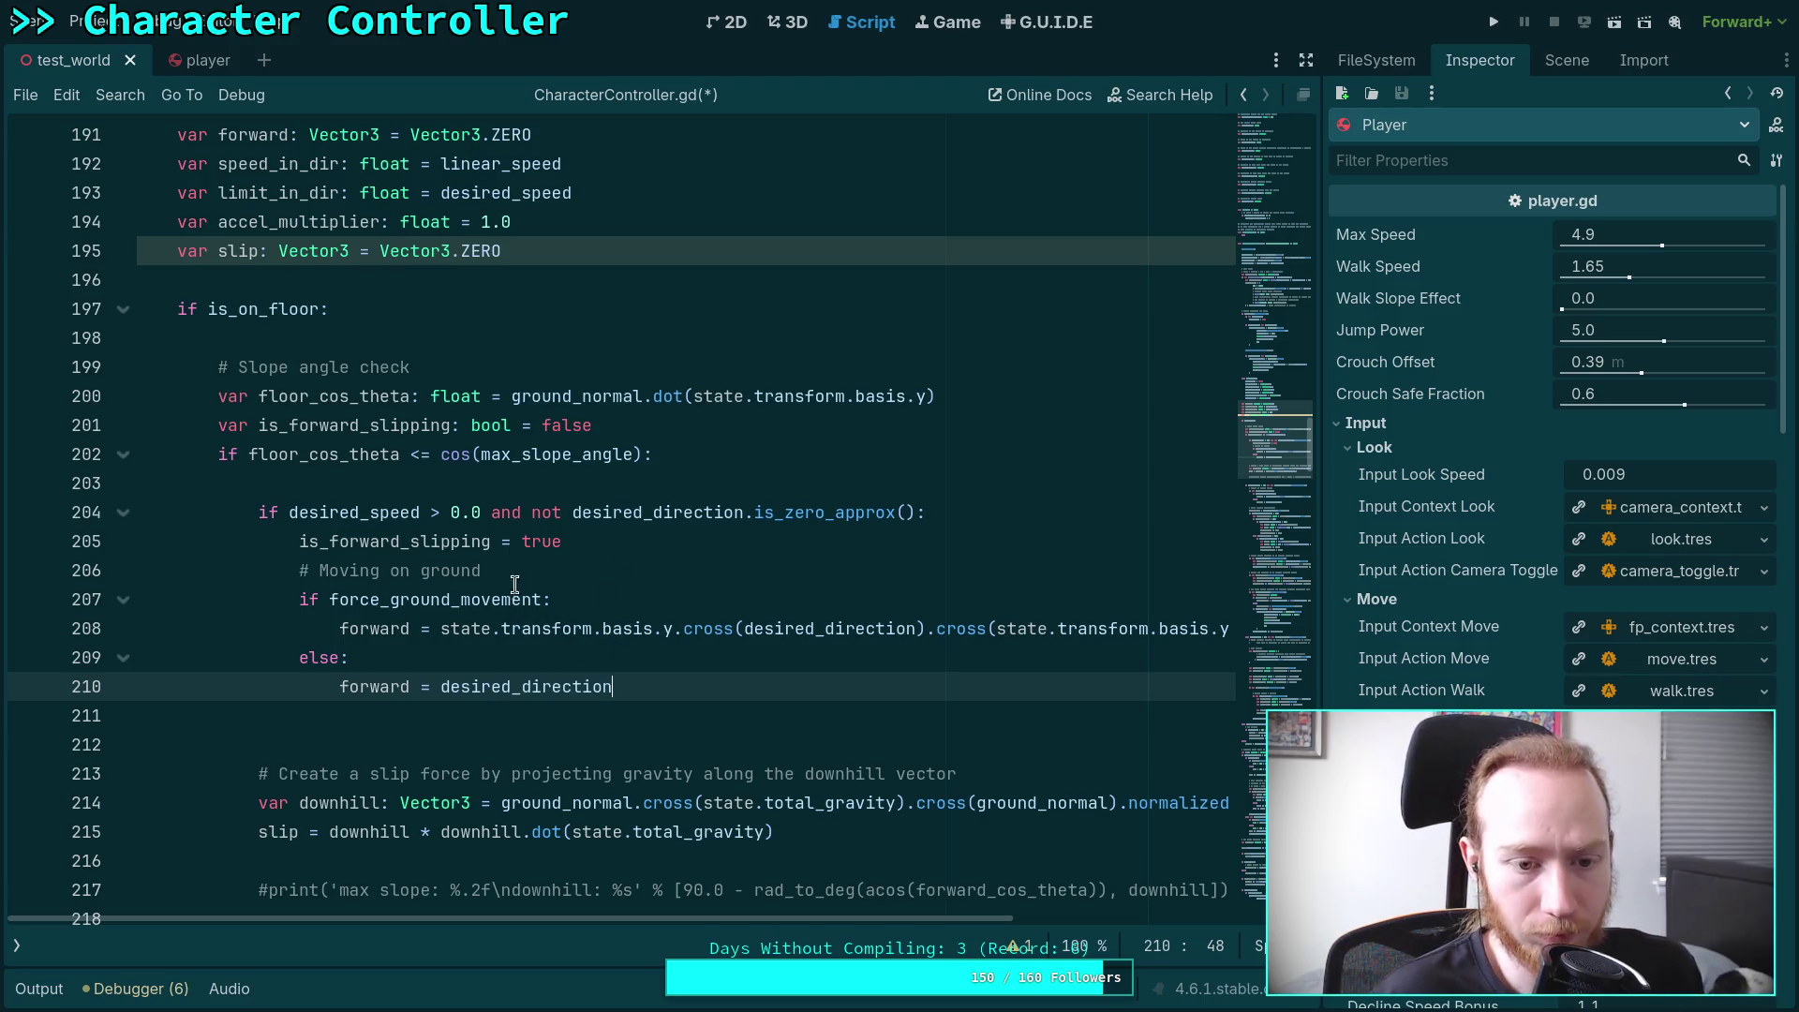
pyautogui.click(607, 544)
pyautogui.press('Return')
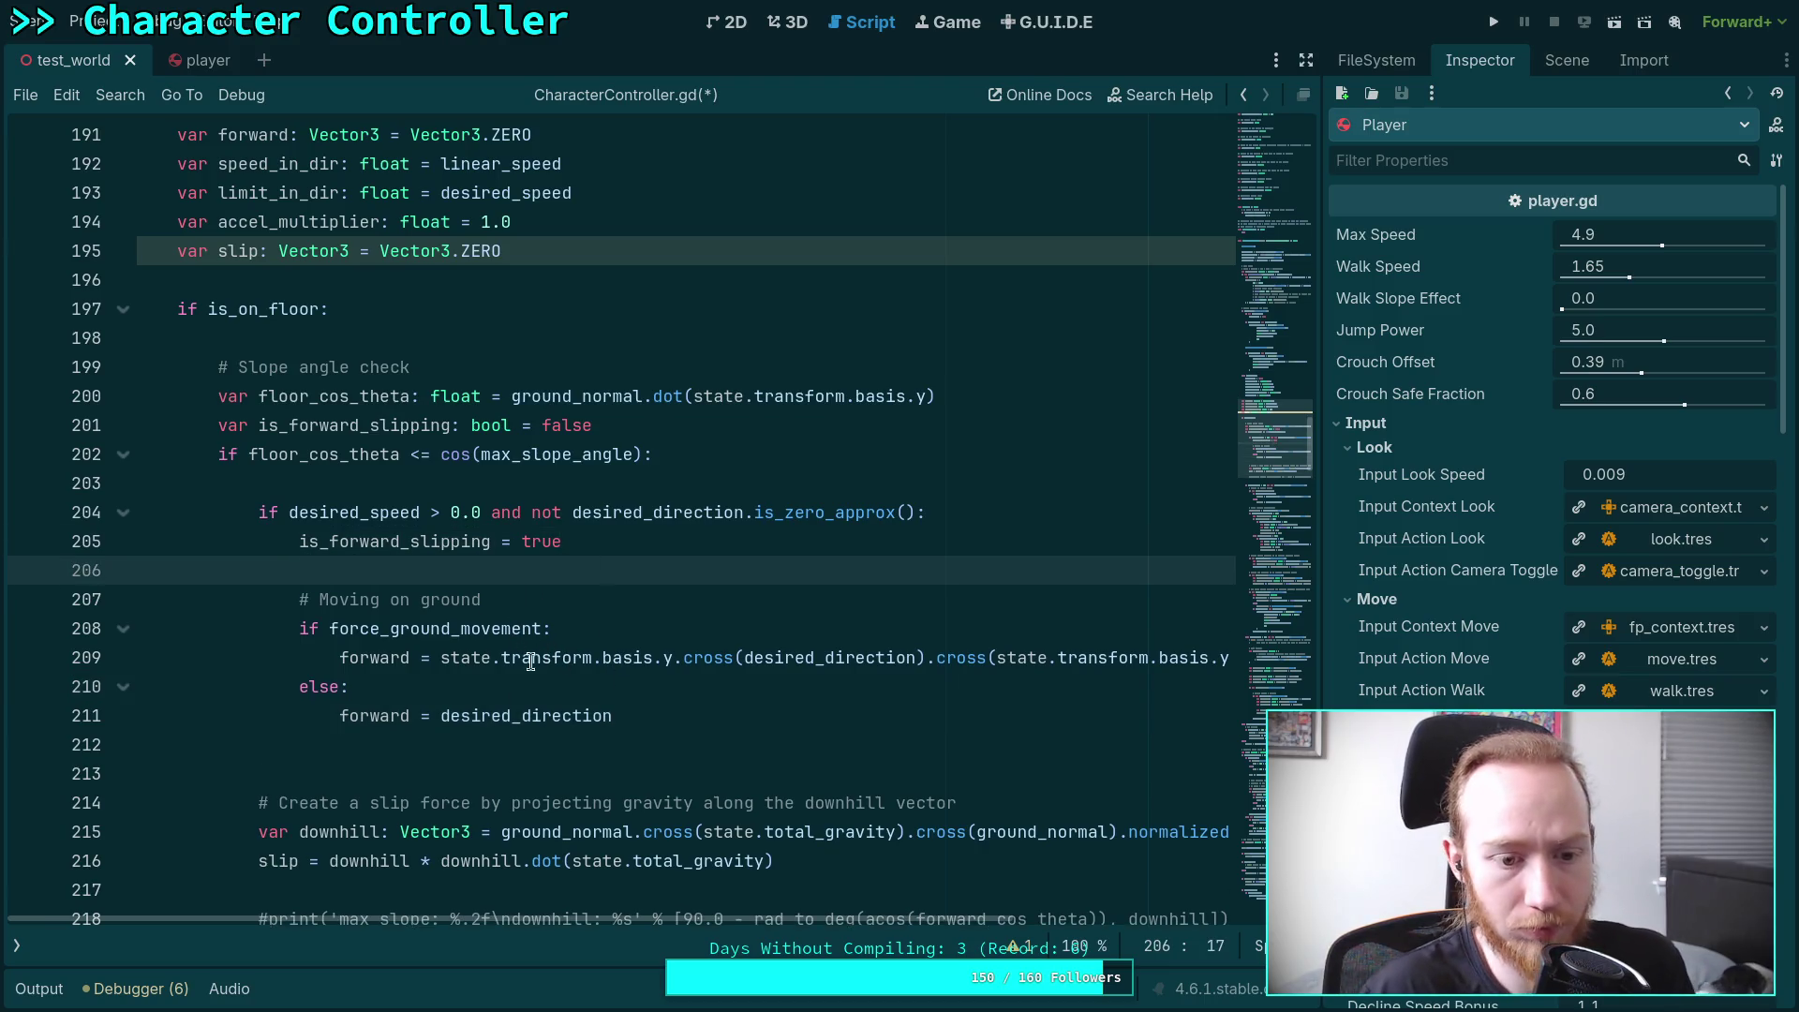
pyautogui.click(462, 723)
pyautogui.click(464, 745)
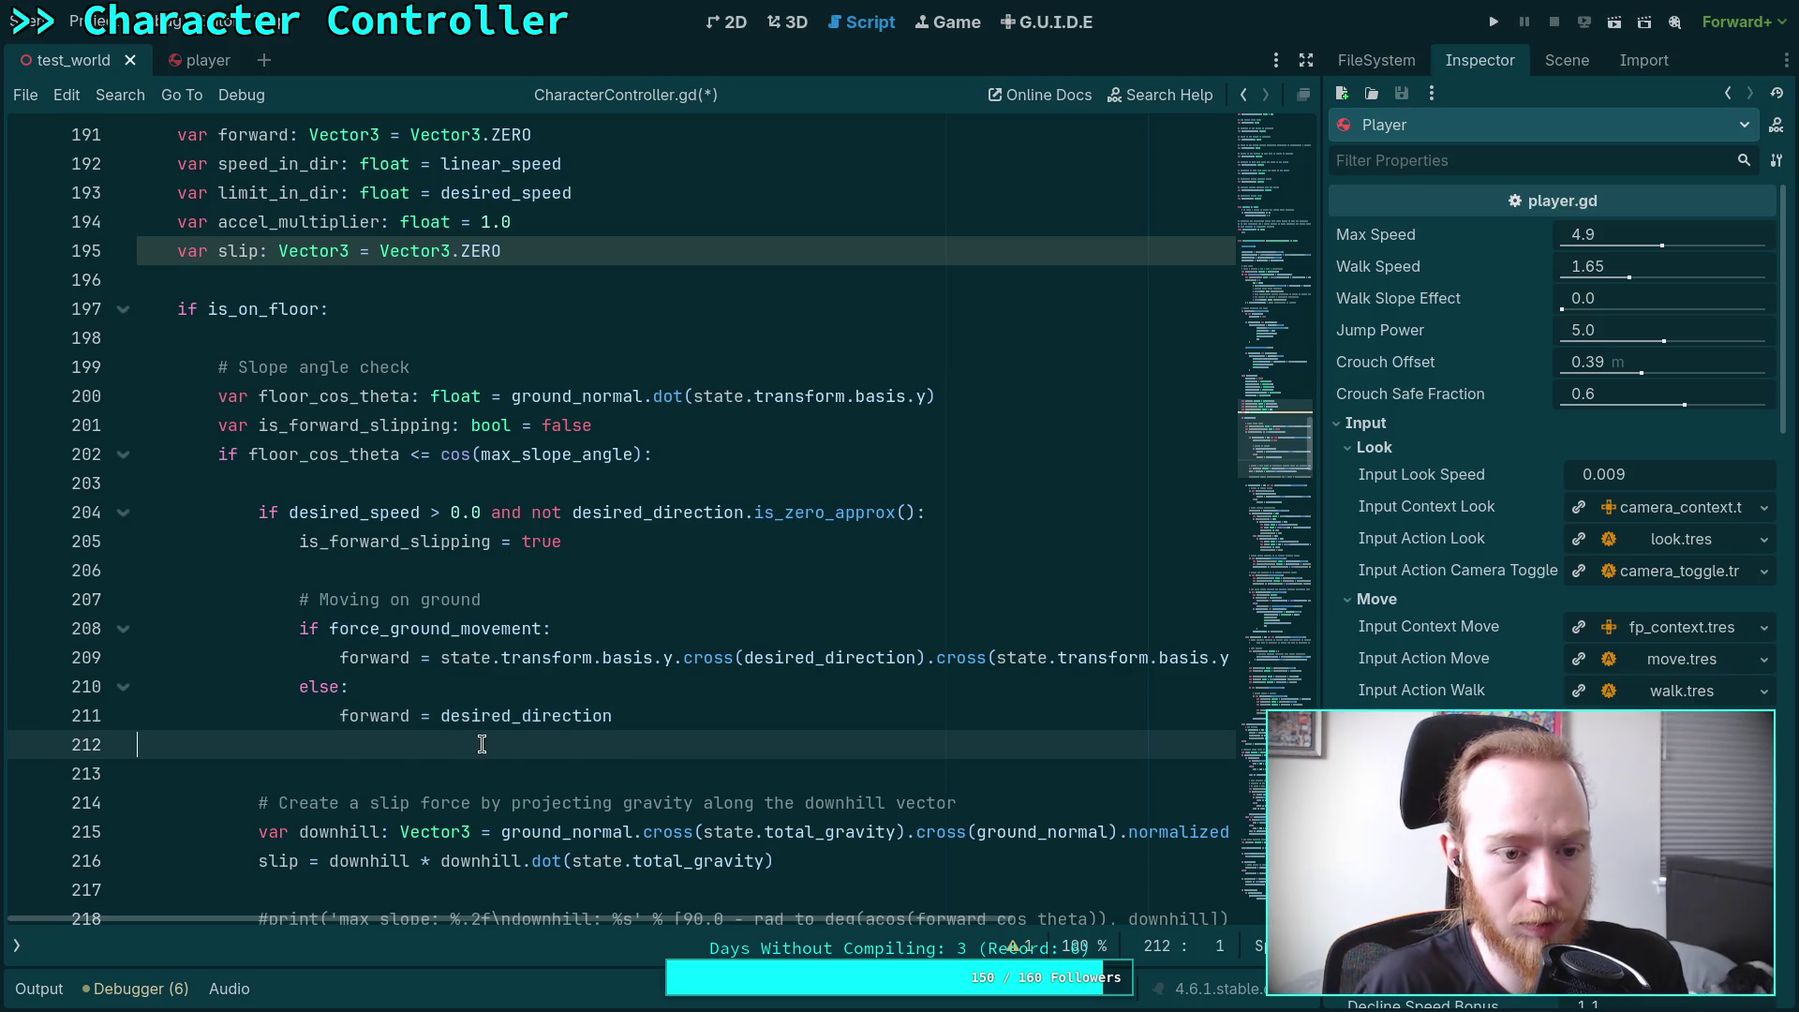
pyautogui.press('BackSpace')
pyautogui.scroll(-1, 625, 611)
pyautogui.moveTo(481, 512); pyautogui.dragTo(319, 512)
pyautogui.click(478, 513)
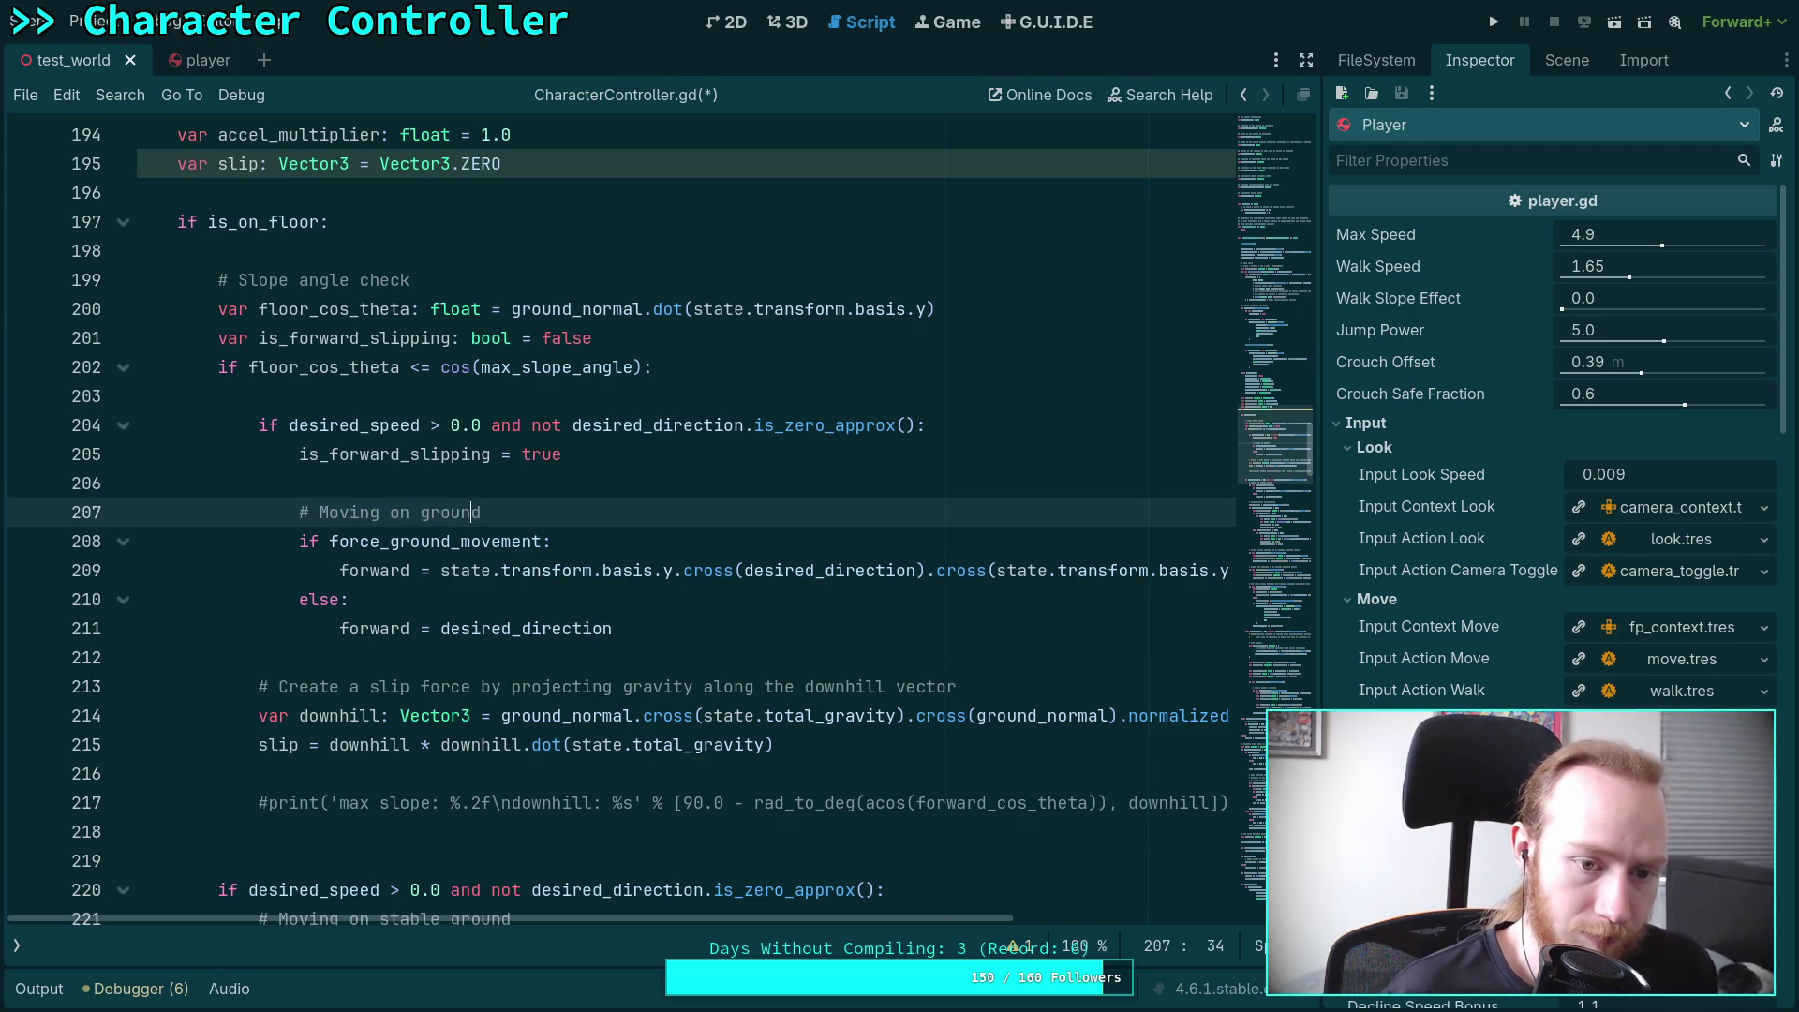
# Reword the line 207 comment for steep ground and rename line 221's to 'Stable ground movement'
pyautogui.press('Right')
pyautogui.write('steep')
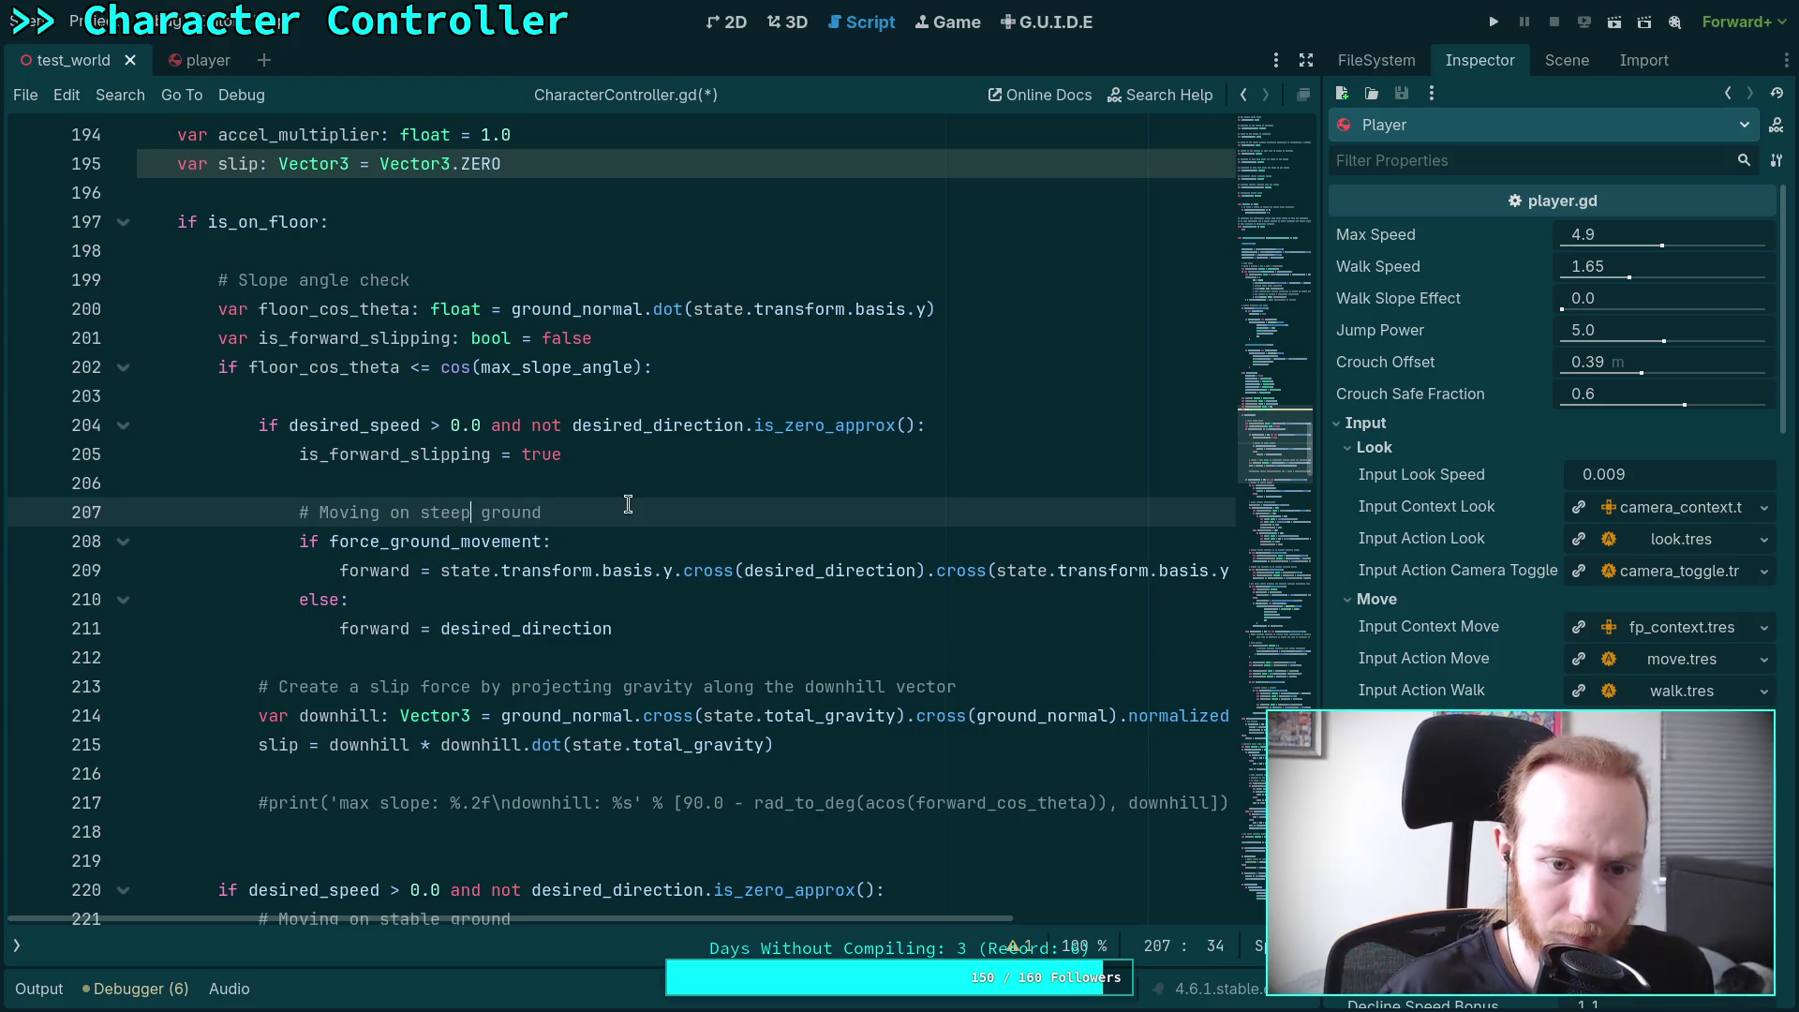
pyautogui.write(' ground calculation')
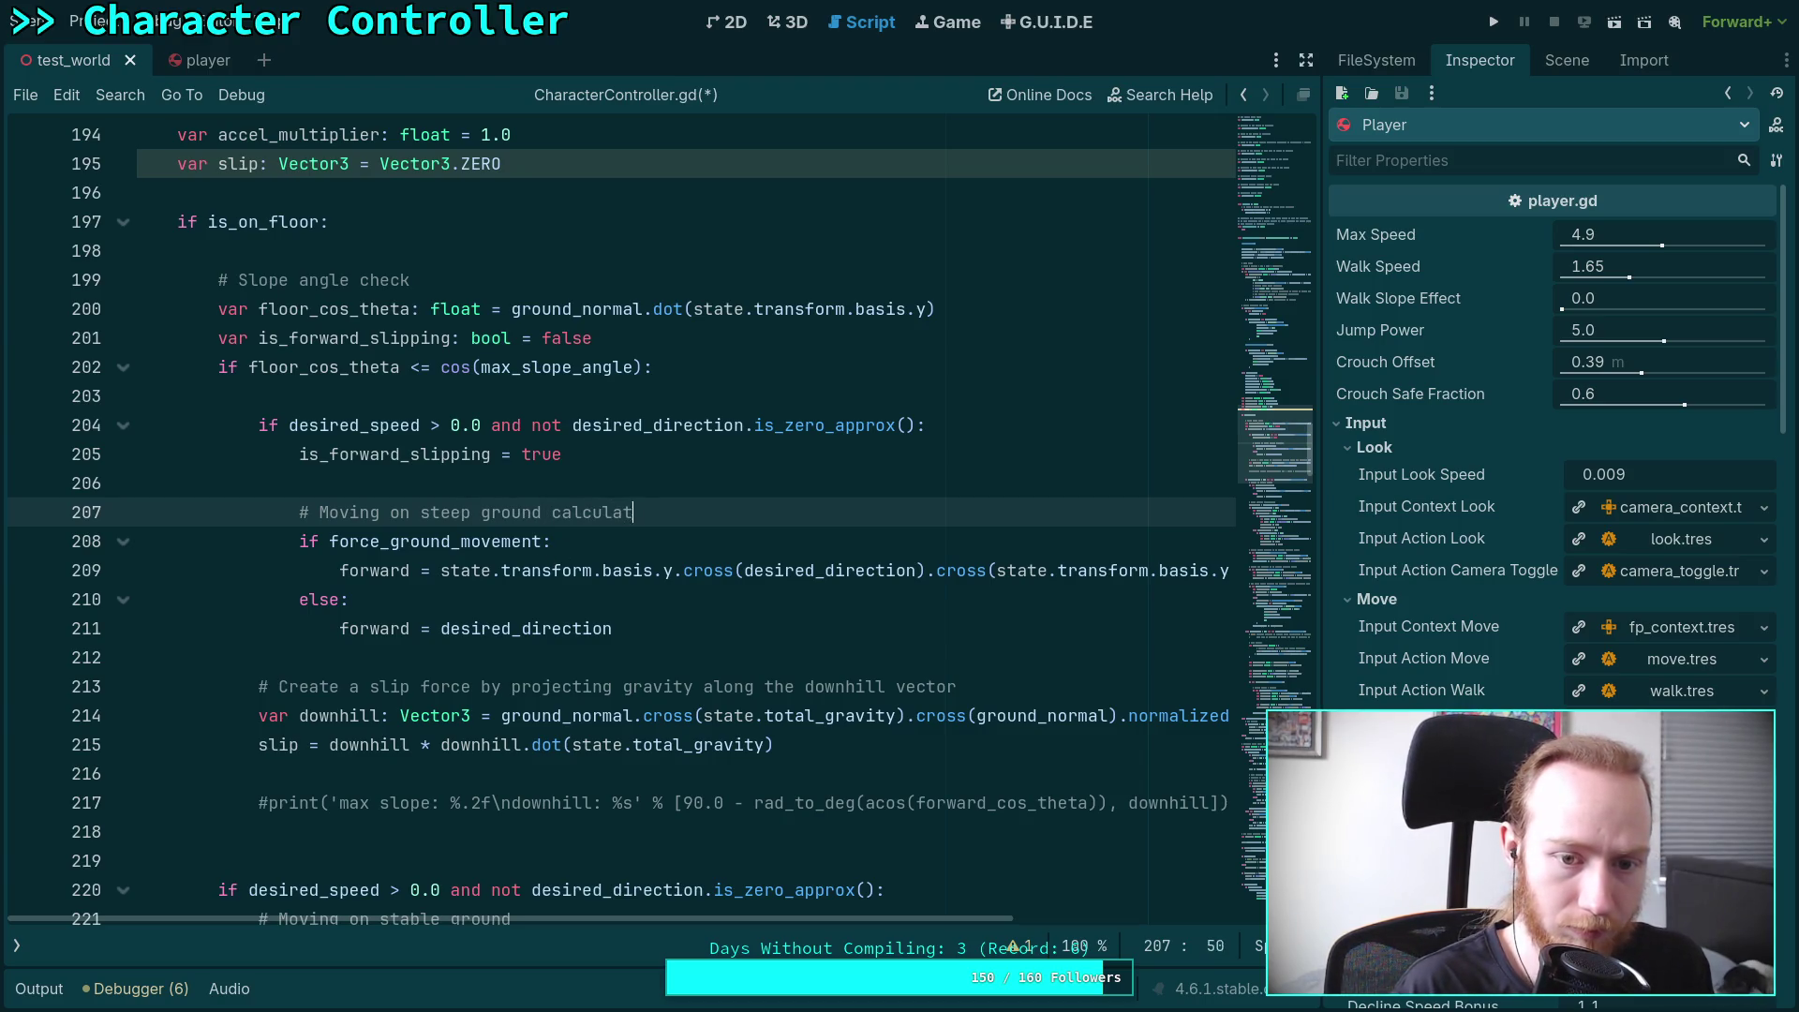
pyautogui.scroll(-3, 594, 493)
pyautogui.scroll(2, 468, 524)
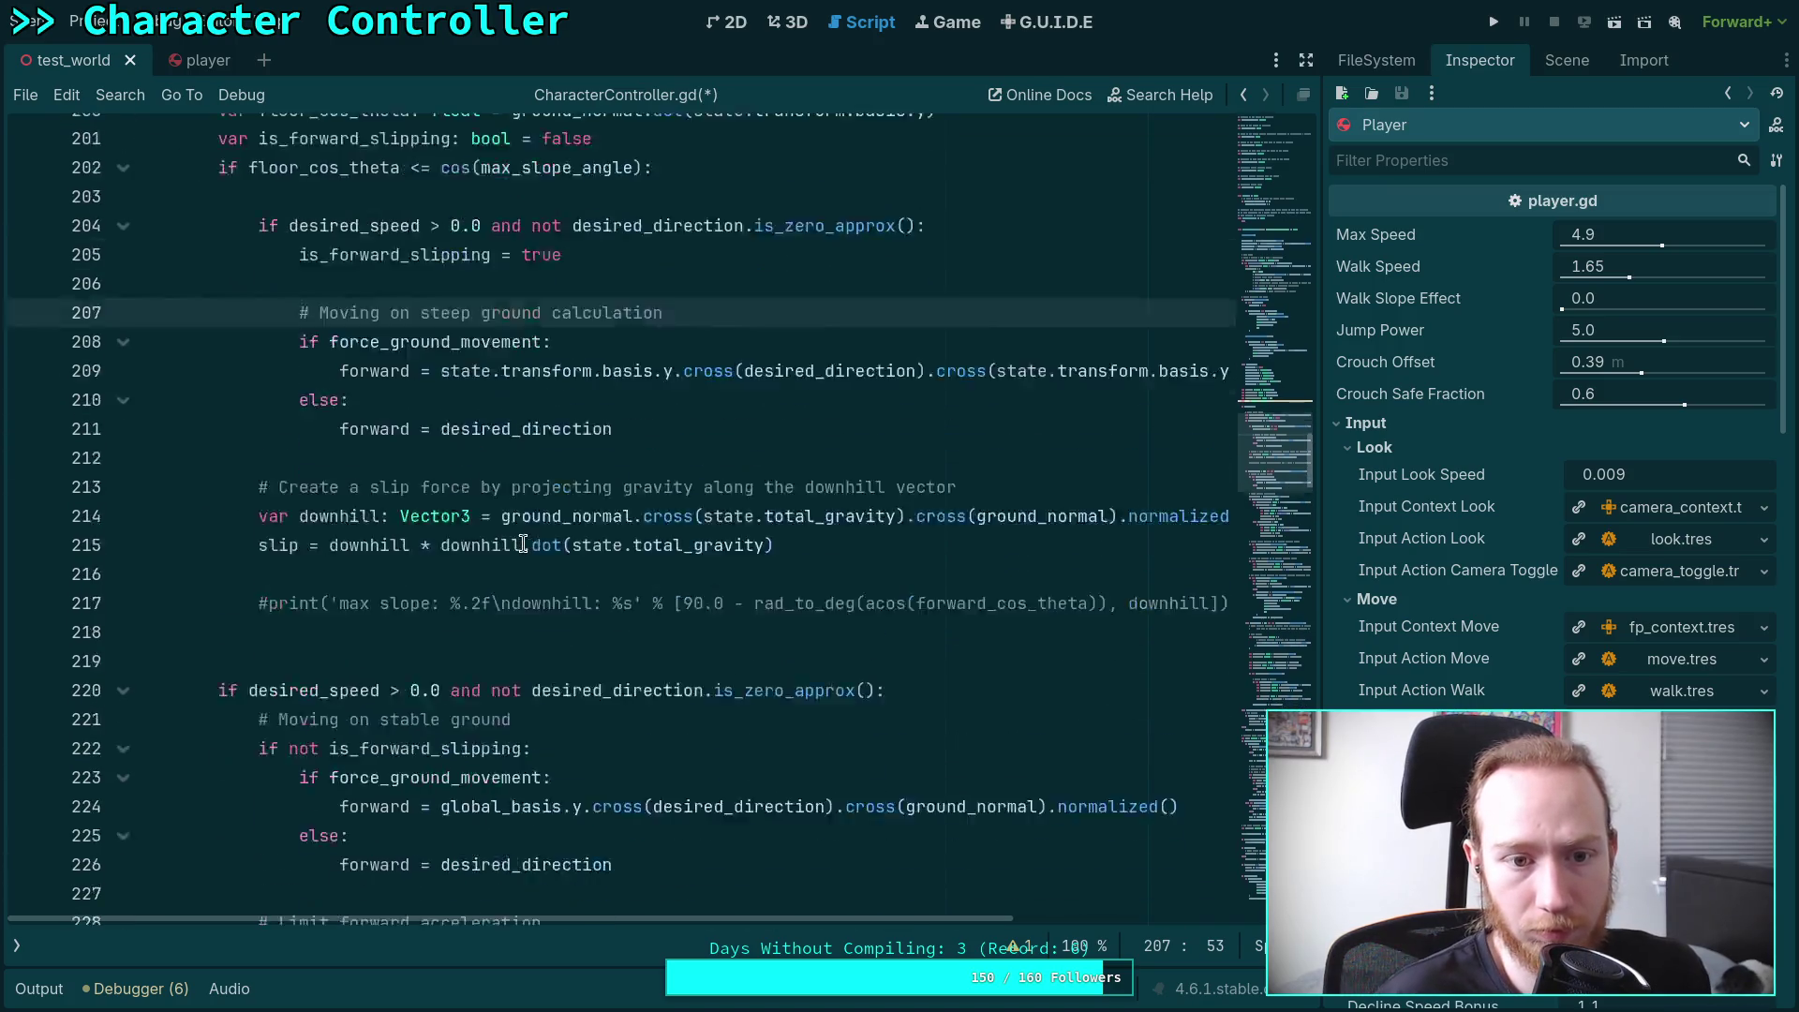
pyautogui.scroll(-3, 292, 557)
pyautogui.moveTo(291, 556)
pyautogui.mouseDown()
pyautogui.moveTo(386, 569)
pyautogui.moveTo(279, 568)
pyautogui.mouseUp()
pyautogui.write('S')
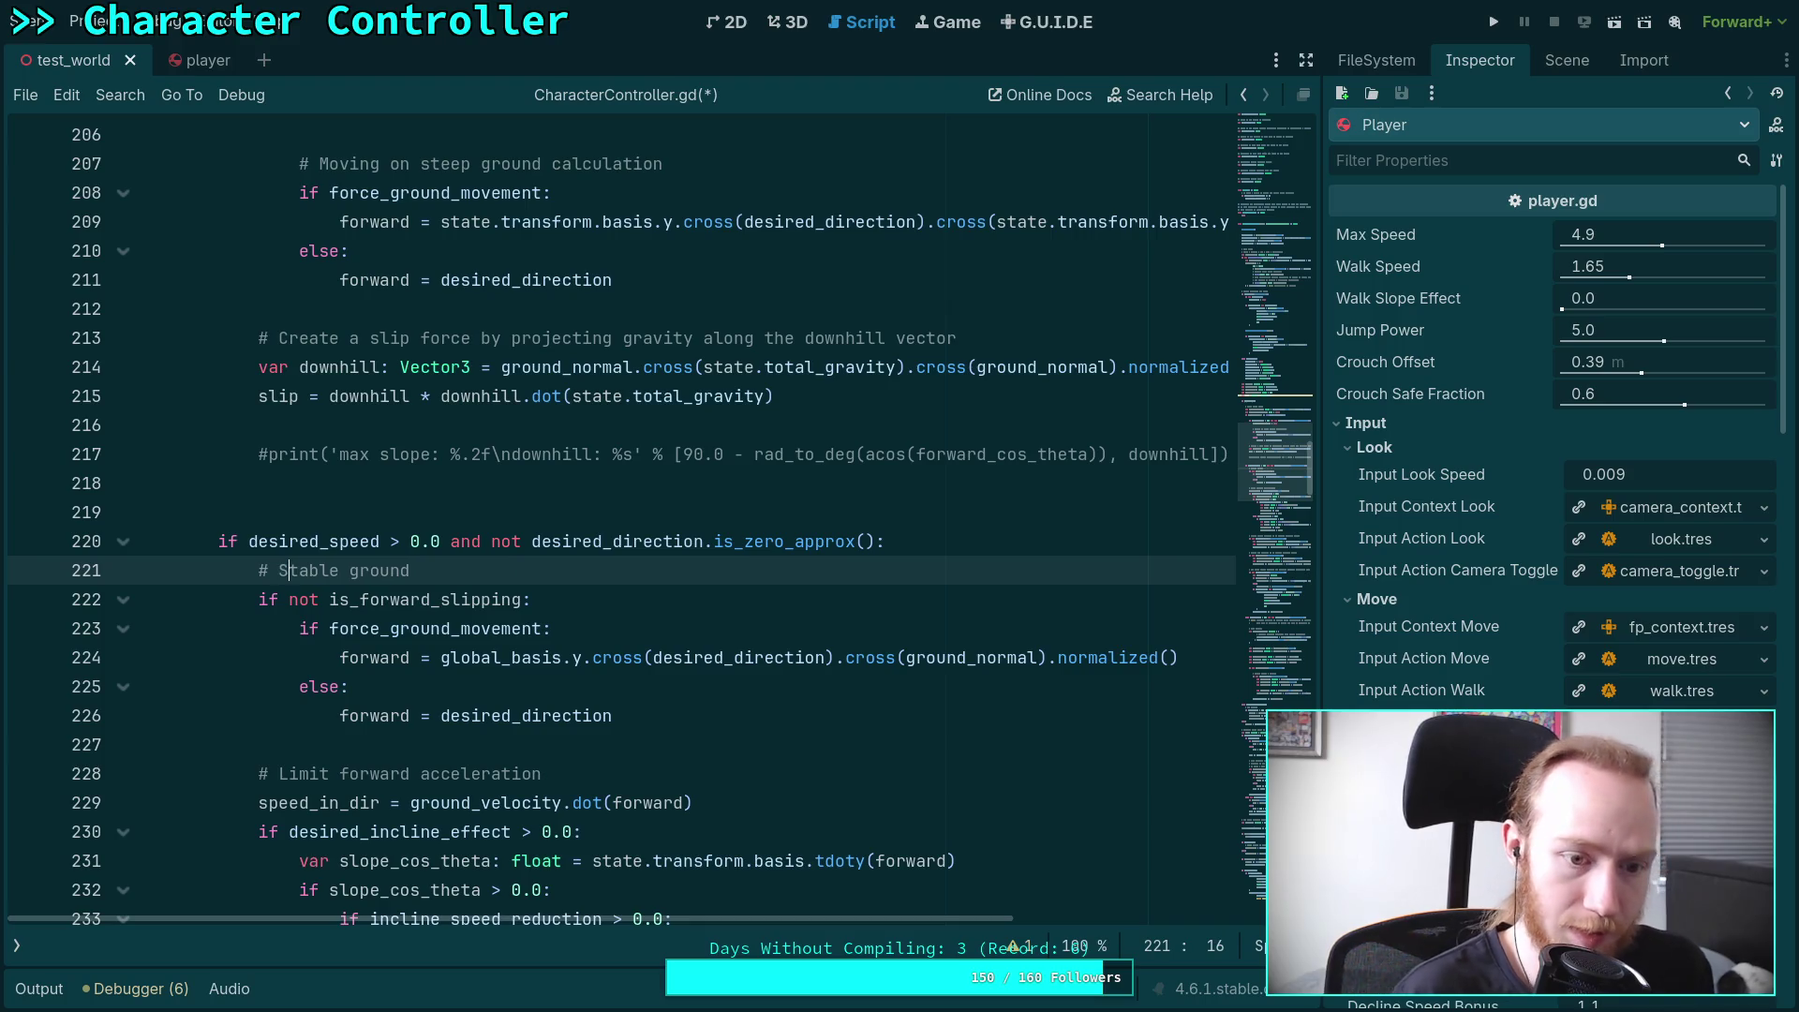
pyautogui.write(' ca')
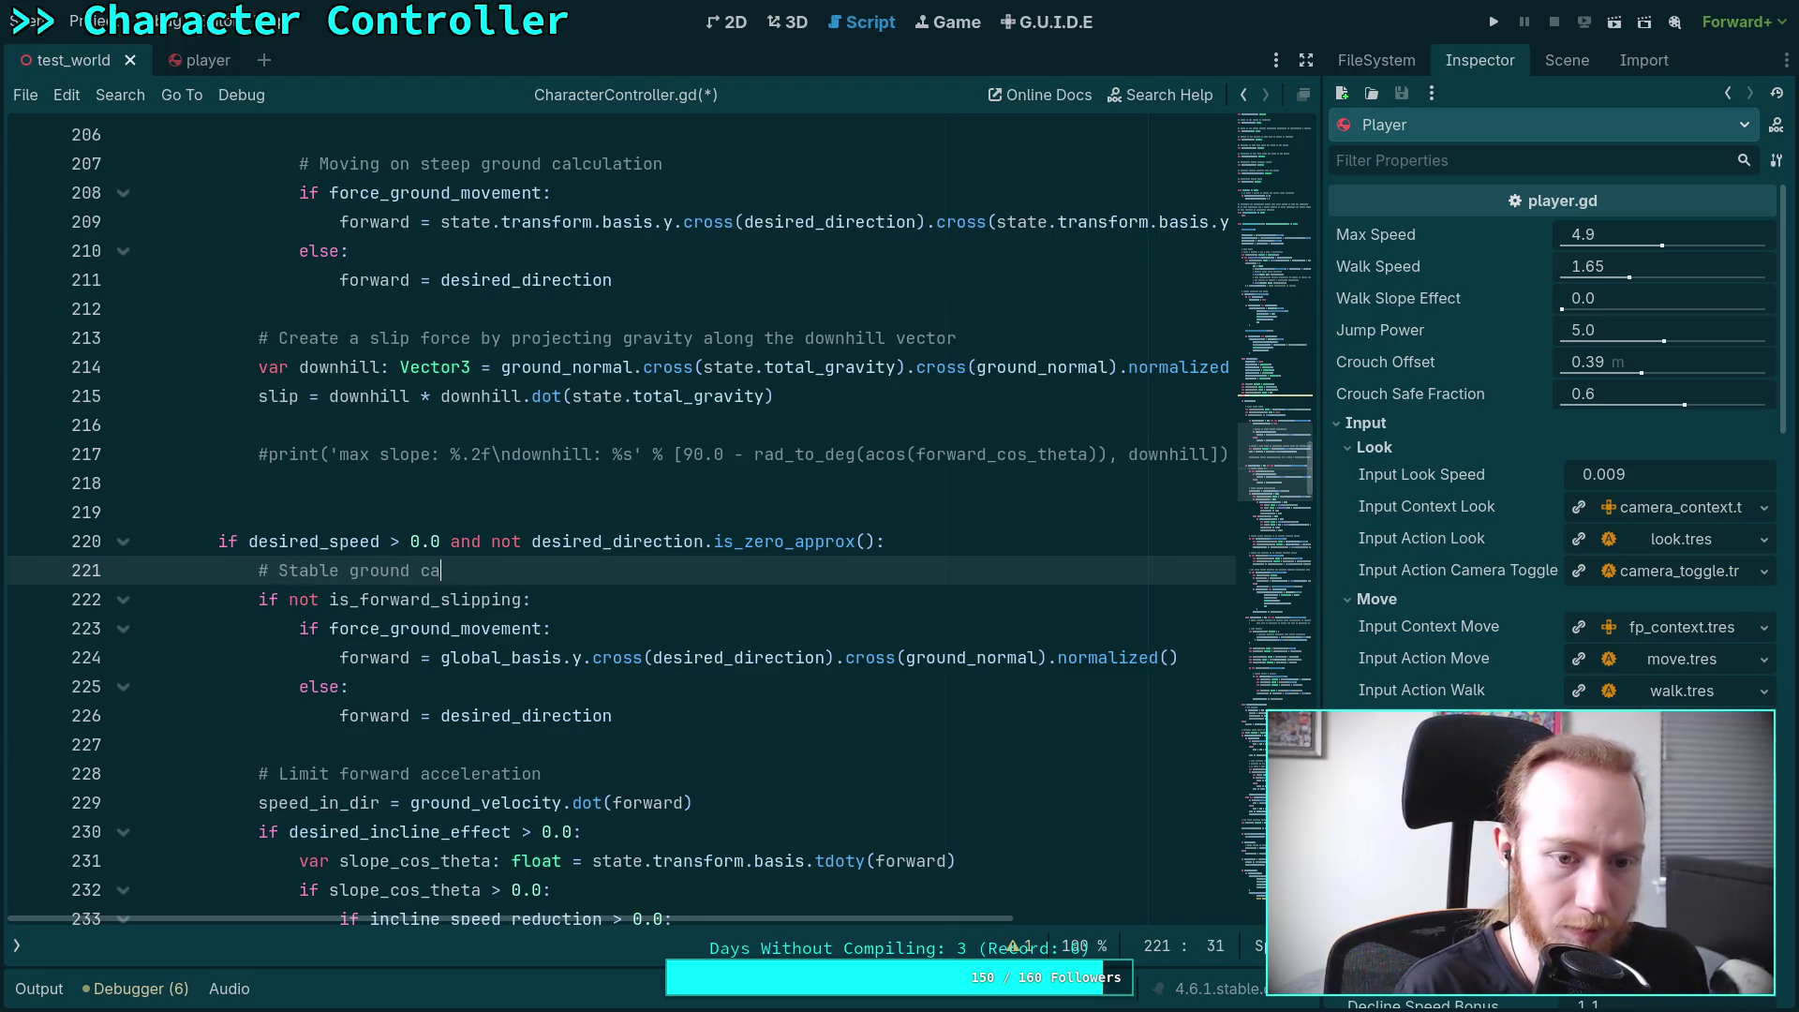
pyautogui.write('ulation')
pyautogui.press('BackSpace')
pyautogui.press('BackSpace')
pyautogui.press('BackSpace')
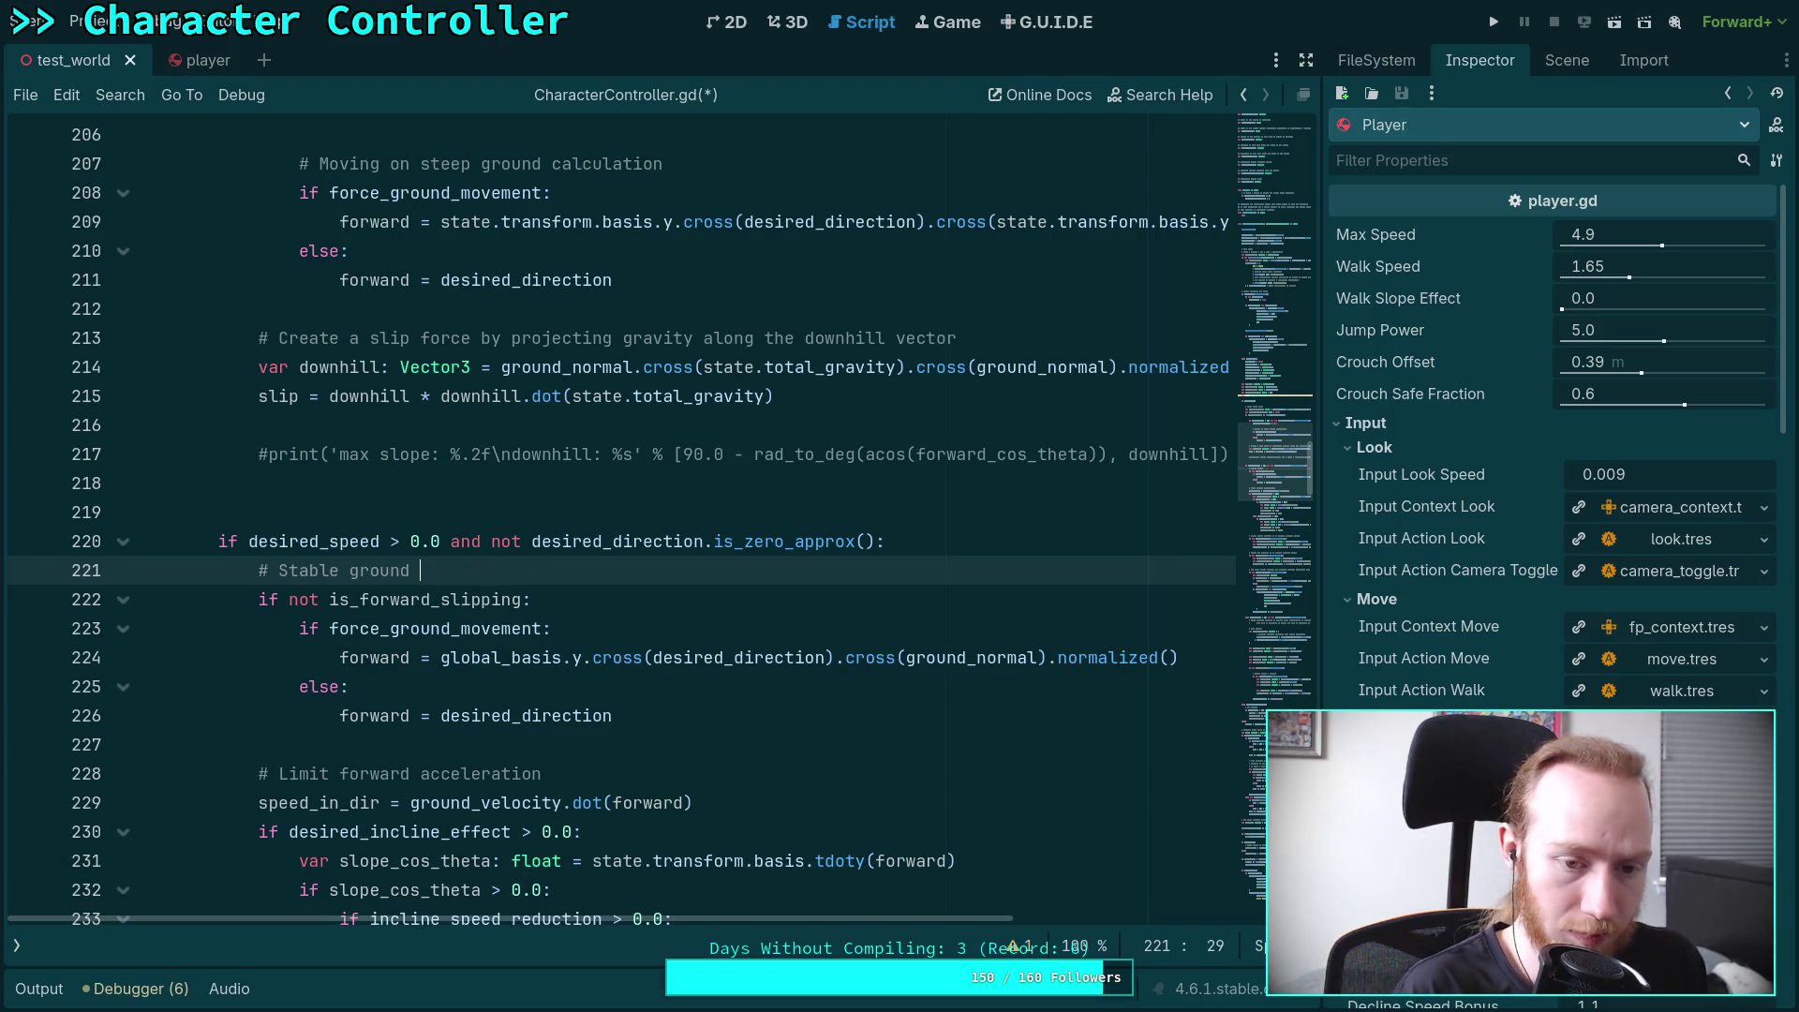
pyautogui.write('movement')
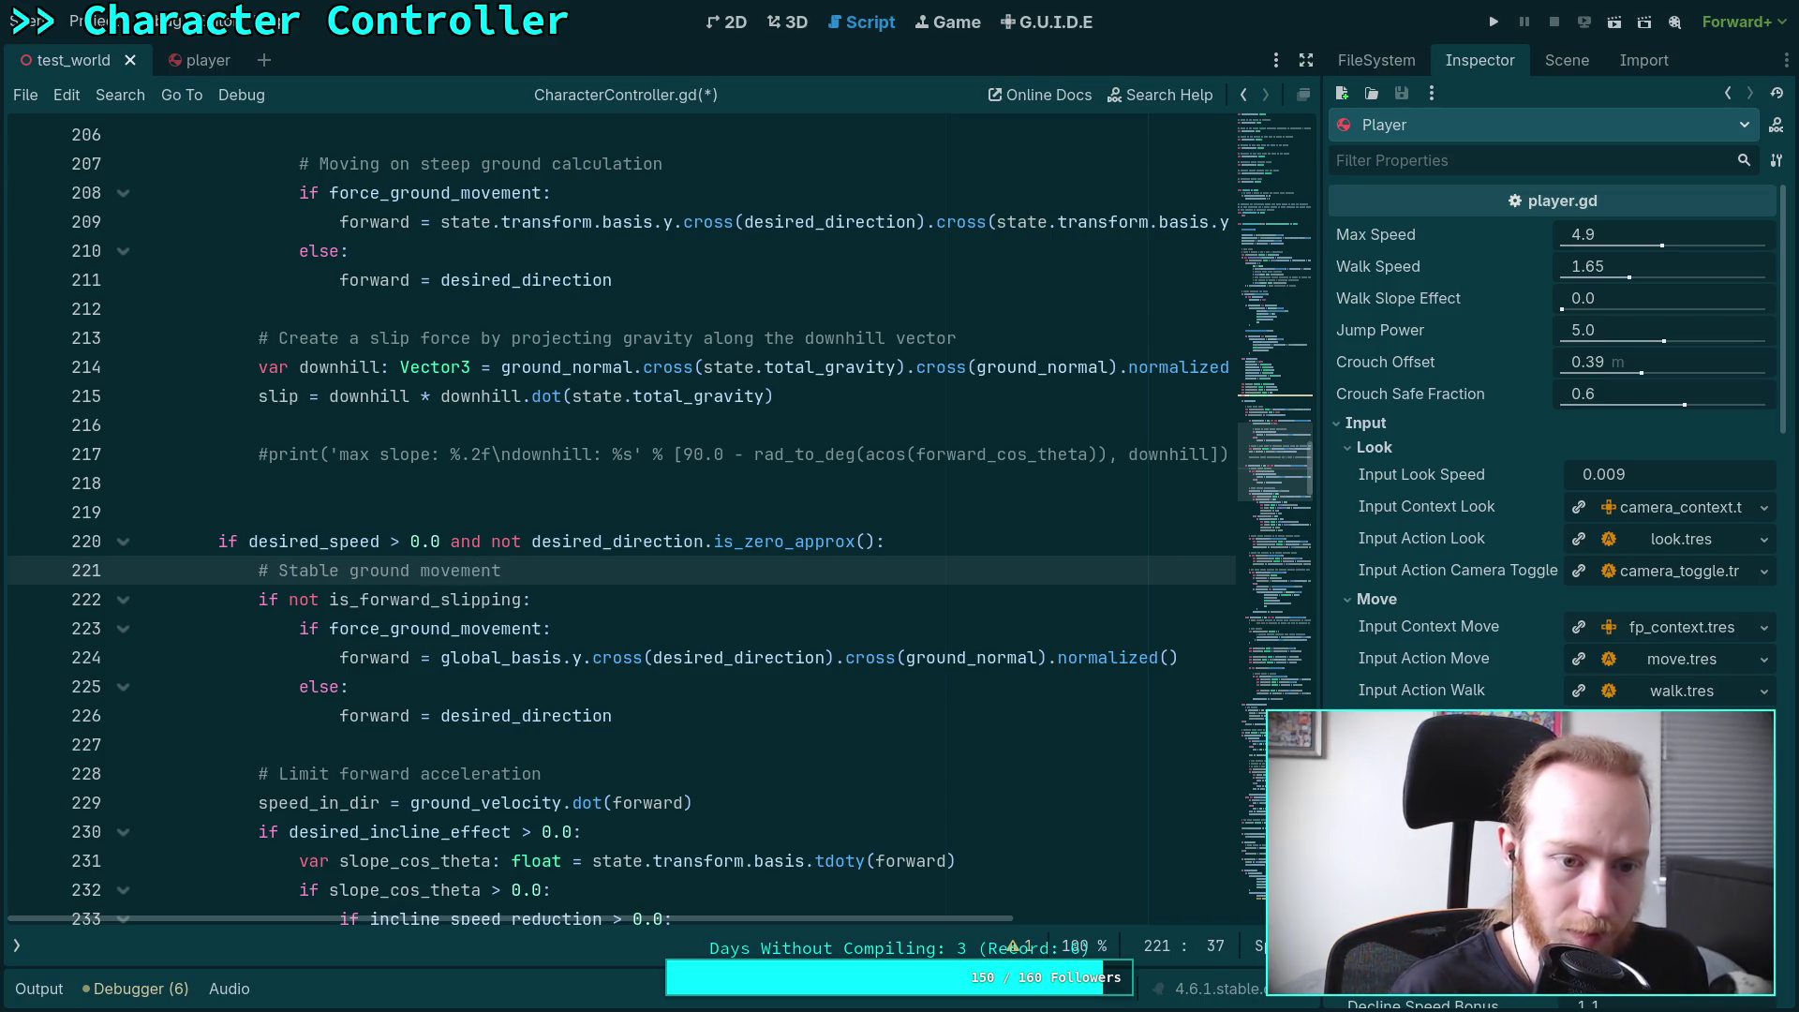
# Rewrite the line 207 comment as '# Steep ground movement'
pyautogui.scroll(3, 486, 534)
pyautogui.moveTo(319, 425); pyautogui.dragTo(682, 419)
pyautogui.write('Stee')
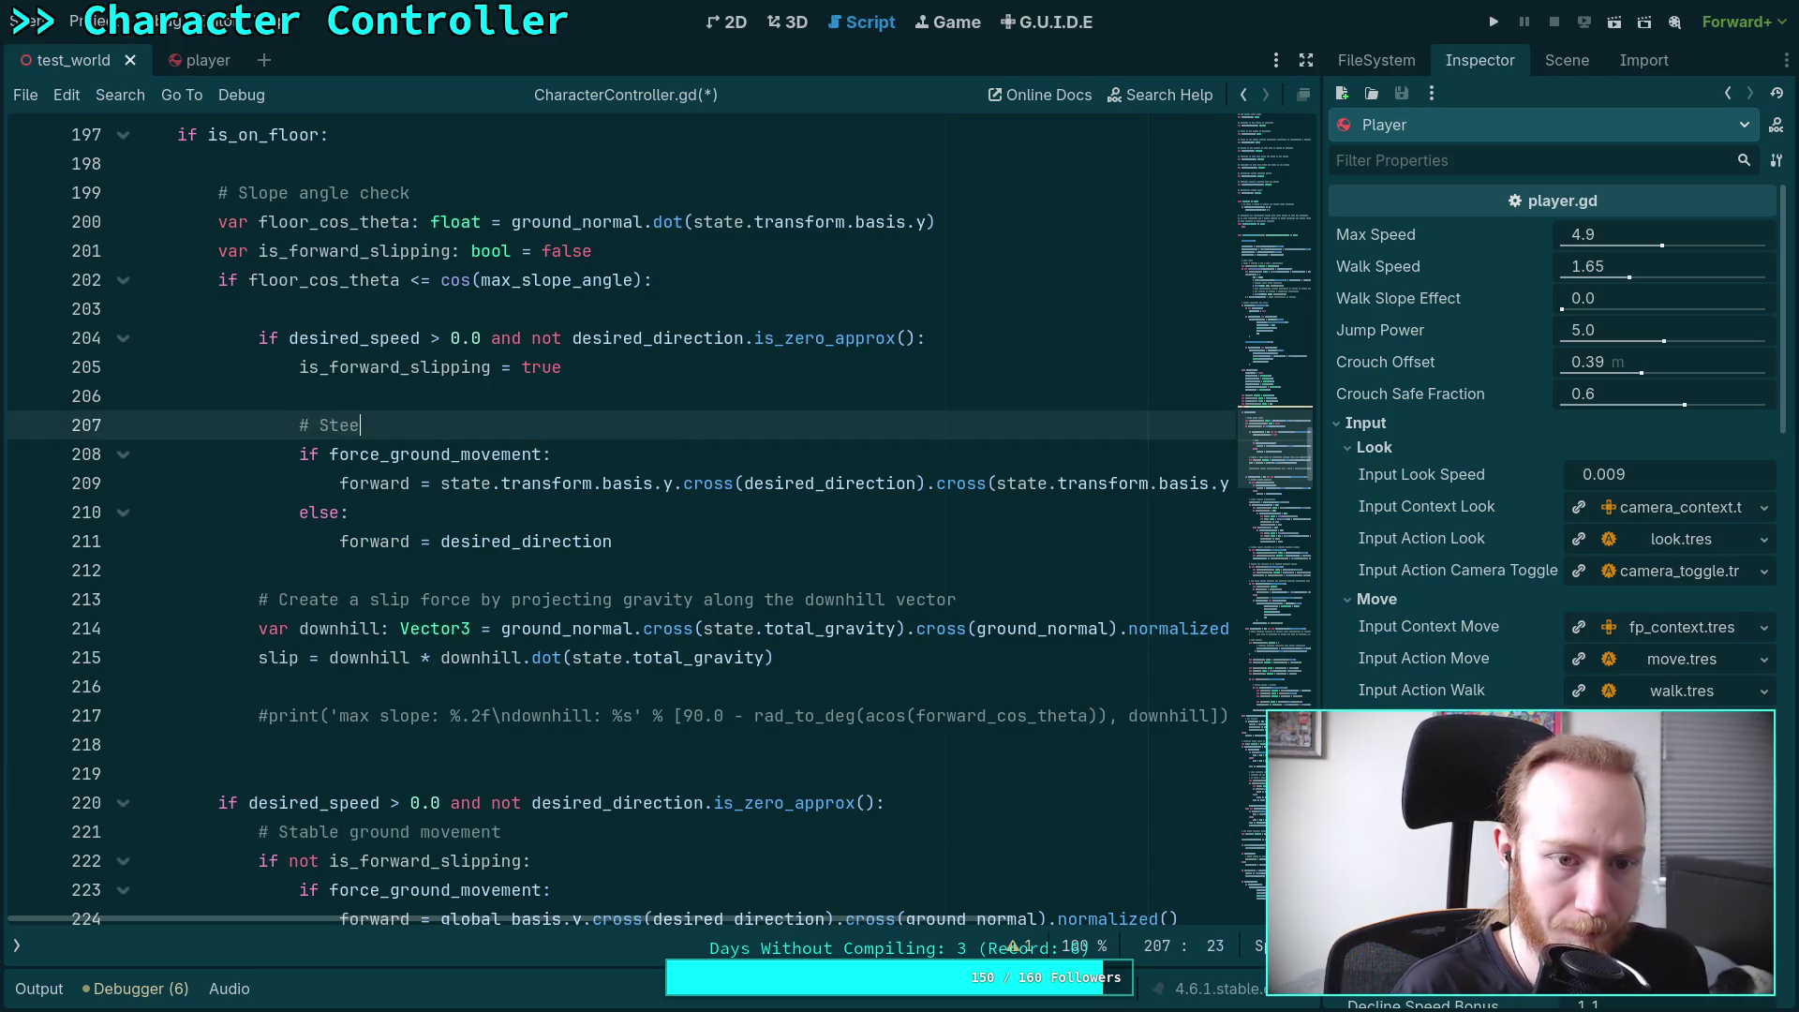
pyautogui.write('p ground movement')
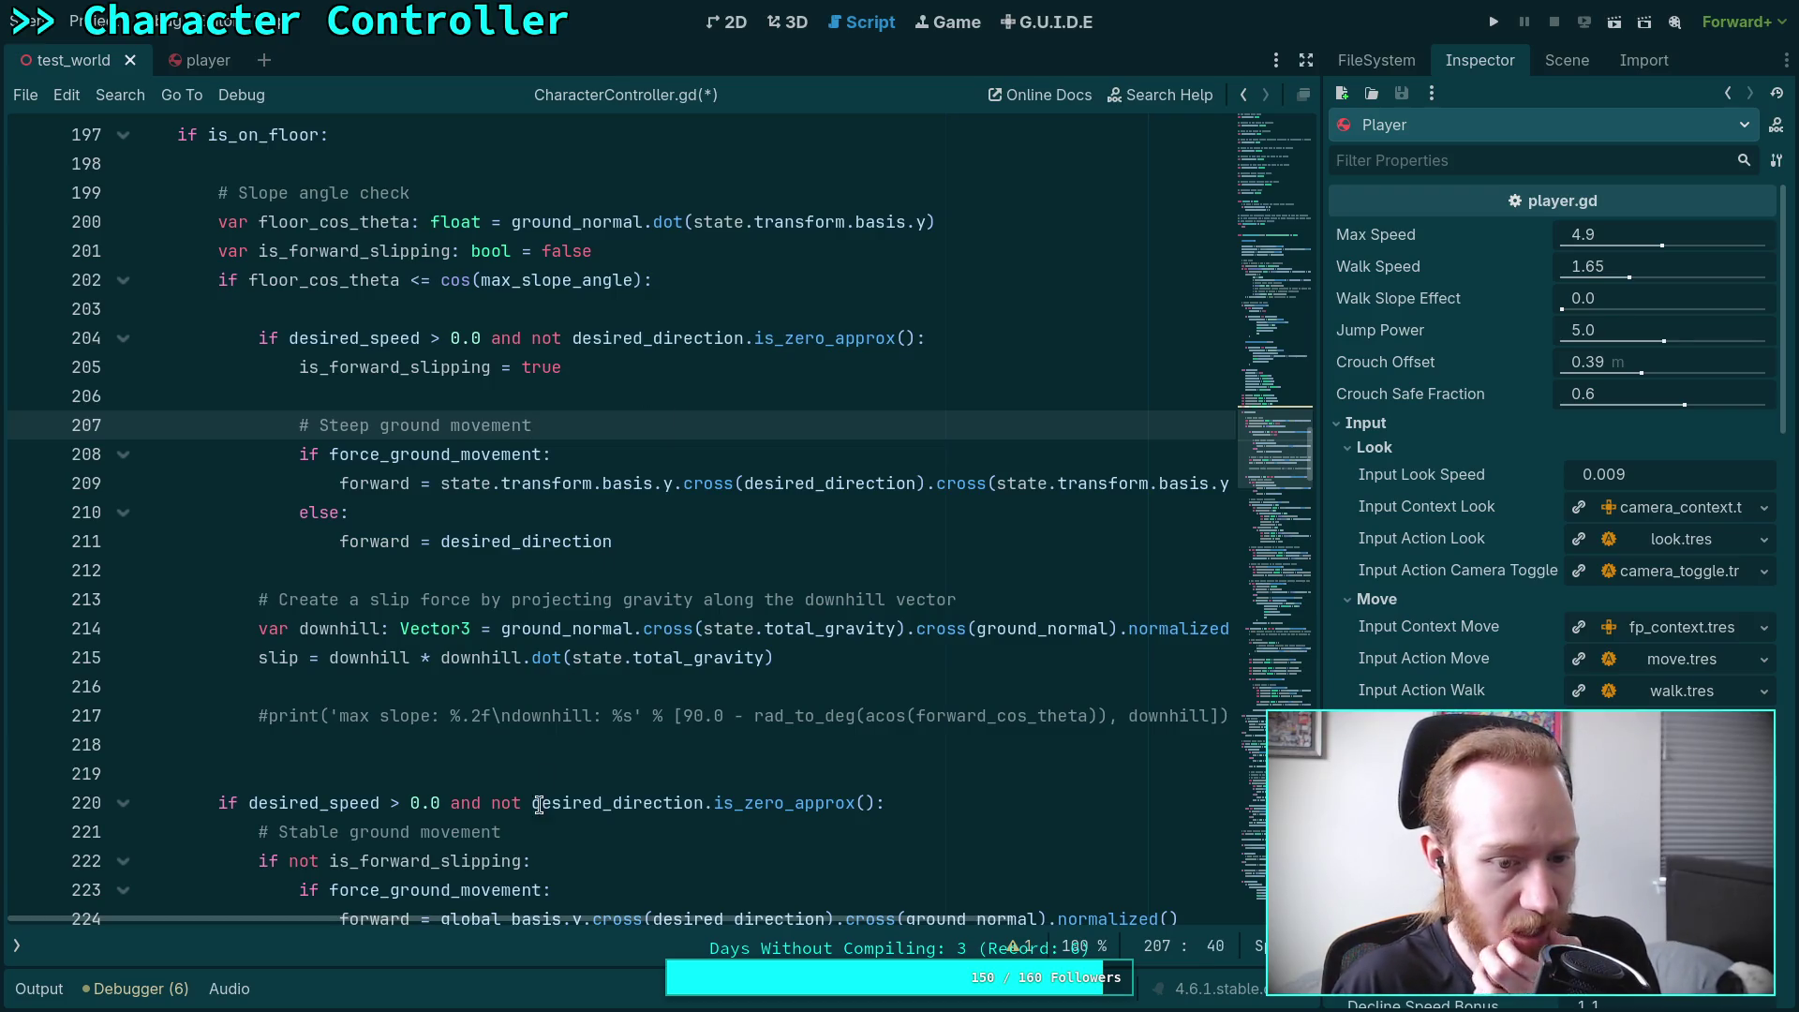
pyautogui.scroll(-7, 539, 805)
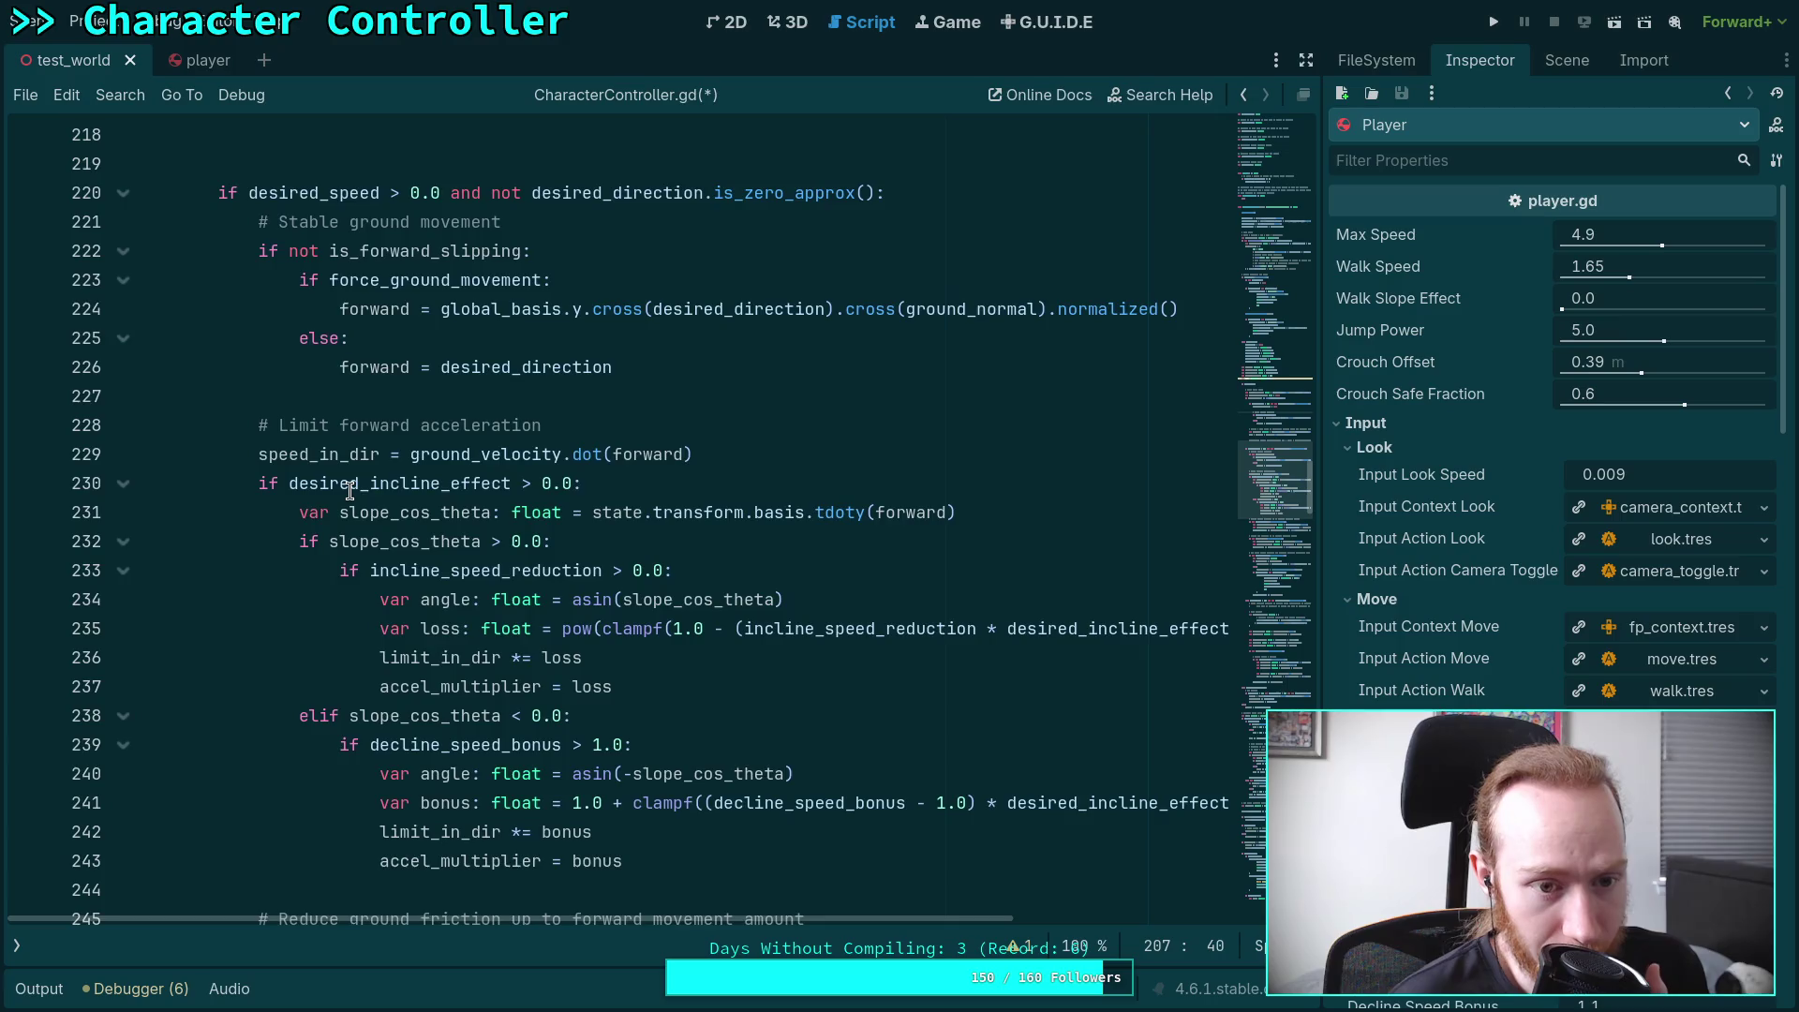
pyautogui.scroll(5, 349, 490)
pyautogui.scroll(2, 342, 494)
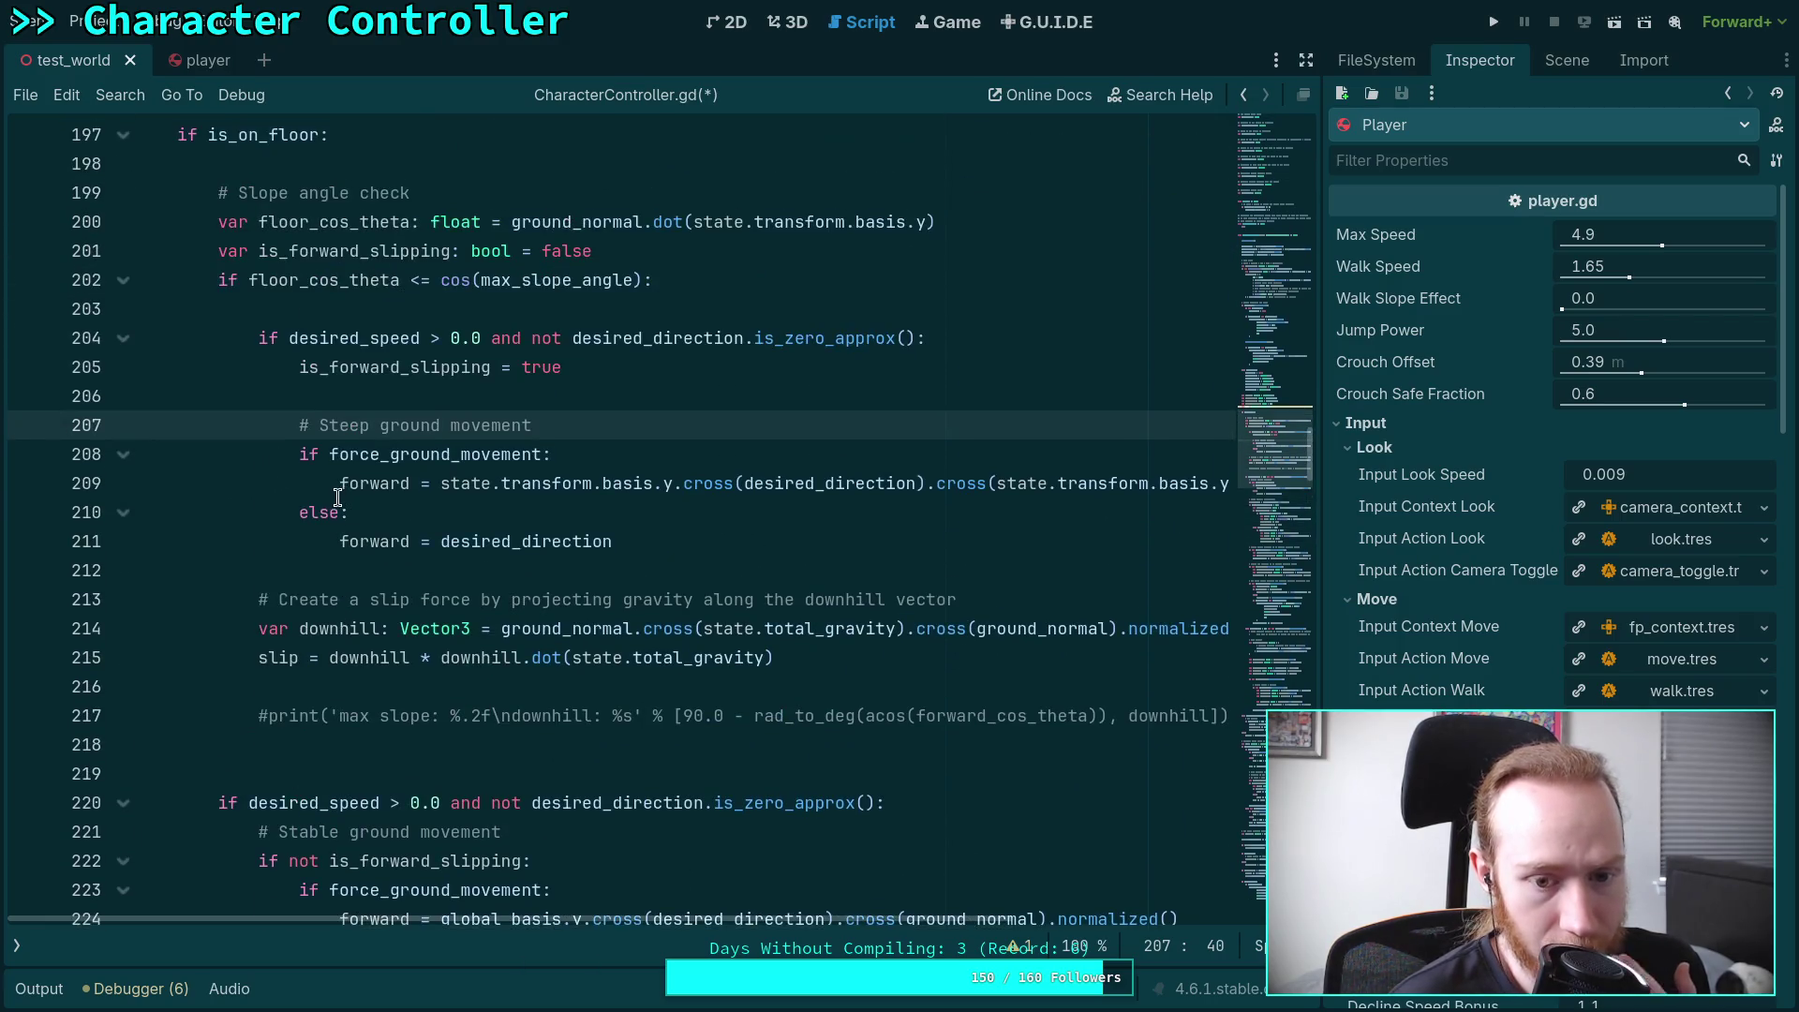
pyautogui.moveTo(342, 494)
pyautogui.scroll(-4, 337, 488)
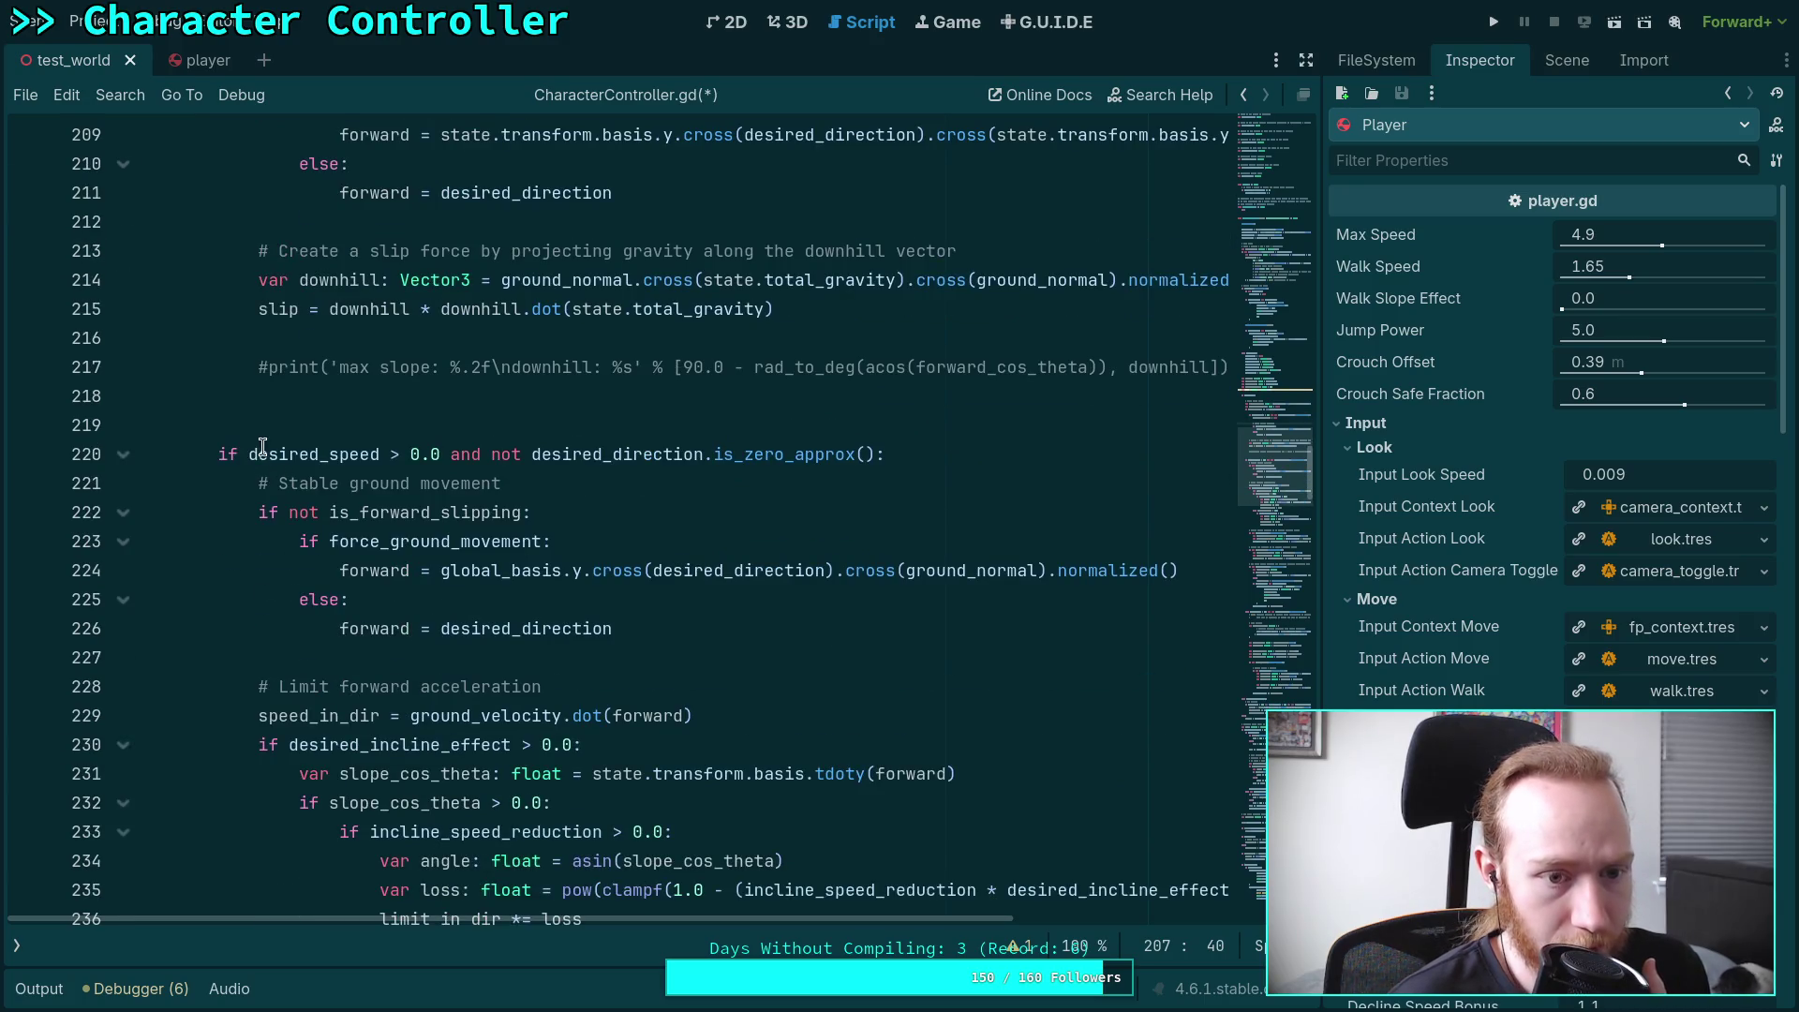
pyautogui.click(239, 454)
# Make line 220 read 'if (is_forward_slipping) or (desired_speed > 0.0 and not desired_direction.is_zero_approx())'
pyautogui.click(125, 455)
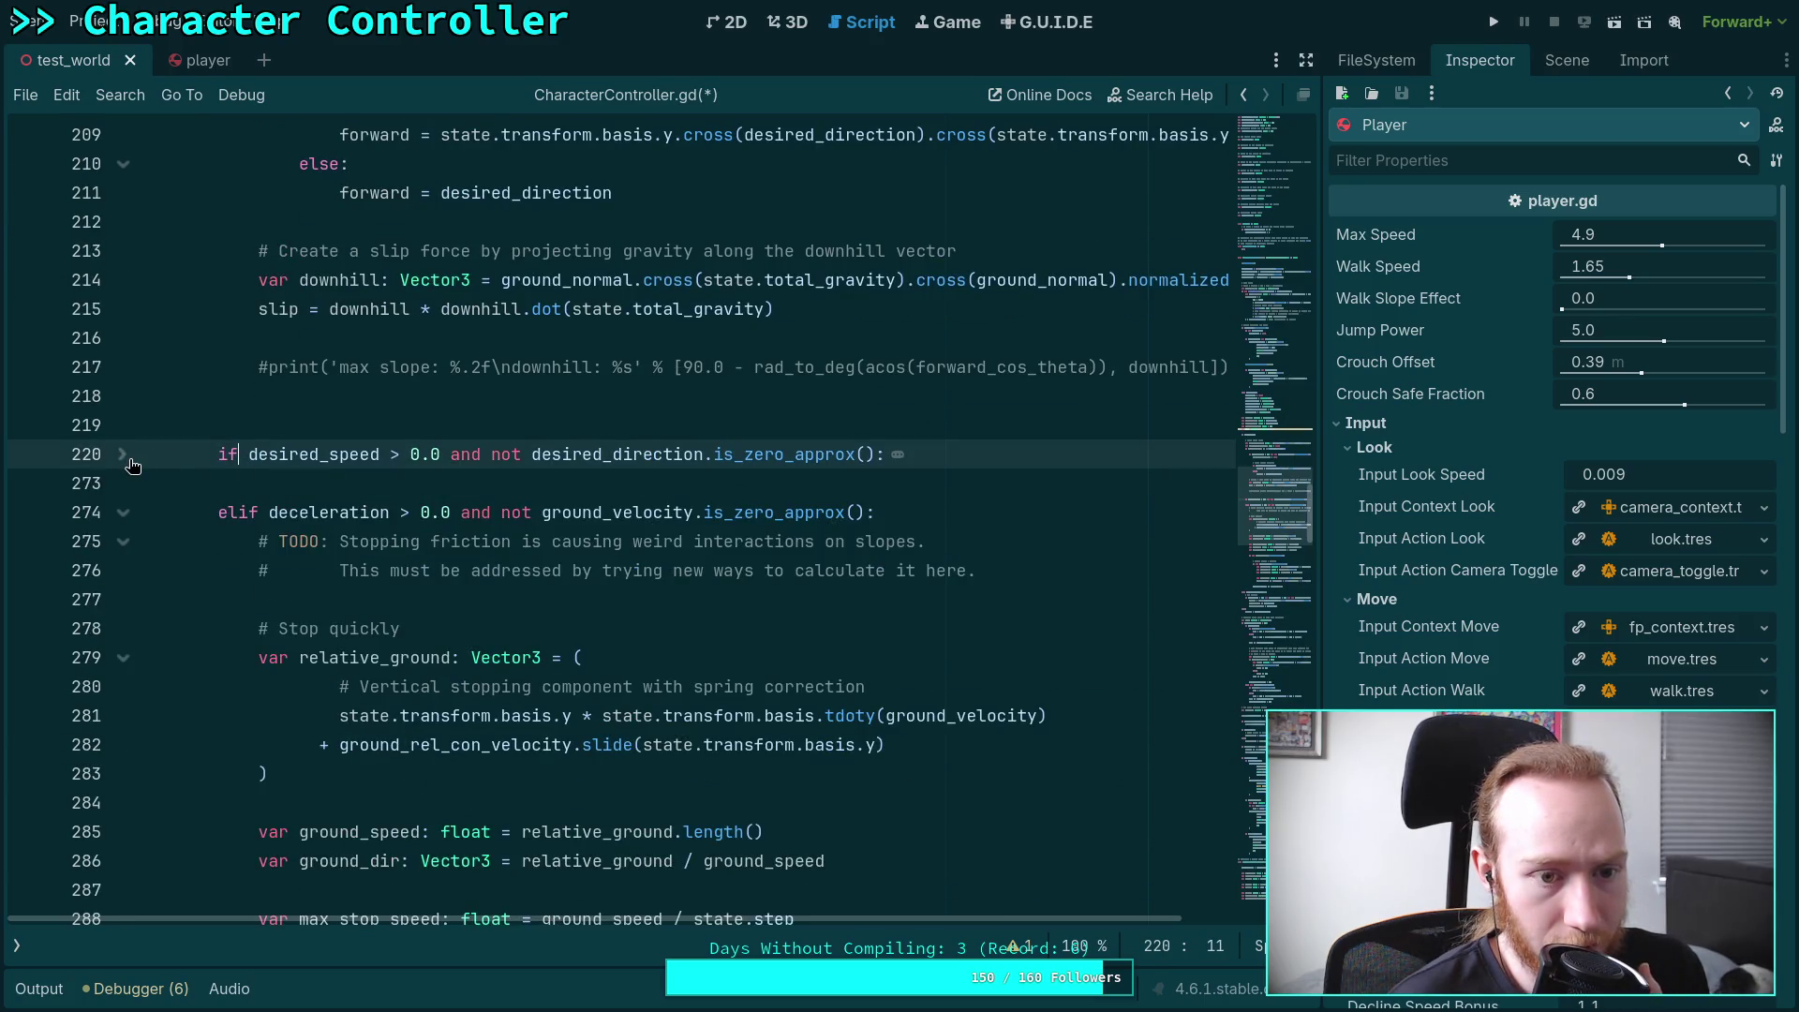
pyautogui.click(131, 463)
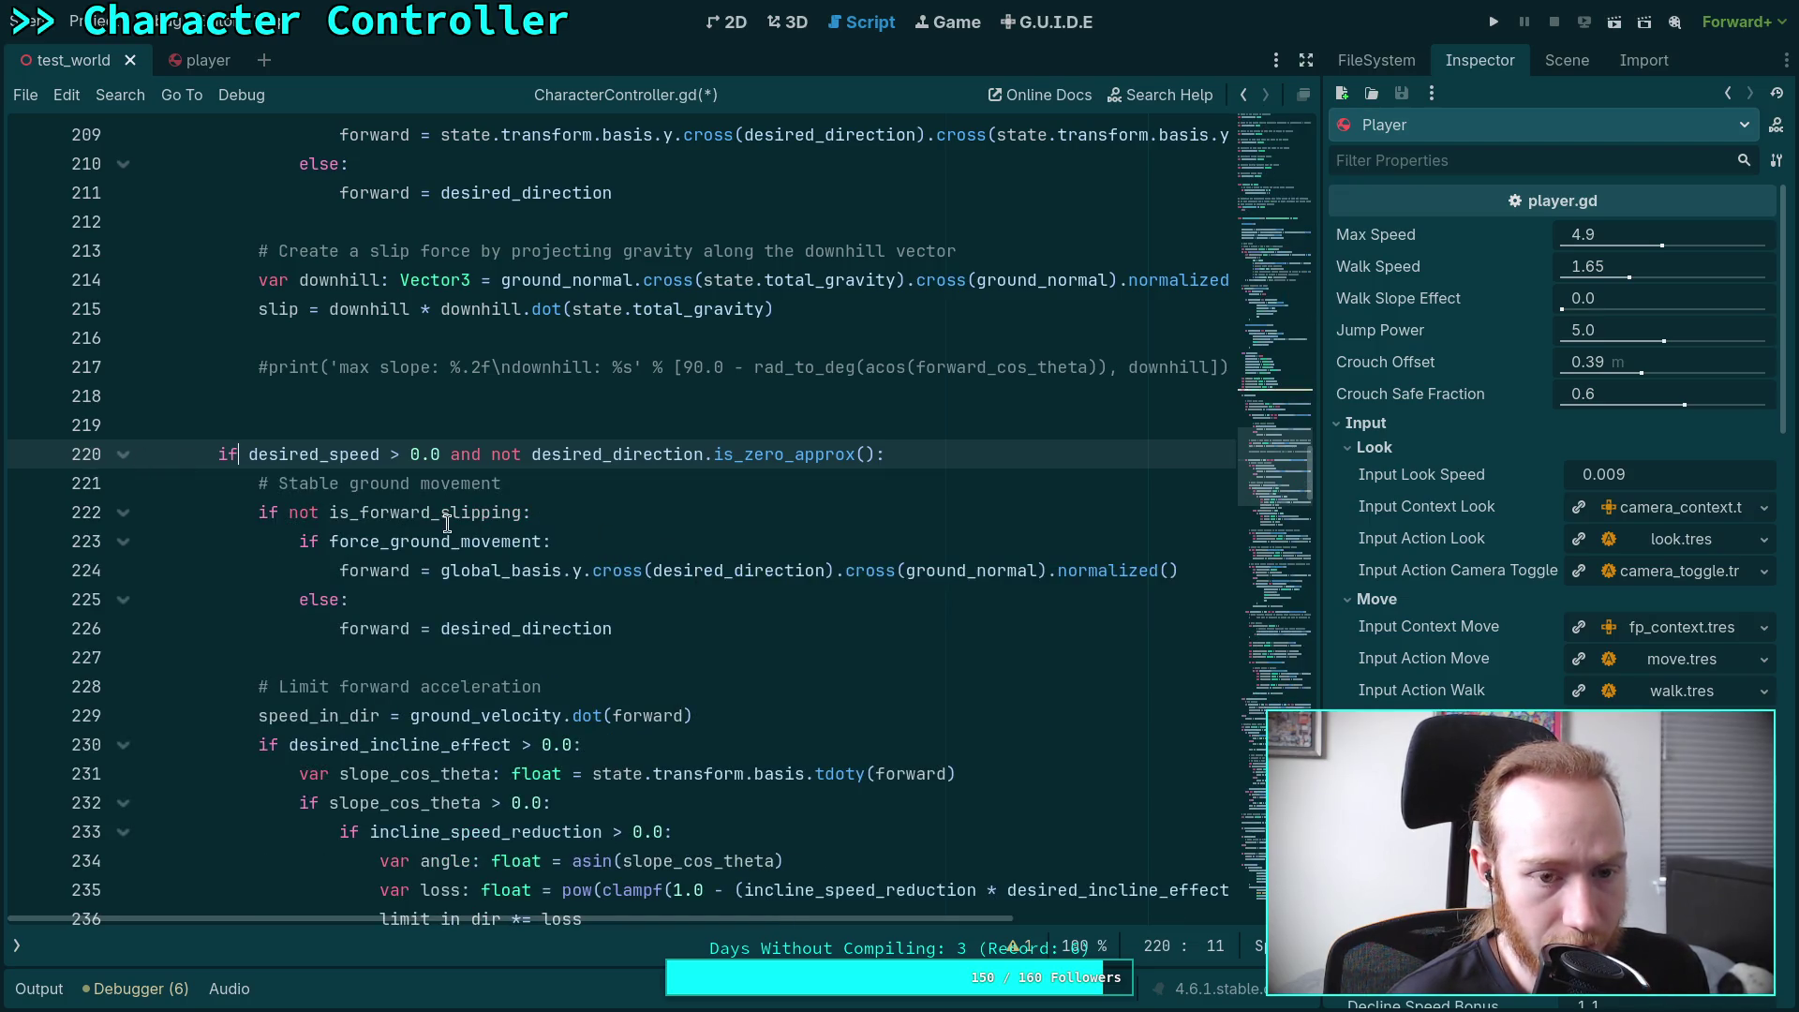
pyautogui.write('(is_')
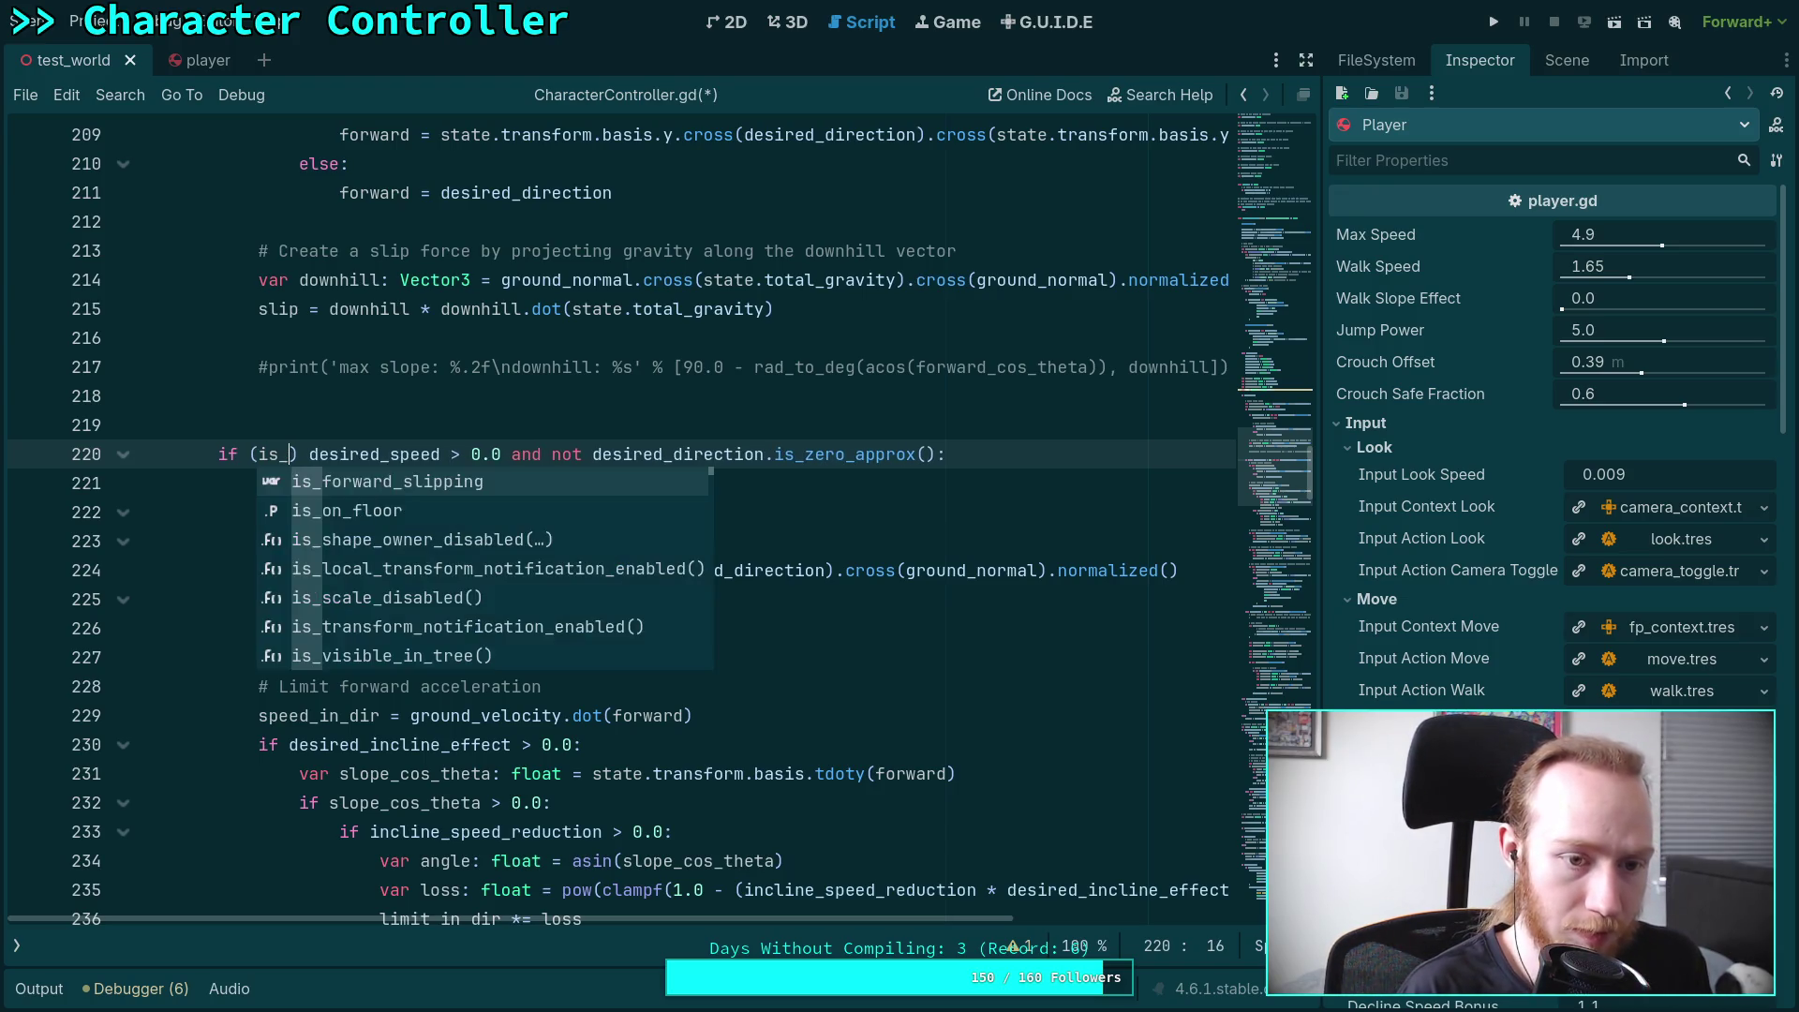
pyautogui.press('Return')
pyautogui.write('orward_slipping')
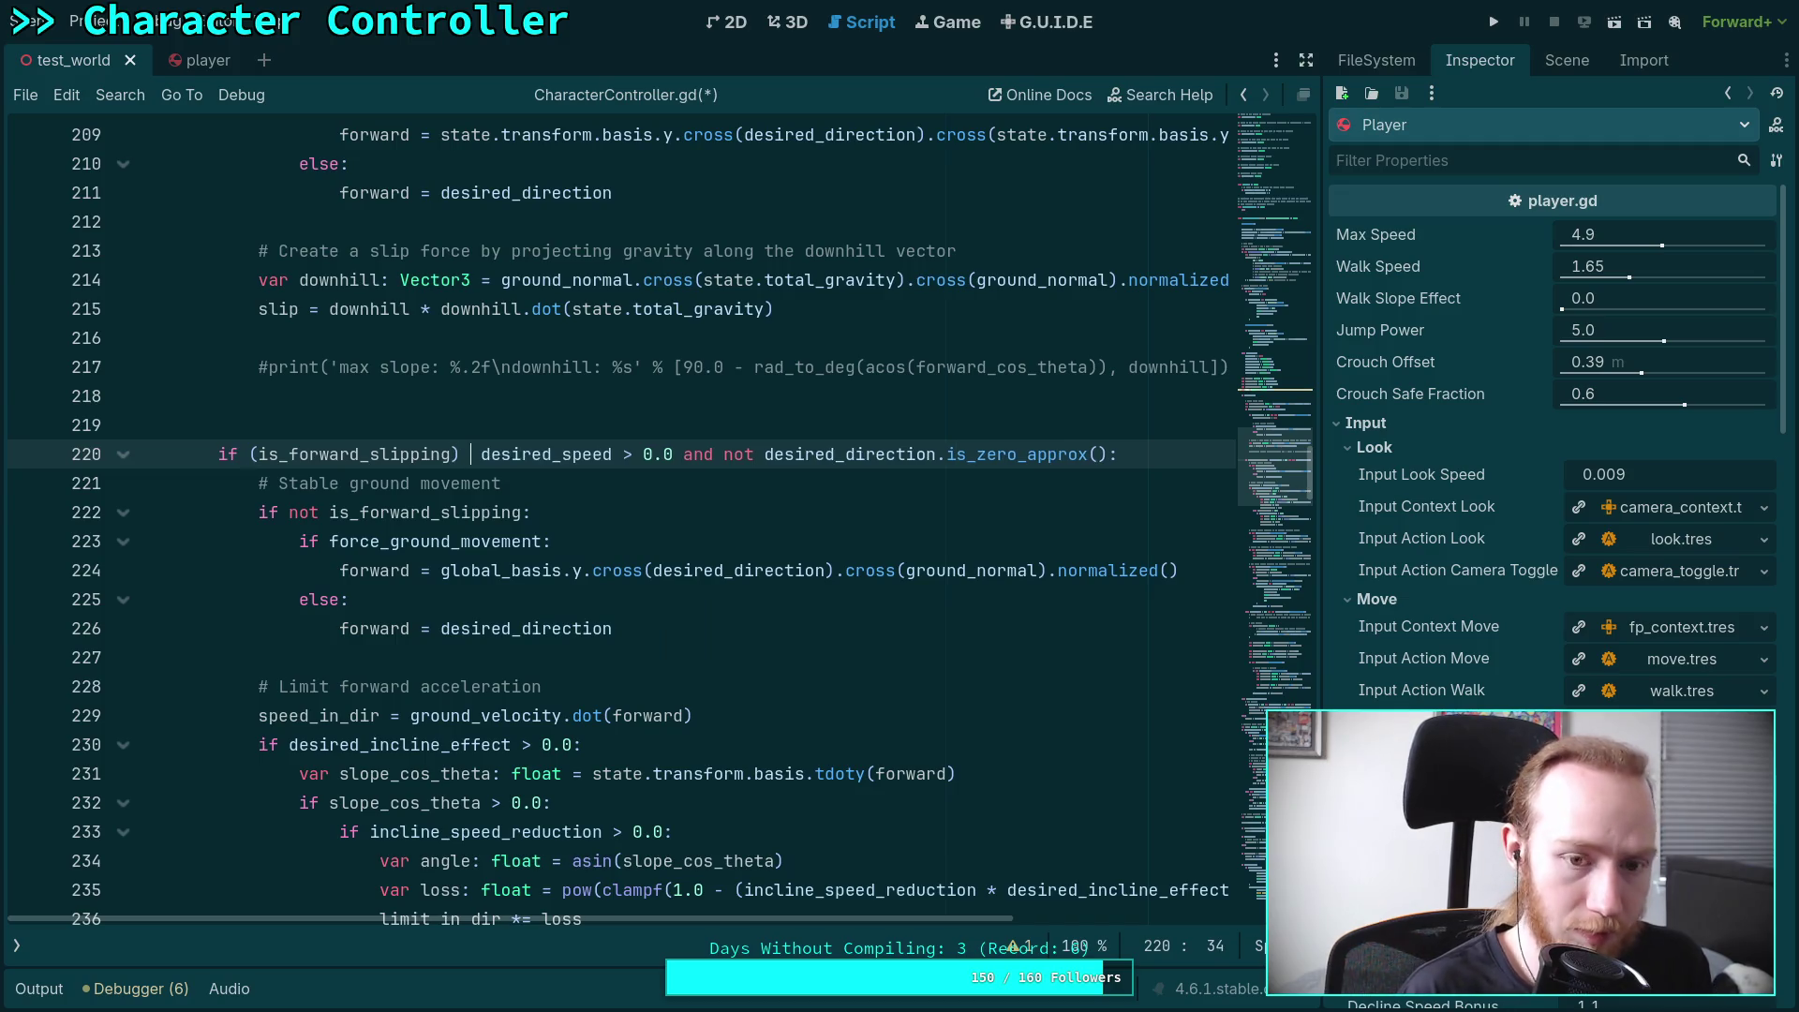
pyautogui.write(' (')
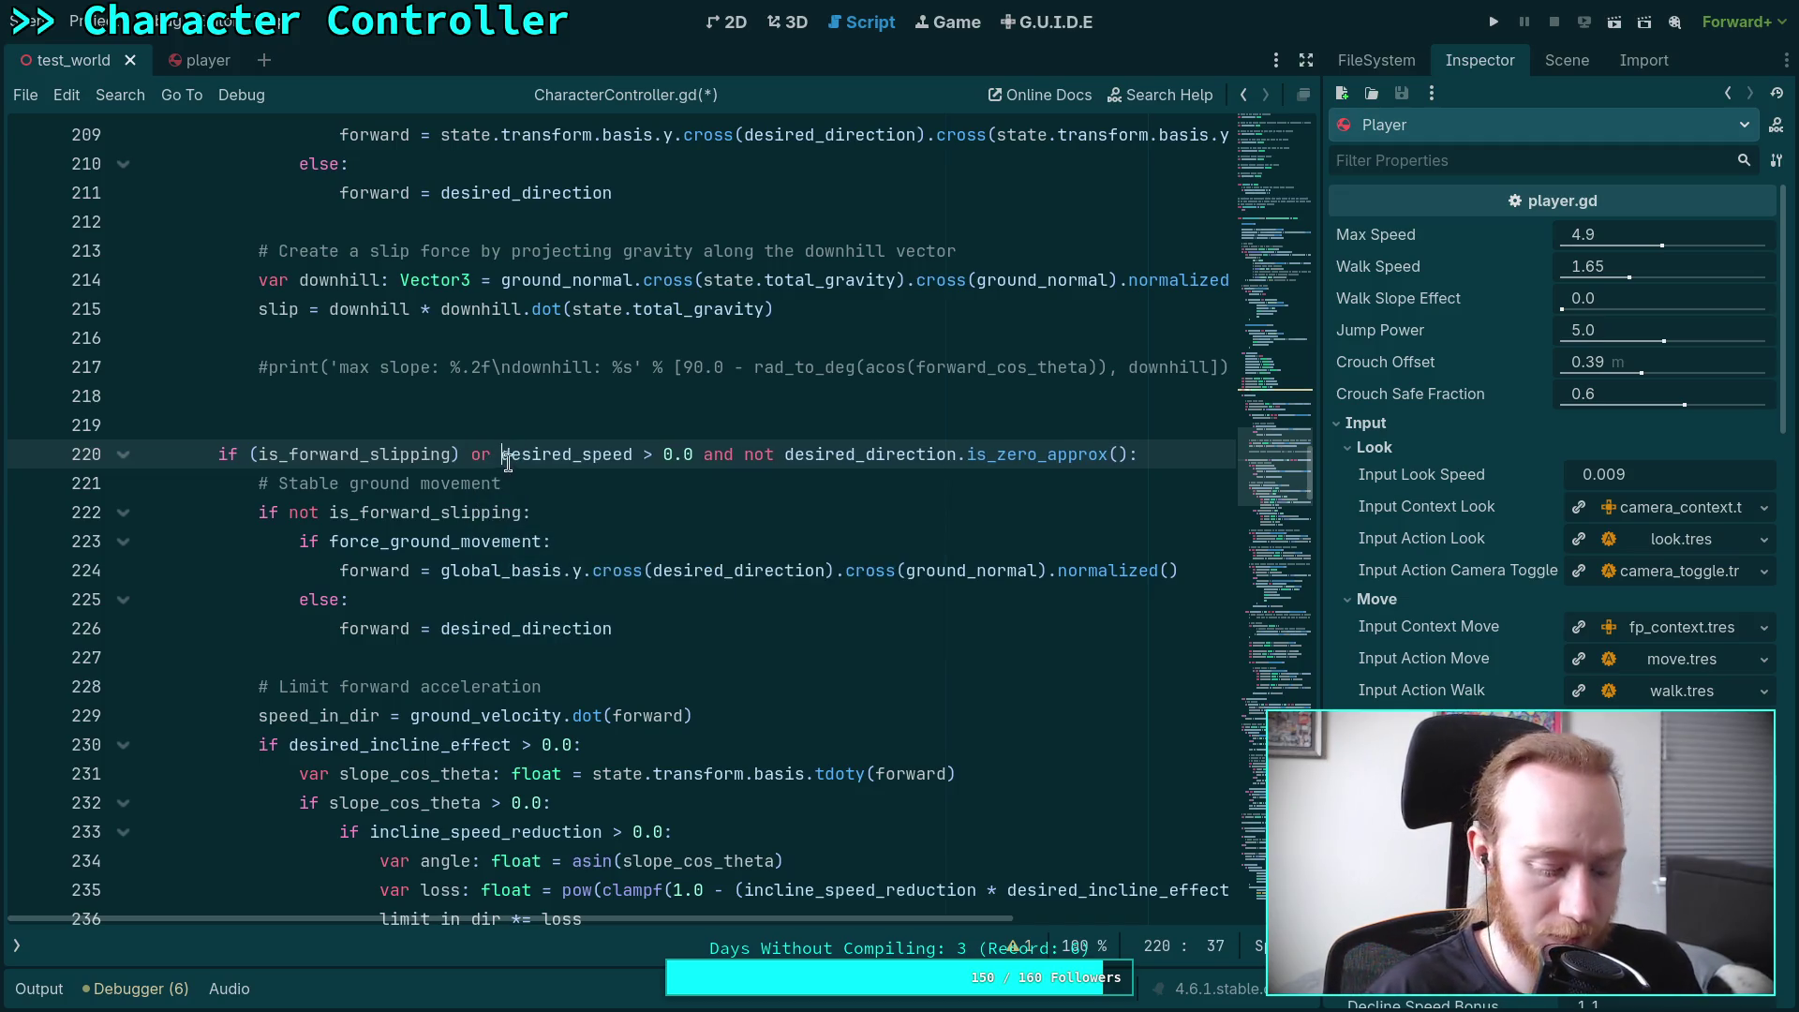
pyautogui.click(1139, 453)
pyautogui.write(')')
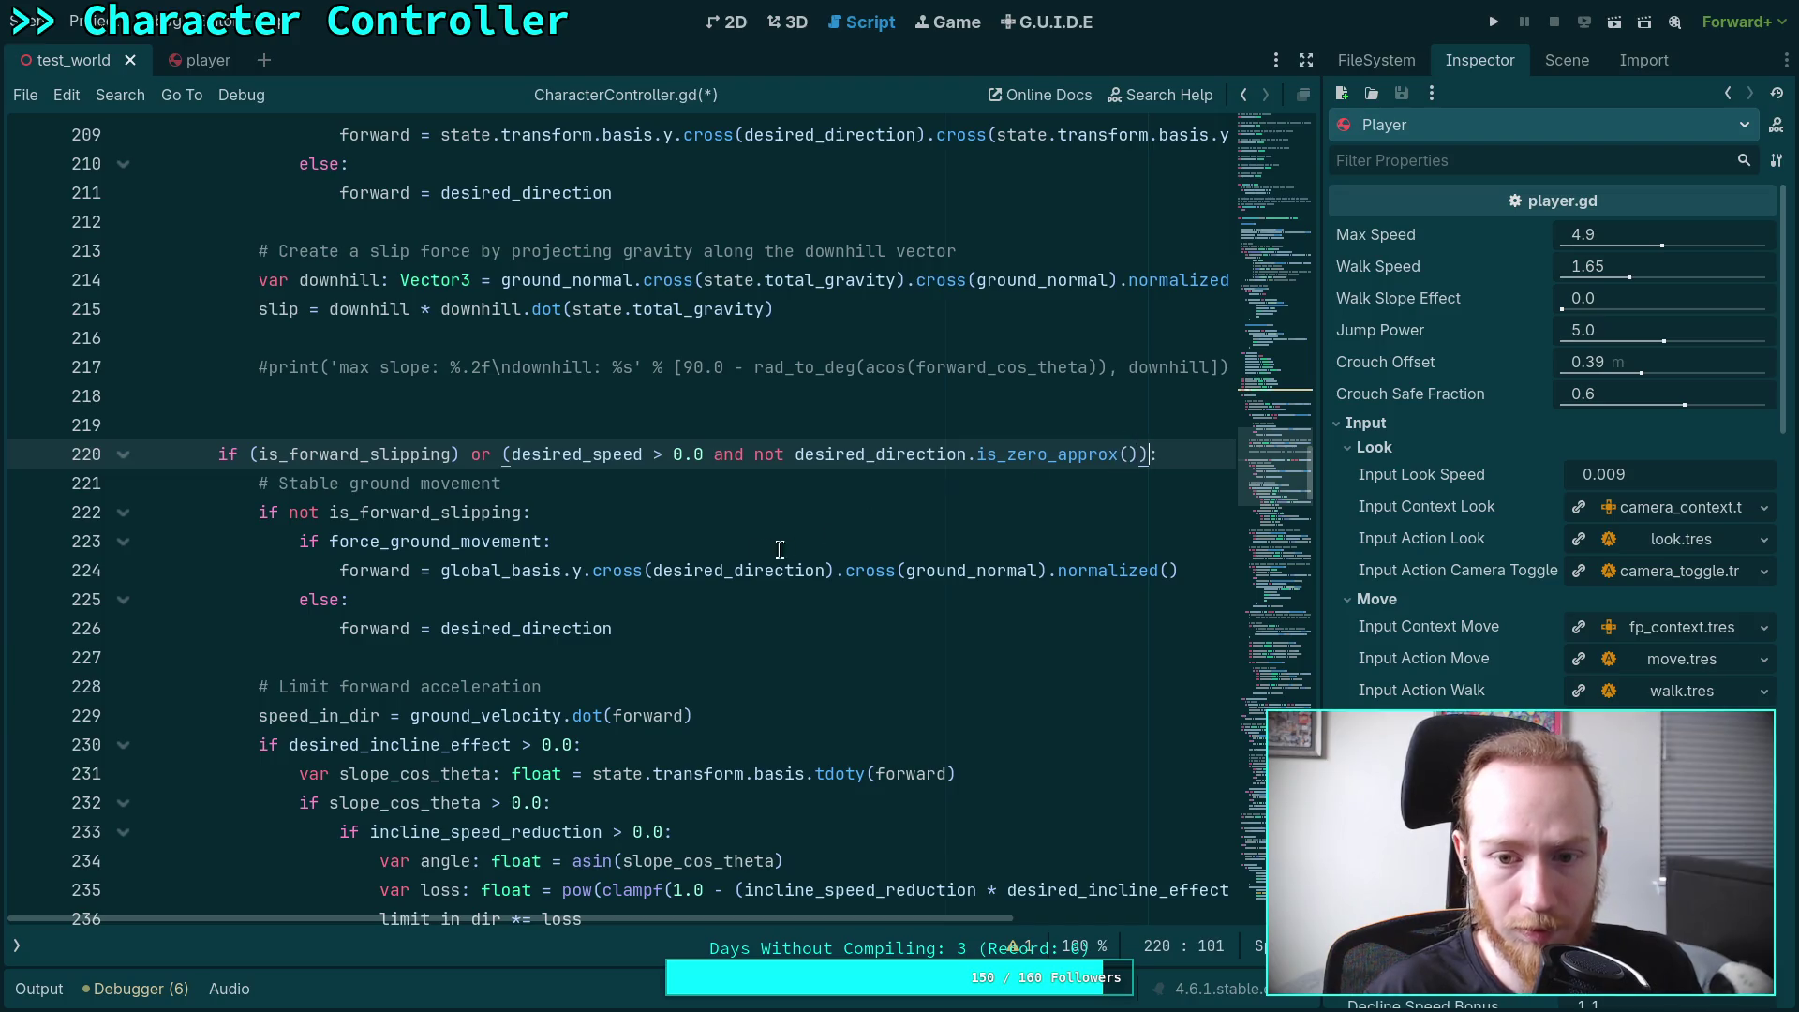
# Add the comment "# Can use 'is_forward_slipping' to shortcut" above line 220
pyautogui.scroll(2, 563, 562)
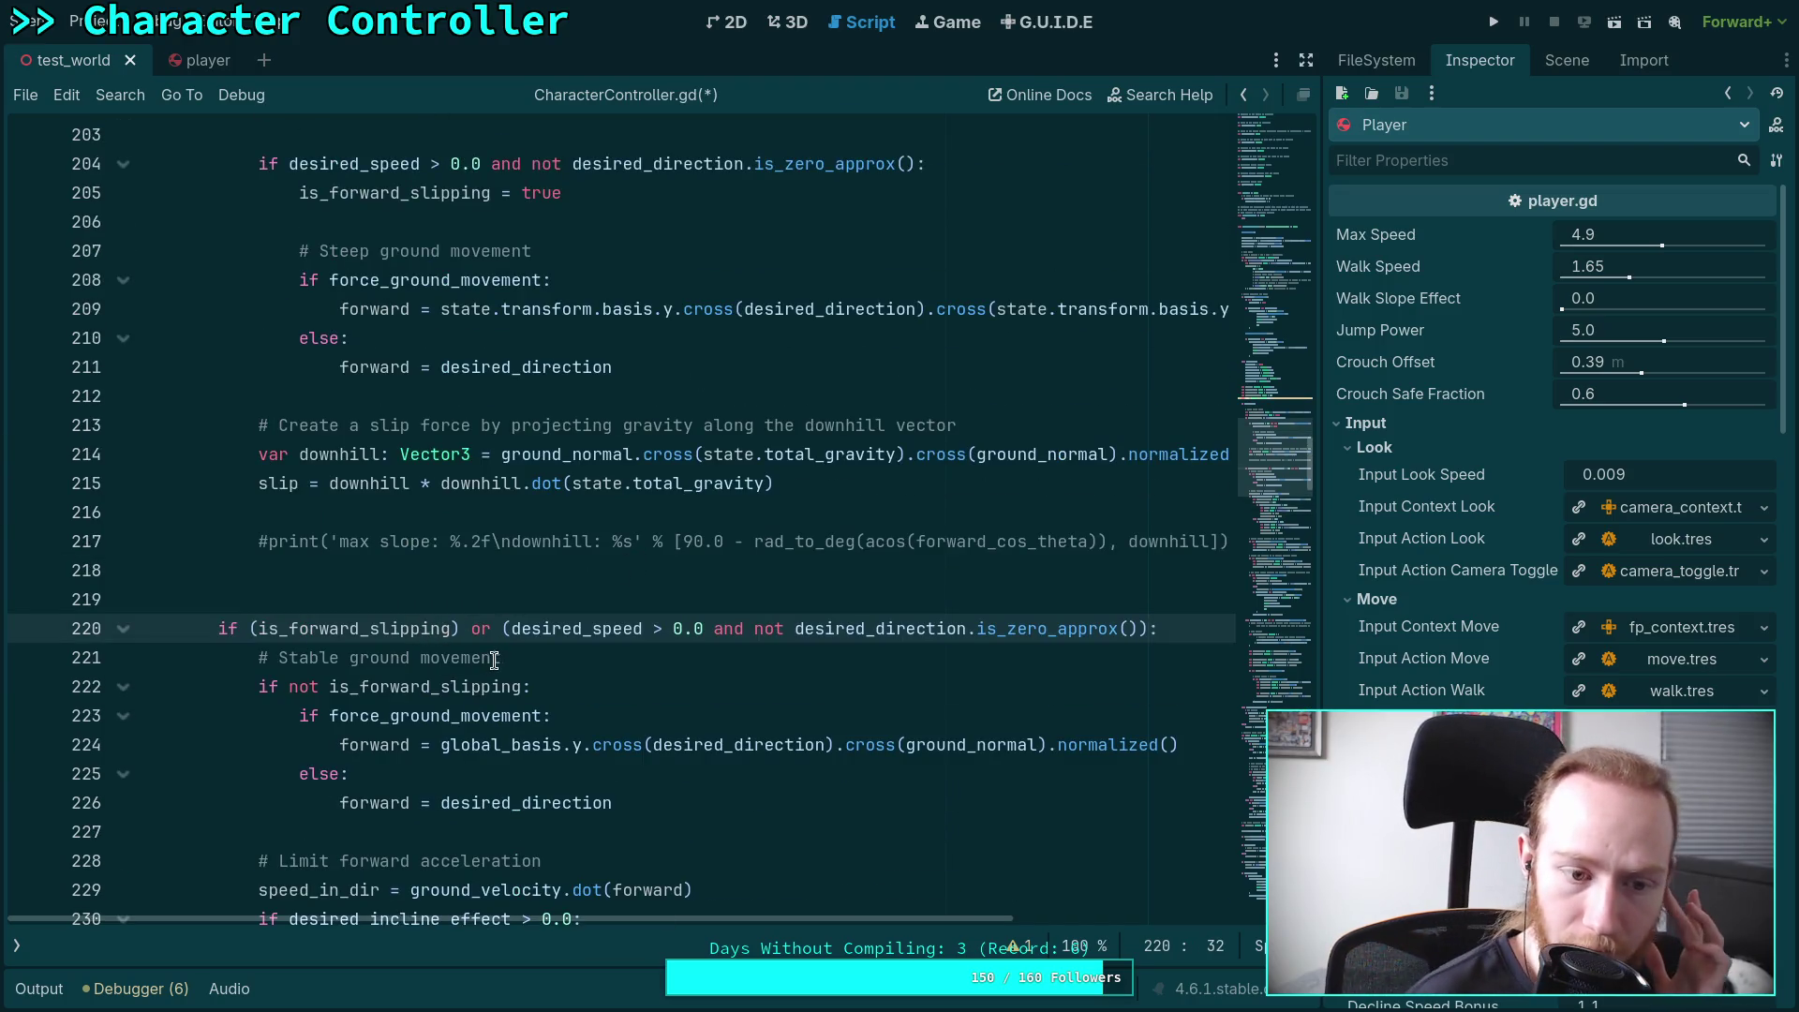
pyautogui.click(545, 589)
pyautogui.press('Tab')
pyautogui.press('Tab')
pyautogui.write('# ')
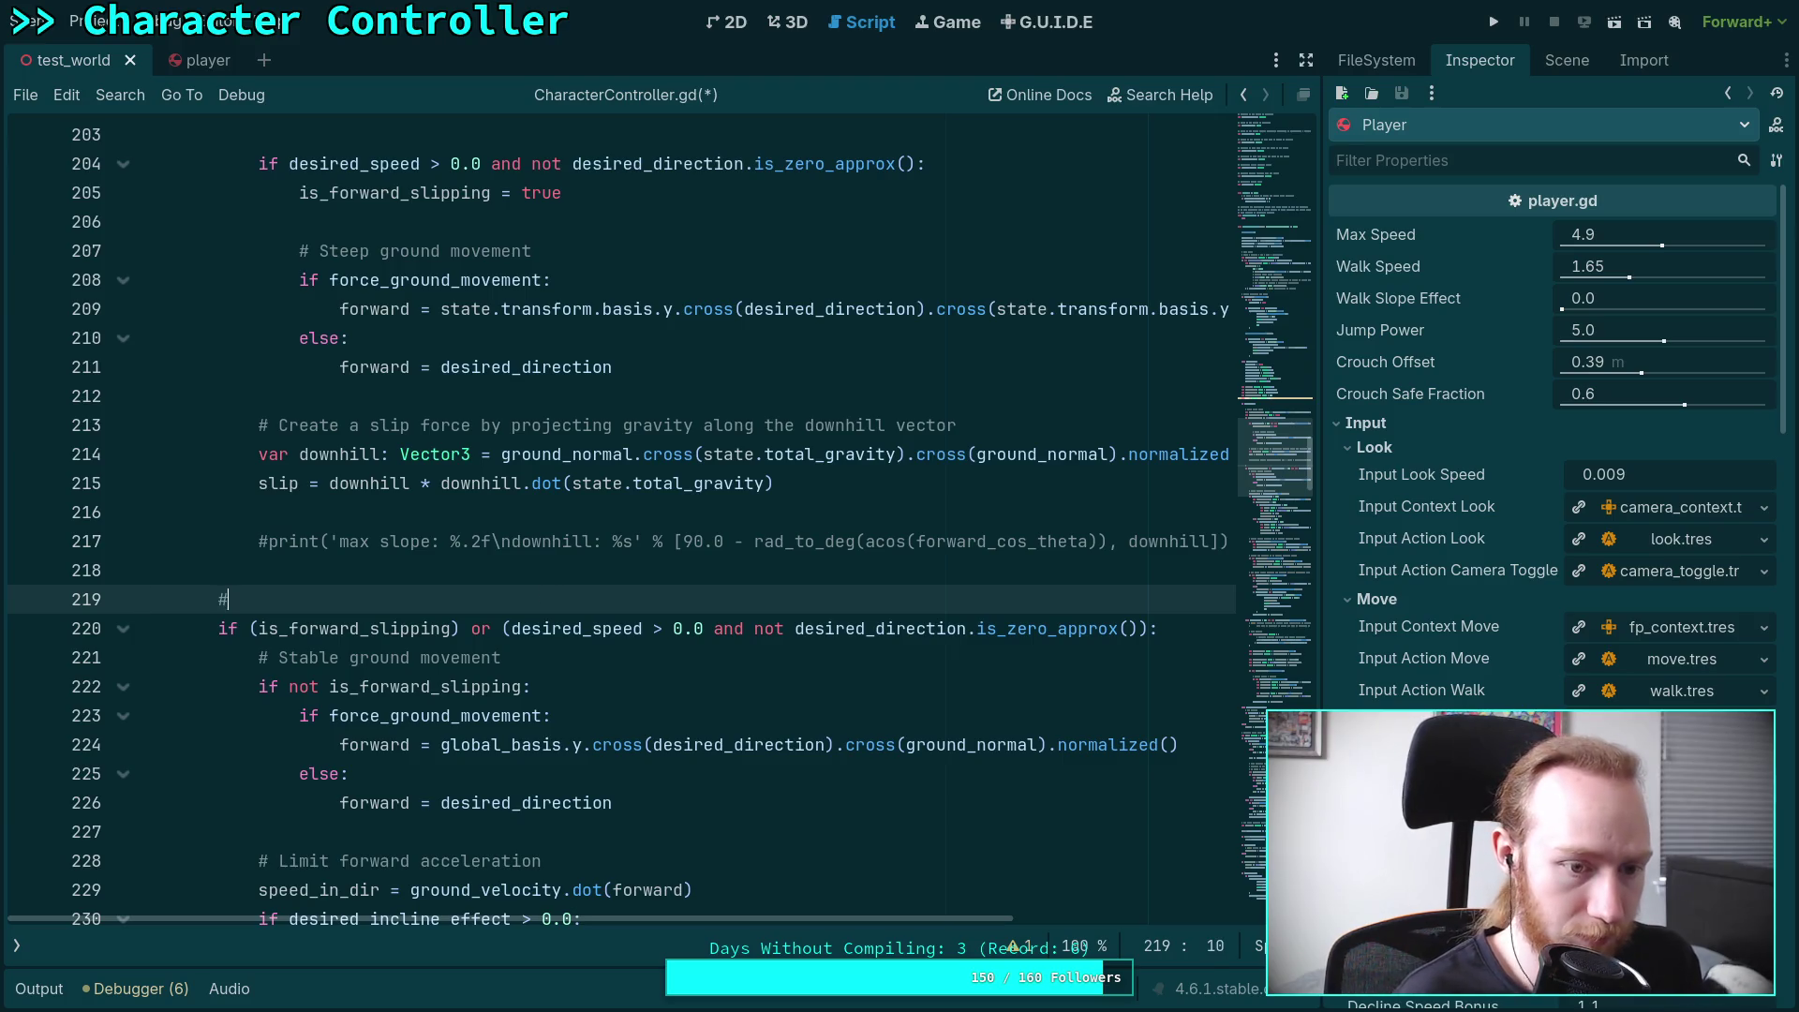
pyautogui.write('Can use ')
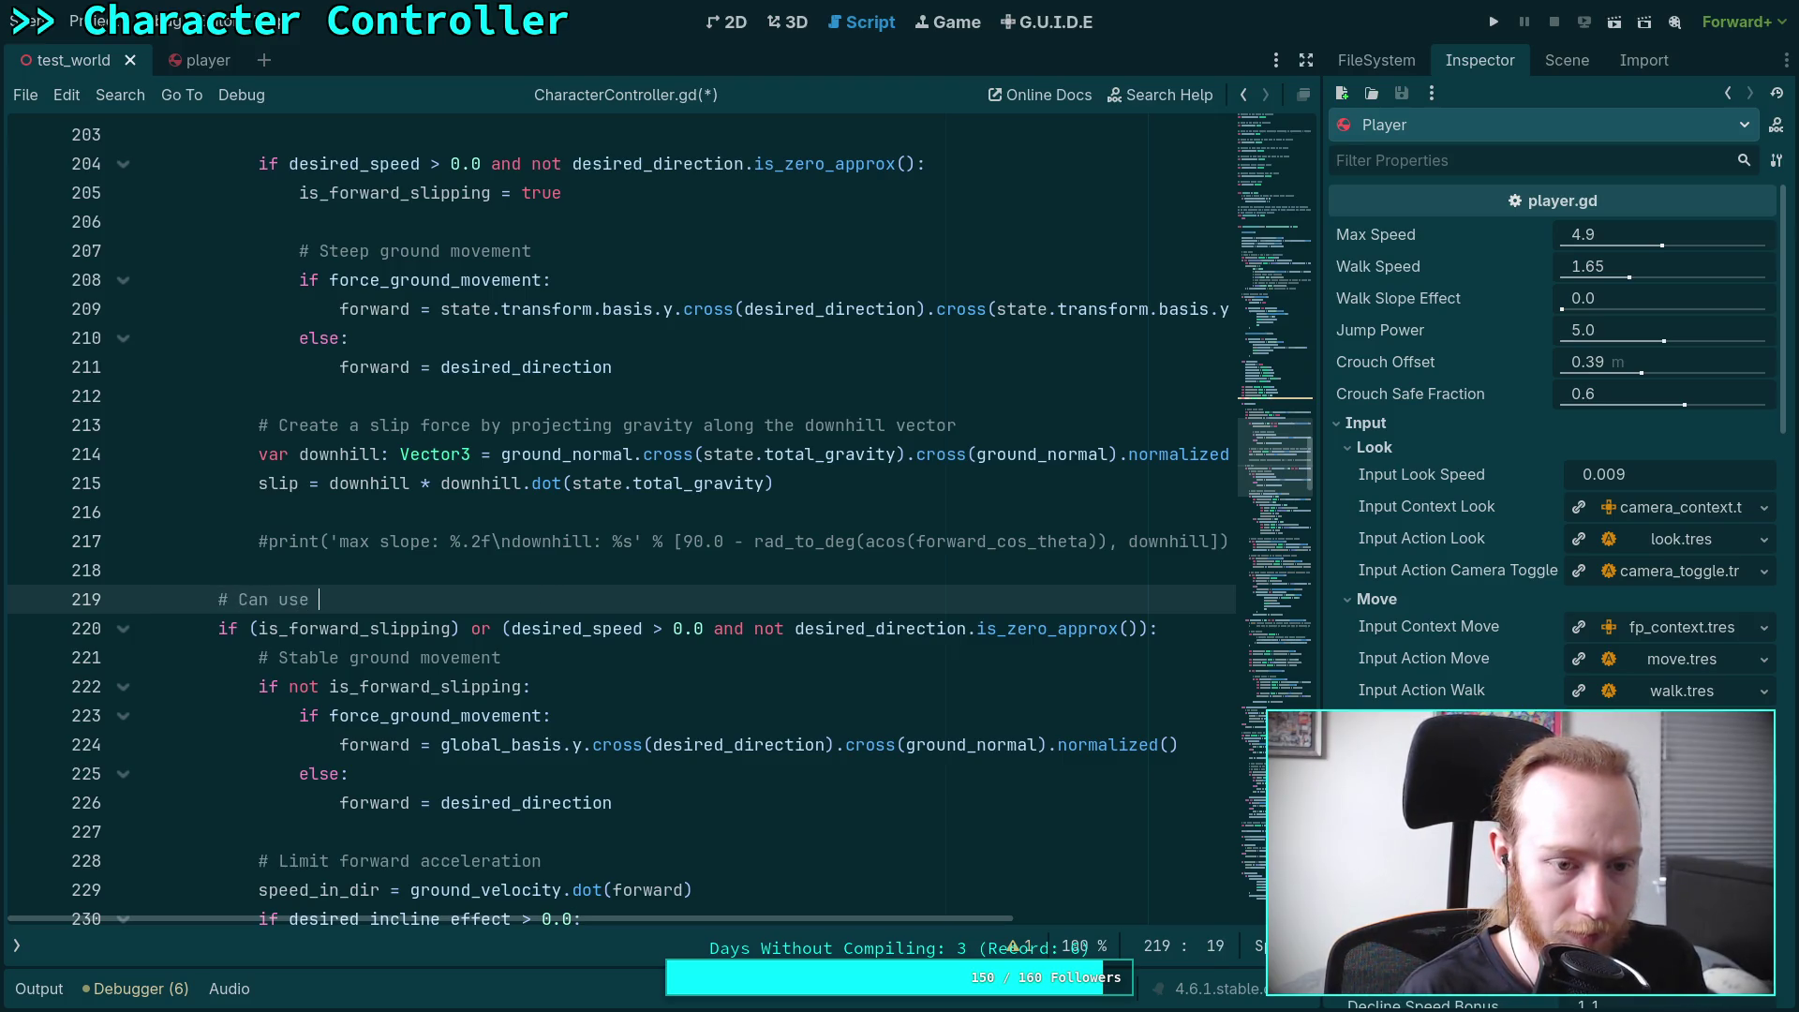
pyautogui.write("'is")
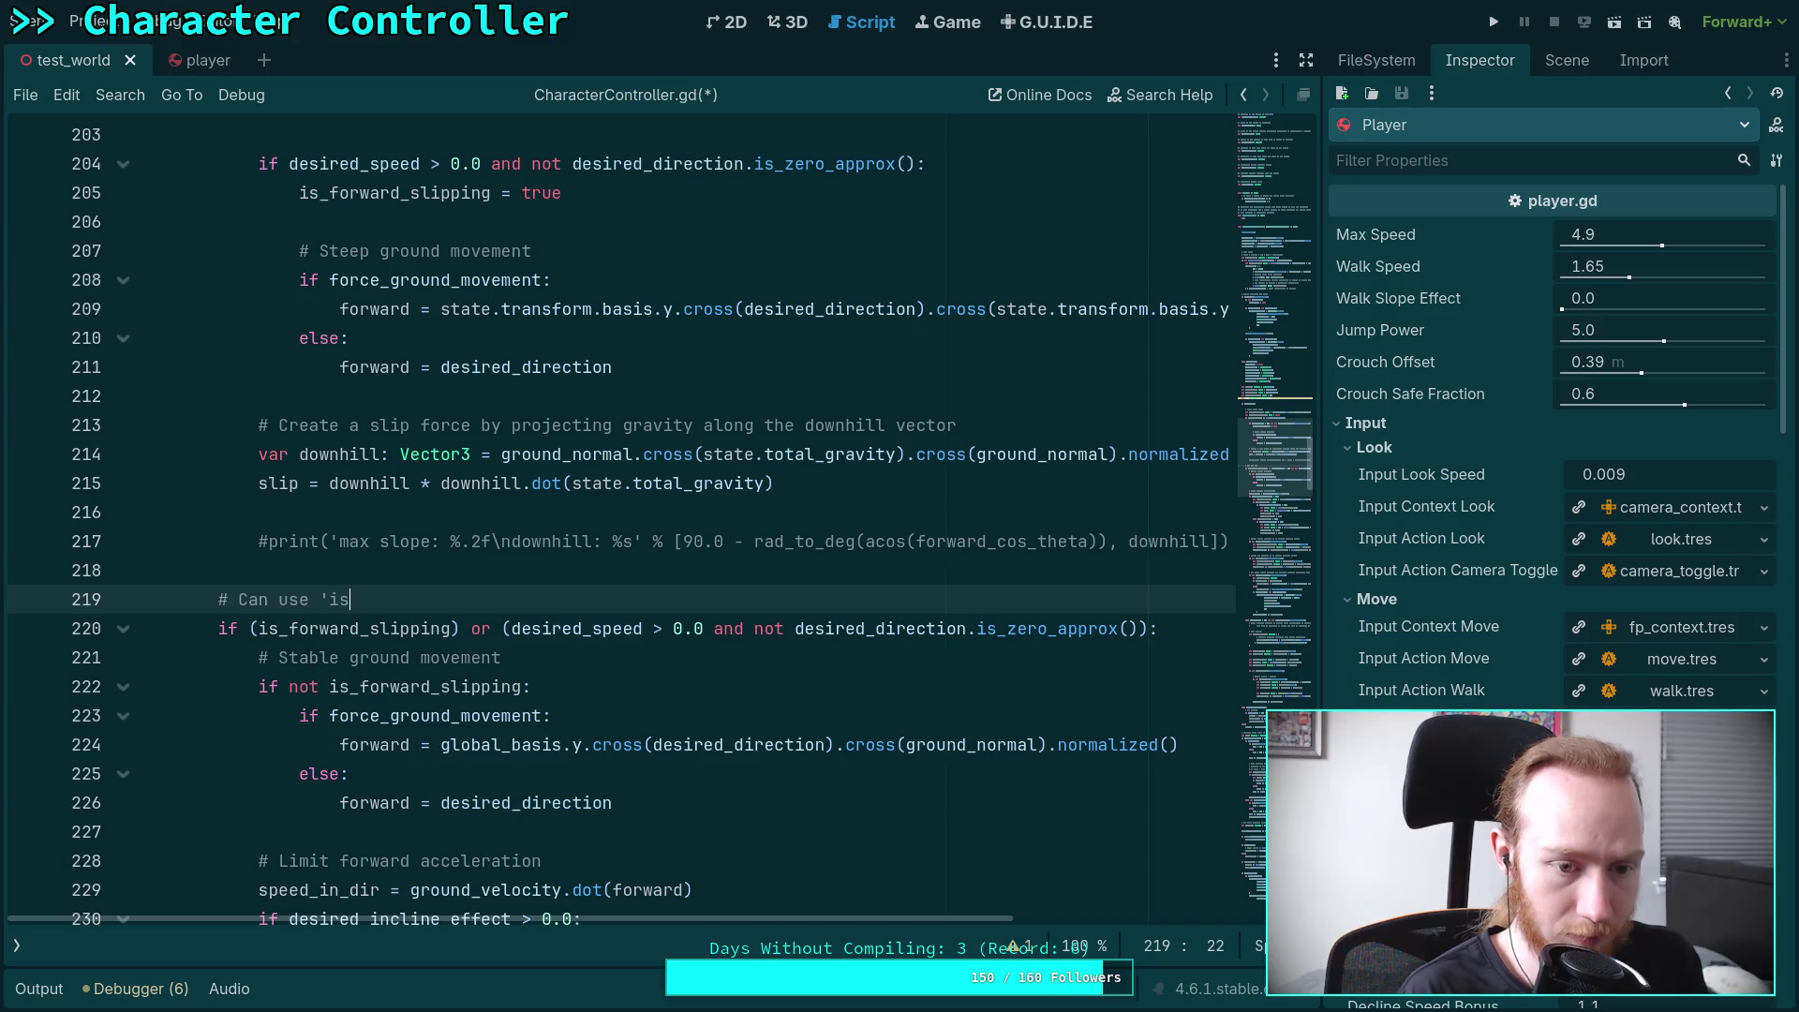
pyautogui.write("_forward_slipping' ")
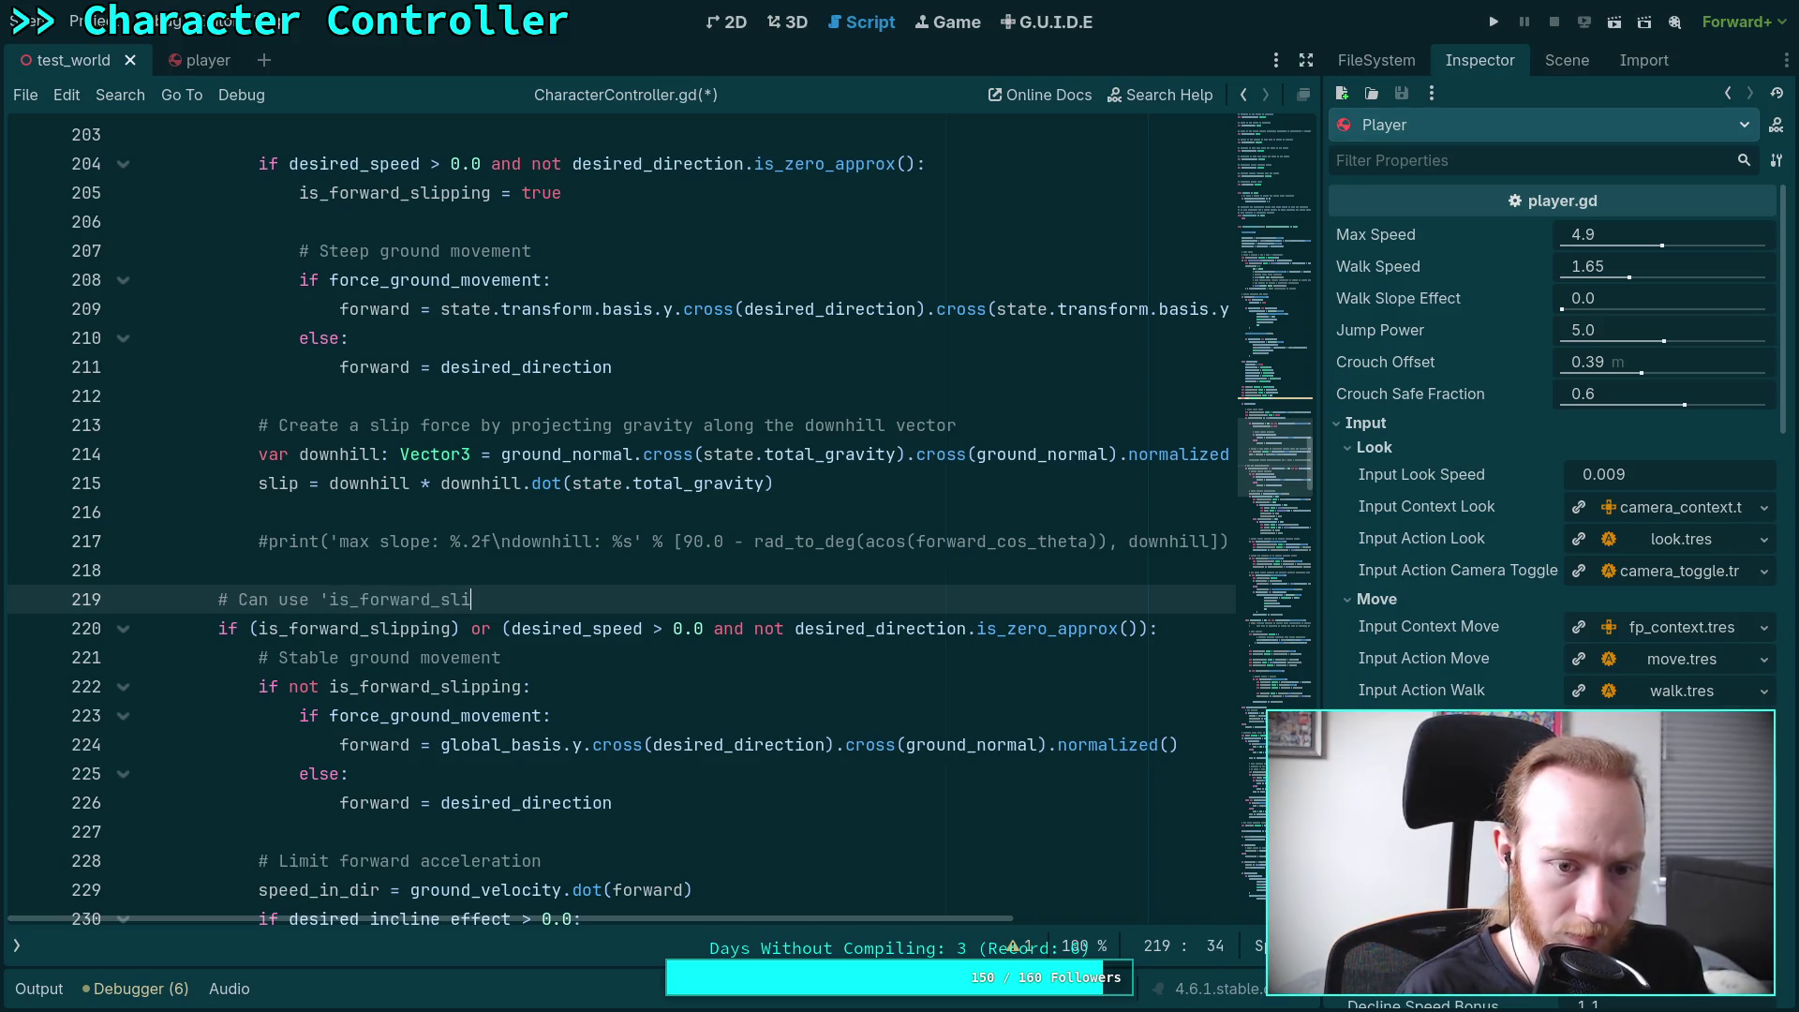
pyautogui.write('to shortcut d')
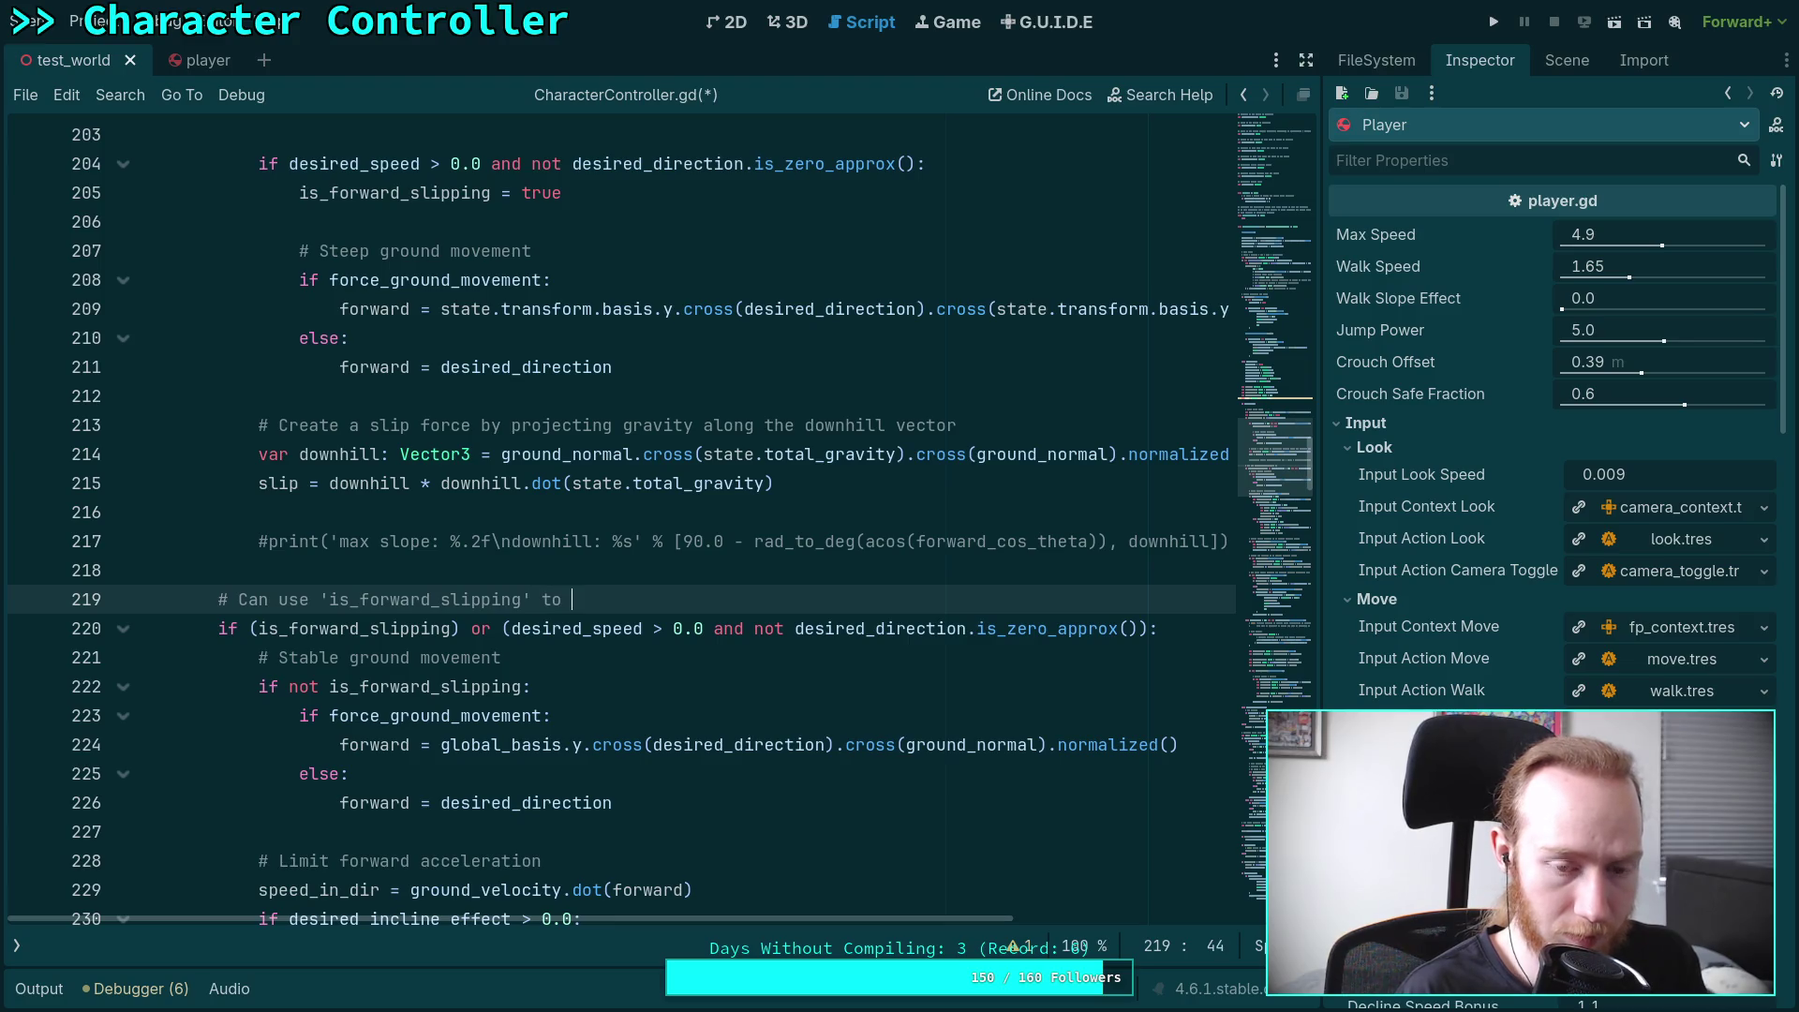
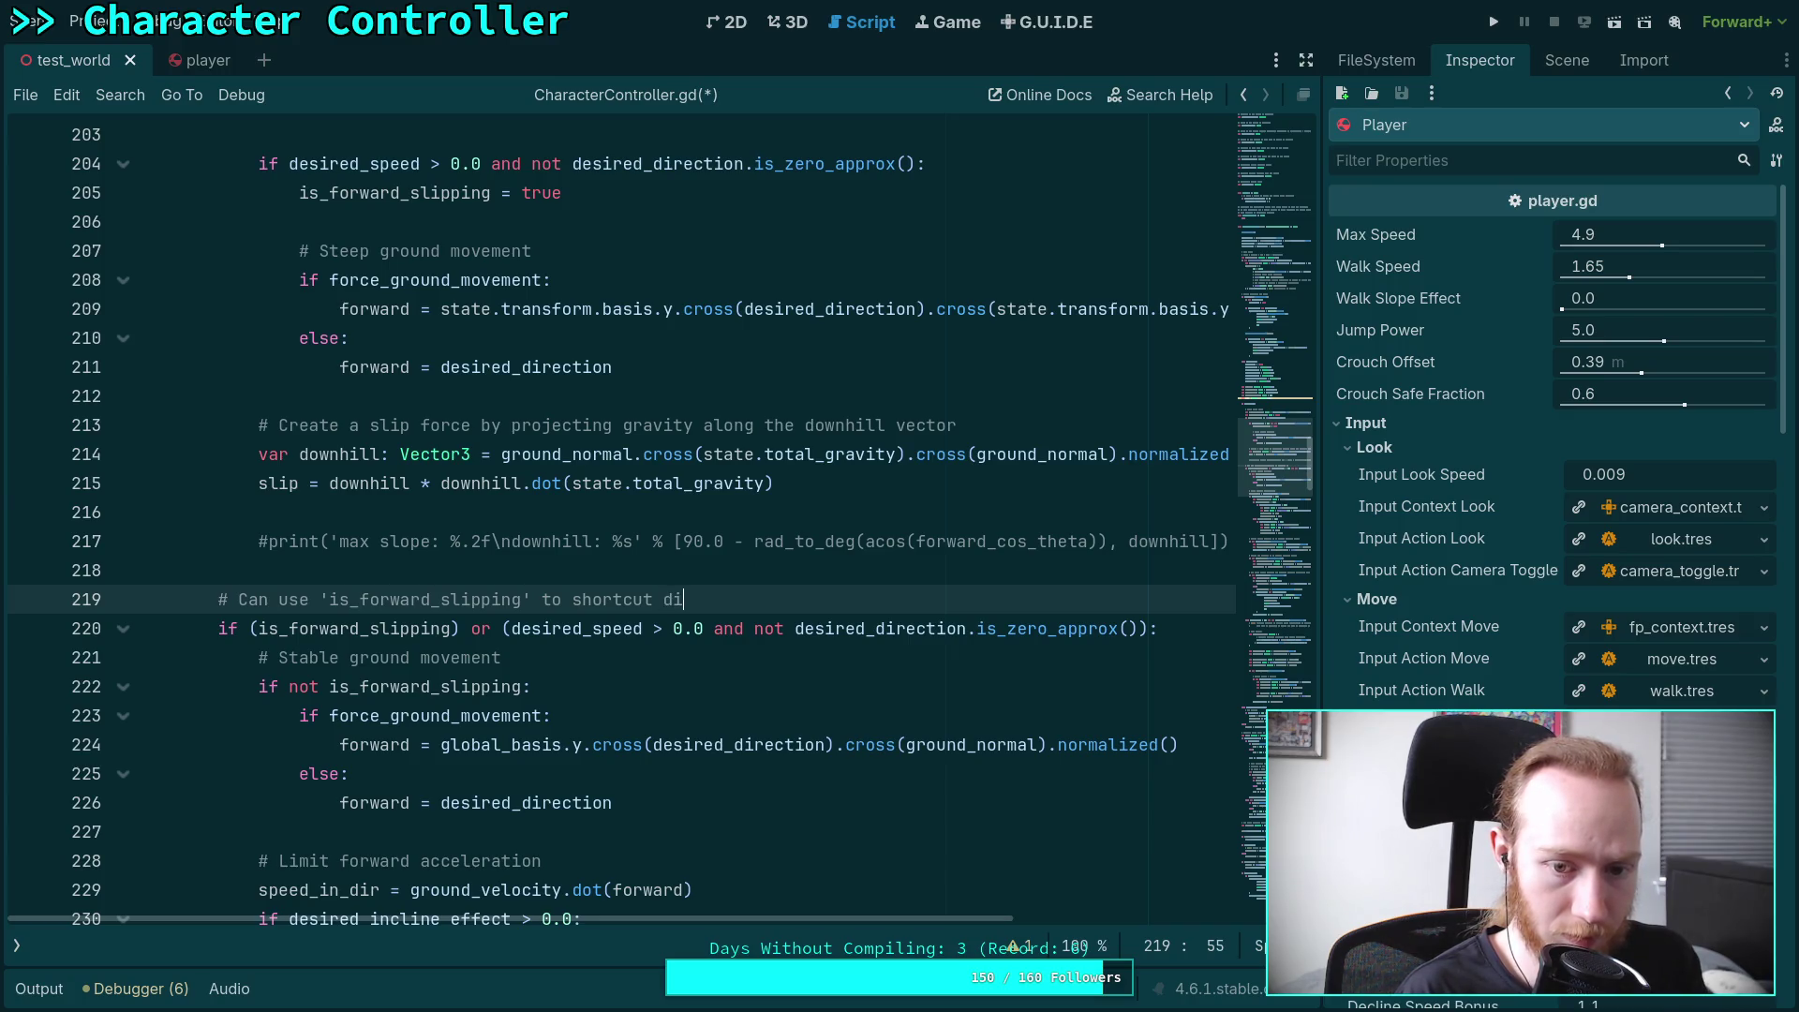
# Scroll through CharacterController.gd and select the forward-input condition on line 204
pyautogui.scroll(-18, 581, 610)
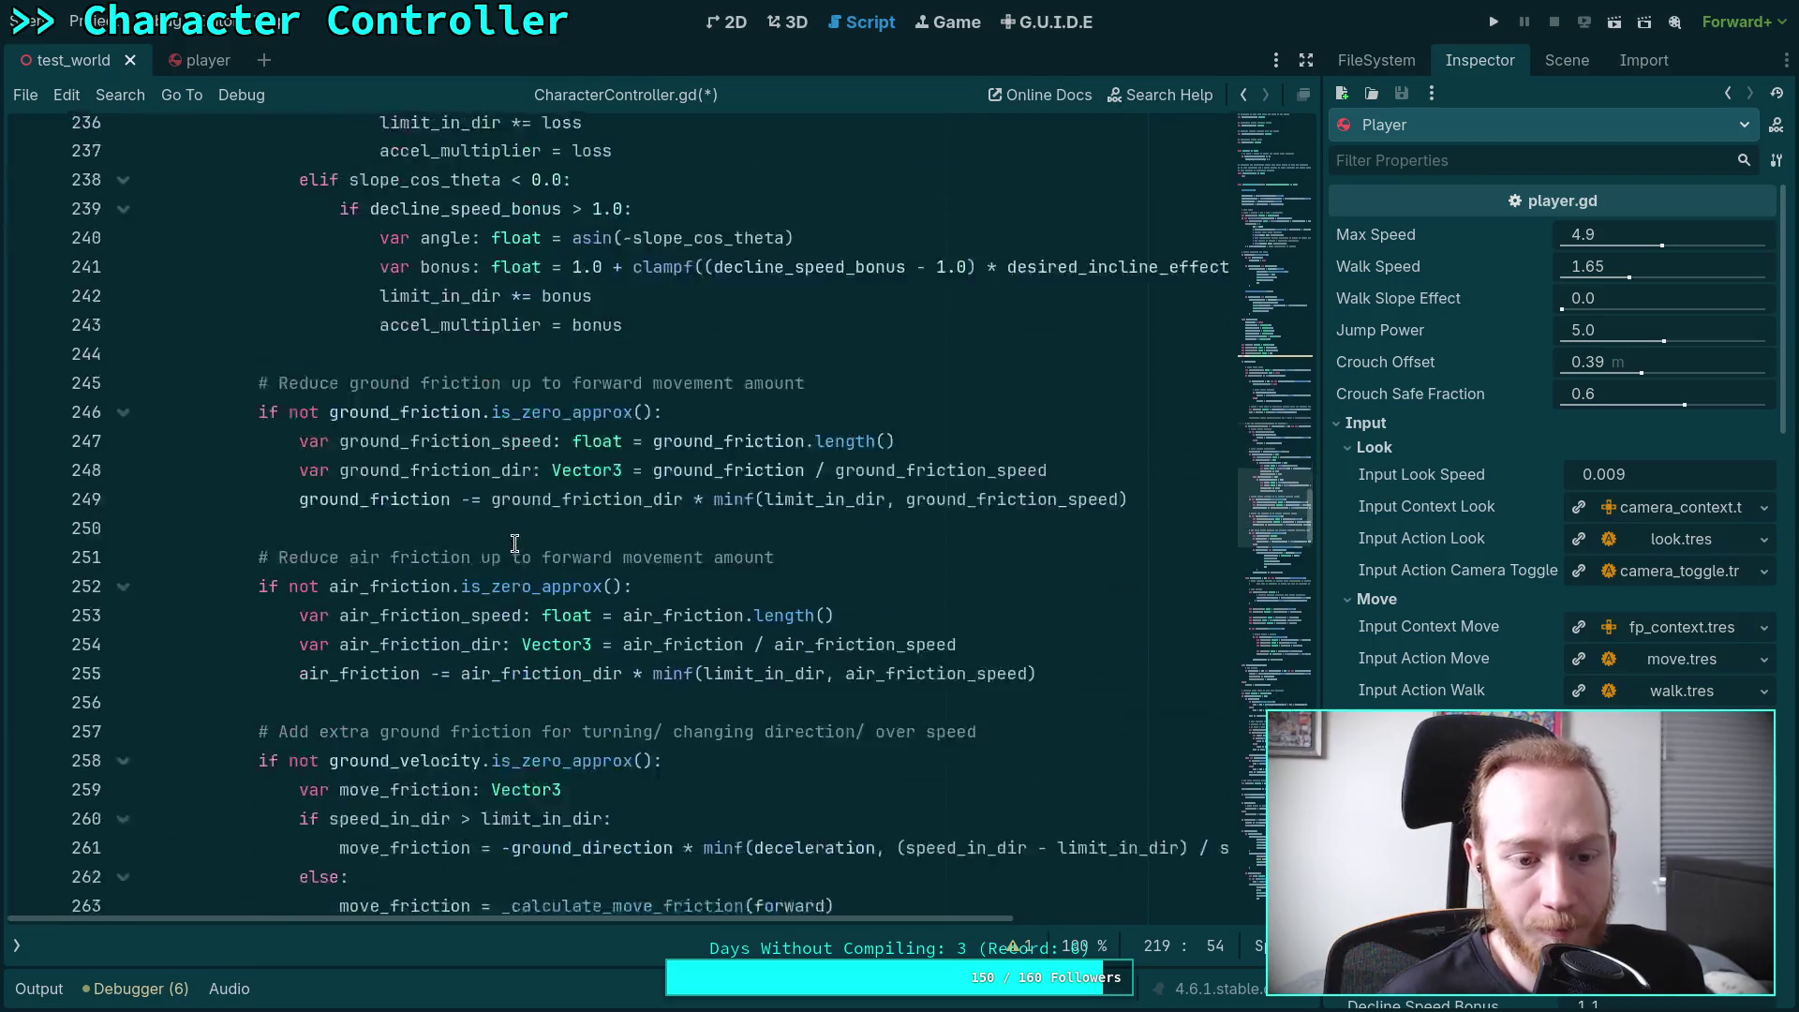
pyautogui.scroll(-6, 581, 611)
pyautogui.scroll(20, 581, 610)
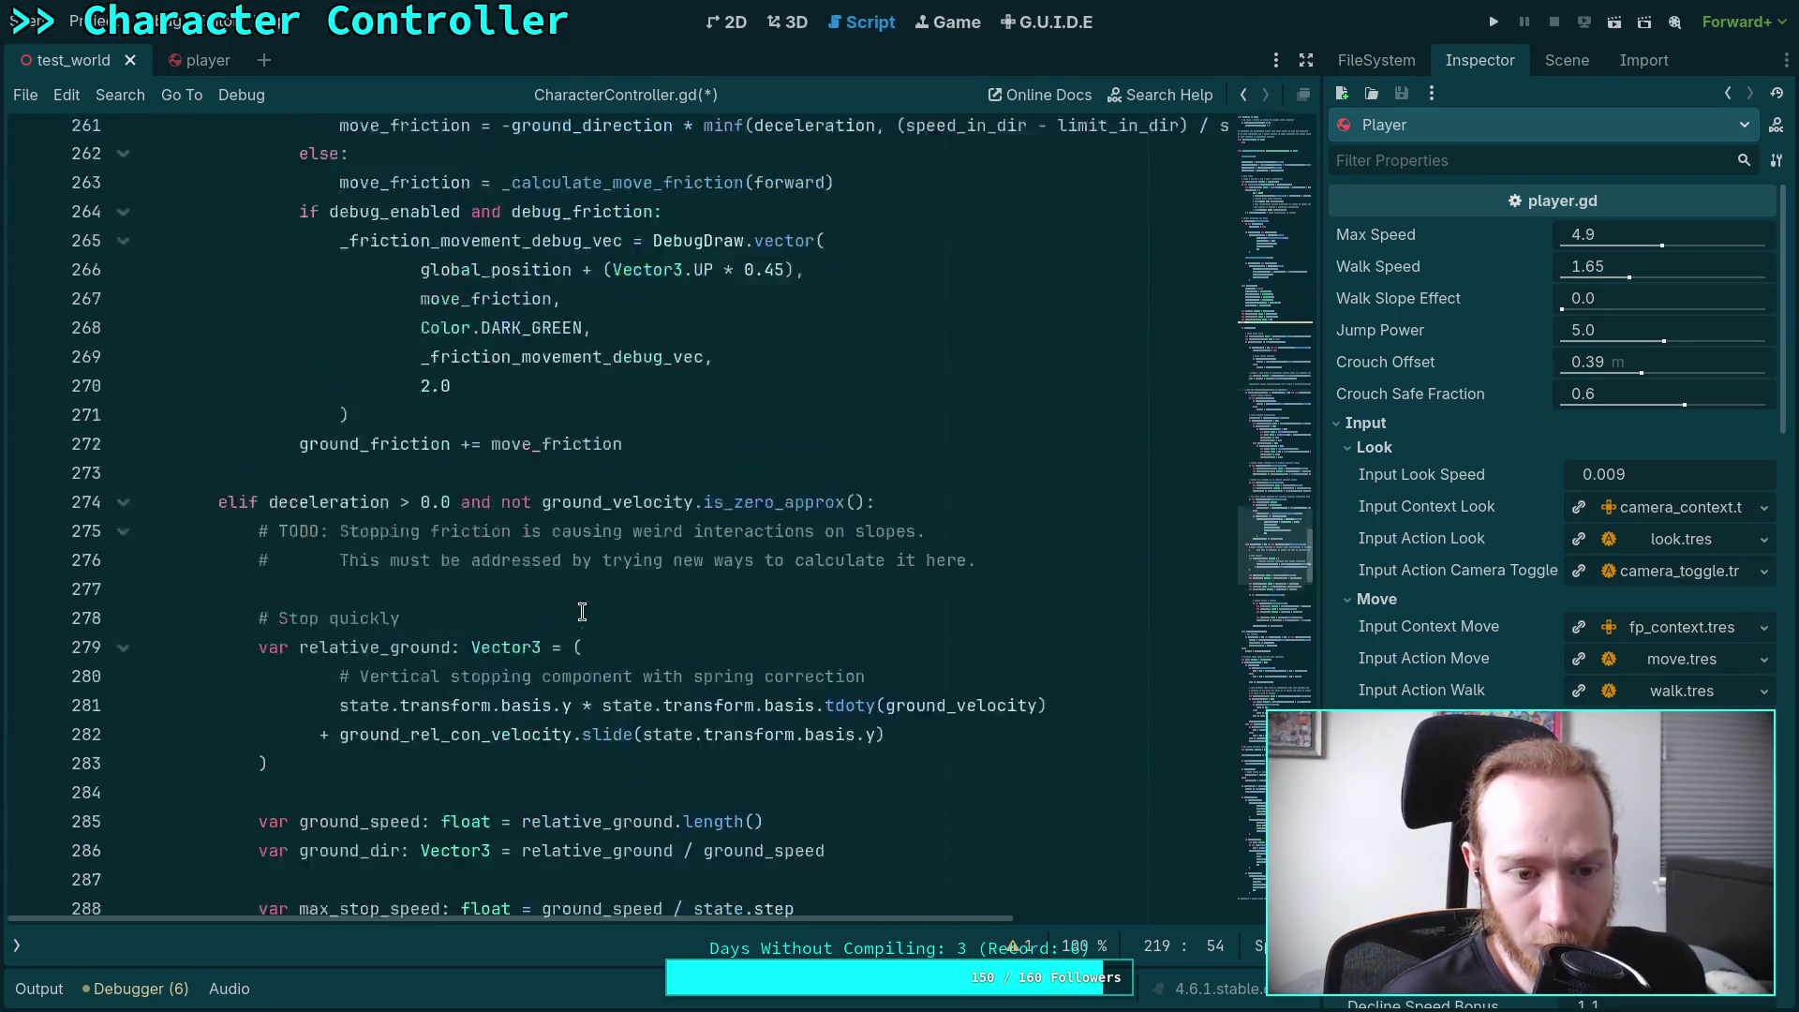
pyautogui.scroll(4, 581, 610)
pyautogui.scroll(-1, 520, 583)
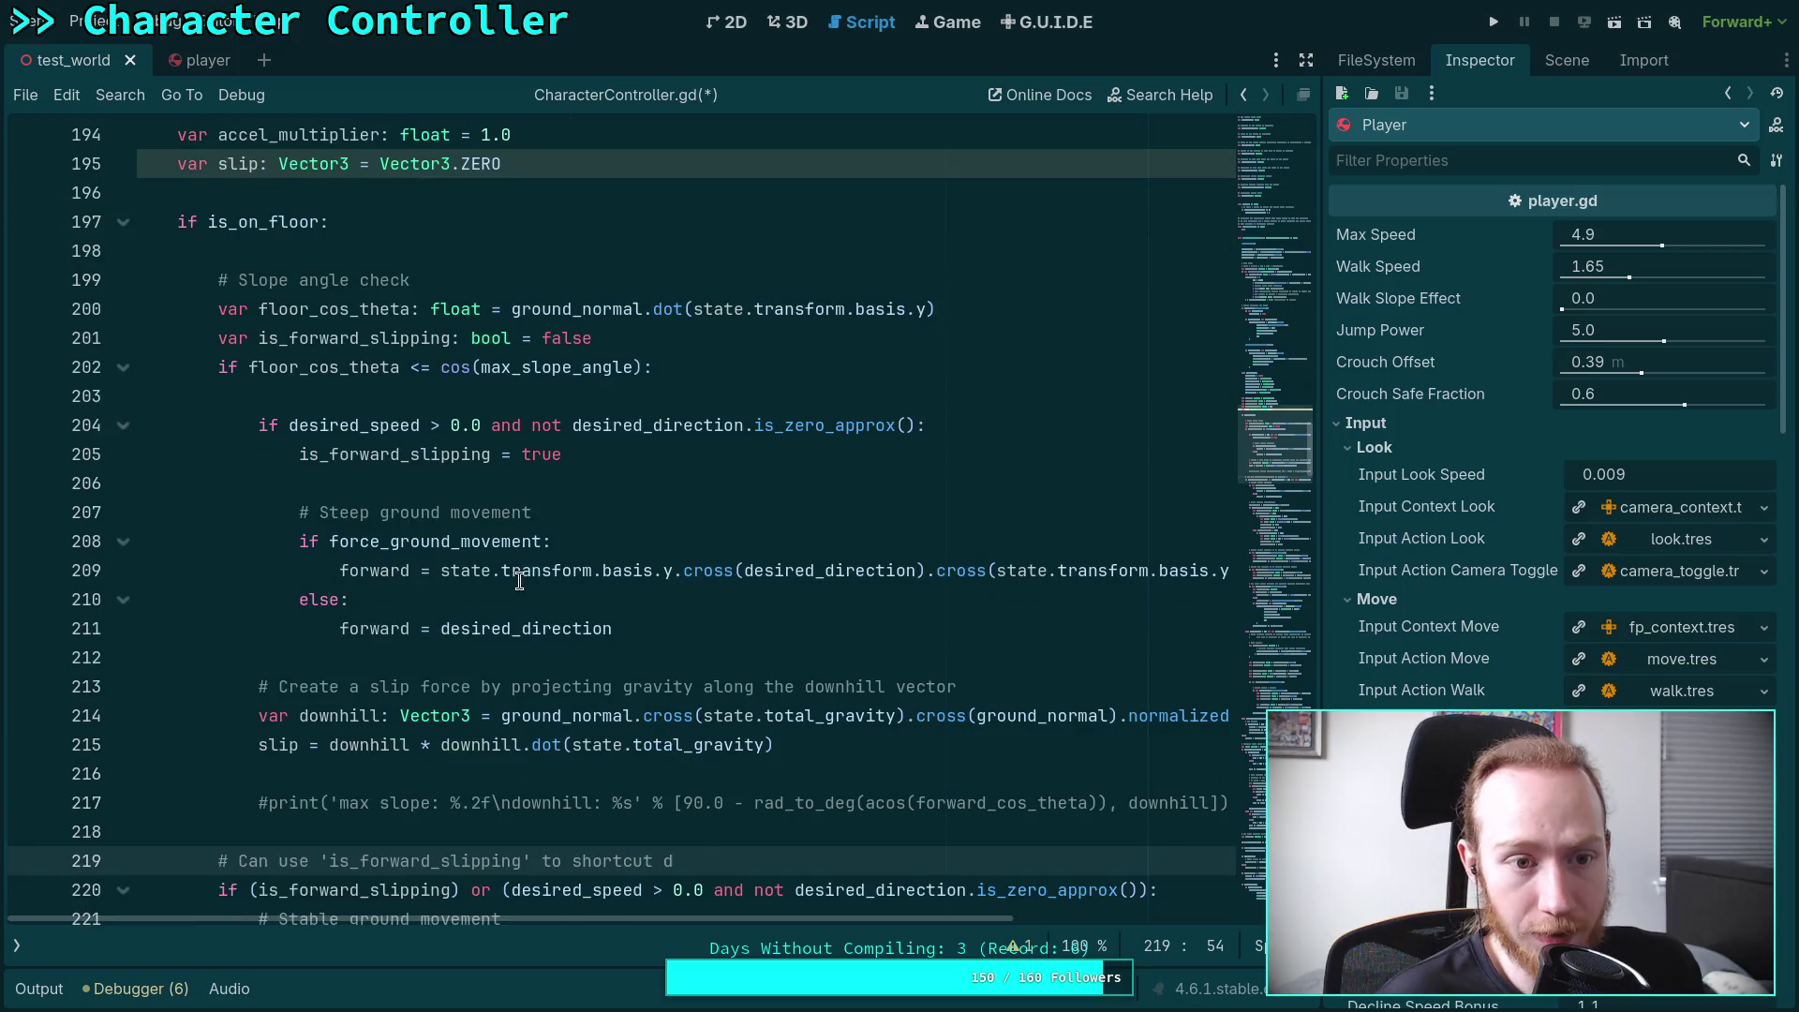
pyautogui.scroll(-1, 617, 609)
pyautogui.scroll(1, 626, 646)
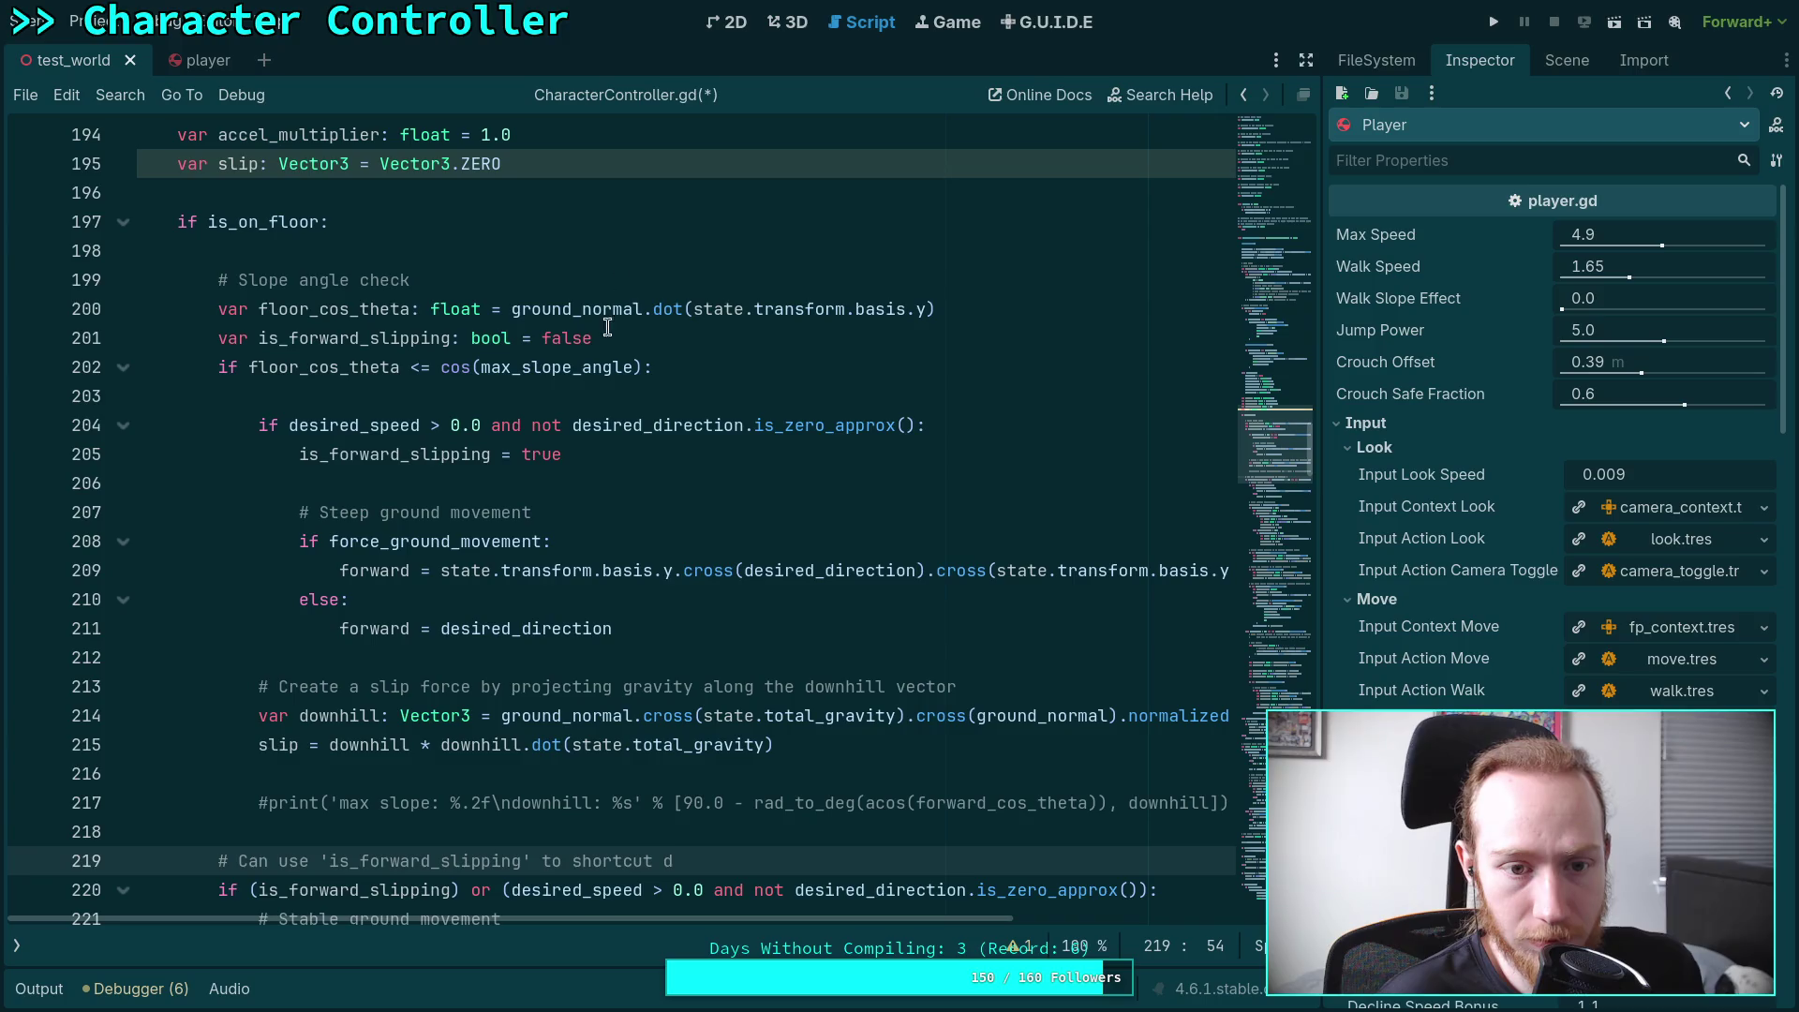
pyautogui.moveTo(291, 428); pyautogui.dragTo(916, 427)
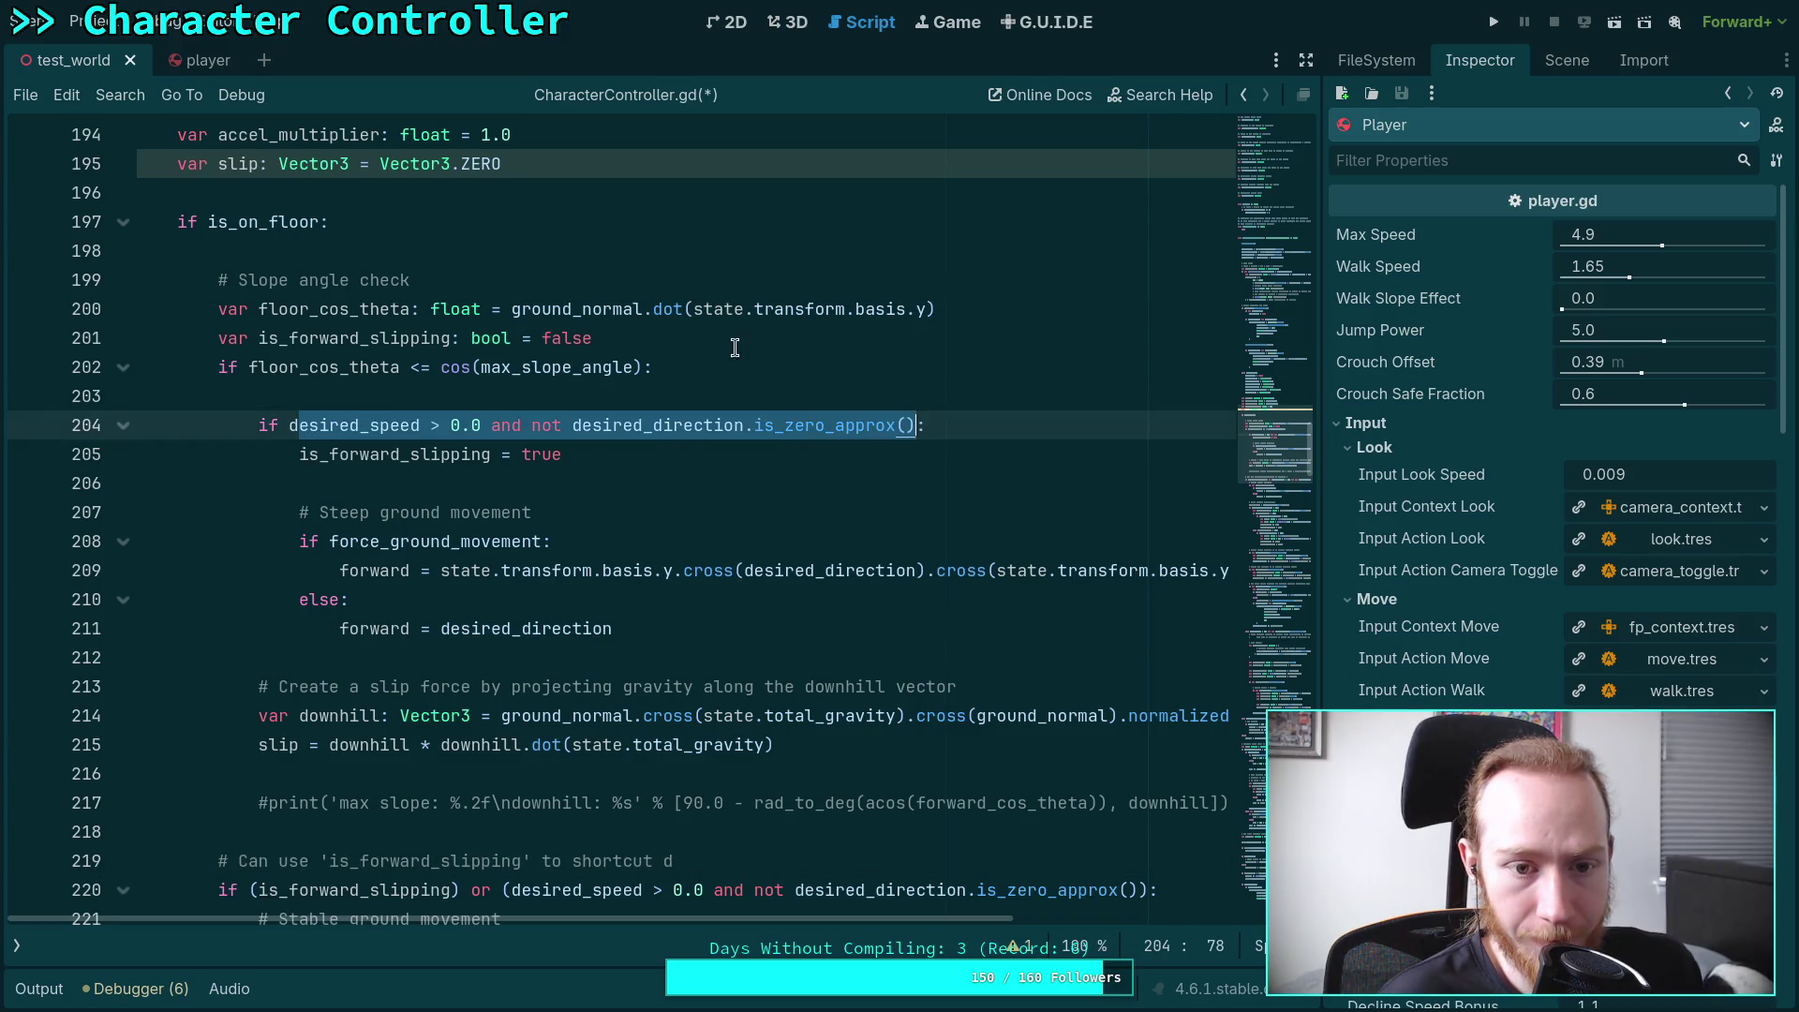
# Insert two blank lines under 'if is_on_floor:' and fold that block at line 197
pyautogui.click(733, 275)
pyautogui.click(697, 261)
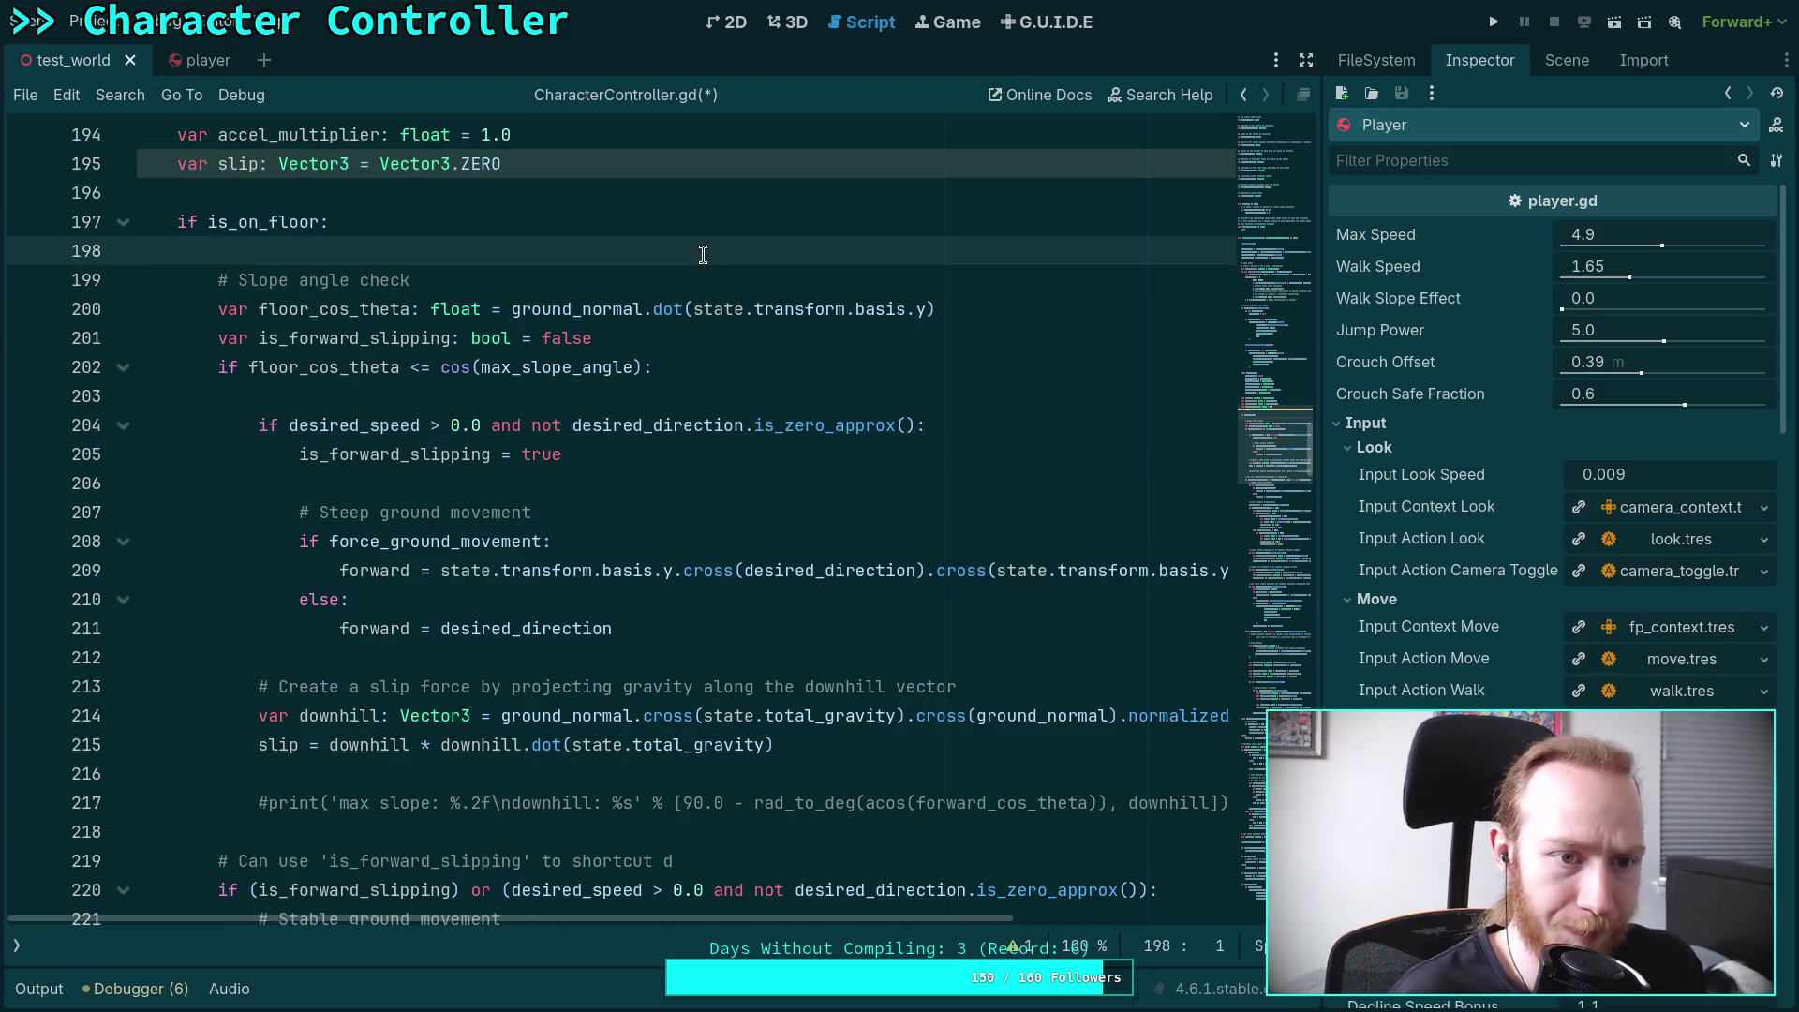
pyautogui.press('Return')
pyautogui.press('Return')
pyautogui.press('Up')
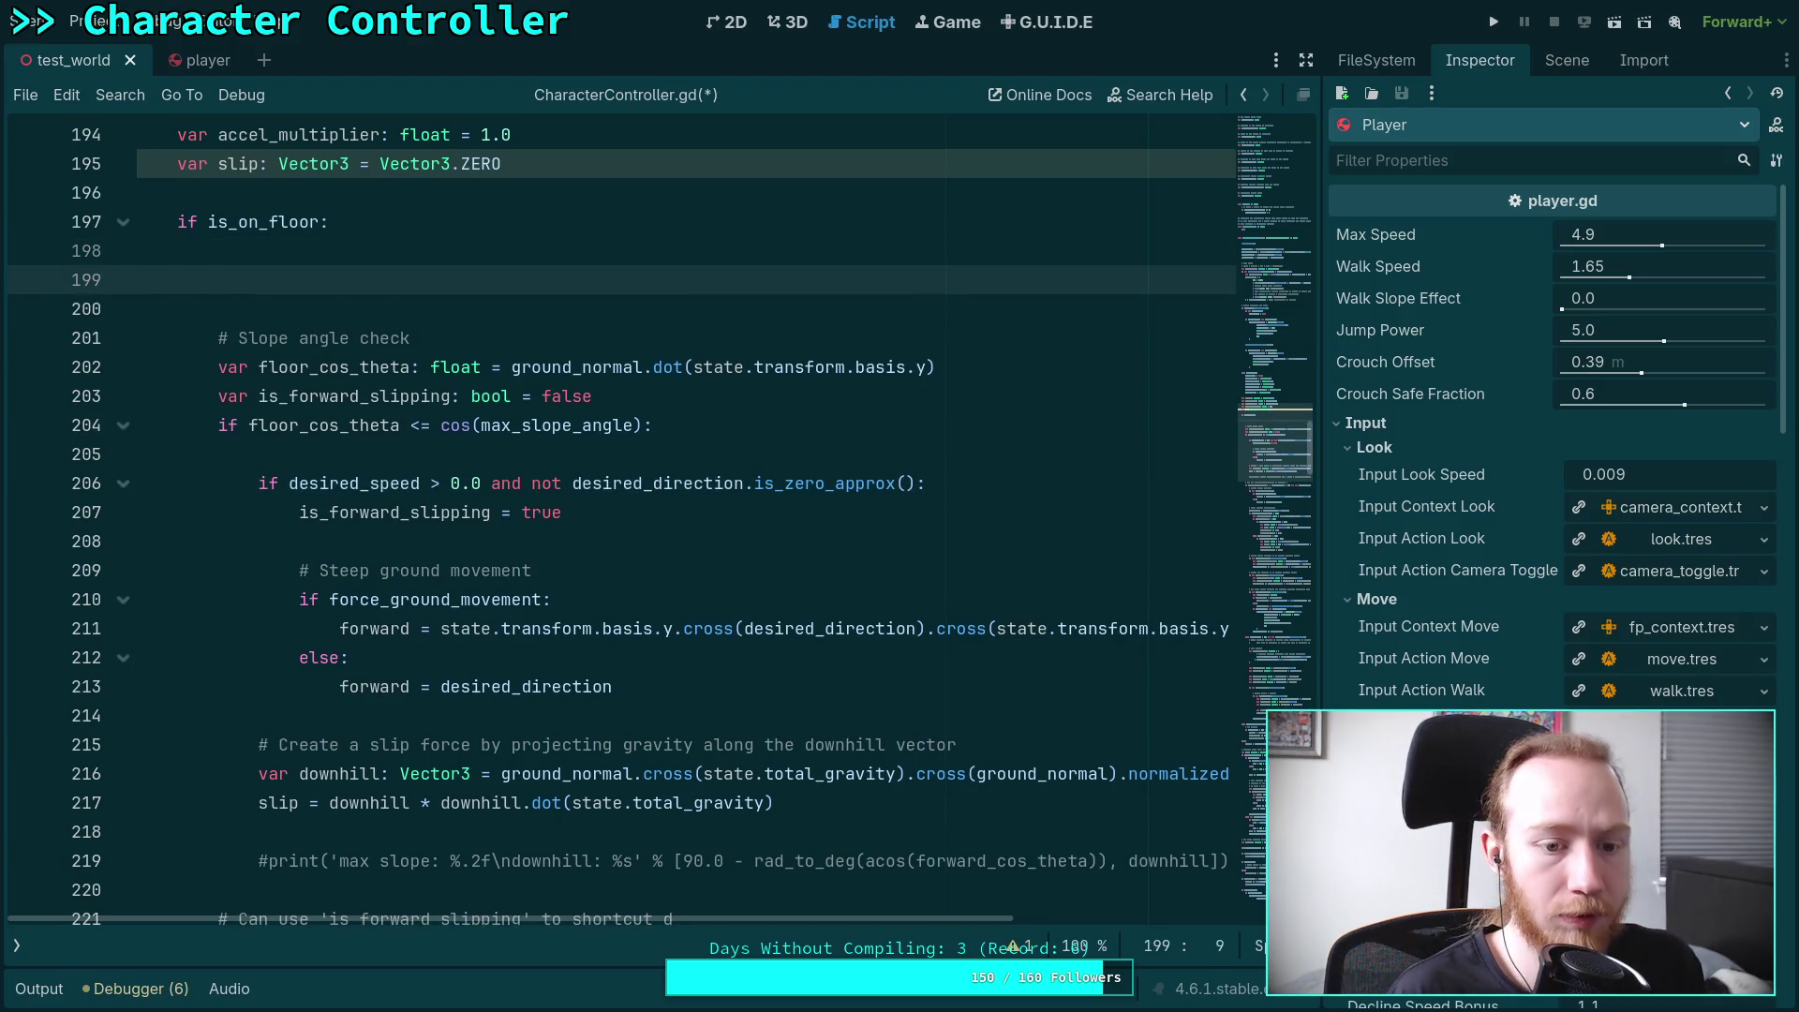
pyautogui.click(123, 222)
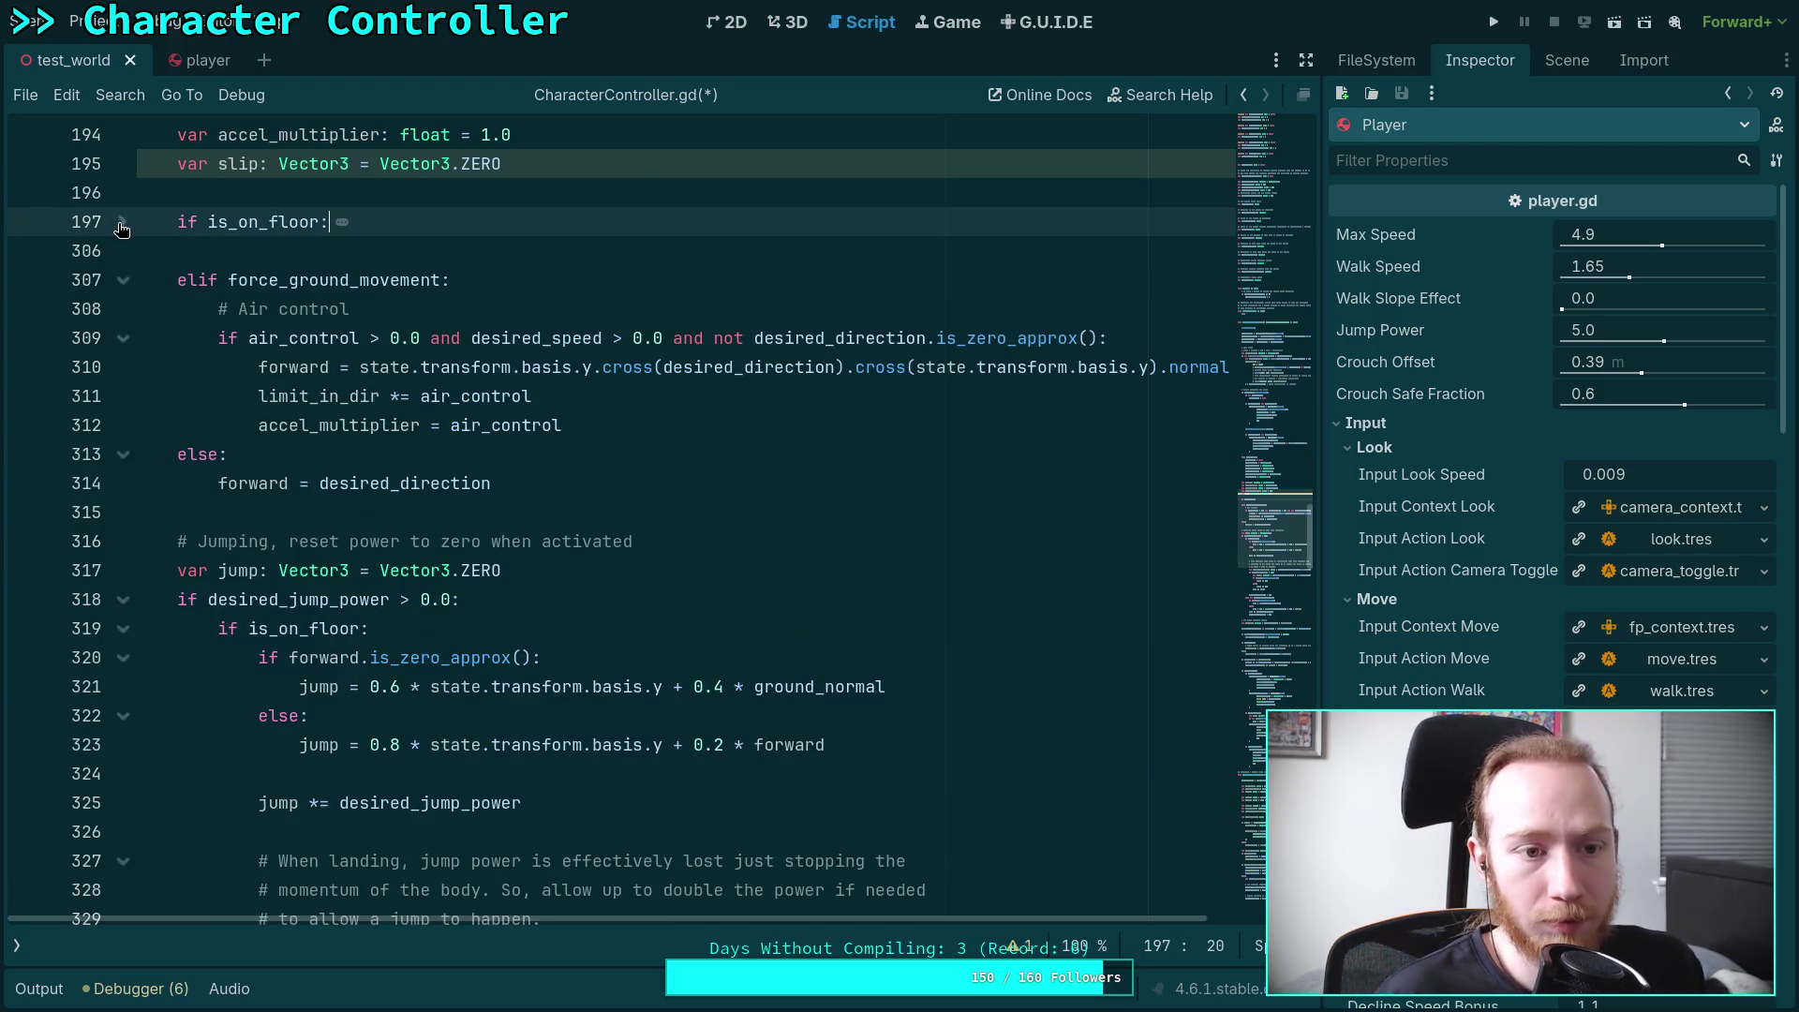
pyautogui.scroll(2, 350, 408)
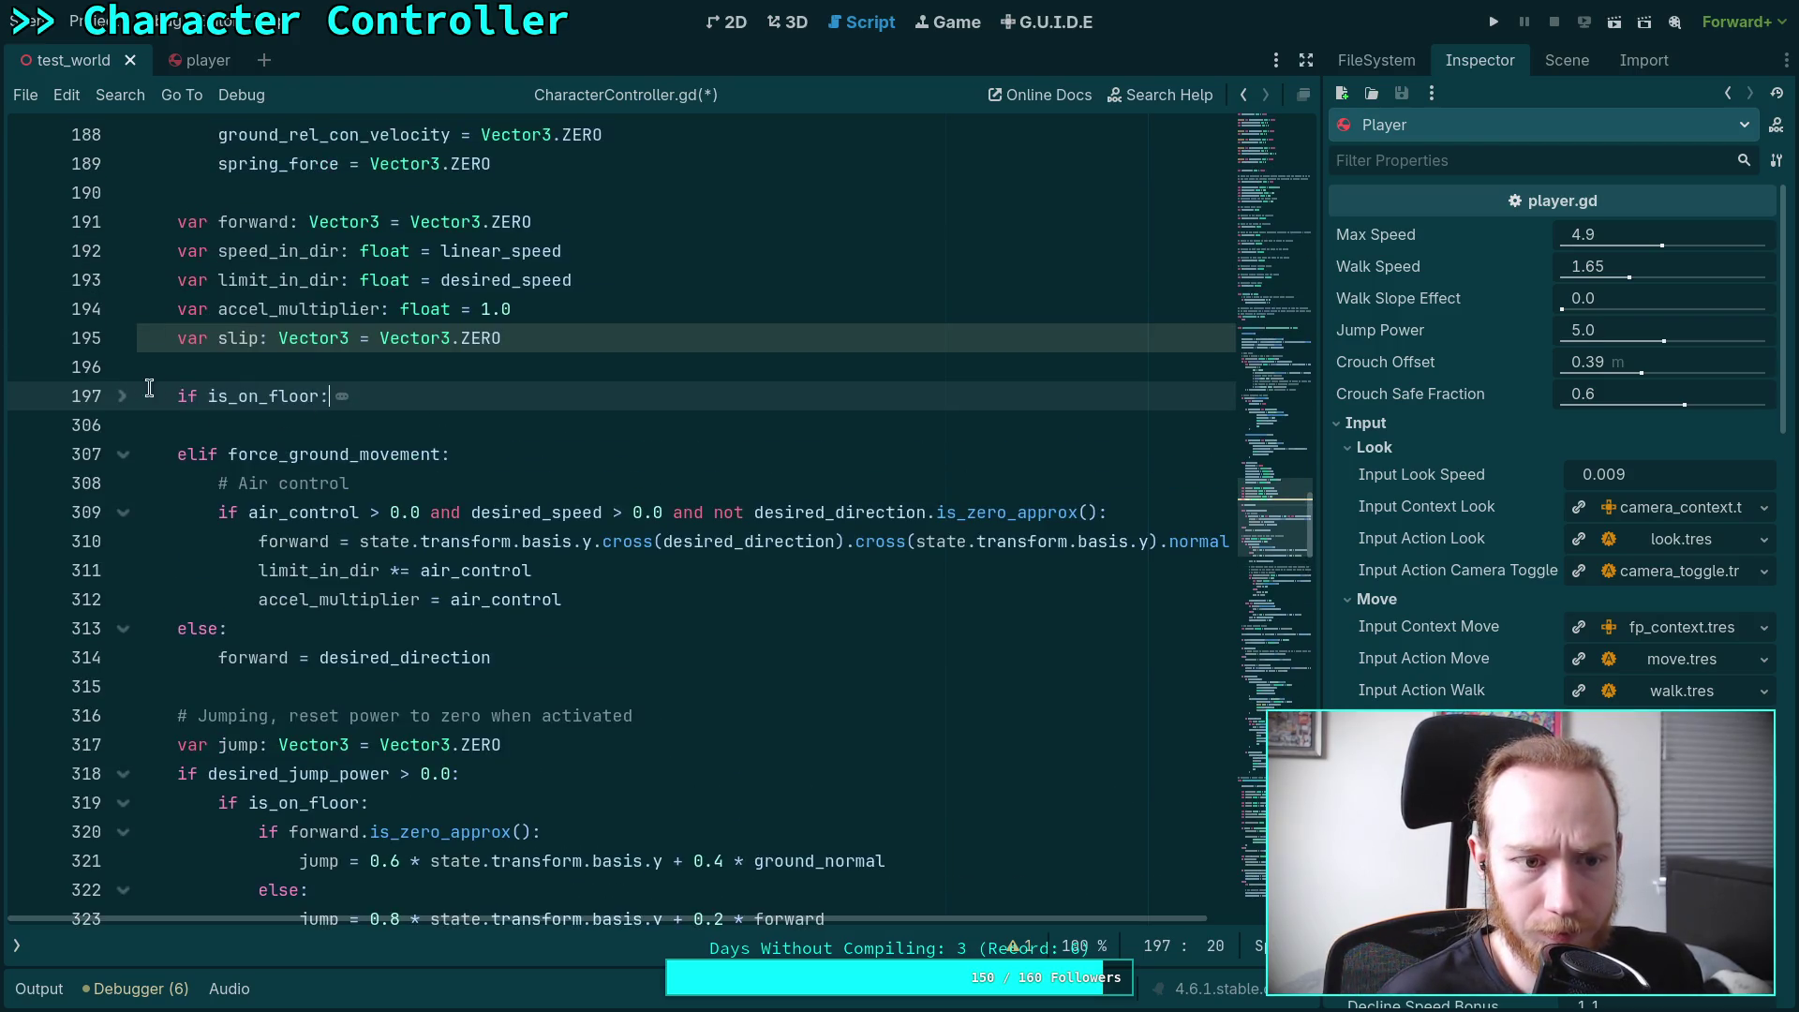
# Declare 'var has_desired_forward: bool' on a new line above 'if is_on_floor:'
pyautogui.click(129, 405)
pyautogui.click(128, 405)
pyautogui.click(128, 406)
pyautogui.press('Up')
pyautogui.press('Return')
pyautogui.press('Return')
pyautogui.press('Up')
pyautogui.press('Tab')
pyautogui.write('var has_for')
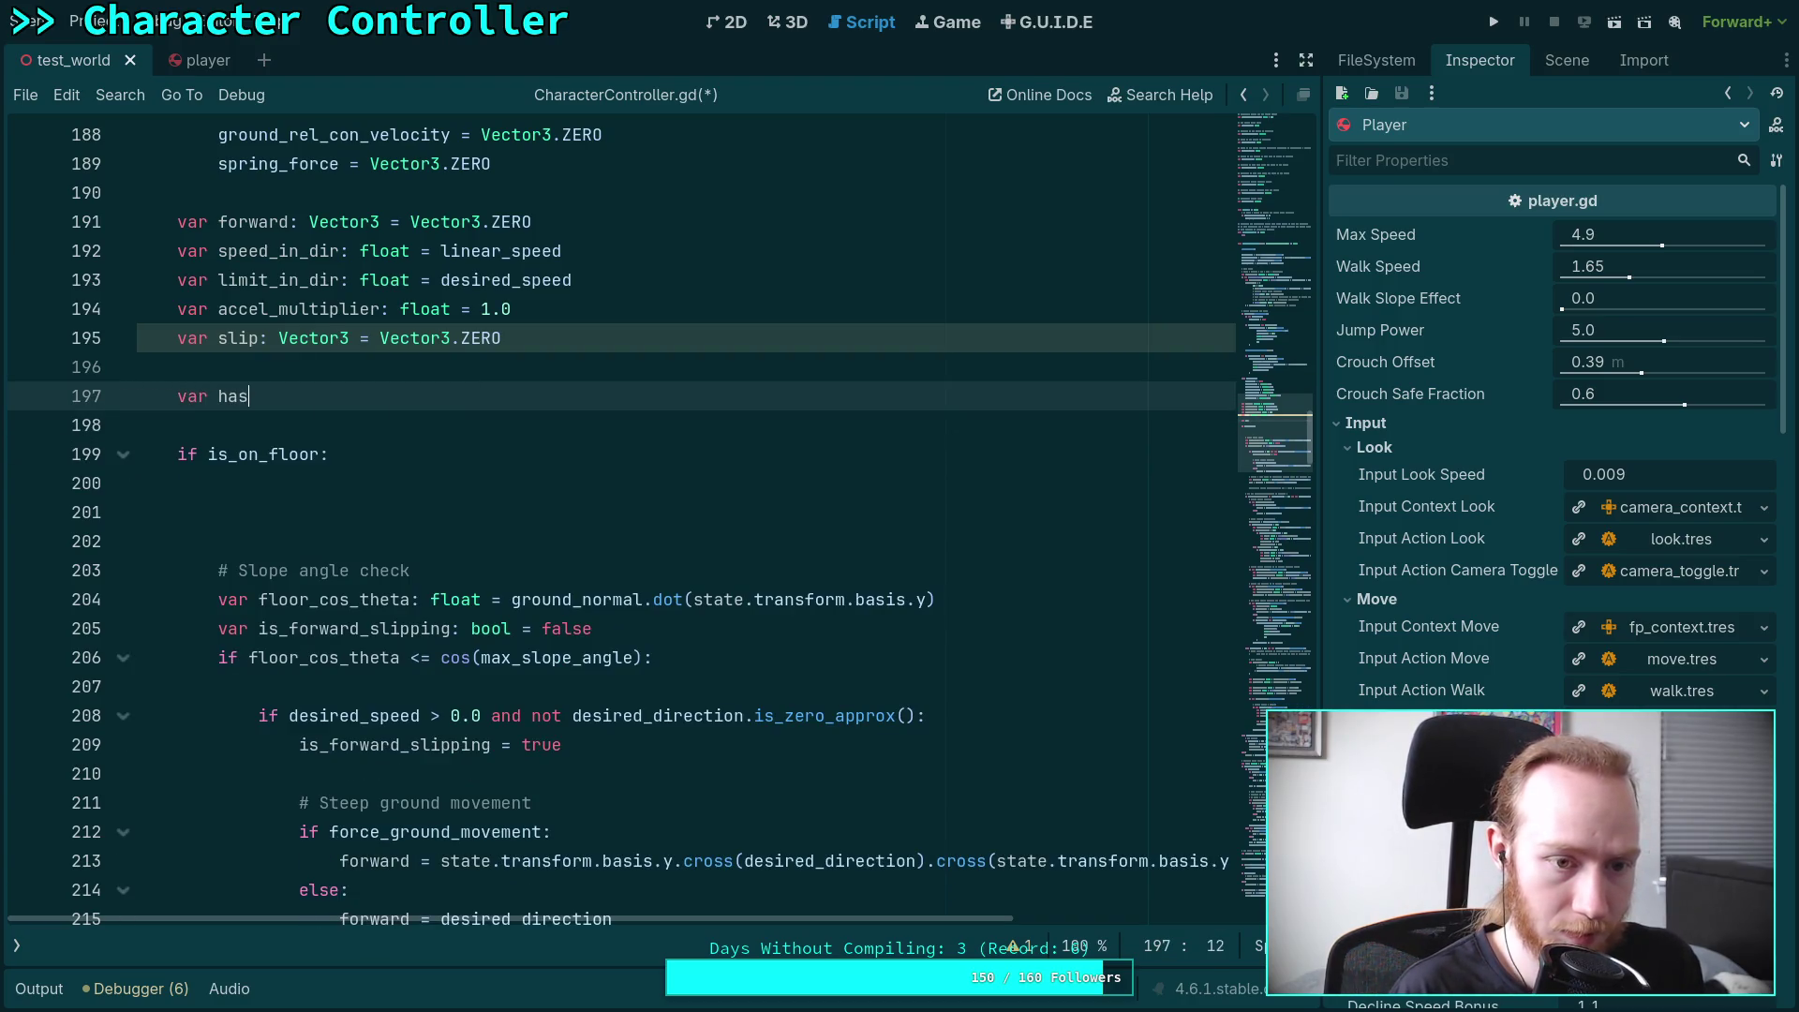
pyautogui.write('ward')
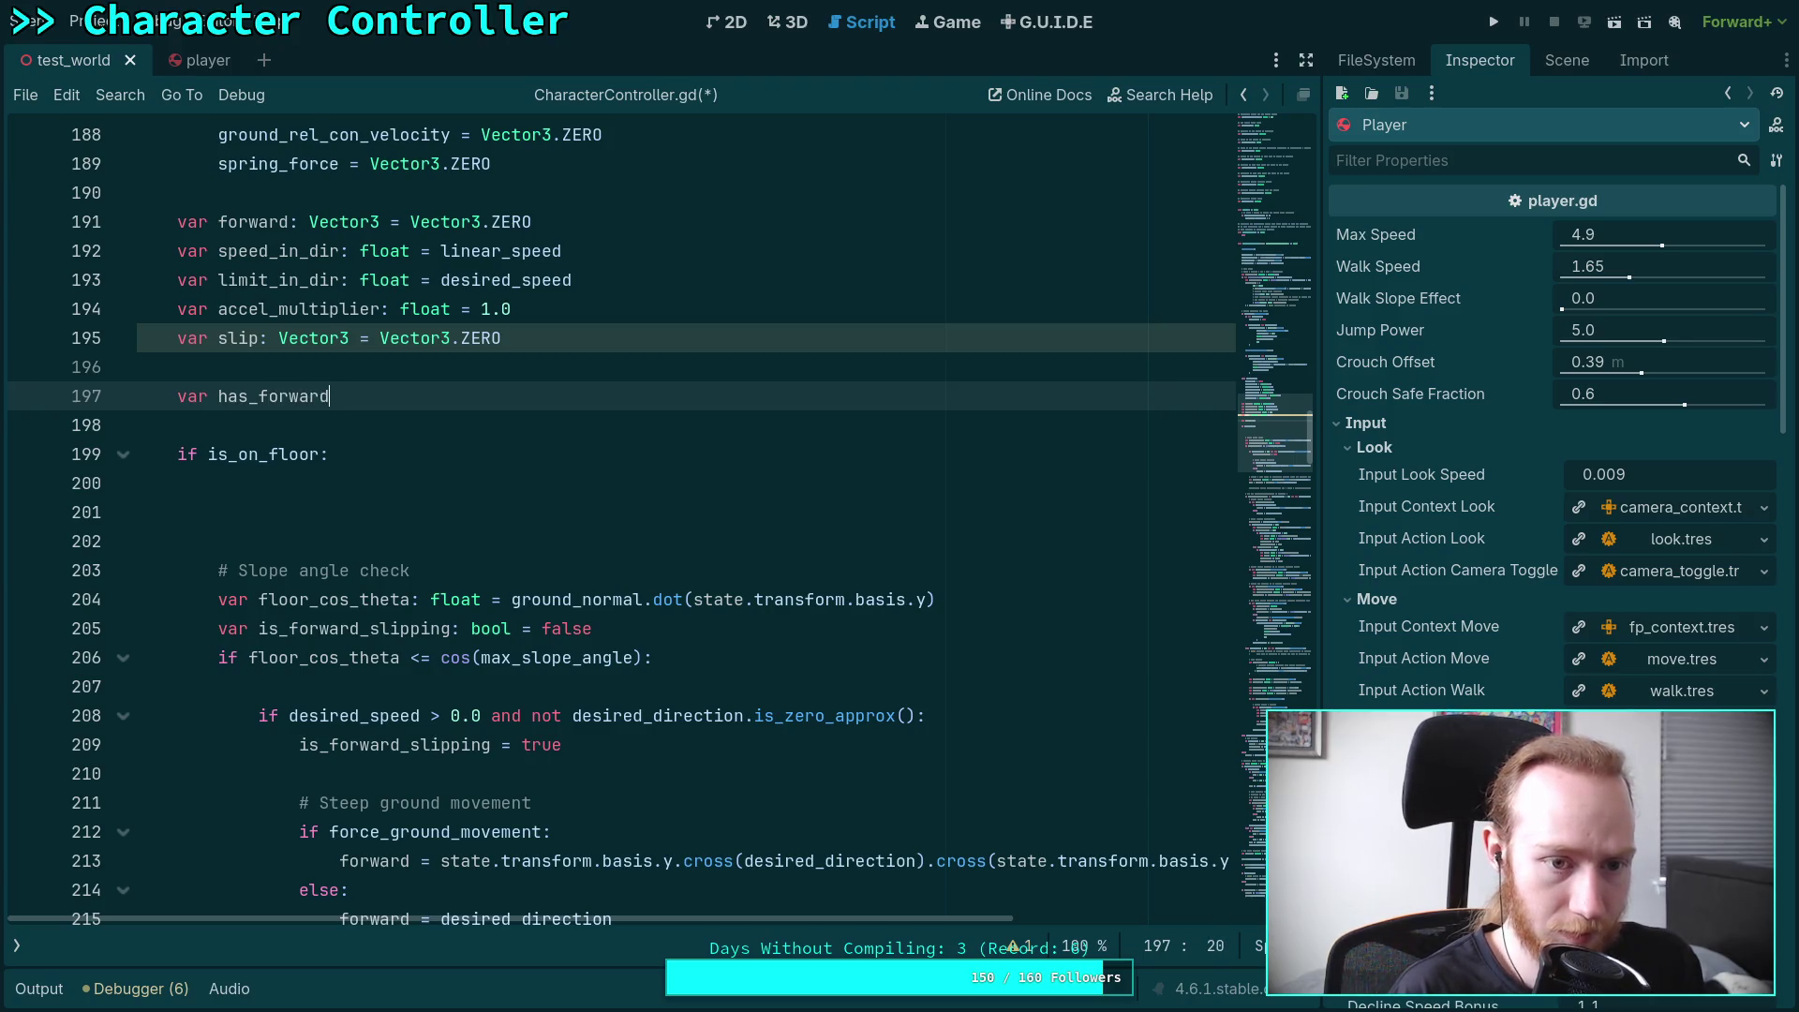
pyautogui.write('_wish')
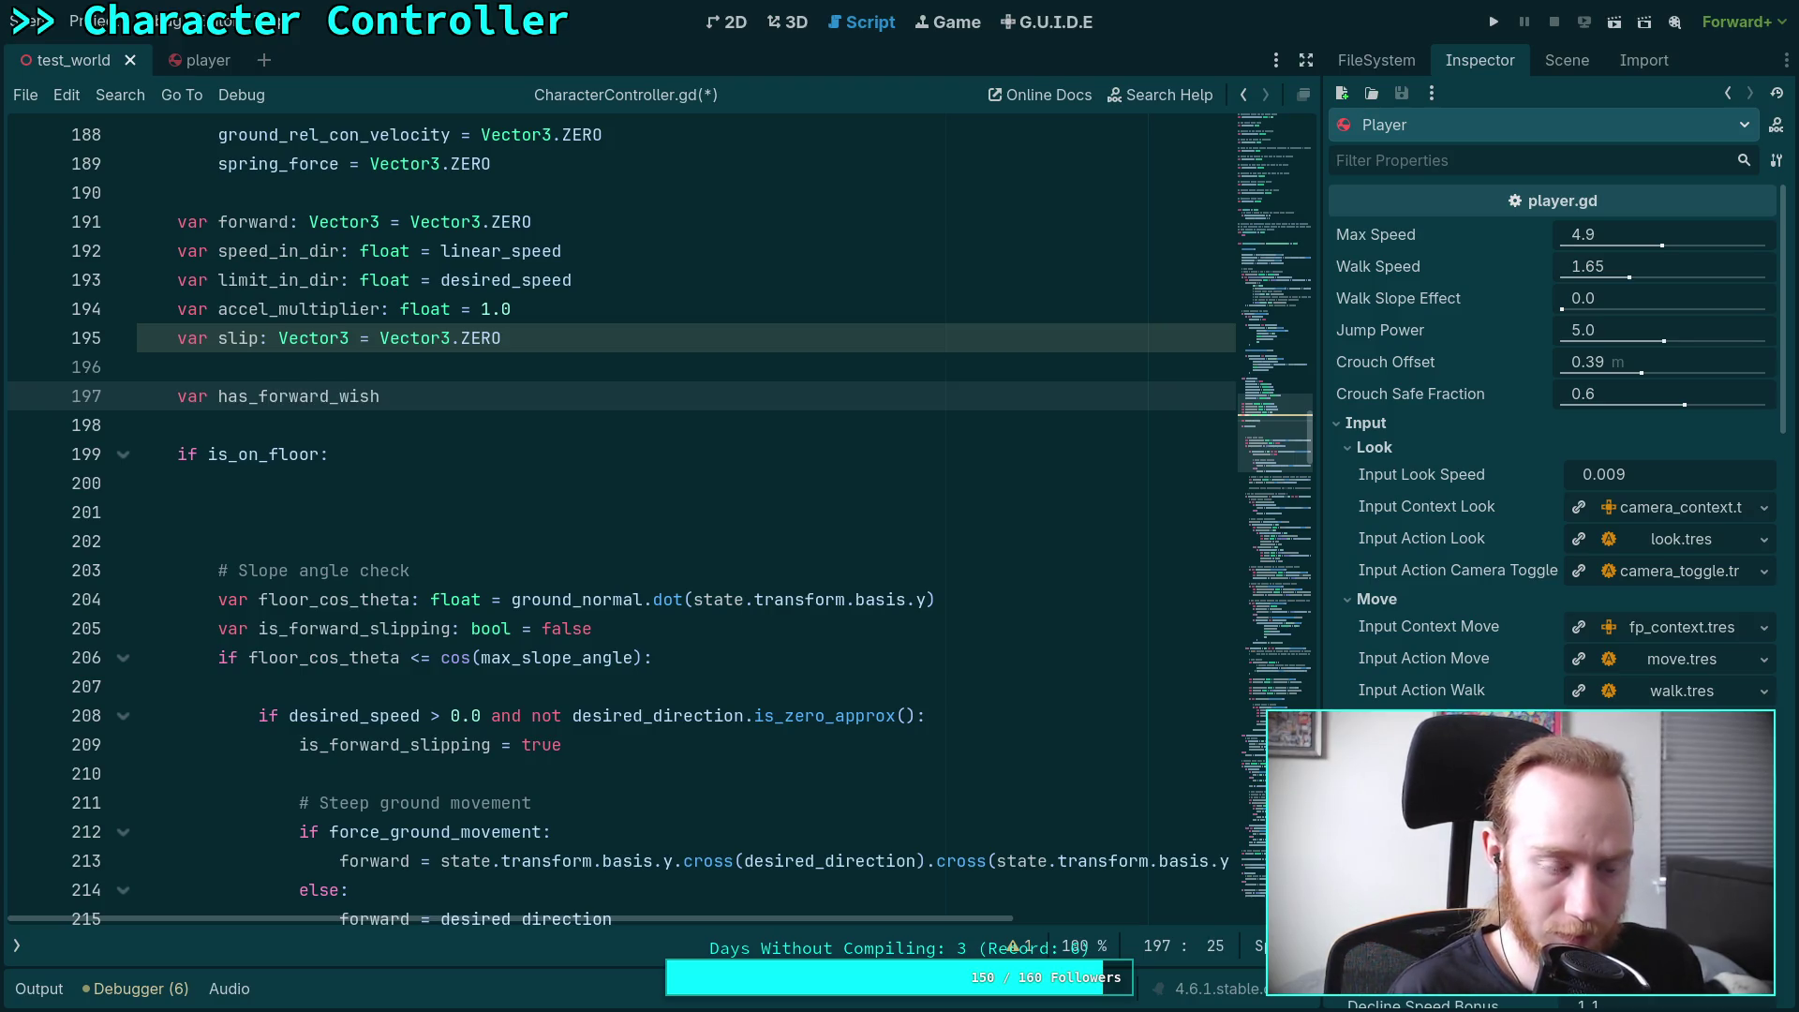
pyautogui.press('BackSpace')
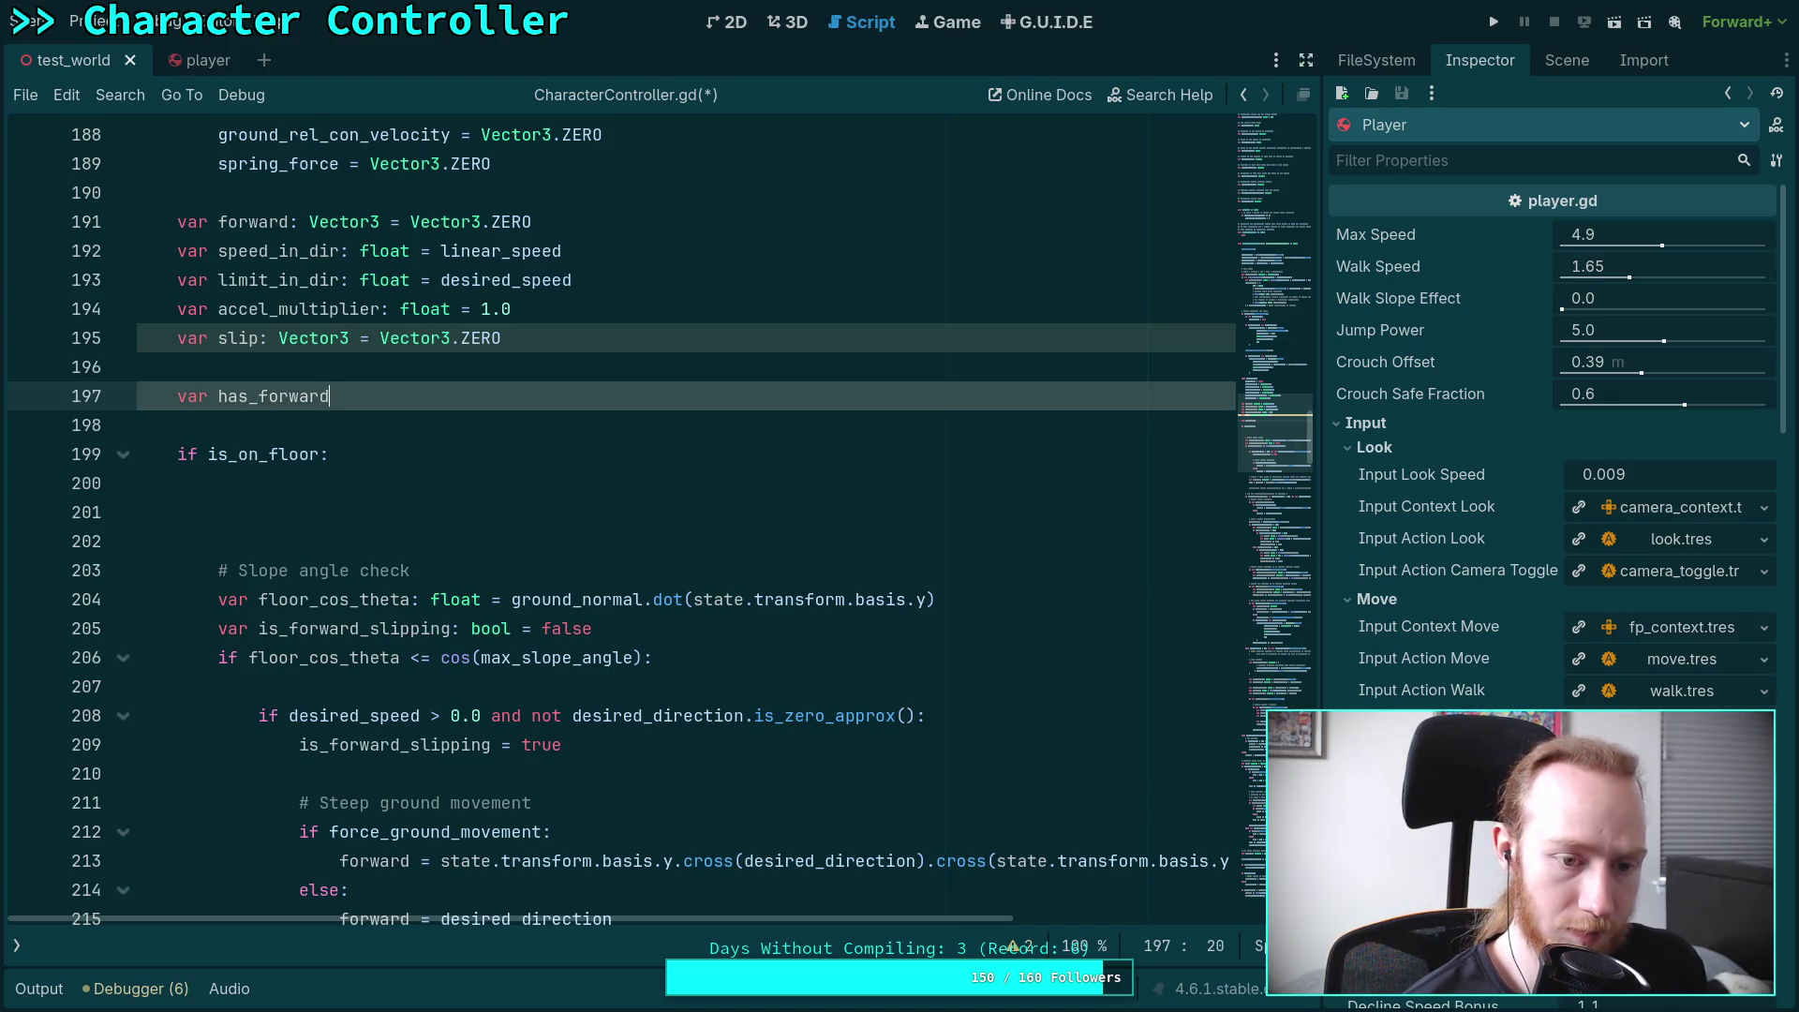
pyautogui.press('BackSpace')
pyautogui.press('BackSpace')
pyautogui.press('BackSpace')
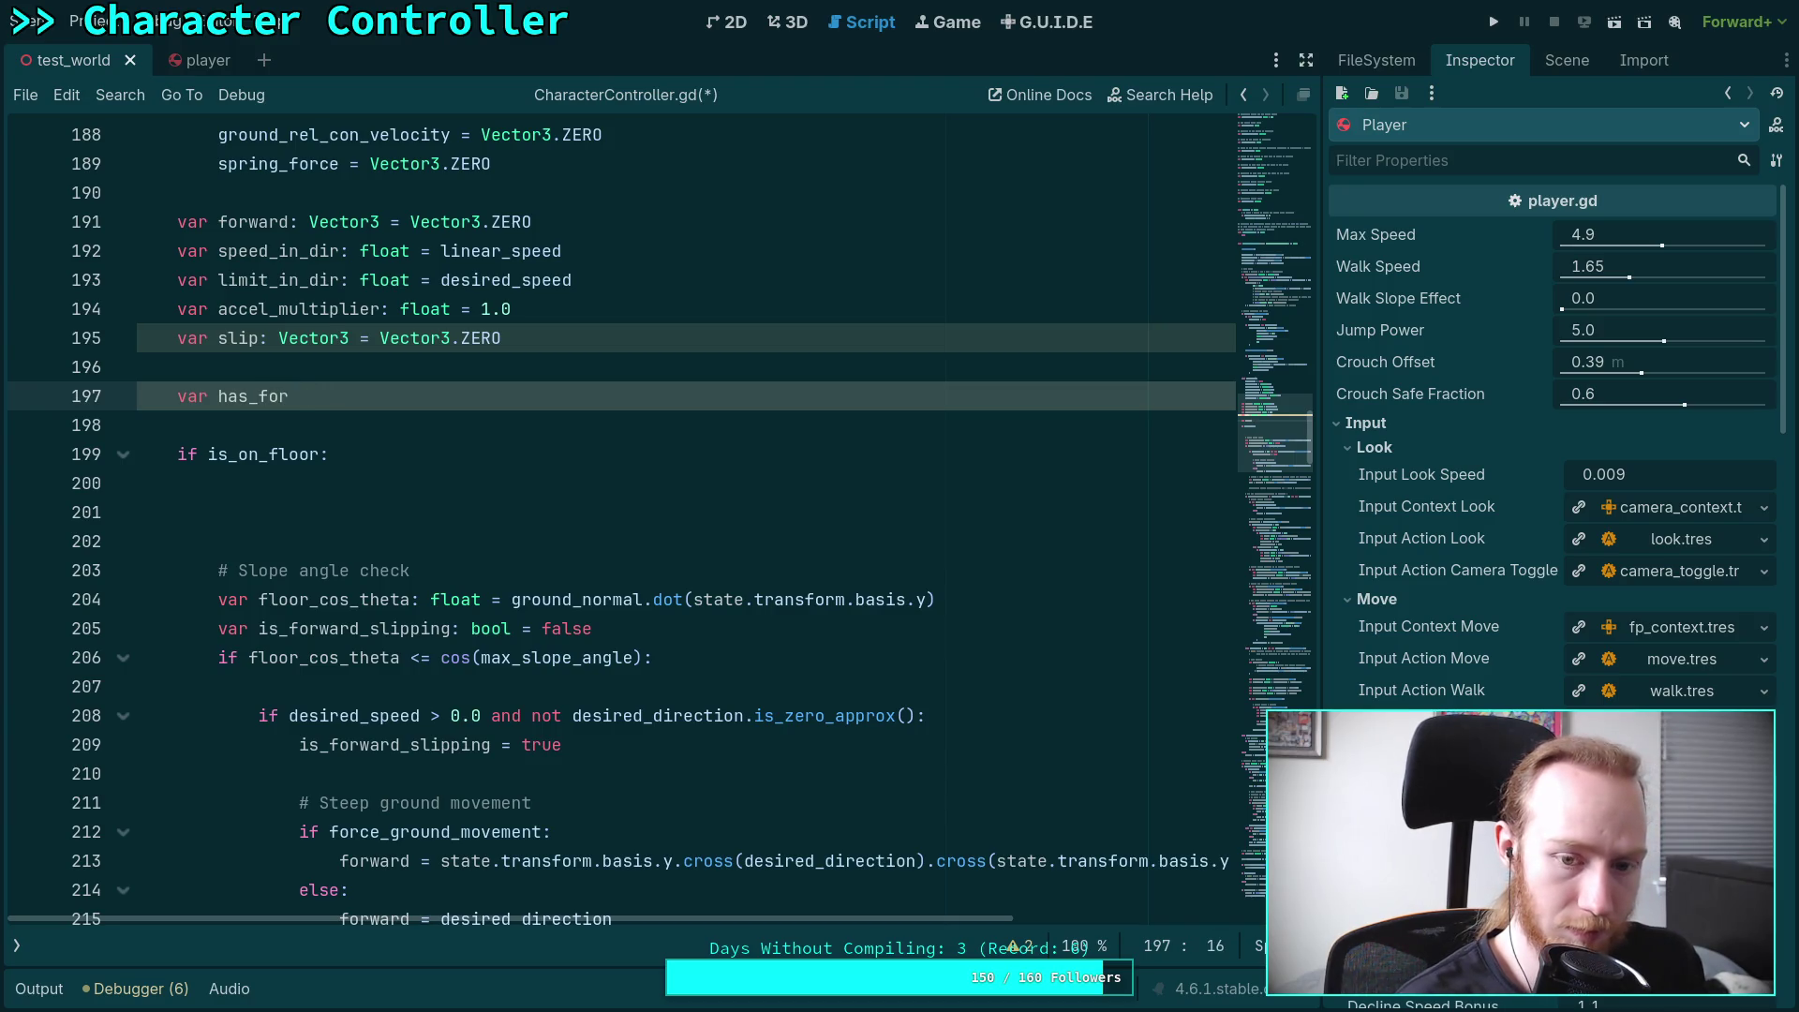
pyautogui.write('desired_forwv')
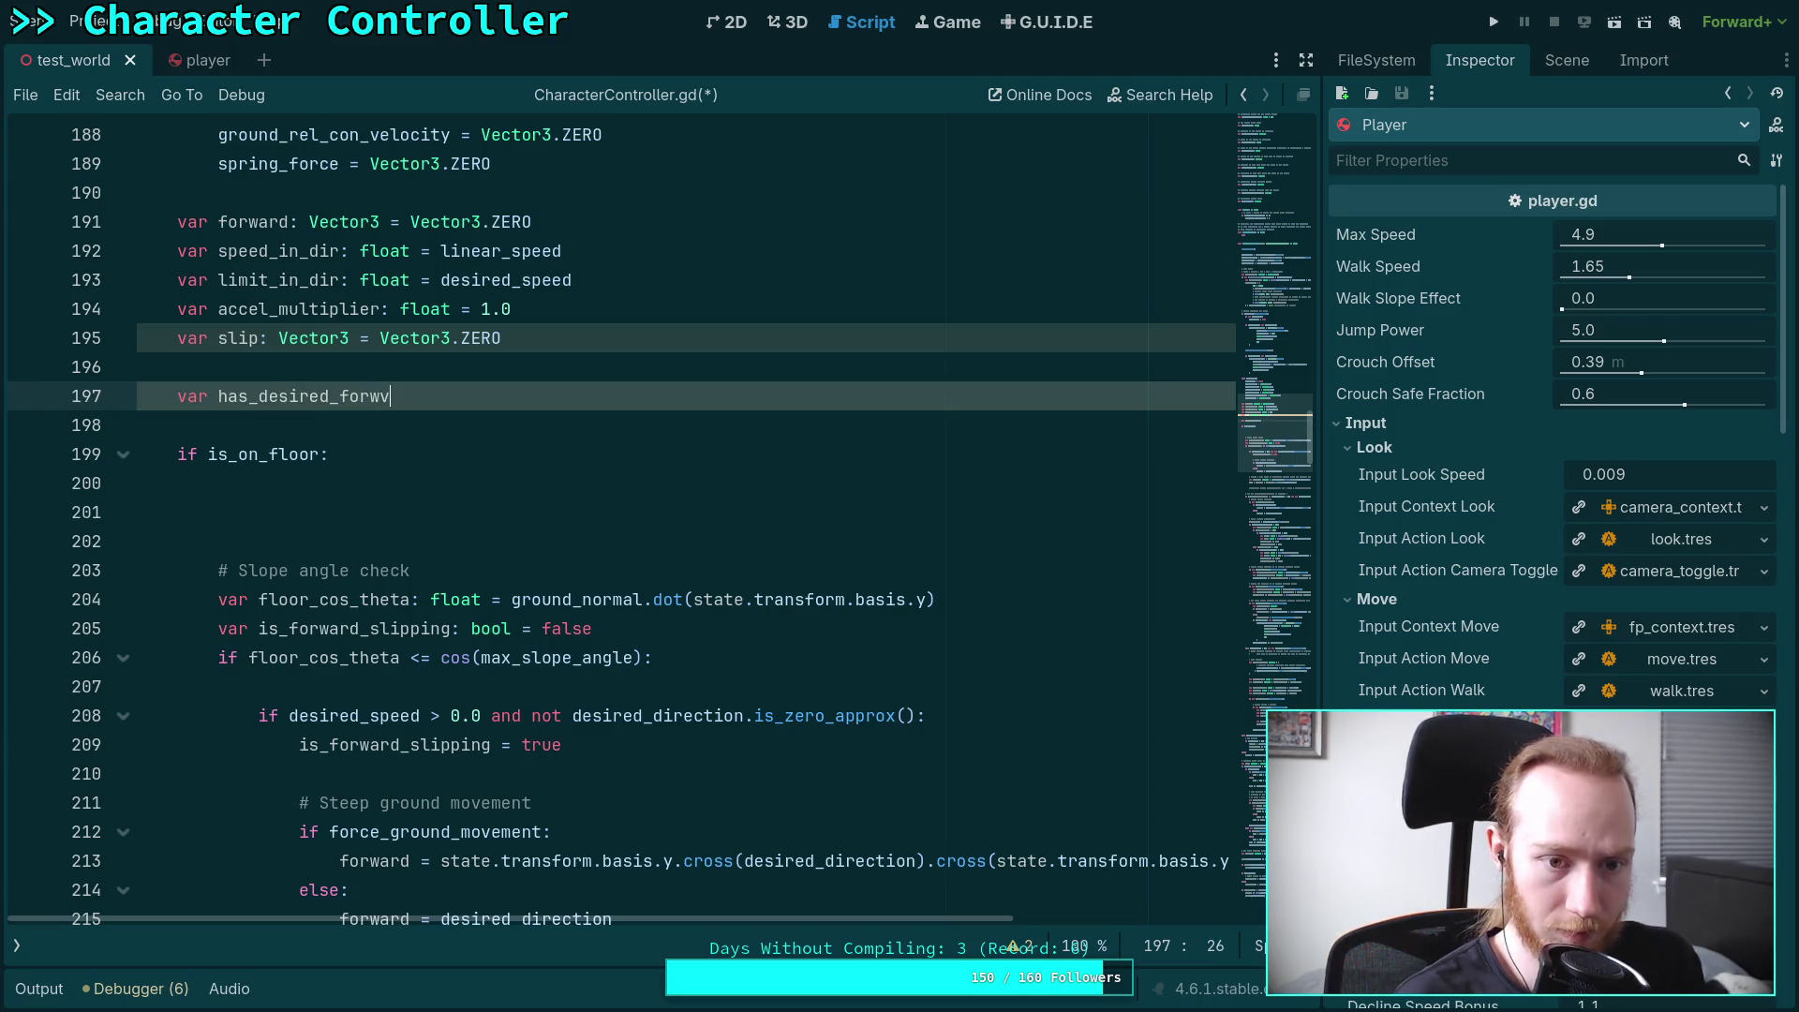
pyautogui.press('BackSpace')
pyautogui.write('ard: bool')
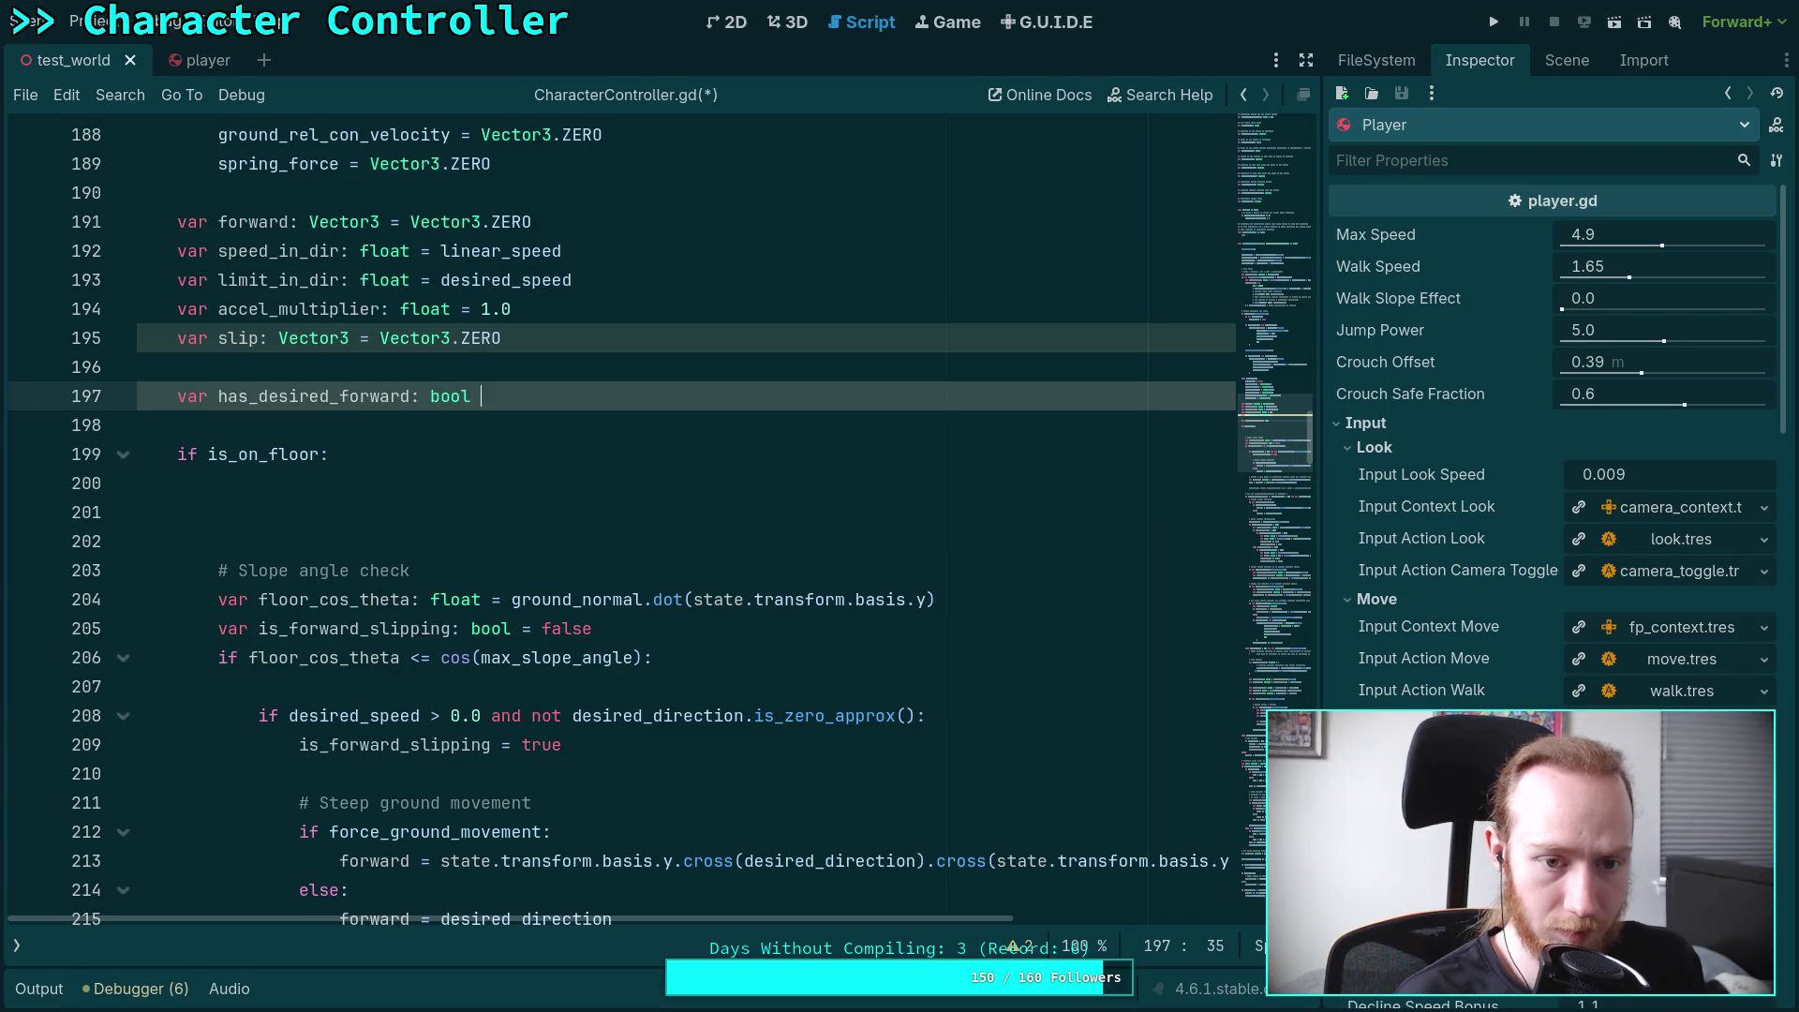
# Move the forward-input condition from line 208 into the has_desired_forward declaration
pyautogui.moveTo(290, 714); pyautogui.dragTo(914, 717)
pyautogui.rightClick(914, 717)
pyautogui.click(928, 668)
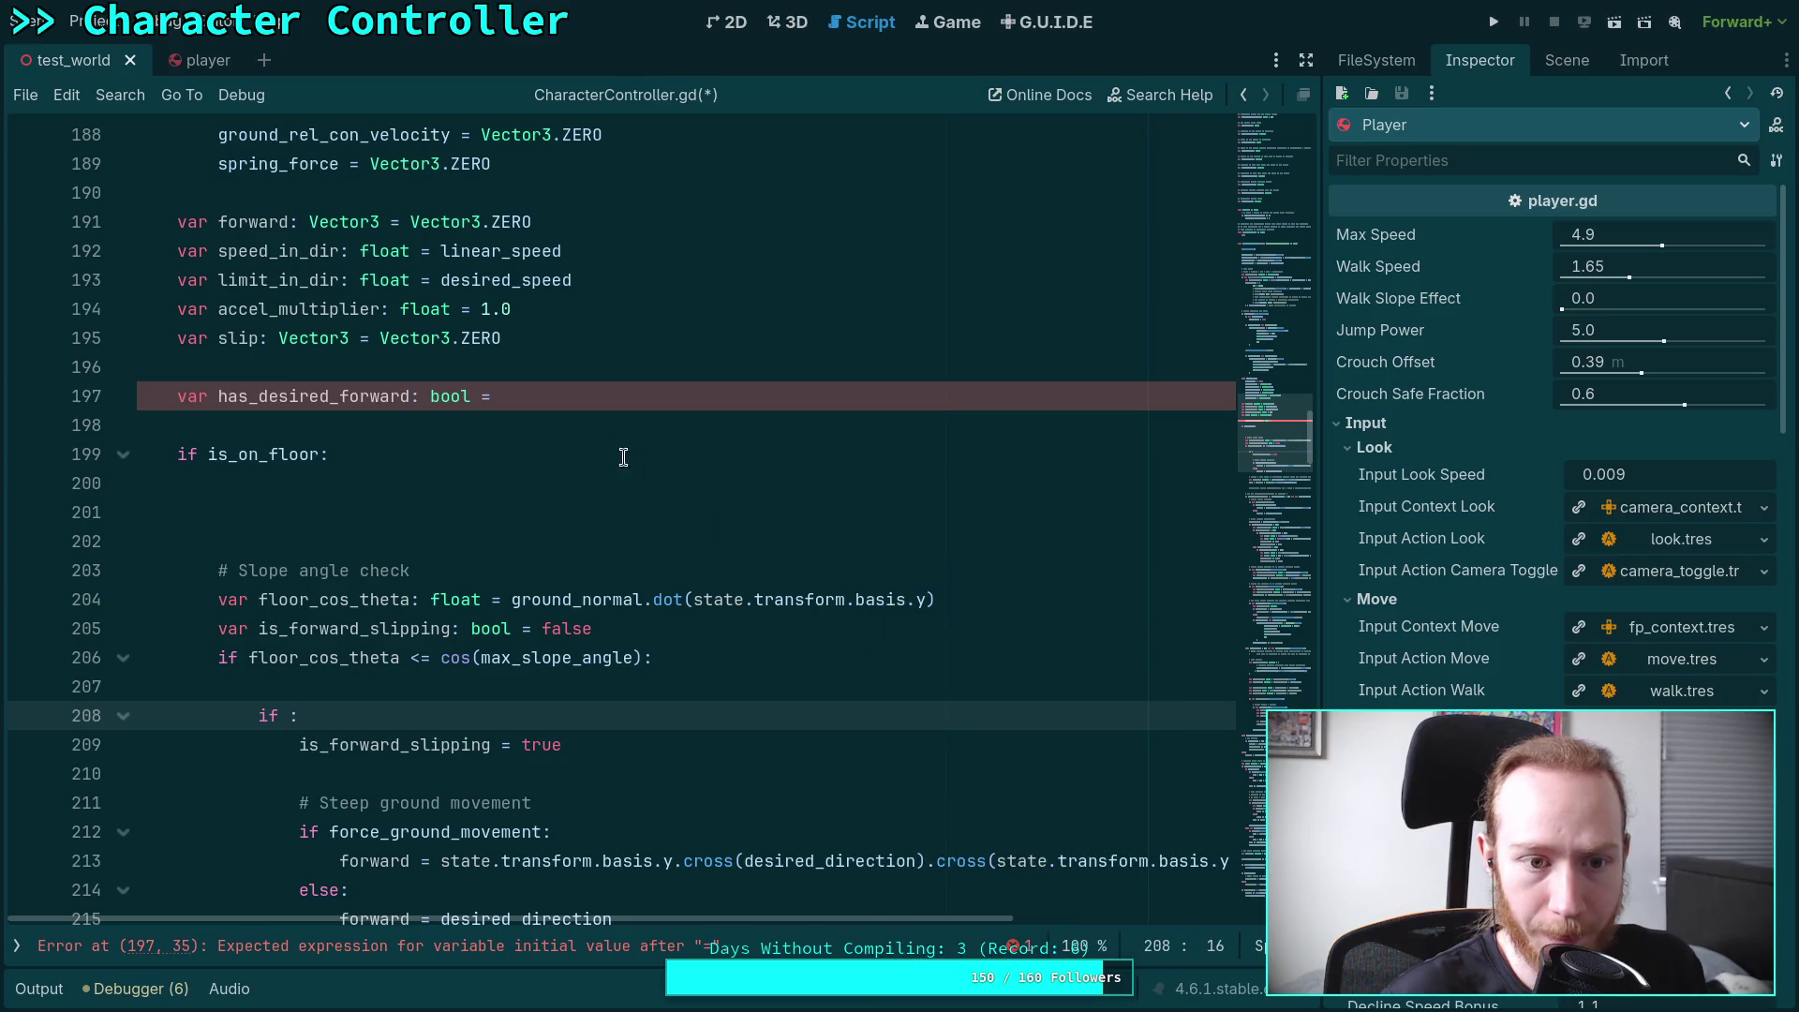
pyautogui.click(656, 394)
pyautogui.hotkey('ctrl', 'v')
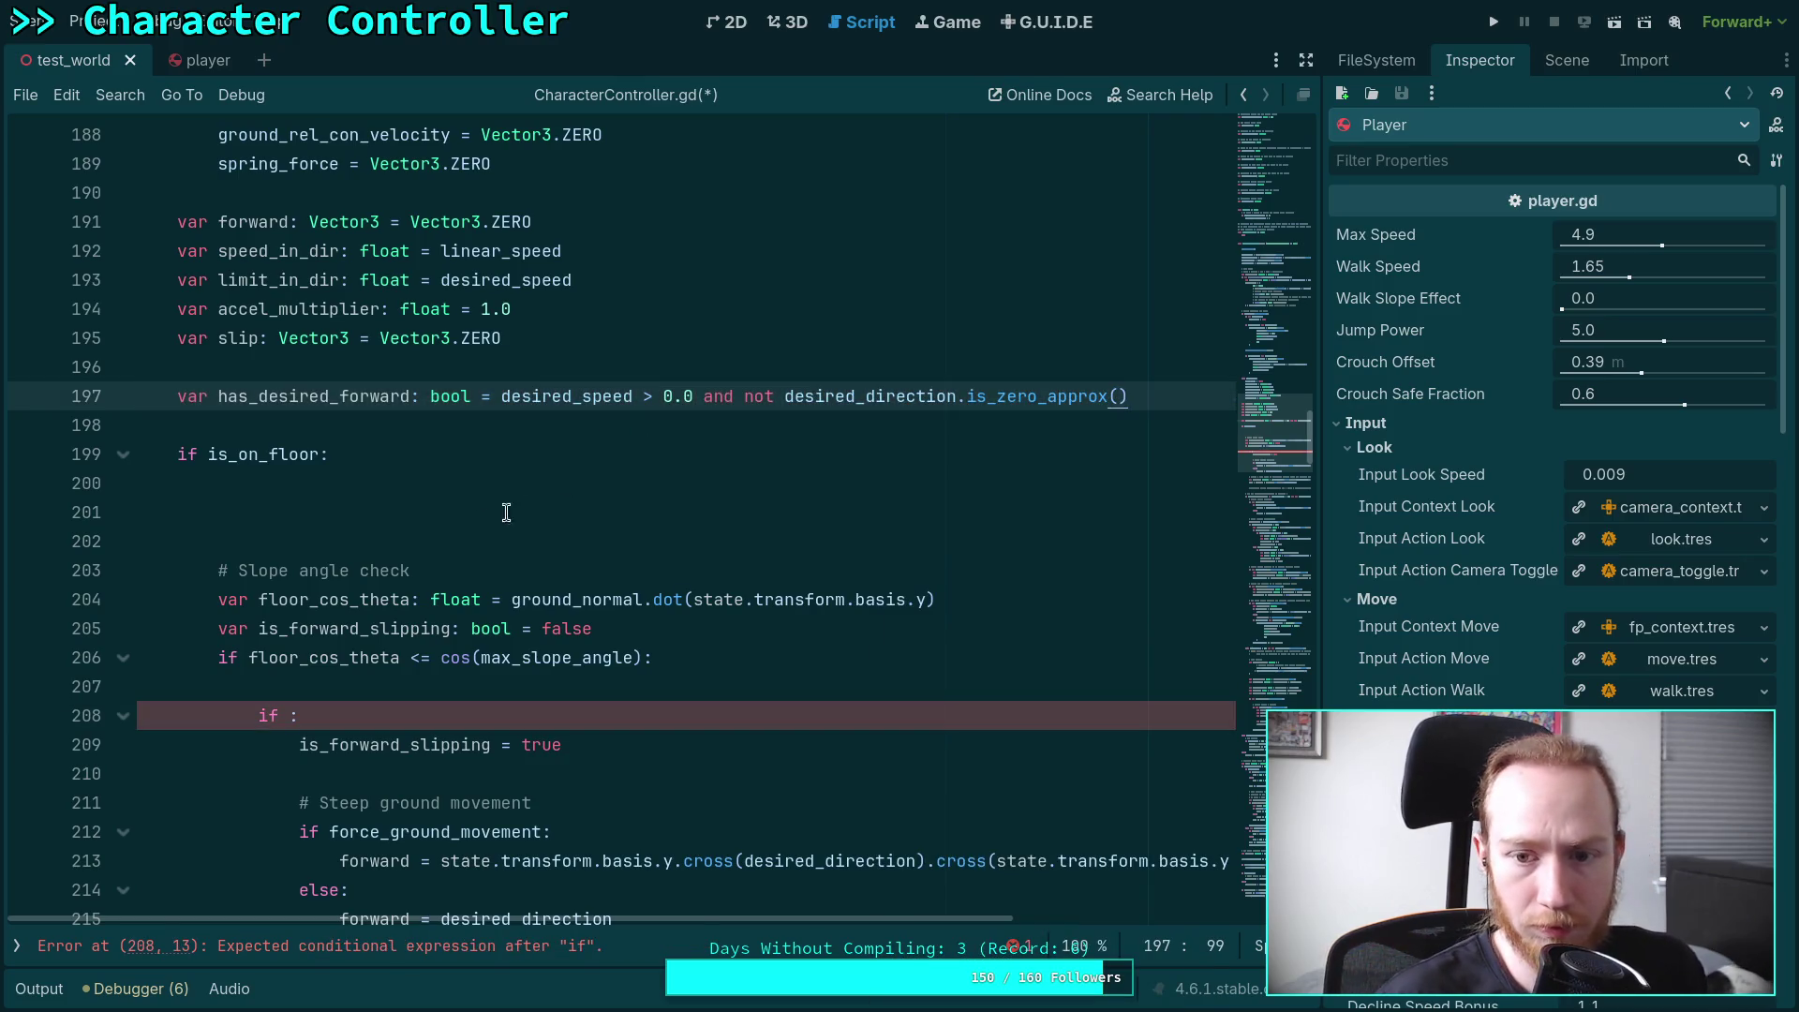
# Make has_desired_forward the condition of the steep-slope if on line 208
pyautogui.click(418, 719)
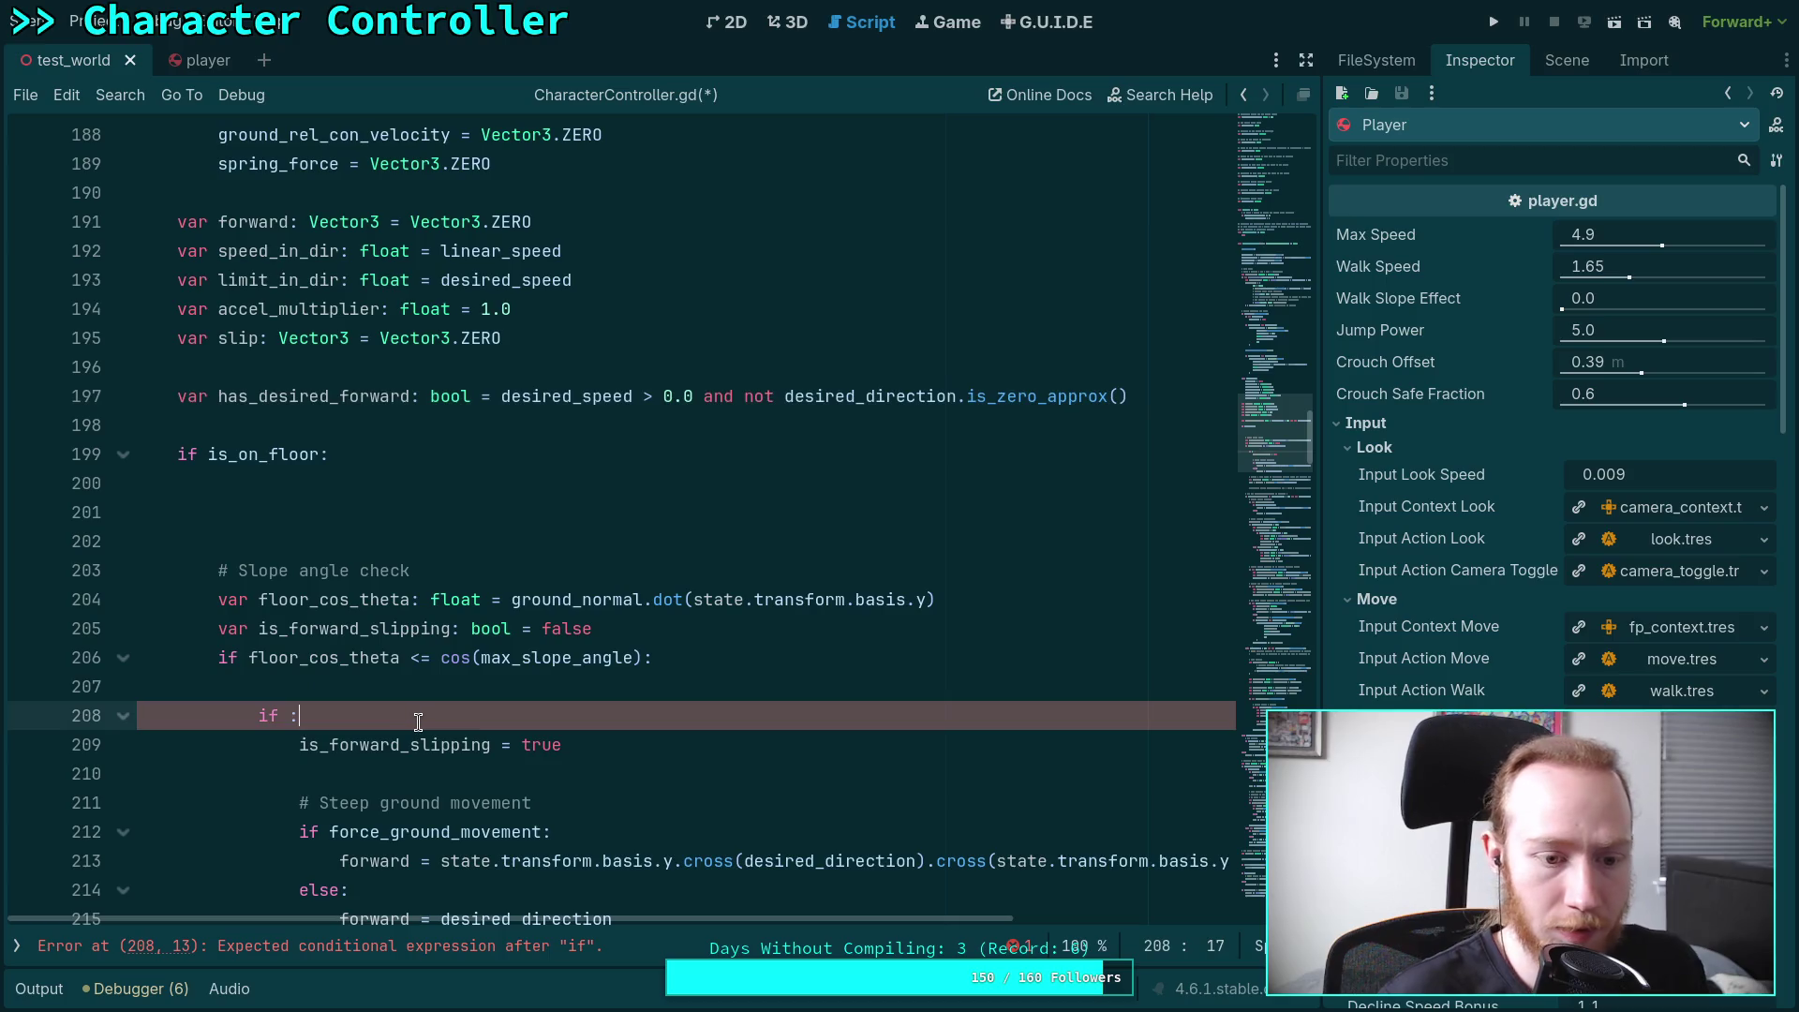
pyautogui.write('has_d')
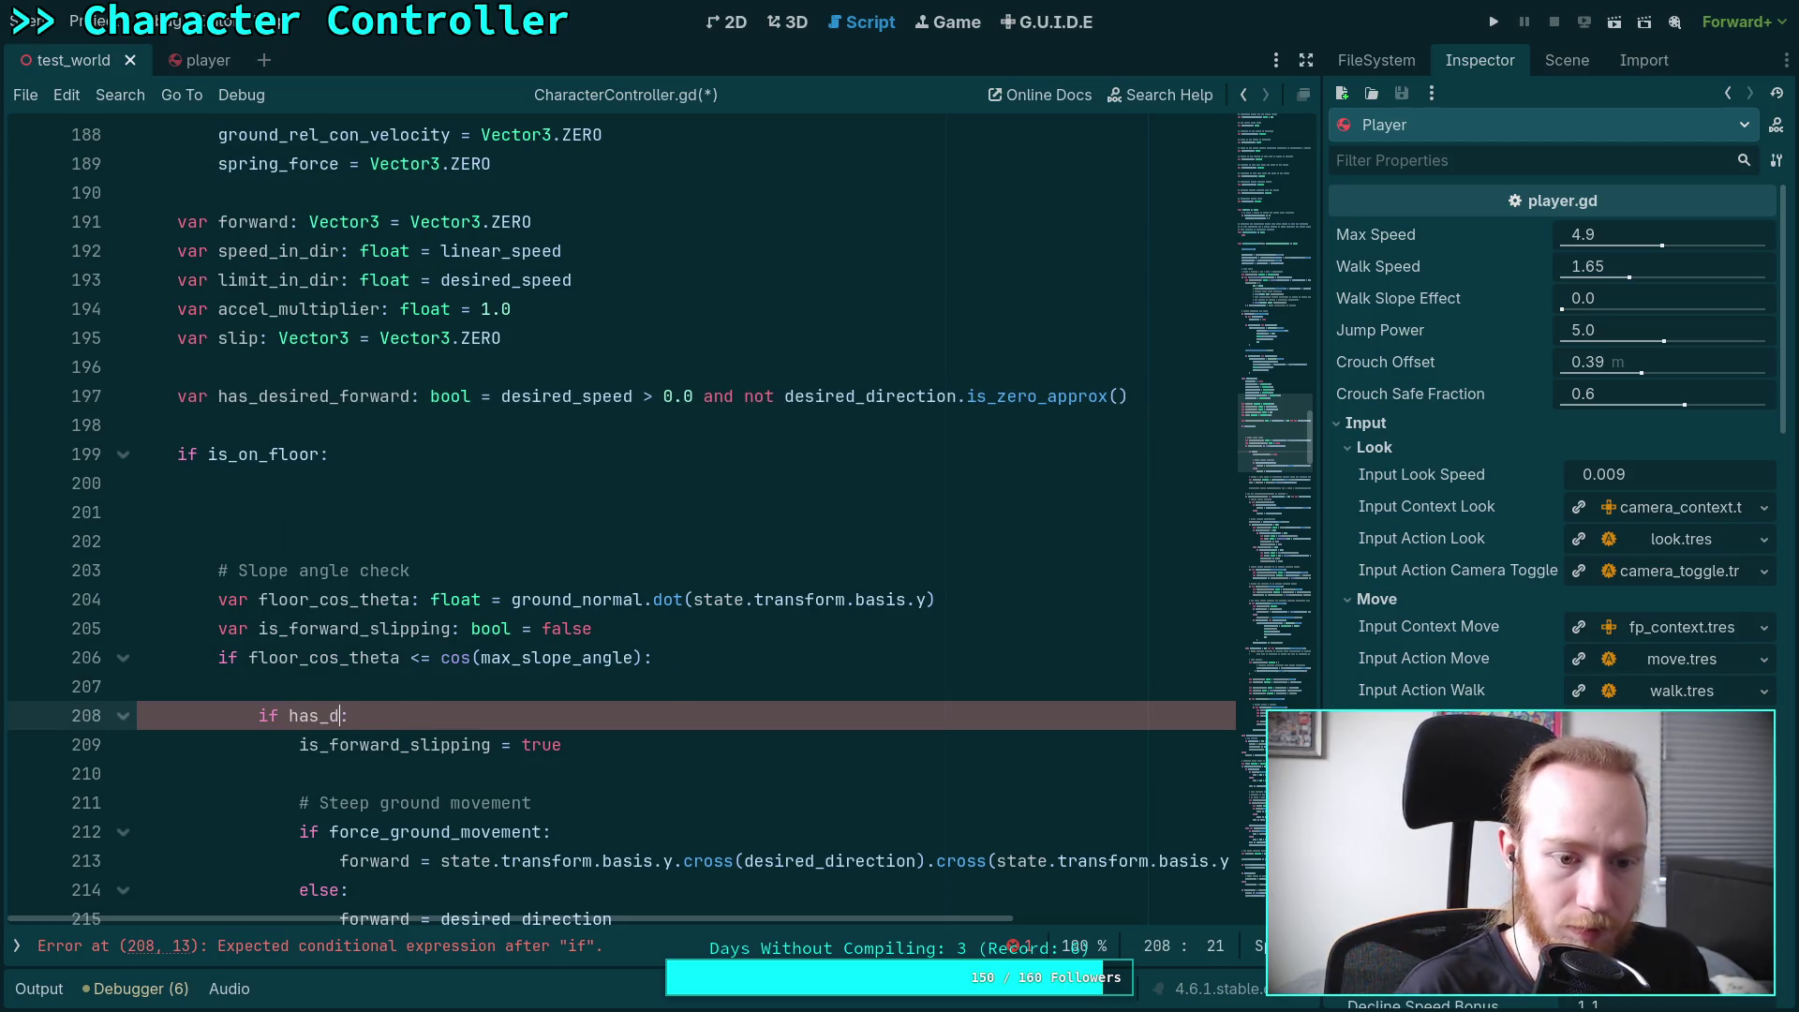
pyautogui.press('Return')
pyautogui.click(595, 699)
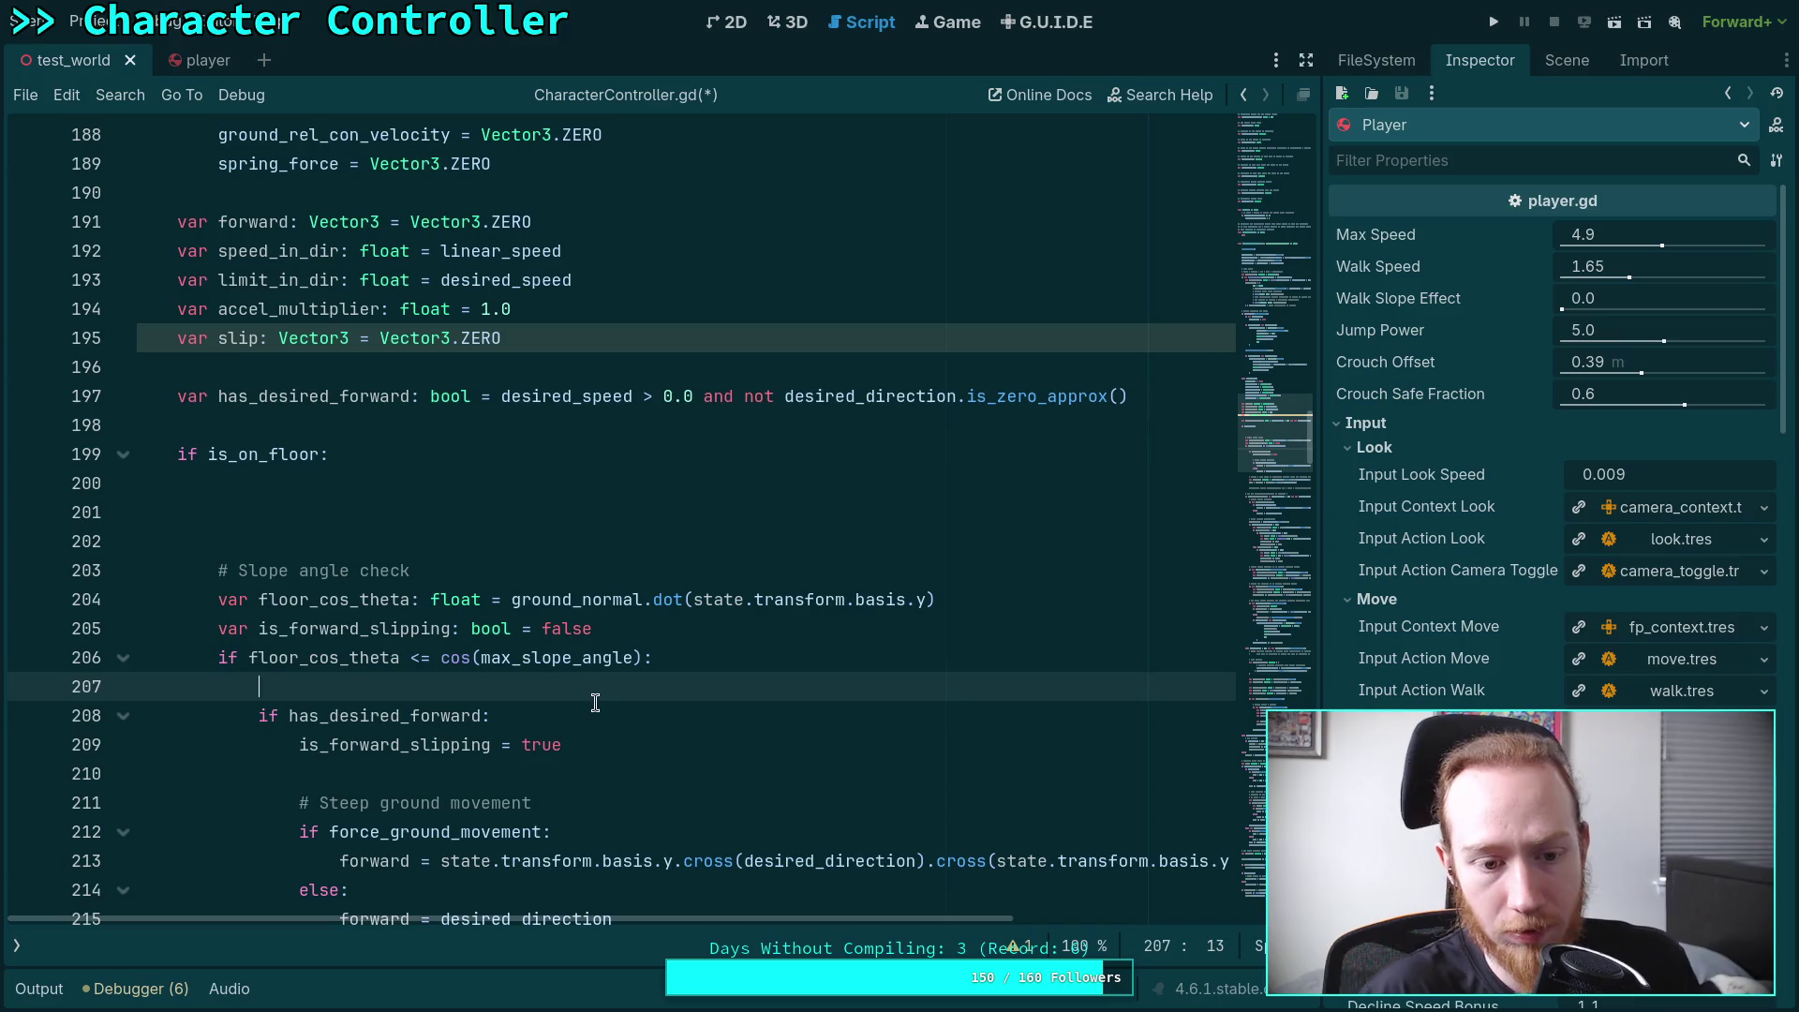
# Delete empty line 207 and replace the line 223 if condition with has_desired_forward
pyautogui.press('BackSpace')
pyautogui.scroll(-8, 753, 684)
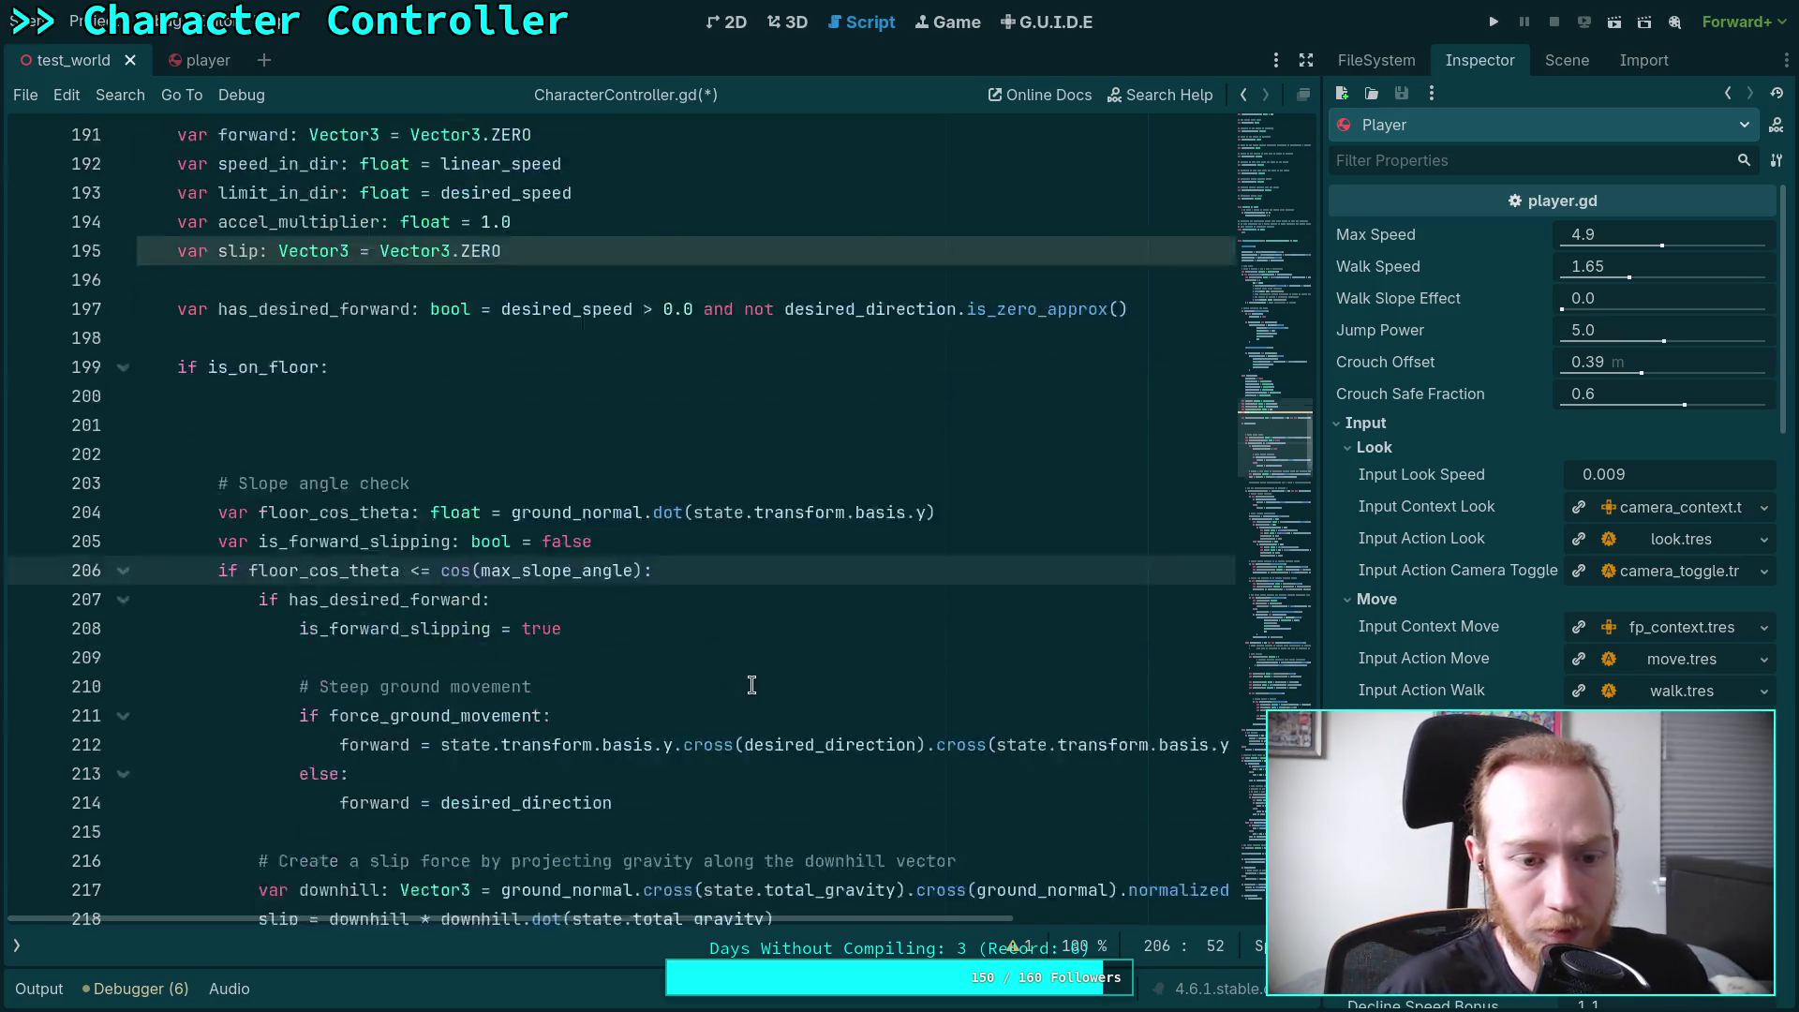
pyautogui.moveTo(248, 454)
pyautogui.mouseDown()
pyautogui.moveTo(1157, 440)
pyautogui.moveTo(1152, 454)
pyautogui.mouseUp()
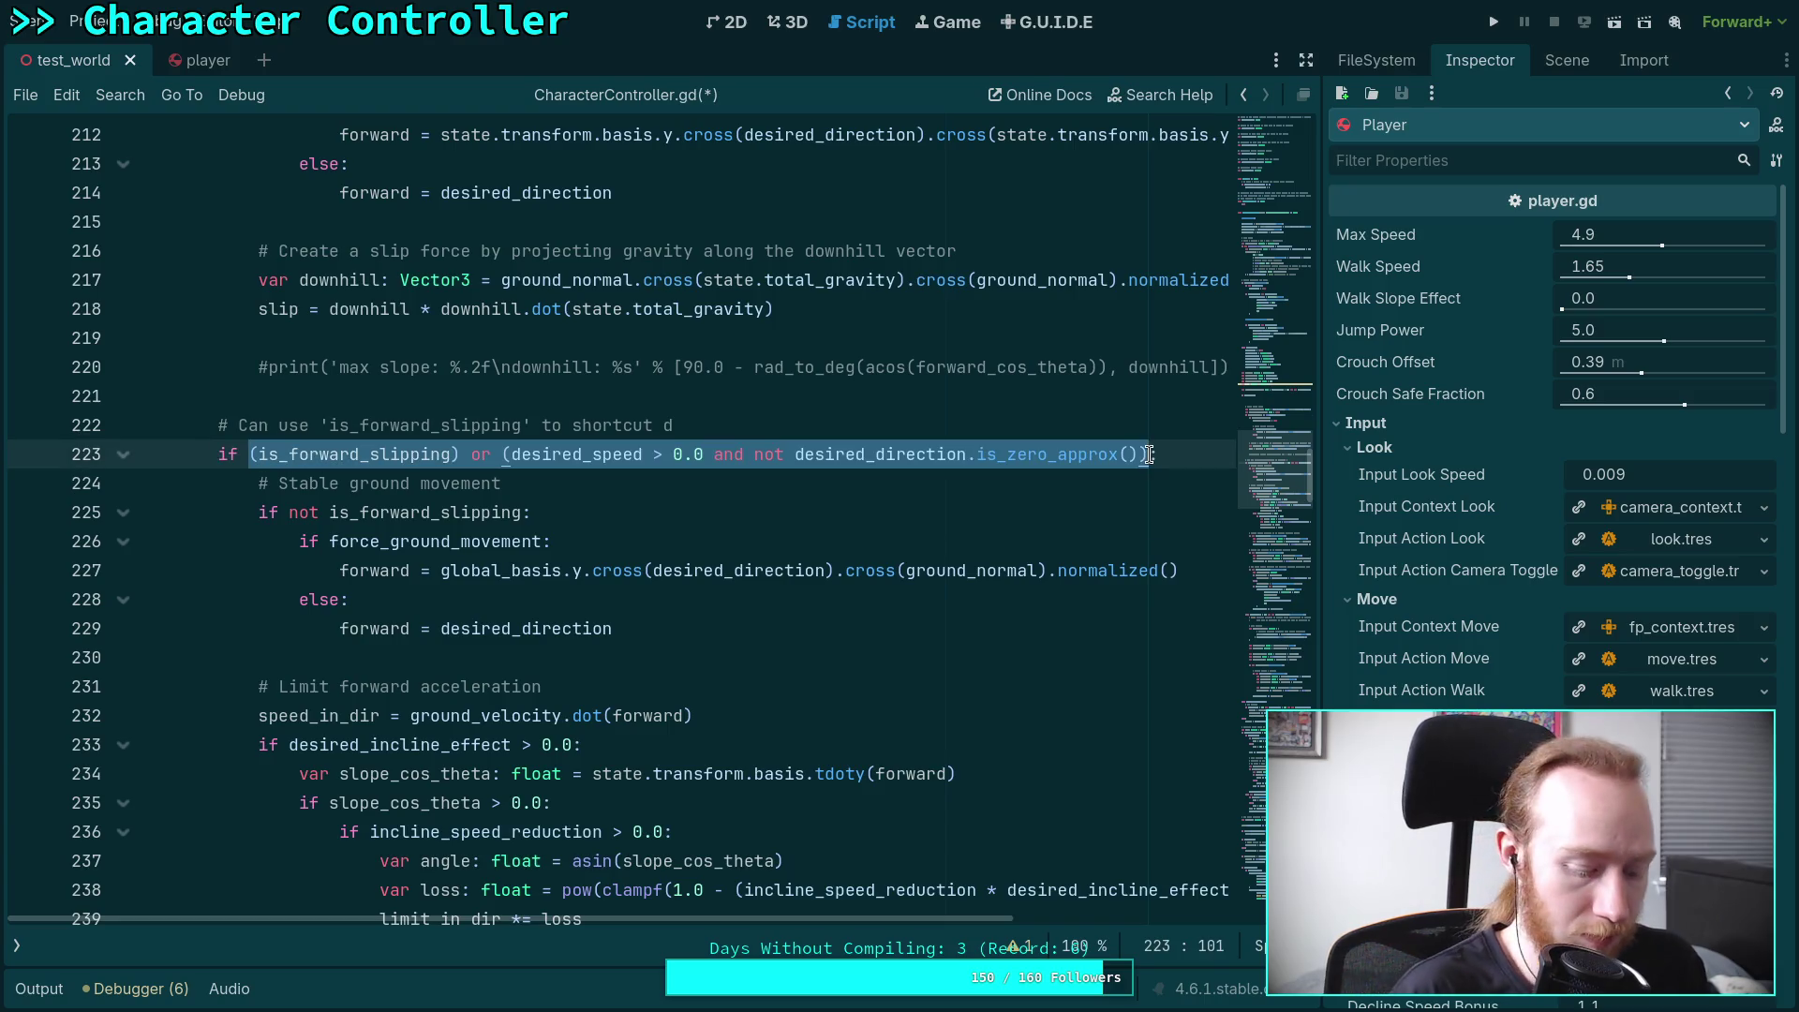
pyautogui.write('has_d')
pyautogui.press('Return')
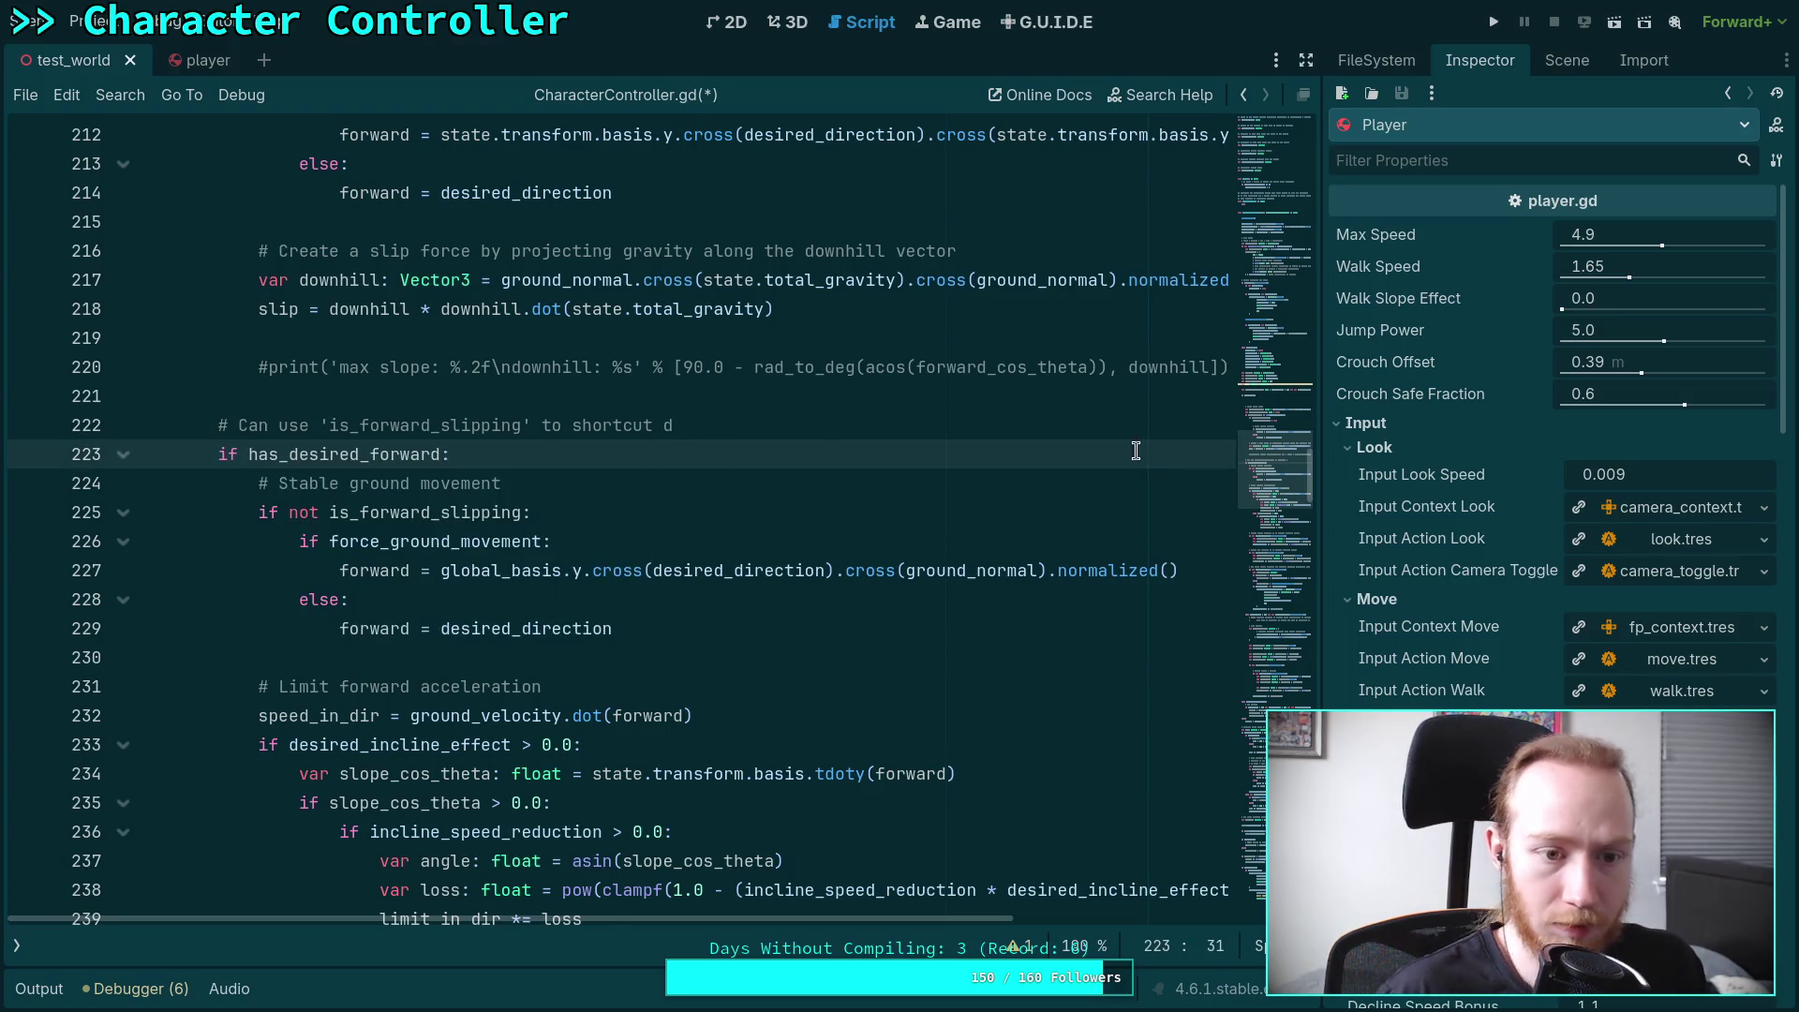
# Remove the outdated is_forward_slipping comment, add a blank line under the if, and save
pyautogui.scroll(3, 1141, 454)
pyautogui.moveTo(674, 511); pyautogui.dragTo(137, 482)
pyautogui.press('BackSpace')
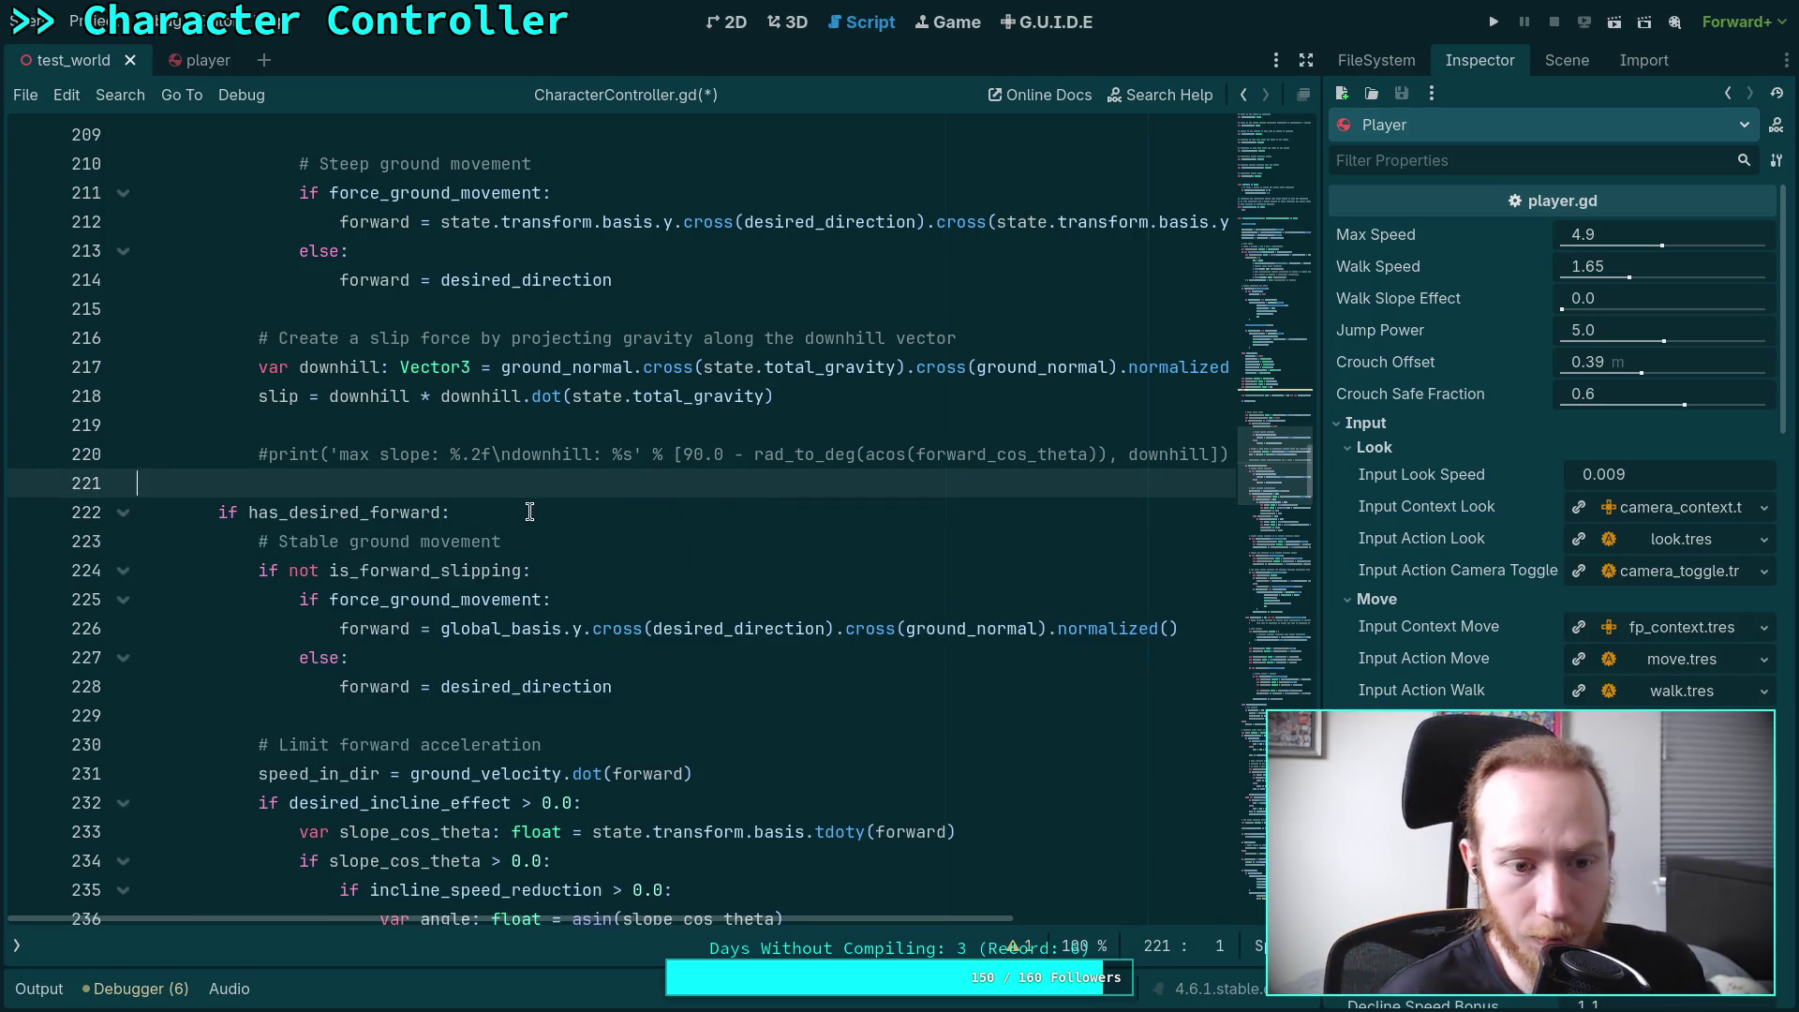
pyautogui.click(529, 512)
pyautogui.press('Return')
pyautogui.click(736, 679)
pyautogui.hotkey('ctrl', 's')
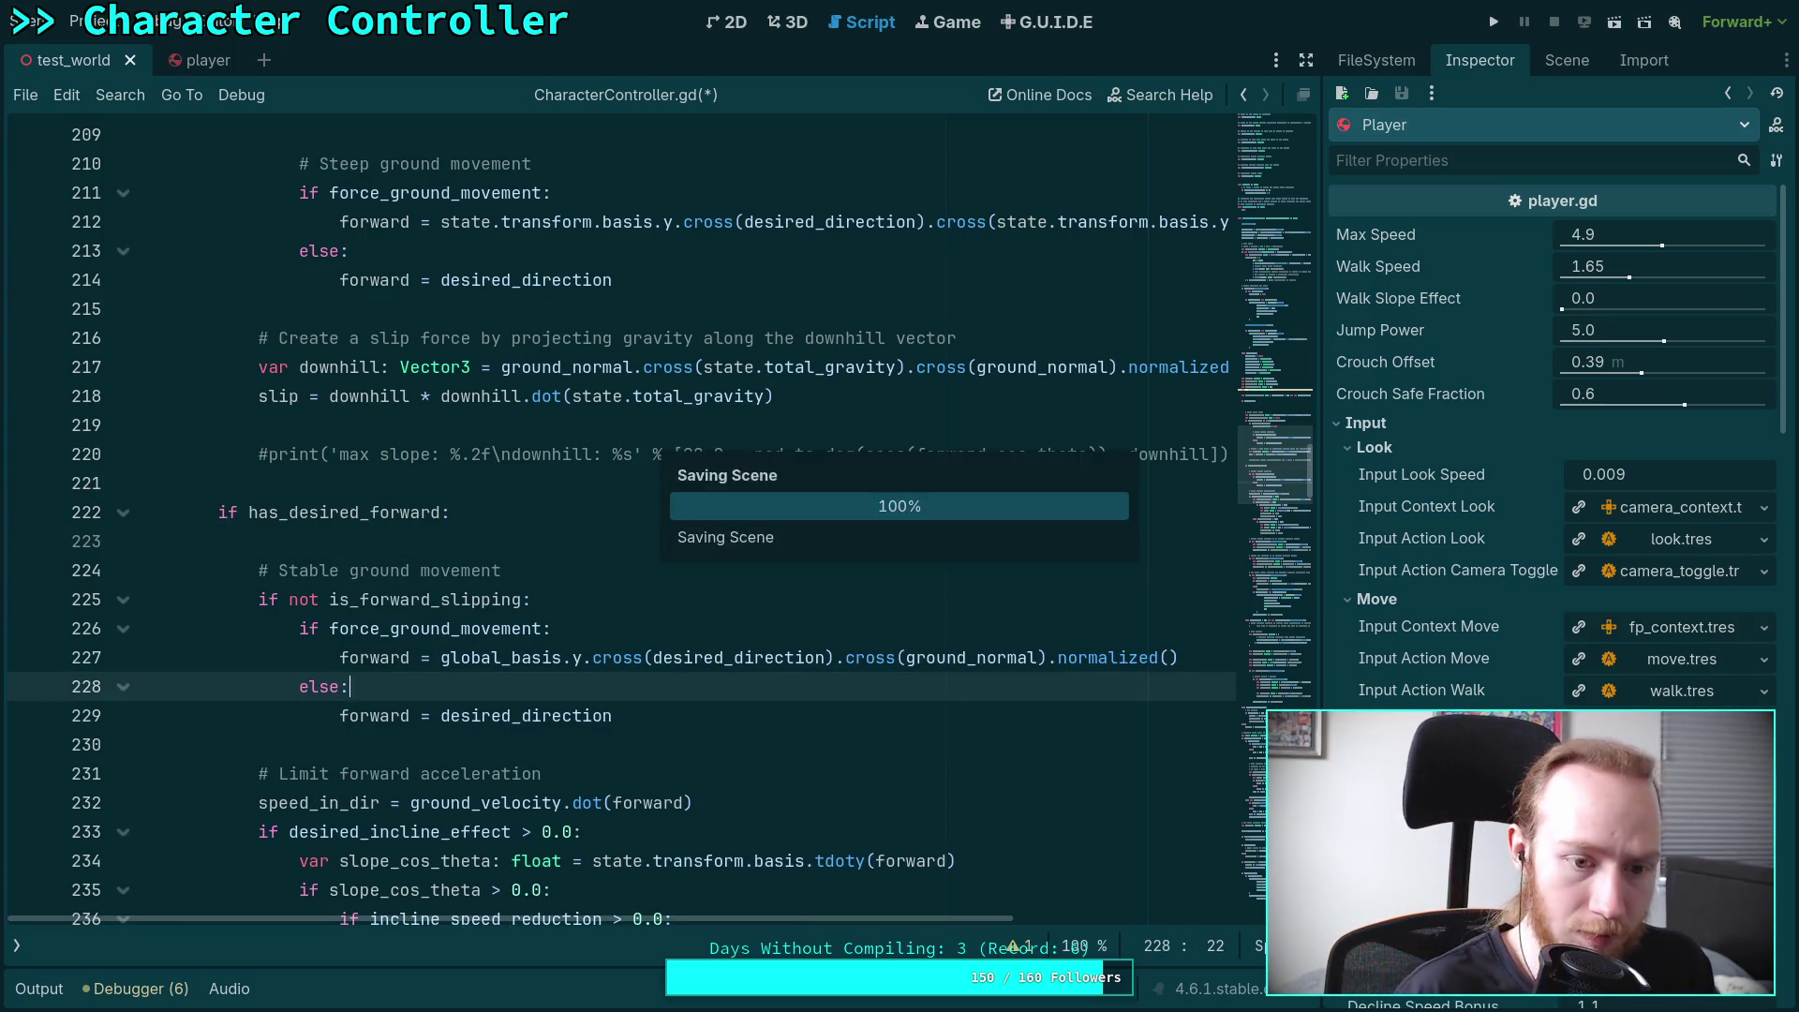
# Extend the comment with ', only when not already calculated from steep ground'
pyautogui.click(606, 574)
pyautogui.write(', only when not al')
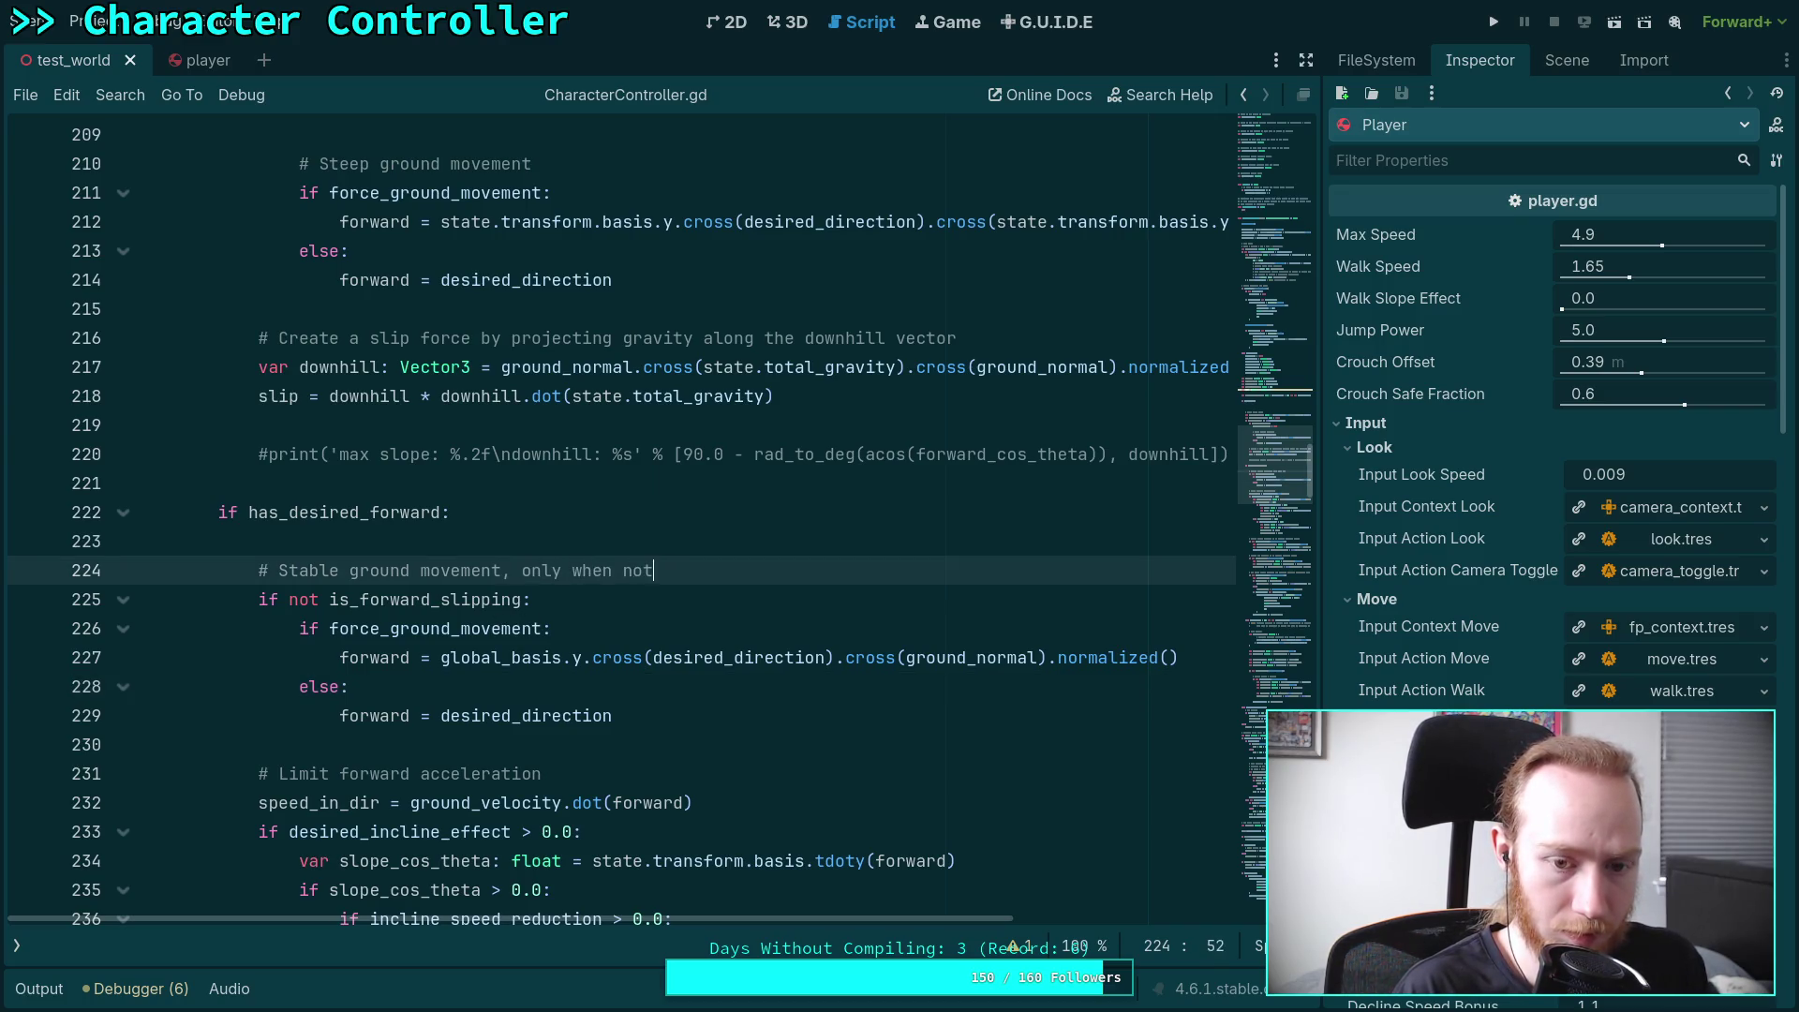
pyautogui.write('ready col')
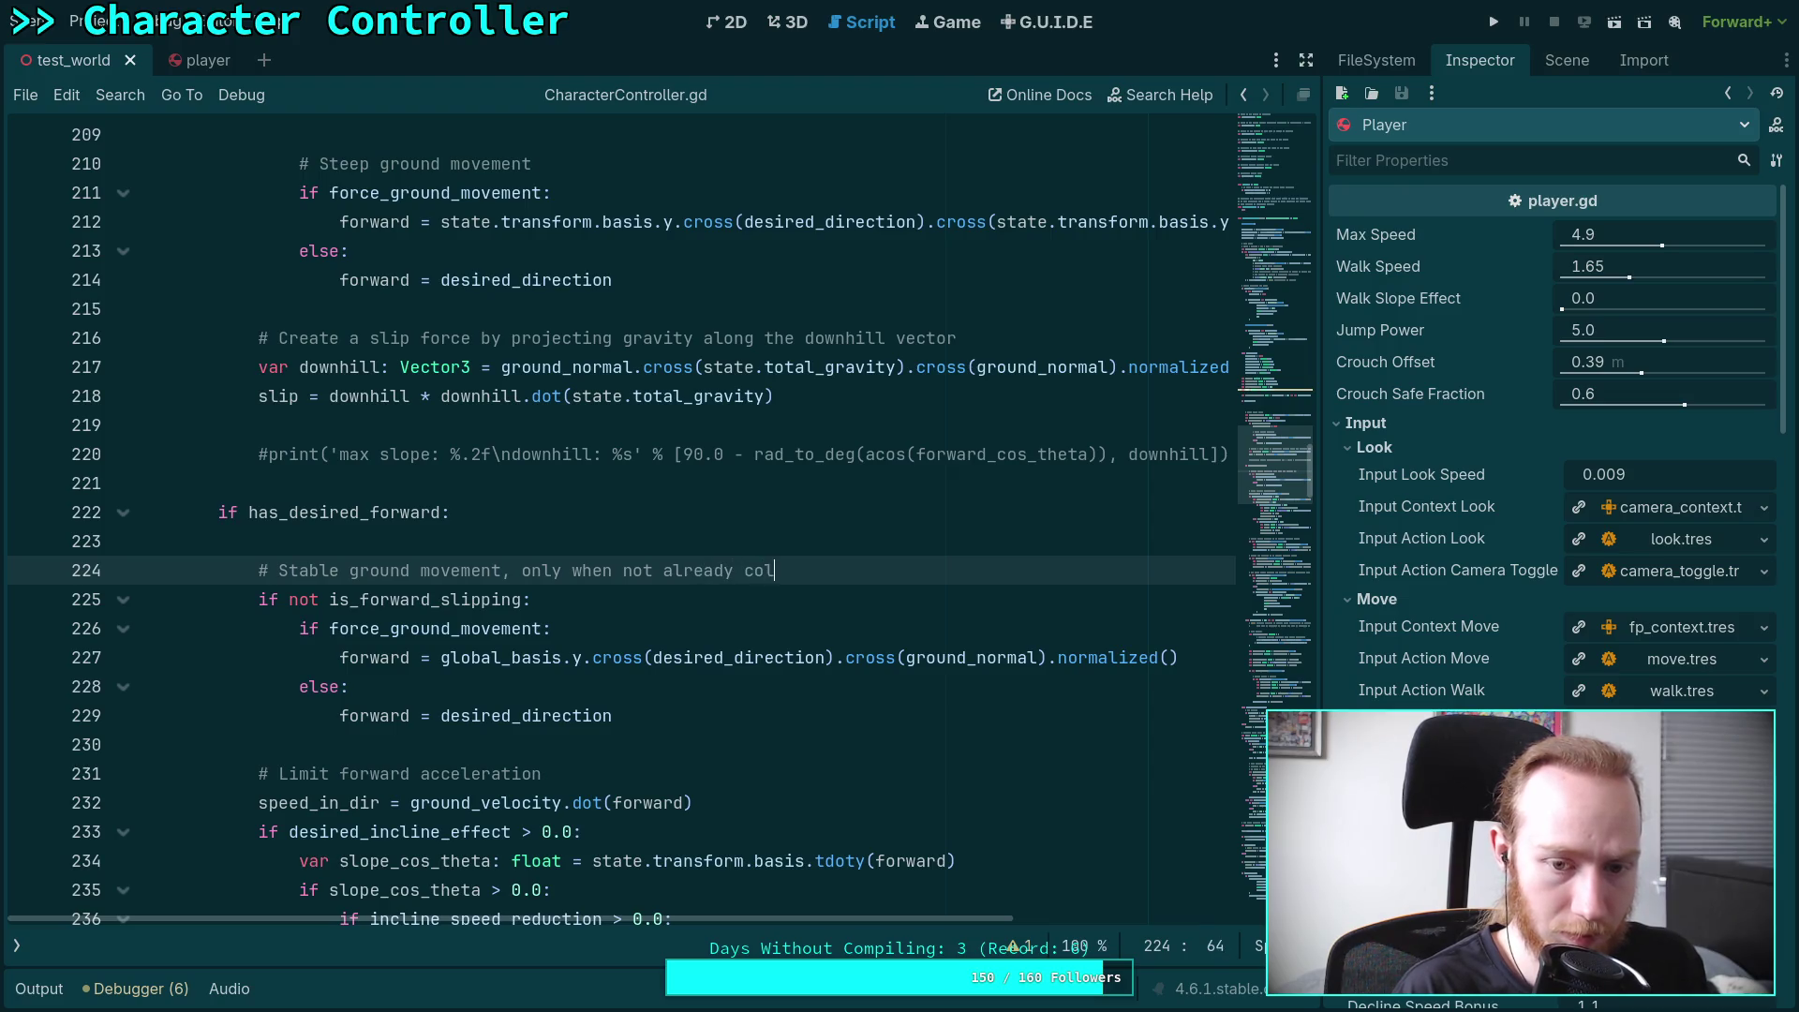
pyautogui.press('BackSpace')
pyautogui.press('BackSpace')
pyautogui.write('alculati')
pyautogui.press('BackSpace')
pyautogui.write('ed')
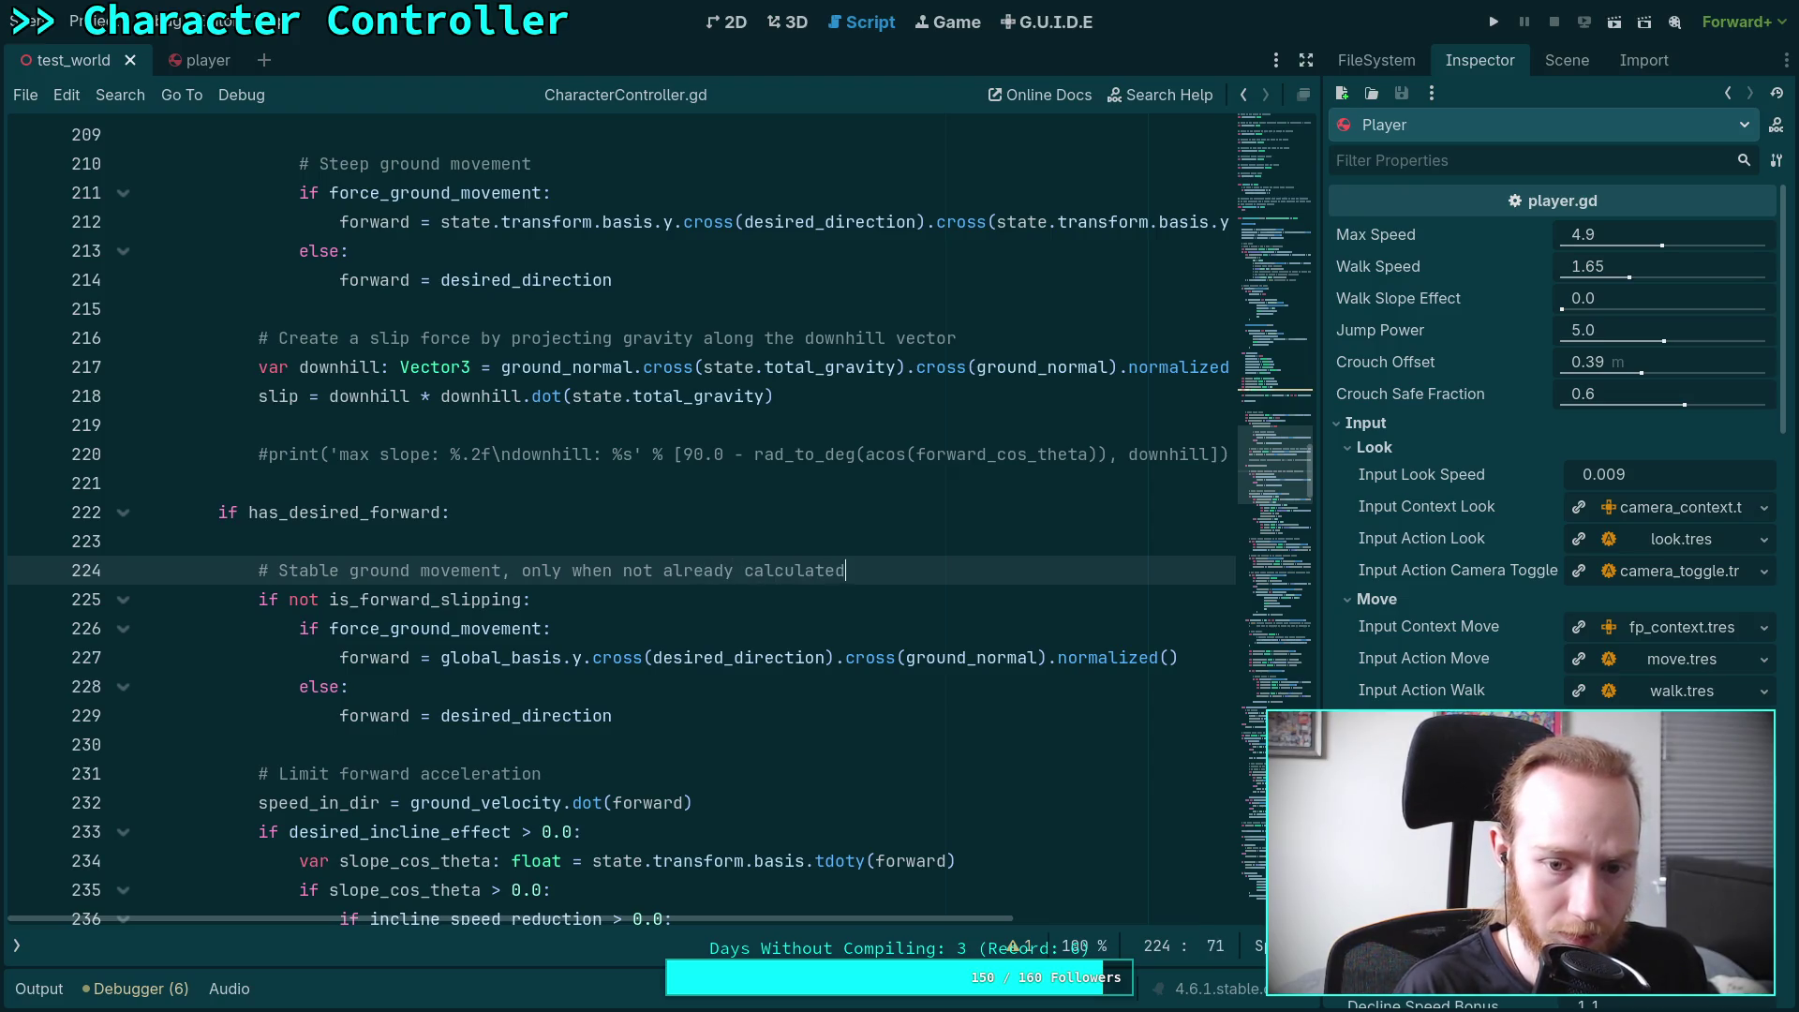
pyautogui.write('teep')
pyautogui.press('BackSpace')
pyautogui.press('BackSpace')
pyautogui.write('eep ground')
# Replace the speed and direction check on line 310 with has_desired_forward
pyautogui.scroll(-3, 377, 596)
pyautogui.scroll(-1, 377, 597)
pyautogui.scroll(1, 356, 590)
pyautogui.scroll(-12, 328, 585)
pyautogui.scroll(-6, 307, 580)
pyautogui.scroll(-7, 307, 580)
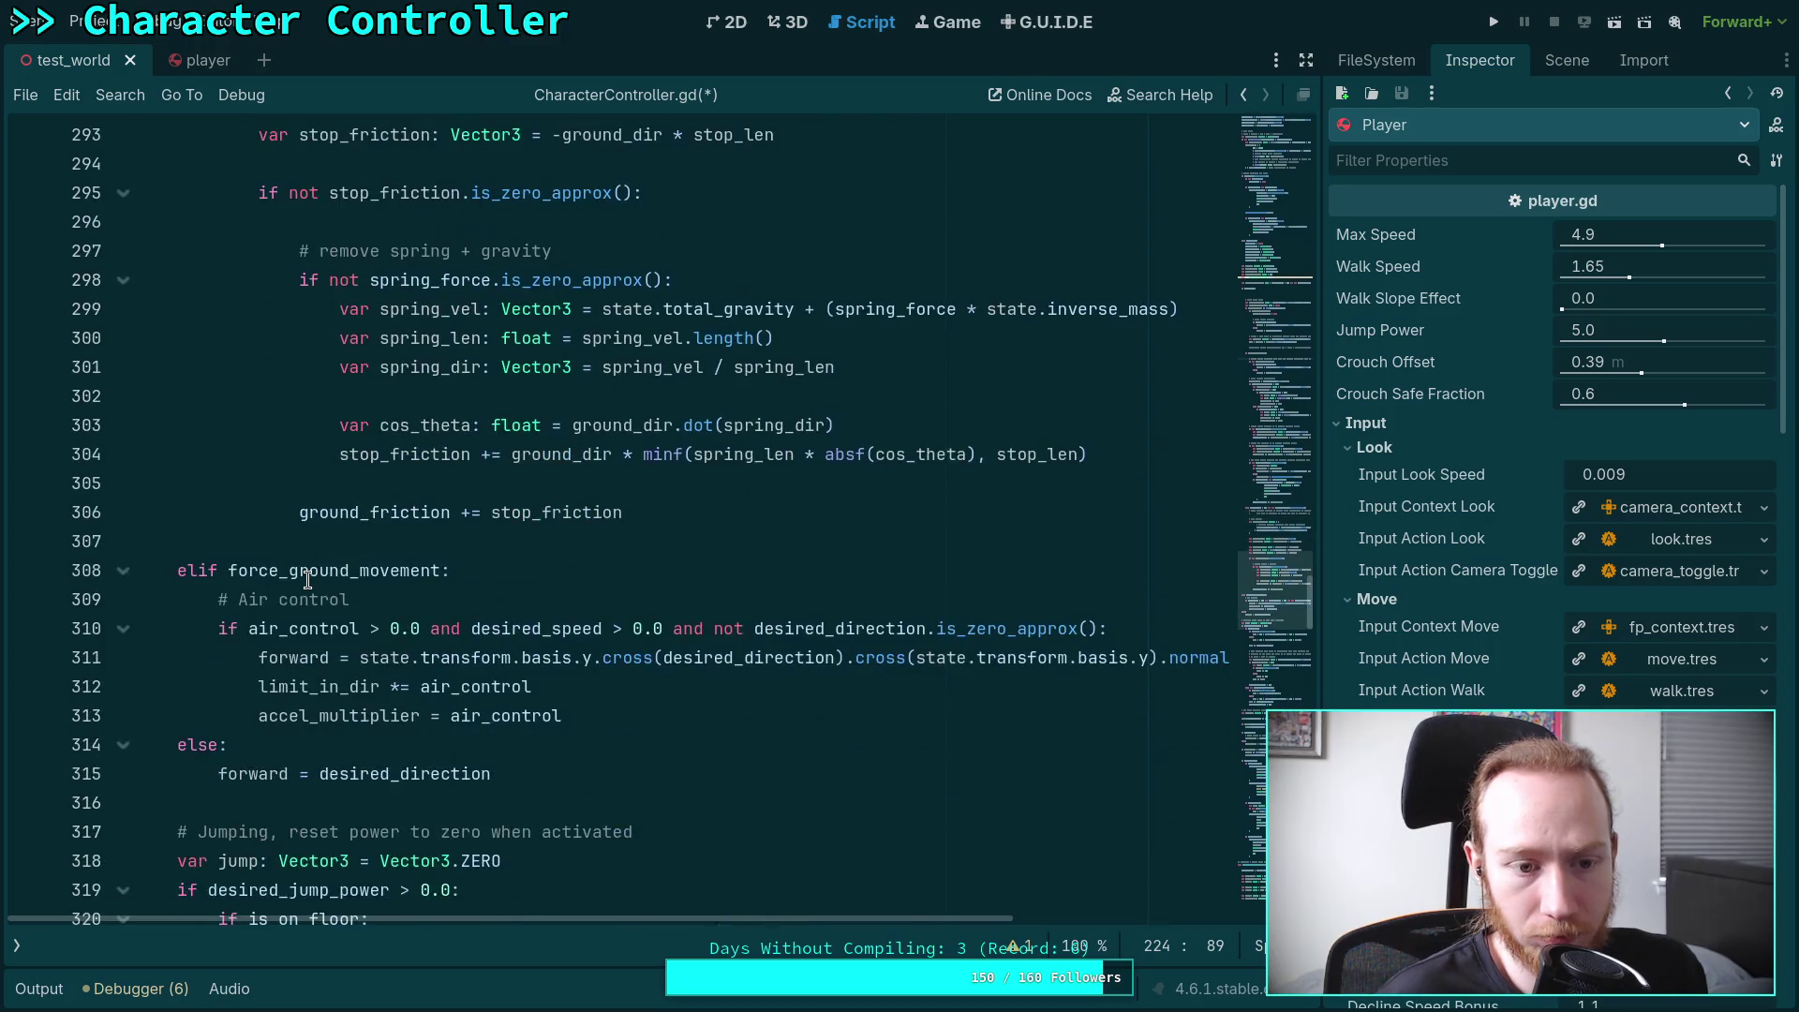
pyautogui.moveTo(471, 628); pyautogui.dragTo(1096, 615)
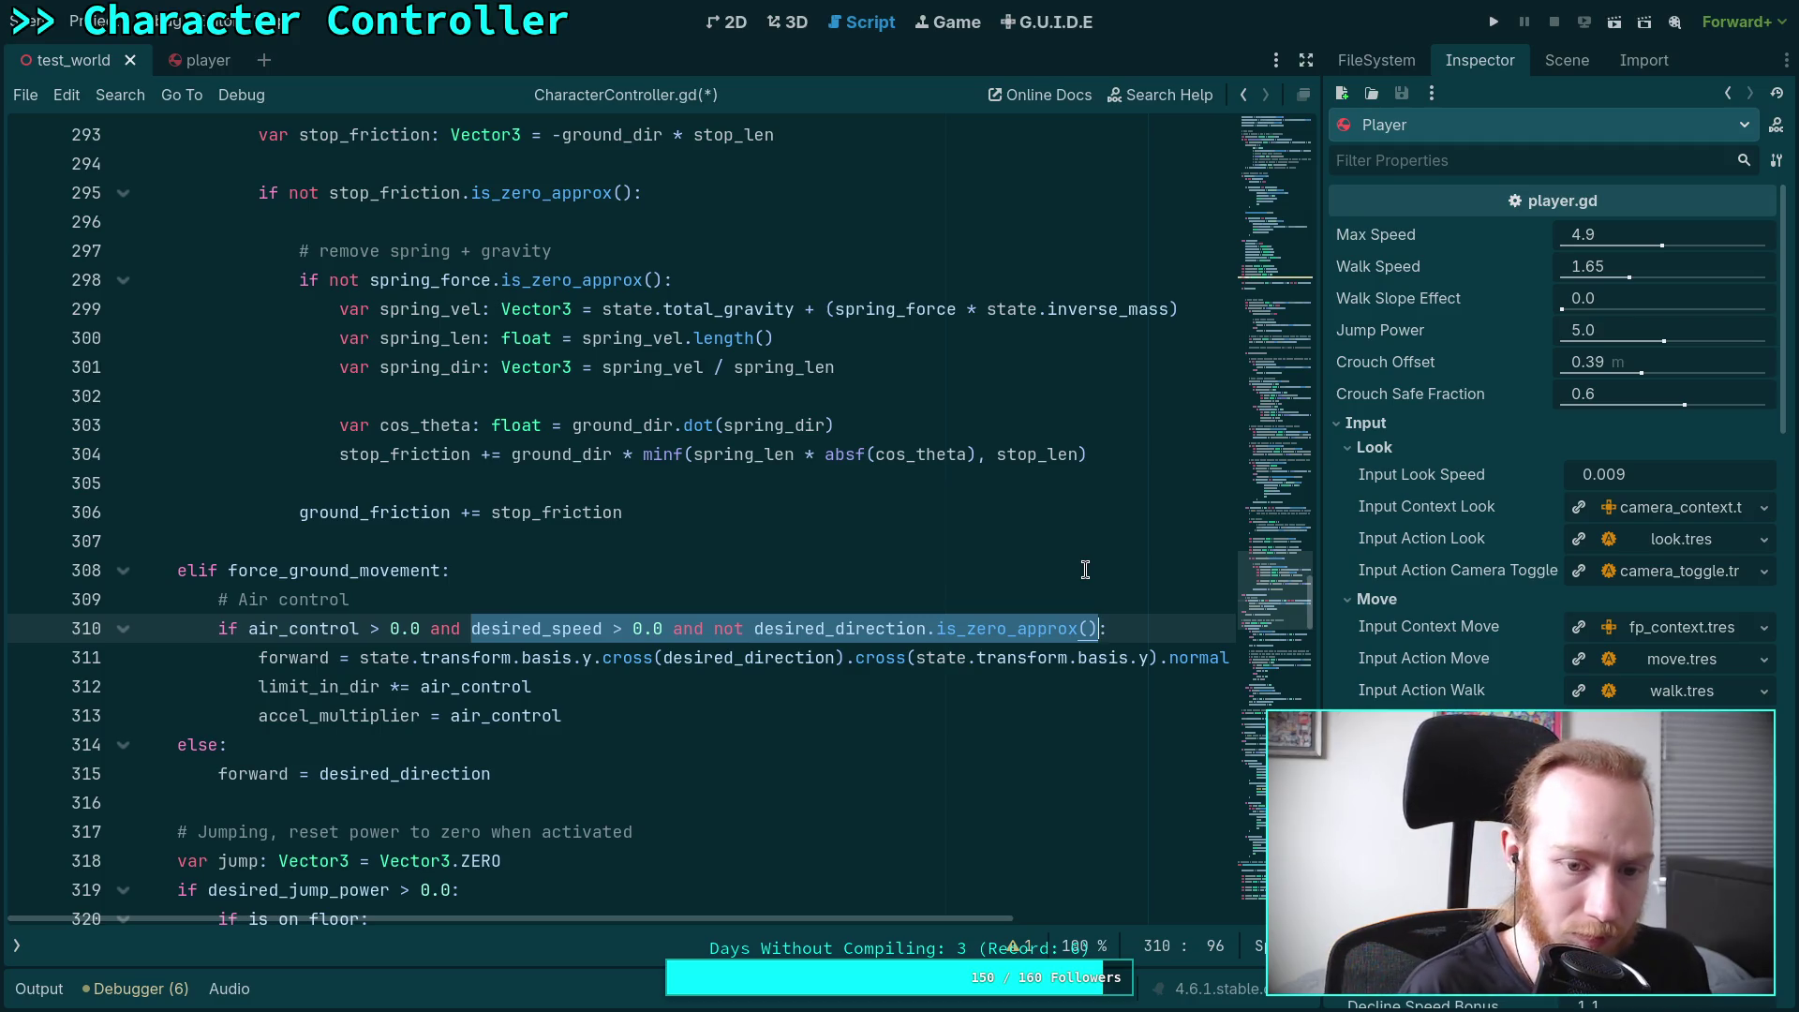
pyautogui.write('da')
pyautogui.write('air_control > 0.0 and has_:')
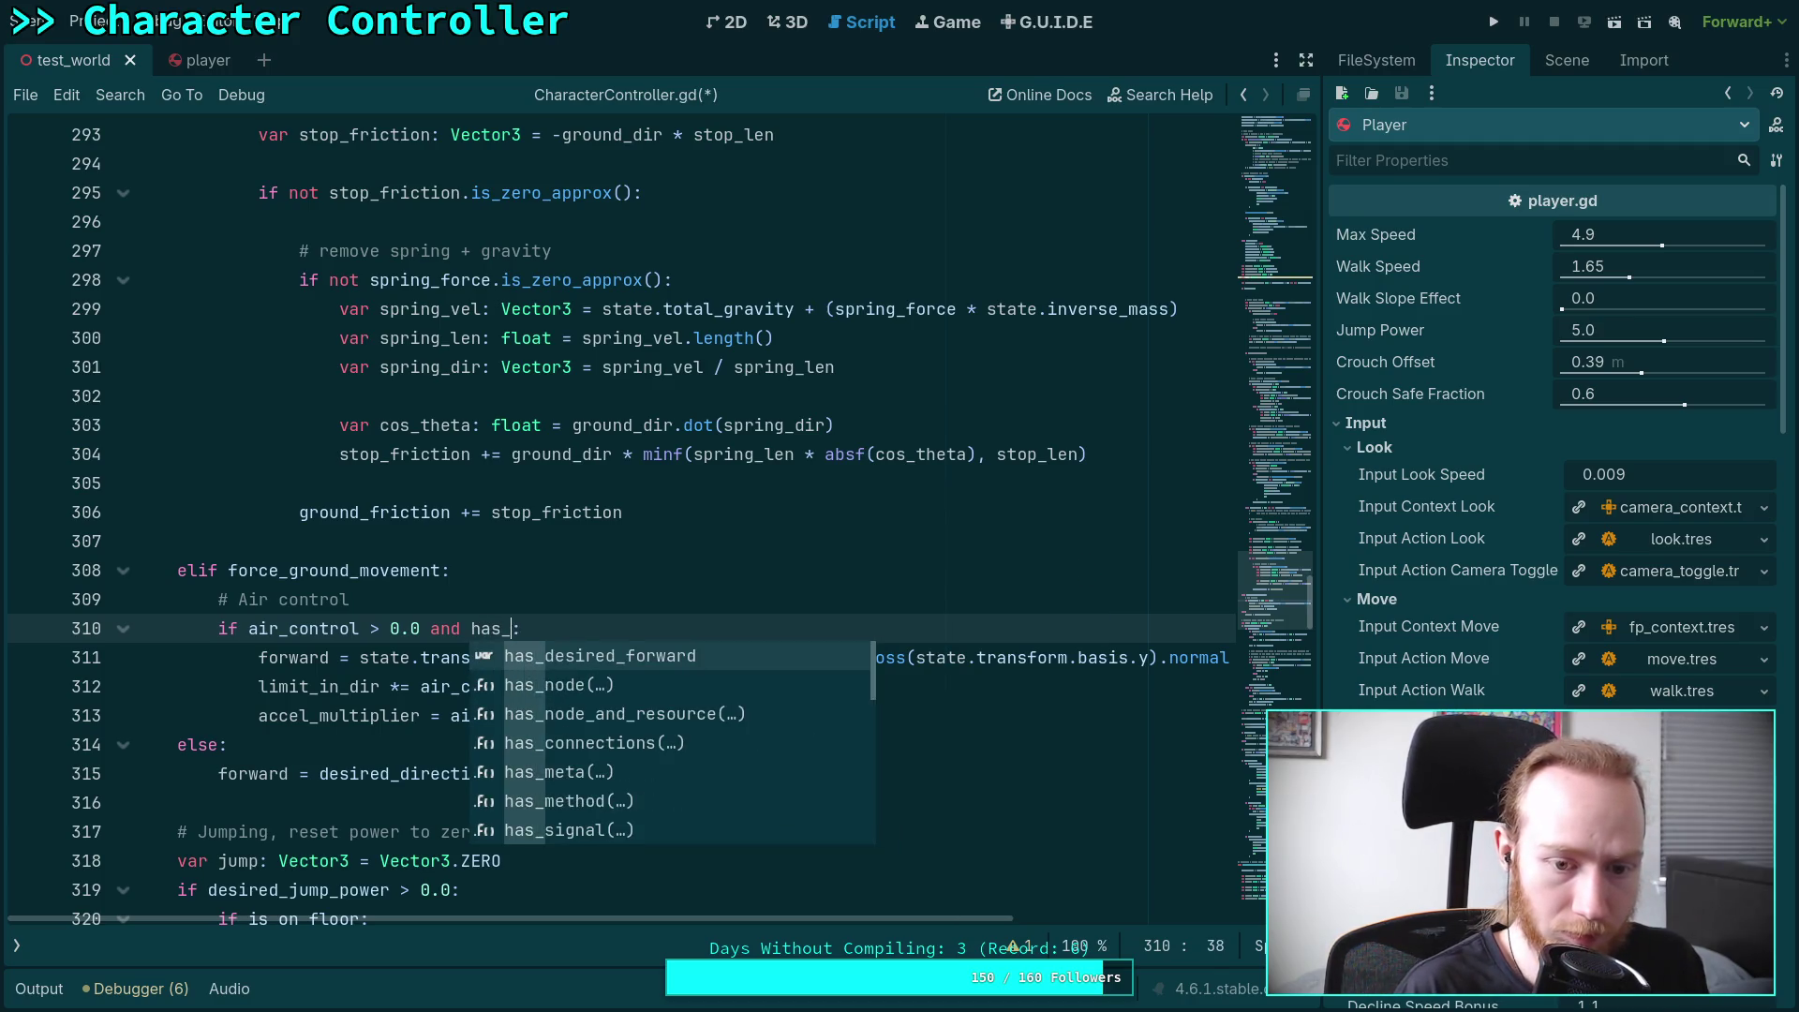
pyautogui.press('Return')
# Scroll further down the script and bring up the text search
pyautogui.scroll(-1, 767, 779)
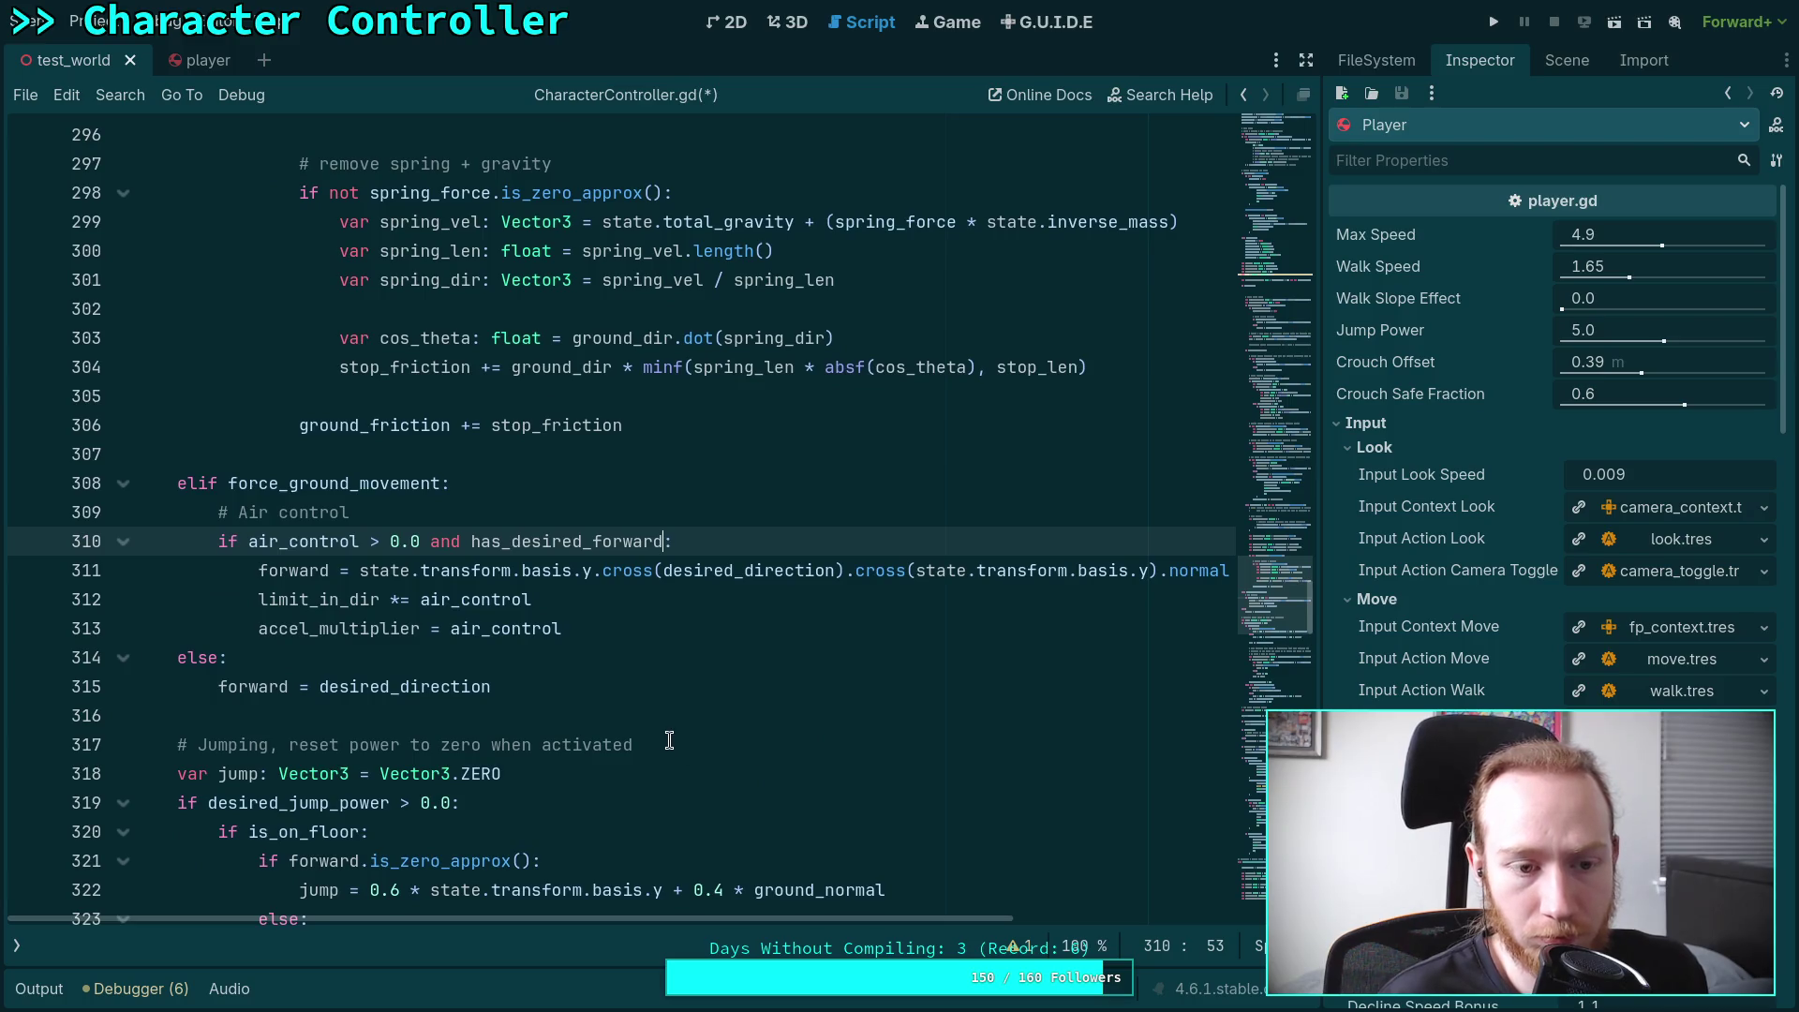
pyautogui.scroll(-1, 553, 714)
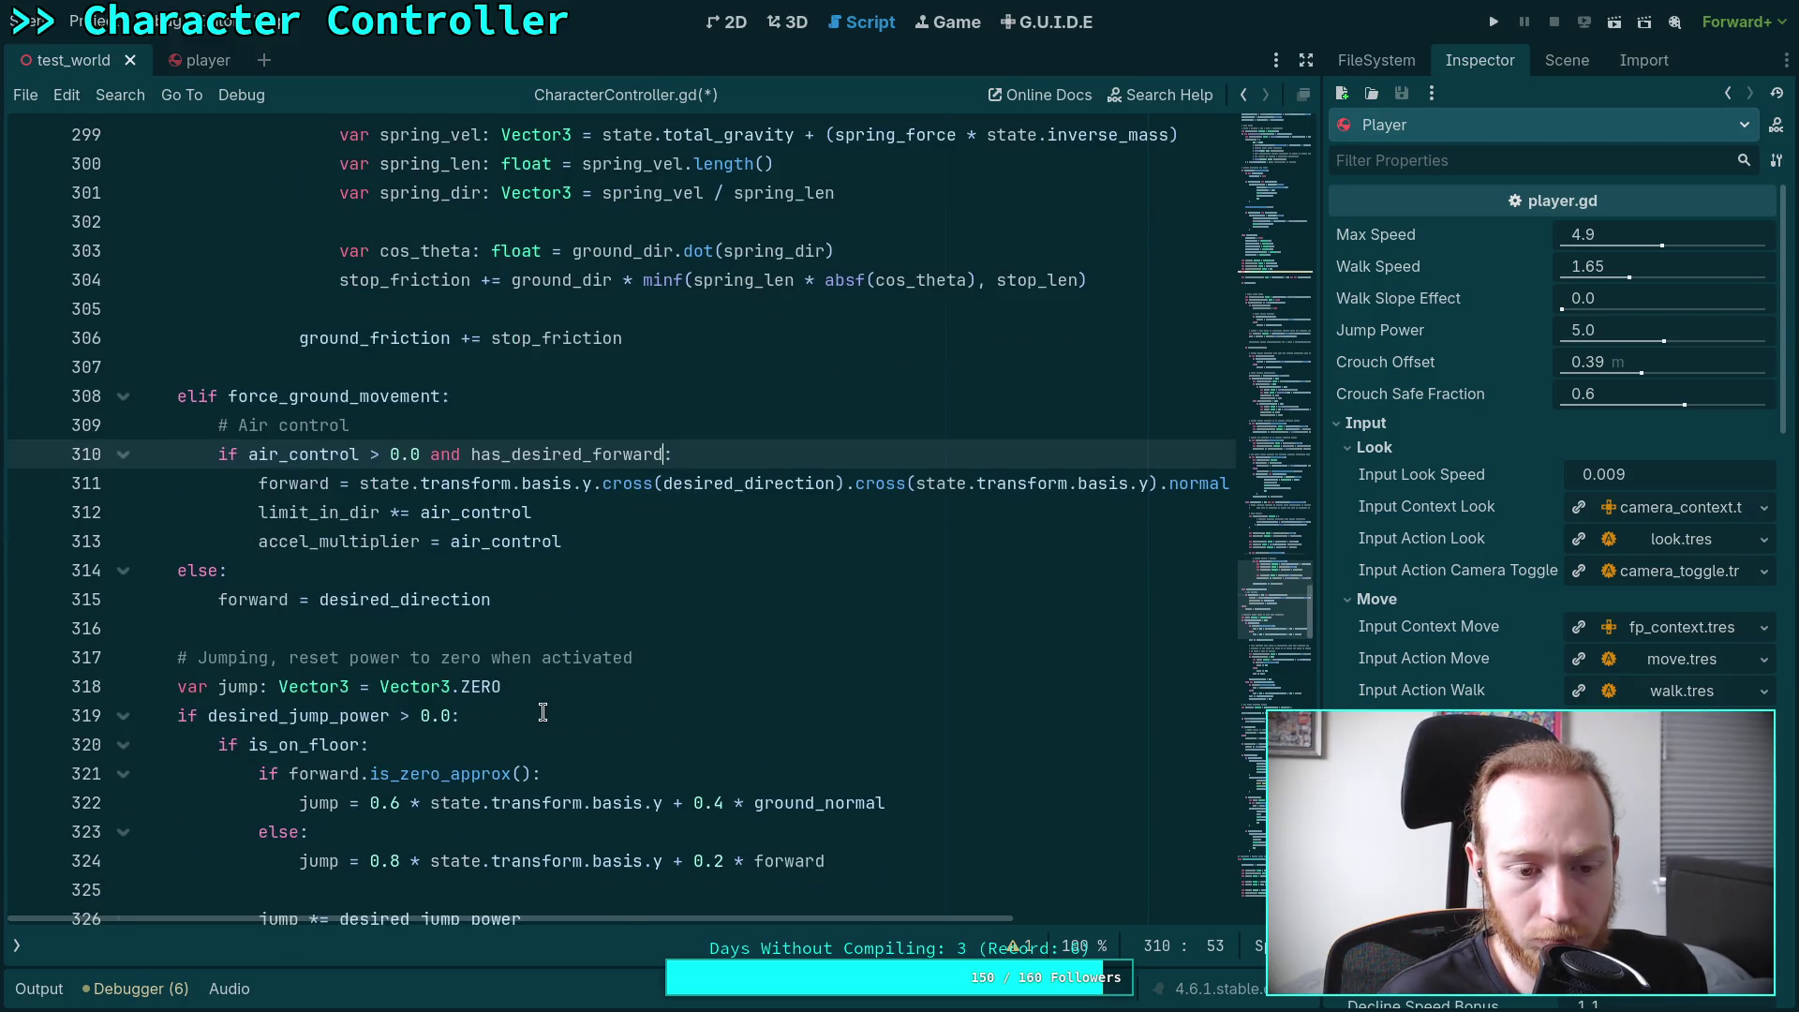
pyautogui.scroll(-11, 542, 712)
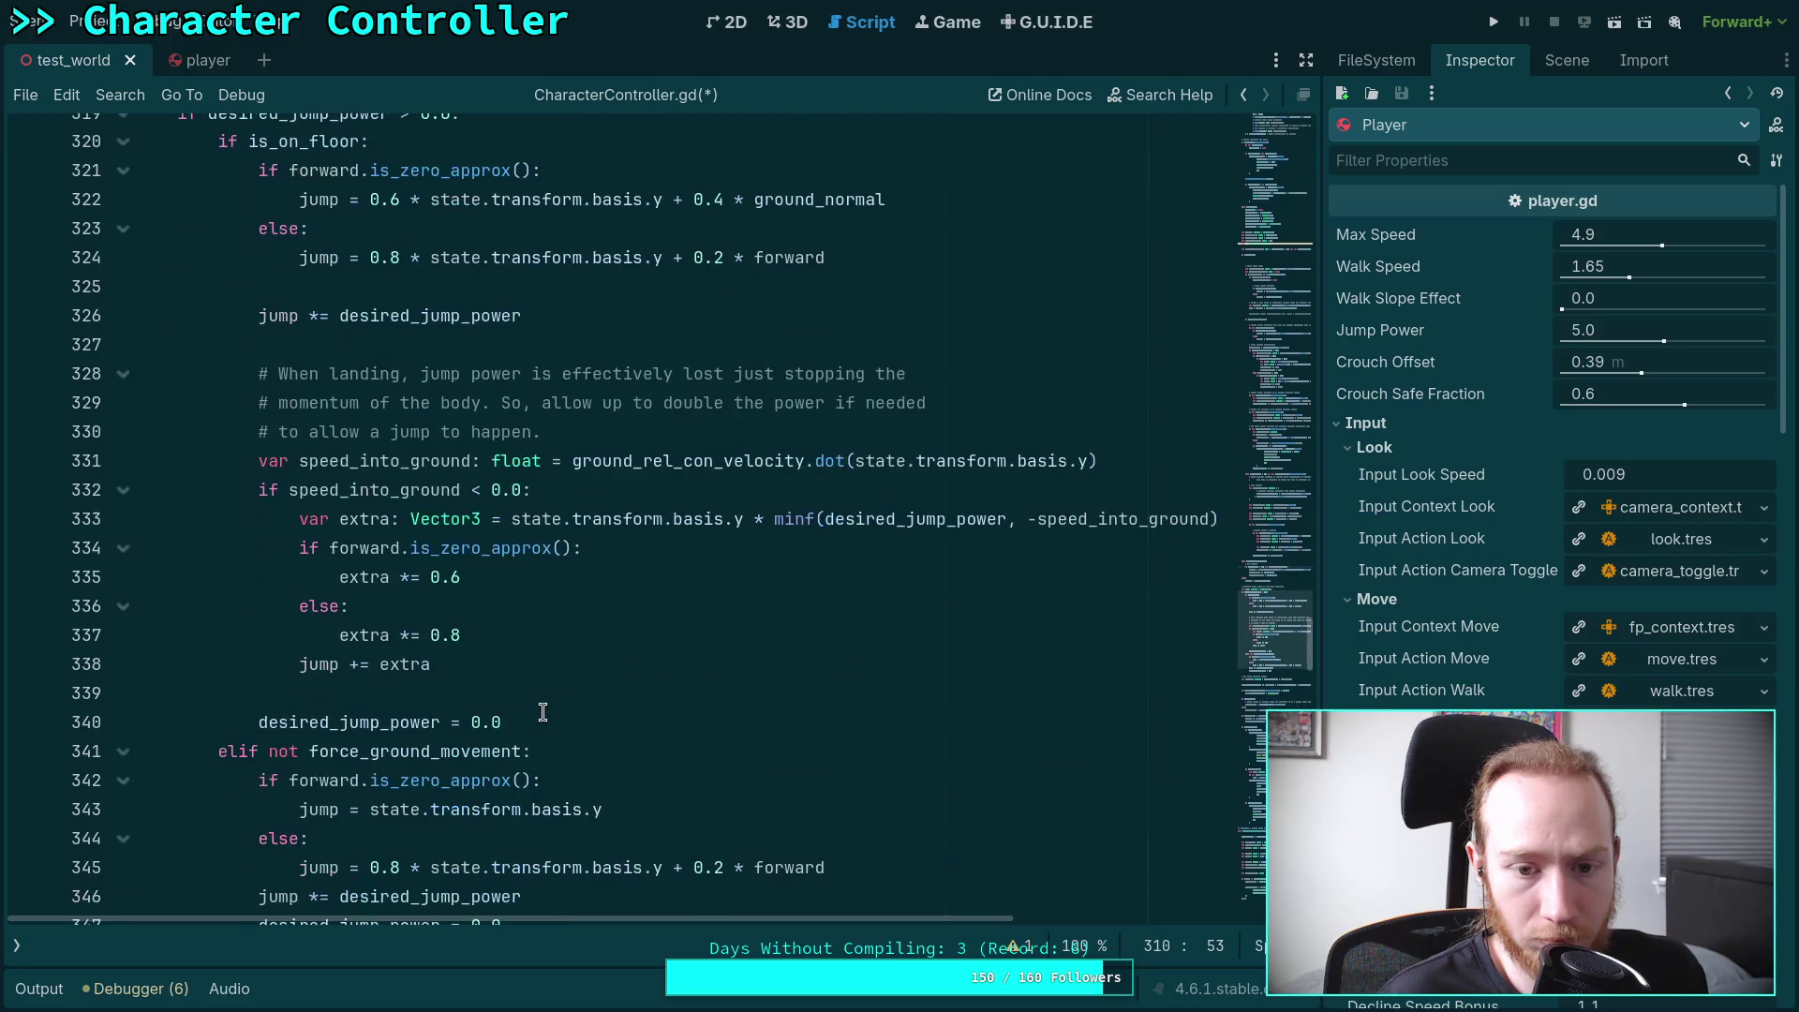
pyautogui.scroll(-3, 543, 712)
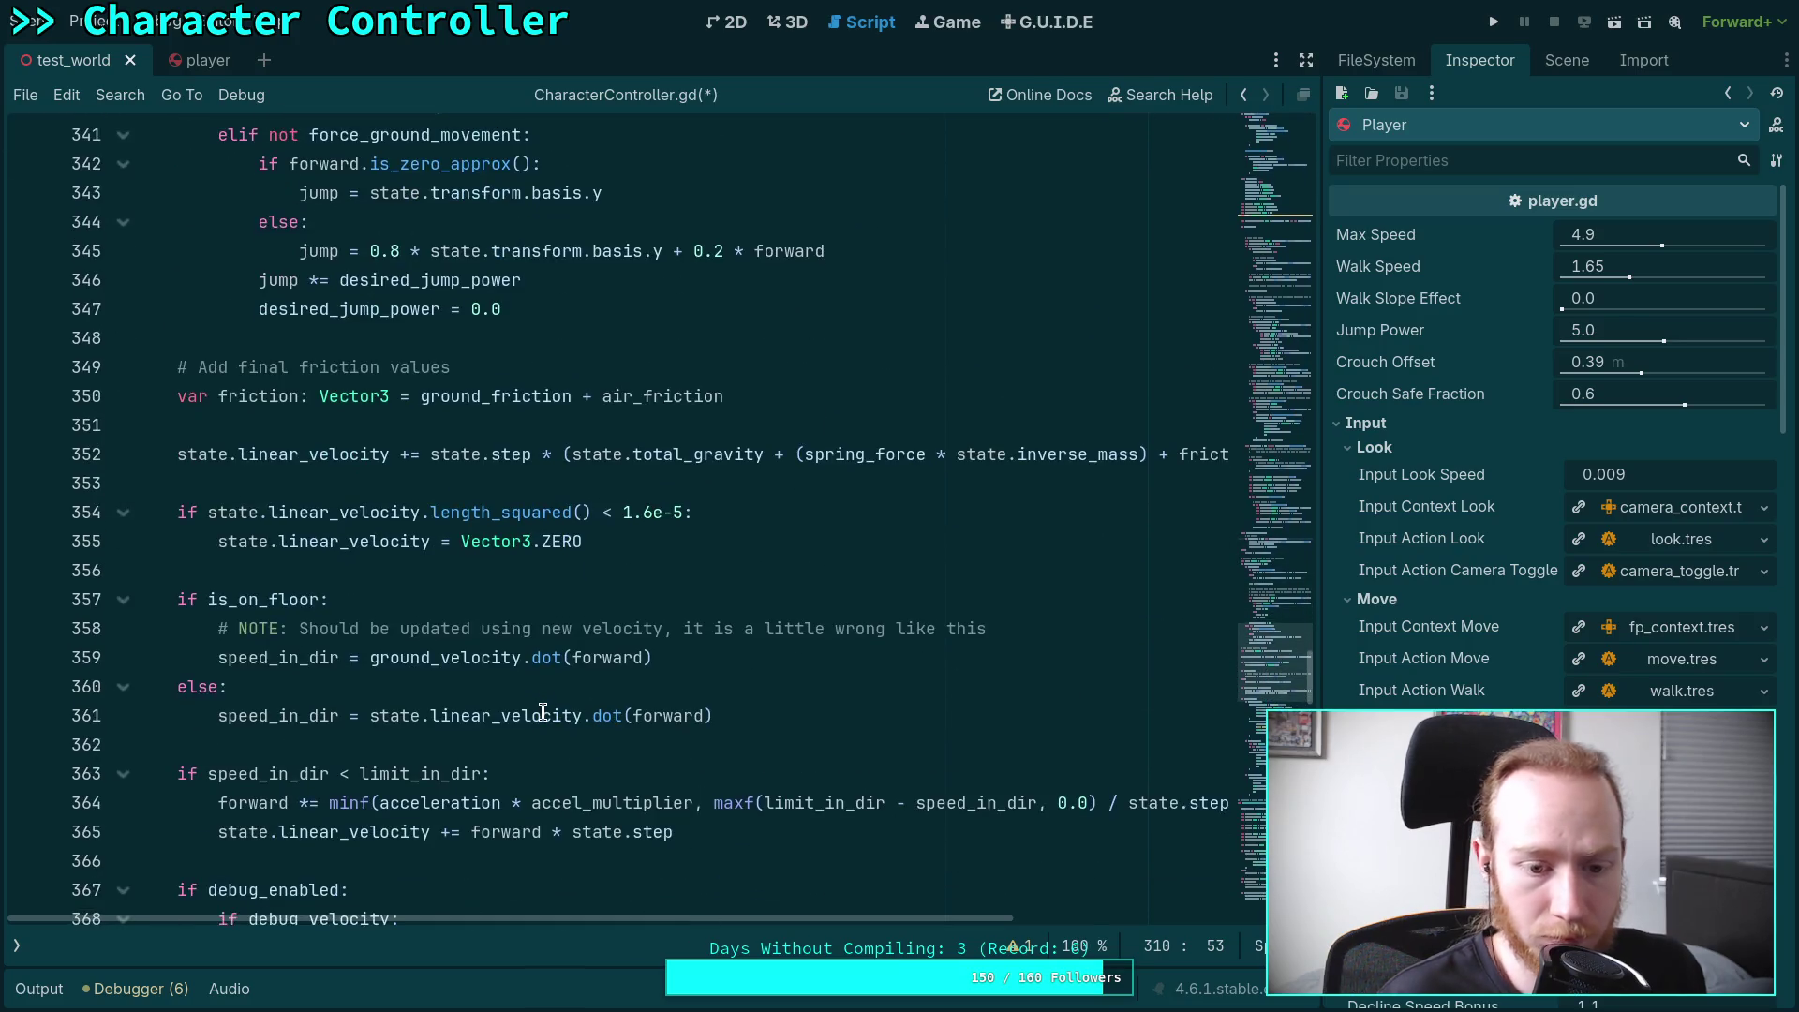
pyautogui.hotkey('ctrl', 'f')
# Search for desired_direction and step through all eight matches, then close the search
pyautogui.write('desi')
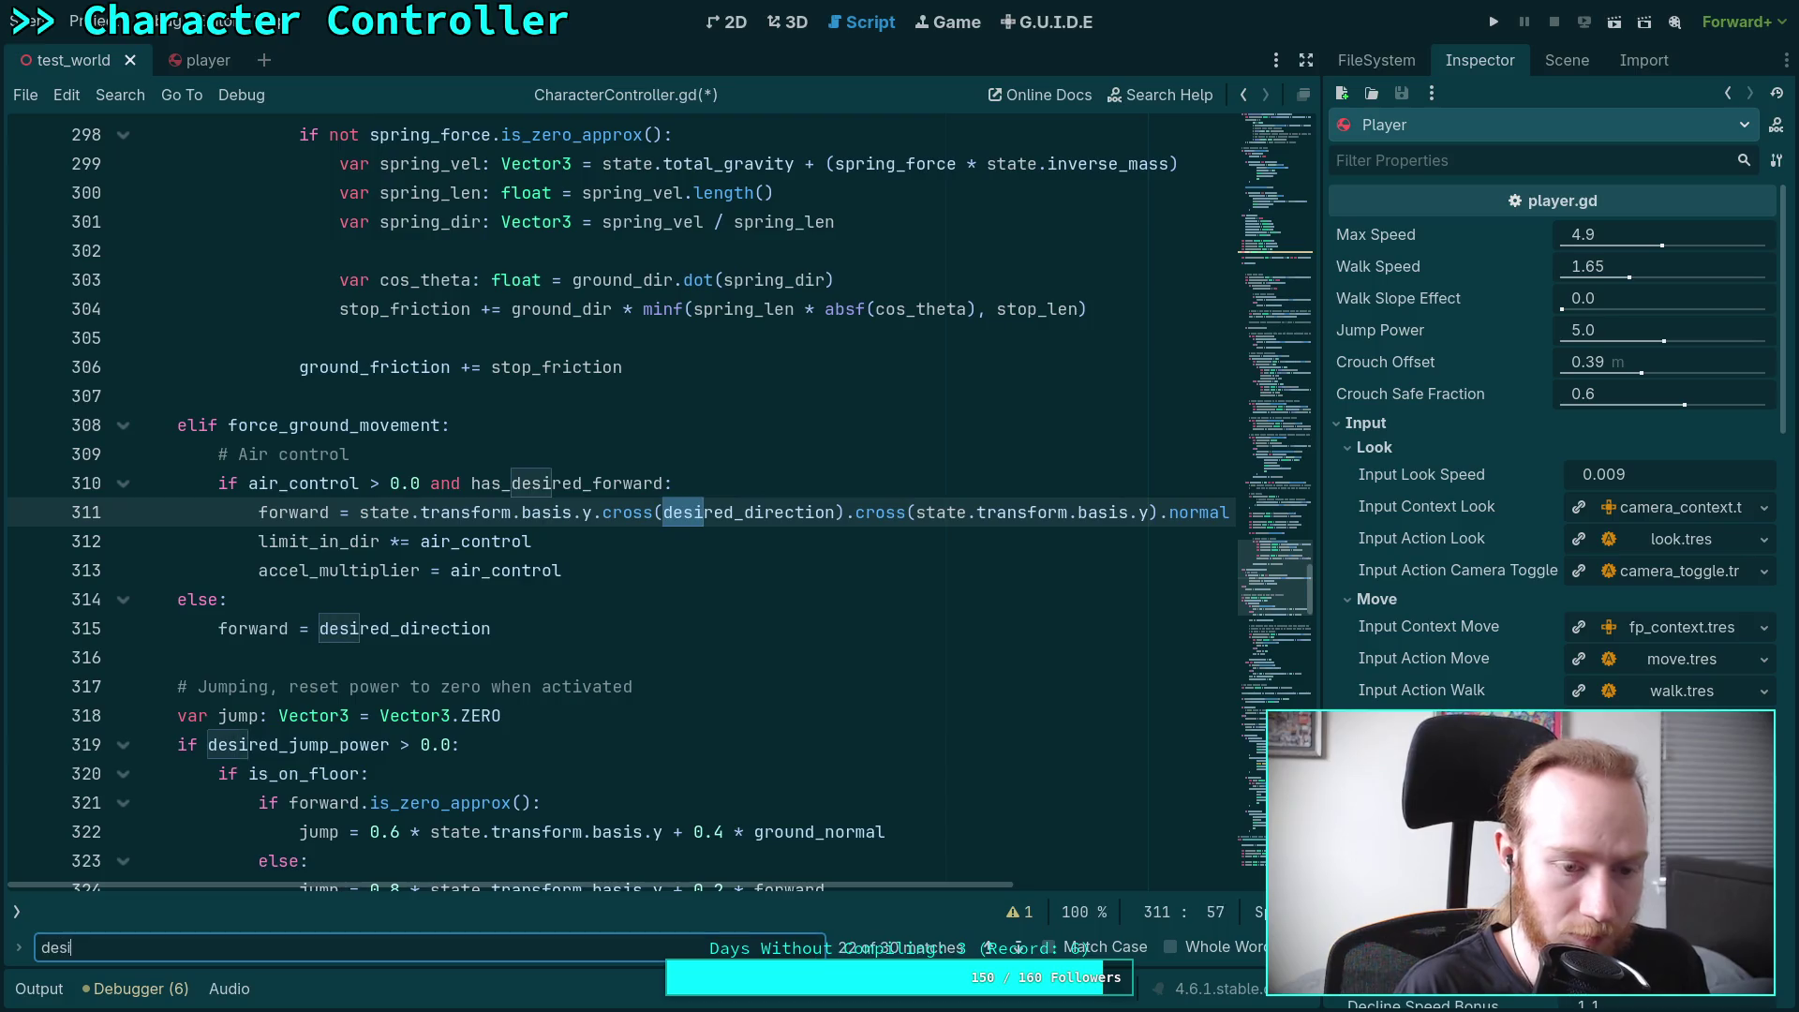
pyautogui.write('red_direction')
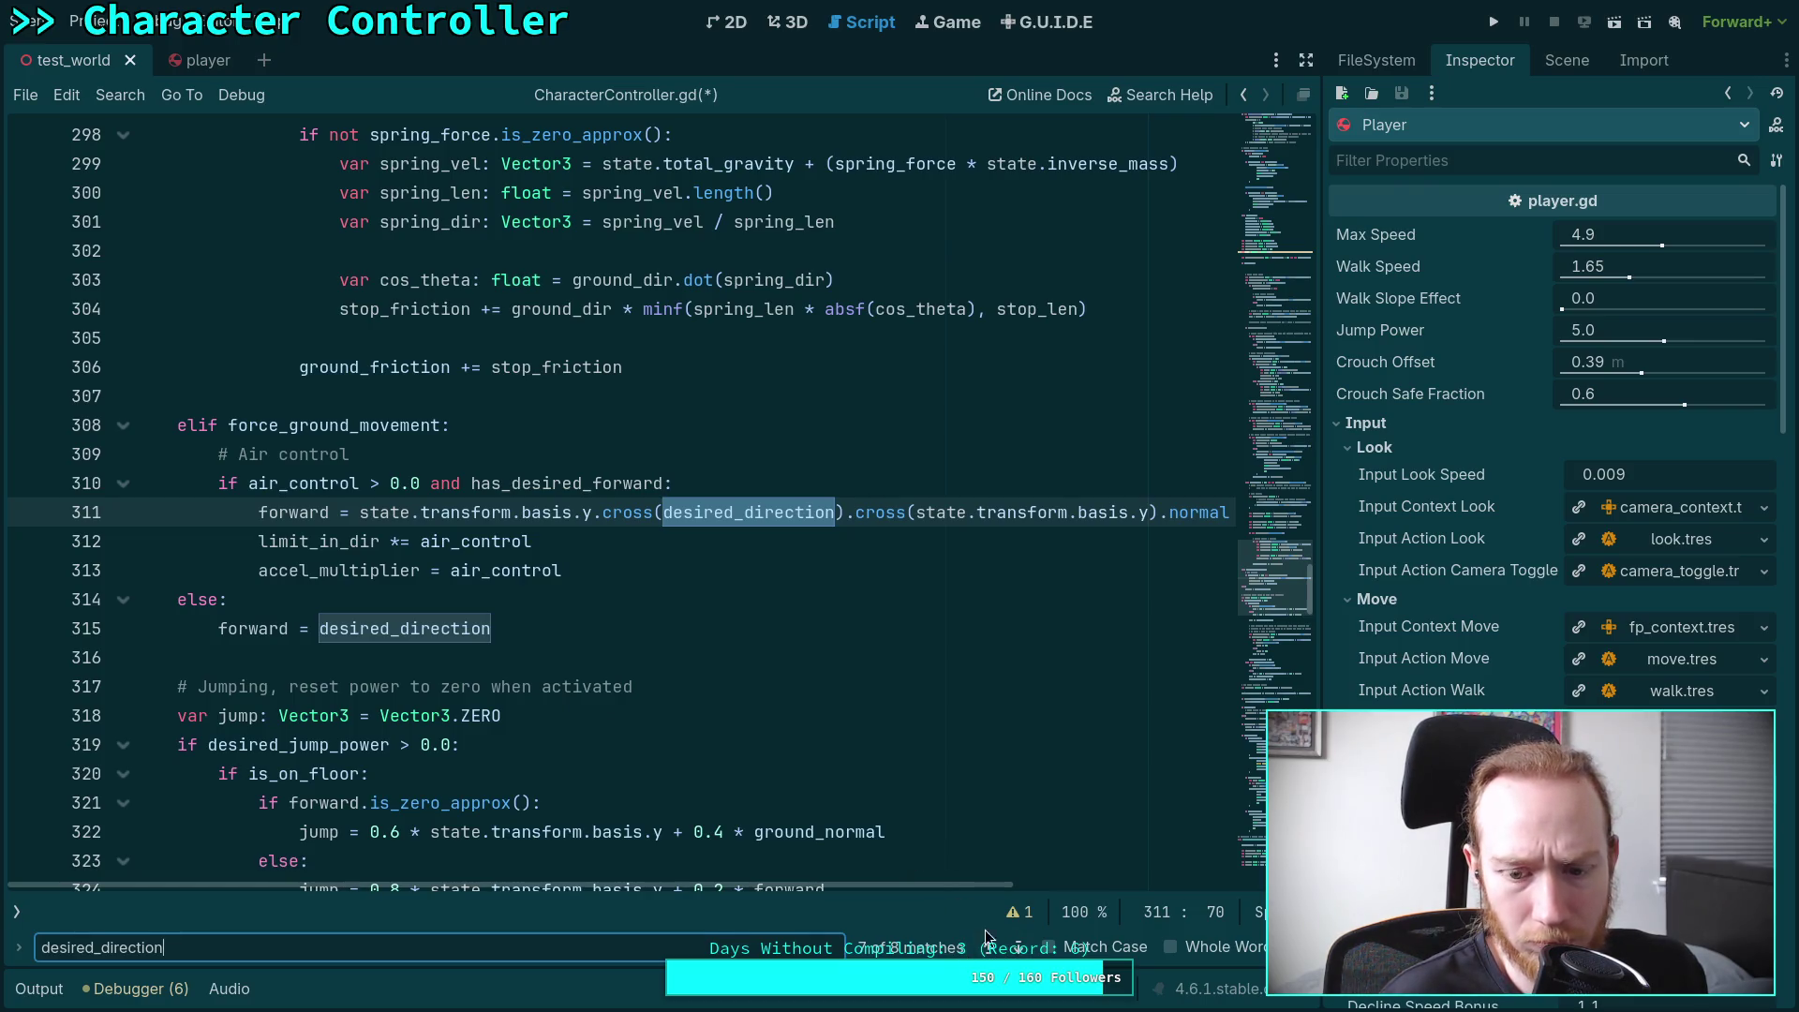
pyautogui.click(1016, 948)
pyautogui.click(1017, 948)
pyautogui.click(1017, 948)
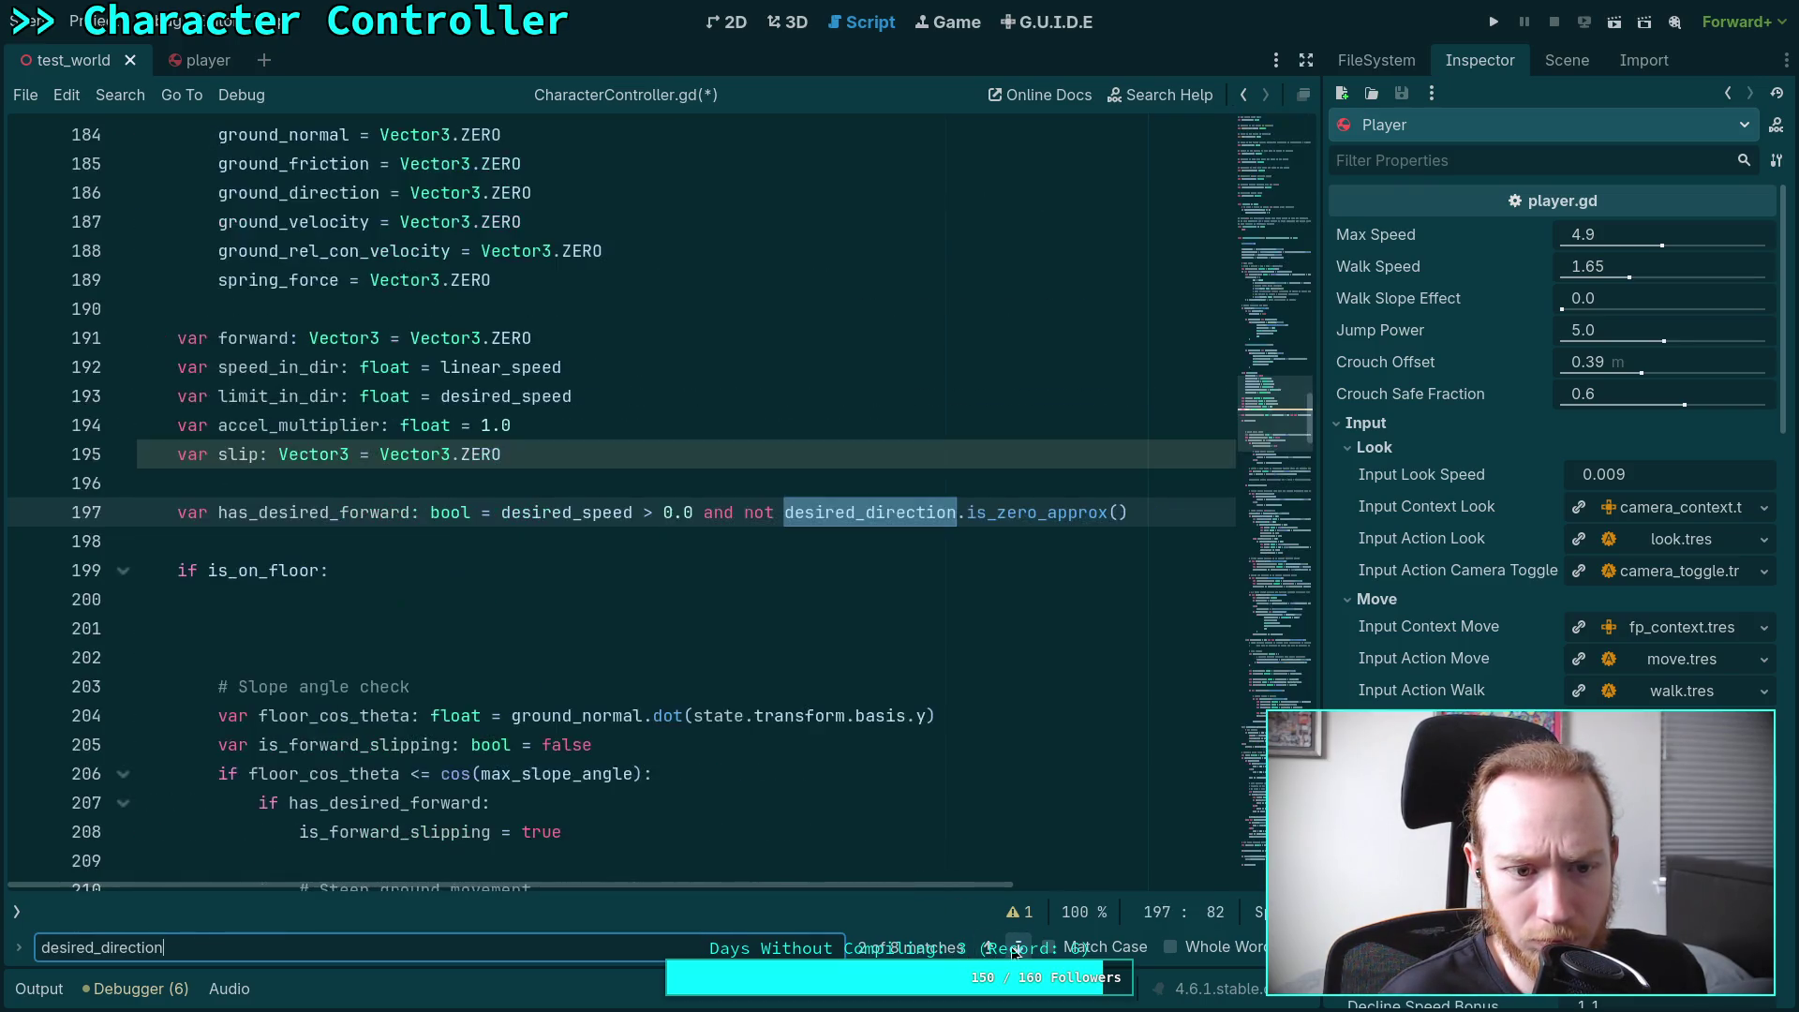
pyautogui.click(1017, 948)
pyautogui.click(1016, 948)
pyautogui.click(1016, 948)
pyautogui.click(1016, 948)
pyautogui.click(1017, 948)
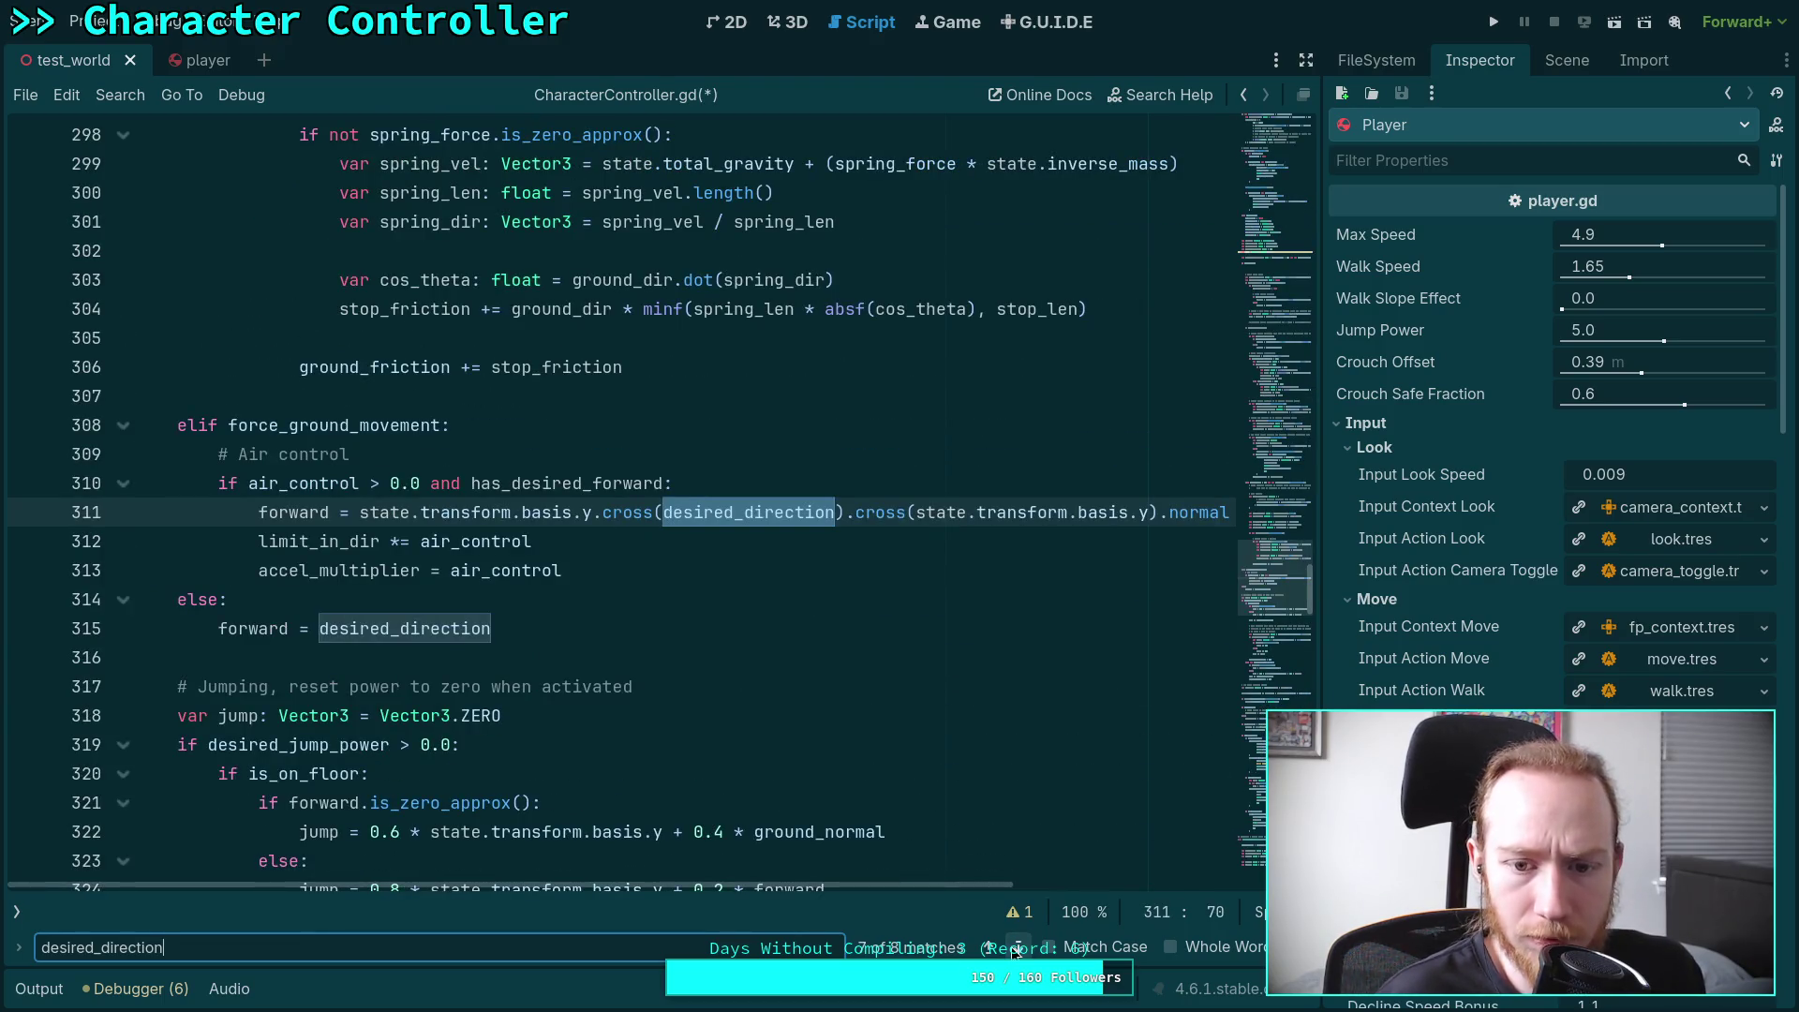
pyautogui.press('Escape')
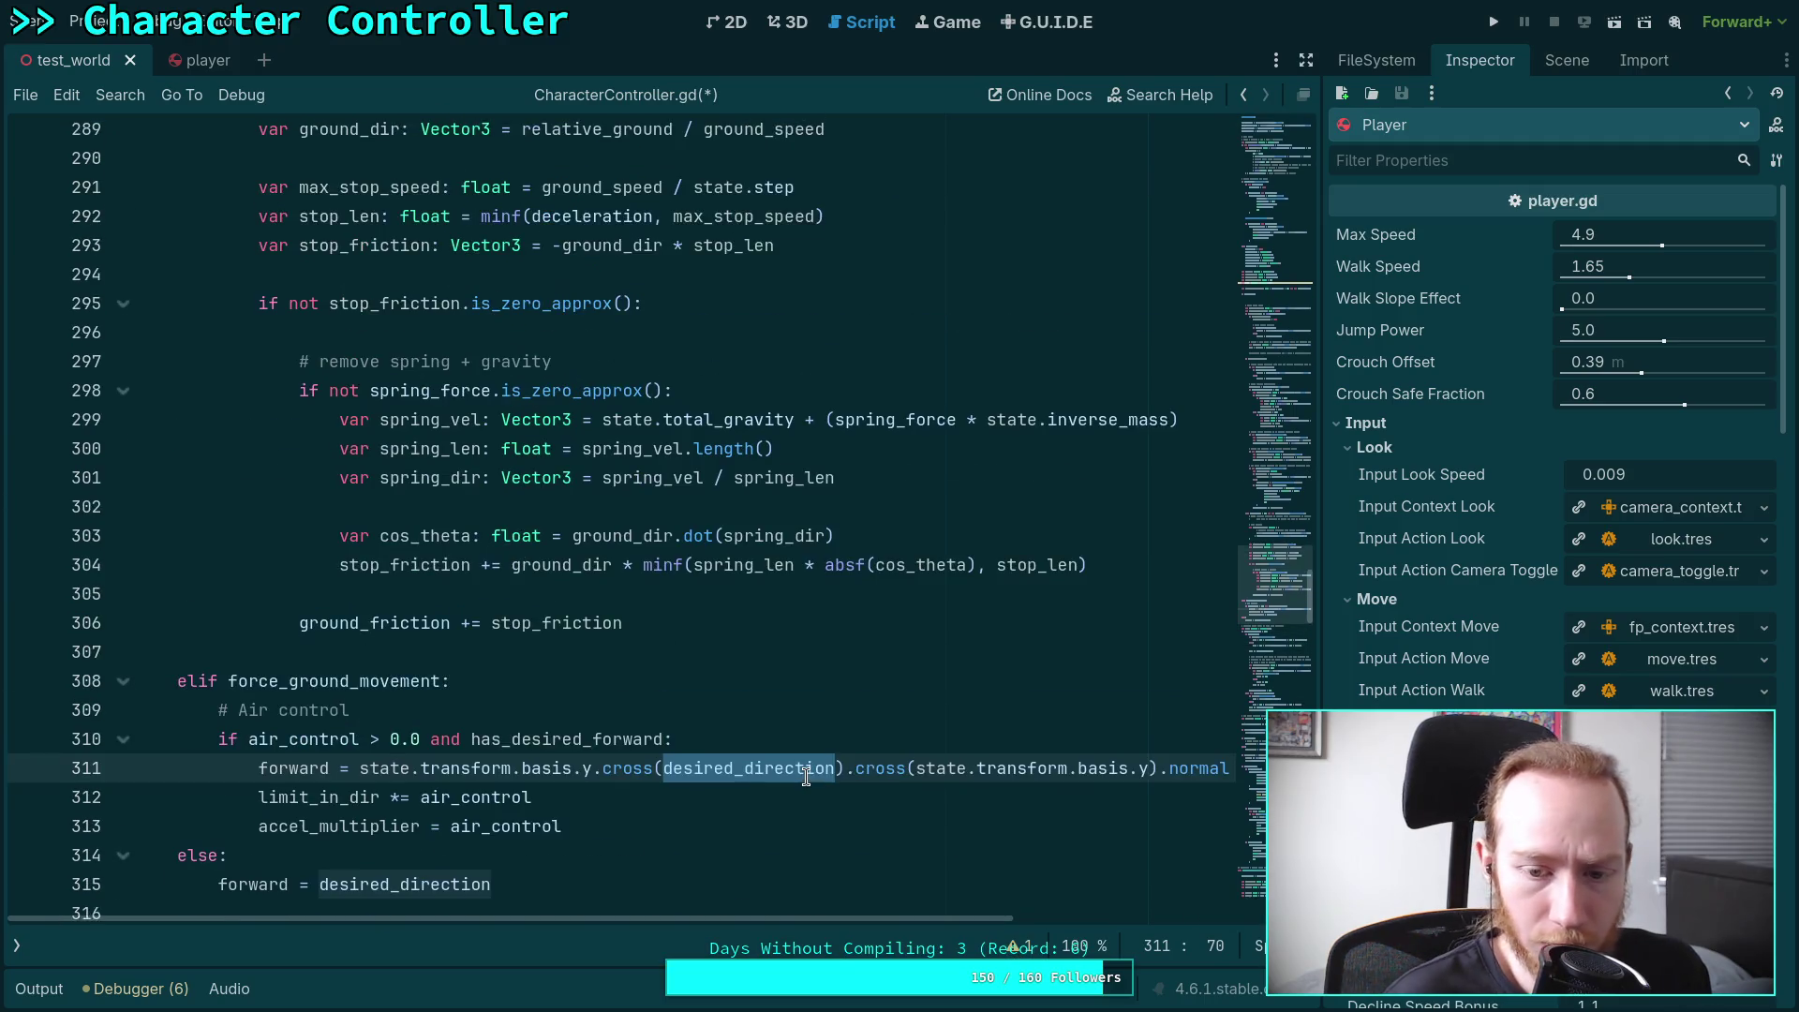
# Delete the extra blank line under 'if is_on_floor:' and select the steep ground movement block
pyautogui.scroll(15, 827, 738)
pyautogui.scroll(19, 827, 738)
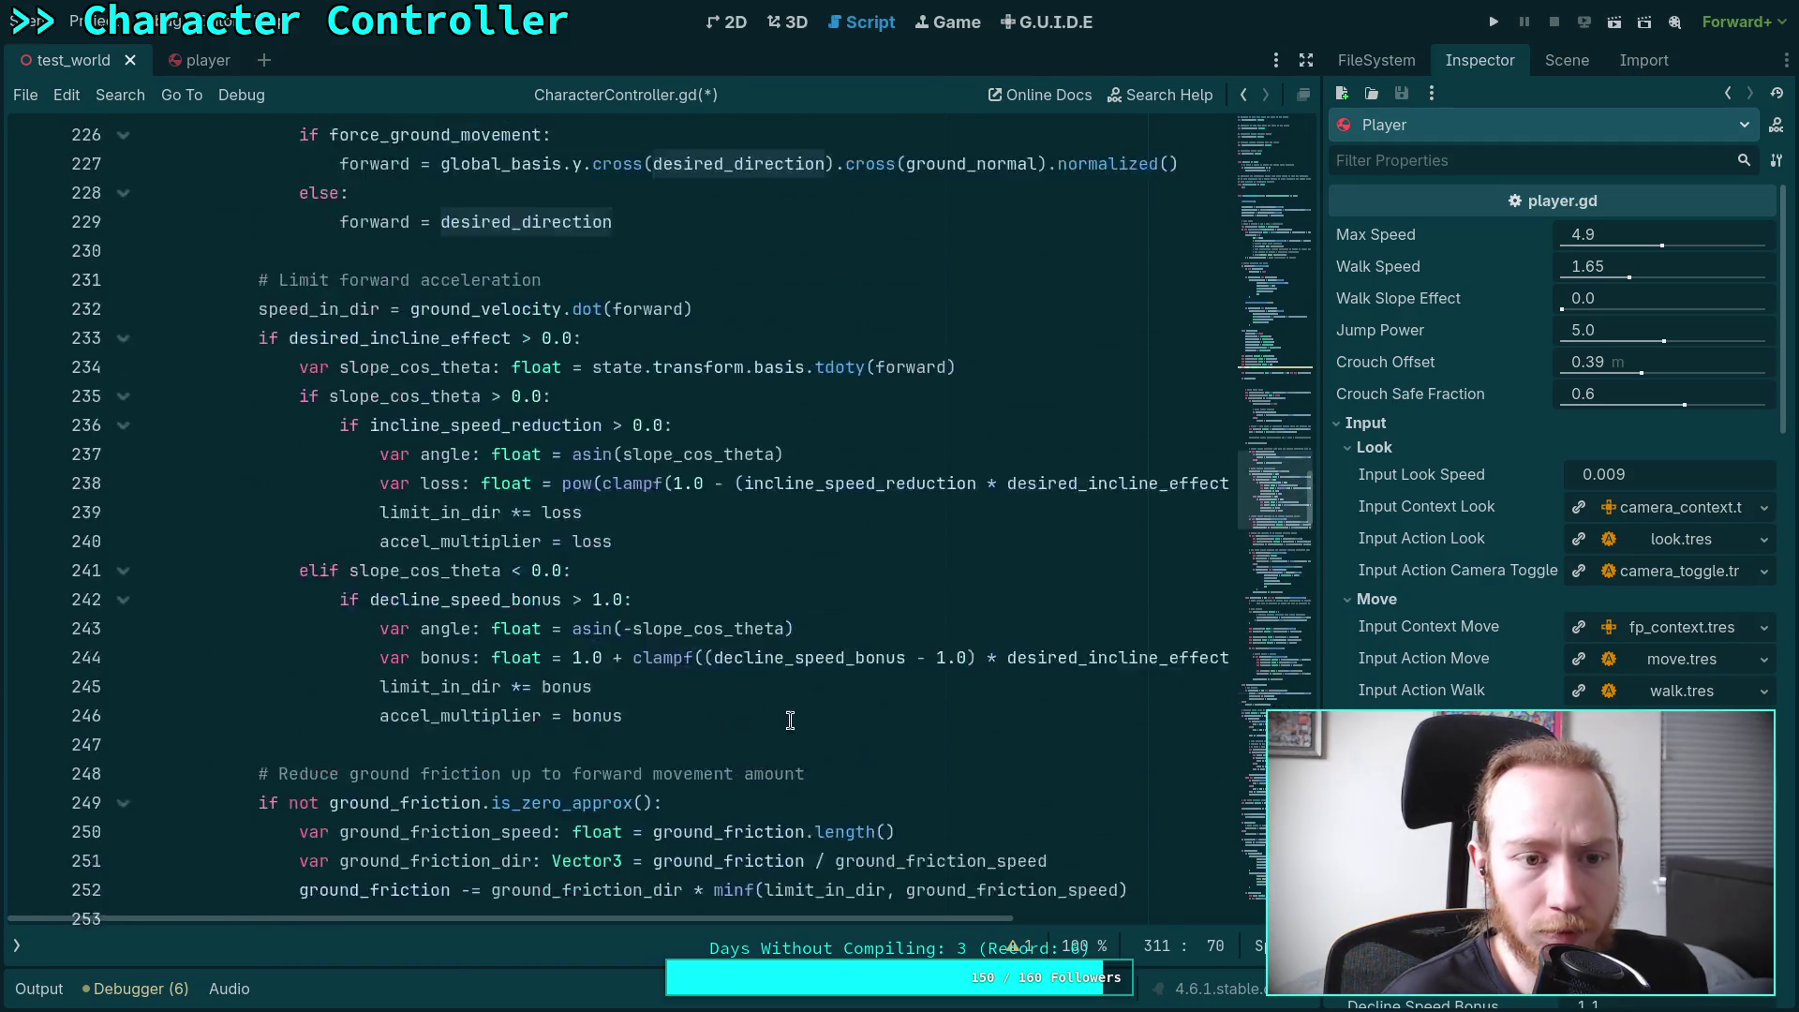
pyautogui.click(503, 557)
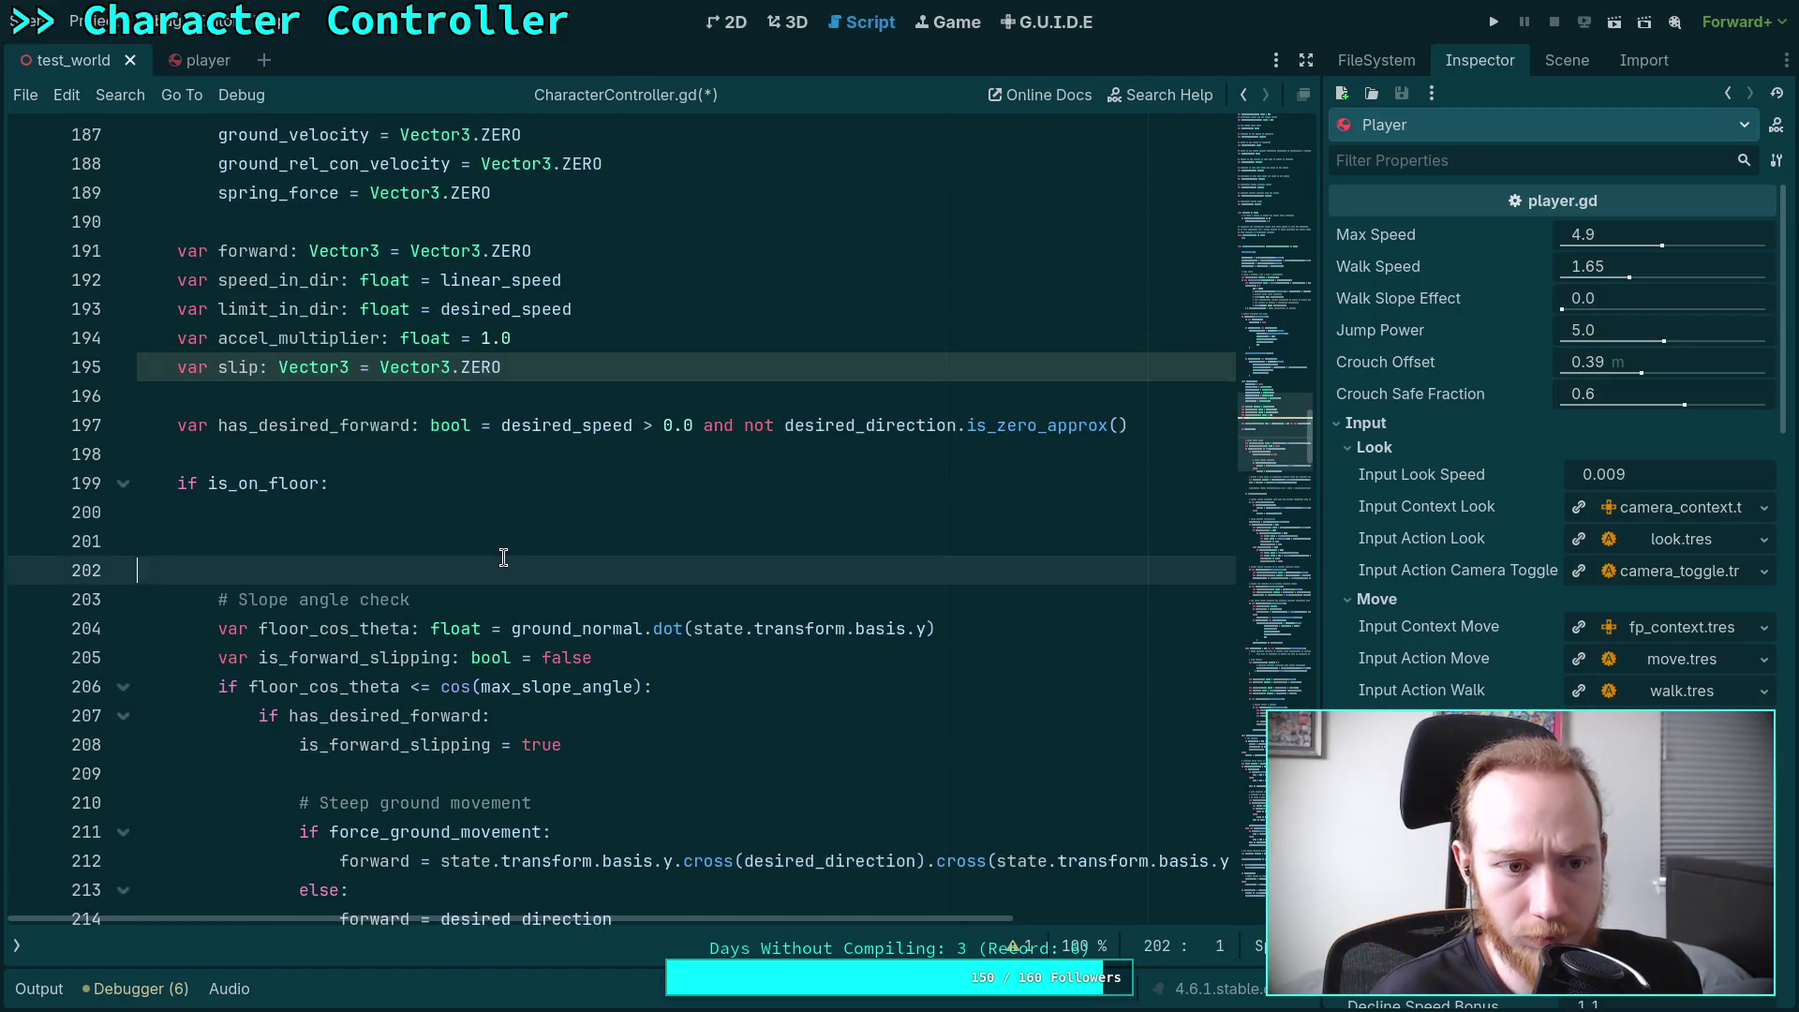
pyautogui.press('BackSpace')
pyautogui.press('BackSpace')
pyautogui.scroll(-2, 511, 580)
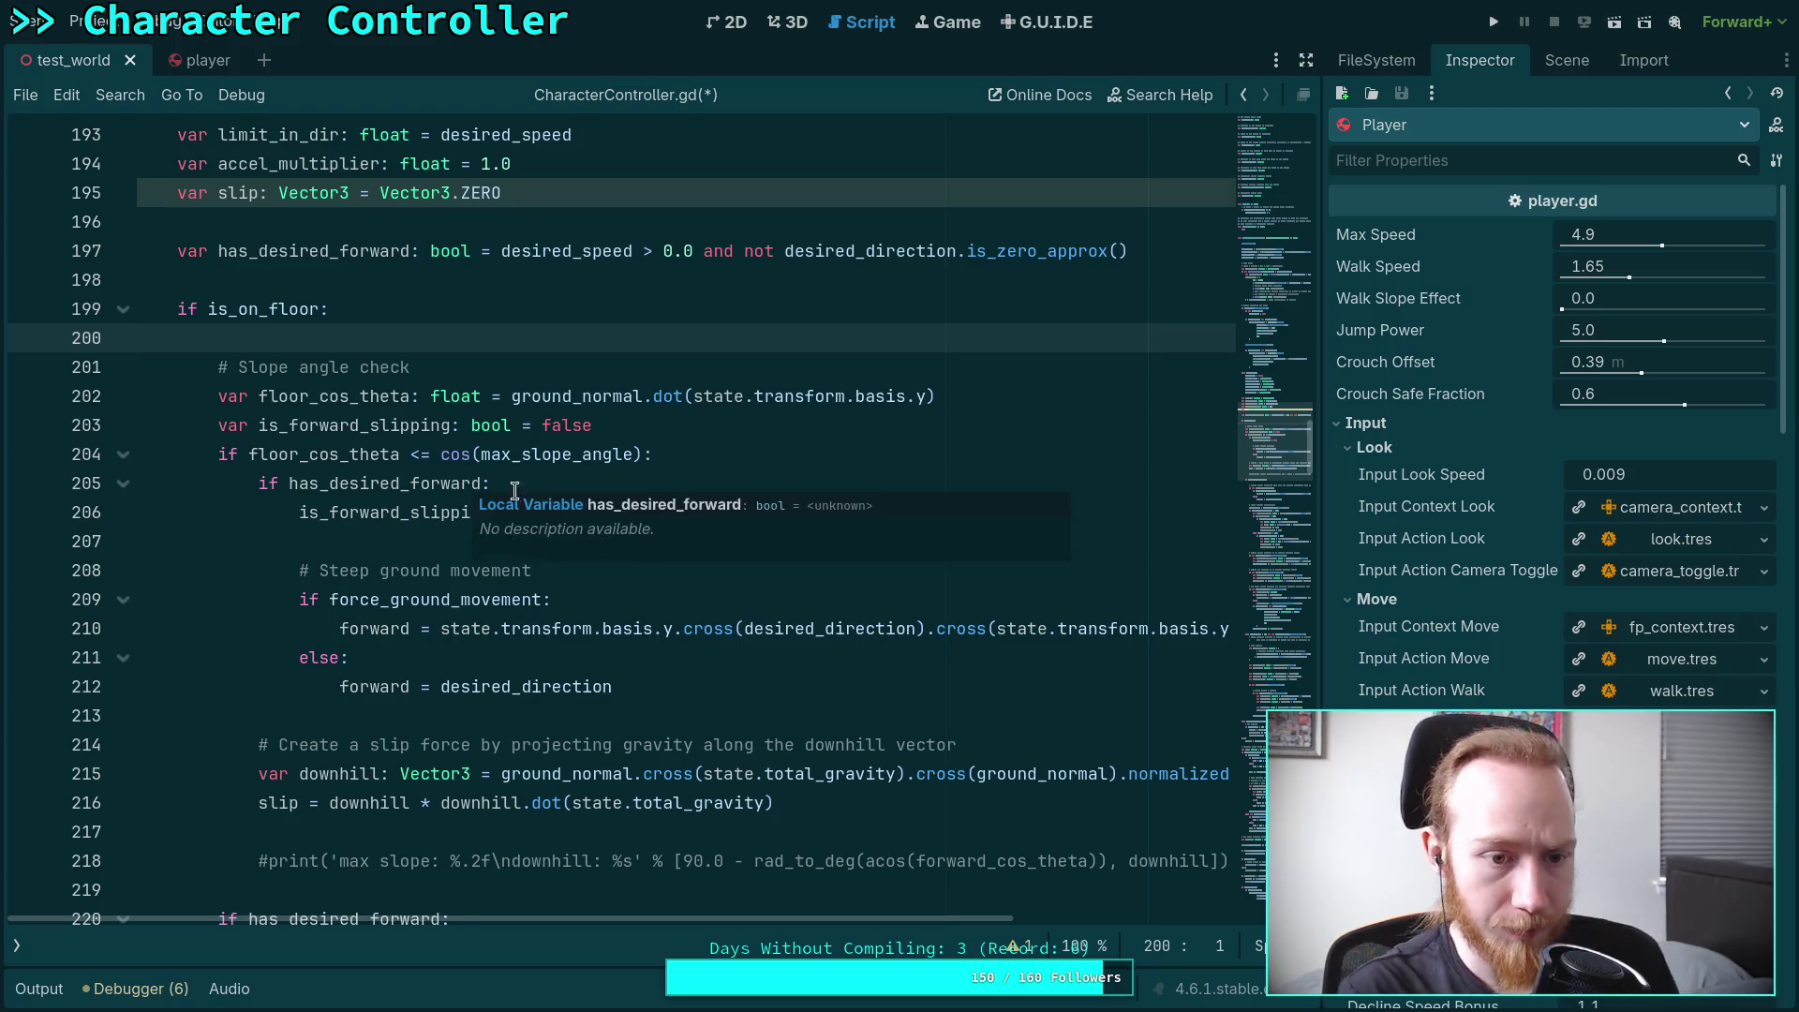
pyautogui.moveTo(380, 569); pyautogui.dragTo(401, 686)
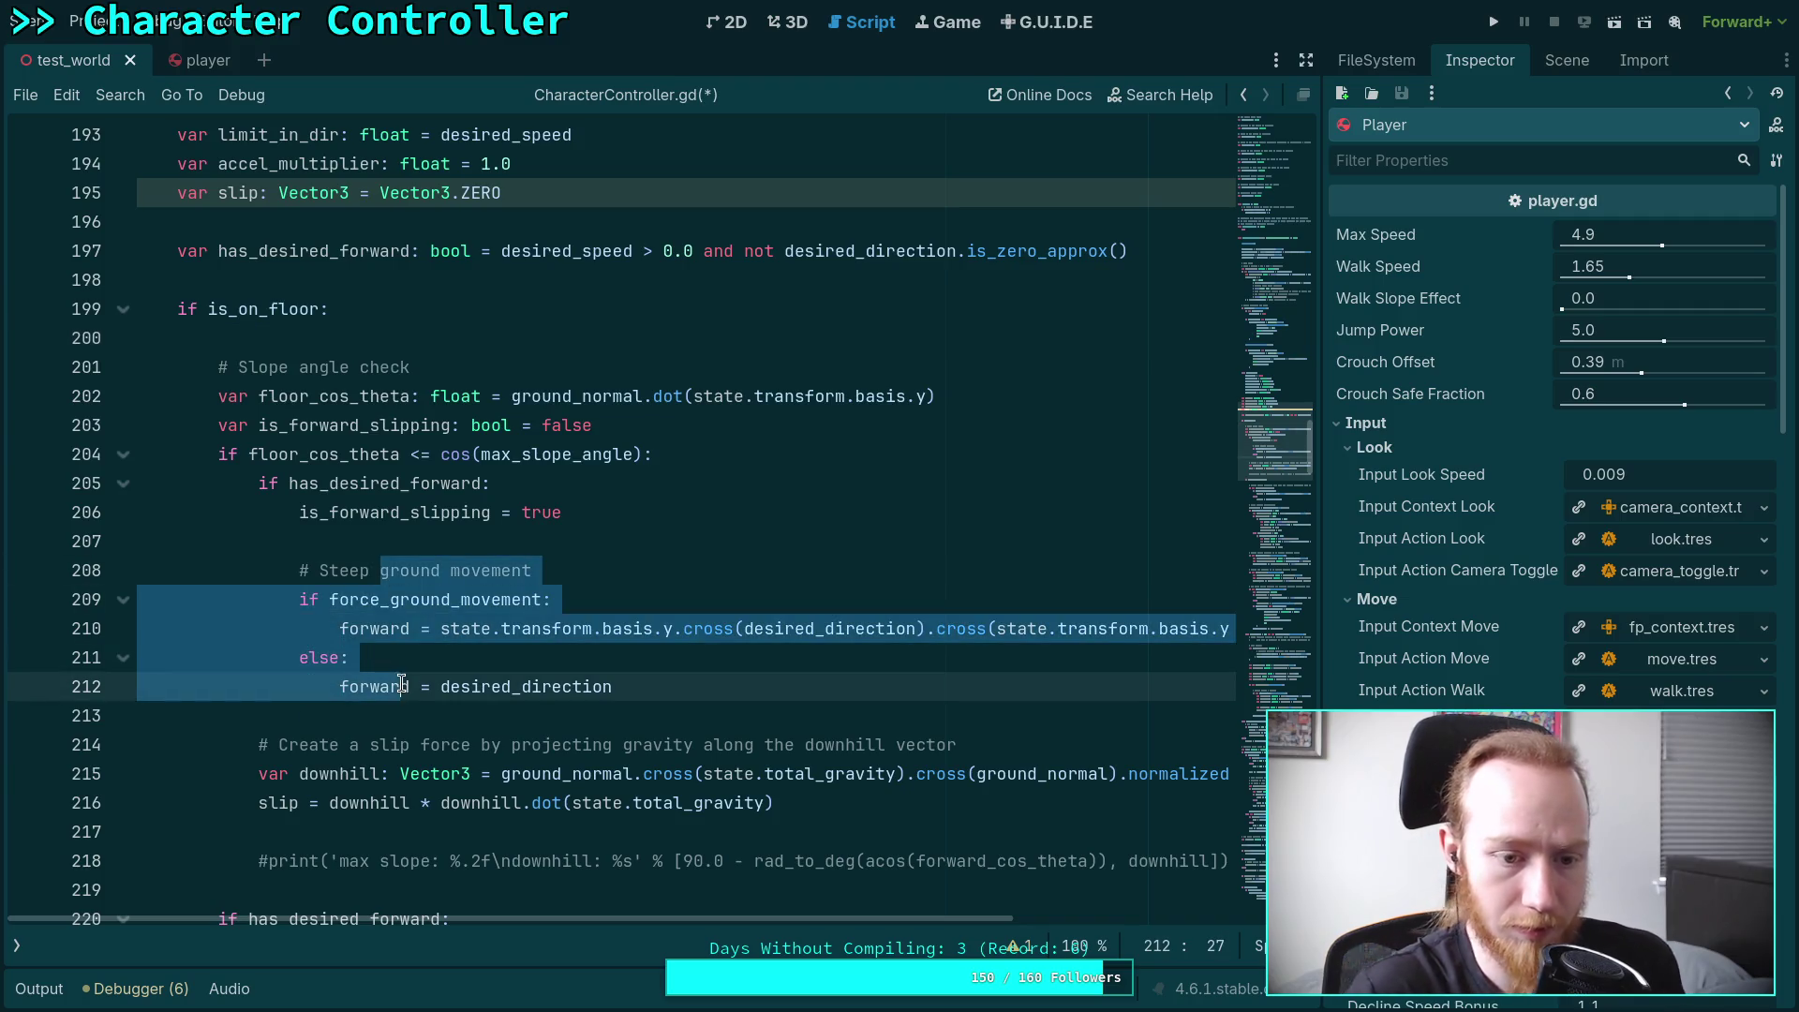
# Move the steep ground block above 'is_forward_slipping = true' and remove the leftover blank line
pyautogui.hotkey('alt', 'Up')
pyautogui.hotkey('alt', 'Up')
pyautogui.press('Down')
pyautogui.press('End')
pyautogui.press('Down')
pyautogui.press('BackSpace')
# Uncomment the max slope print on line 217
pyautogui.scroll(-2, 602, 698)
pyautogui.scroll(-1, 602, 698)
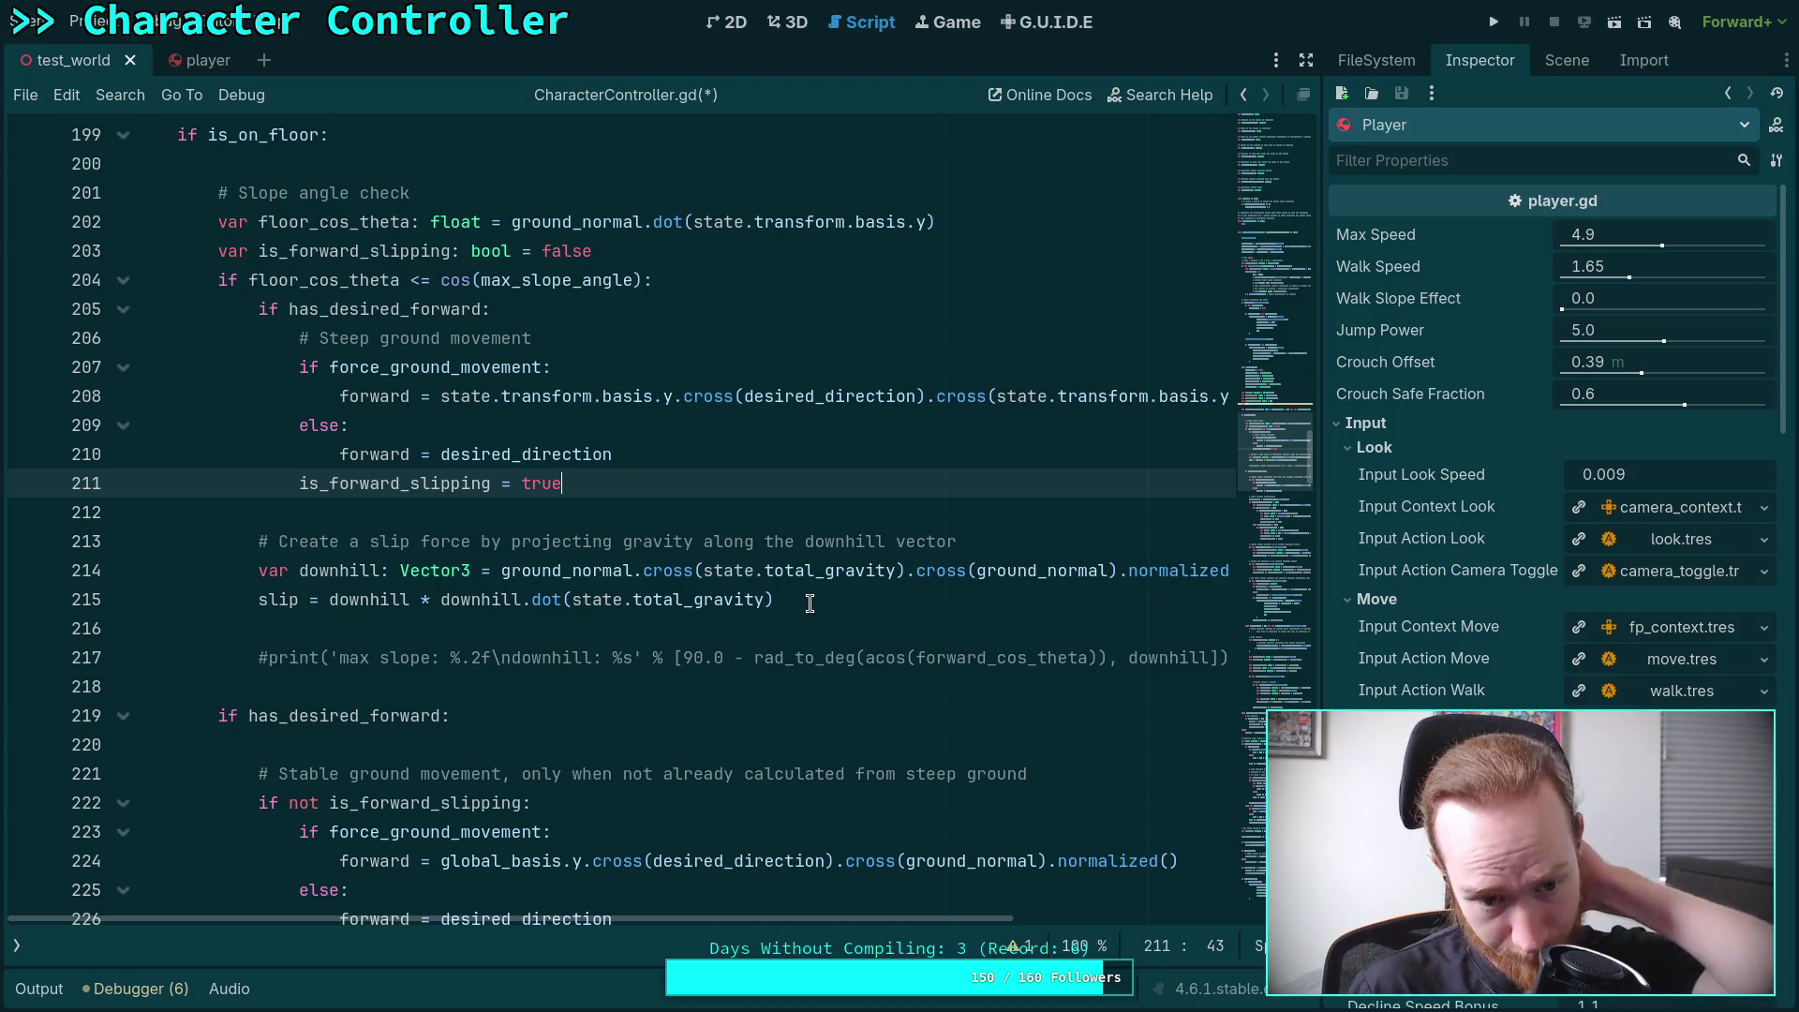
pyautogui.click(273, 657)
pyautogui.press('BackSpace')
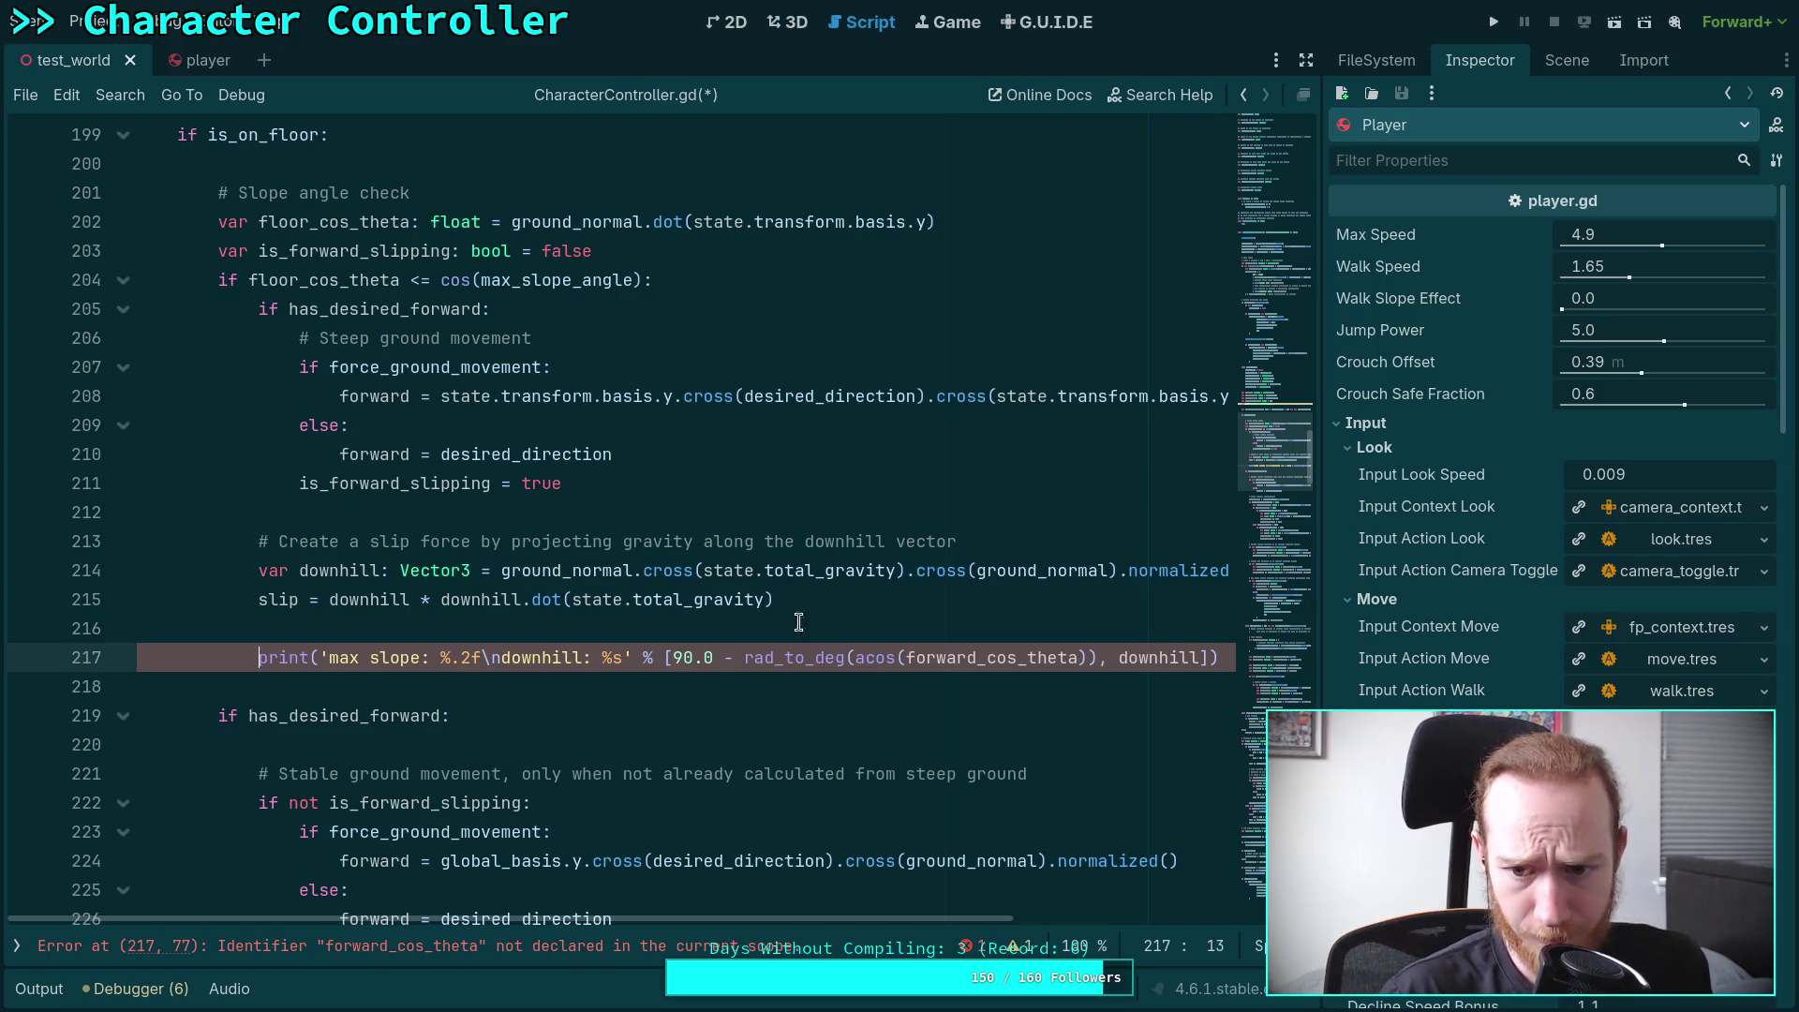
# Change forward_cos_theta to floor_cos_theta in the line 217 max slope print
pyautogui.doubleClick(951, 661)
pyautogui.moveTo(978, 657); pyautogui.dragTo(915, 658)
pyautogui.press('BackSpace')
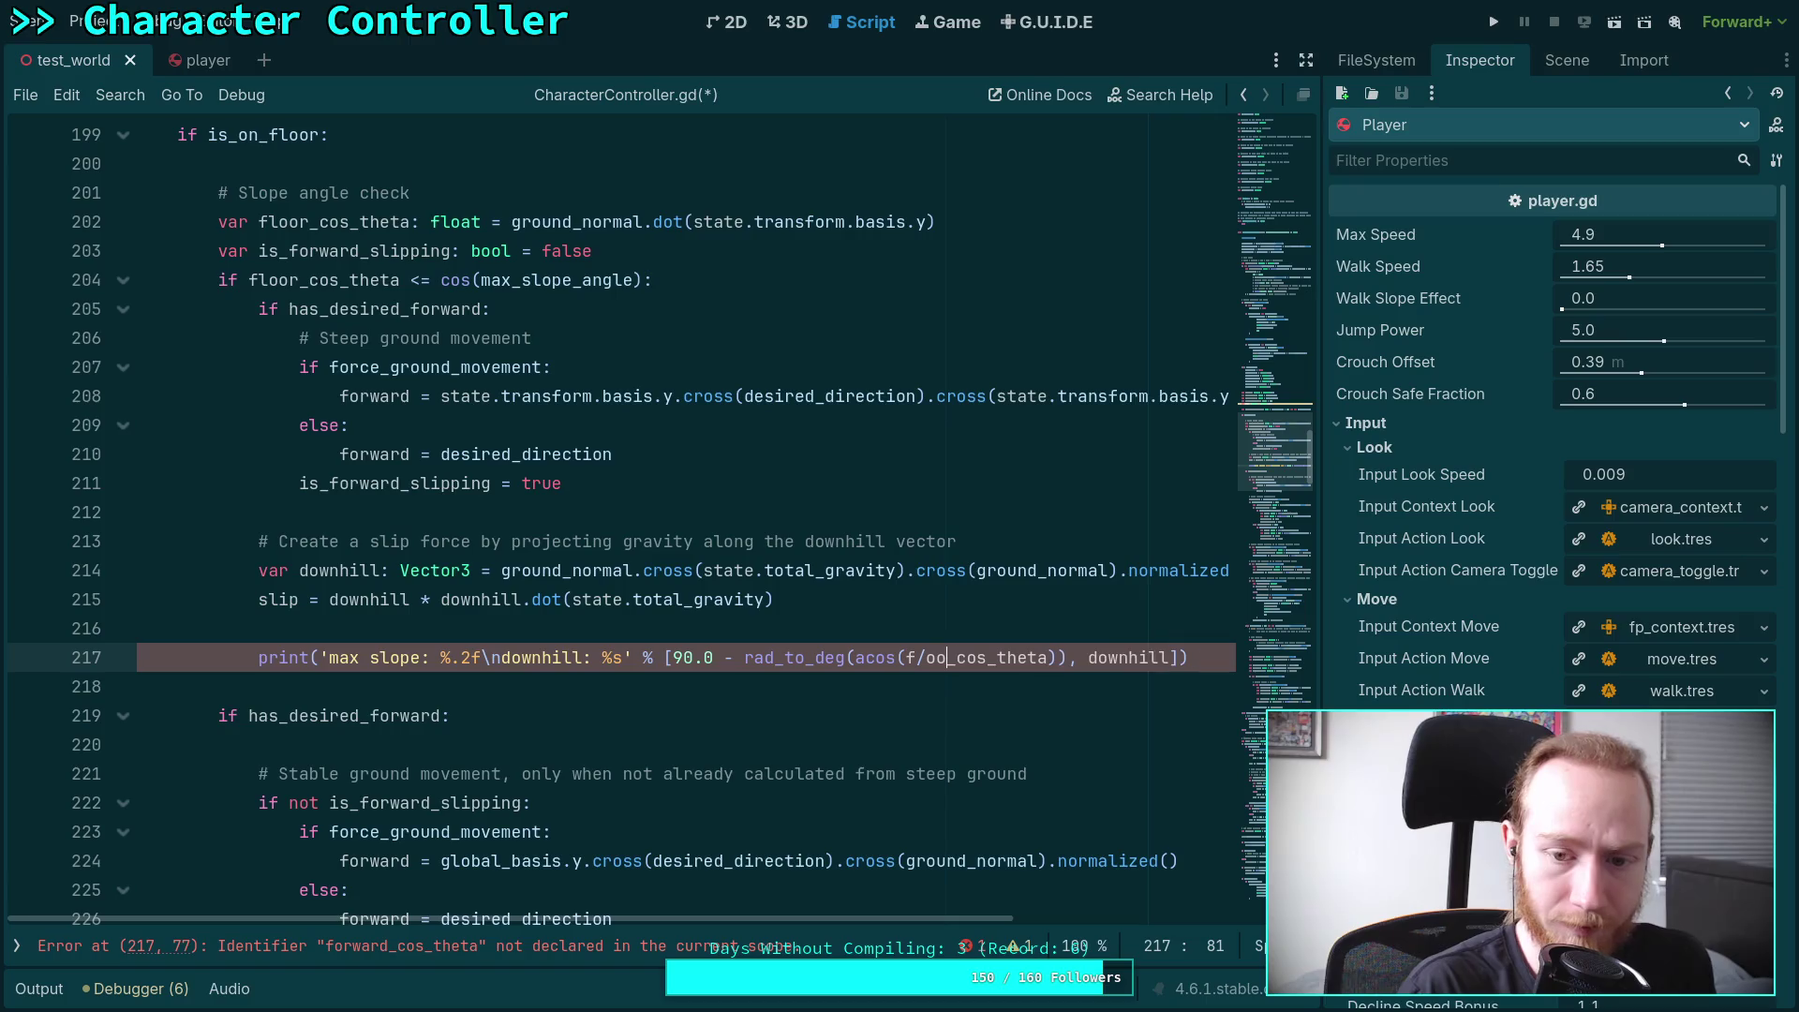
pyautogui.write('loor')
pyautogui.press('Left')
pyautogui.press('Left')
pyautogui.press('Left')
# Run the game twice, walking onto the blue ramps to check max slope output, then stop
pyautogui.click(1493, 22)
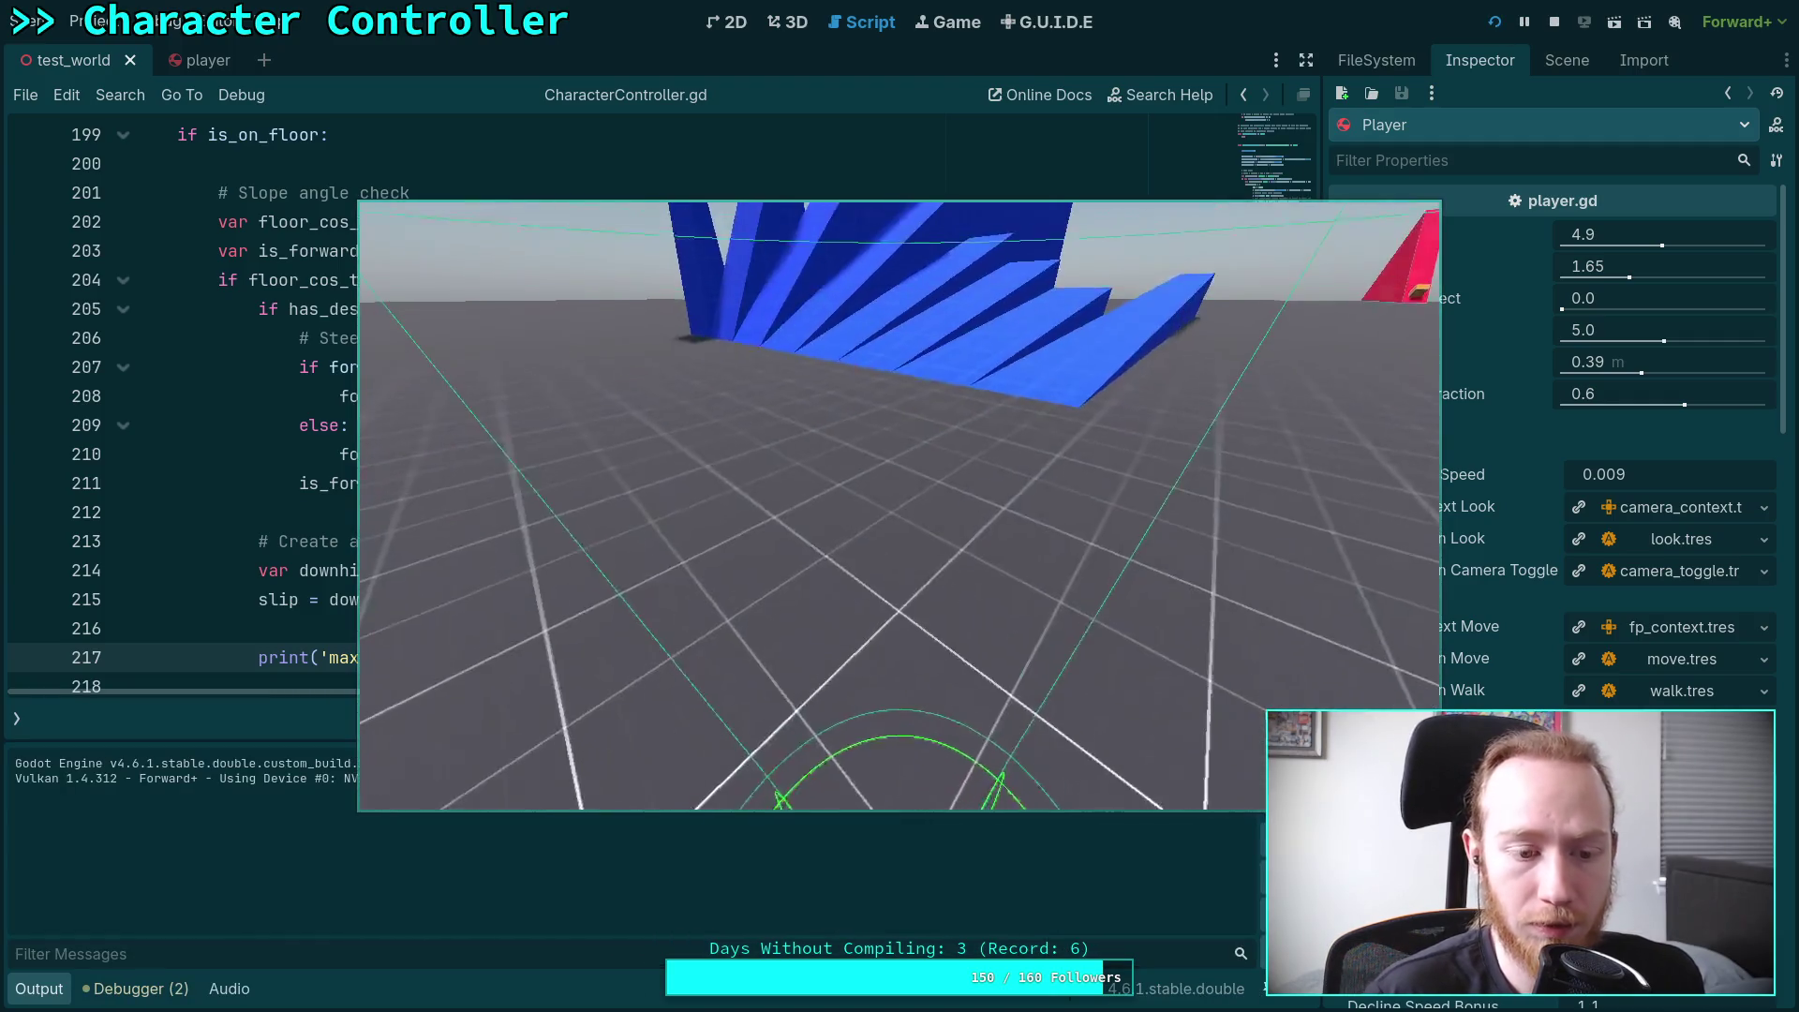
pyautogui.press('w')
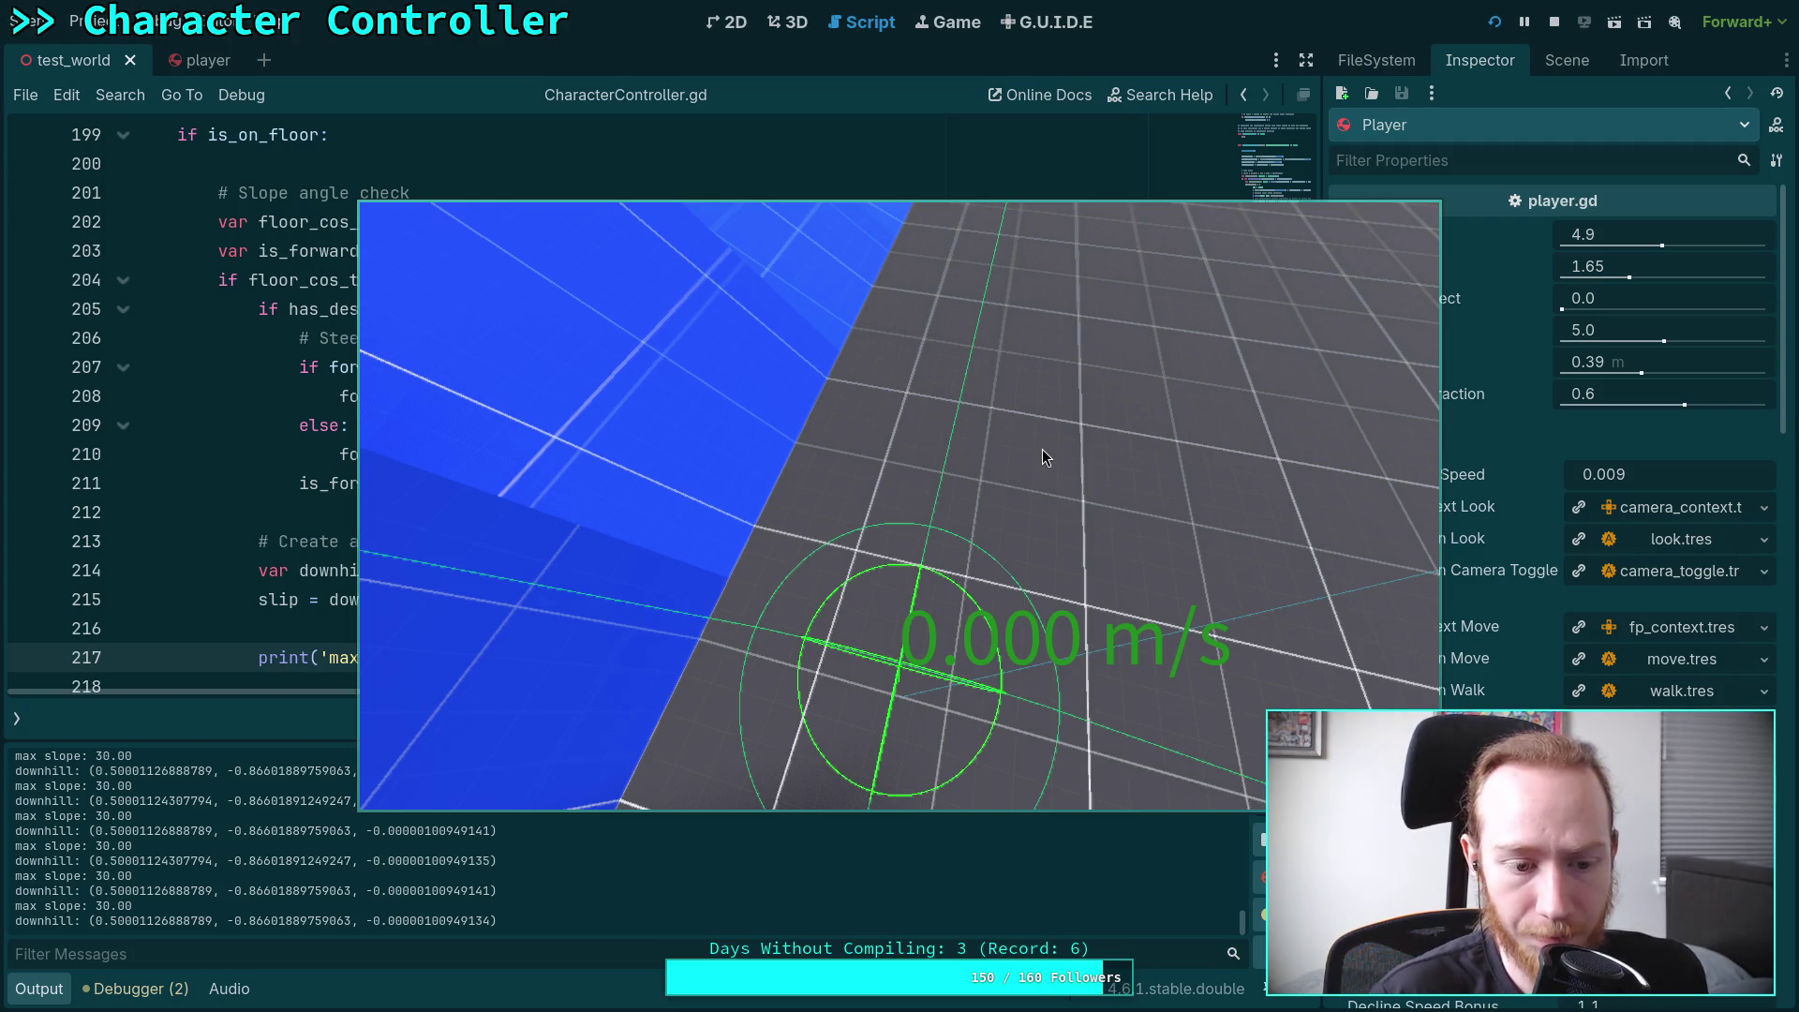
pyautogui.click(1554, 22)
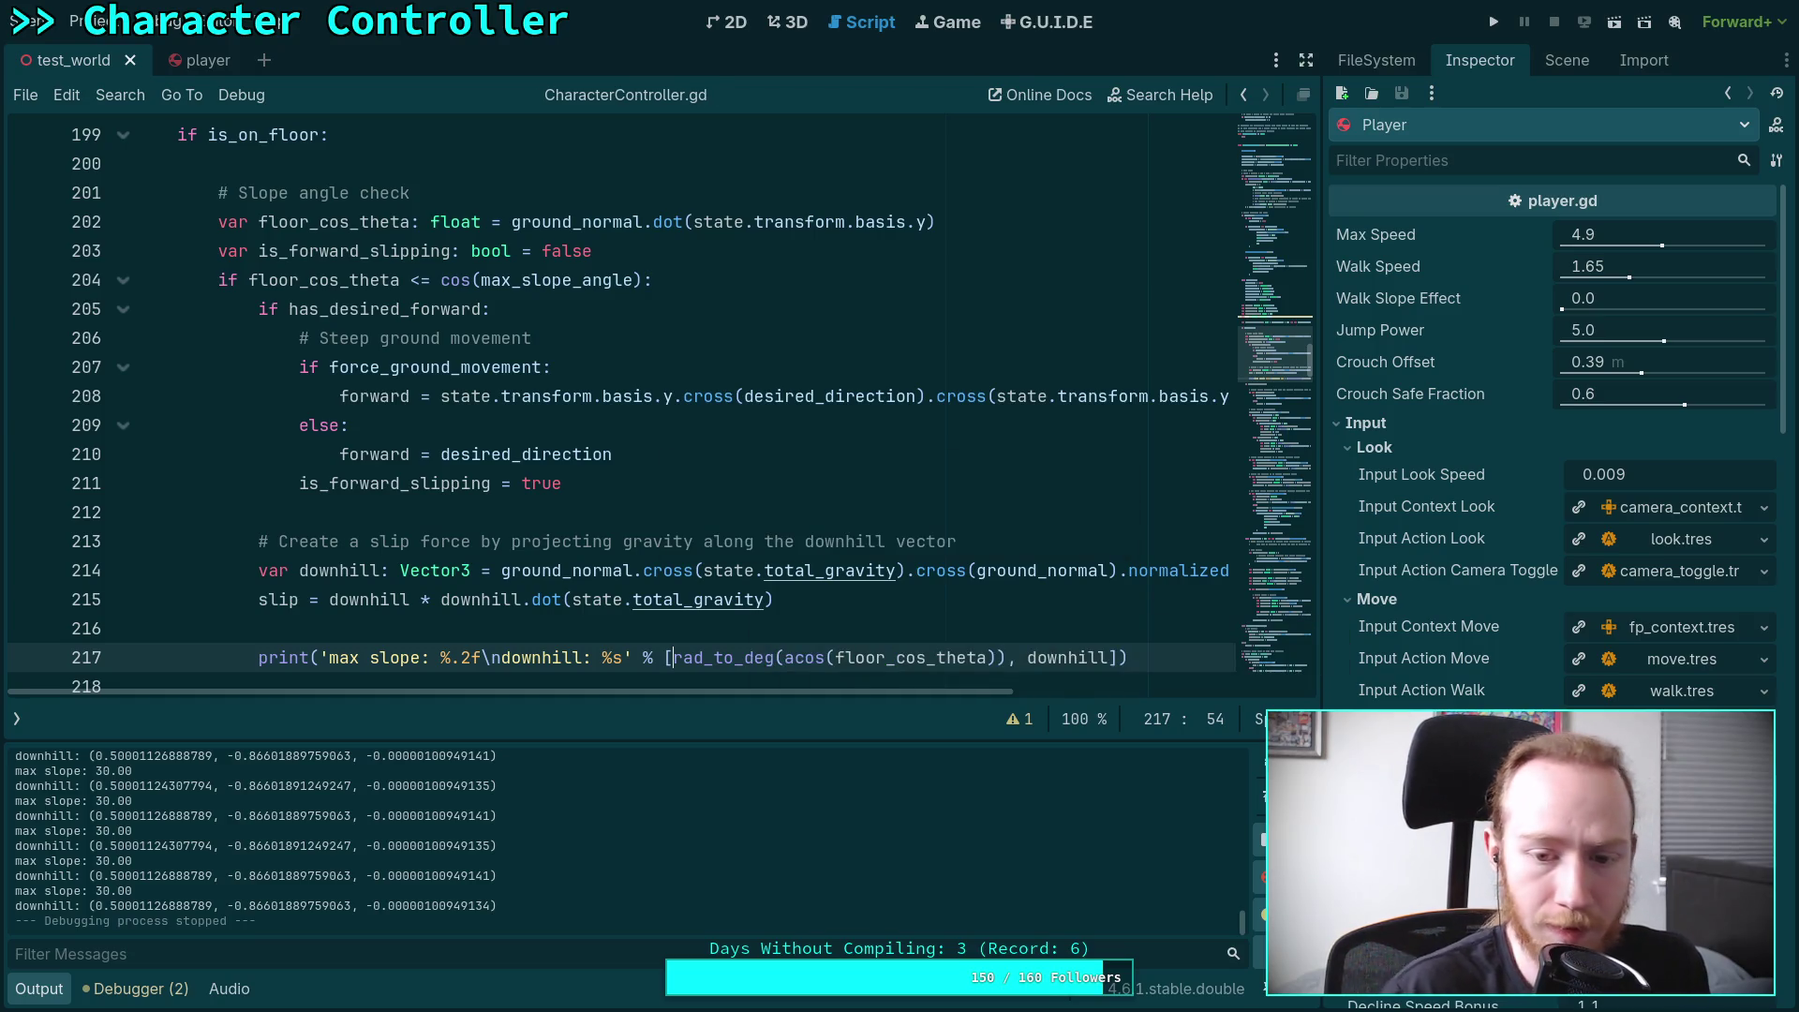
pyautogui.click(1493, 22)
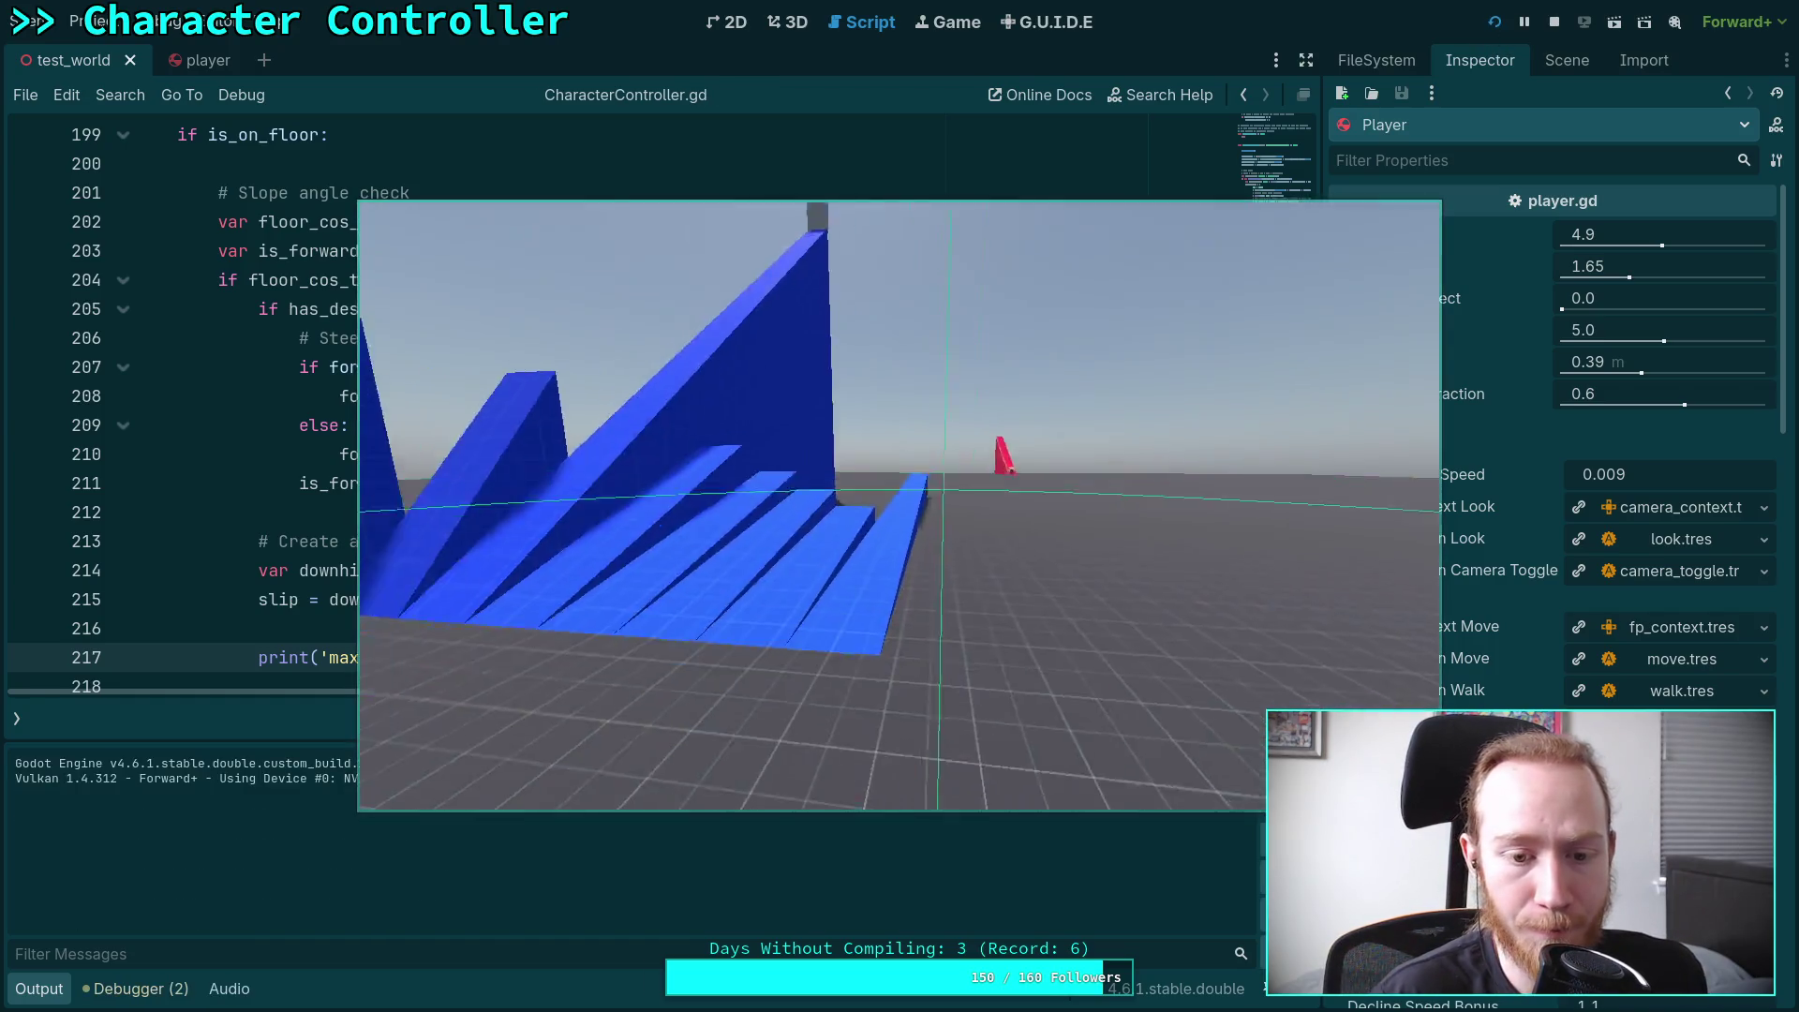
pyautogui.press('w')
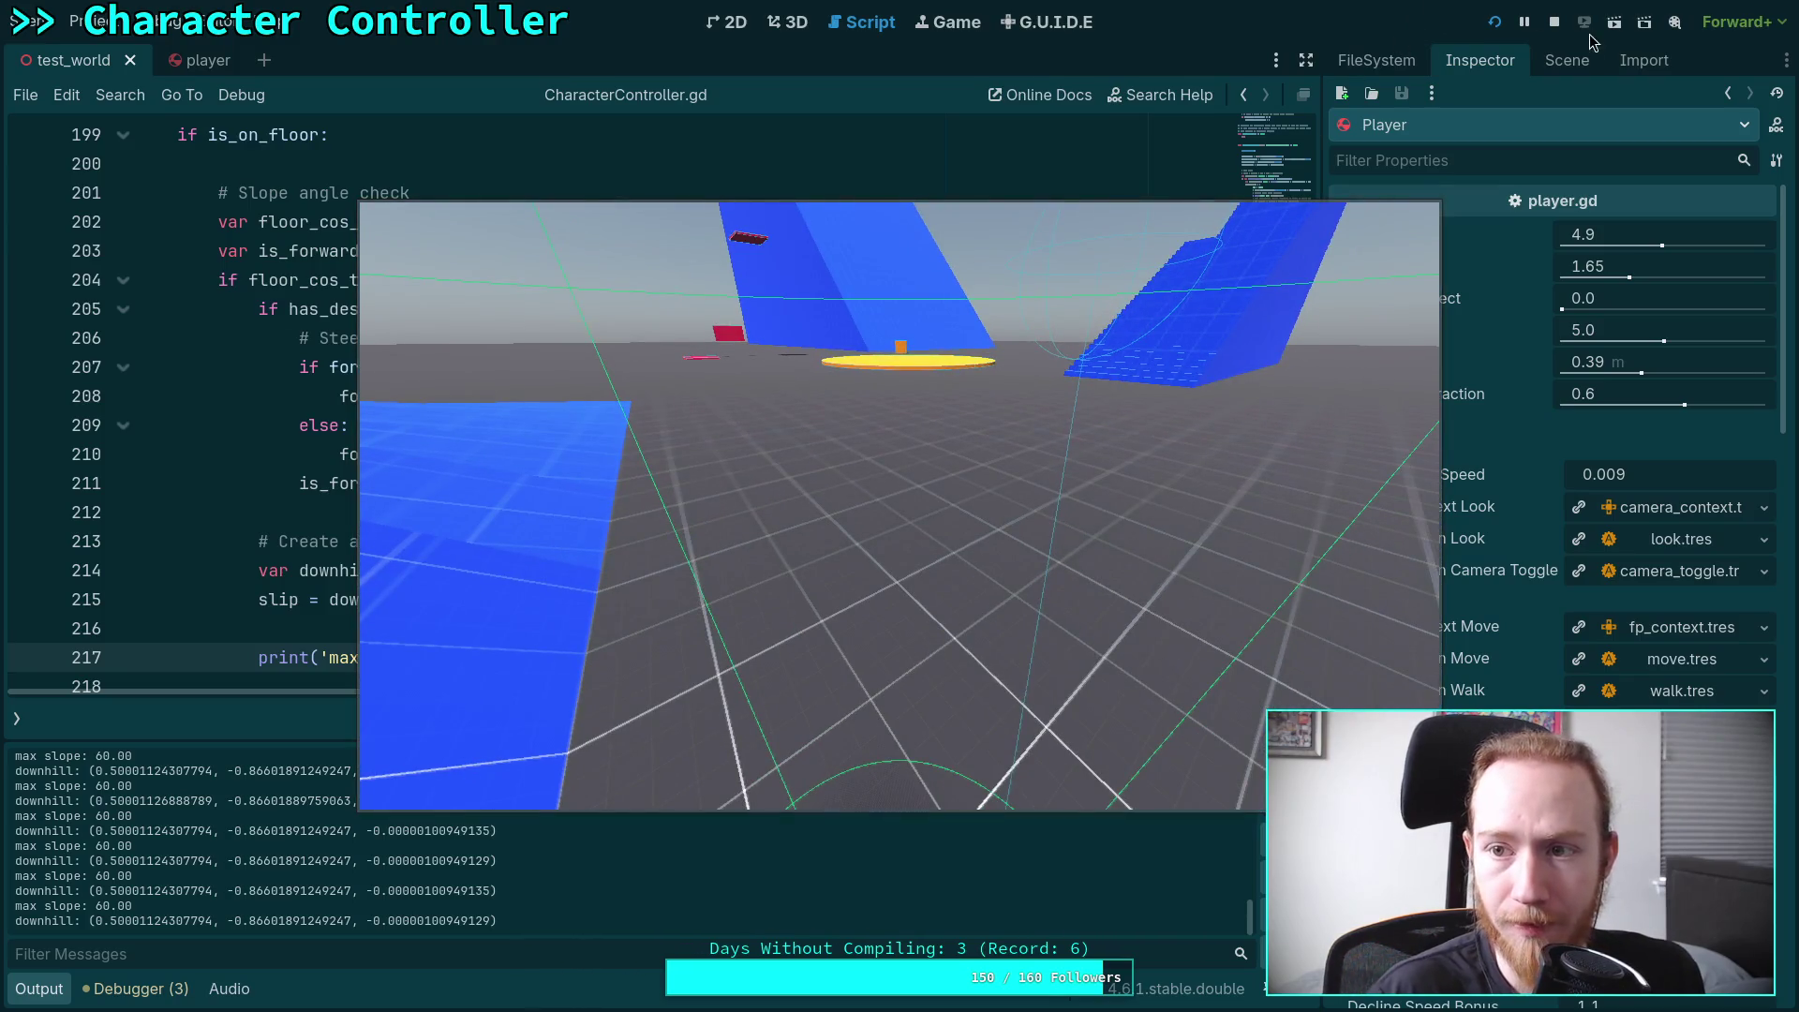
pyautogui.click(1557, 30)
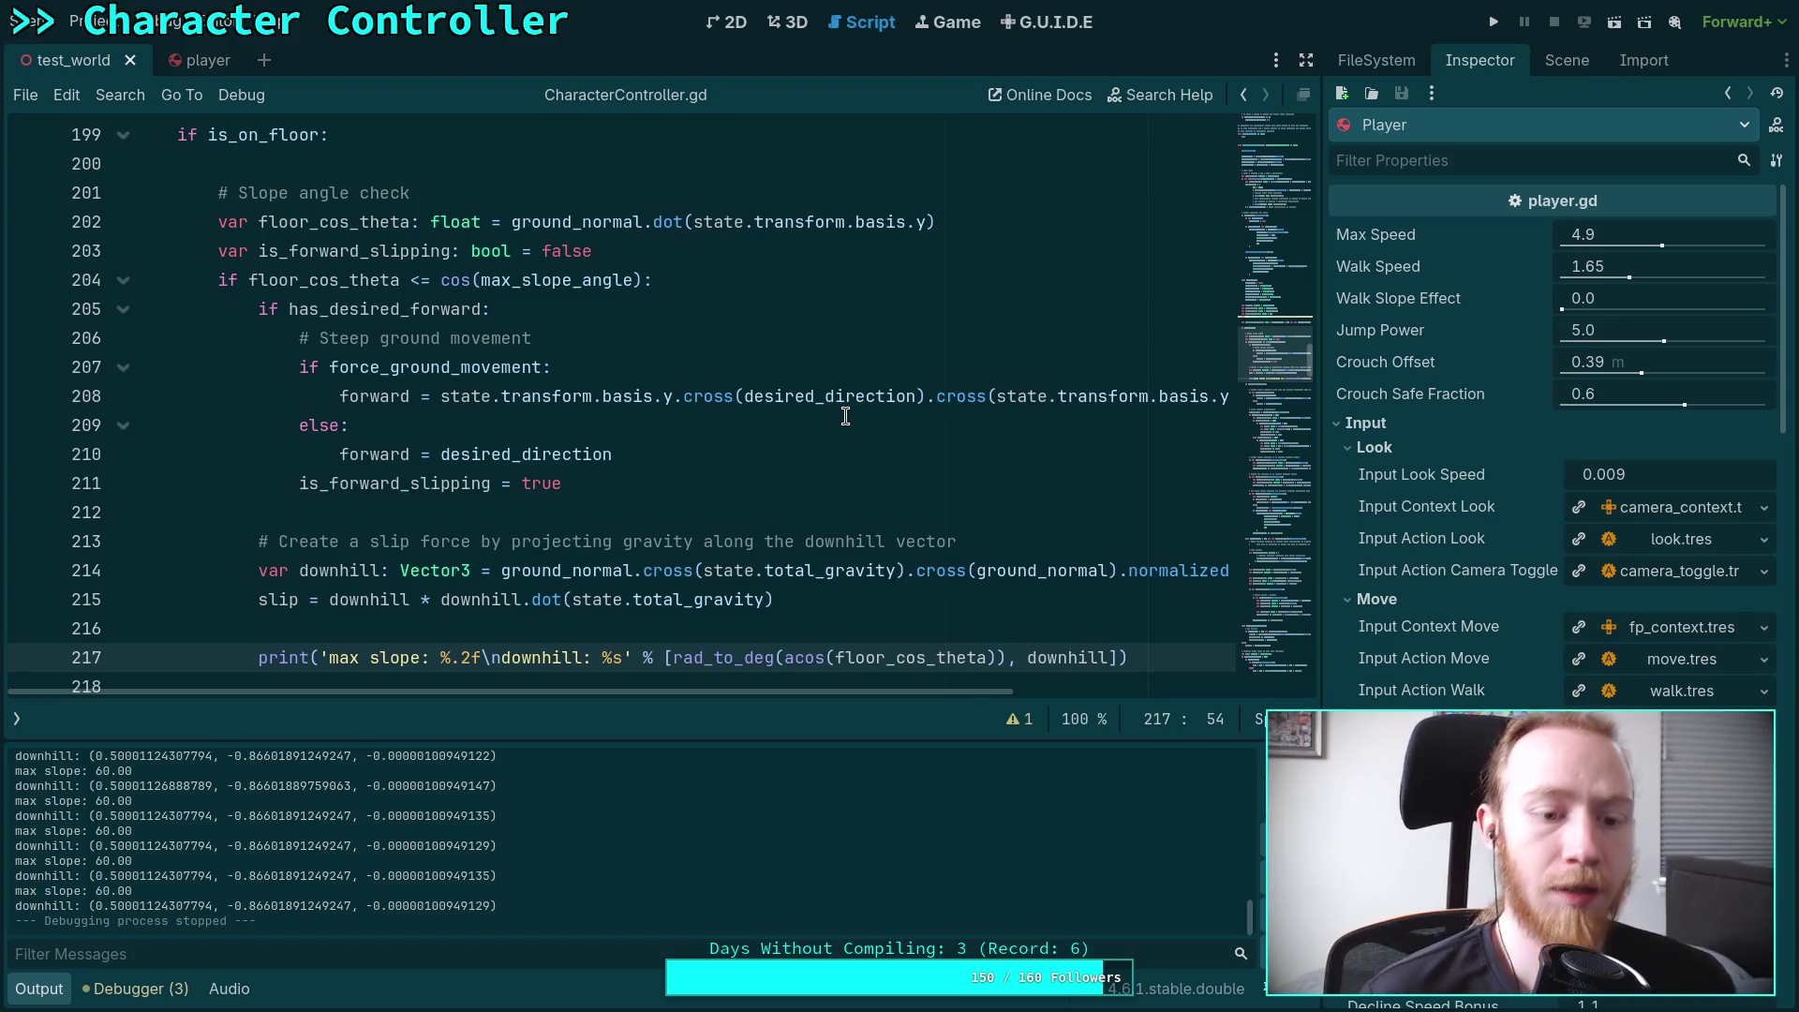
# Scroll down past the max slope print to the velocity update around line 349
pyautogui.scroll(-1, 845, 416)
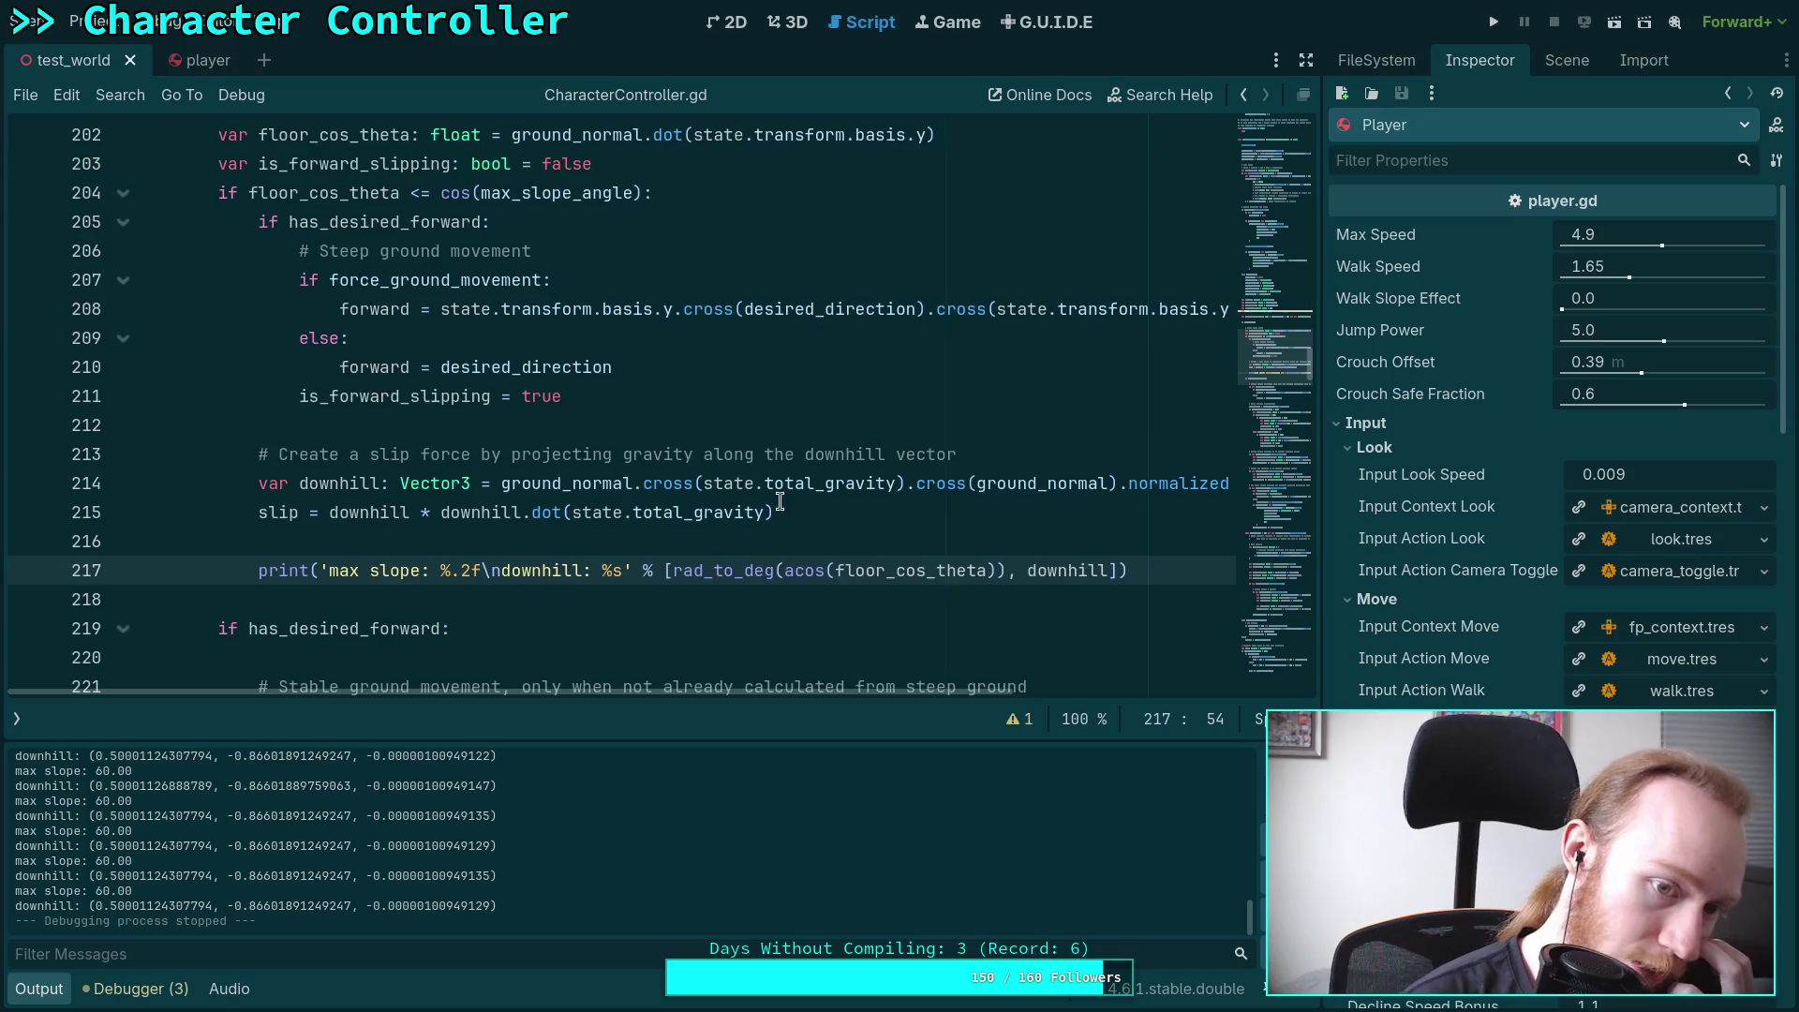
pyautogui.scroll(-3, 843, 431)
pyautogui.tripleClick(1134, 307)
pyautogui.click(1055, 332)
pyautogui.scroll(-6, 928, 521)
pyautogui.scroll(-20, 928, 521)
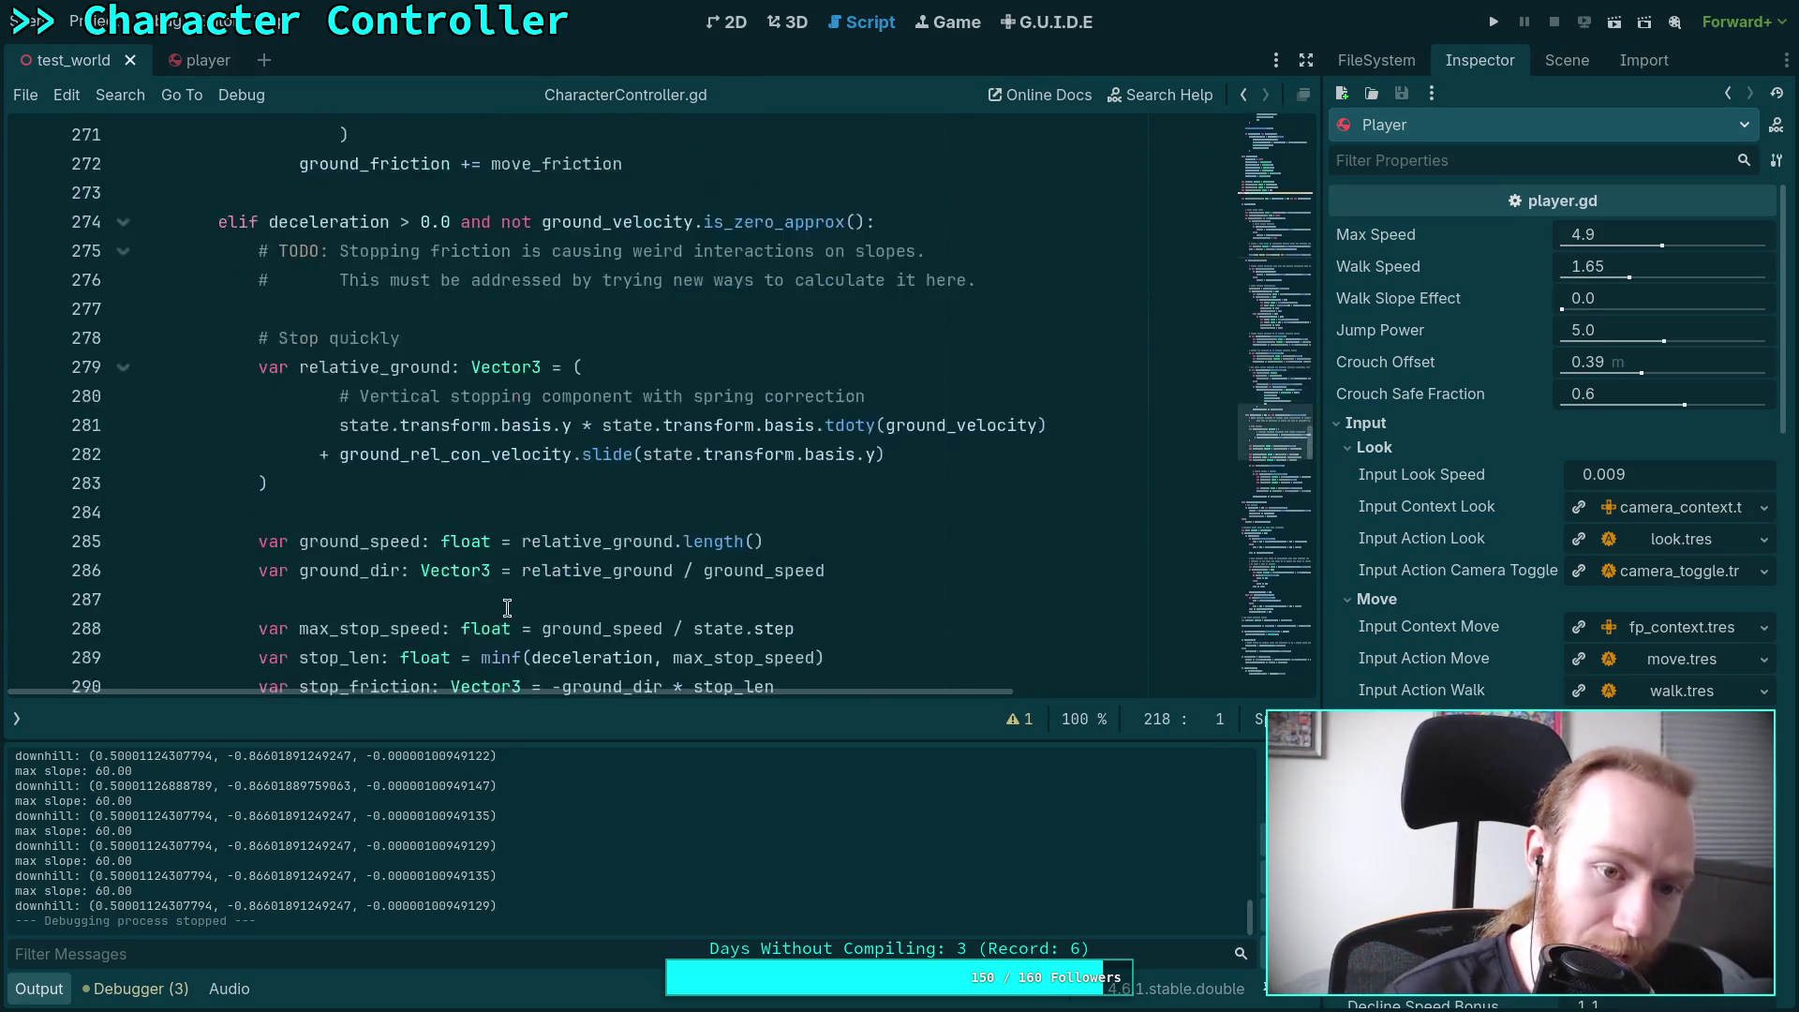
pyautogui.scroll(-2, 548, 599)
pyautogui.scroll(3, 553, 587)
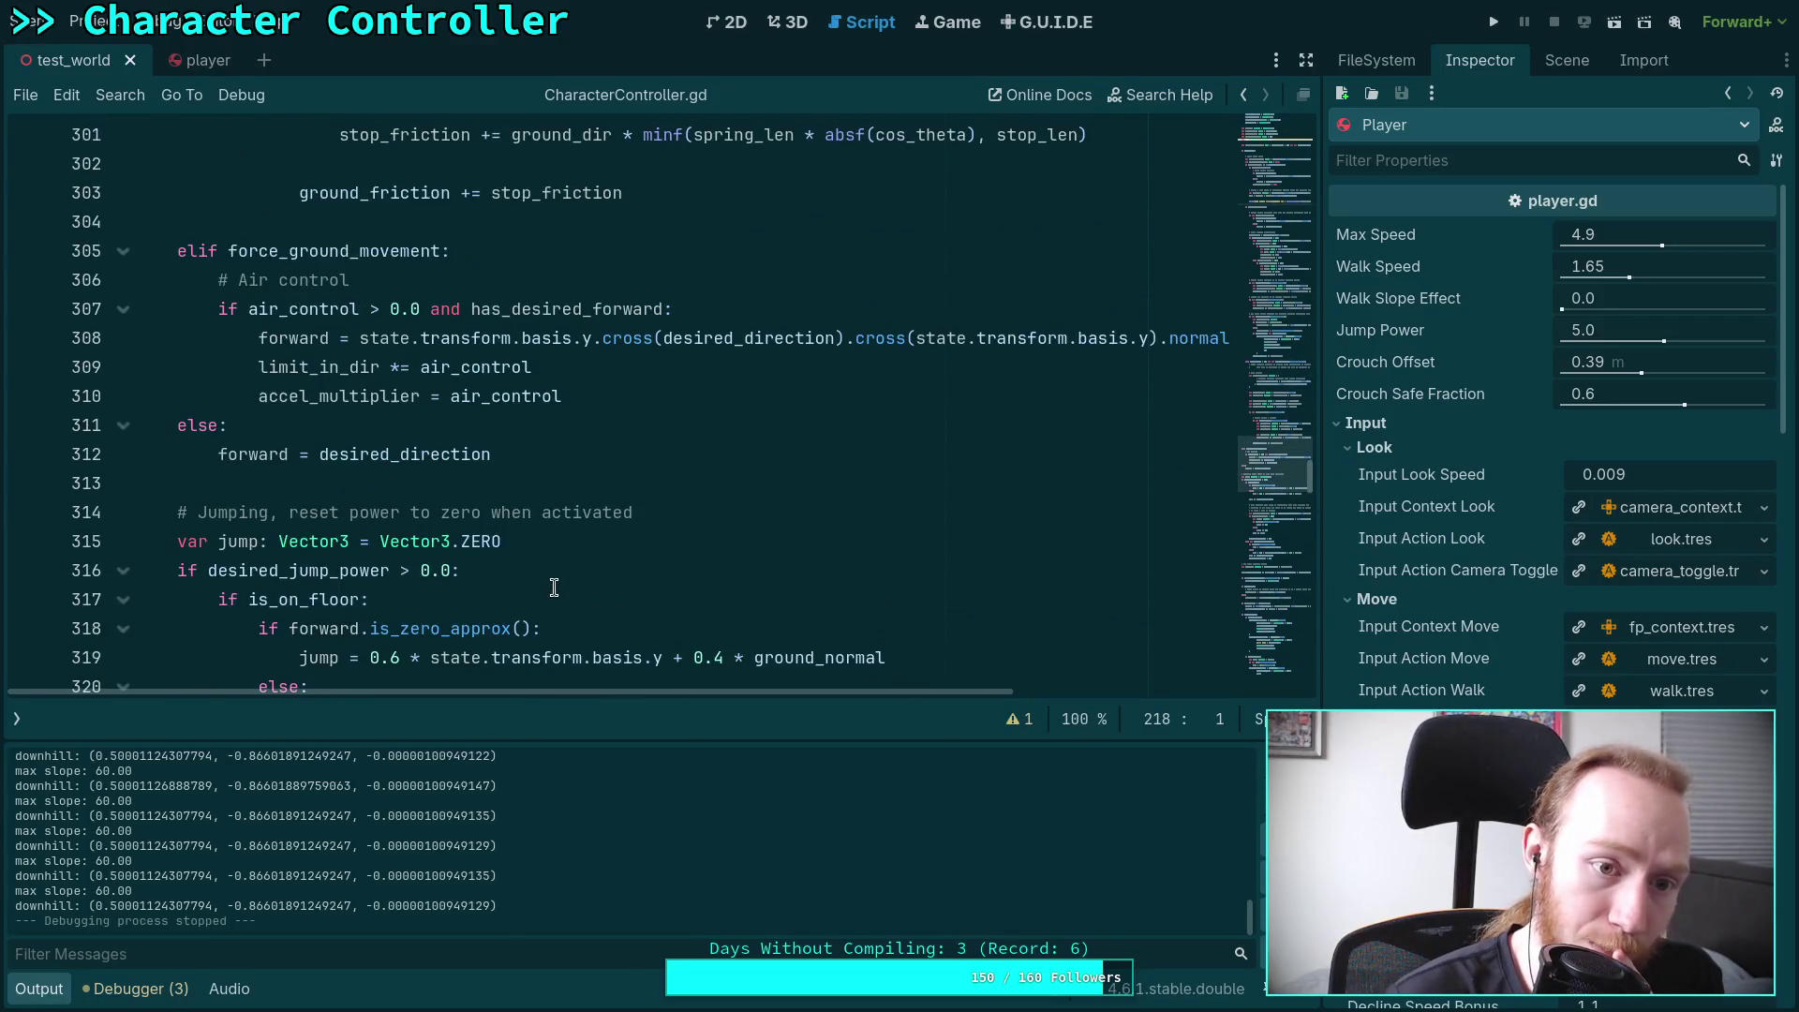
pyautogui.scroll(-13, 553, 587)
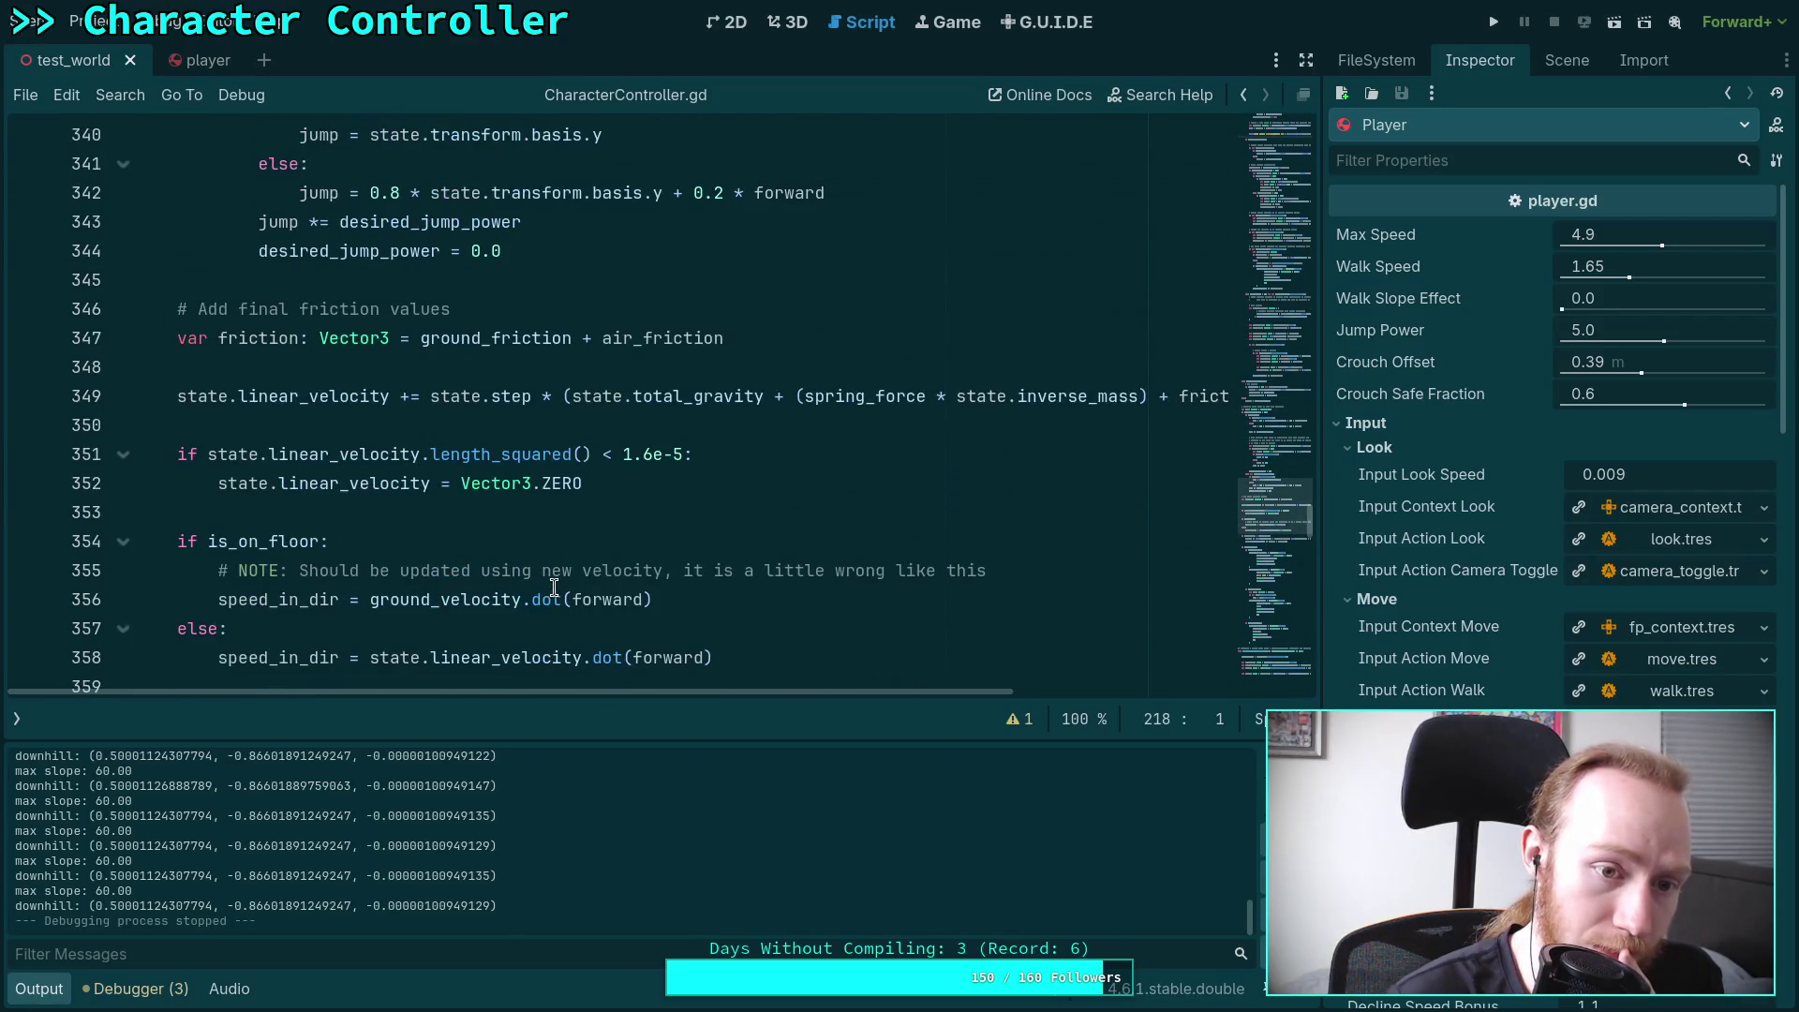
pyautogui.moveTo(647, 693)
pyautogui.mouseDown()
pyautogui.moveTo(914, 695)
pyautogui.moveTo(848, 690)
pyautogui.mouseUp()
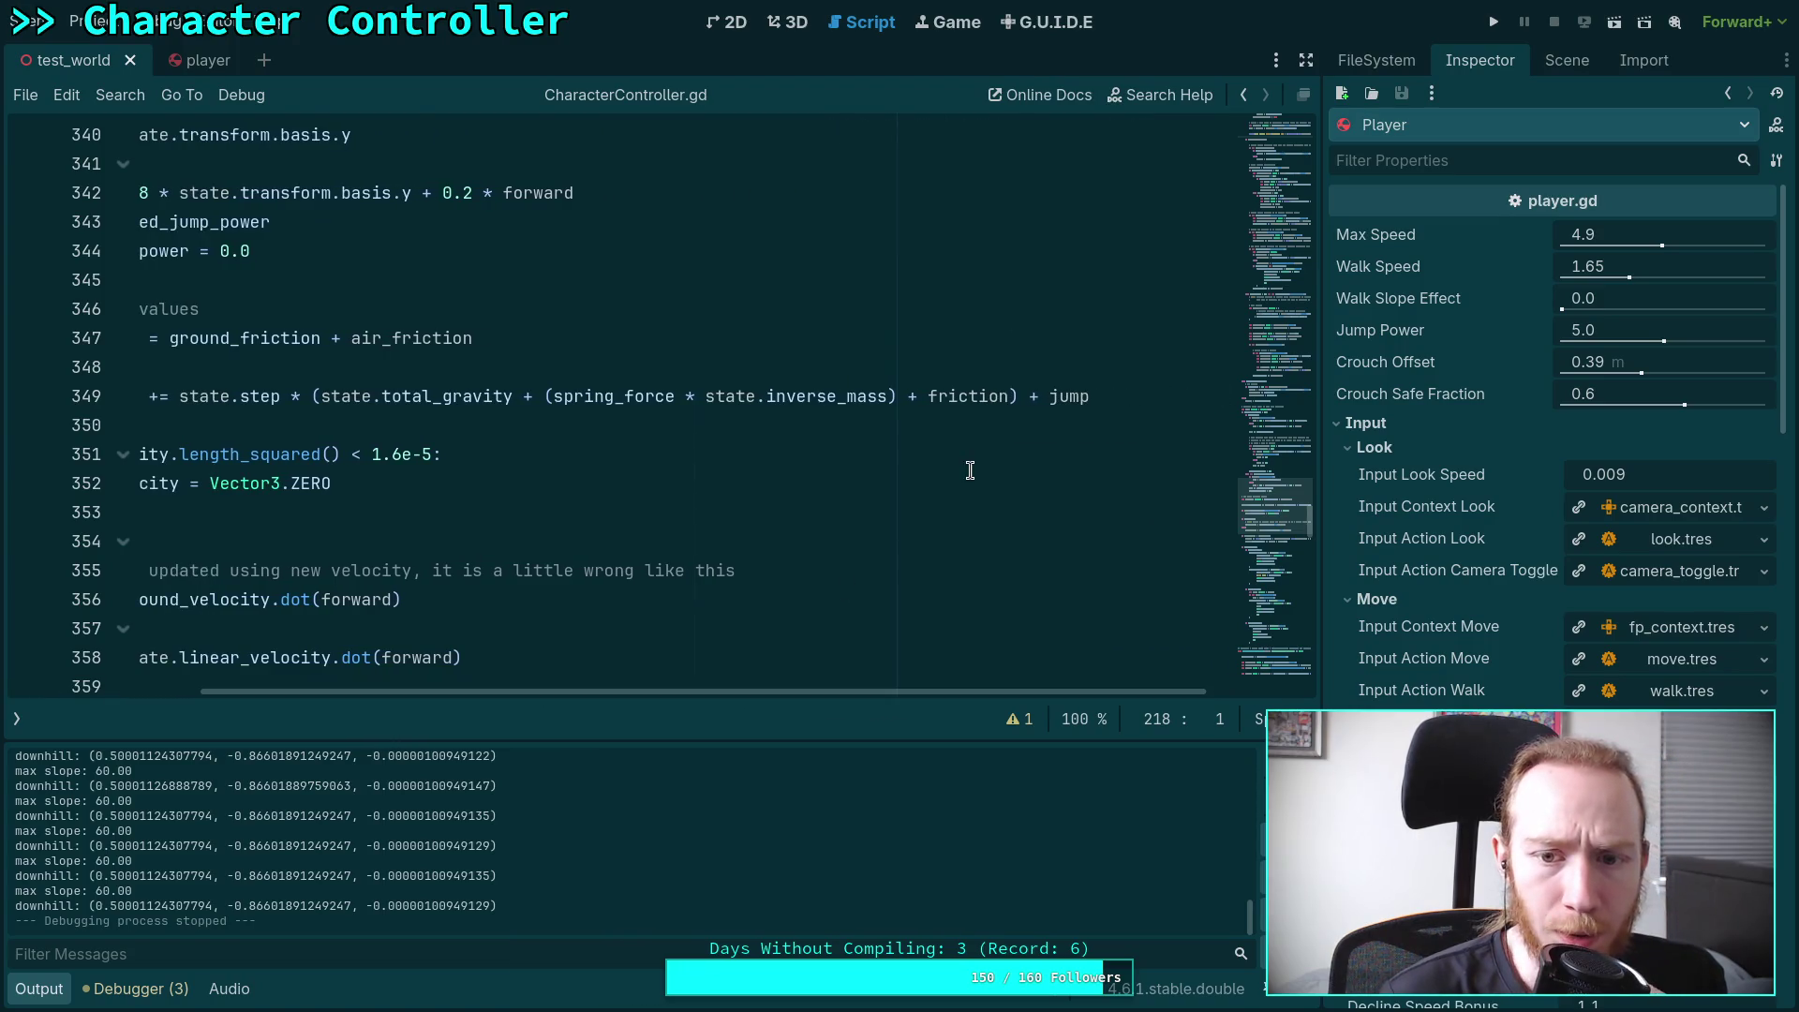
# Append '+ slip' after total_gravity on line 349 and run the game
pyautogui.click(514, 397)
pyautogui.write('+ slip')
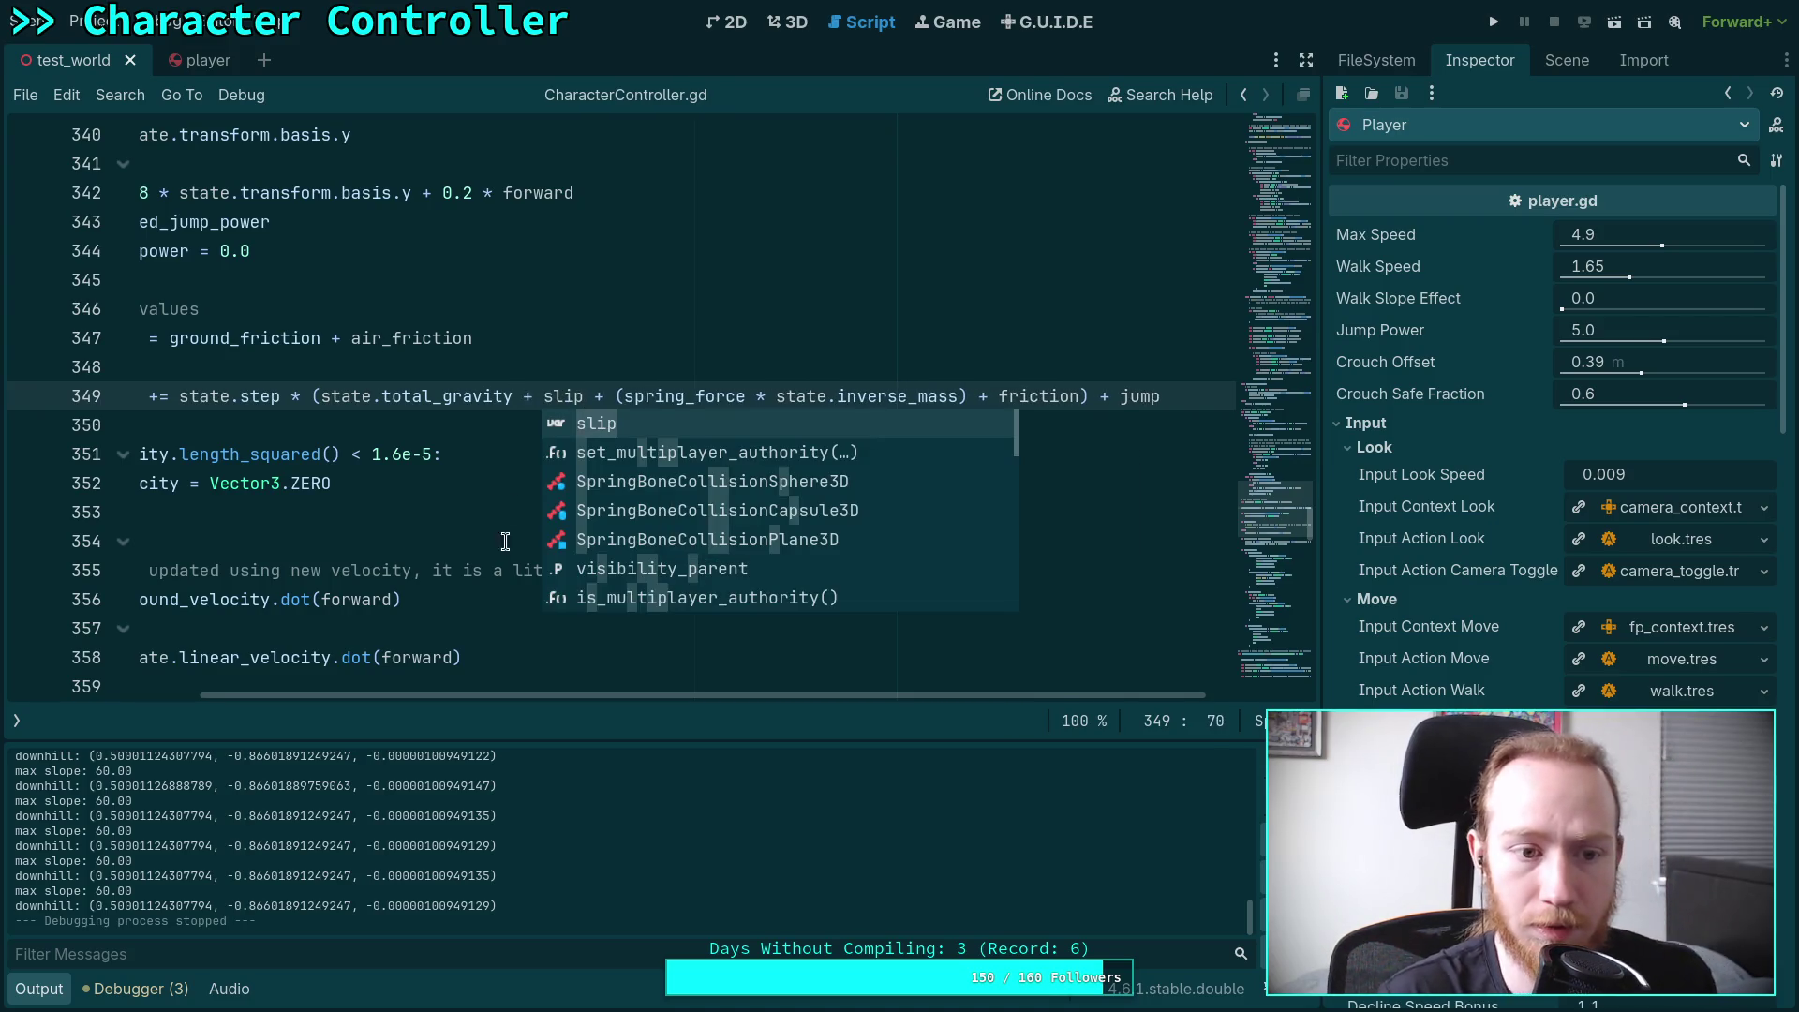
pyautogui.moveTo(575, 691); pyautogui.dragTo(328, 692)
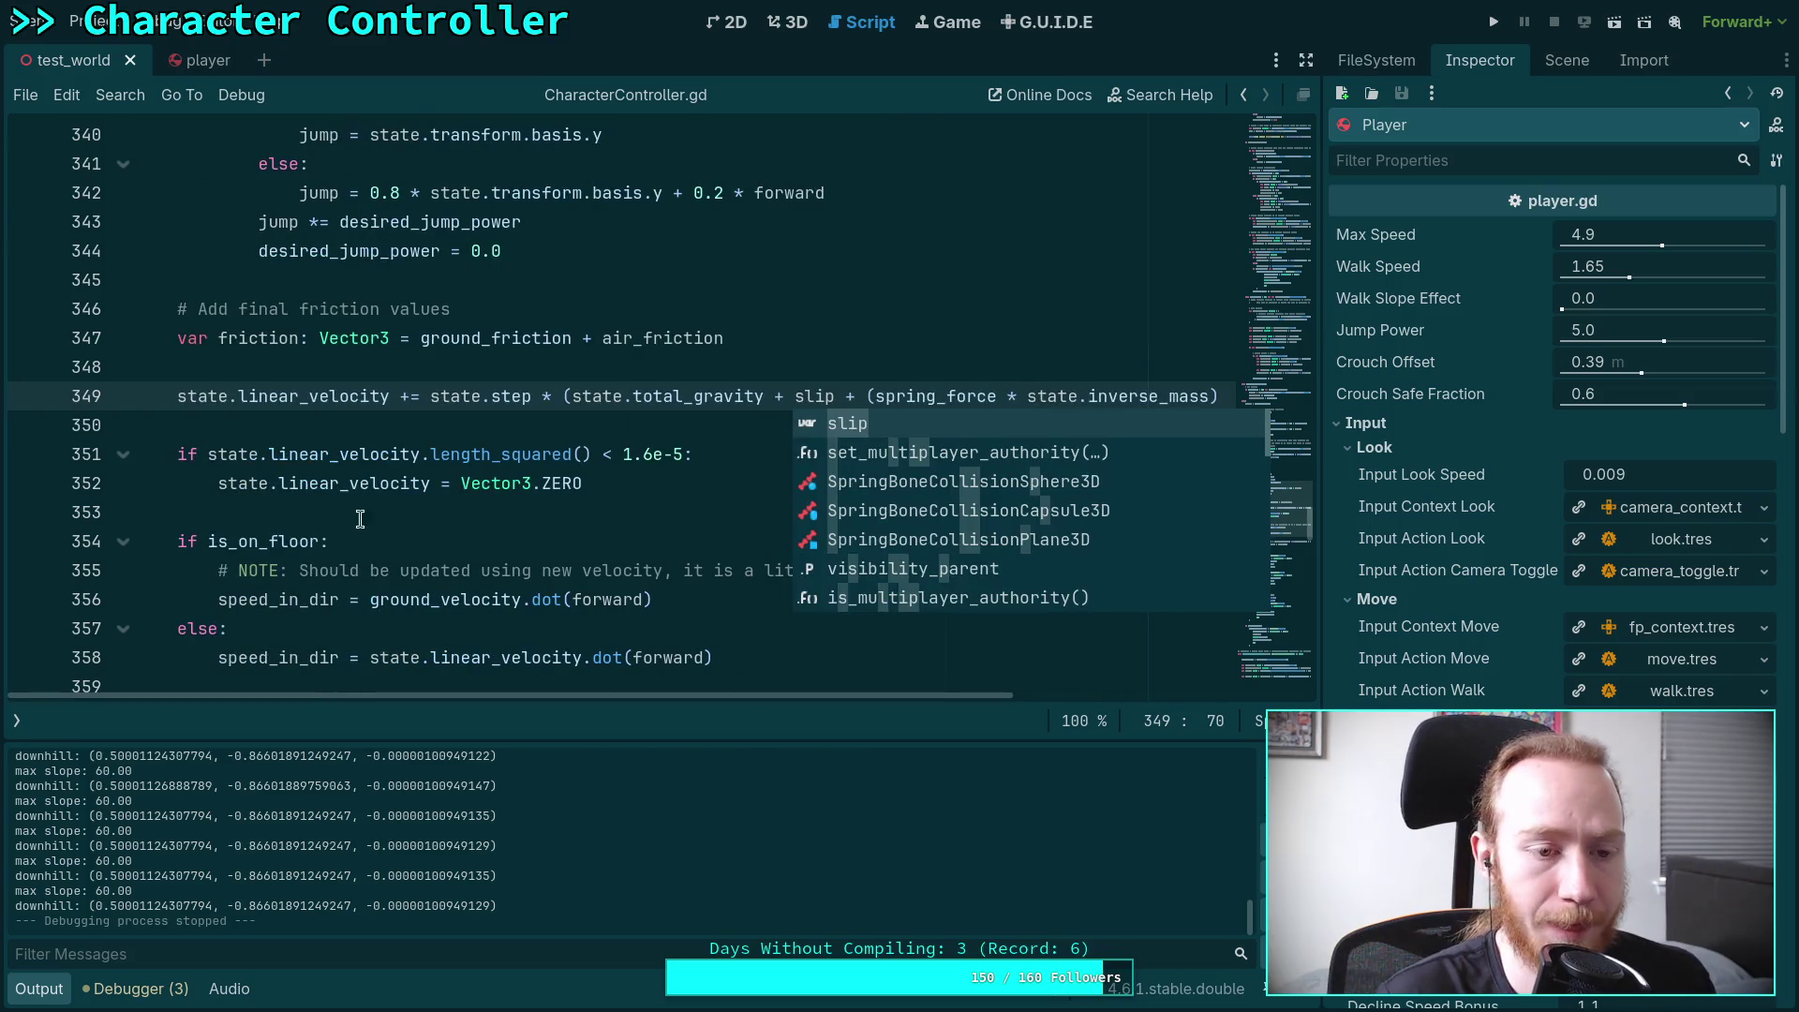
pyautogui.click(399, 429)
pyautogui.click(1496, 22)
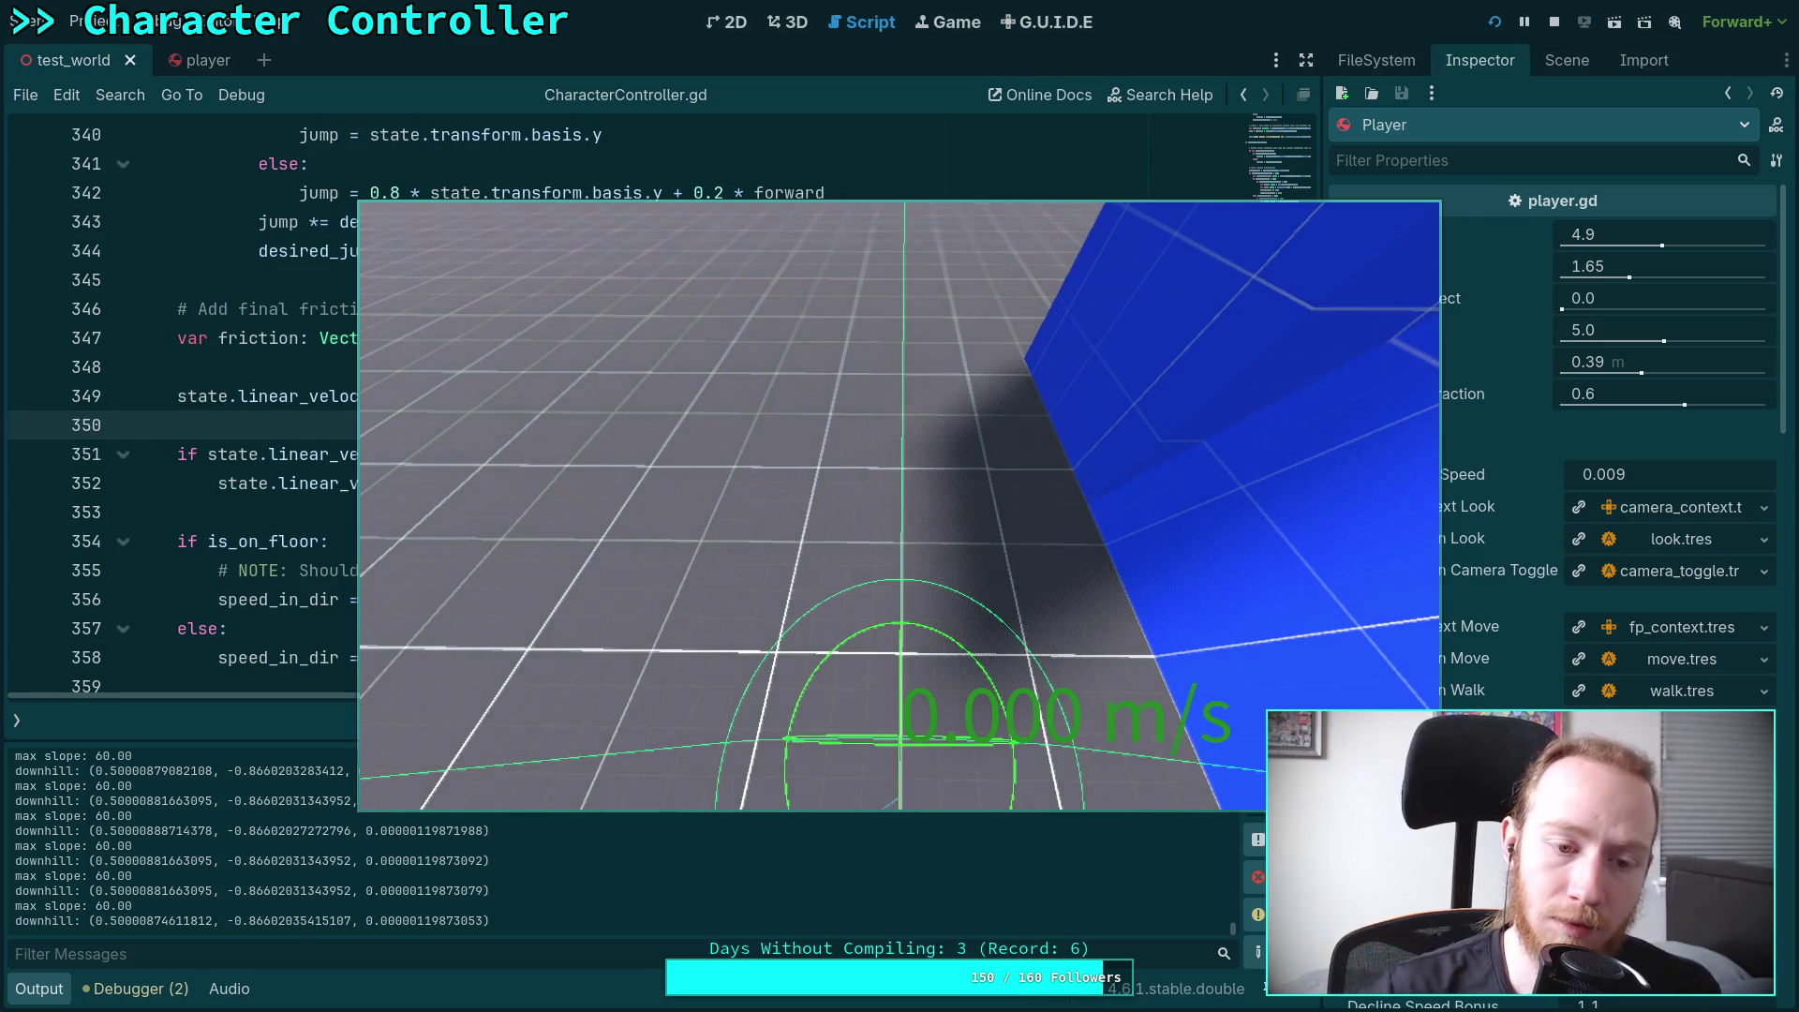
# Walk the player into the blue slope with W to test slip, then stop the game
pyautogui.press('w')
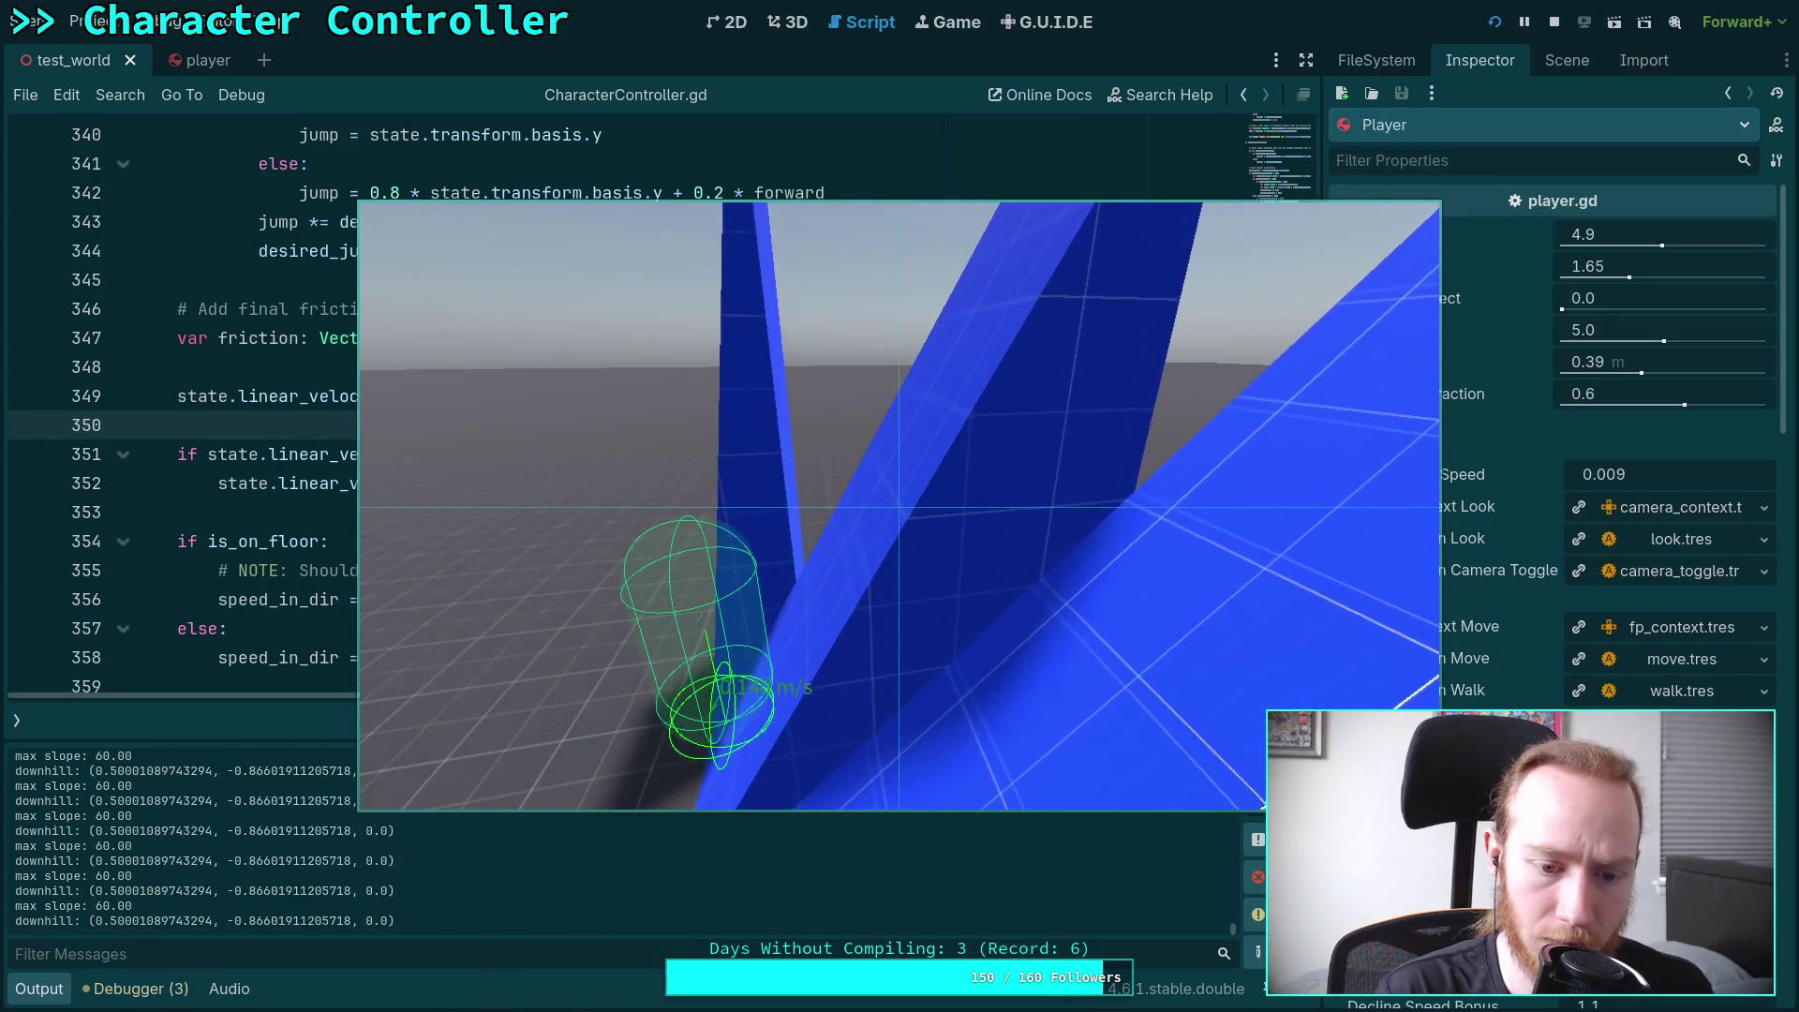
pyautogui.click(1552, 22)
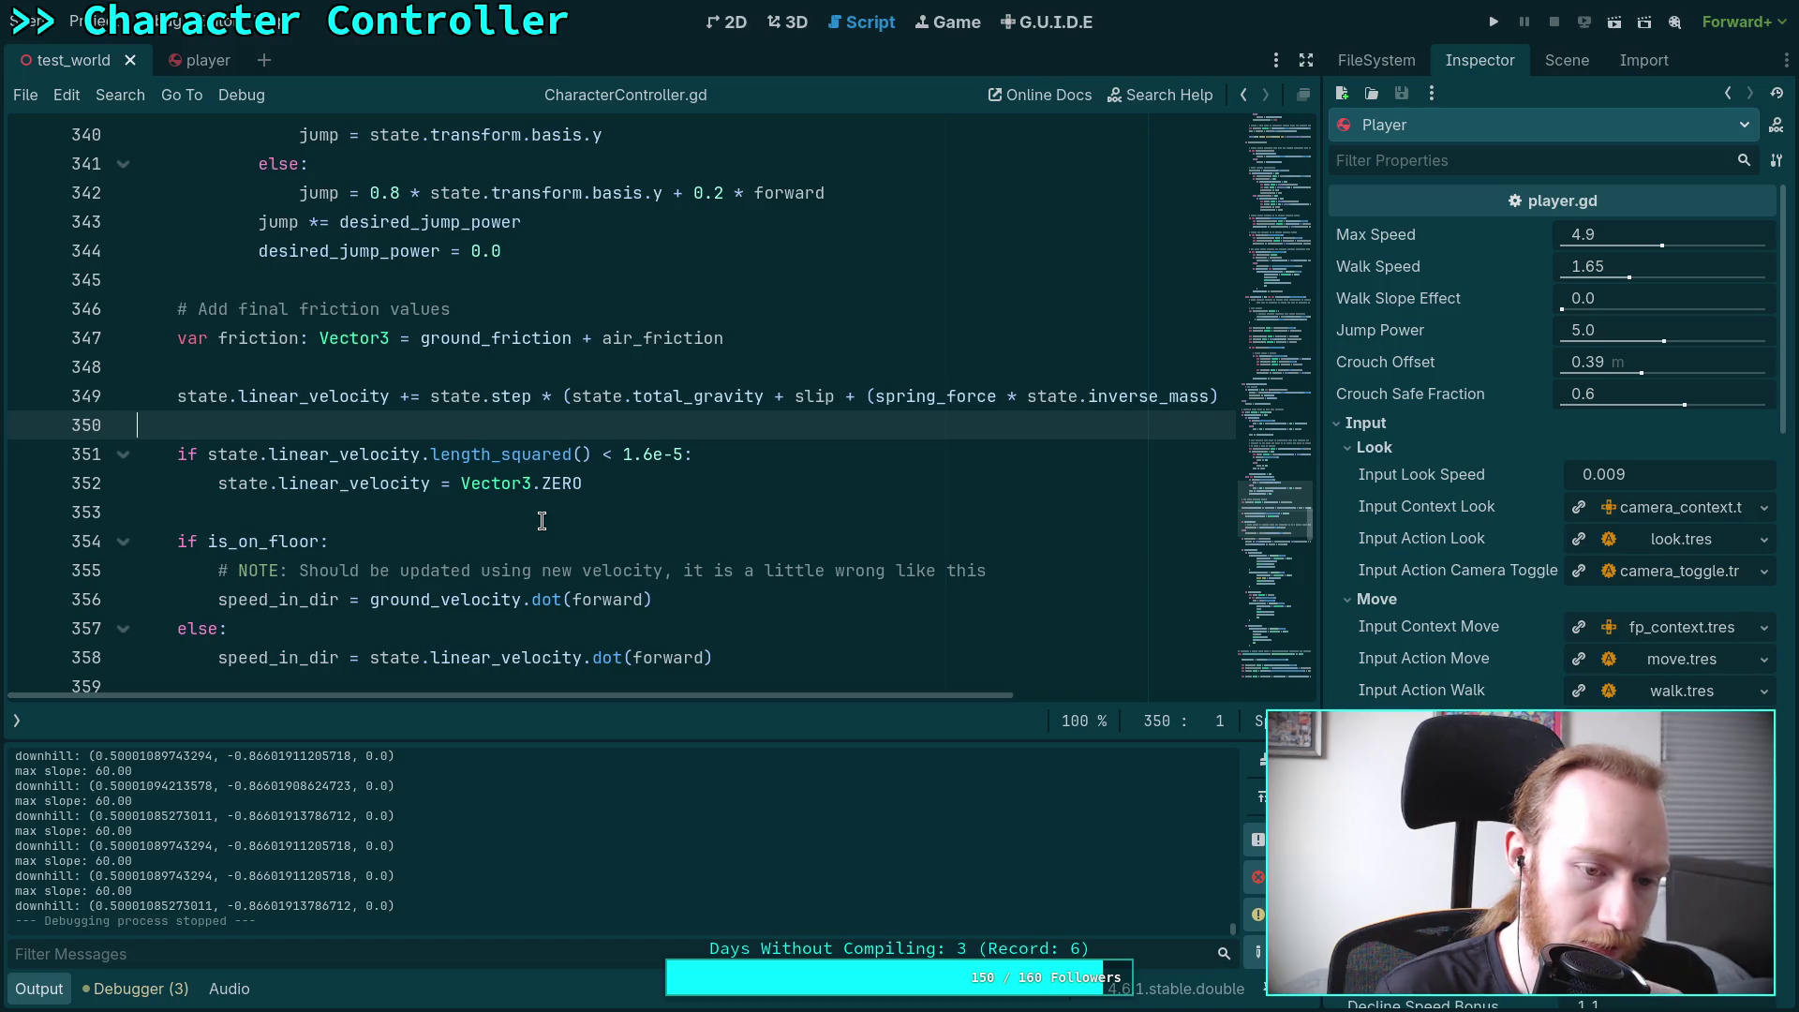
pyautogui.click(364, 510)
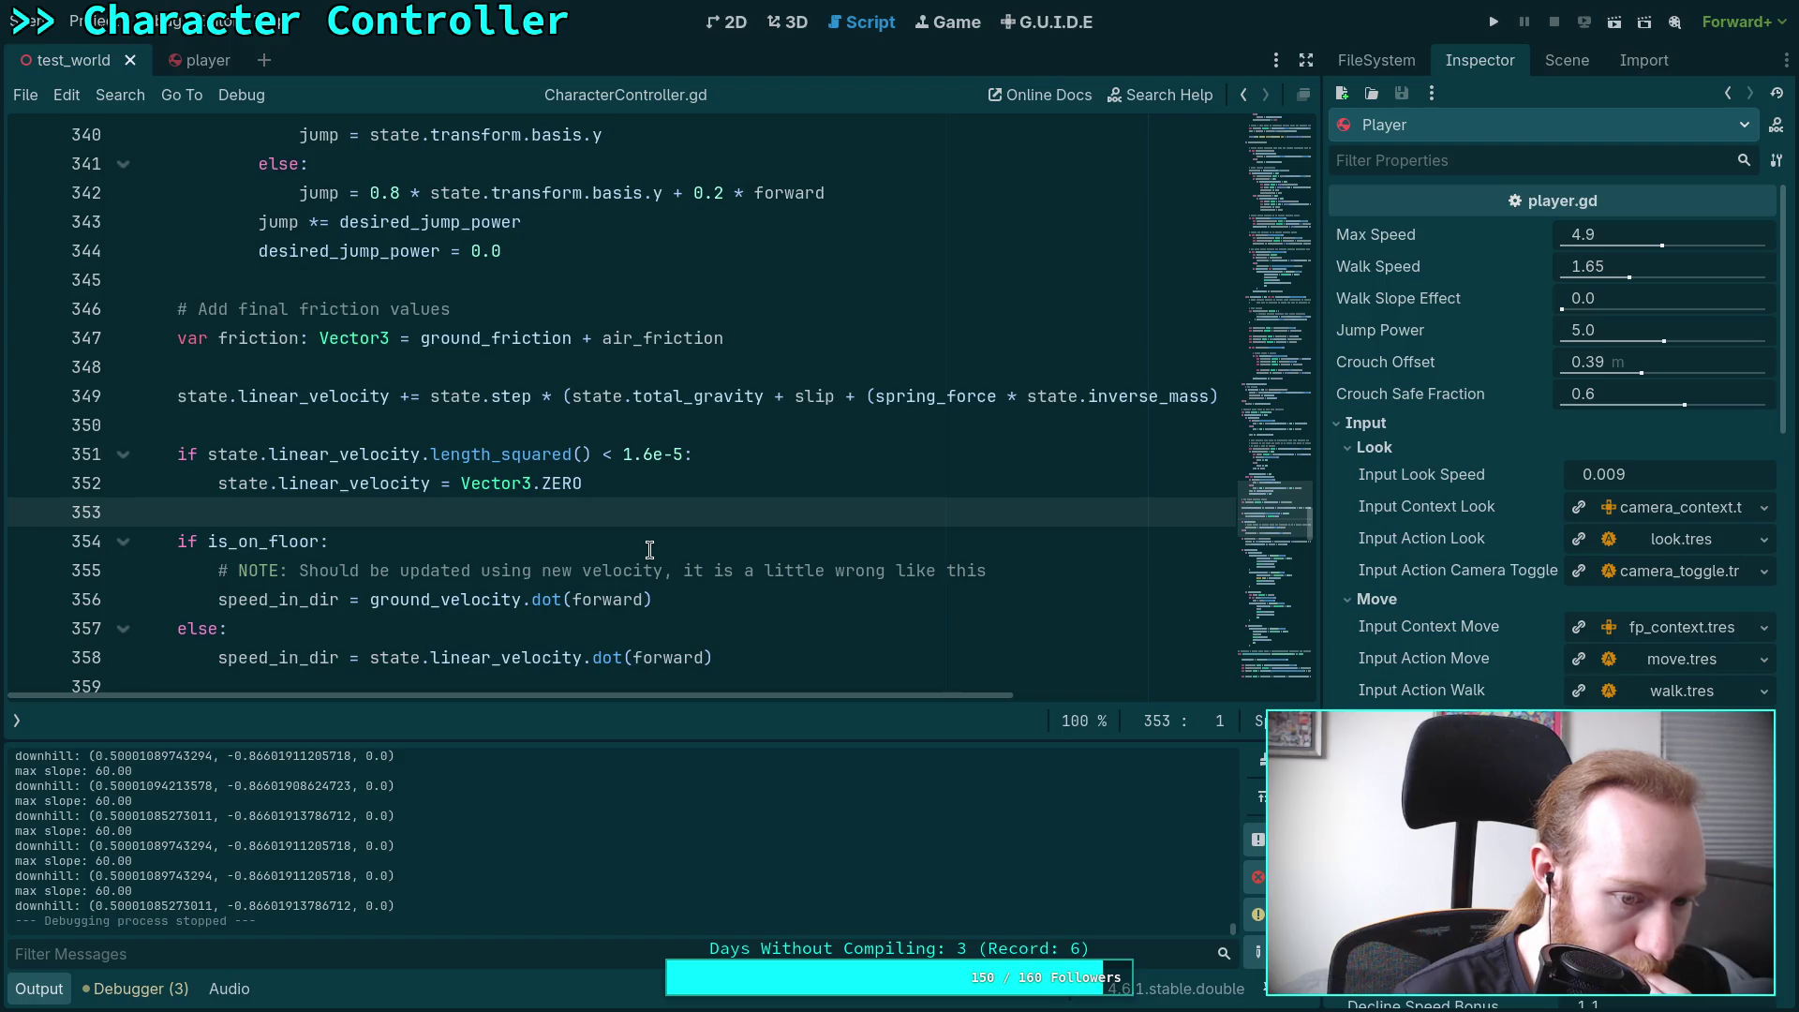
pyautogui.scroll(2, 649, 550)
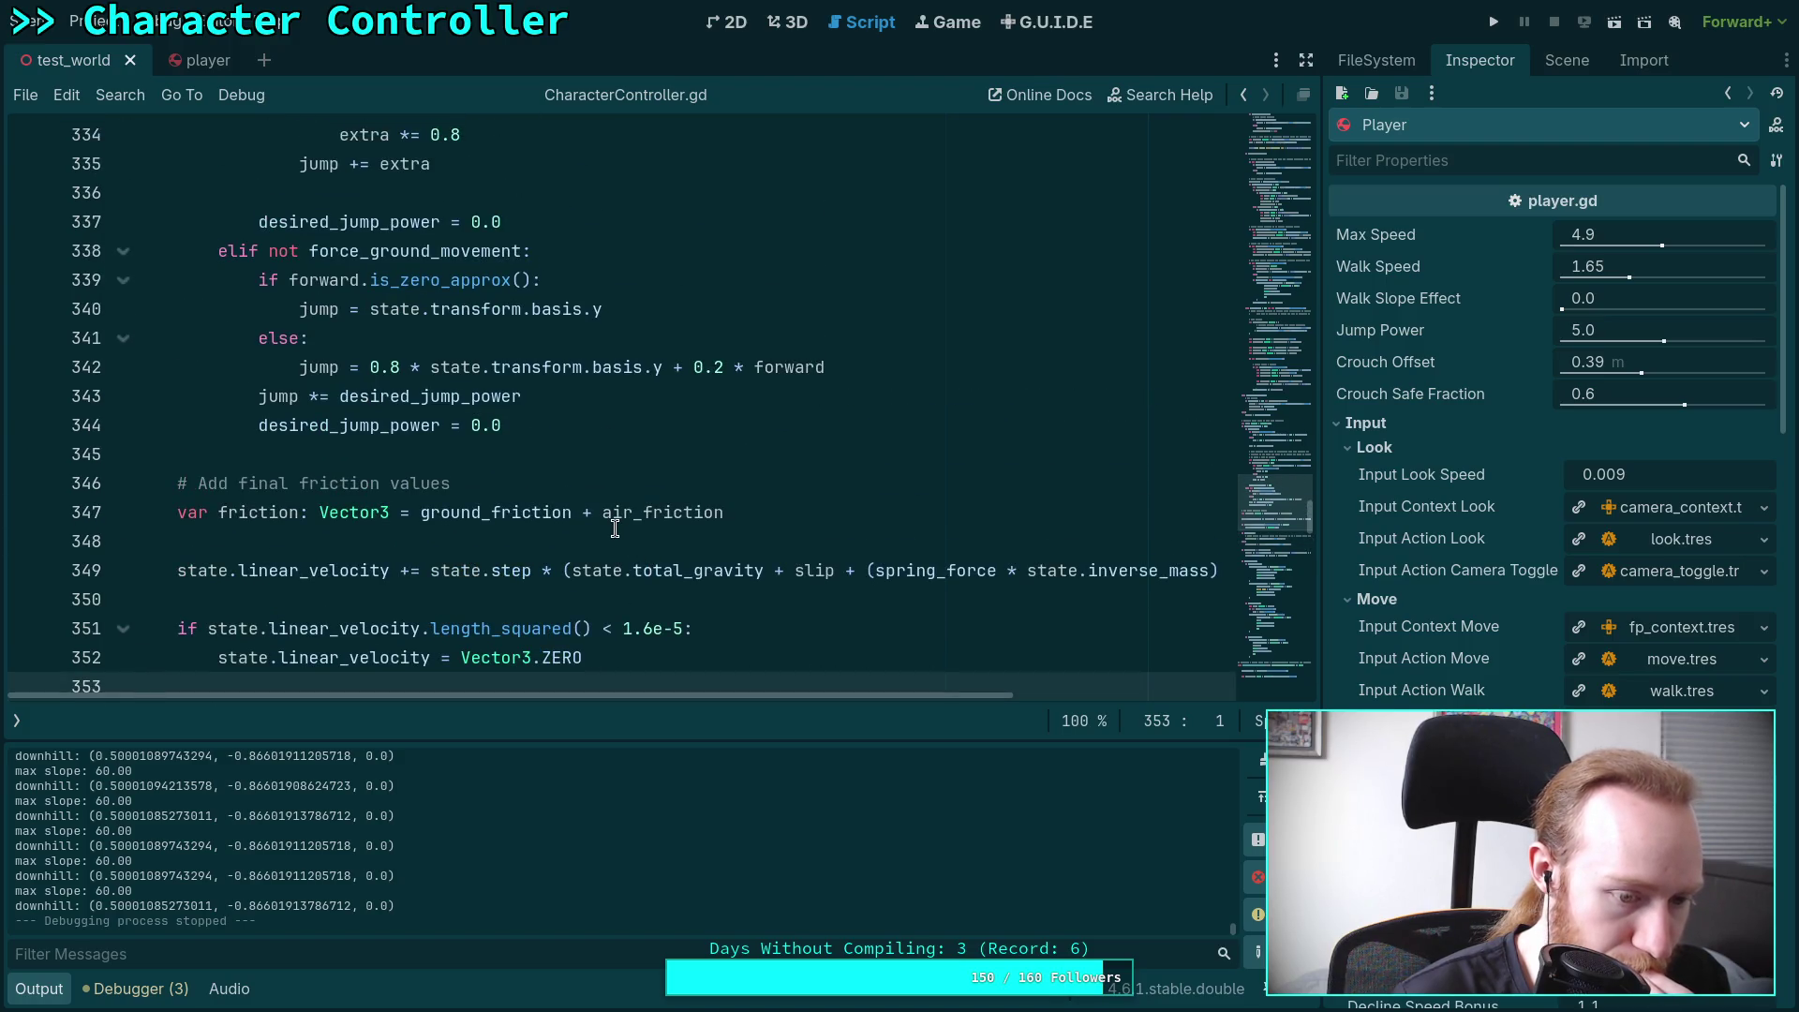
pyautogui.scroll(2, 571, 515)
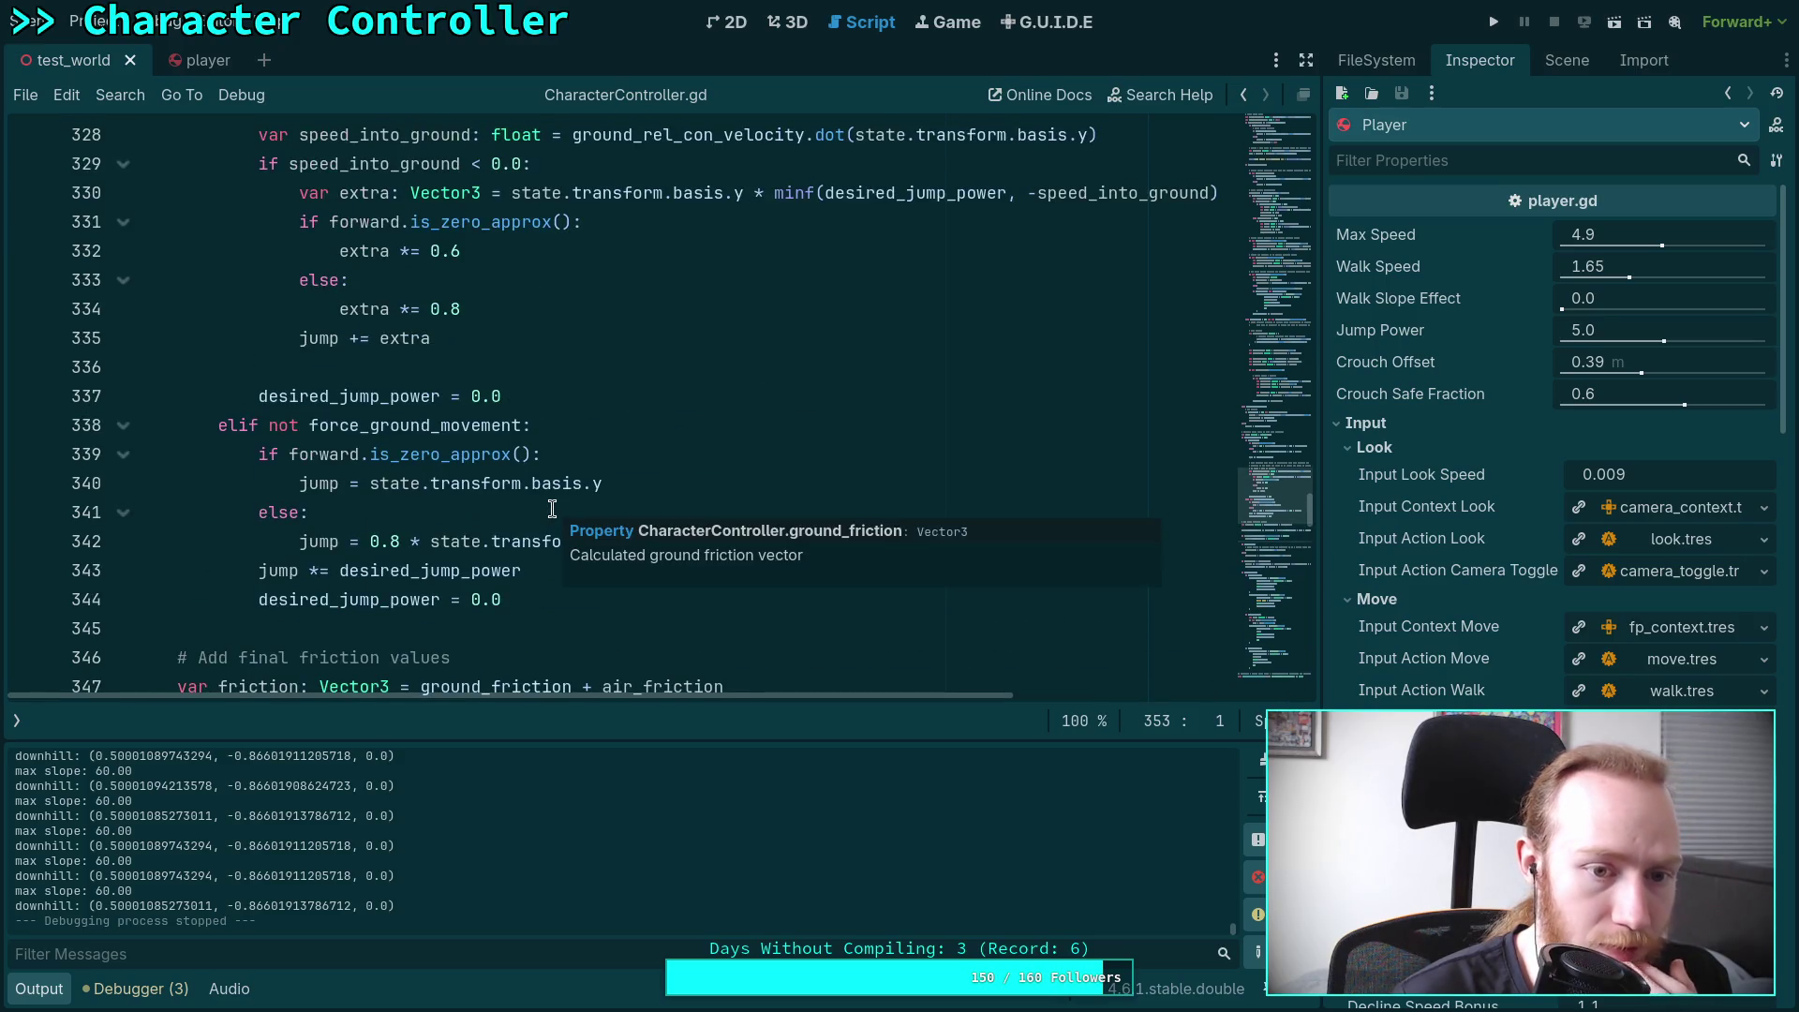
pyautogui.scroll(-3, 553, 509)
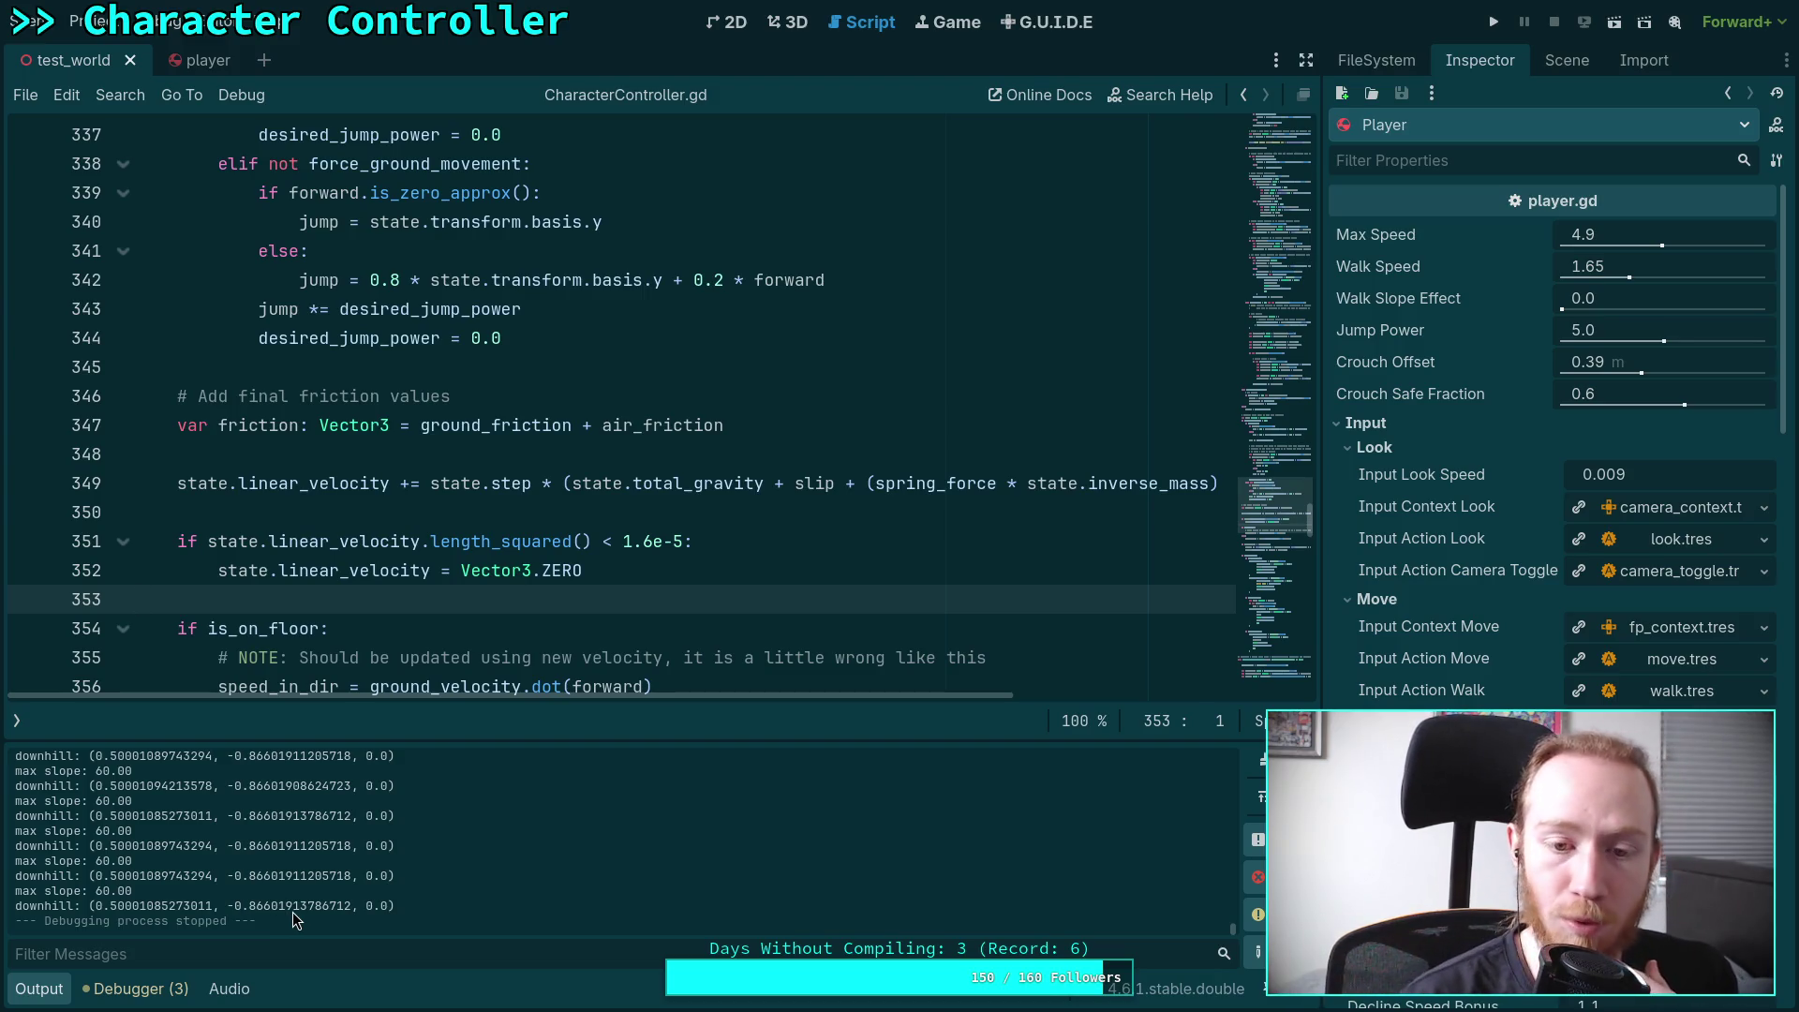
pyautogui.scroll(14, 403, 468)
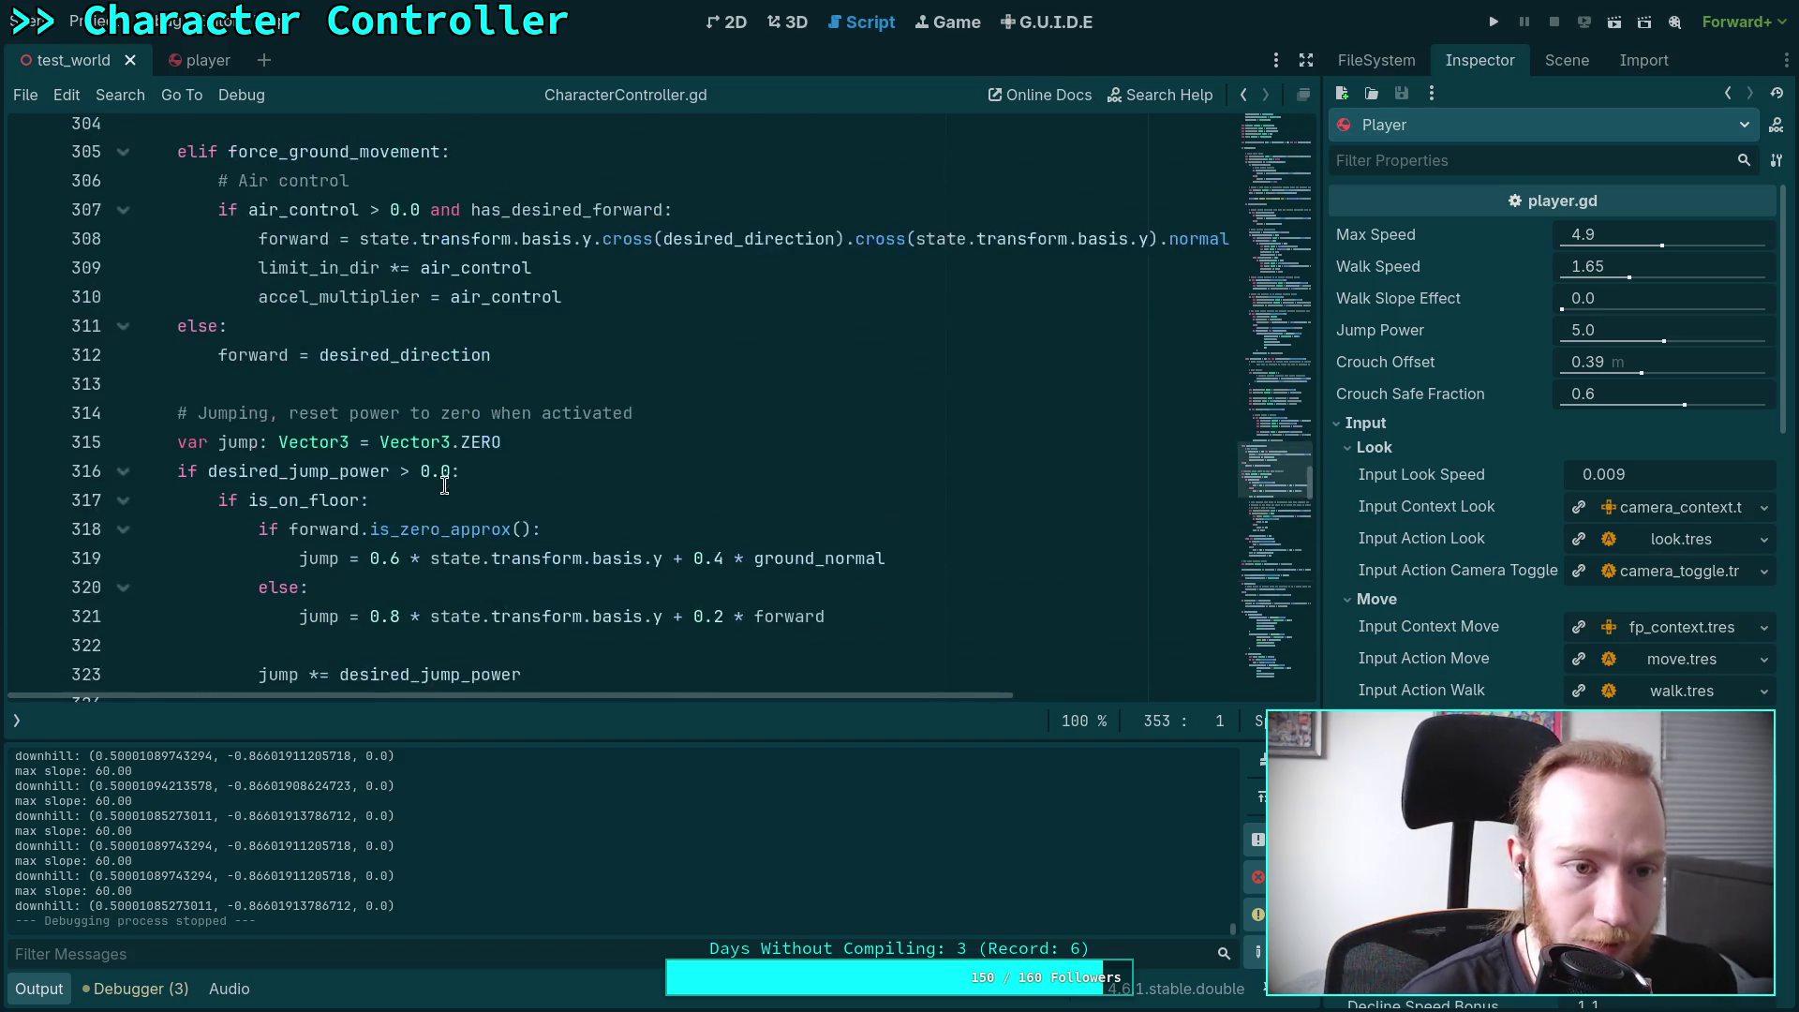
pyautogui.scroll(18, 444, 499)
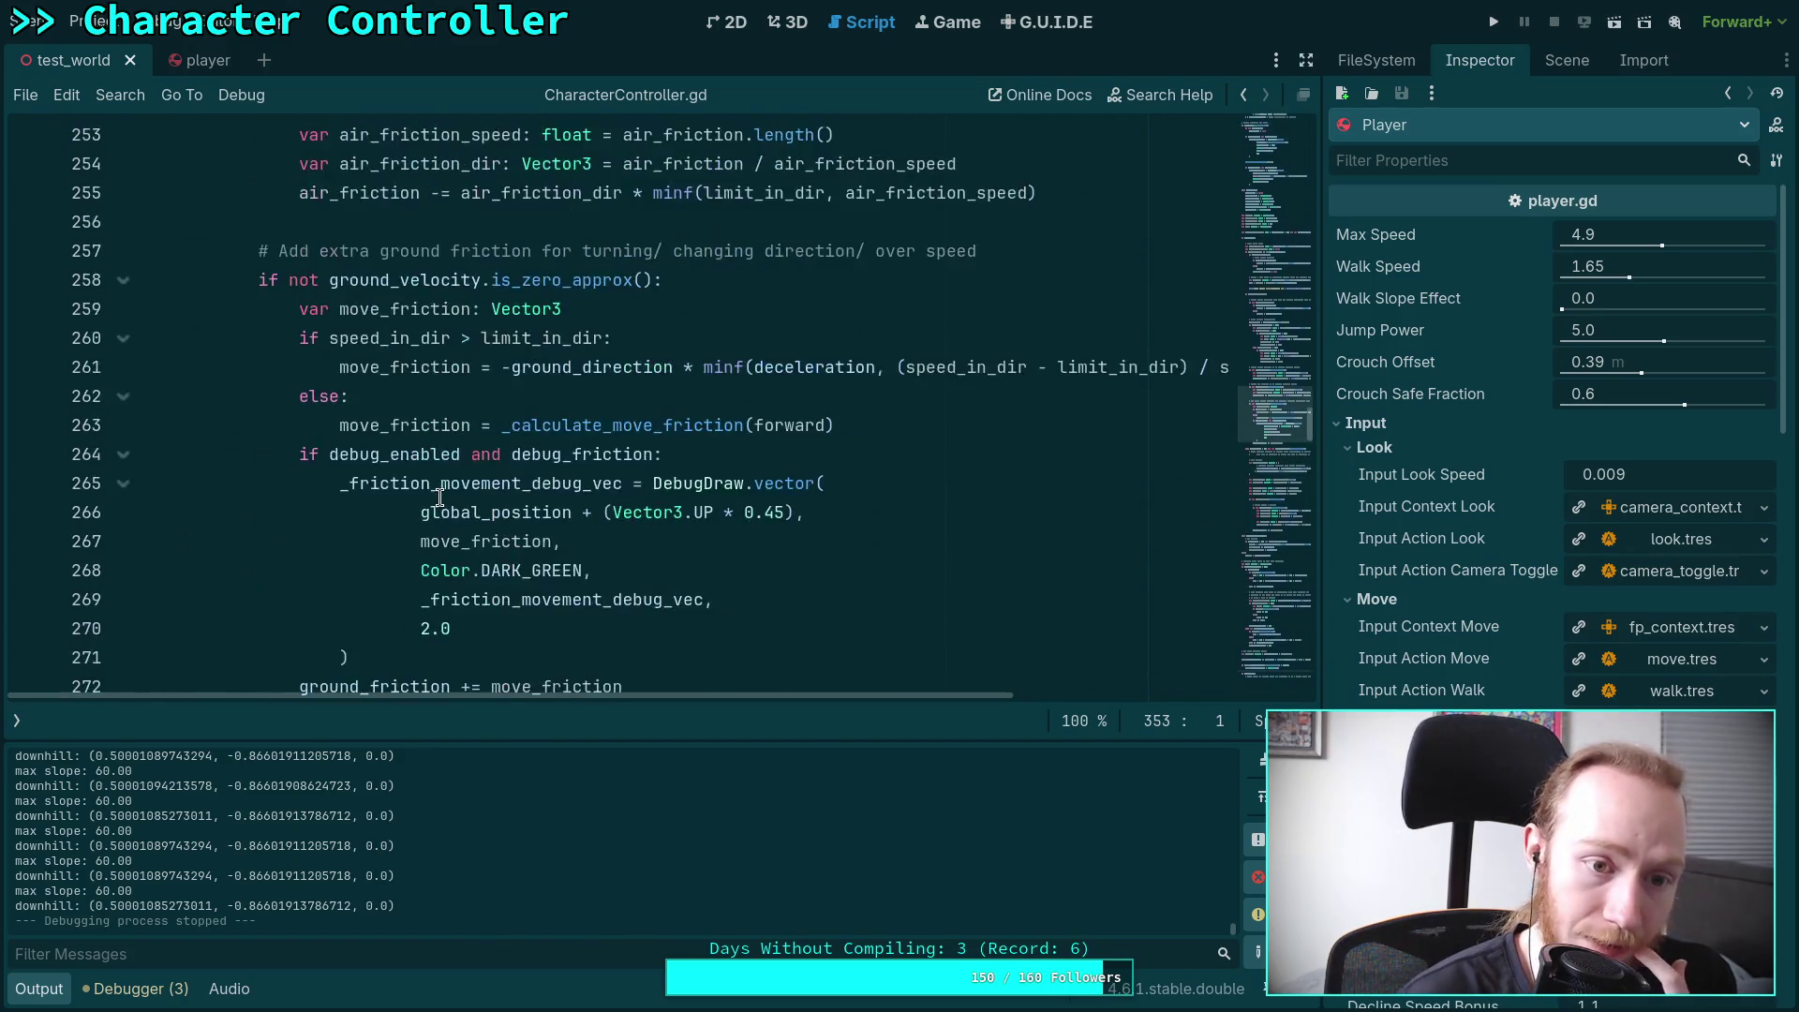
pyautogui.scroll(10, 427, 488)
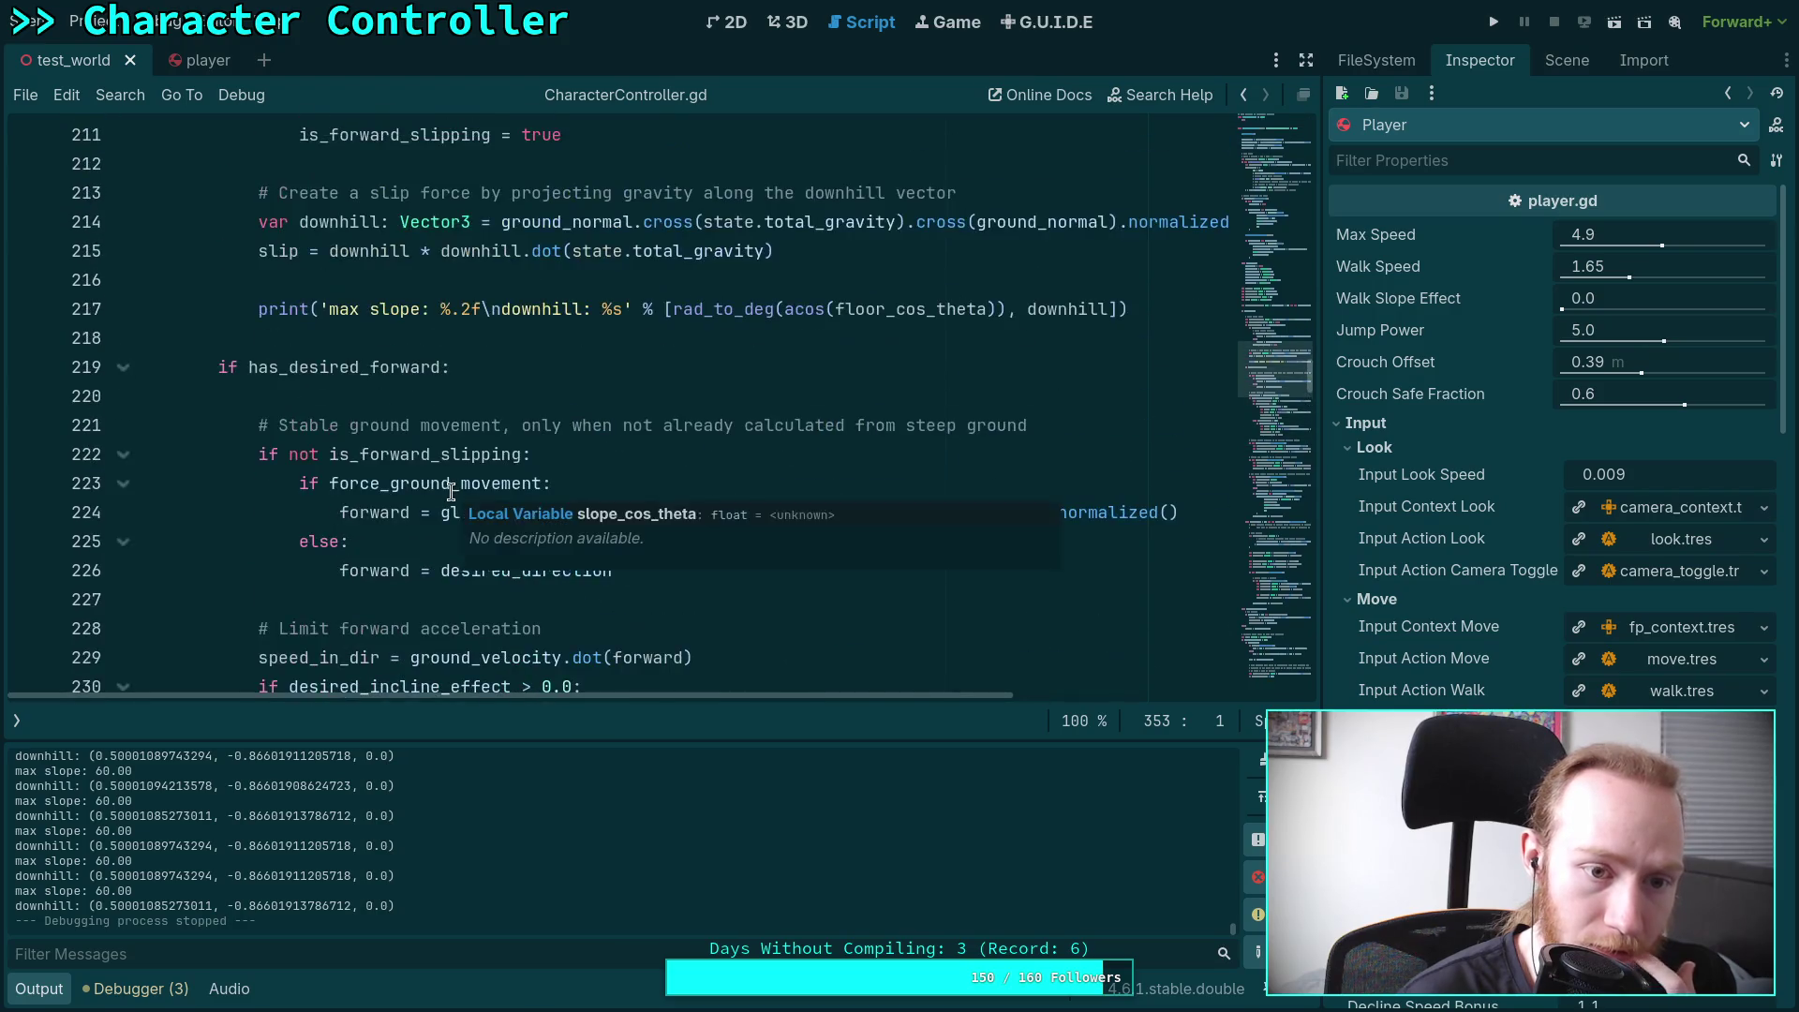
pyautogui.scroll(3, 341, 460)
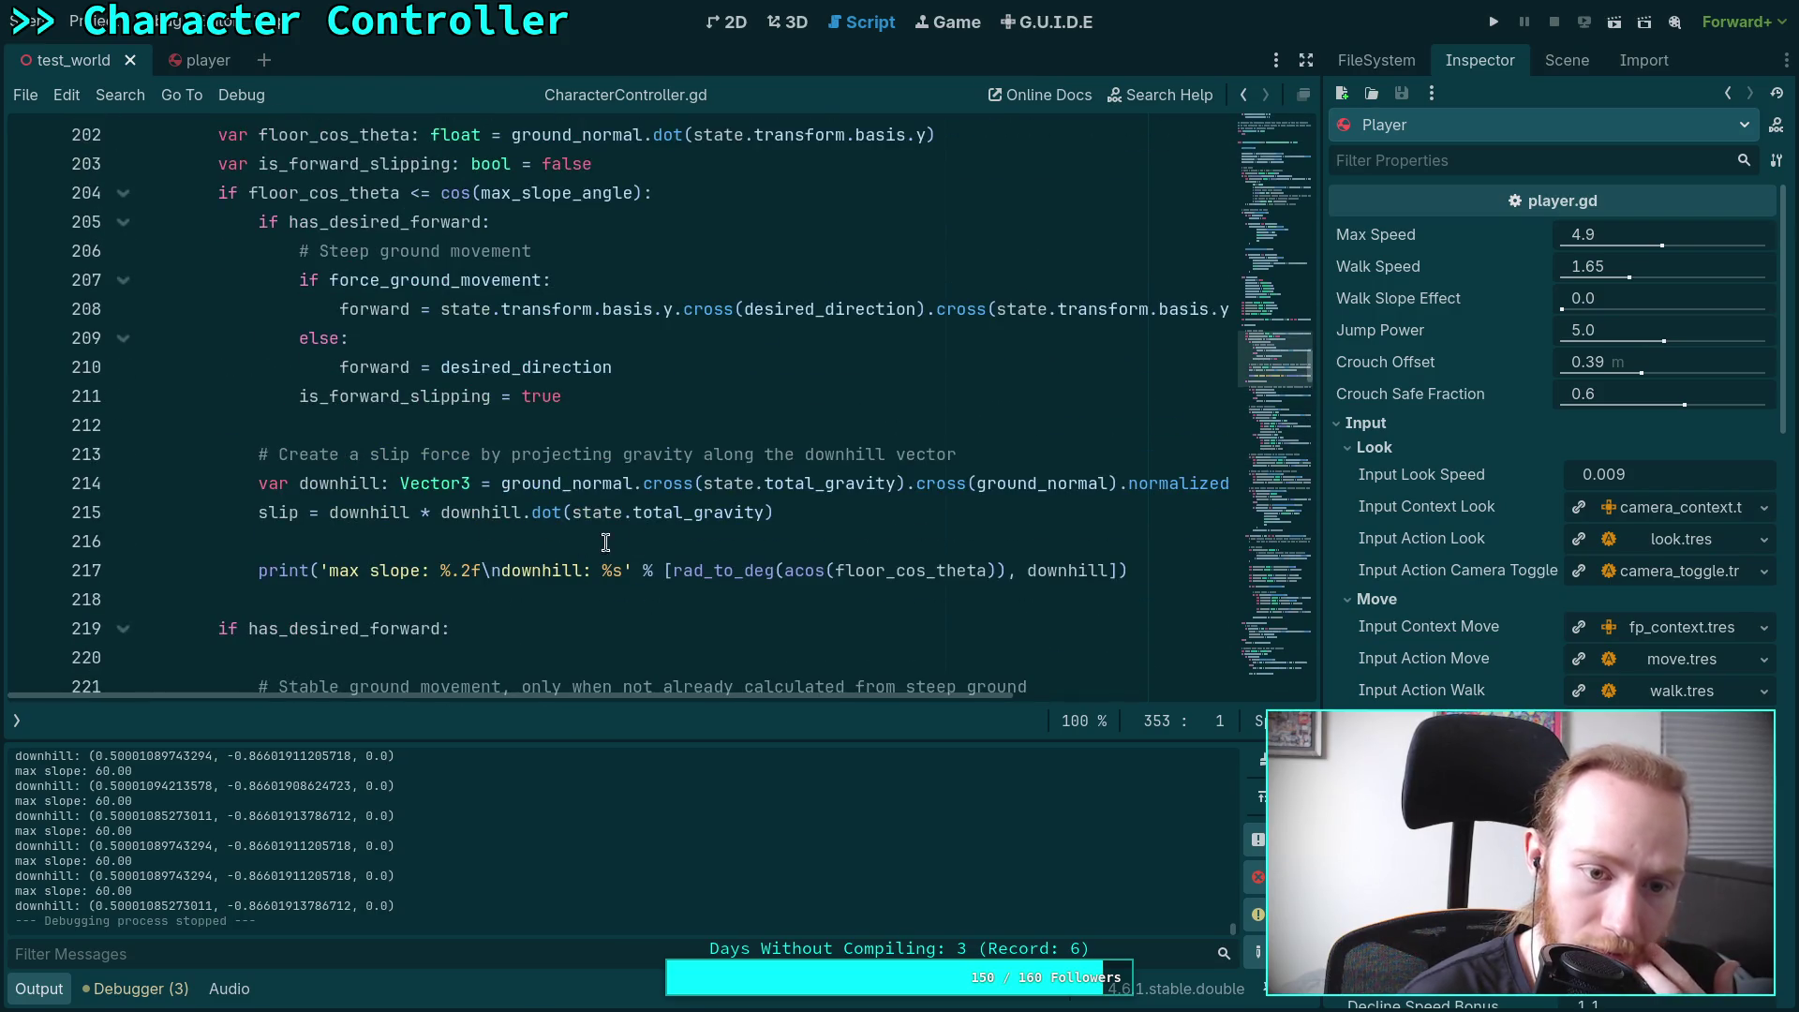
pyautogui.click(888, 518)
# Wrap line 215's slip expression in parentheses and append .slide(state.total_gravity)
pyautogui.click(328, 513)
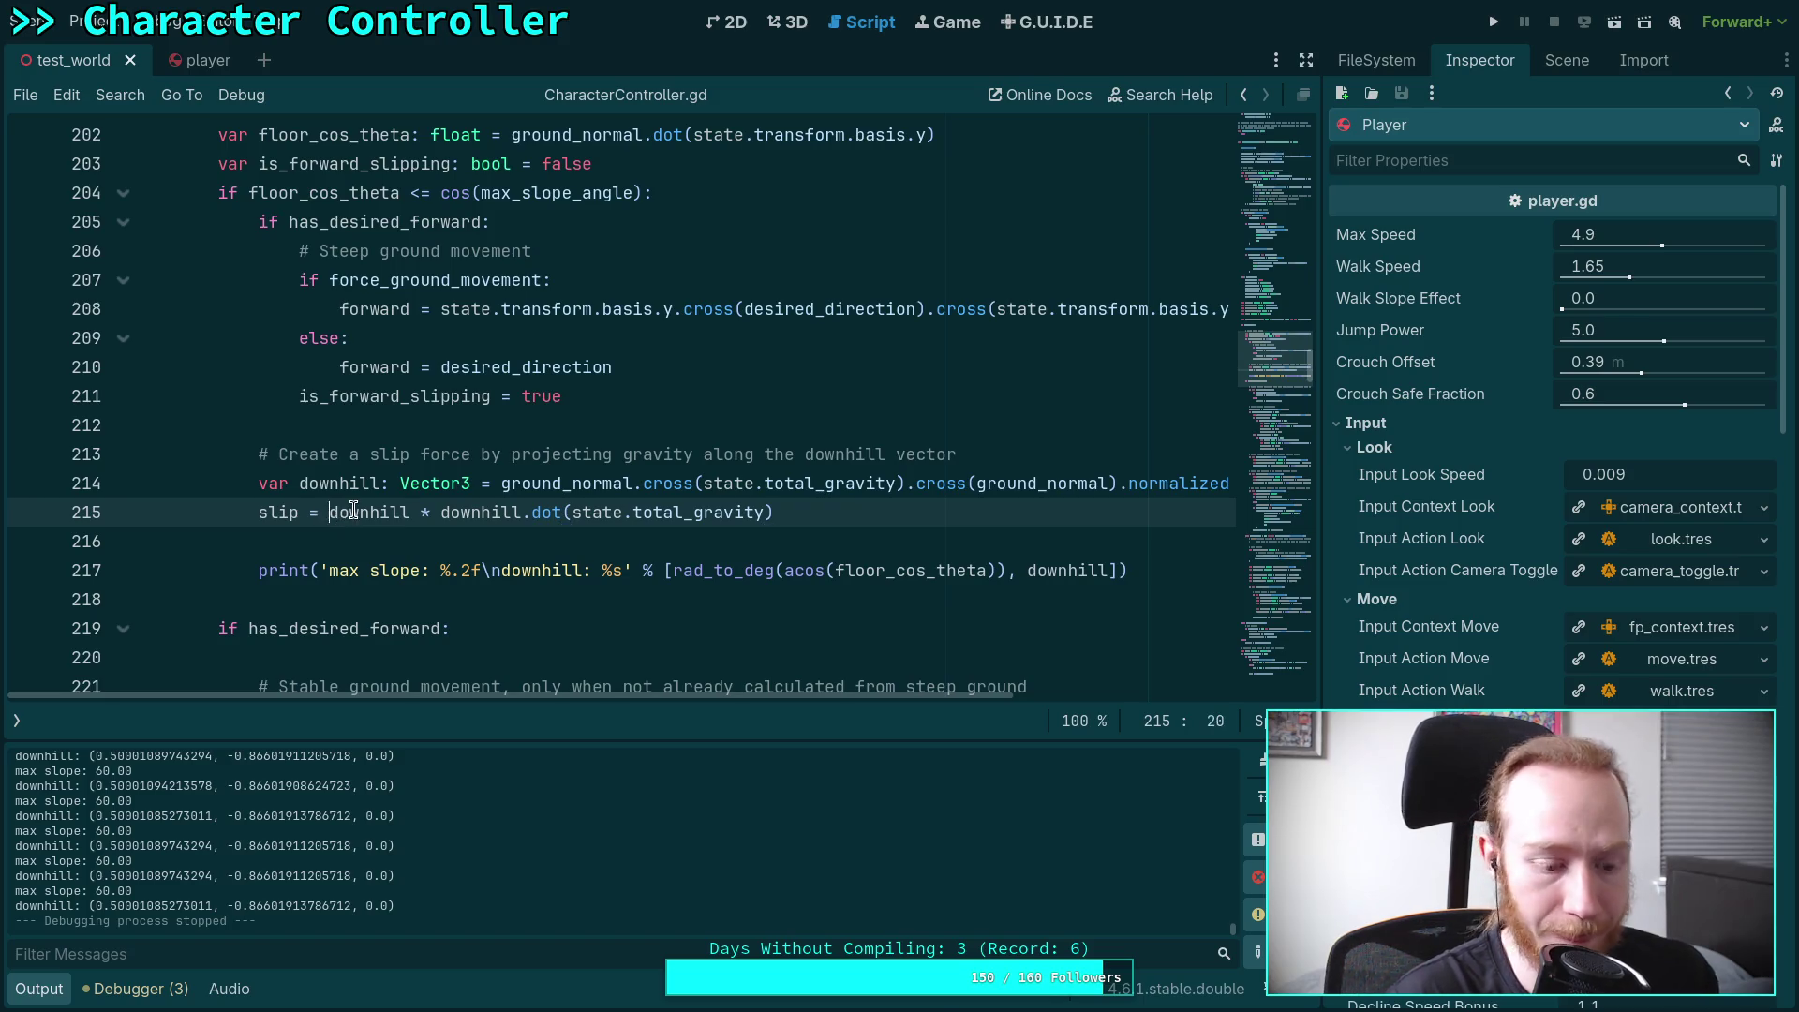
pyautogui.write('(')
pyautogui.press('End')
pyautogui.write(').slide(state.')
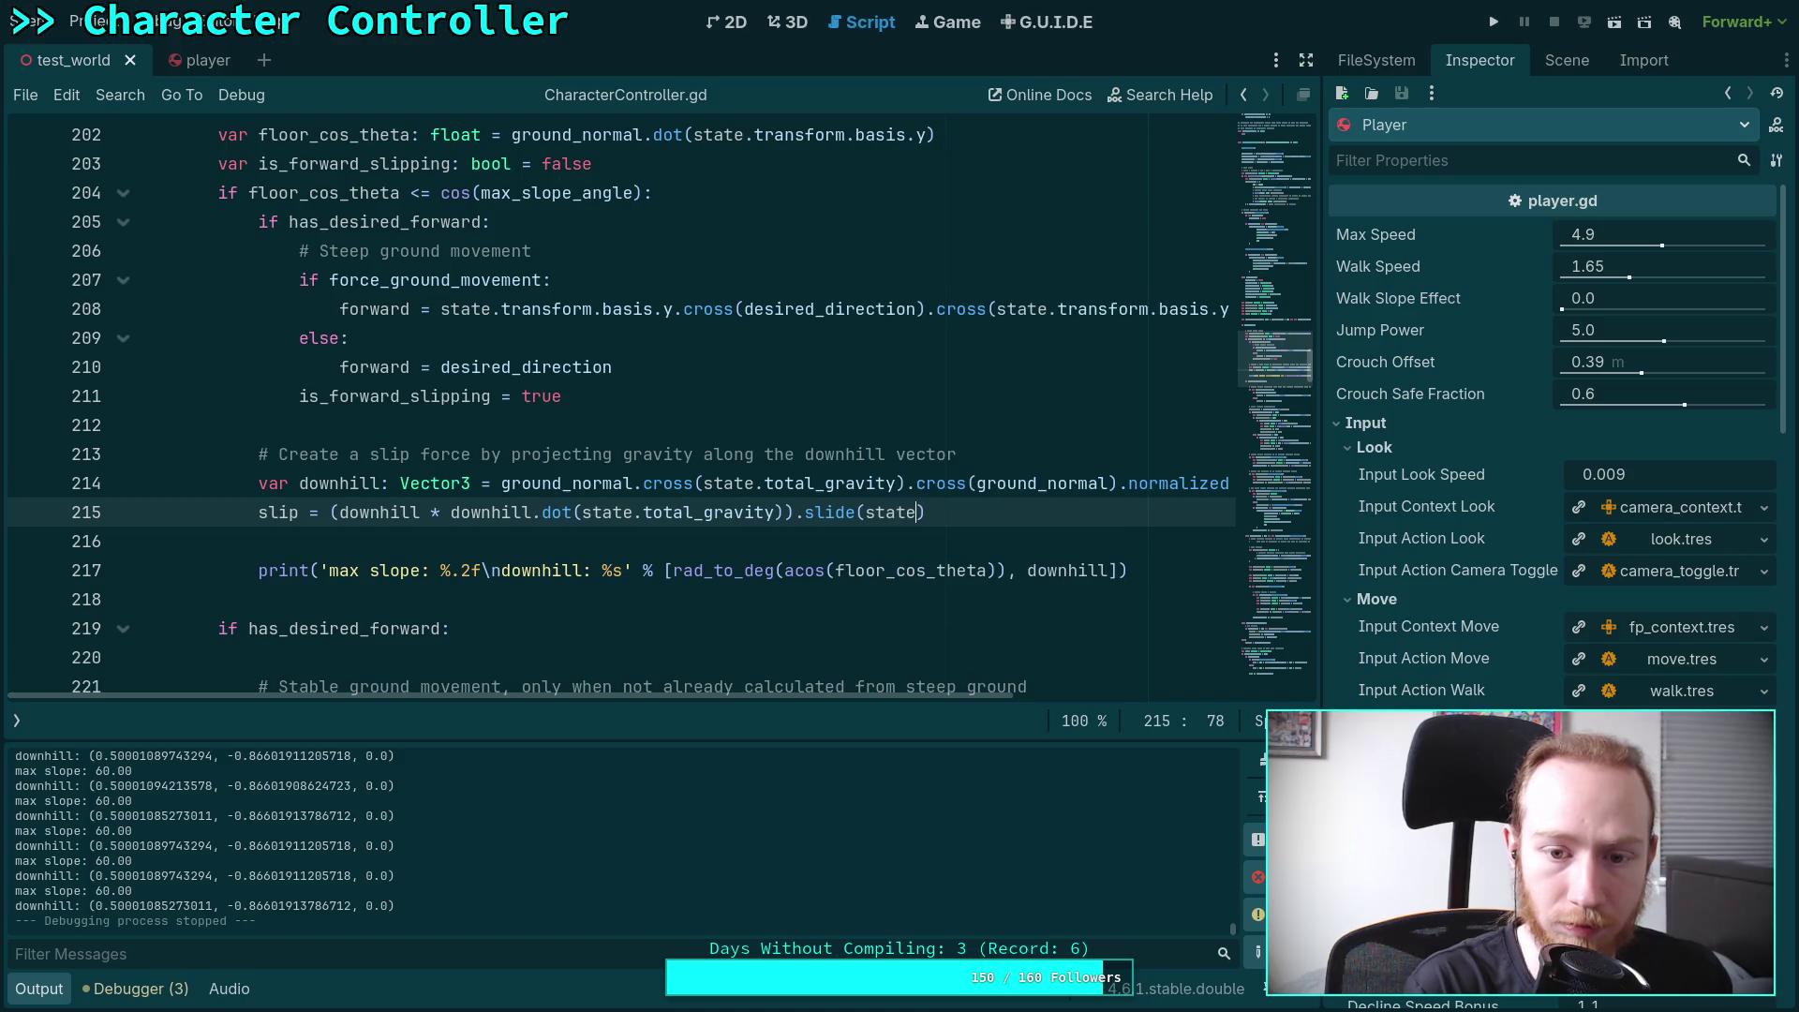
pyautogui.write('to')
pyautogui.press('Down')
# Save the script and launch the game to test the sliding slip force
pyautogui.press('Return')
pyautogui.hotkey('ctrl', 's')
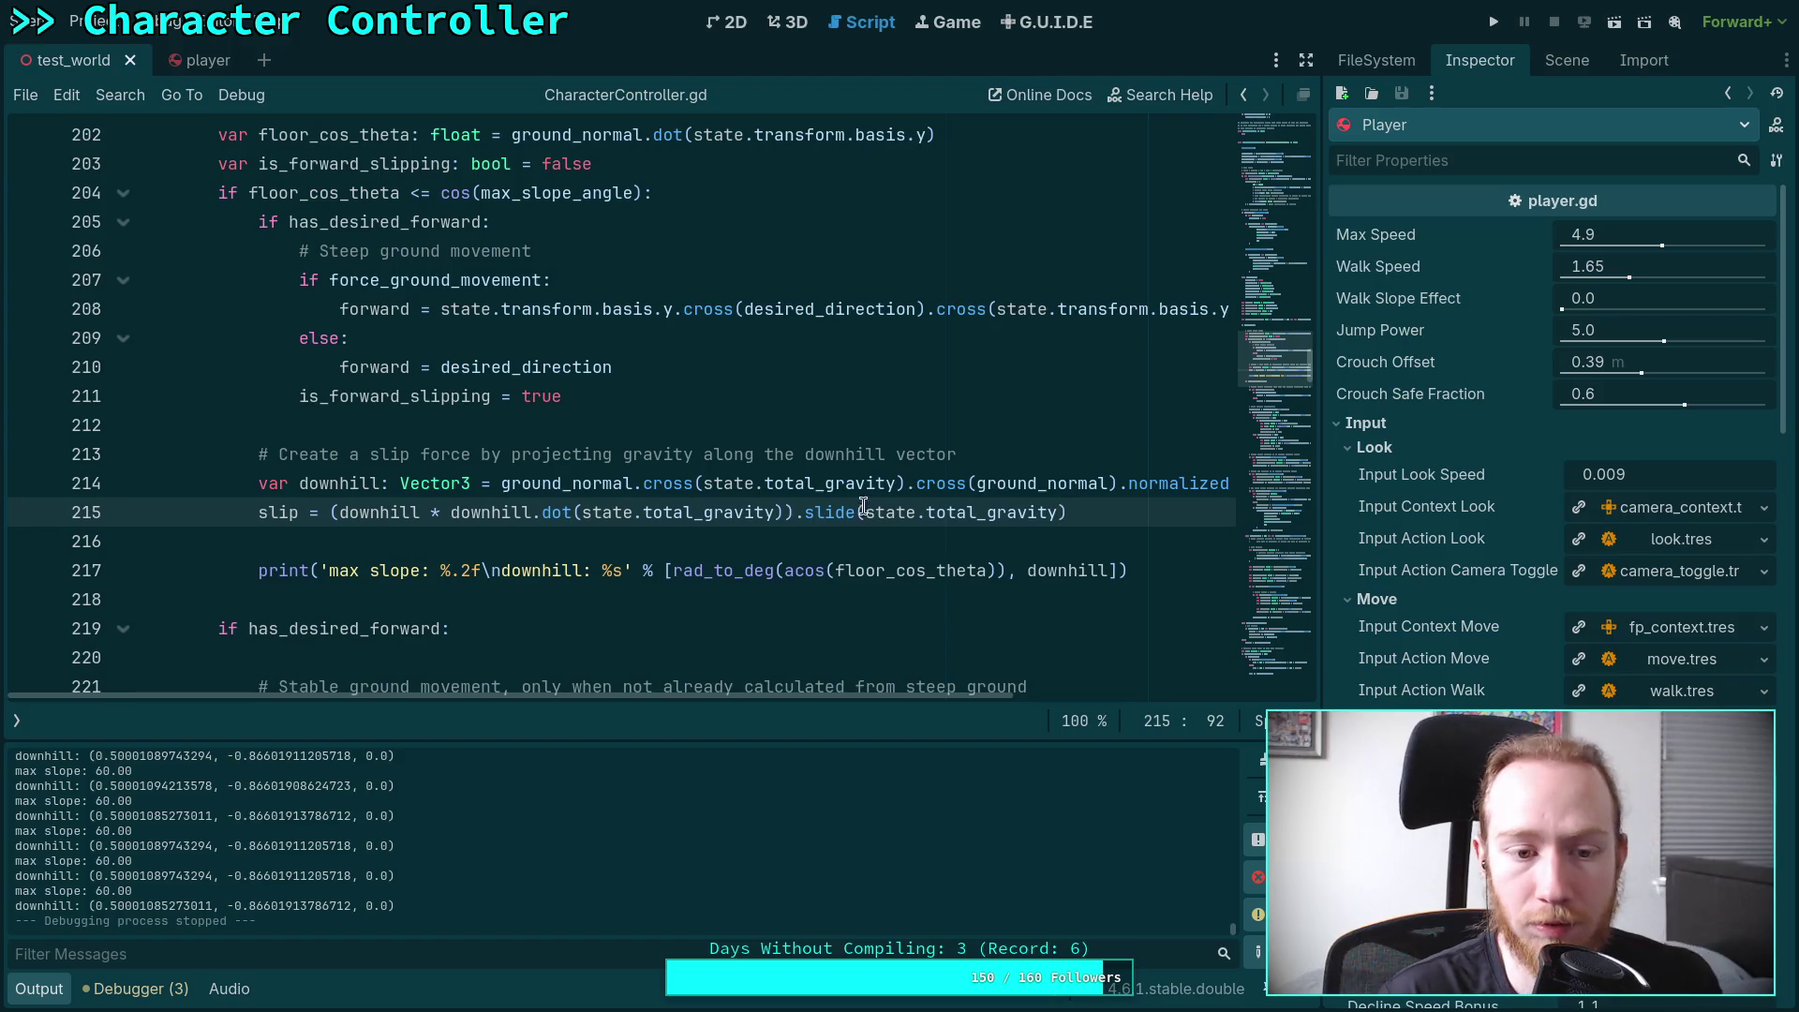
pyautogui.click(1496, 21)
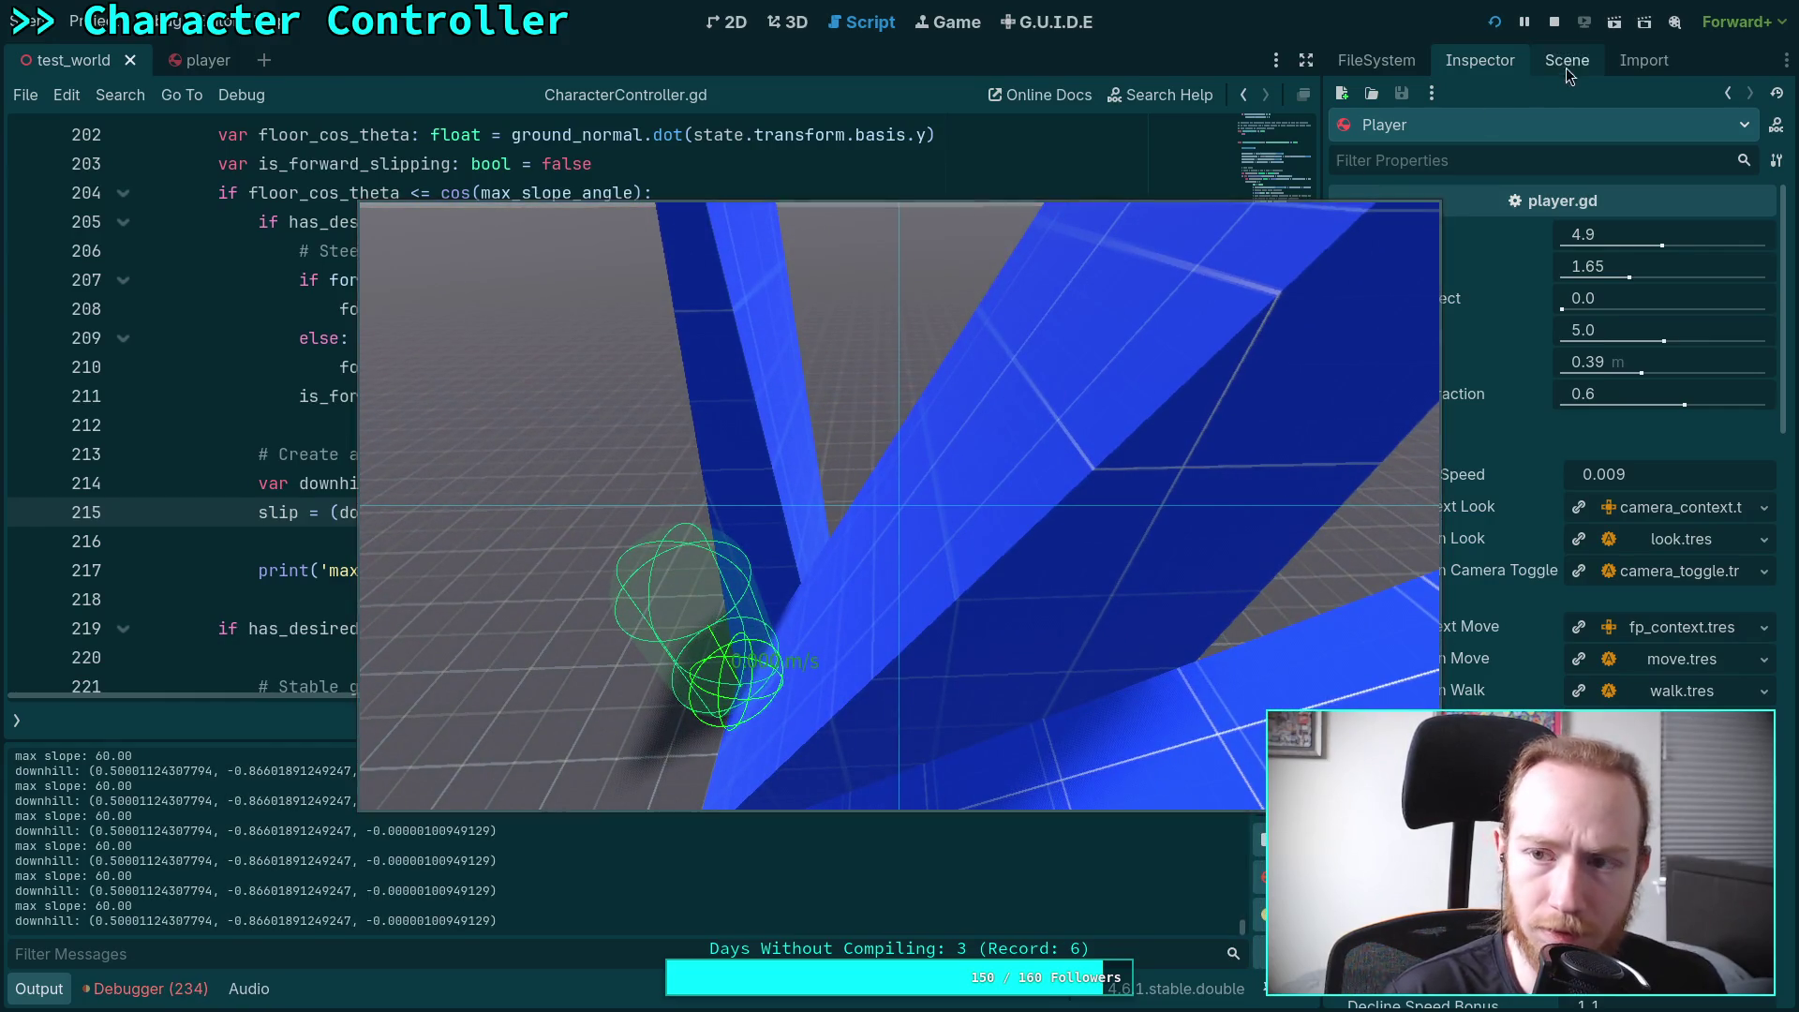
# Stop the game, then select the .slide call on line 215 and downhill in line 217's print
pyautogui.press('F8')
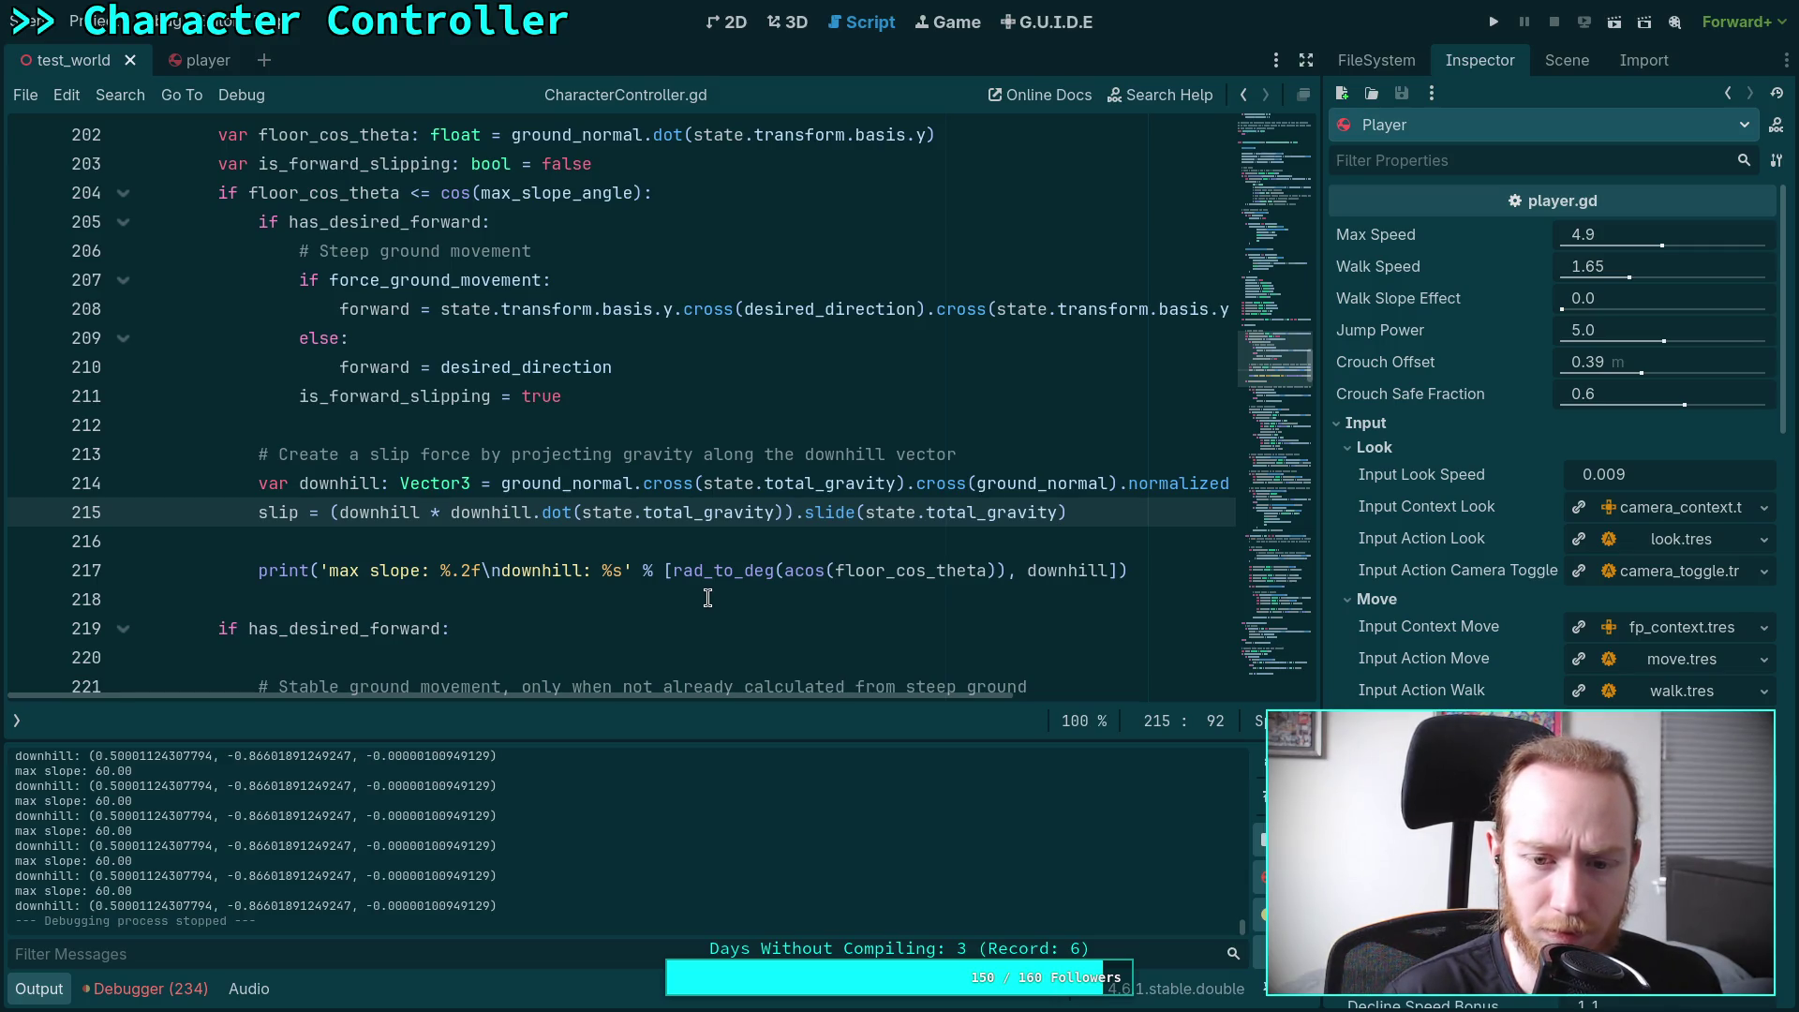
pyautogui.moveTo(795, 512); pyautogui.dragTo(1096, 517)
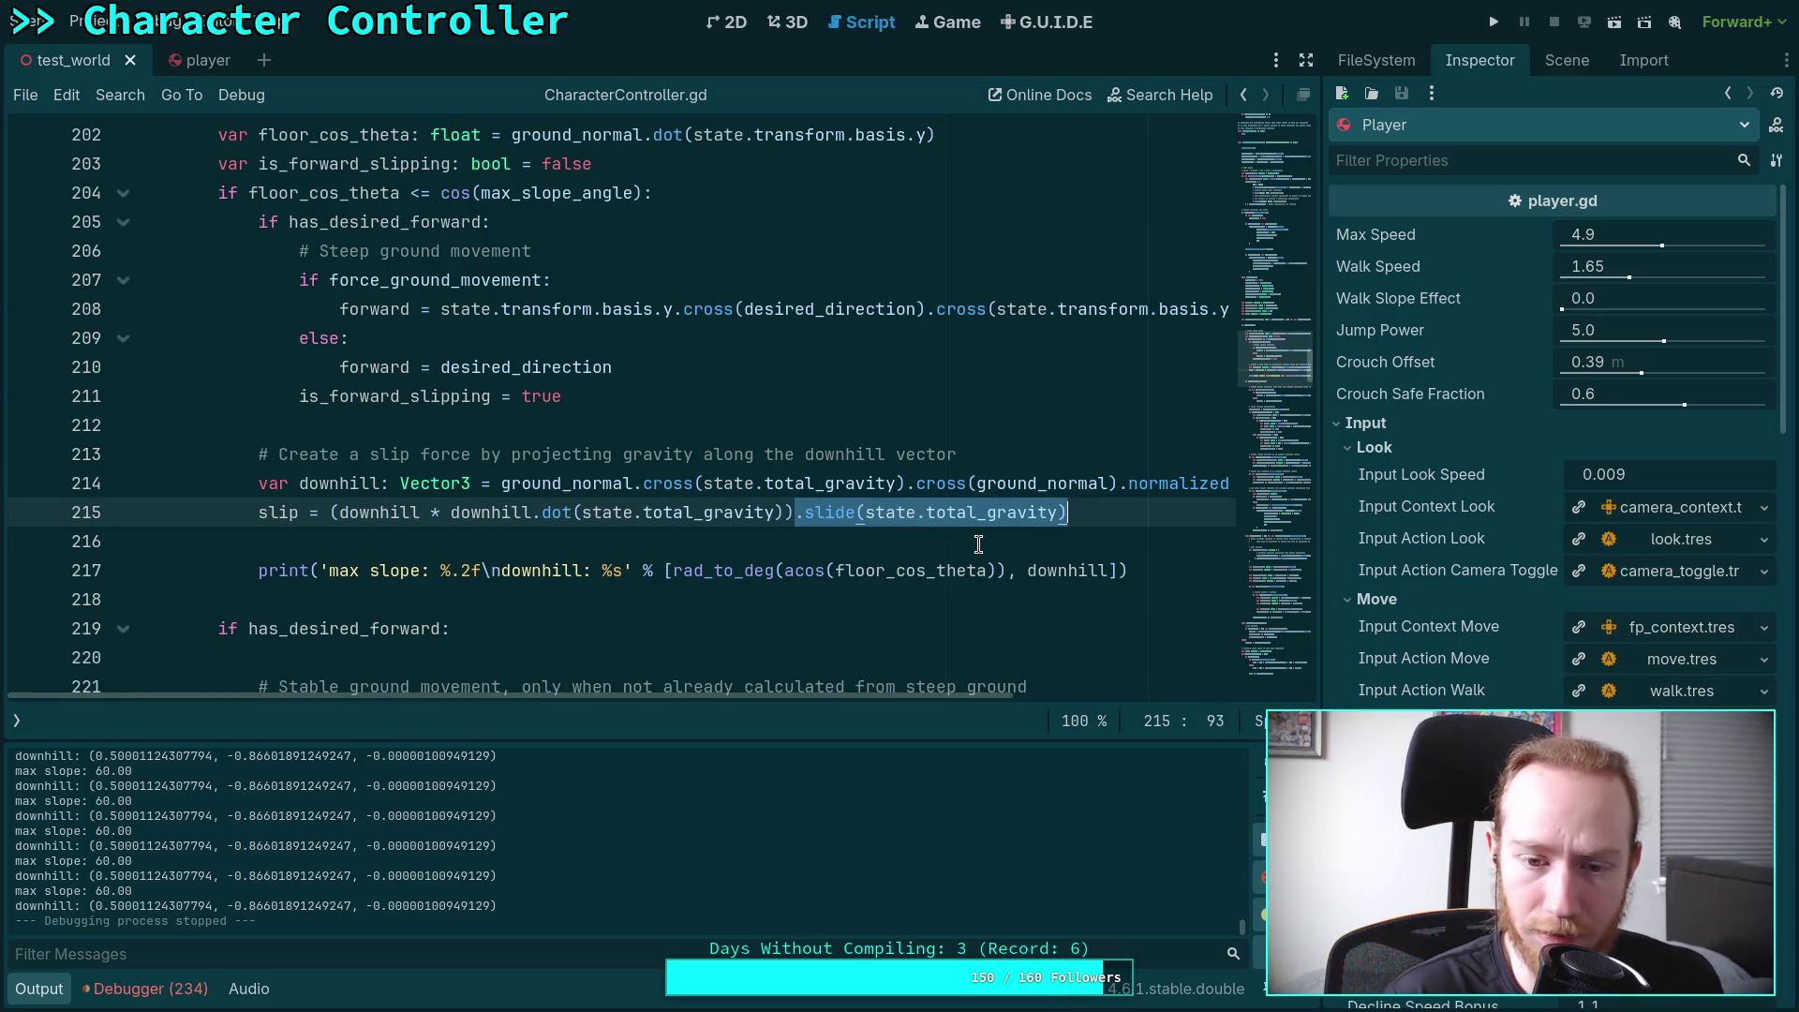
pyautogui.click(925, 517)
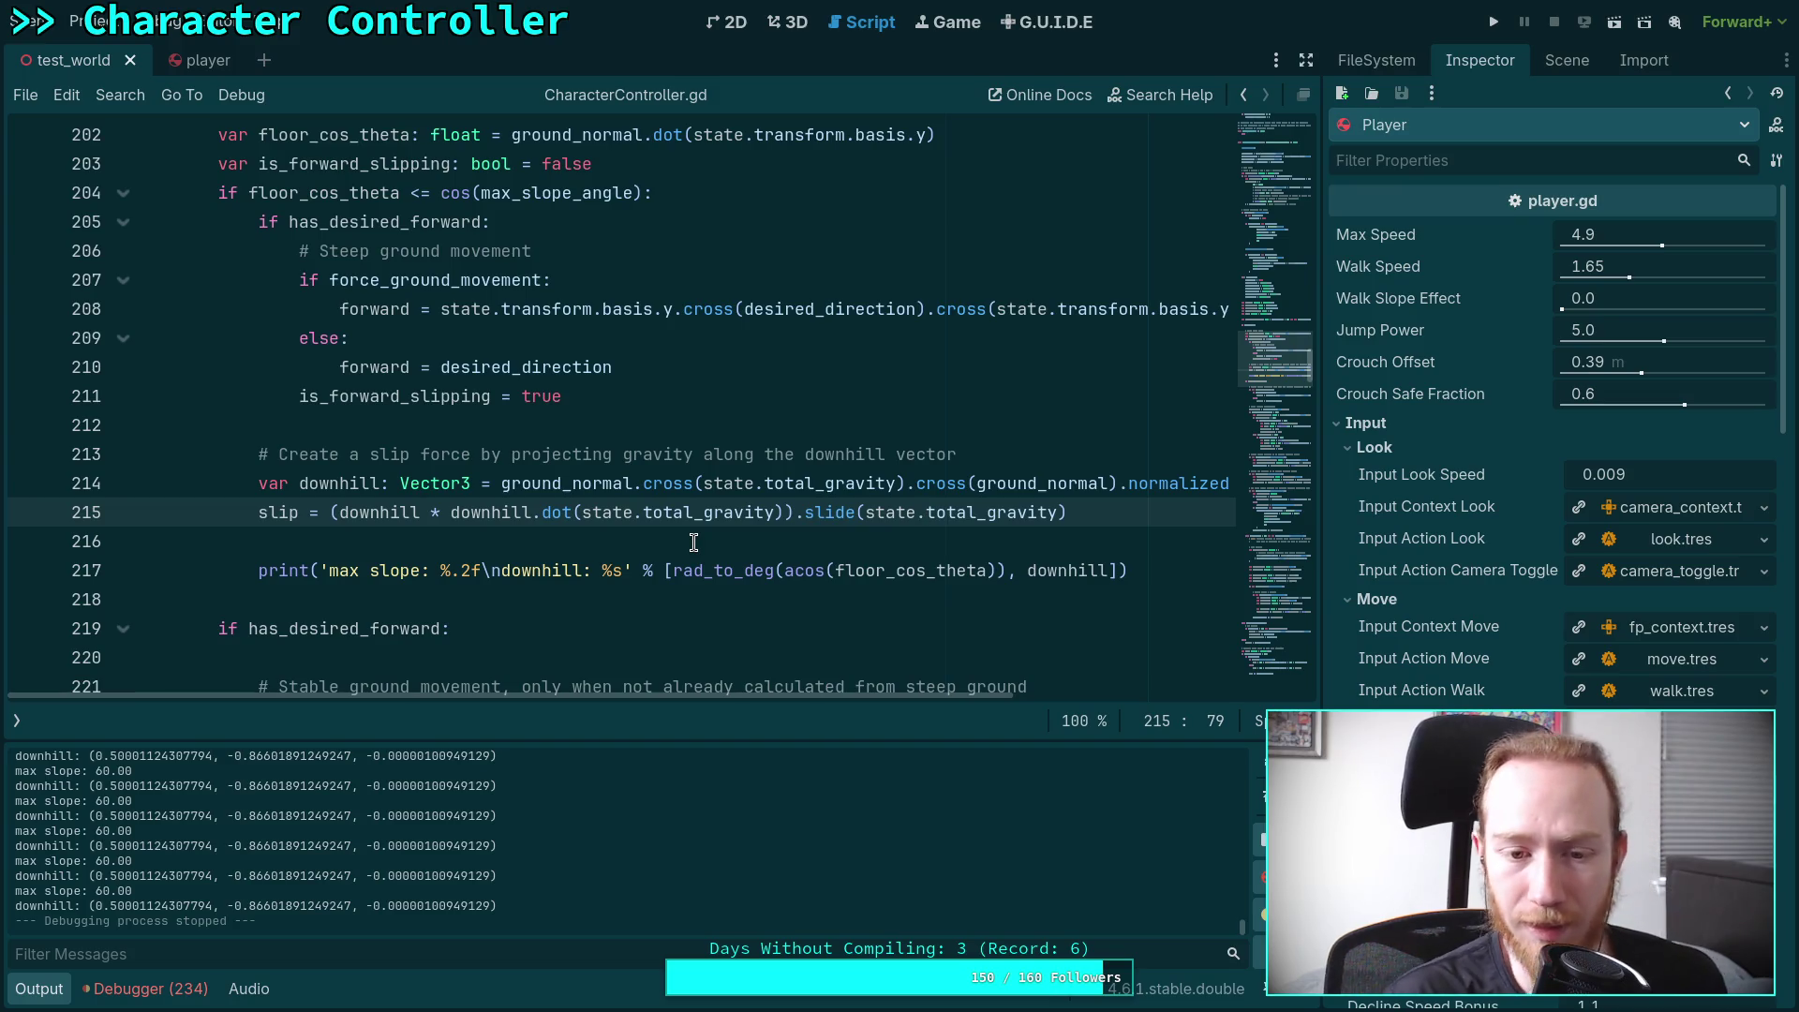
pyautogui.doubleClick(1080, 570)
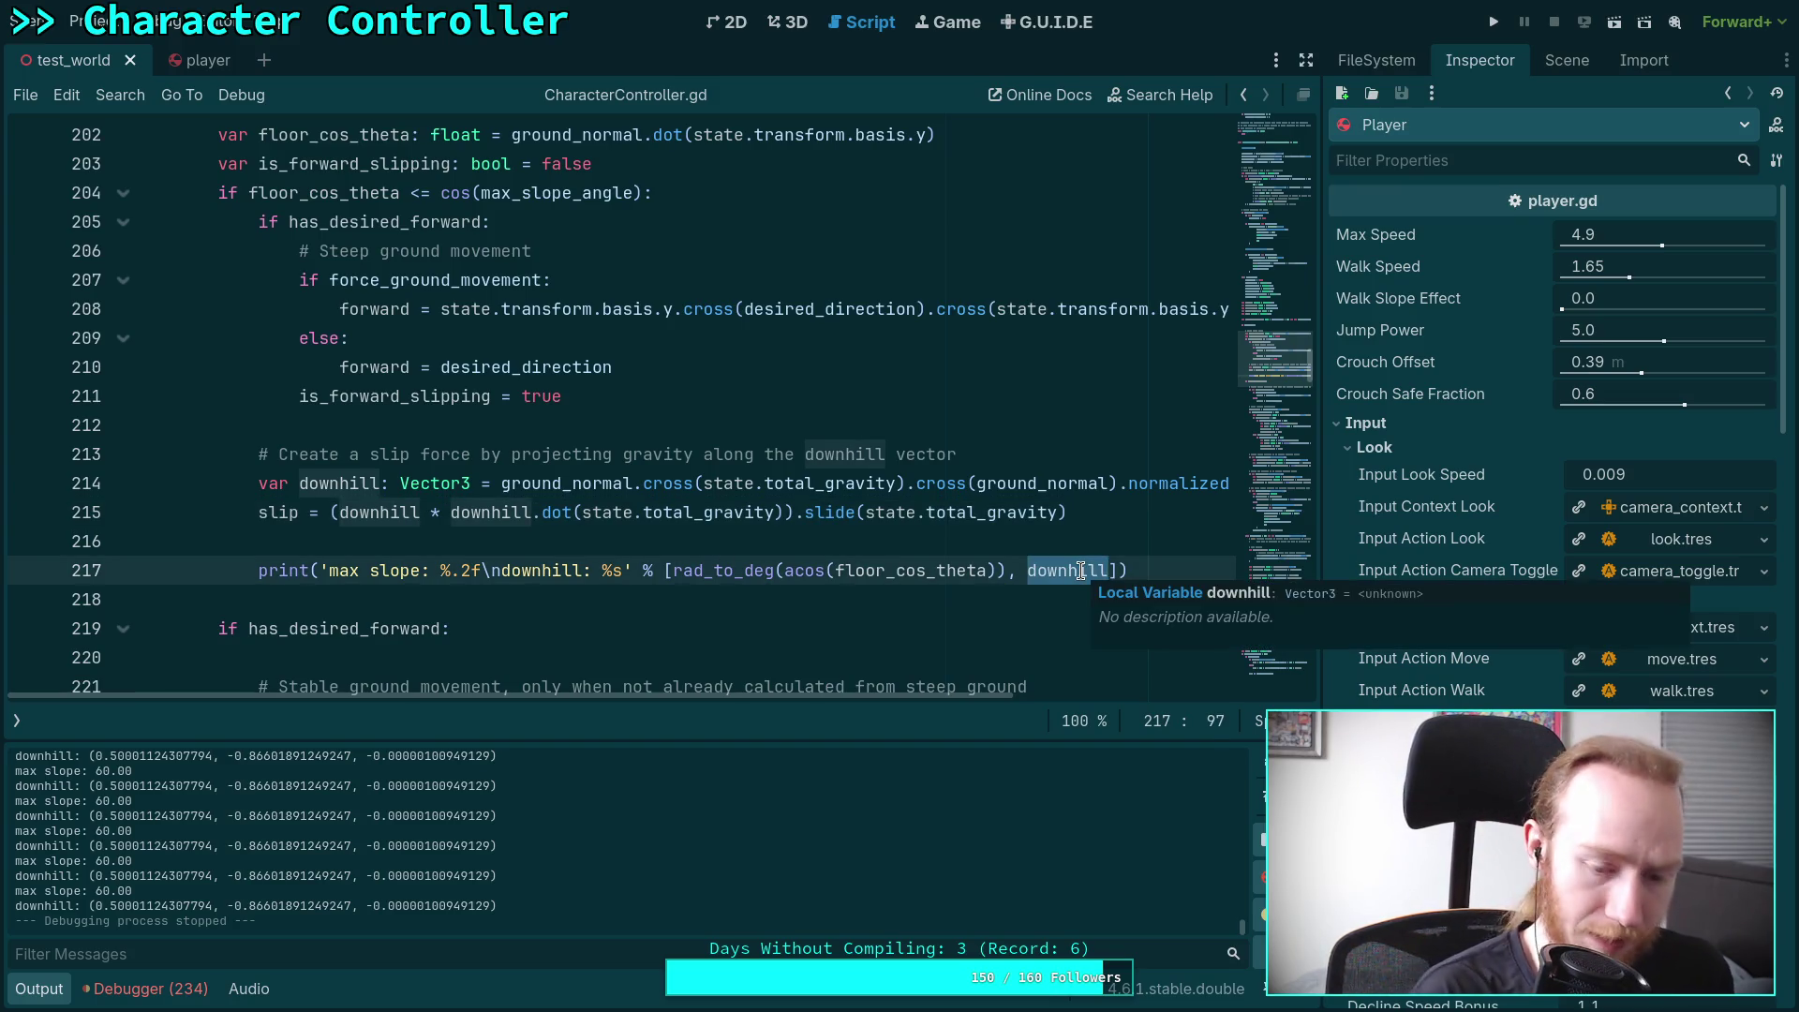
# Change line 217's debug print to label and output slip instead of downhill, save, and run the game
pyautogui.write('slip')
pyautogui.hotkey('ctrl', 's')
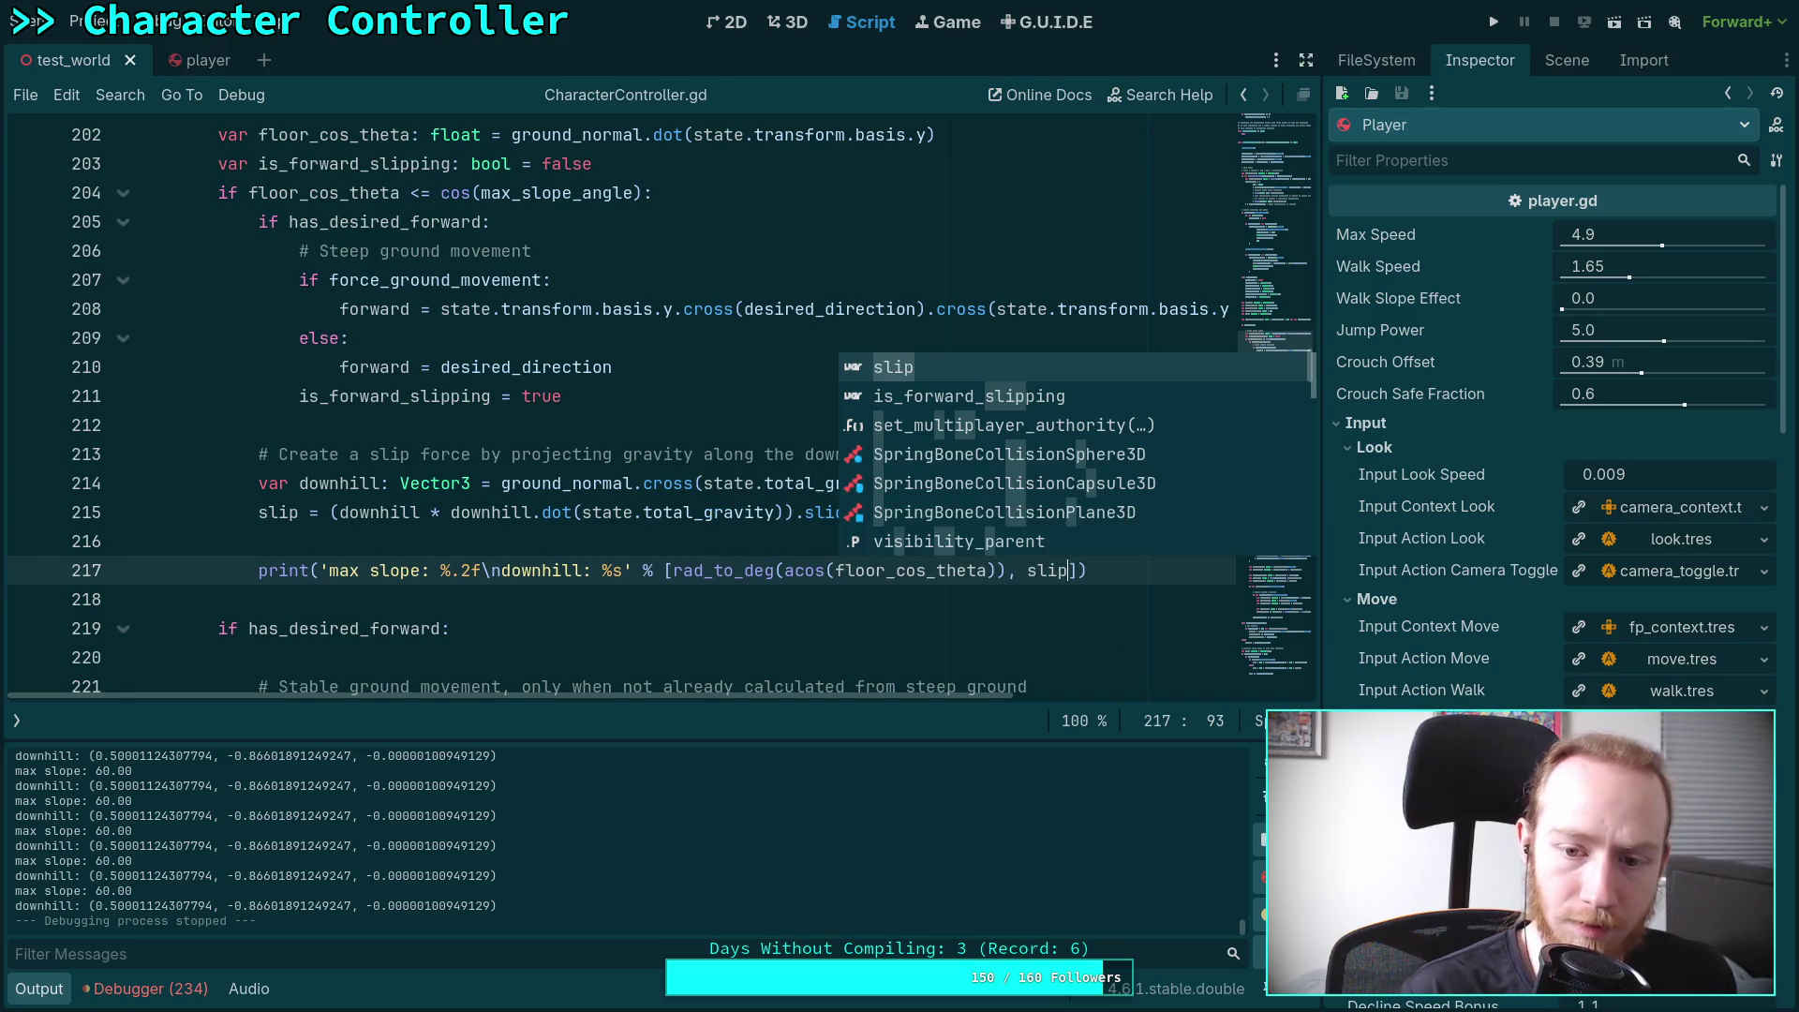
pyautogui.doubleClick(565, 570)
pyautogui.write('slip')
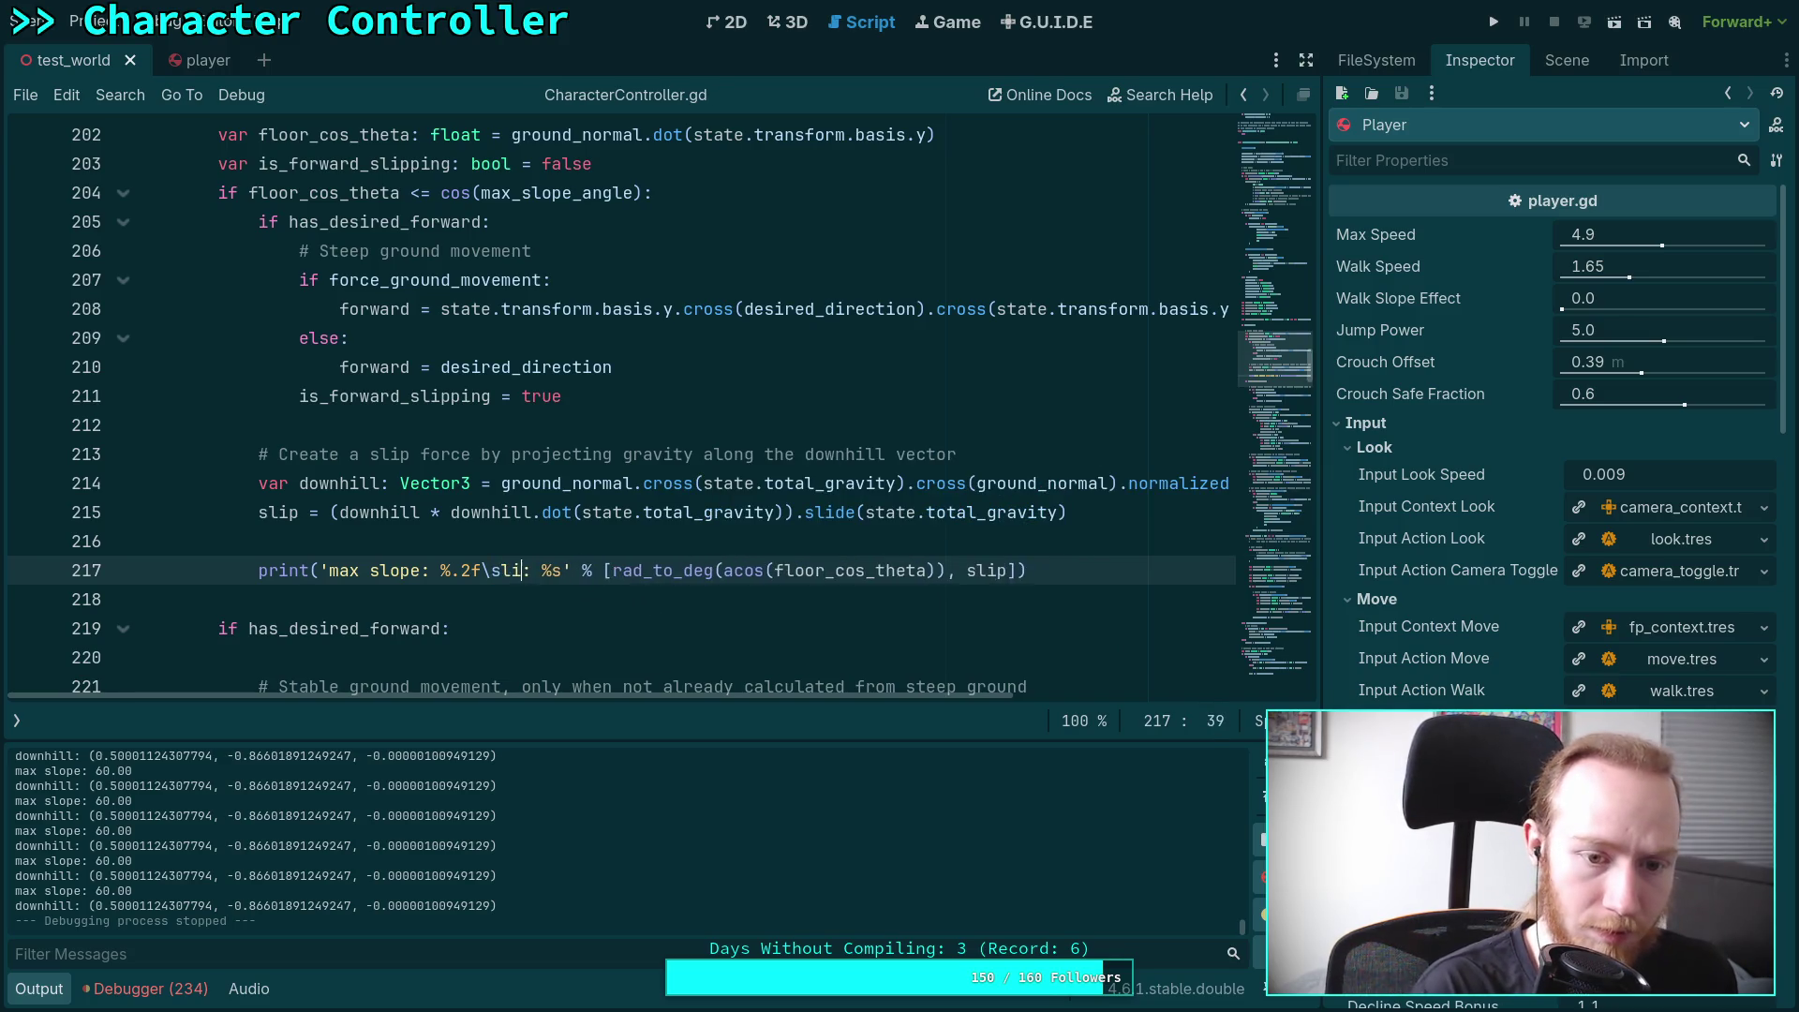
pyautogui.hotkey('ctrl', 'z')
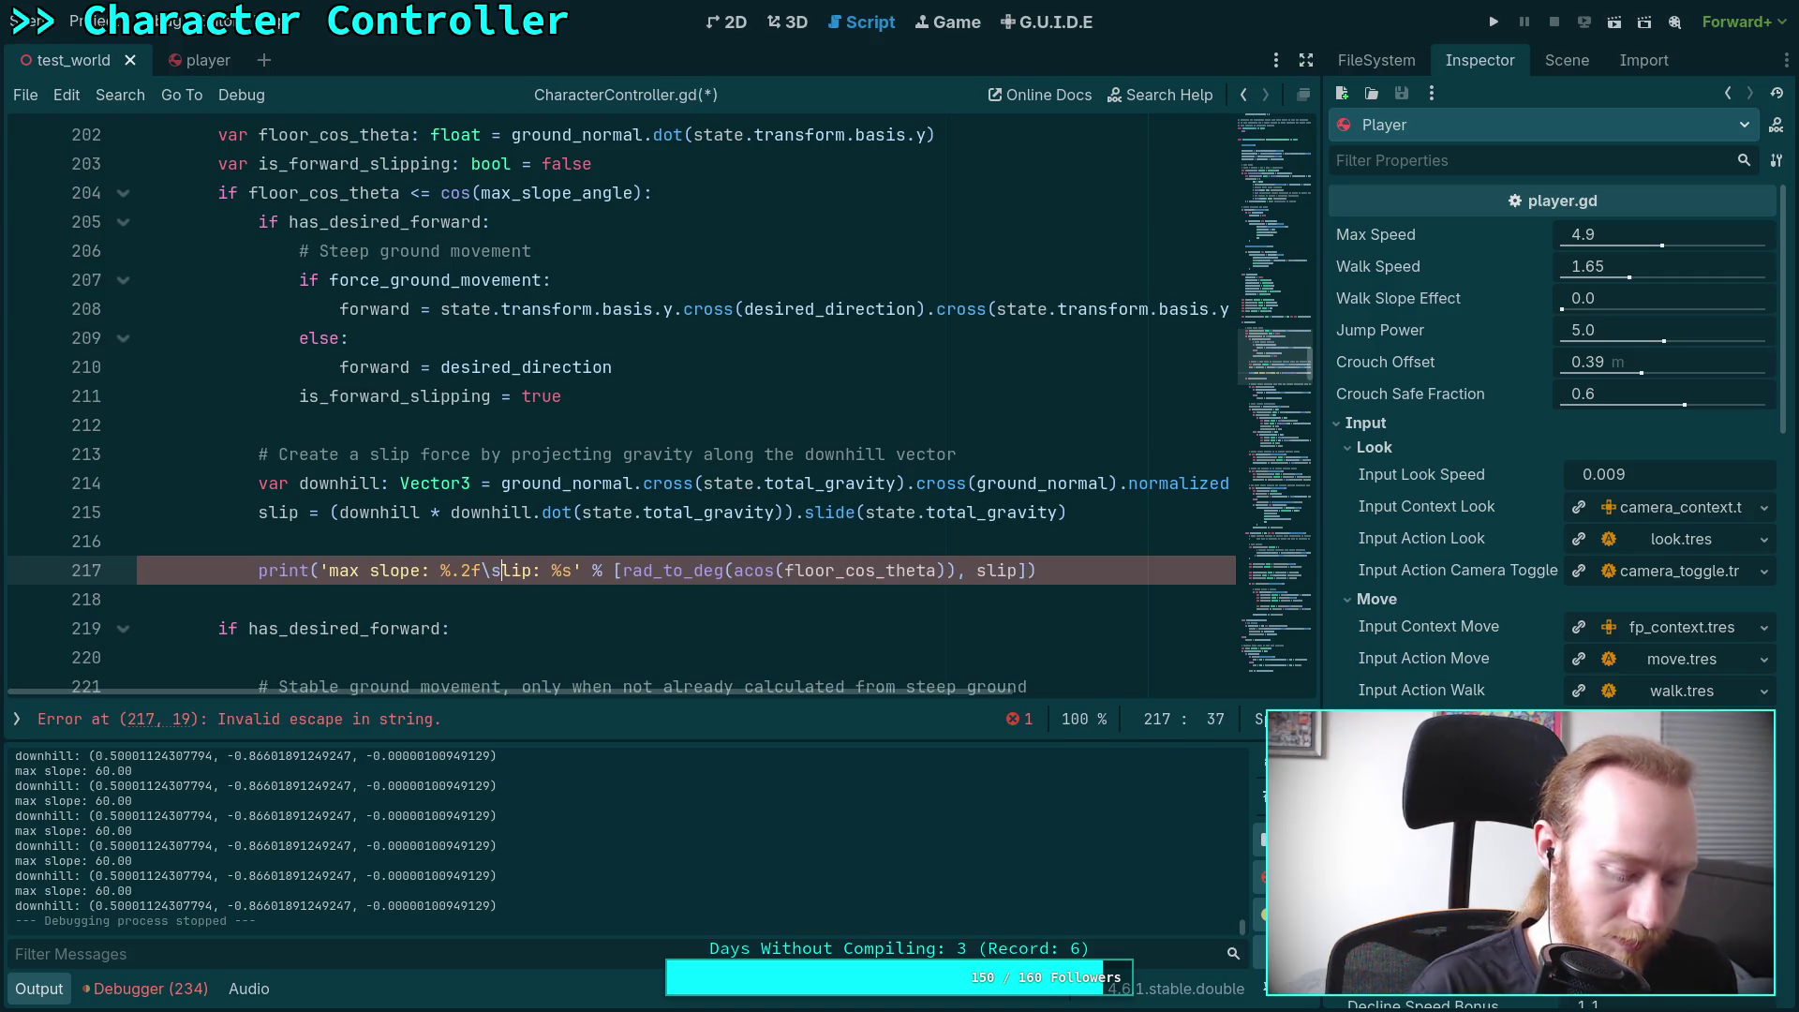
pyautogui.write('s')
pyautogui.hotkey('ctrl', 's')
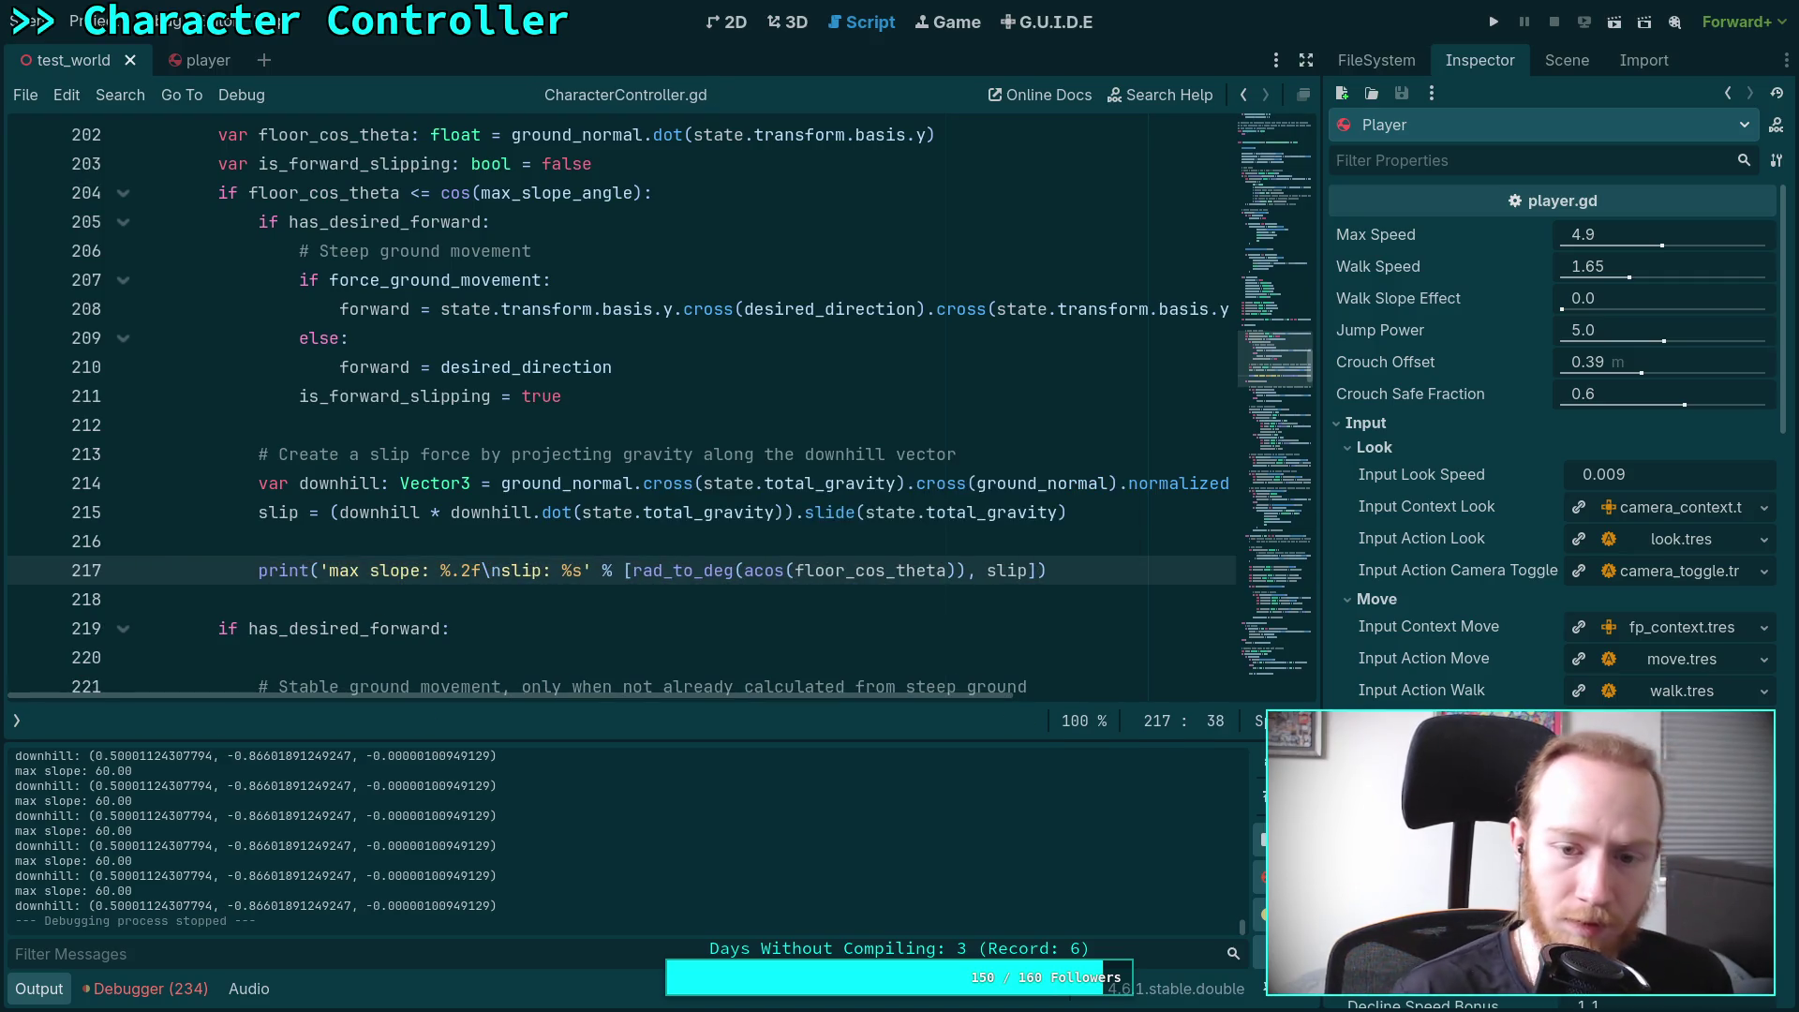
pyautogui.press('F5')
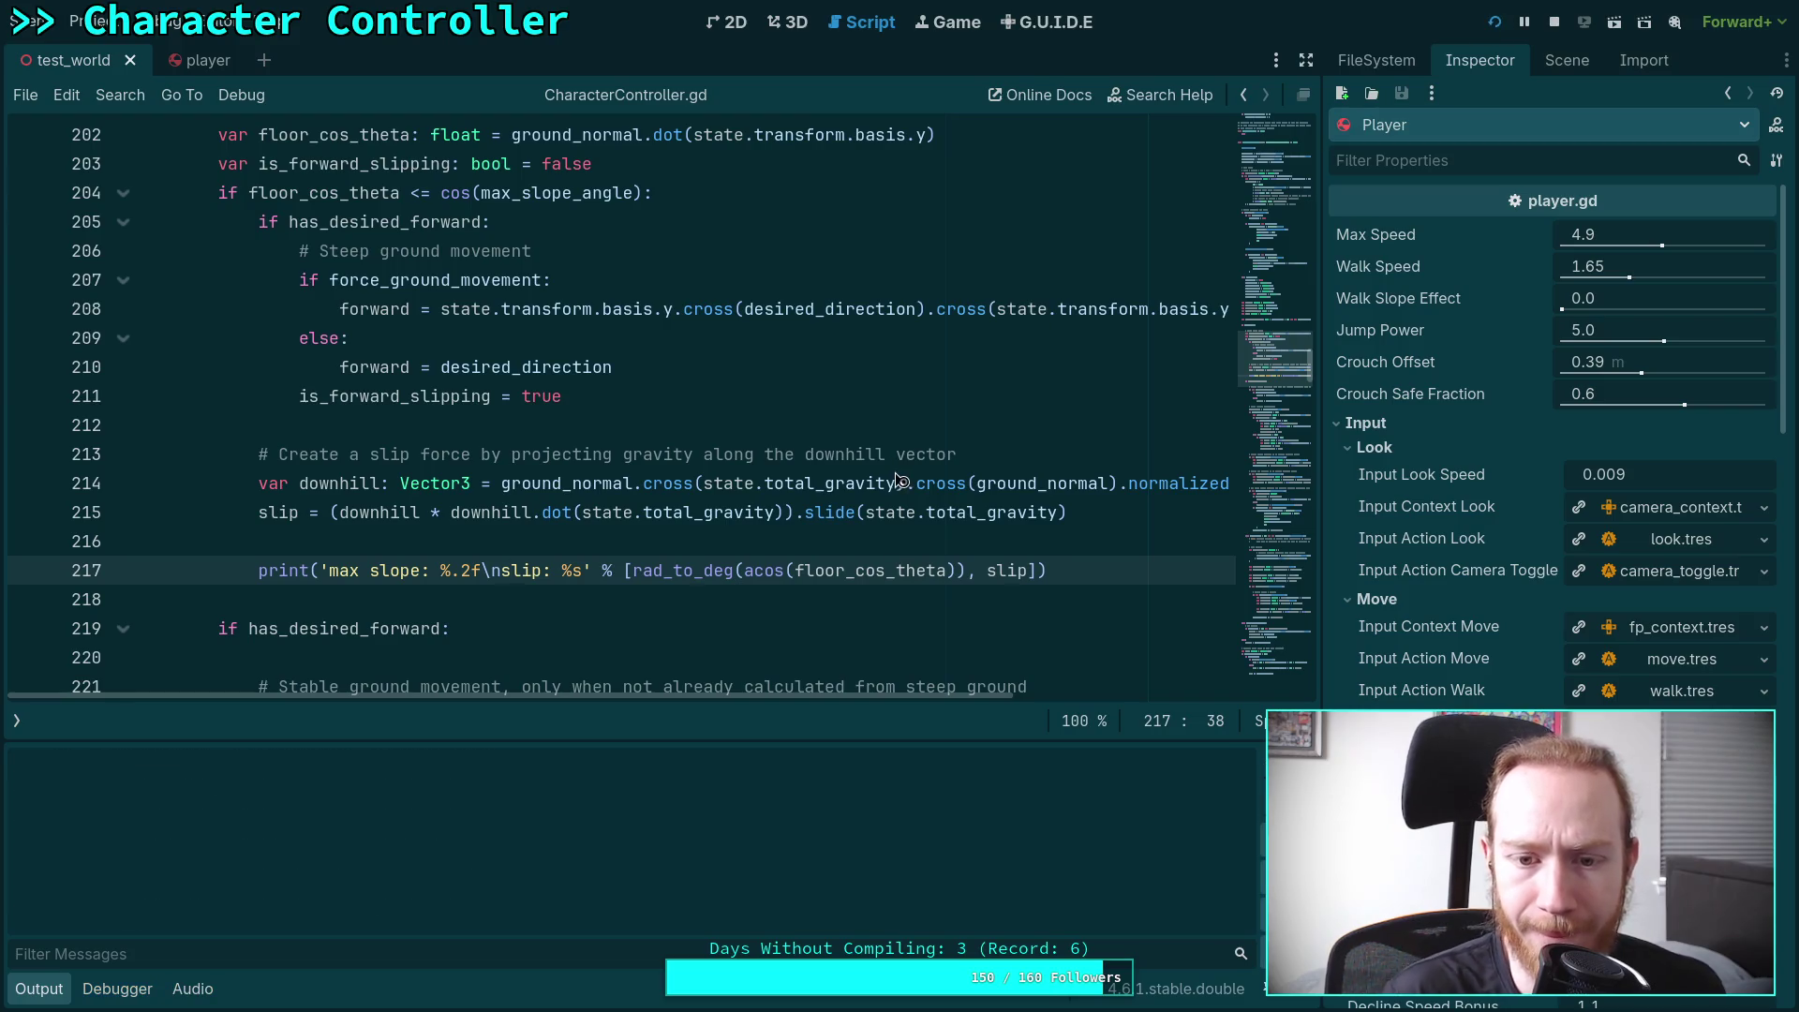
# Walk the player toward the slope, then stop the running game
pyautogui.press('w')
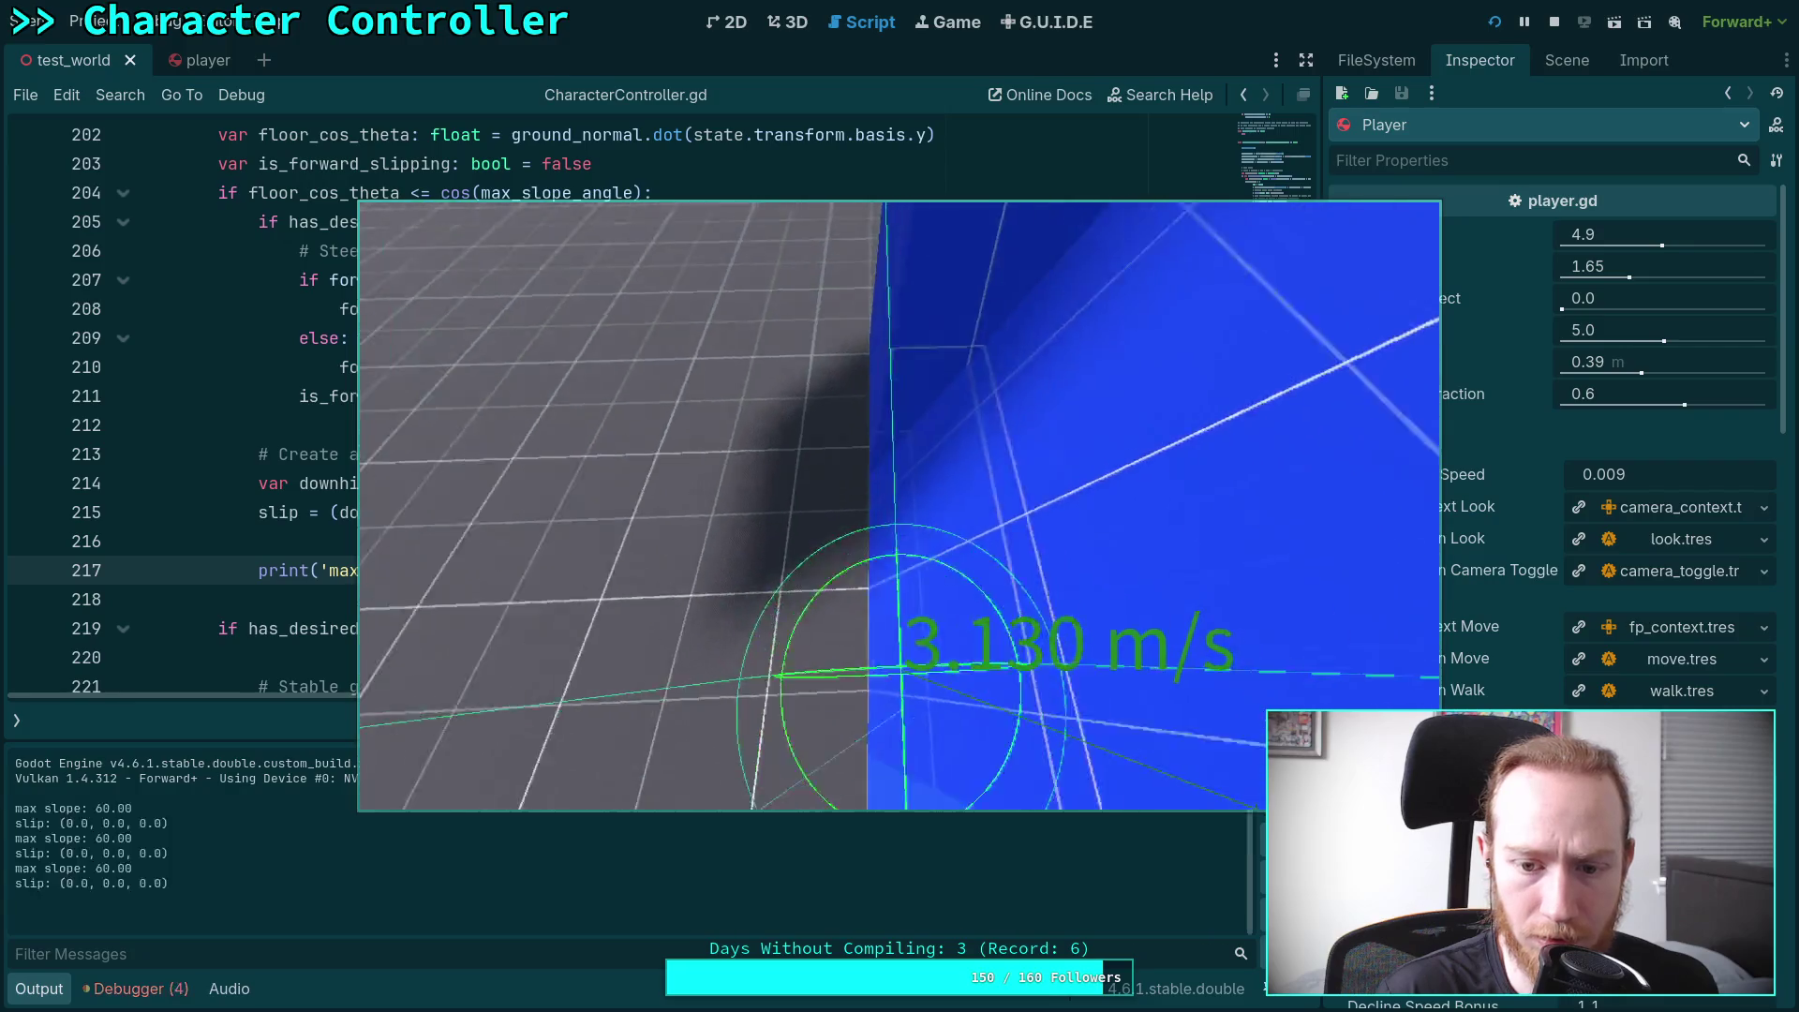
pyautogui.press('Escape')
pyautogui.press('F8')
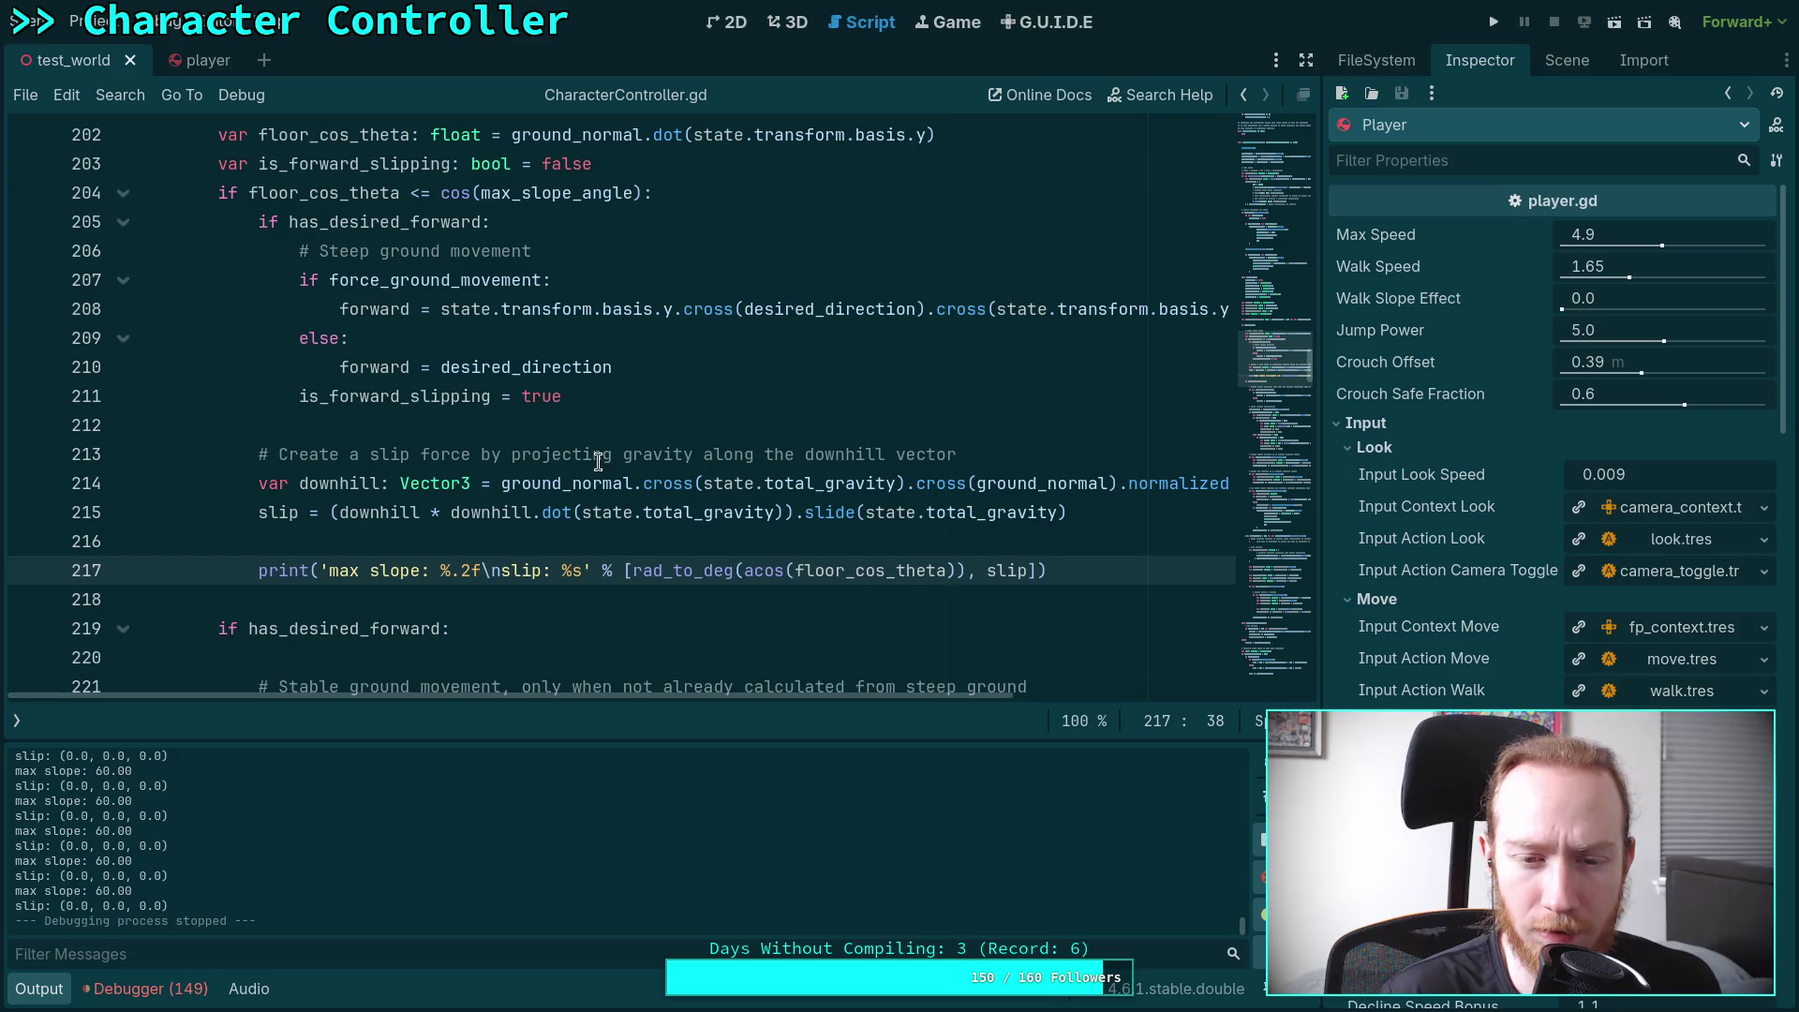
# Remove .slide(state.total_gravity) and the extra parentheses from line 215's slip, and save
pyautogui.moveTo(794, 512); pyautogui.dragTo(1095, 513)
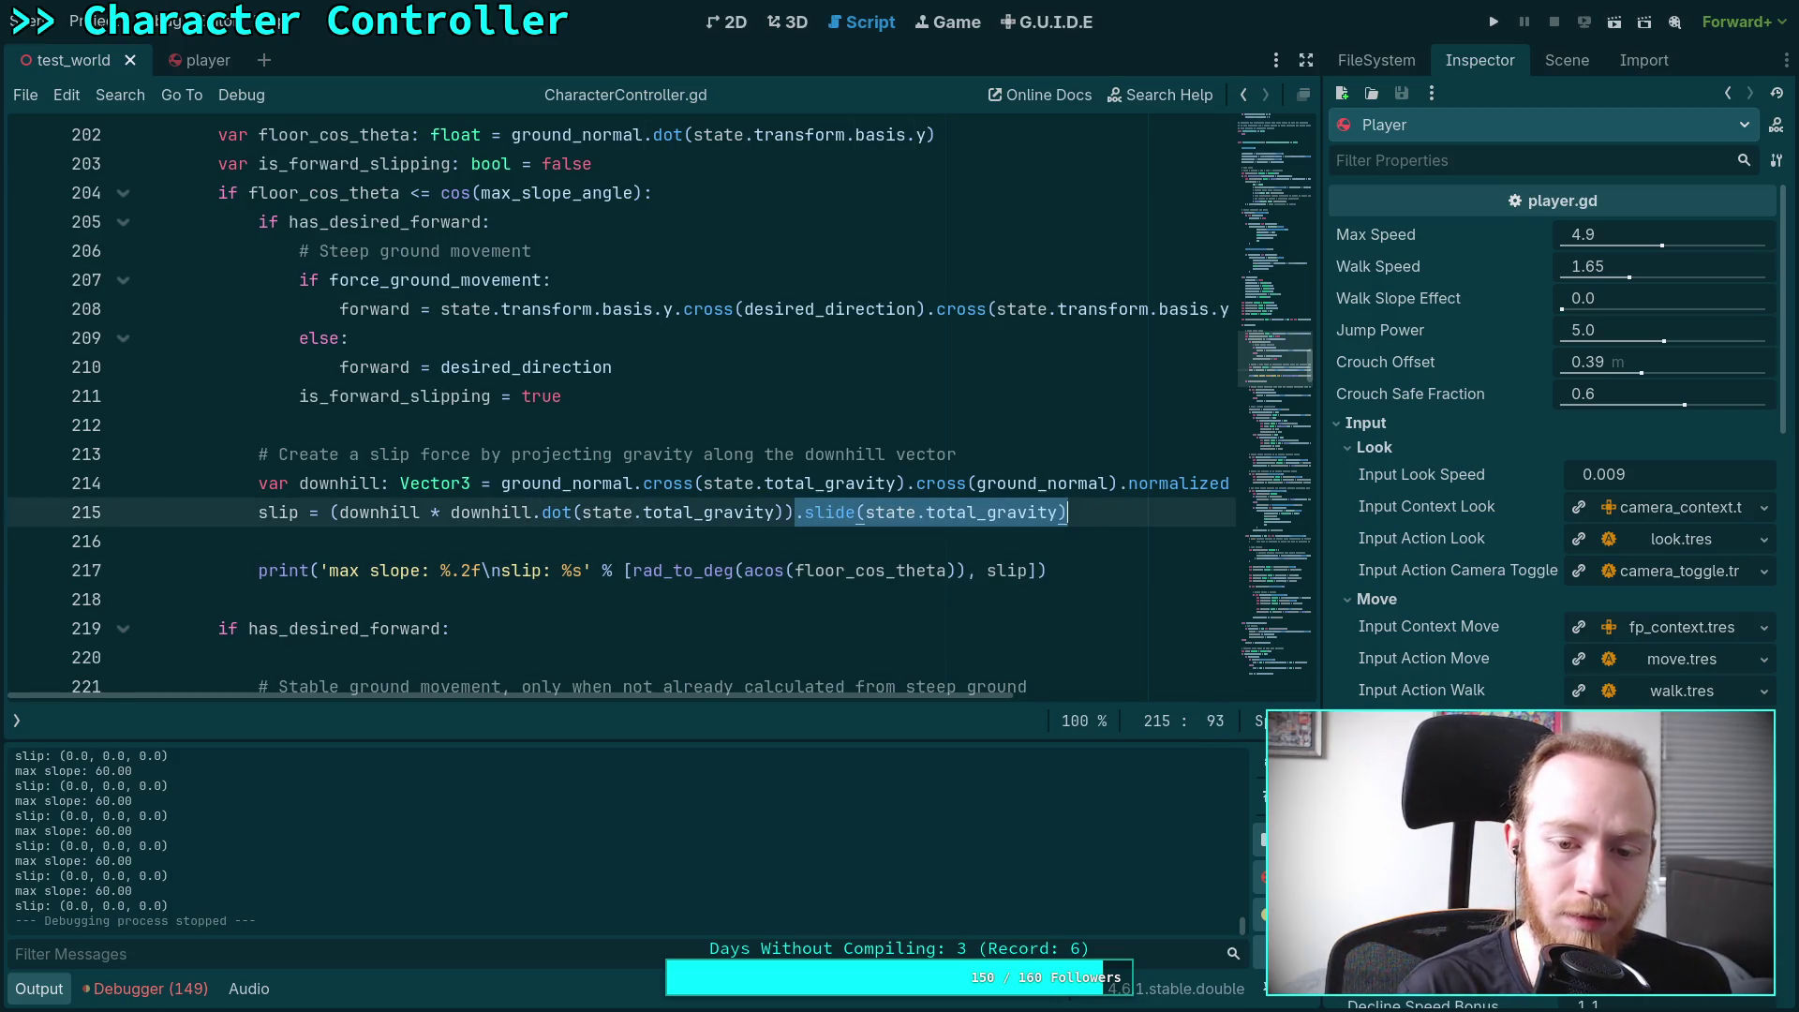
pyautogui.press('BackSpace')
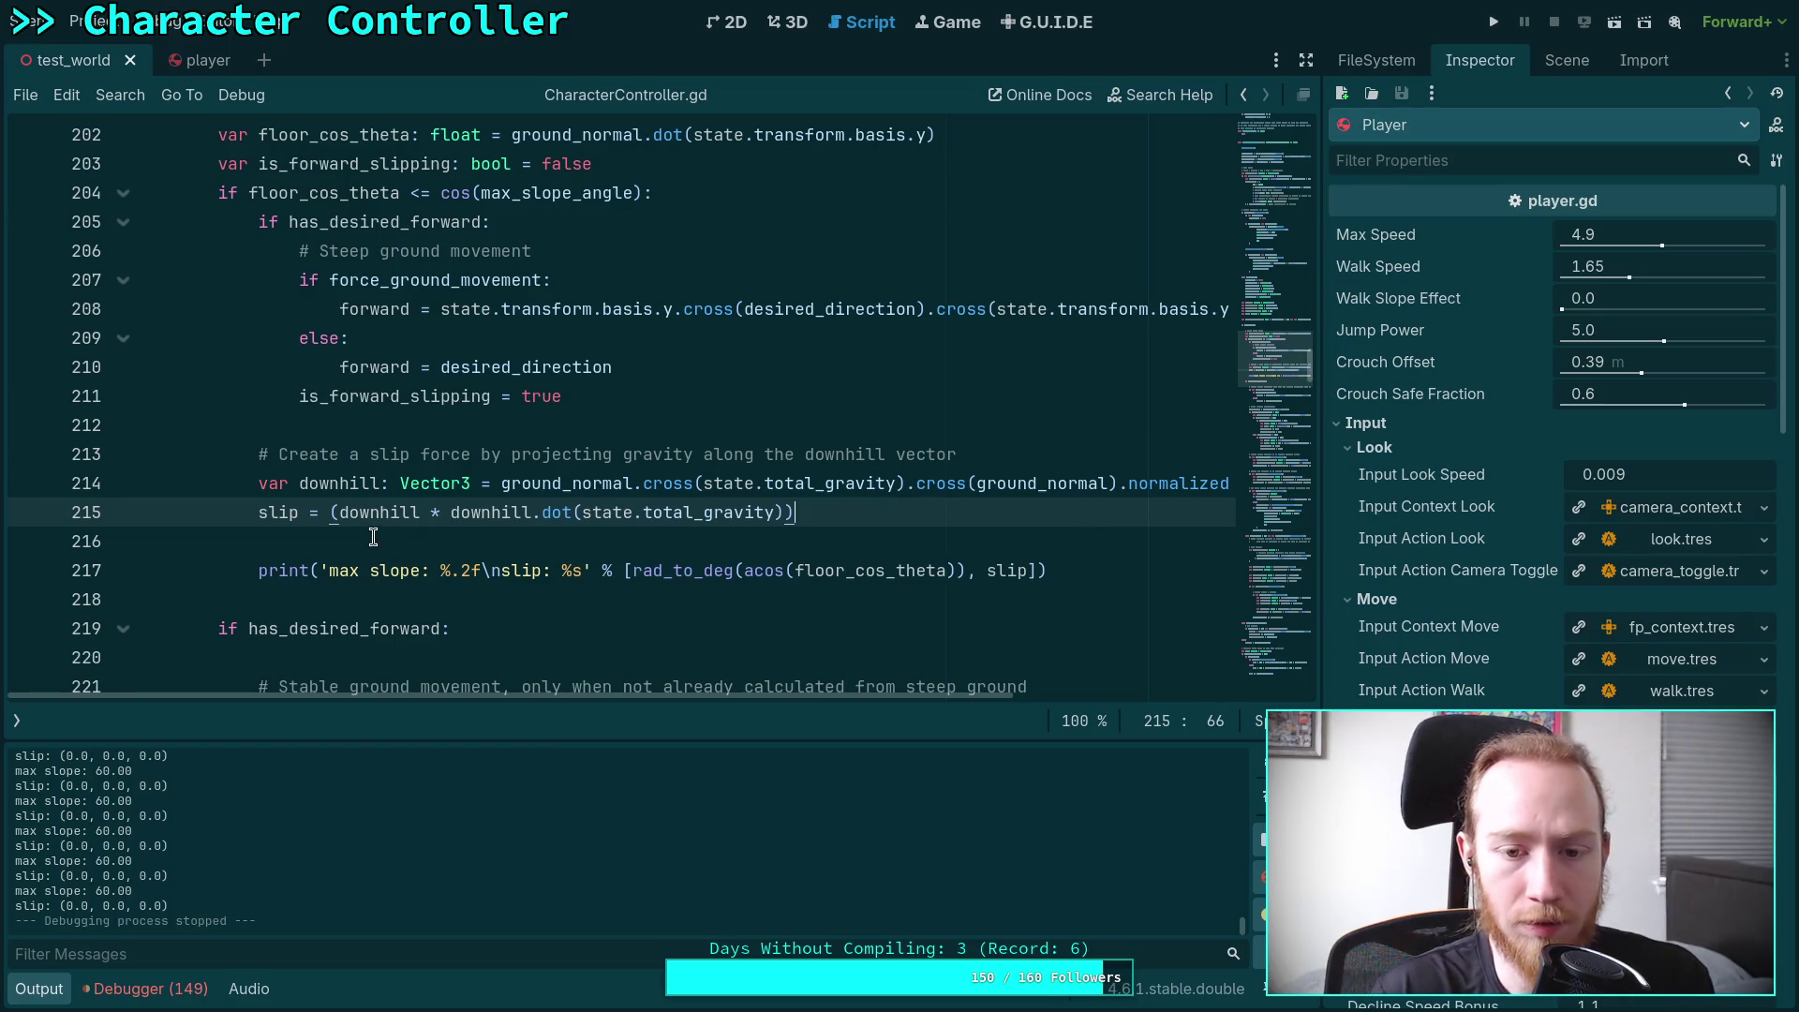
pyautogui.click(334, 513)
pyautogui.press('Delete')
pyautogui.hotkey('ctrl', 's')
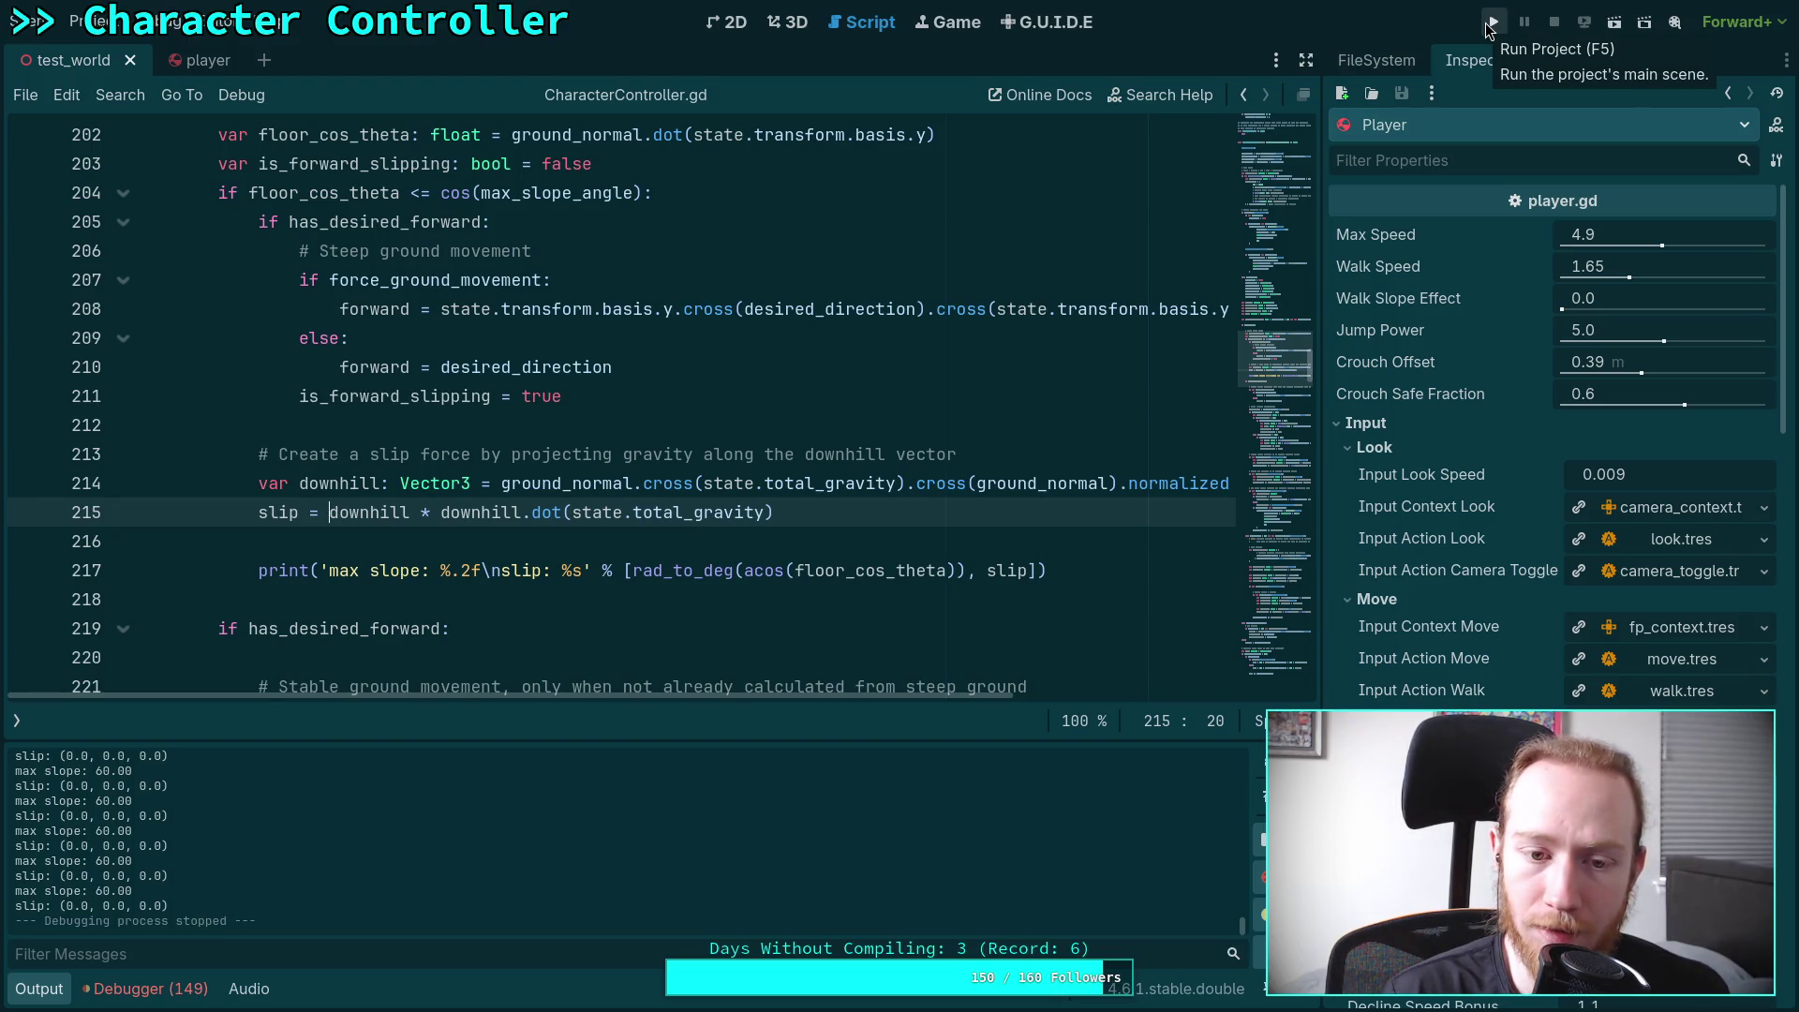
# Run the game, walk along the blue slope to log slip vectors, then stop it
pyautogui.click(1491, 22)
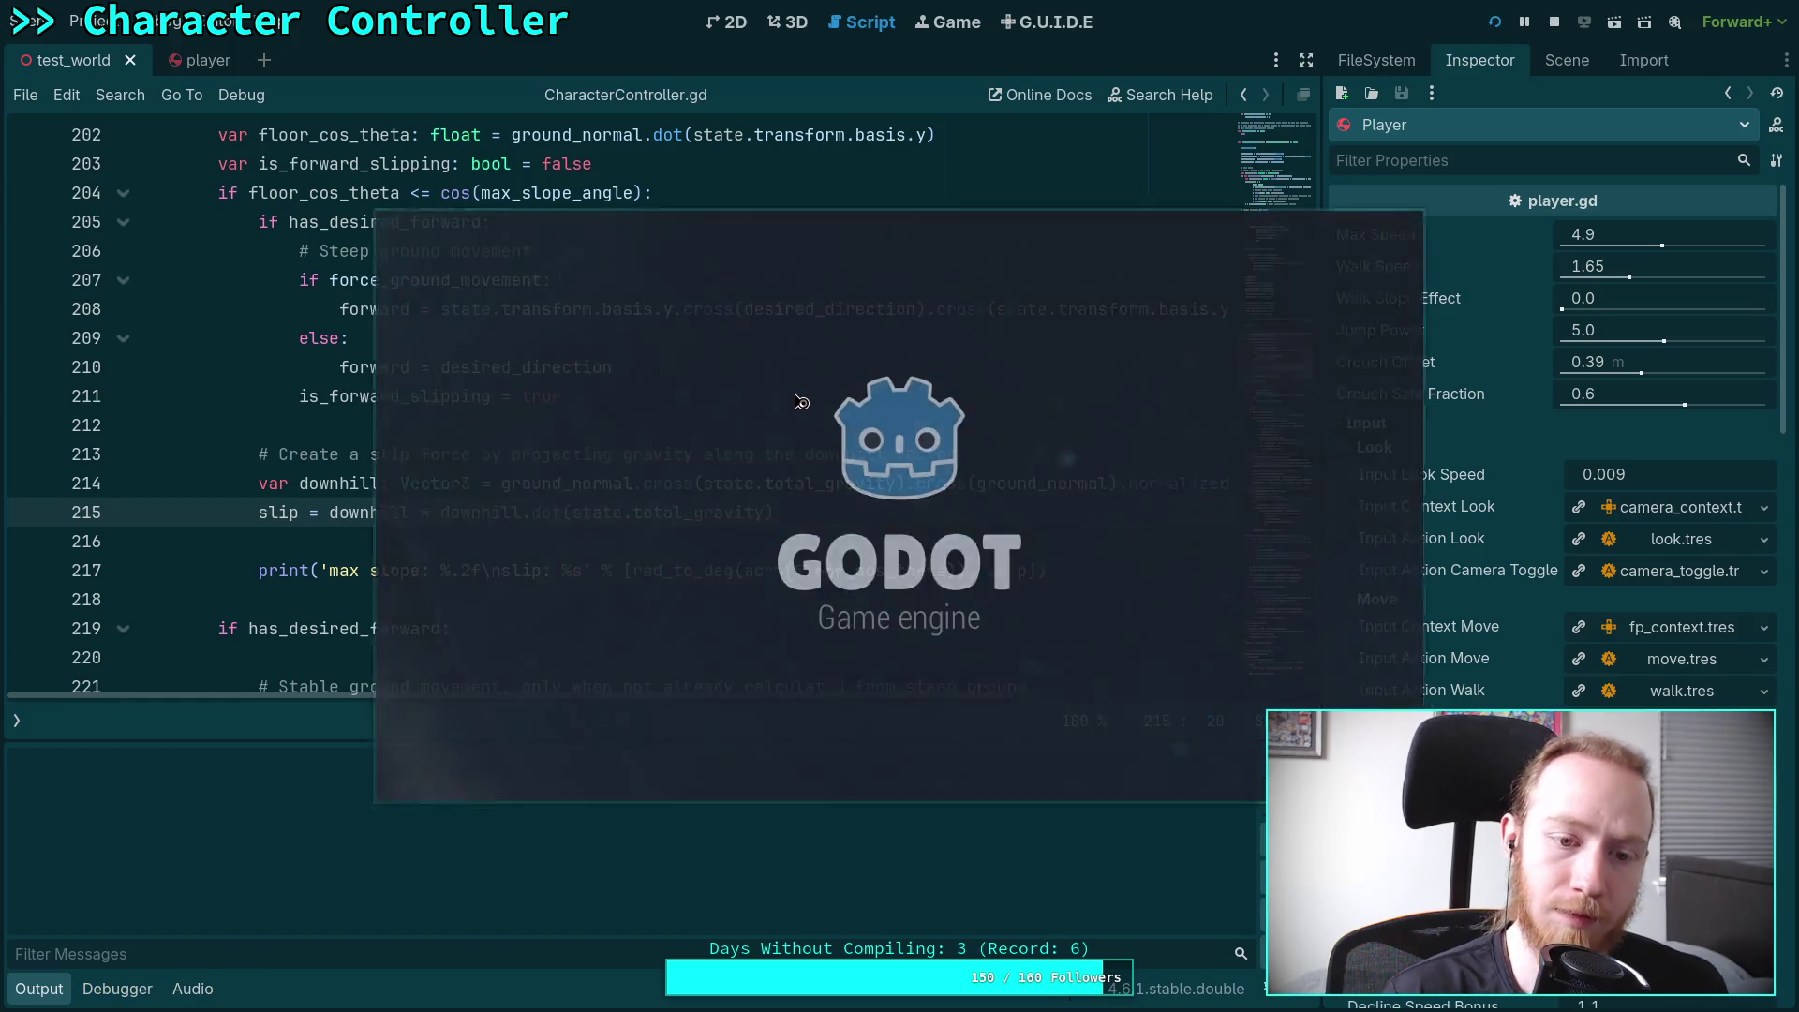
pyautogui.press('w')
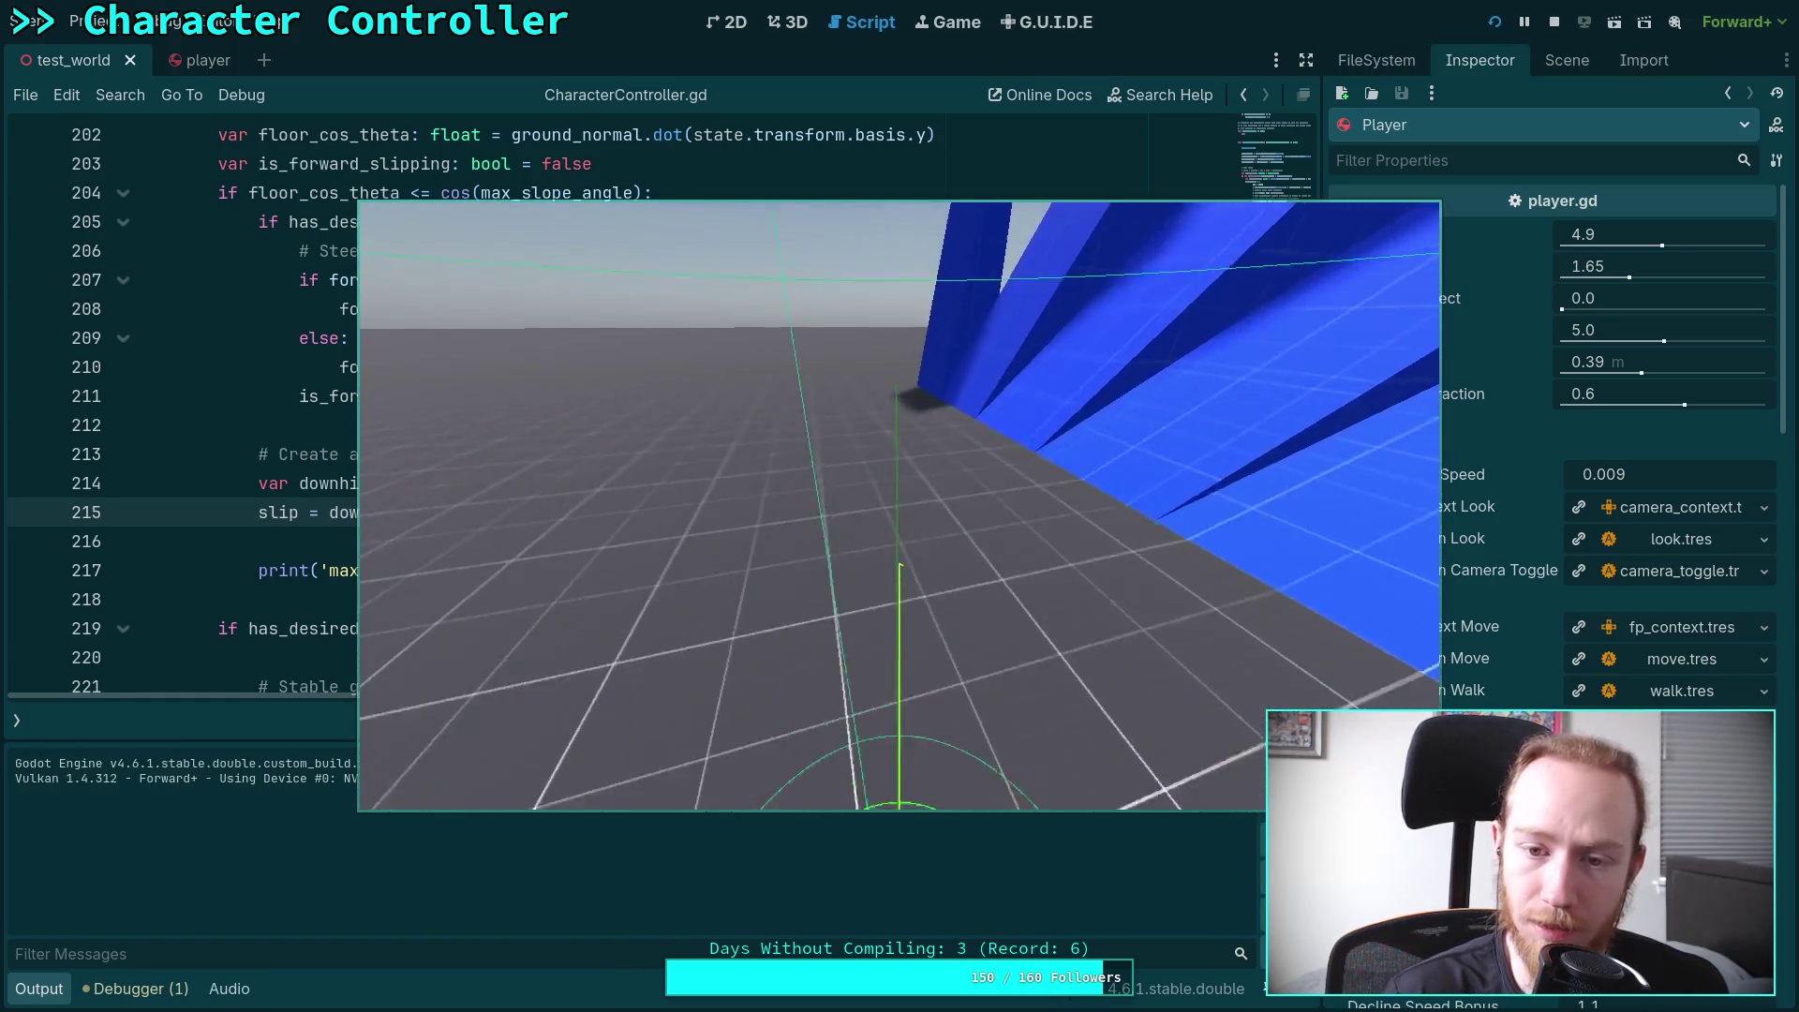
pyautogui.press('w')
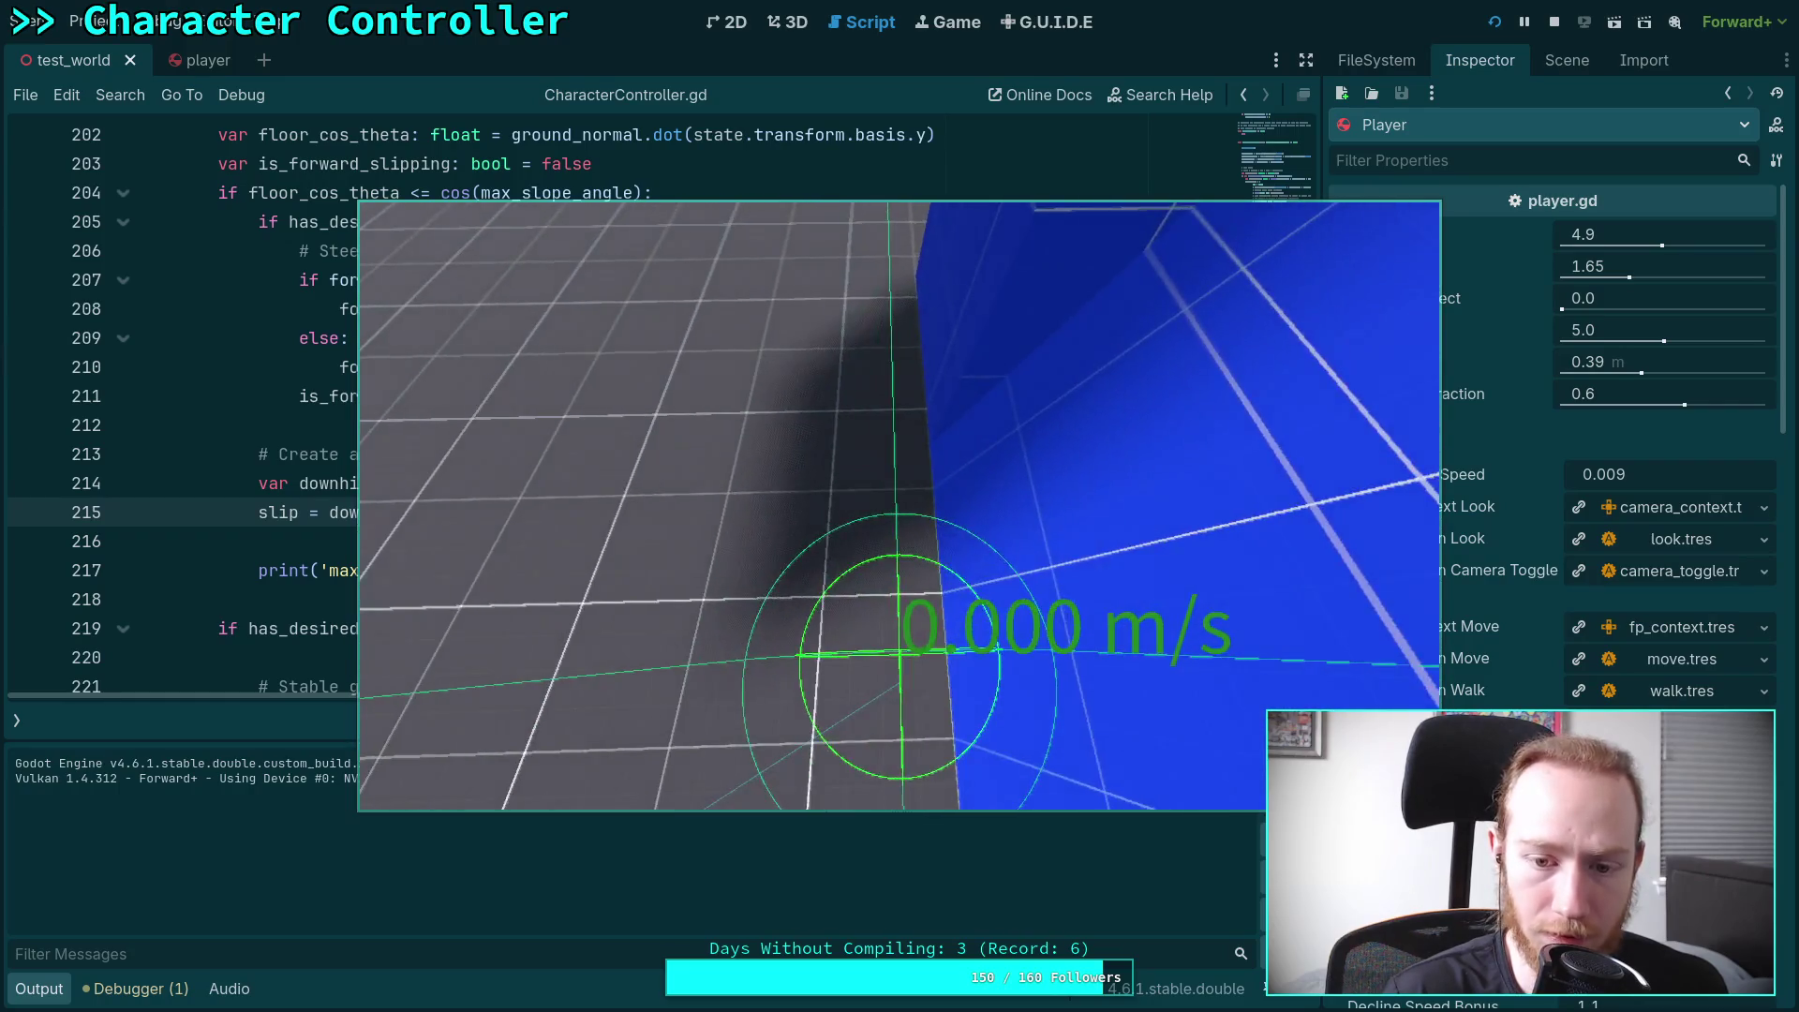
pyautogui.press('w')
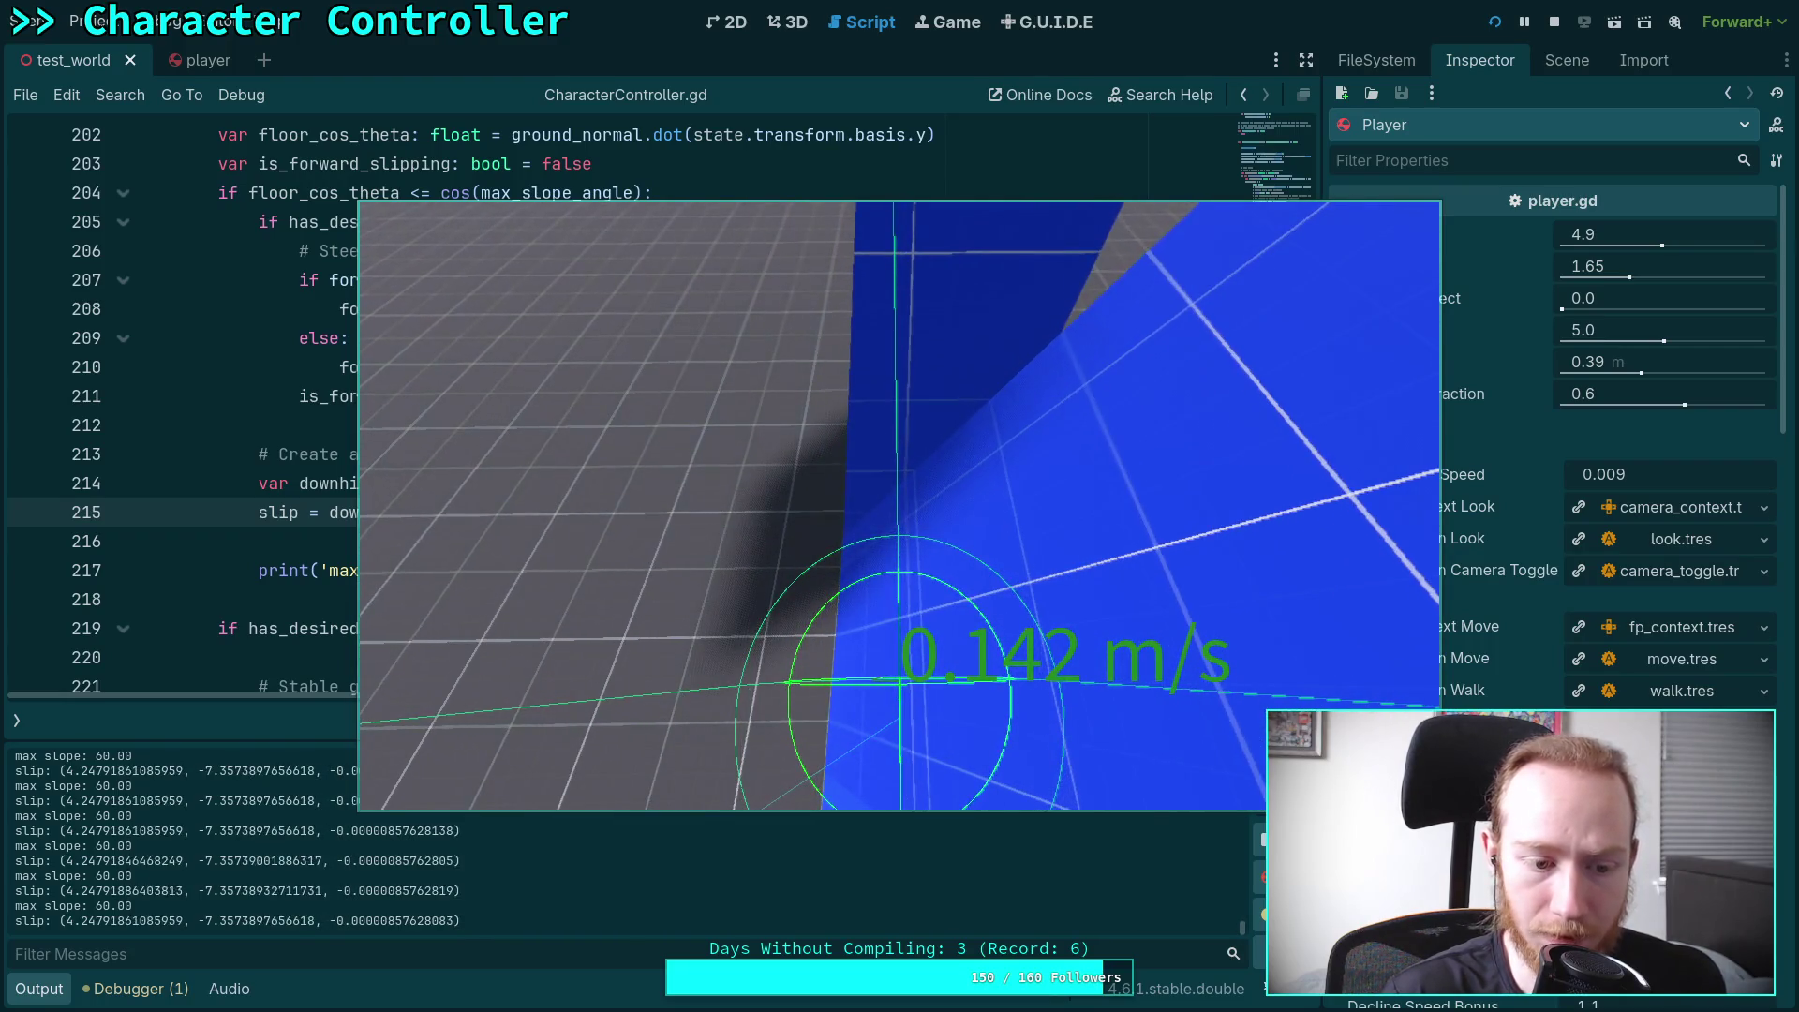
pyautogui.click(1554, 29)
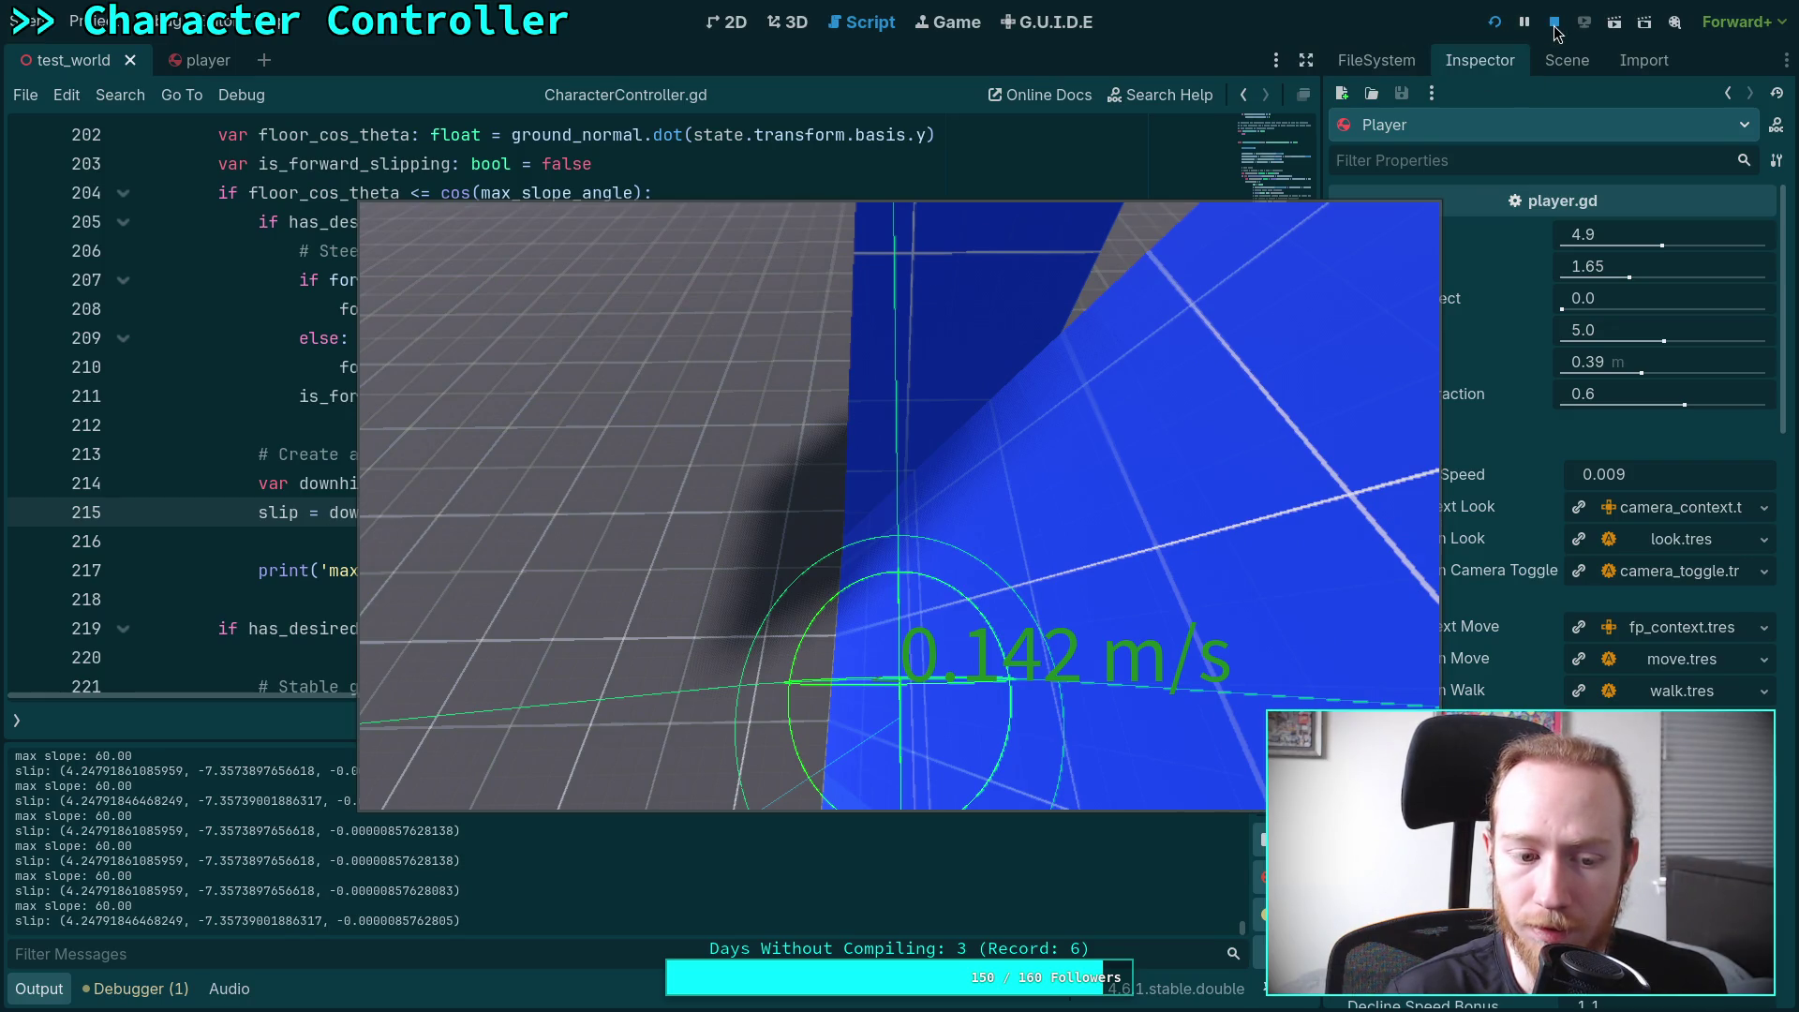
pyautogui.click(883, 499)
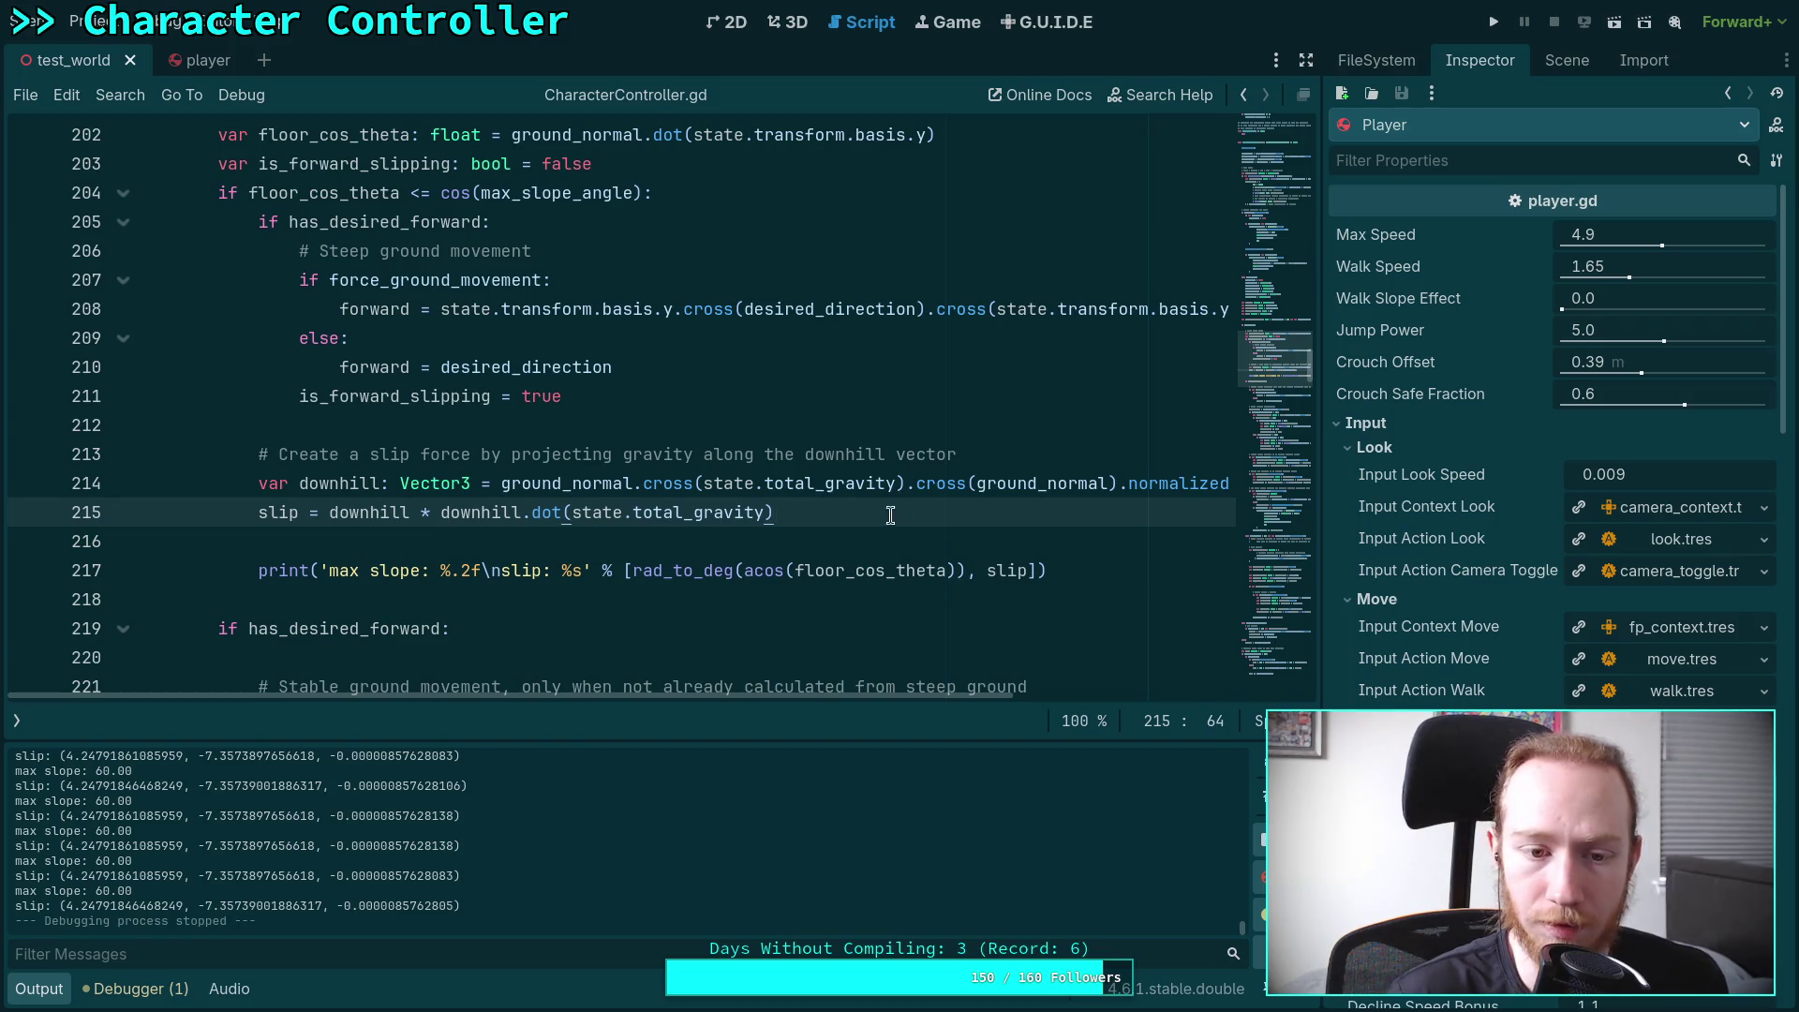
# Insert an opening parenthesis before downhill on the slip line
pyautogui.click(334, 513)
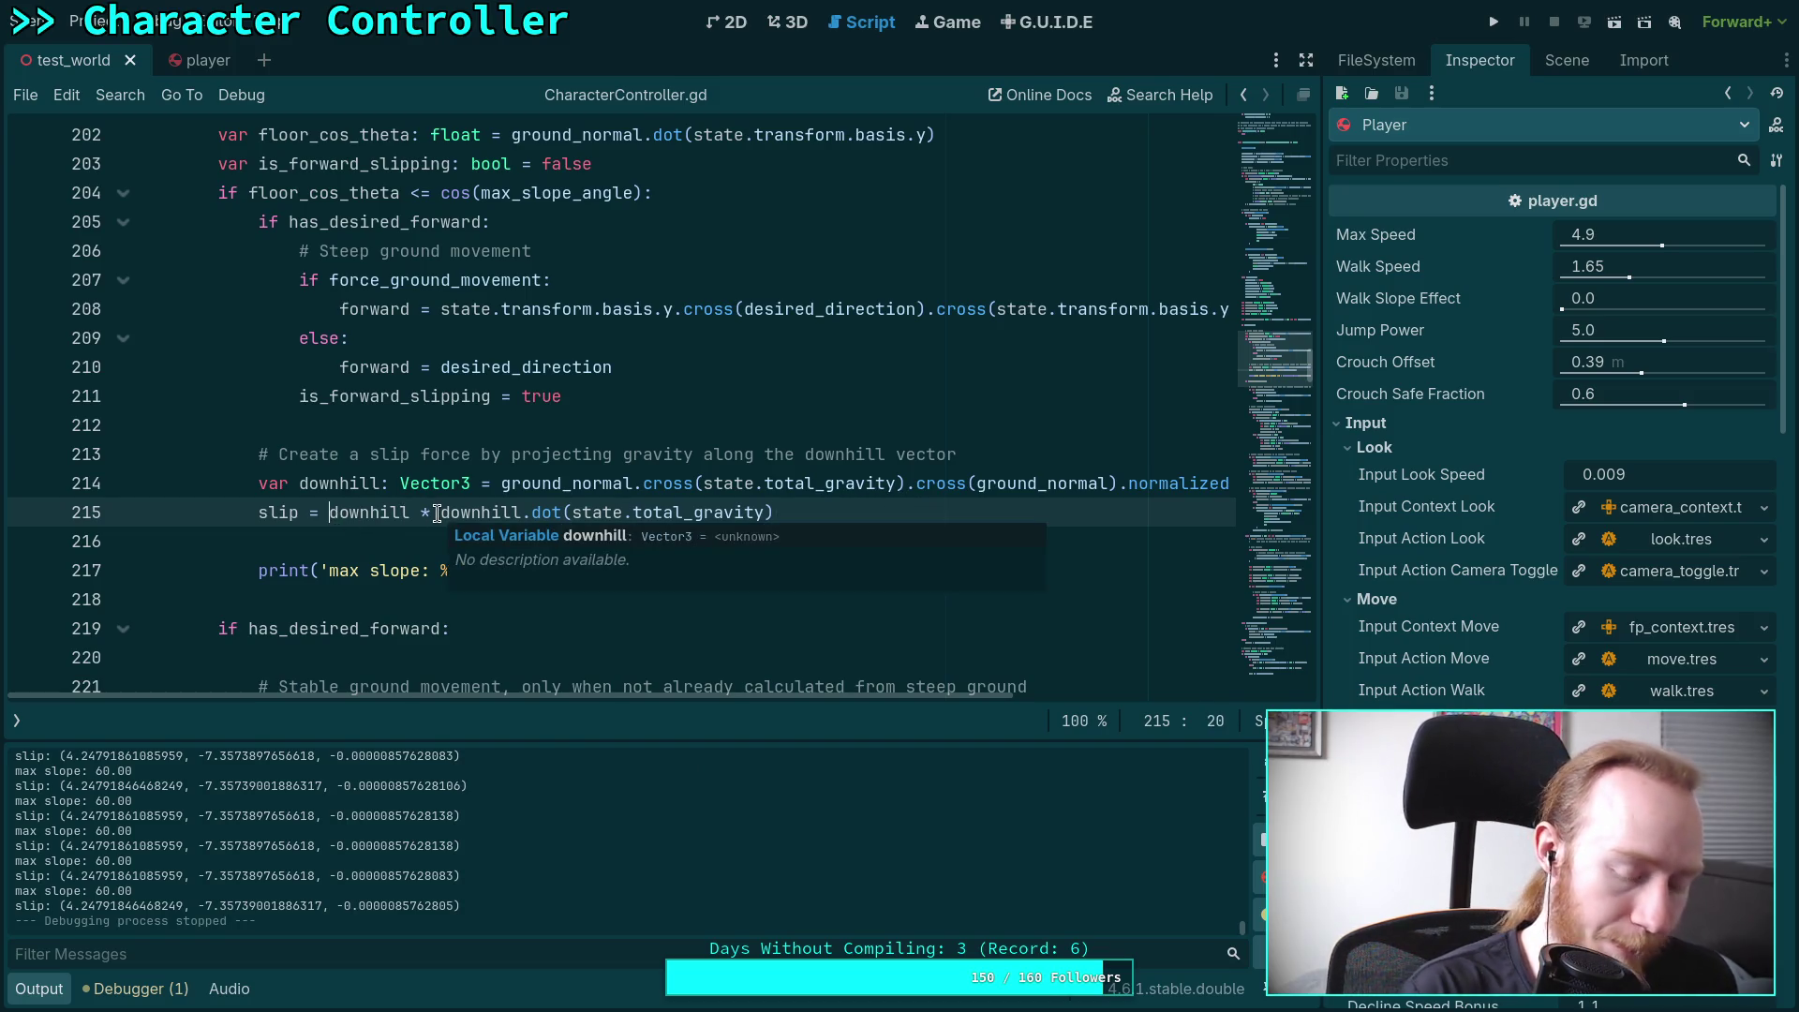
pyautogui.write('(')
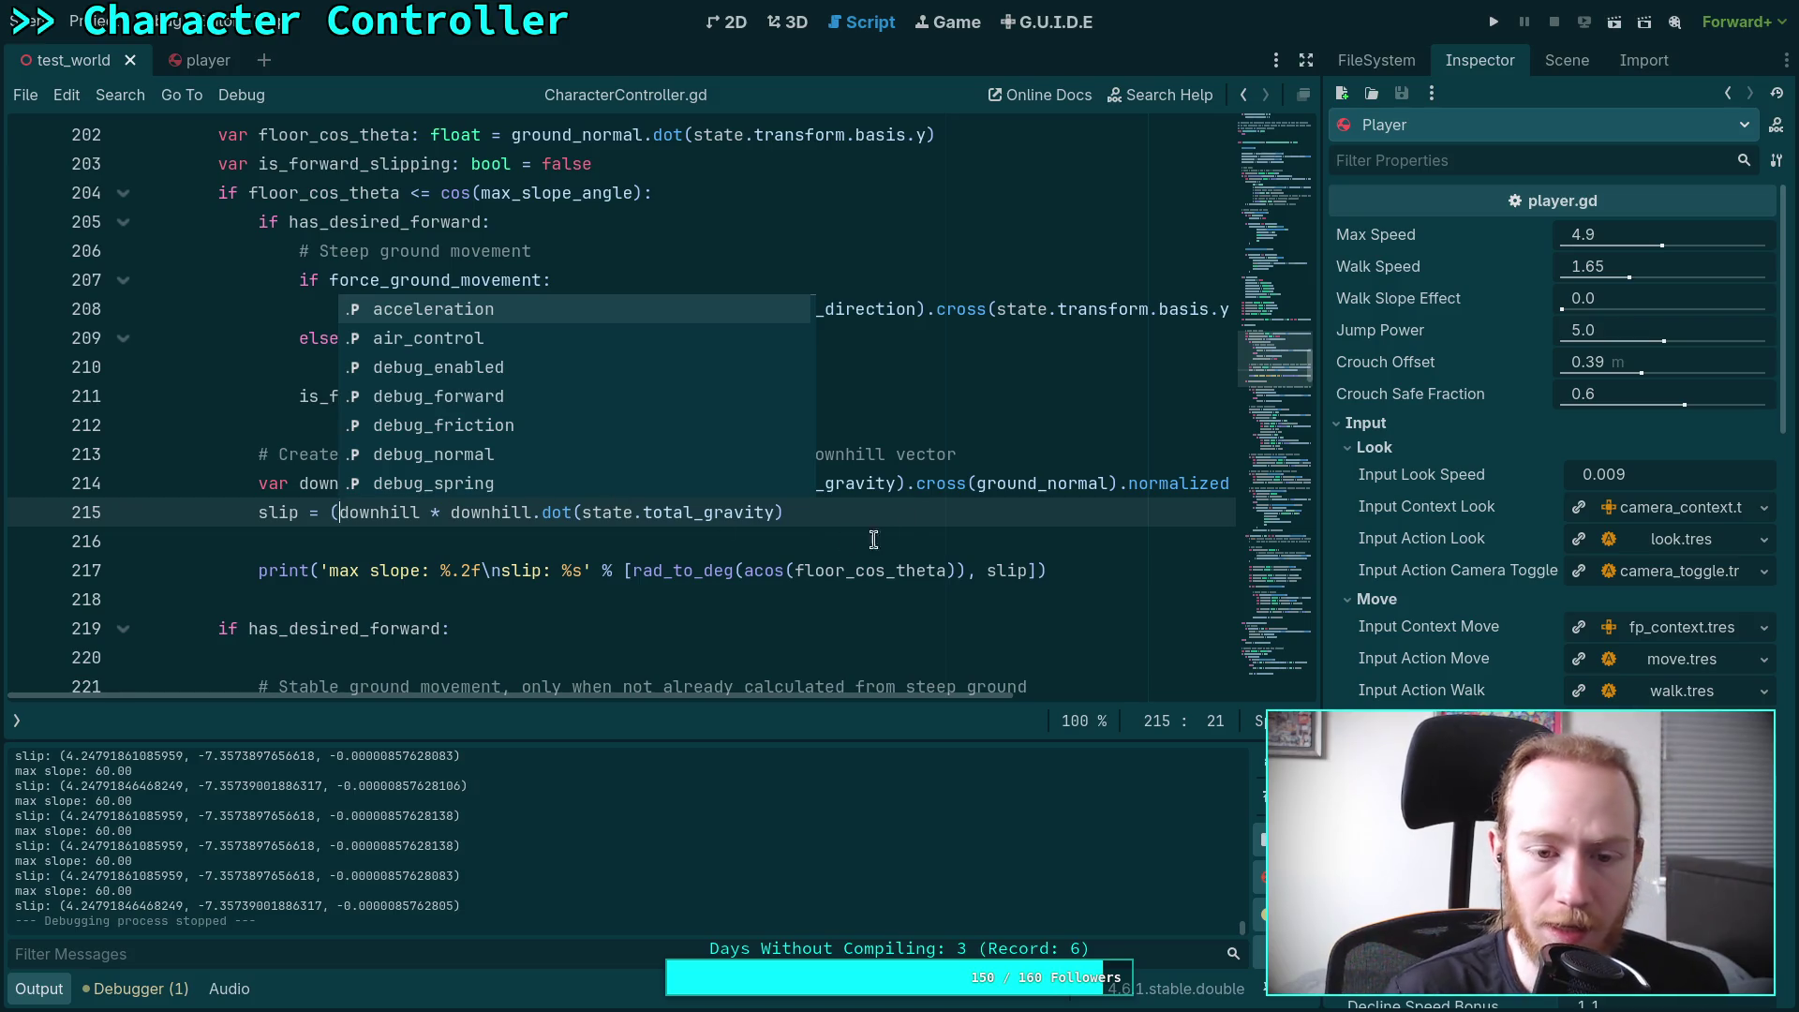
pyautogui.click(916, 518)
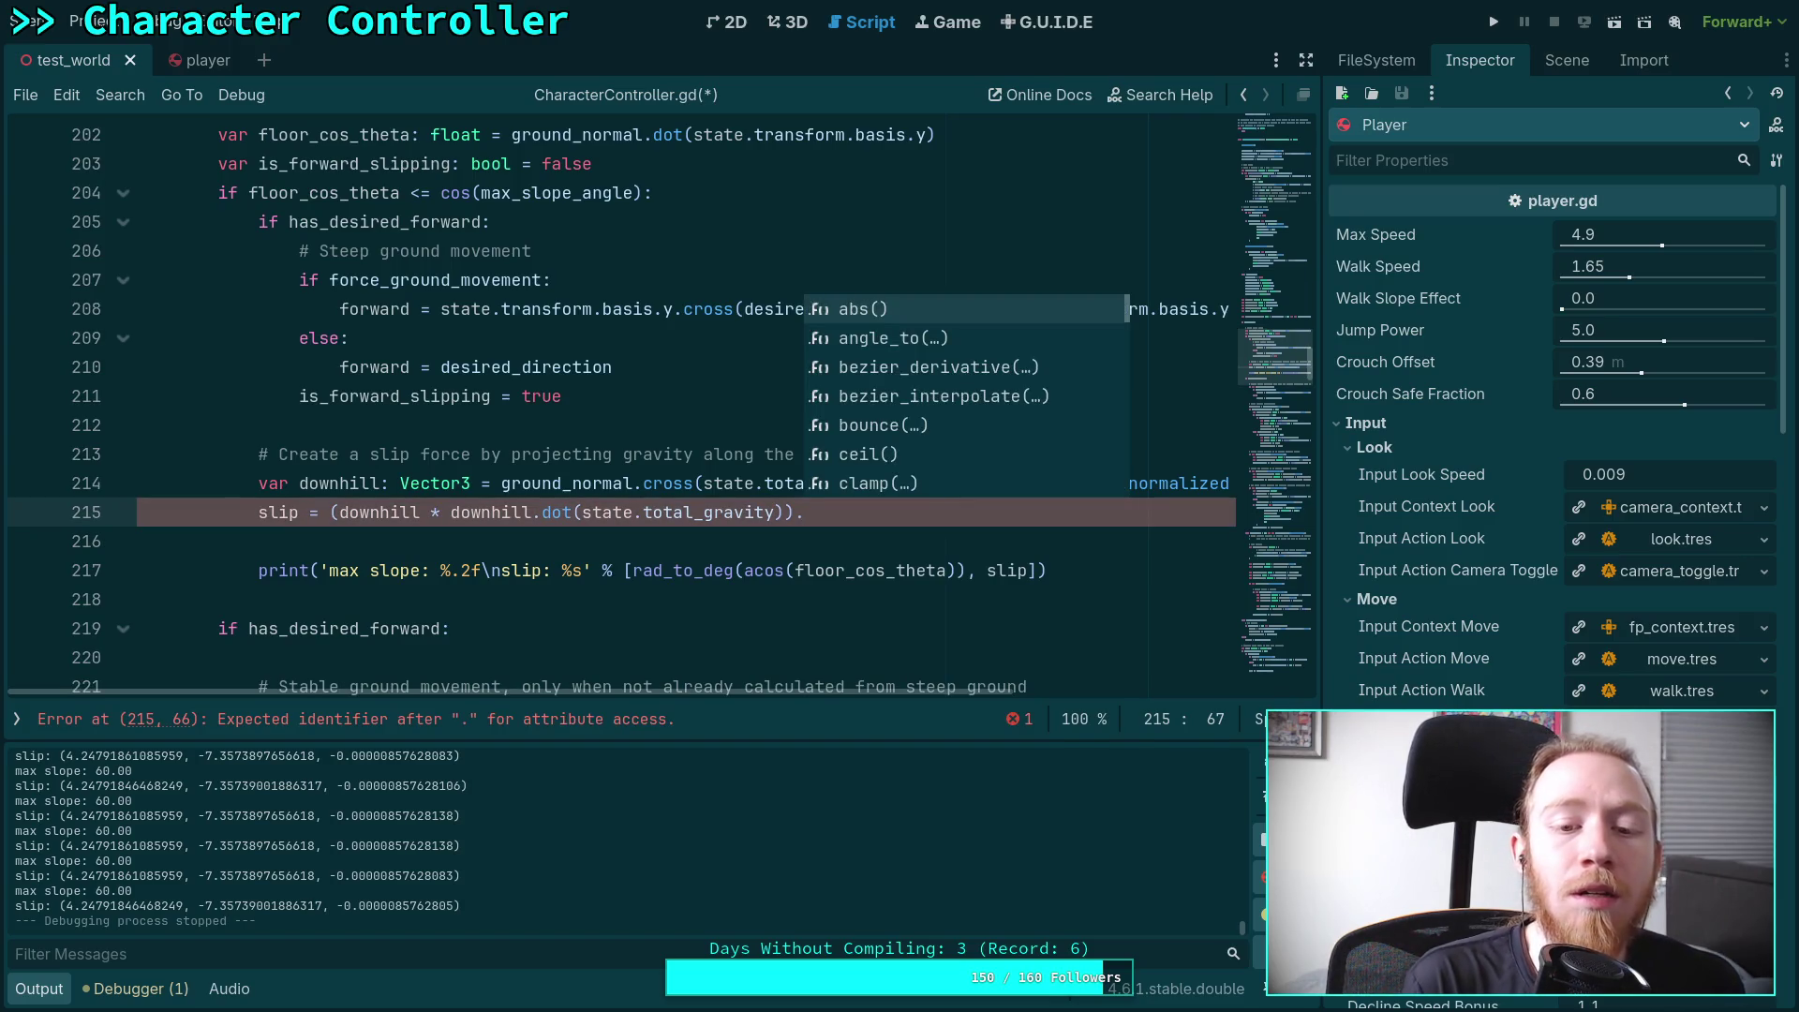
pyautogui.write(').')
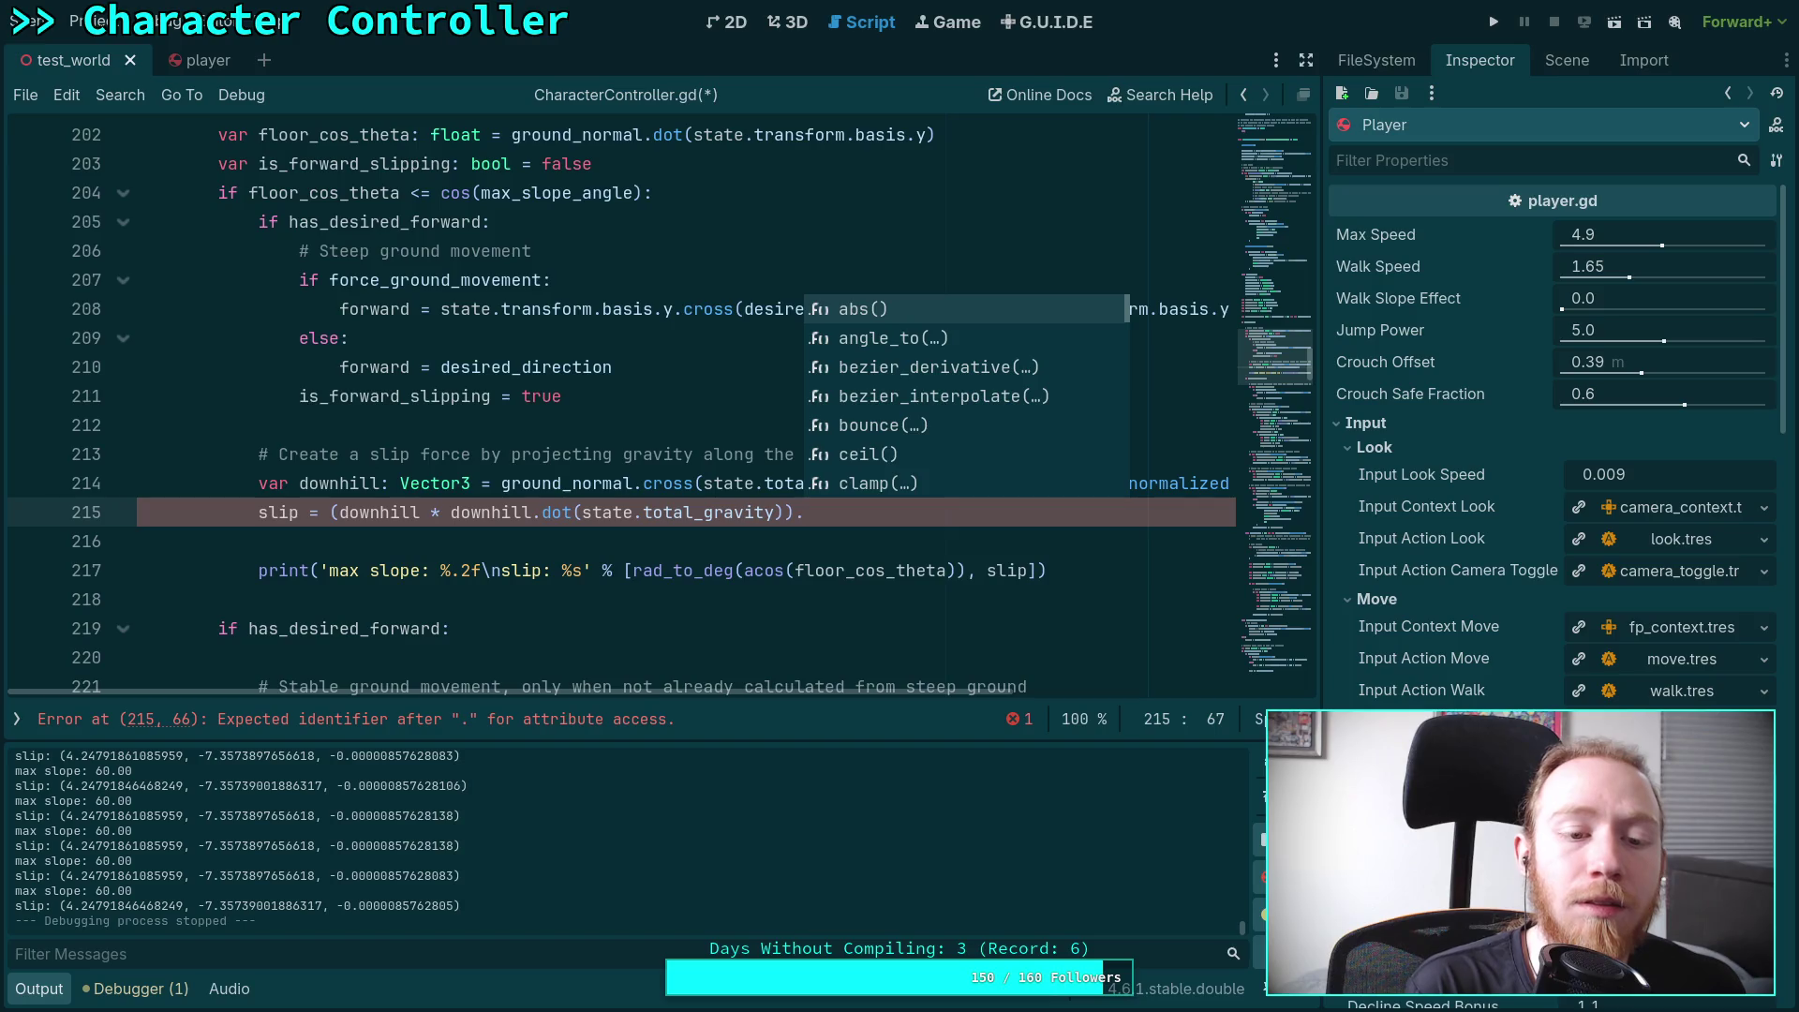
pyautogui.click(821, 519)
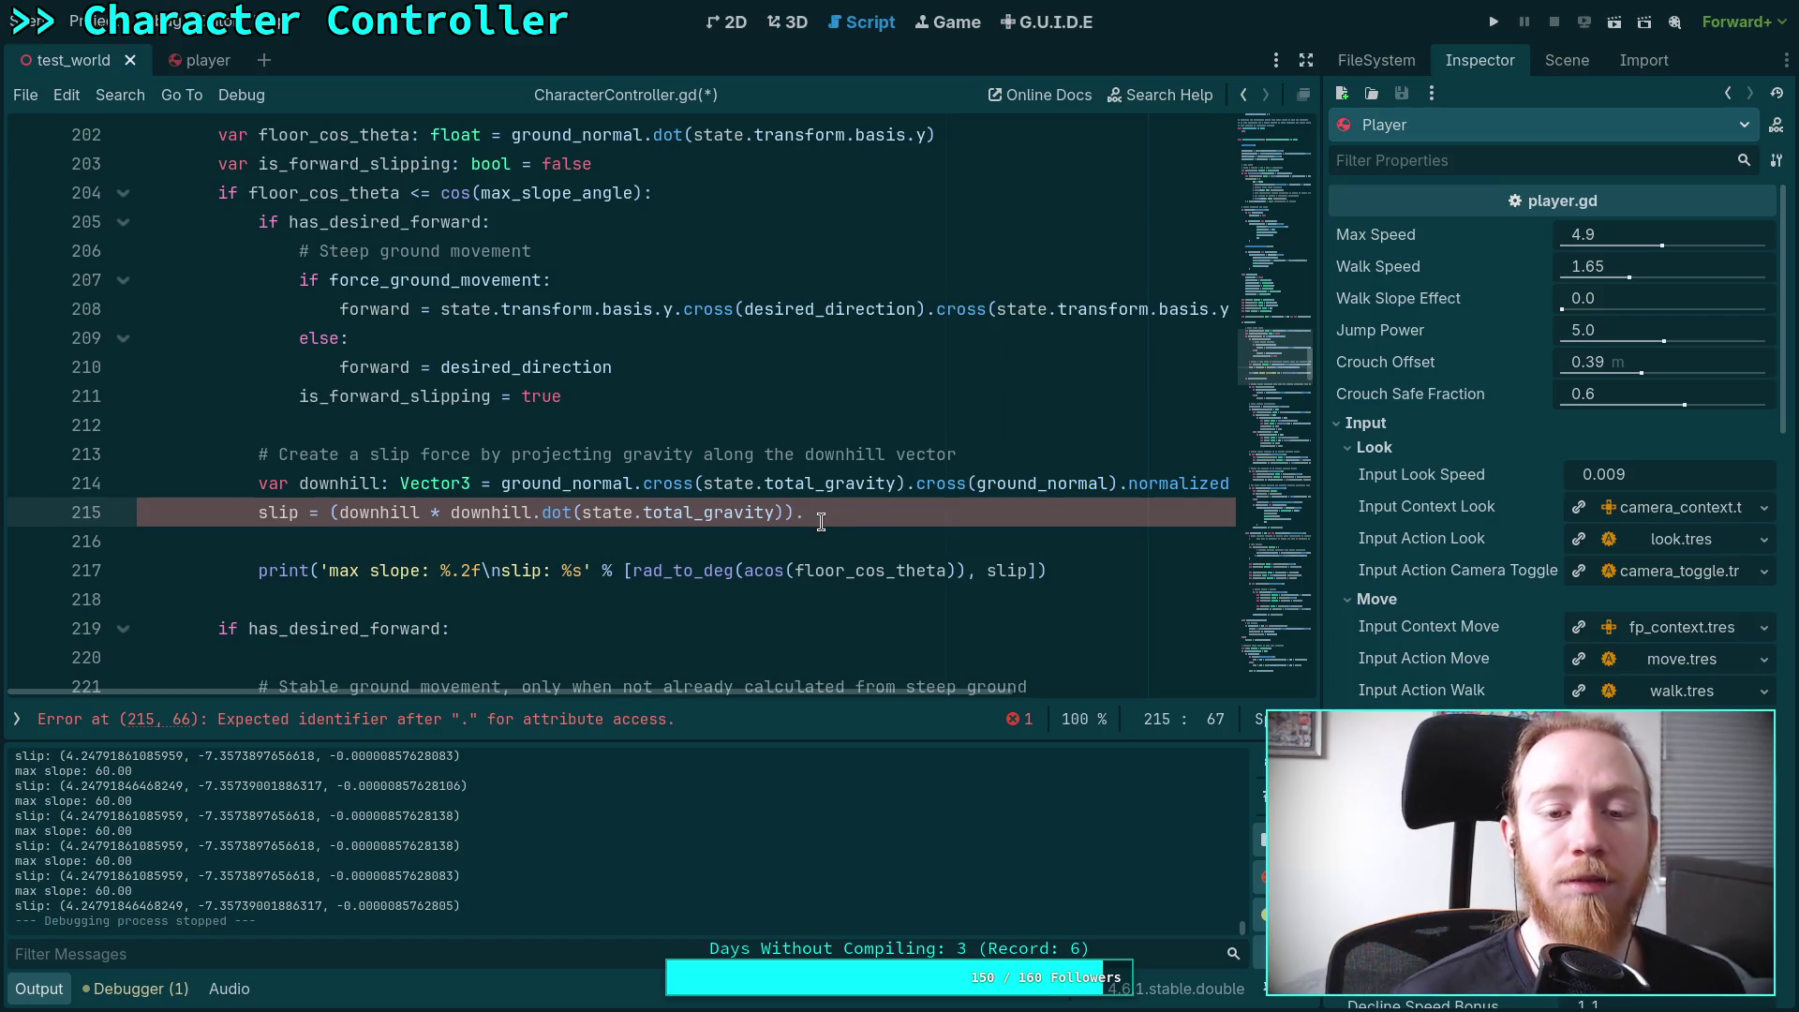
# Add 'if not state.total_gravity.is_zero_approx():' and indent the downhill and slip lines under it
pyautogui.click(1082, 453)
pyautogui.press('Return')
pyautogui.write('\\')
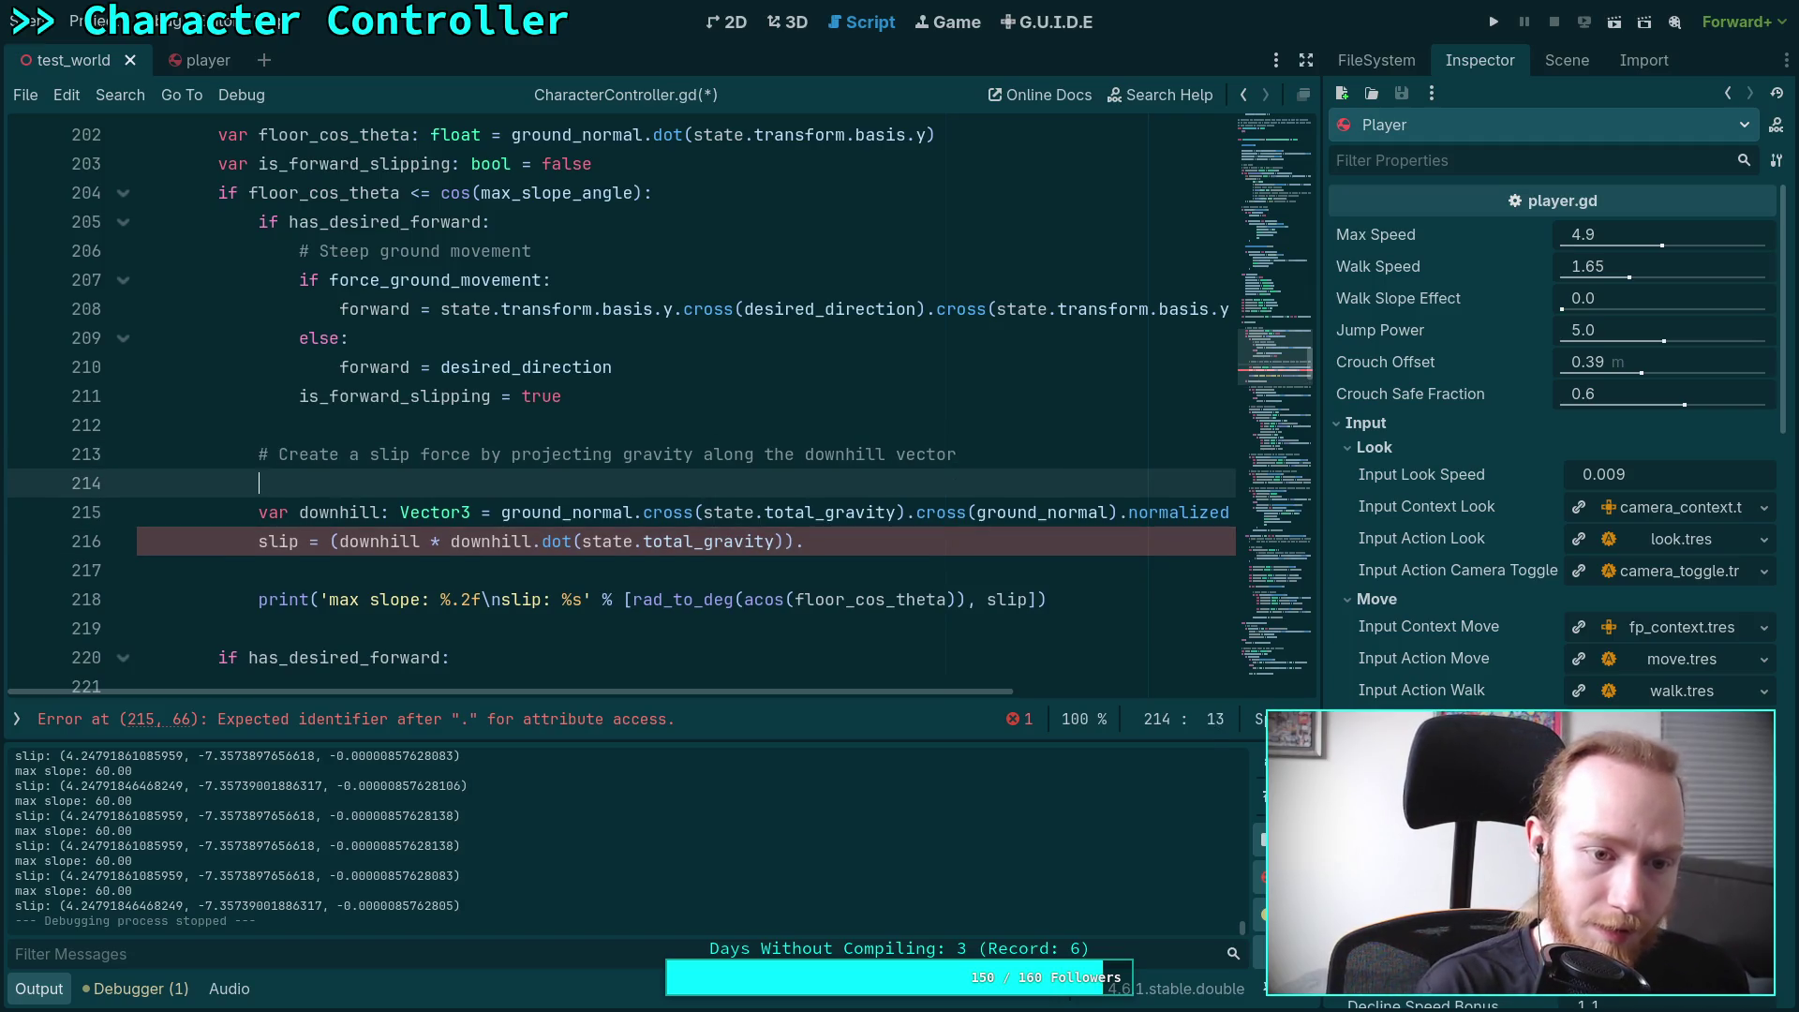
pyautogui.write('ate.to')
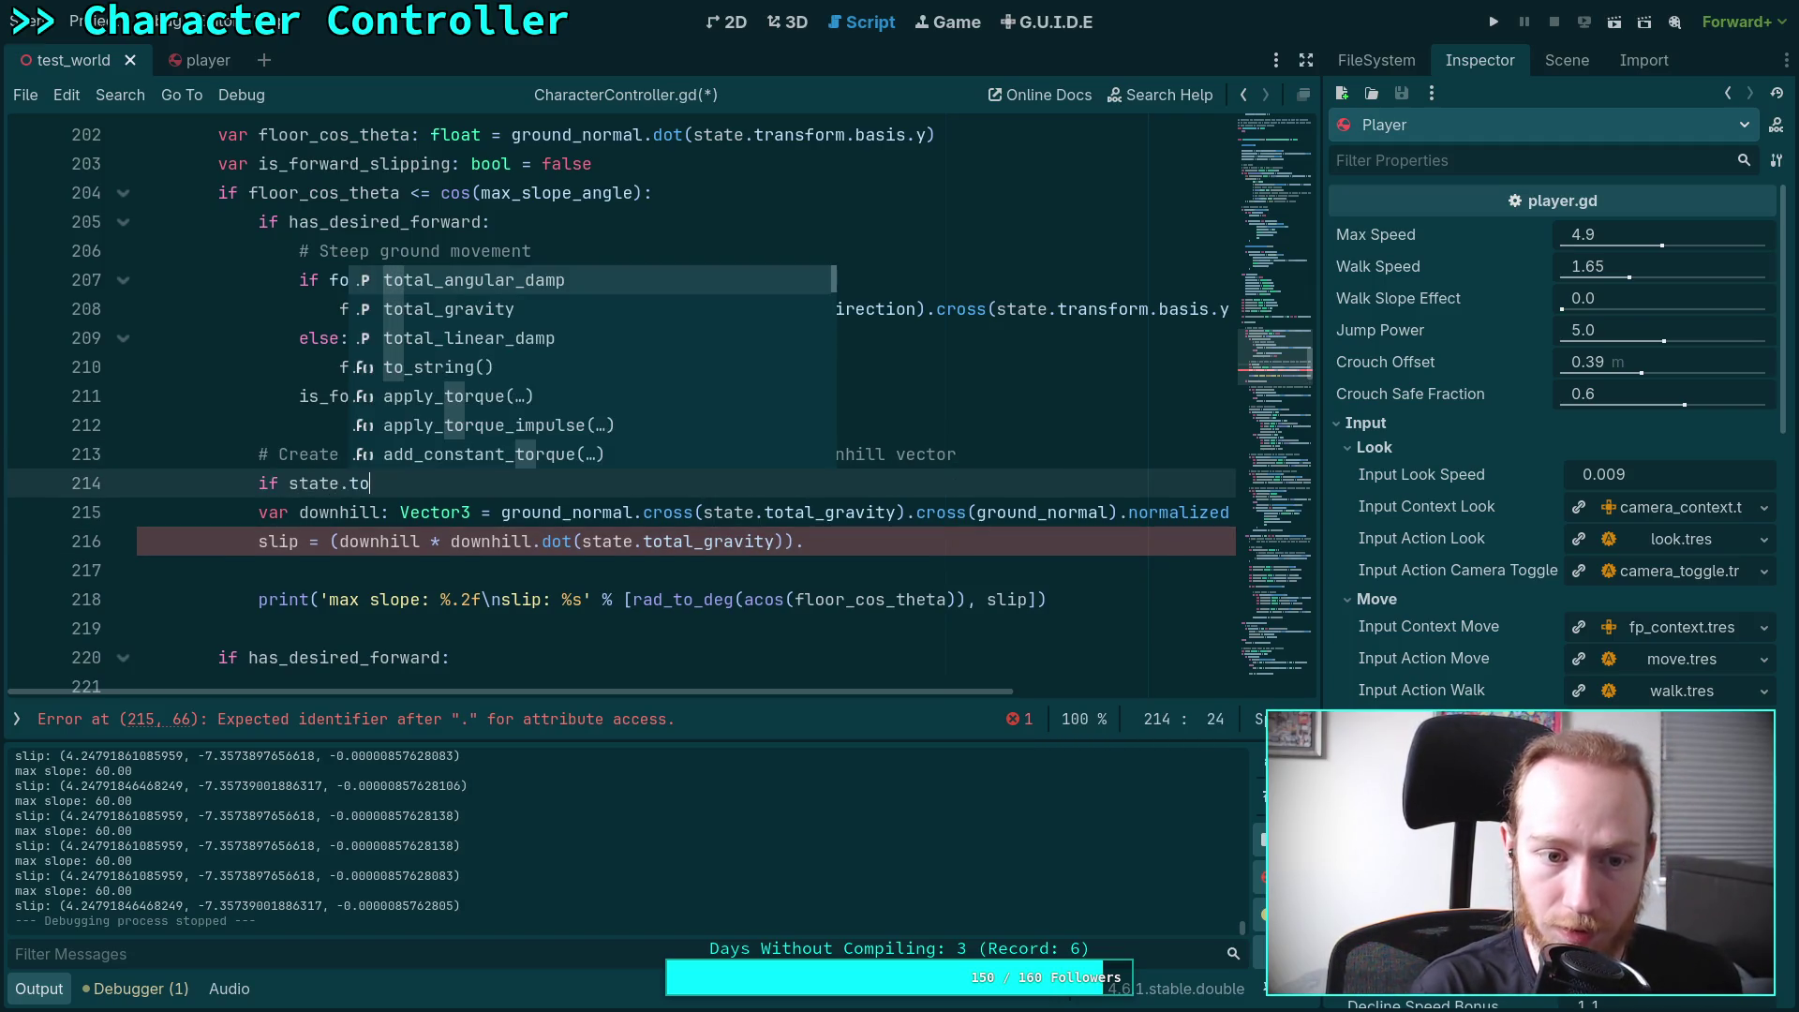
pyautogui.write('tal_gravity_z')
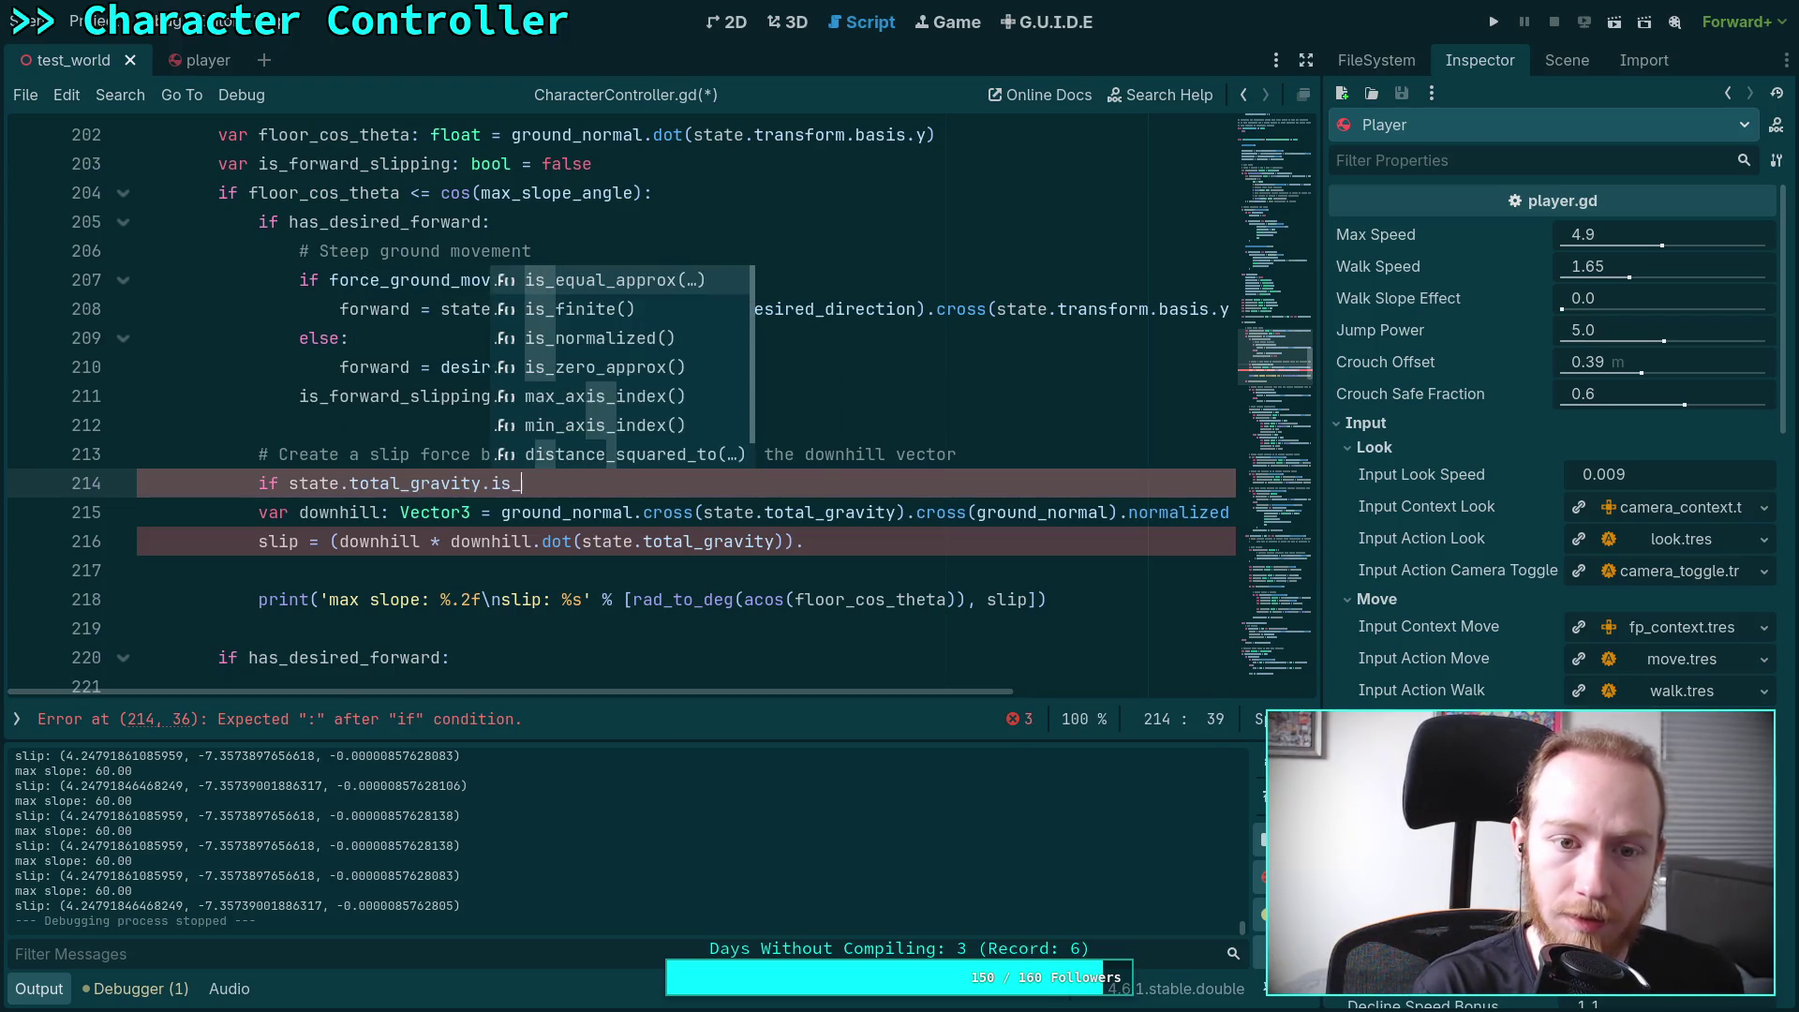
pyautogui.press('Return')
pyautogui.write(':')
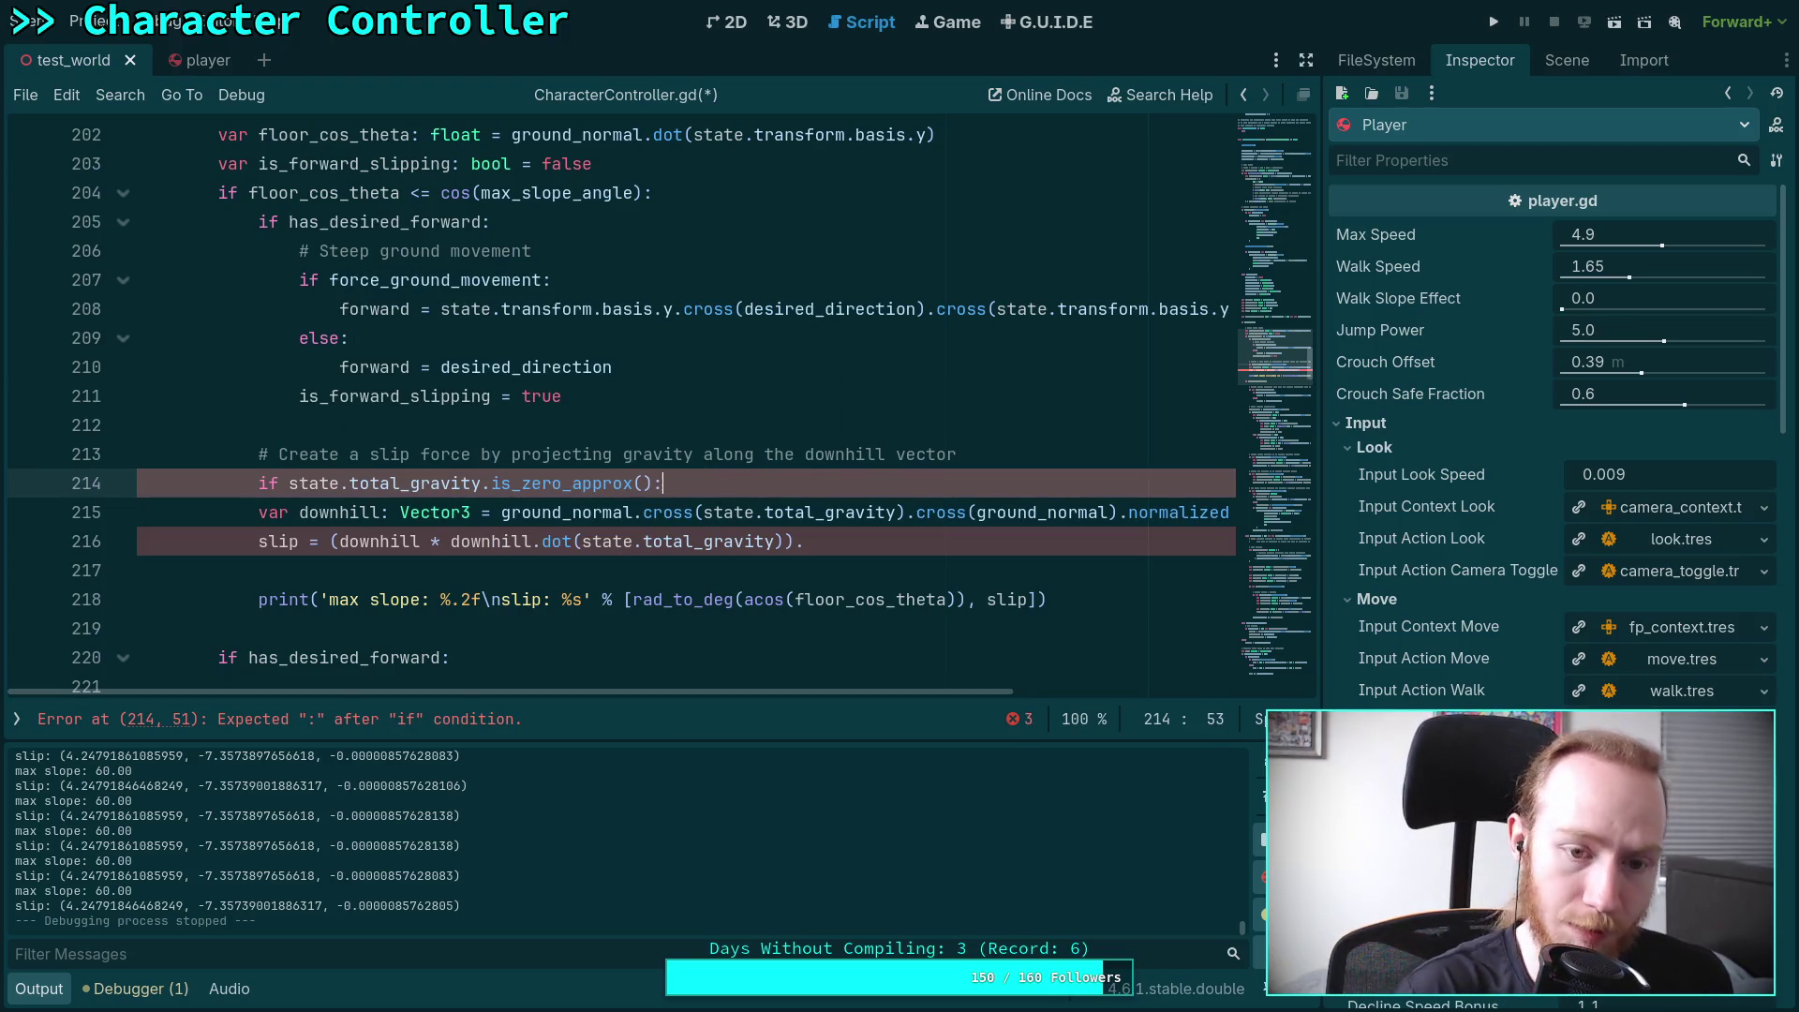
pyautogui.click(286, 483)
pyautogui.write('not')
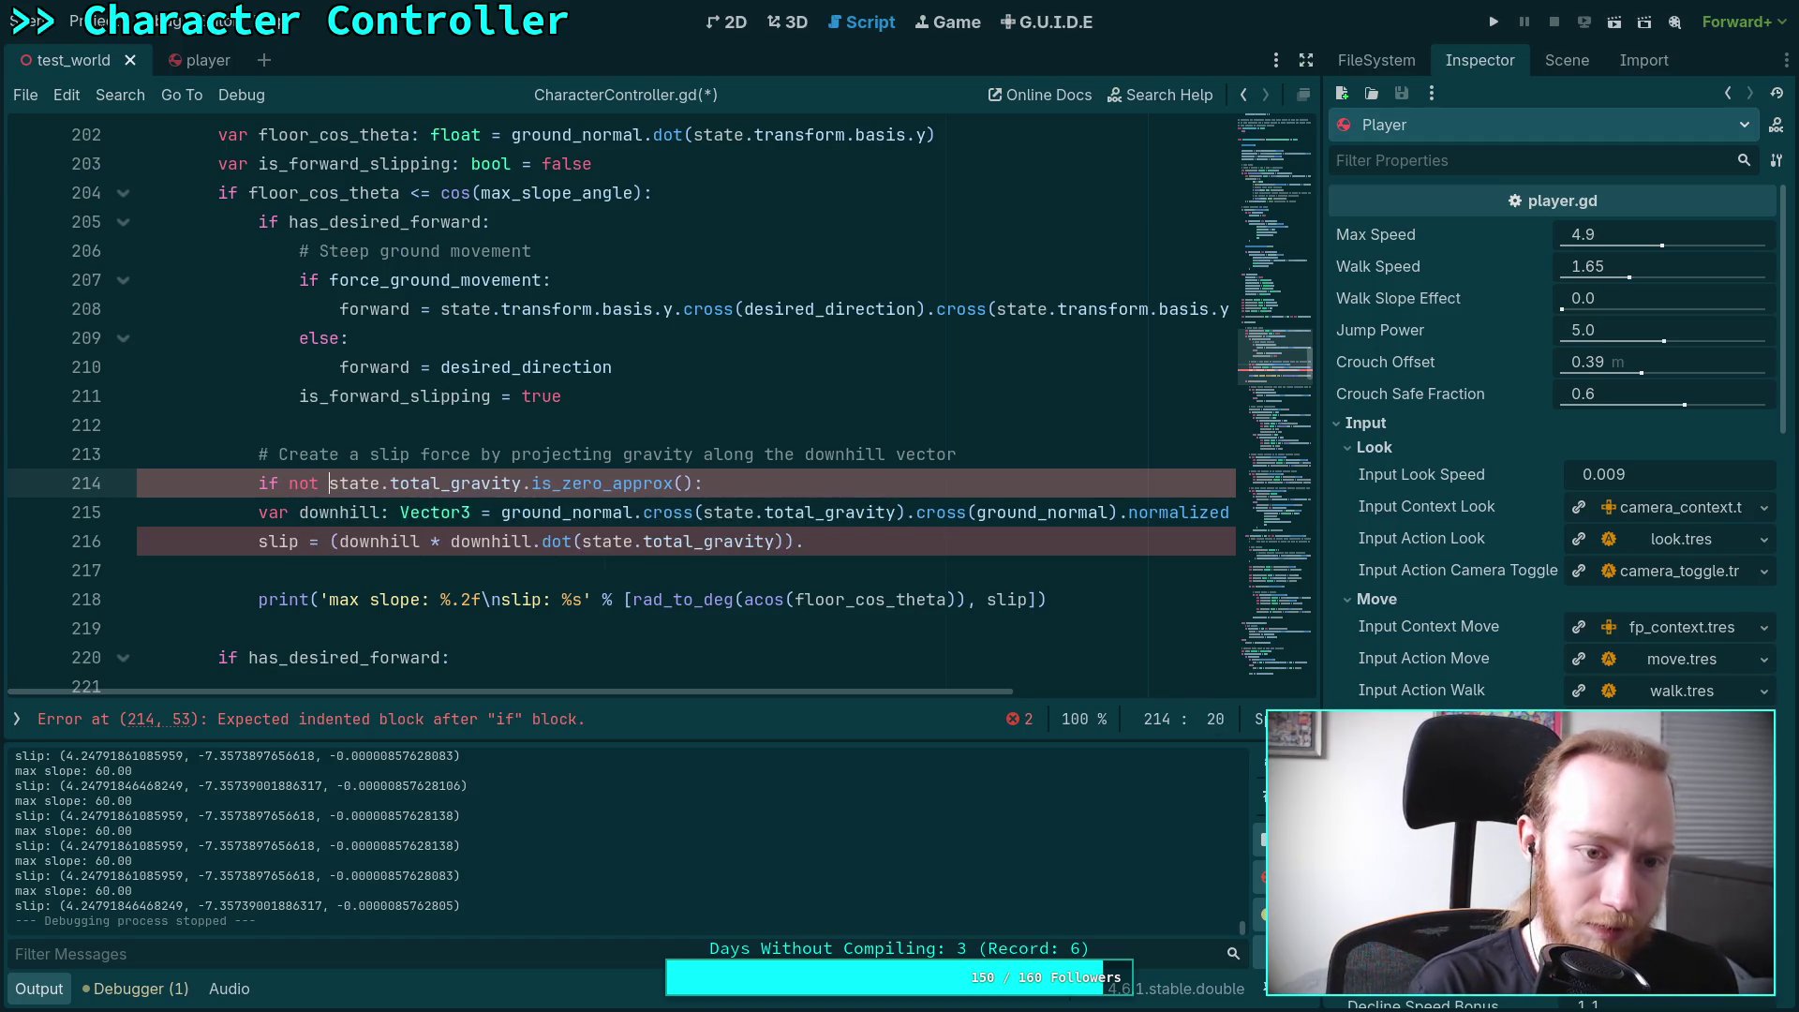
pyautogui.moveTo(337, 514); pyautogui.dragTo(933, 543)
pyautogui.press('Tab')
# Append .slide(state.total_gravity.normalized()) to the slip line, save, and run the game
pyautogui.click(942, 541)
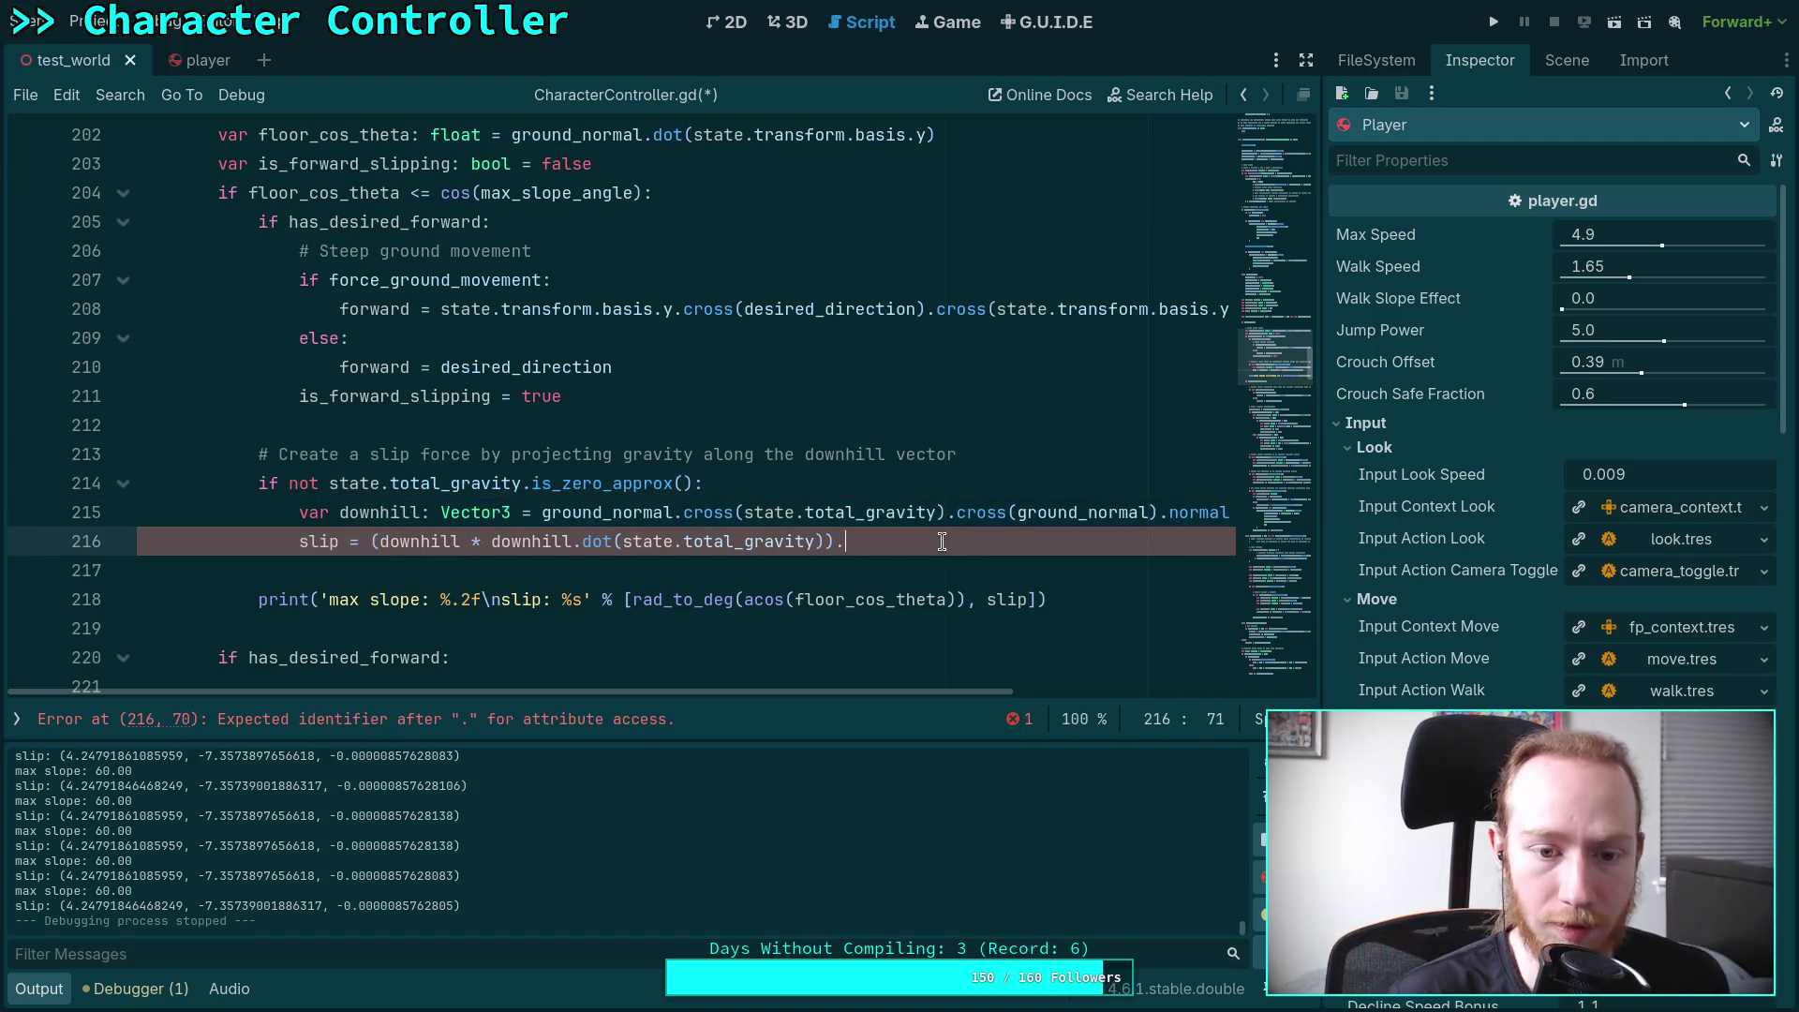
pyautogui.write('silide(')
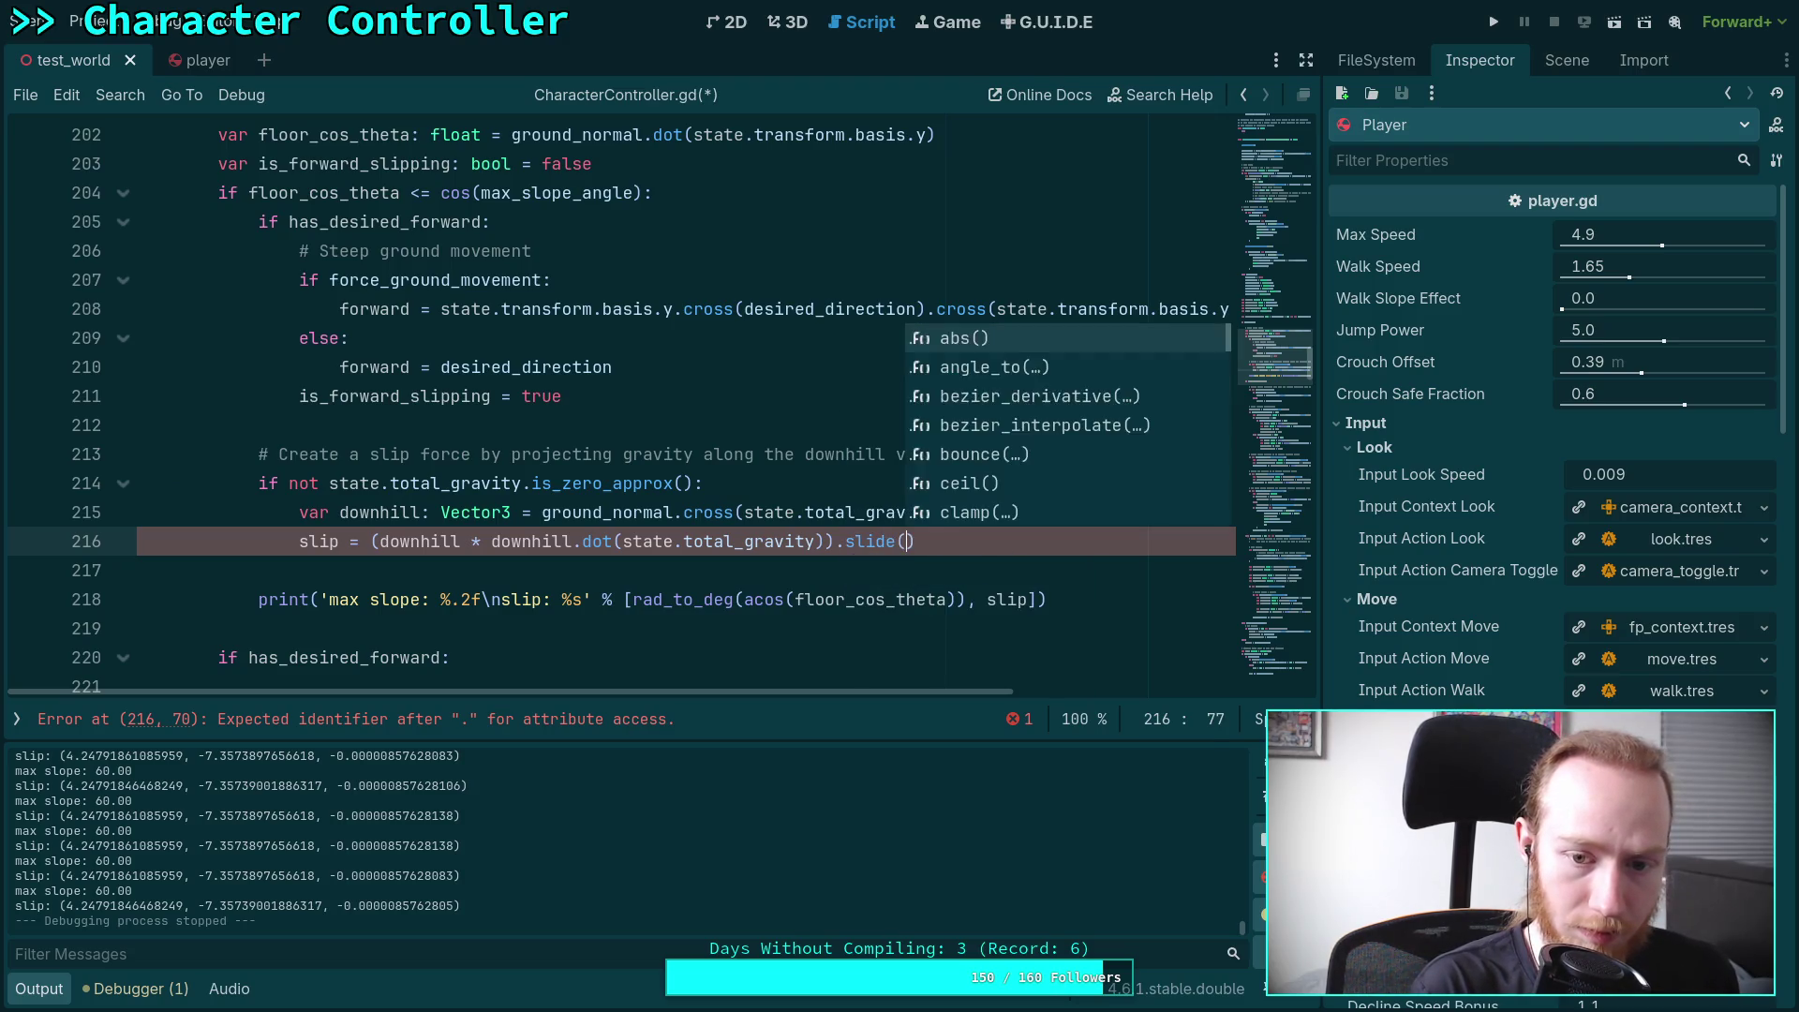
pyautogui.press('Return')
pyautogui.write('state.to')
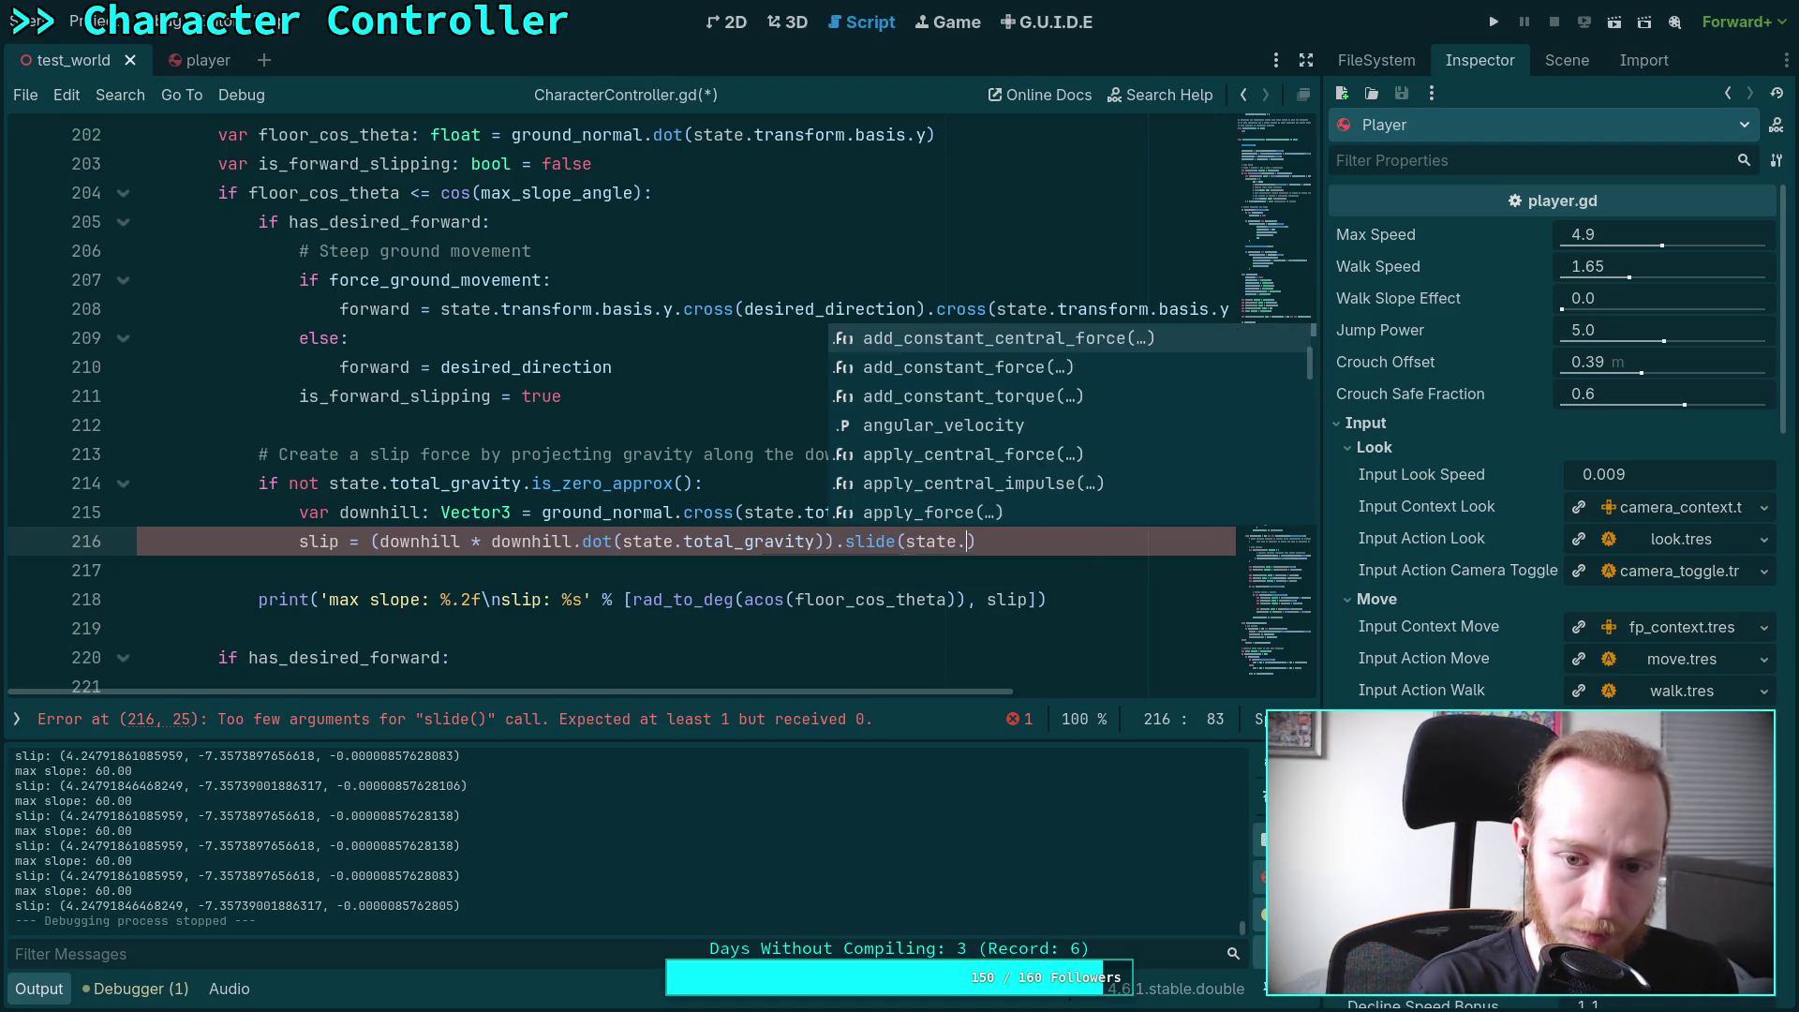
pyautogui.press('Down')
pyautogui.press('Return')
pyautogui.write('.norm')
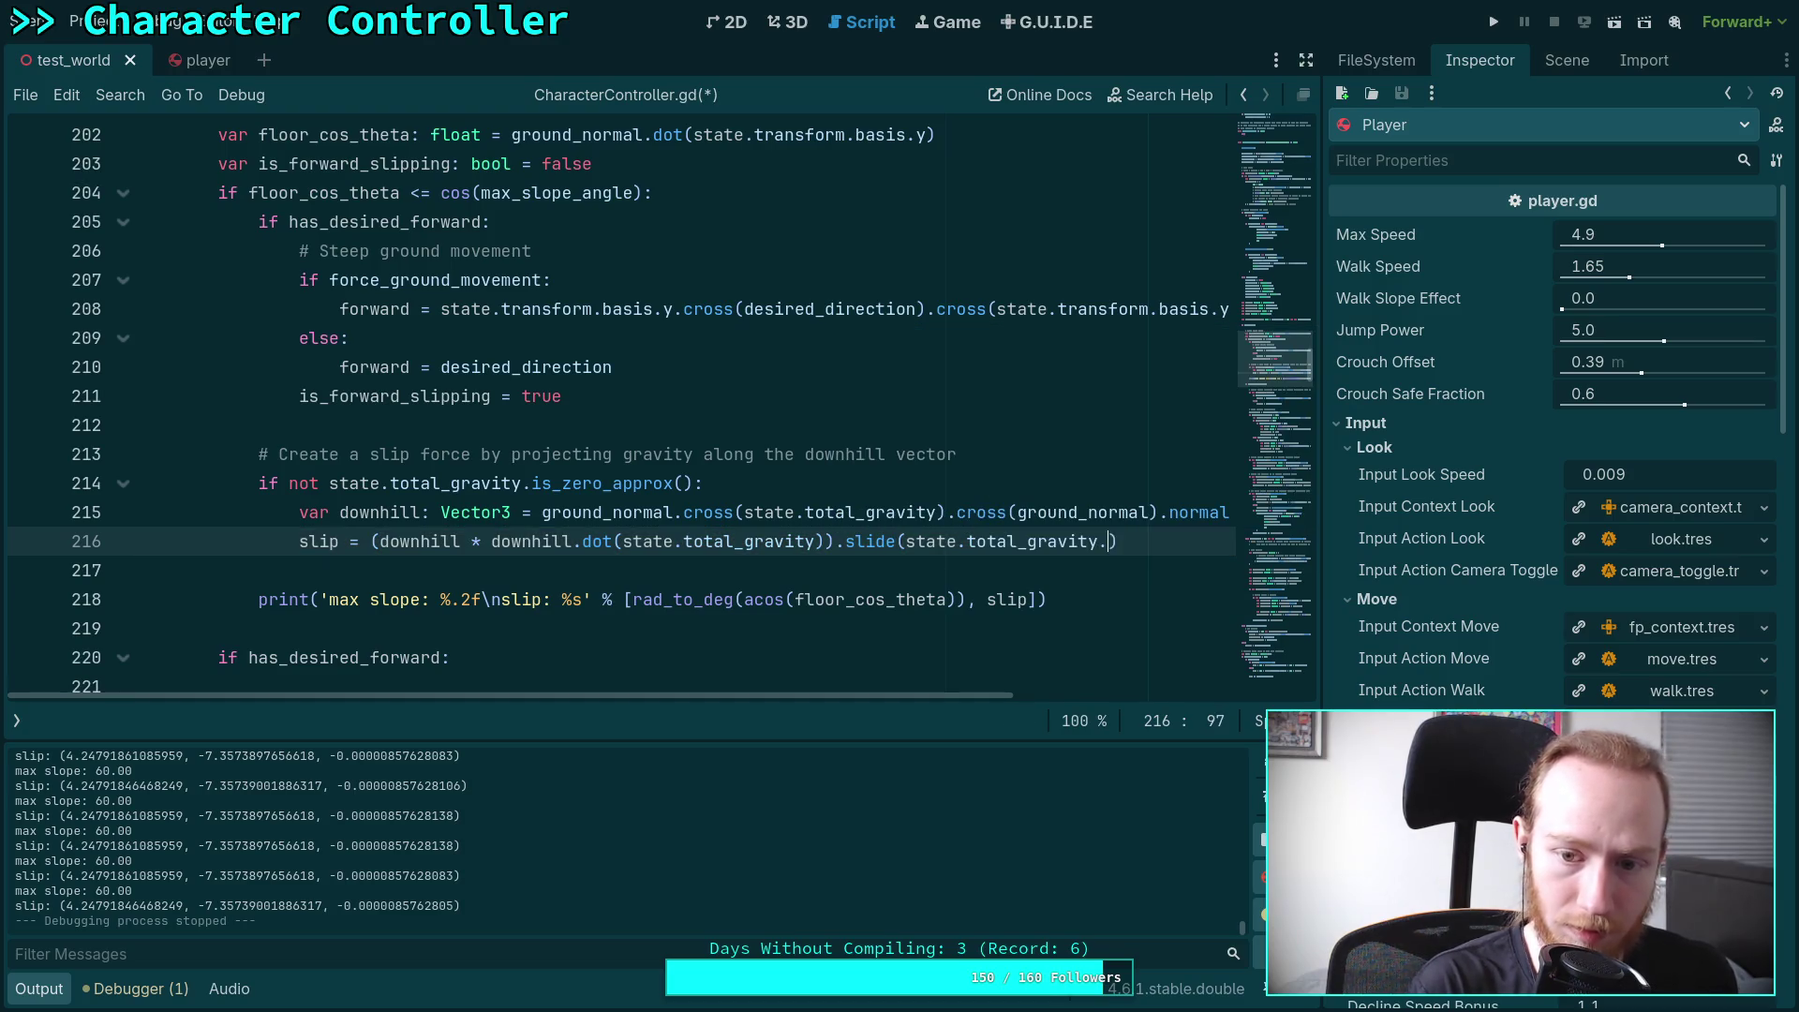
pyautogui.press('Return')
pyautogui.hotkey('ctrl', 's')
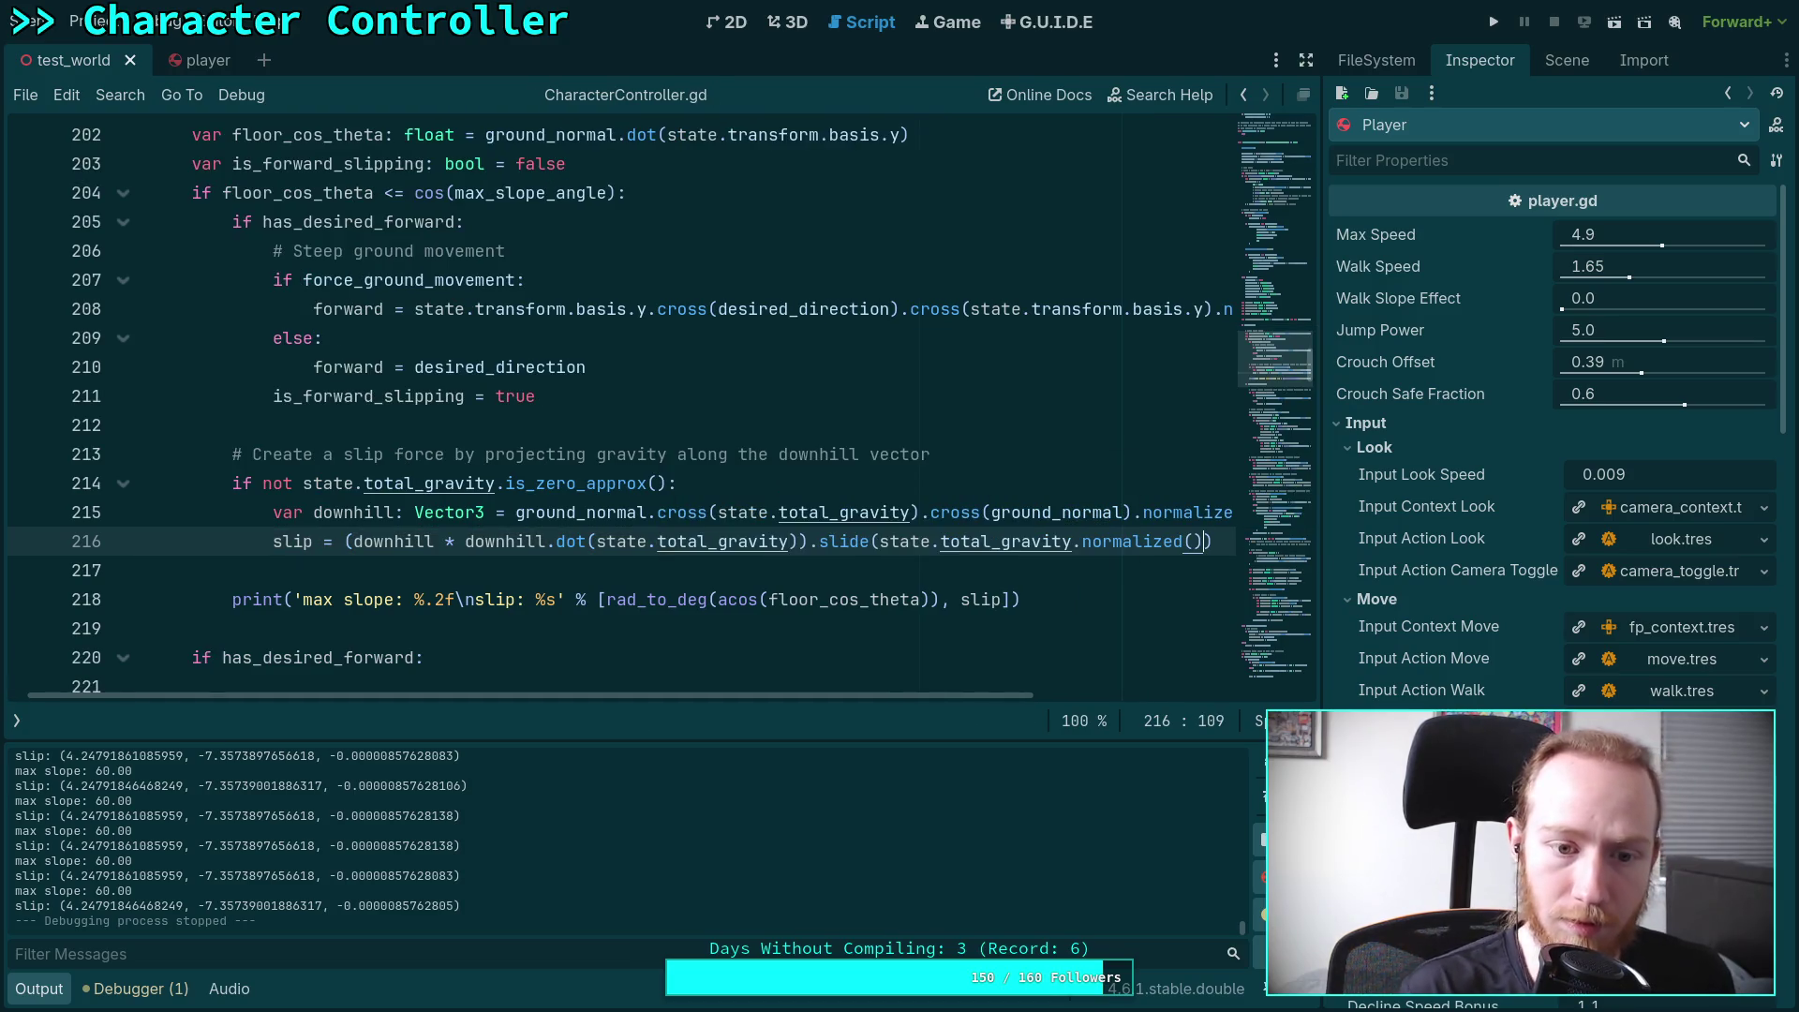
pyautogui.click(1493, 21)
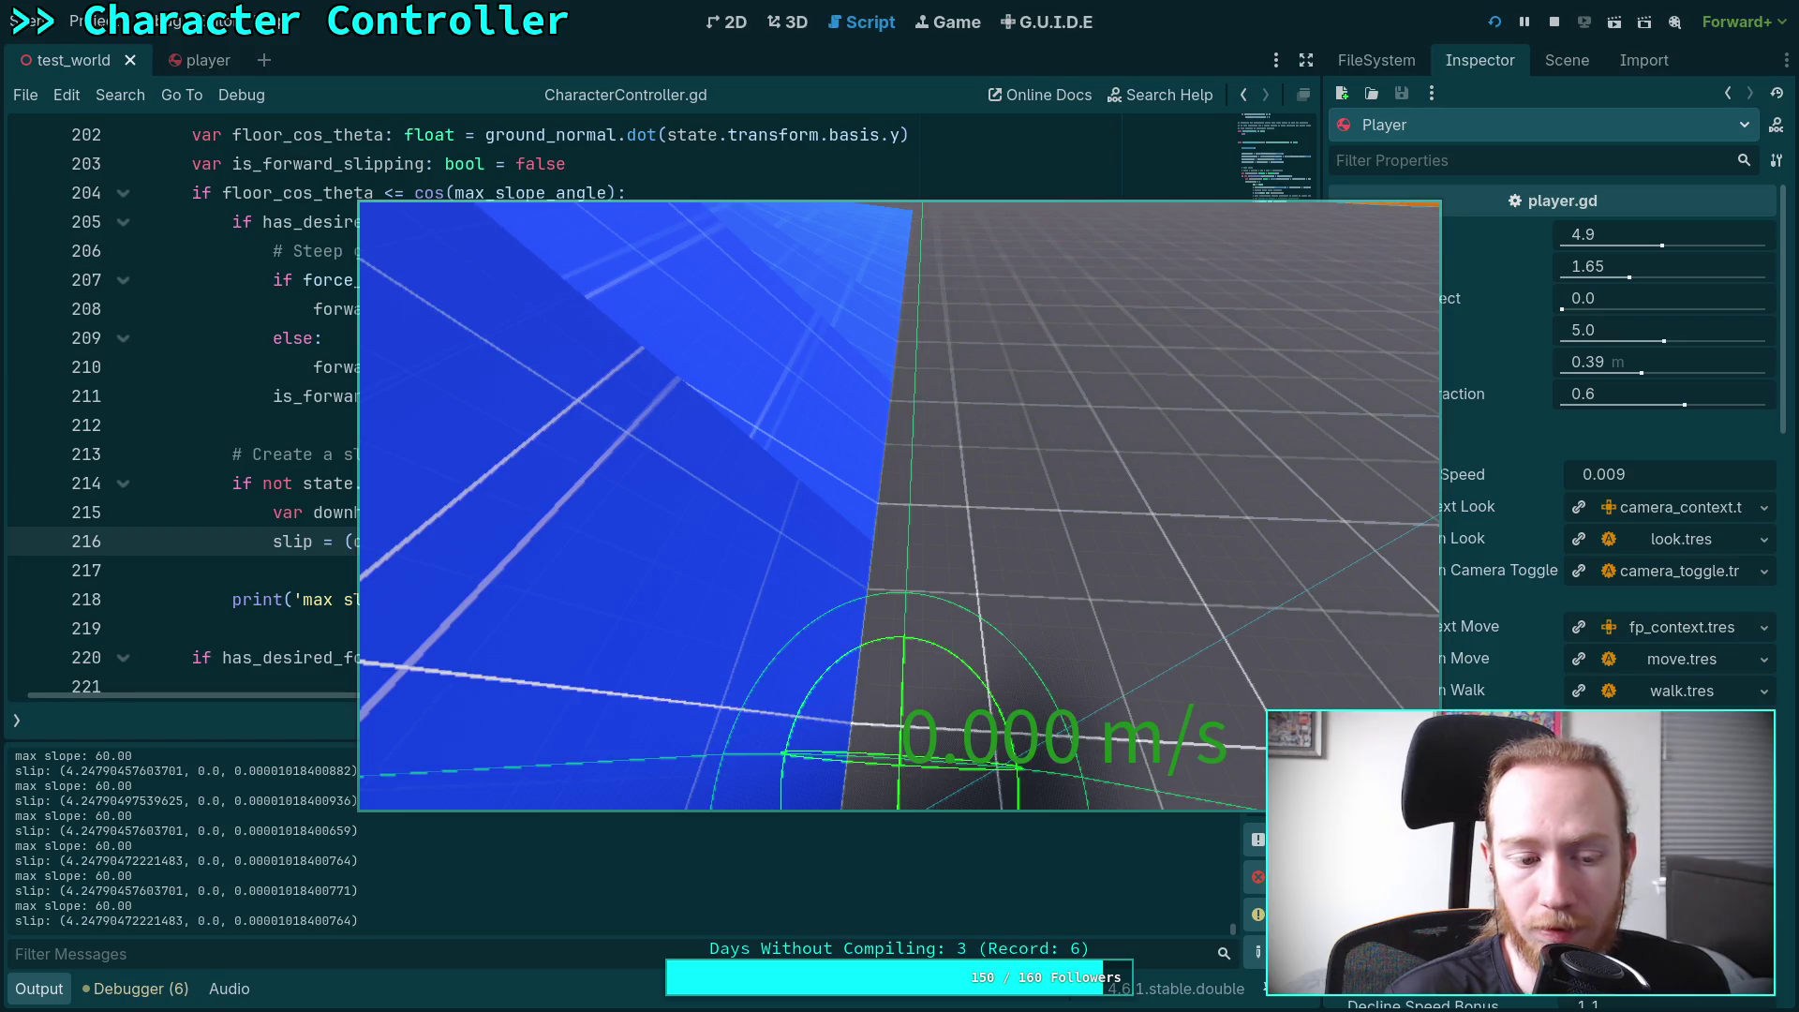
# Stop the game after testing the guarded slip on the blue ramps
pyautogui.press('F8')
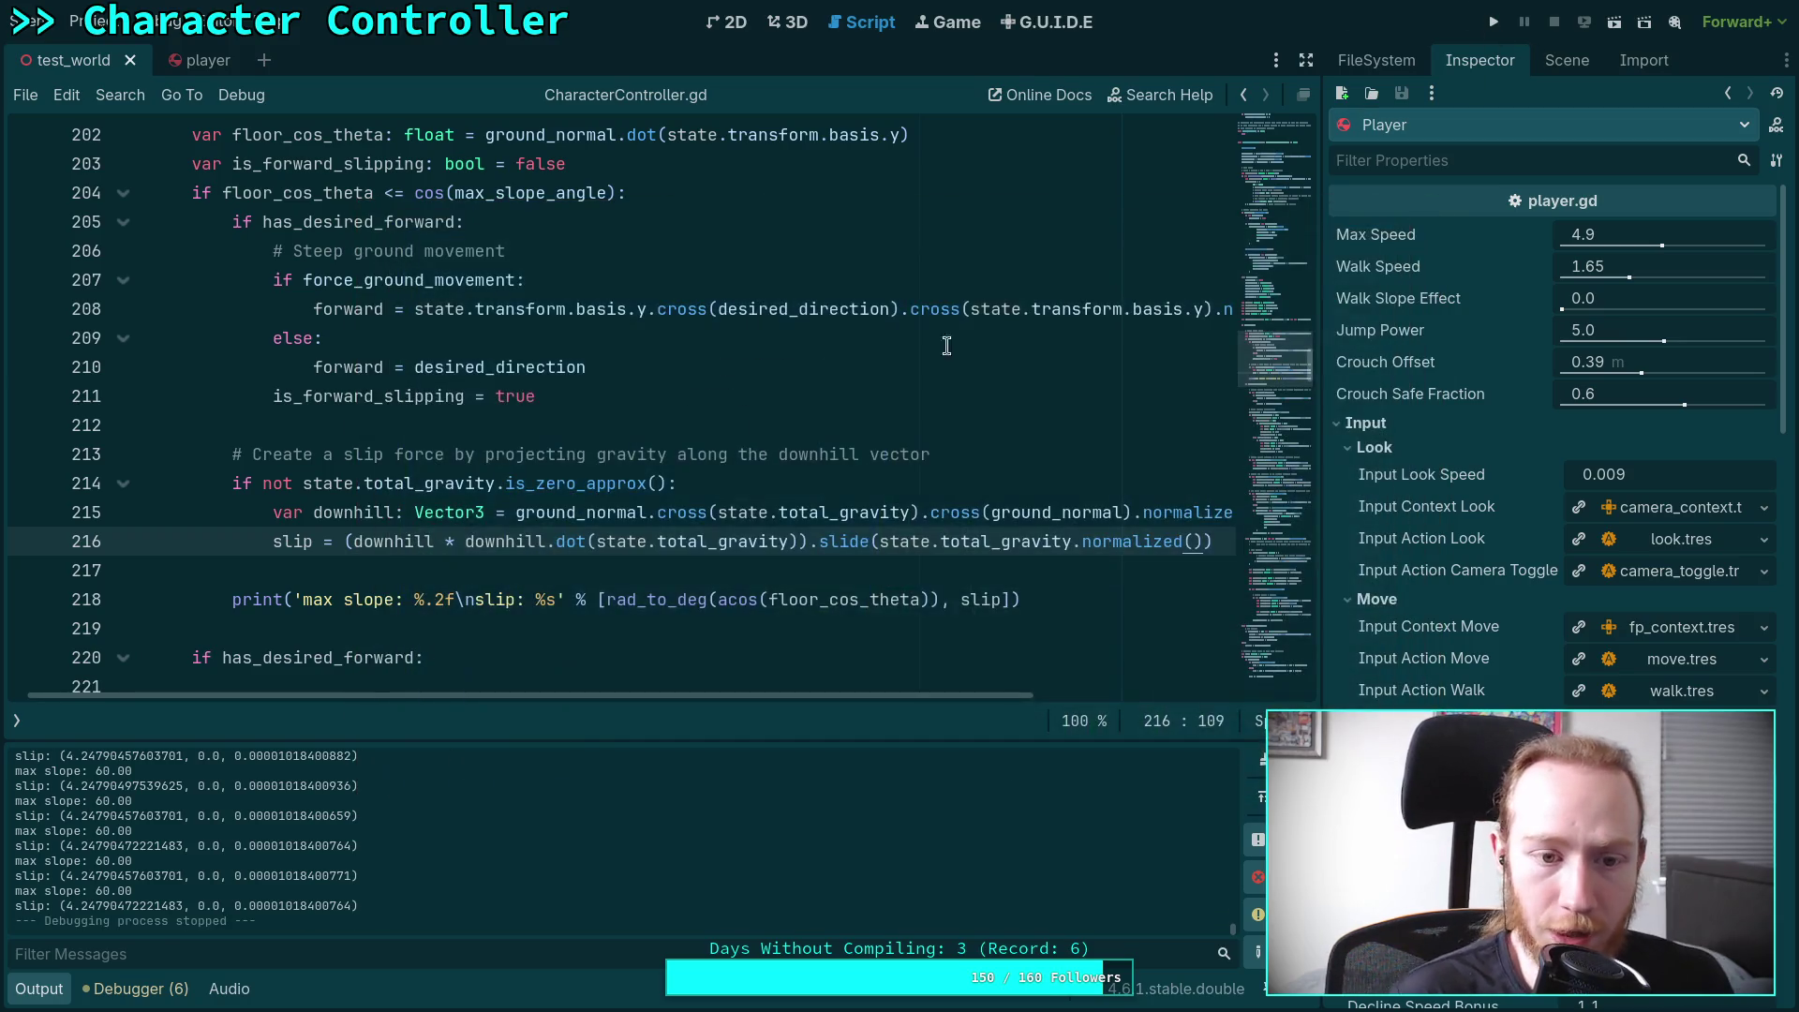
# Remove the .slide call from line 216, save, and test walking onto the blue ramp
pyautogui.moveTo(809, 545); pyautogui.dragTo(1218, 545)
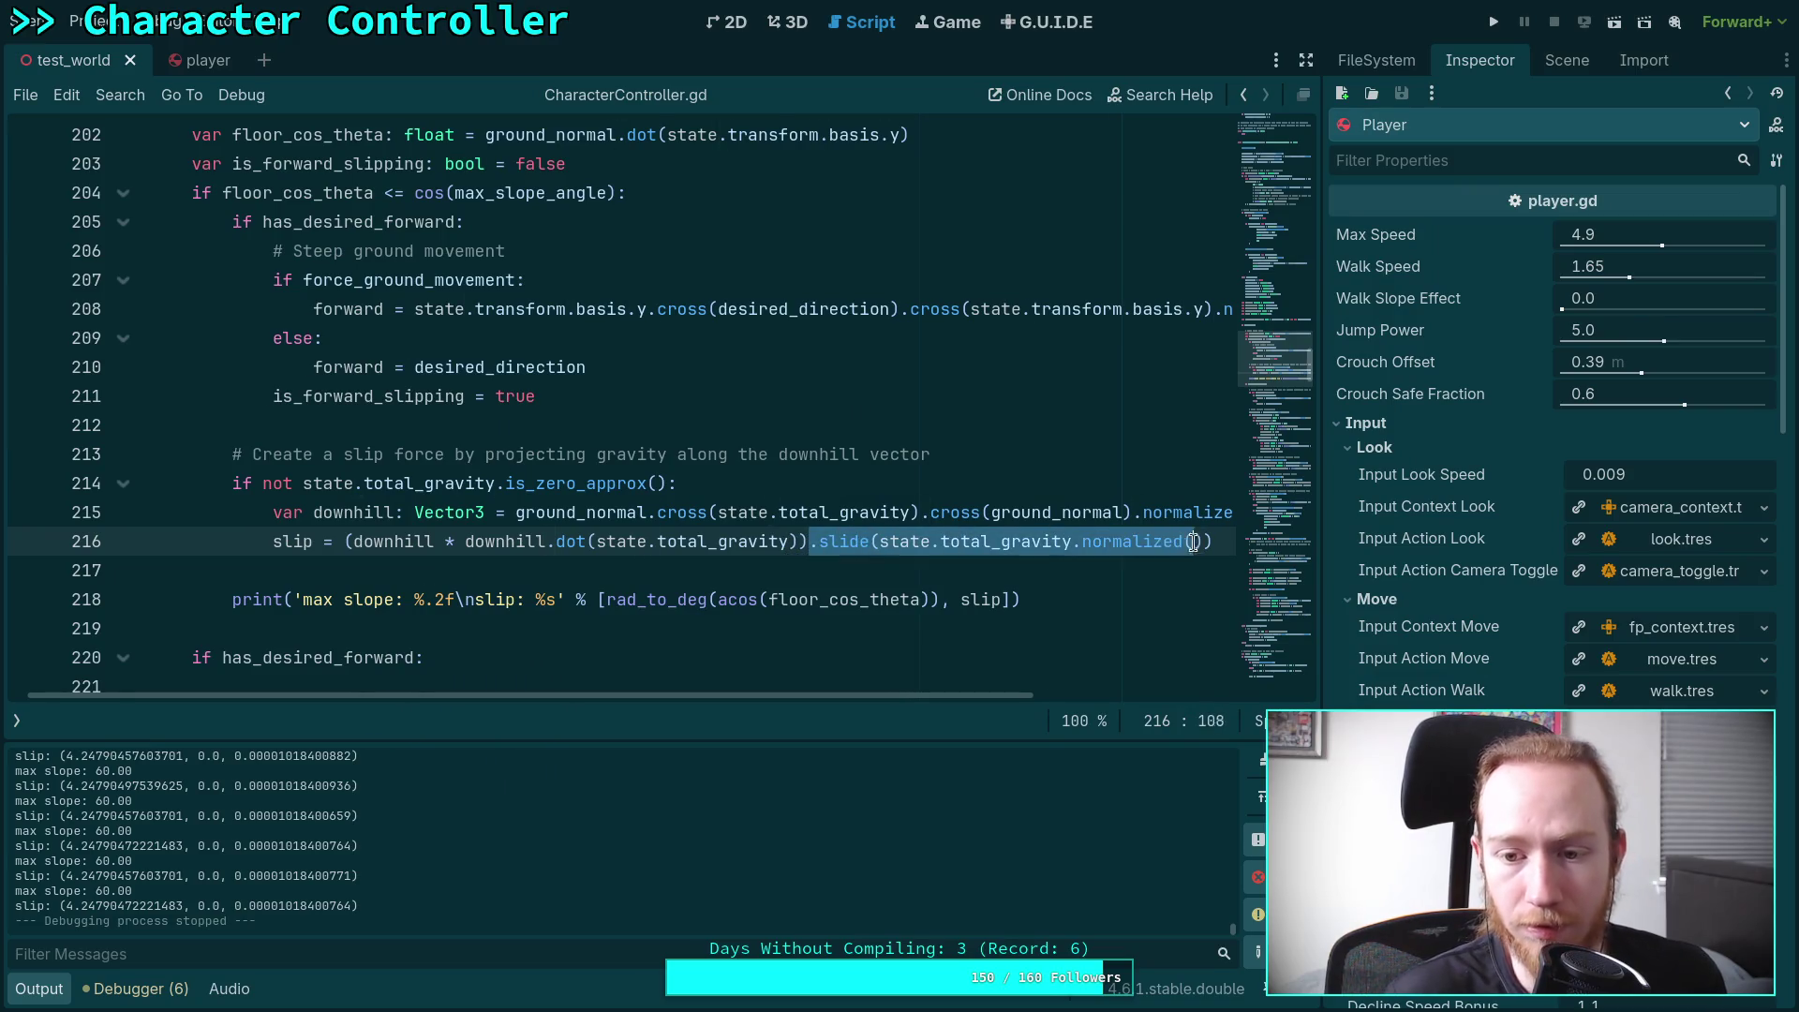
pyautogui.press('BackSpace')
pyautogui.press('BackSpace')
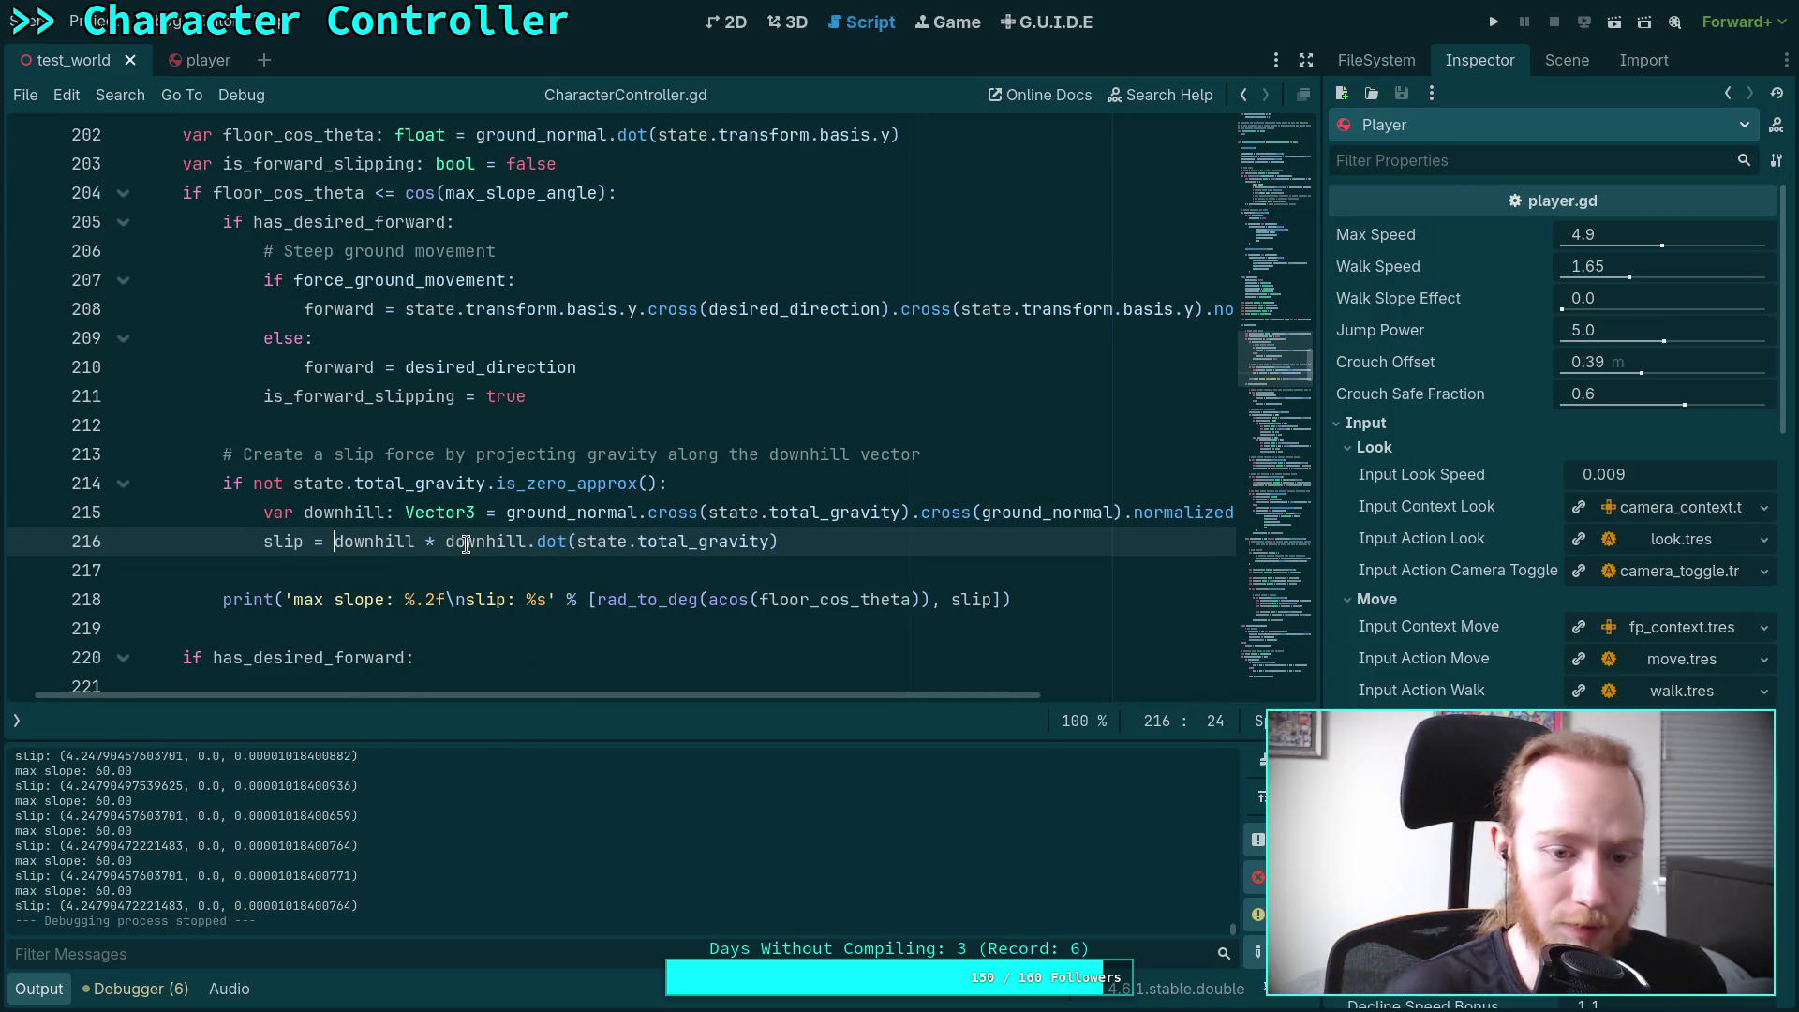
pyautogui.hotkey('ctrl', 's')
pyautogui.press('F5')
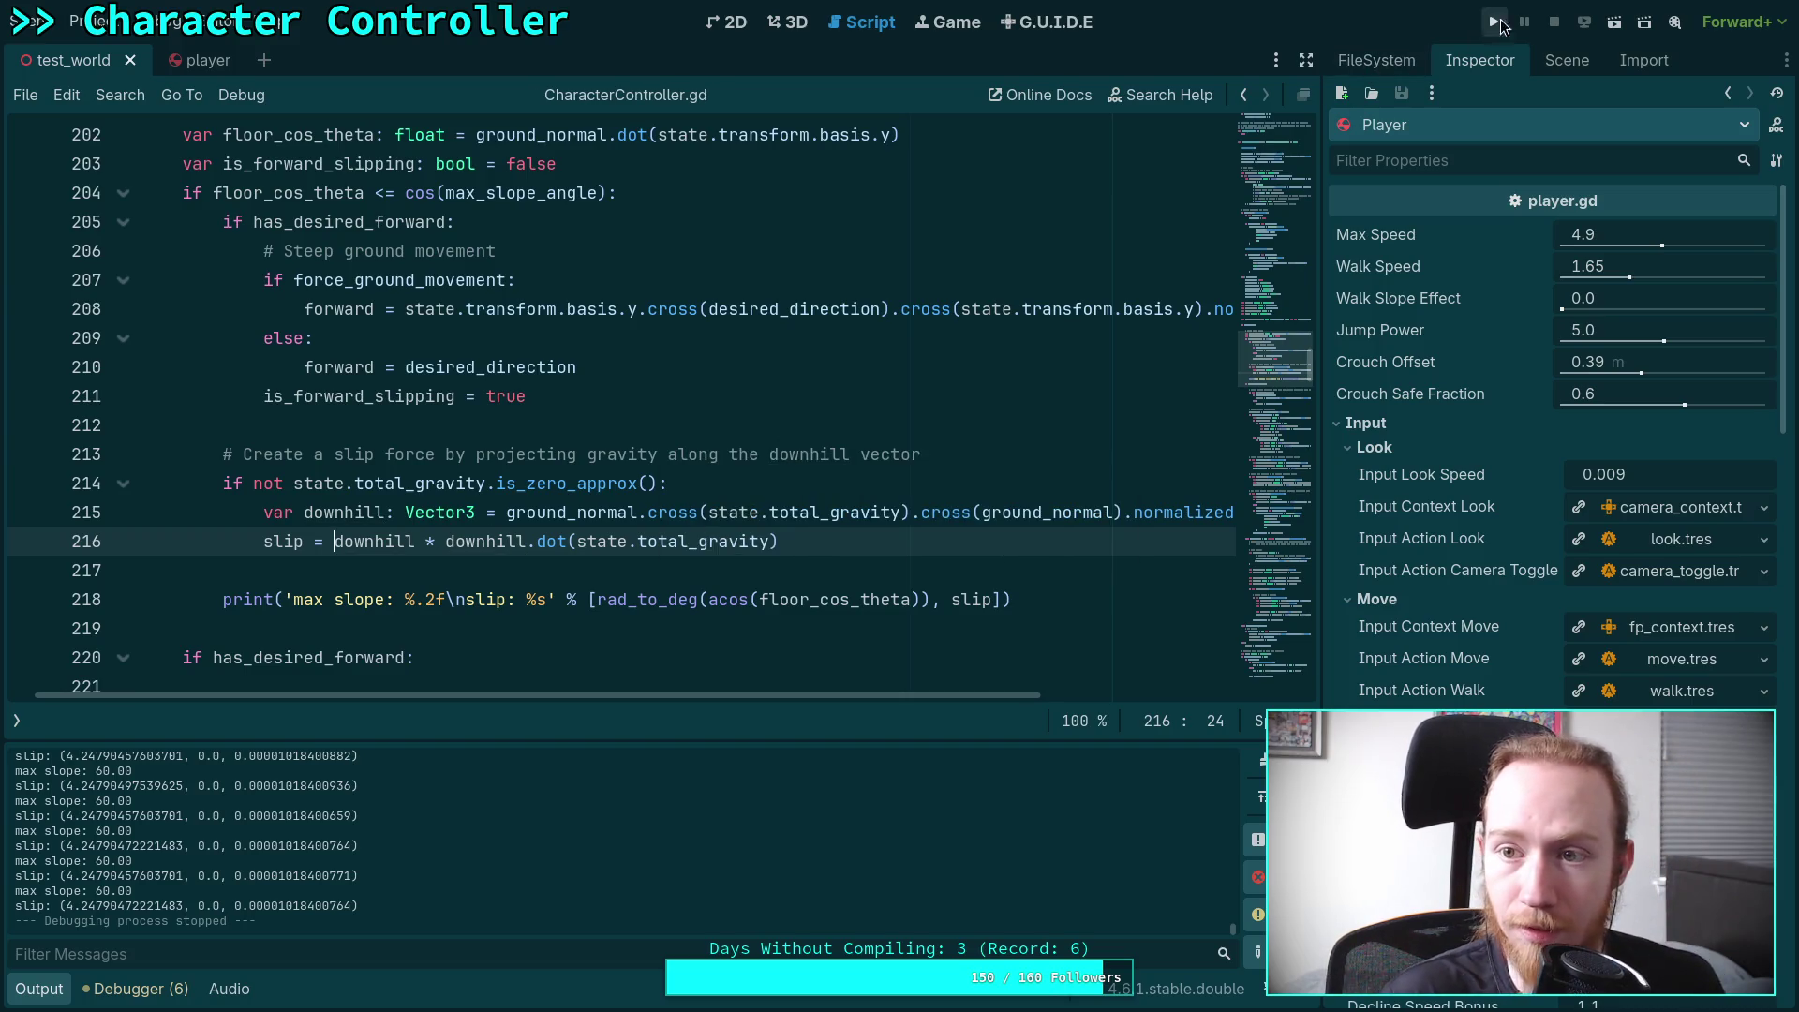
pyautogui.press('w')
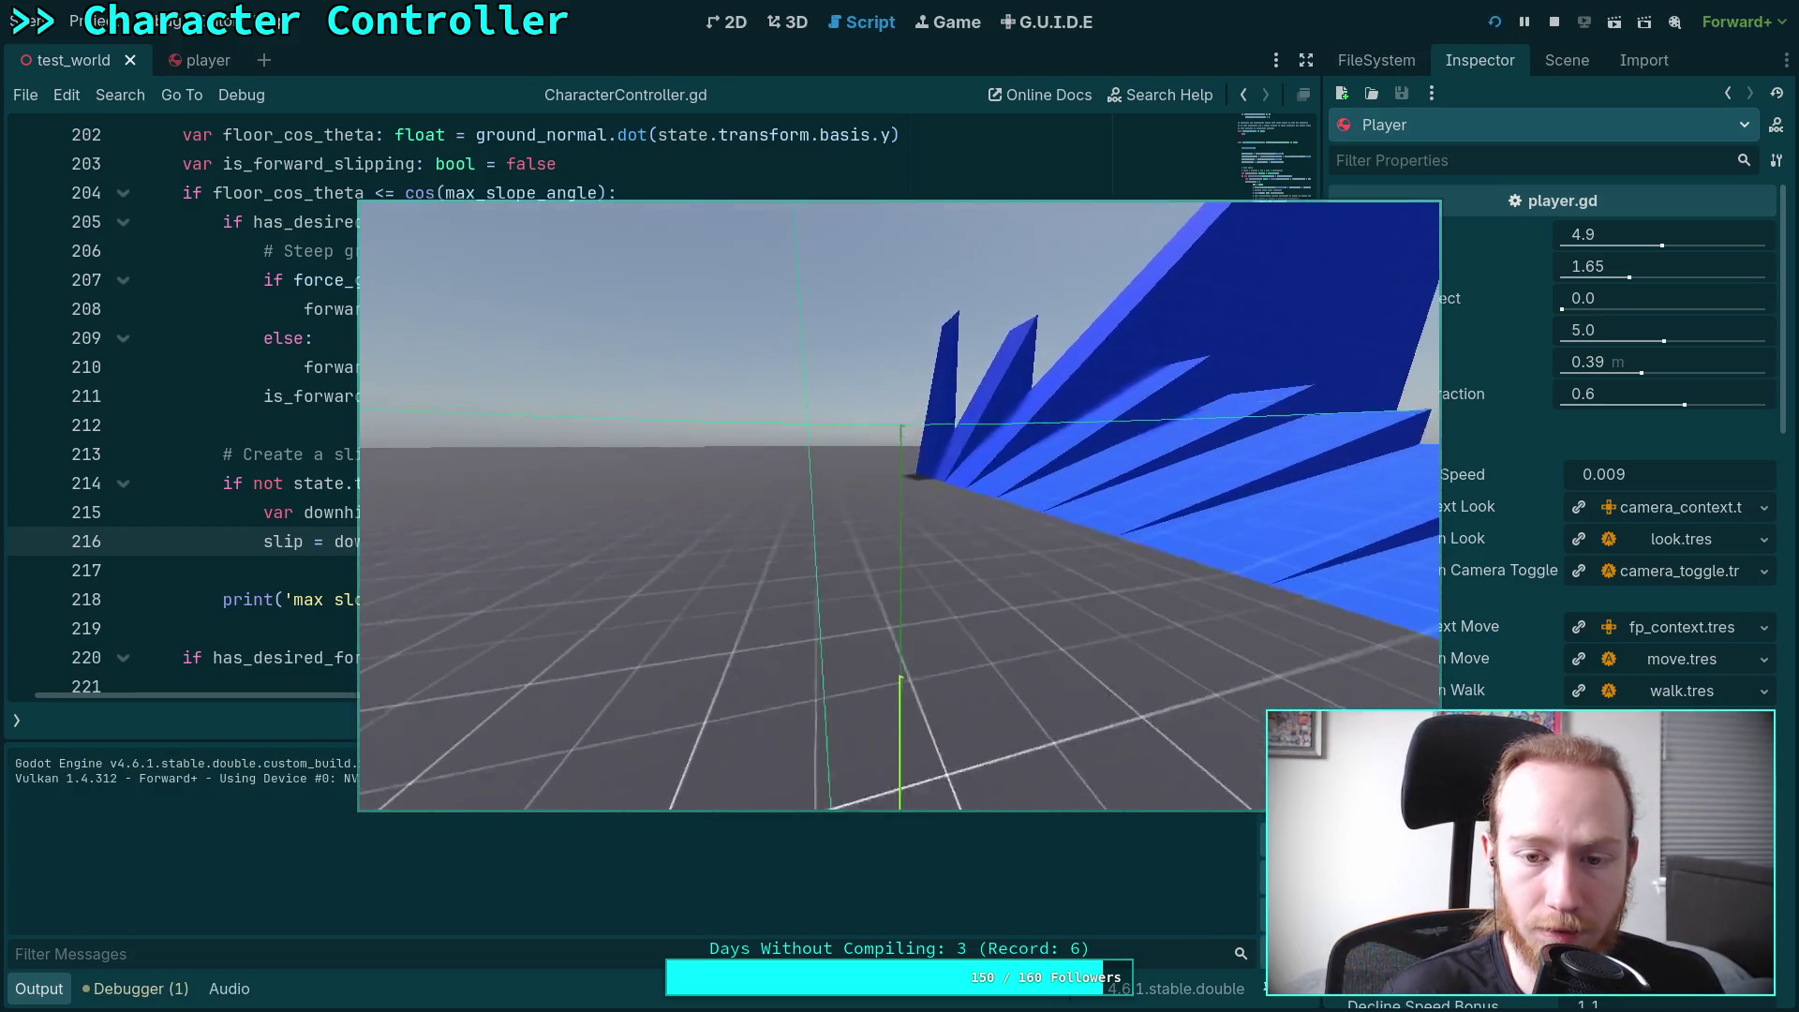
pyautogui.press('w')
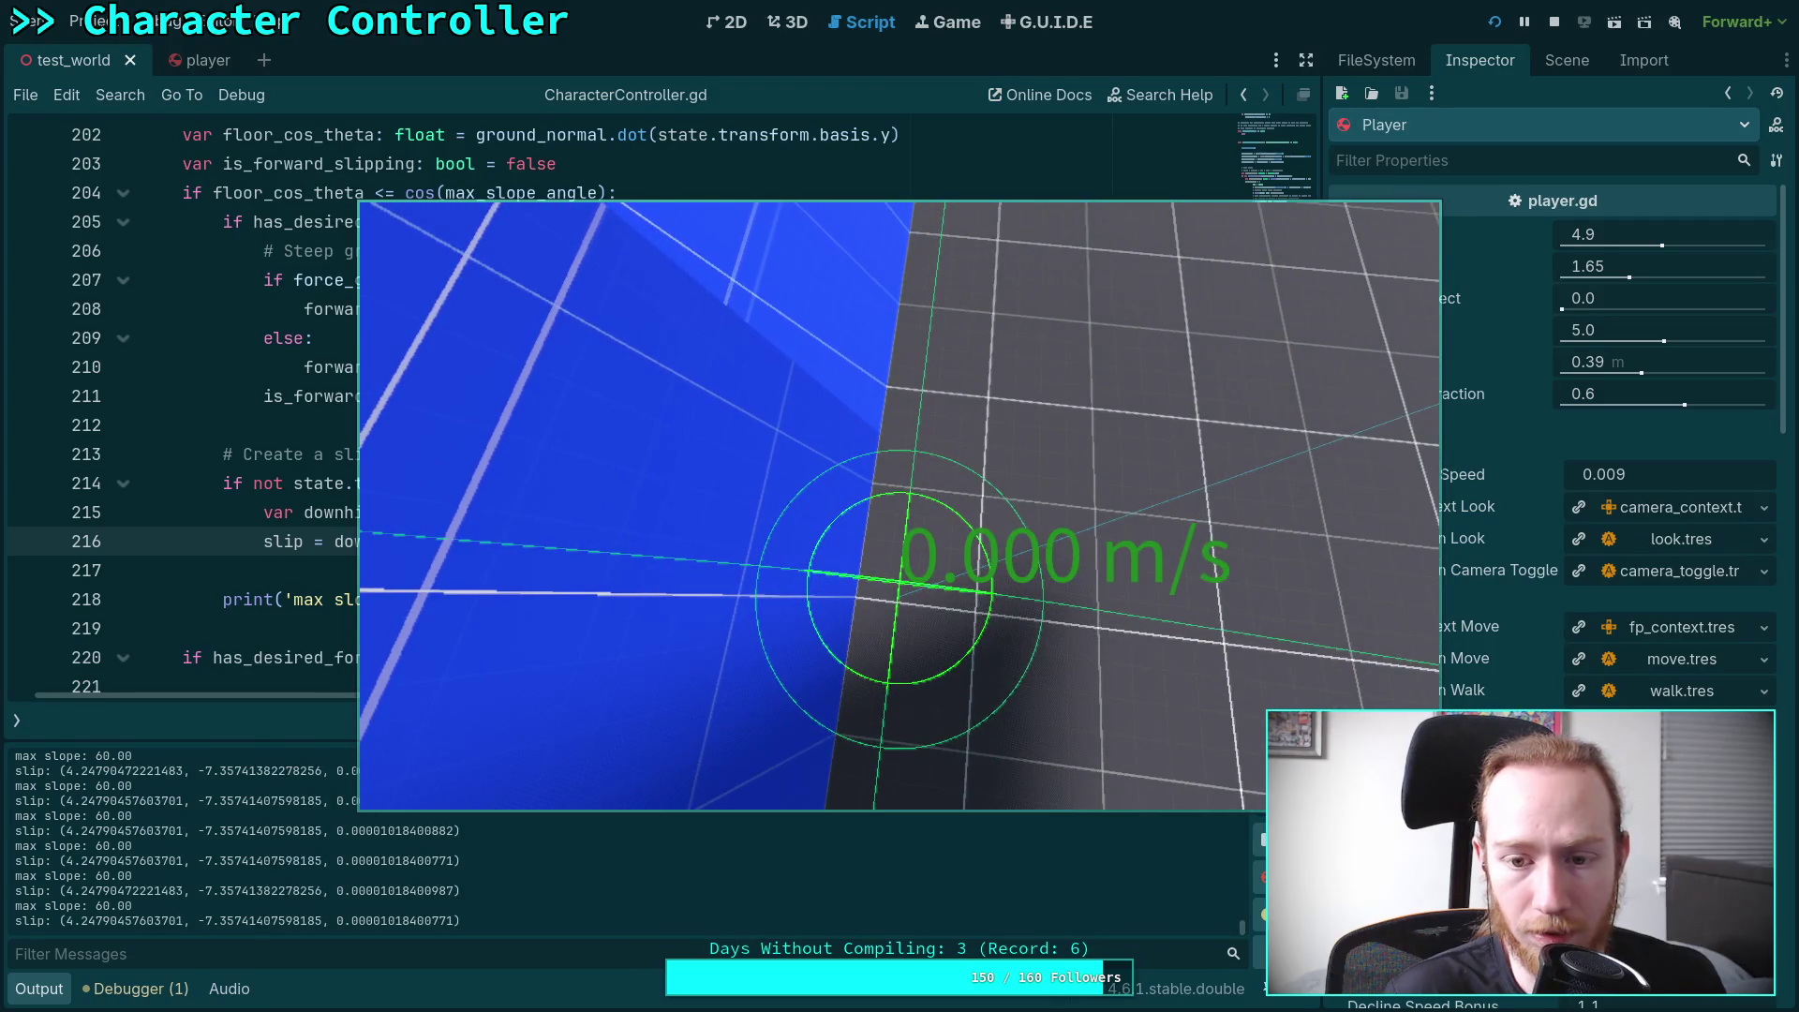
pyautogui.click(1554, 21)
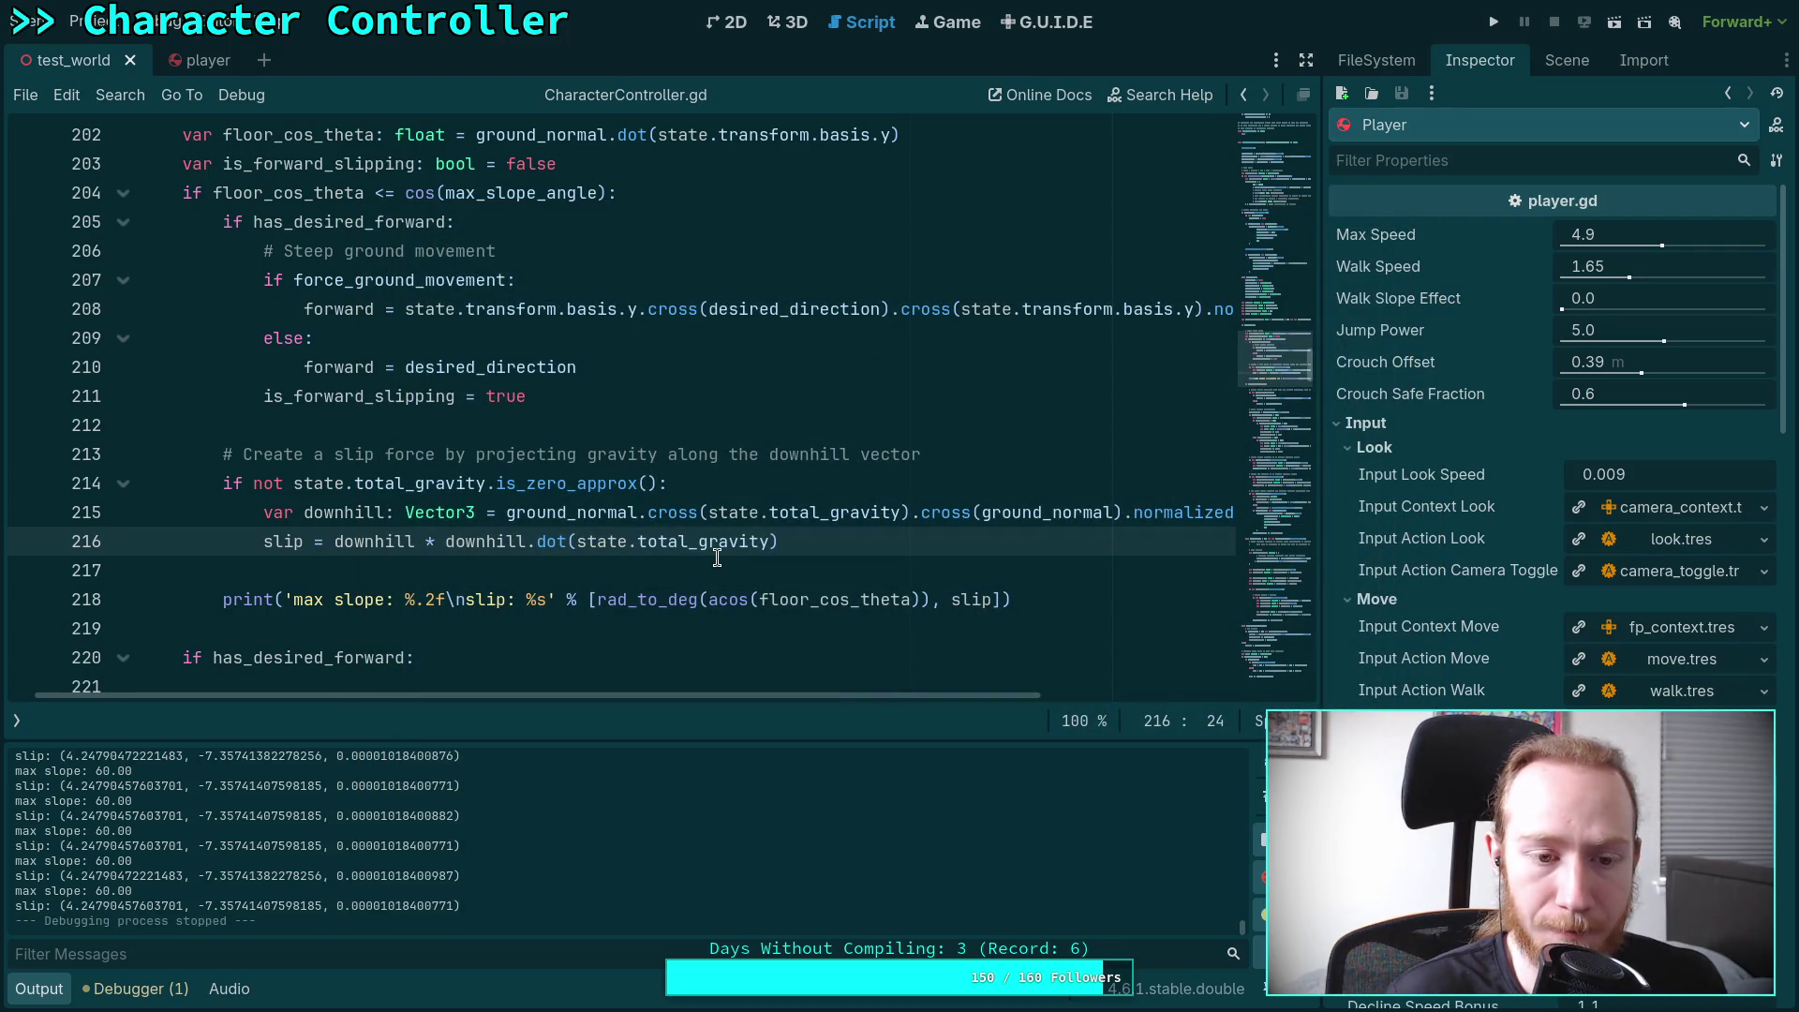
# Wrap line 216's slip in parentheses and re-append .slide(state.total_gravity.normalized())
pyautogui.hotkey('shift', 'End')
pyautogui.write('(')
pyautogui.write('.slide(state.total_gravity.normalized())')
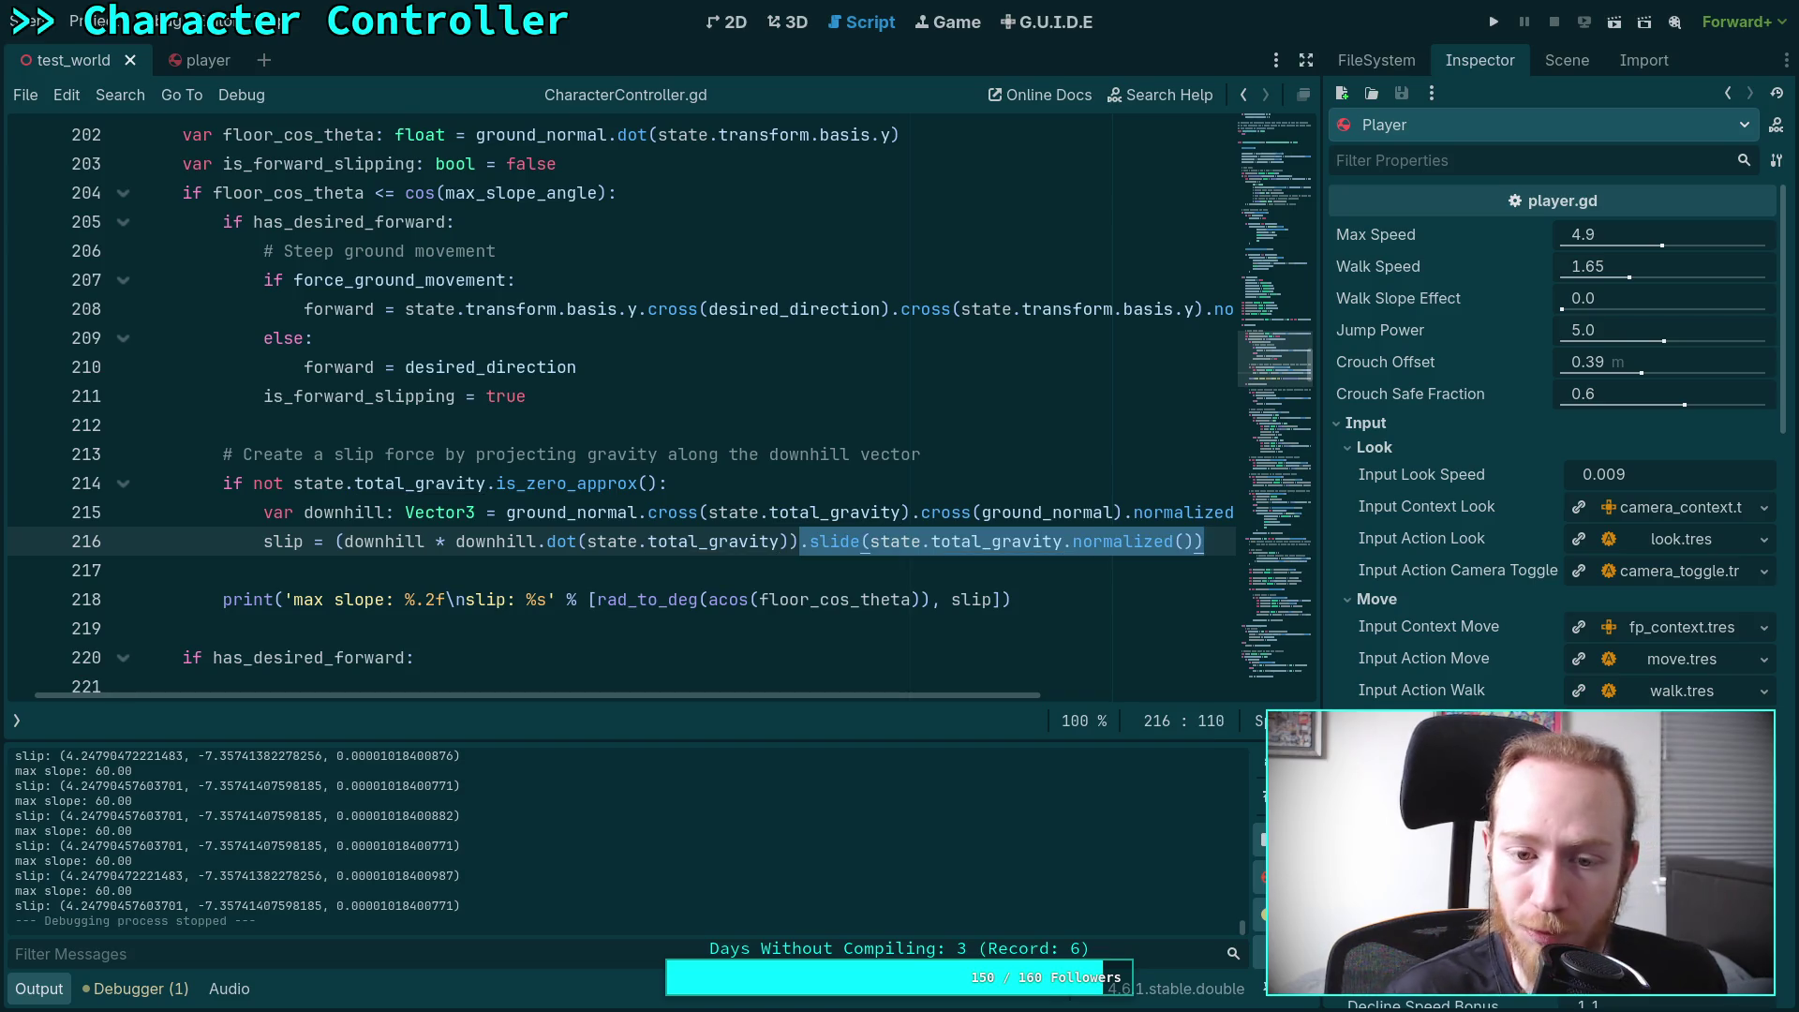
pyautogui.click(743, 563)
pyautogui.moveTo(849, 696); pyautogui.dragTo(931, 695)
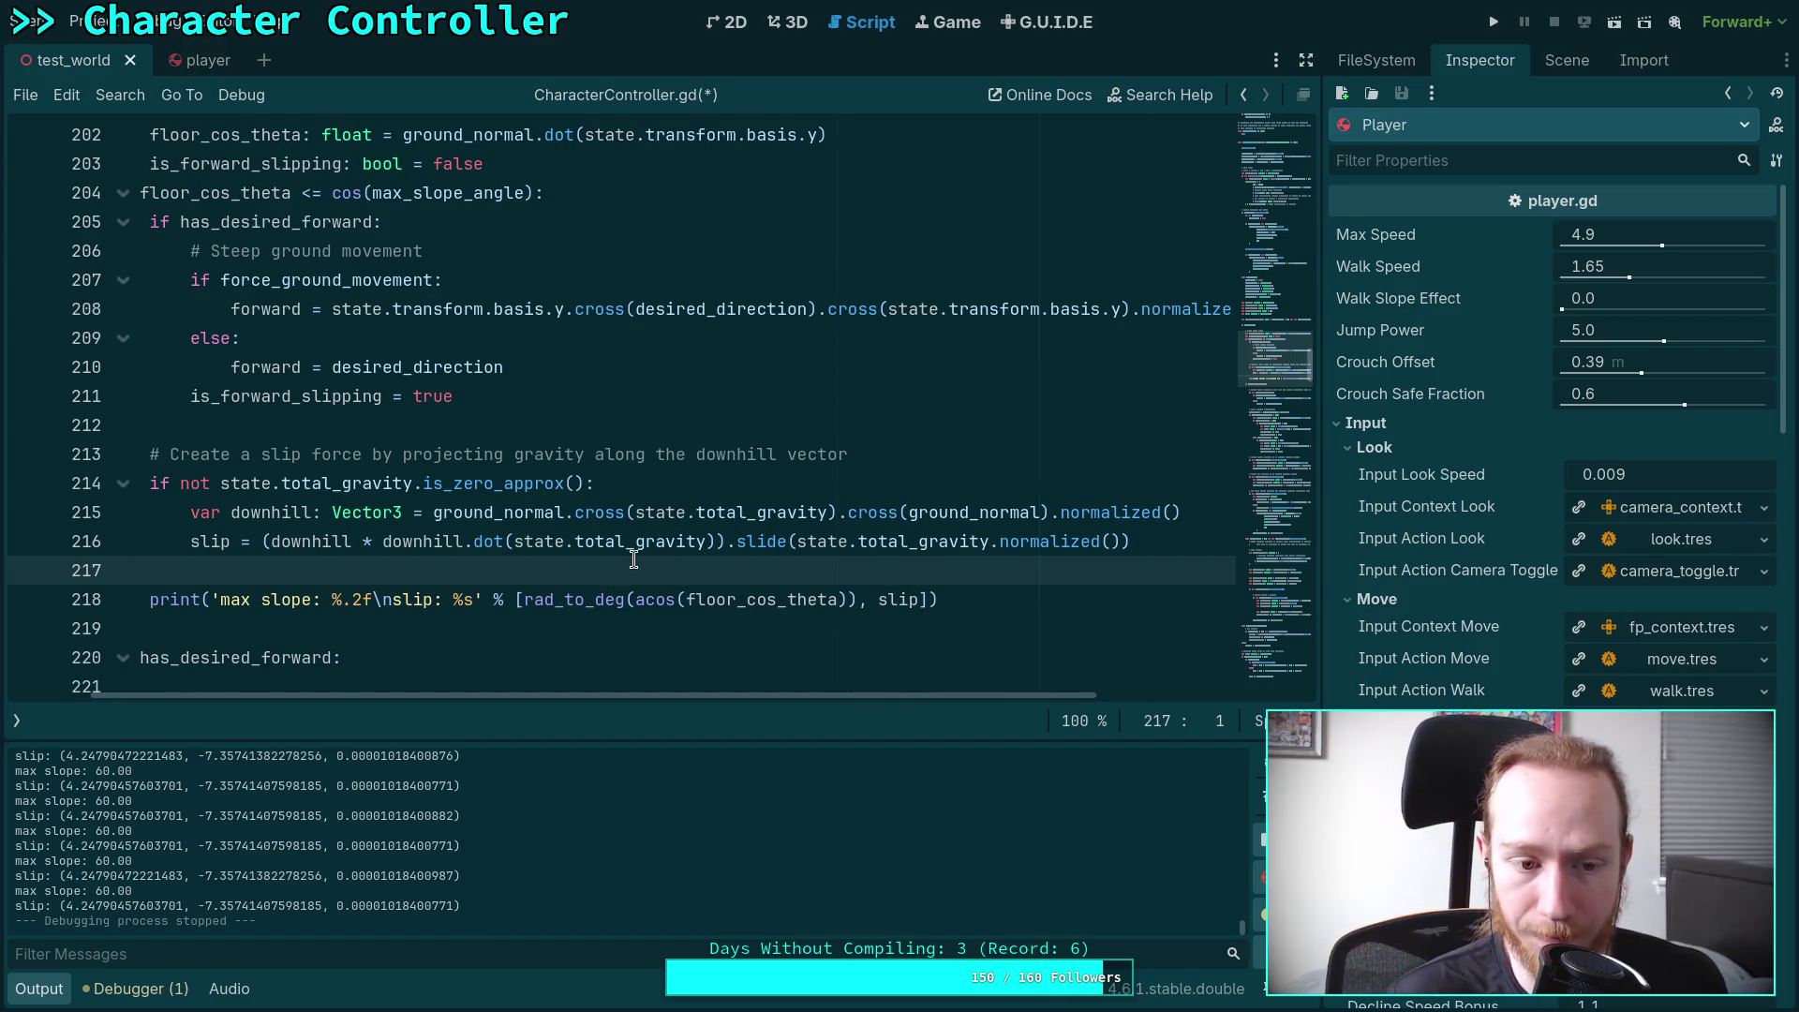
pyautogui.hscroll(-3, 824, 695)
pyautogui.moveTo(853, 695); pyautogui.dragTo(879, 695)
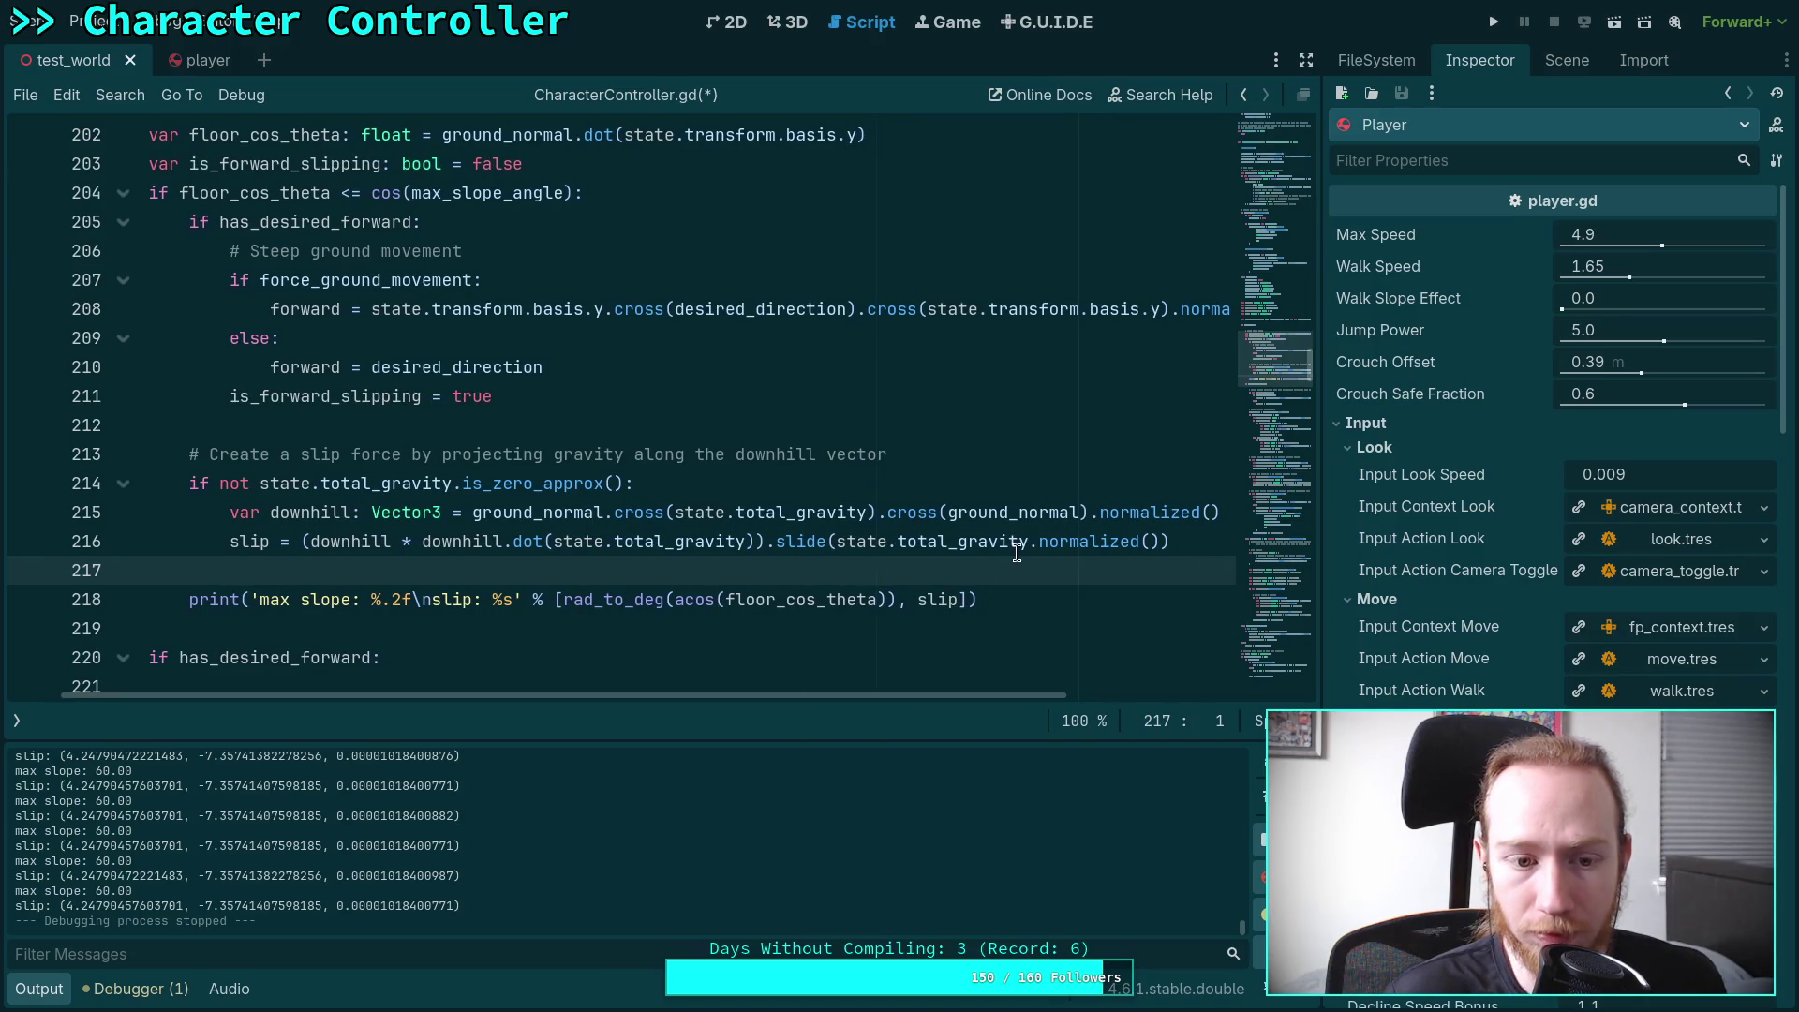
pyautogui.click(1196, 544)
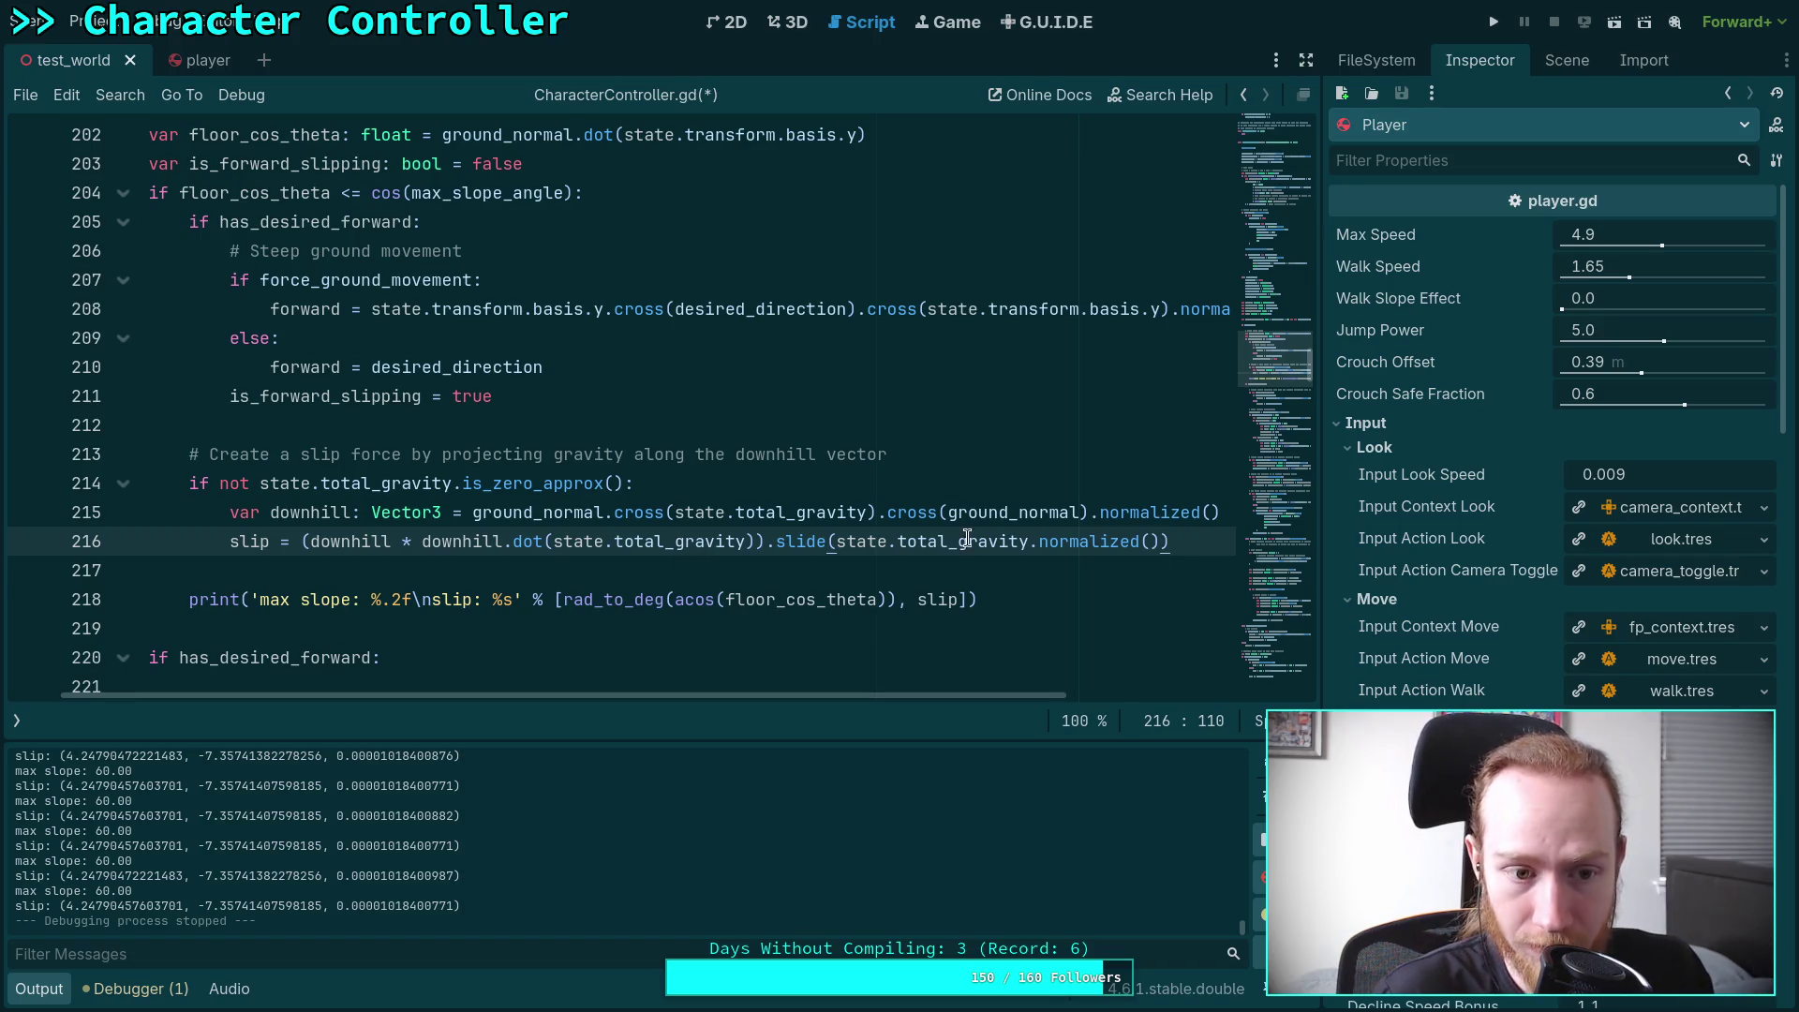
pyautogui.moveTo(984, 545)
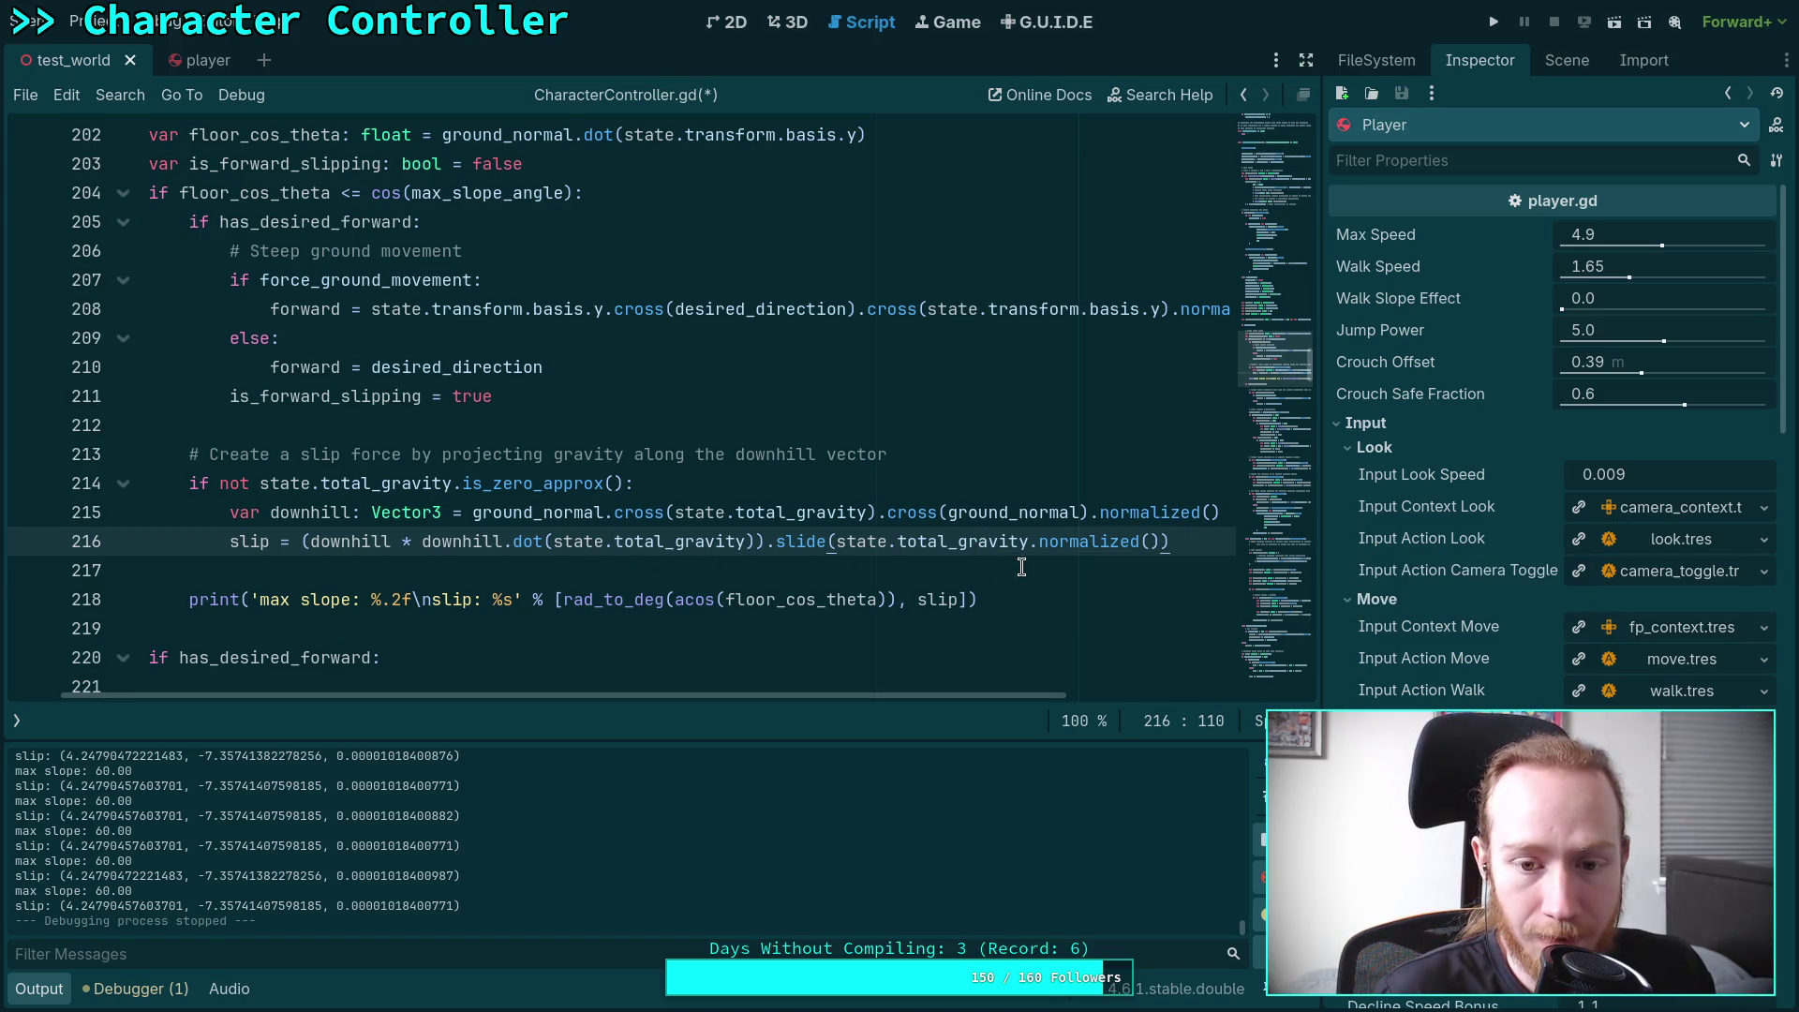
# Strip the normalized .slide call and opening parenthesis from line 216, then select the logged -7.357 slip value
pyautogui.moveTo(762, 549); pyautogui.dragTo(1209, 548)
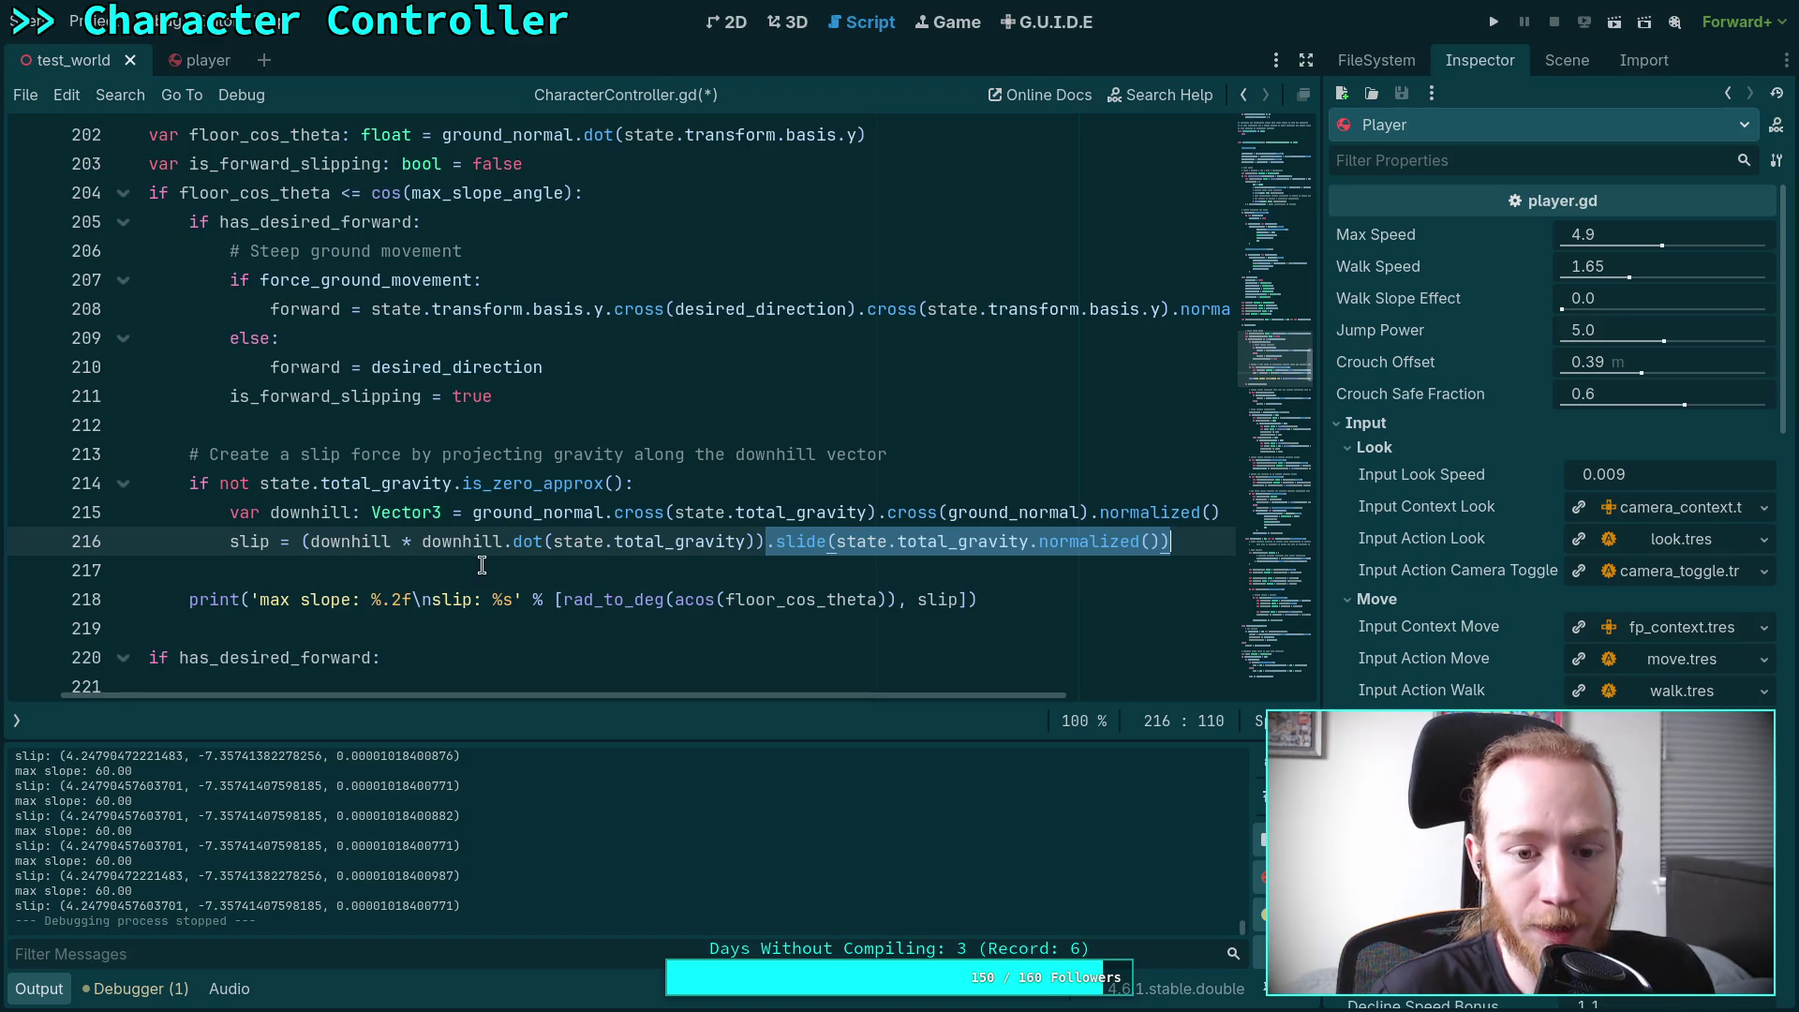
pyautogui.press('BackSpace')
pyautogui.press('BackSpace')
pyautogui.click(301, 544)
pyautogui.press('Delete')
pyautogui.click(868, 538)
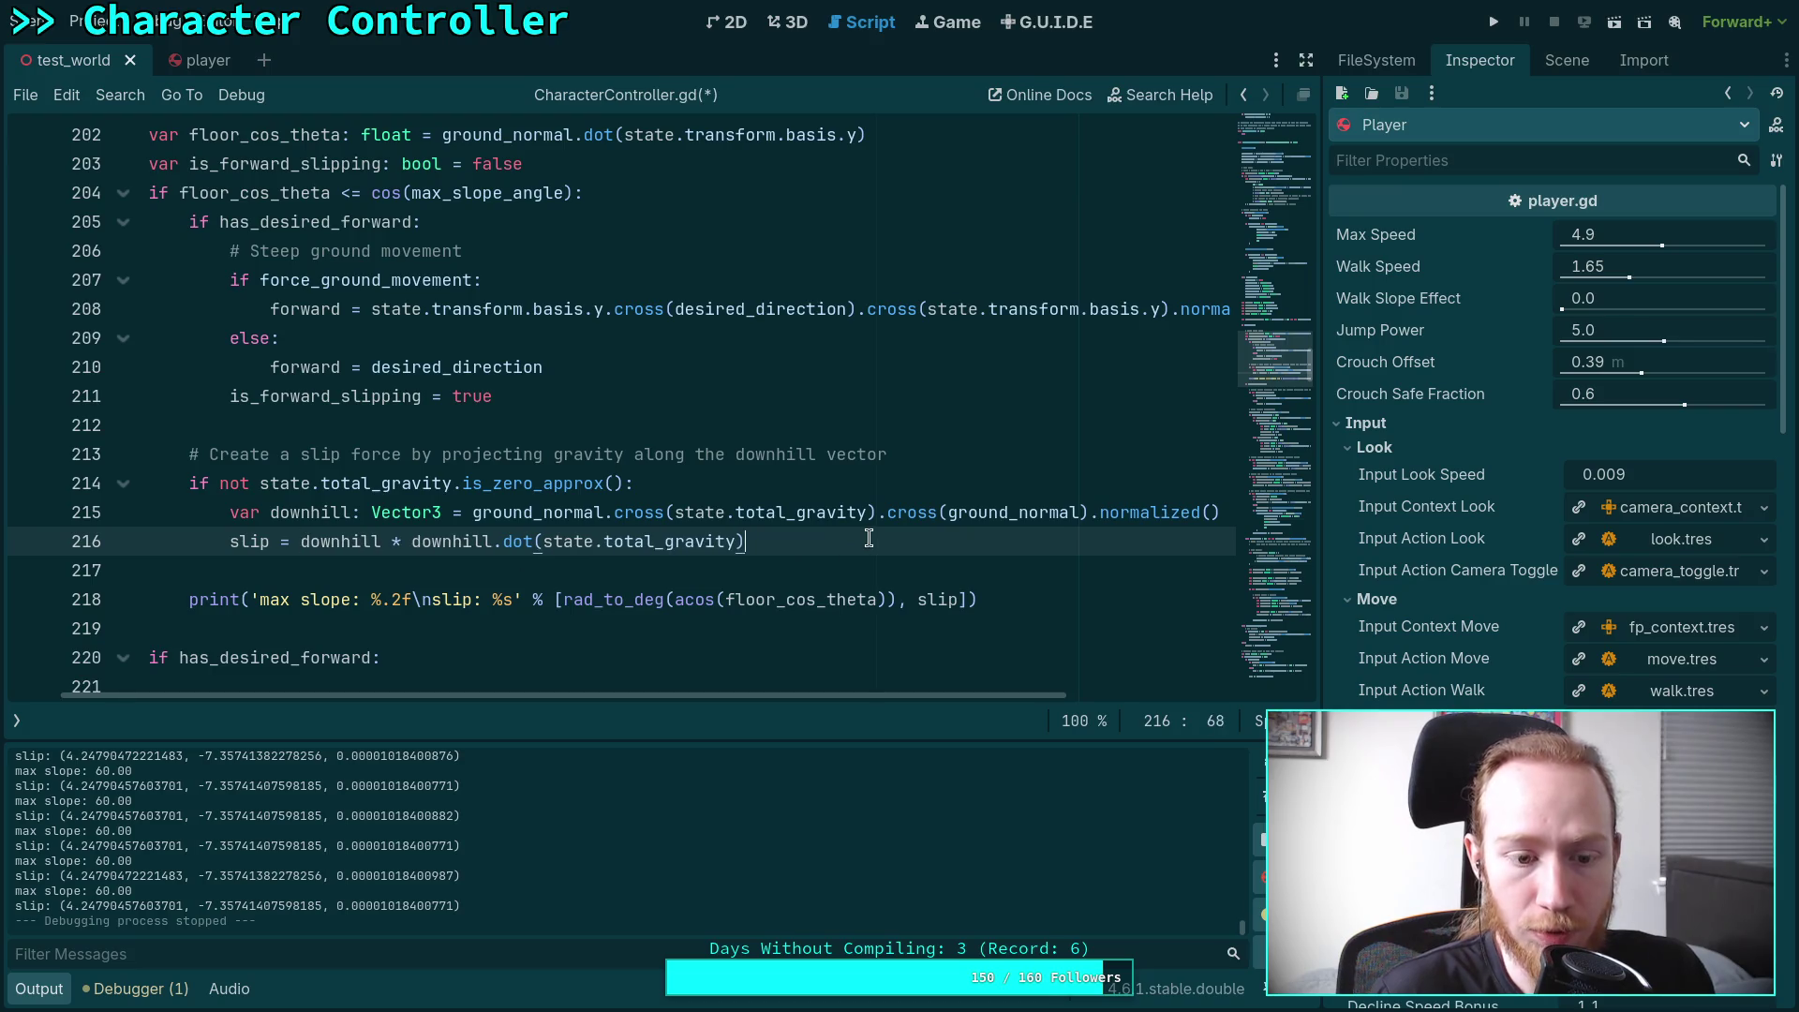
pyautogui.doubleClick(203, 905)
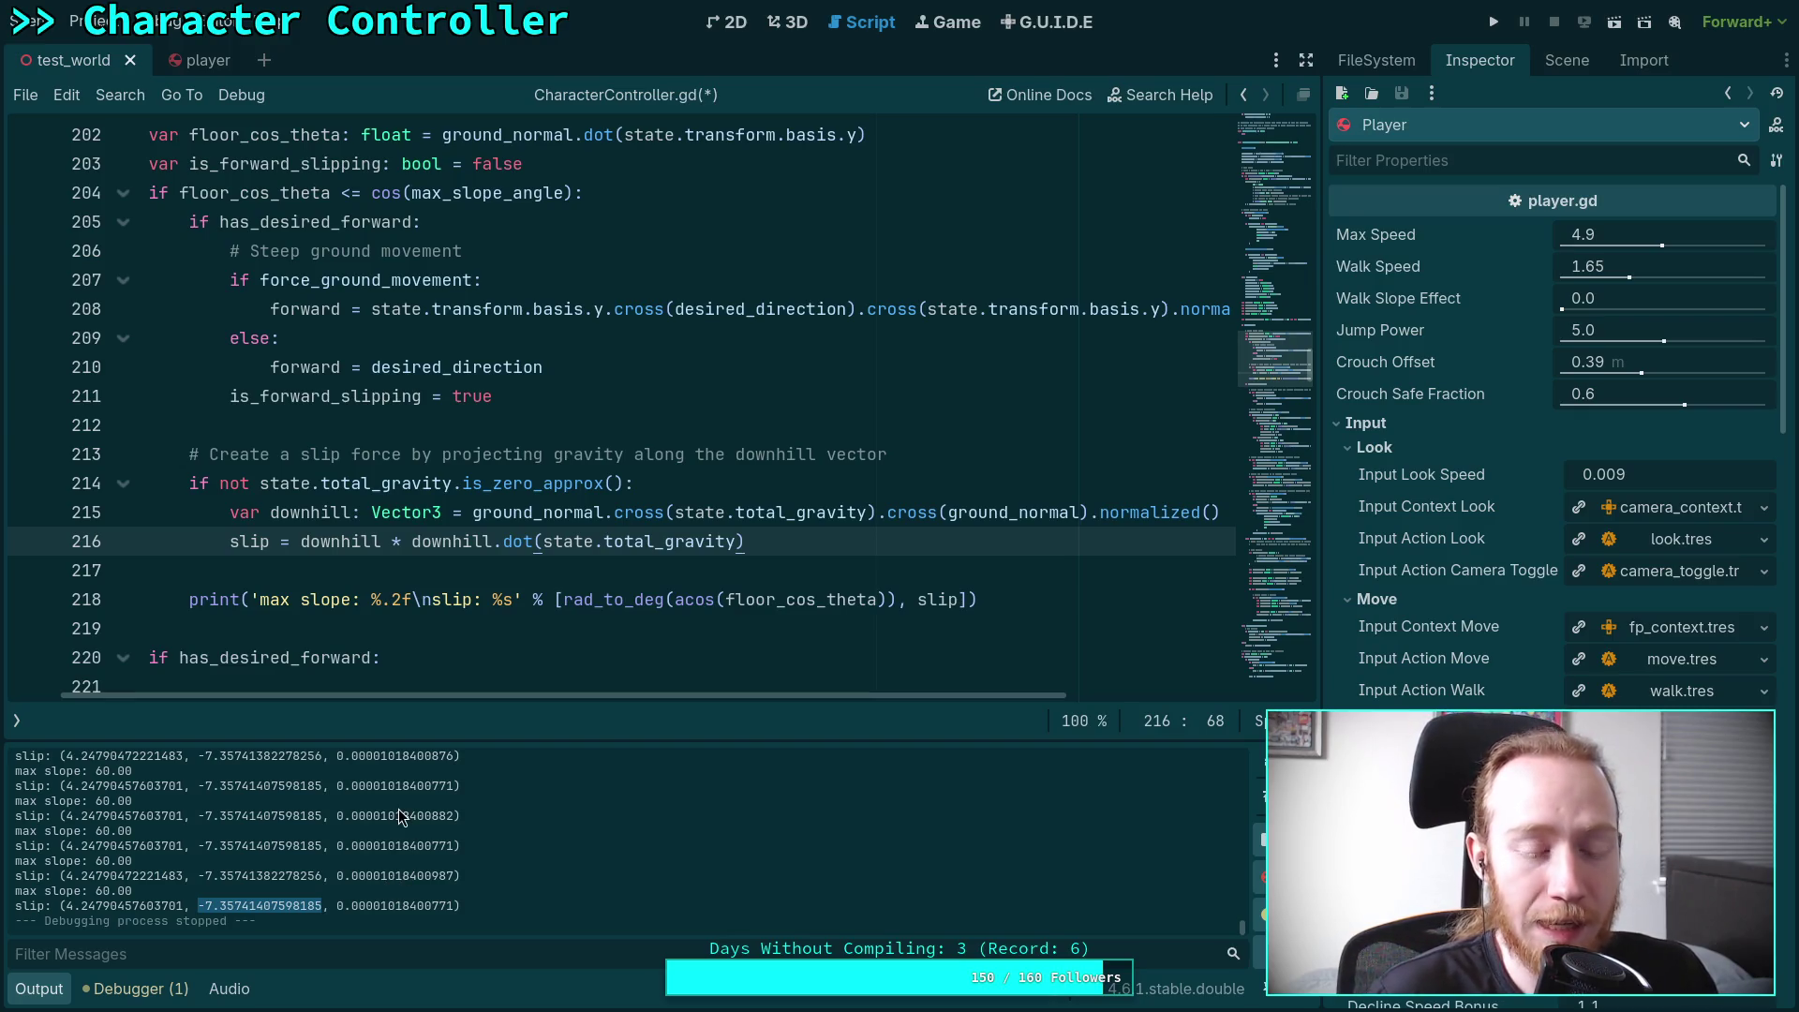
pyautogui.moveTo(677, 600)
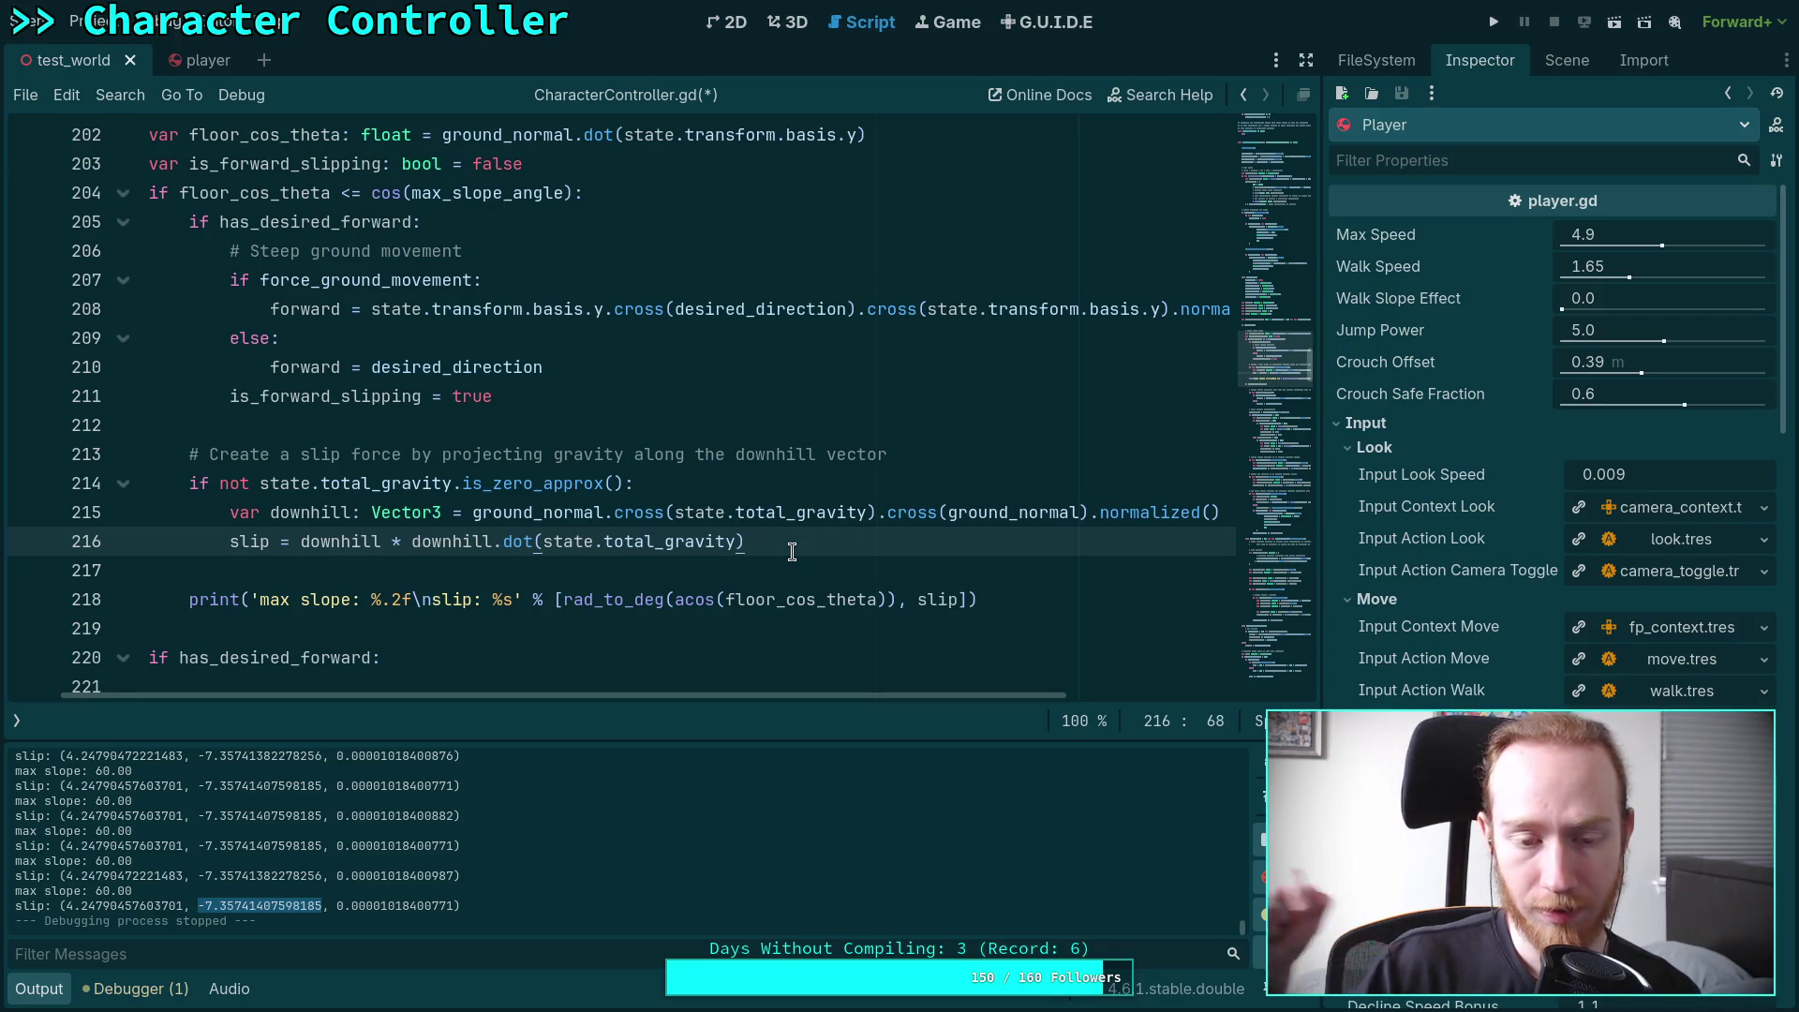
# Add 'var gravity_downhill: float = downhill.dot(state.total_gravity)' on a new line 216
pyautogui.click(1223, 512)
pyautogui.press('Return')
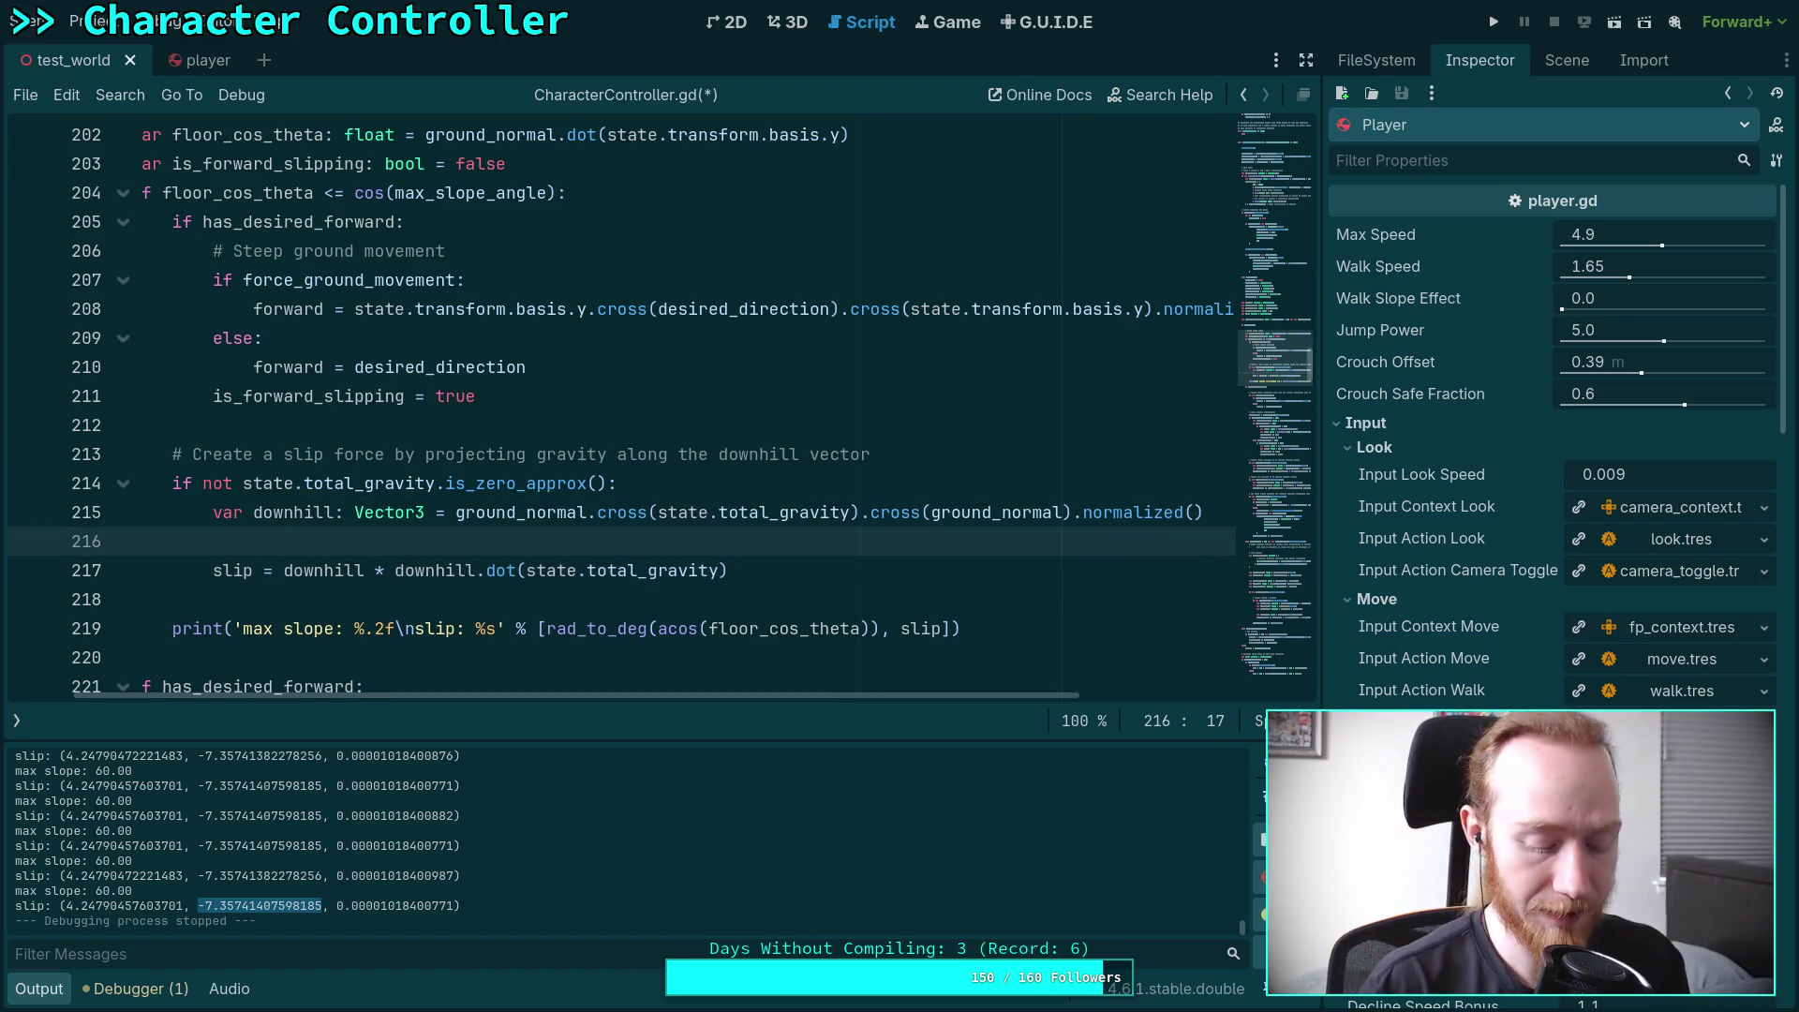
pyautogui.write('var ')
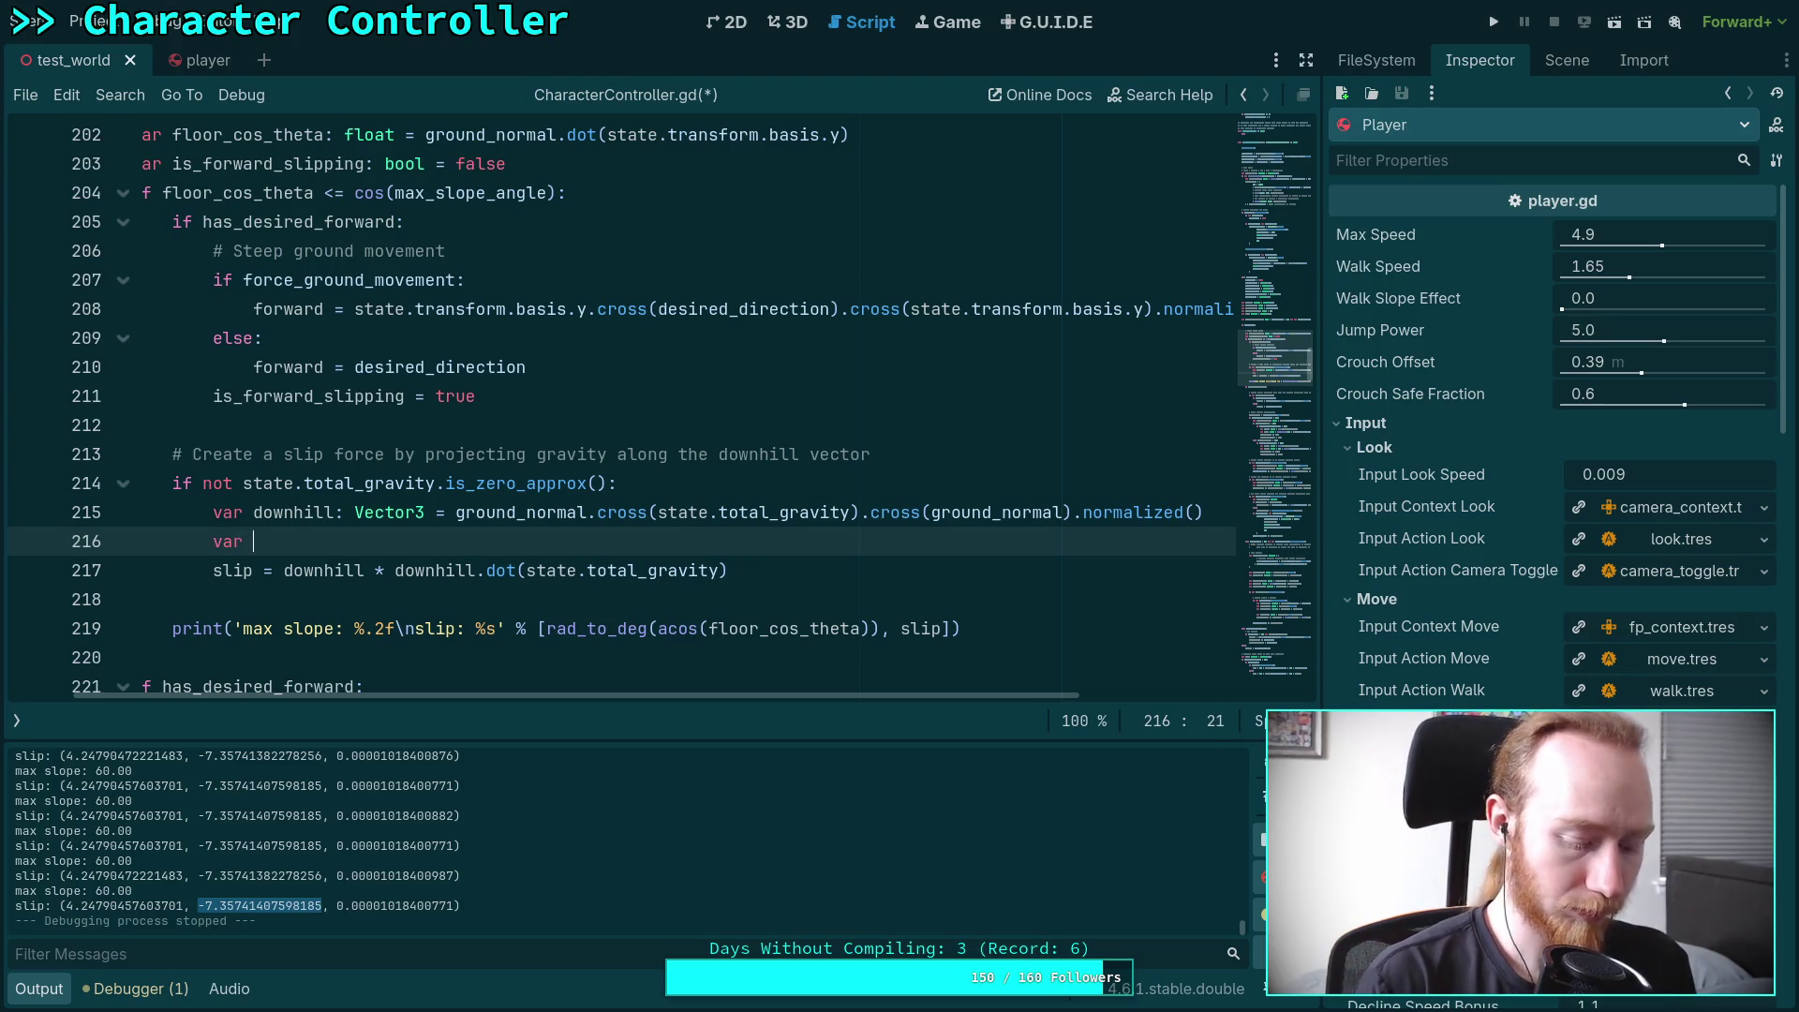
pyautogui.write('gravity_')
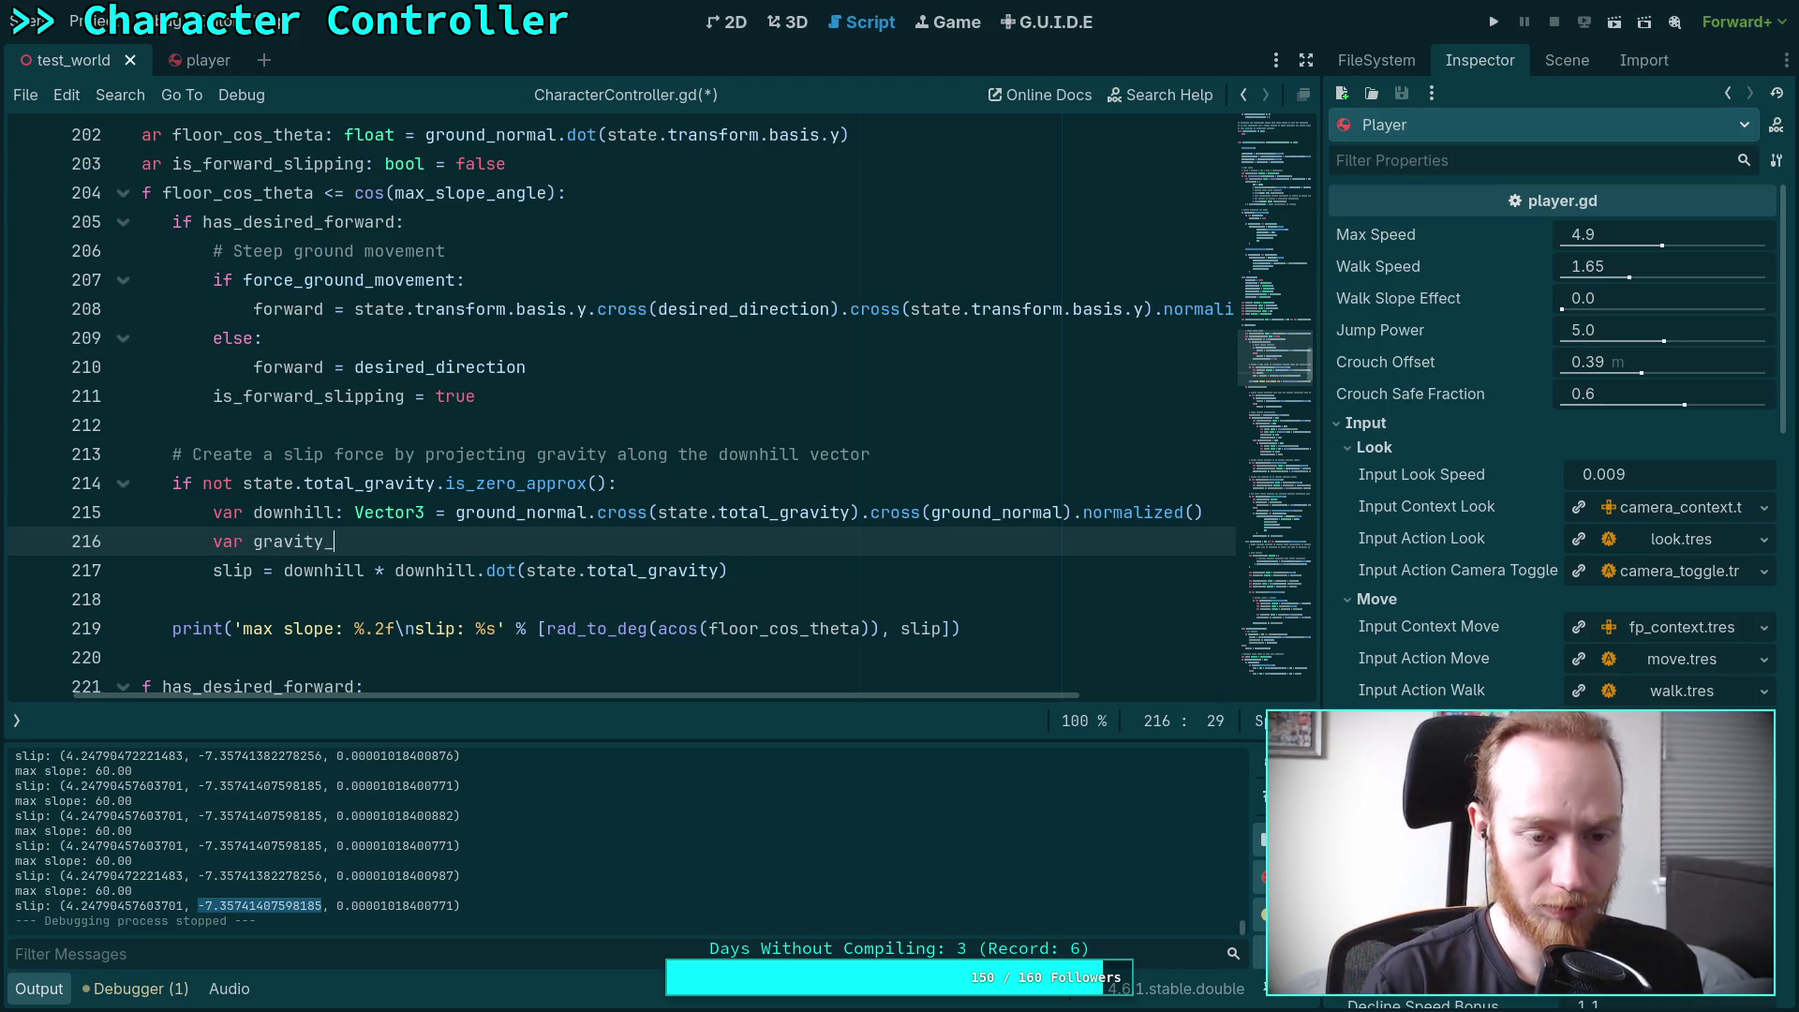
pyautogui.write('d')
pyautogui.press('BackSpace')
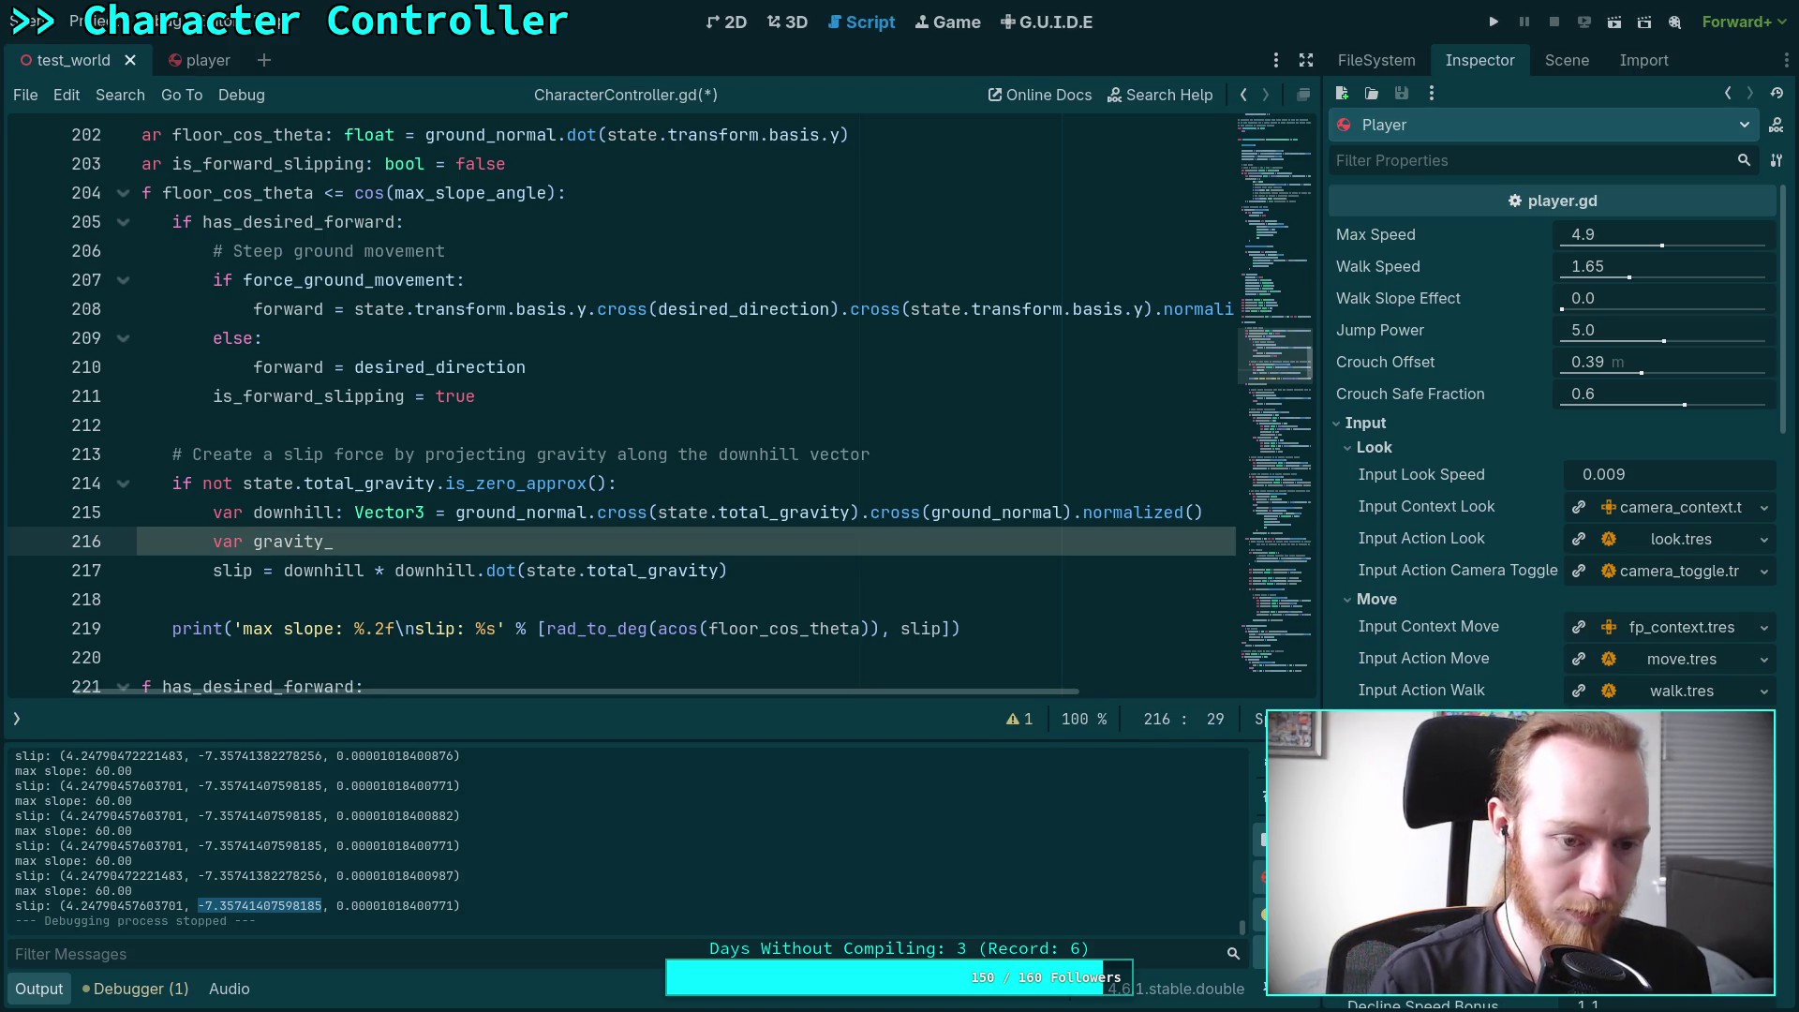
pyautogui.write('downhill: float =')
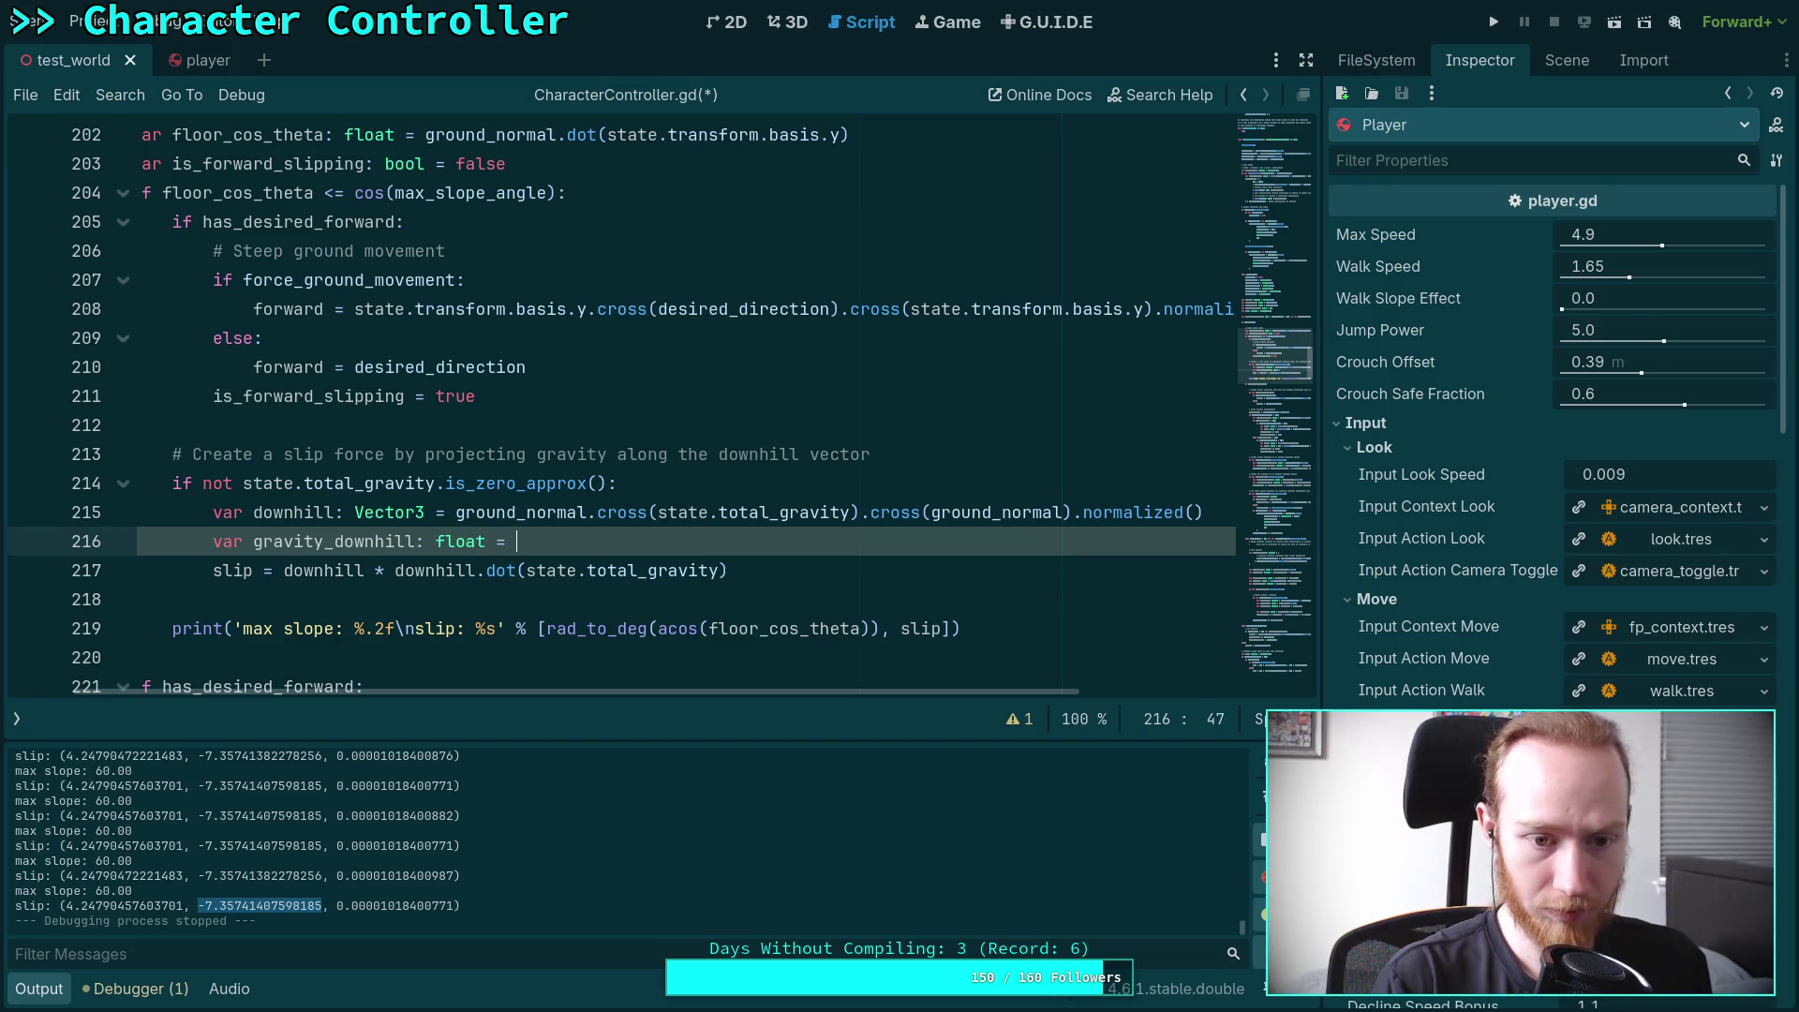
pyautogui.moveTo(394, 570); pyautogui.dragTo(780, 569)
pyautogui.hotkey('ctrl', 'c')
pyautogui.rightClick(780, 568)
pyautogui.click(734, 639)
pyautogui.press('Up')
pyautogui.hotkey('ctrl', 'v')
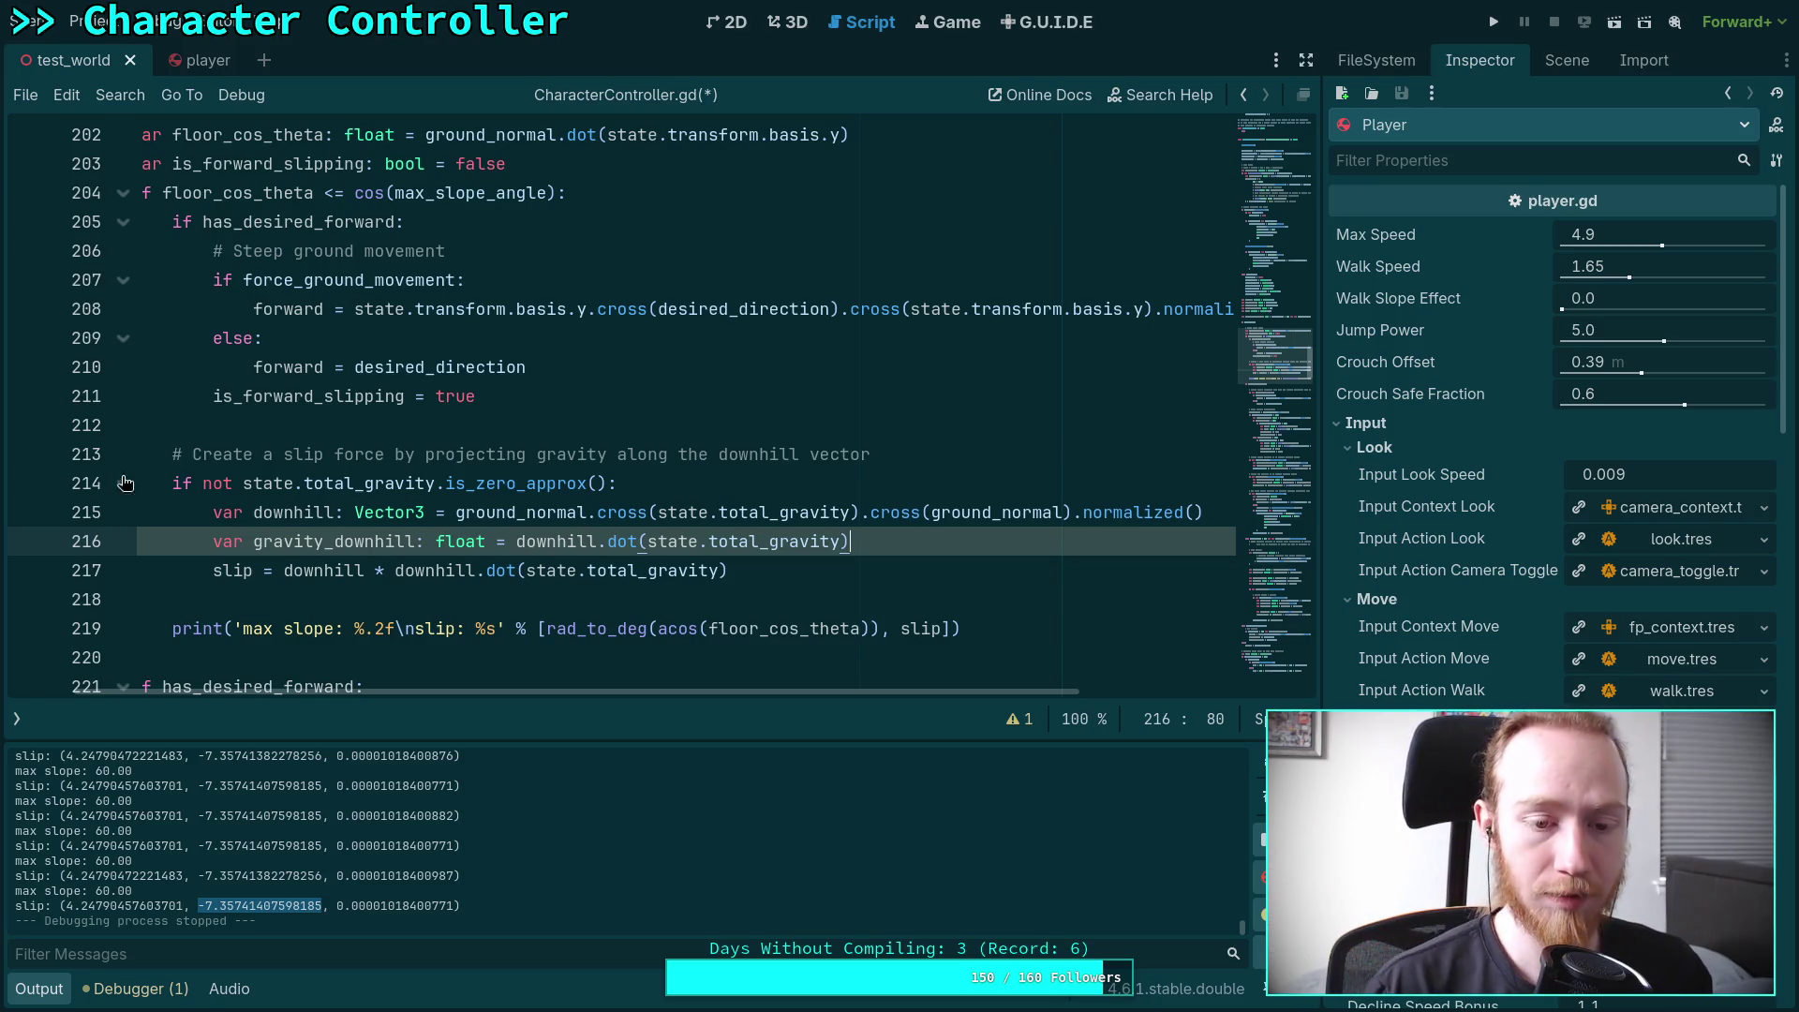
# Replace the slip line's dot product with gravity_downhill and start a '+' term
pyautogui.moveTo(394, 570); pyautogui.dragTo(729, 566)
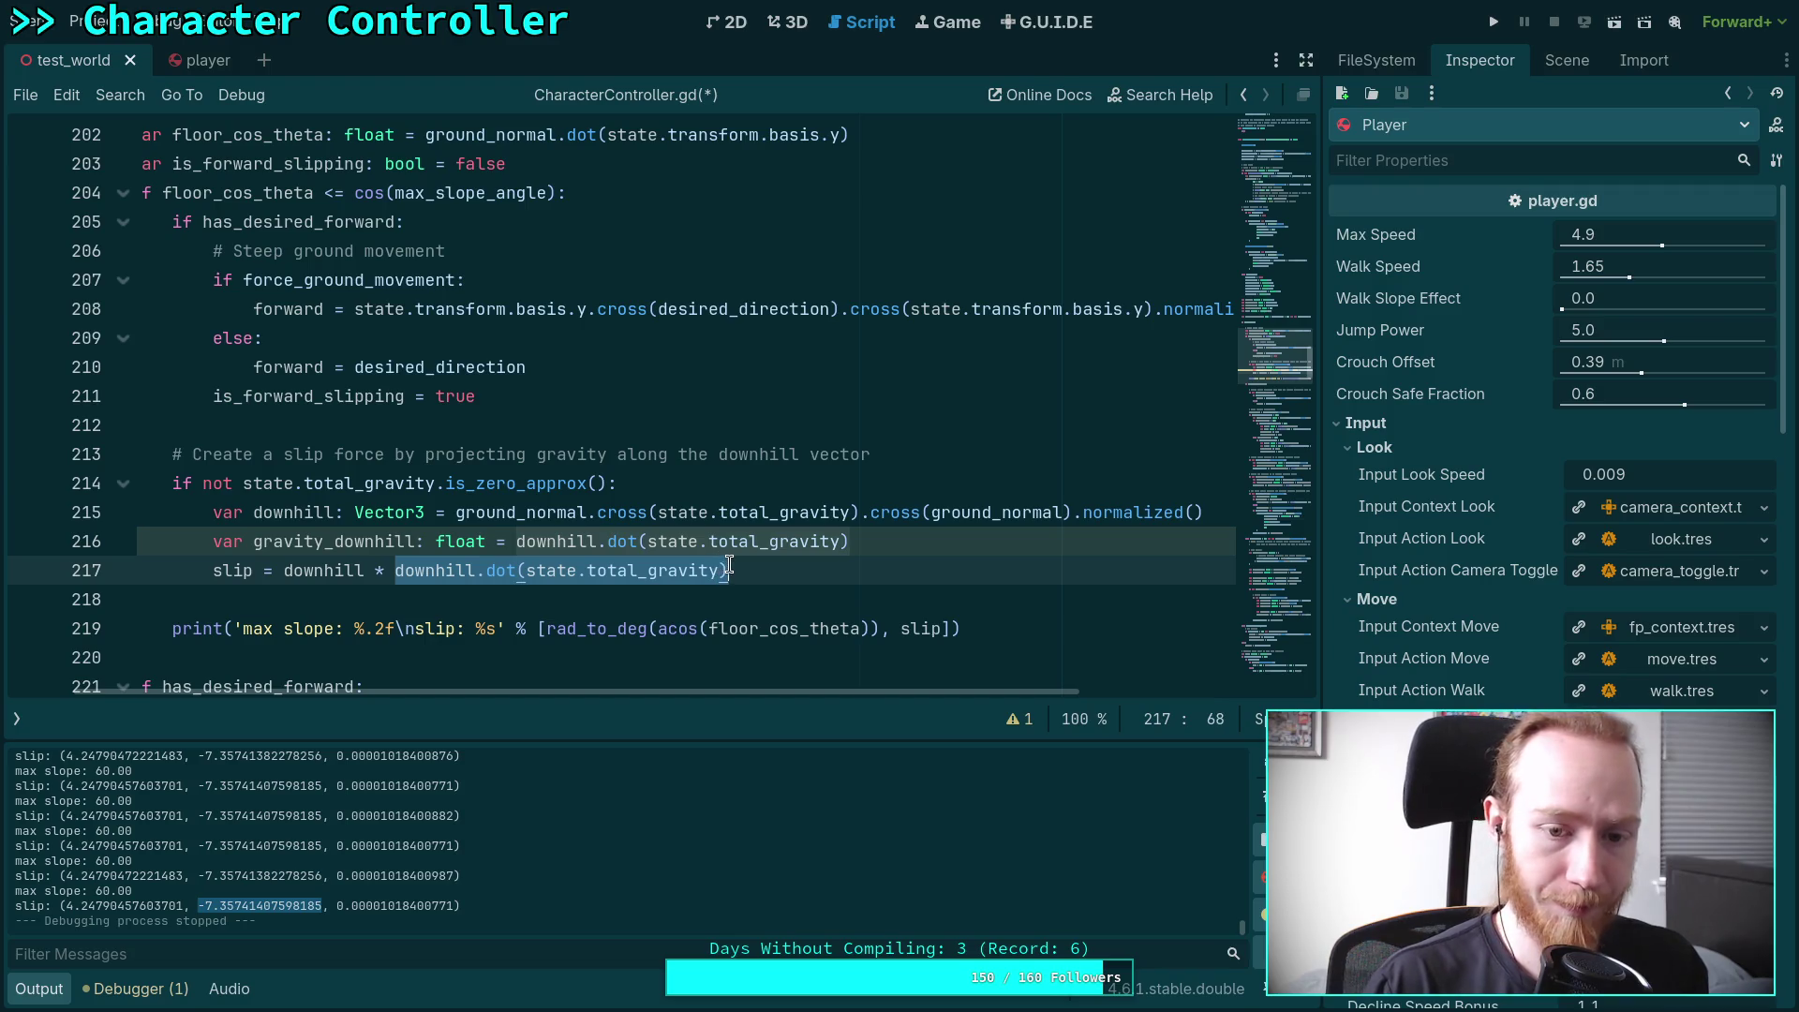
pyautogui.write('gr')
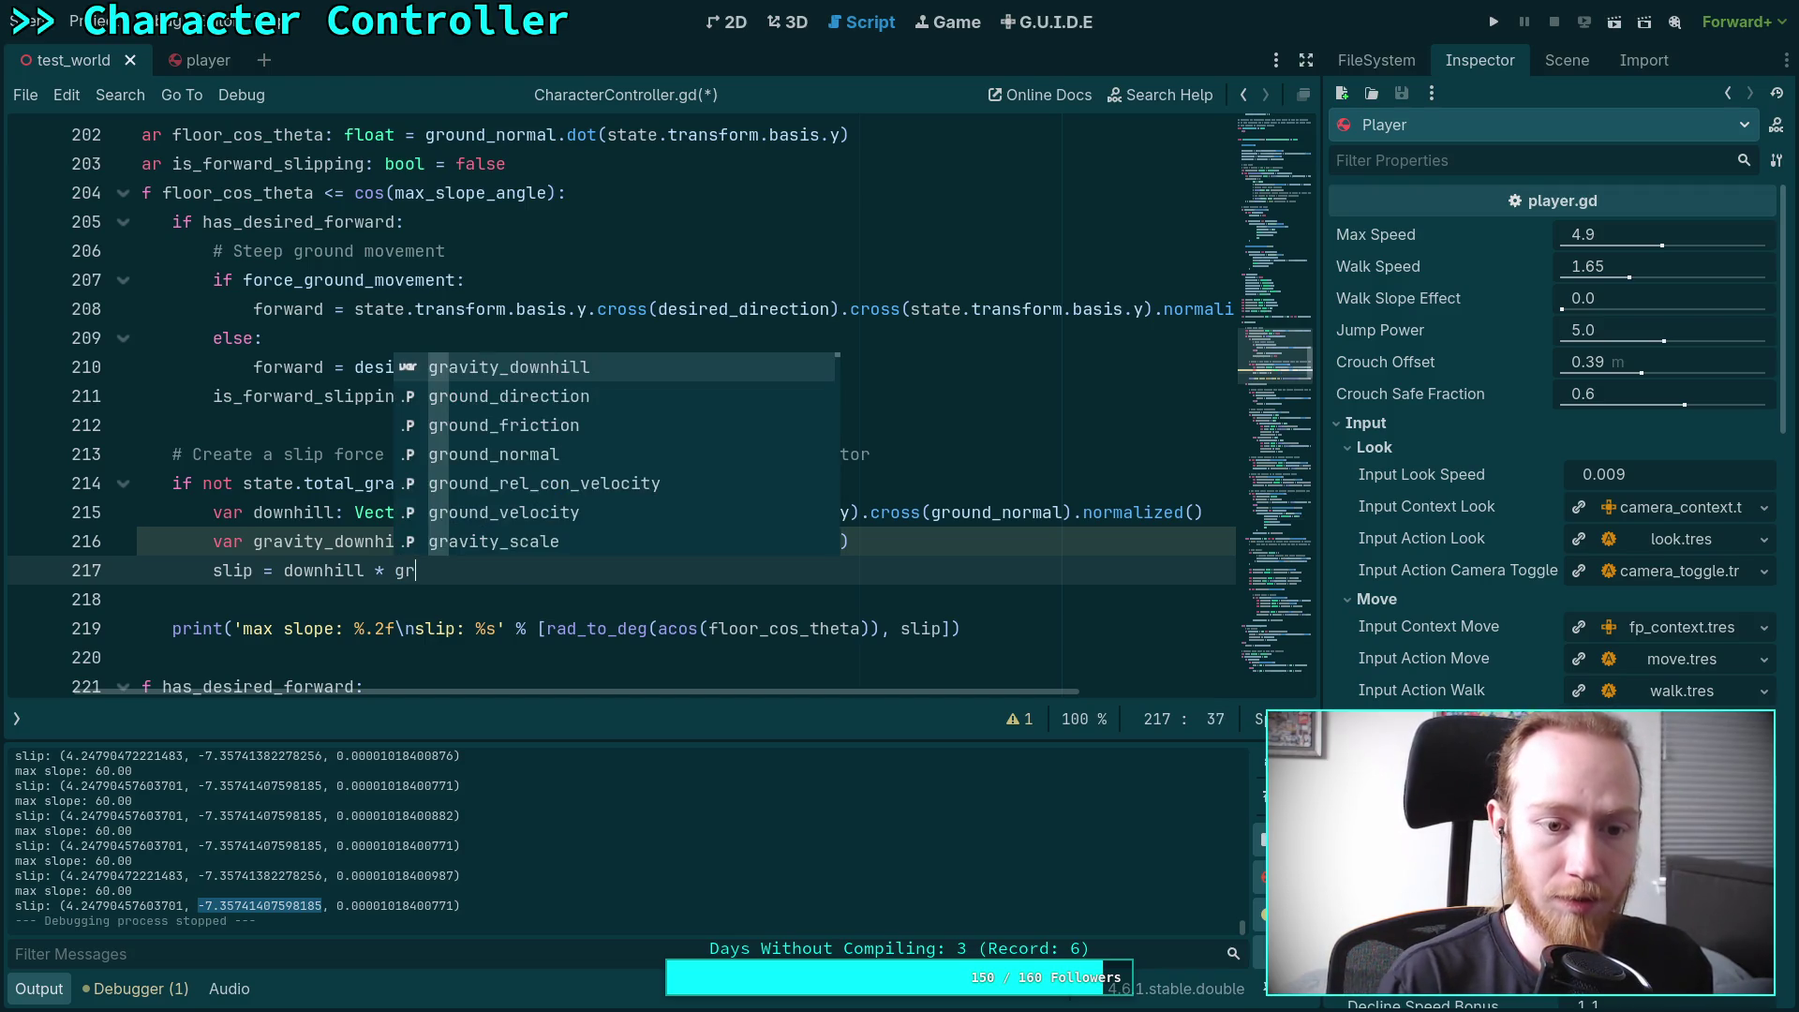
pyautogui.press('Return')
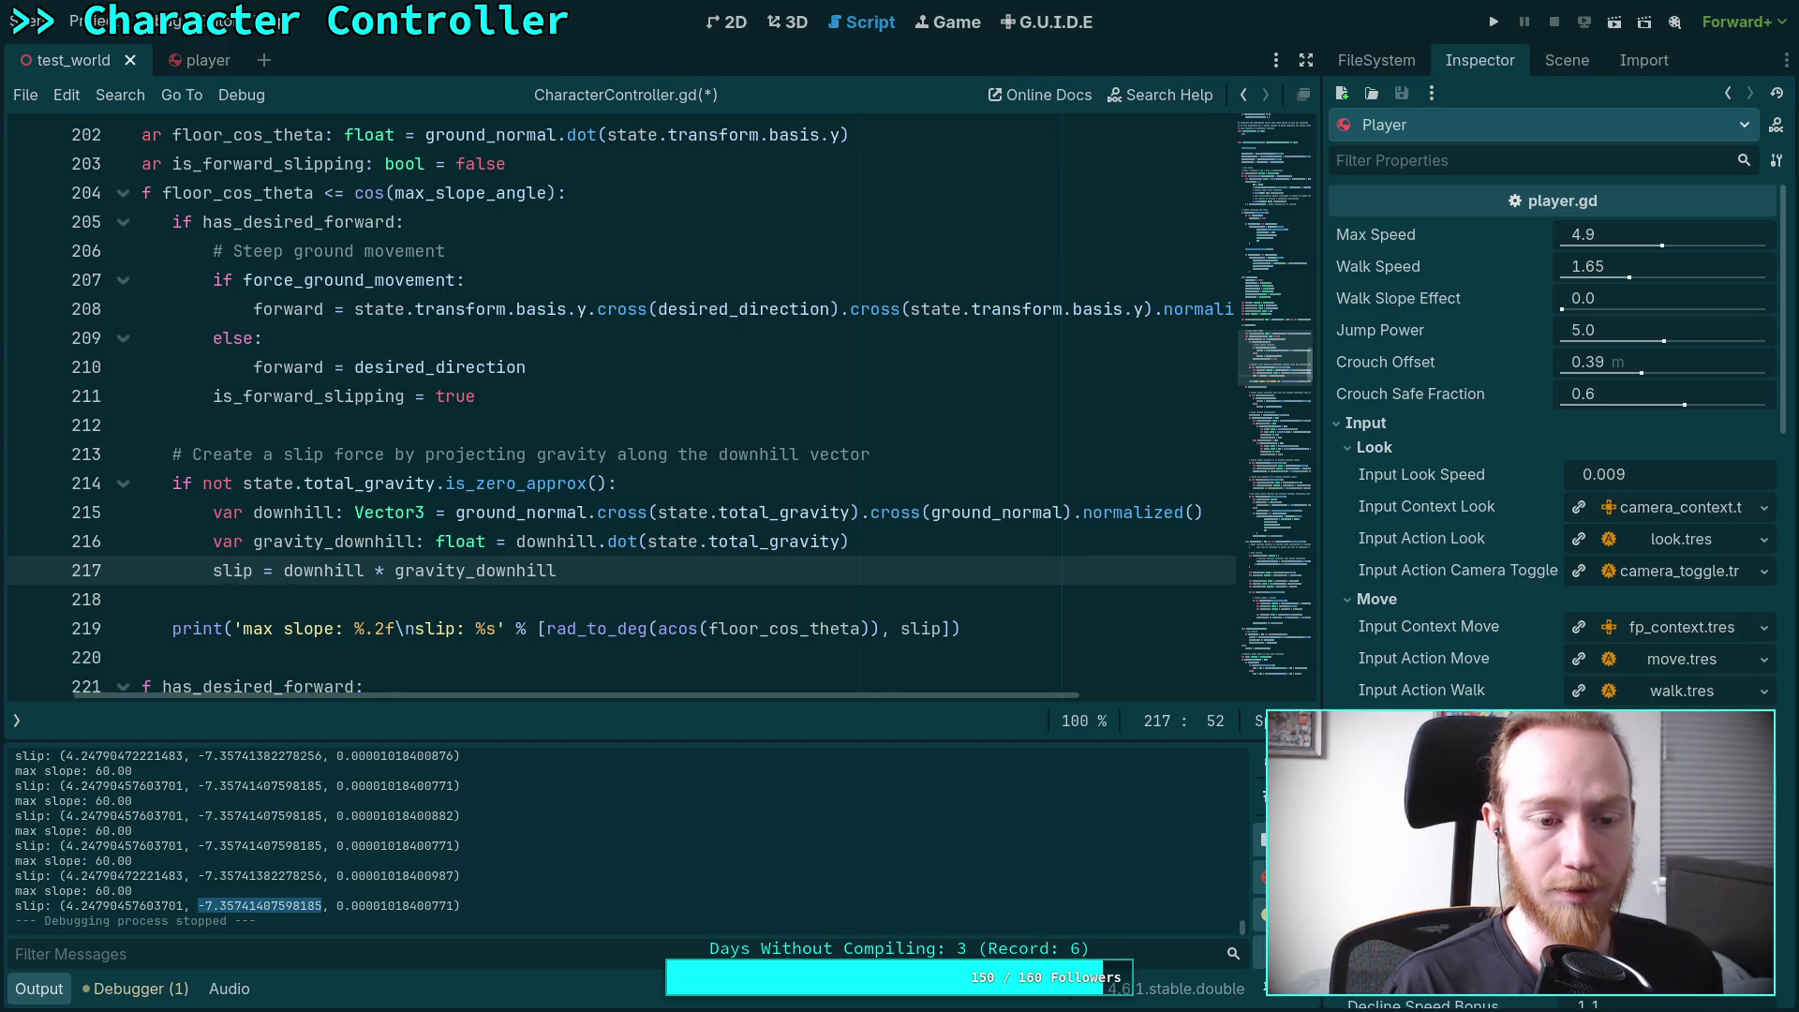
pyautogui.write(' +')
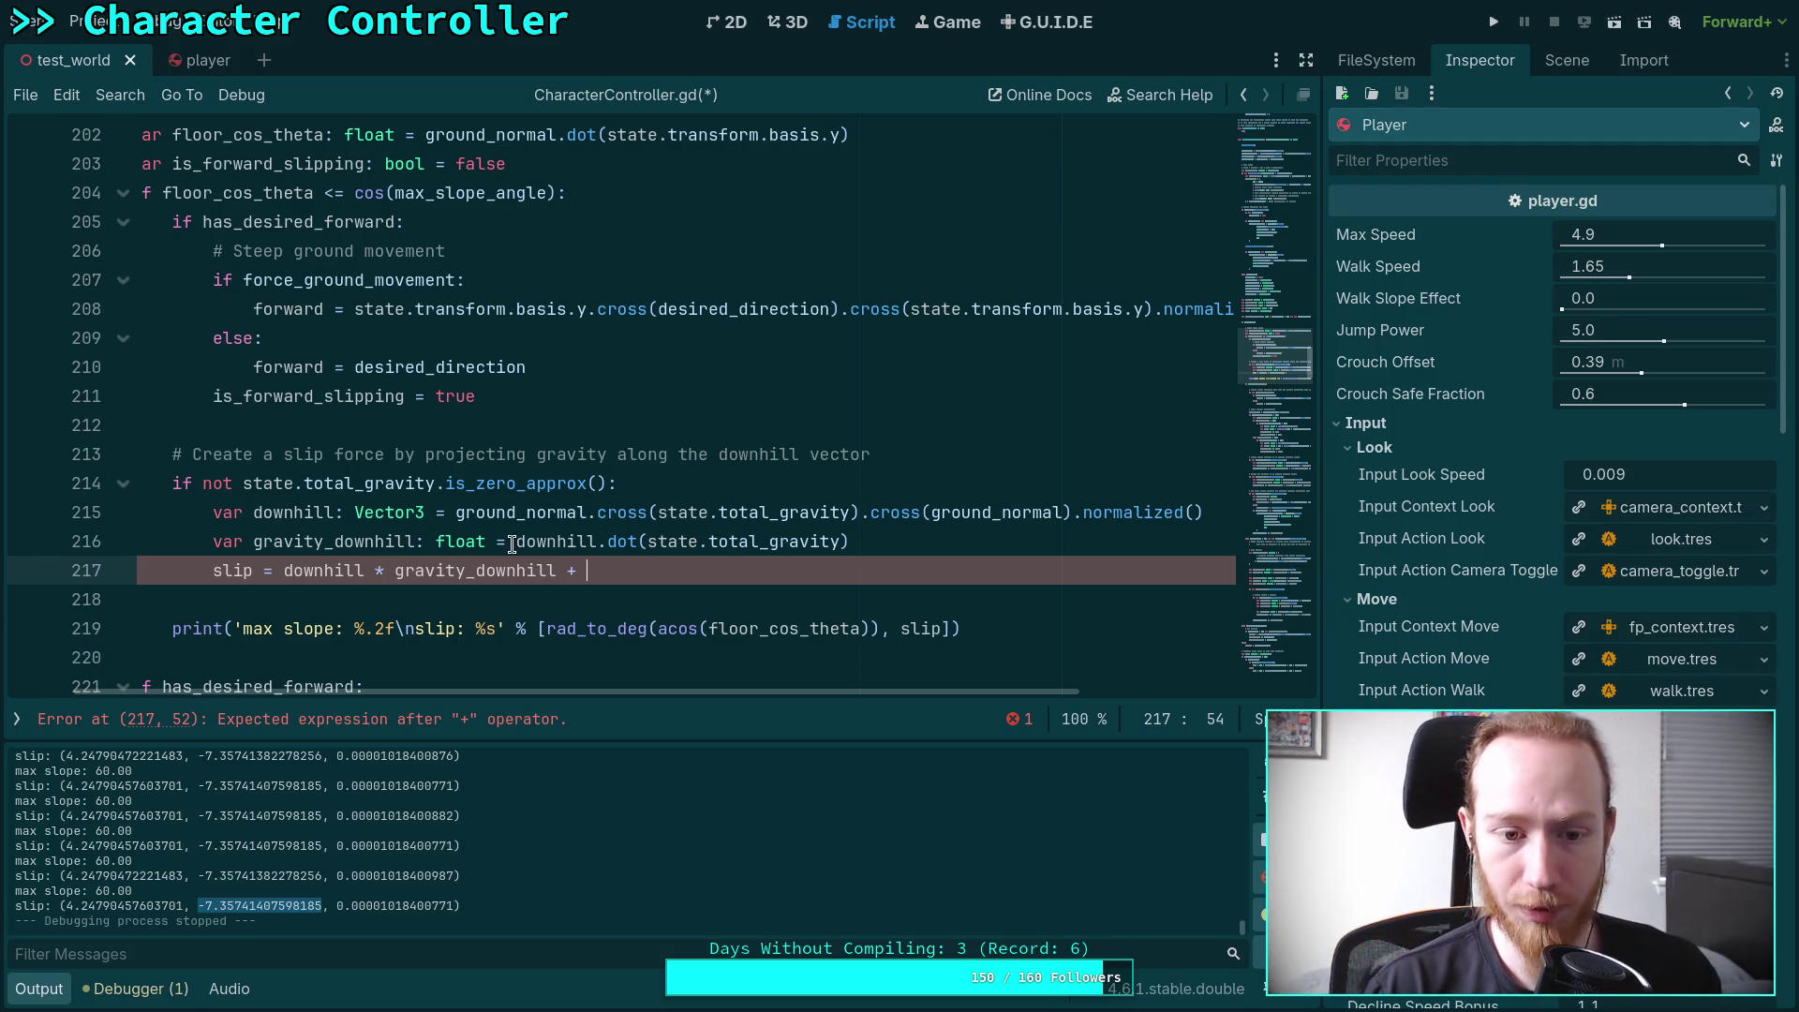
# Move the dot product from line 216 onto line 217, replacing gravity_downhill, and add state.total_gravity
pyautogui.moveTo(516, 542); pyautogui.dragTo(848, 541)
pyautogui.rightClick(808, 546)
pyautogui.click(843, 618)
pyautogui.moveTo(394, 569); pyautogui.dragTo(577, 569)
pyautogui.hotkey('ctrl', 'v')
pyautogui.write('+ ')
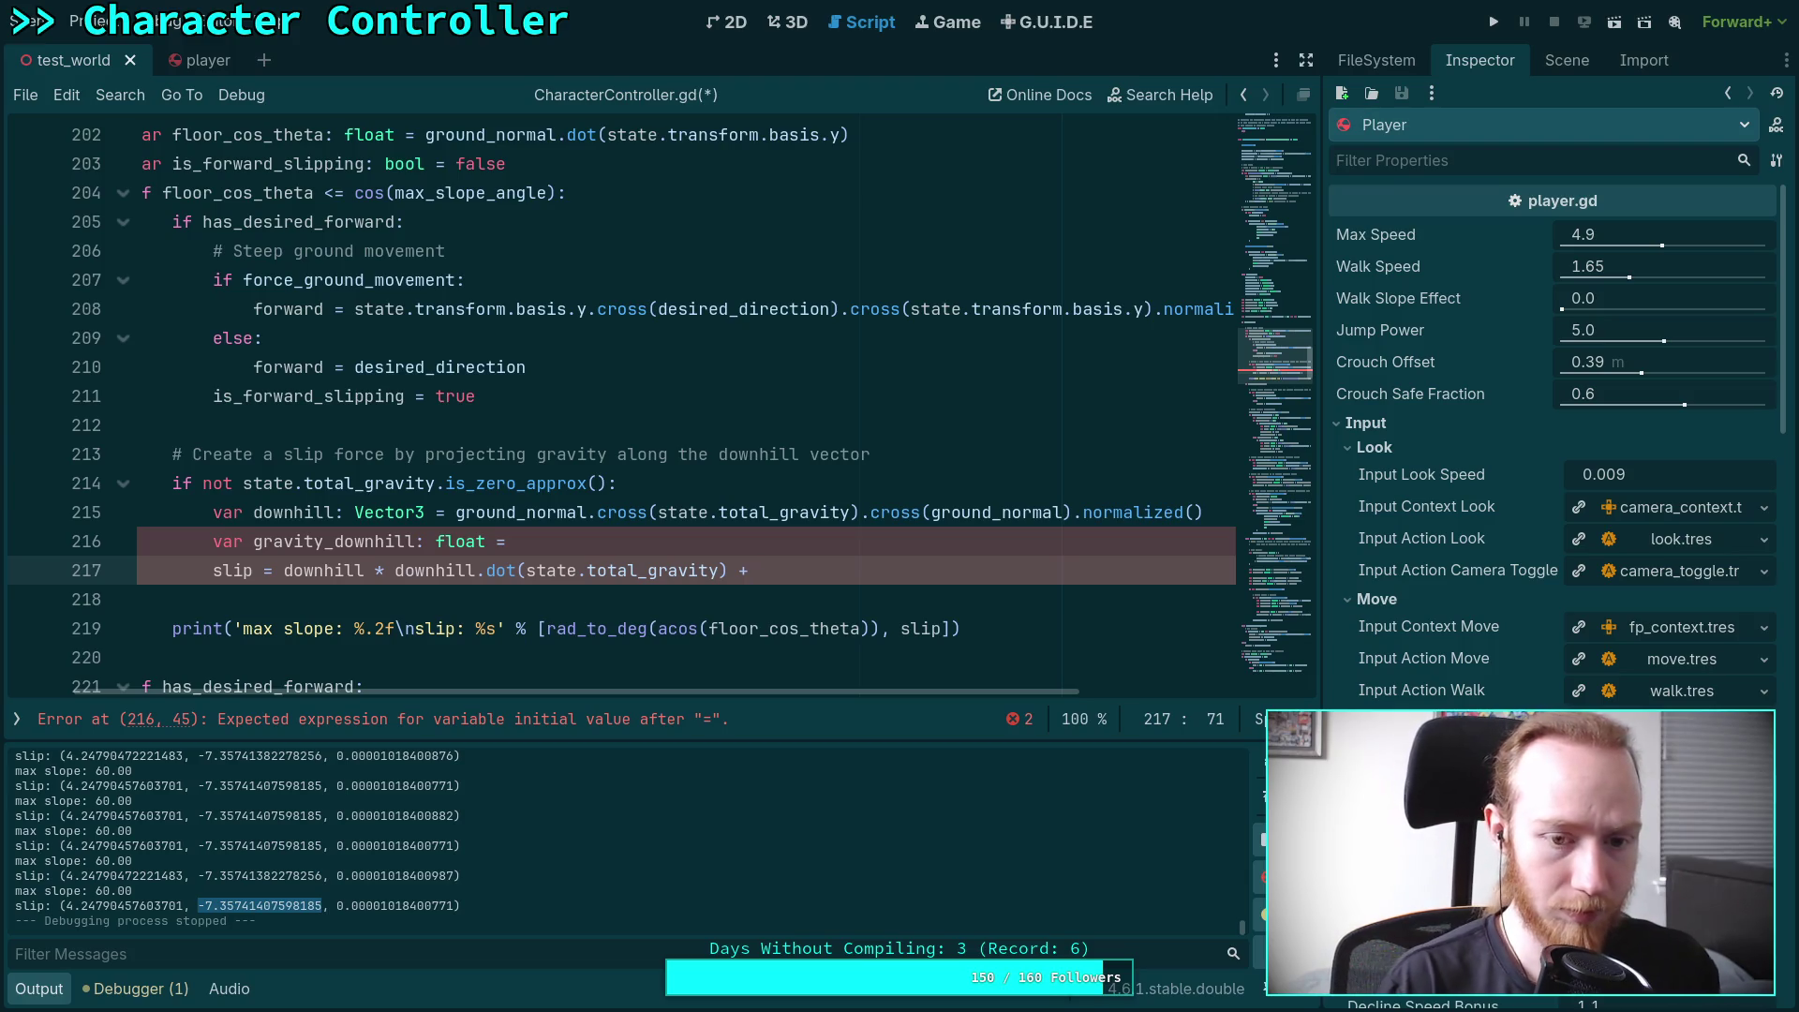
pyautogui.write('state.tot')
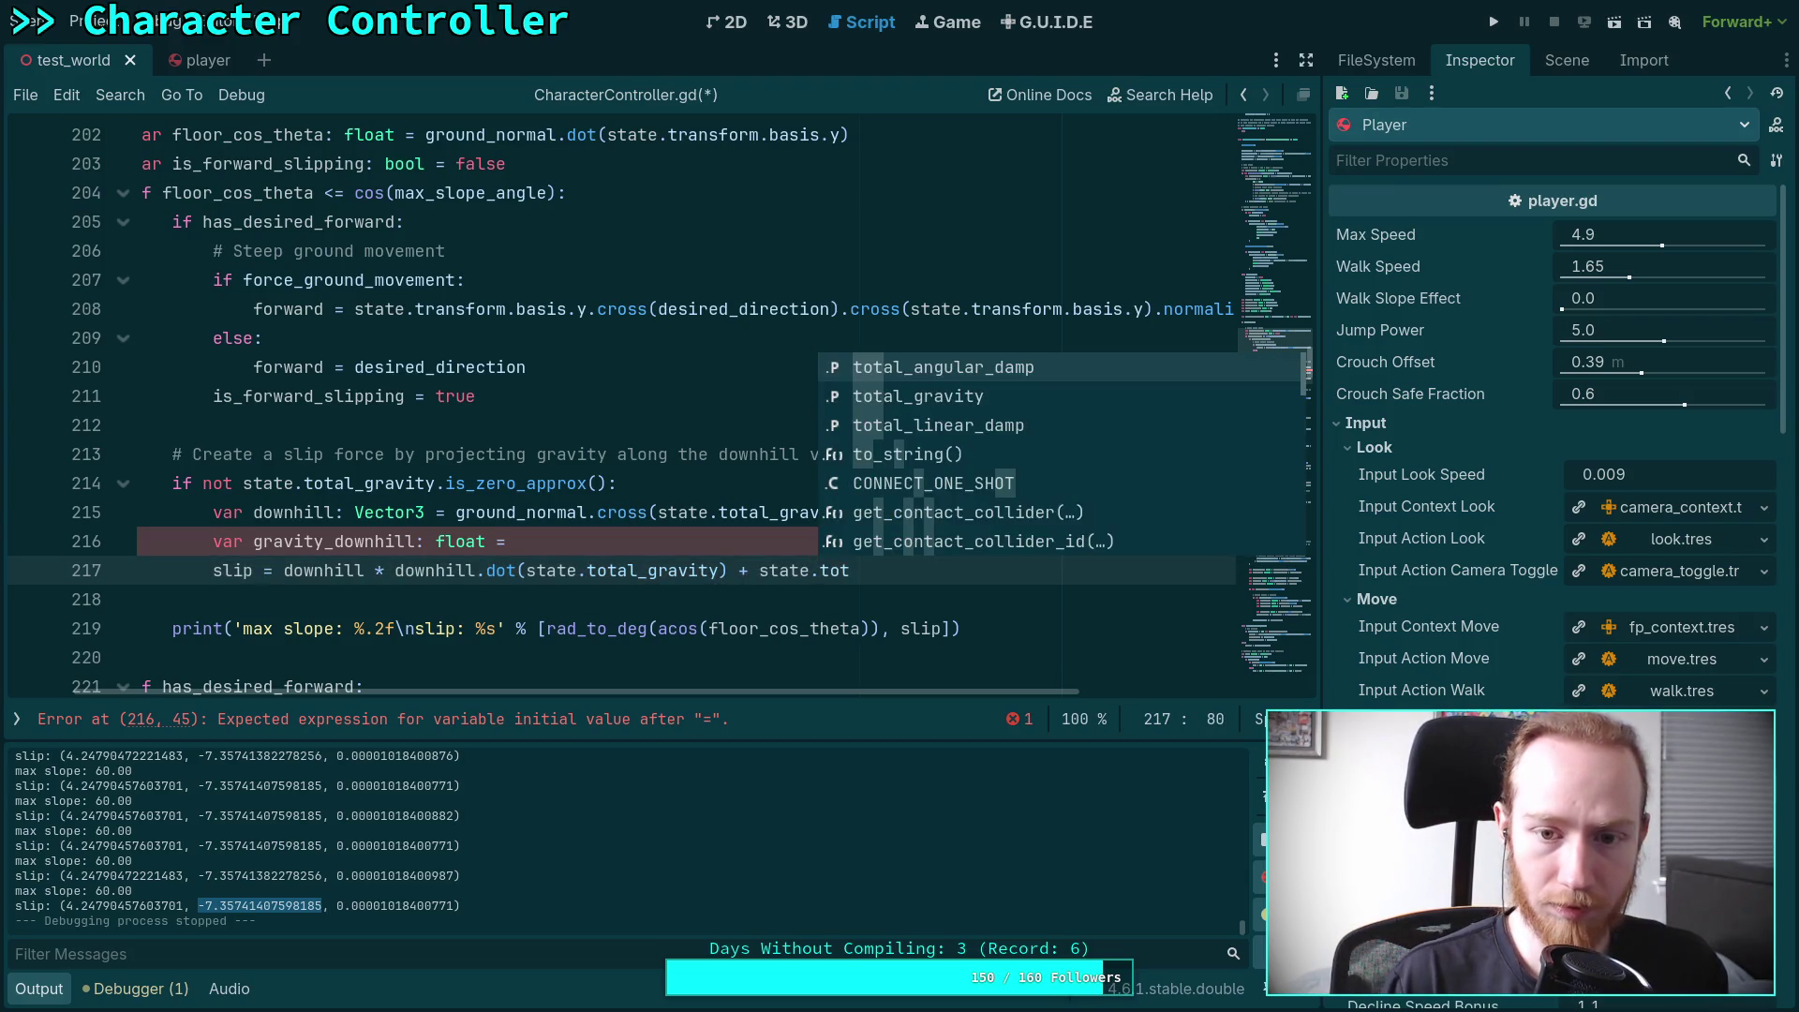
pyautogui.press('Down')
pyautogui.press('Return')
# Delete the unused gravity_downhill declaration line and save the script
pyautogui.tripleClick(576, 540)
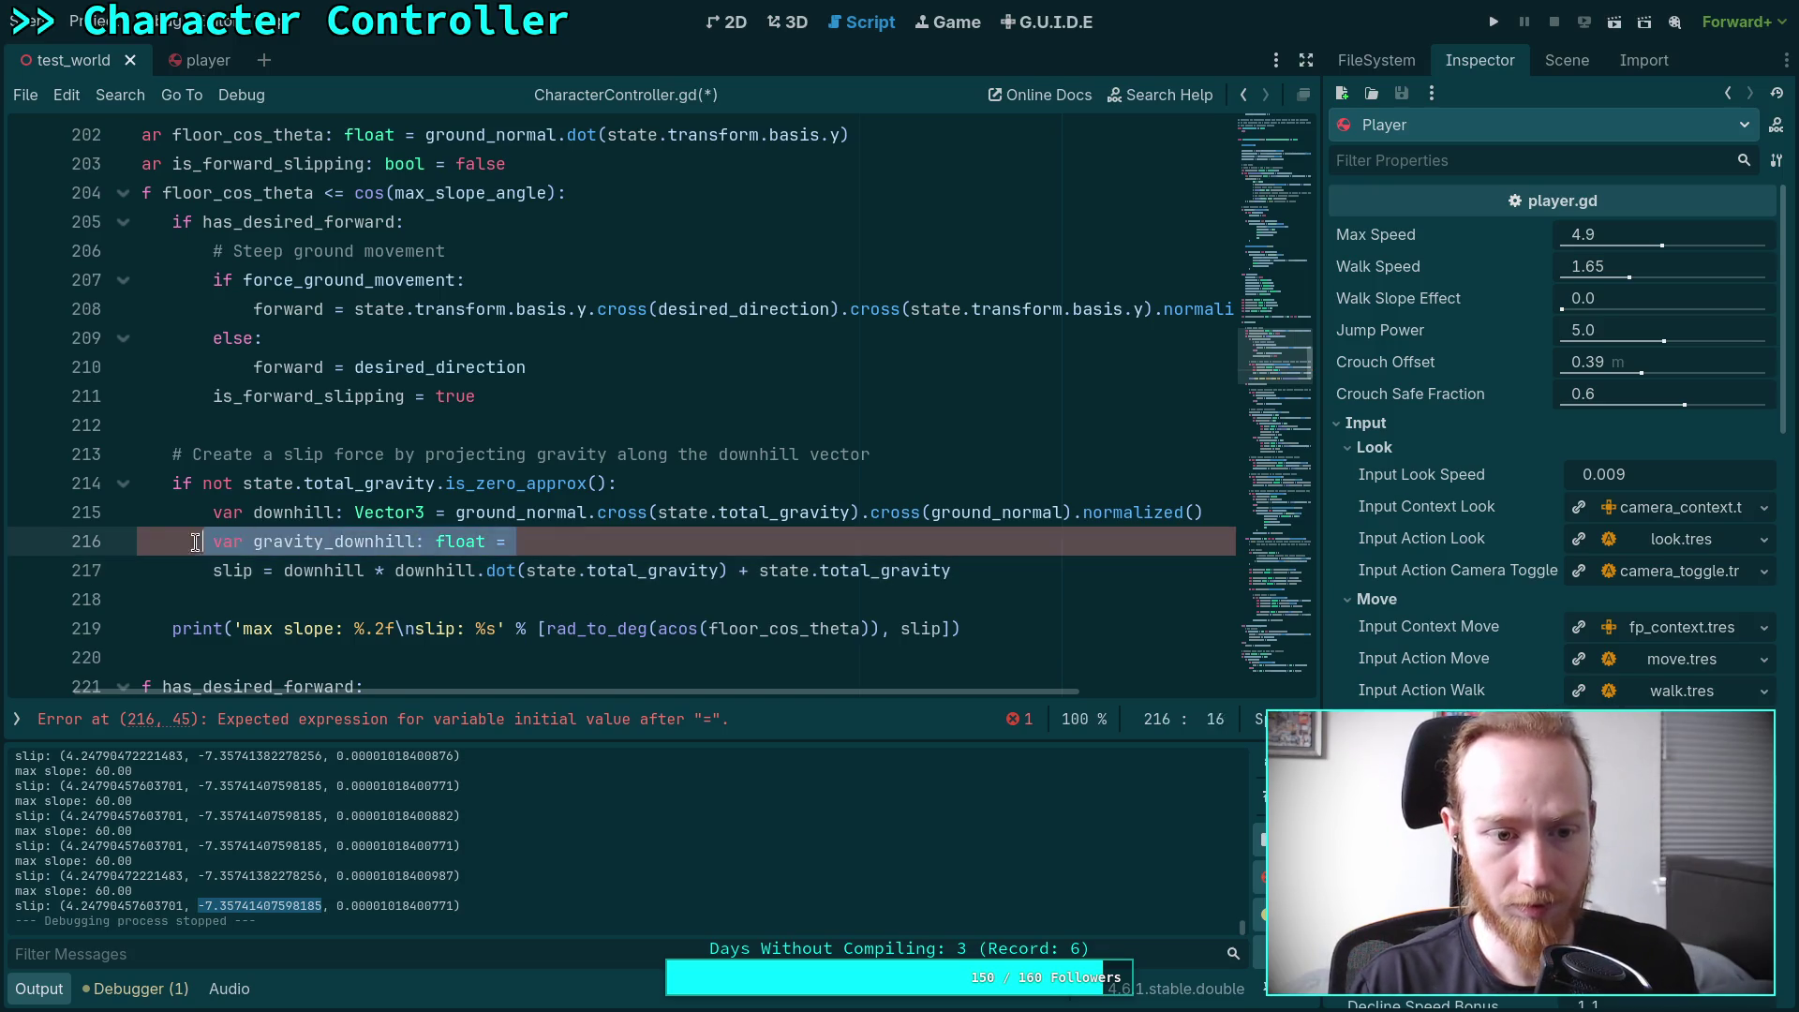
pyautogui.press('BackSpace')
pyautogui.press('BackSpace')
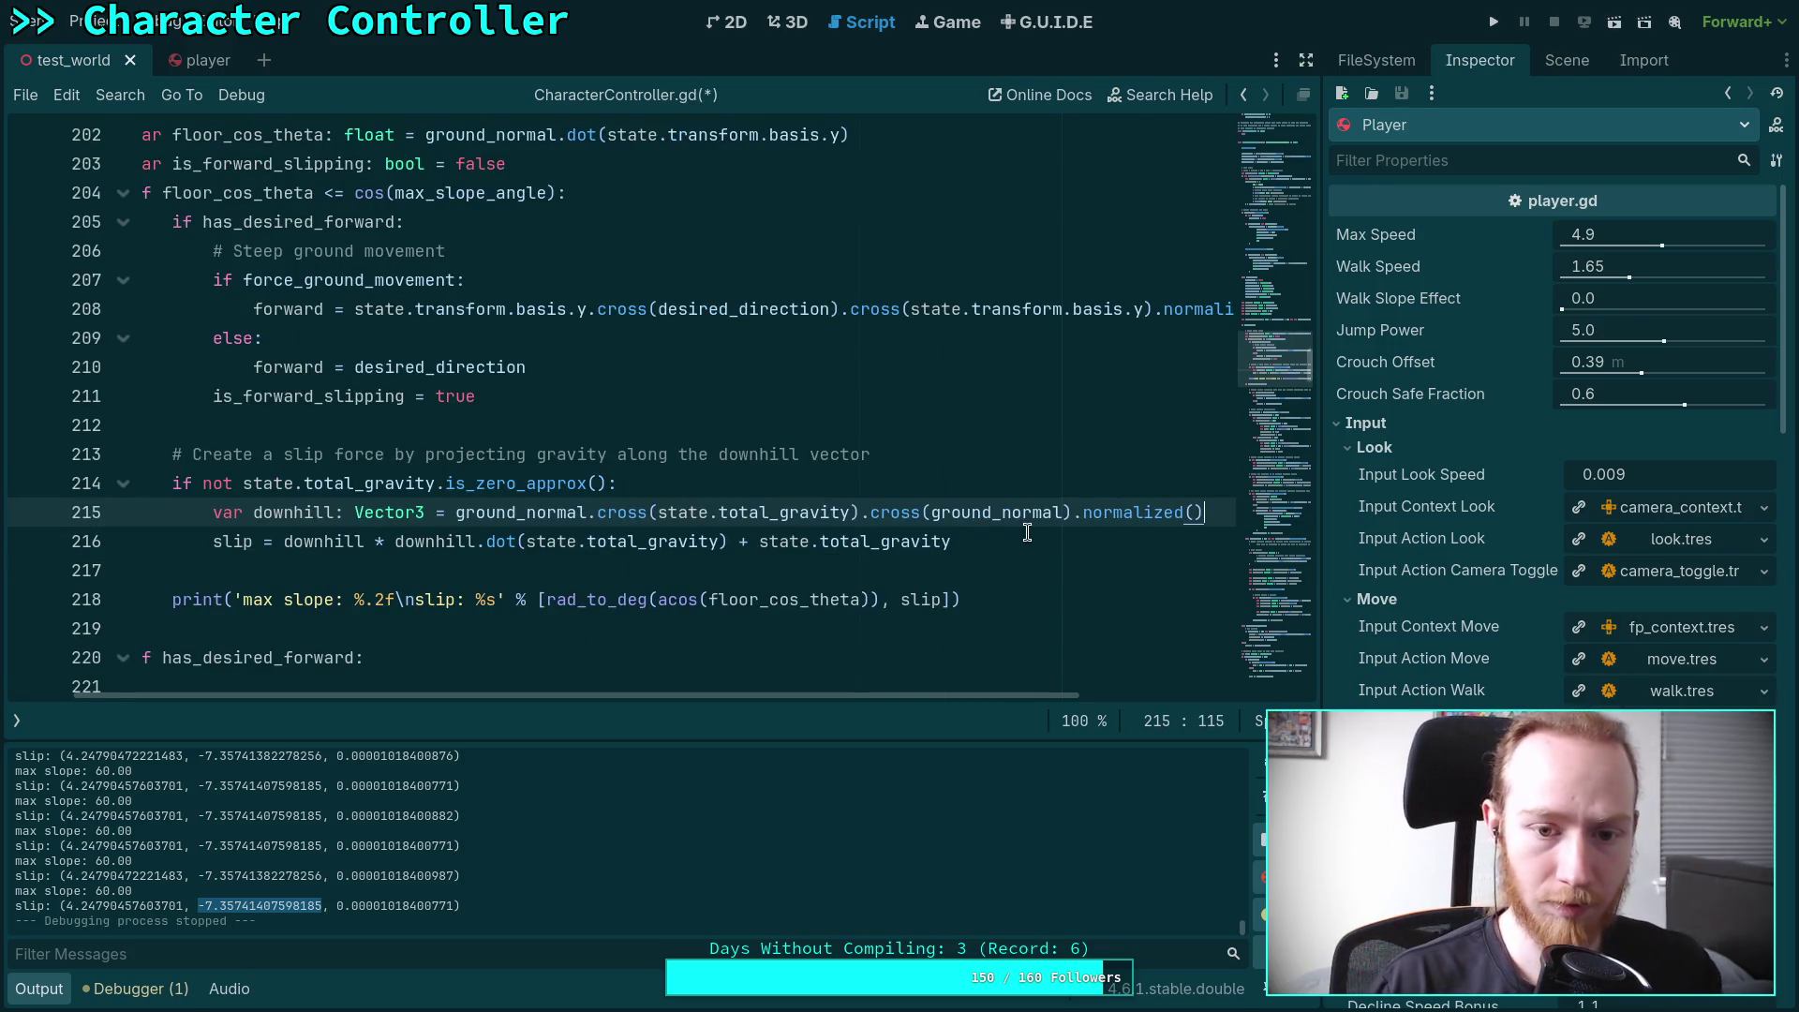
pyautogui.click(1027, 533)
pyautogui.hotkey('ctrl', 's')
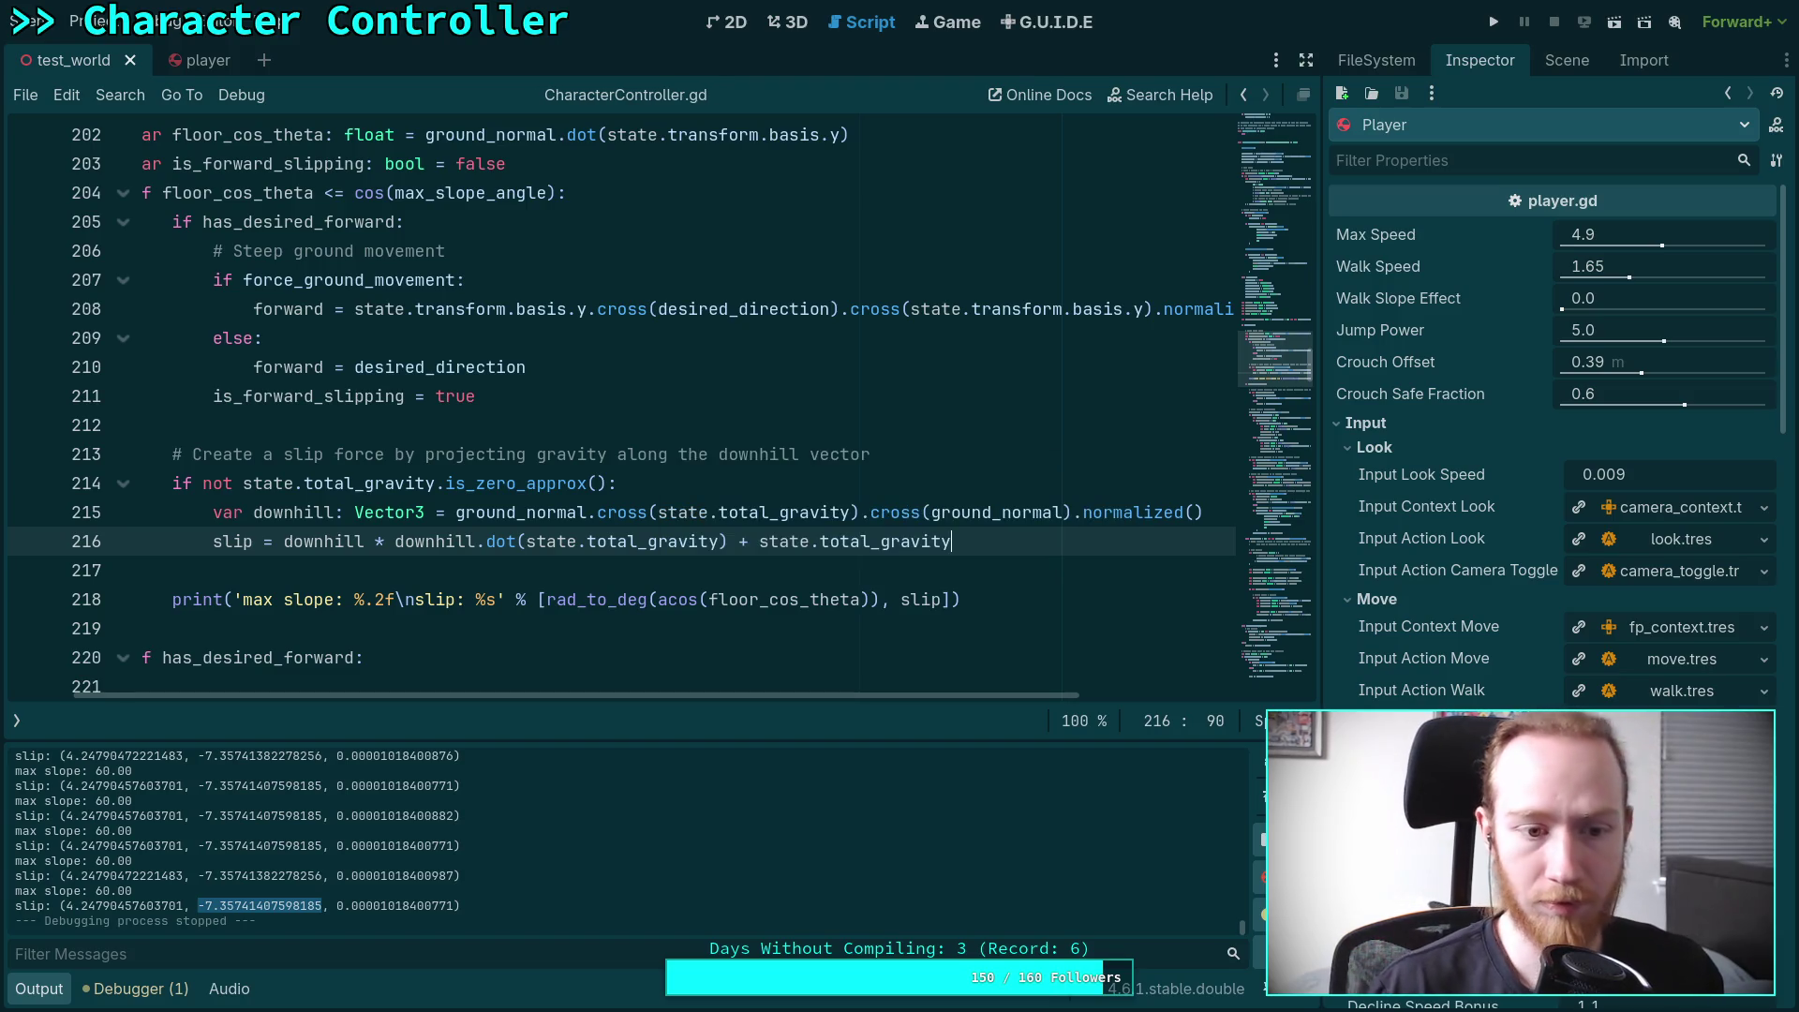
# Run the game, walk the player into the blue slope to test slip, then stop it with F8
pyautogui.click(1493, 22)
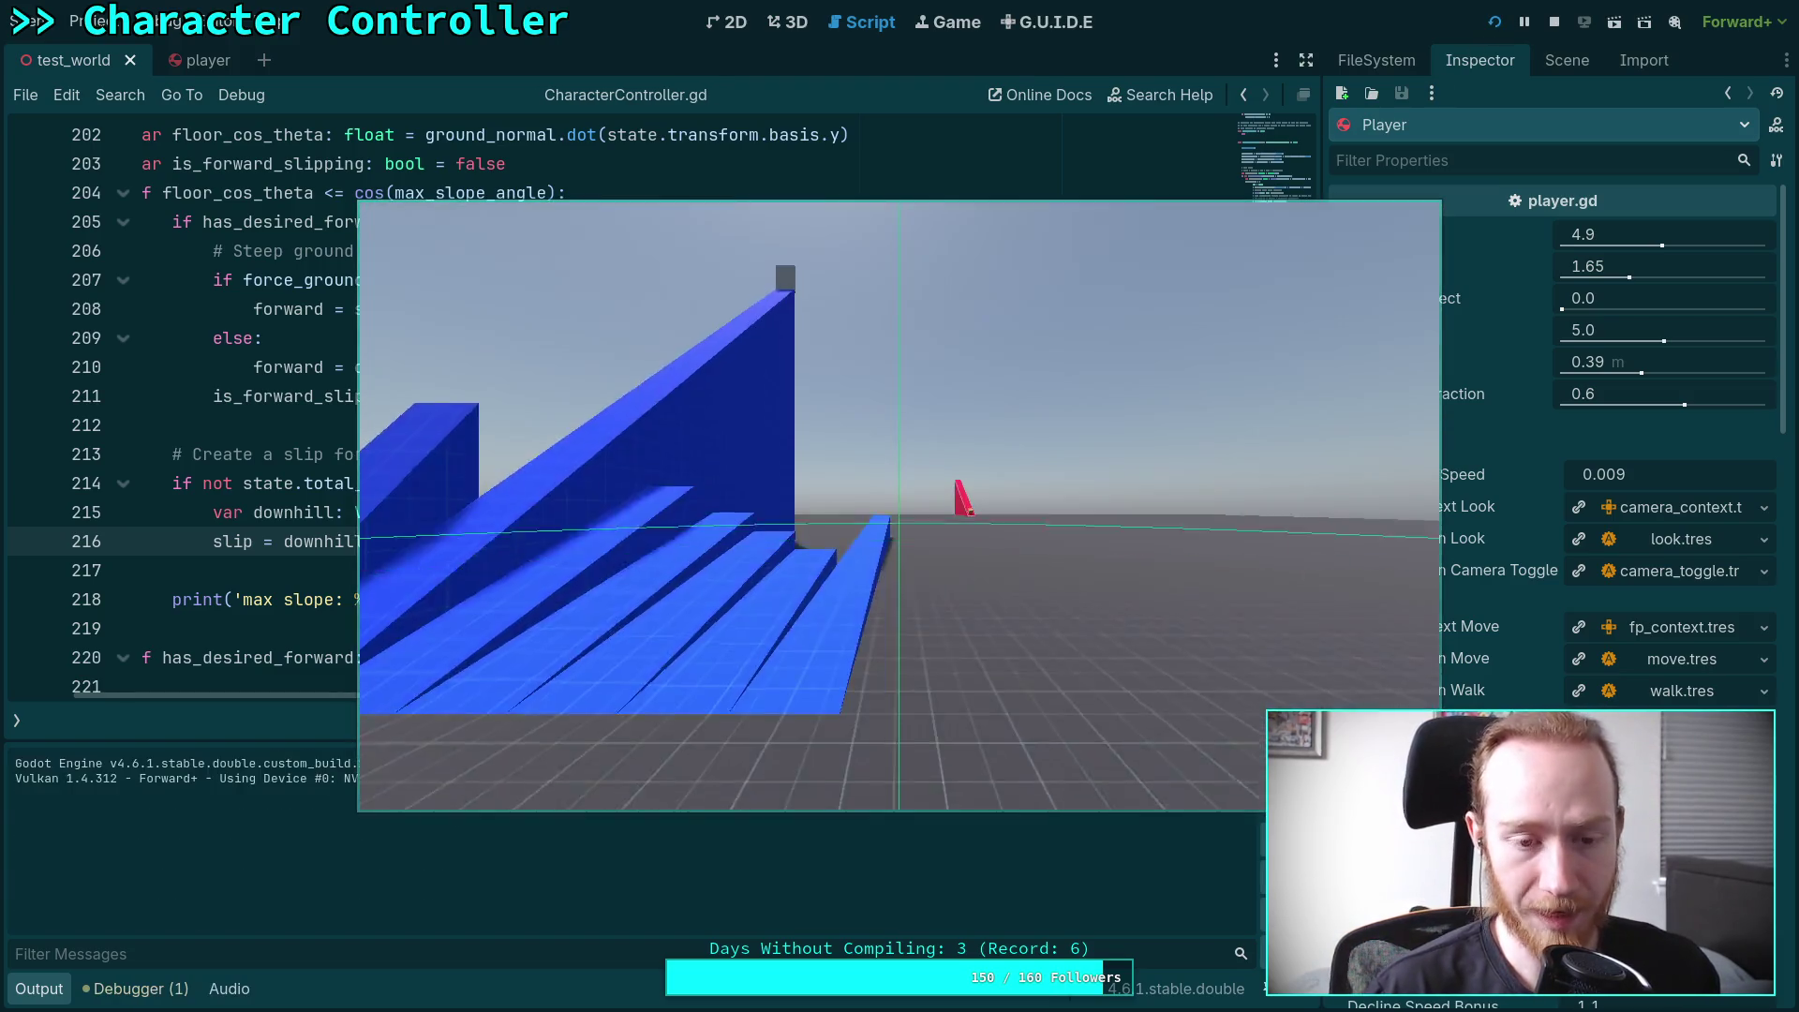
pyautogui.press('w')
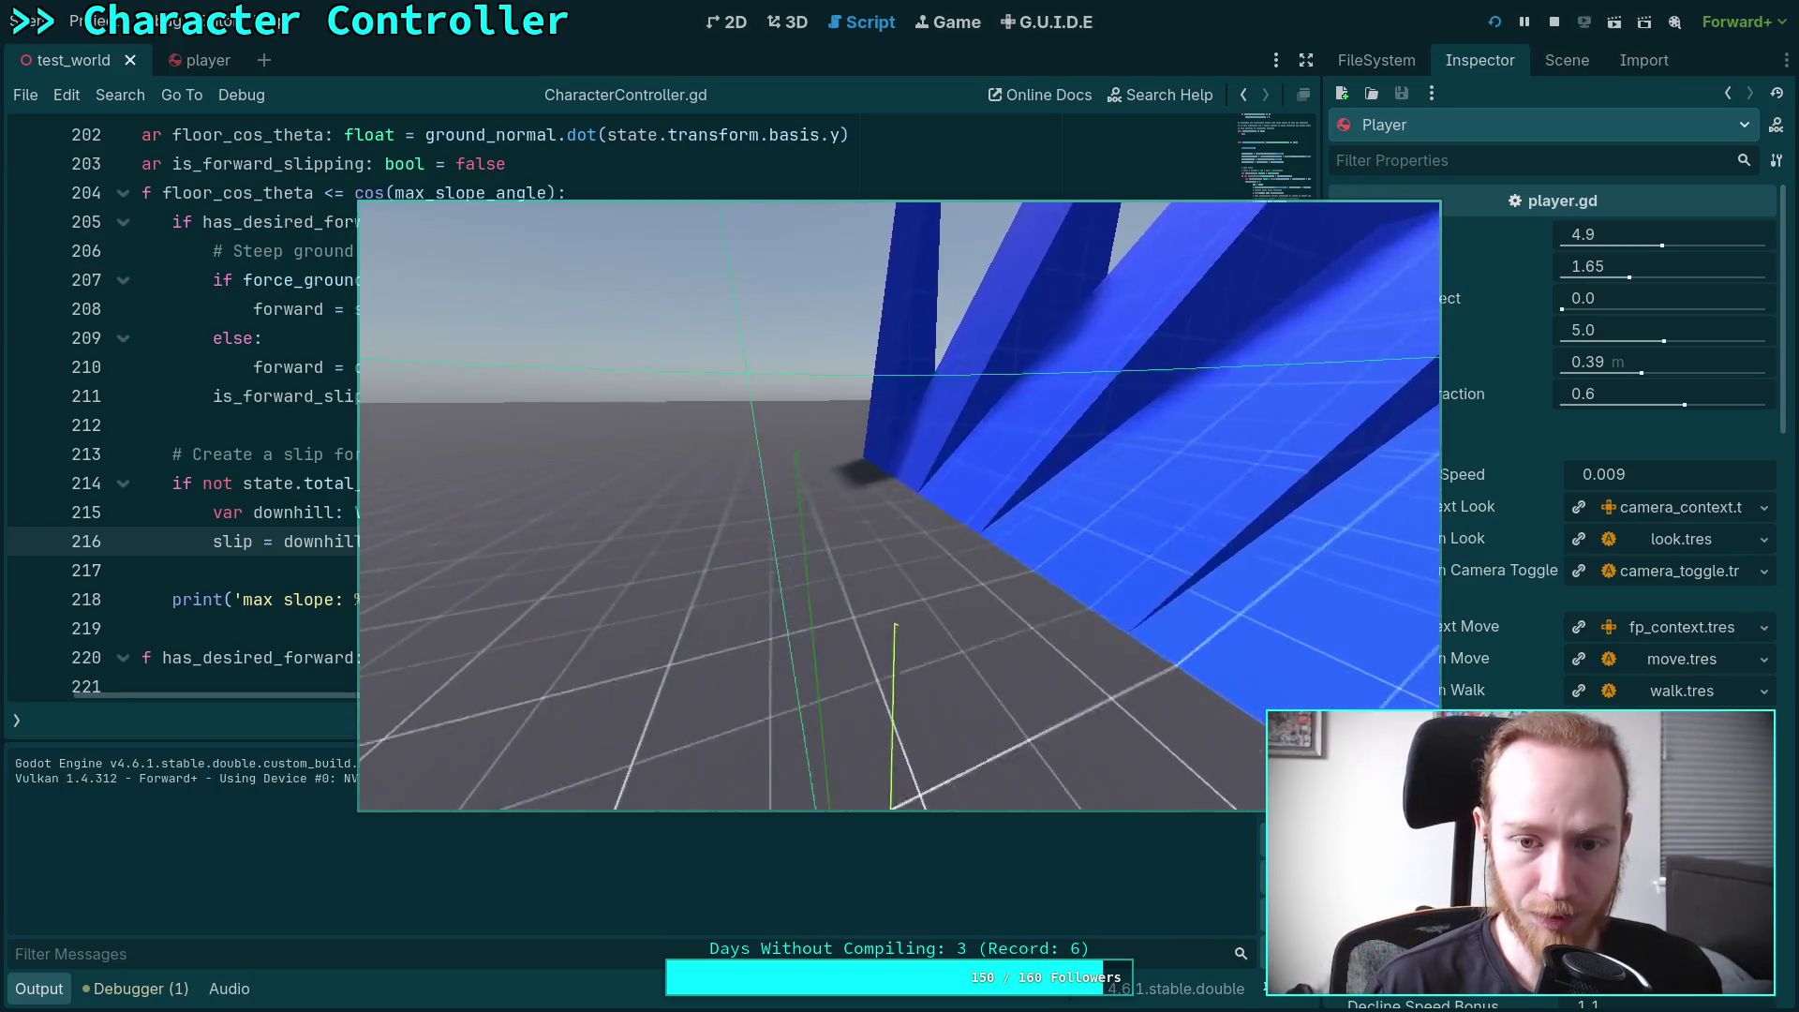
pyautogui.press('w')
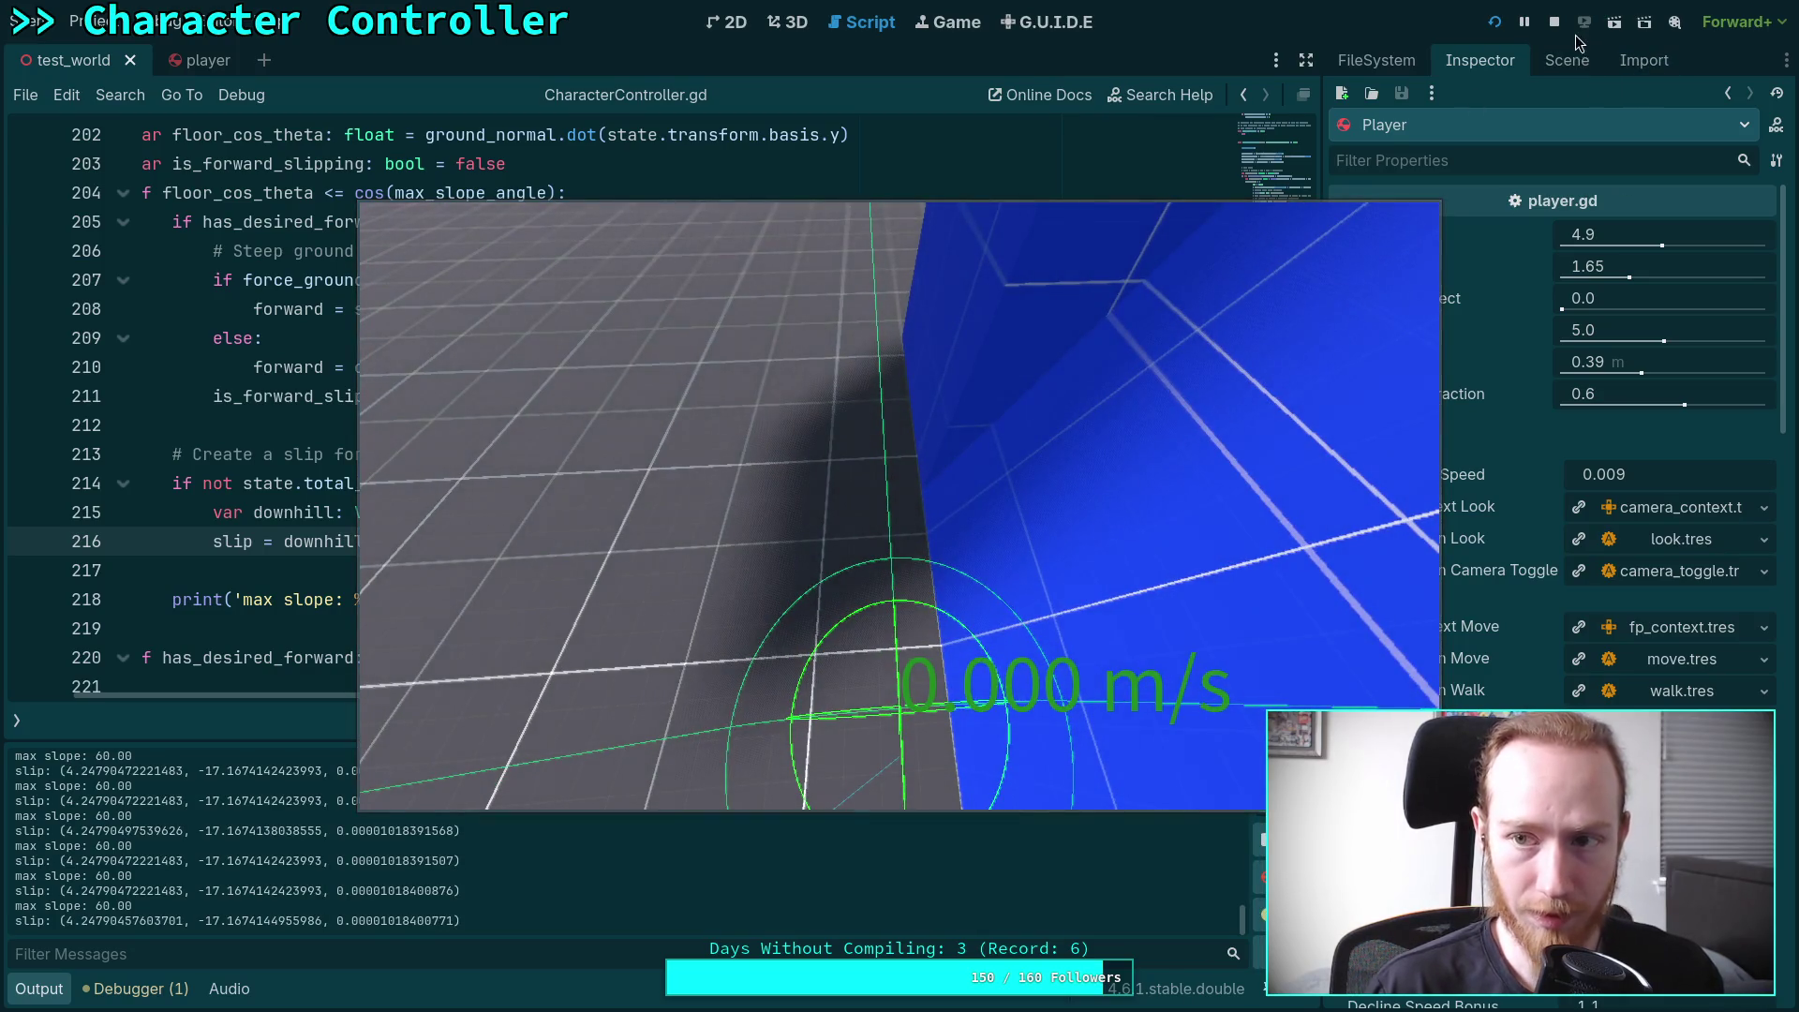
pyautogui.press('F8')
# Relaunch with F5, push the player up and against the blue slopes to check slip, then stop with F8
pyautogui.click(744, 542)
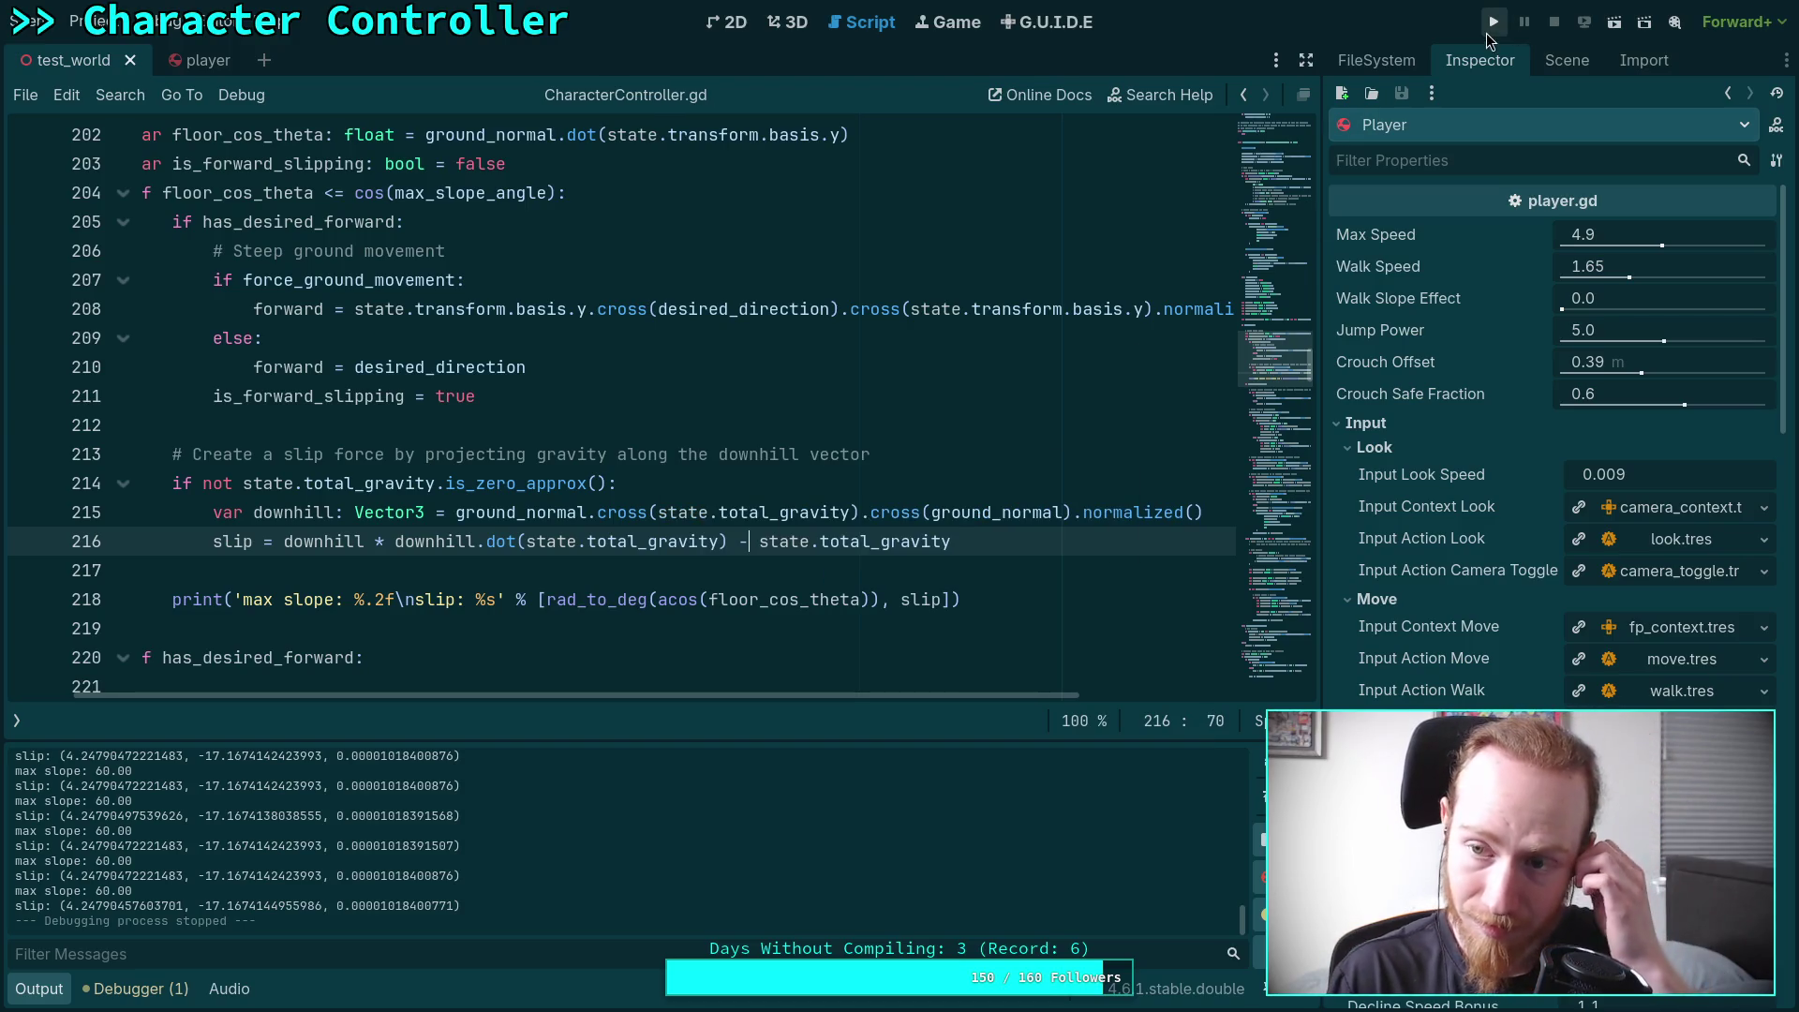
pyautogui.press('F5')
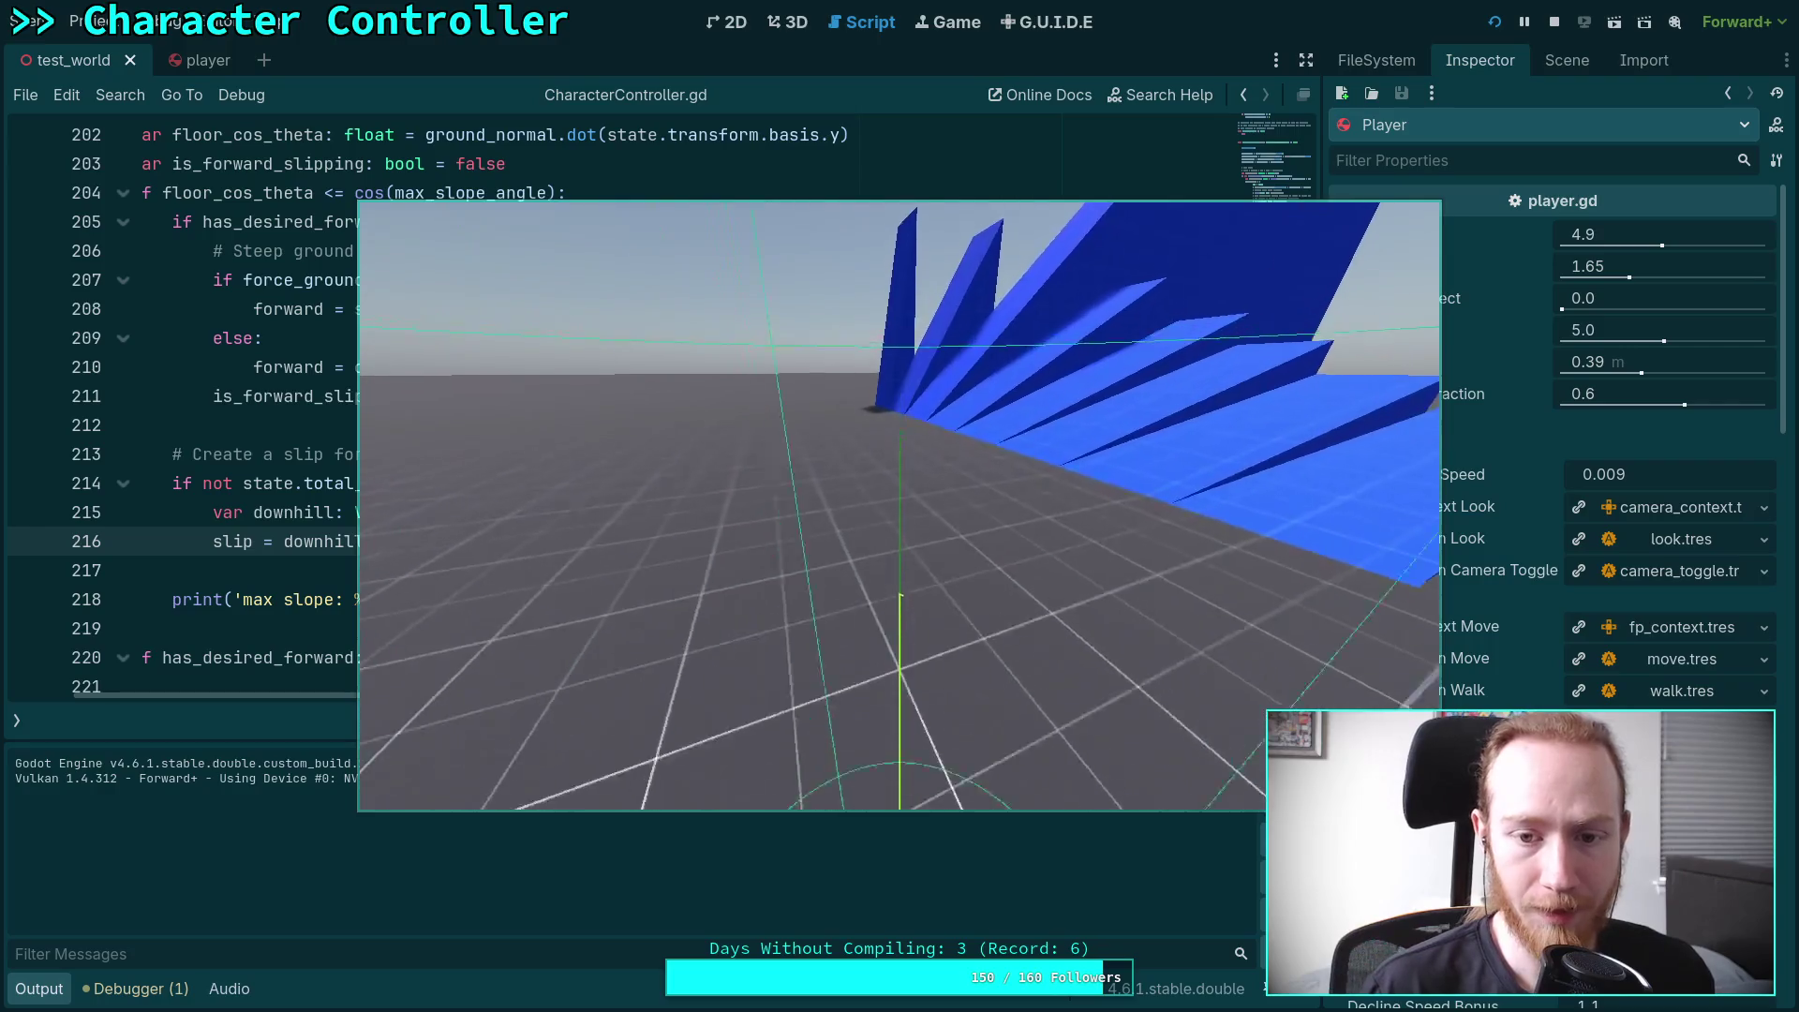
pyautogui.press('w')
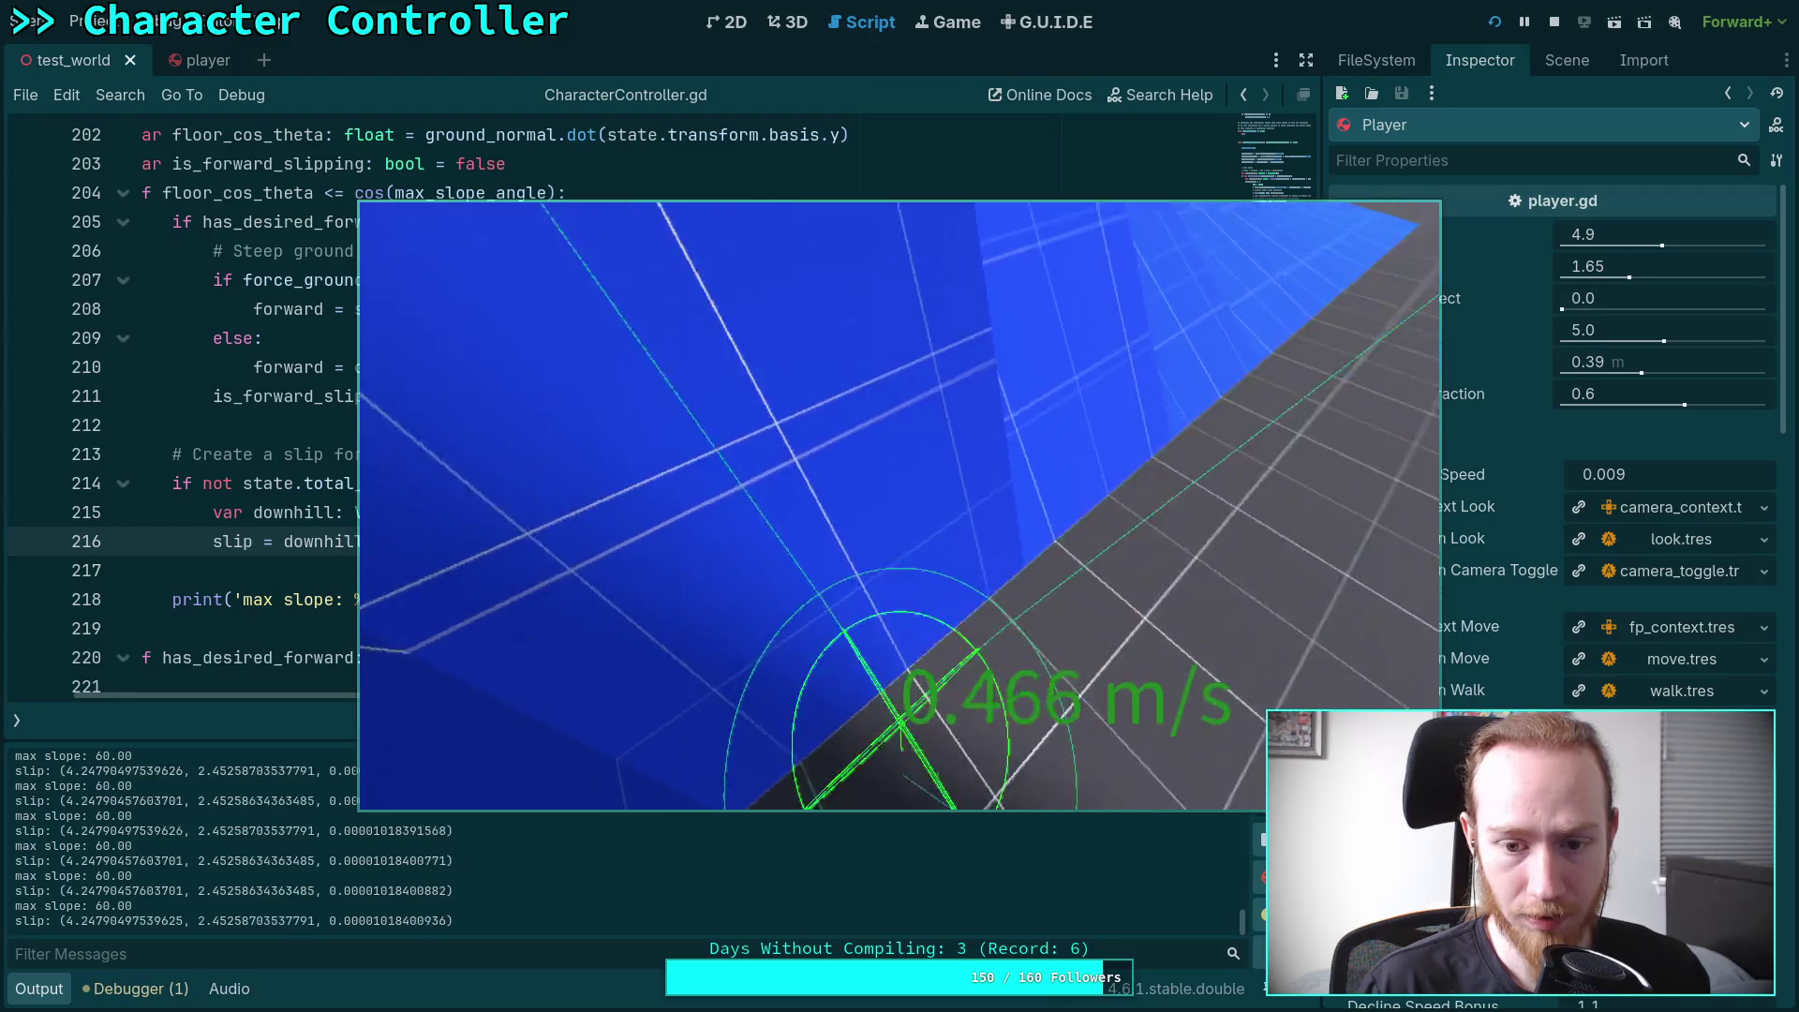
pyautogui.press('w')
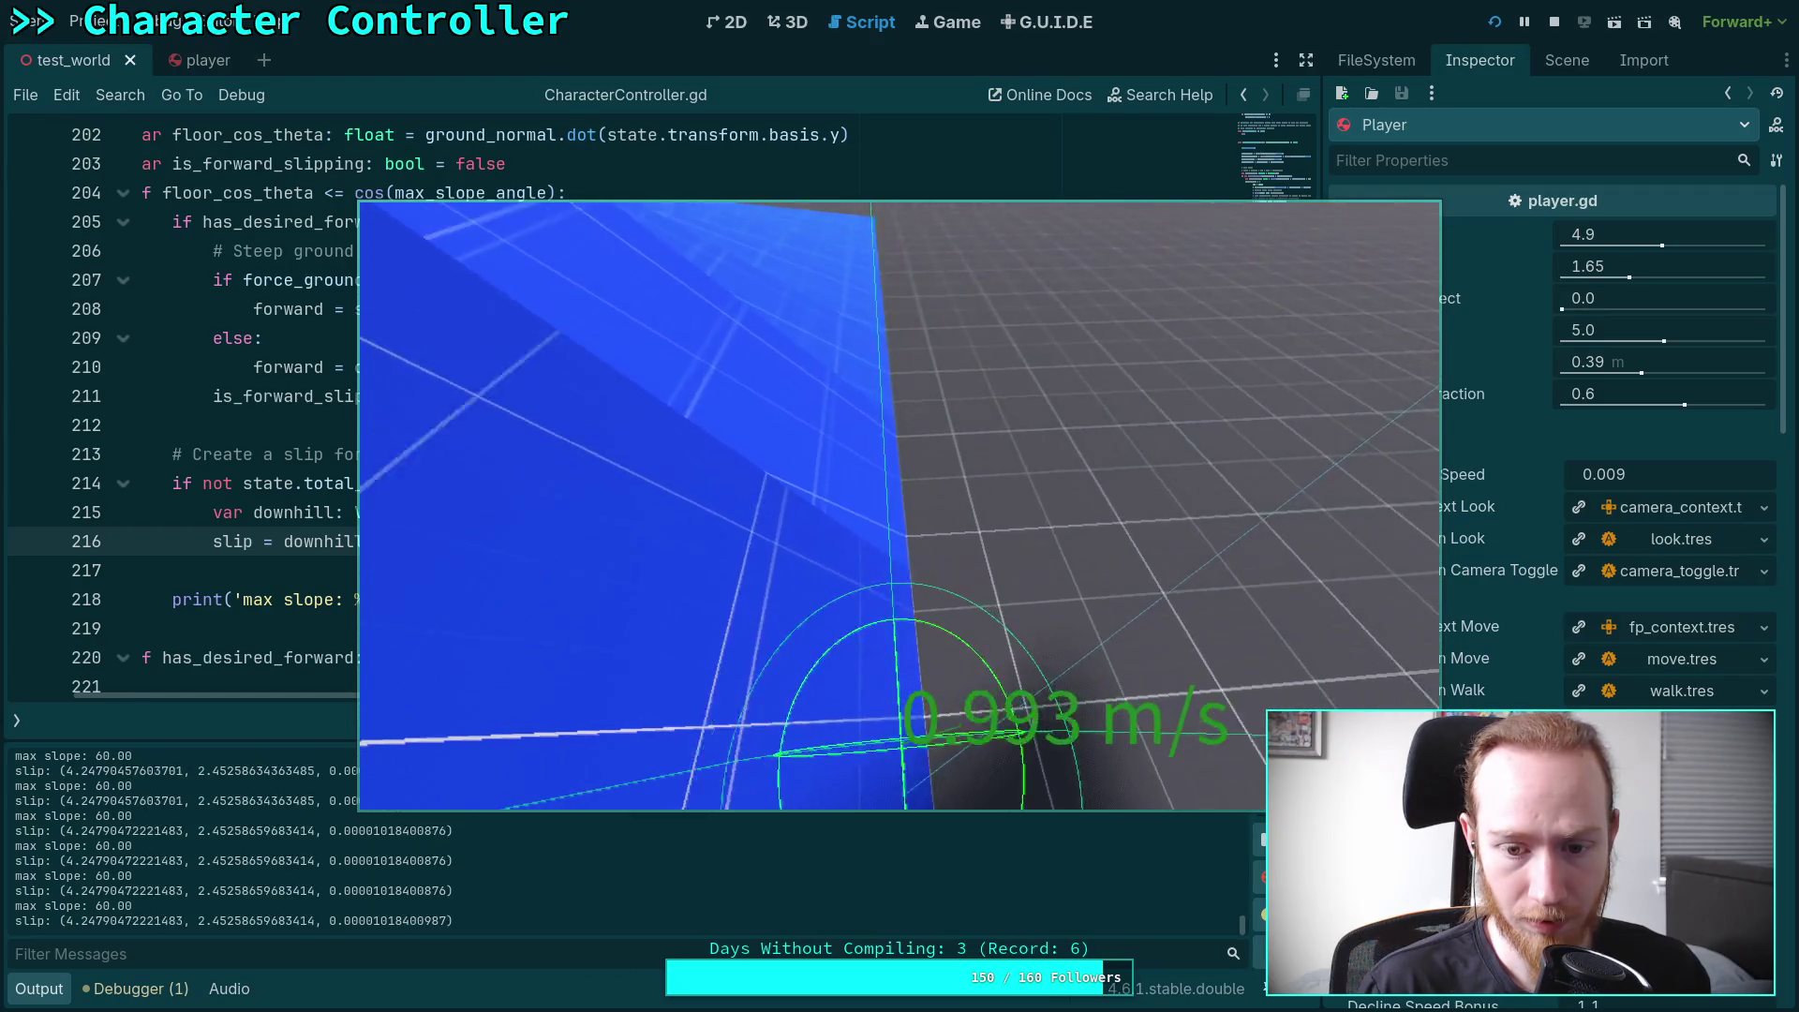
pyautogui.press('w')
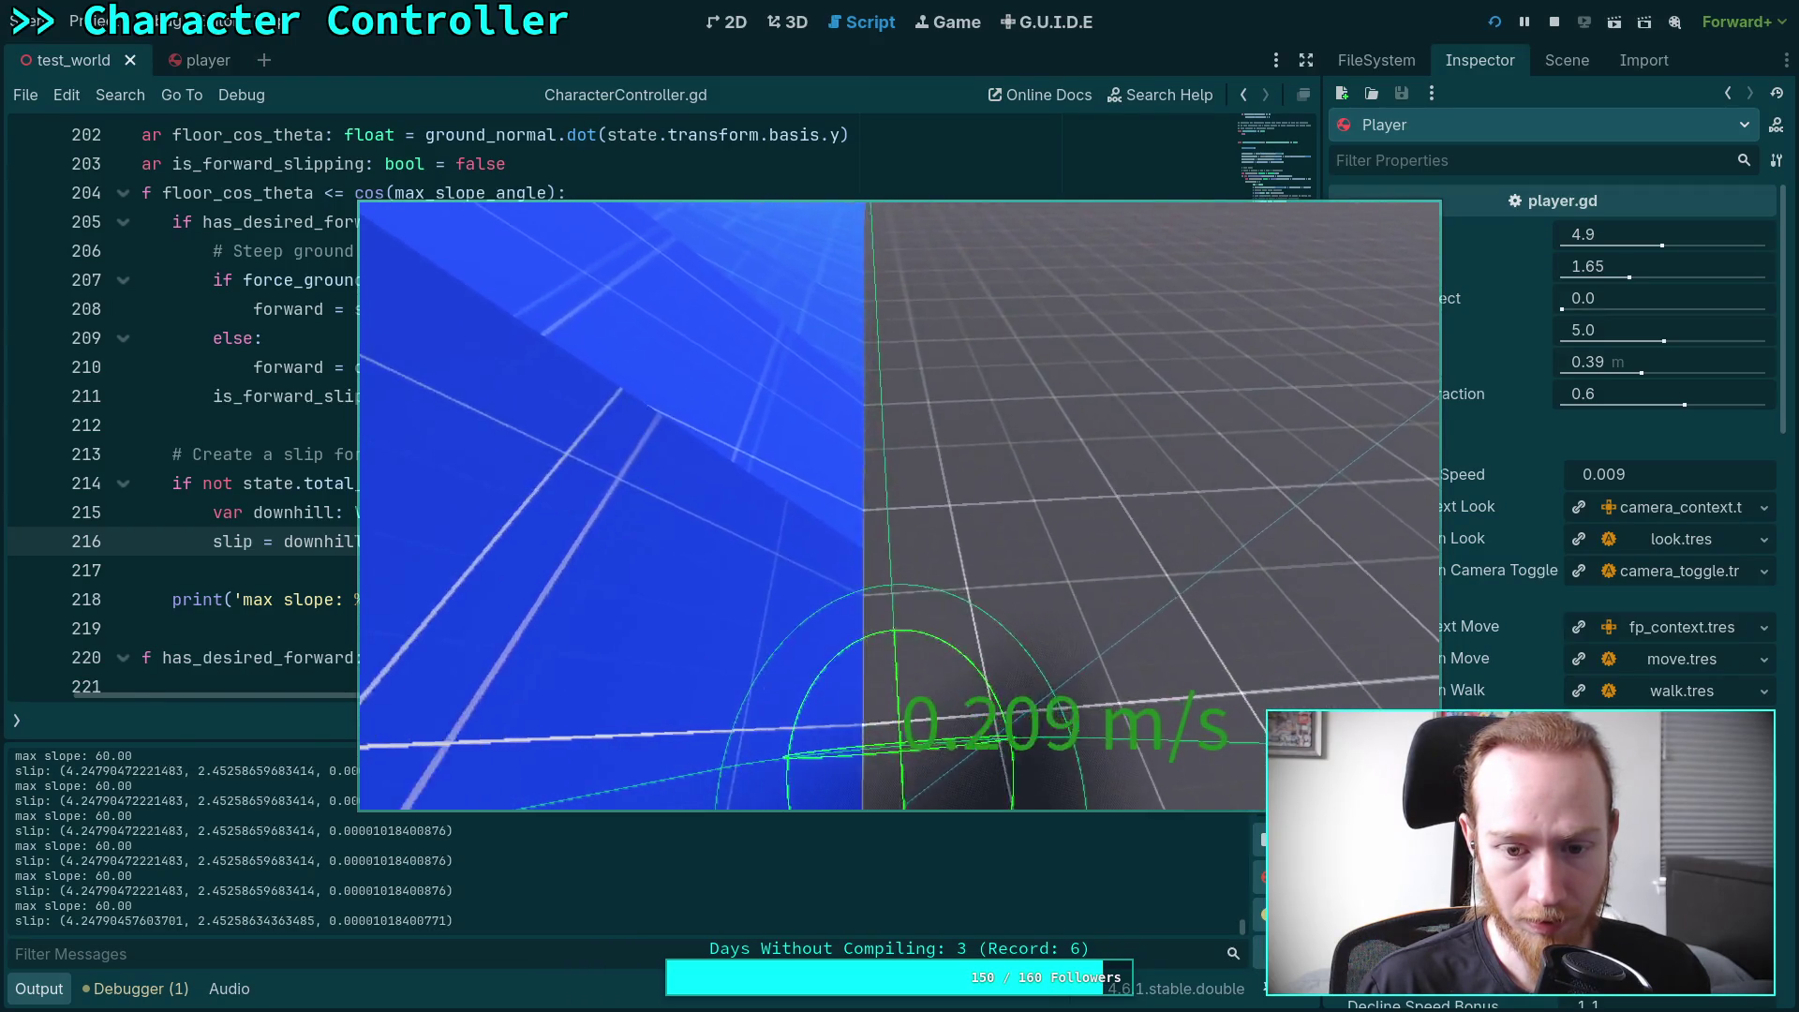
pyautogui.press('w')
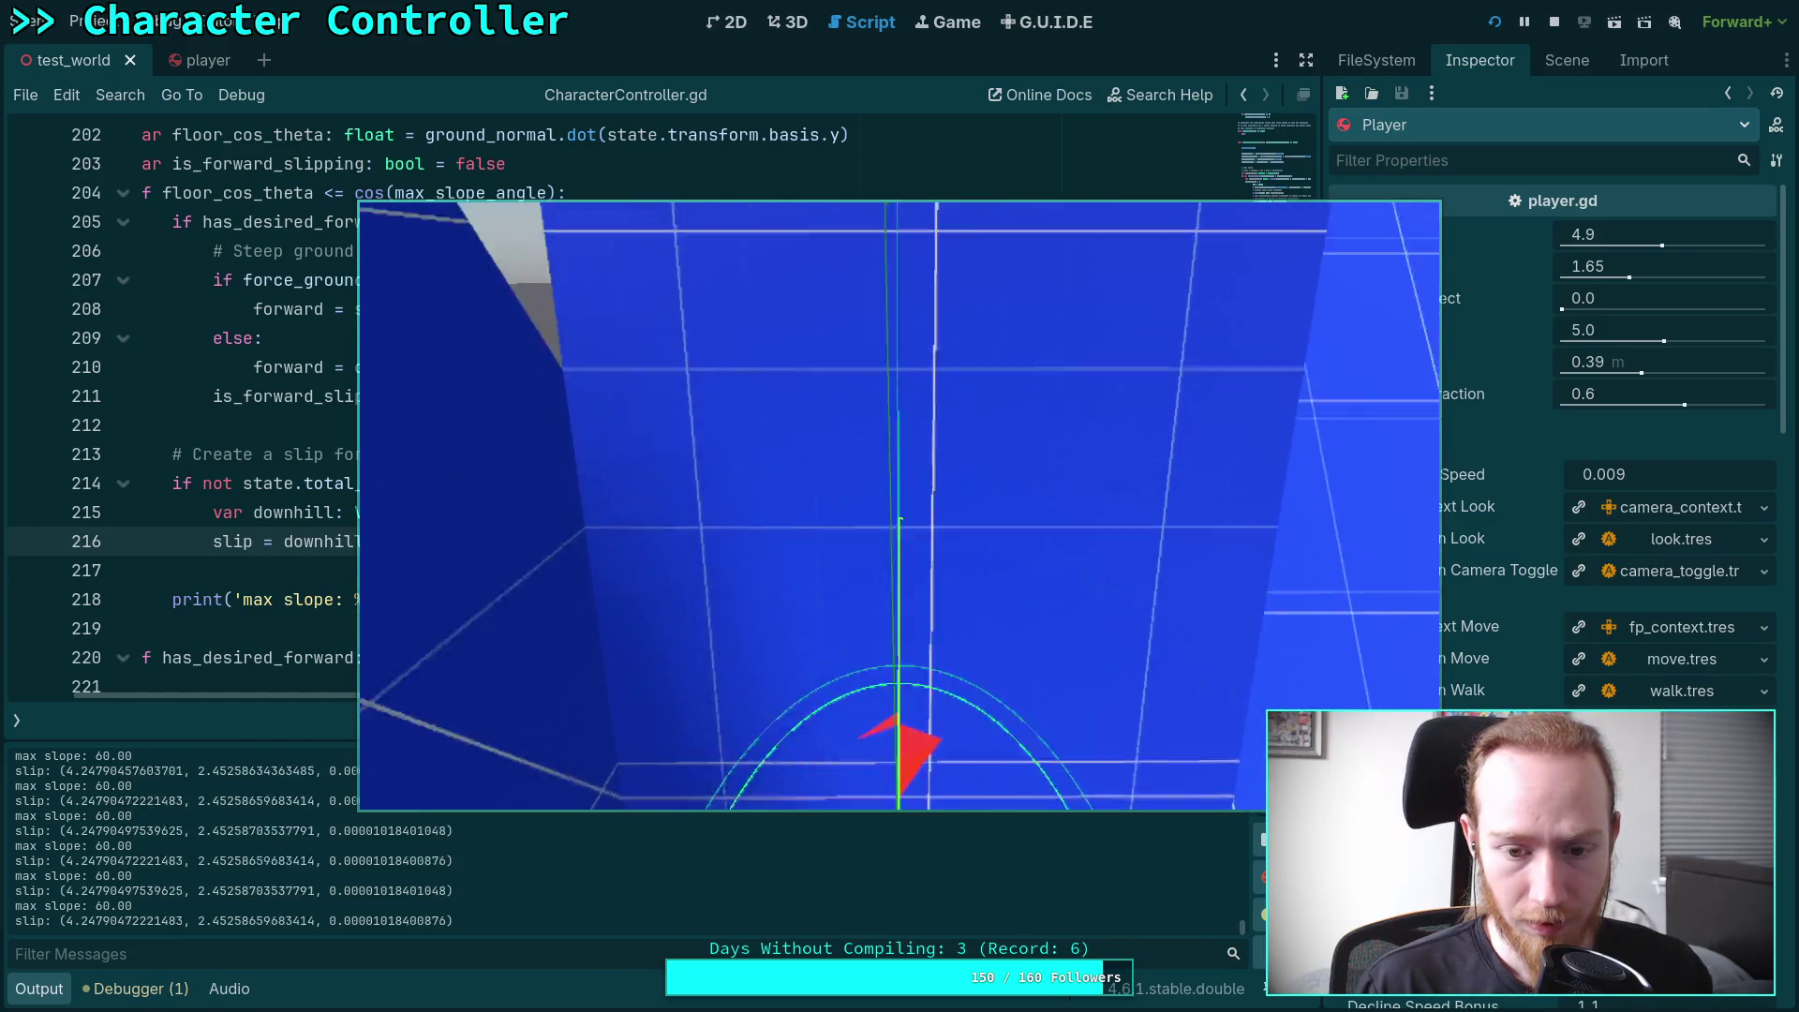
pyautogui.press('w')
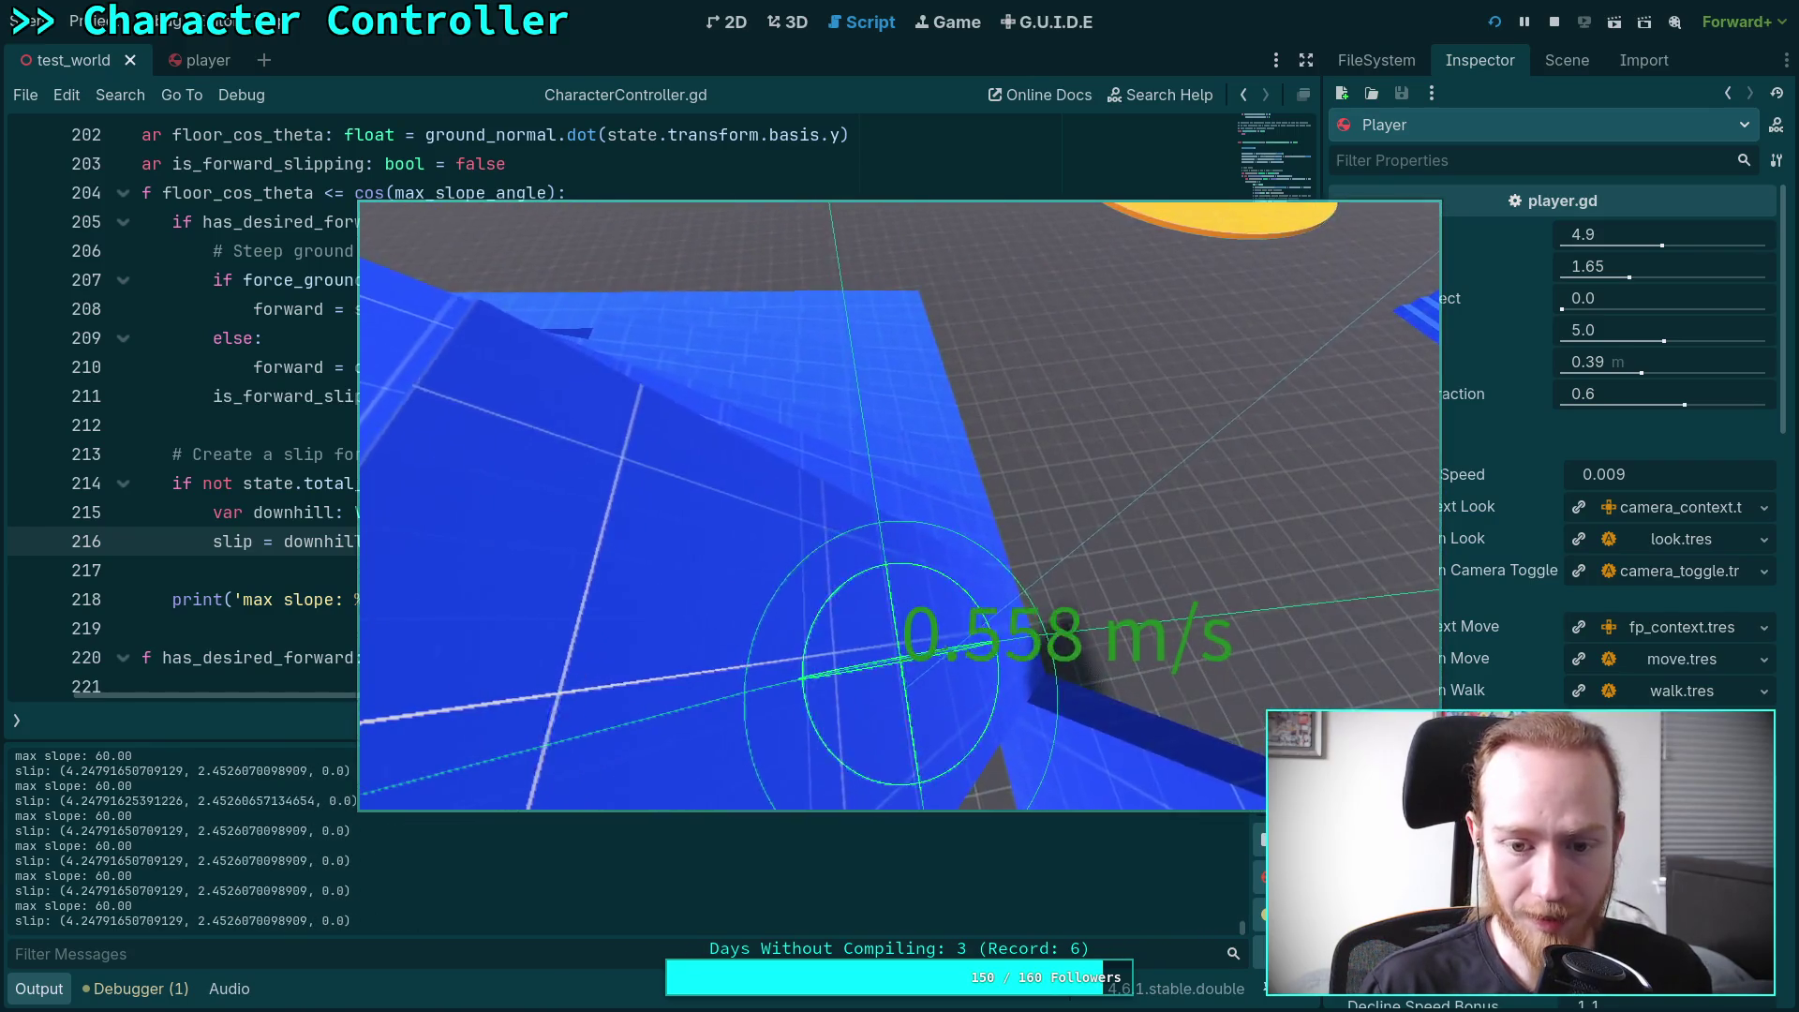
pyautogui.press('w')
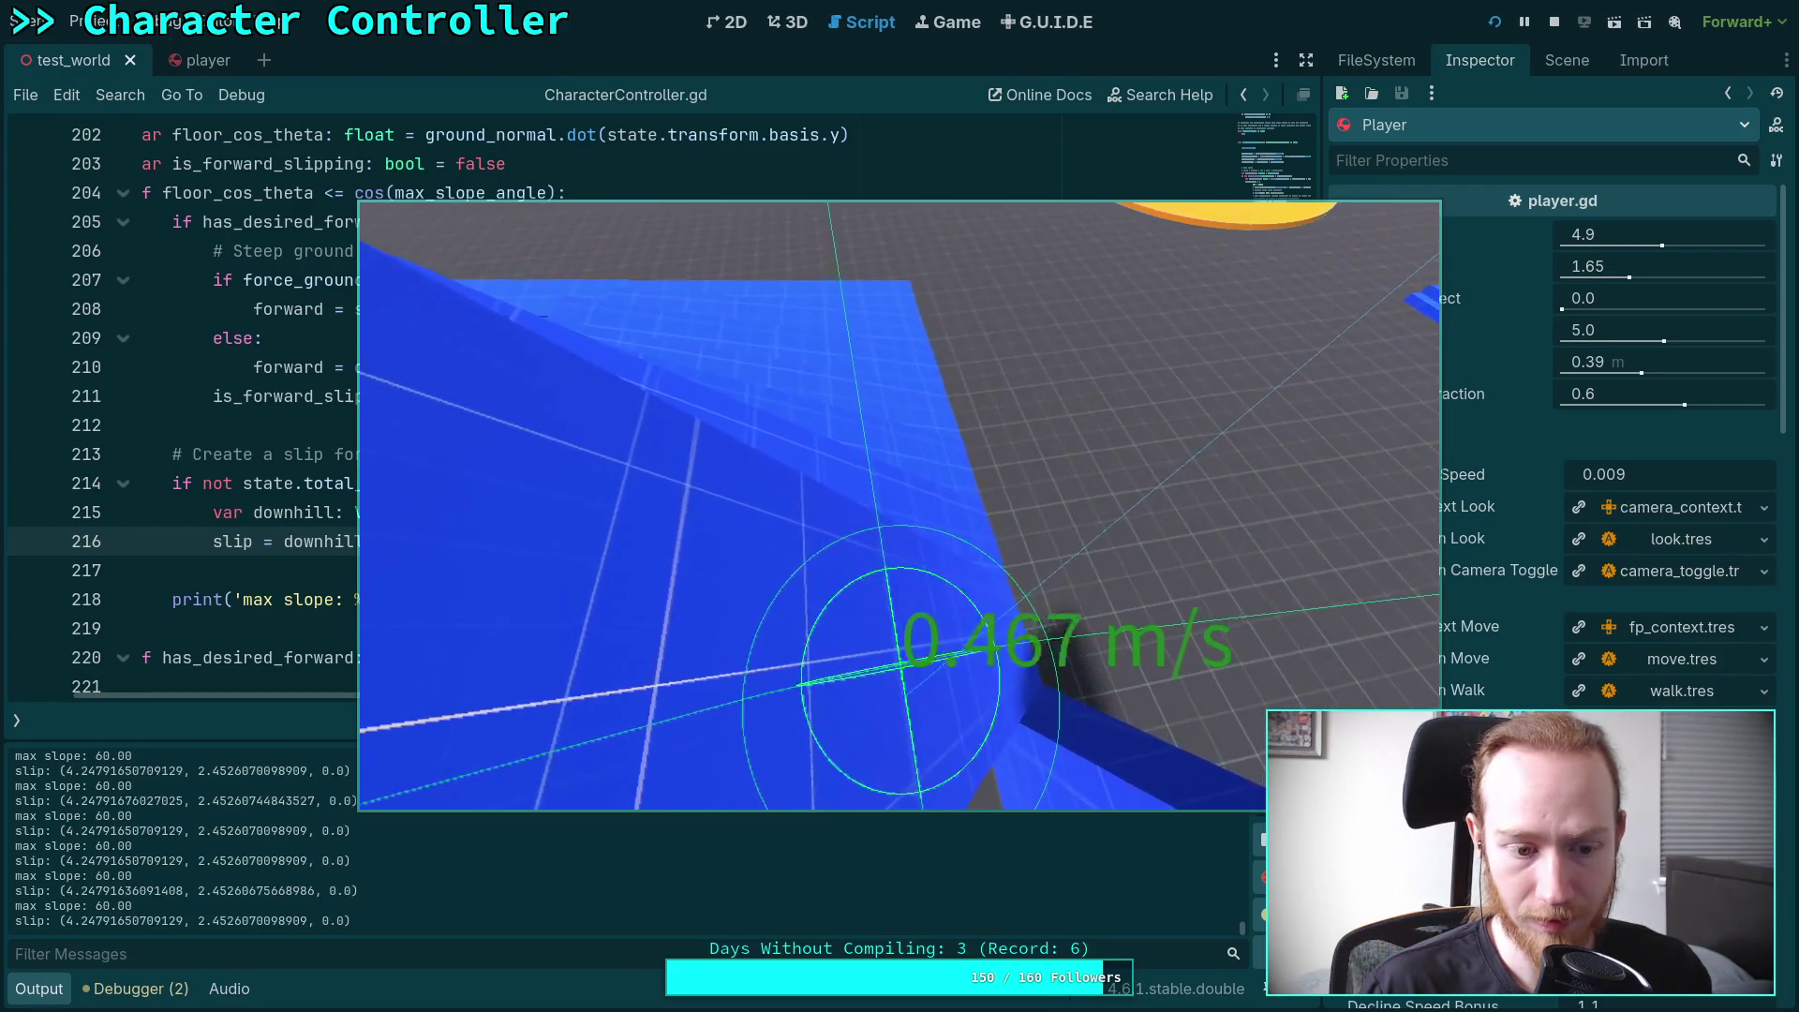
pyautogui.press('w')
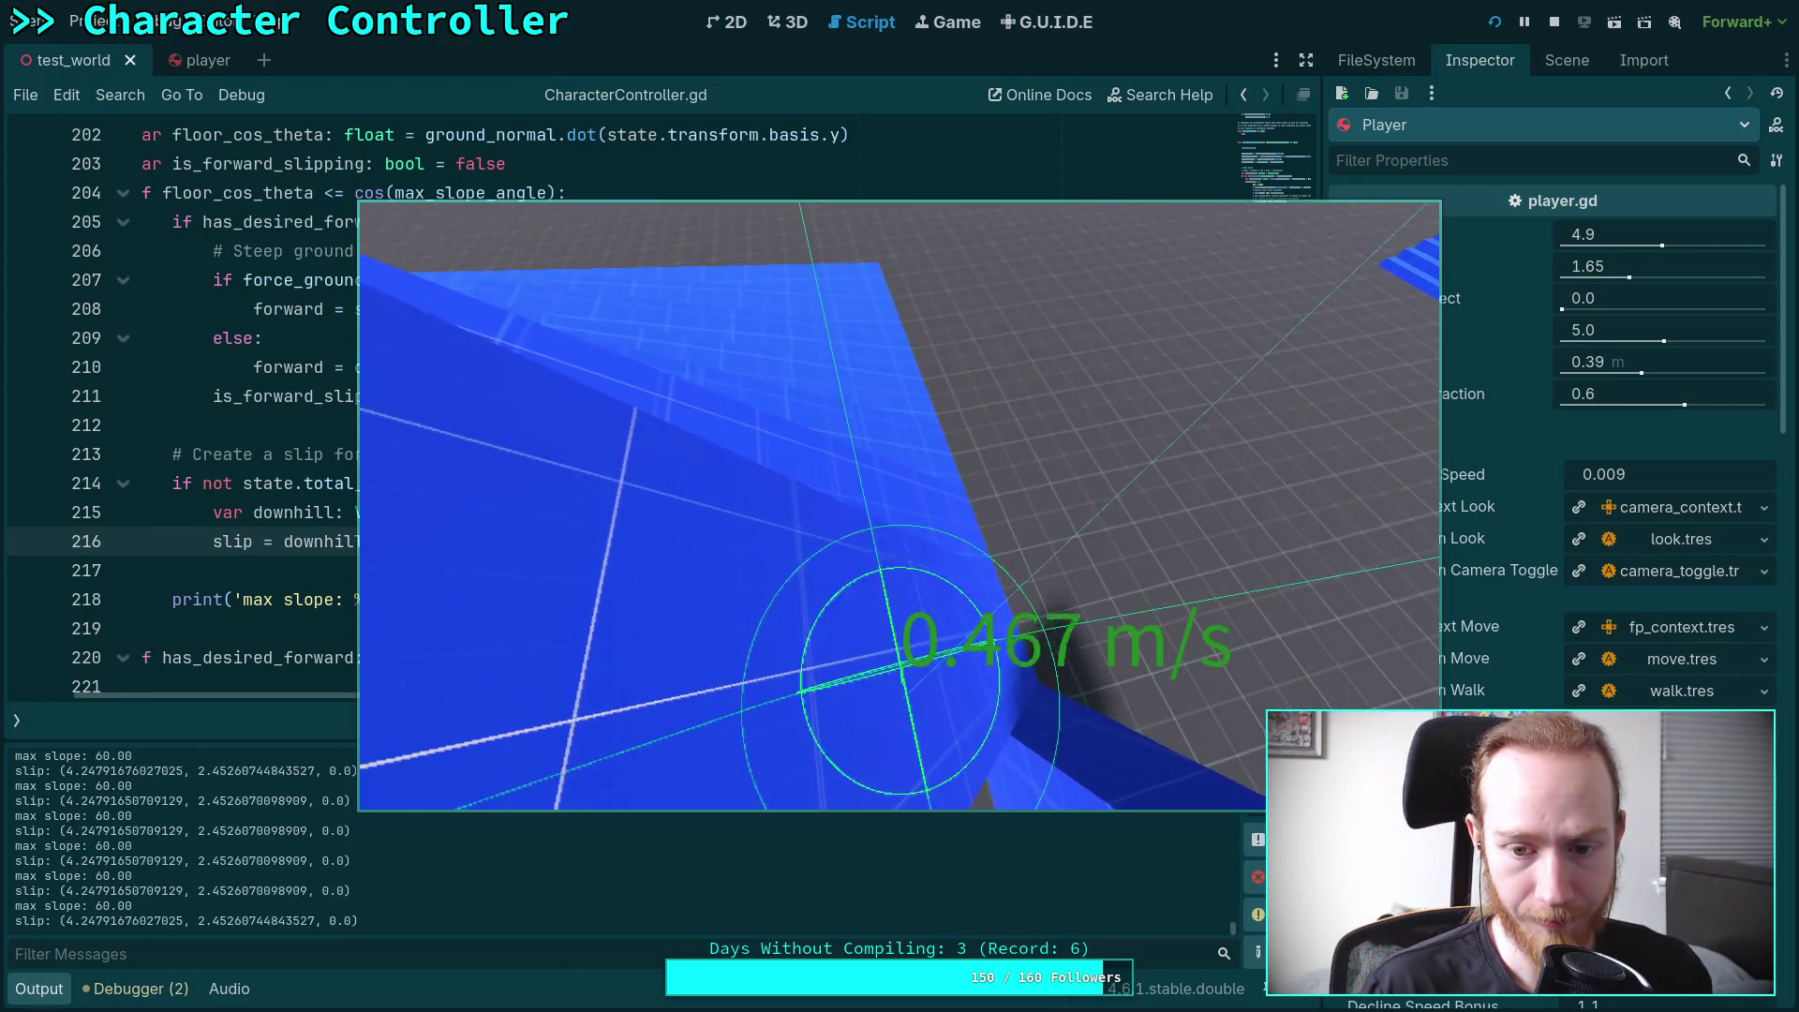
pyautogui.press('w')
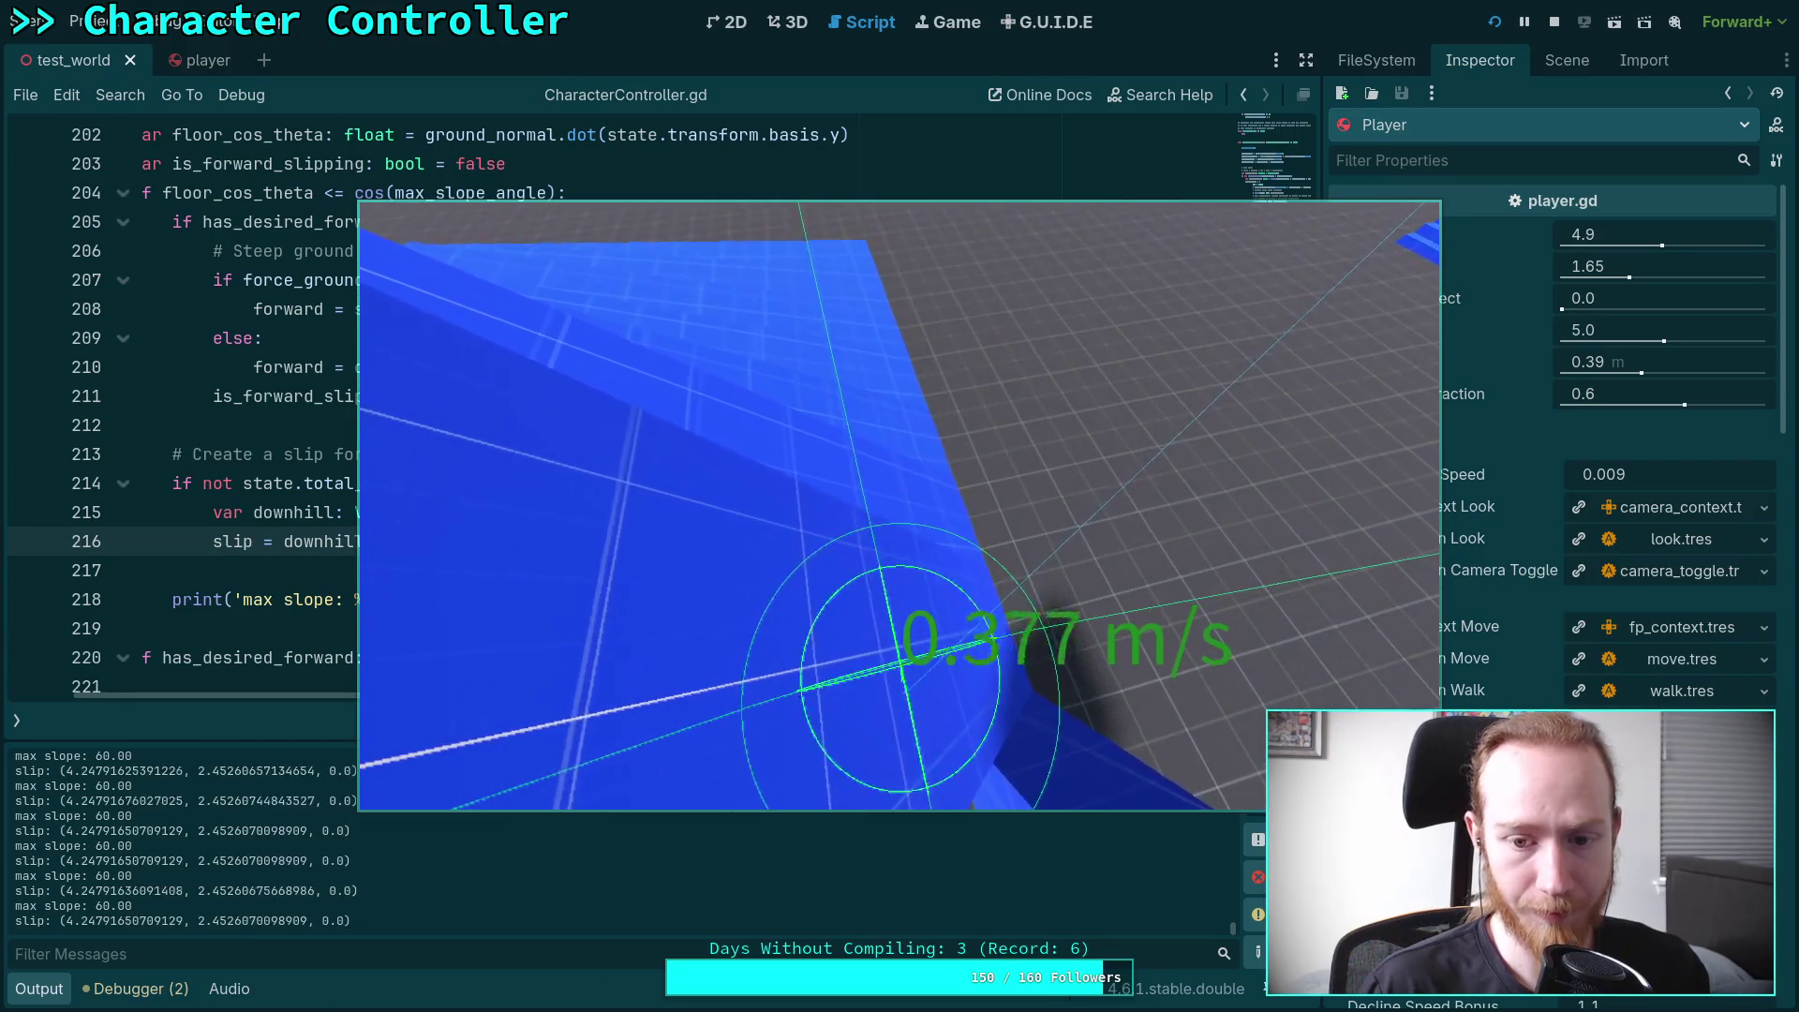
pyautogui.press('w')
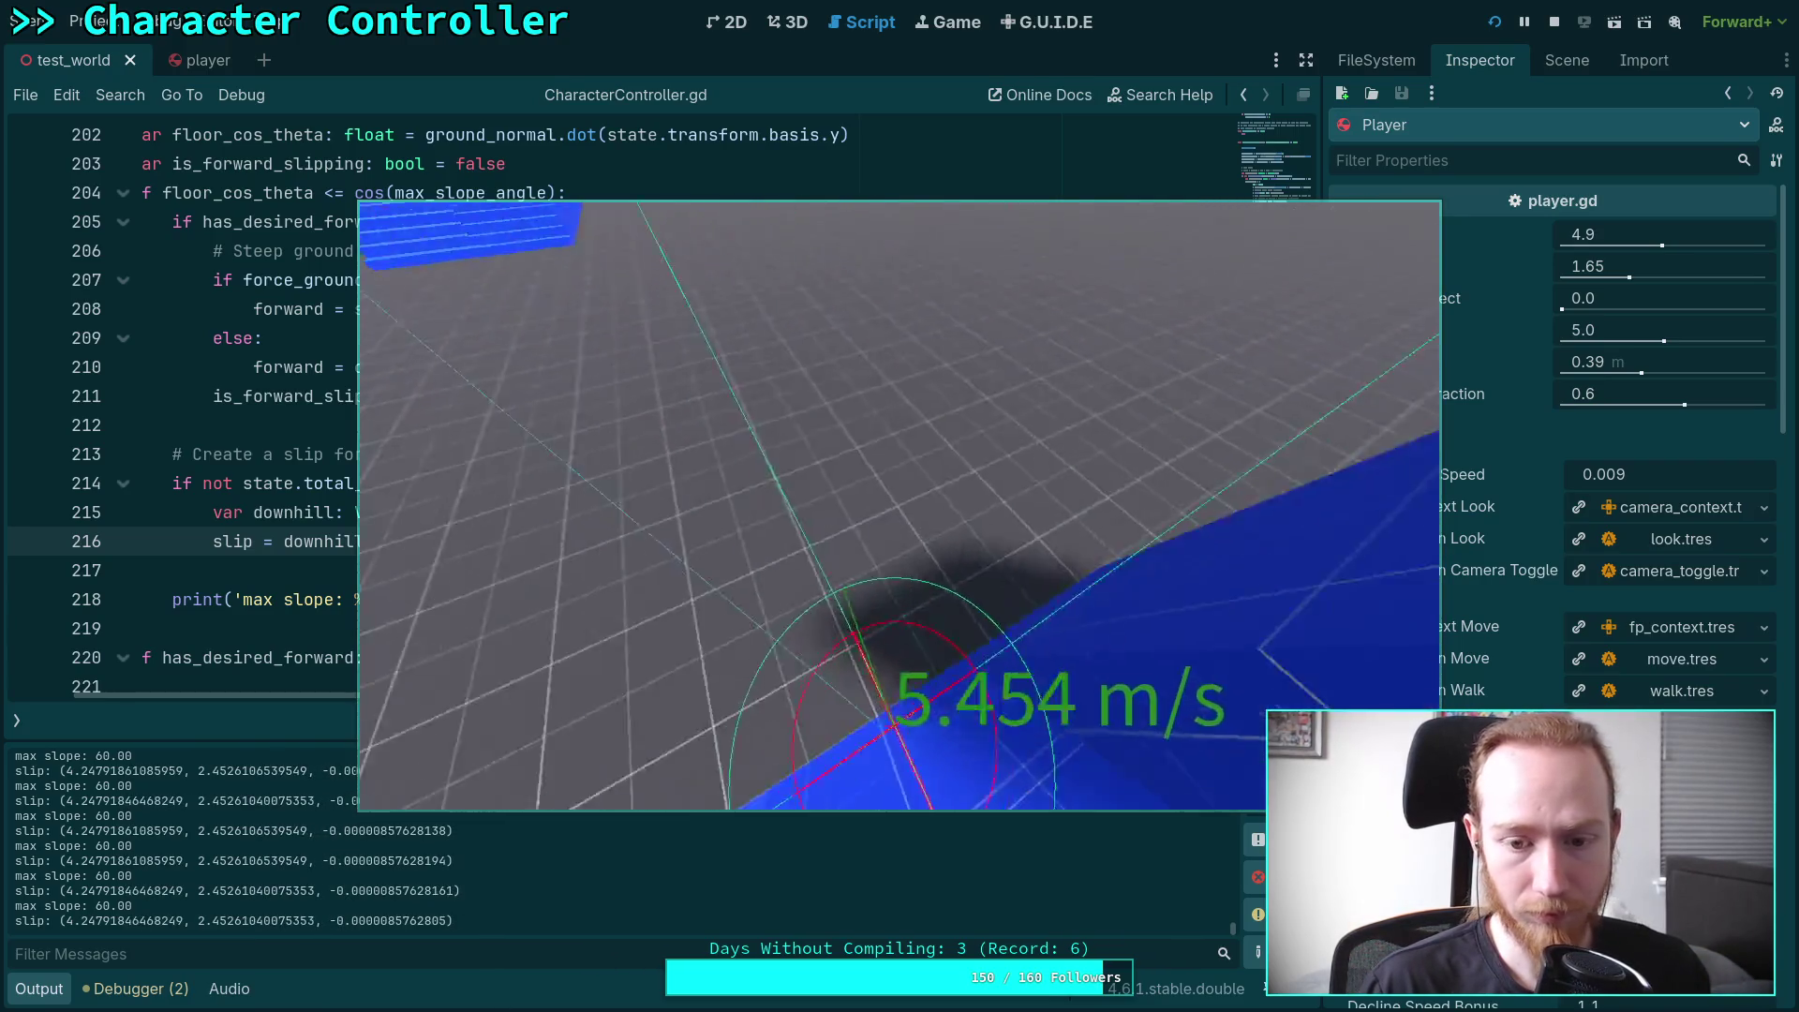
pyautogui.press('w')
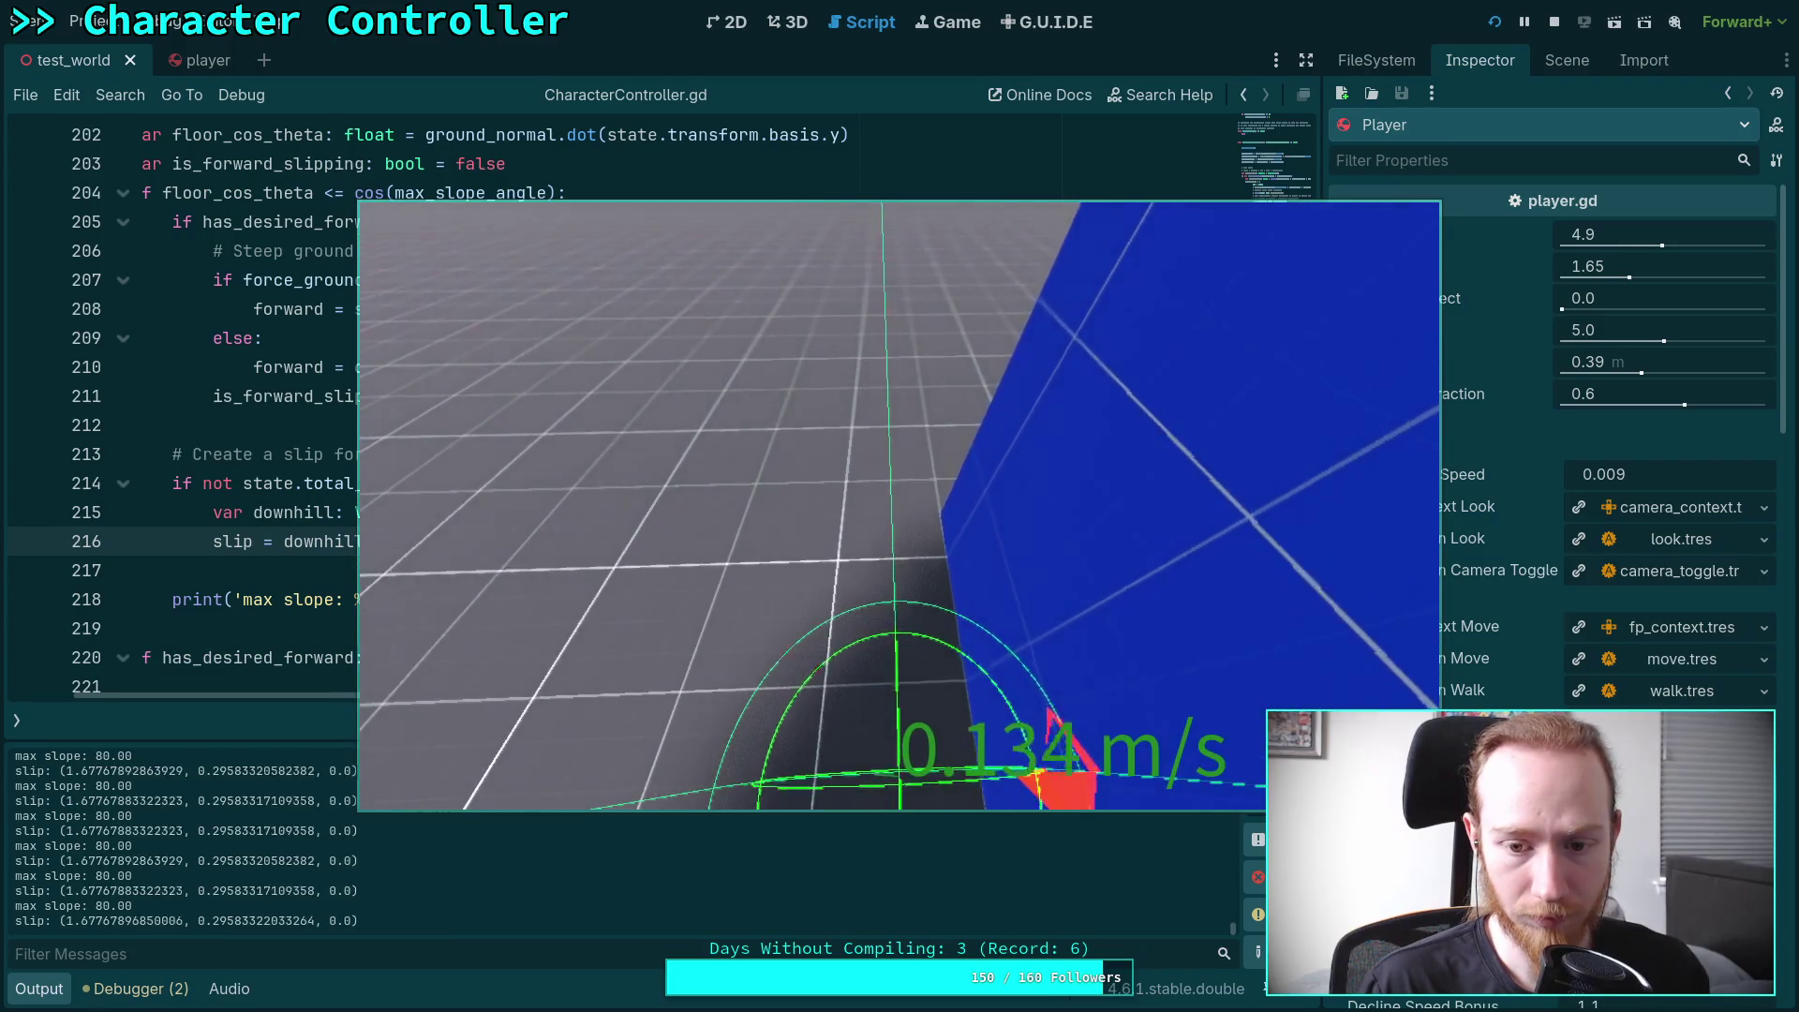
pyautogui.press('w')
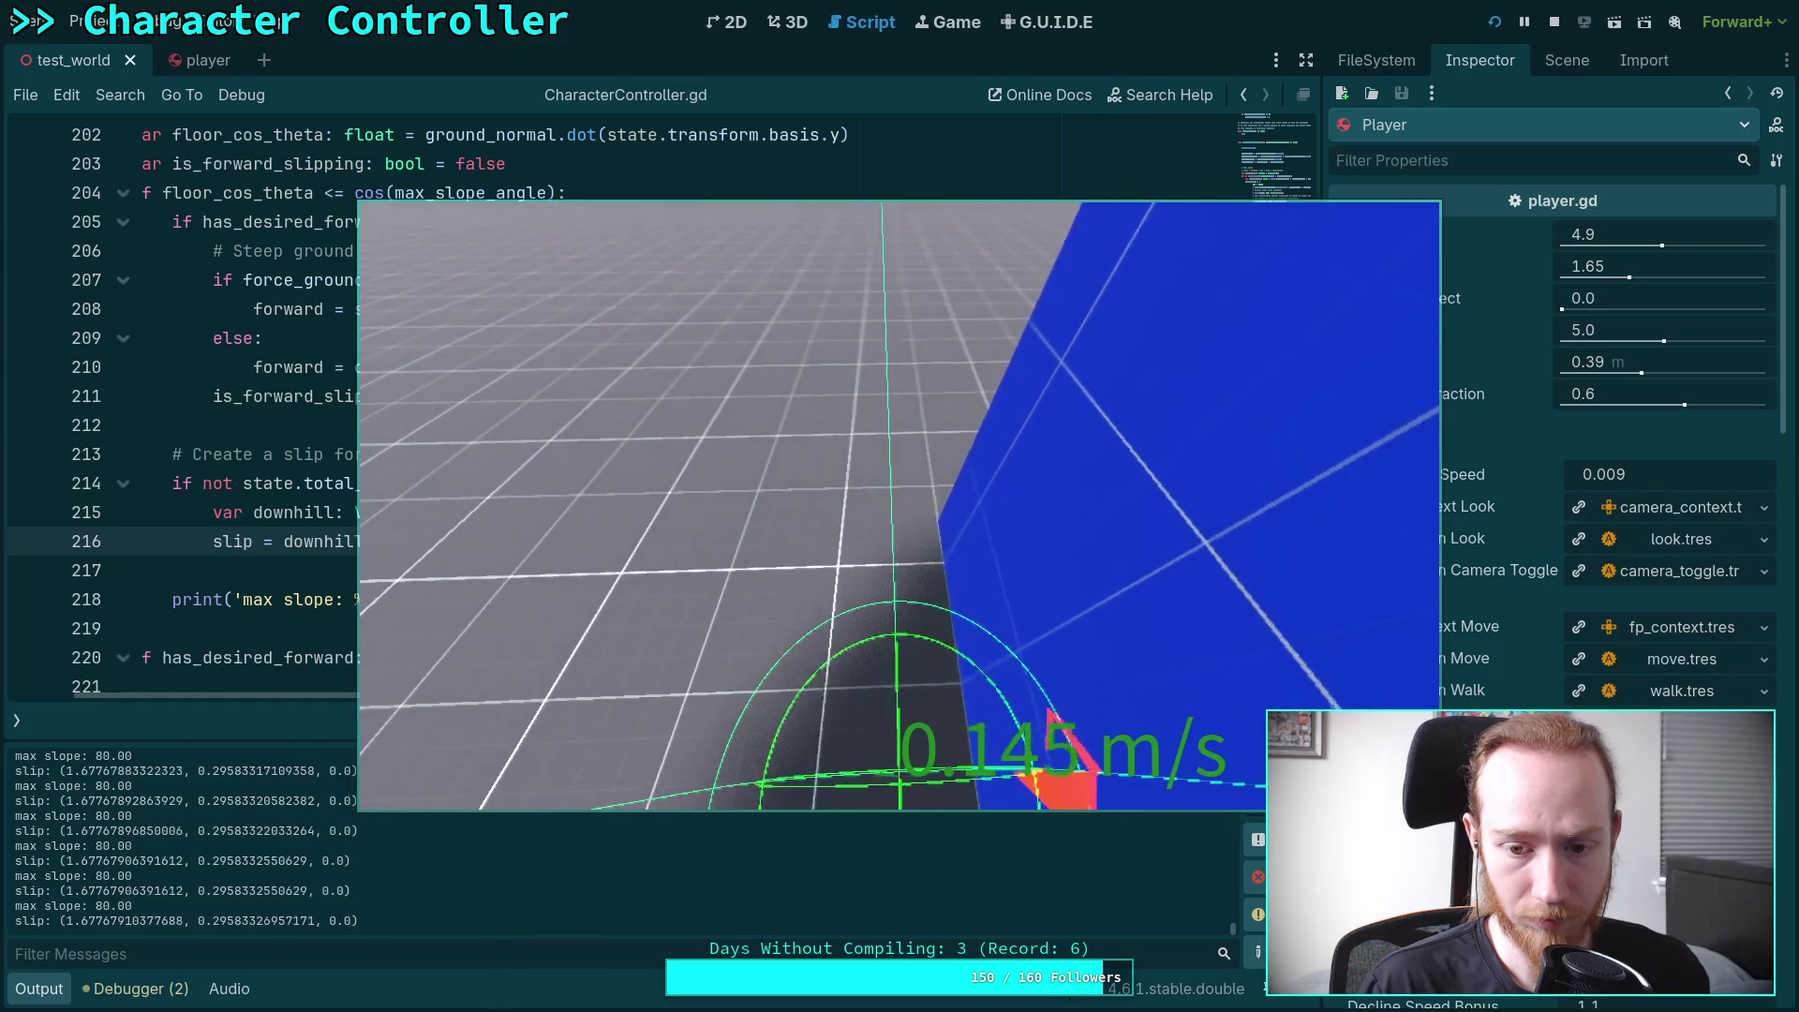
pyautogui.press('w')
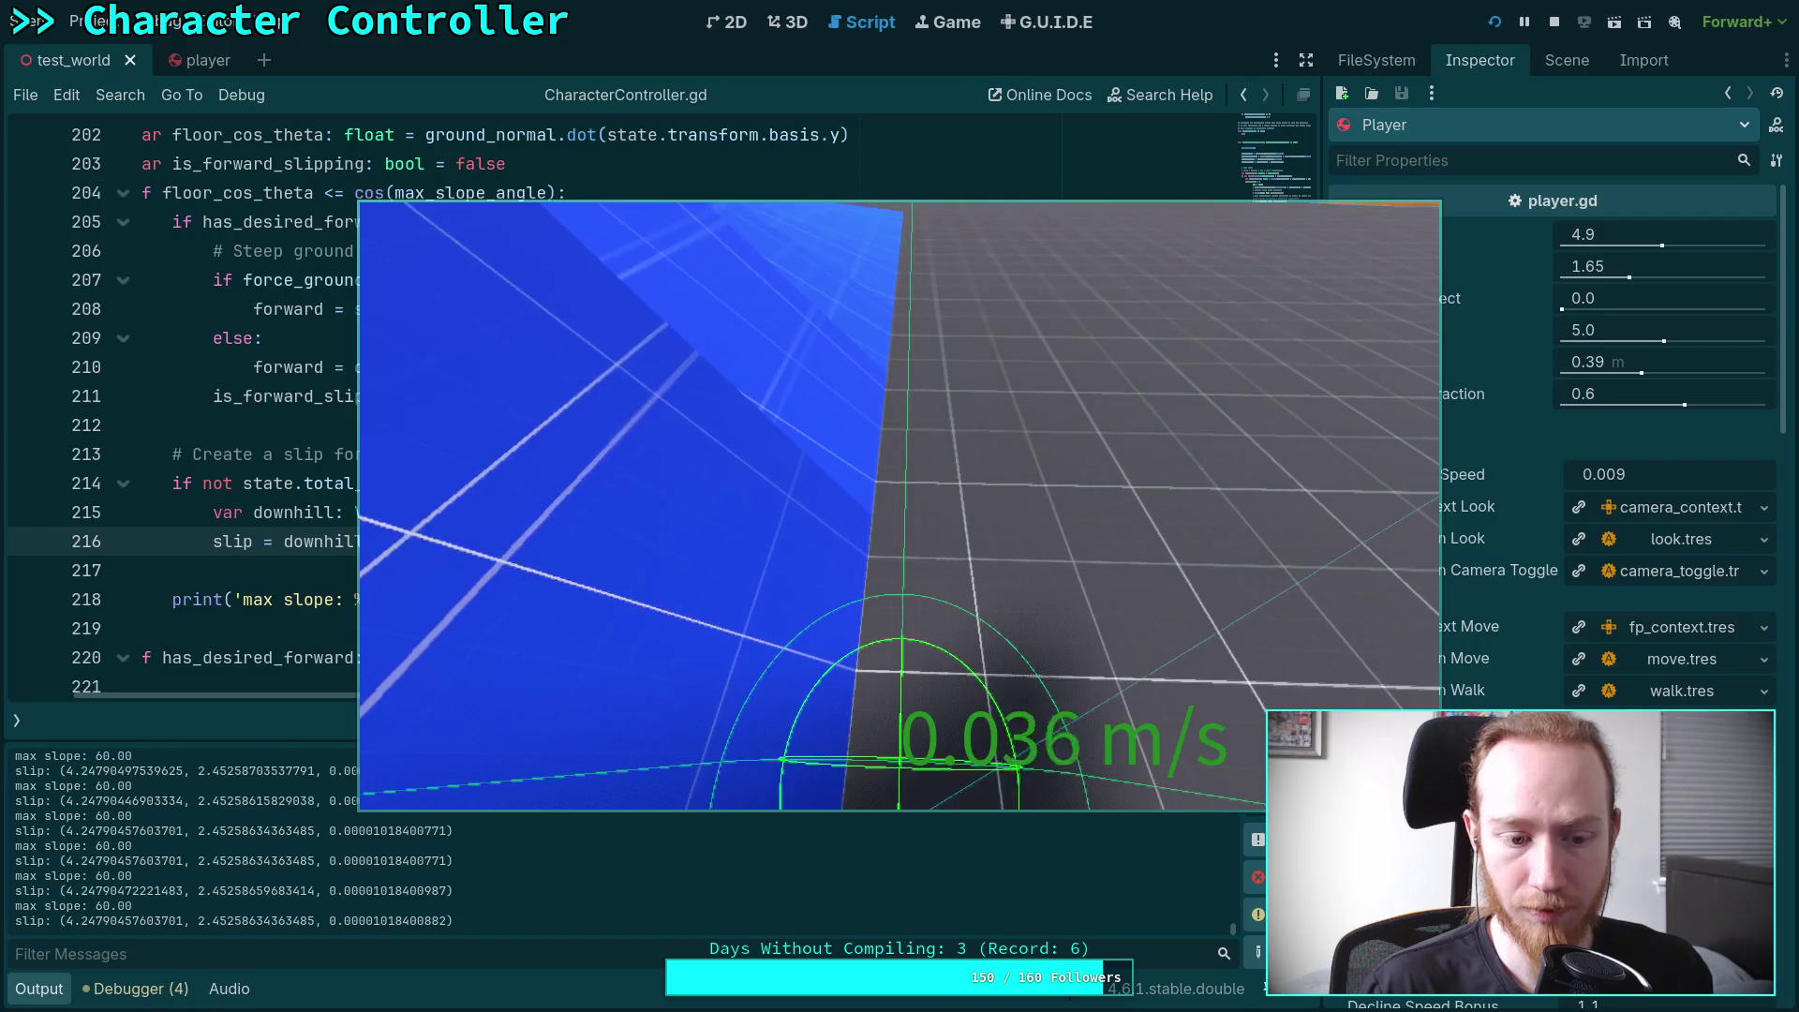
pyautogui.press('F8')
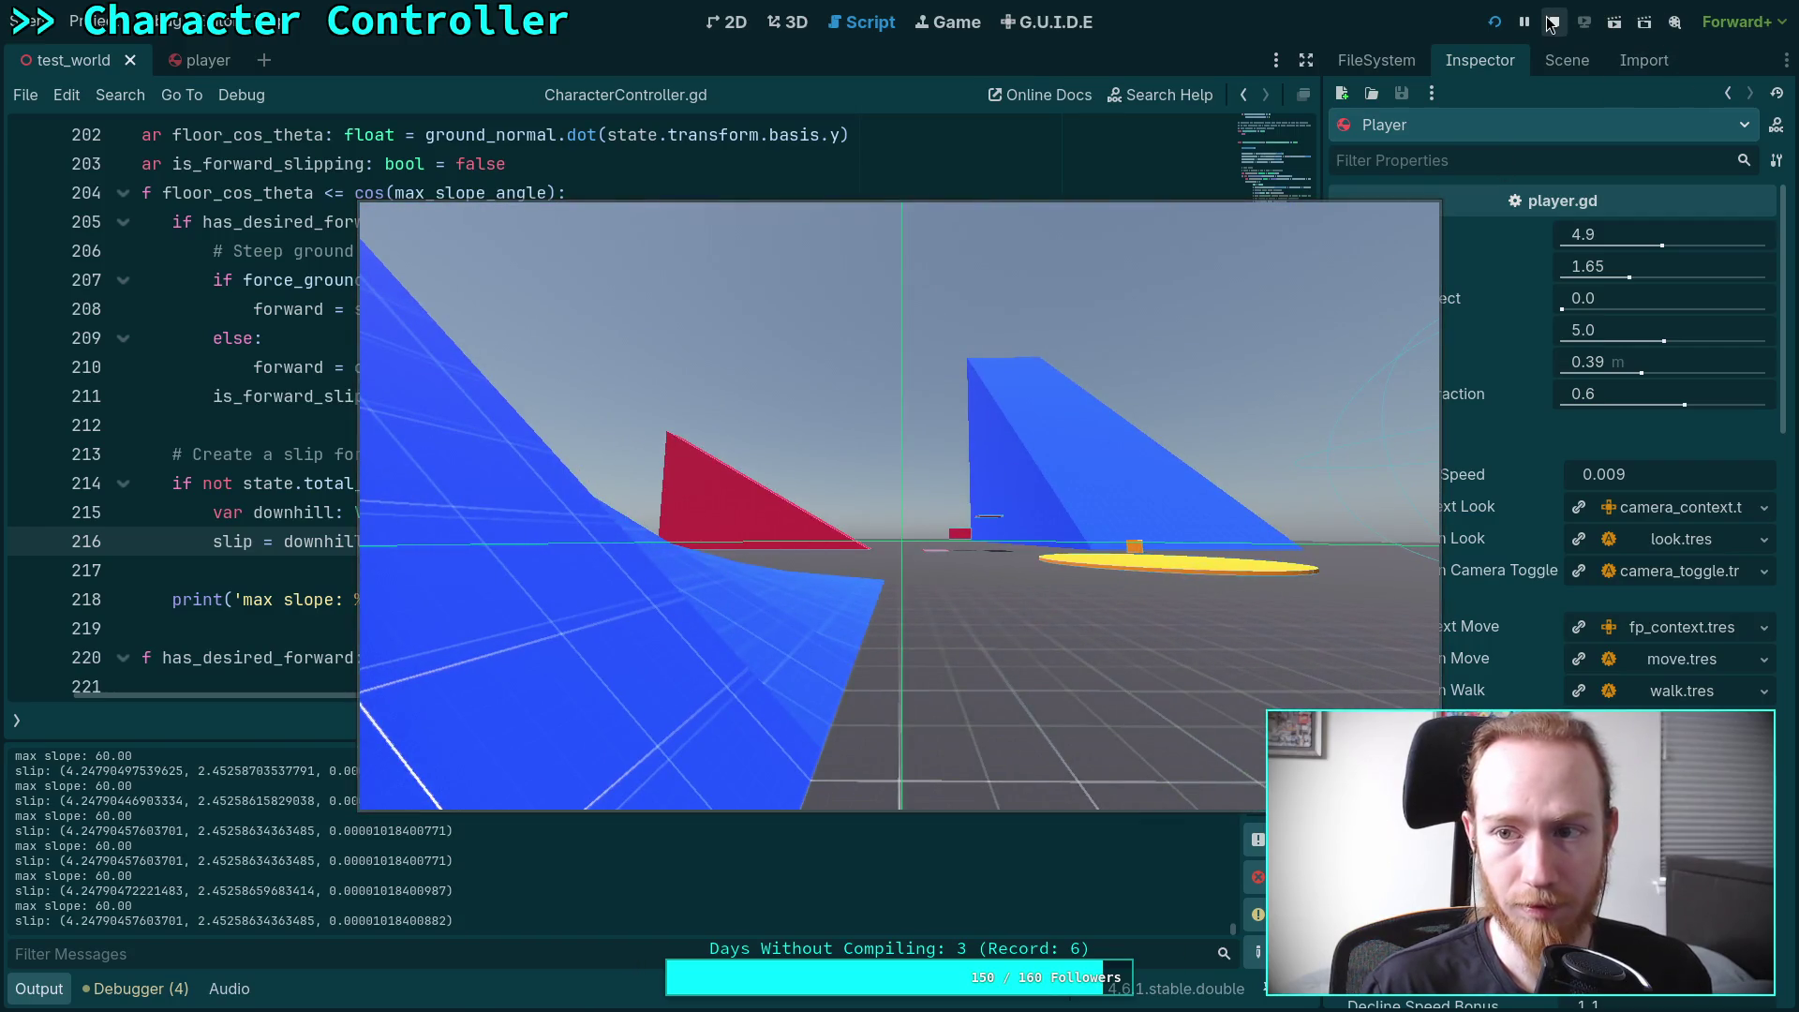
# Select '- state.total_gravity' at the end of the slip formula on line 216
pyautogui.moveTo(951, 541); pyautogui.dragTo(736, 541)
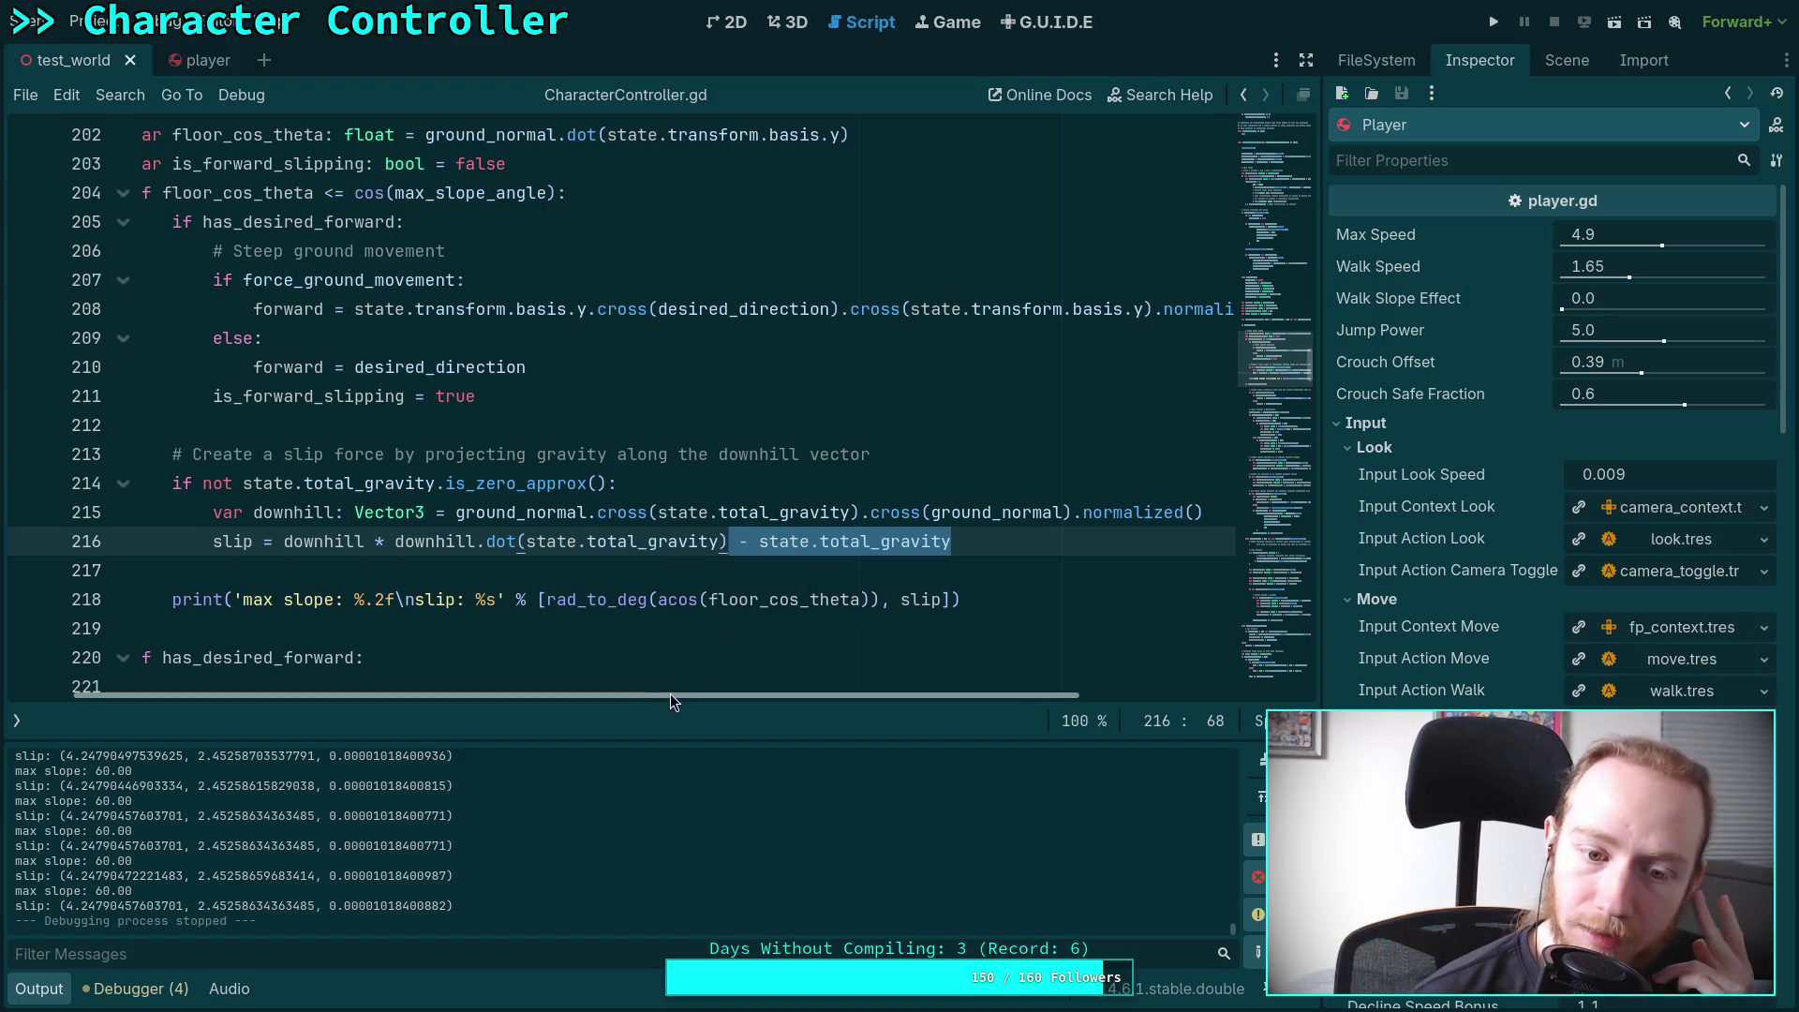
pyautogui.moveTo(671, 693); pyautogui.dragTo(604, 695)
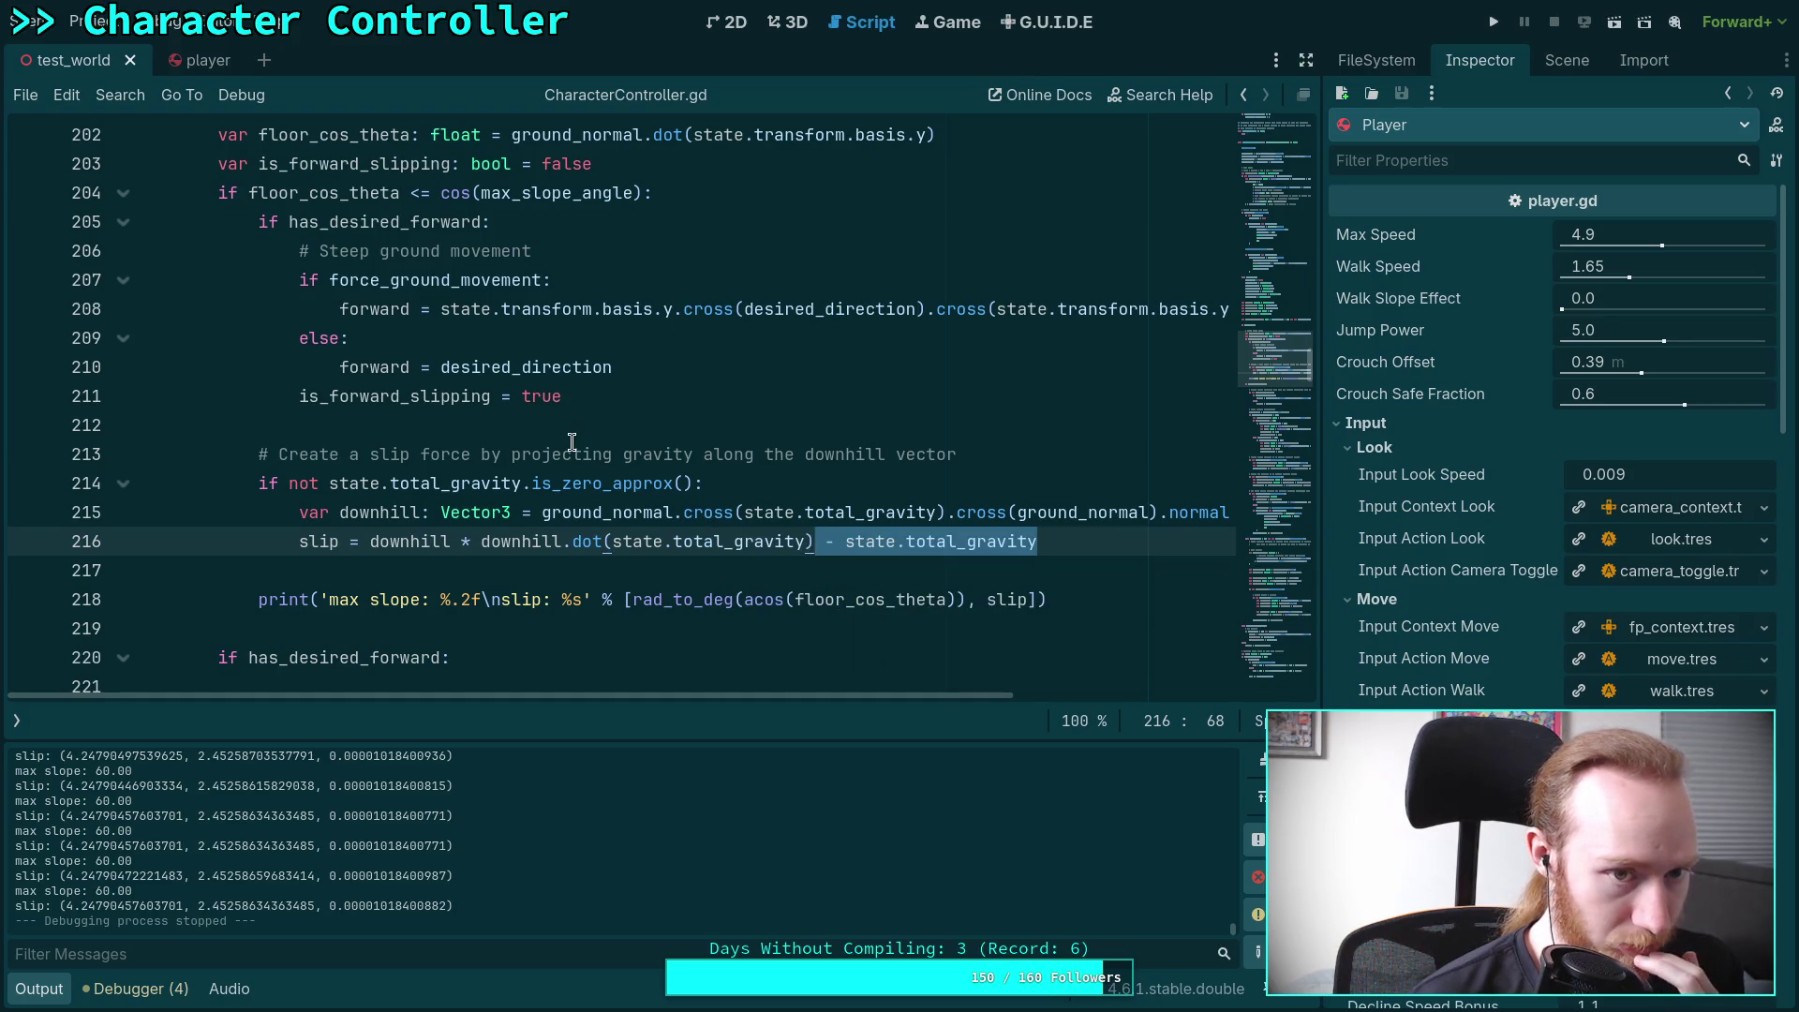
pyautogui.scroll(1, 572, 441)
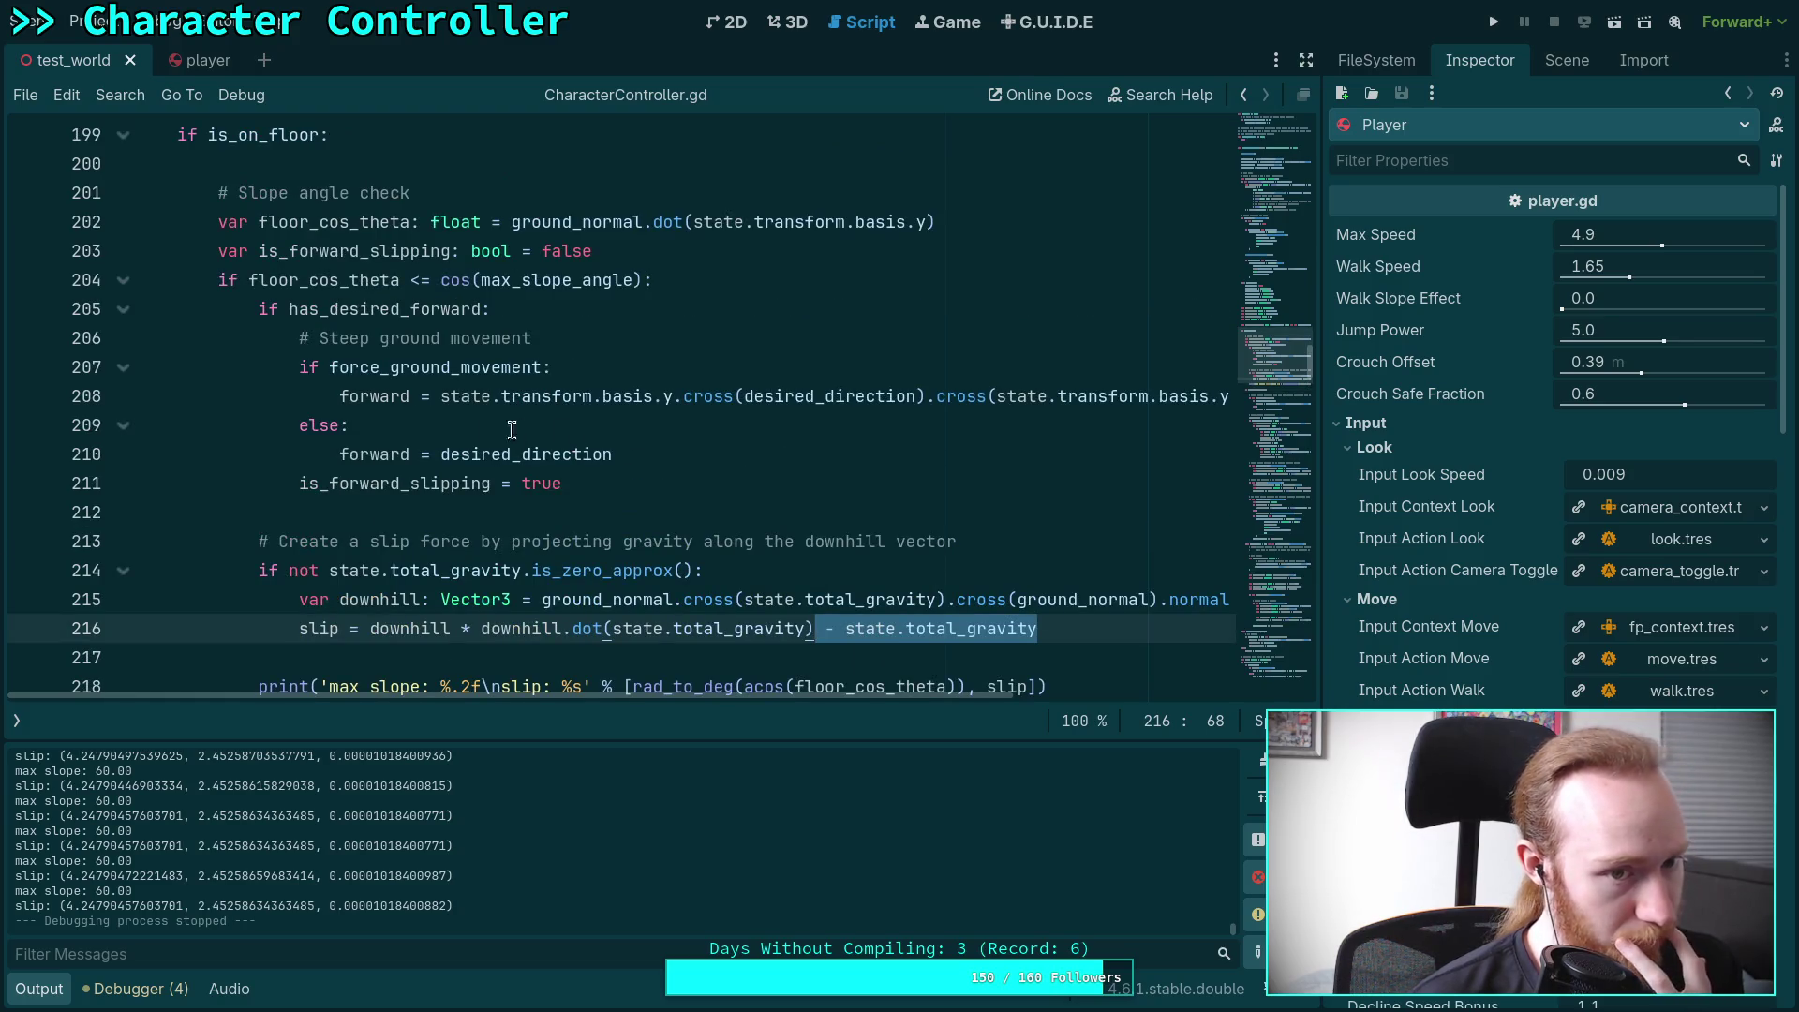
pyautogui.click(442, 485)
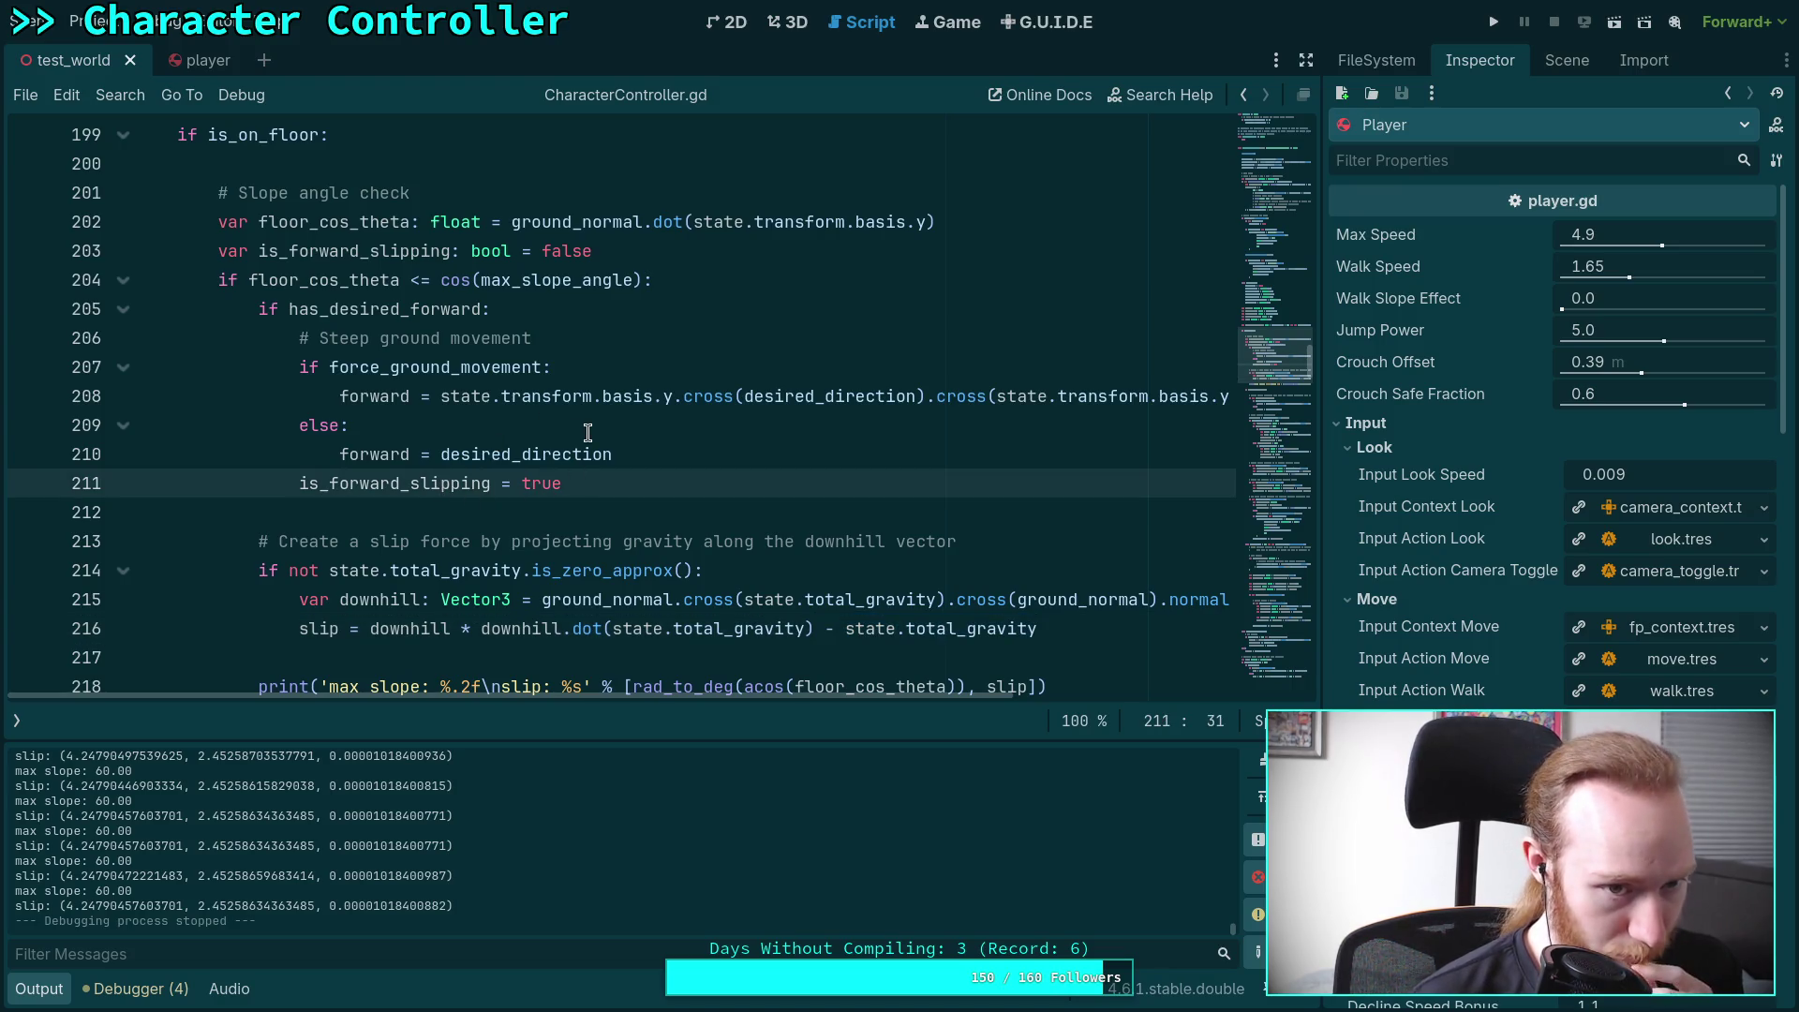
pyautogui.scroll(-4, 589, 431)
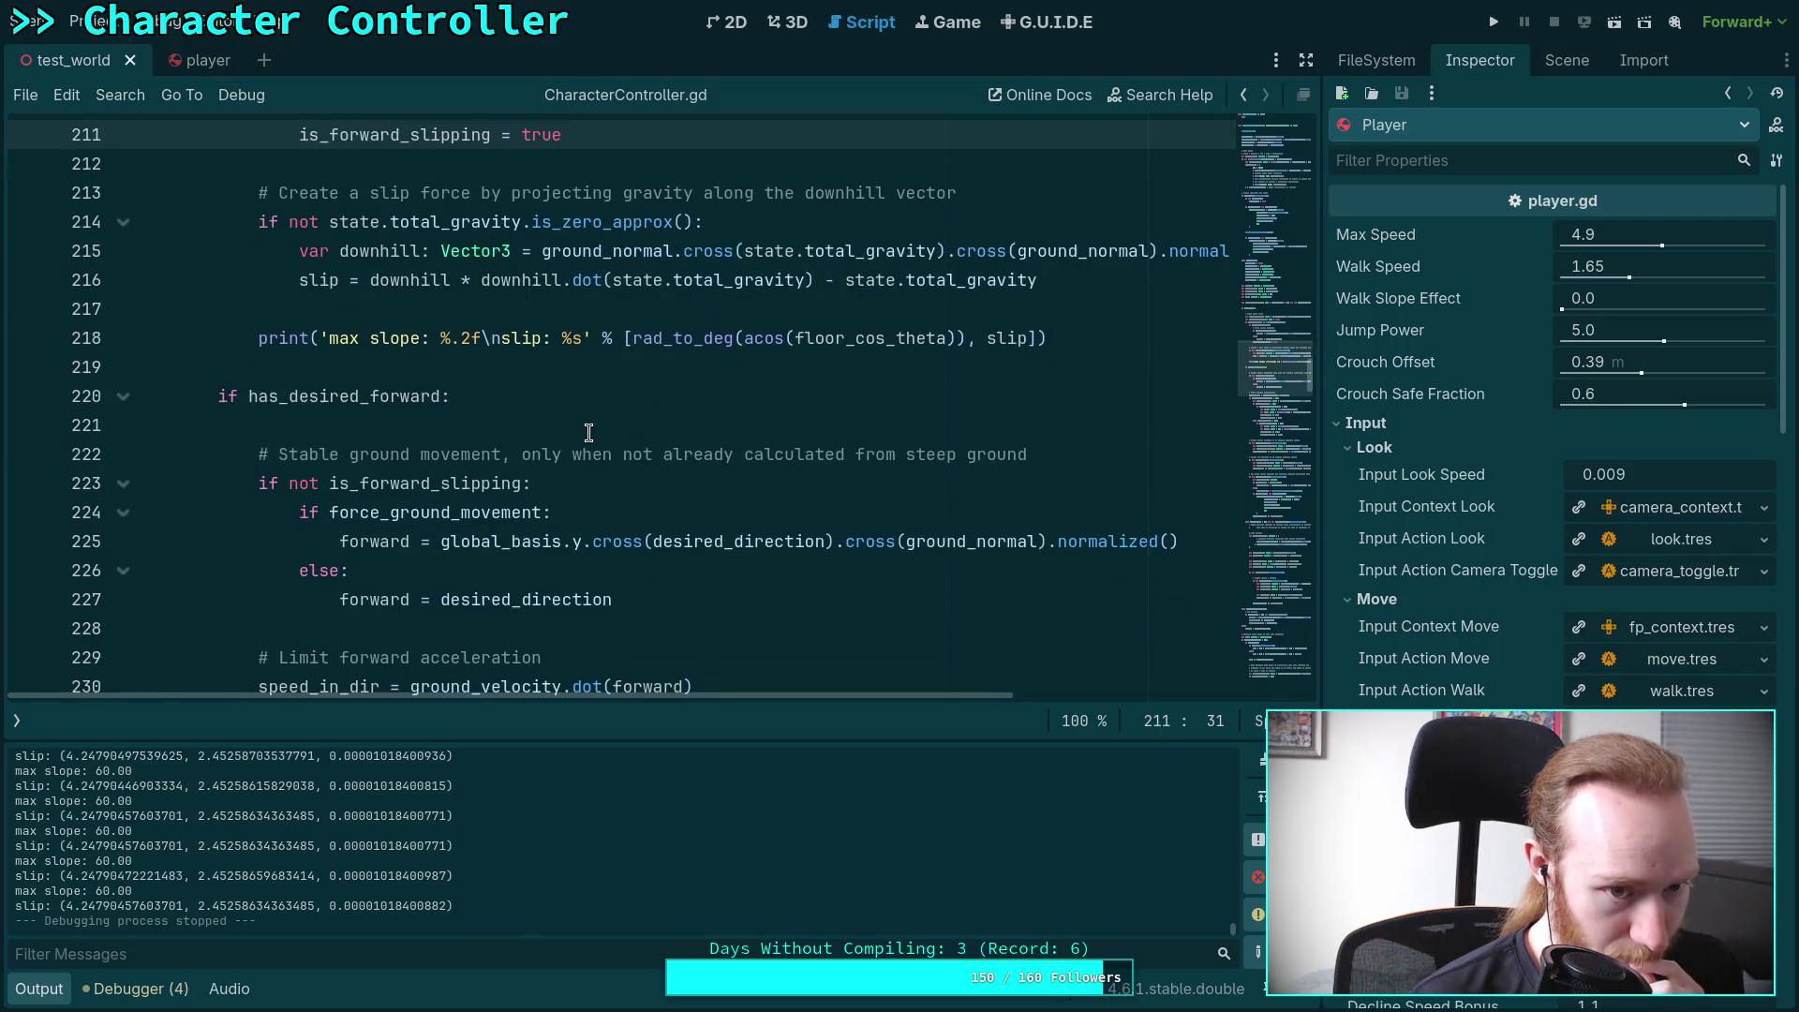
pyautogui.scroll(-1, 588, 432)
pyautogui.scroll(2, 589, 432)
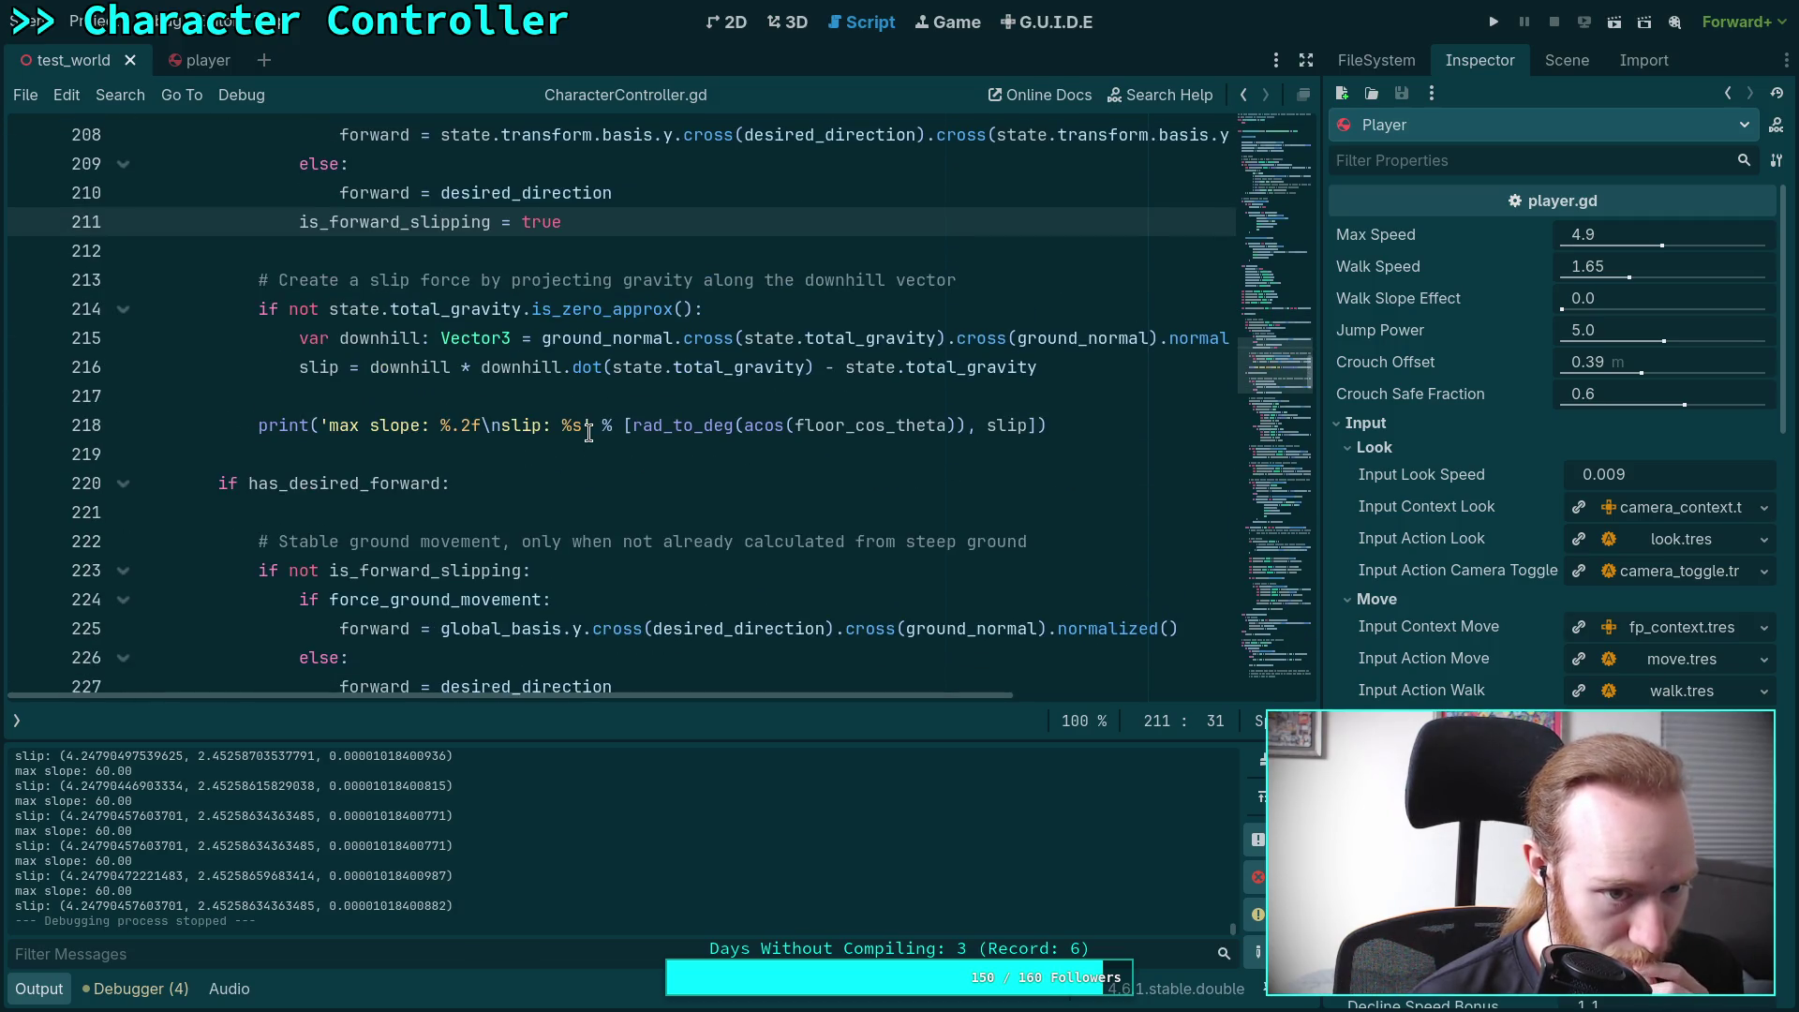
pyautogui.scroll(-3, 588, 432)
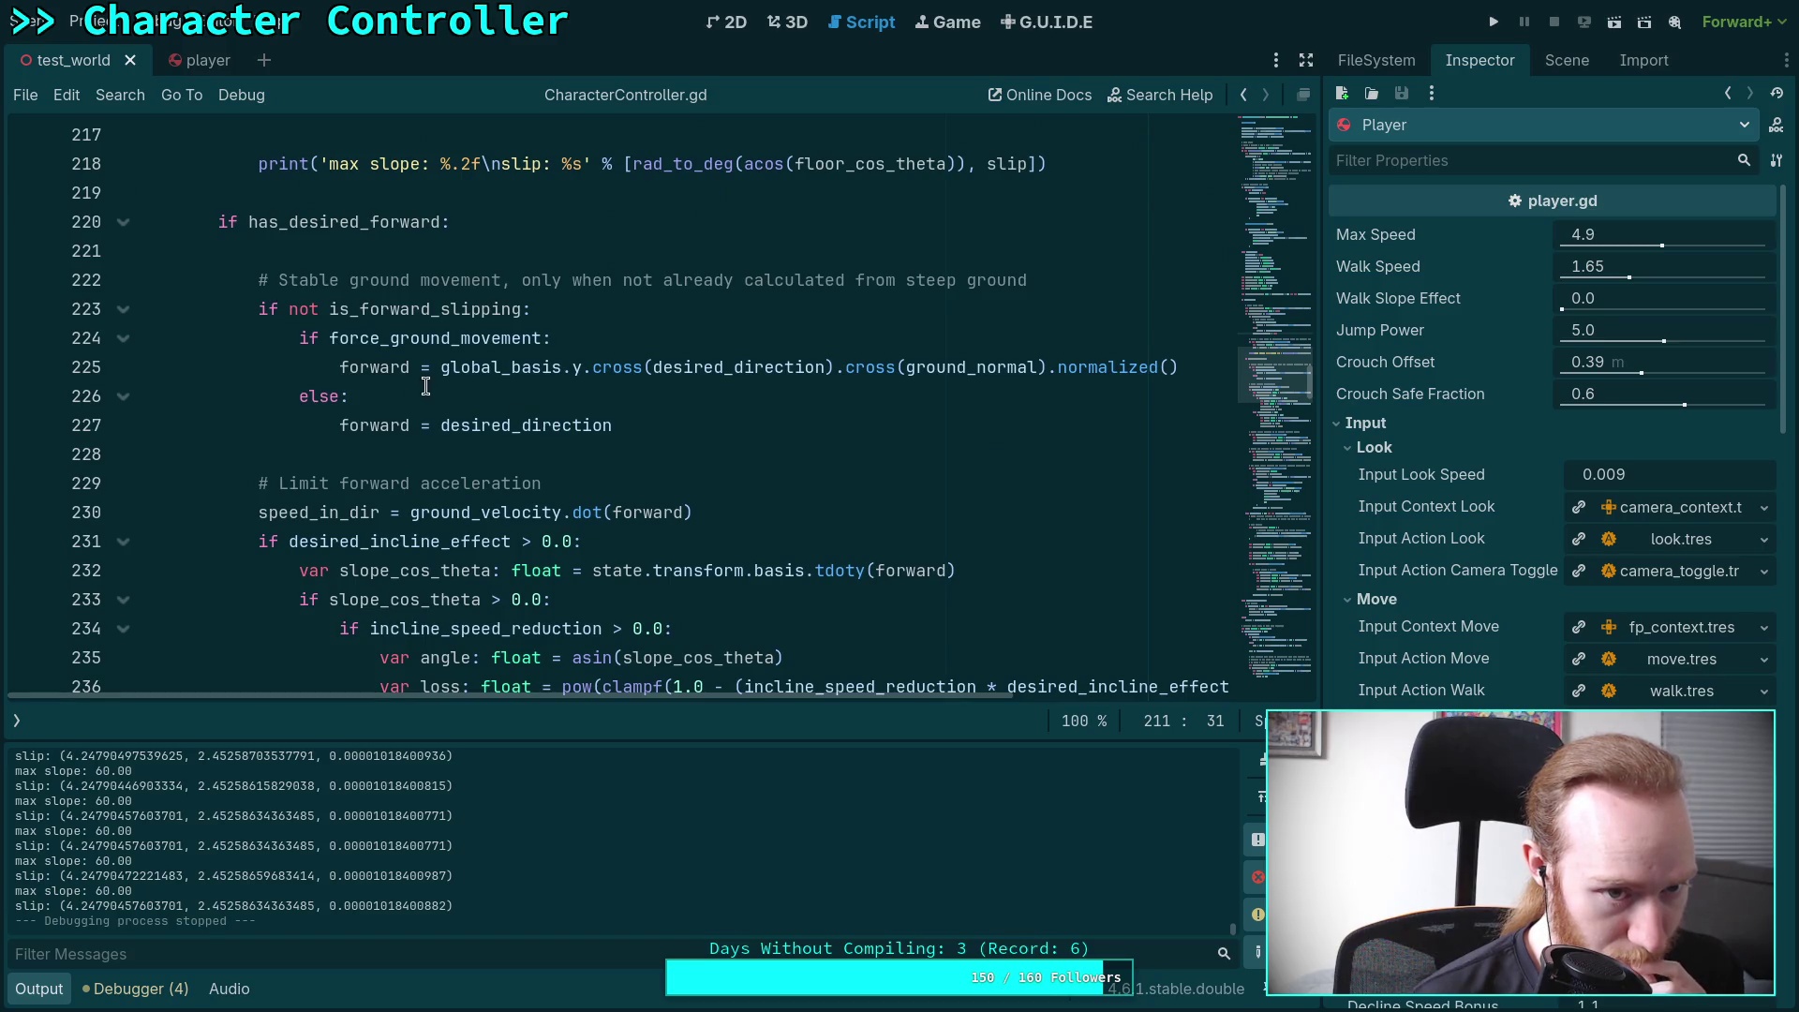
pyautogui.click(123, 222)
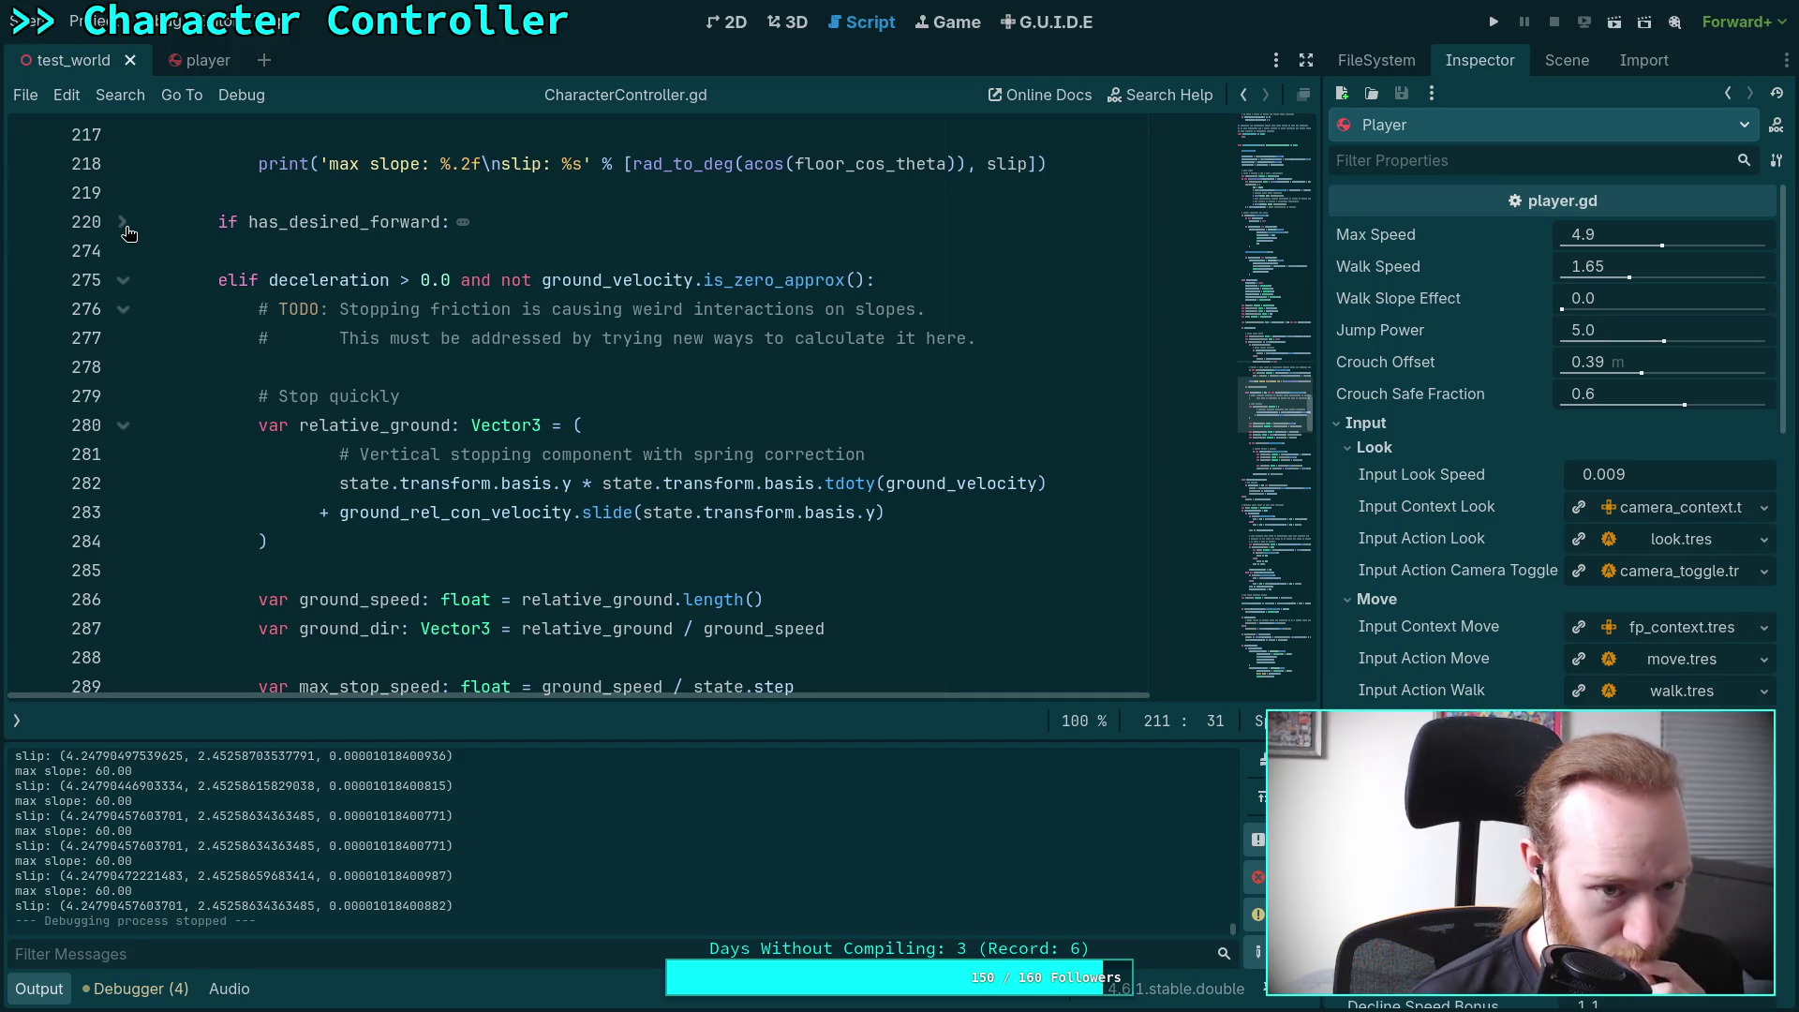
pyautogui.scroll(-4, 129, 233)
pyautogui.scroll(4, 124, 234)
pyautogui.scroll(-9, 187, 375)
pyautogui.scroll(10, 197, 429)
pyautogui.scroll(1, 183, 459)
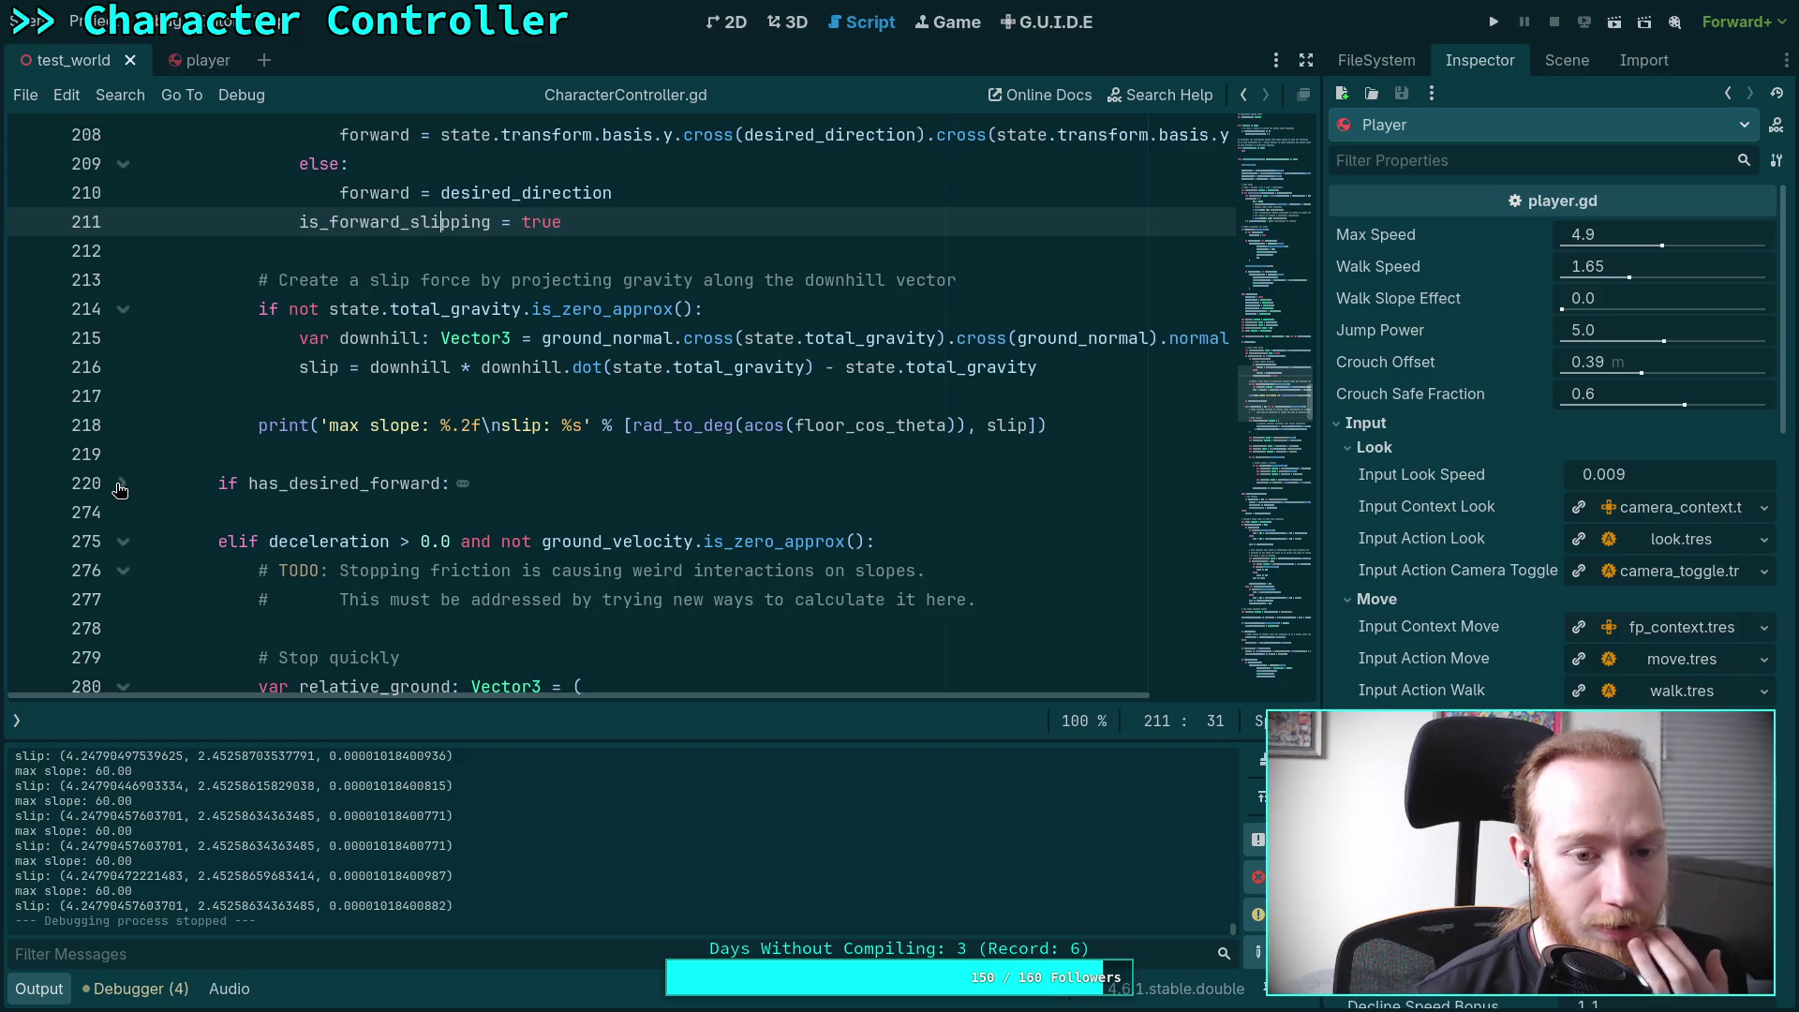
pyautogui.click(33, 989)
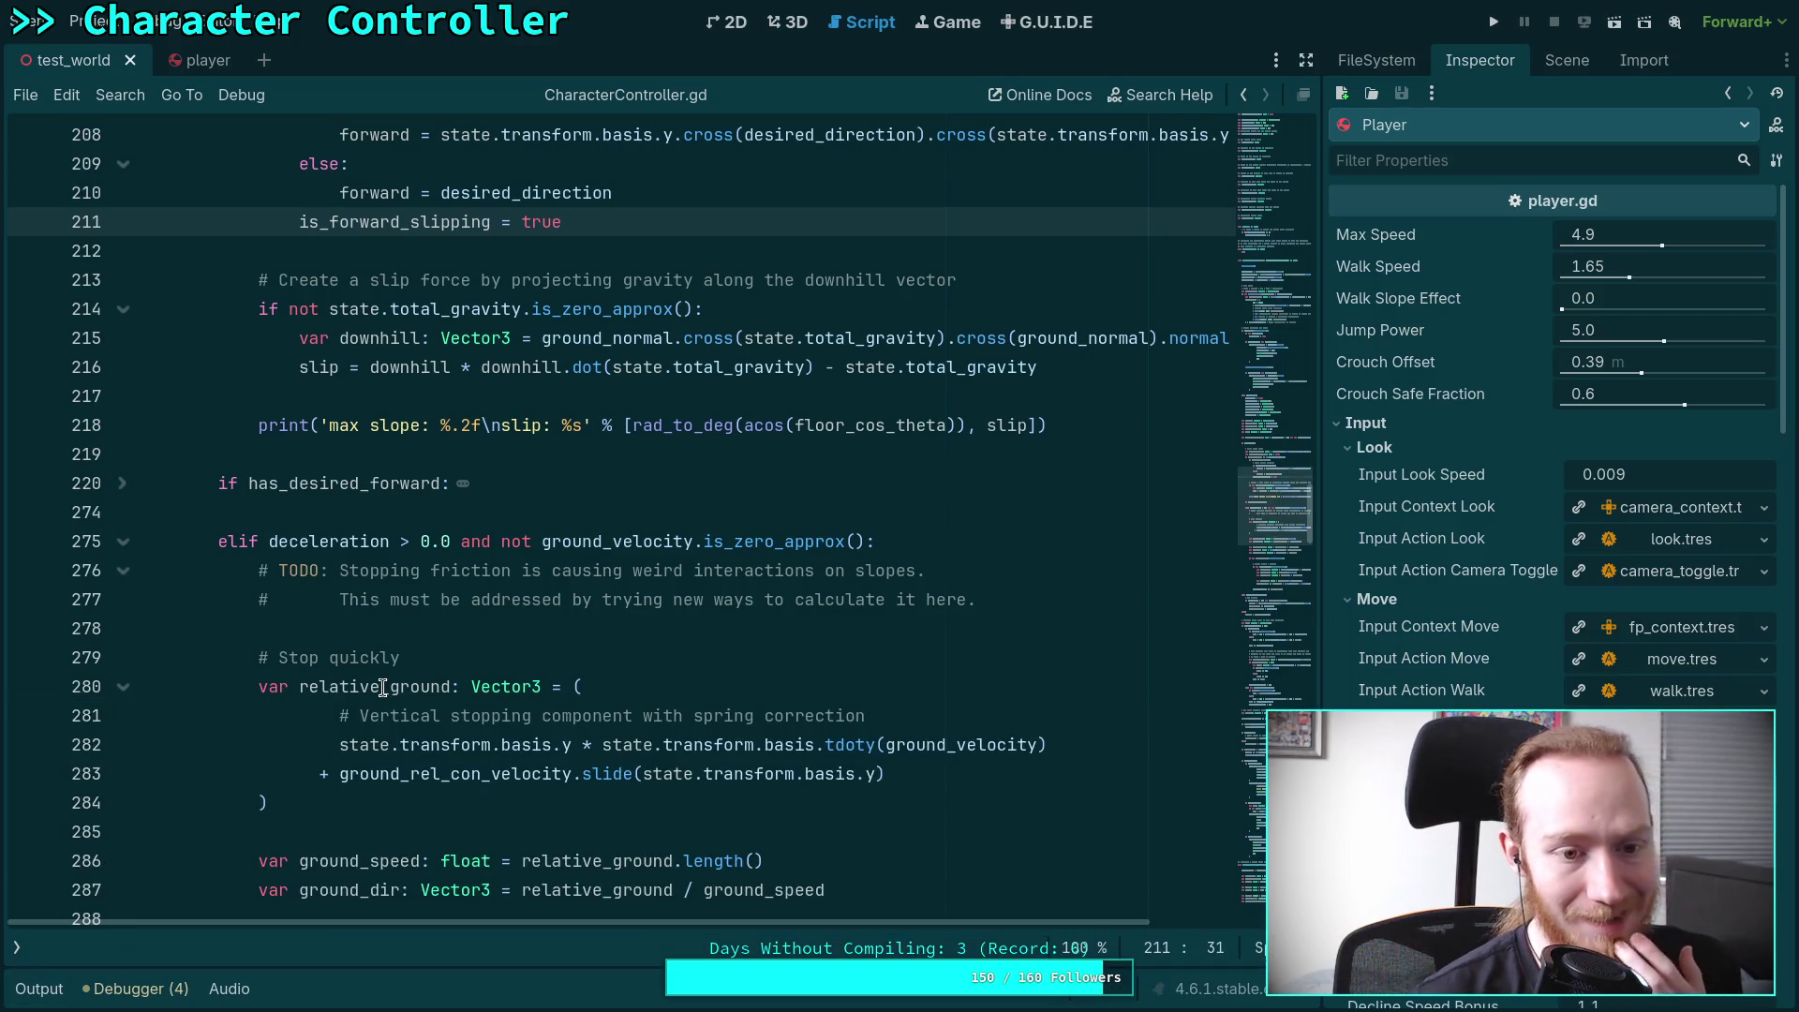
pyautogui.click(259, 542)
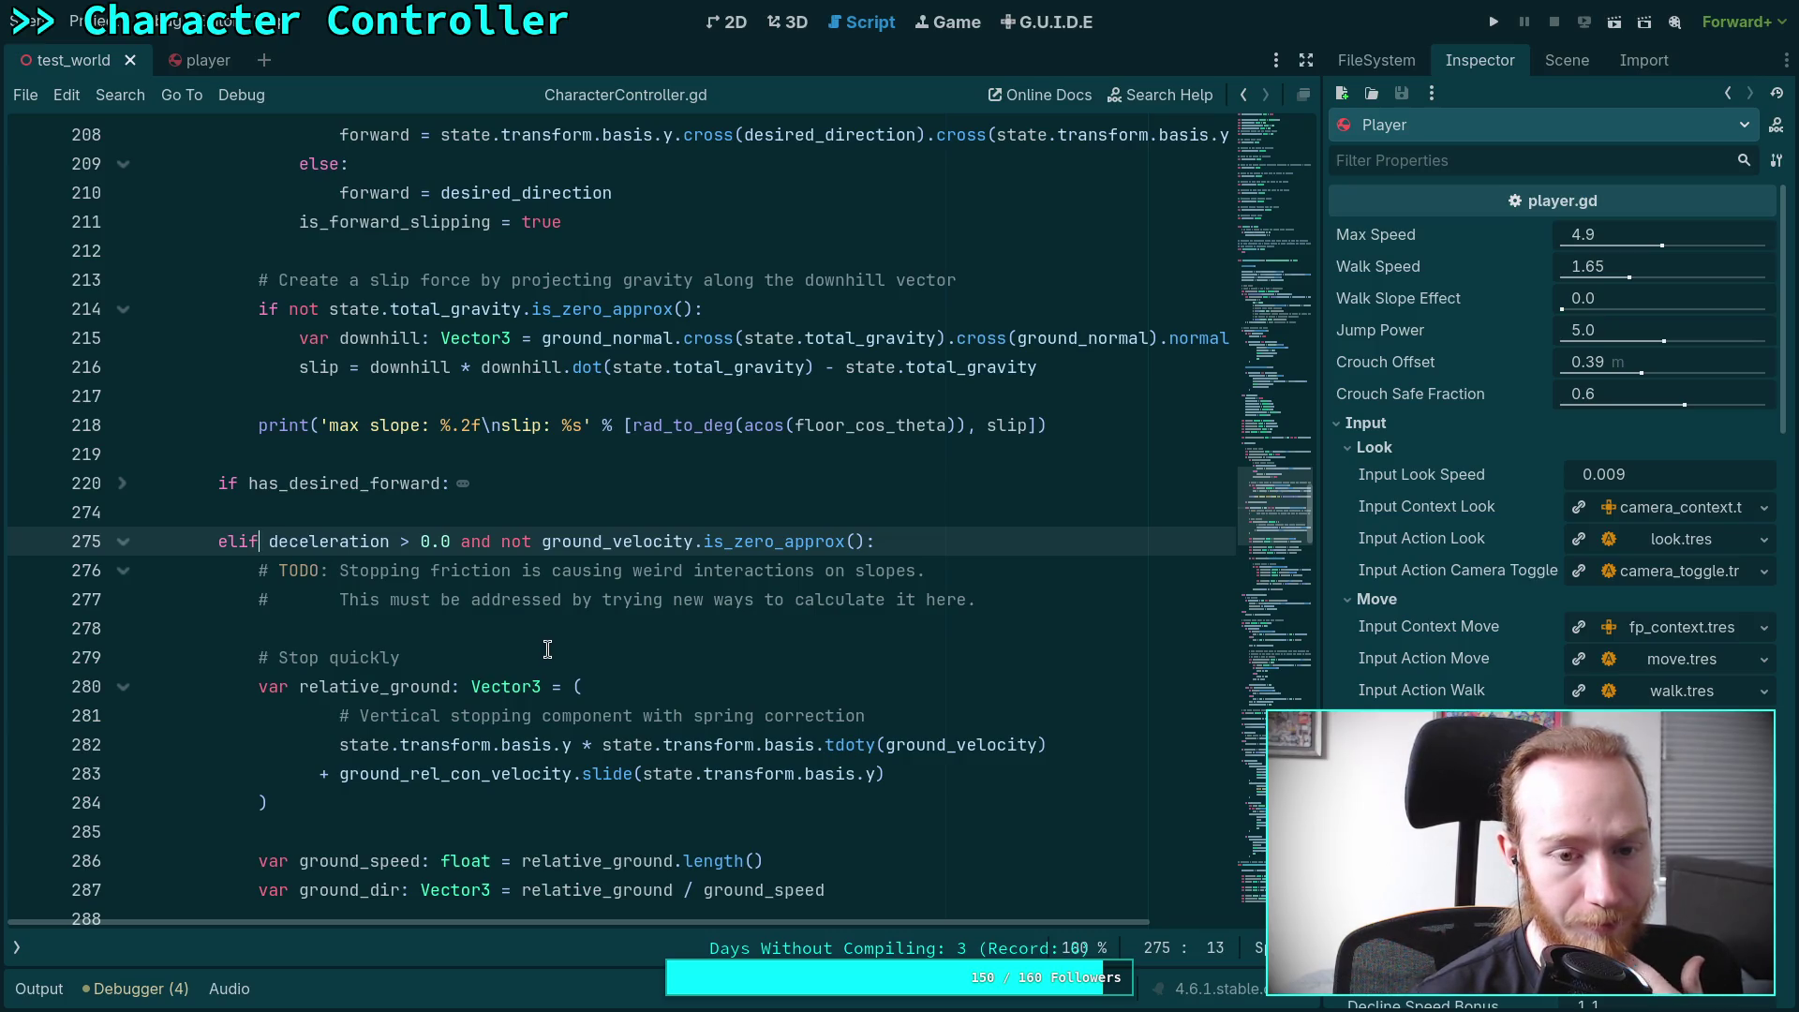
pyautogui.scroll(4, 548, 649)
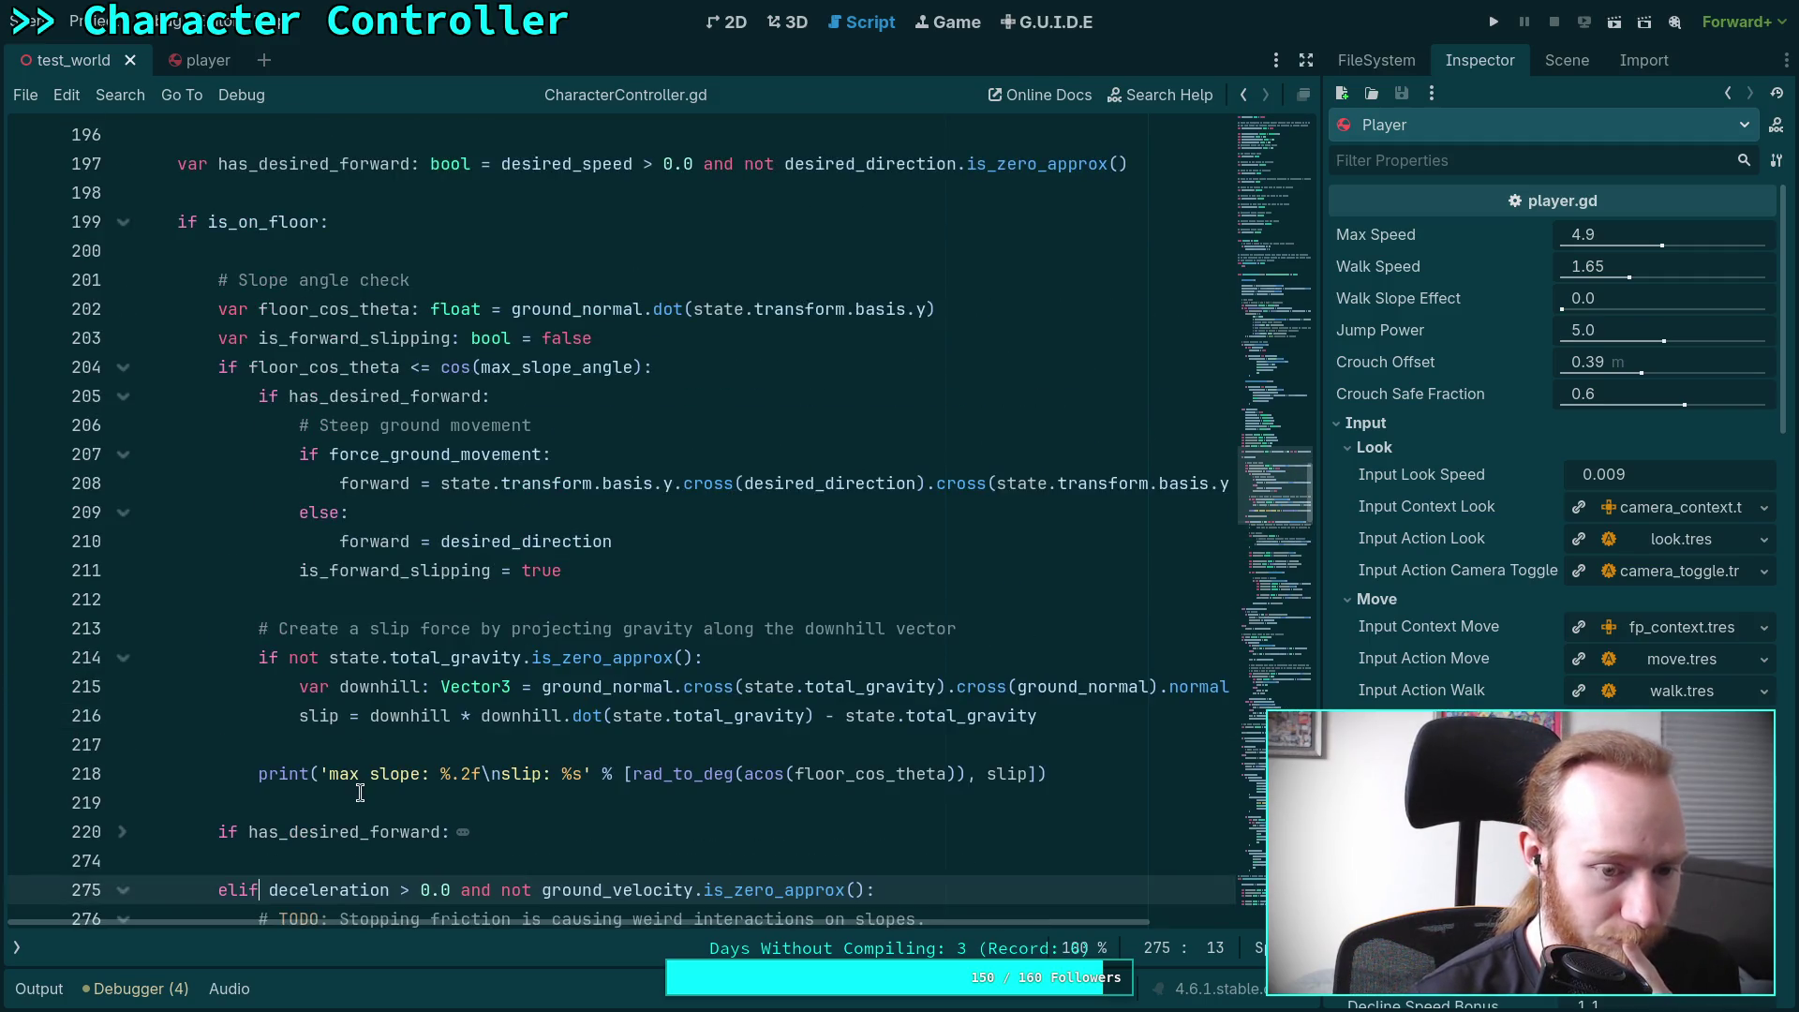
pyautogui.click(358, 792)
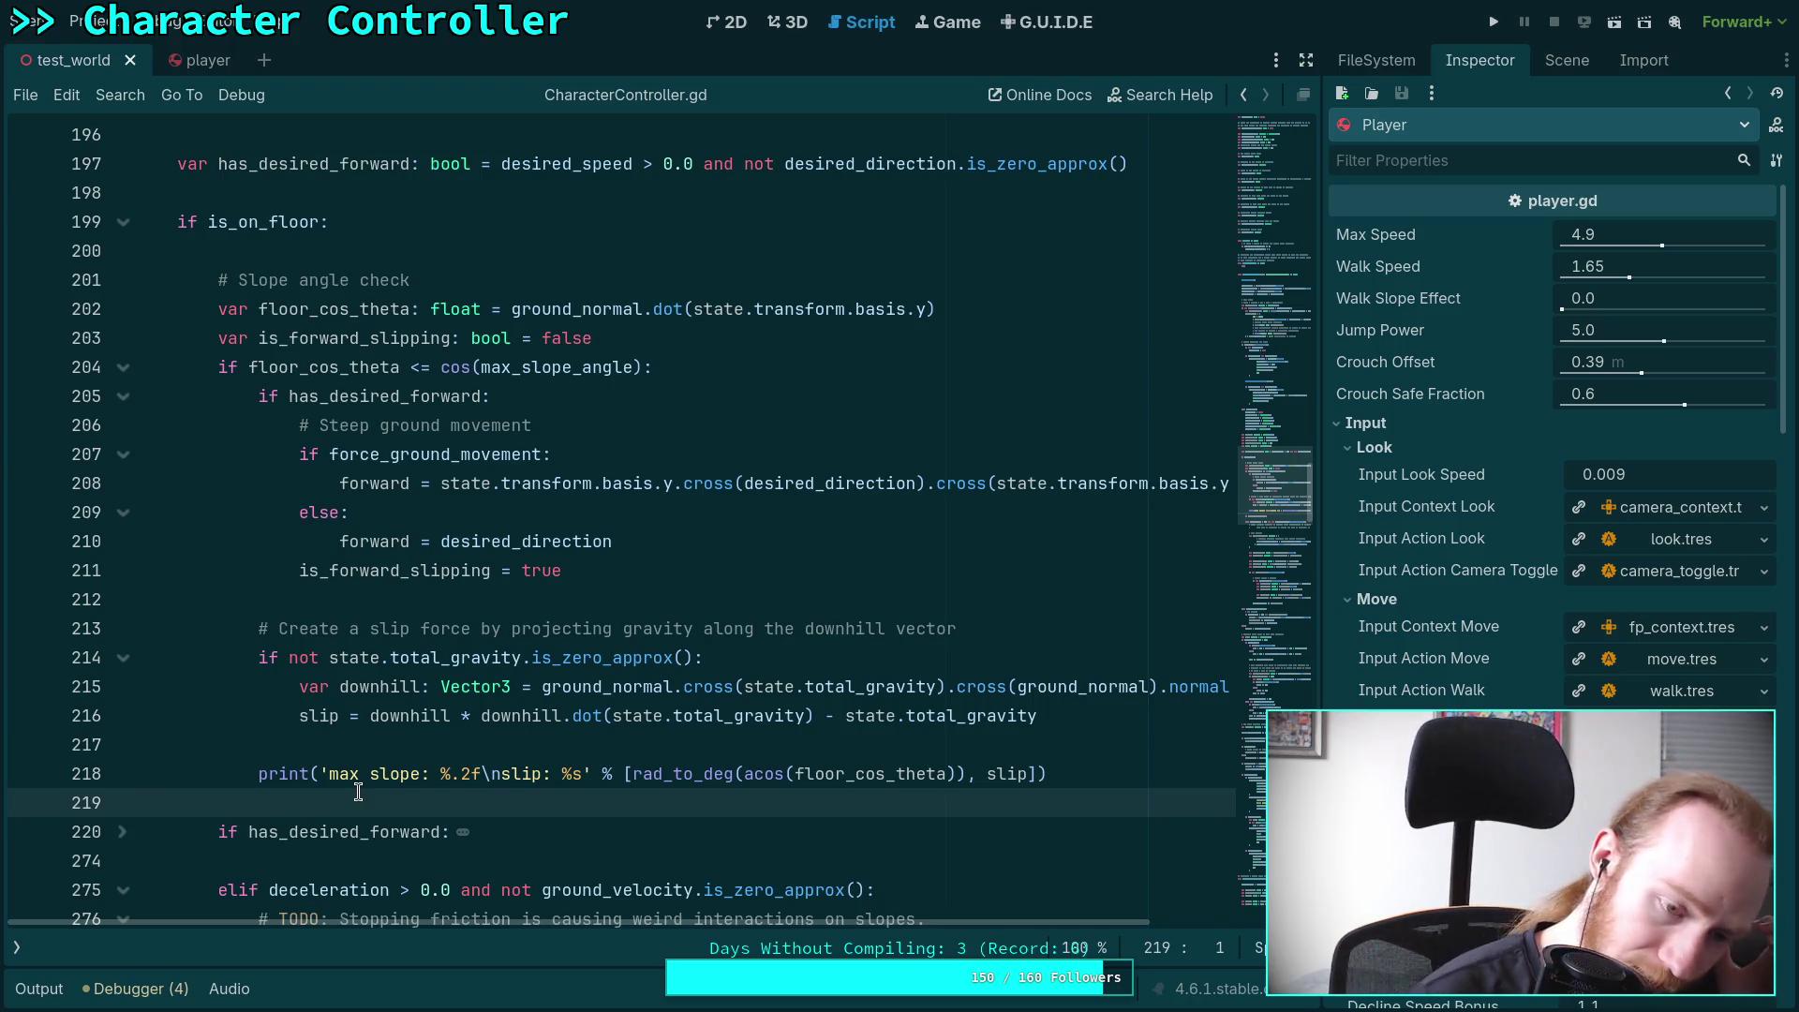
pyautogui.scroll(-6, 398, 726)
pyautogui.moveTo(141, 395)
pyautogui.mouseDown()
pyautogui.moveTo(281, 740)
pyautogui.moveTo(658, 645)
pyautogui.mouseUp()
pyautogui.click(702, 665)
pyautogui.scroll(-5, 696, 670)
pyautogui.scroll(14, 696, 671)
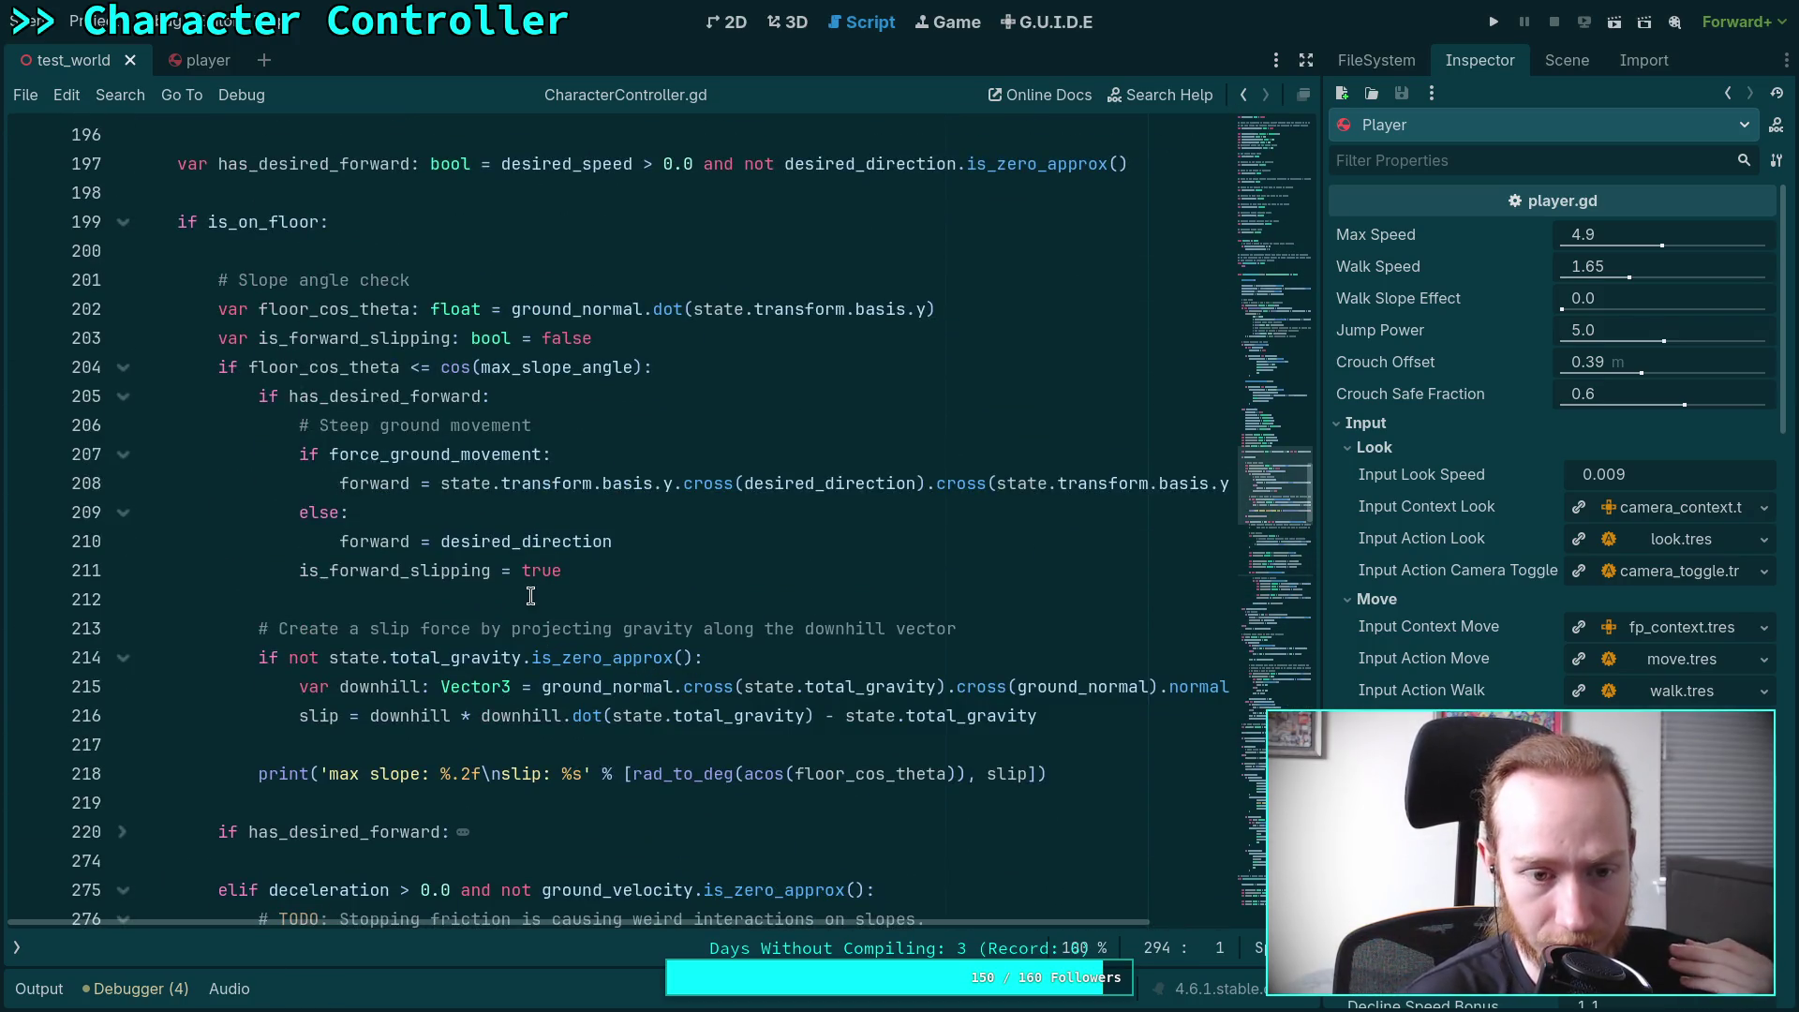
pyautogui.click(562, 599)
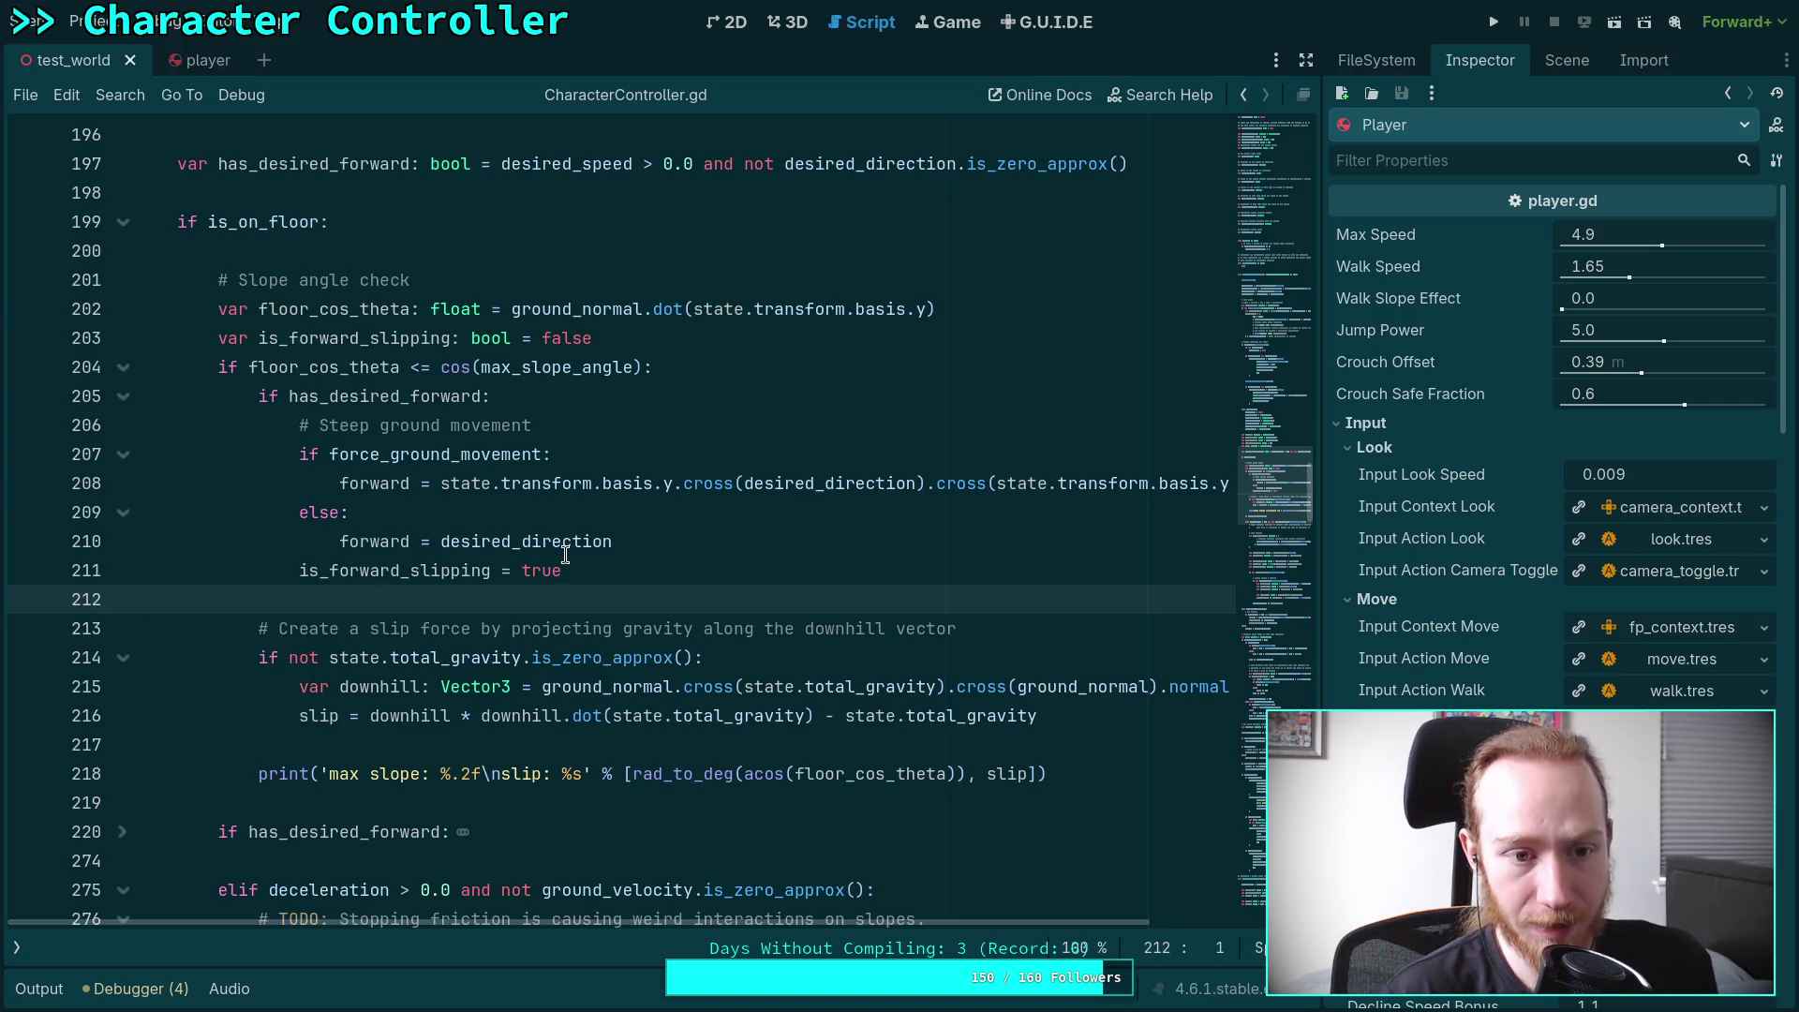
# Unfold the has_desired_forward block at line 220 and highlight the uses of accel_multiplier
pyautogui.scroll(-2, 527, 489)
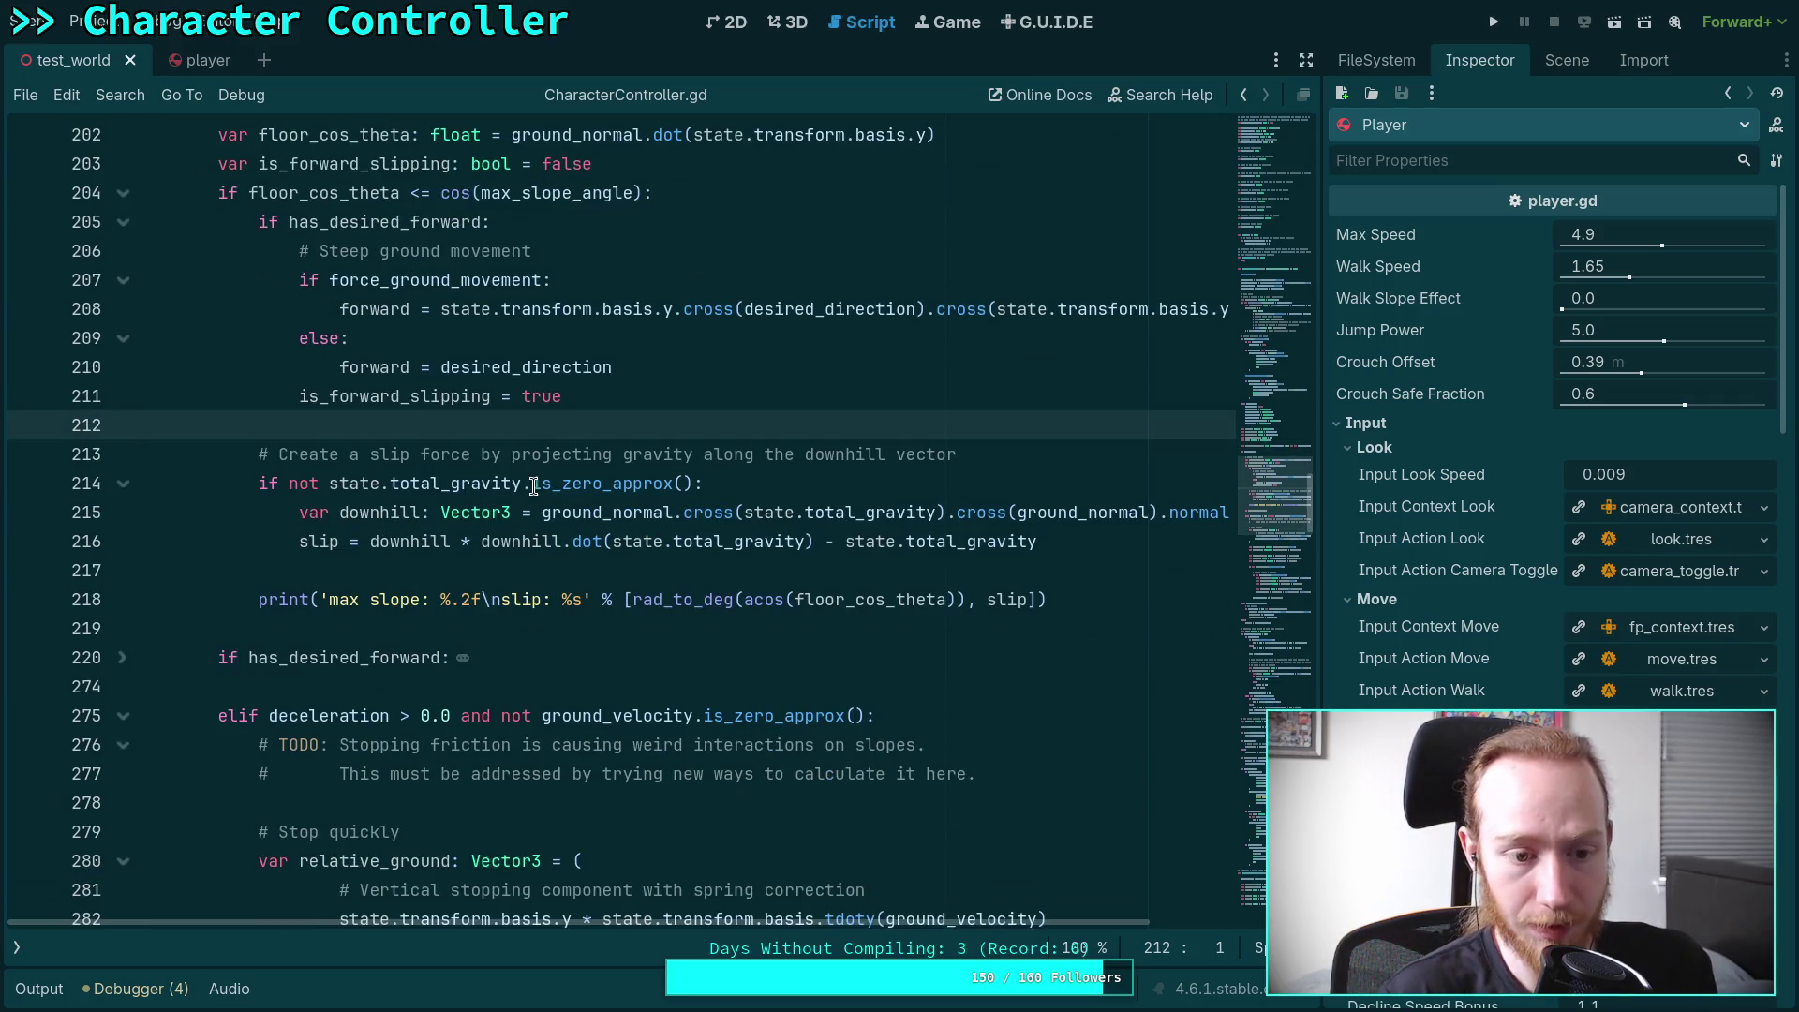
pyautogui.click(122, 657)
pyautogui.scroll(-3, 132, 650)
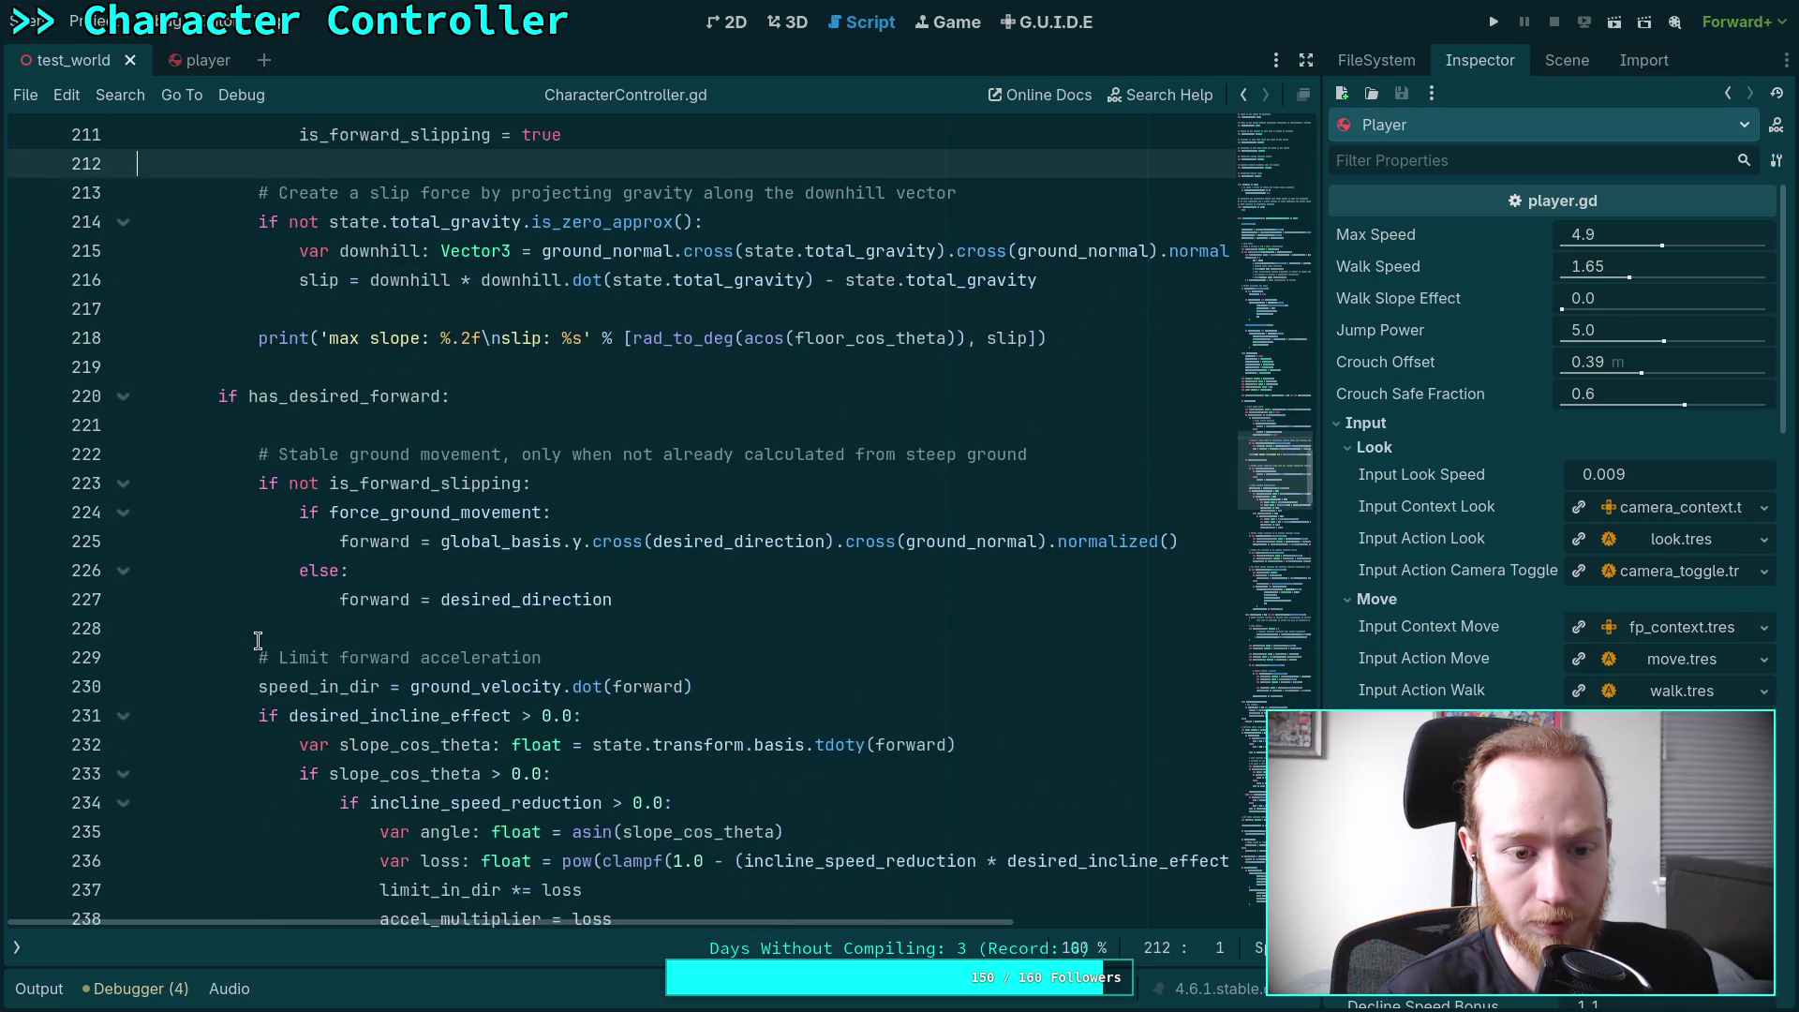
pyautogui.scroll(2, 258, 640)
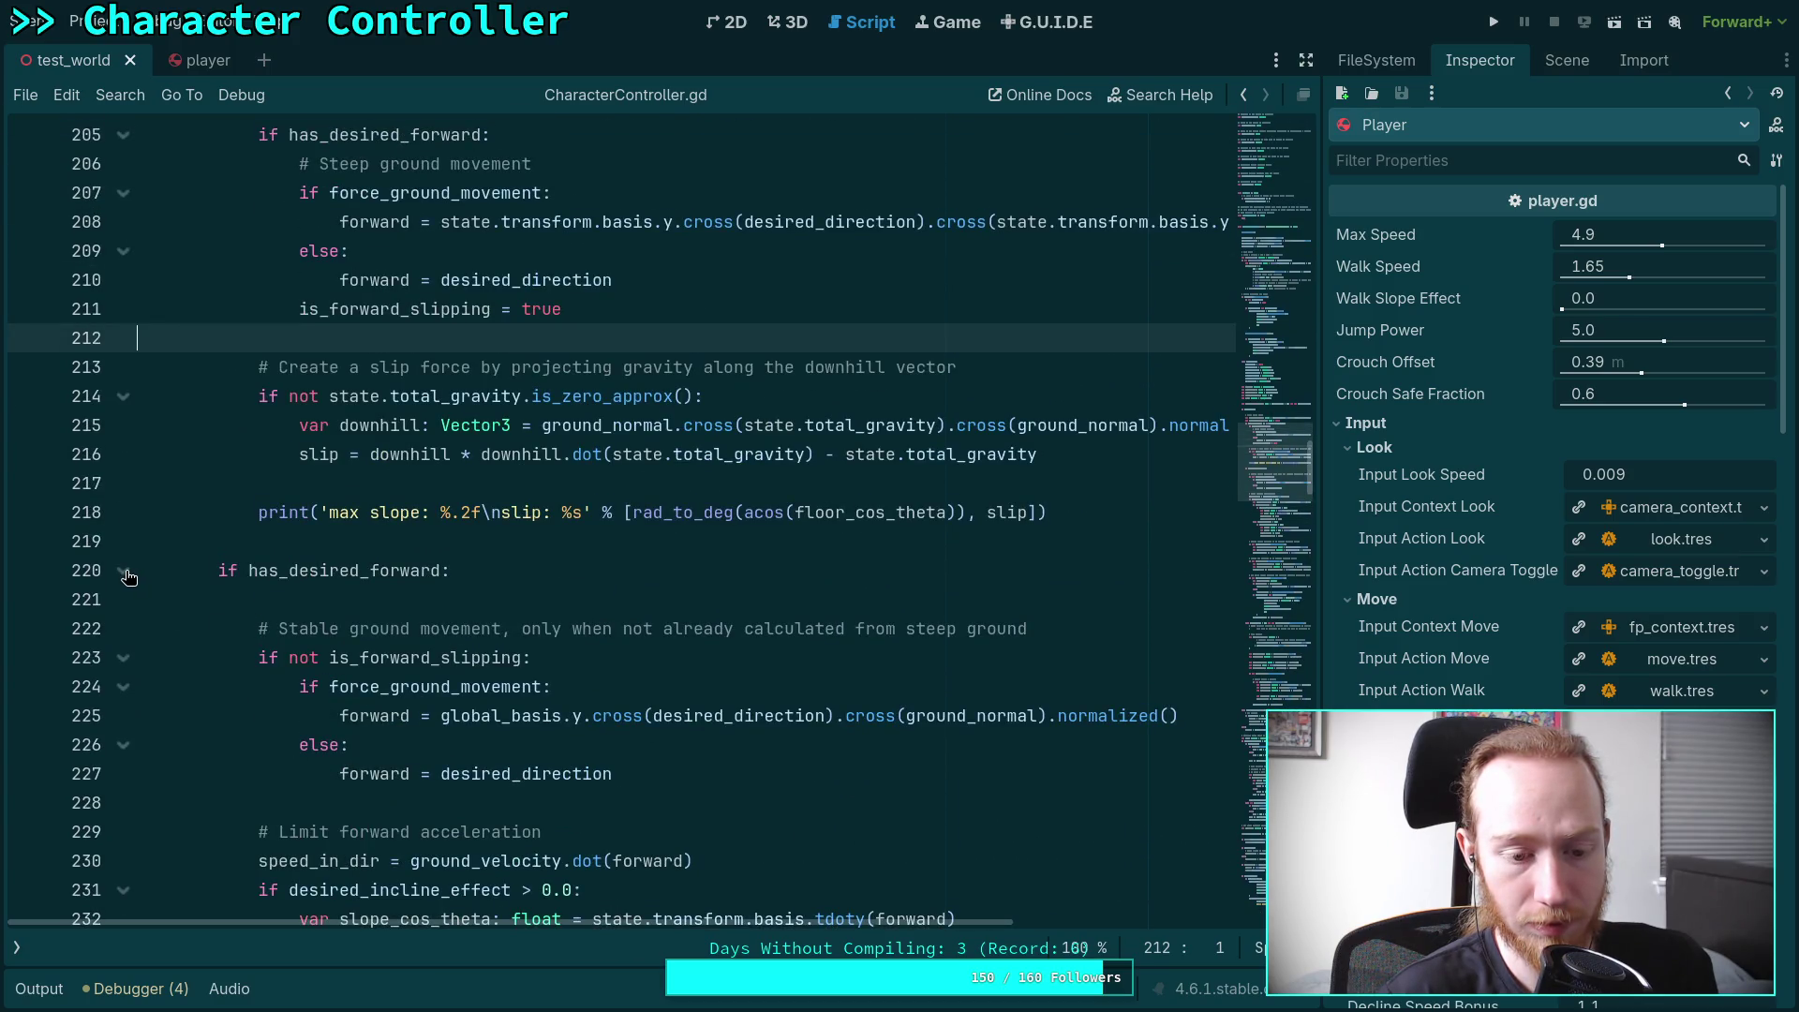
pyautogui.scroll(1, 349, 567)
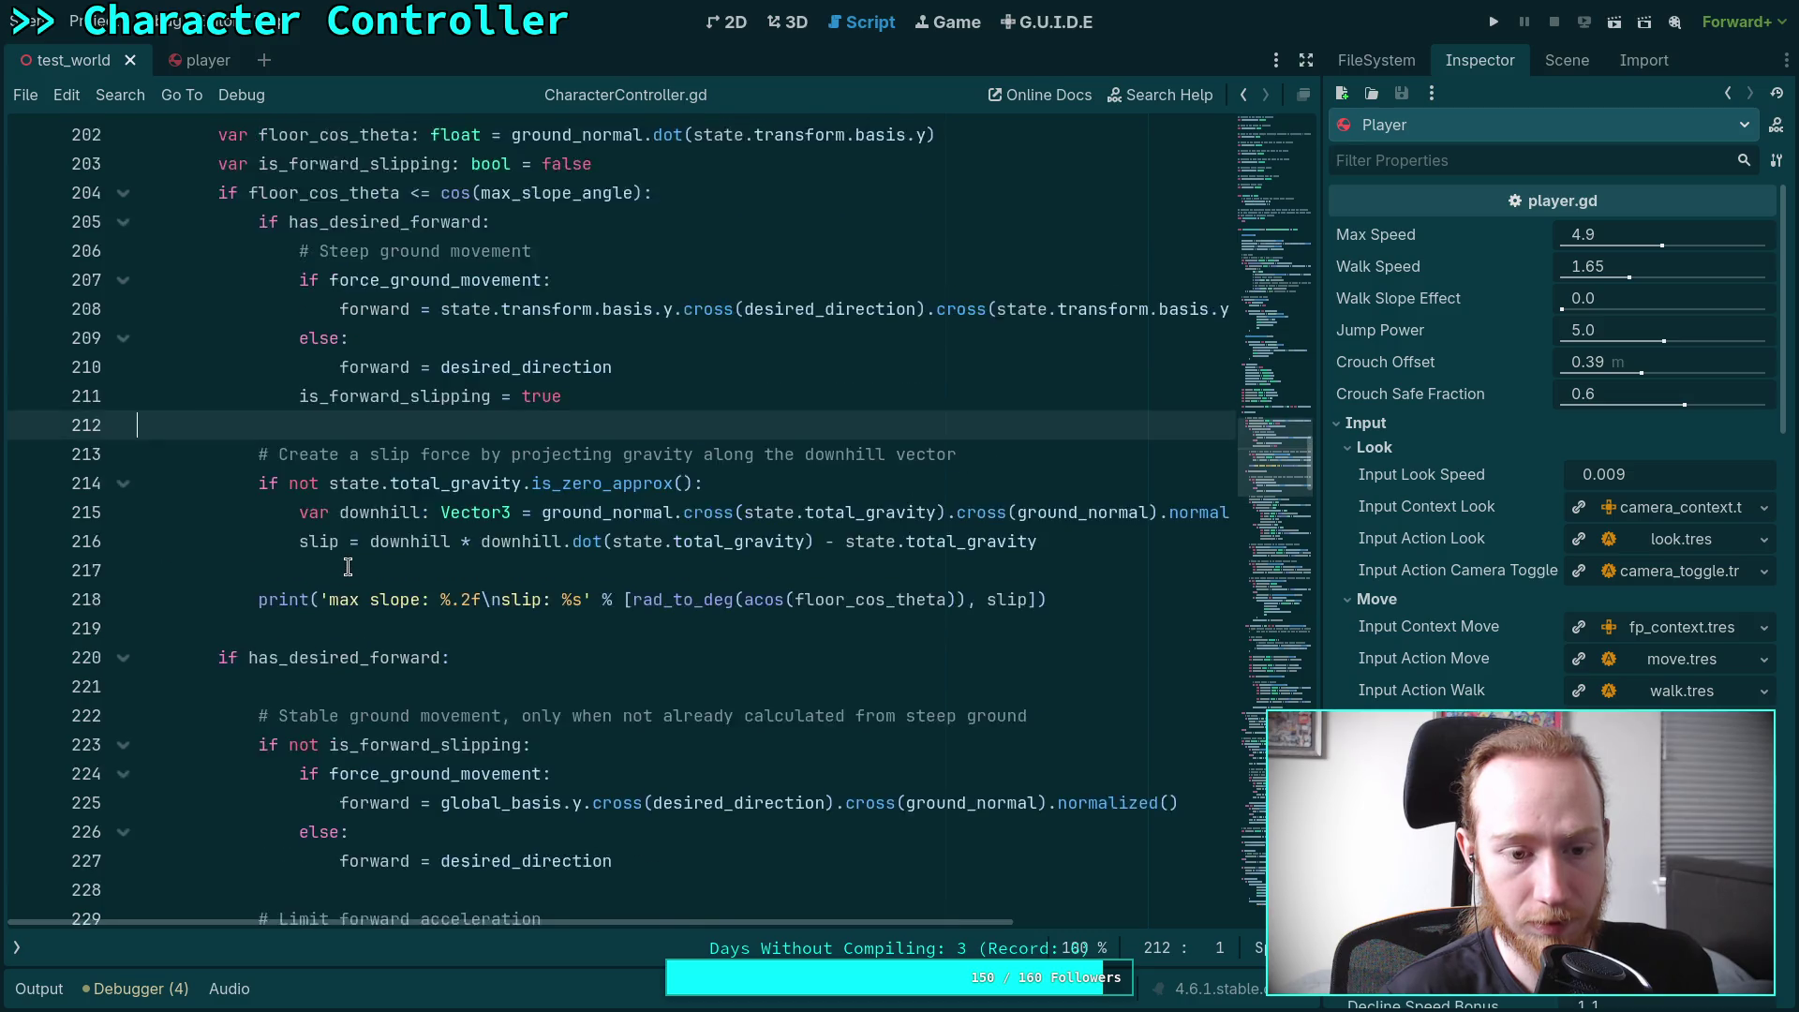
pyautogui.scroll(-3, 362, 575)
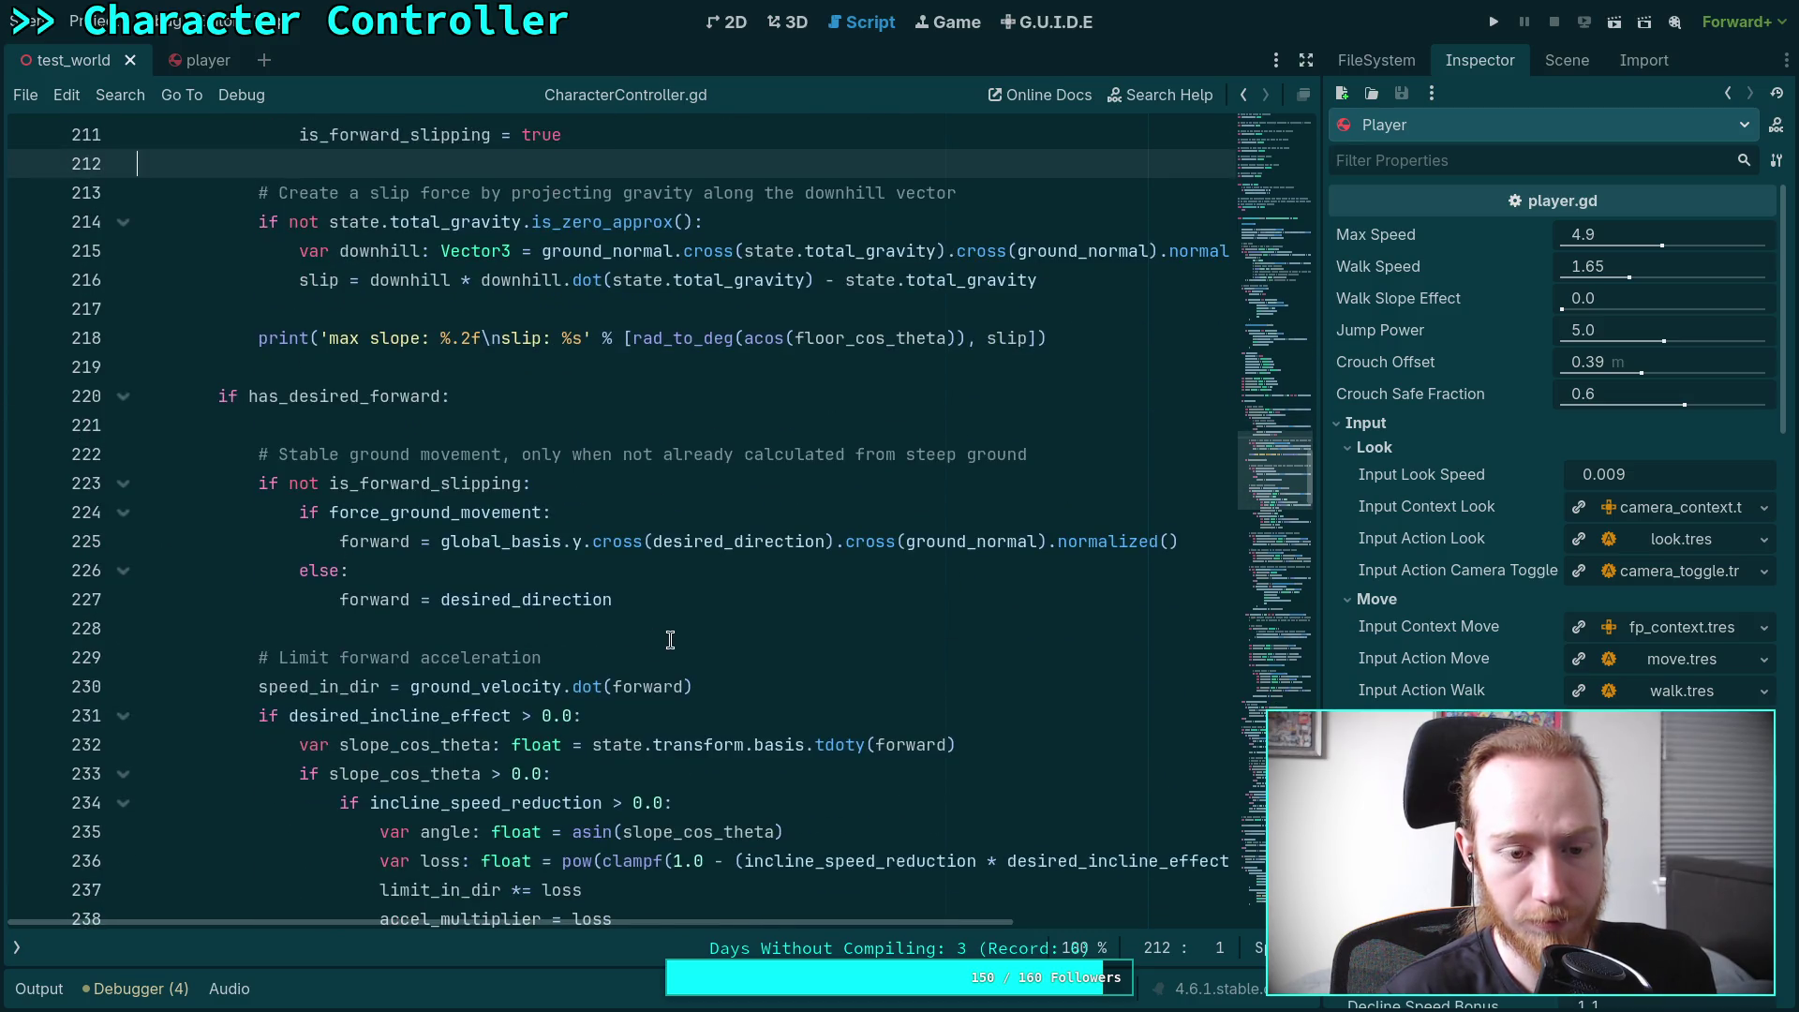
pyautogui.scroll(-1, 669, 637)
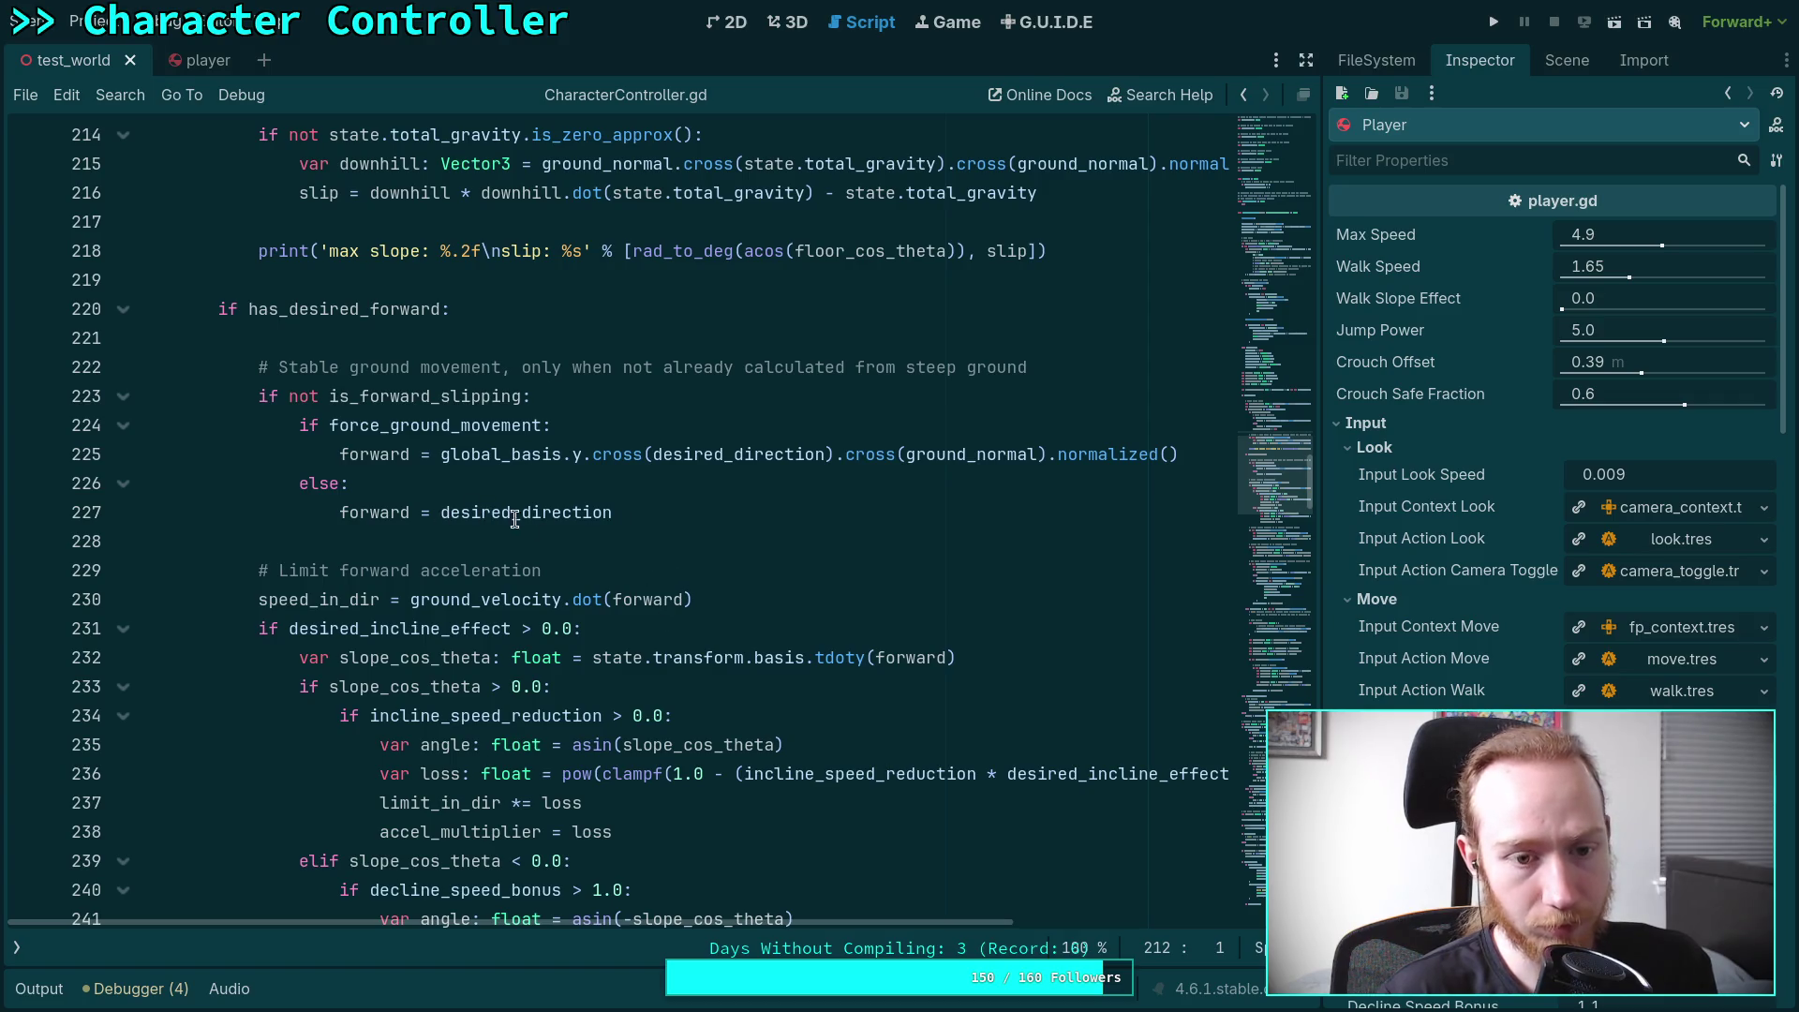
pyautogui.moveTo(523, 521)
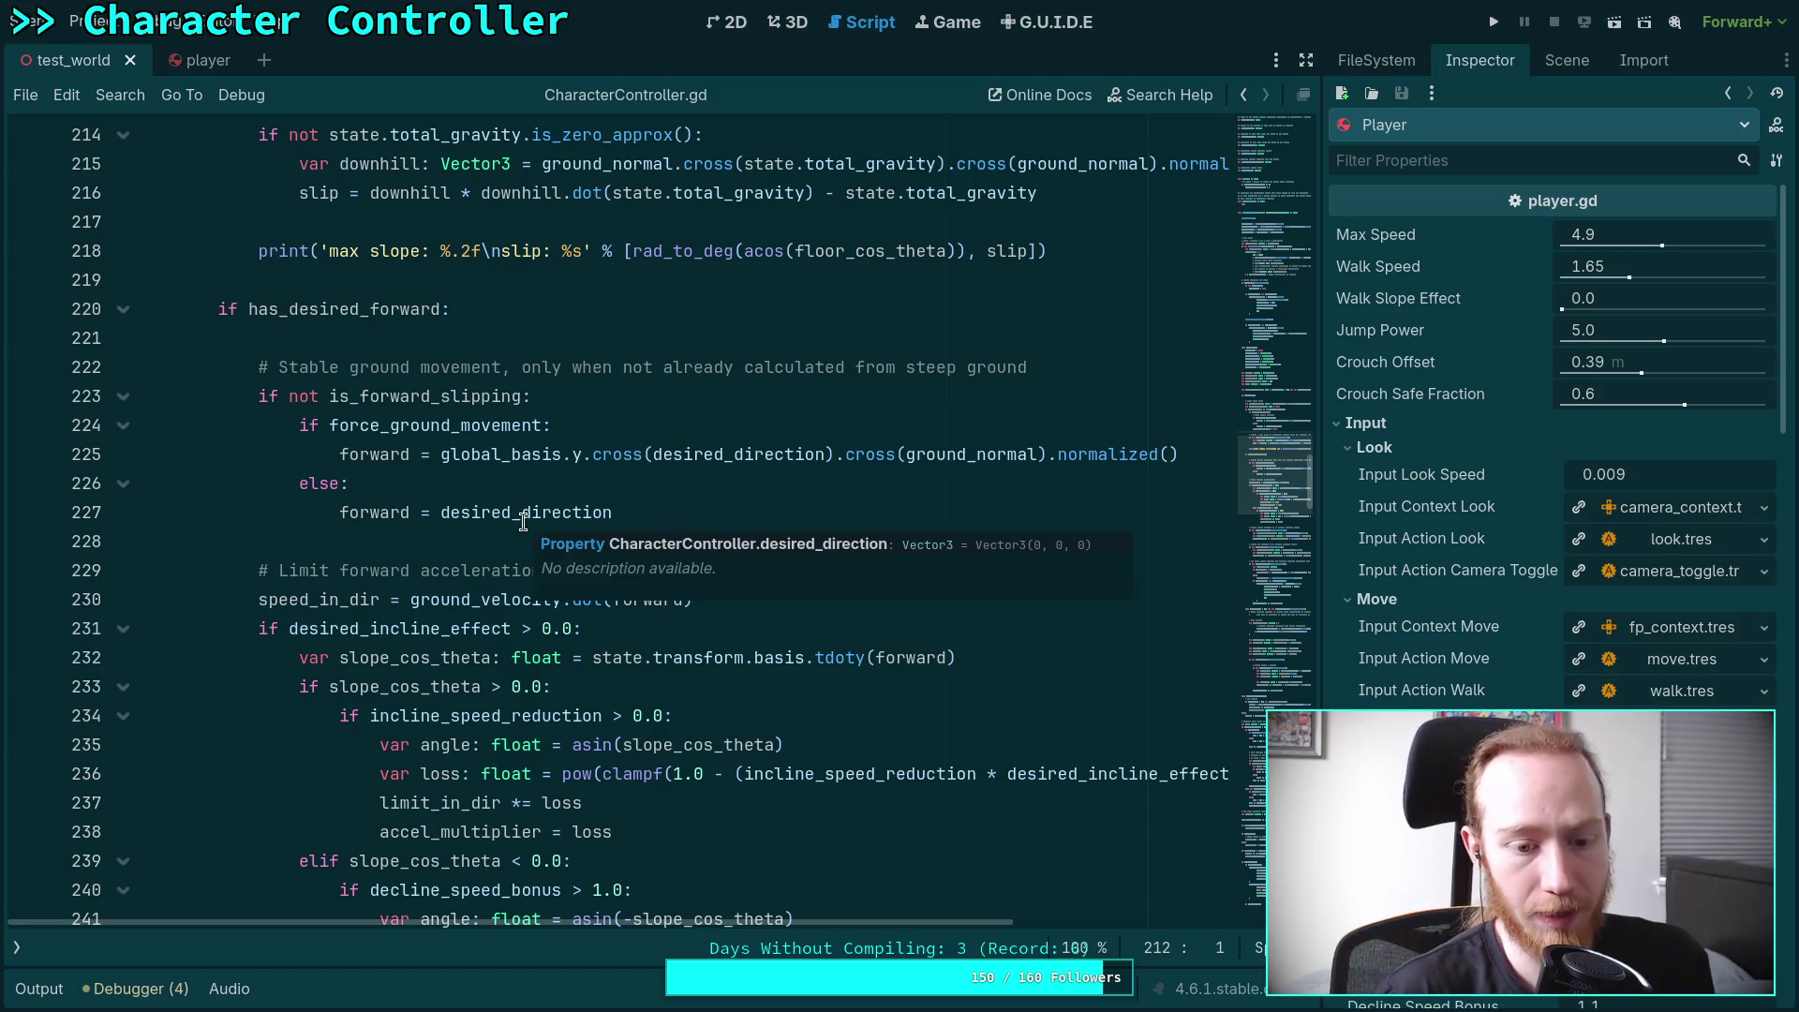
pyautogui.doubleClick(415, 832)
# Highlight the uses of limit_in_dir and forward, reviewing the speed_in_dir calculation on line 230
pyautogui.scroll(-6, 281, 705)
pyautogui.scroll(-13, 281, 705)
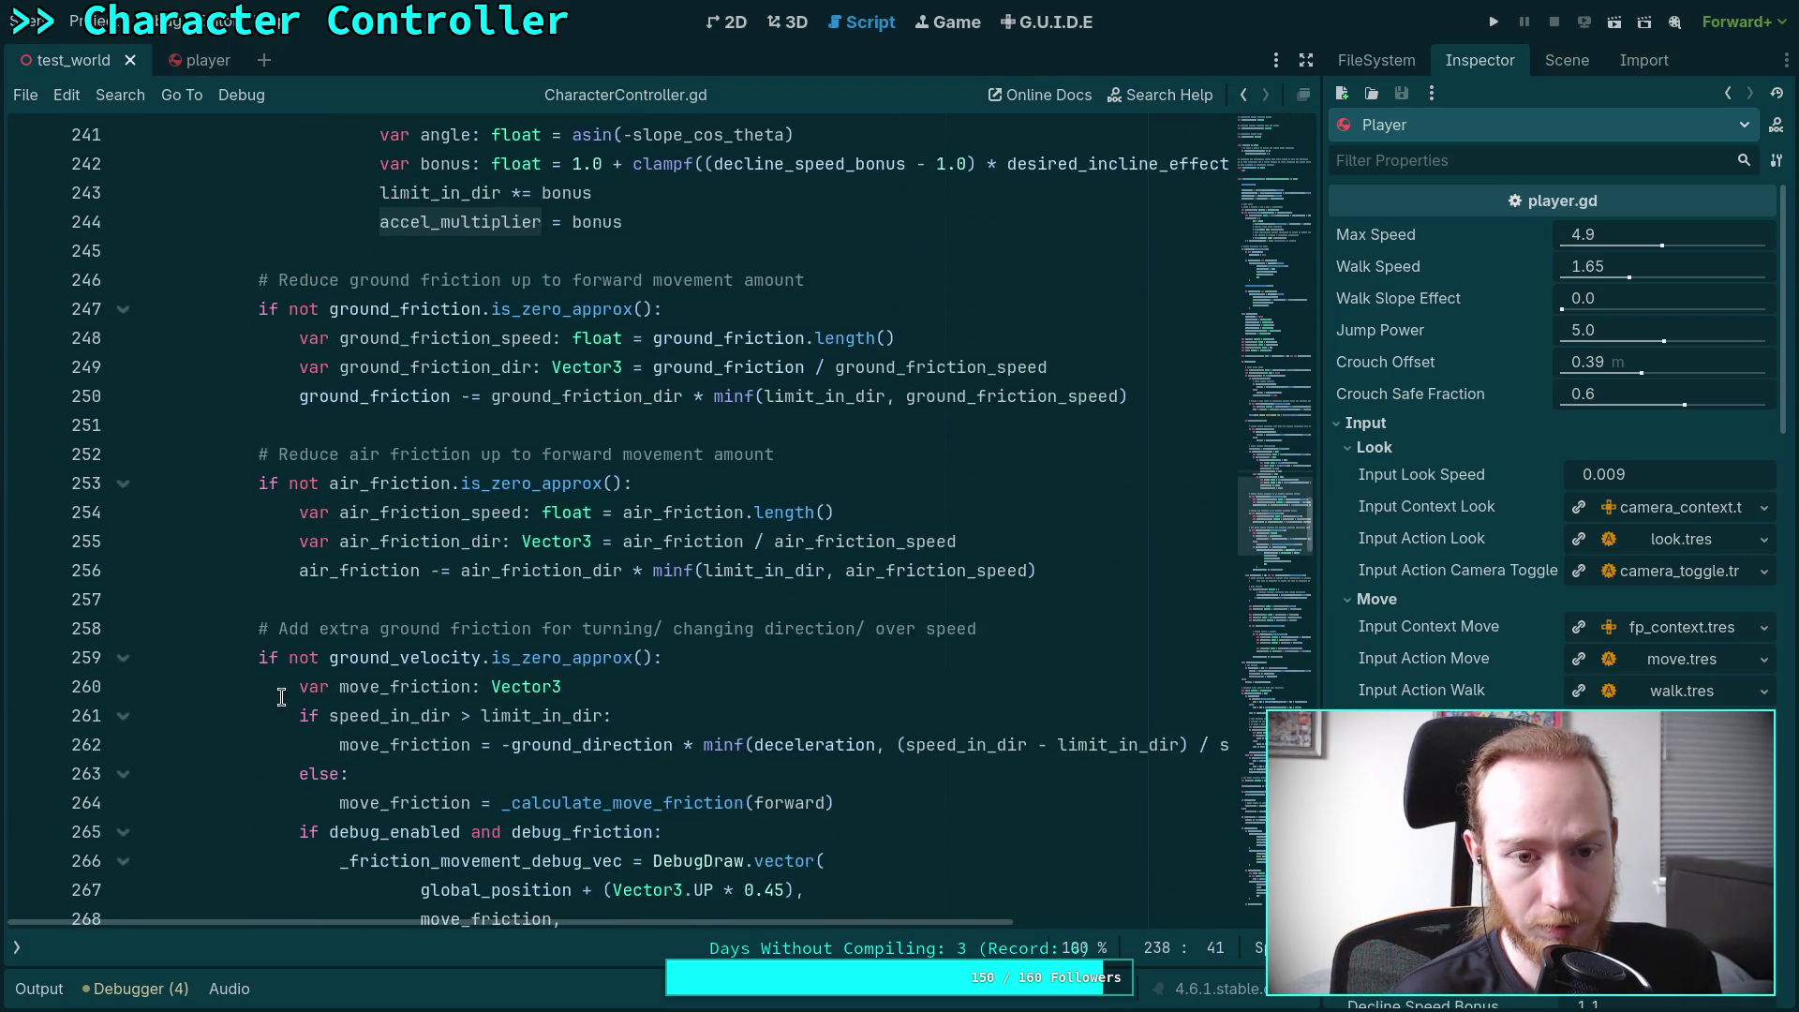
pyautogui.scroll(-5, 281, 696)
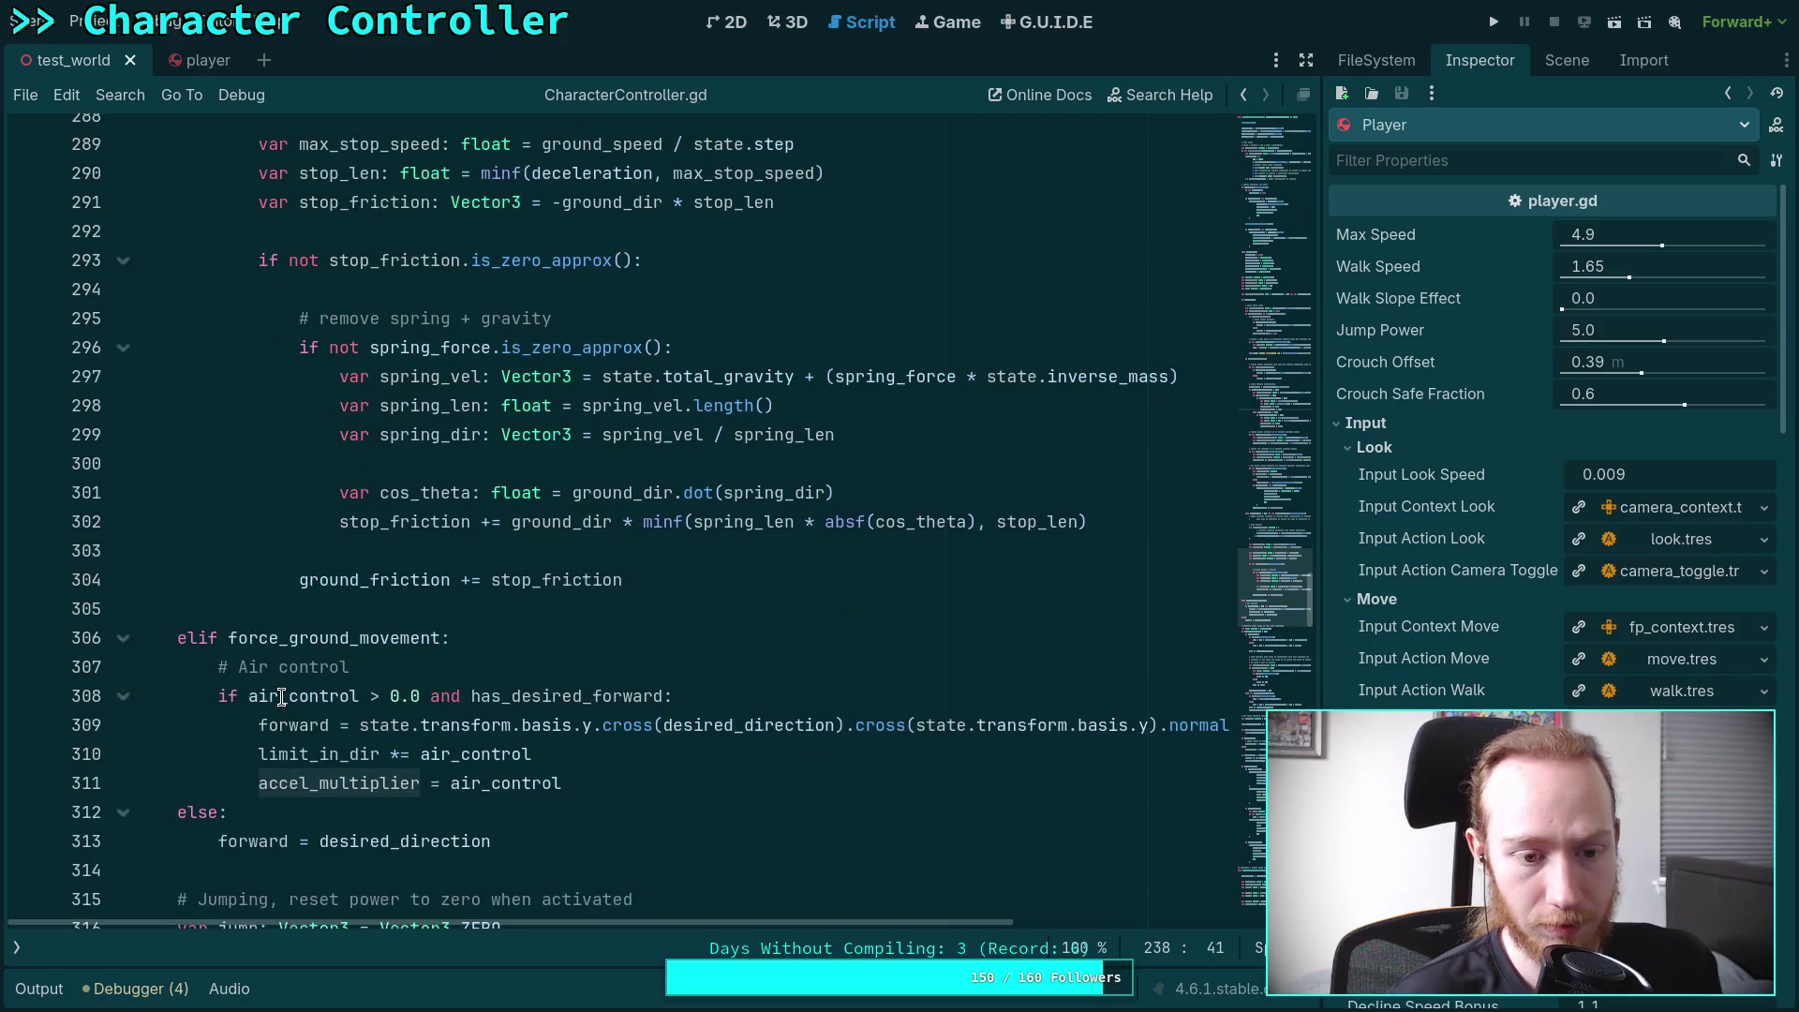
pyautogui.doubleClick(317, 744)
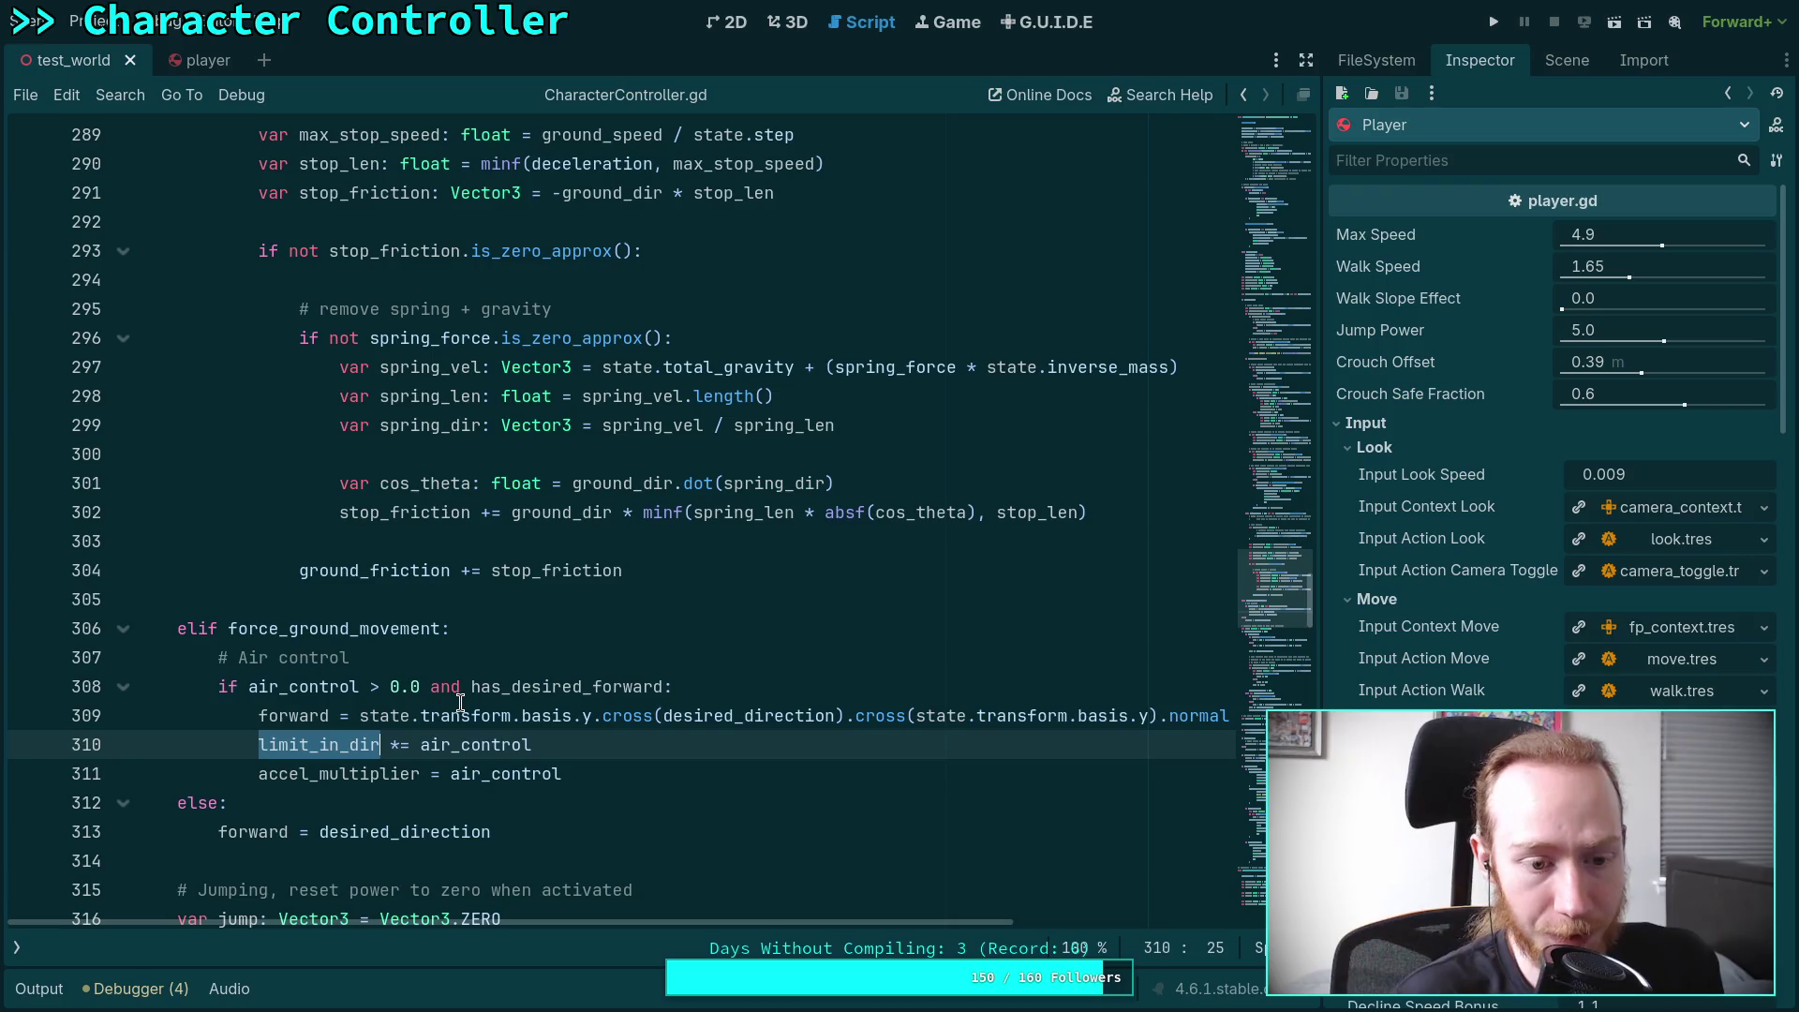
pyautogui.scroll(15, 450, 702)
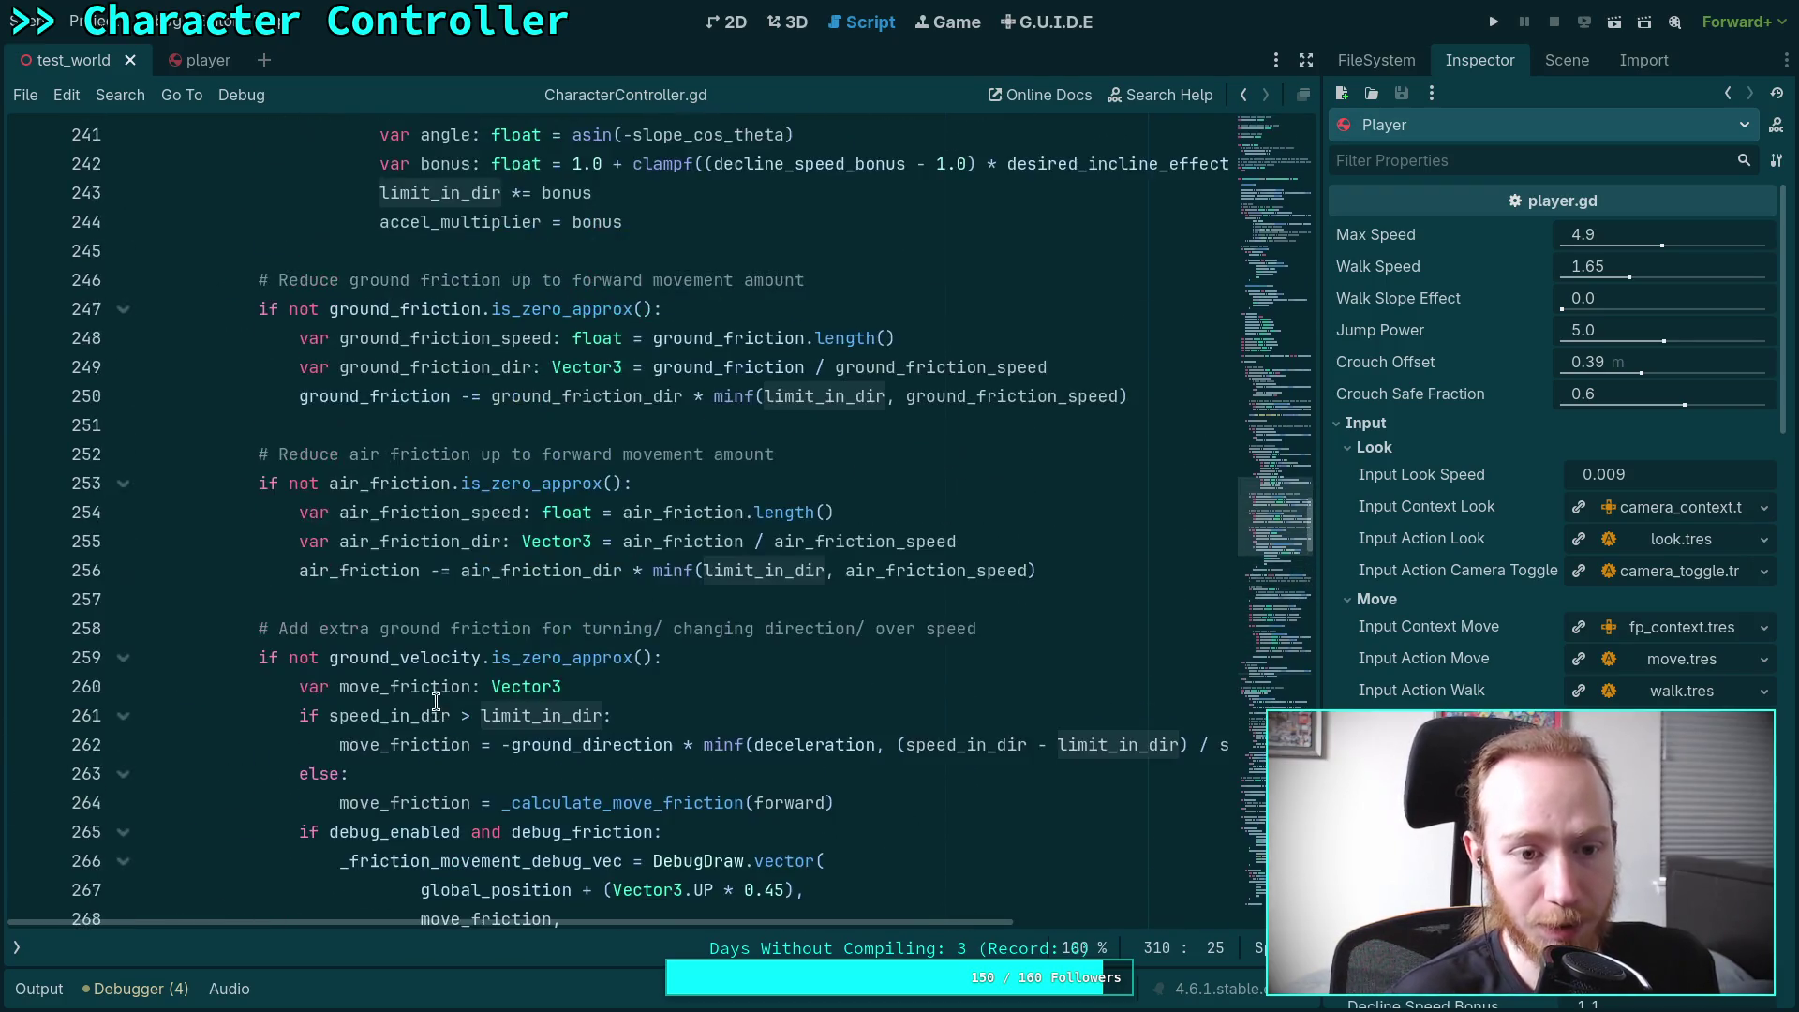
pyautogui.scroll(8, 437, 702)
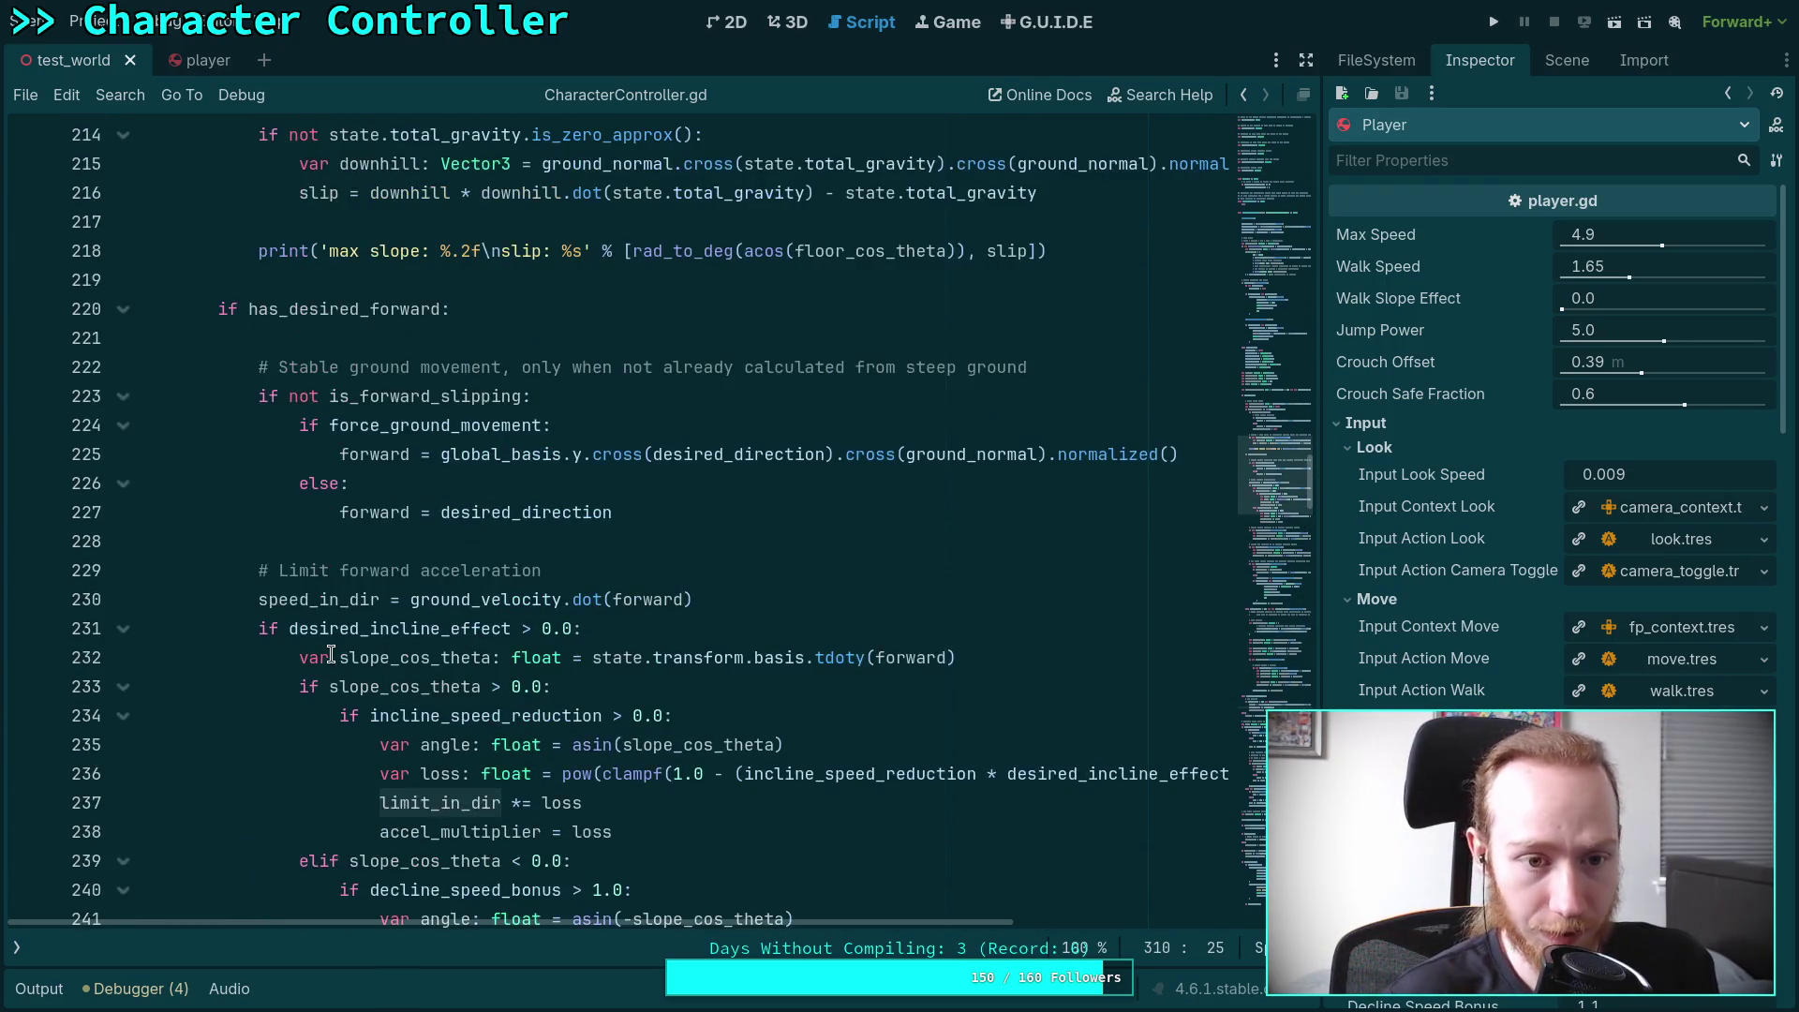
pyautogui.click(599, 621)
pyautogui.scroll(-10, 632, 644)
pyautogui.scroll(10, 632, 645)
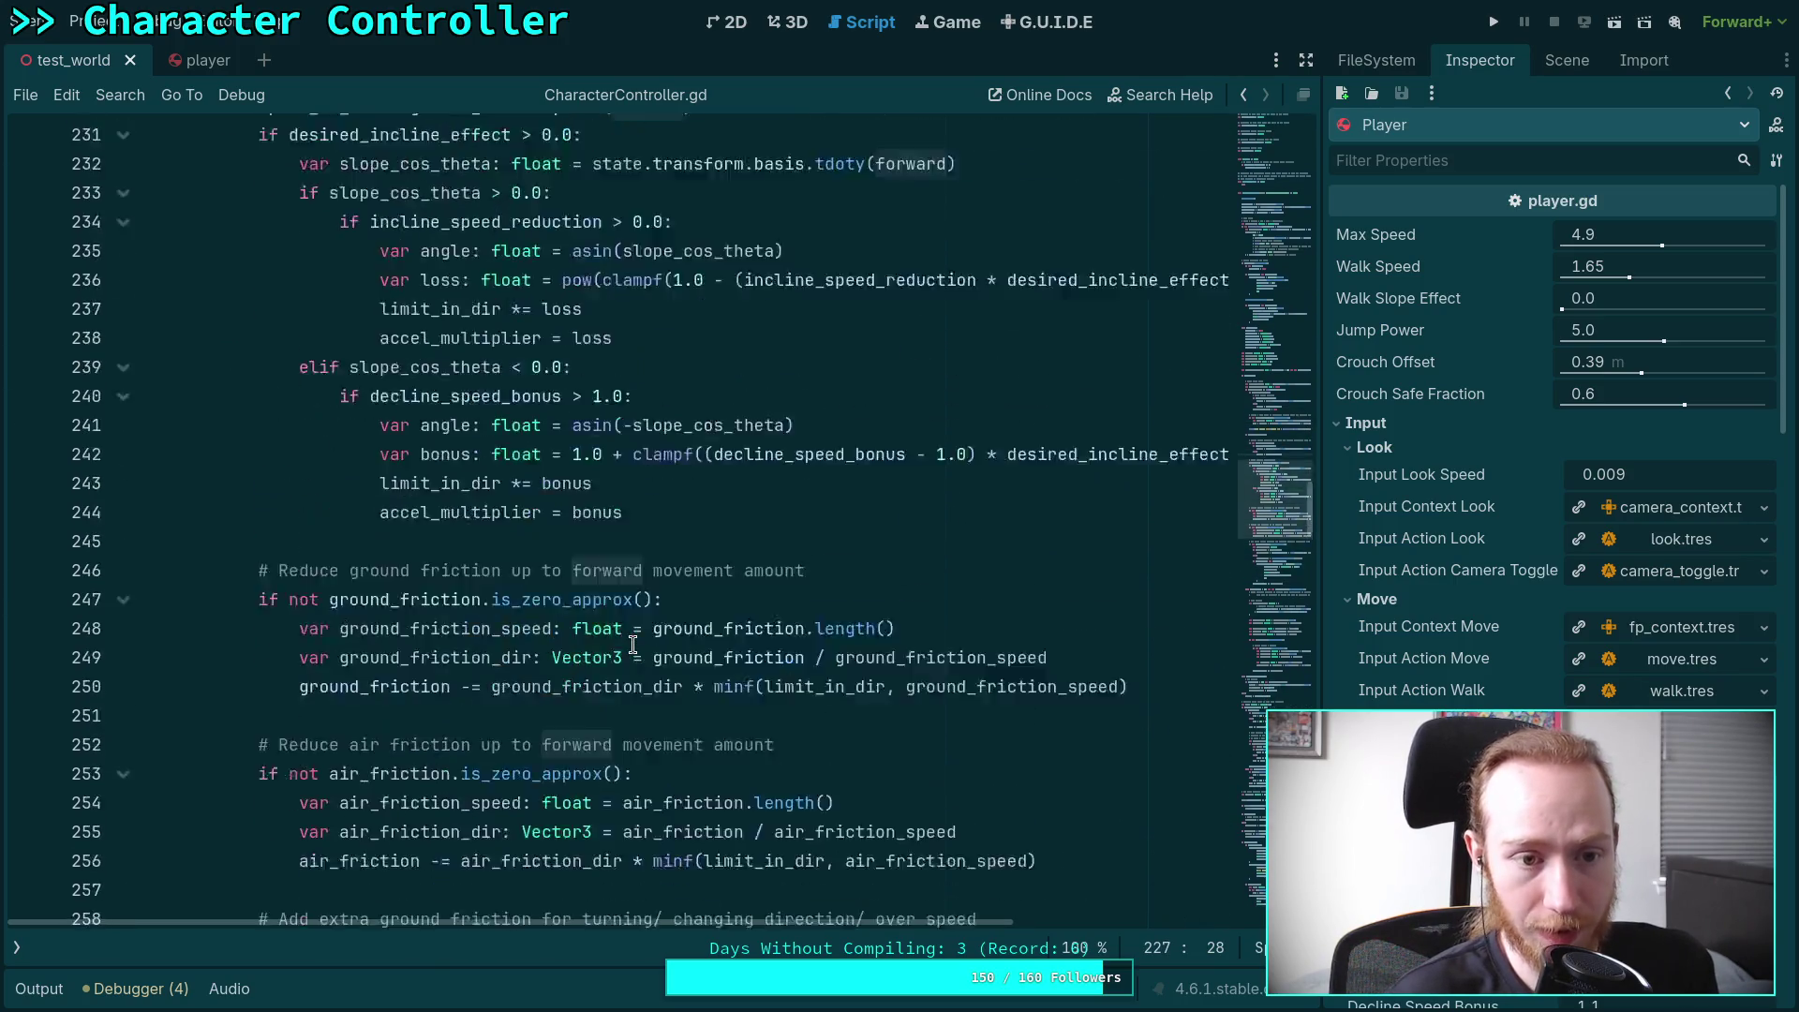
pyautogui.moveTo(487, 614)
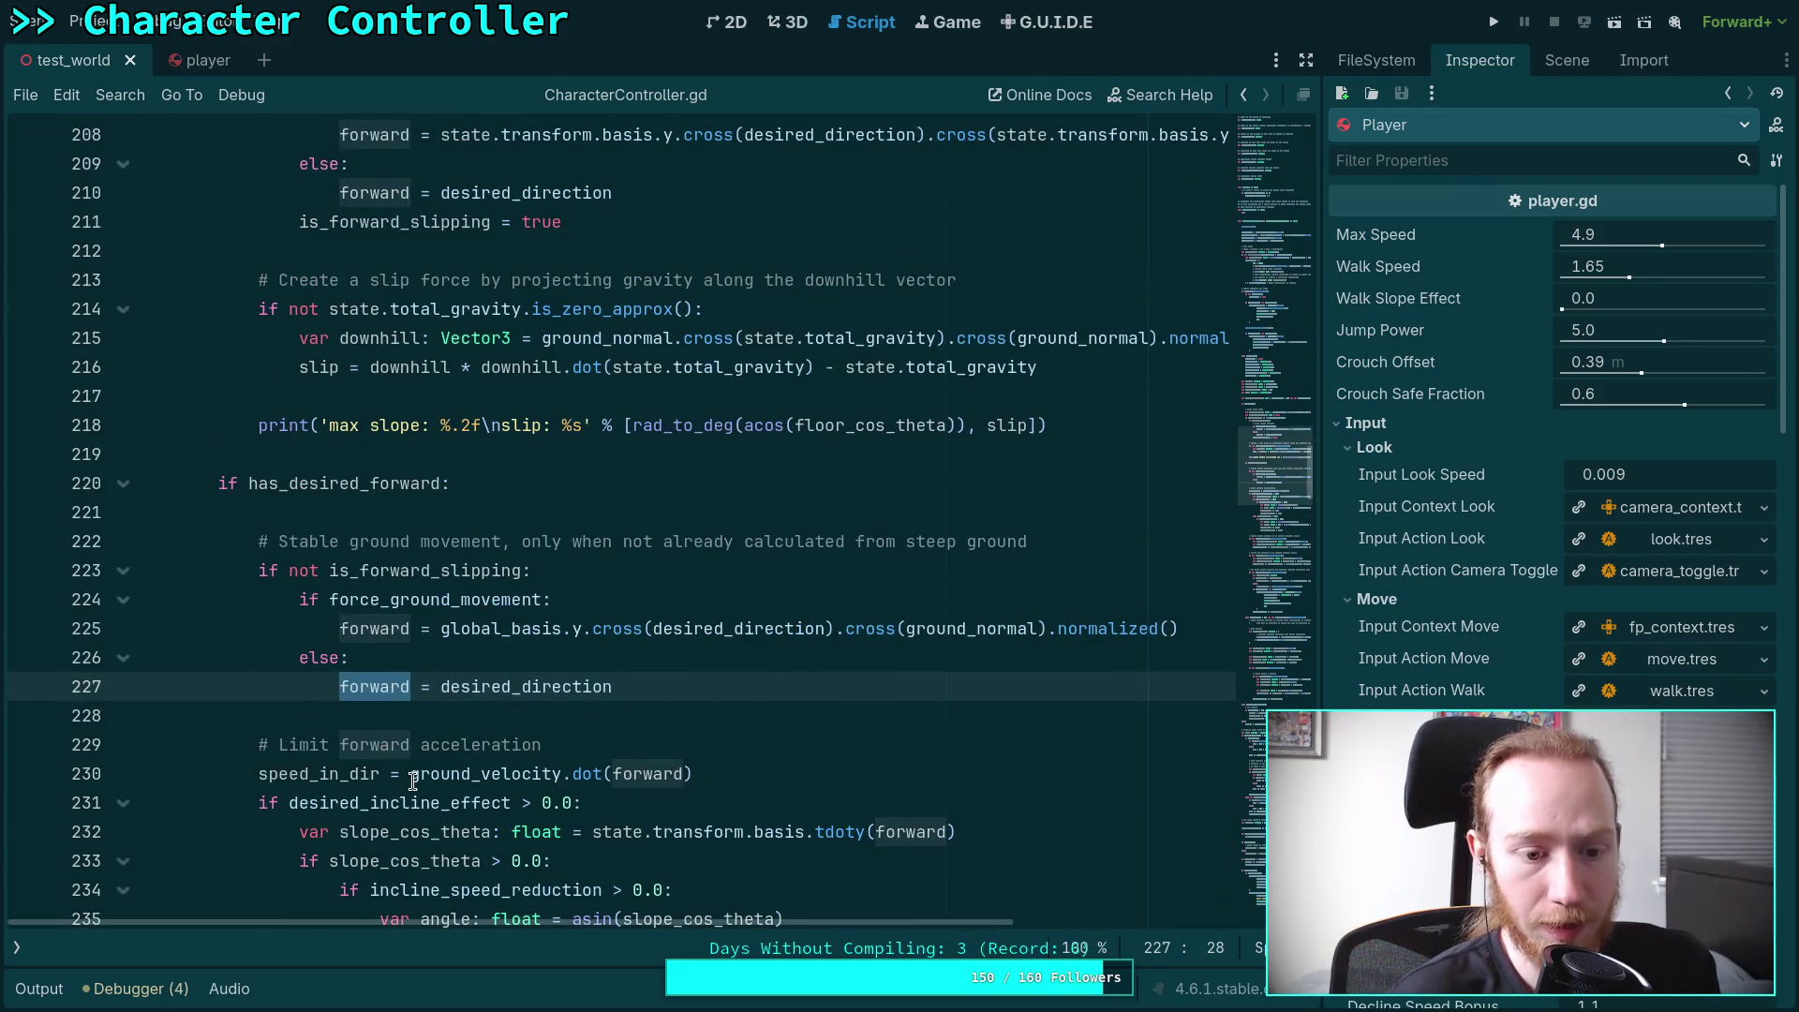
pyautogui.moveTo(261, 773); pyautogui.dragTo(733, 774)
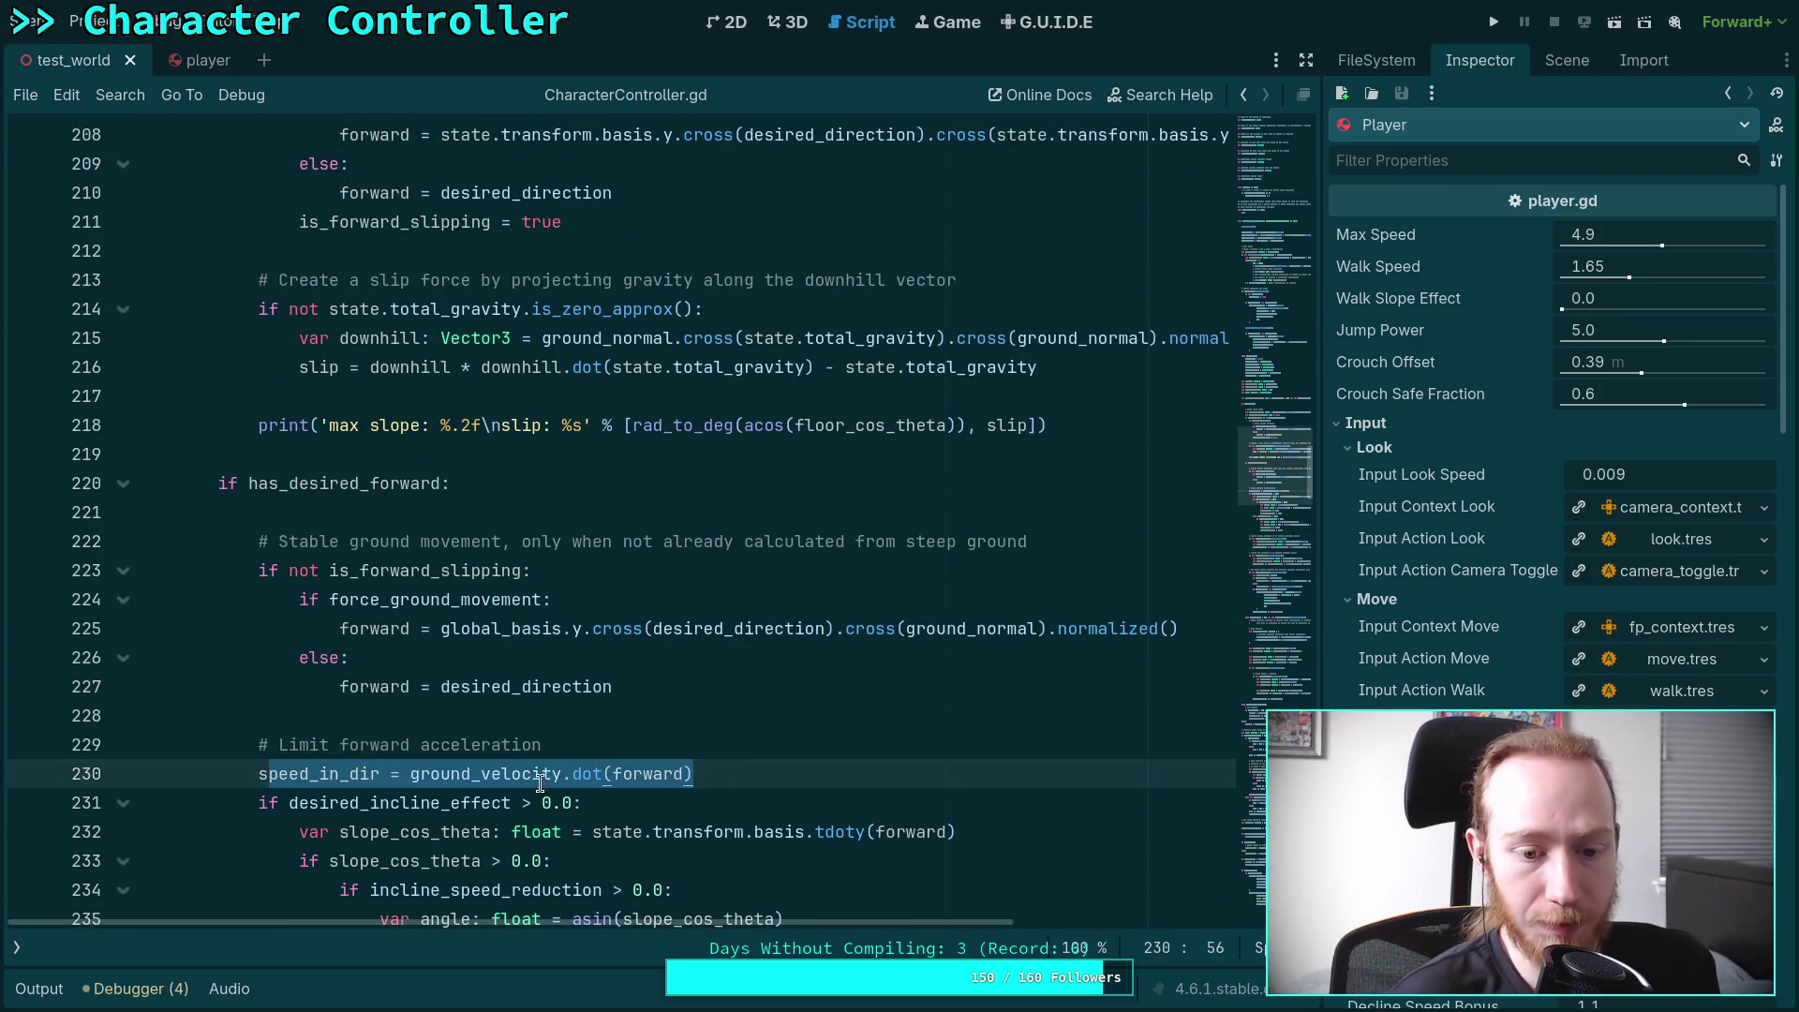
pyautogui.doubleClick(647, 773)
pyautogui.scroll(-4, 748, 648)
pyautogui.scroll(-2, 749, 648)
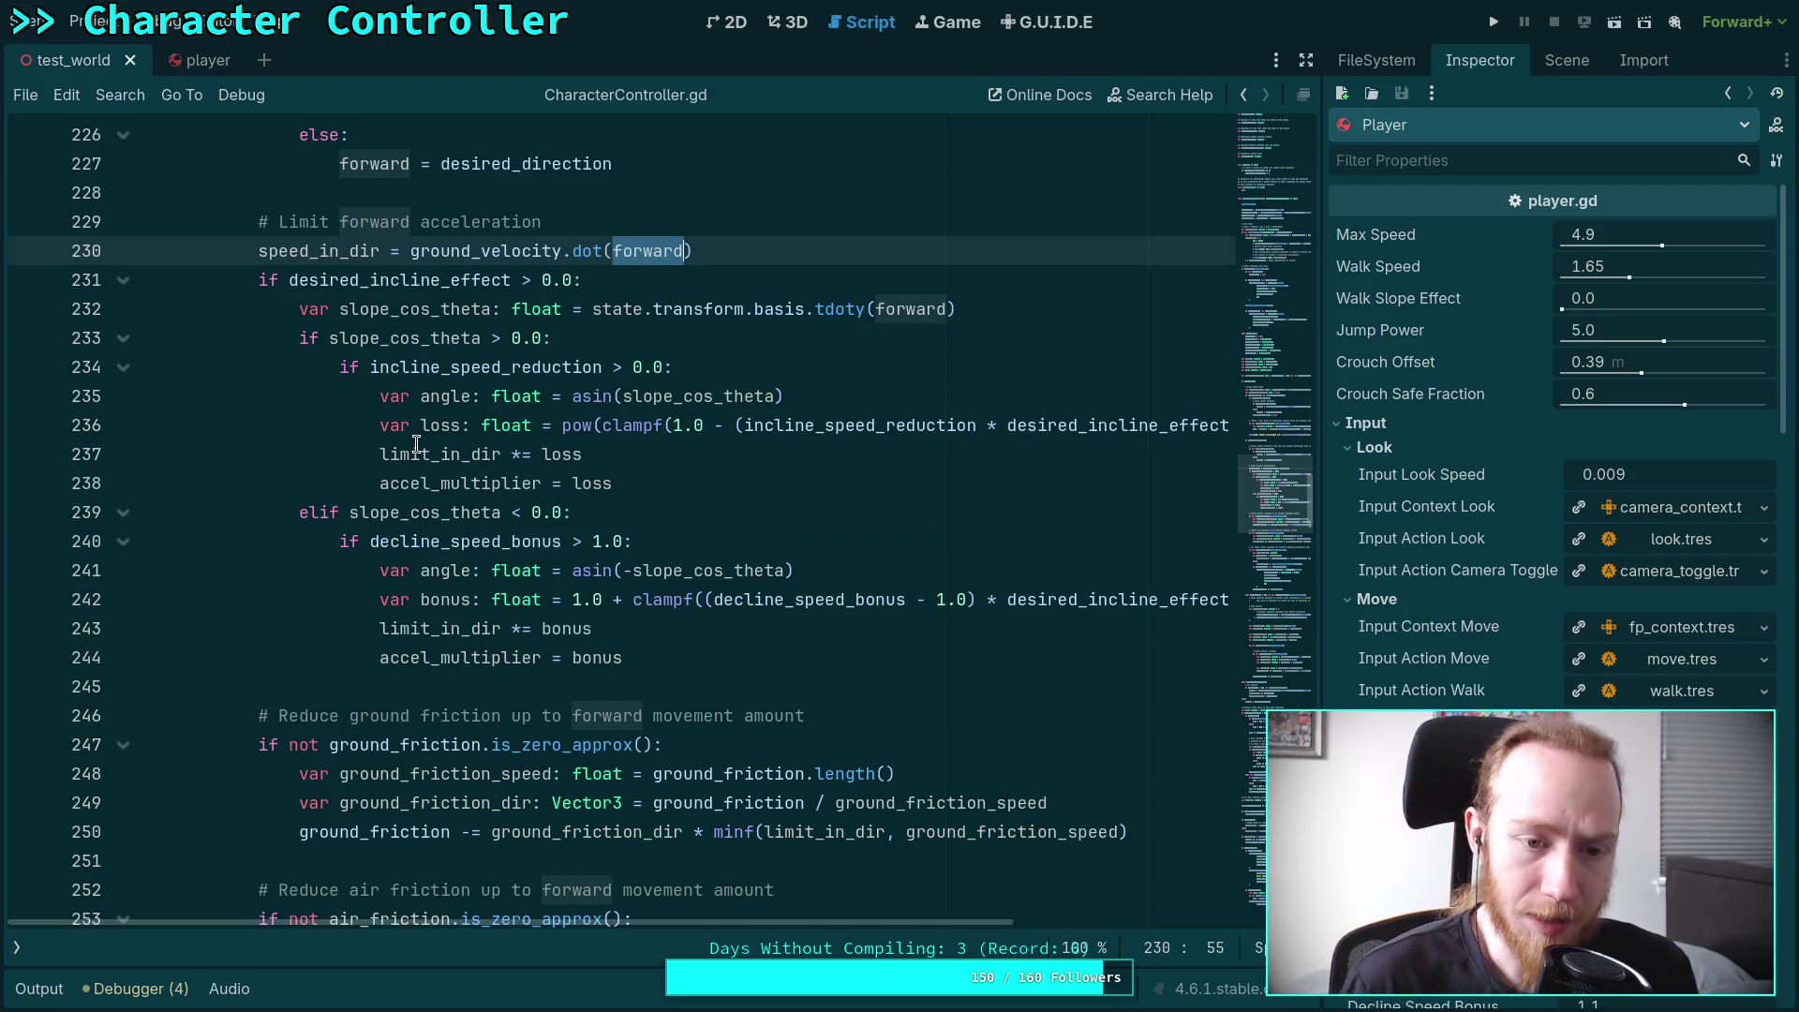
# Select accel_multiplier on line 238 and place the caret just before its =
pyautogui.moveTo(415, 452)
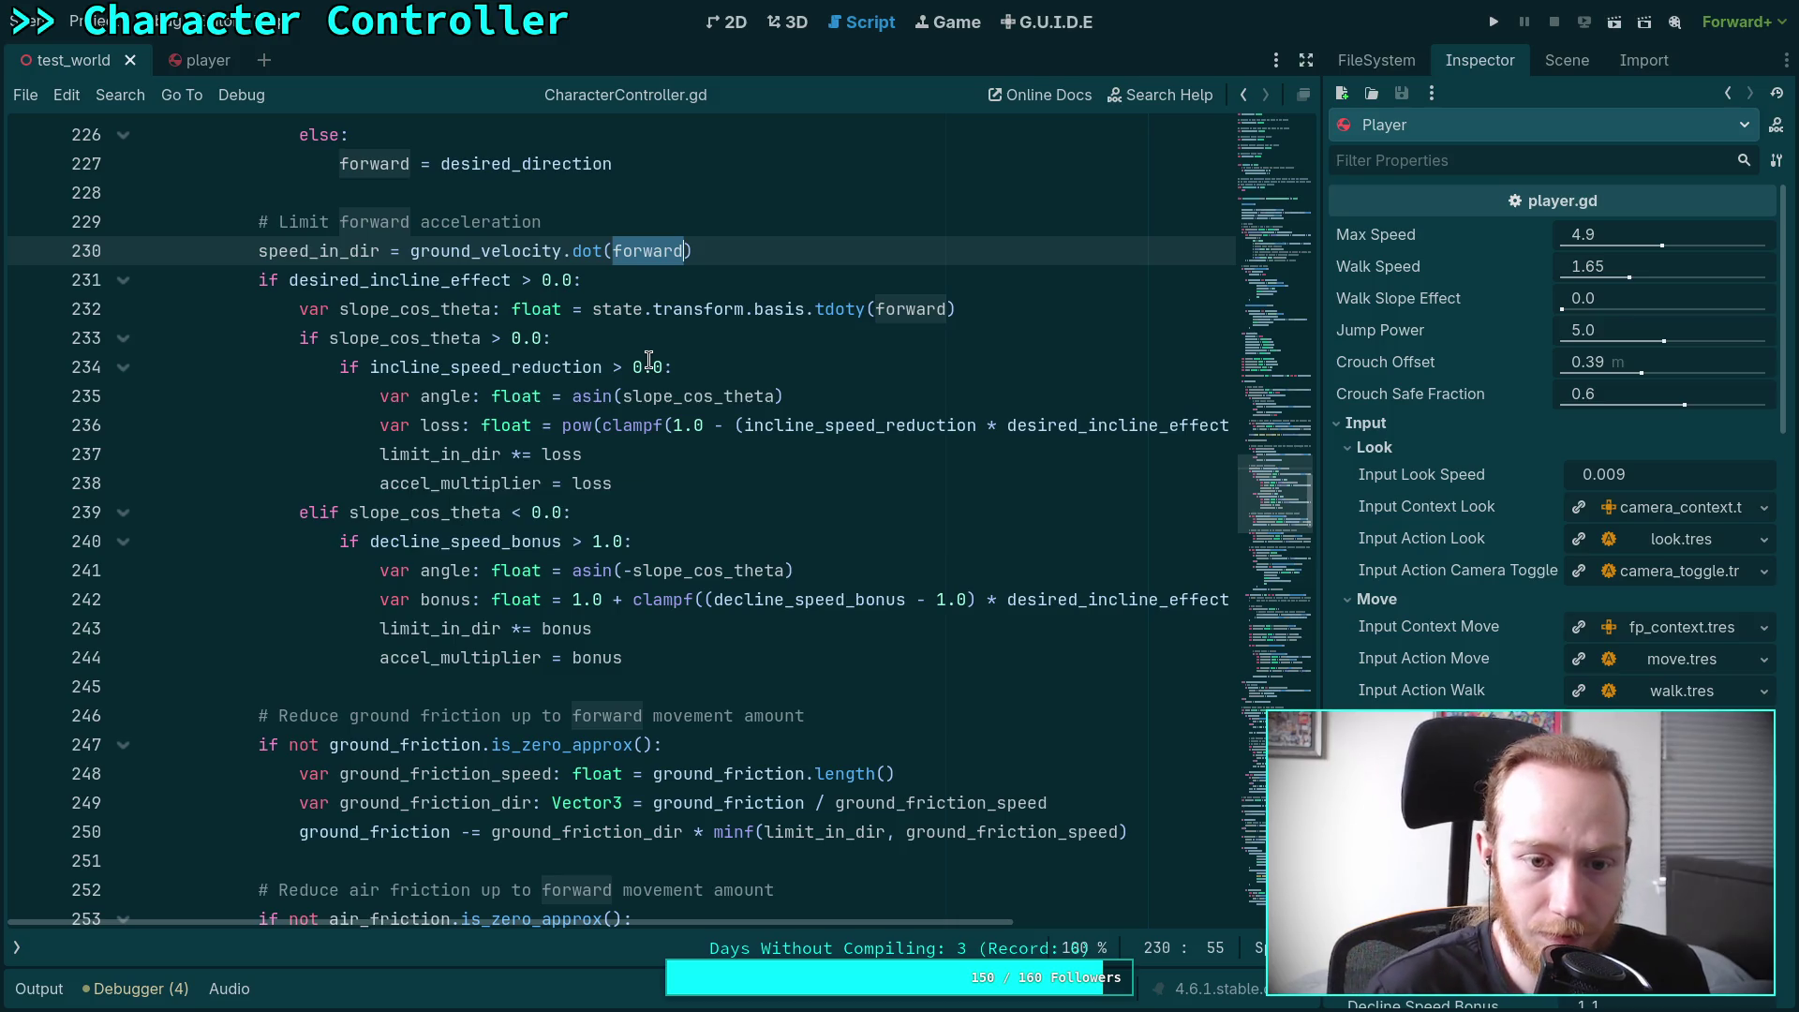
pyautogui.moveTo(633, 421)
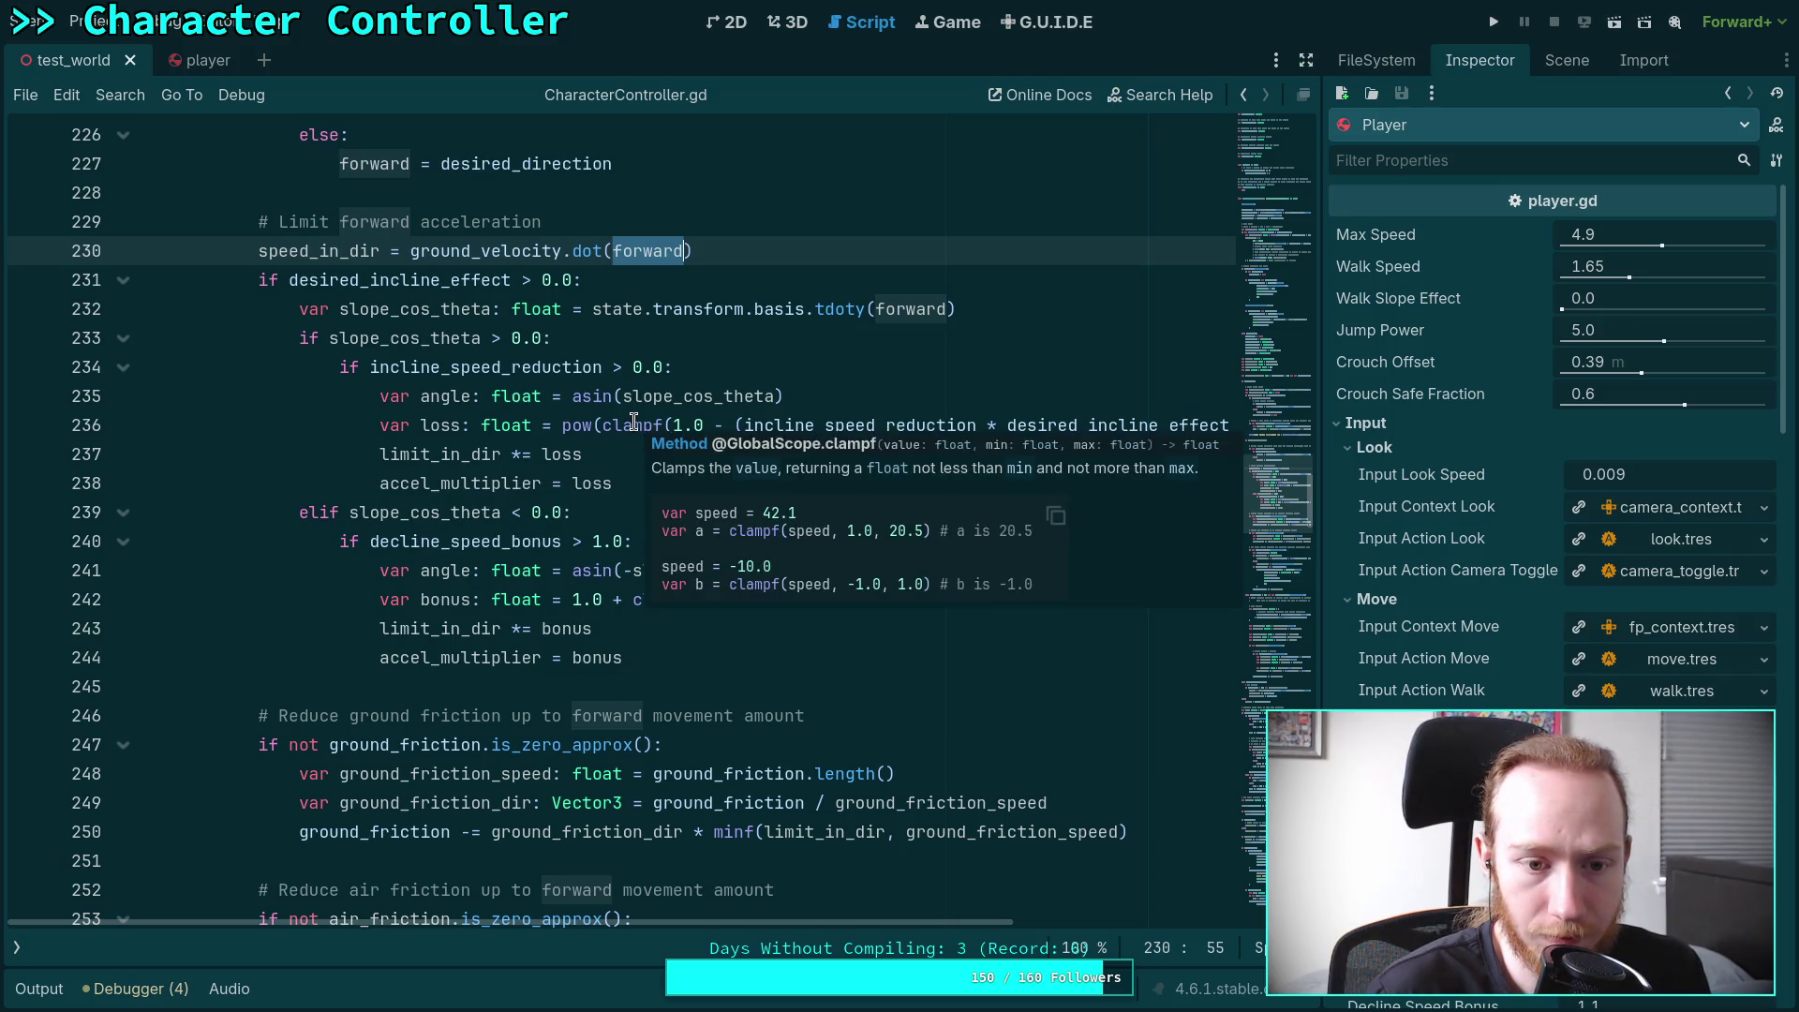
pyautogui.moveTo(480, 486)
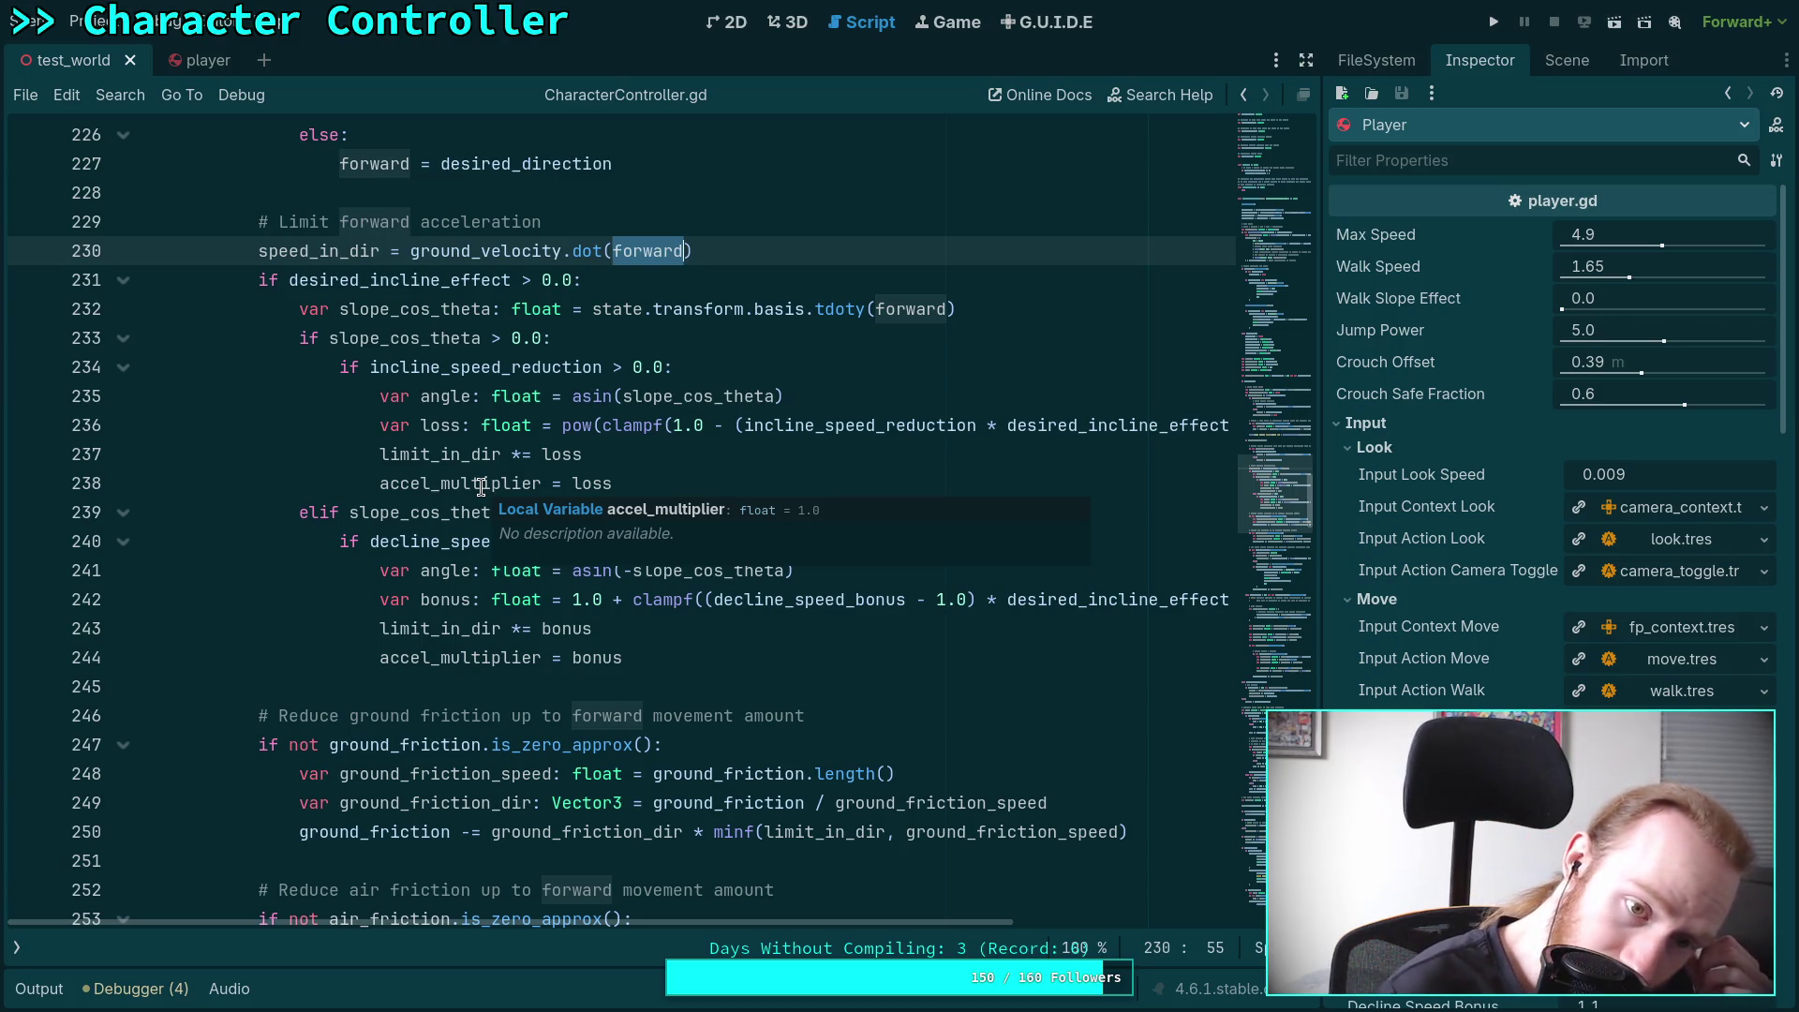
pyautogui.doubleClick(516, 488)
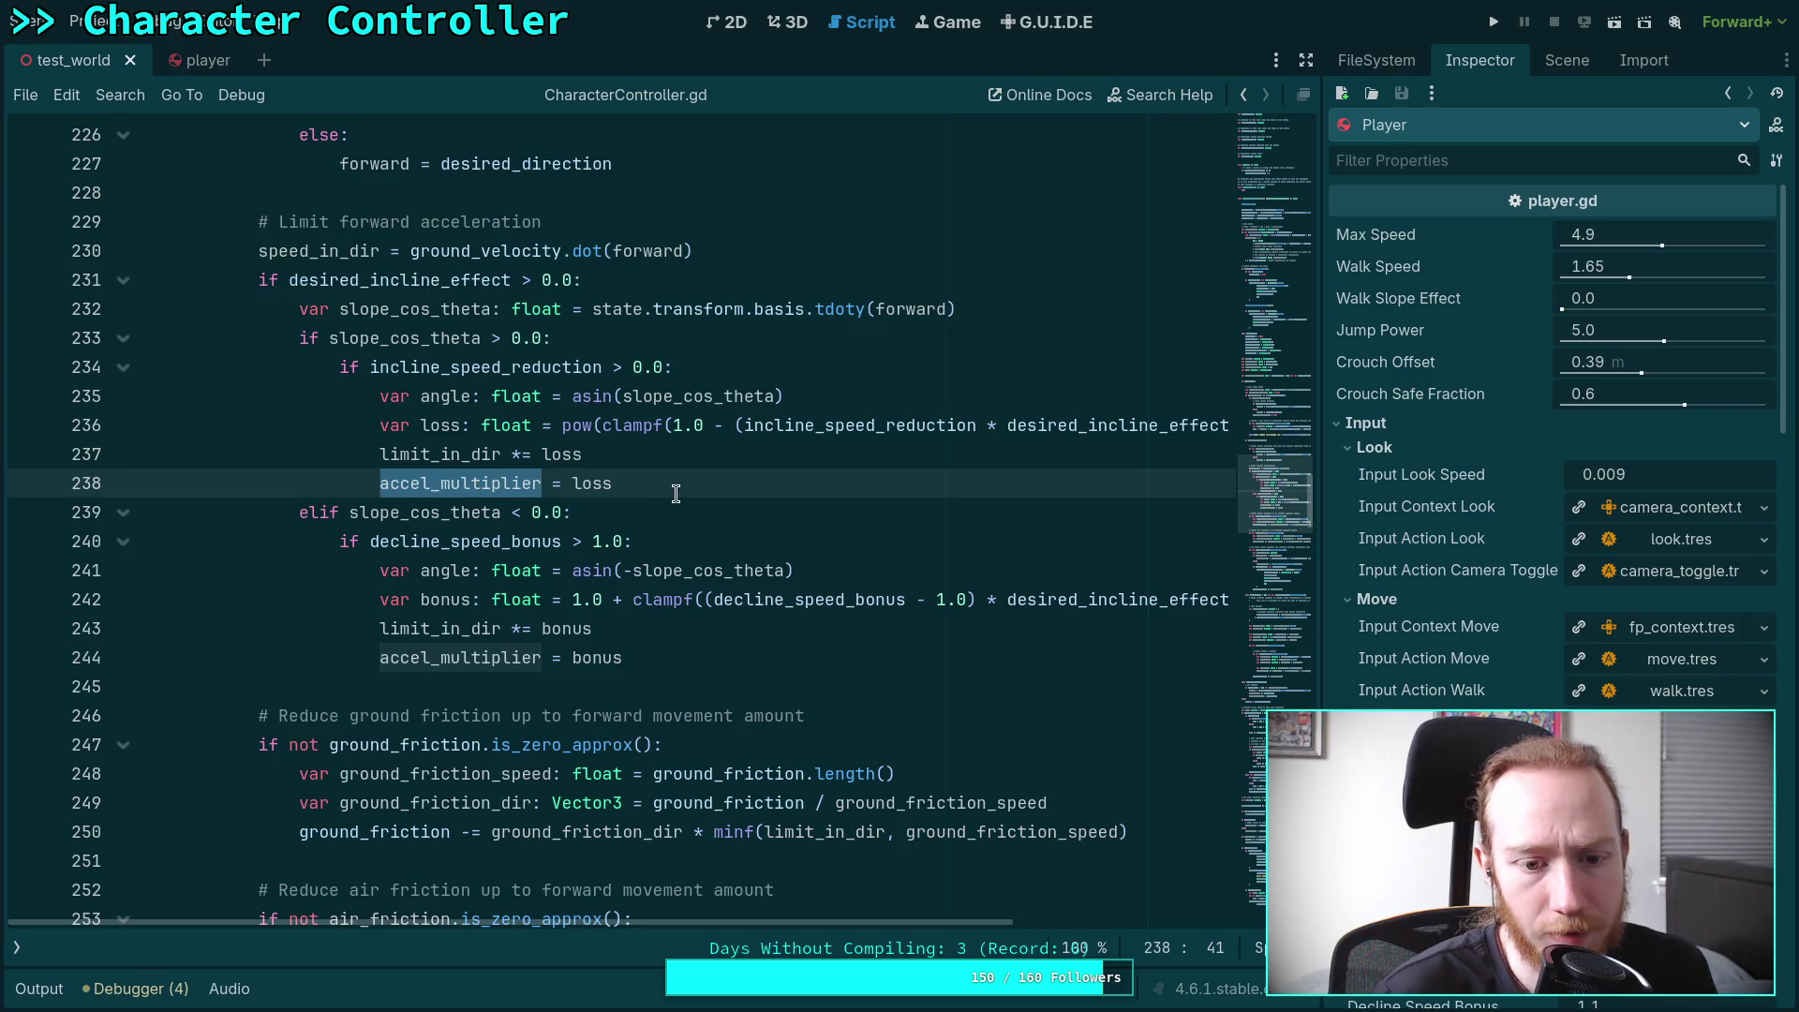
pyautogui.scroll(10, 675, 494)
pyautogui.scroll(2, 676, 494)
pyautogui.scroll(-12, 655, 511)
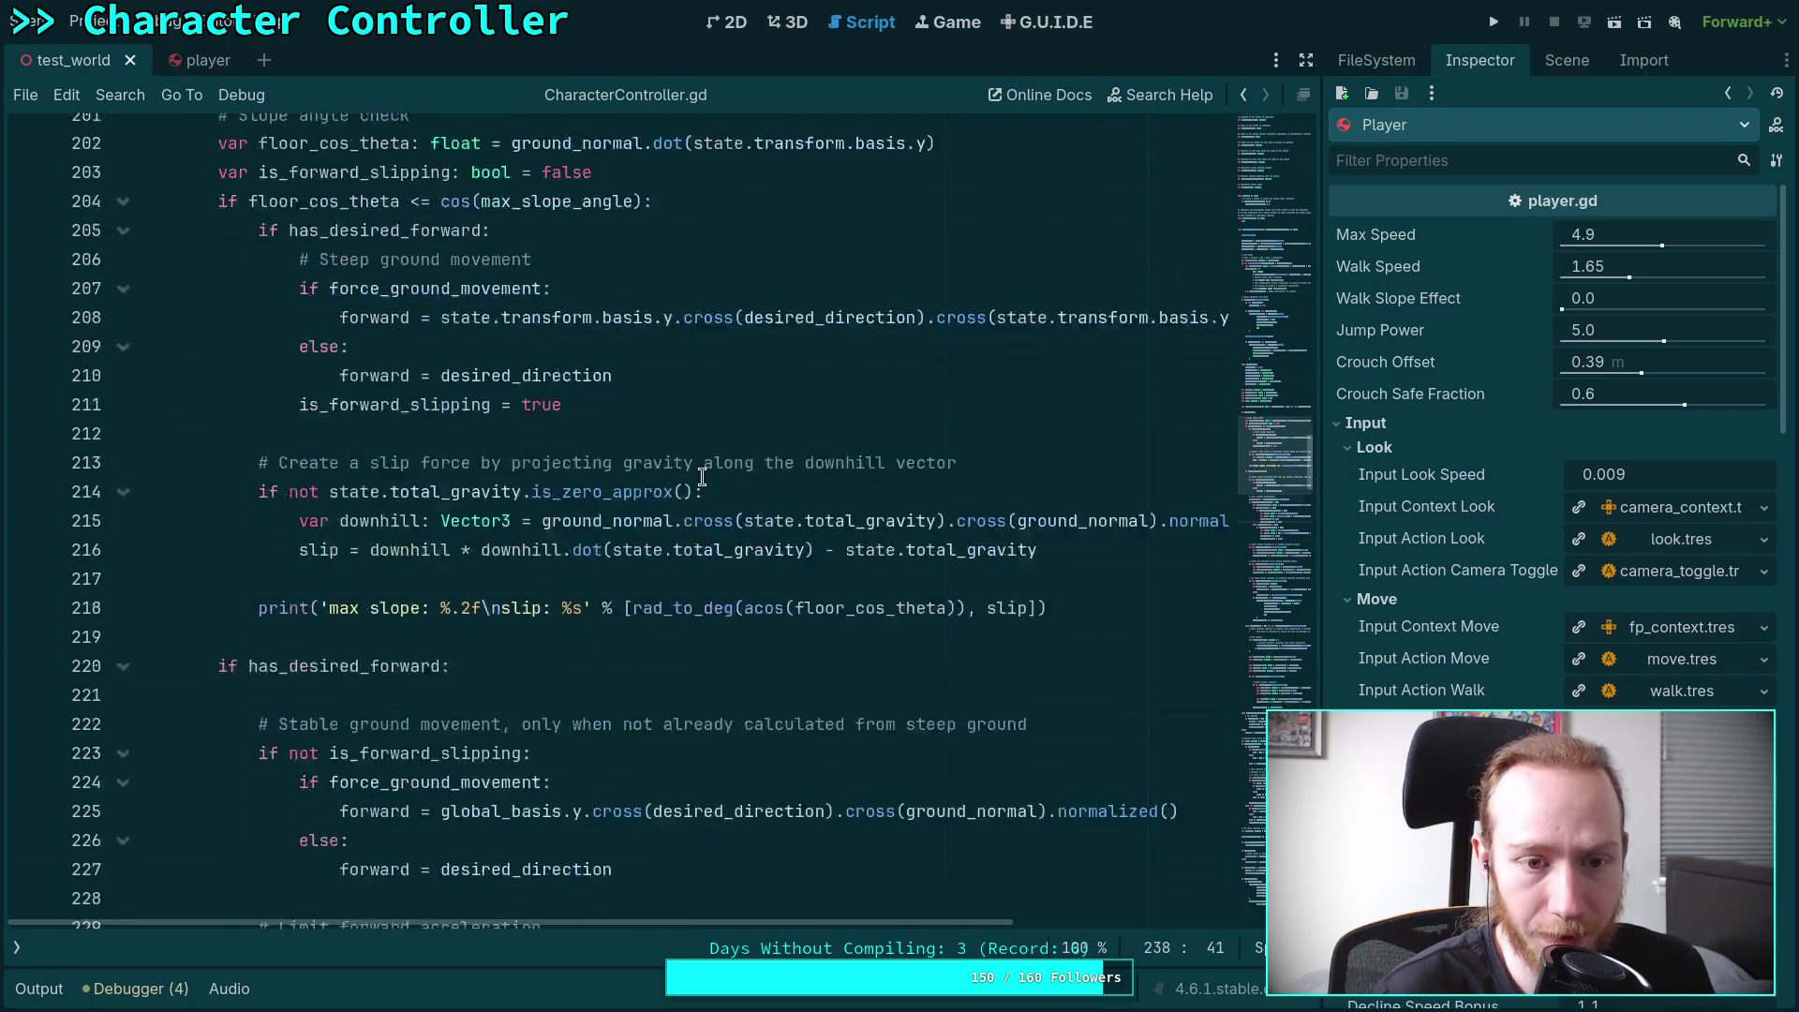
pyautogui.click(554, 571)
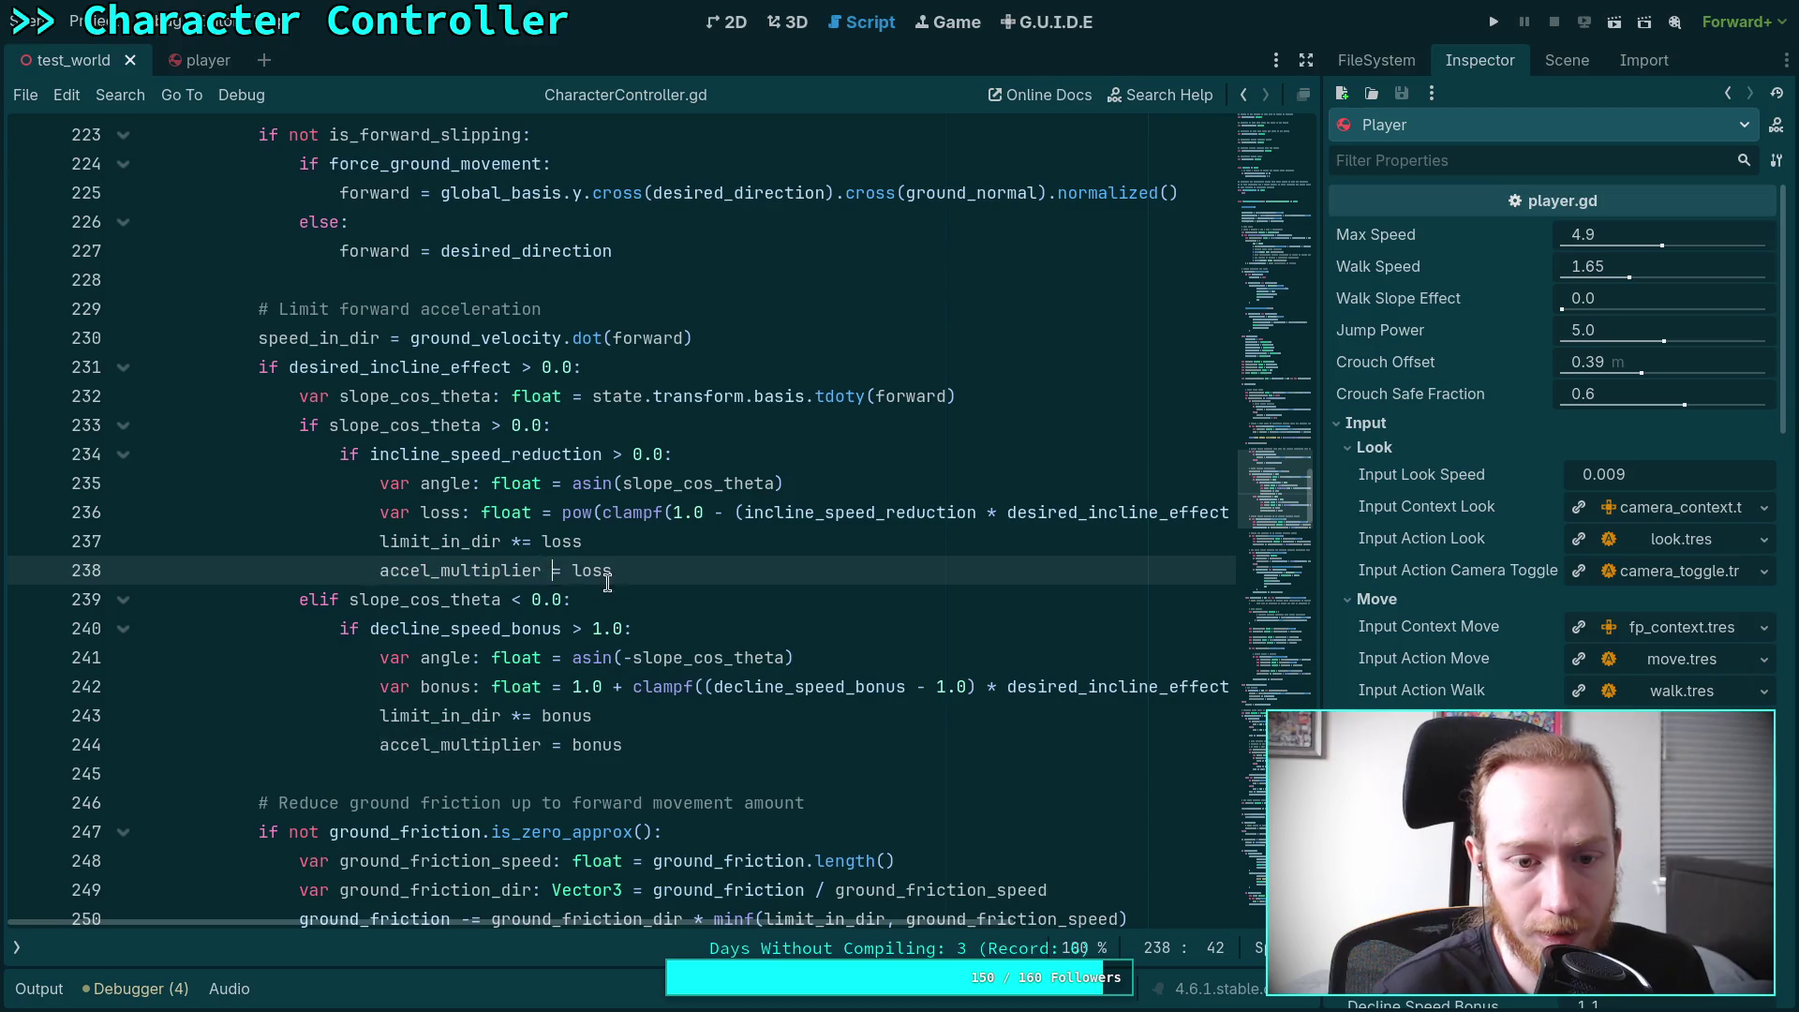
# Change = to *= on lines 238 and 244 so accel_multiplier compounds by loss and bonus
pyautogui.write('*')
pyautogui.click(558, 743)
pyautogui.write('*')
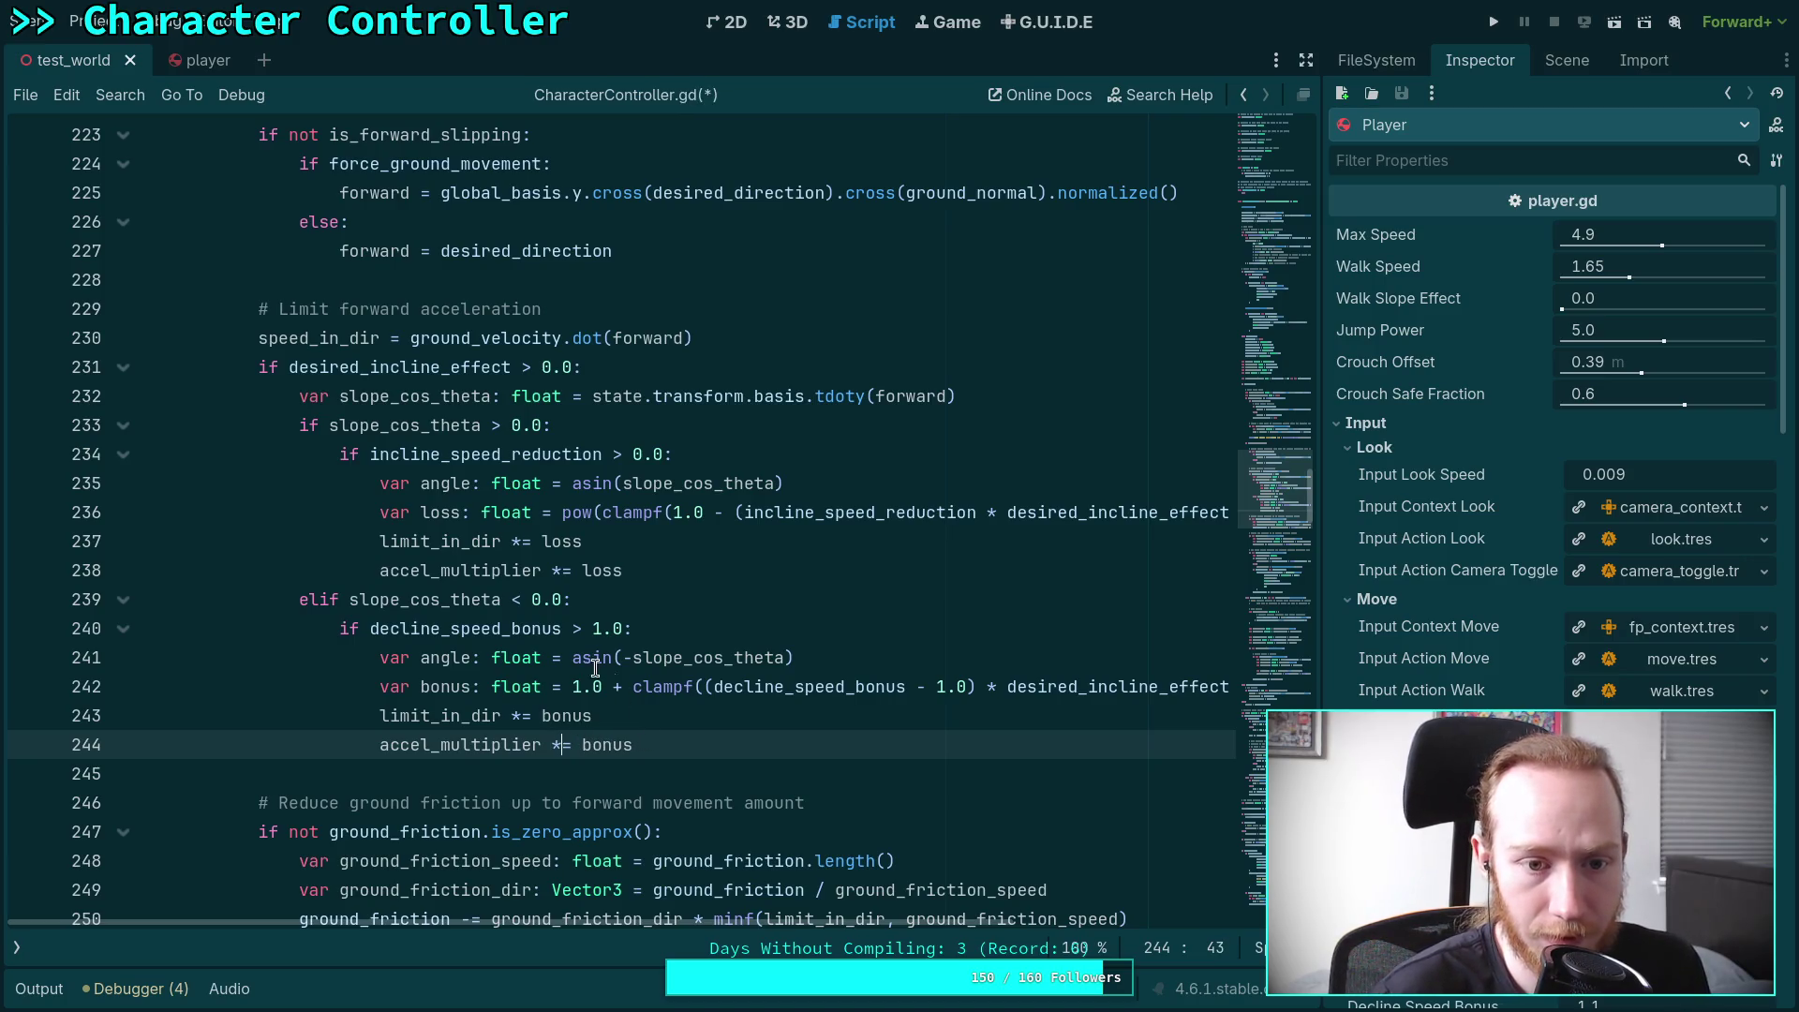
pyautogui.moveTo(472, 424)
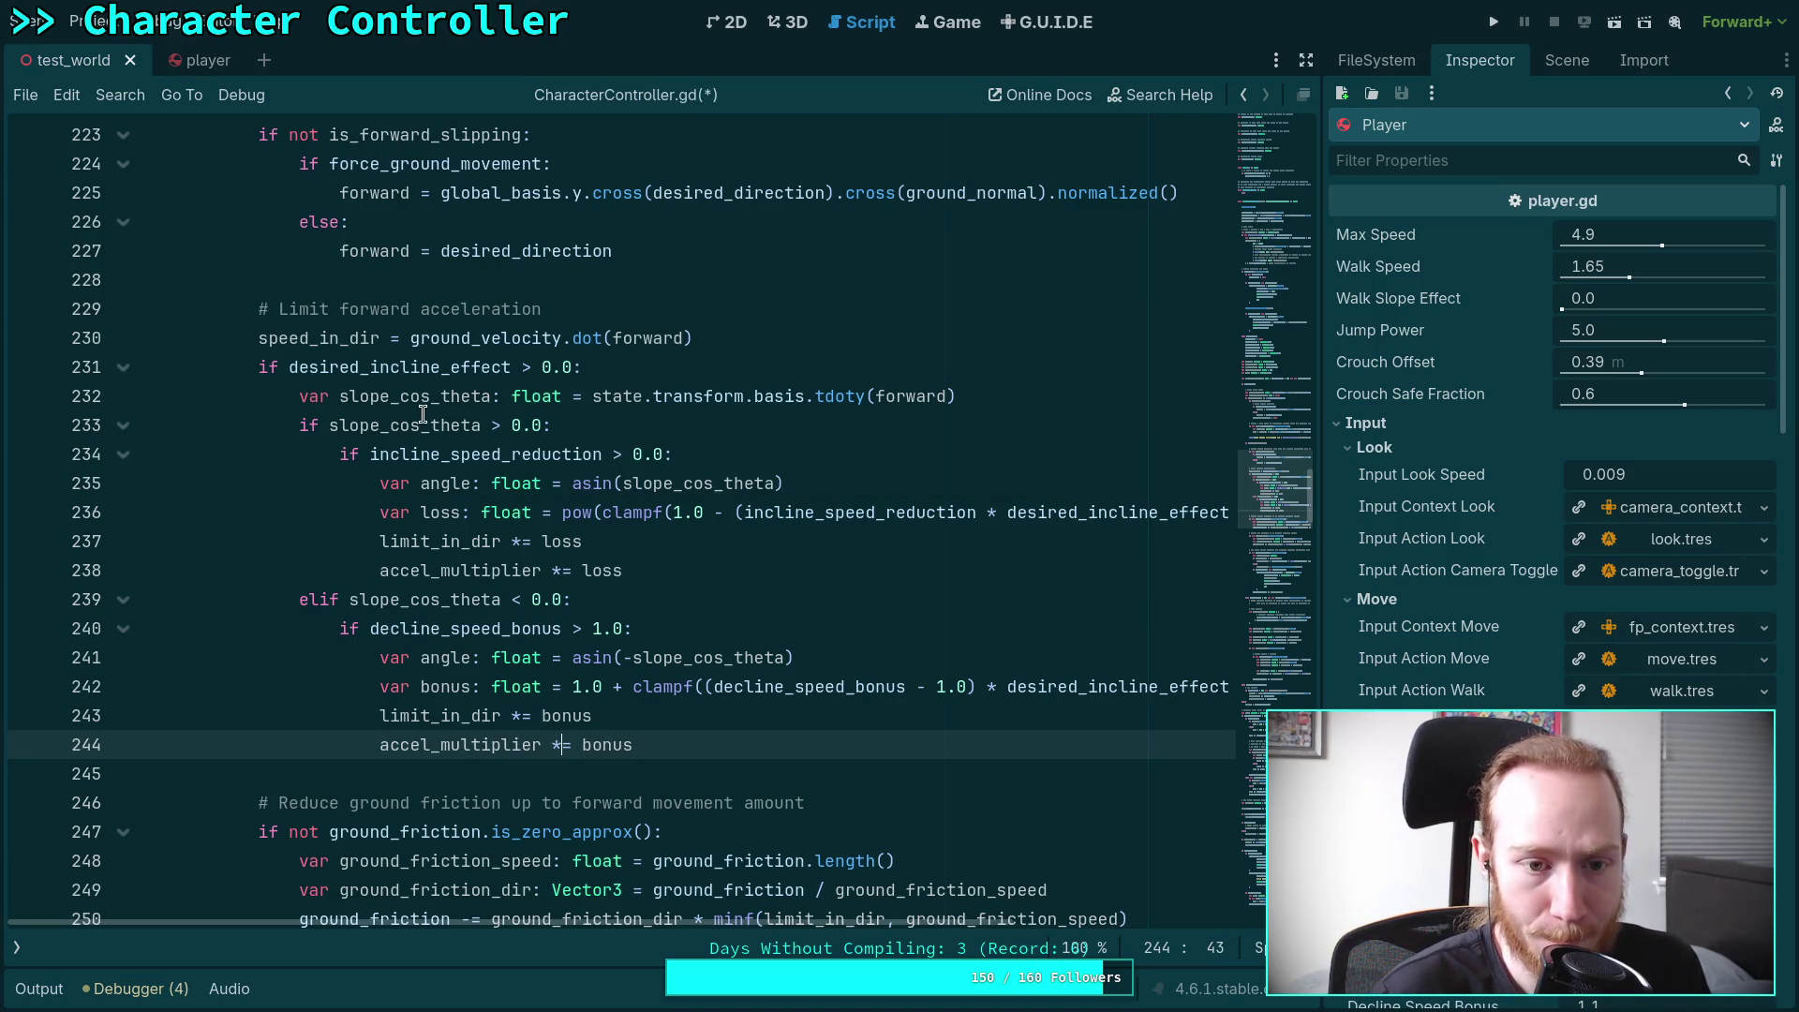